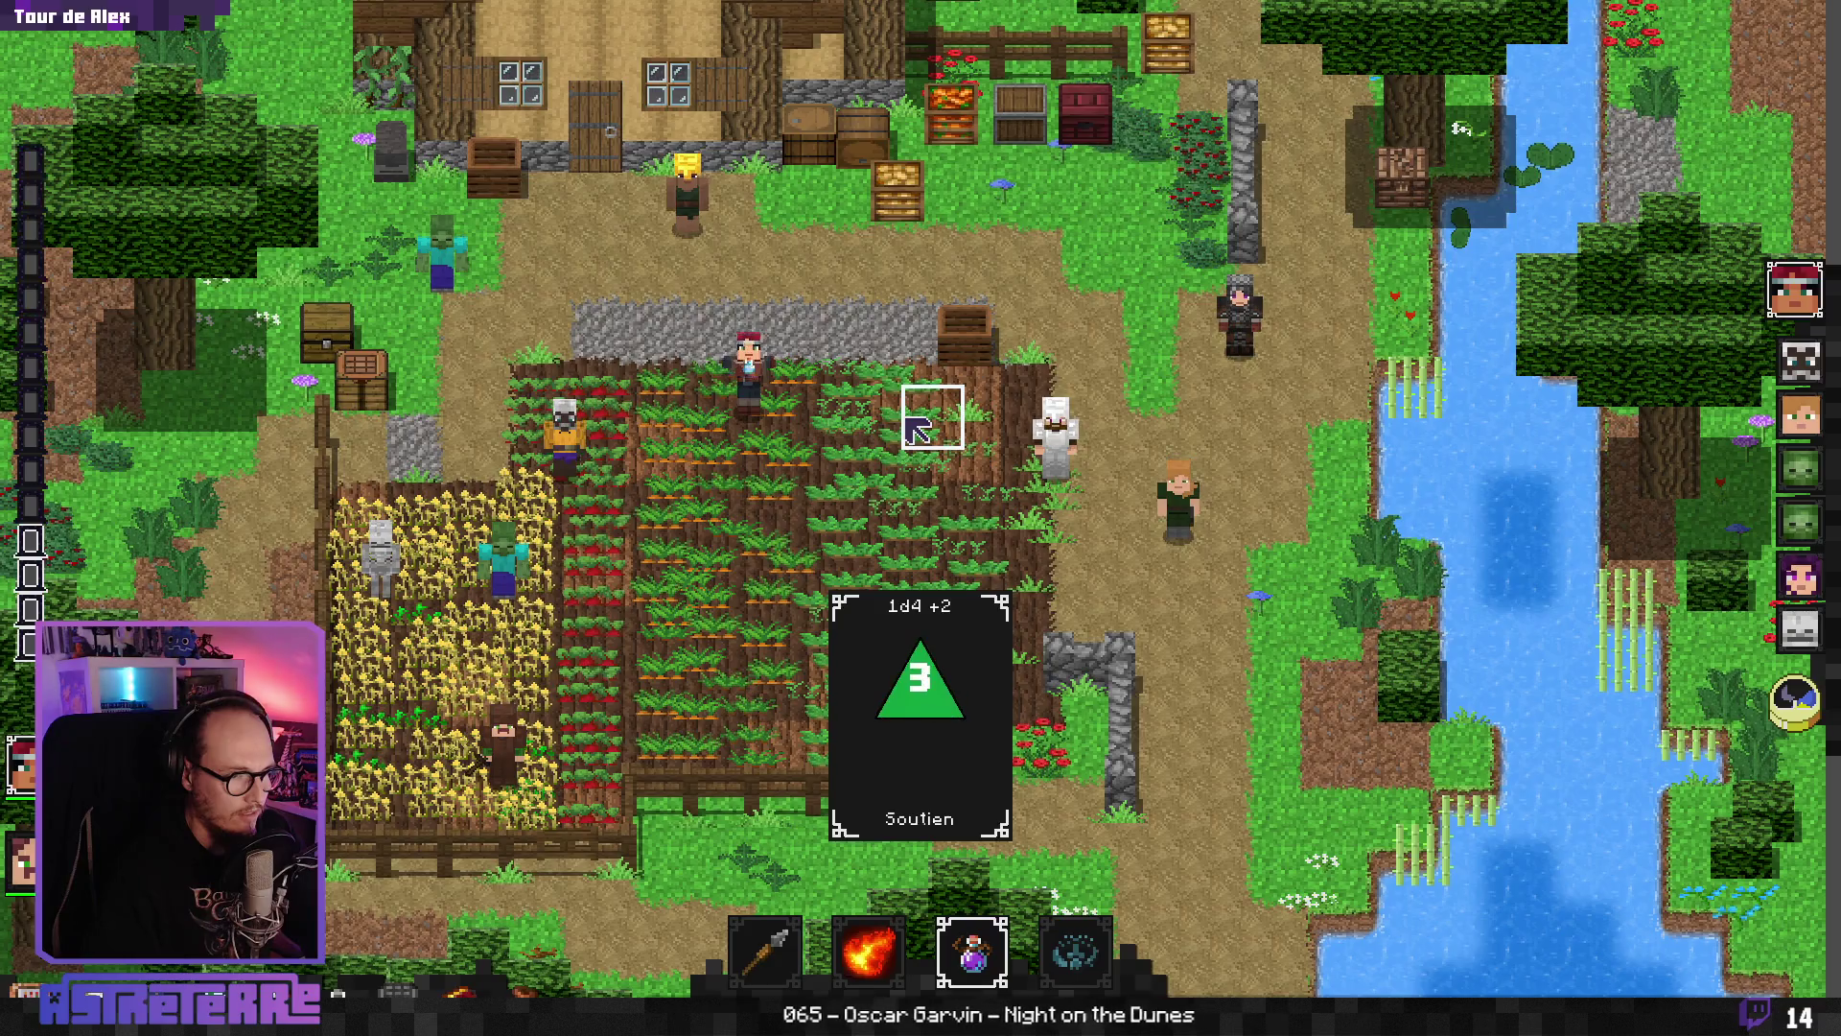
- Equip the red healing potion, then the resistance potion, from the hotbar slot, and stop the game
click(944, 959)
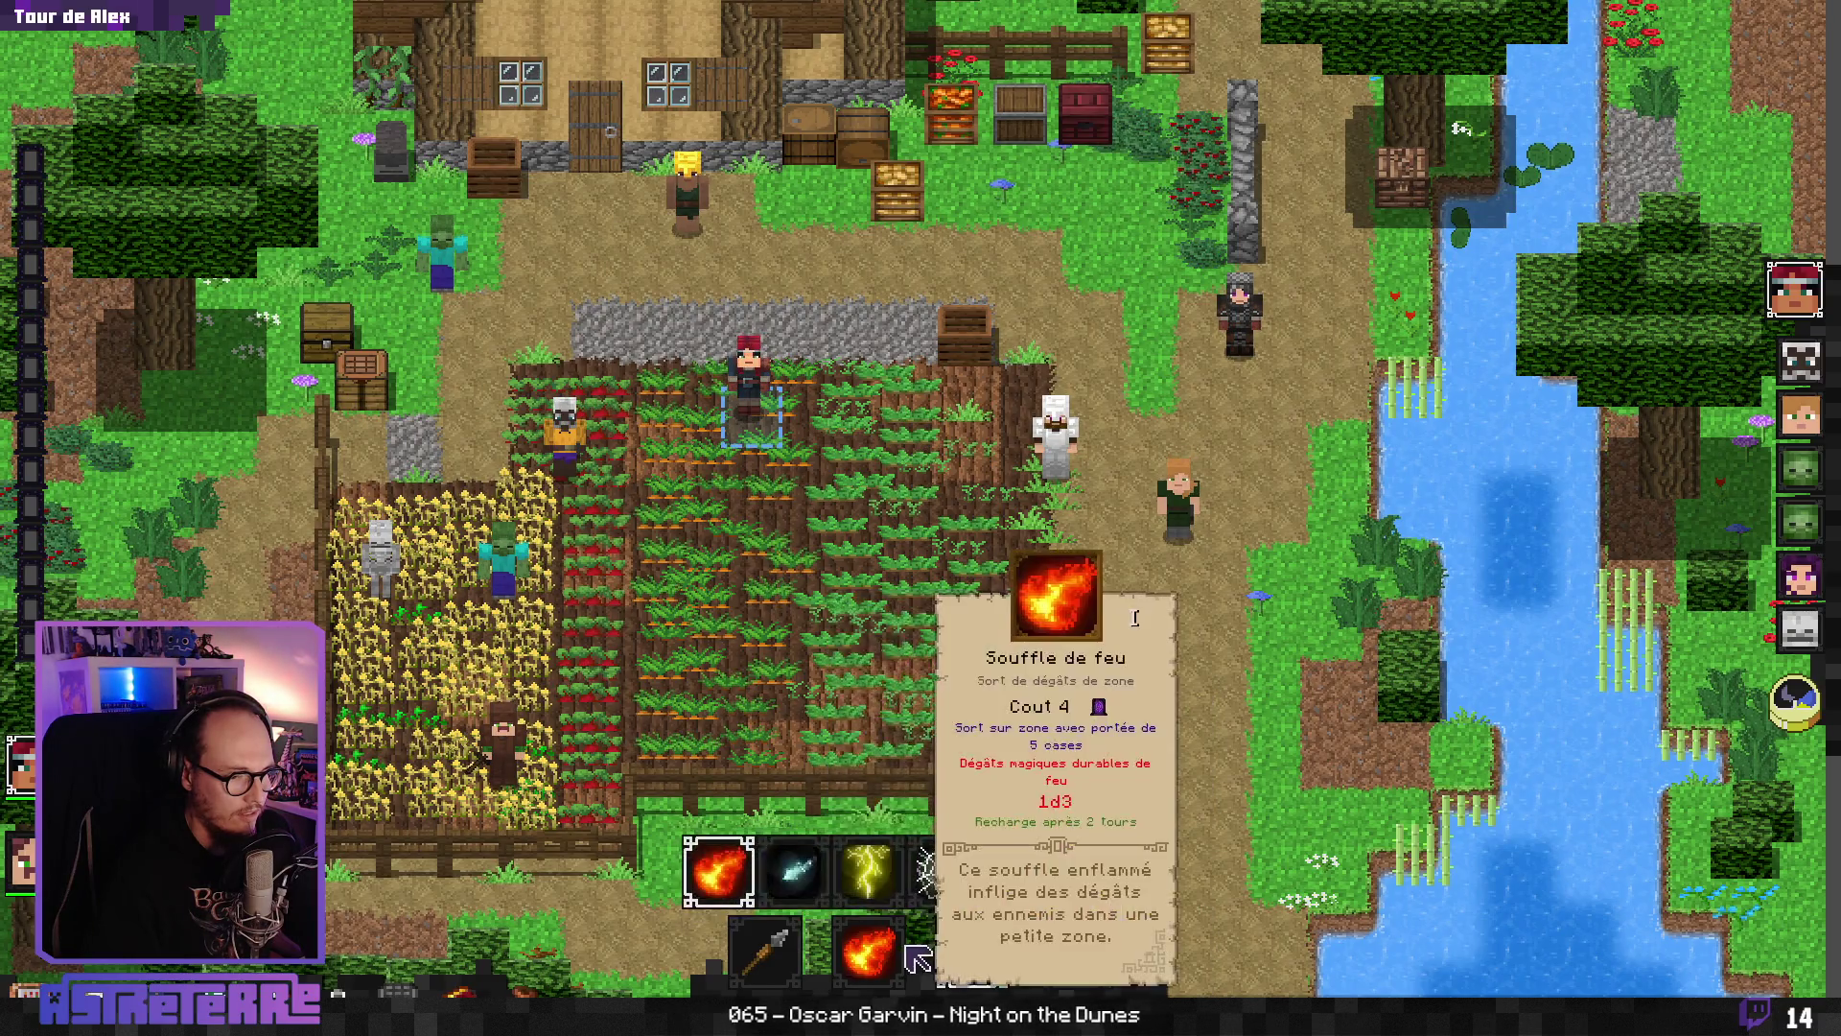
click(973, 873)
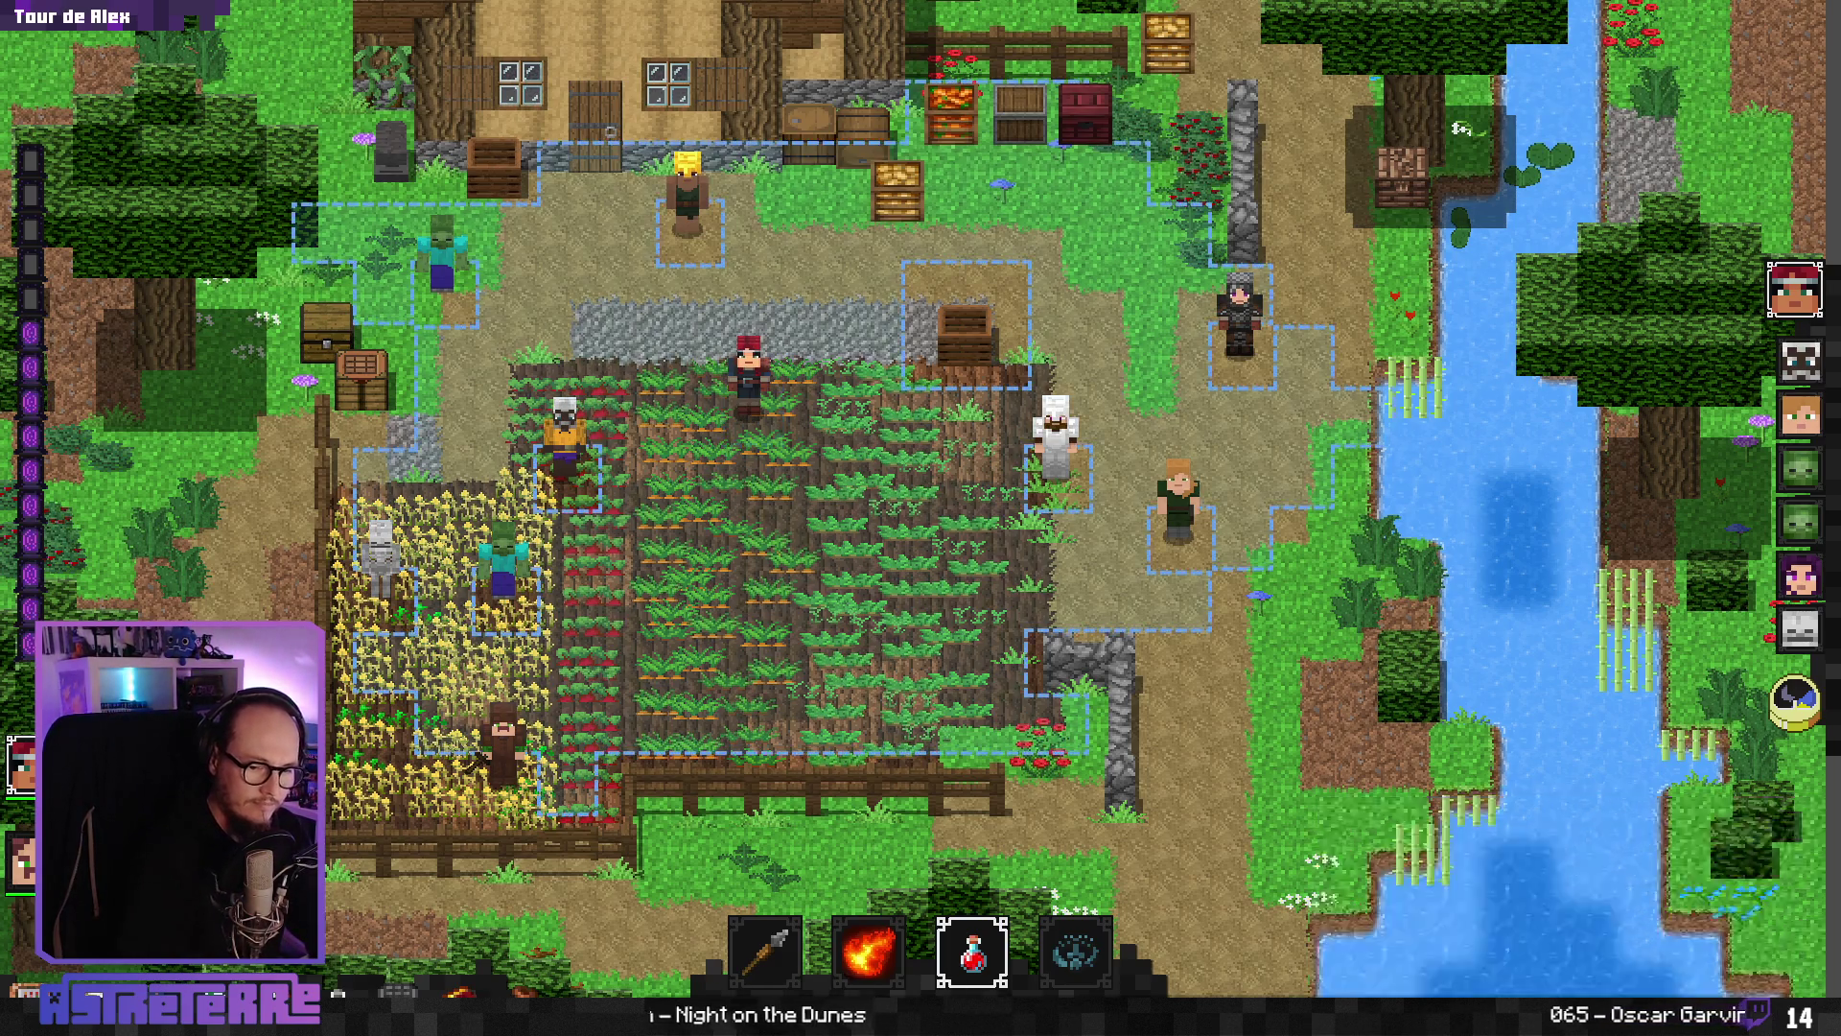
mouse_move(834, 441)
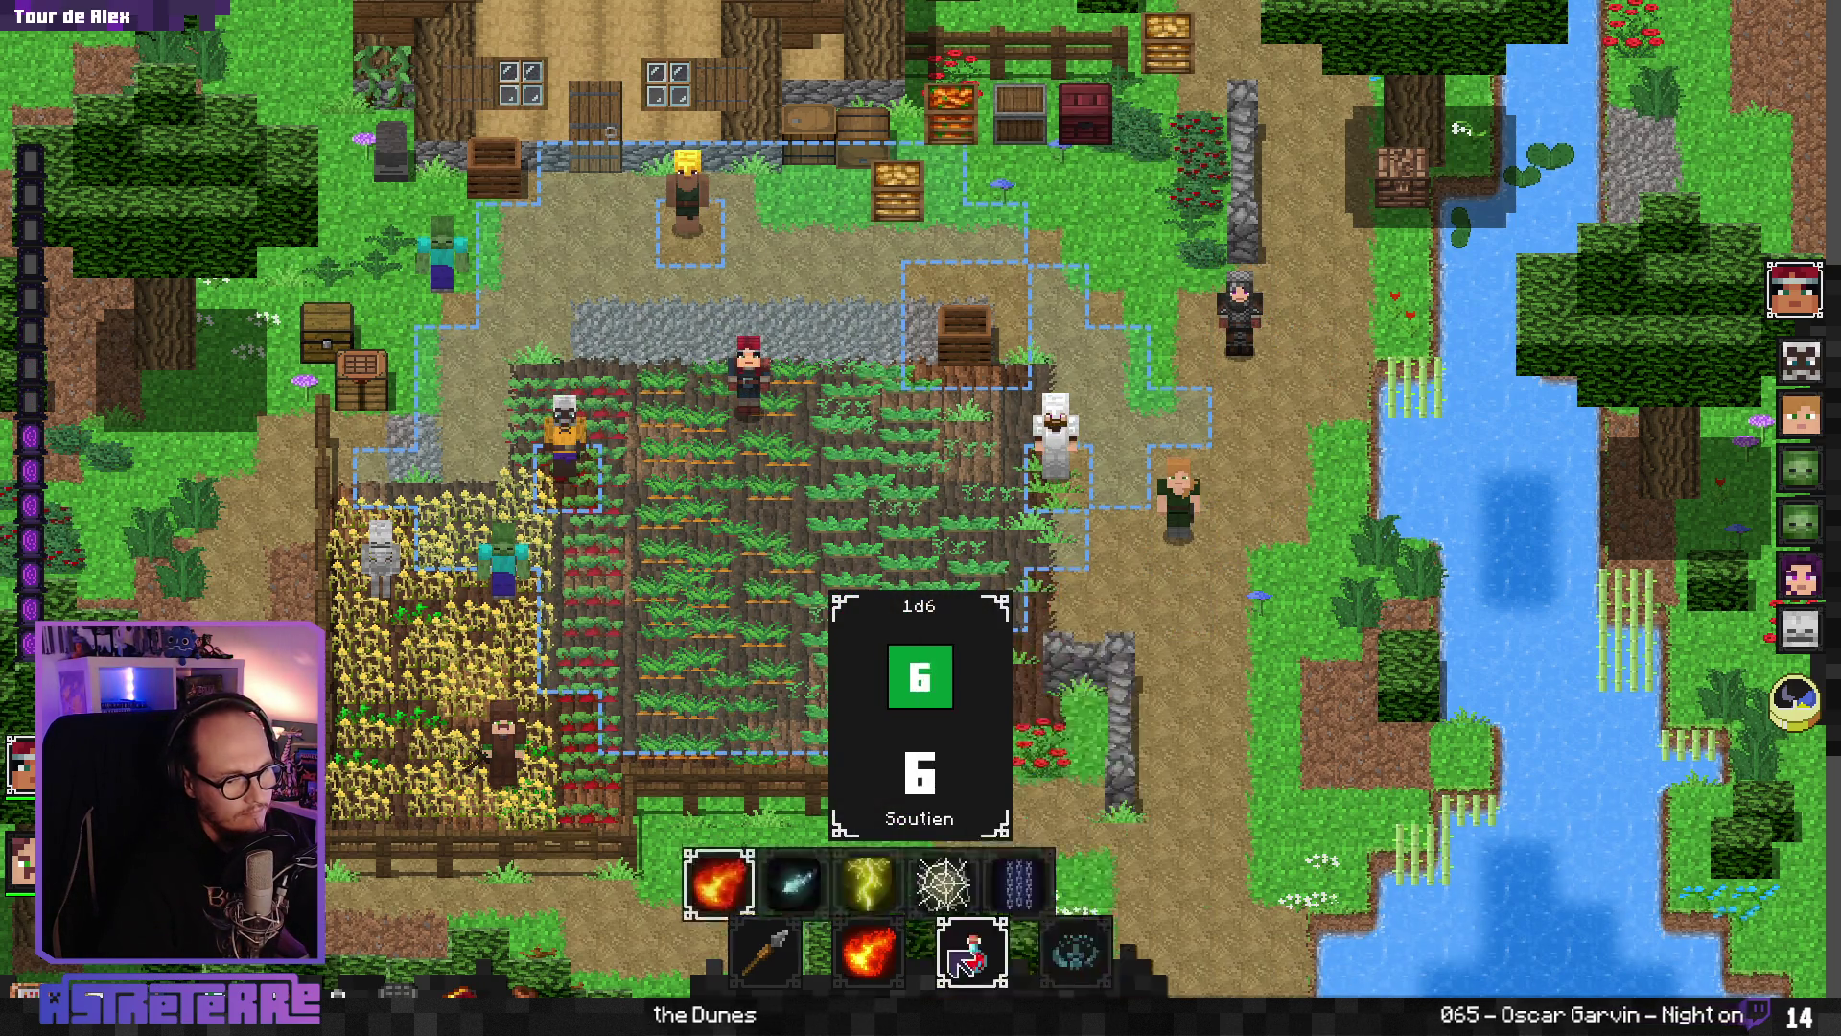
click(974, 874)
mouse_move(877, 451)
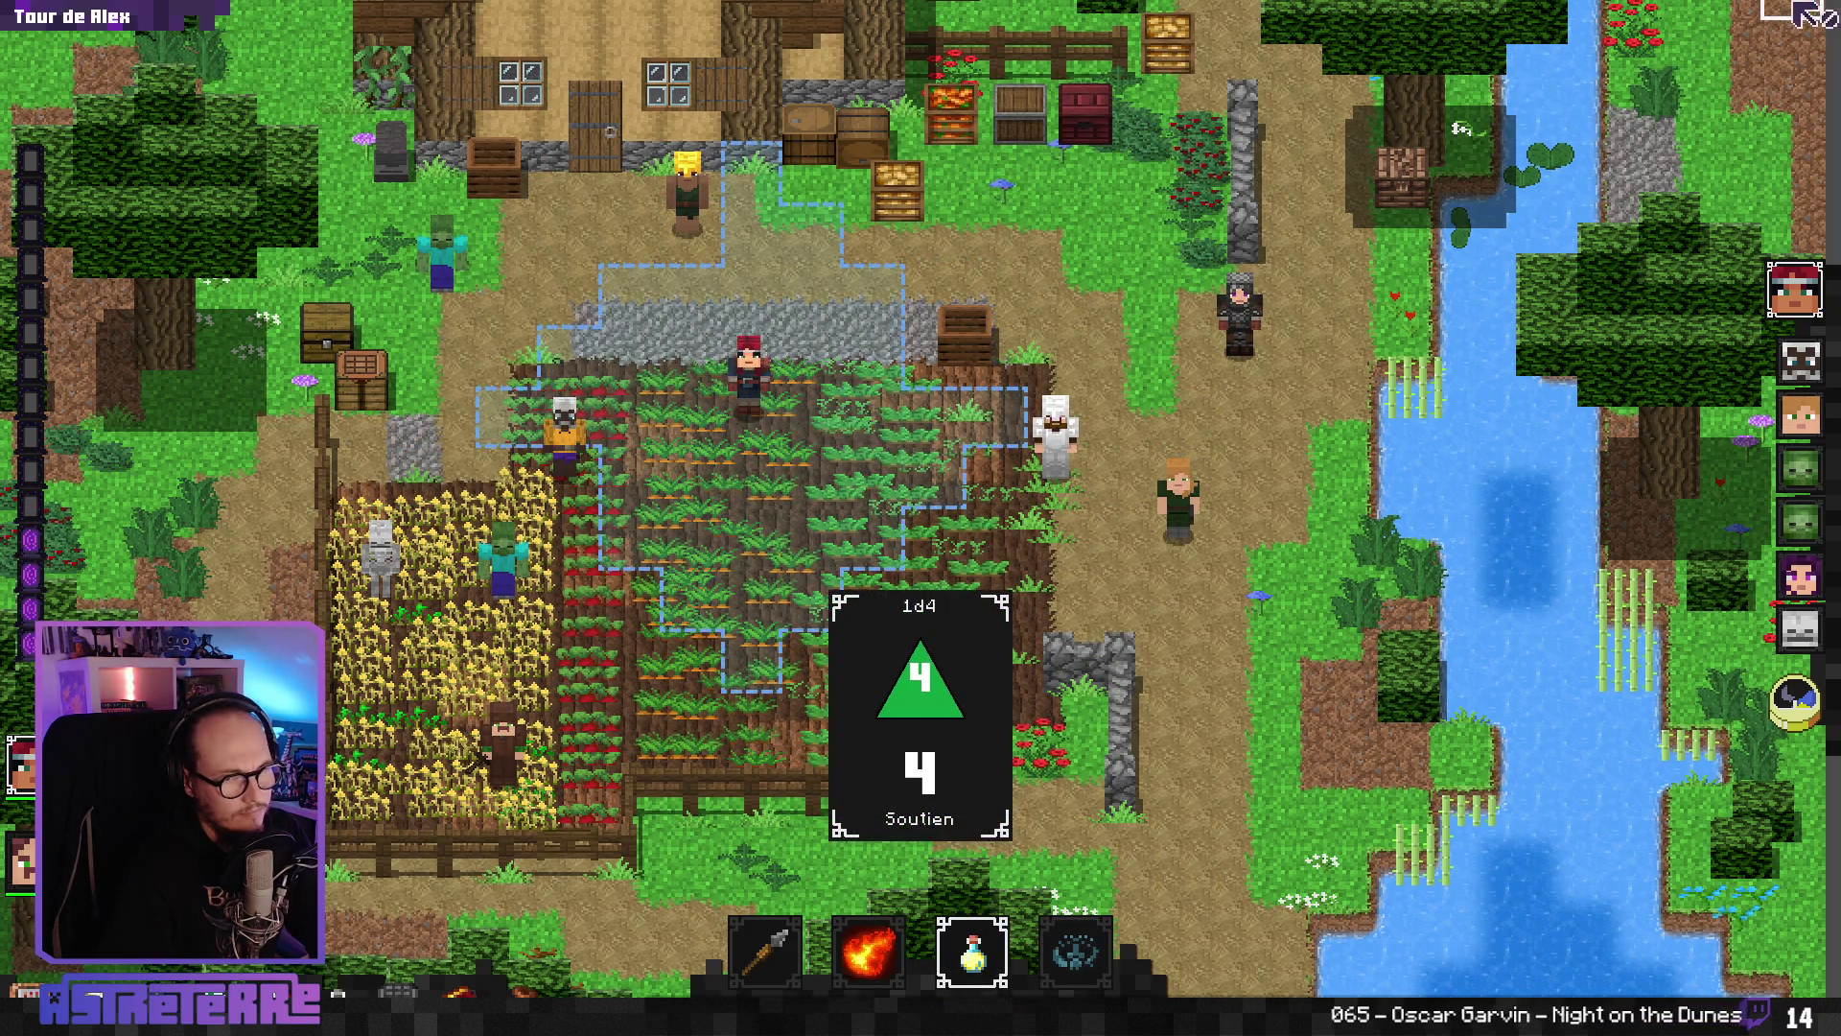
key(alt+F4)
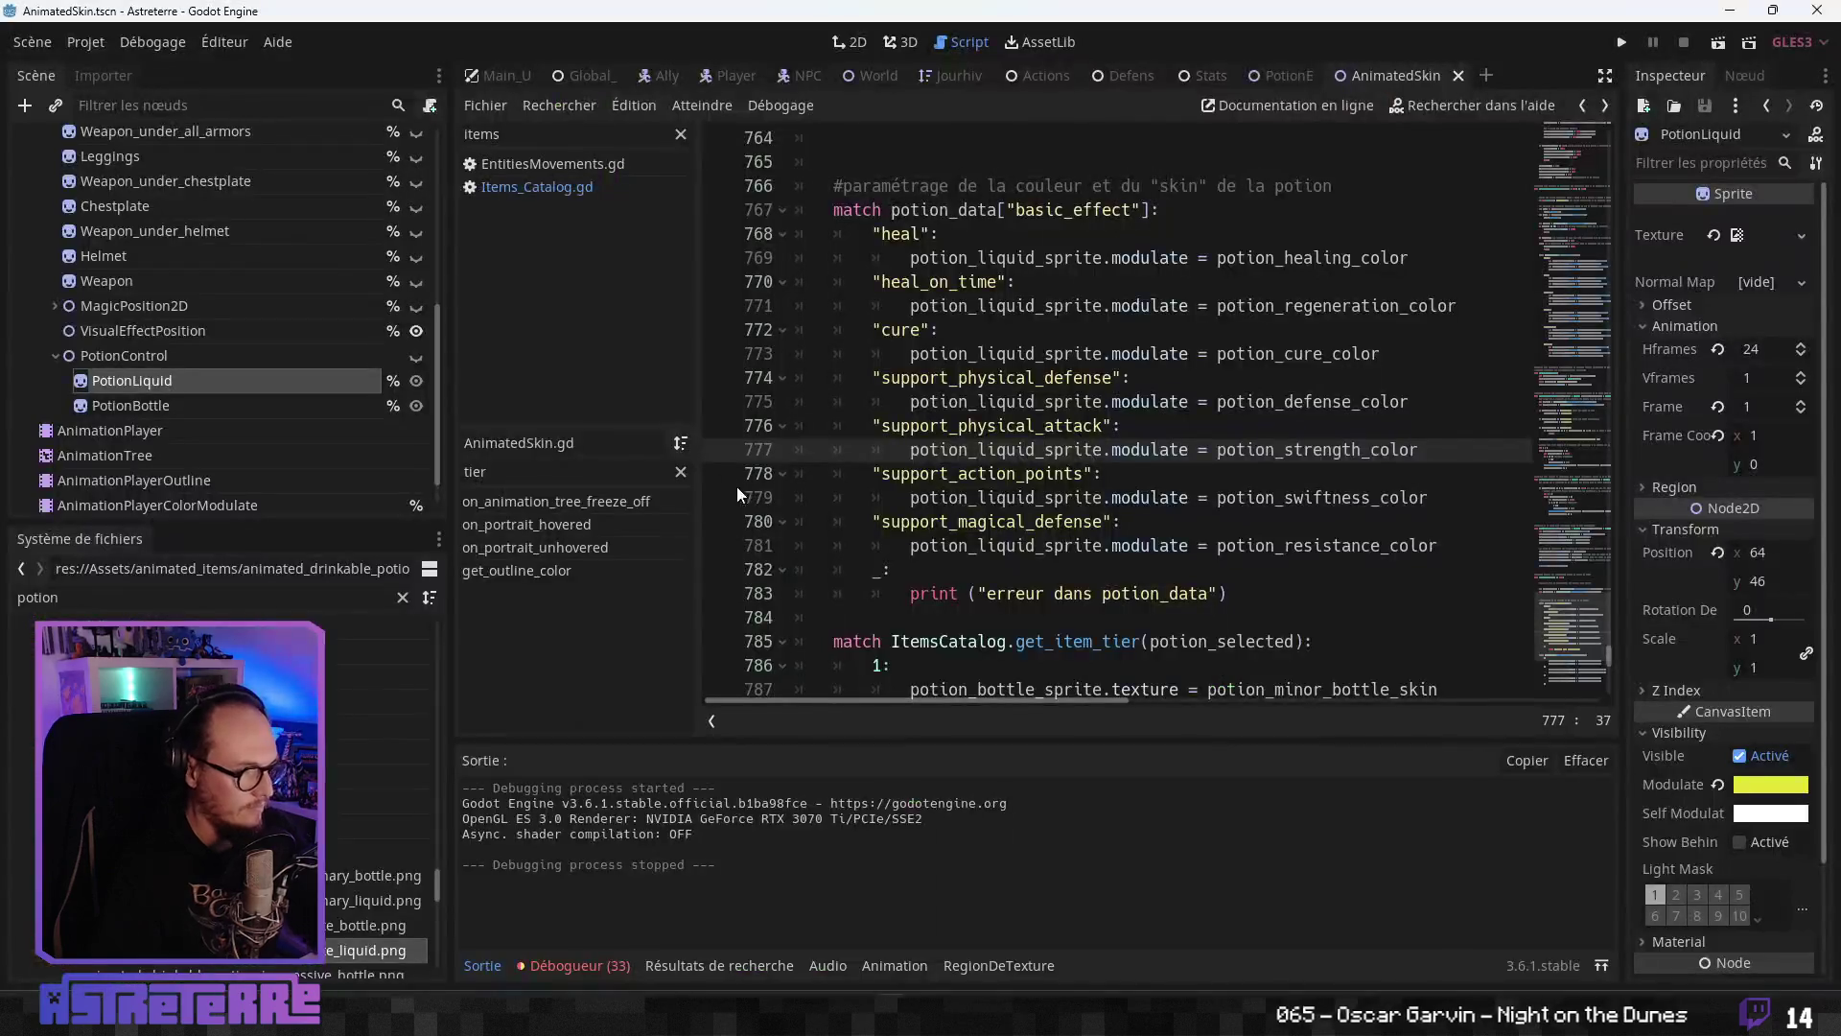
- Browse AnimatedSkin.gd around the on_potion_drink comment and empty line 761
scroll(1055, 472, up, 3)
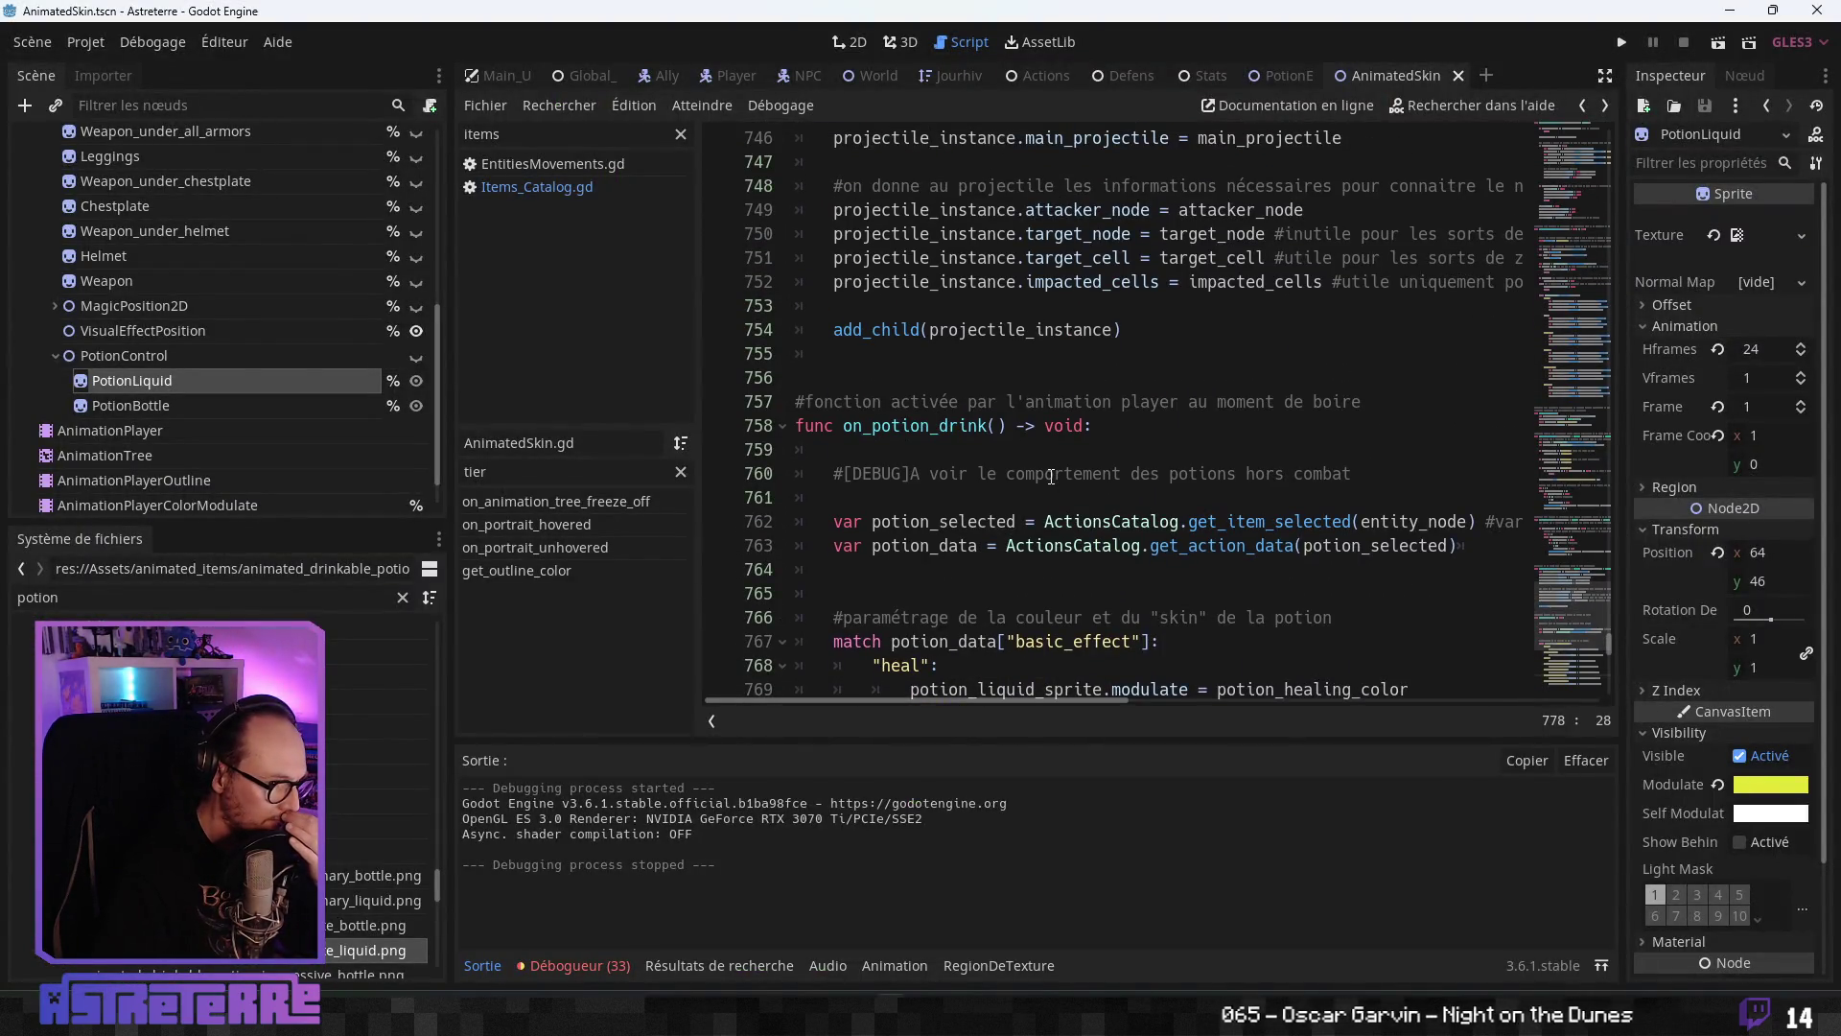
click(1113, 403)
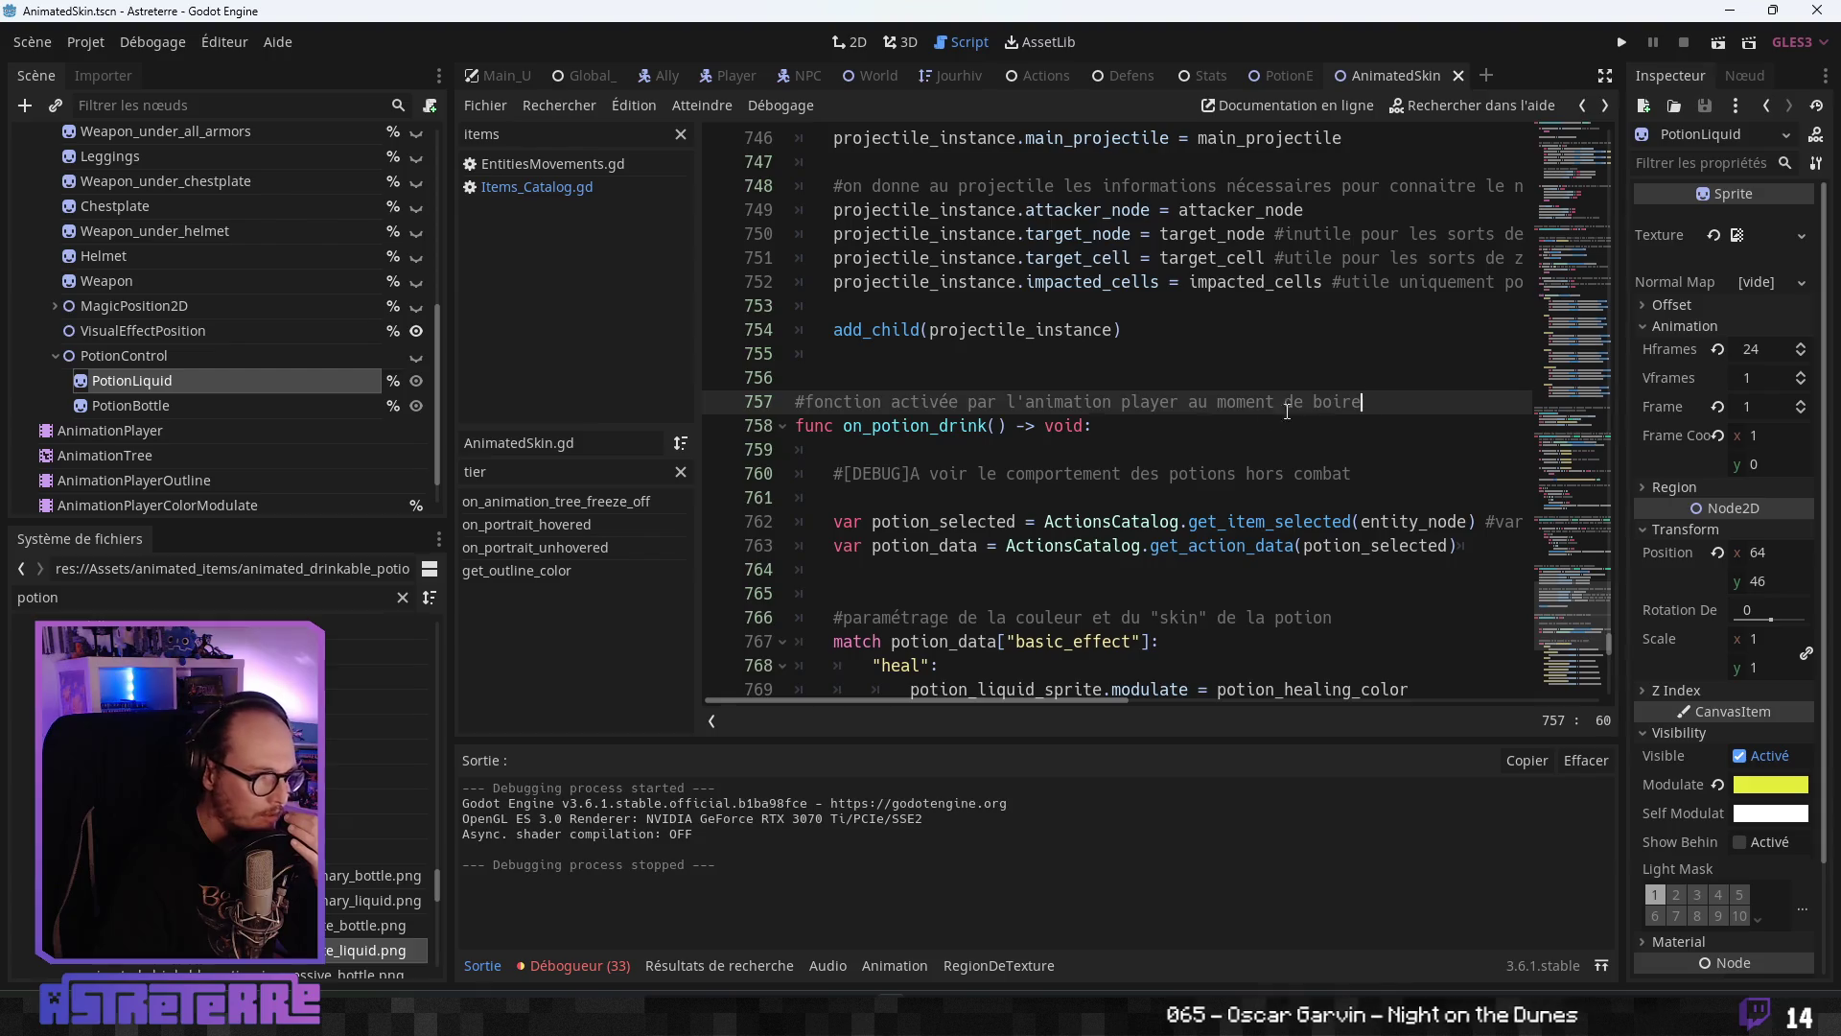
scroll(1287, 410, up, 3)
scroll(1183, 425, down, 5)
click(972, 355)
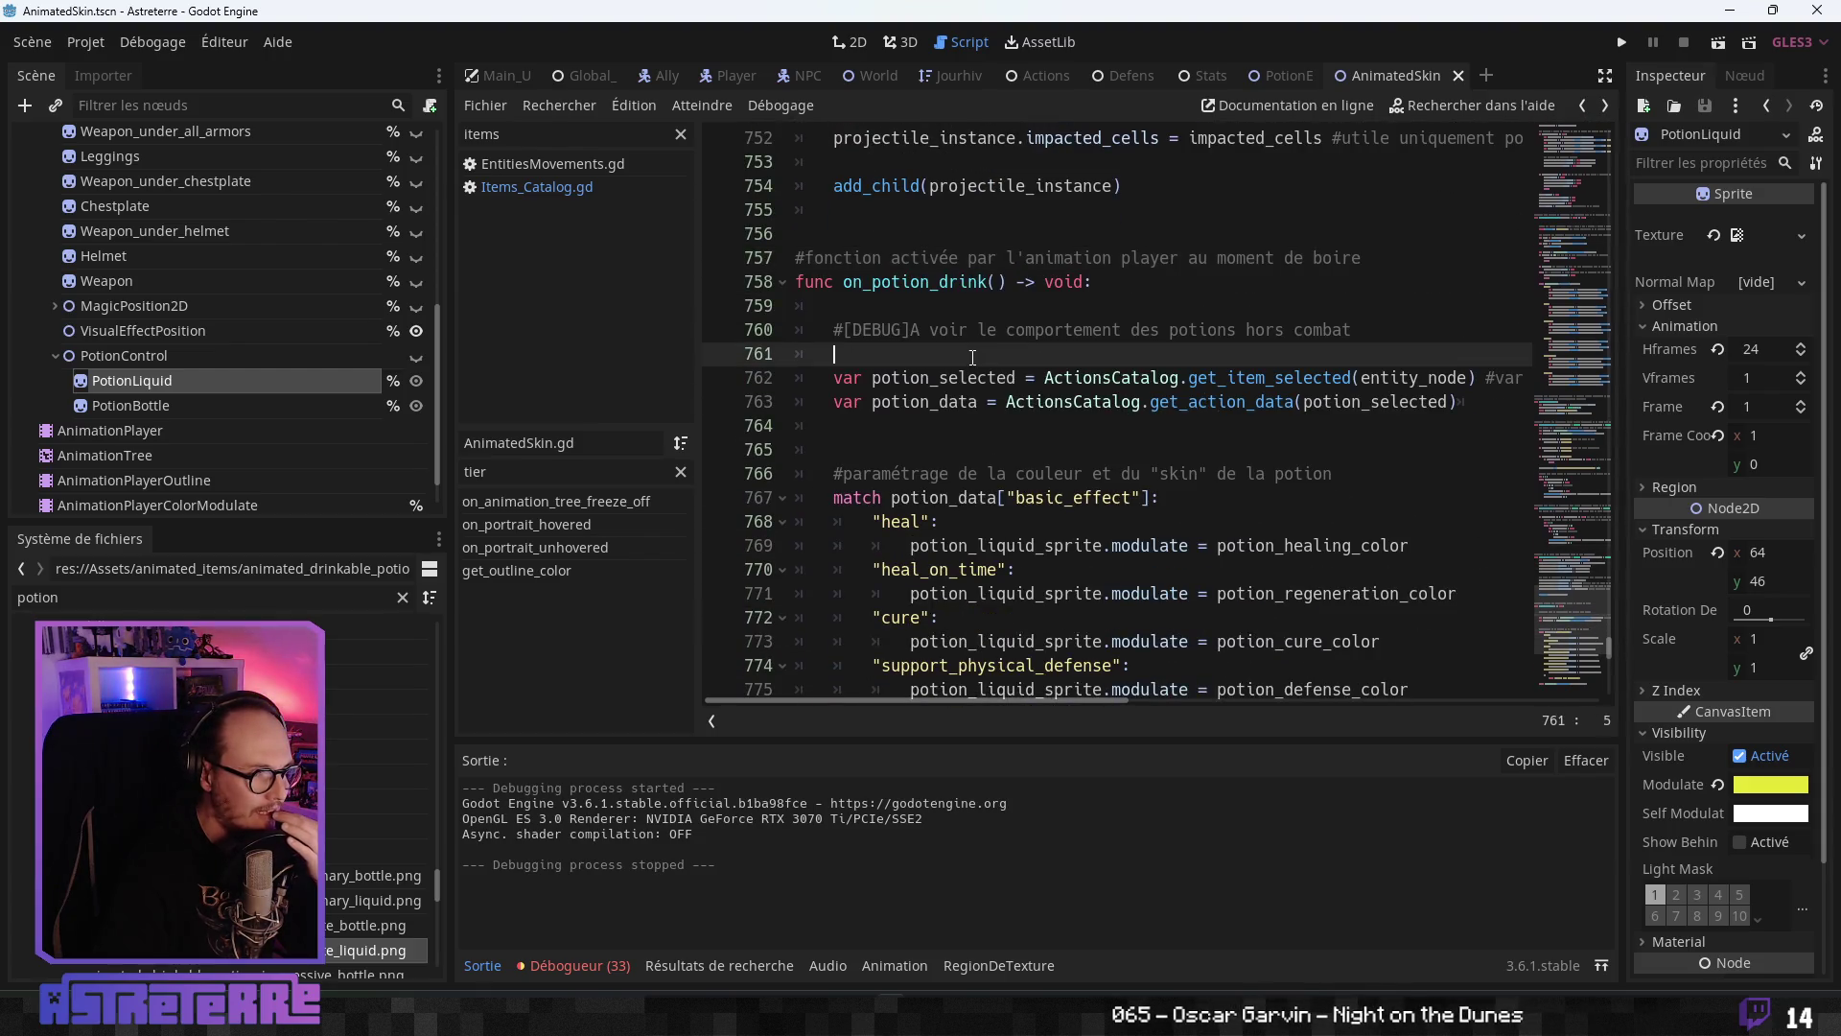
scroll(1571, 534, up, 4)
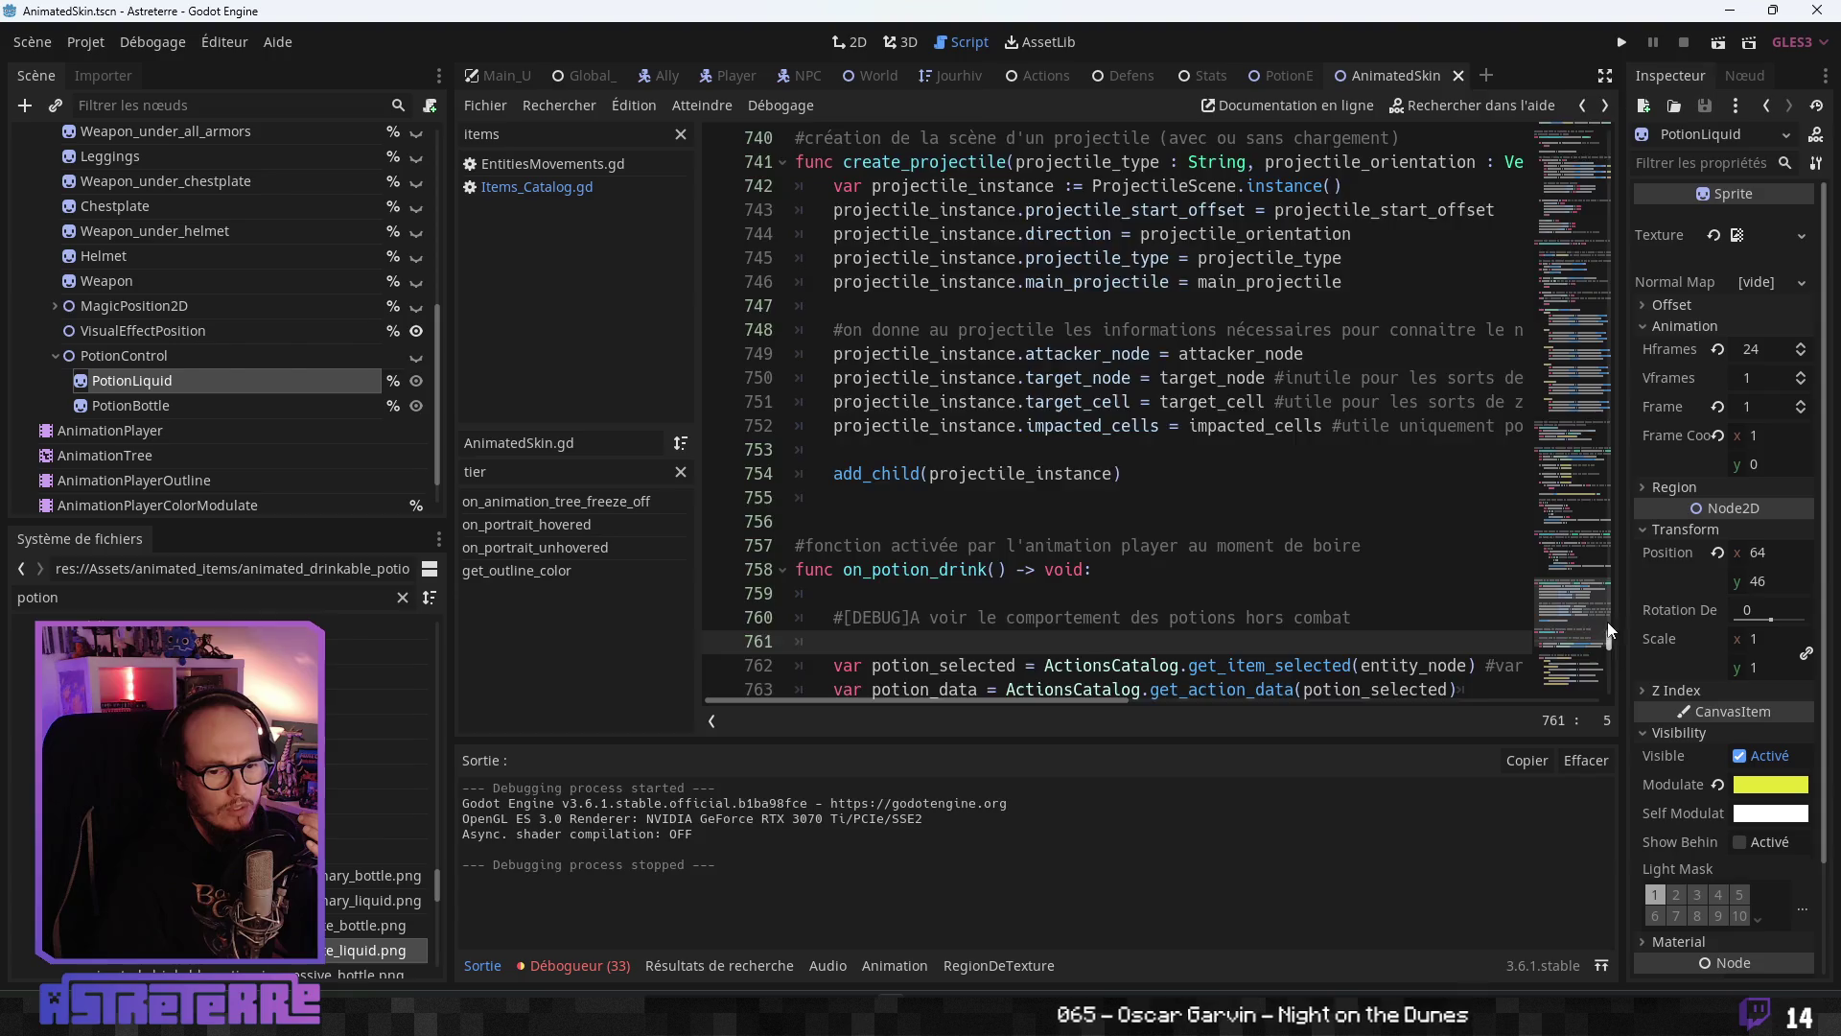
drag(1607, 621, 1569, 560)
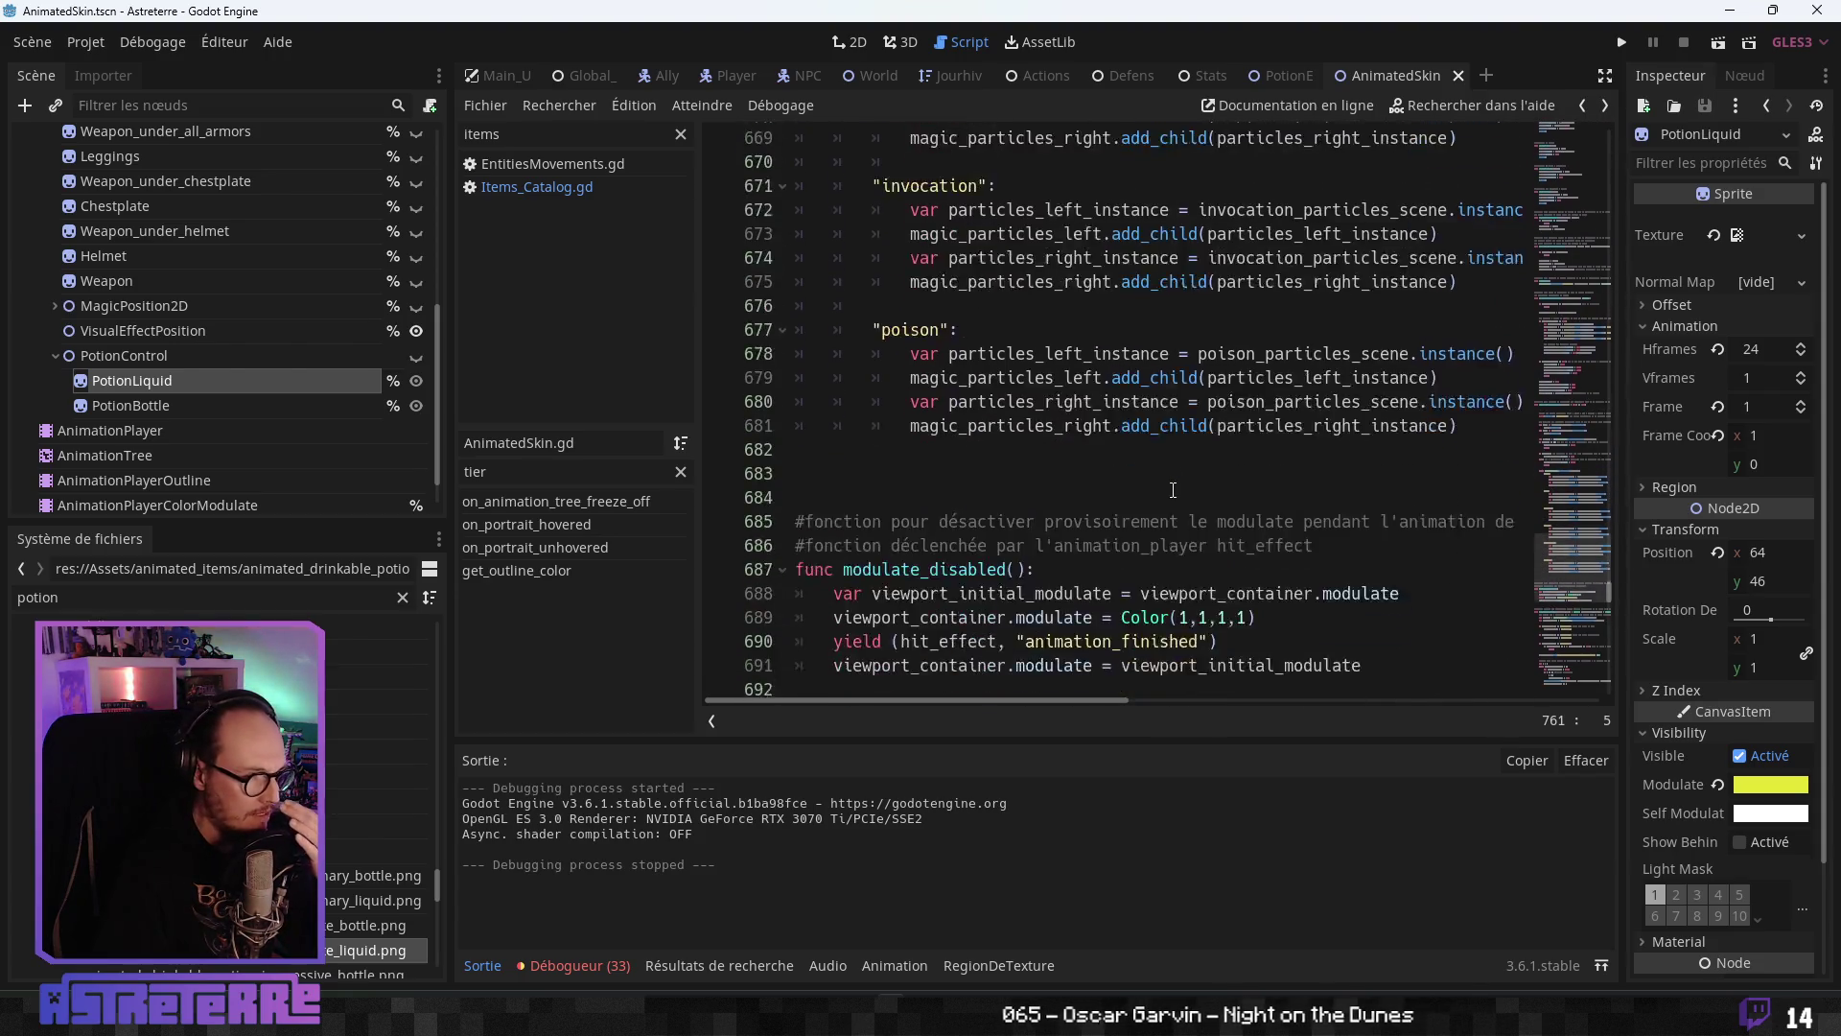
scroll(1172, 490, down, 3)
scroll(1025, 477, up, 19)
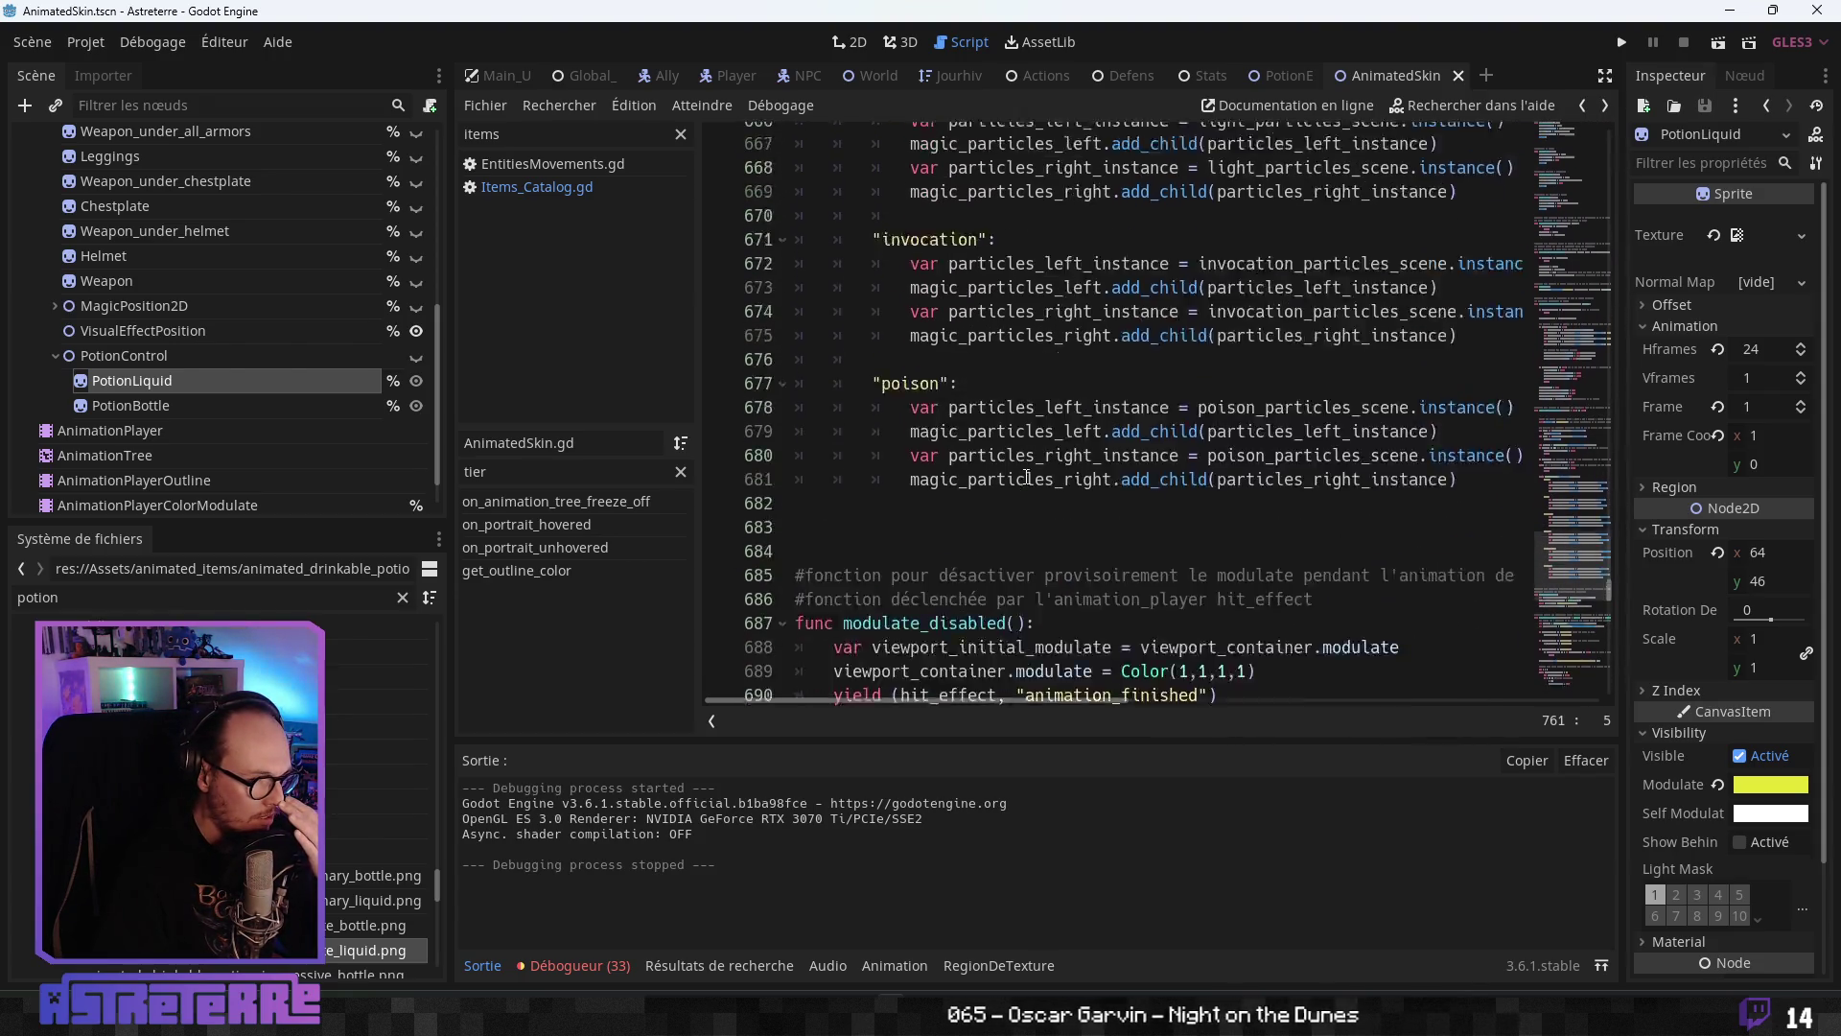
scroll(1025, 477, up, 8)
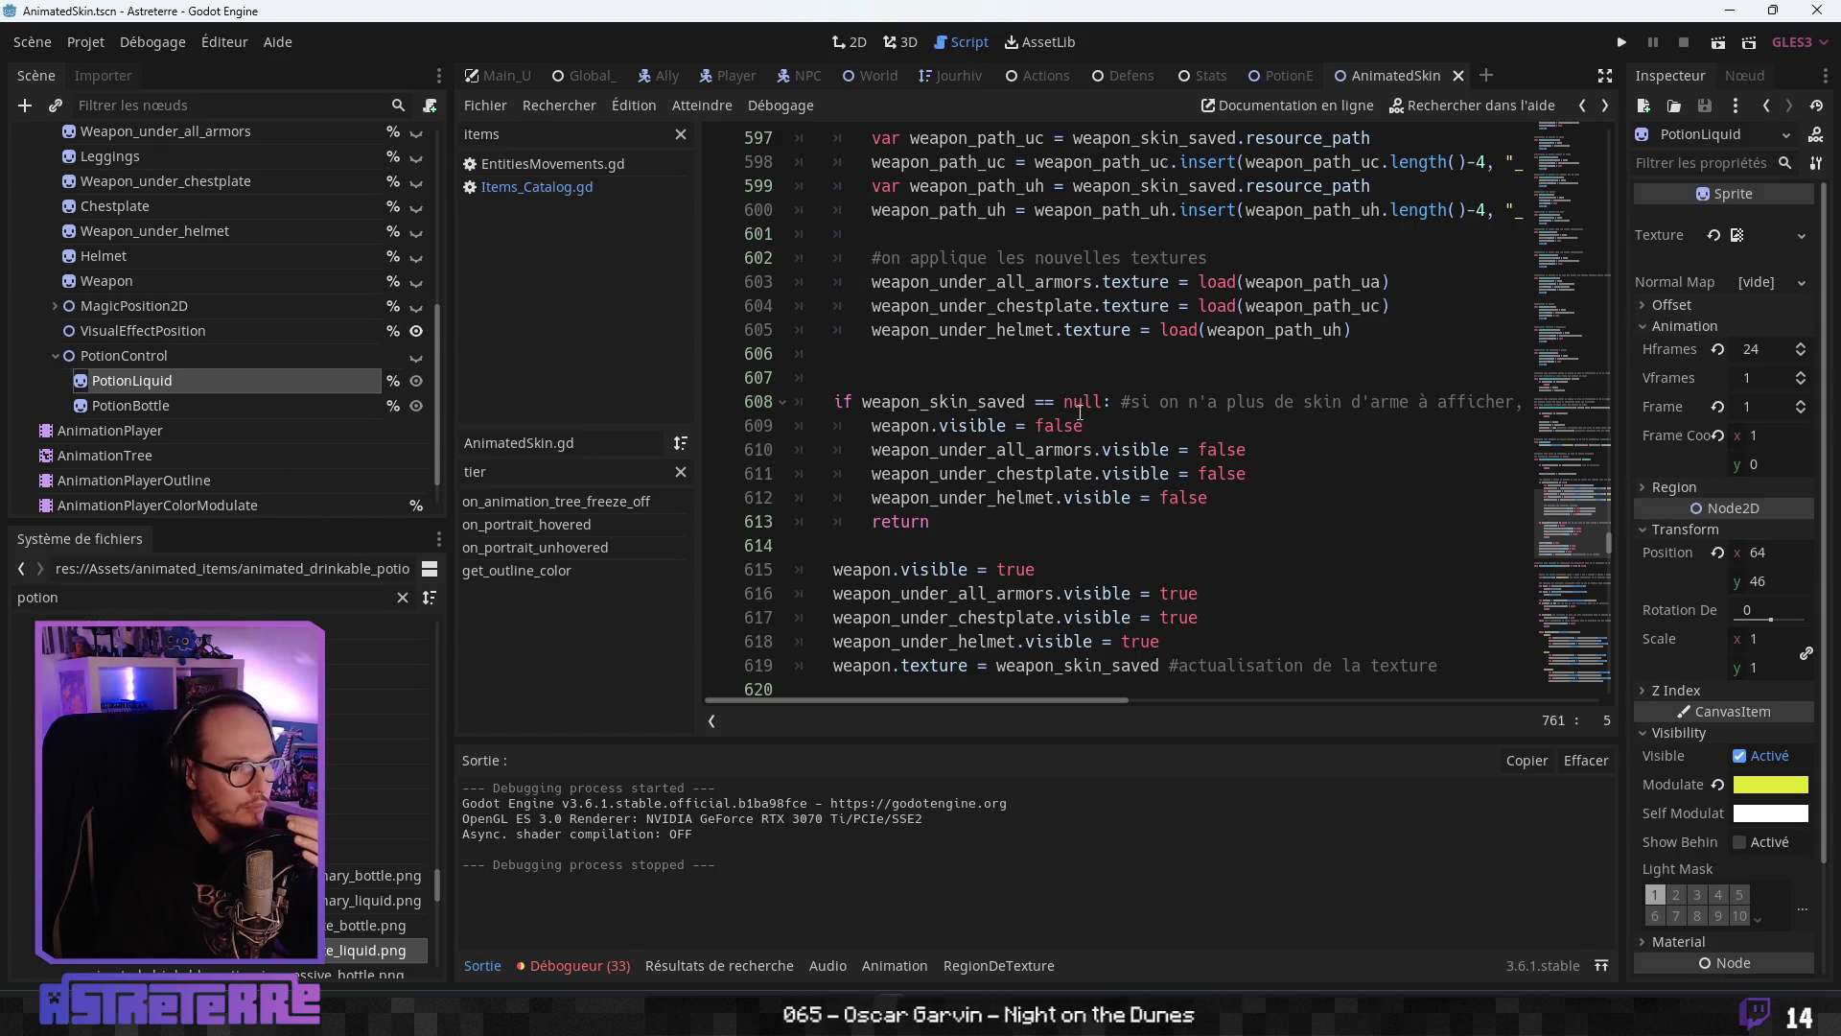
scroll(1062, 436, up, 8)
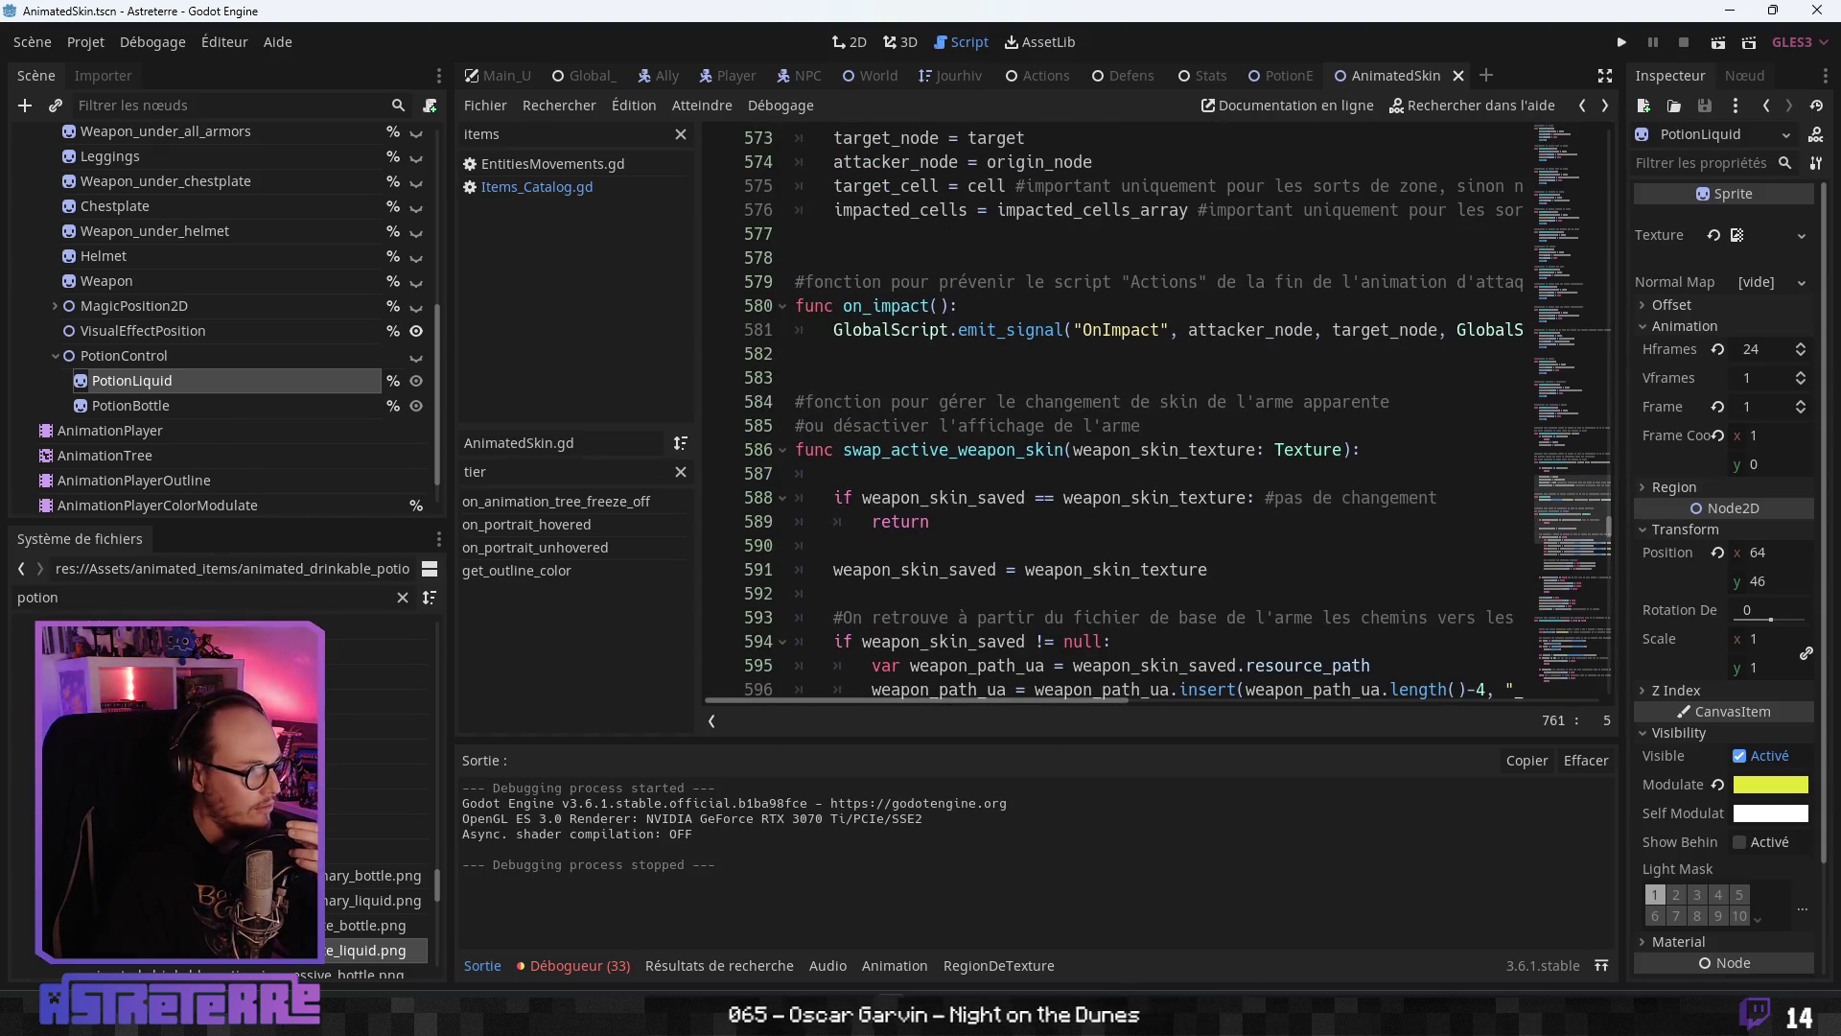
- Review _ready's PortraitHovered, VisualEffectsUpdated and MagicSpell connections, then switch to the ActionsNode scene
click(680, 472)
click(543, 527)
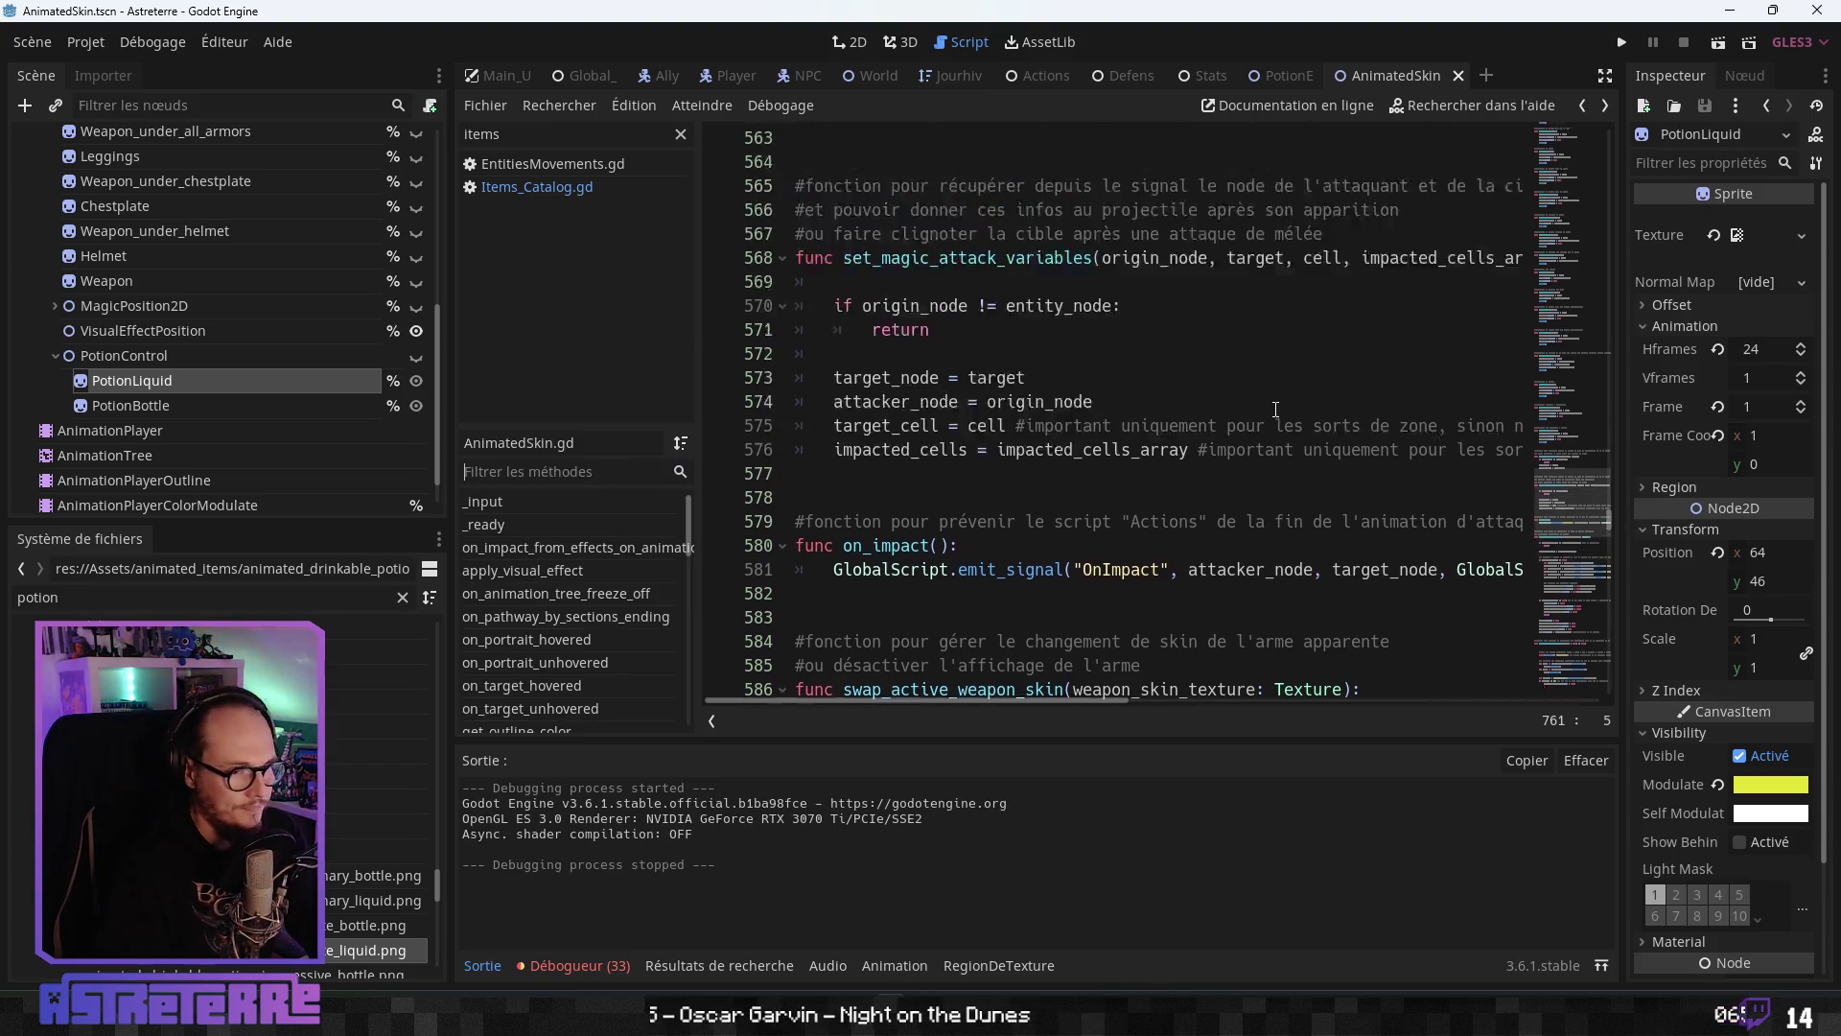
scroll(1127, 449, up, 2)
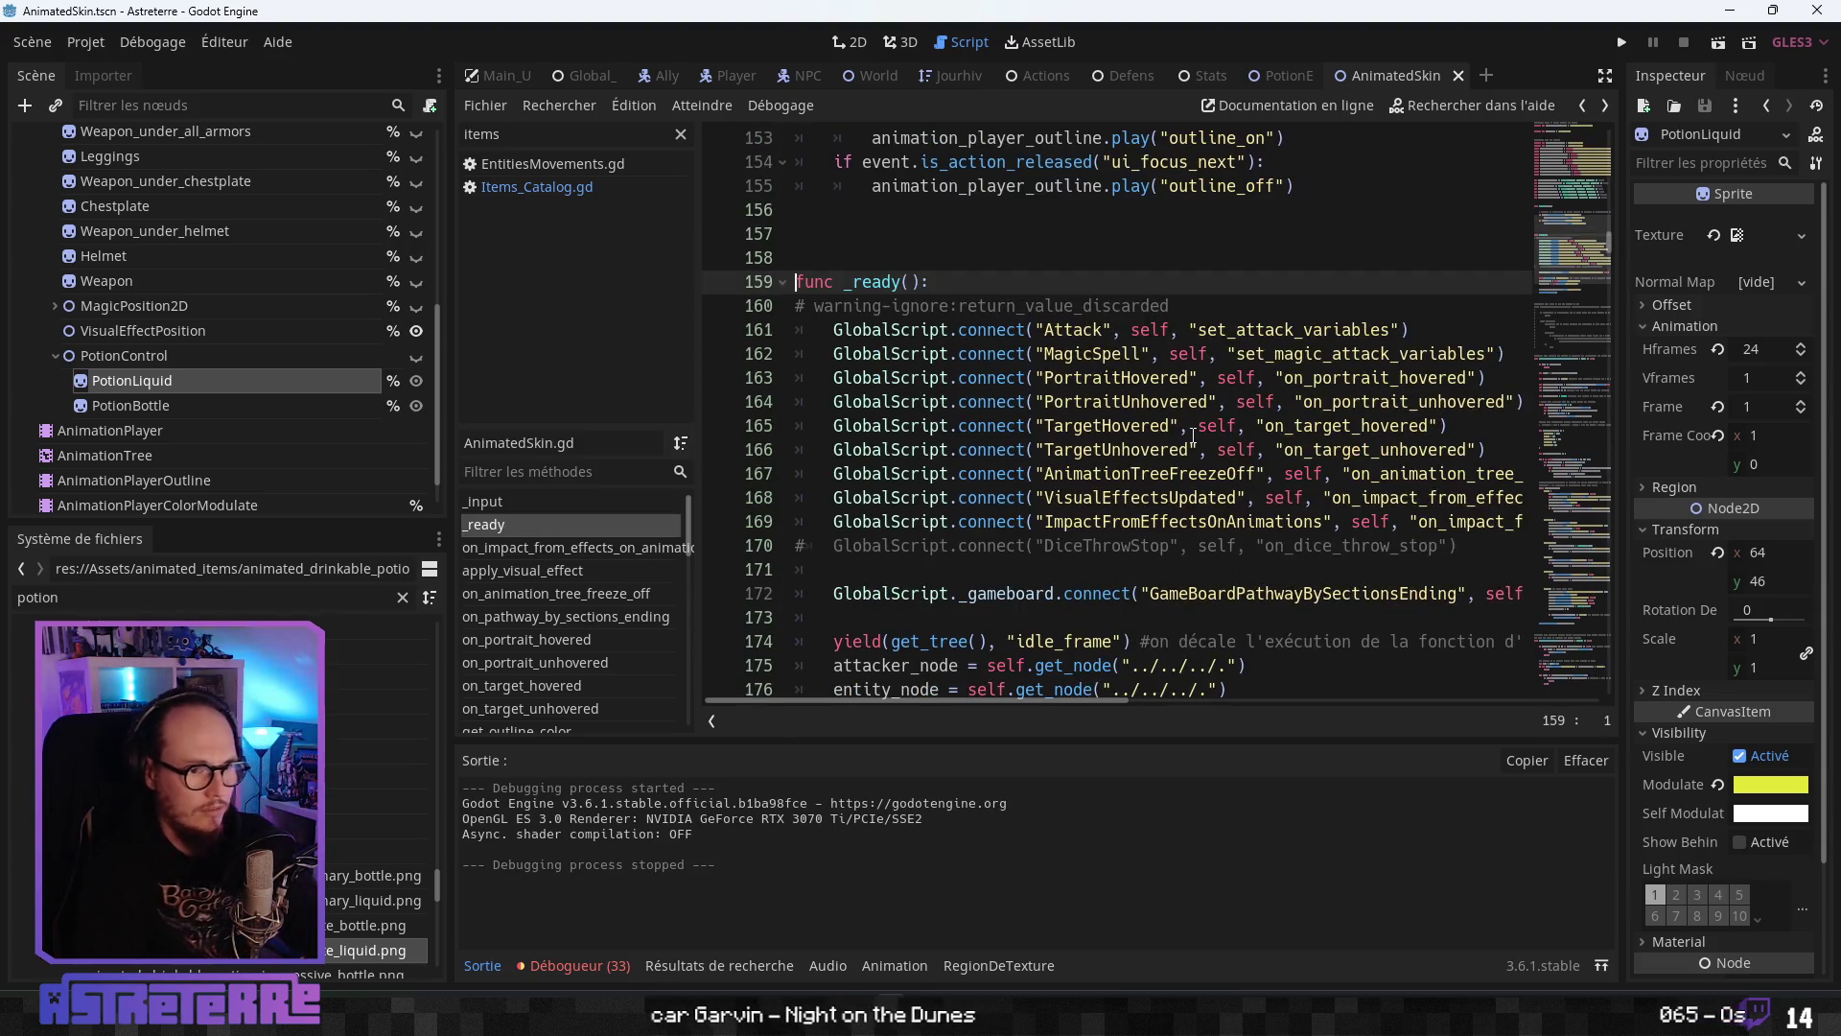
click(1127, 378)
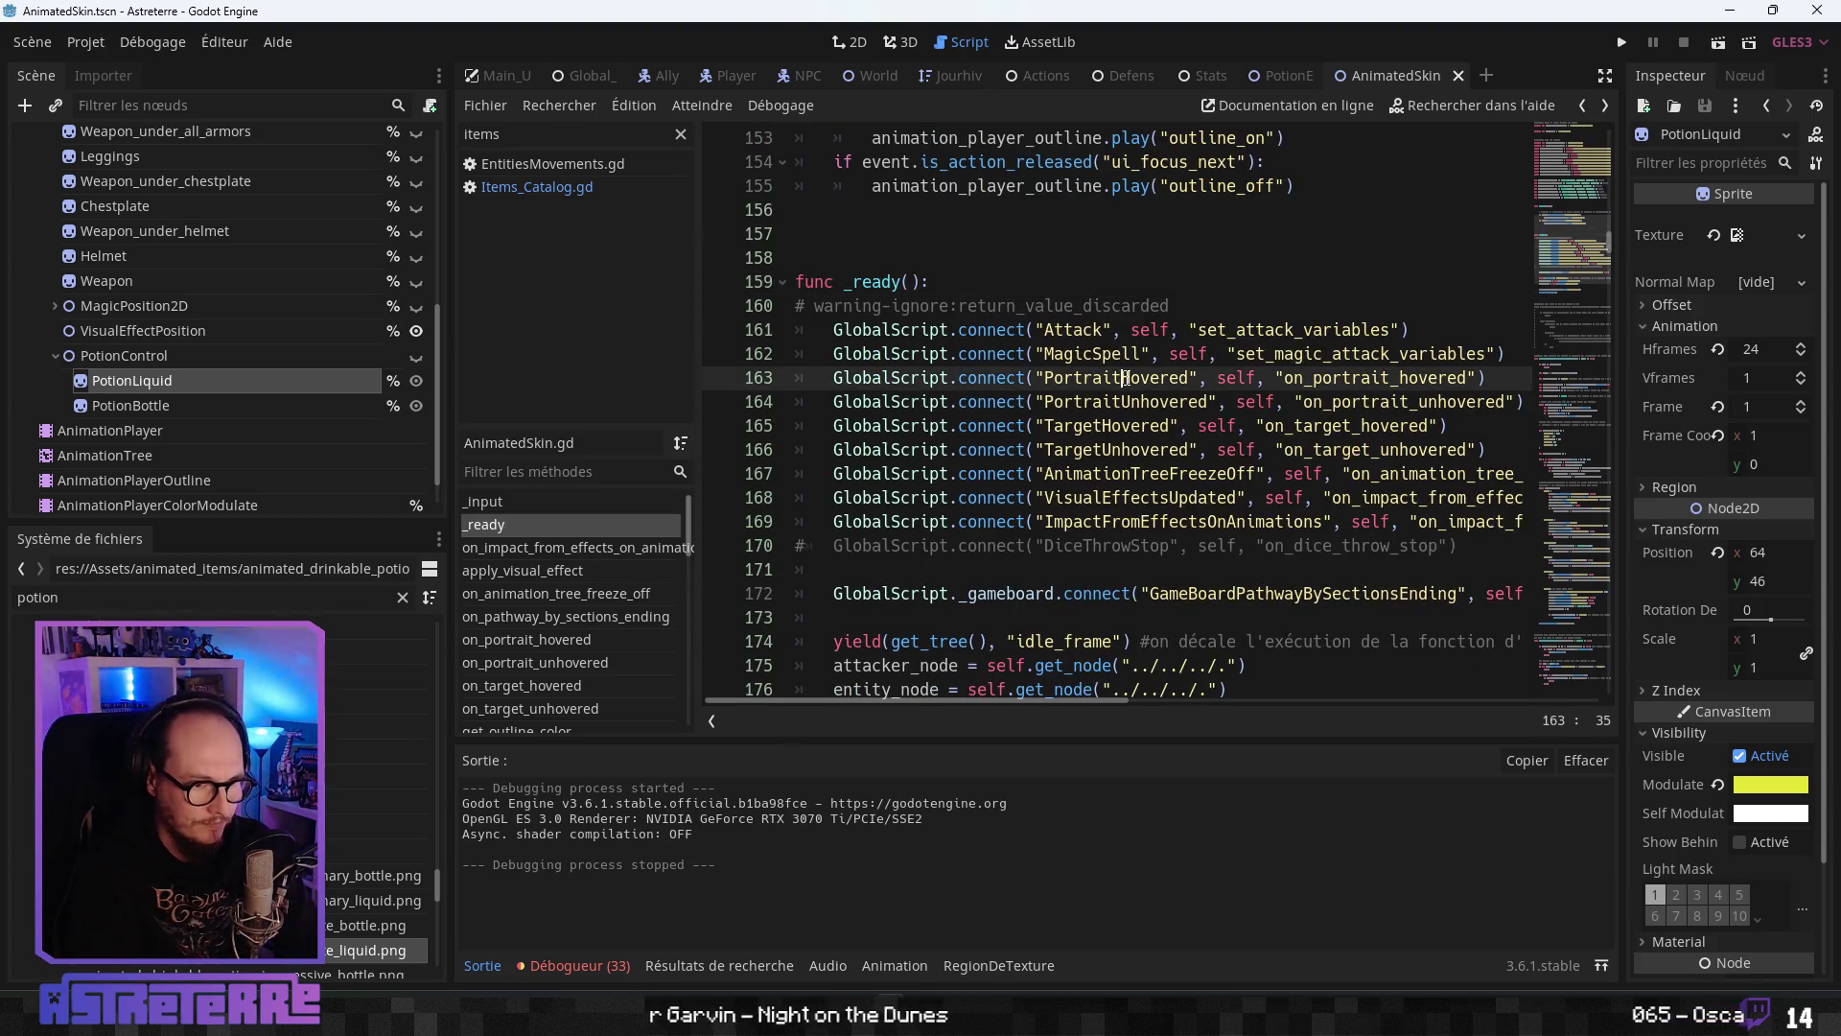
click(1133, 497)
scroll(1167, 530, down, 1)
scroll(1166, 522, down, 1)
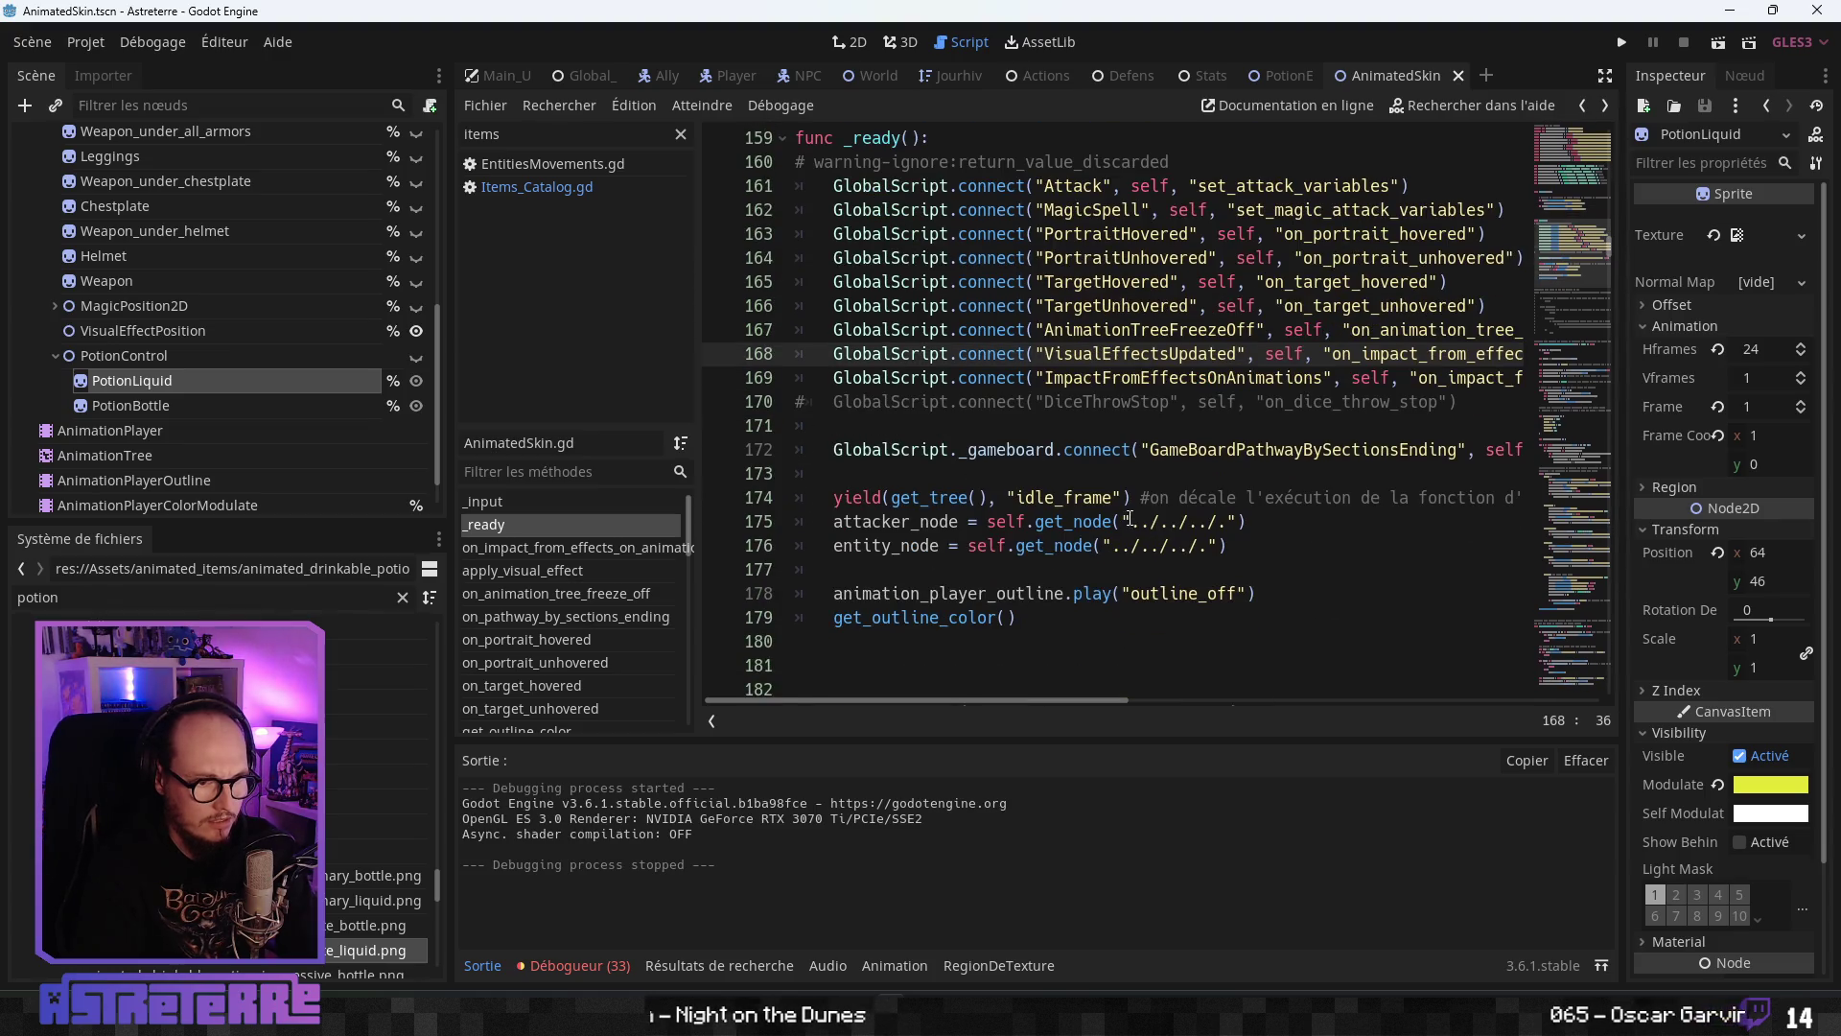
scroll(1151, 412, up, 2)
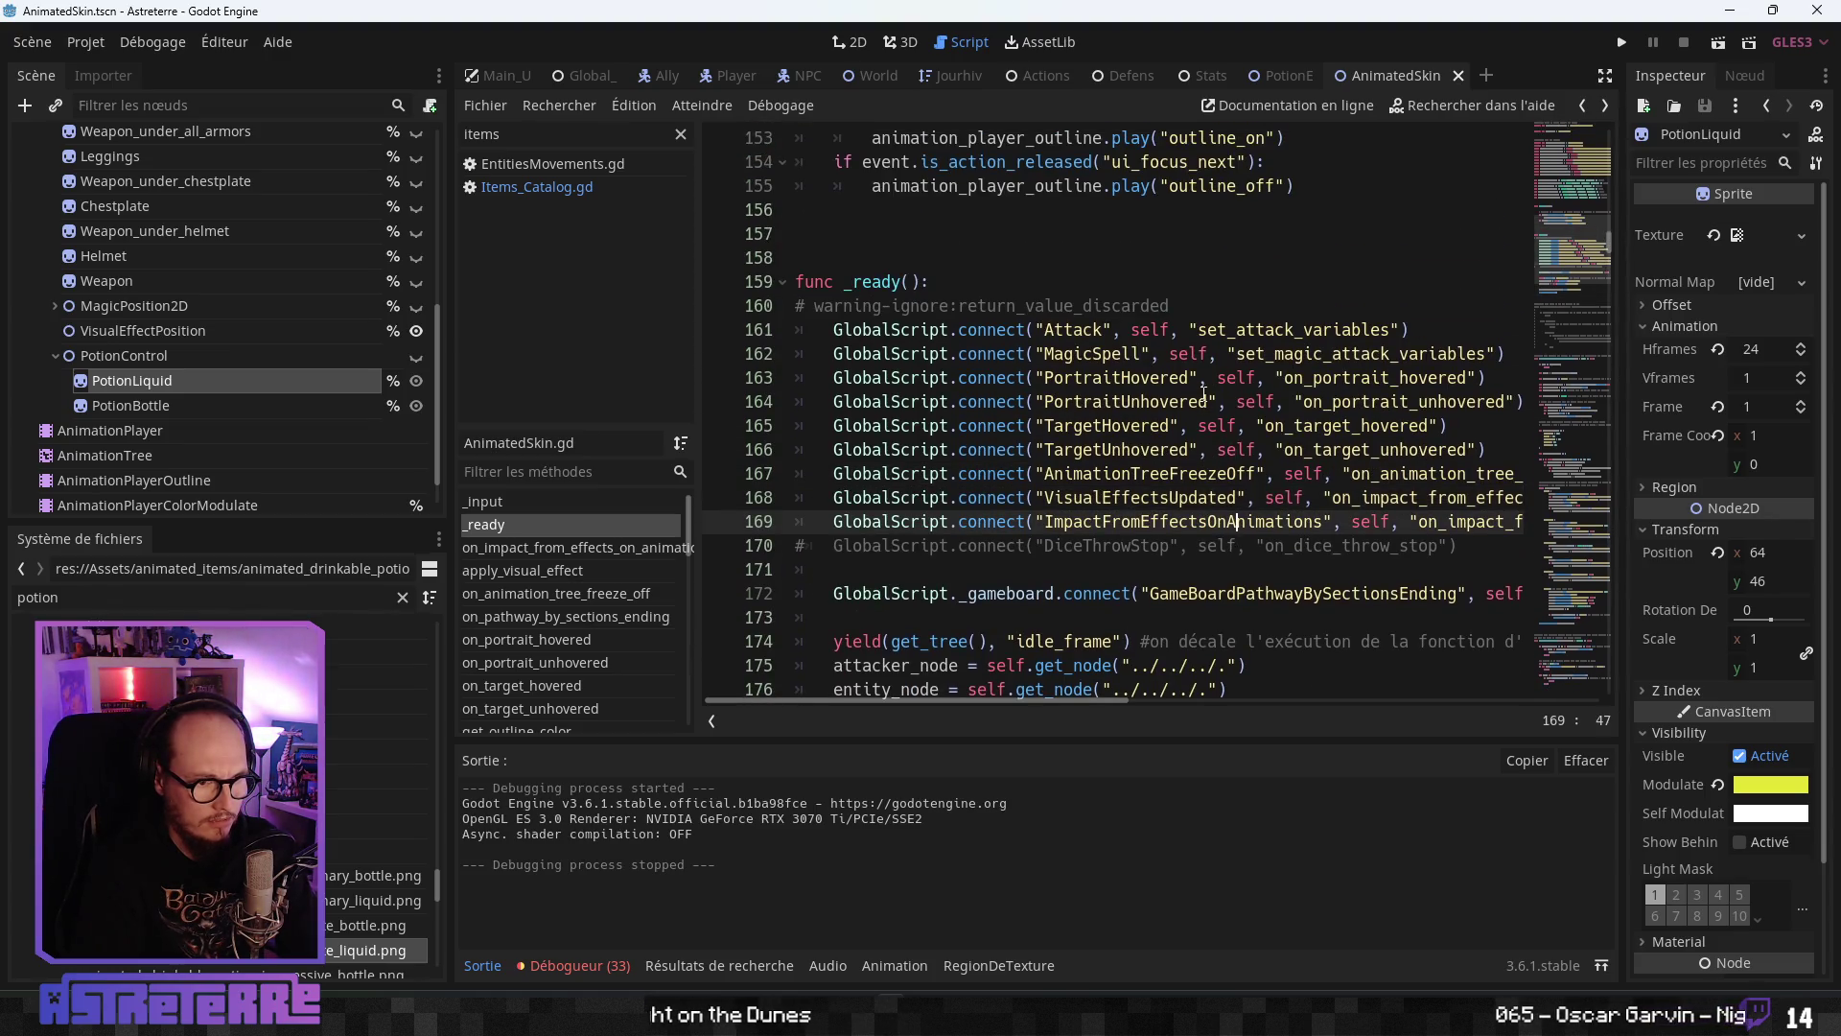
click(1109, 353)
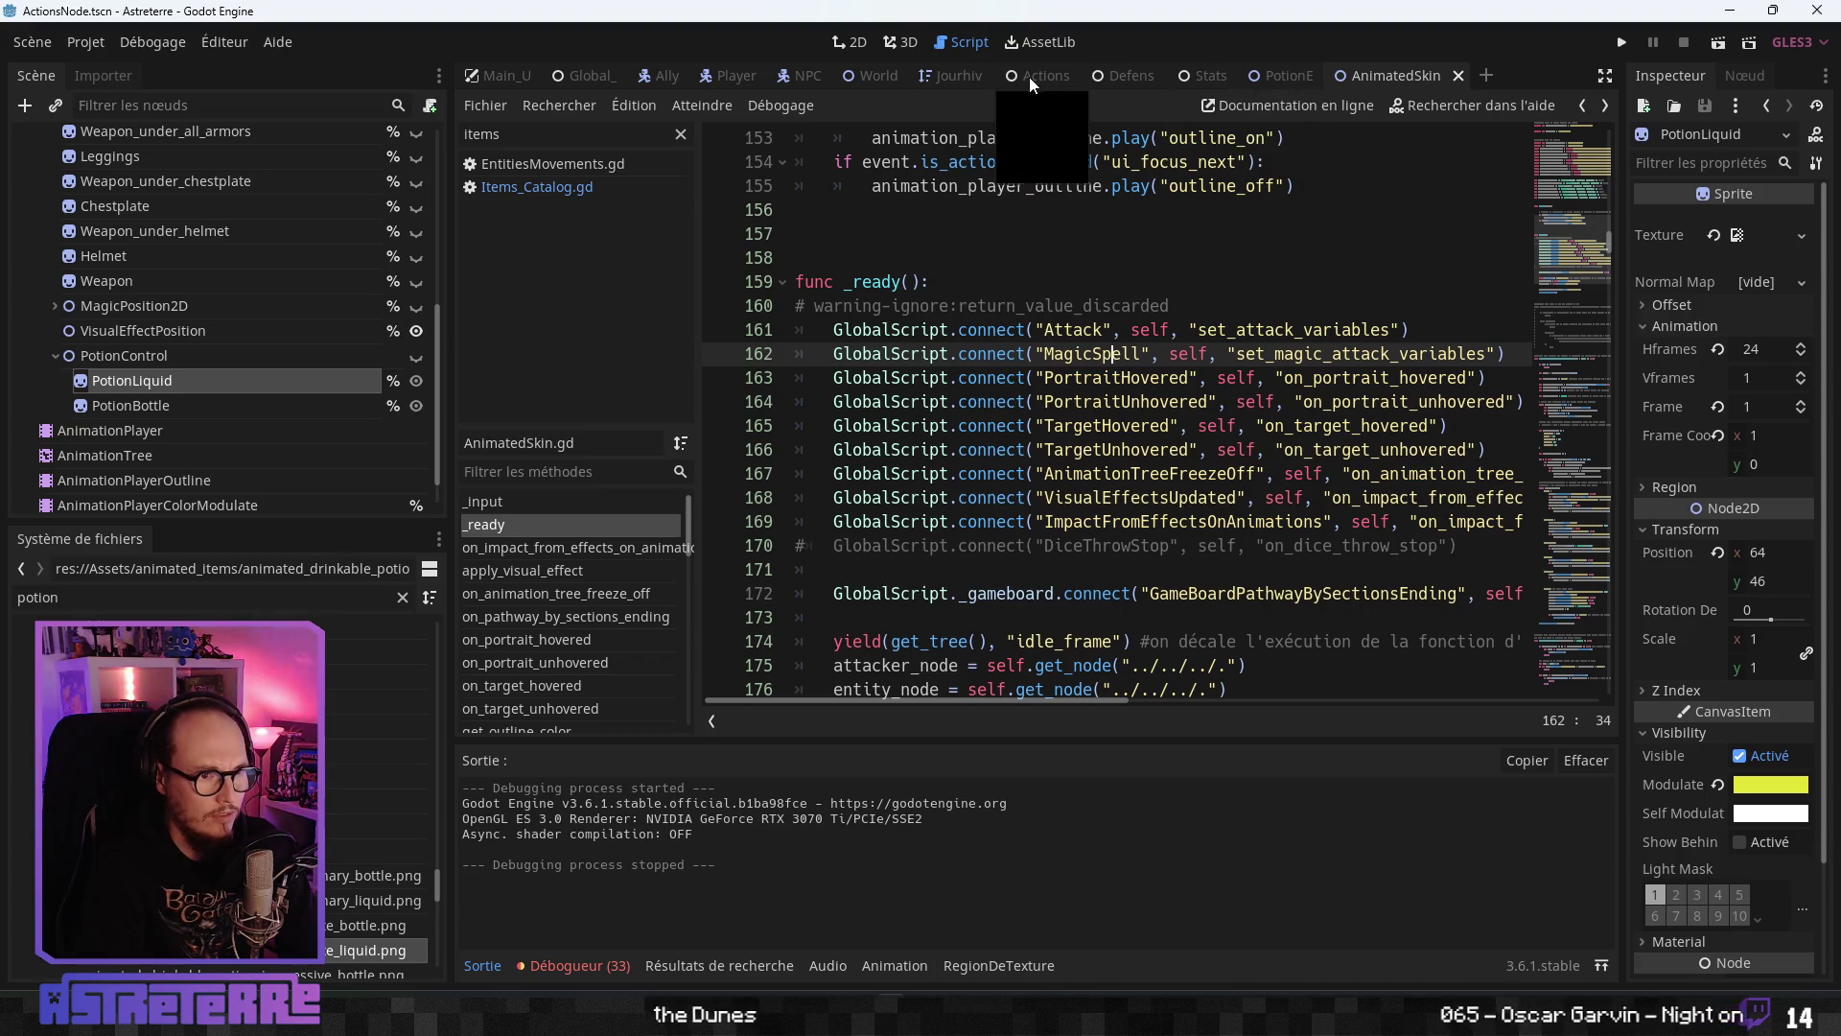
click(1028, 77)
click(986, 585)
- Browse ActionsNode.gd around line 87
scroll(998, 566, down, 2)
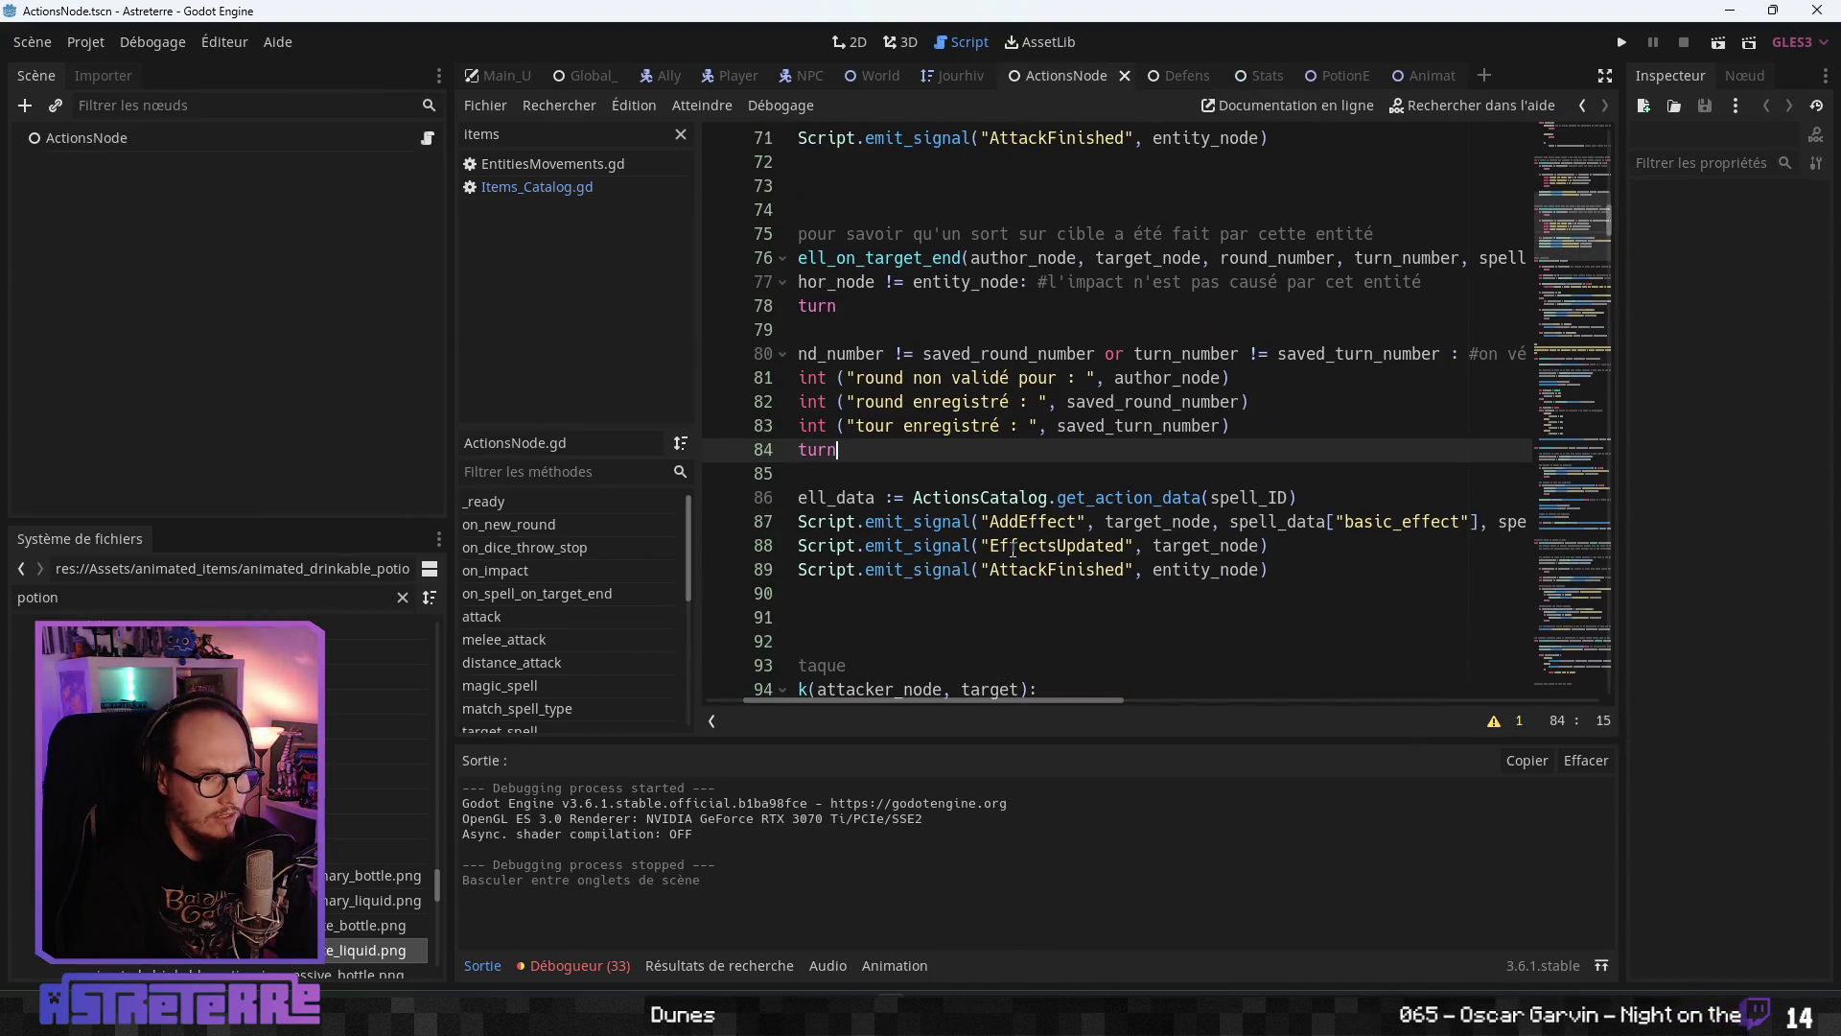
click(971, 523)
drag(912, 700, 873, 701)
scroll(881, 515, up, 3)
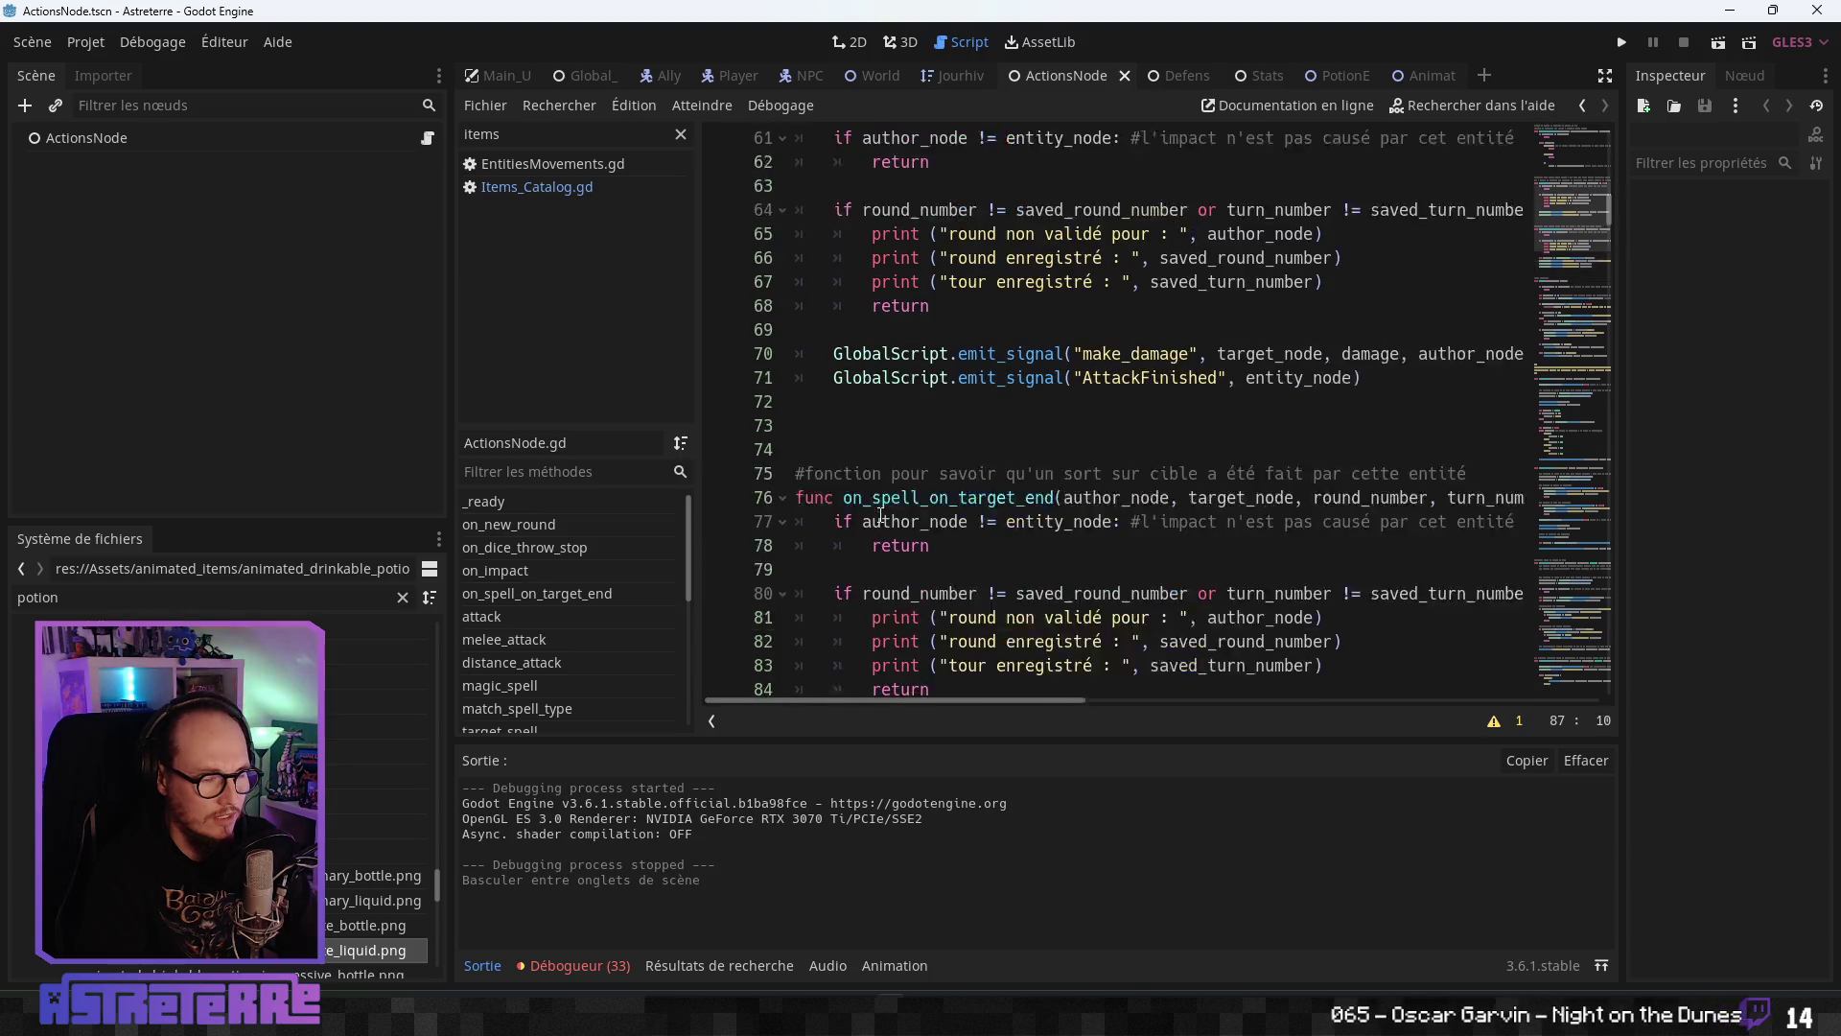
scroll(880, 515, up, 3)
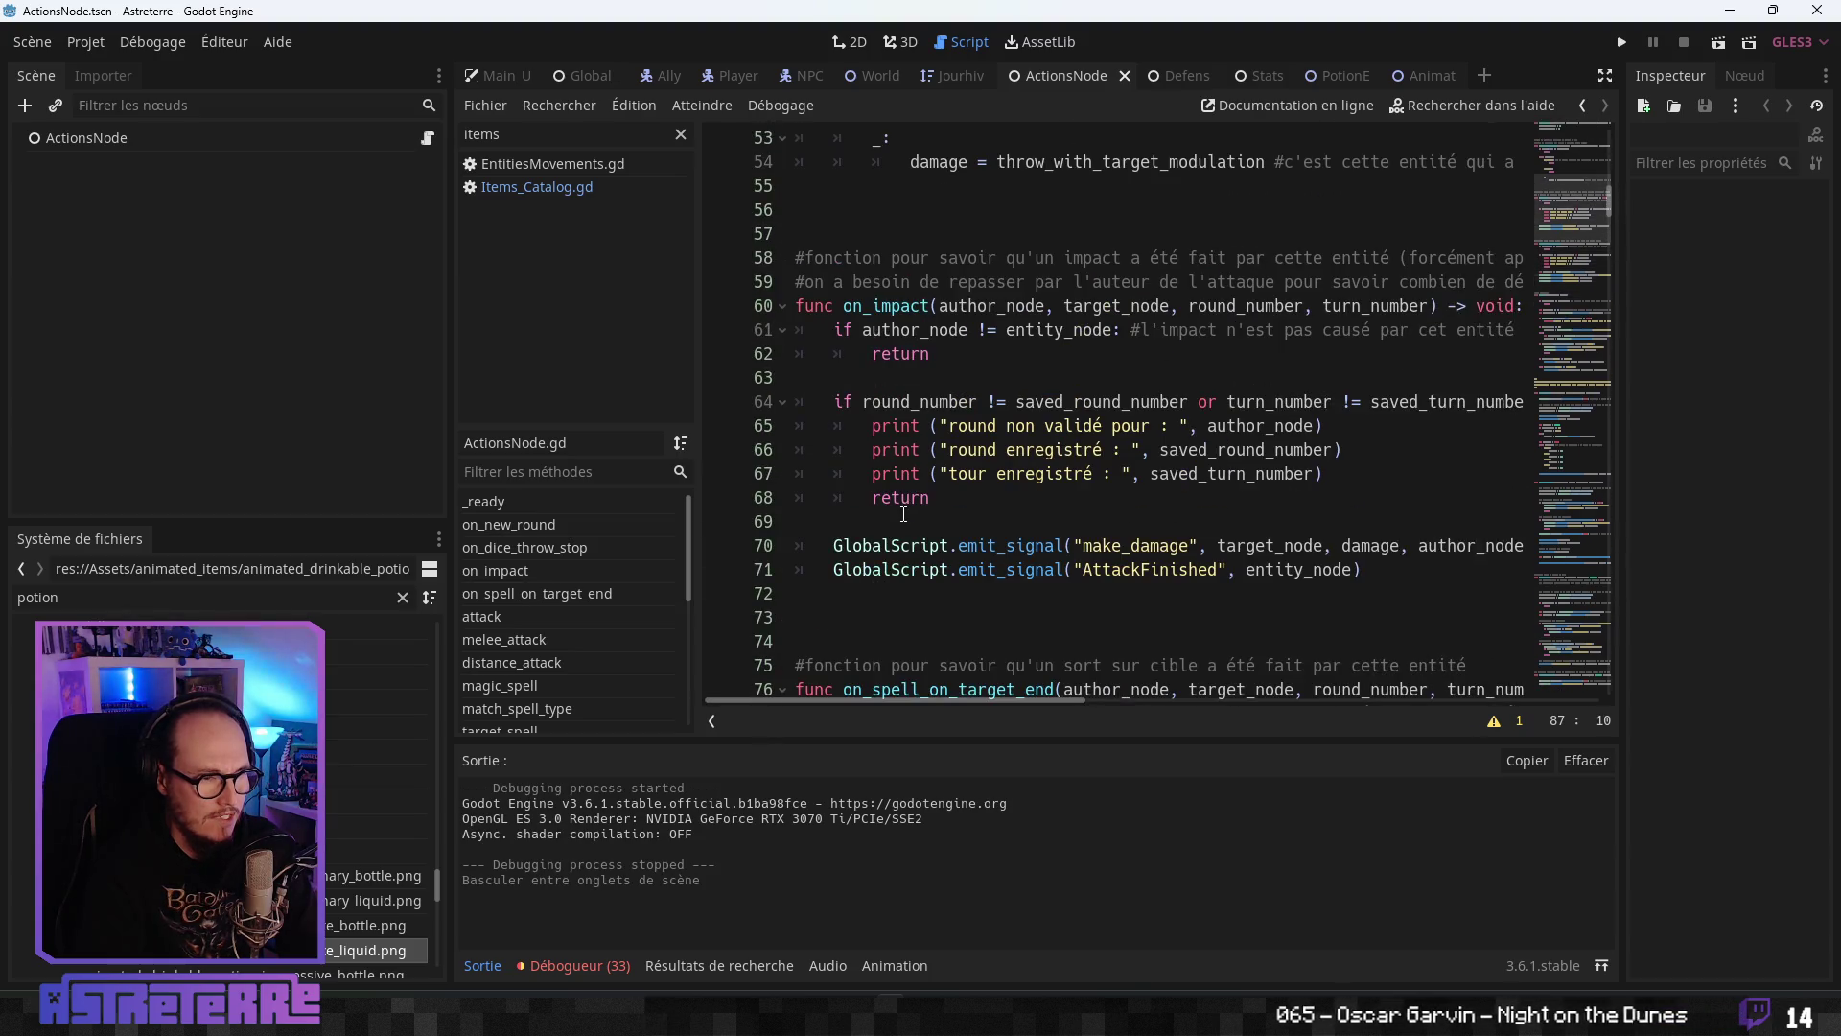
scroll(903, 514, up, 6)
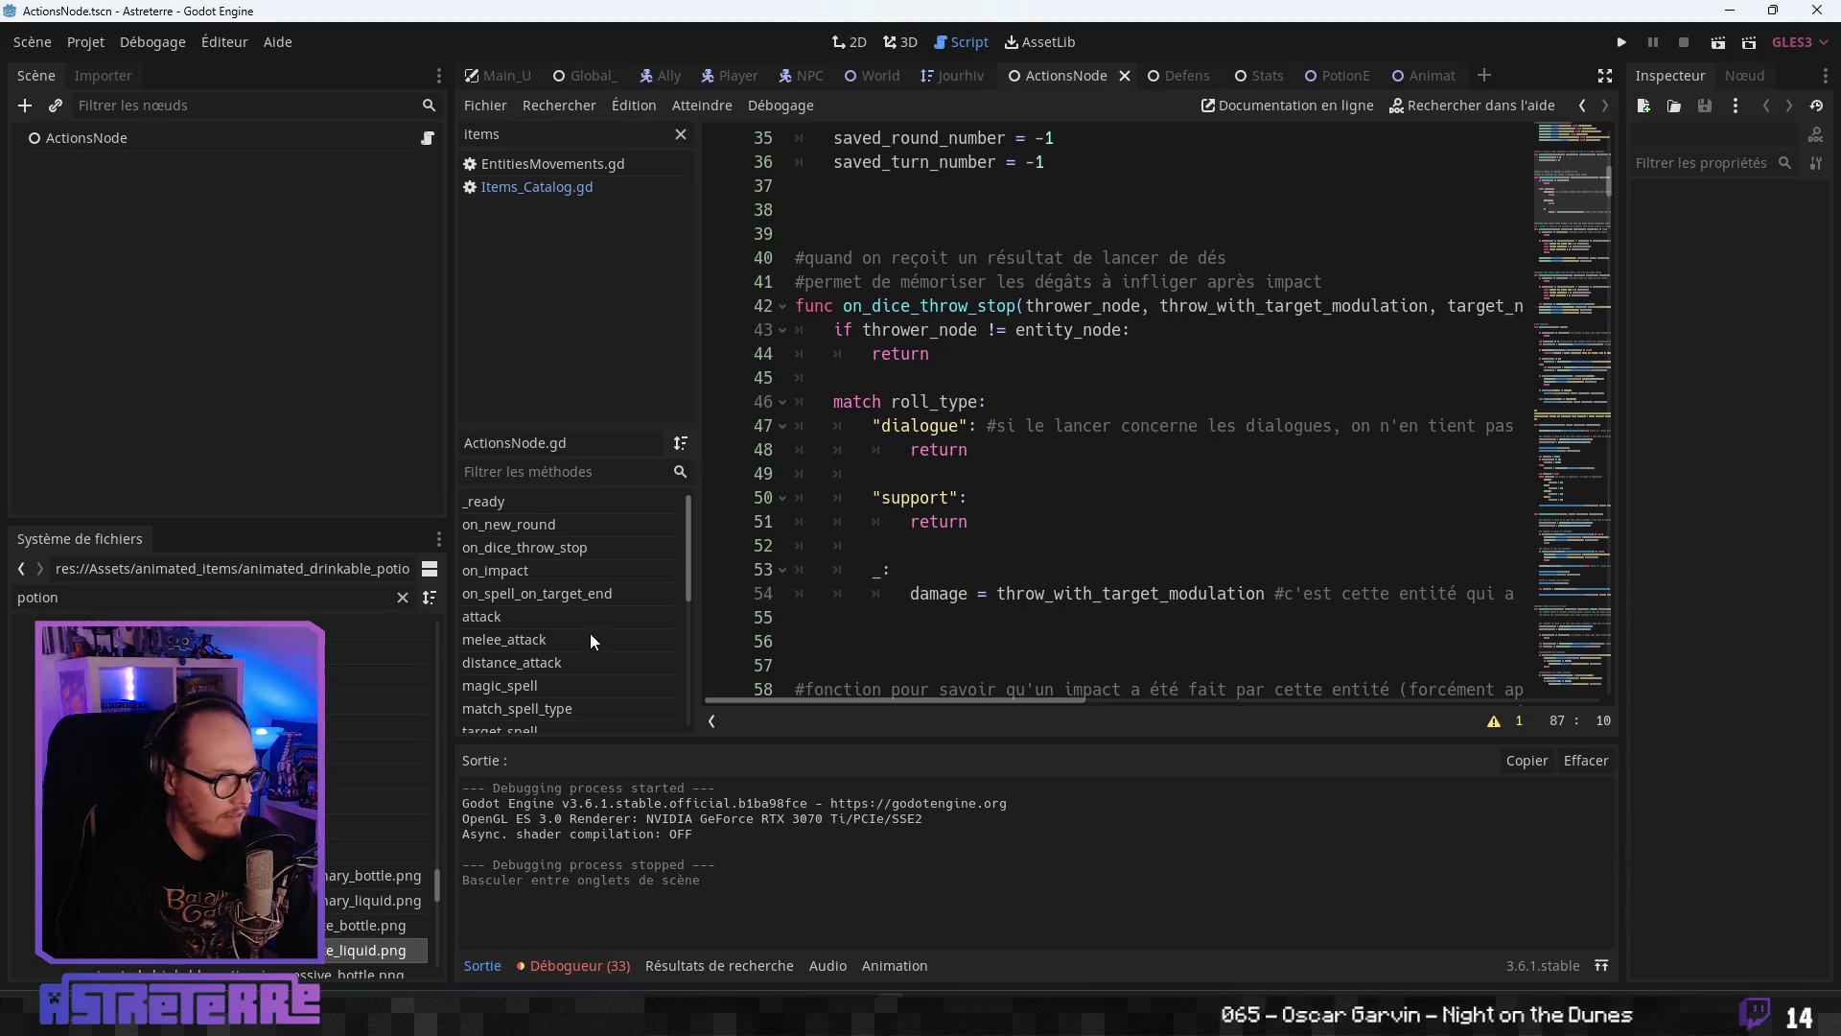
scroll(592, 639, down, 5)
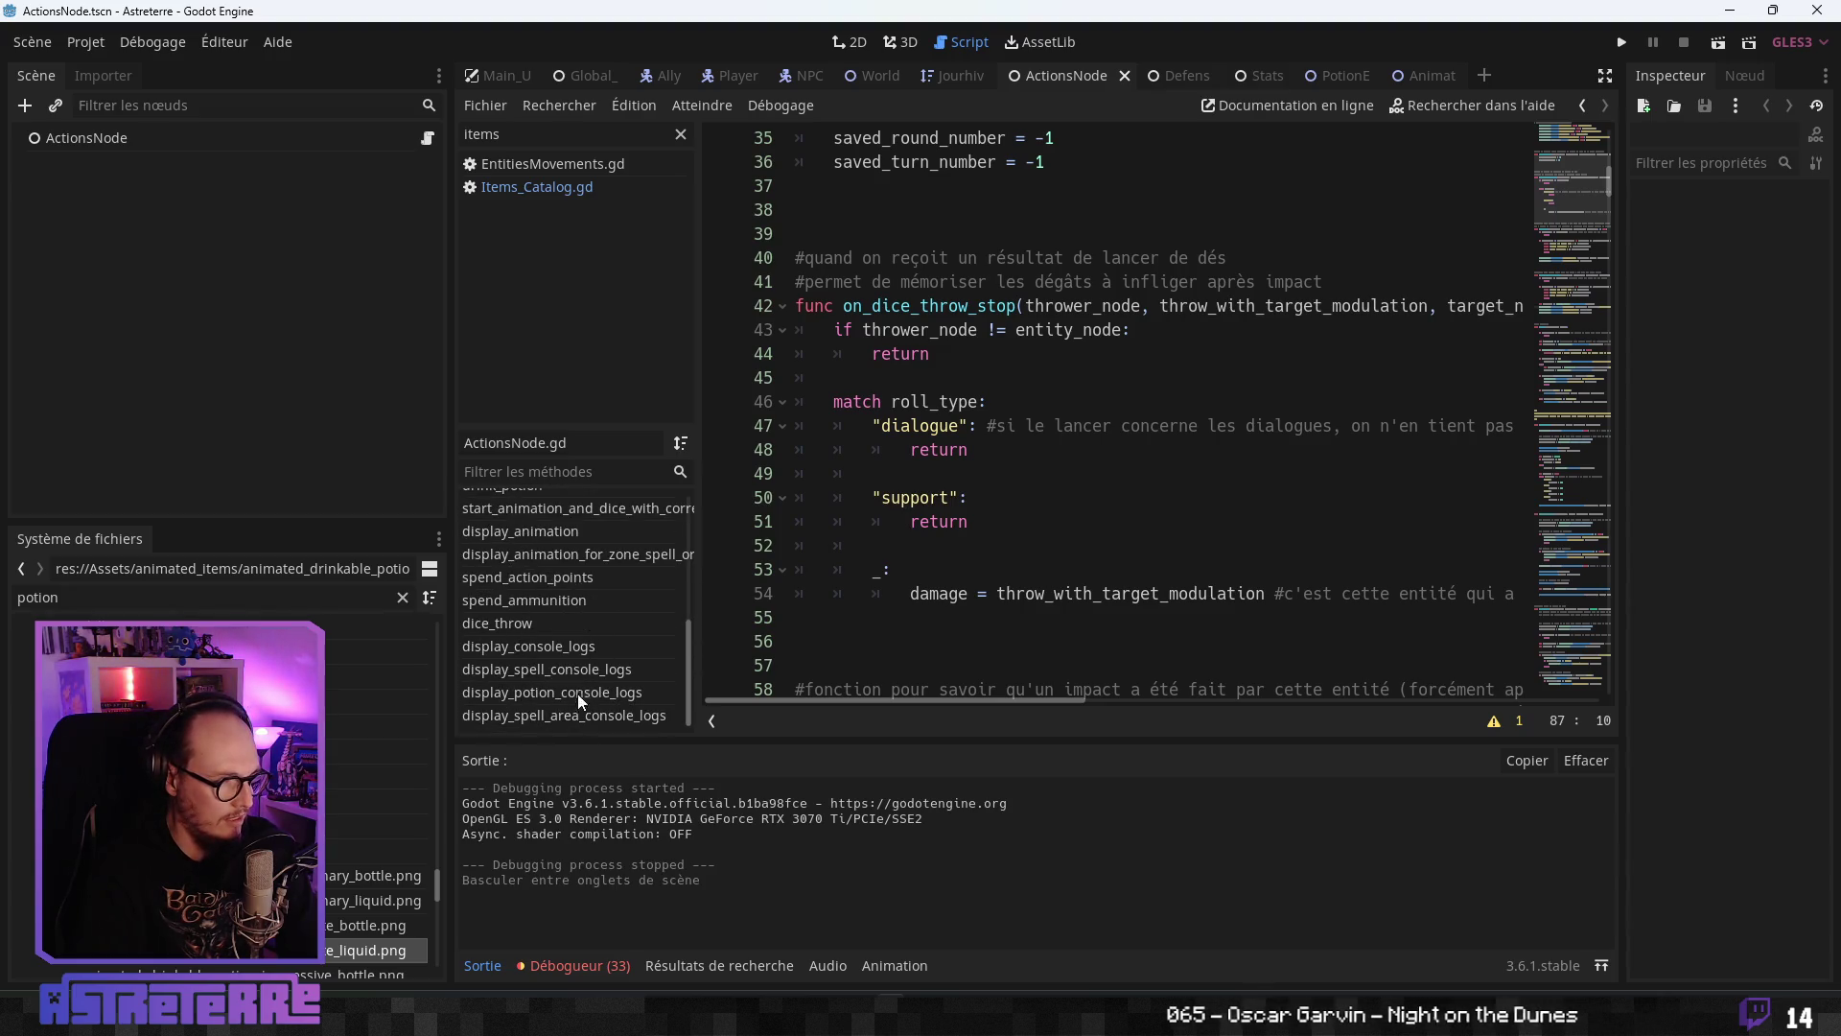
- Inspect display_potion_console_logs and drink_potion, including drink_potion's action points check
click(585, 695)
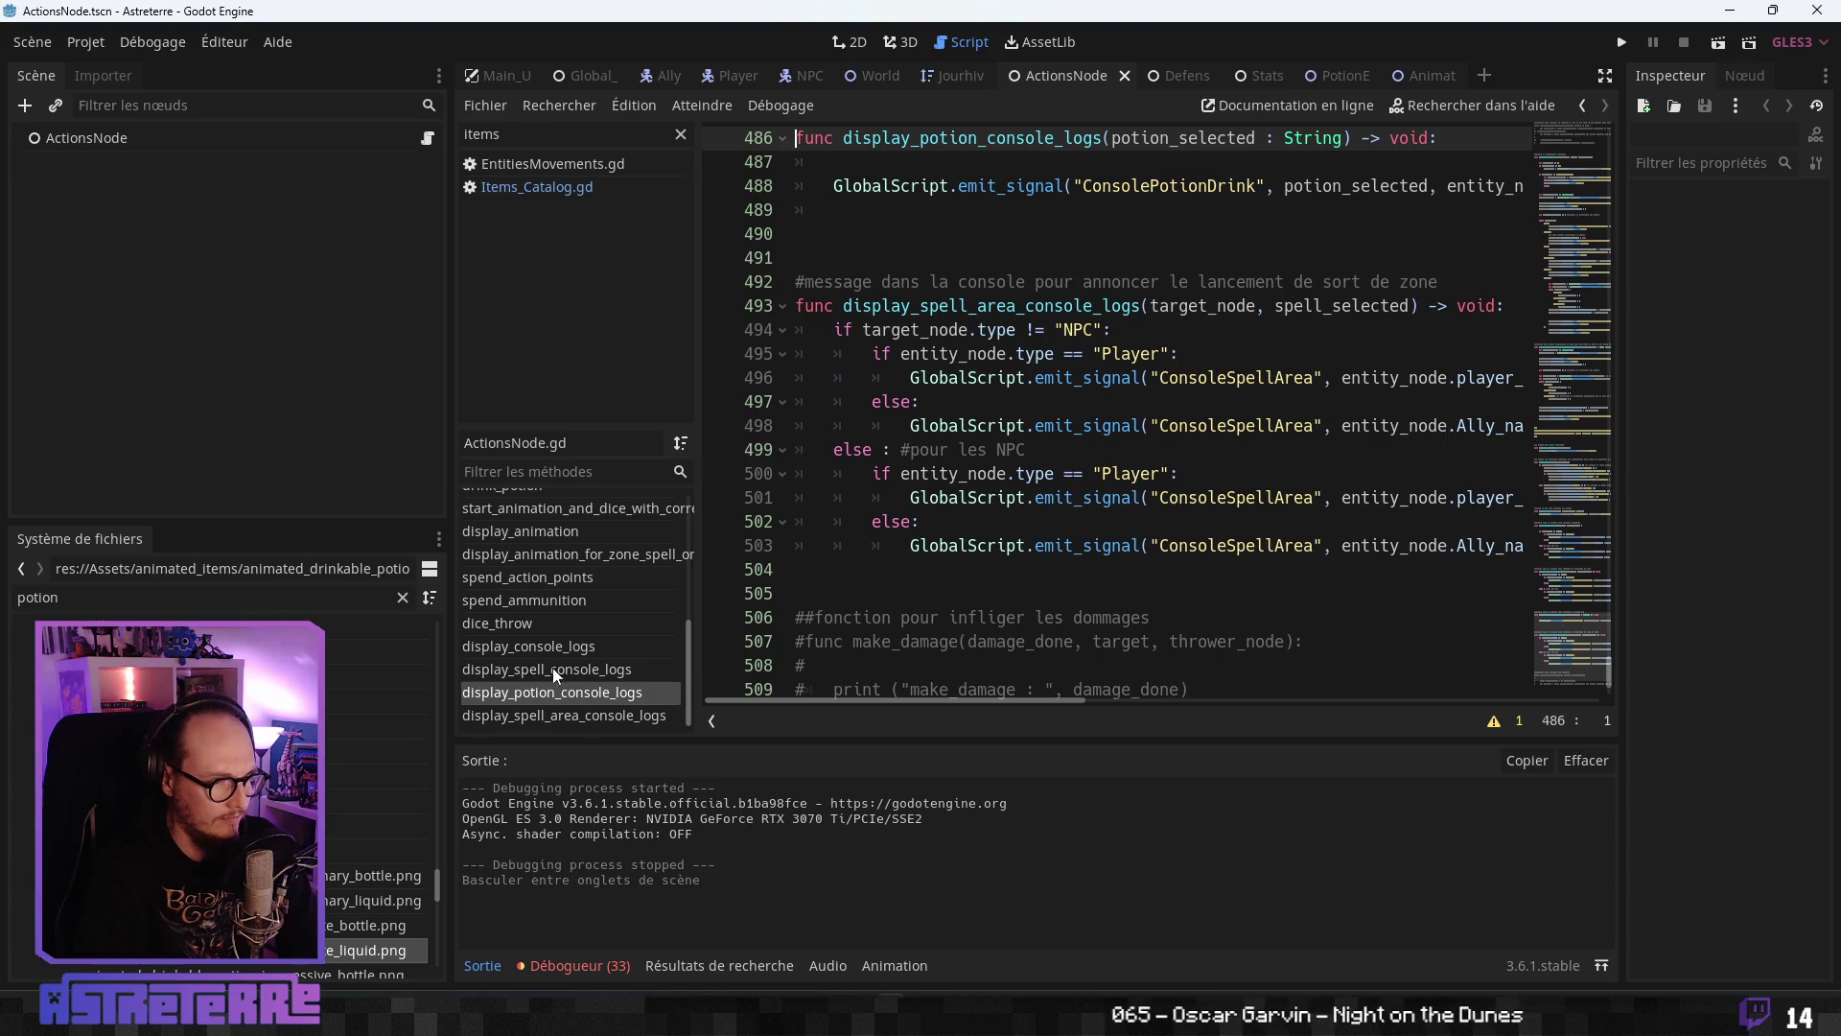
scroll(542, 629, up, 2)
click(509, 544)
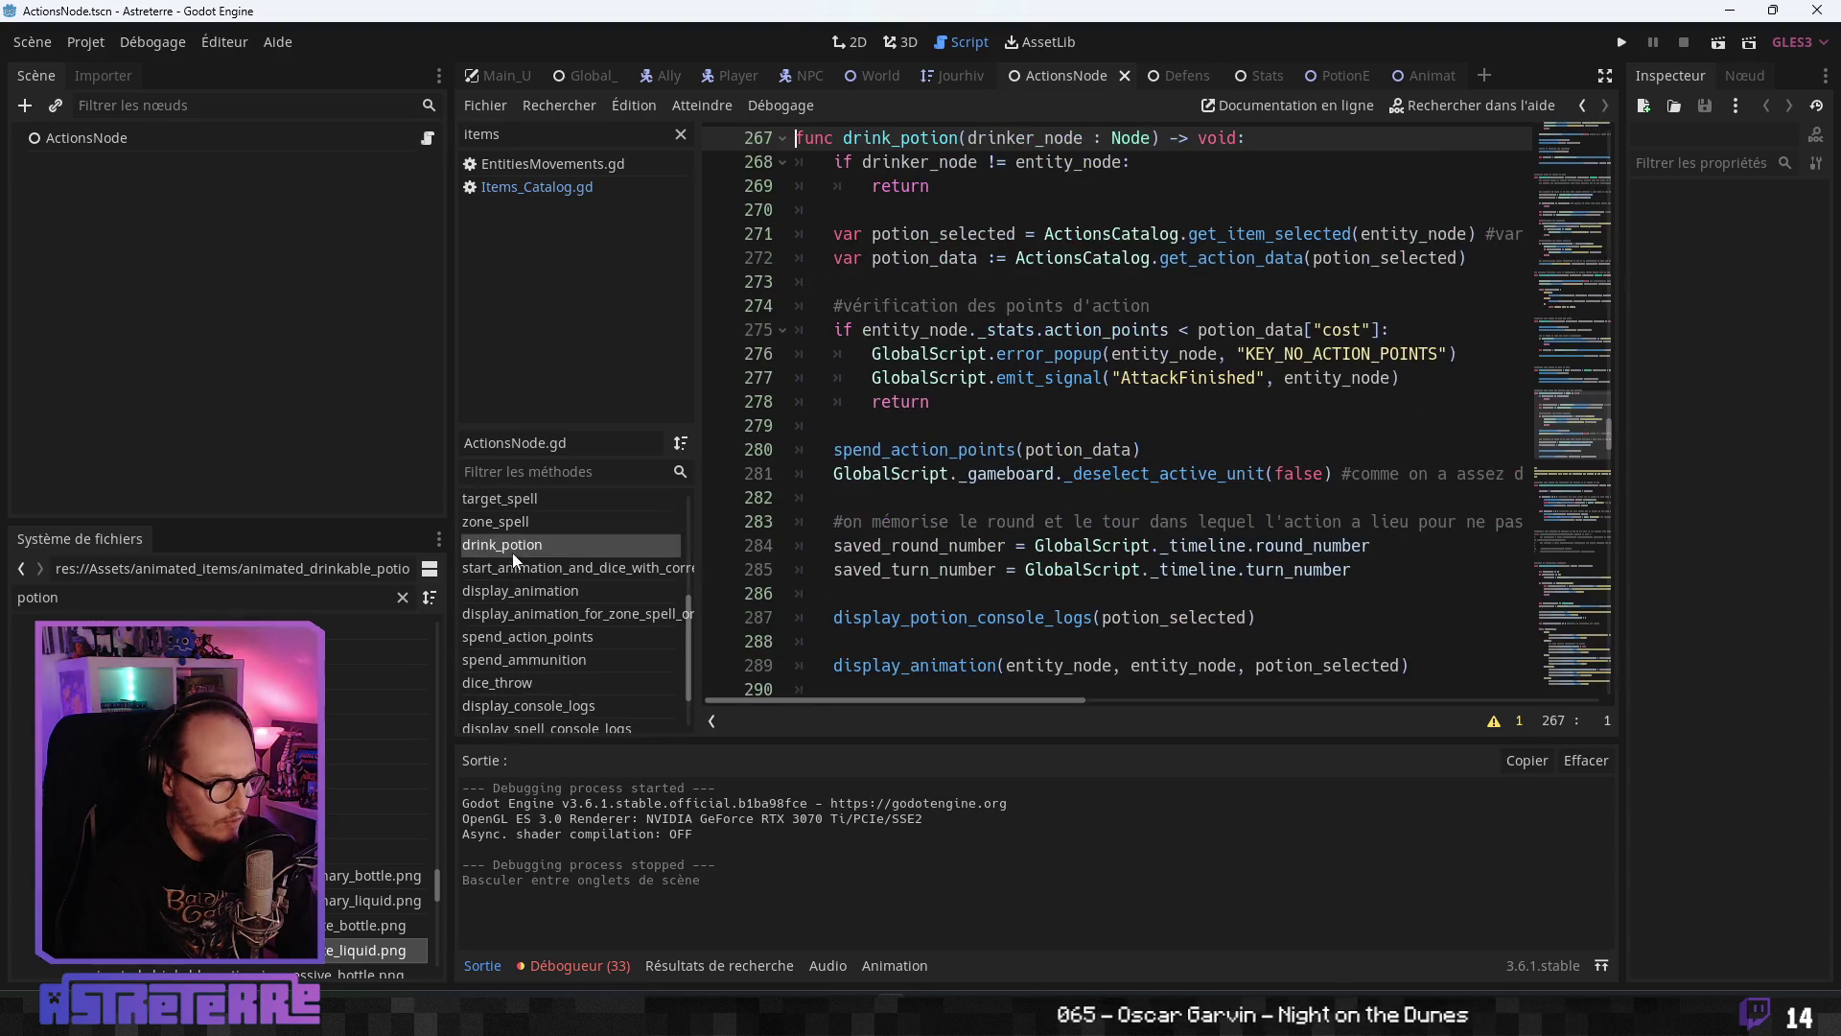
scroll(979, 495, up, 2)
click(959, 449)
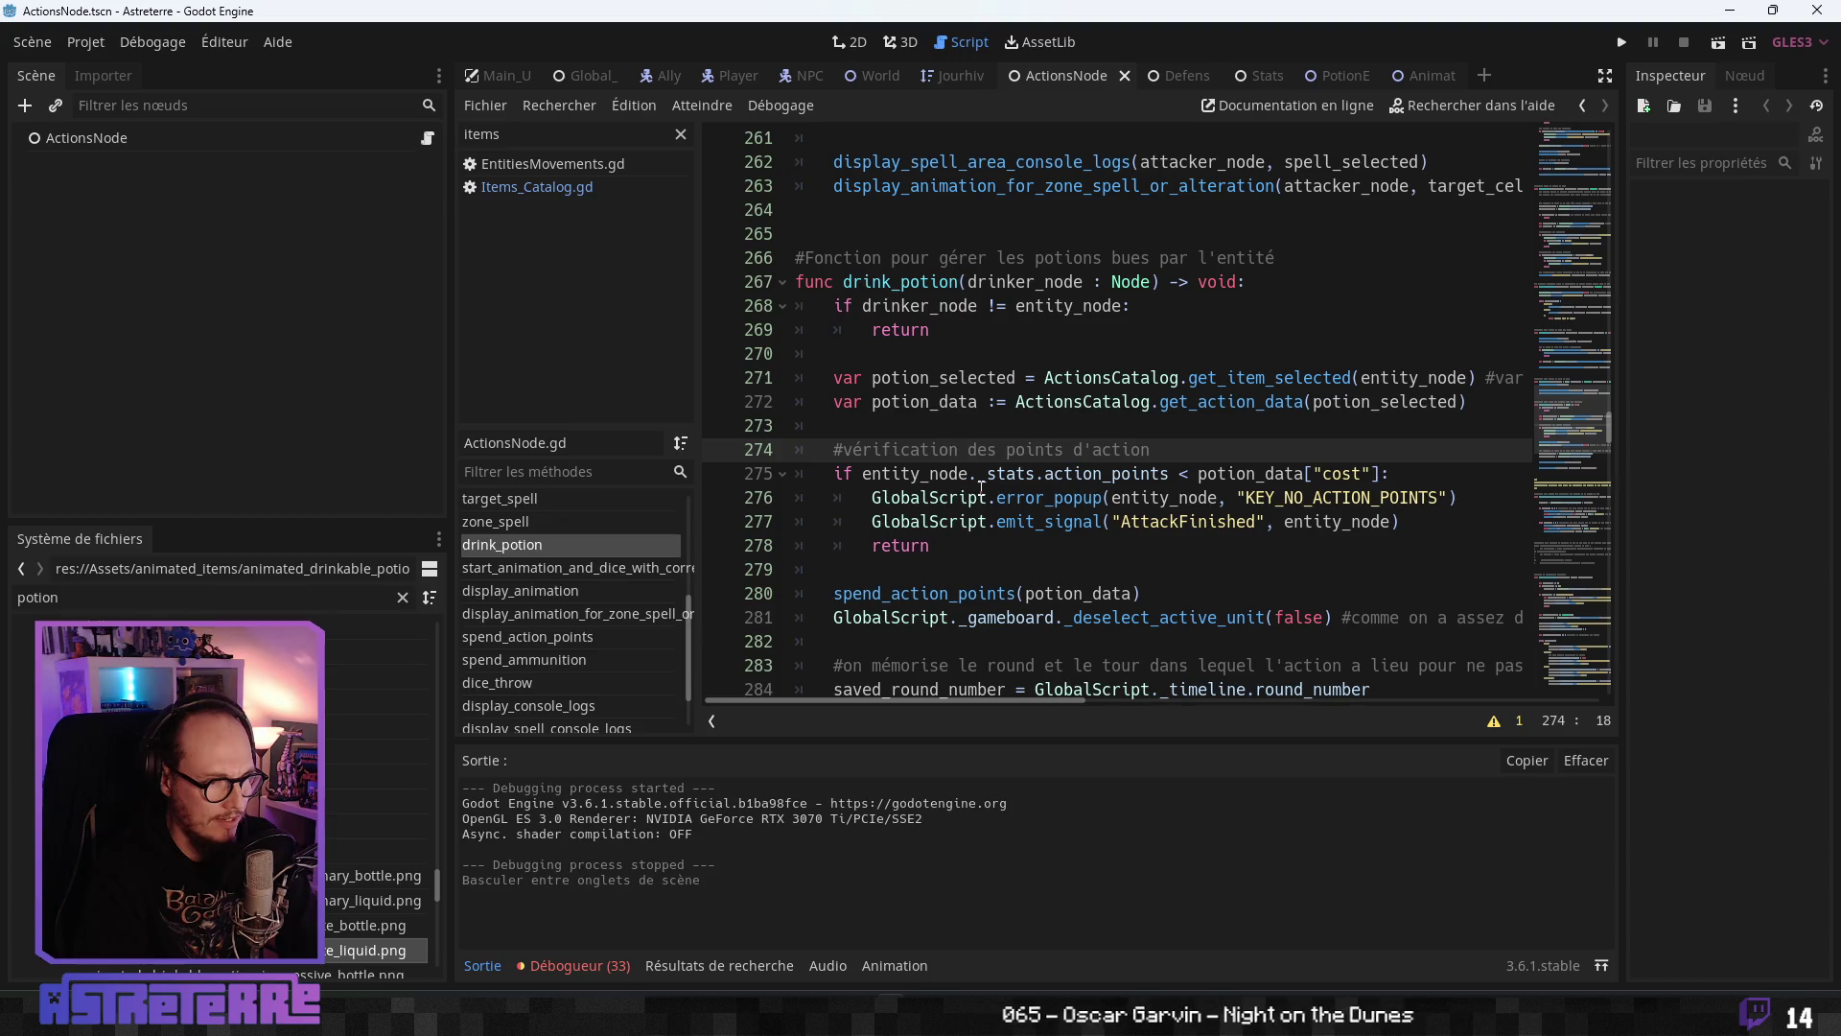
scroll(1082, 505, down, 3)
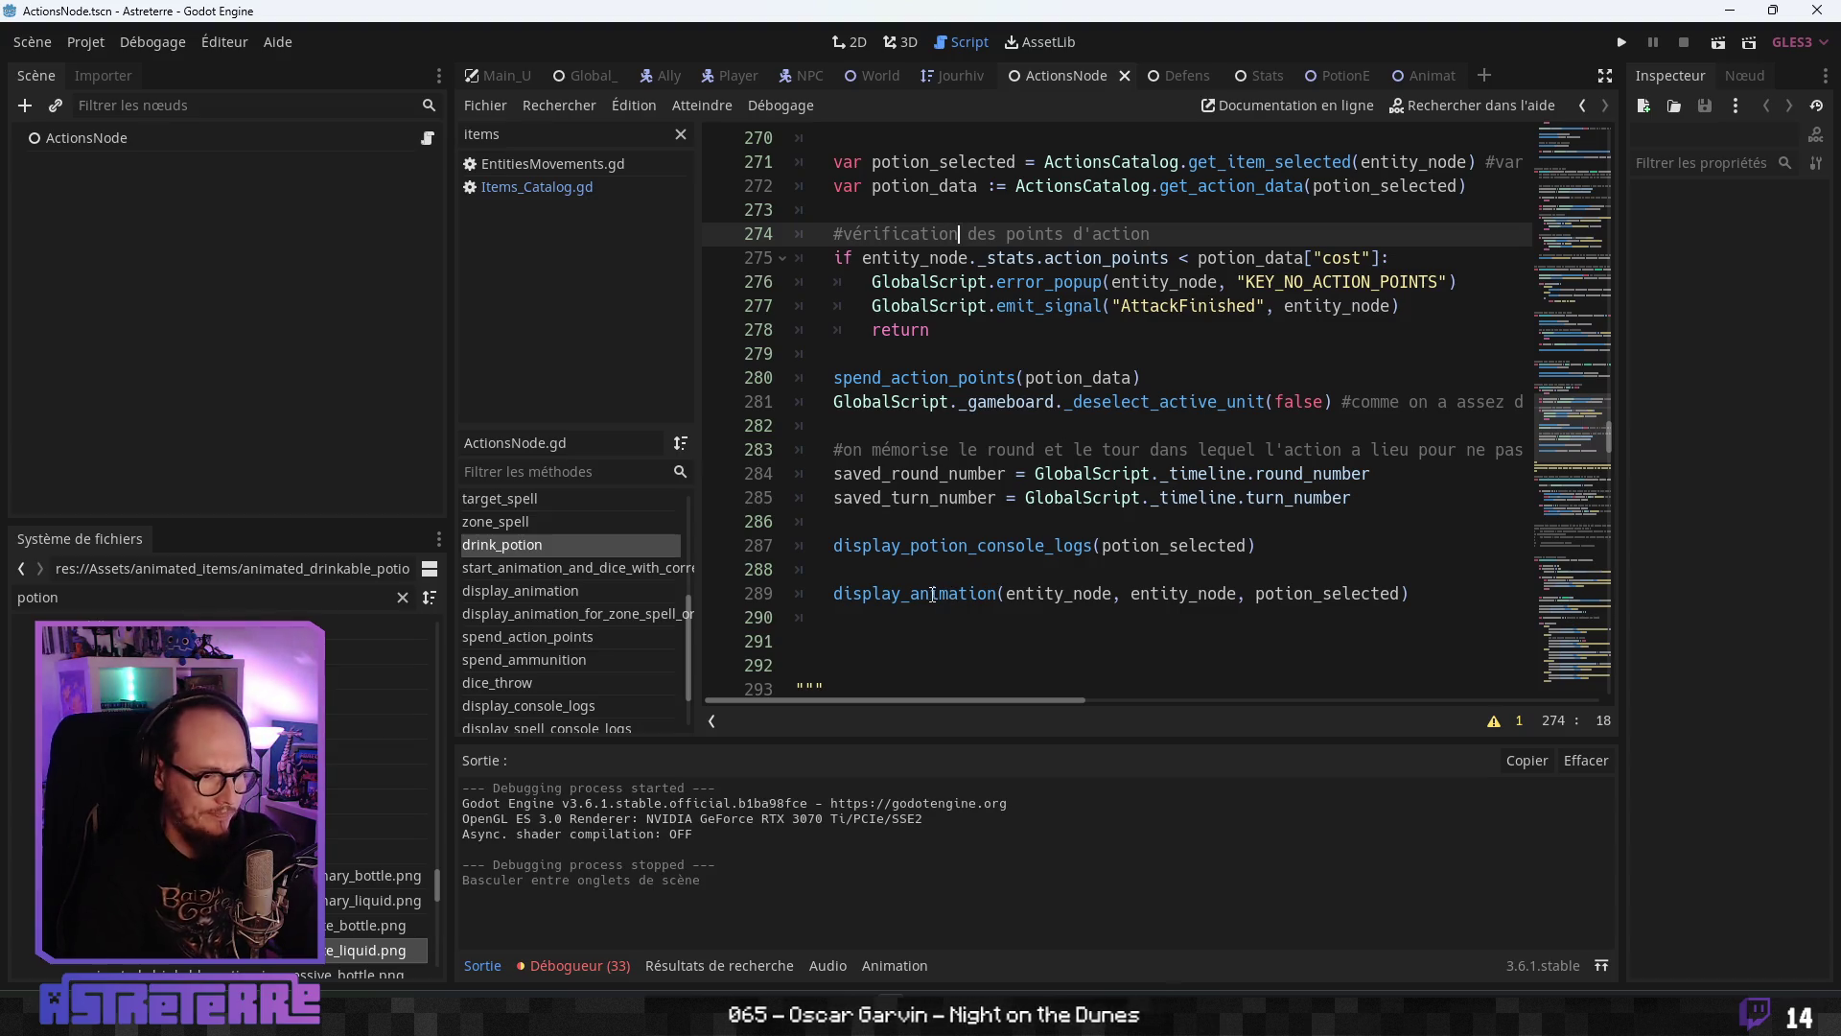
- Review display_animation's Drink animation and return line 337, then switch to the AnimatedSkin scene
click(554, 592)
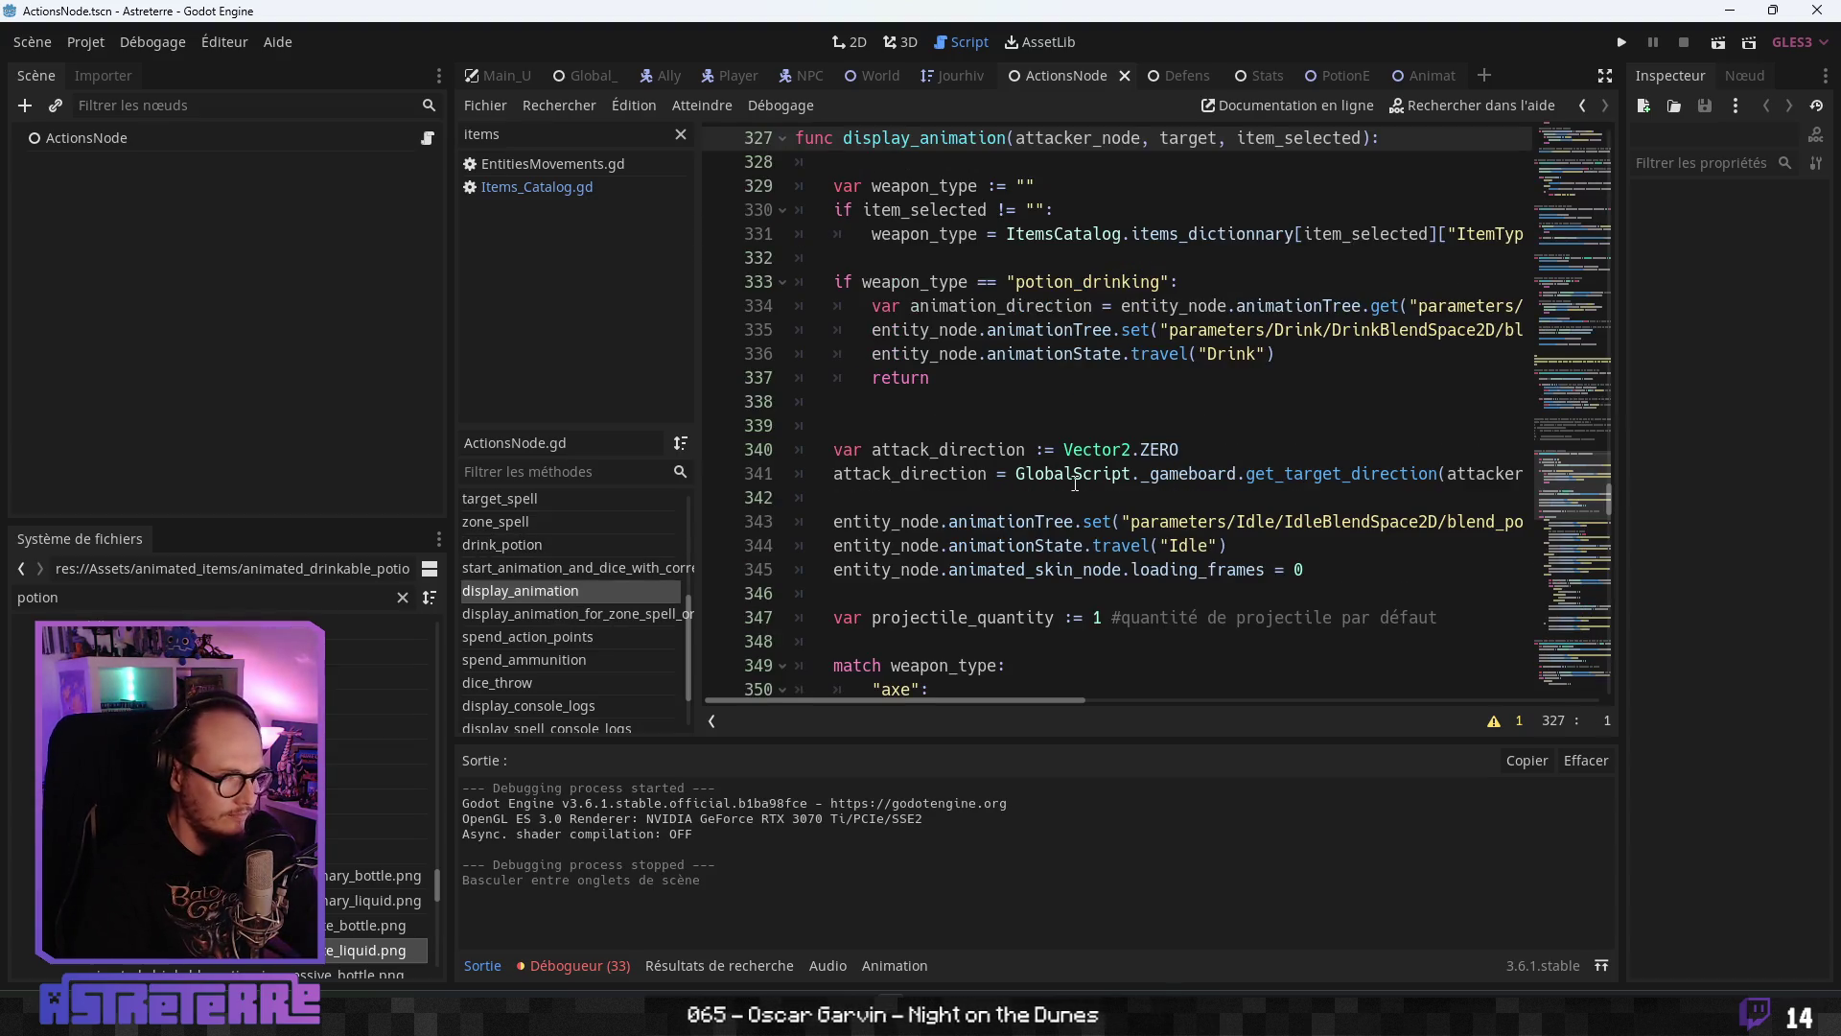
click(1024, 419)
click(996, 378)
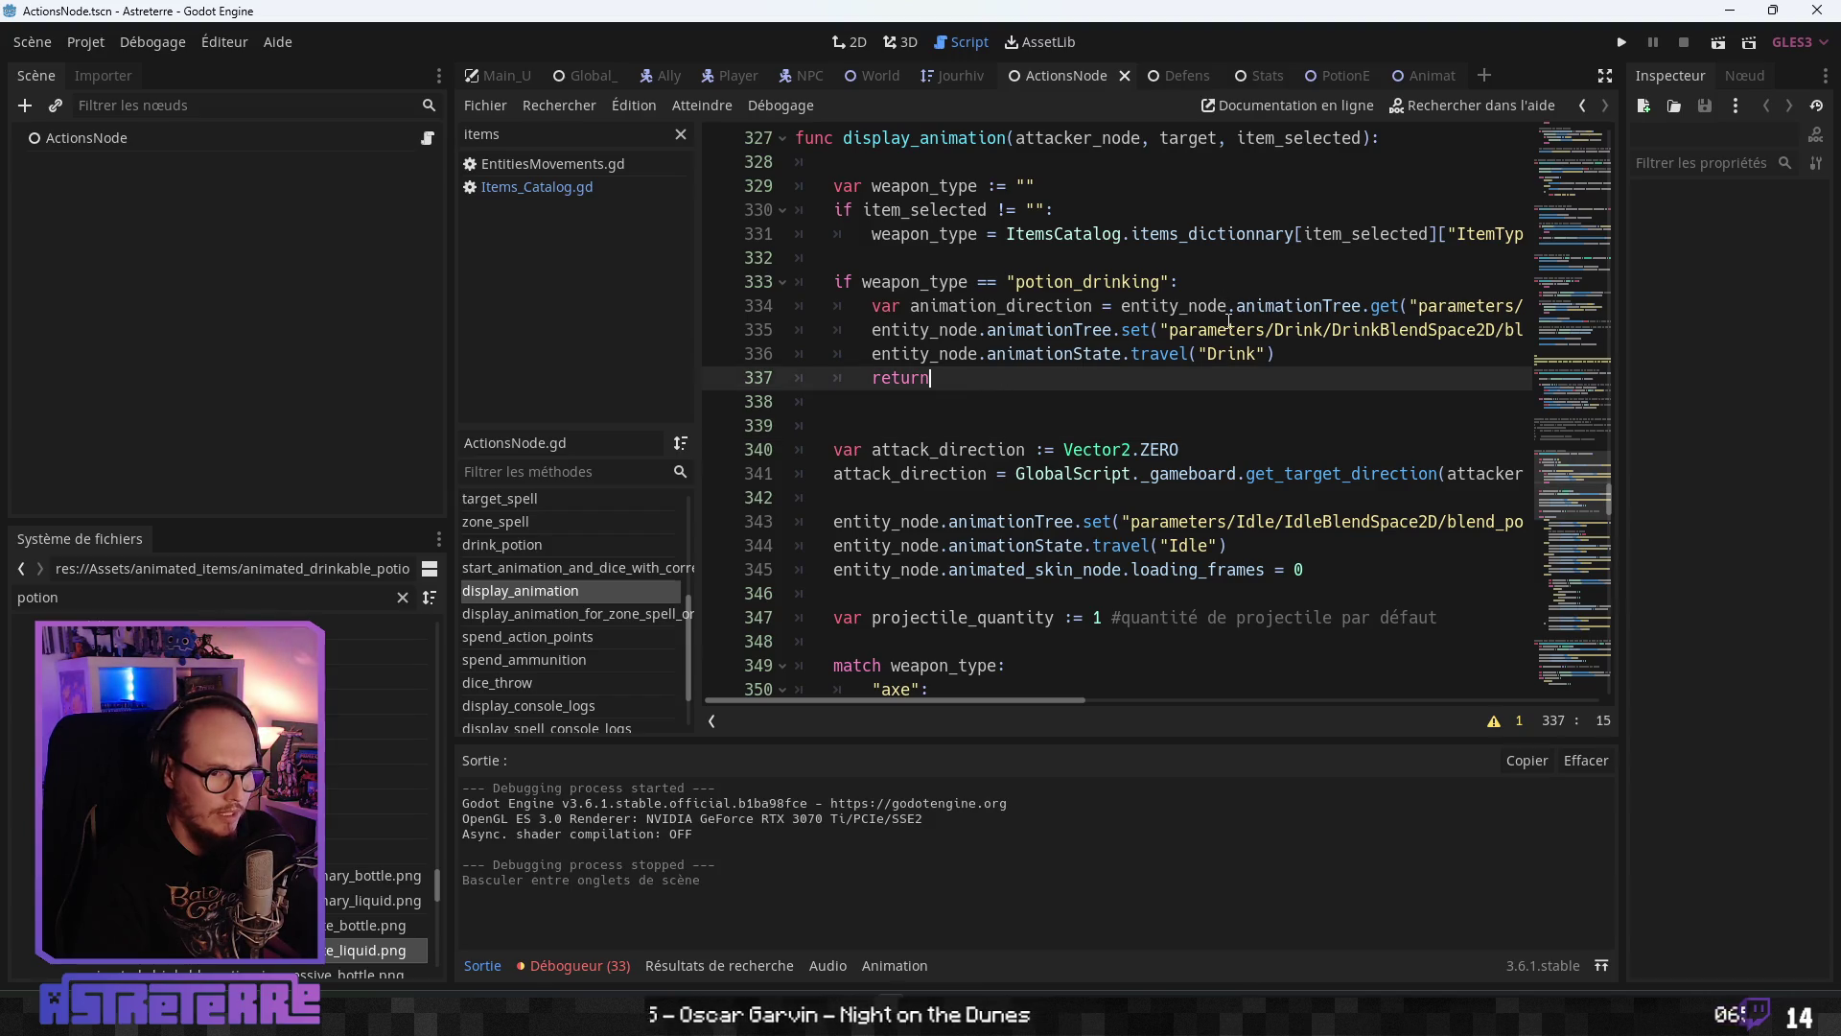
click(1218, 353)
click(903, 378)
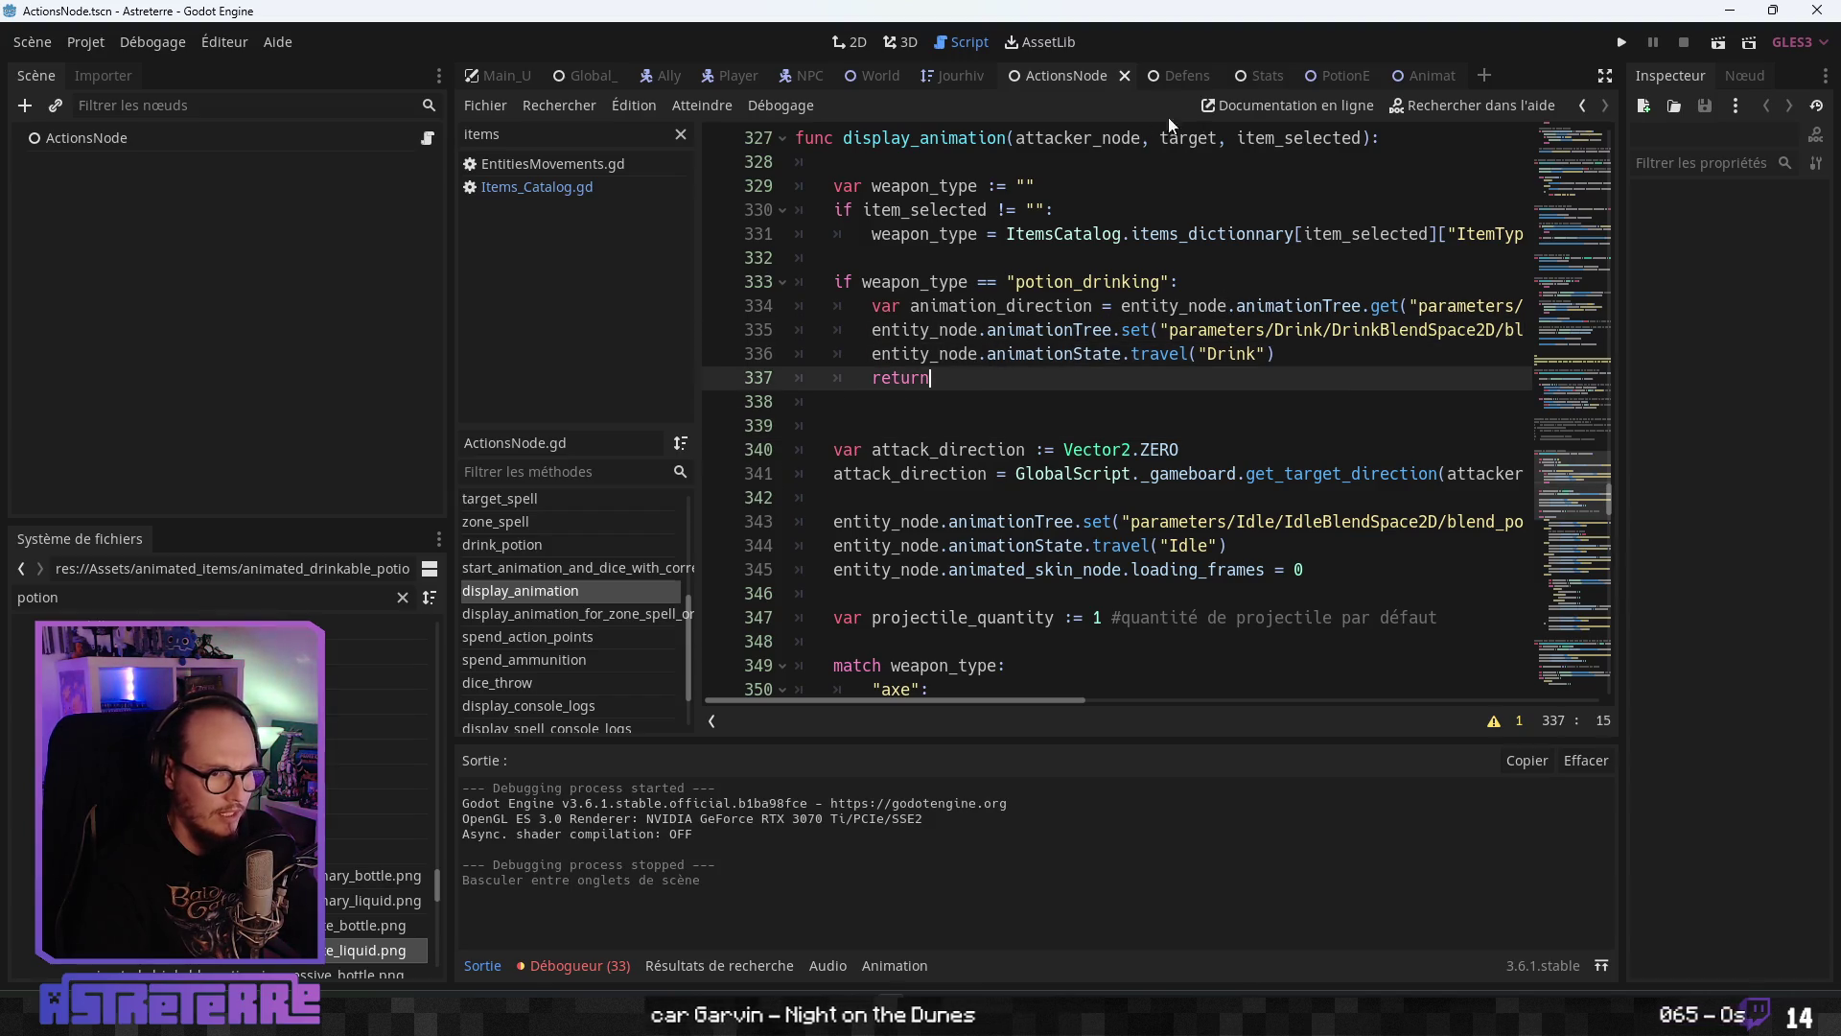
click(1418, 74)
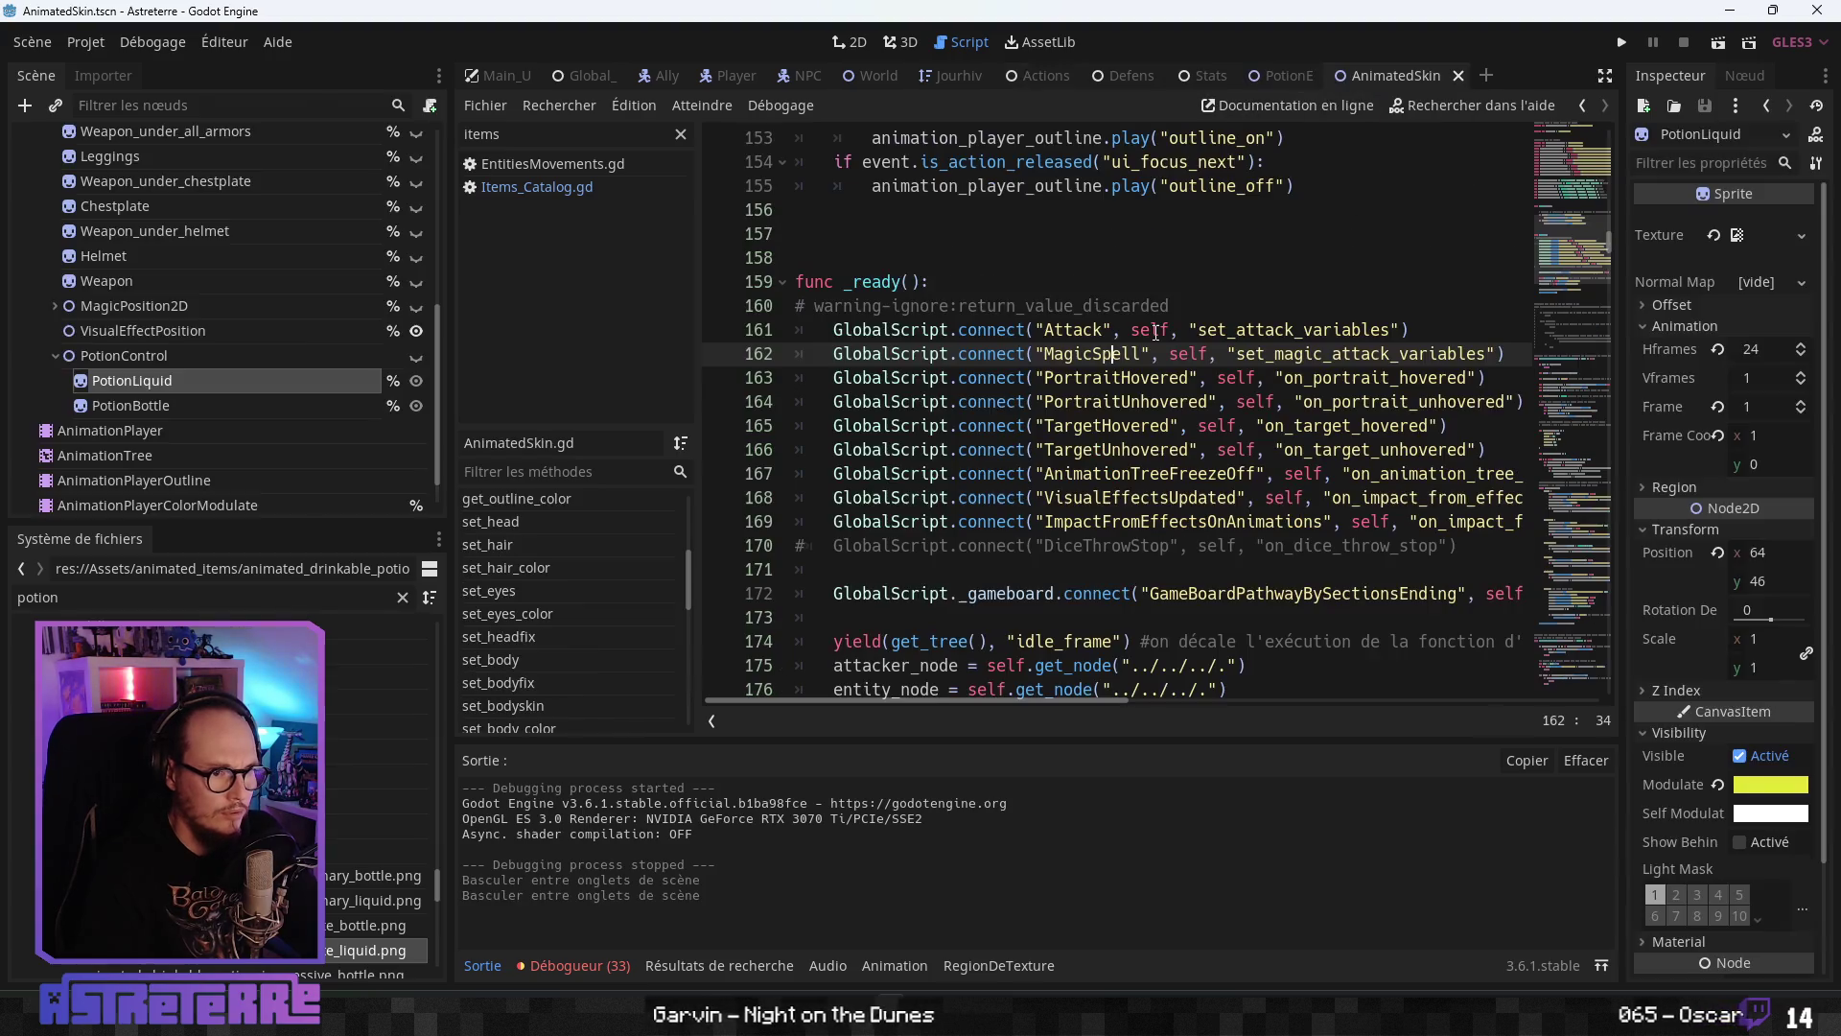
- Look over AnimatedSkin.gd's potion variables and select the PotionControl node in the Scene tree
click(951, 471)
scroll(995, 445, down, 3)
scroll(994, 445, up, 13)
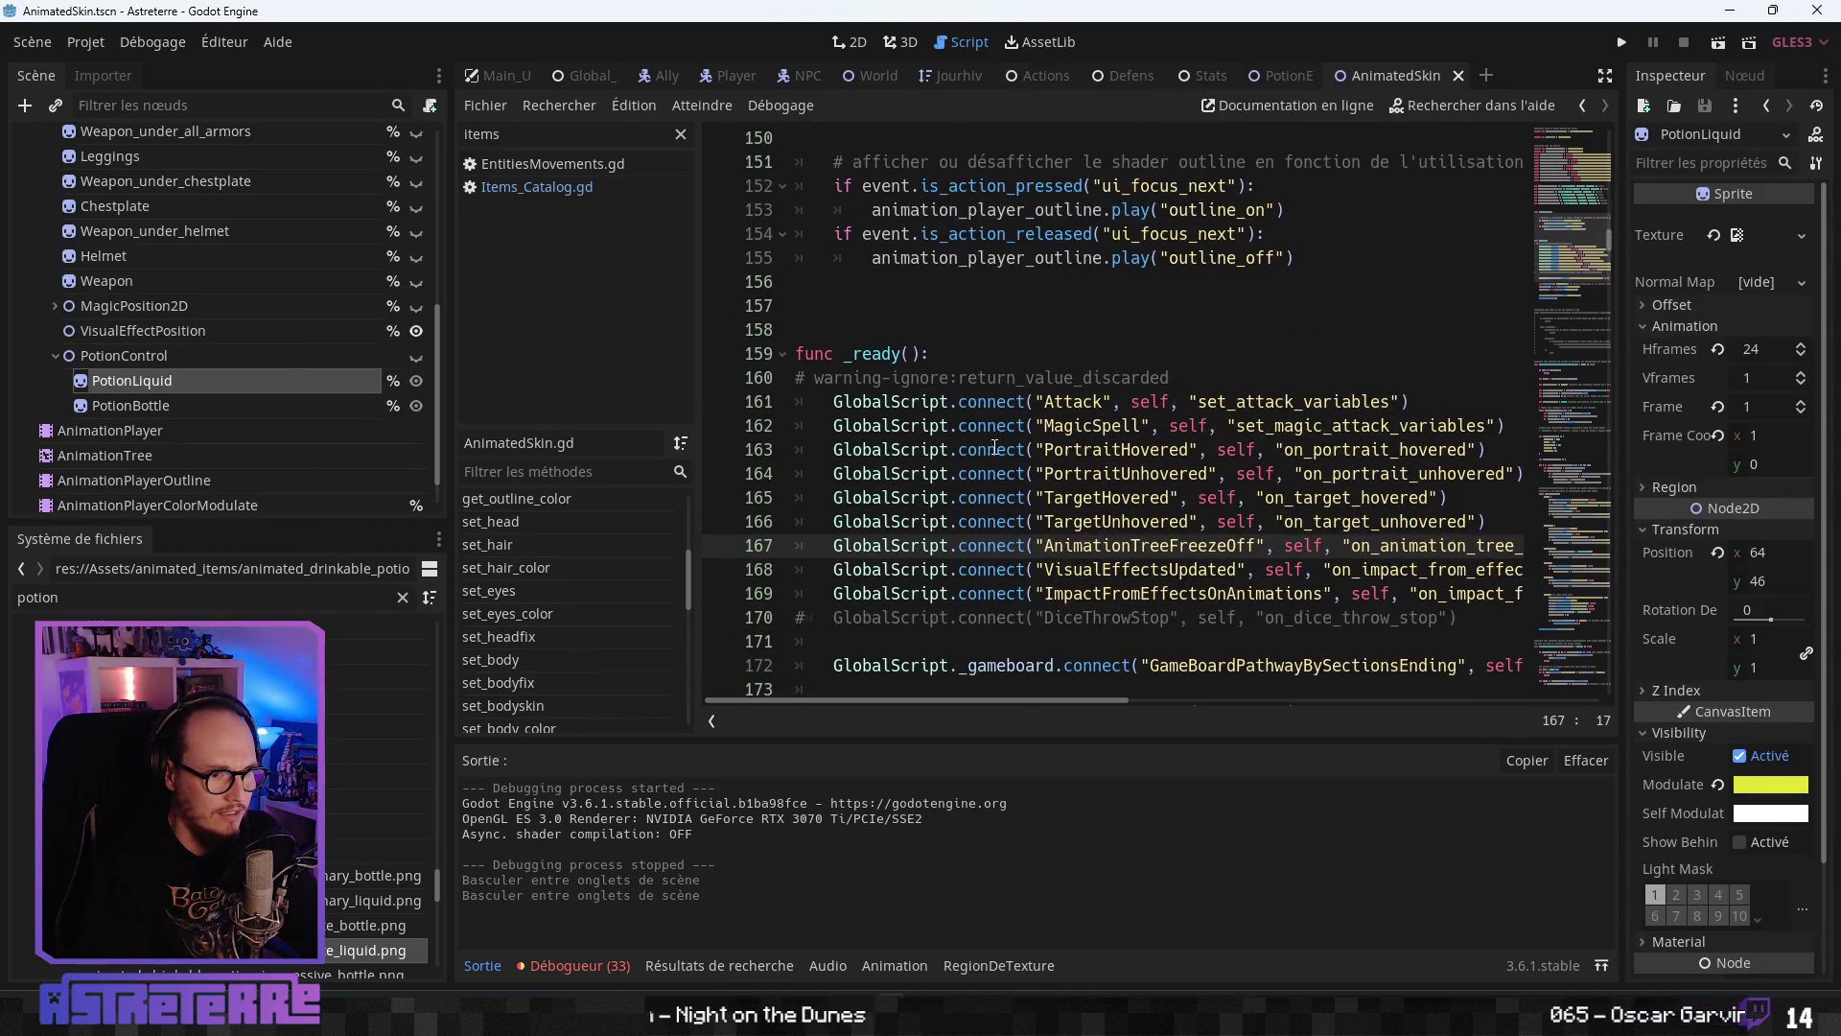
scroll(995, 445, down, 2)
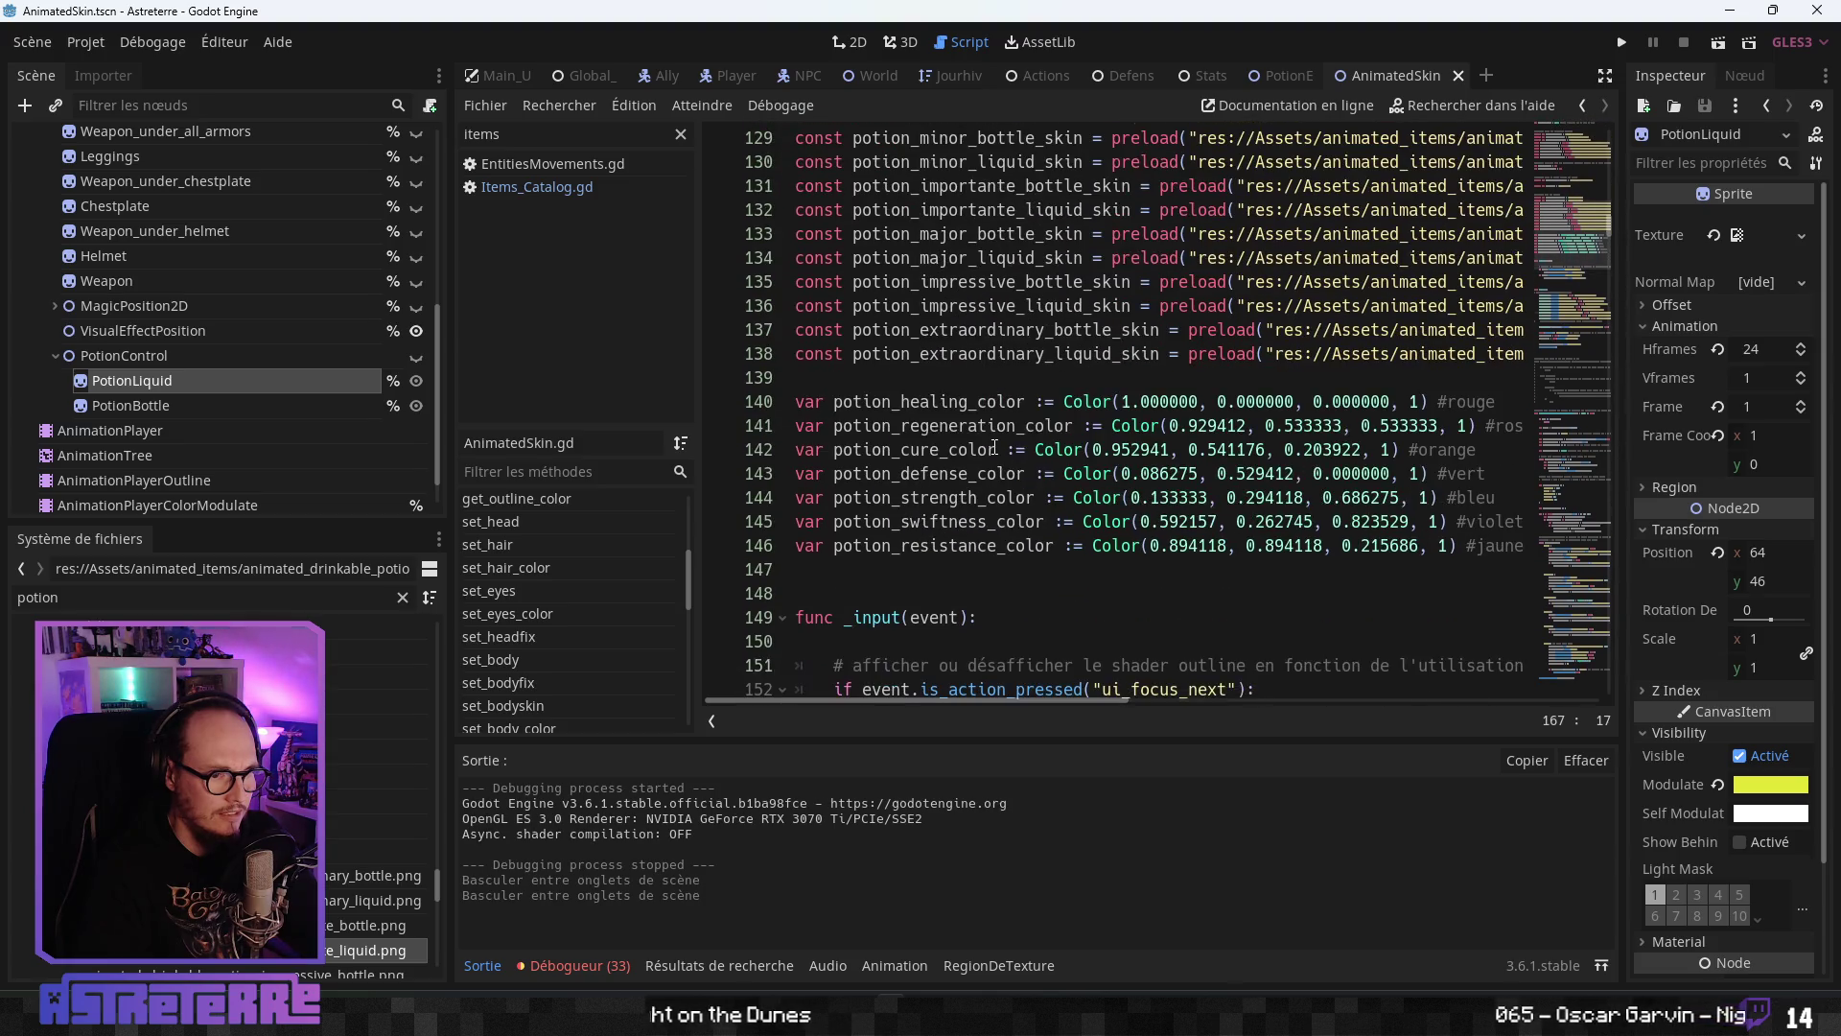
scroll(994, 445, up, 2)
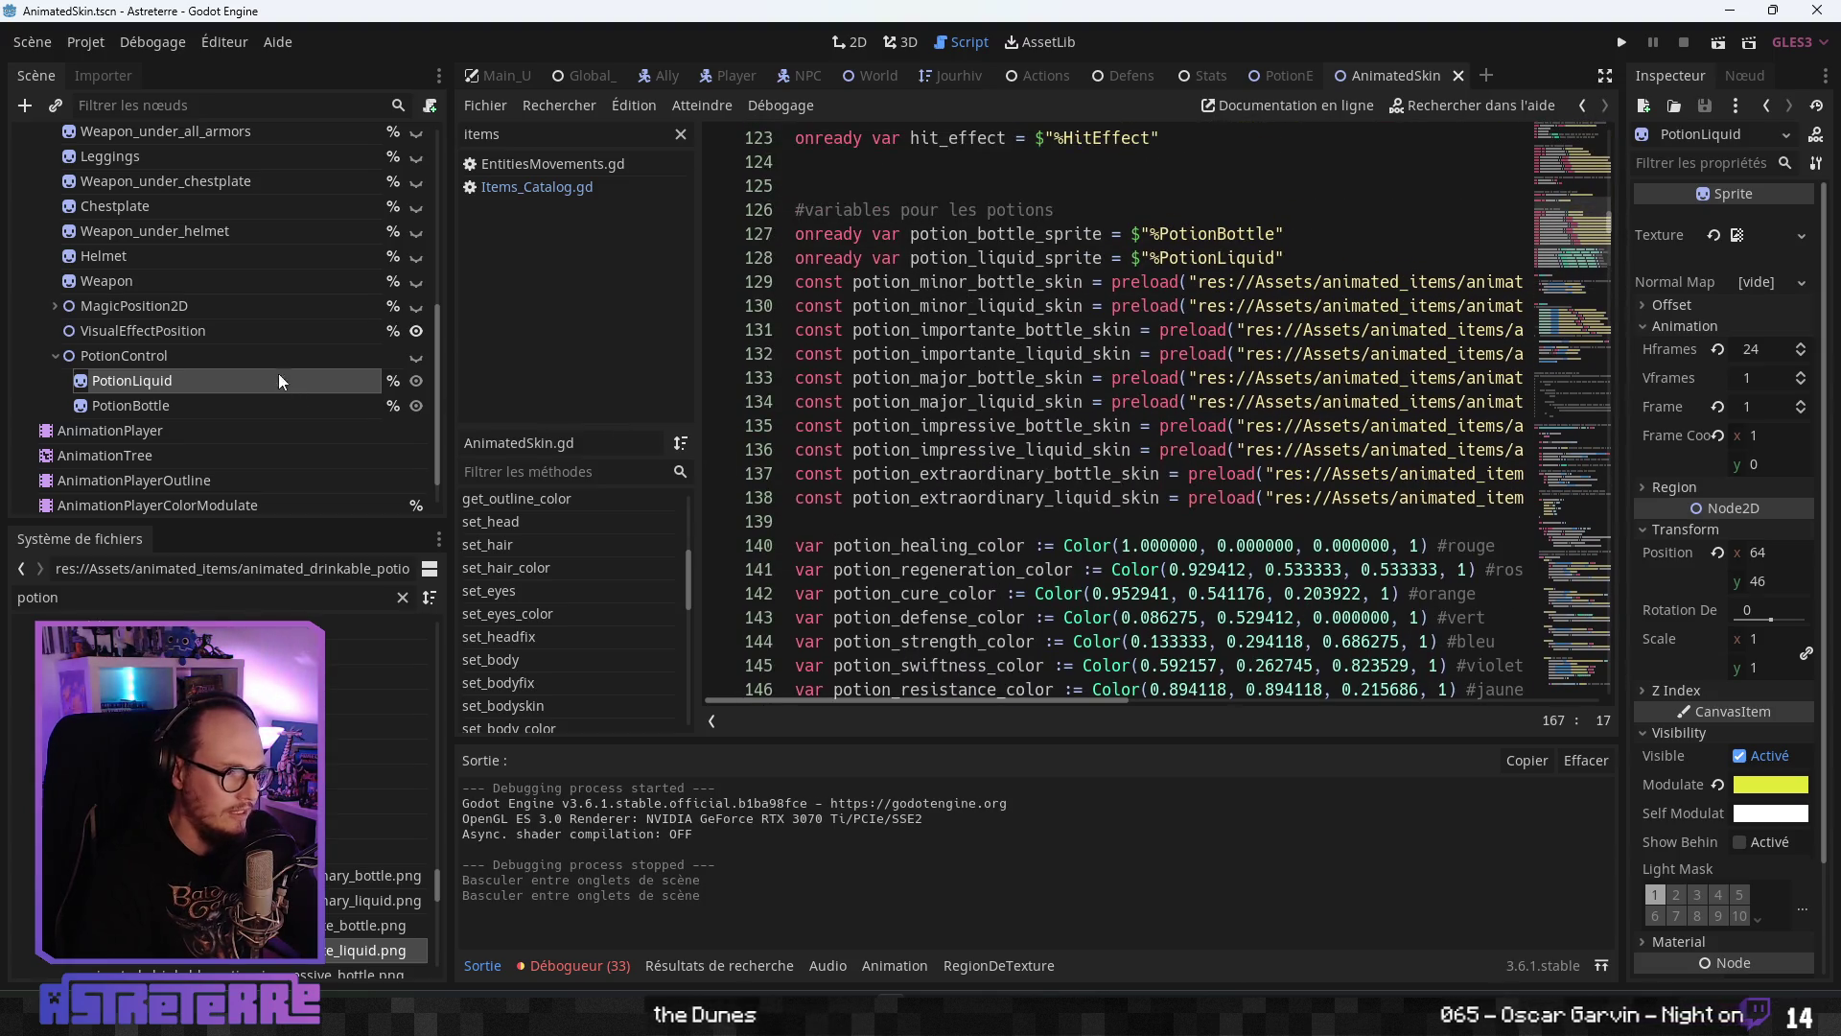
click(275, 366)
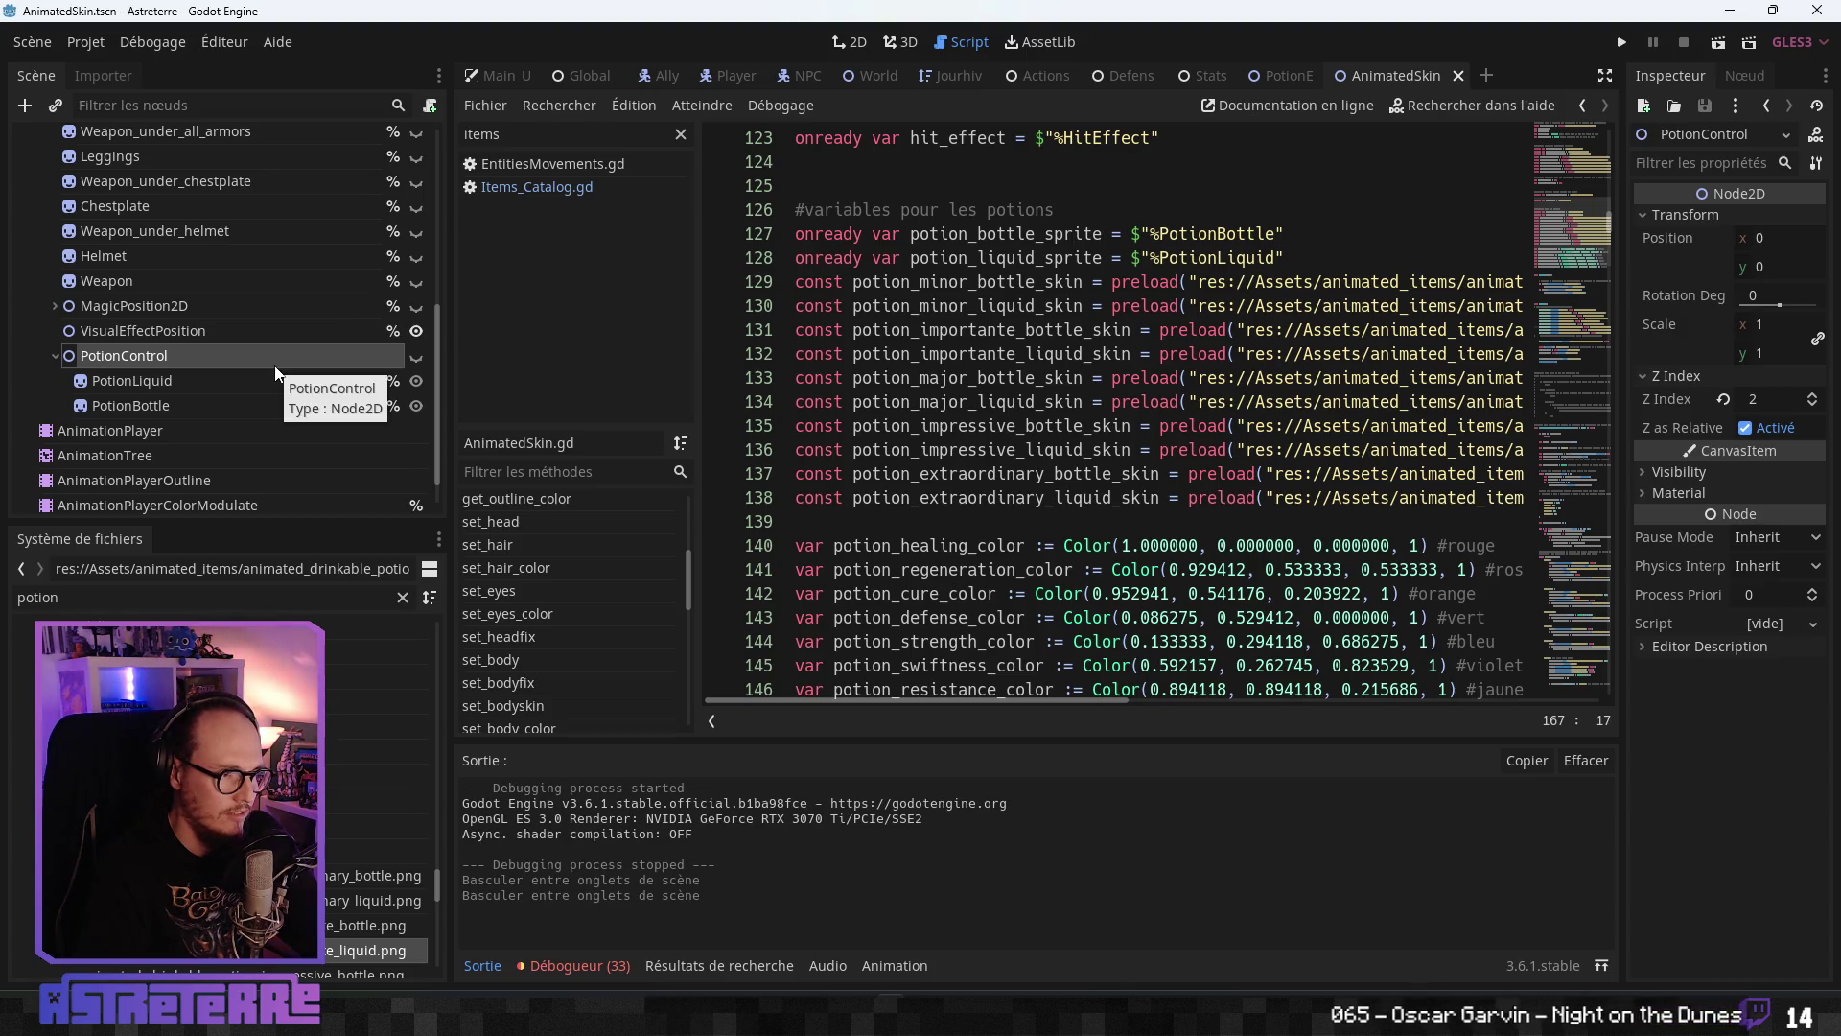
- Attach a new Node2D script, res://Skins/PotionControl.gd, to the PotionControl node
right_click(274, 366)
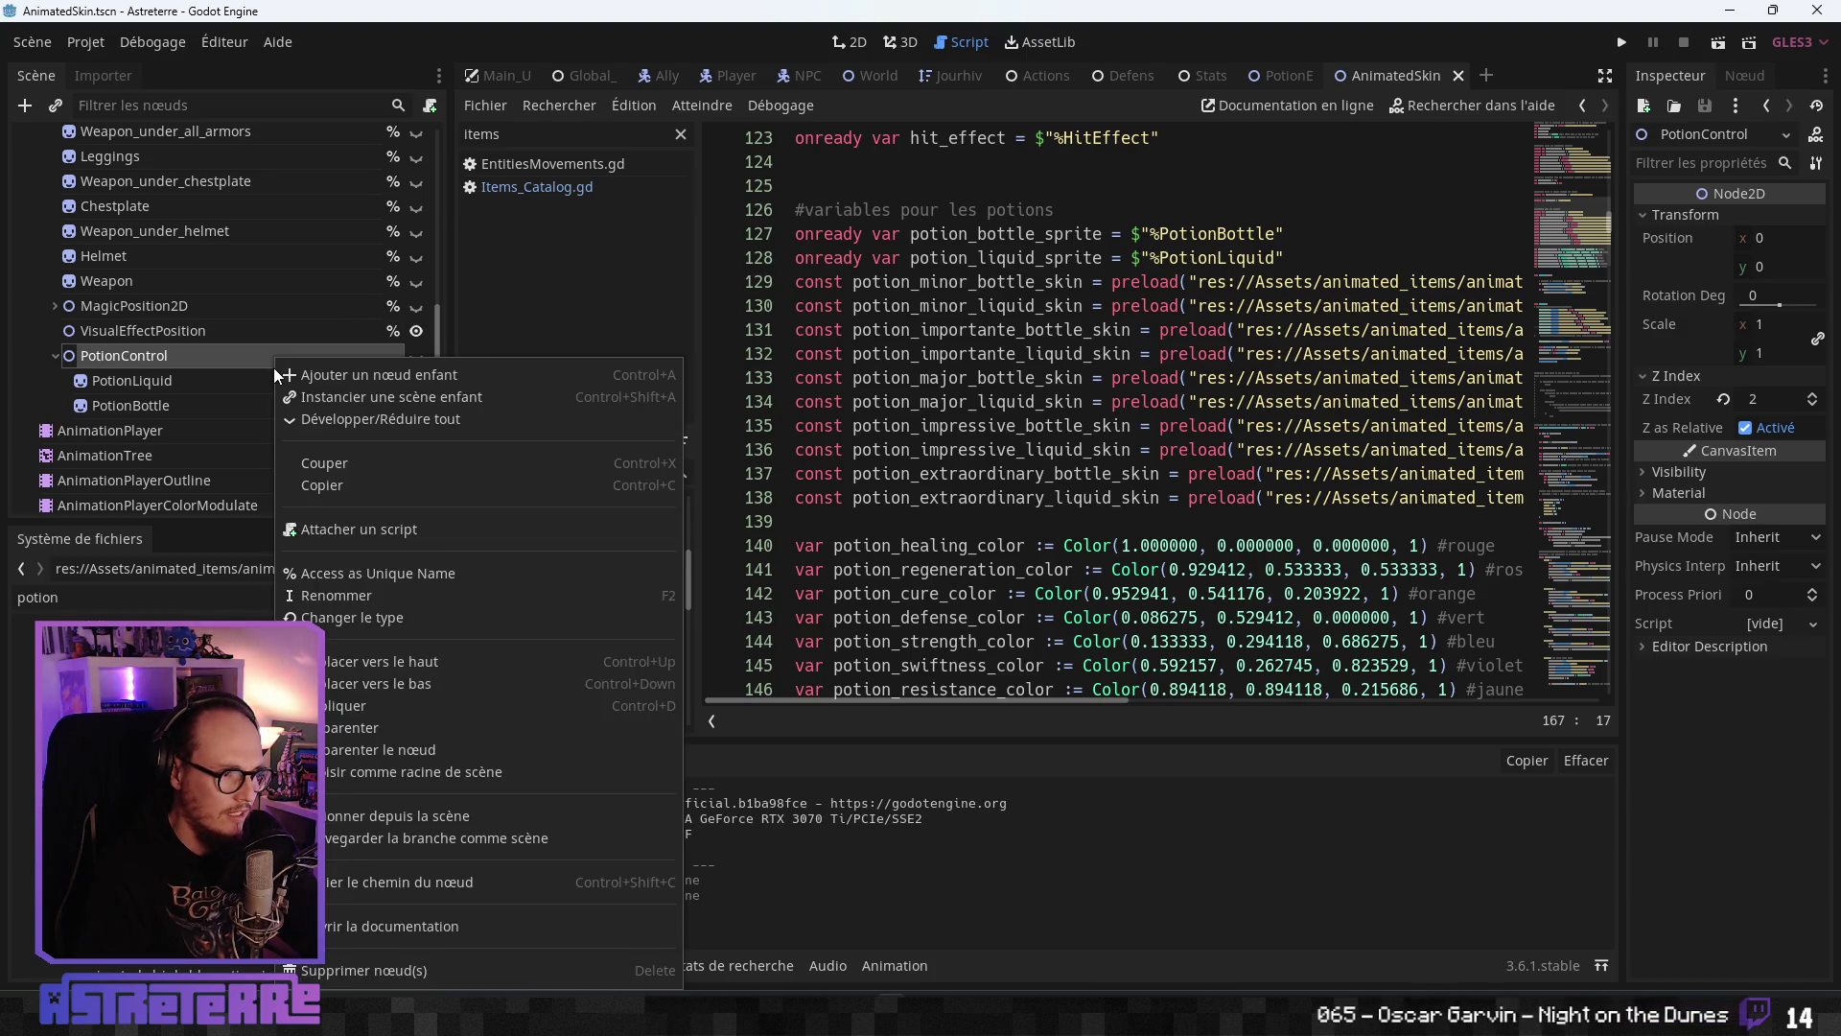
click(355, 529)
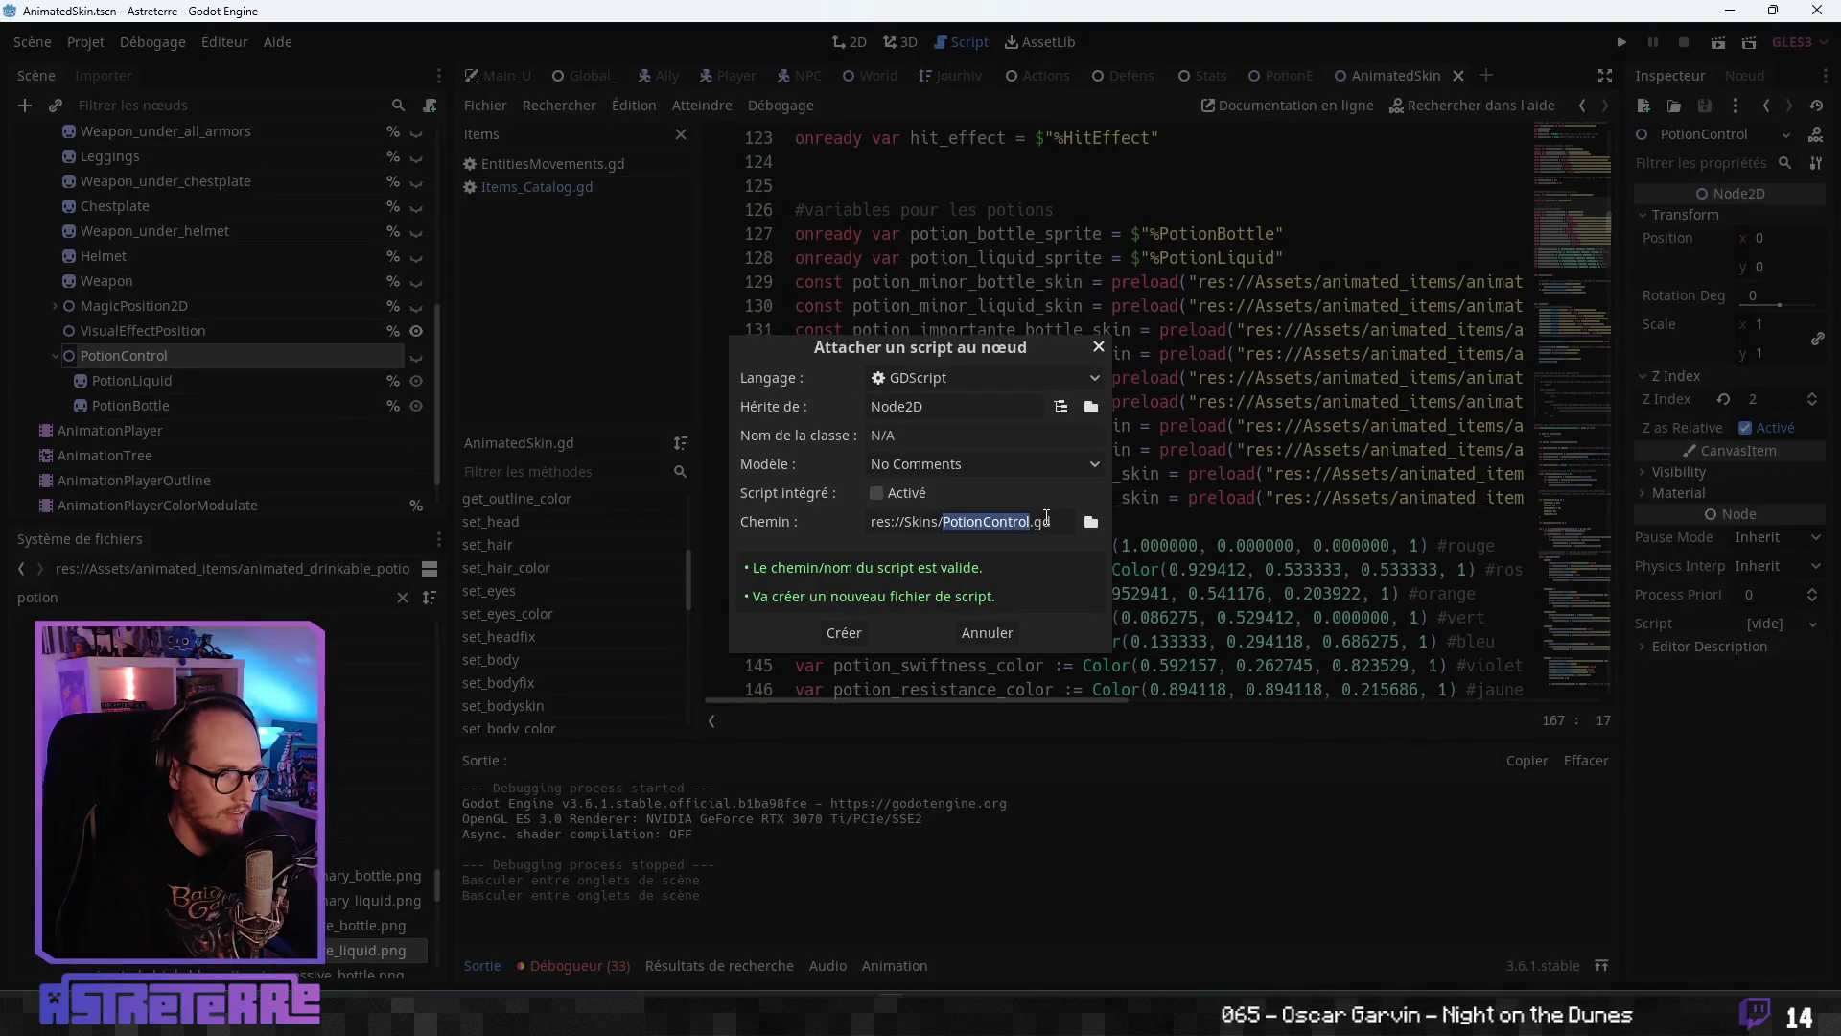
click(834, 633)
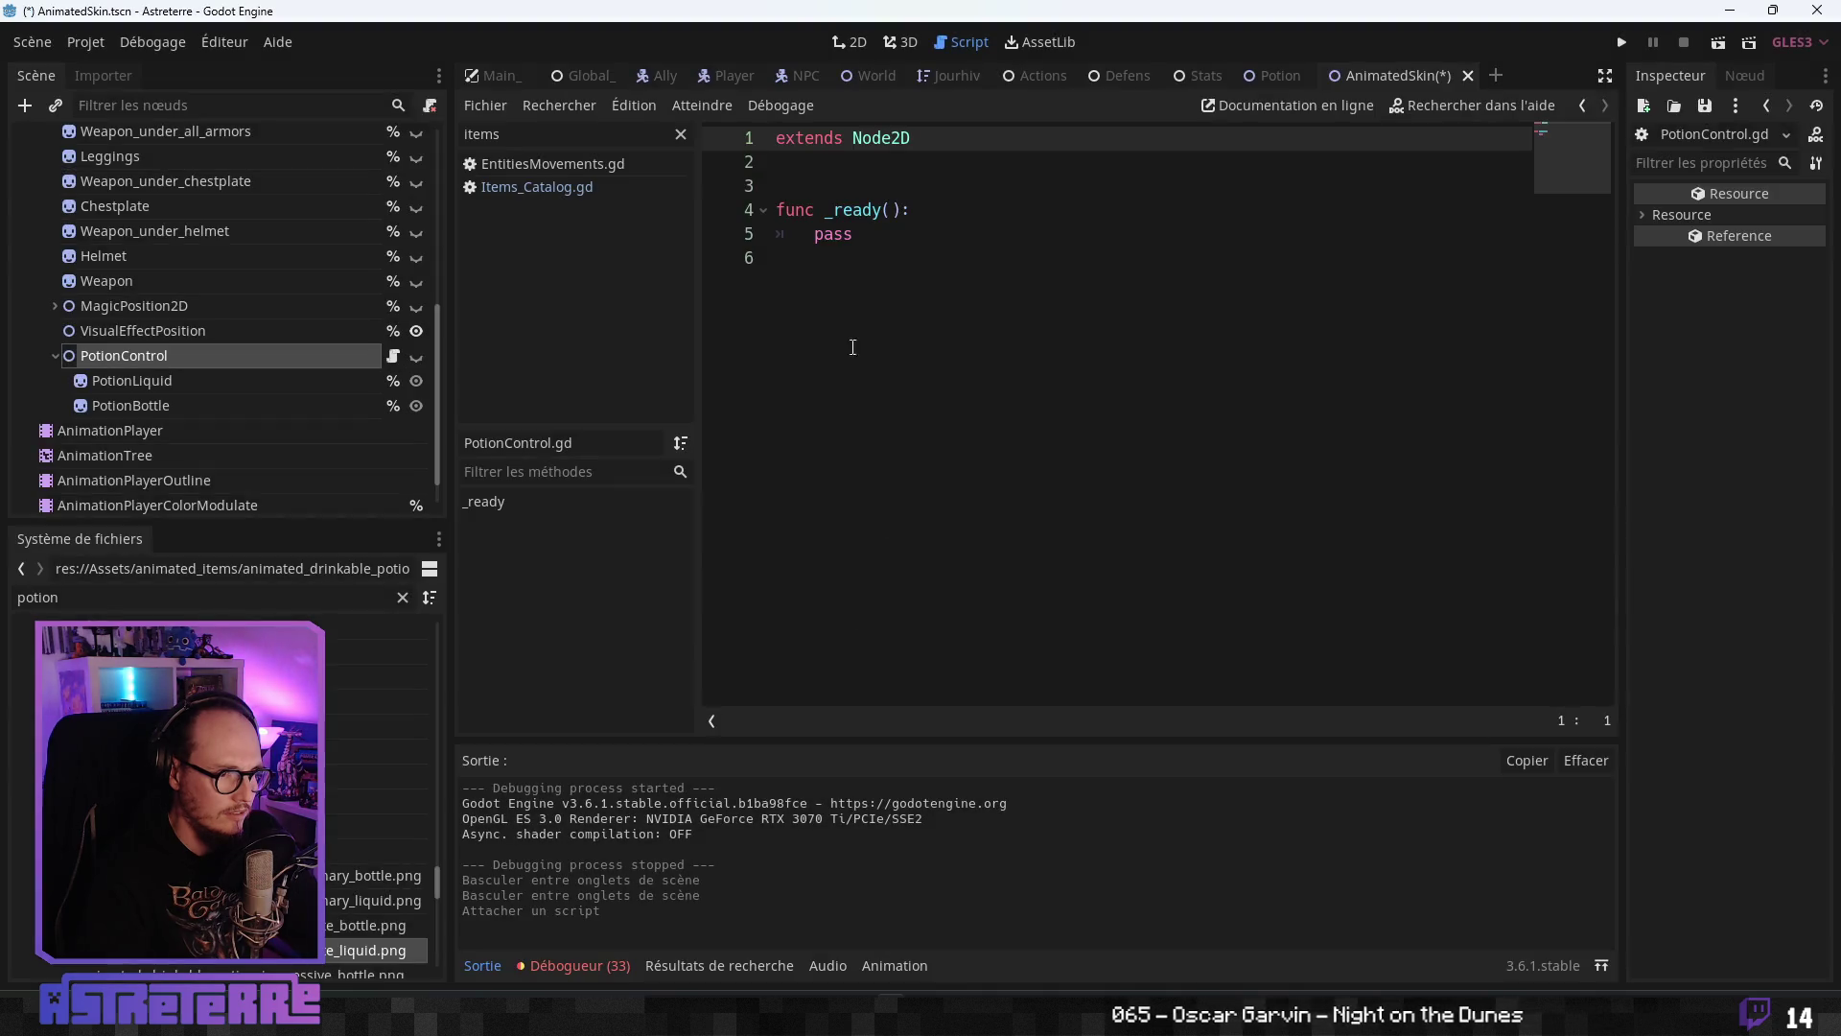
- Add the docstring "Script pour gérer l'apparence et les particules liées aux potions" below extends Node2D
click(825, 165)
key(Return)
key(Return)
key(Up)
text(")
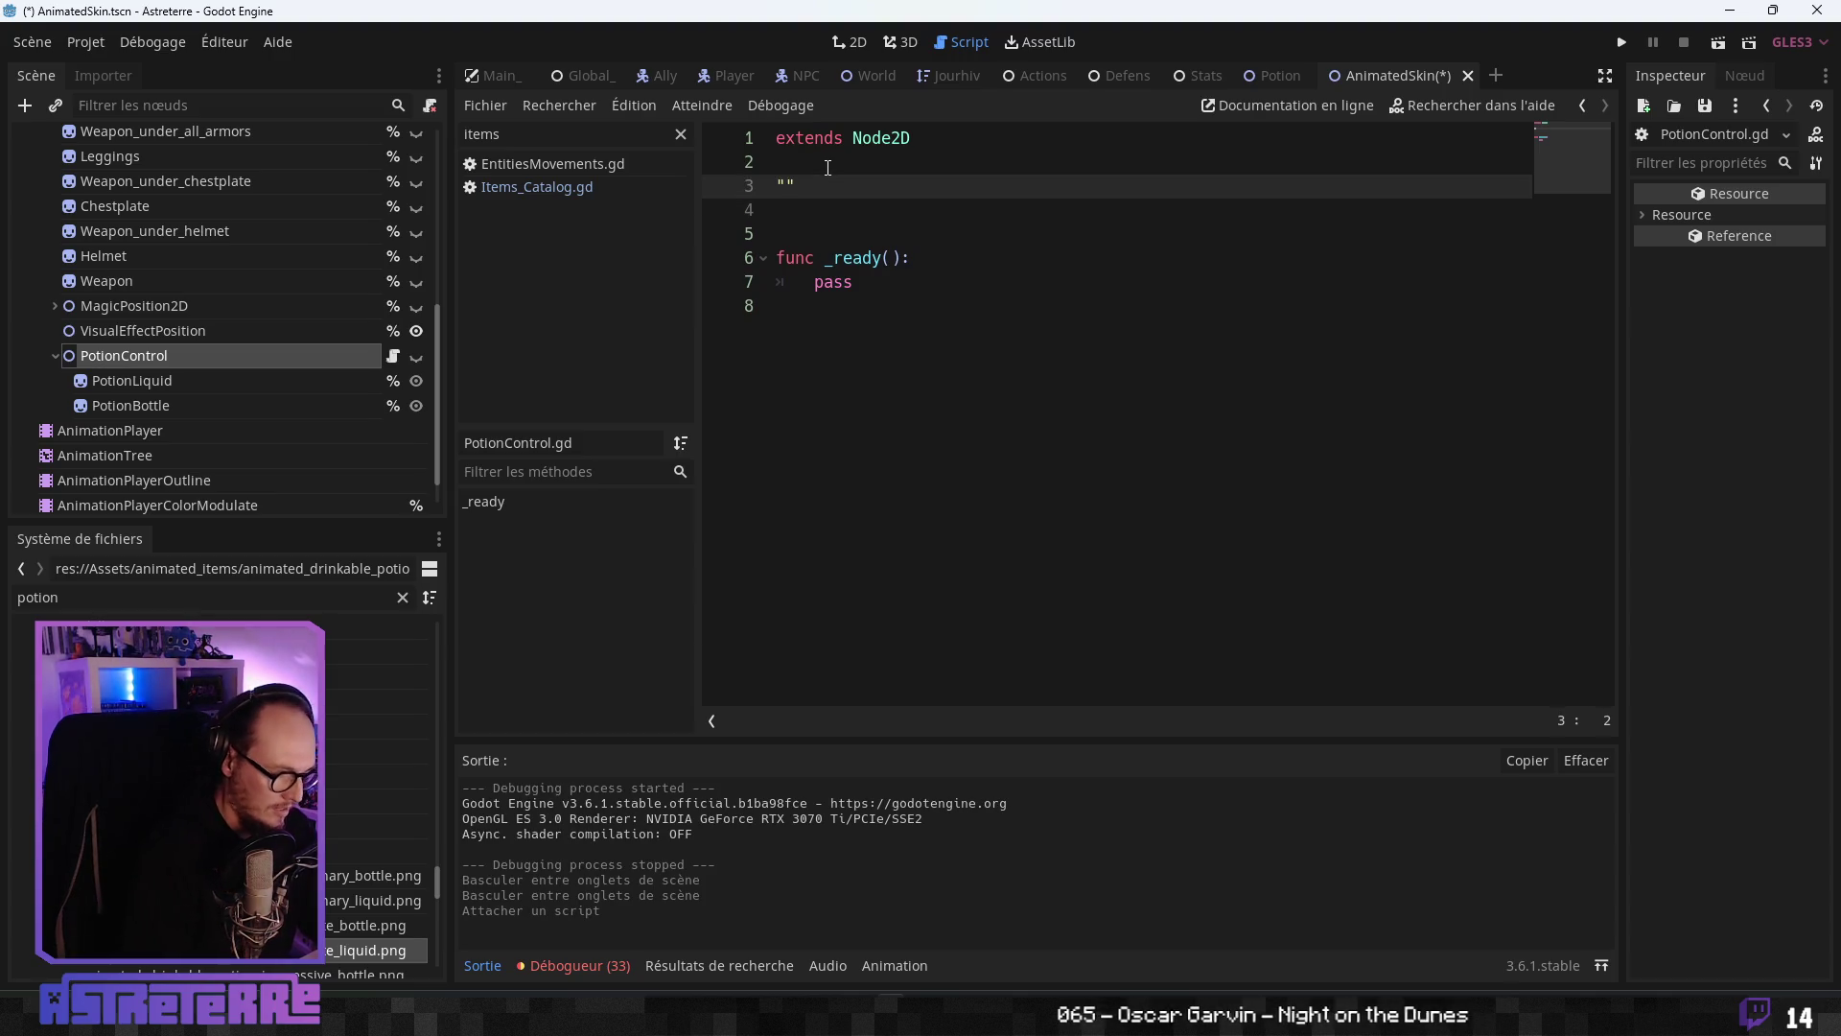
text(")
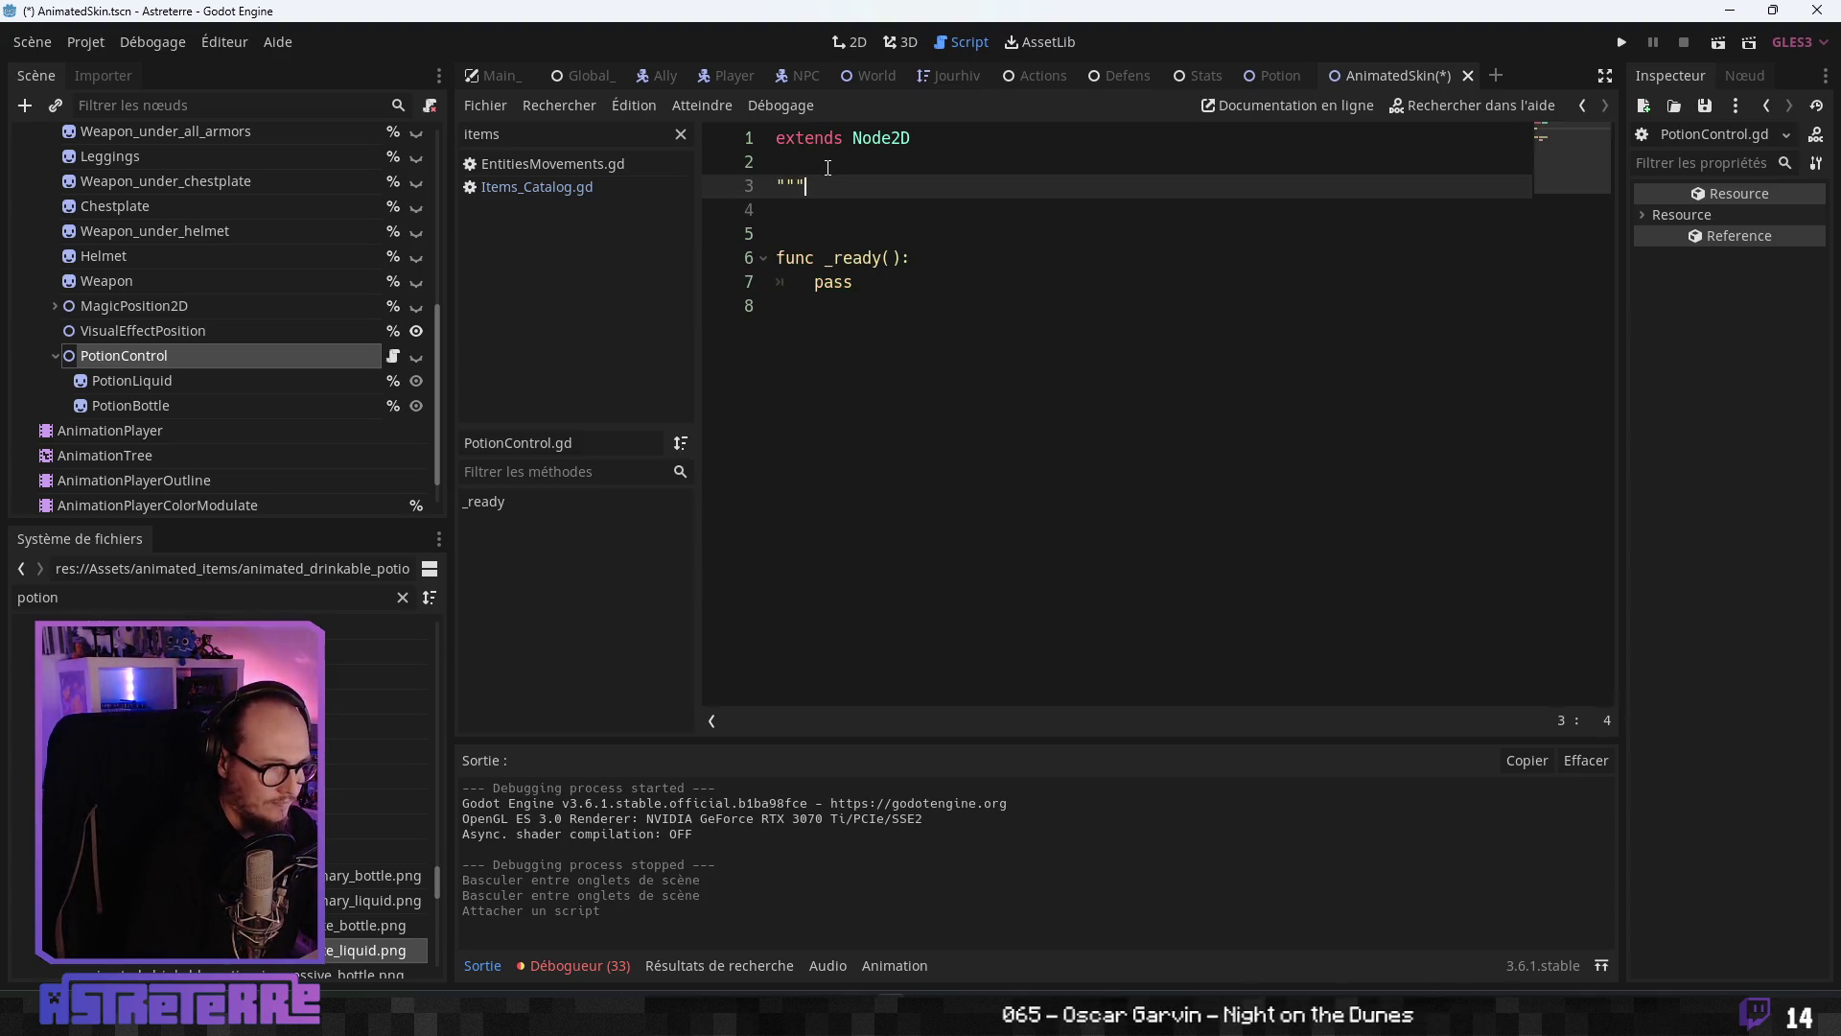
key(Return)
text(Script pour gérer l'apparence et les particules)
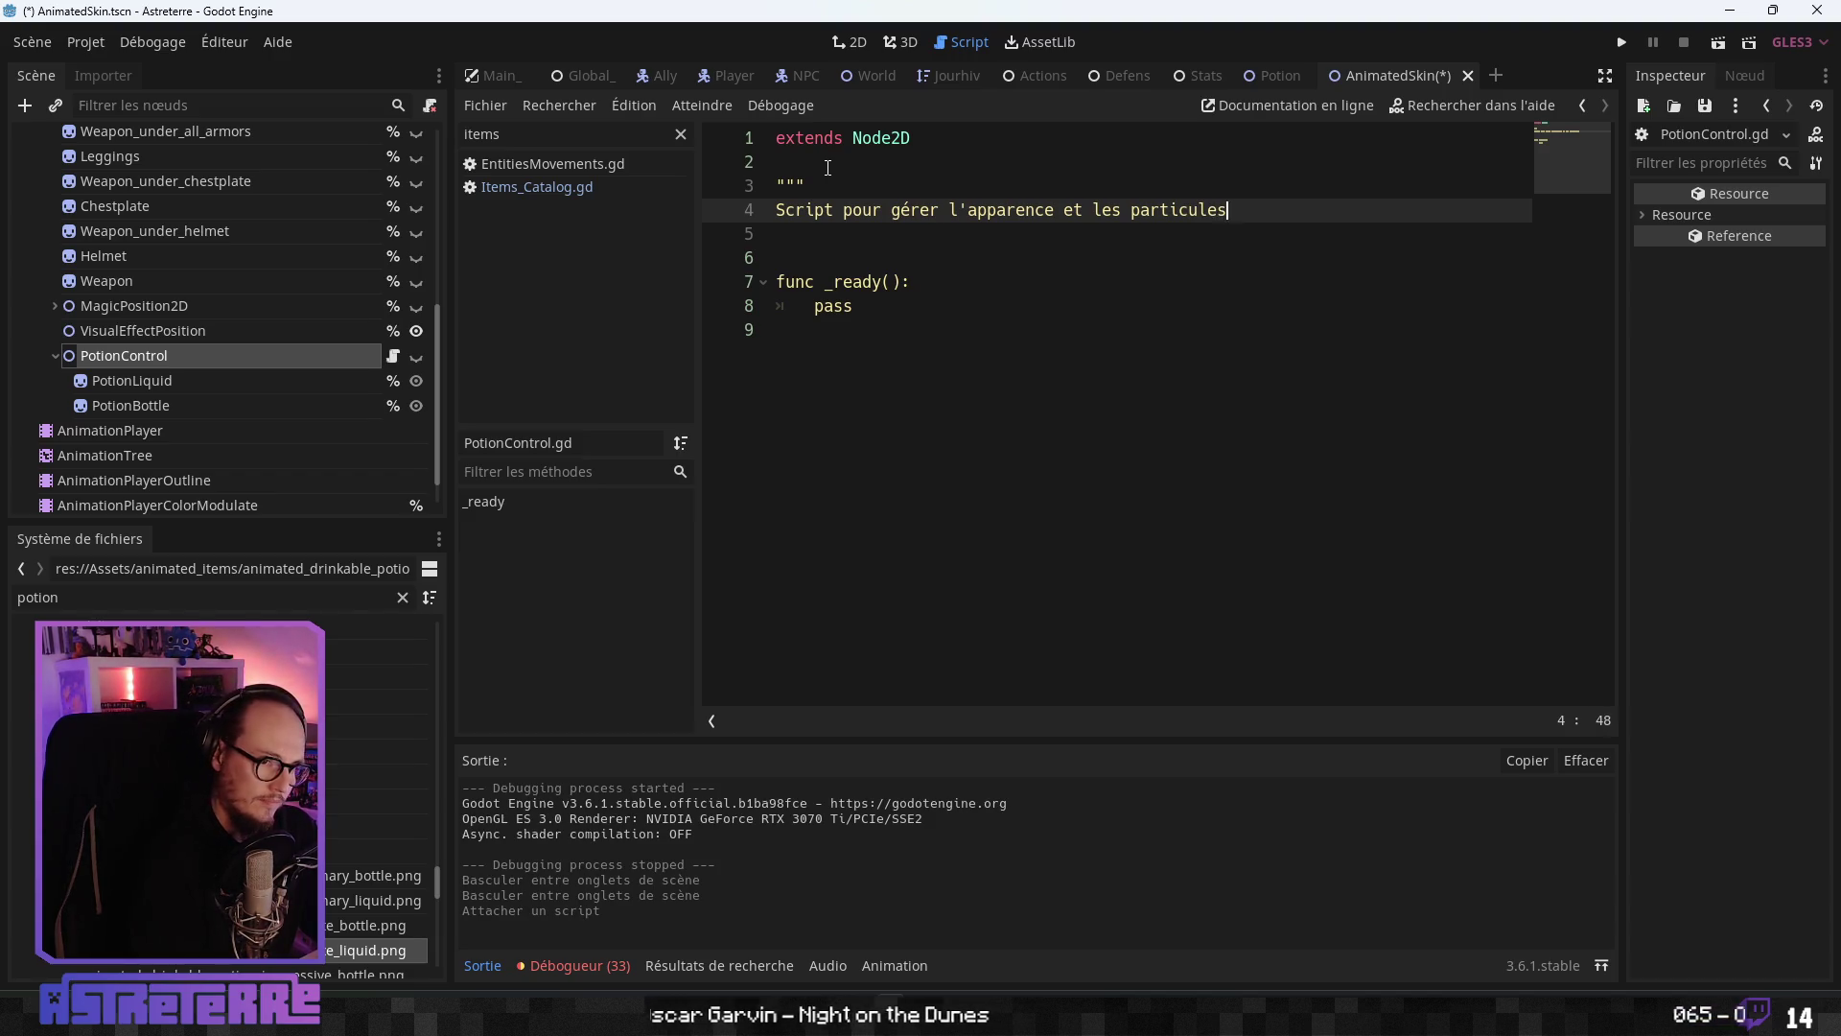
key(Return)
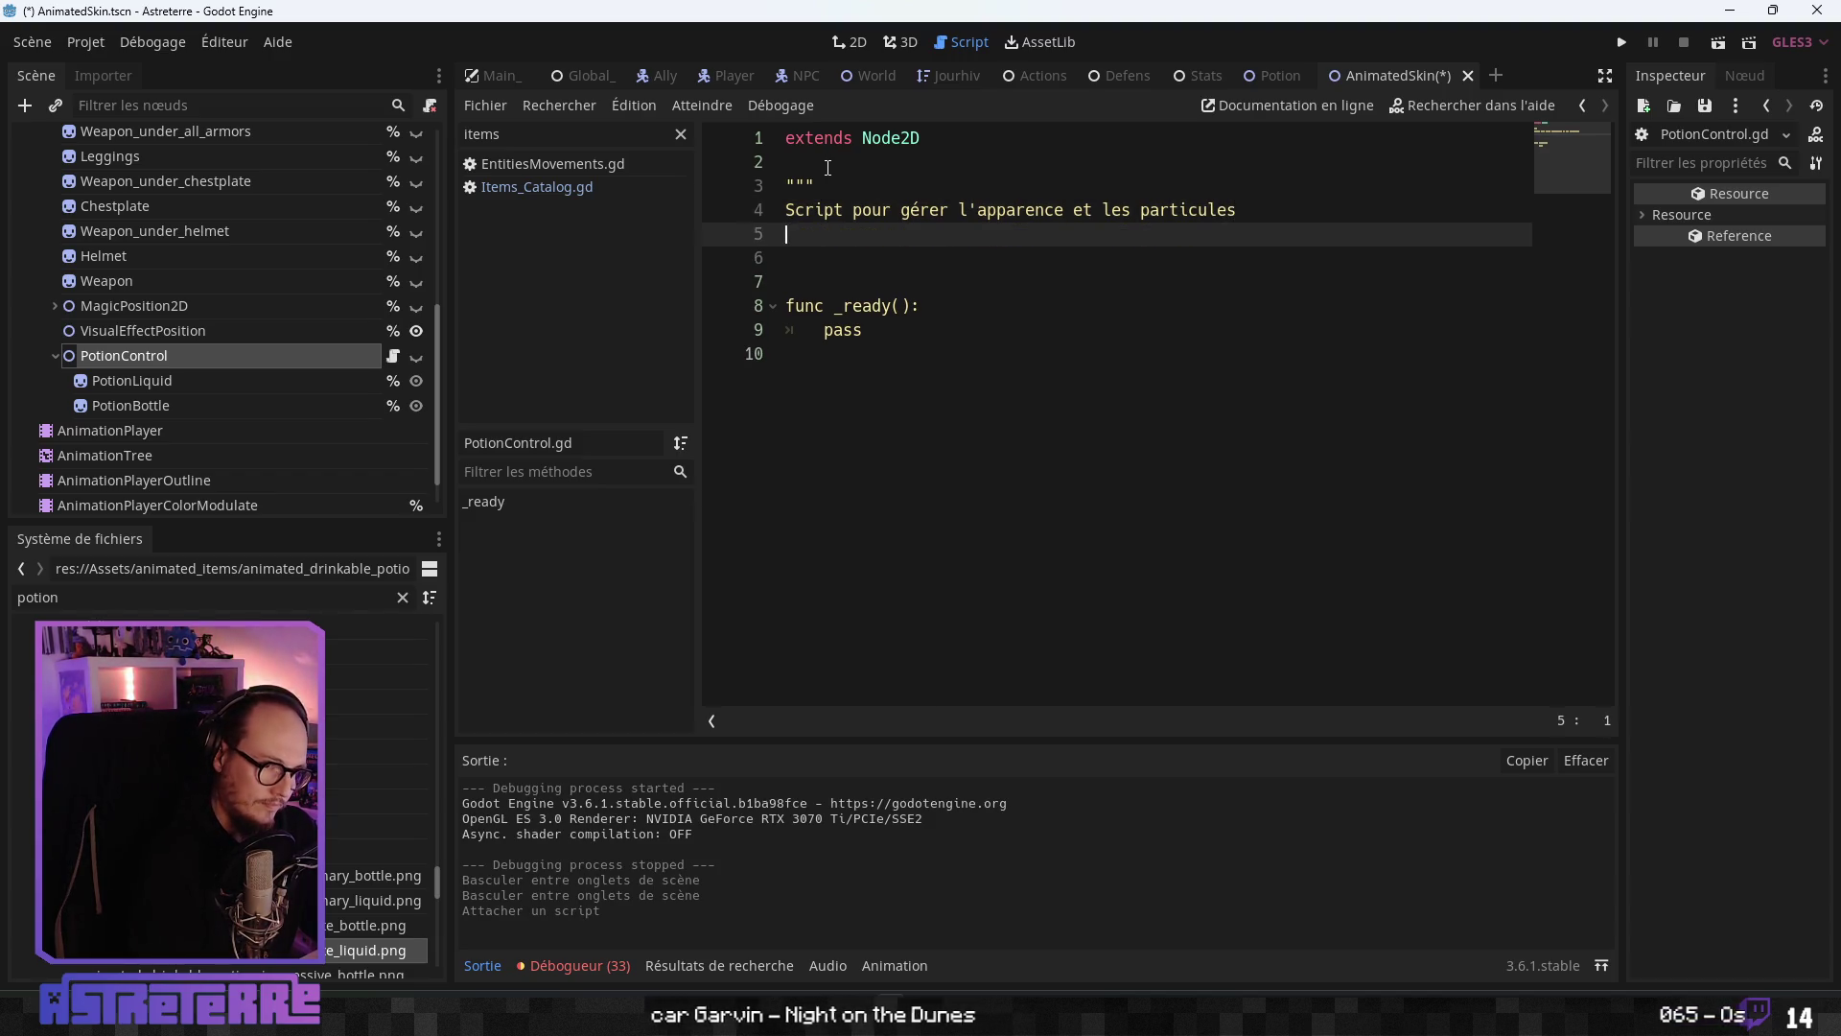
key(BackSpace)
text(liées aux)
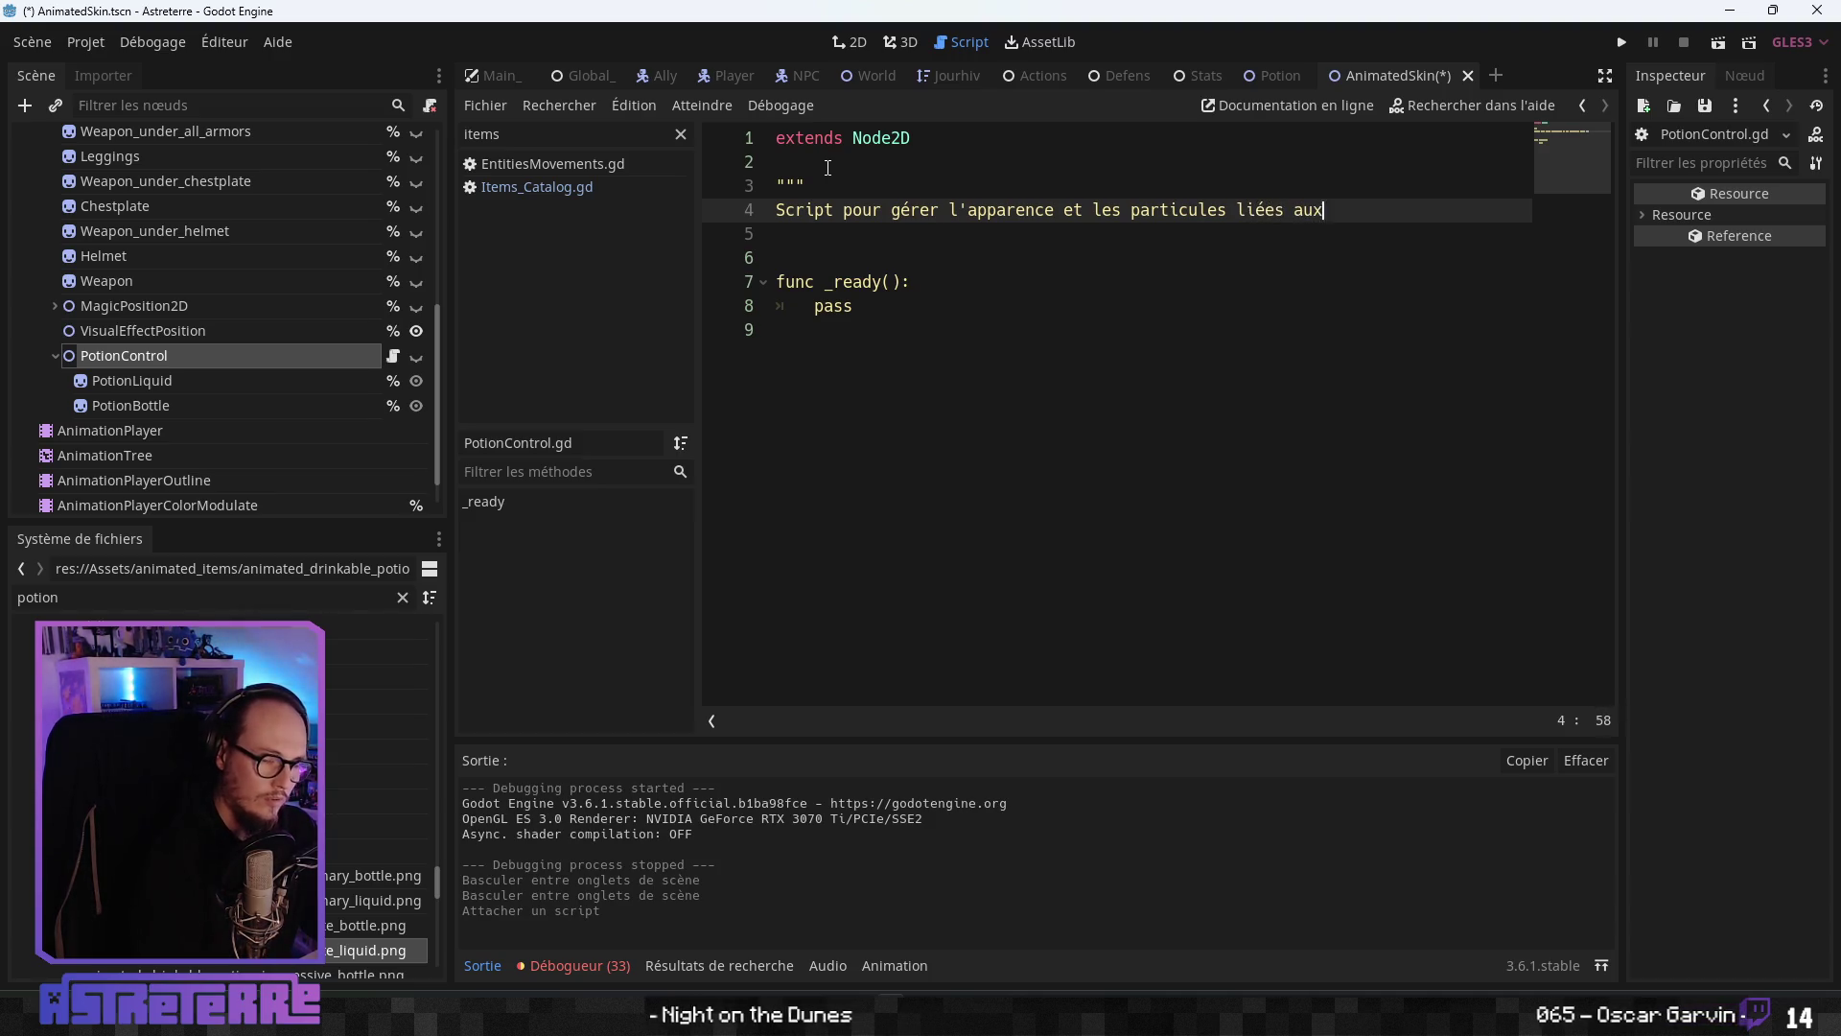
text(potions)
key(Return)
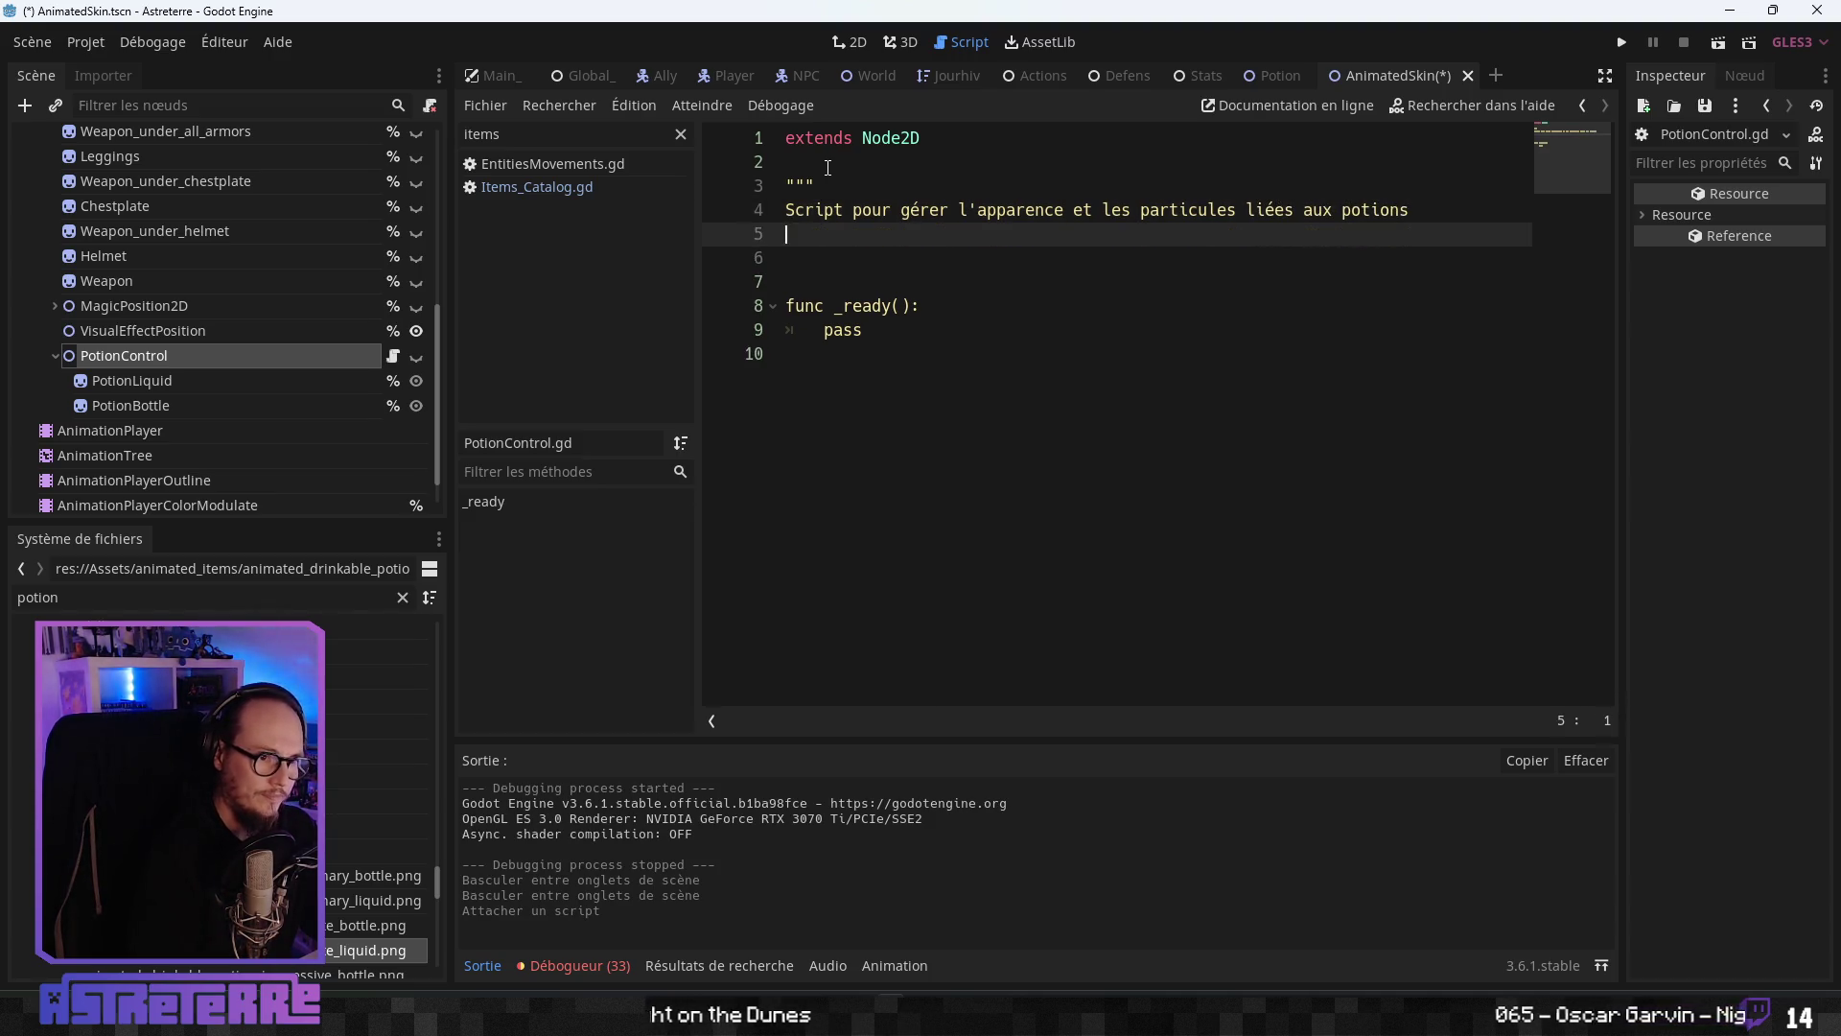
text(""")
key(Return)
key(Return)
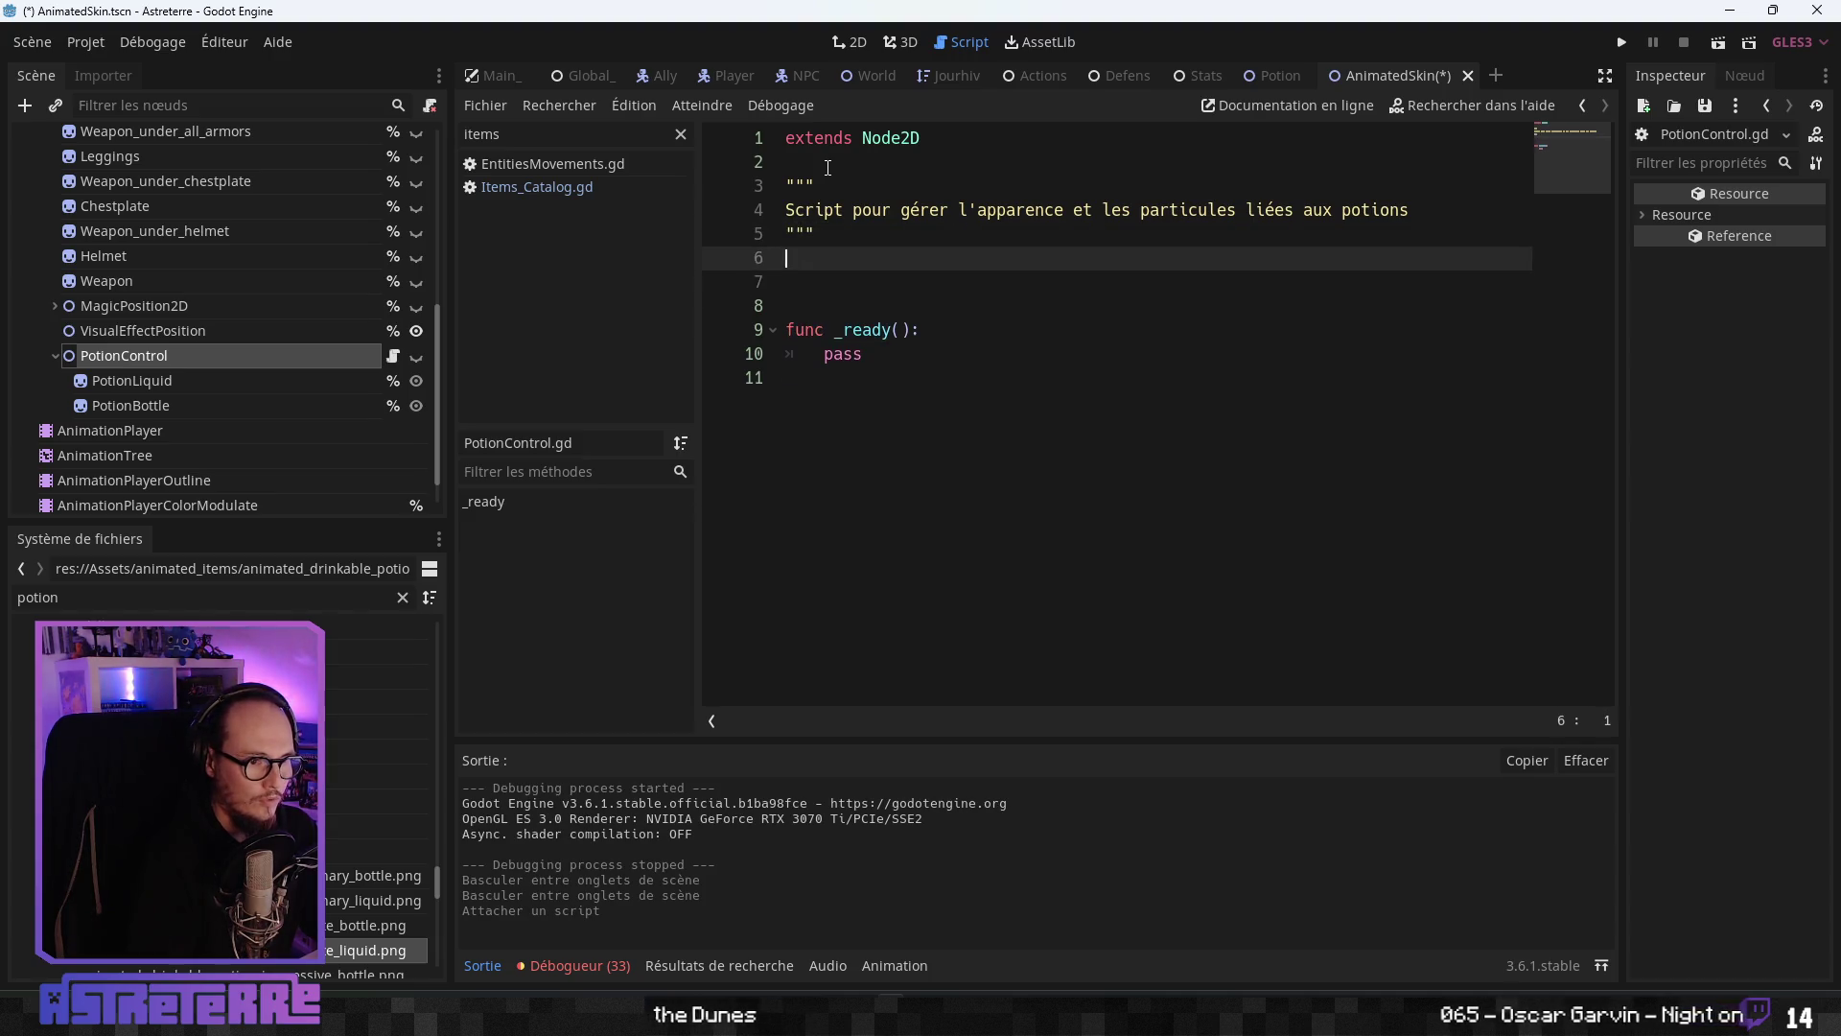
scroll(351, 194, up, 5)
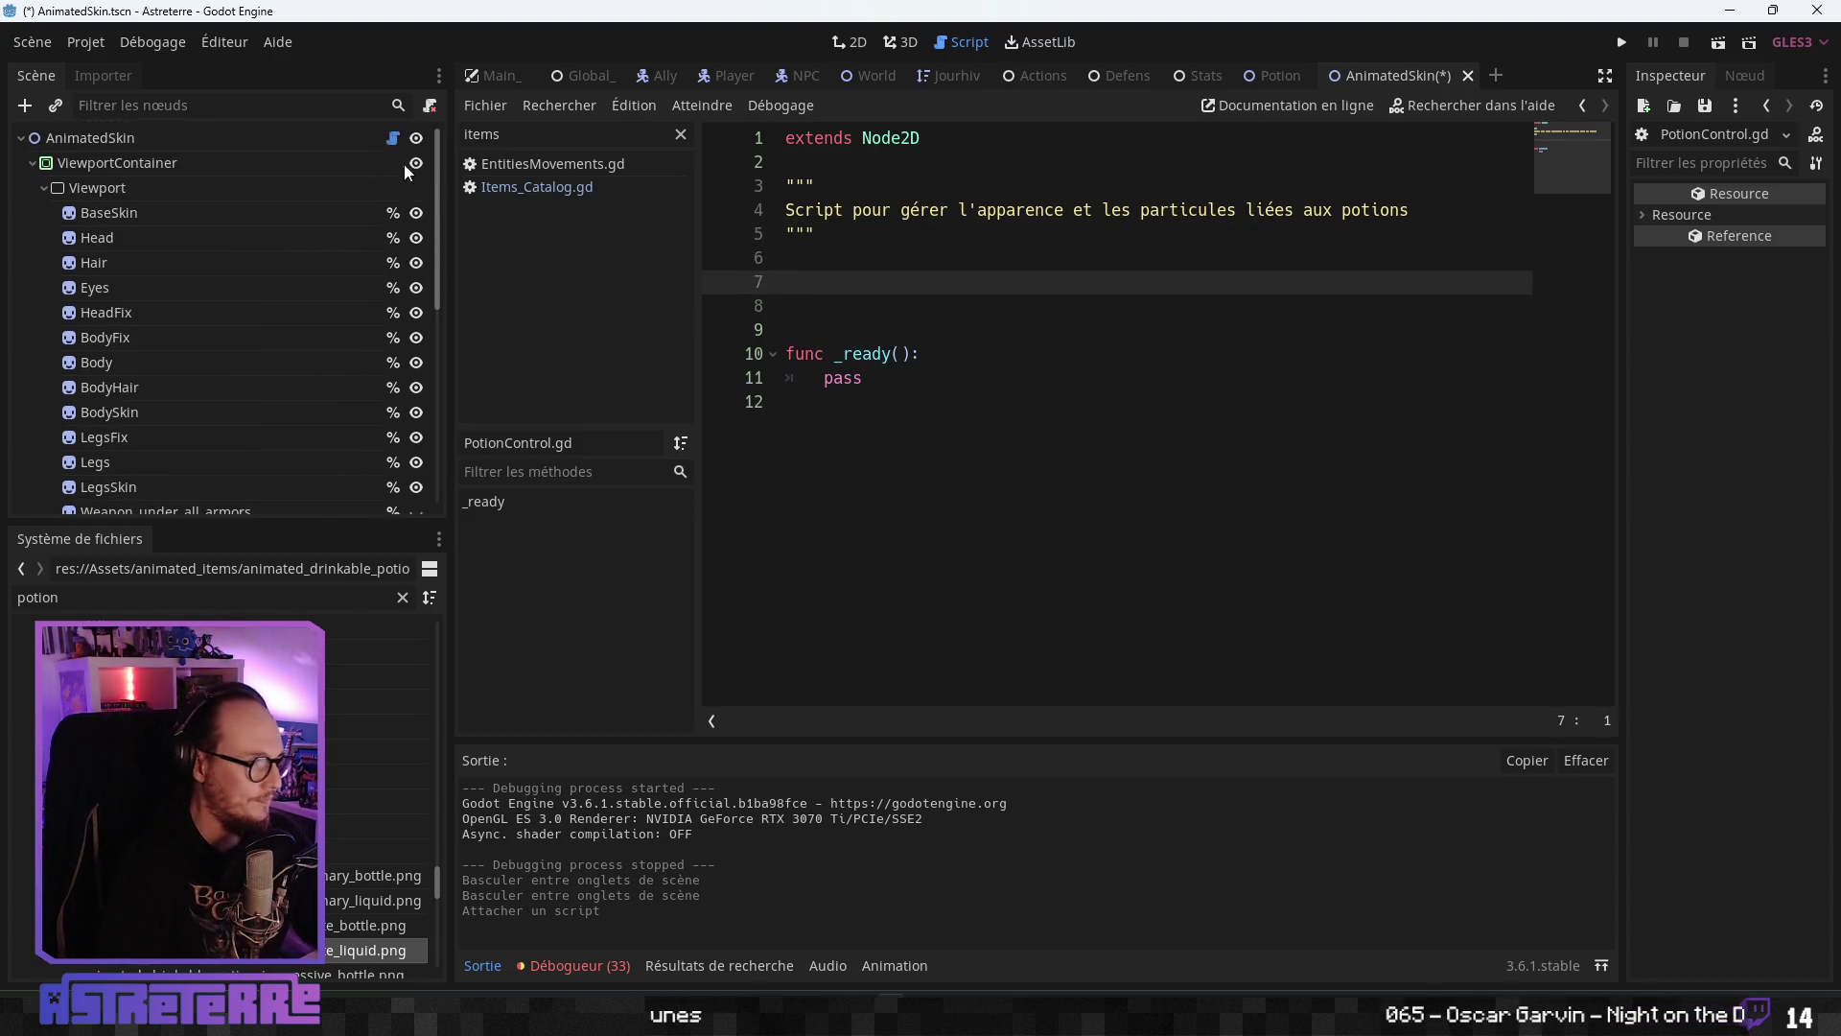
- Cut the potion sprite, skin and colour variables (lines 126–146) out of AnimatedSkin.gd
click(392, 137)
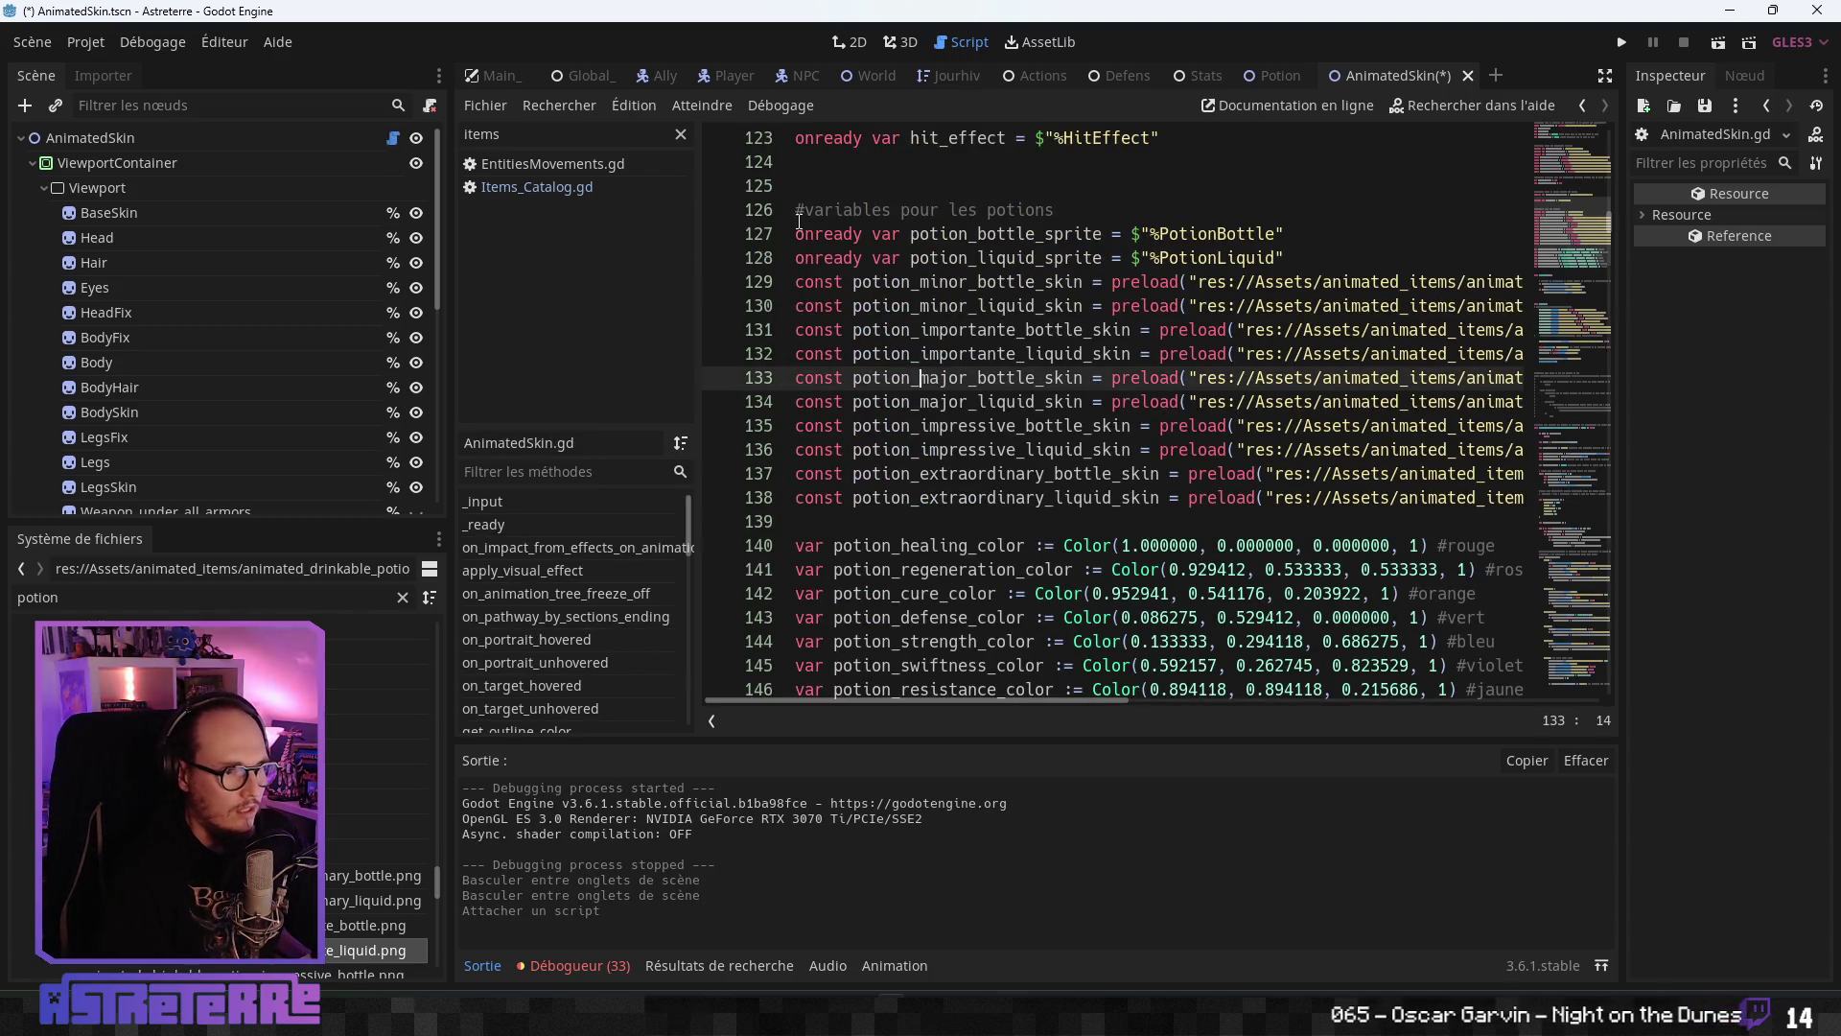
mouse_move(801, 210)
mouse_down()
mouse_move(929, 386)
mouse_move(1151, 362)
mouse_move(1416, 424)
mouse_up()
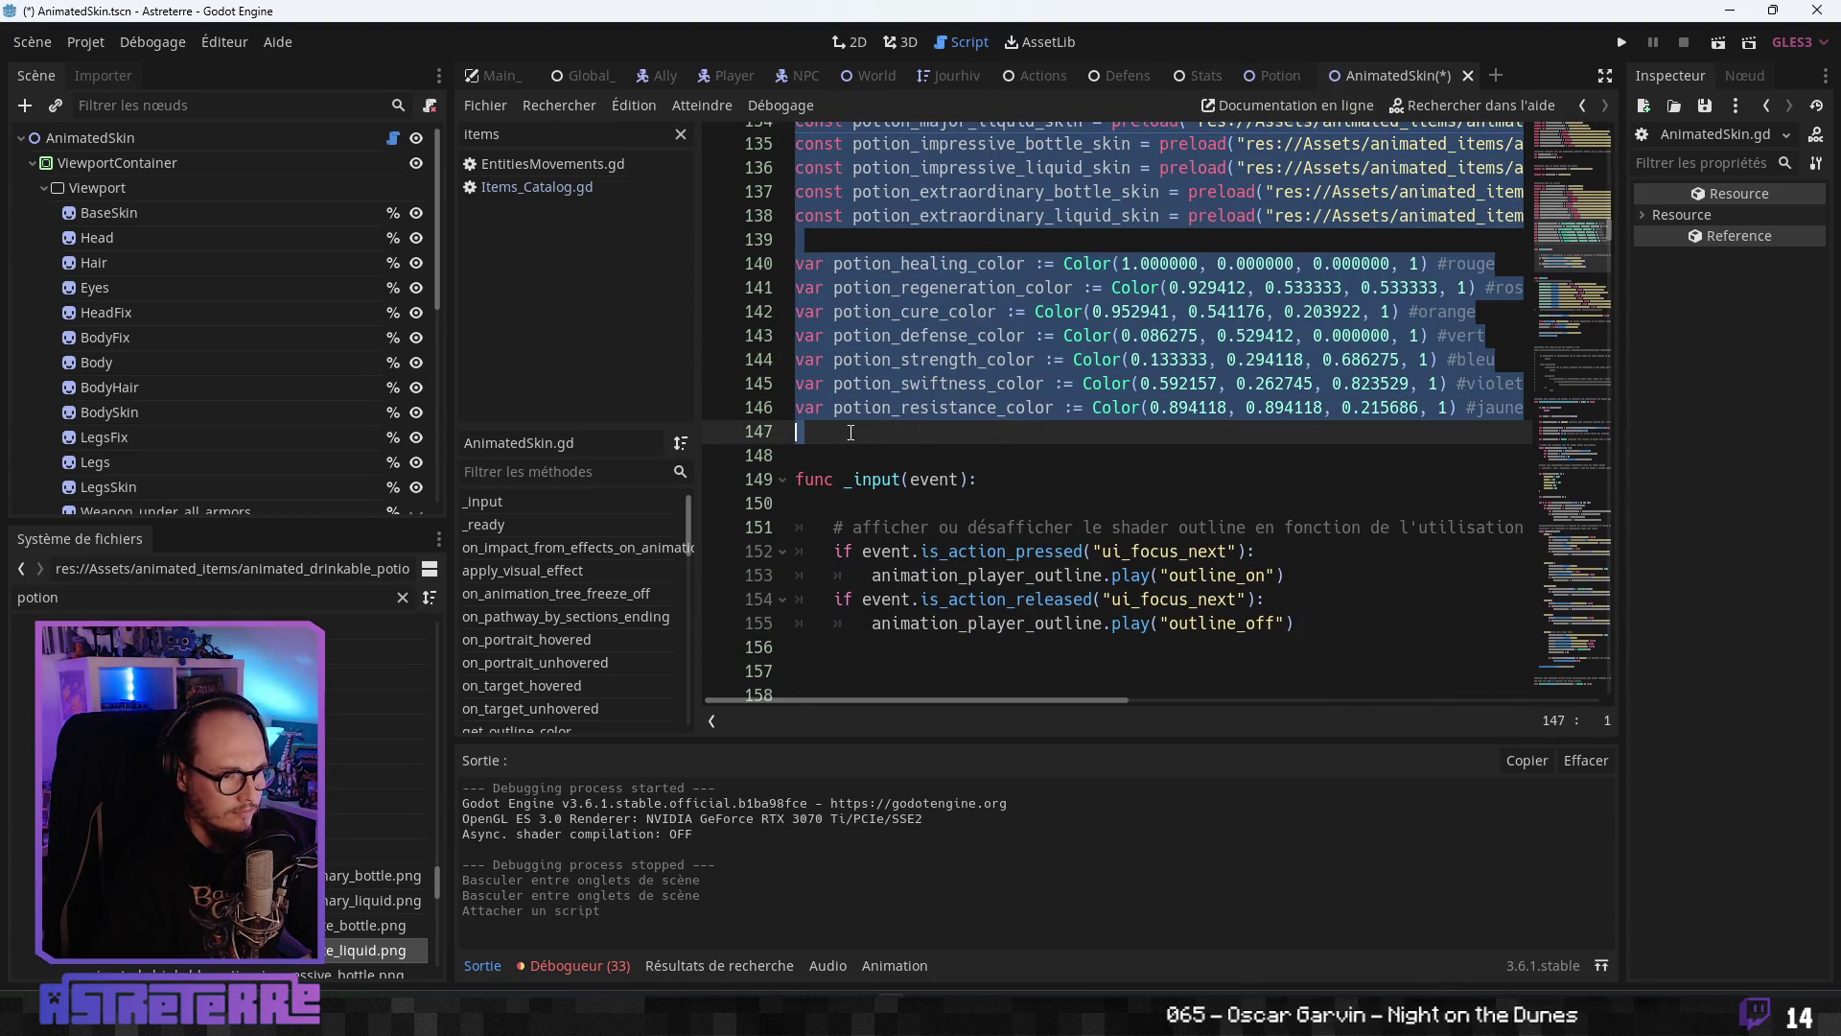
key(ctrl+x)
scroll(875, 390, up, 4)
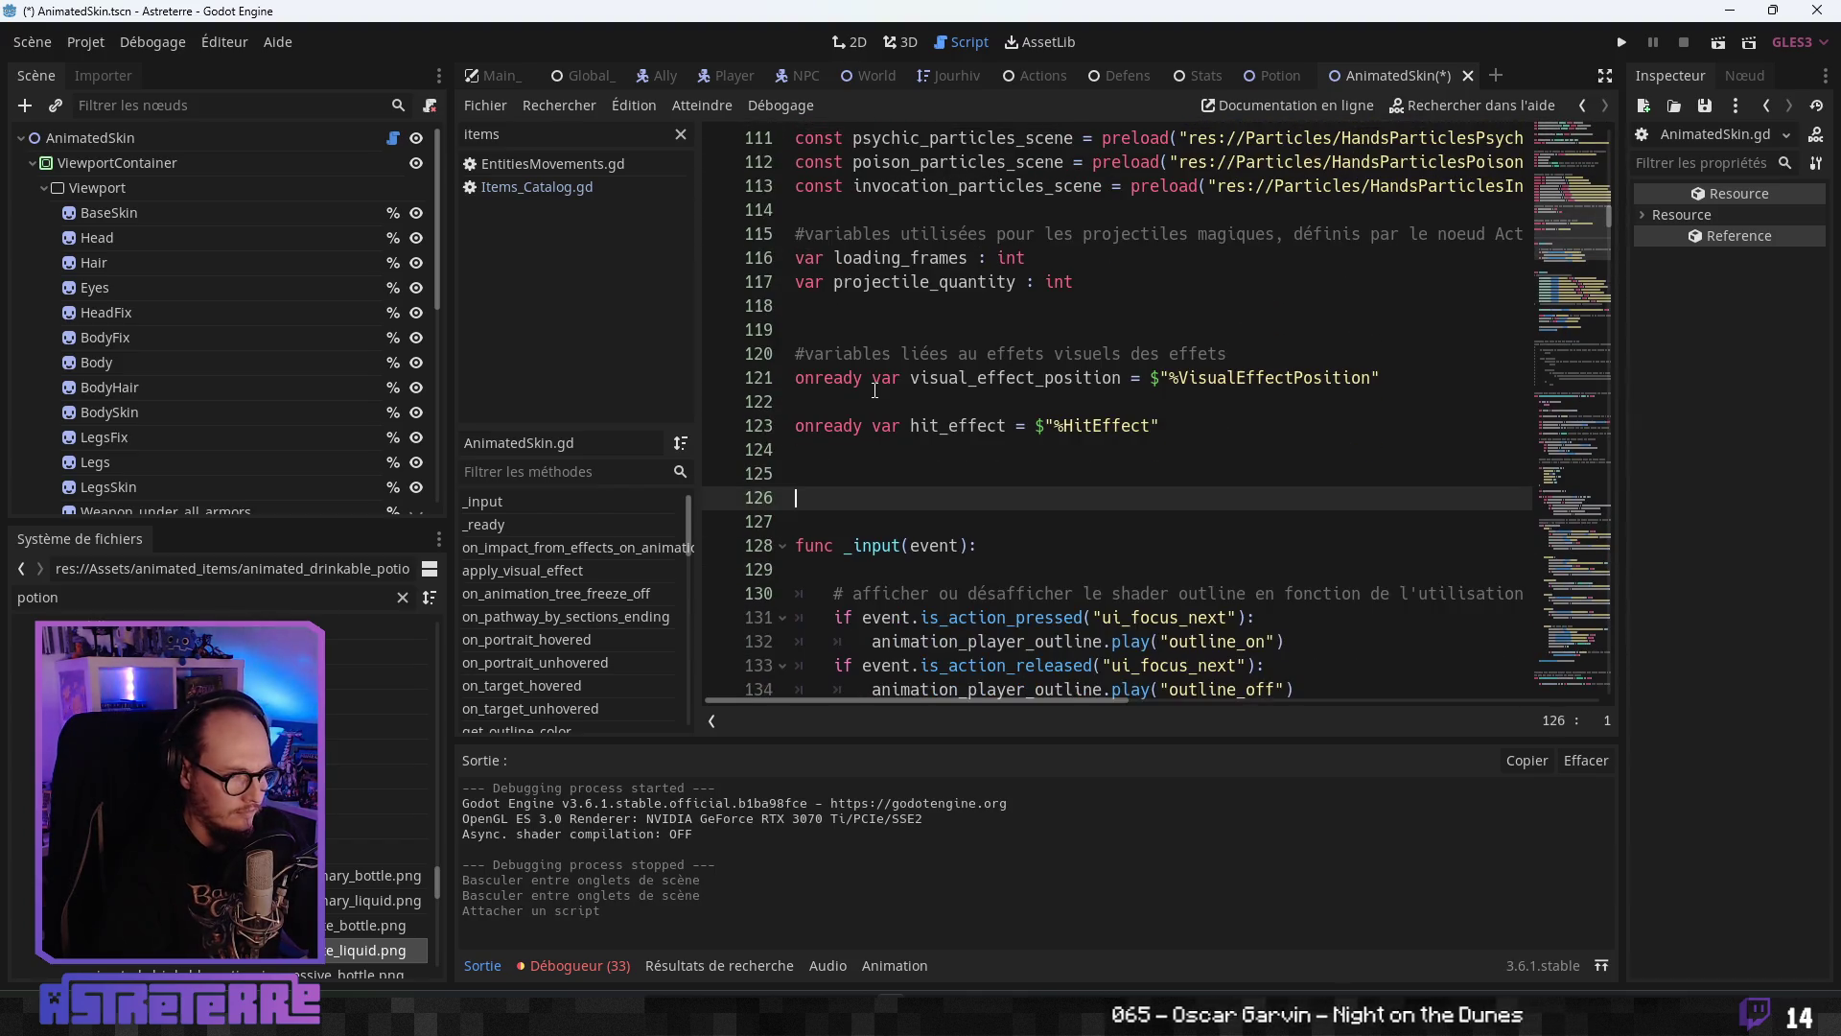
key(BackSpace)
key(BackSpace)
scroll(314, 424, down, 6)
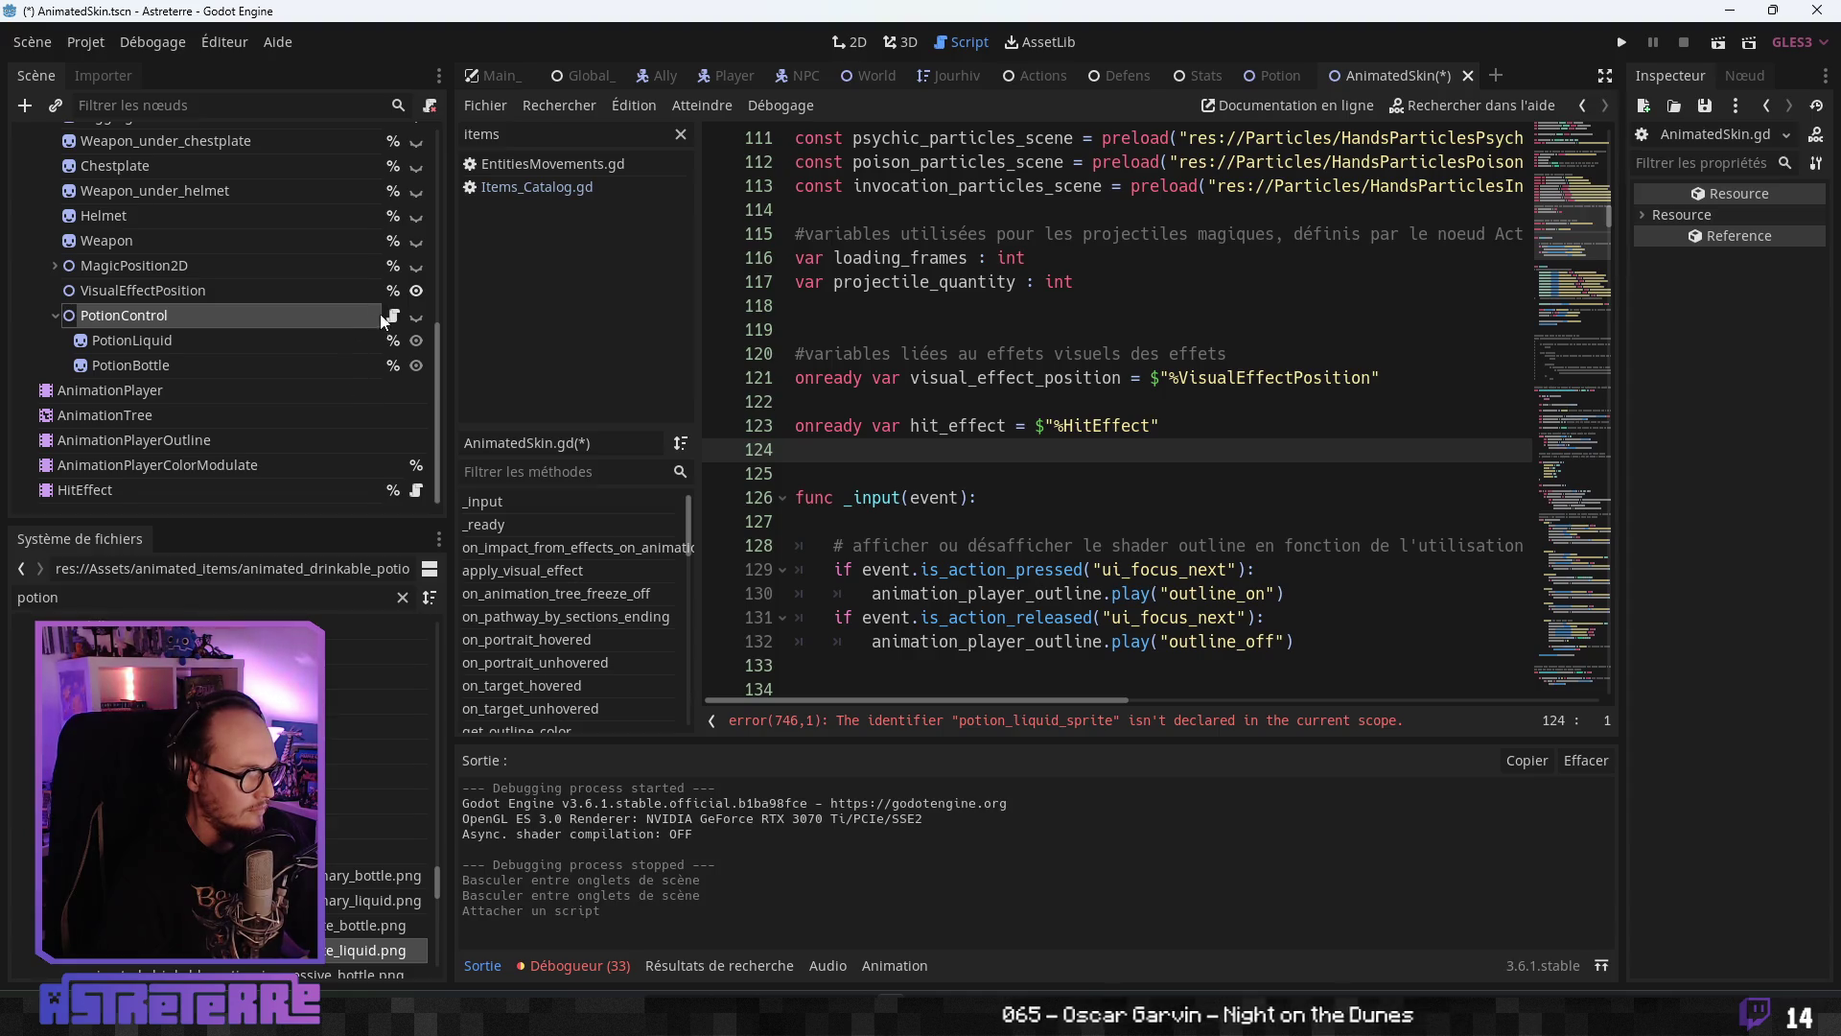
- Paste the potion variables below the docstring in PotionControl.gd and save the scripts
click(394, 317)
key(ctrl+v)
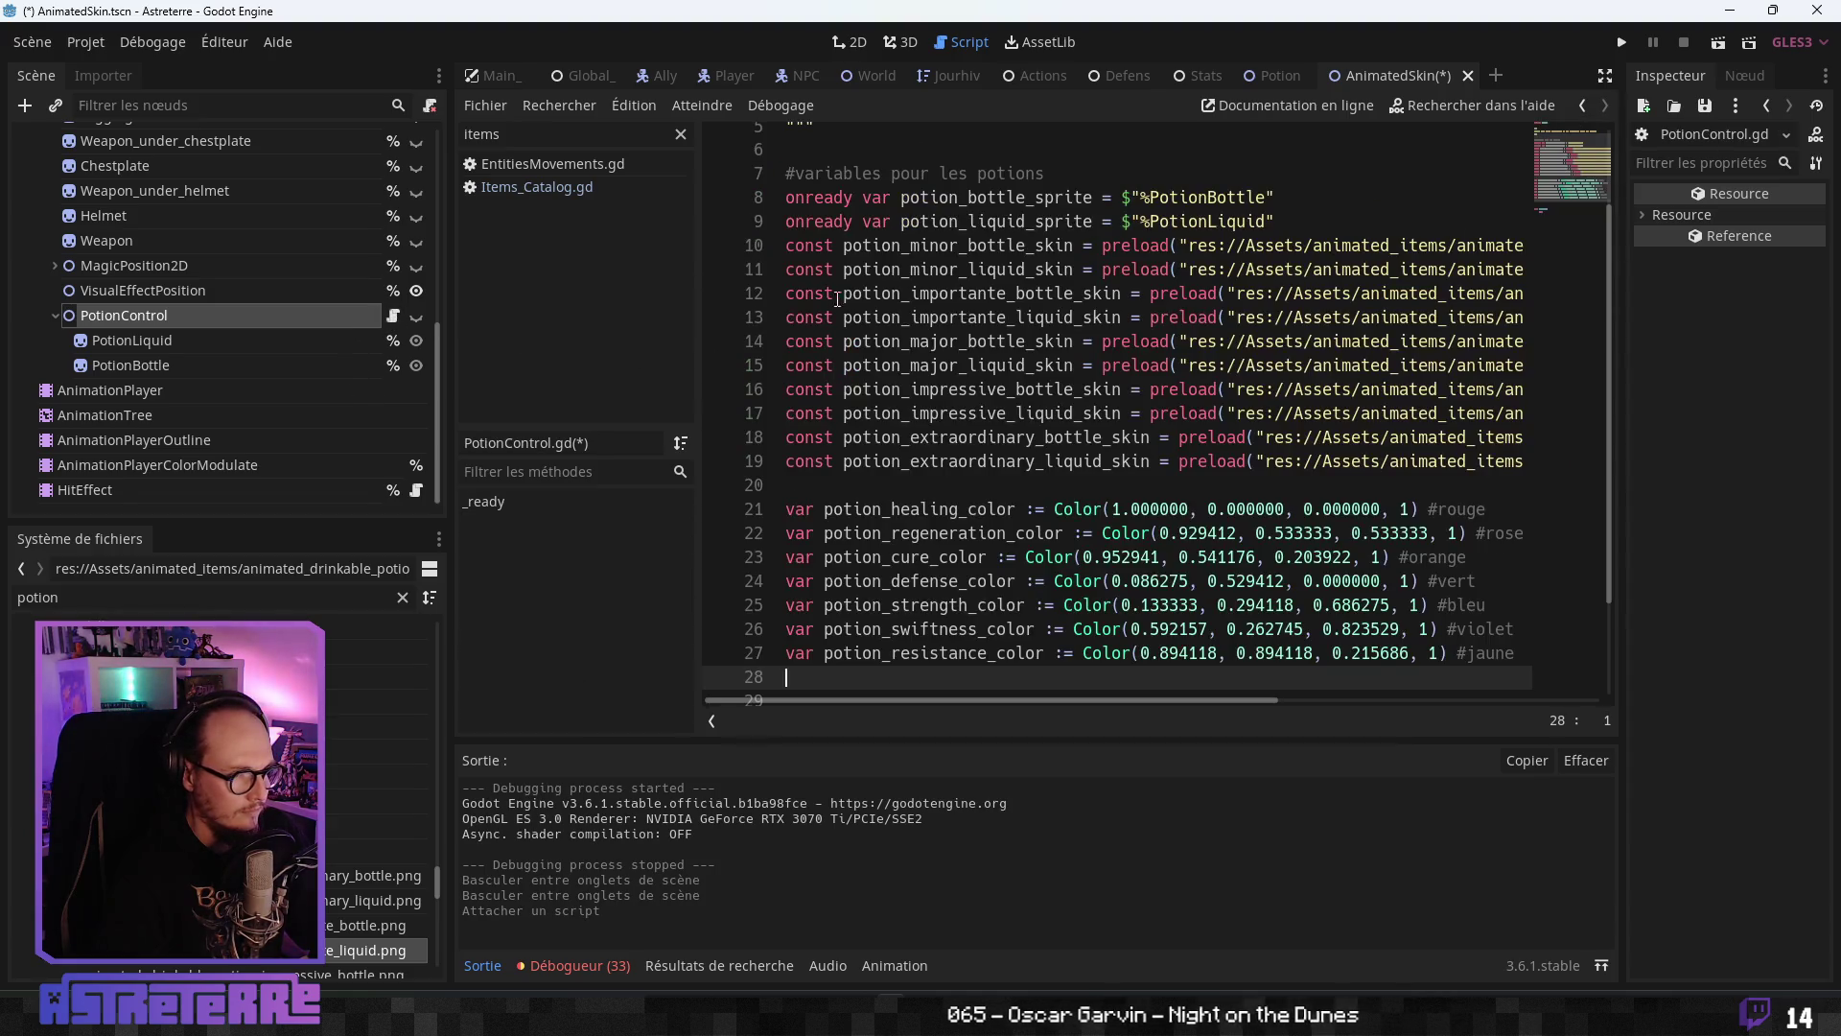
click(890, 365)
scroll(892, 374, up, 2)
scroll(901, 403, down, 4)
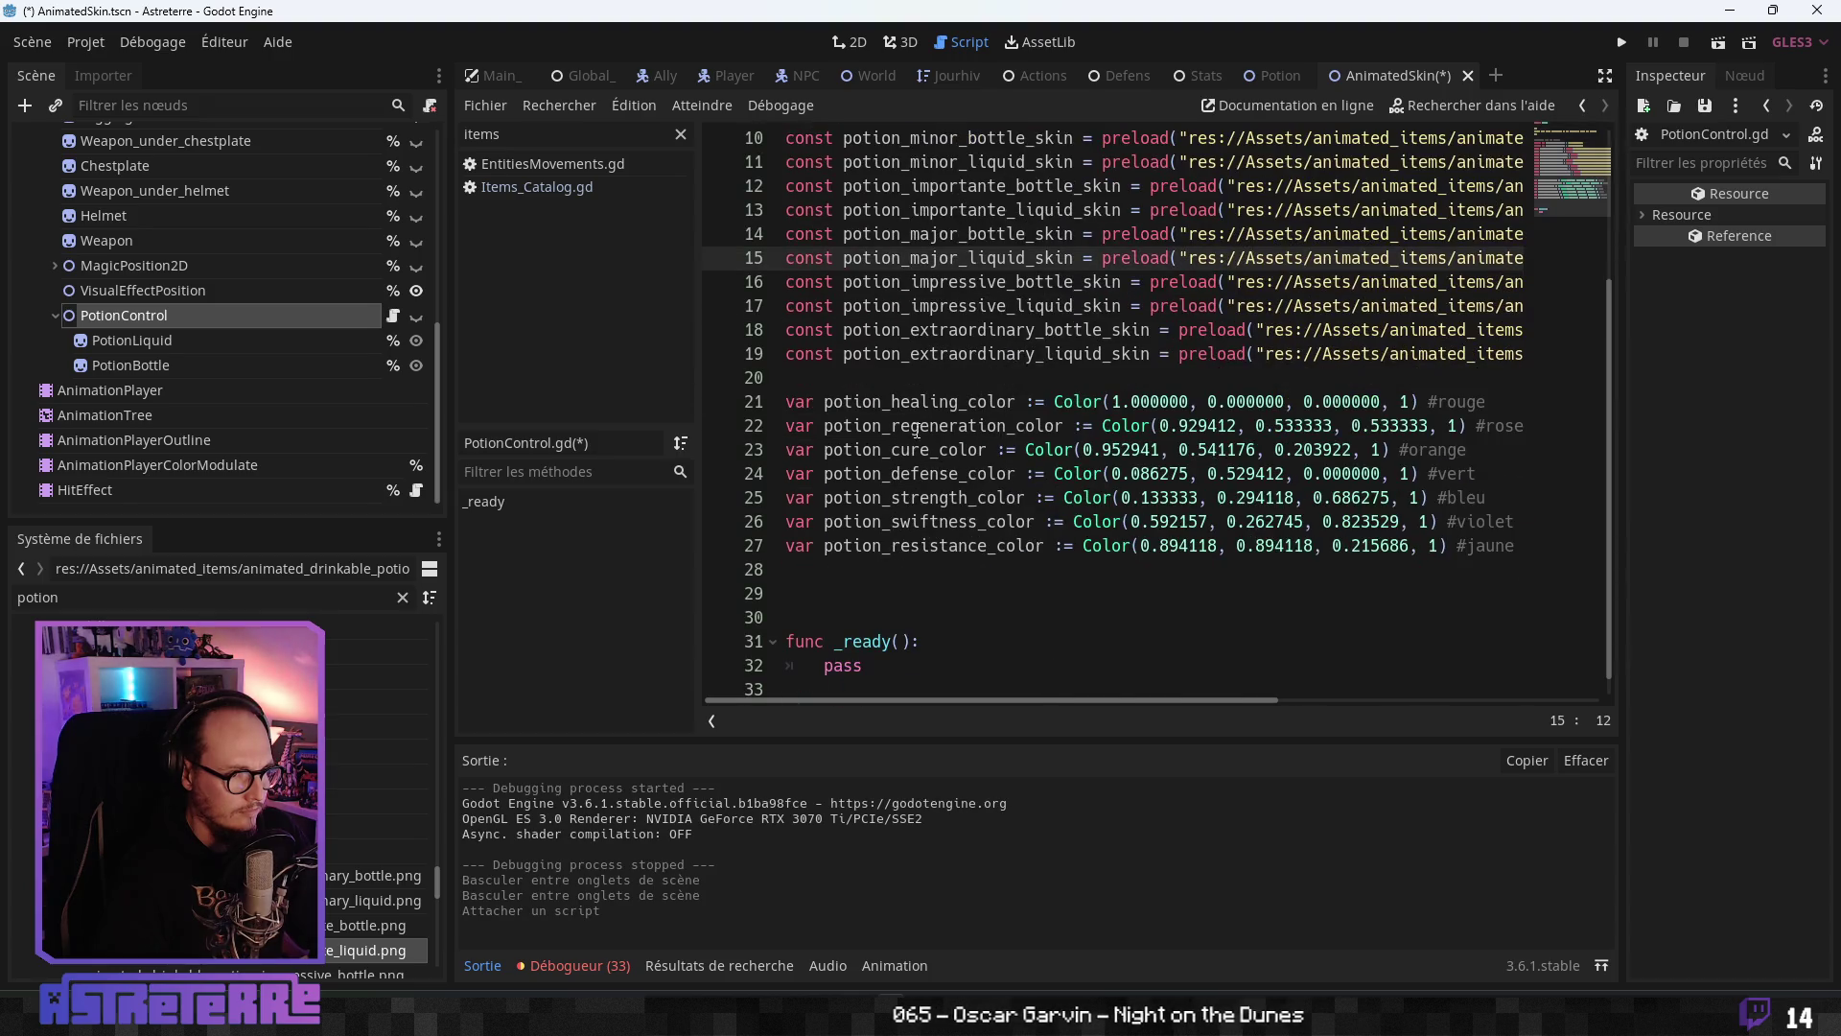
key(ctrl+s)
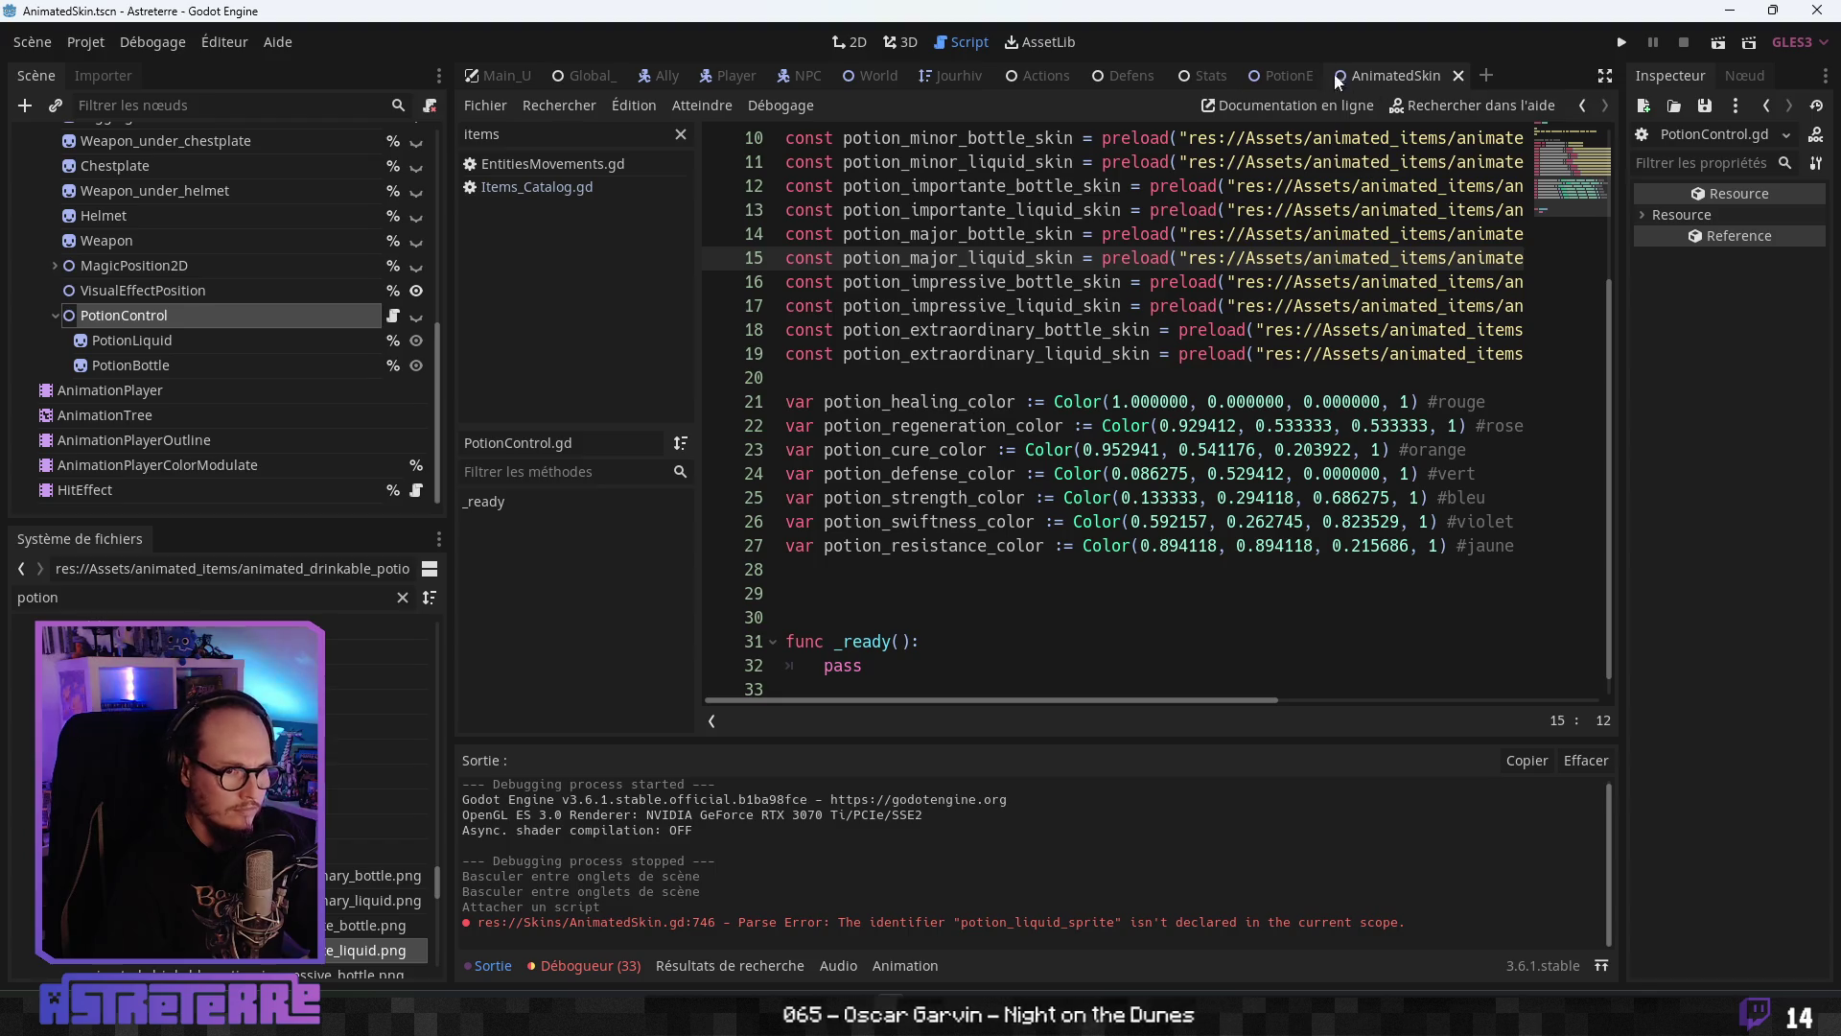
- Check the PotionEffectParticles colours, then locate the parse error at line 746 in AnimatedSkin.gd
click(1285, 75)
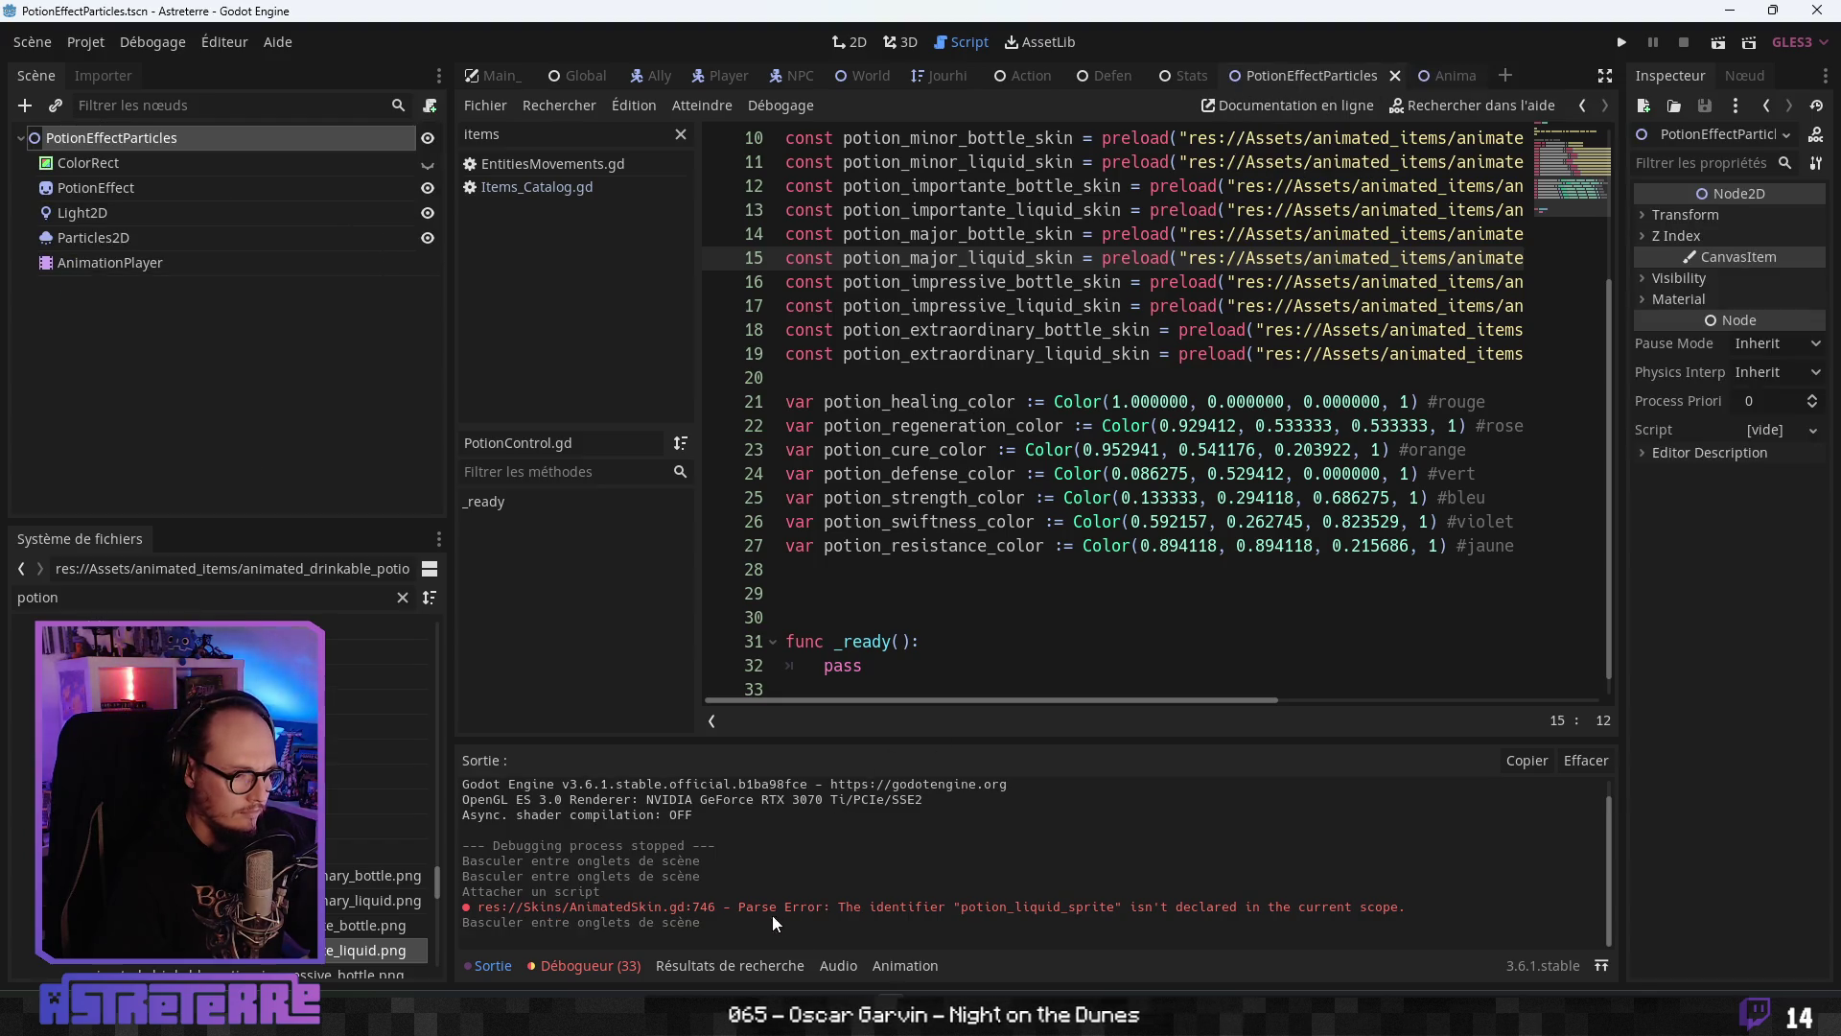
click(910, 498)
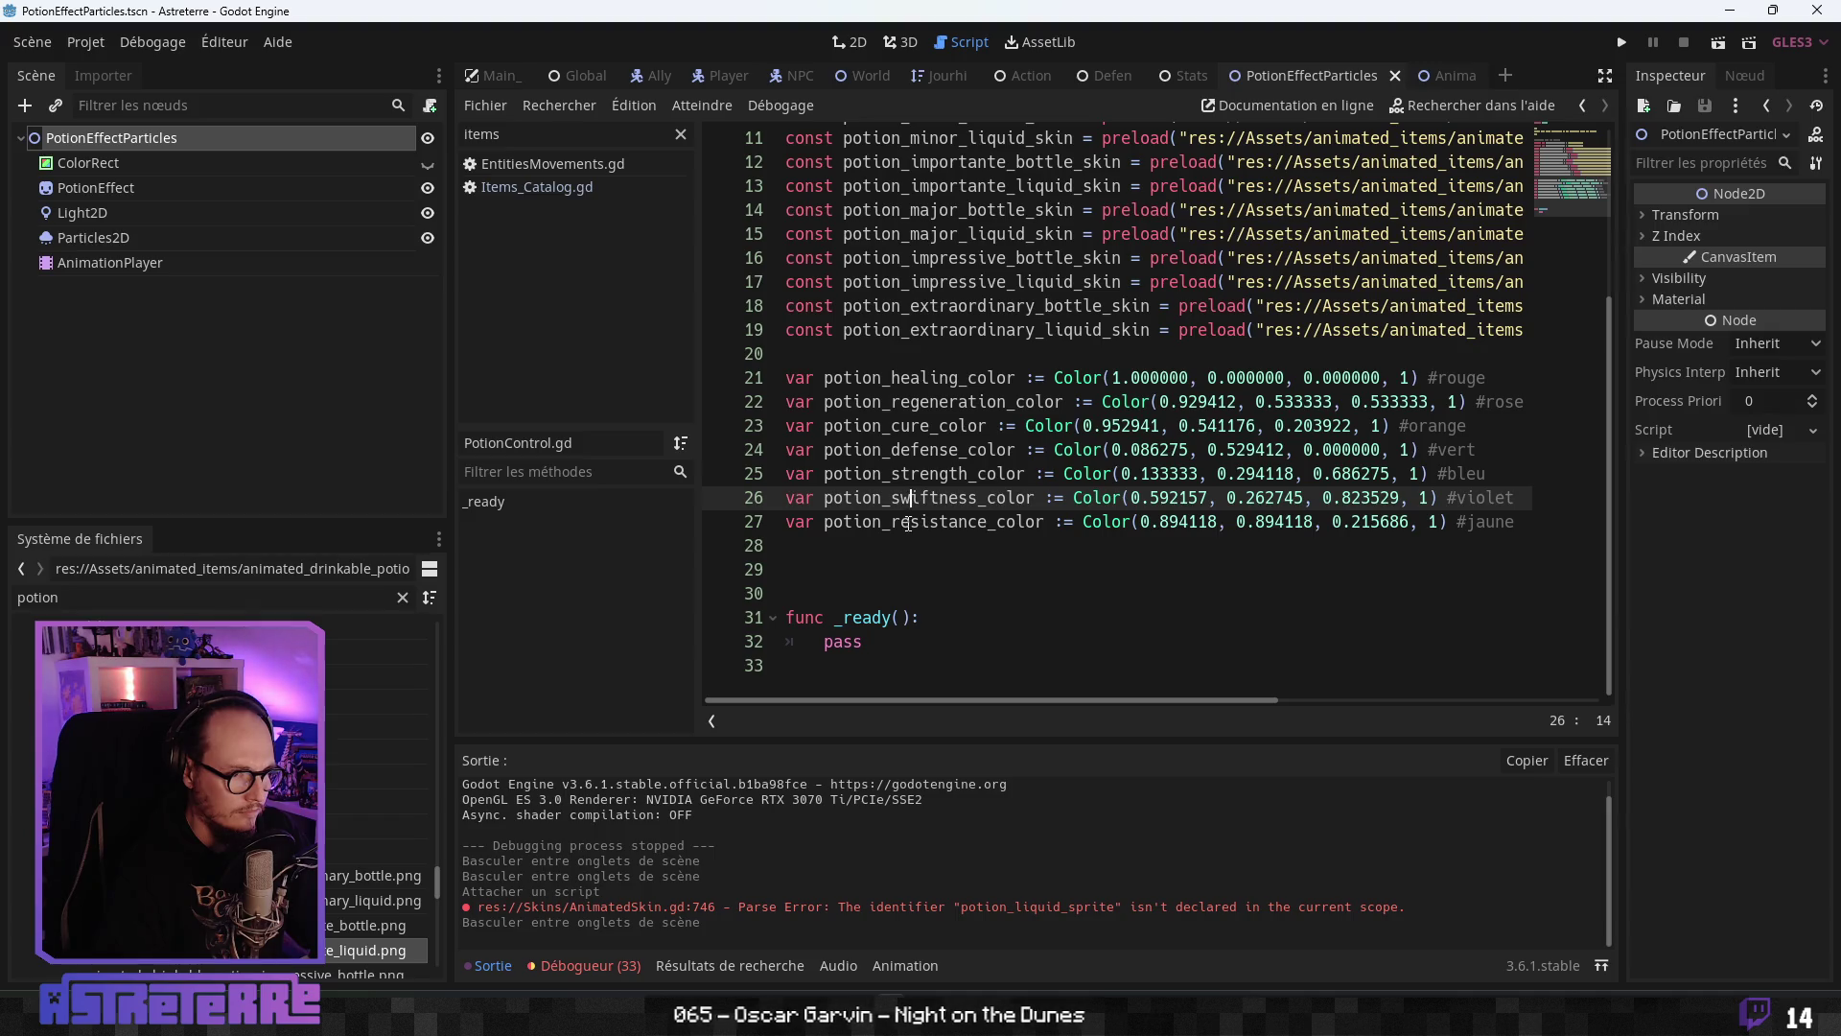
scroll(992, 489, up, 3)
scroll(992, 489, down, 2)
scroll(992, 489, up, 2)
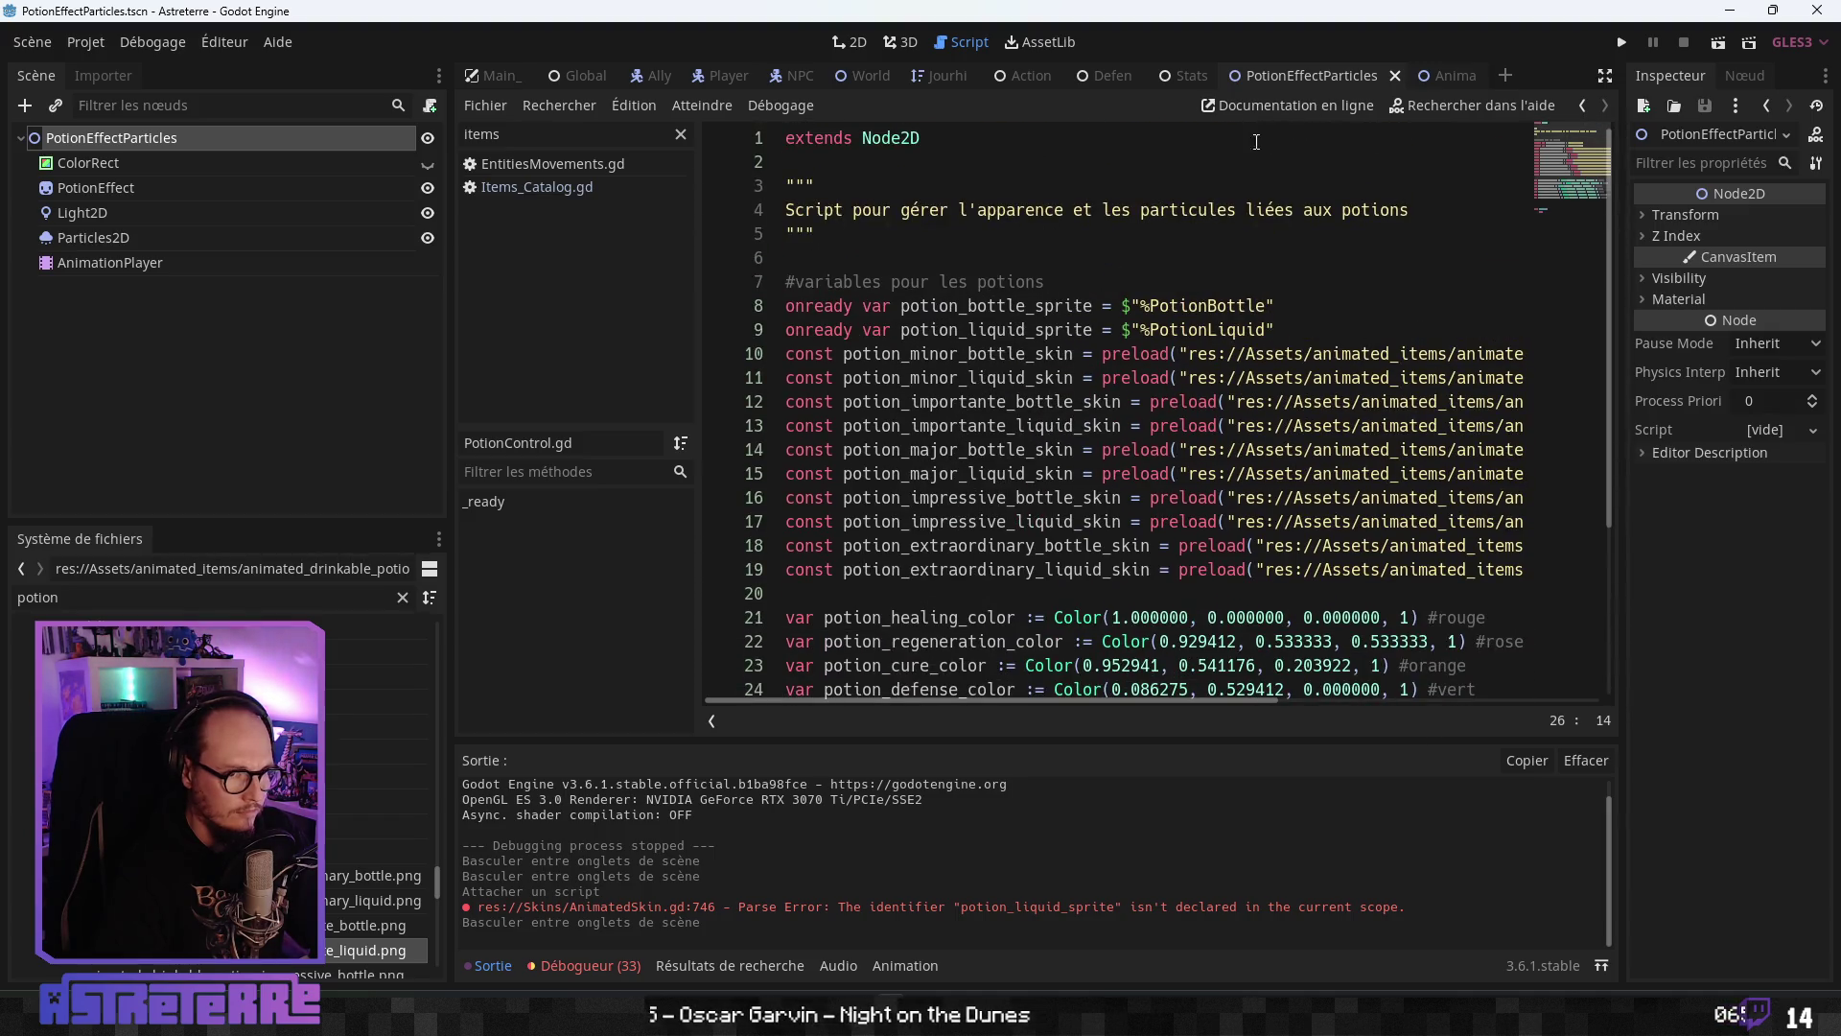
click(1454, 84)
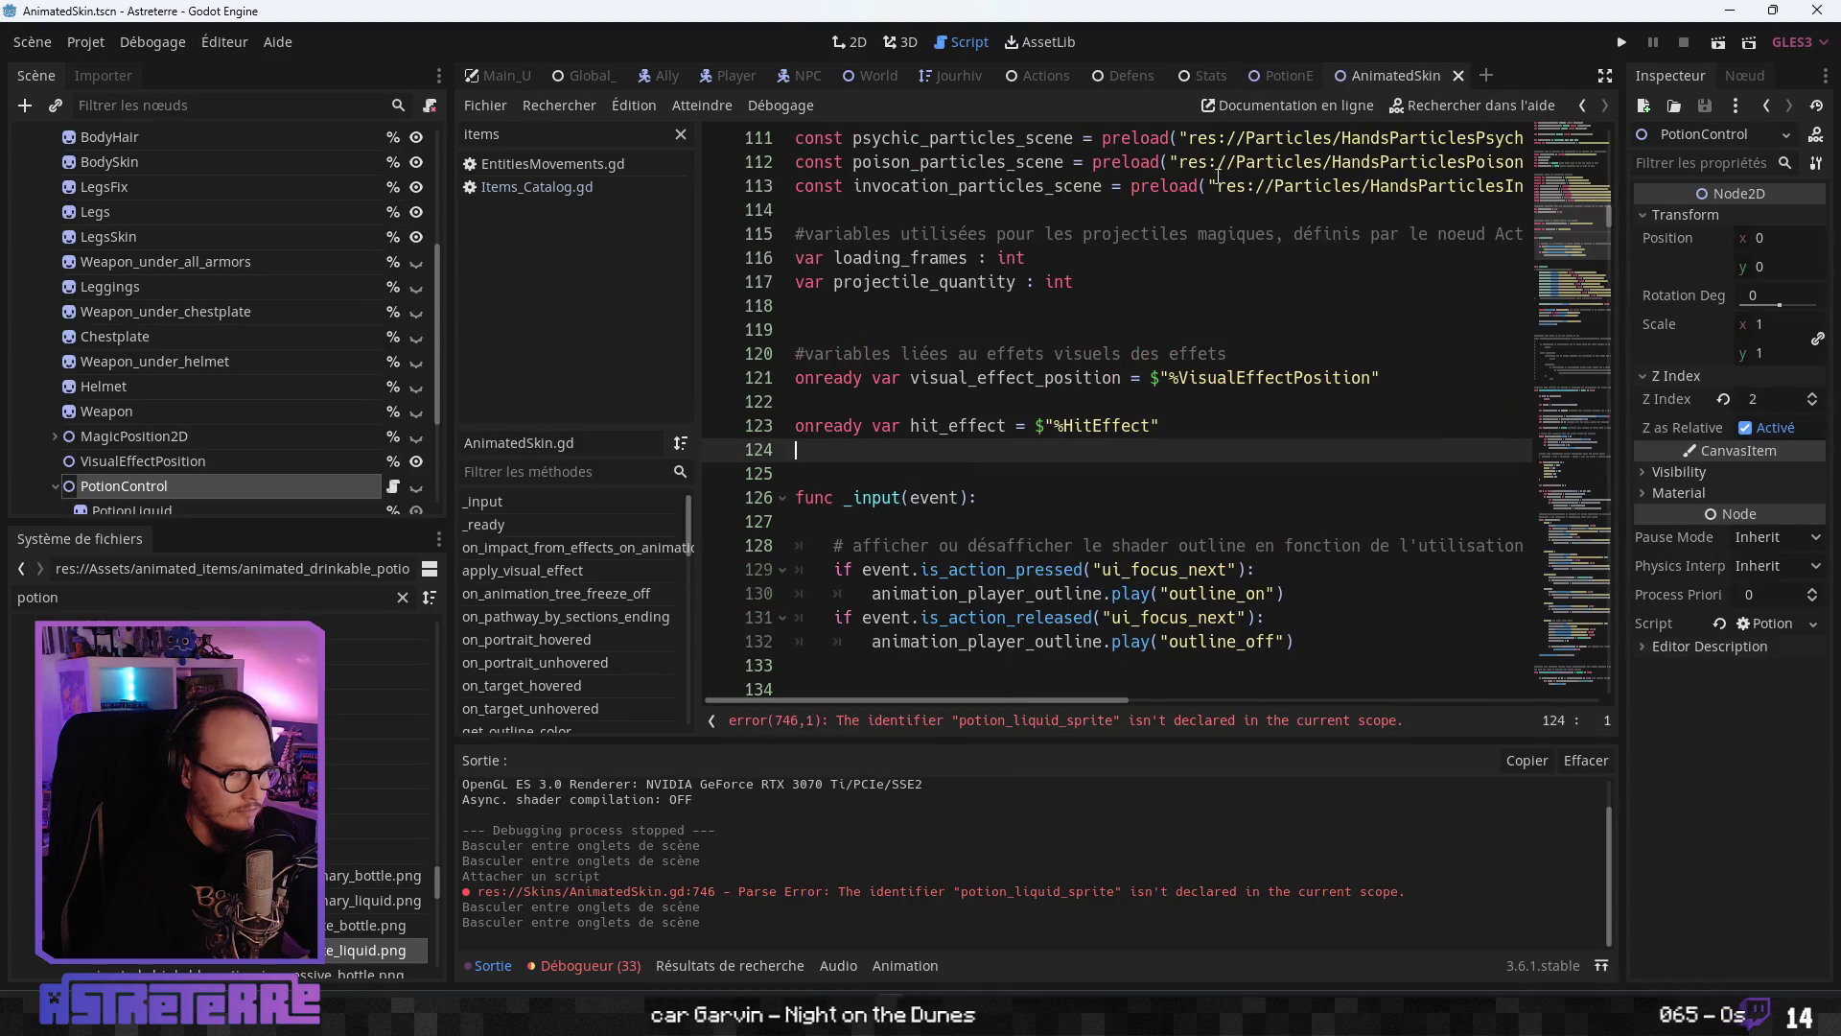
click(993, 474)
click(993, 721)
click(1017, 425)
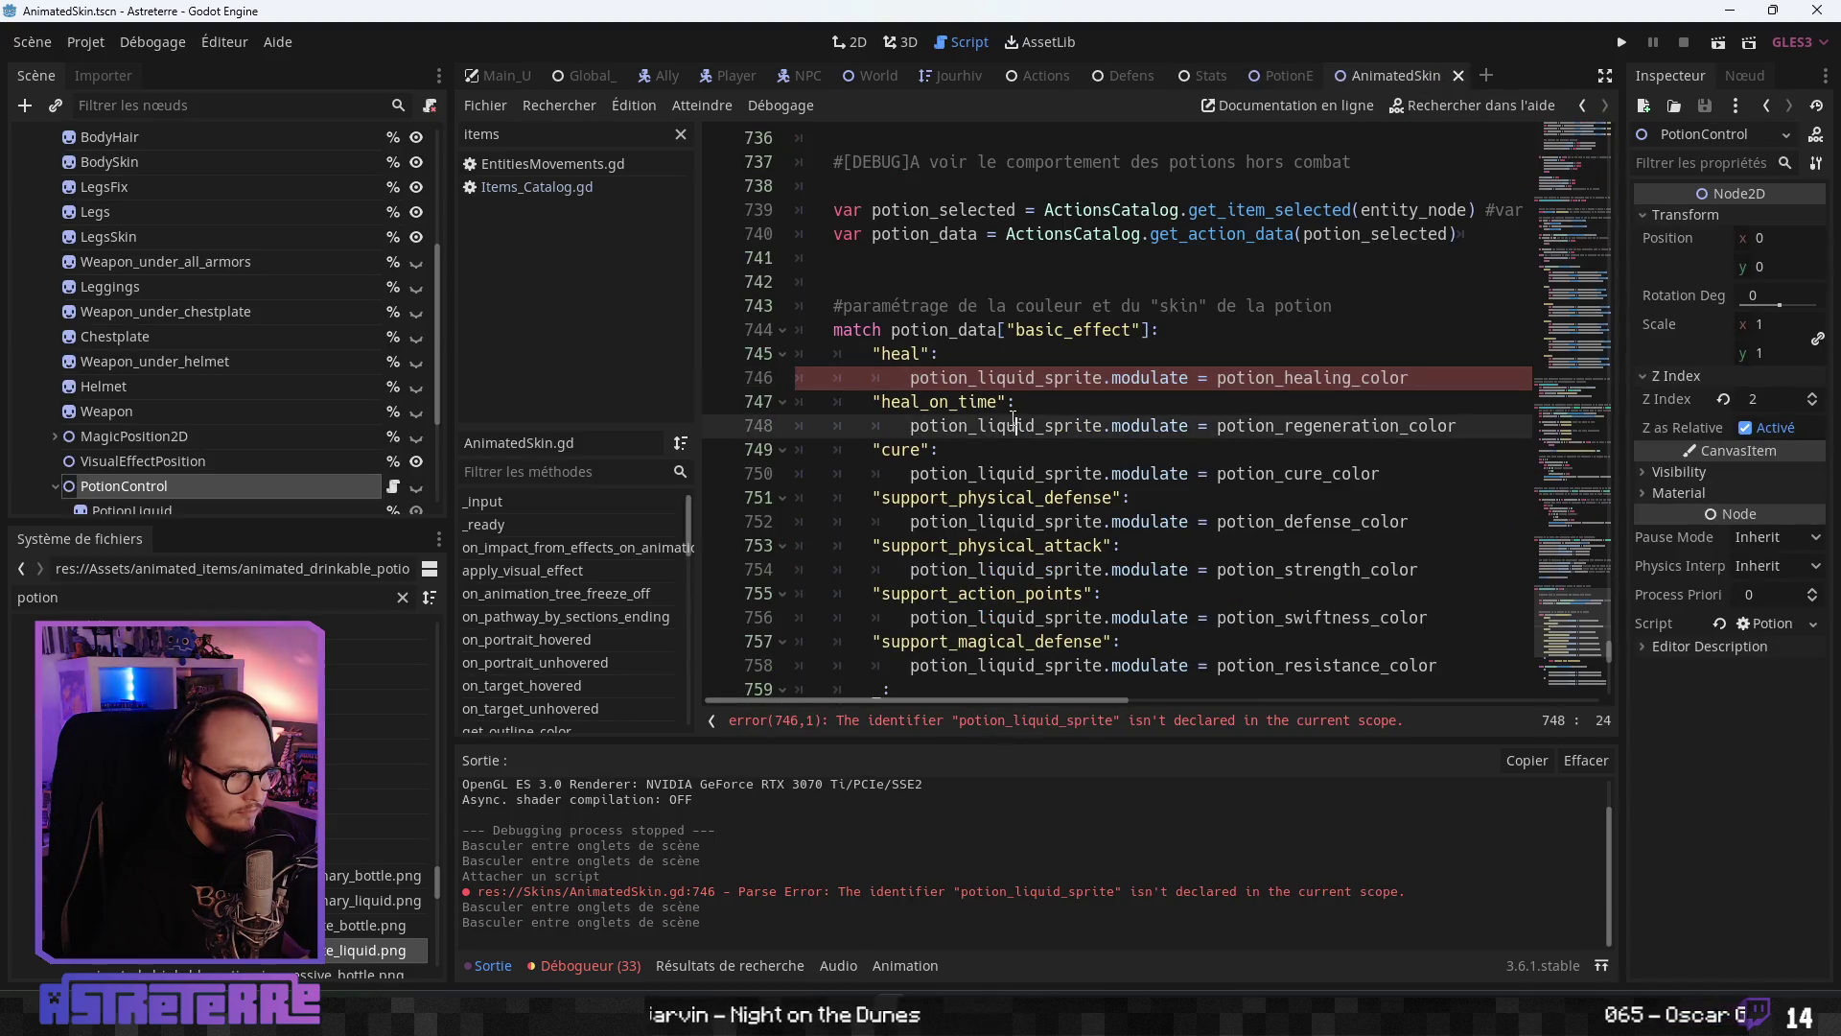
scroll(948, 351, up, 2)
- Copy the potion_selected and potion_data lines in on_potion_drink
drag(833, 449, 970, 501)
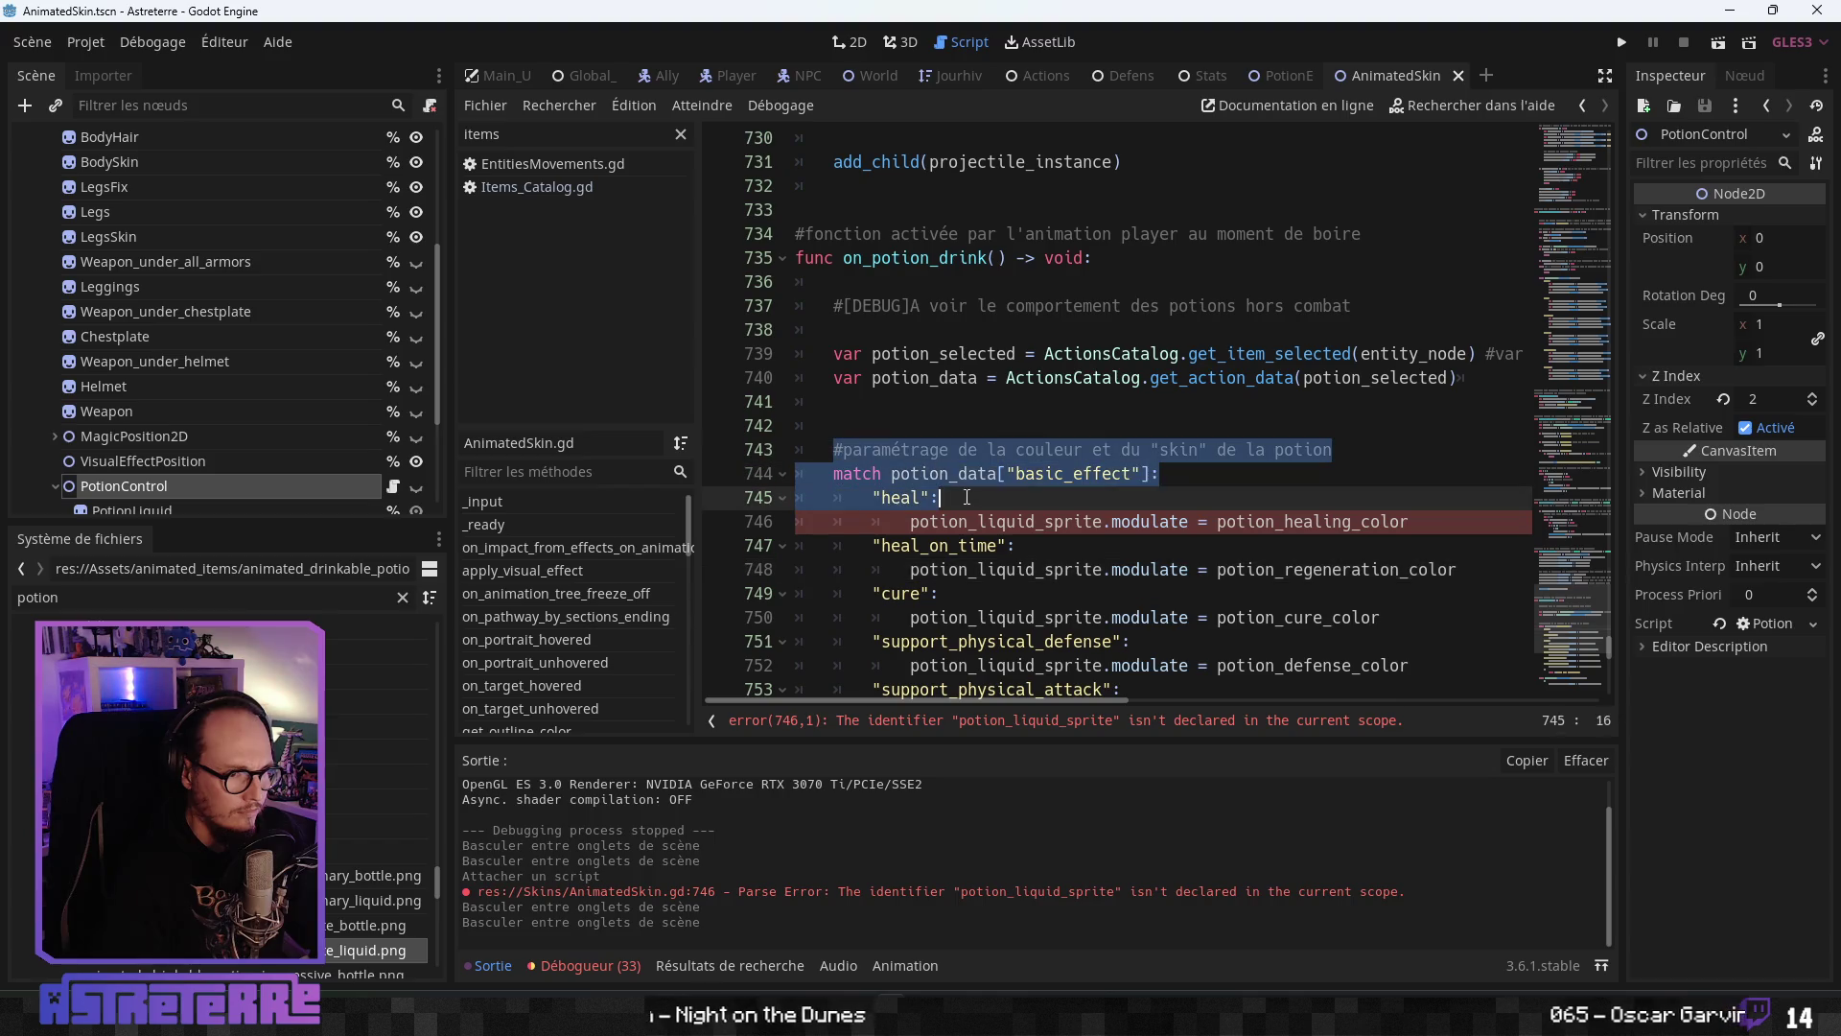
click(844, 401)
drag(834, 353, 964, 521)
scroll(961, 521, down, 2)
scroll(963, 521, down, 3)
scroll(964, 520, down, 3)
scroll(964, 521, up, 6)
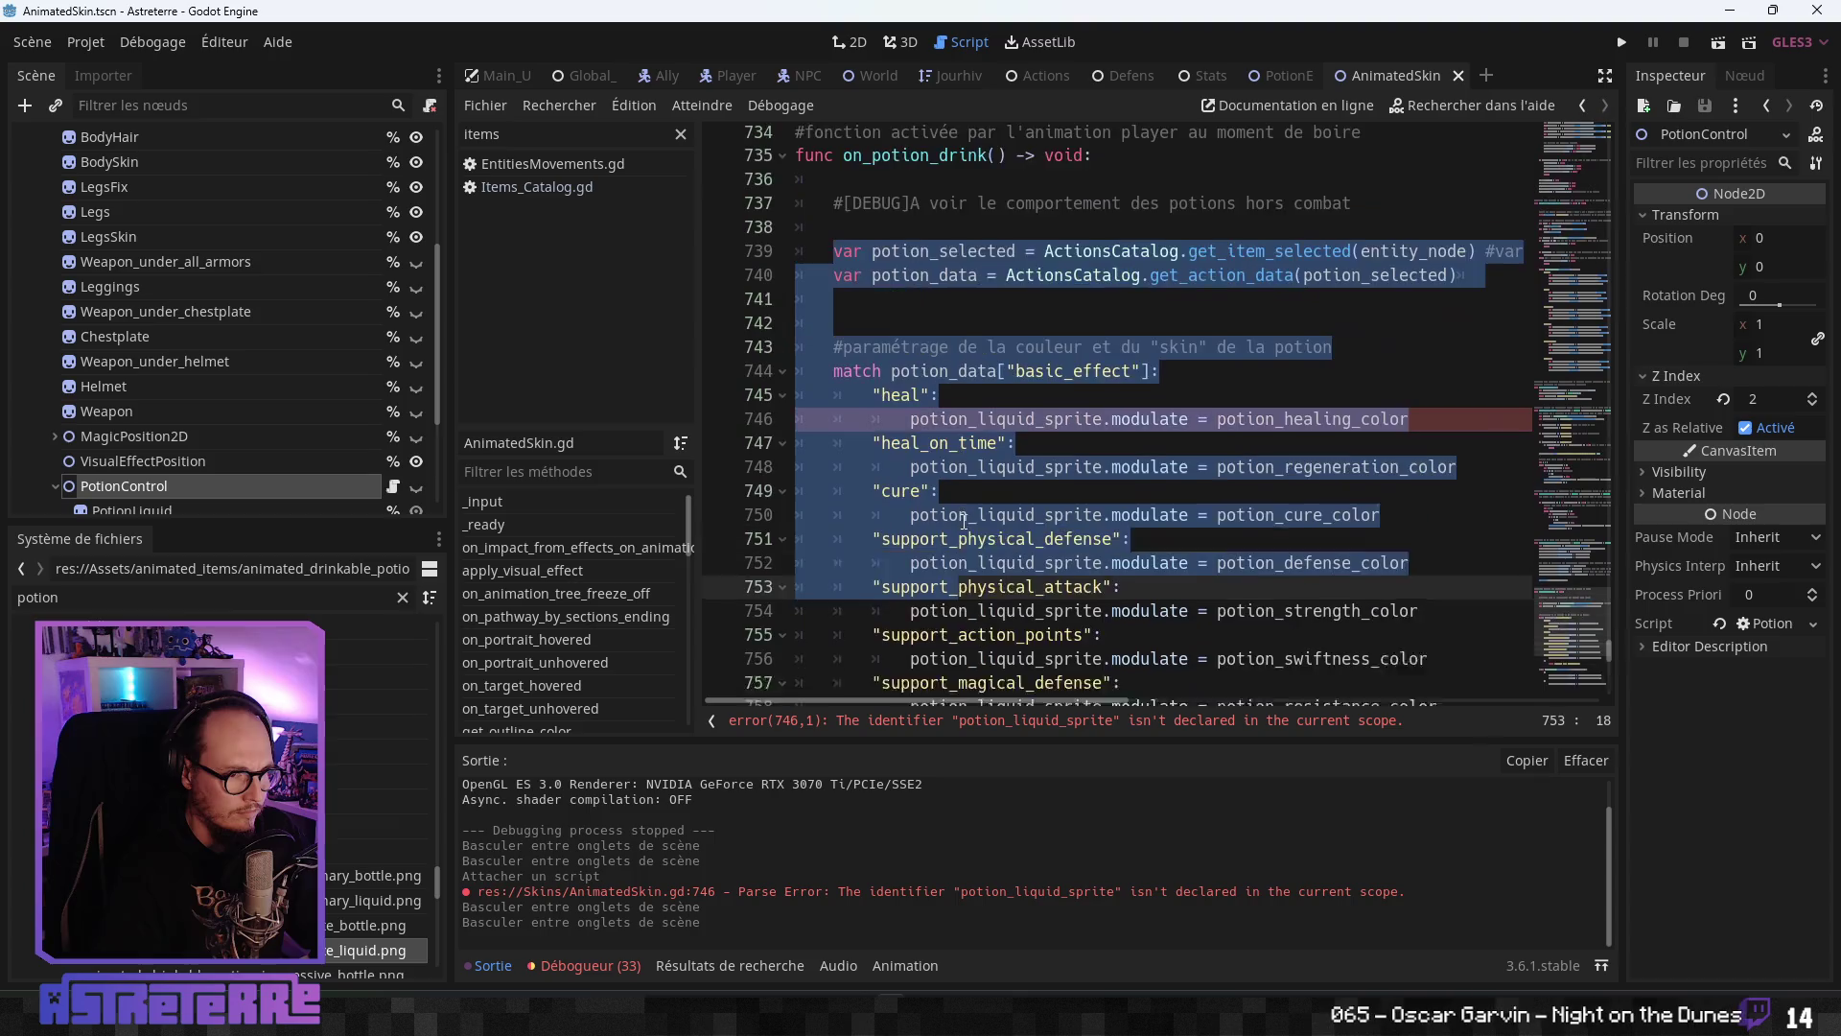
scroll(964, 521, up, 2)
click(903, 436)
drag(837, 387, 844, 440)
key(ctrl+c)
- Duplicate the two variable lines, then remove the potion colour and skin match blocks from on_potion_drink
click(844, 440)
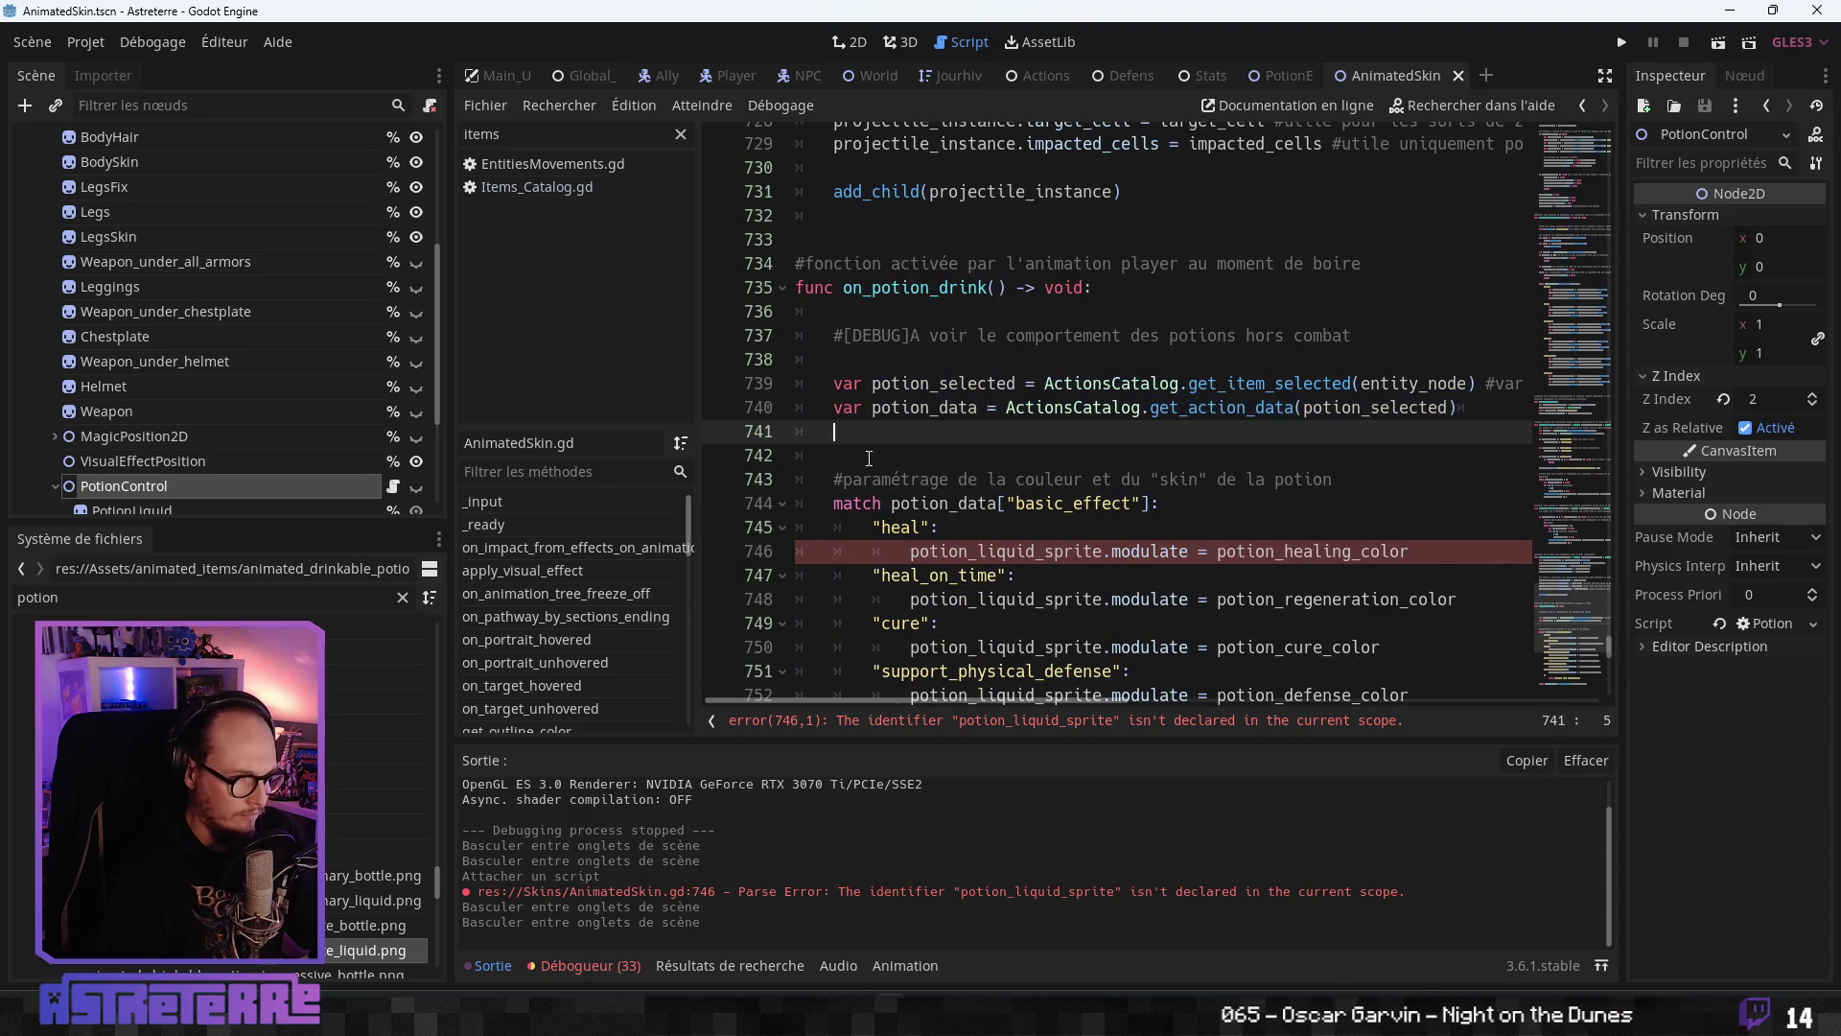
key(Return)
key(ctrl+v)
mouse_move(833, 456)
mouse_down()
mouse_move(882, 692)
mouse_move(911, 696)
mouse_move(921, 611)
mouse_move(923, 672)
mouse_move(924, 604)
mouse_move(1267, 621)
mouse_up()
key(BackSpace)
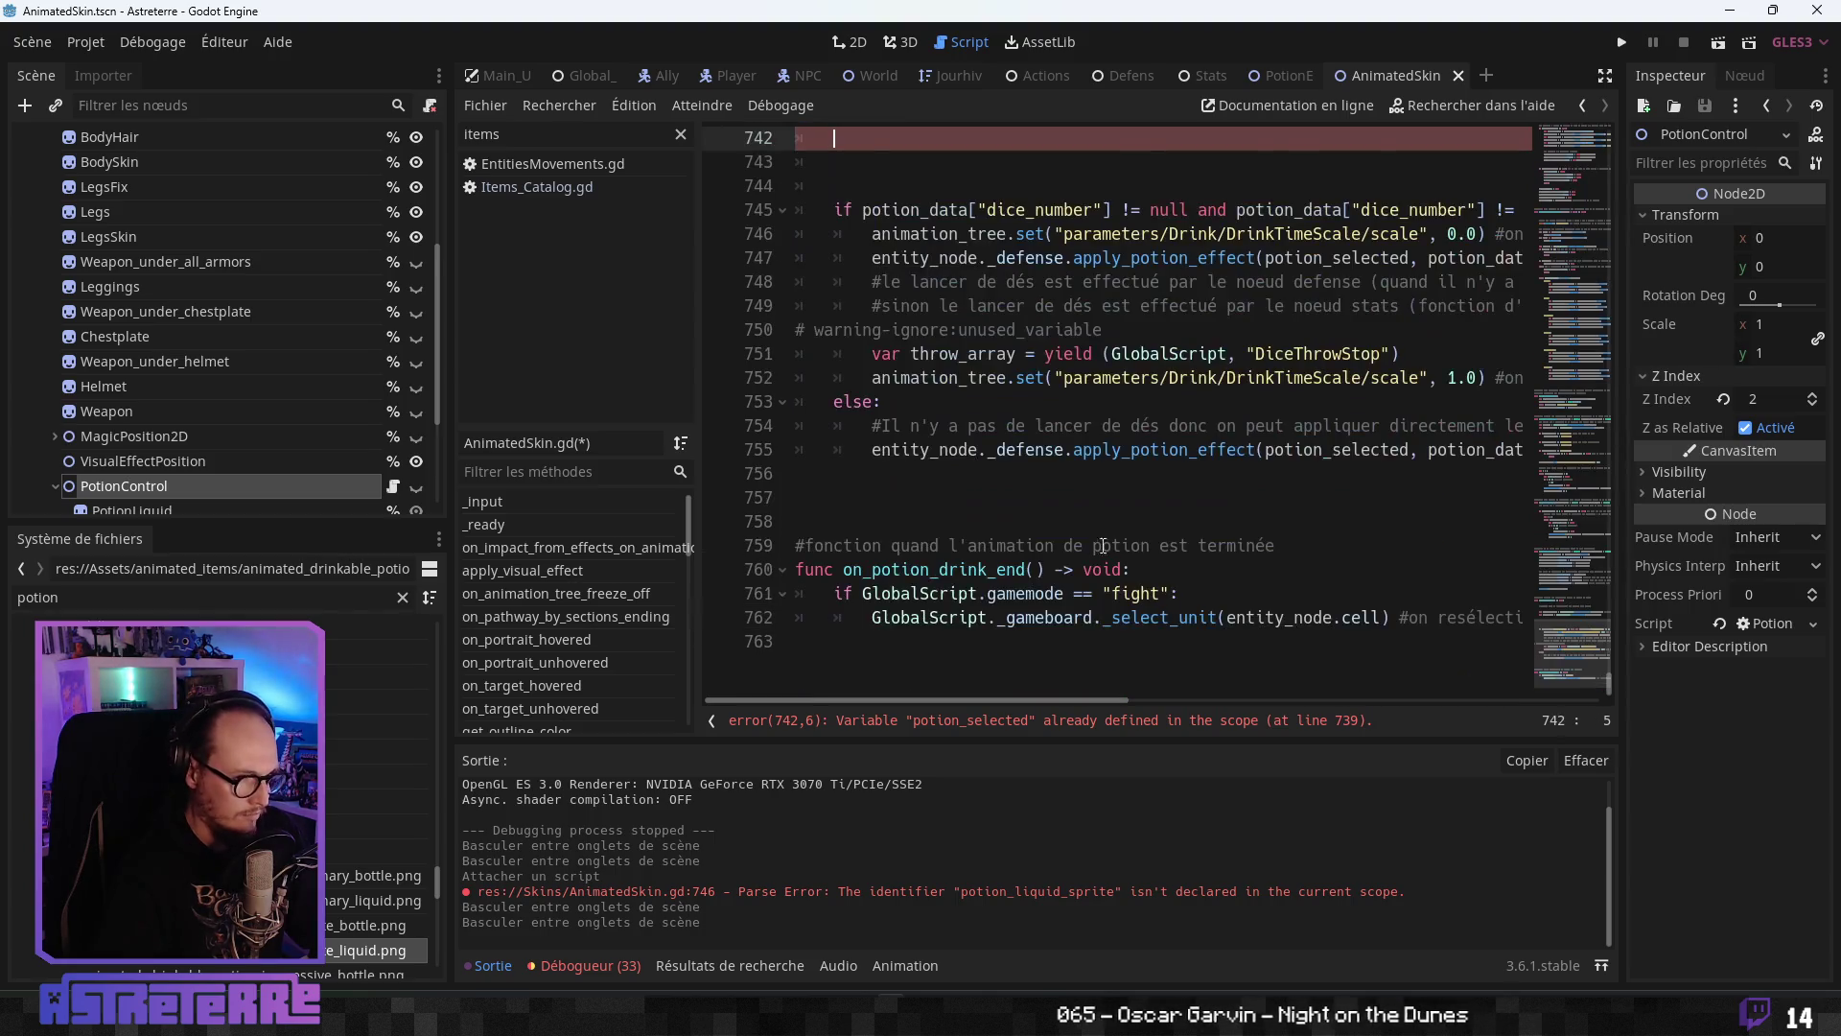
scroll(903, 530, up, 5)
key(Delete)
key(Delete)
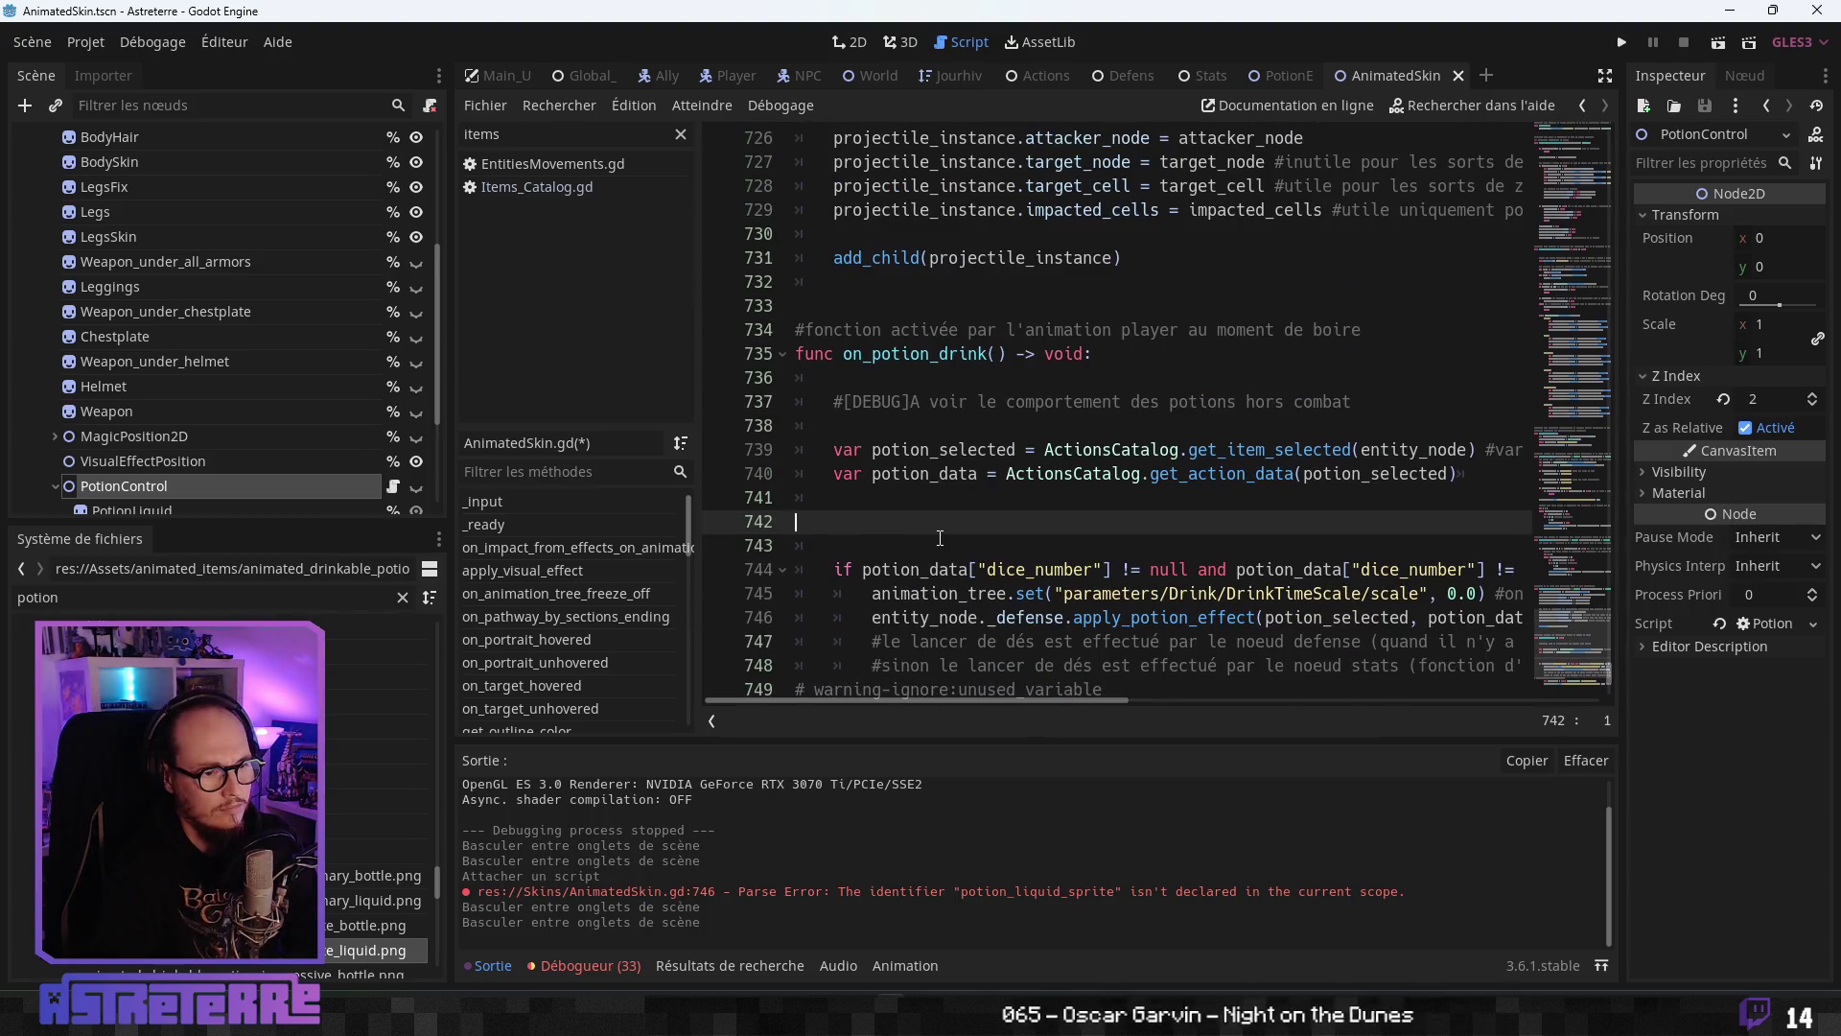
click(950, 545)
click(1017, 498)
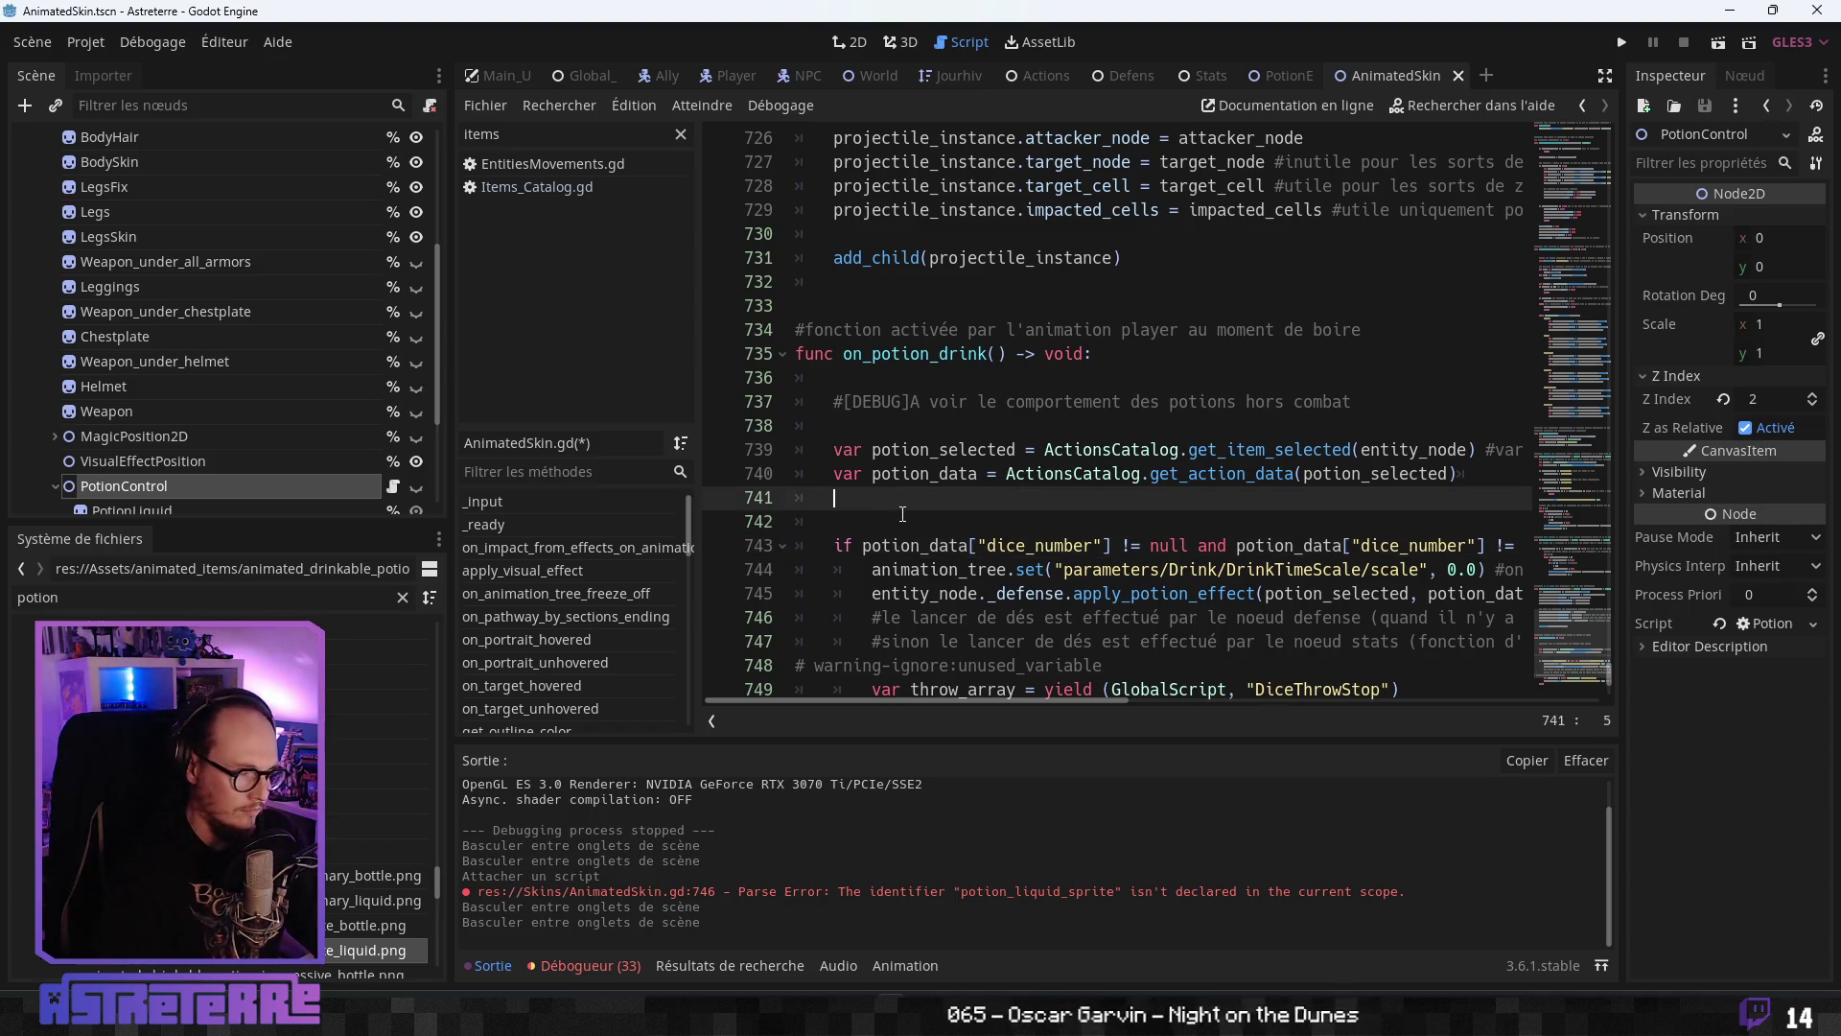
click(1289, 72)
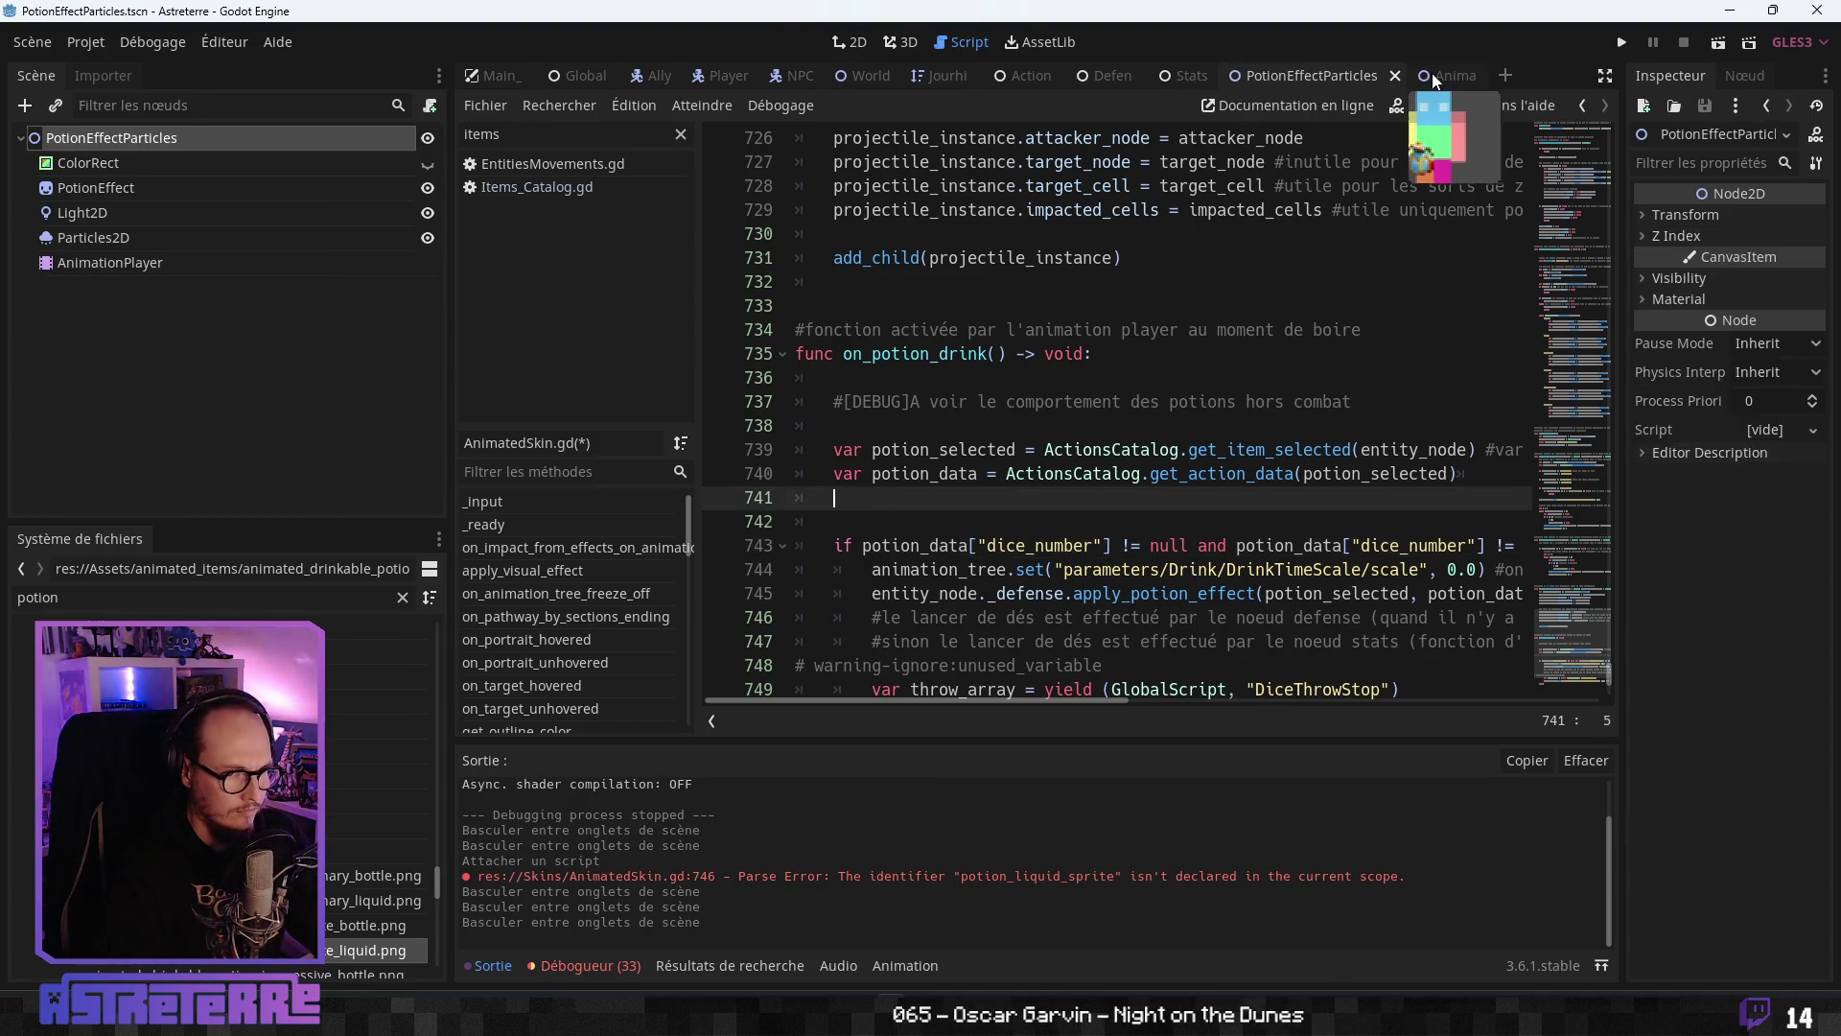
click(1431, 73)
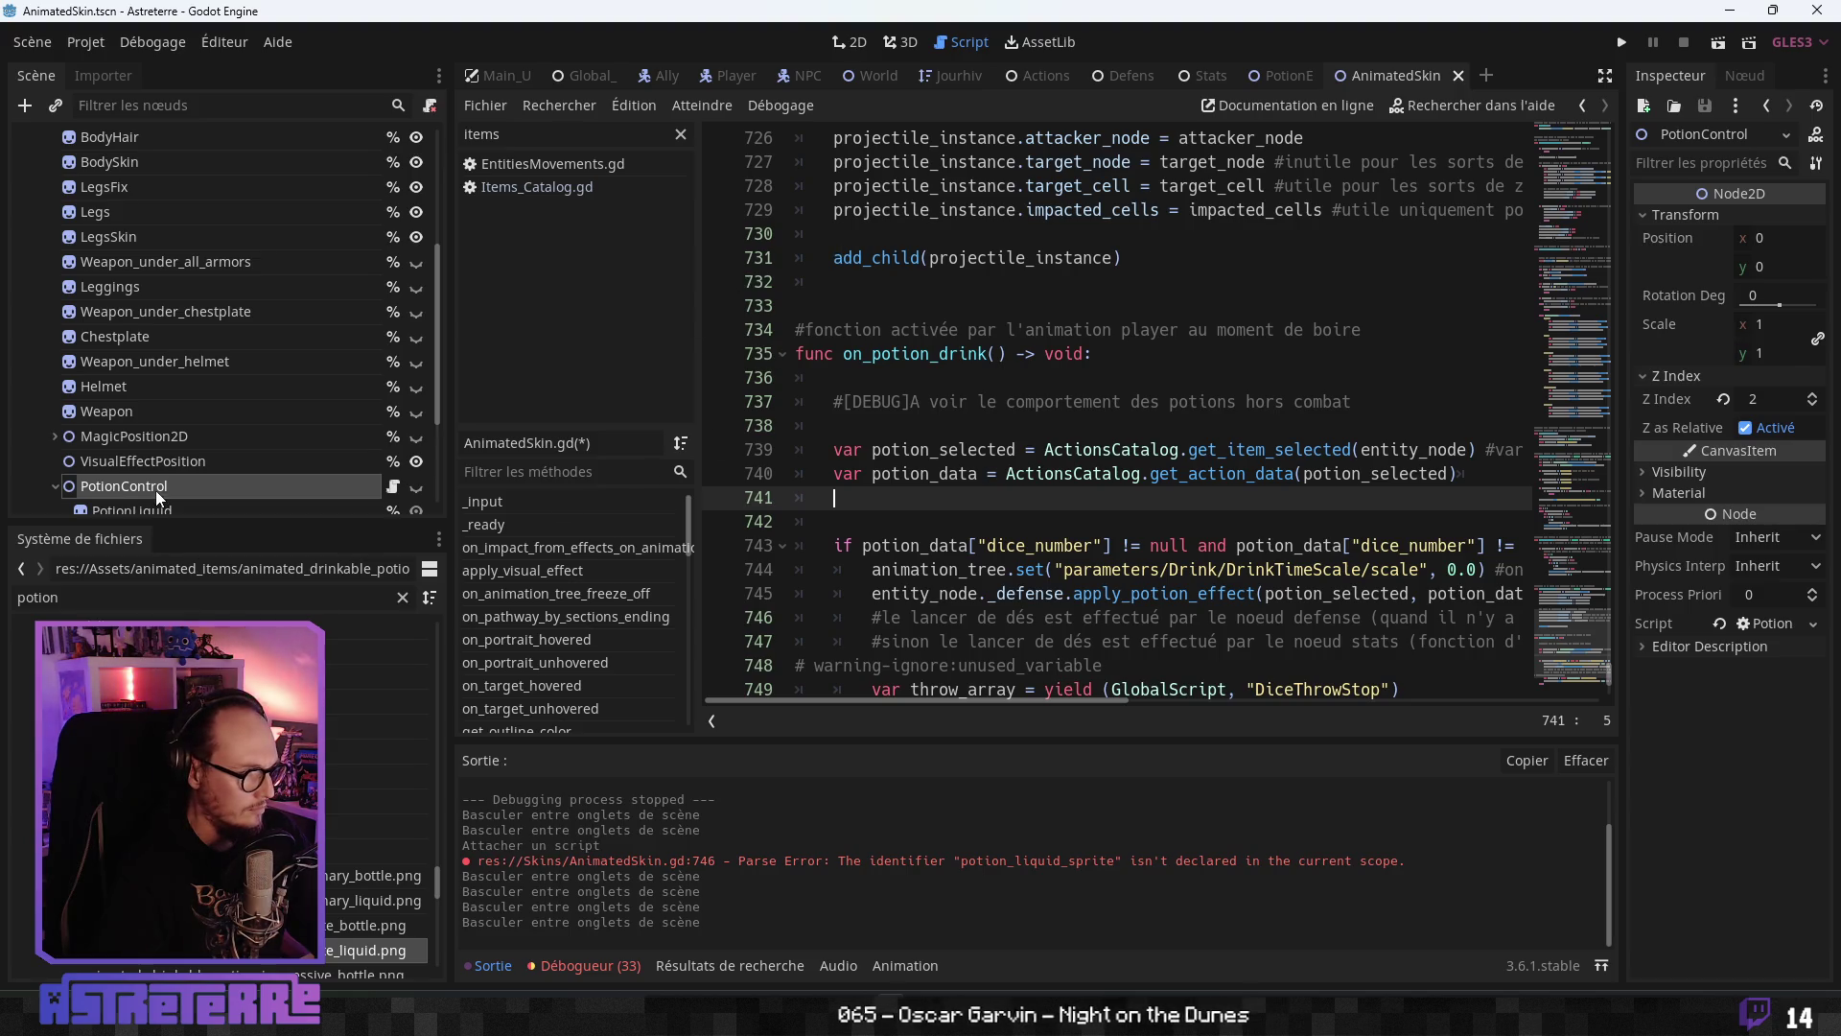
- Add func initialization() -> void: below _ready and paste the cut potion code into it
scroll(157, 486, down, 2)
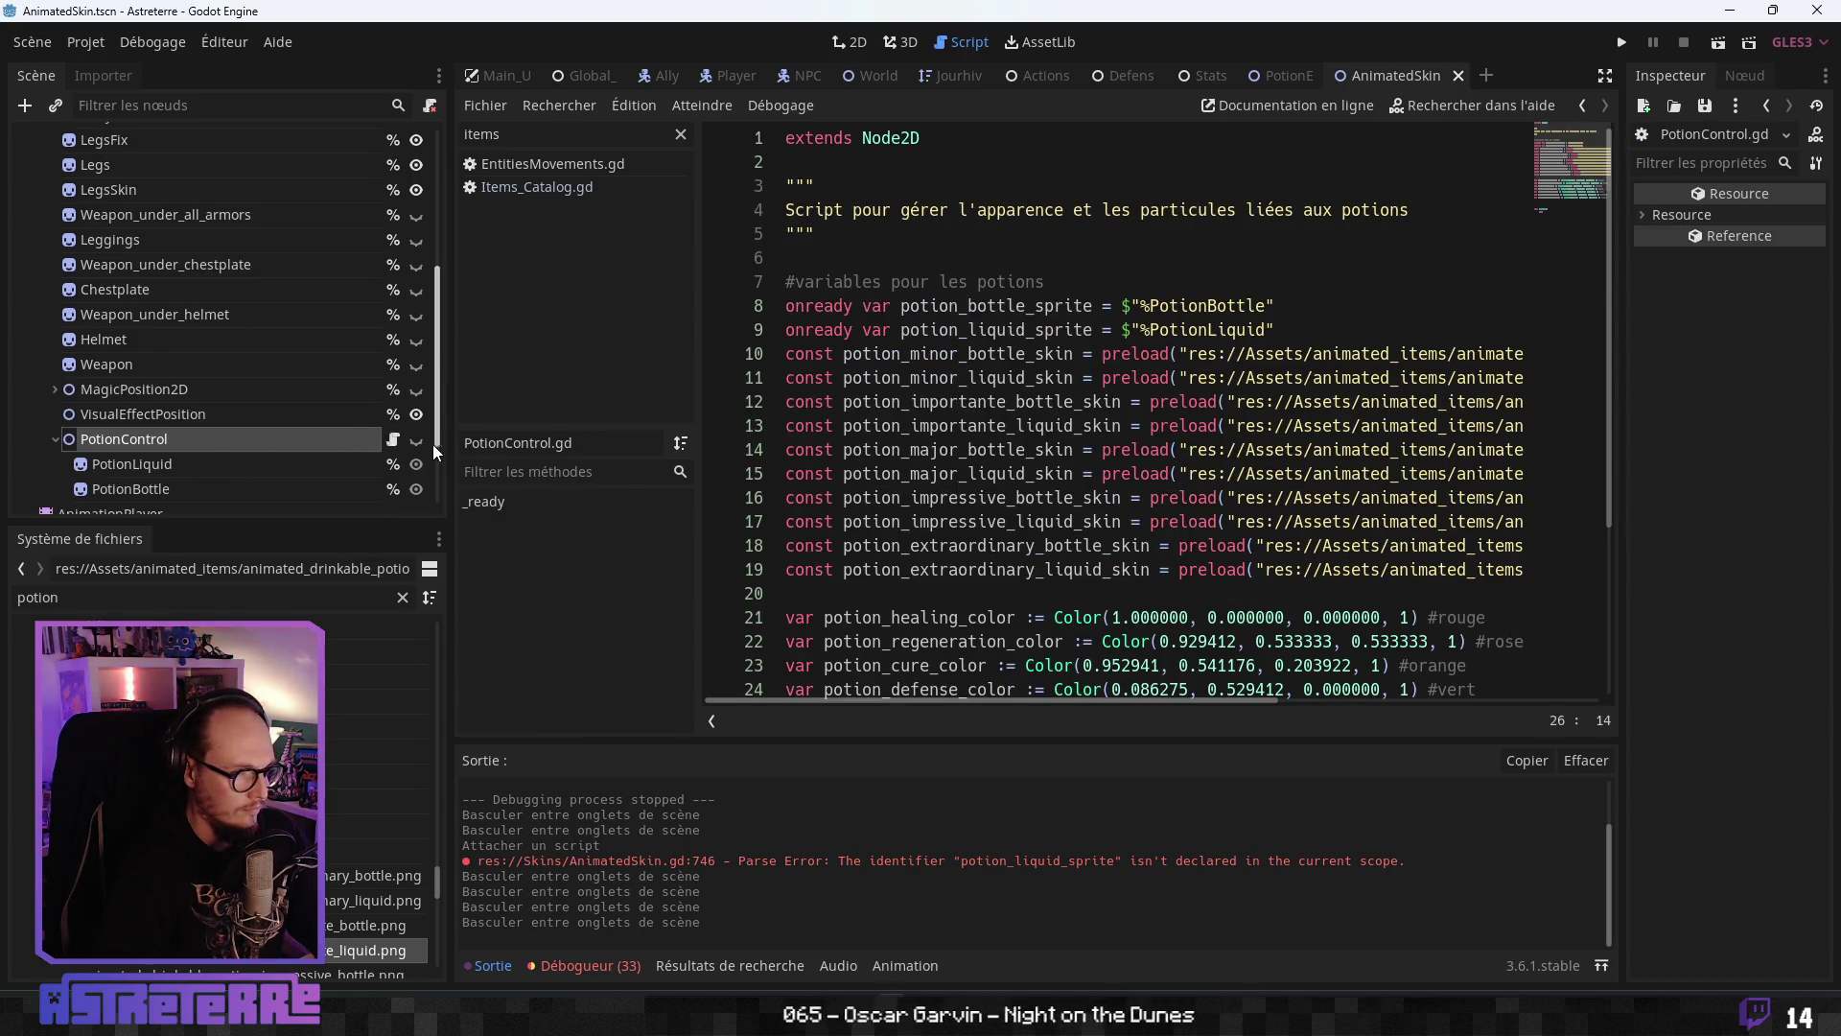
scroll(958, 526, down, 3)
click(872, 672)
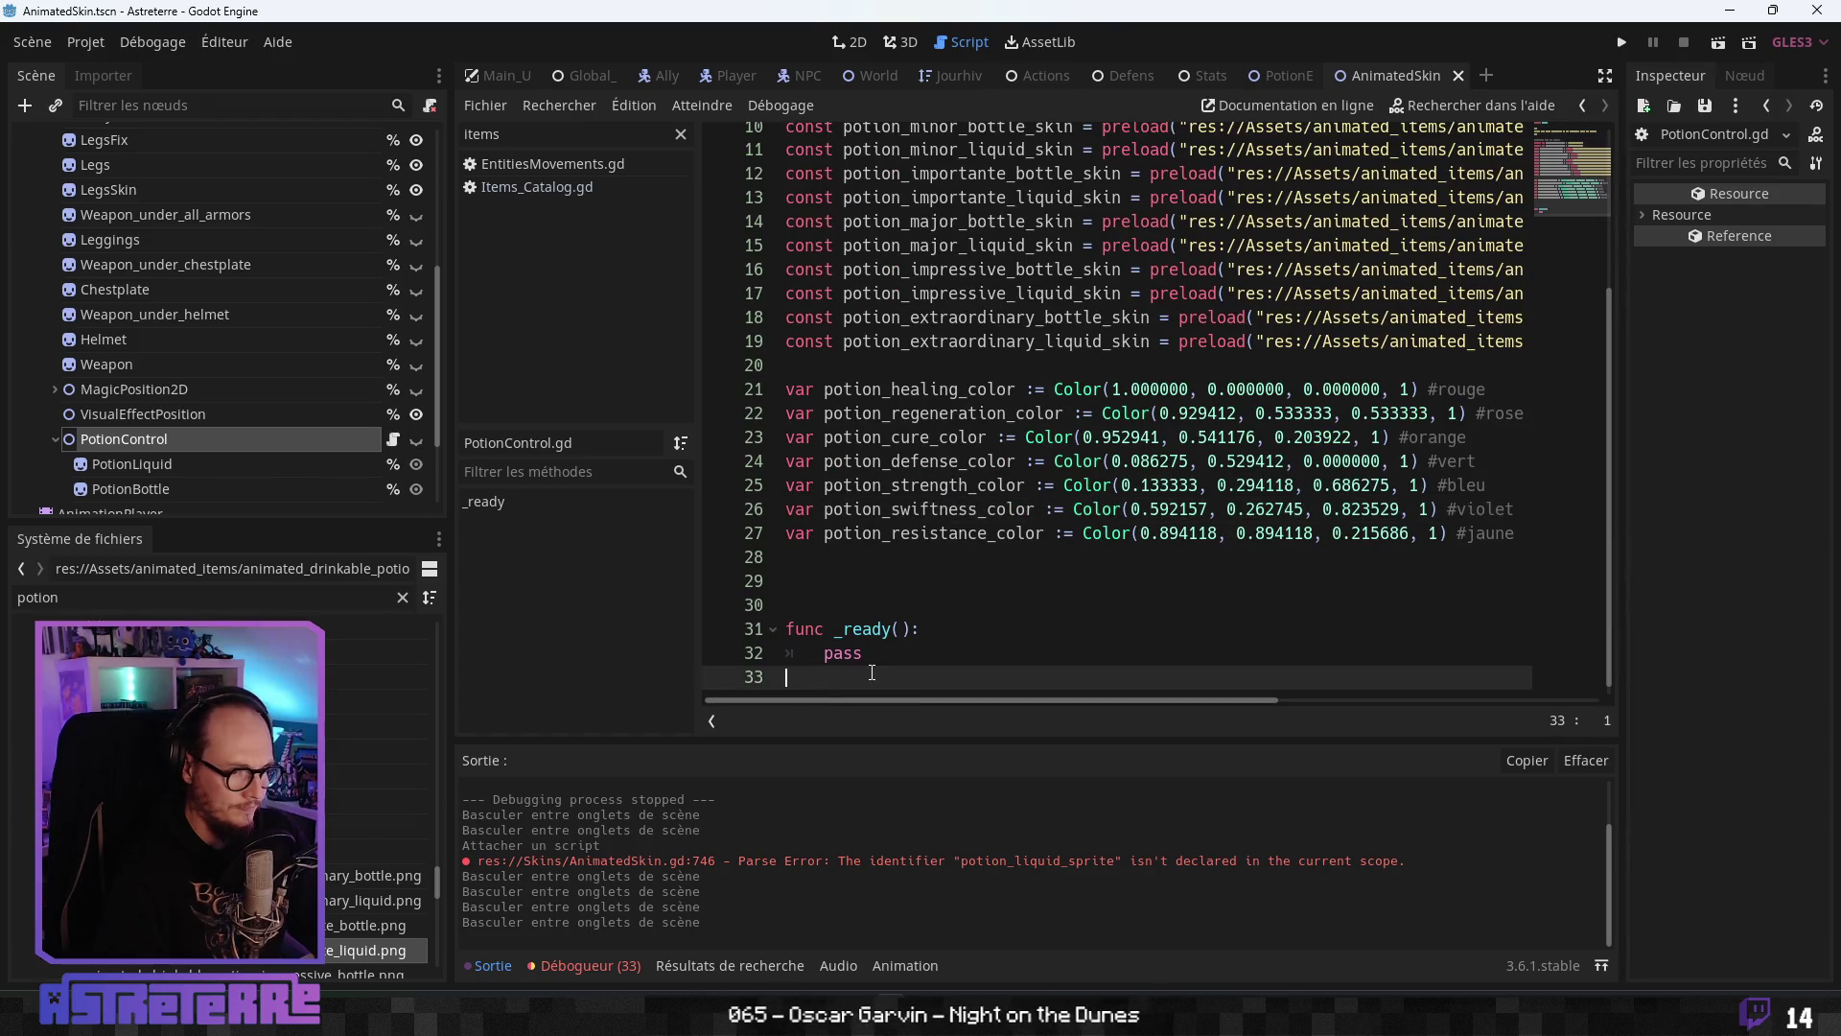
key(Return)
key(Return)
text(func ini)
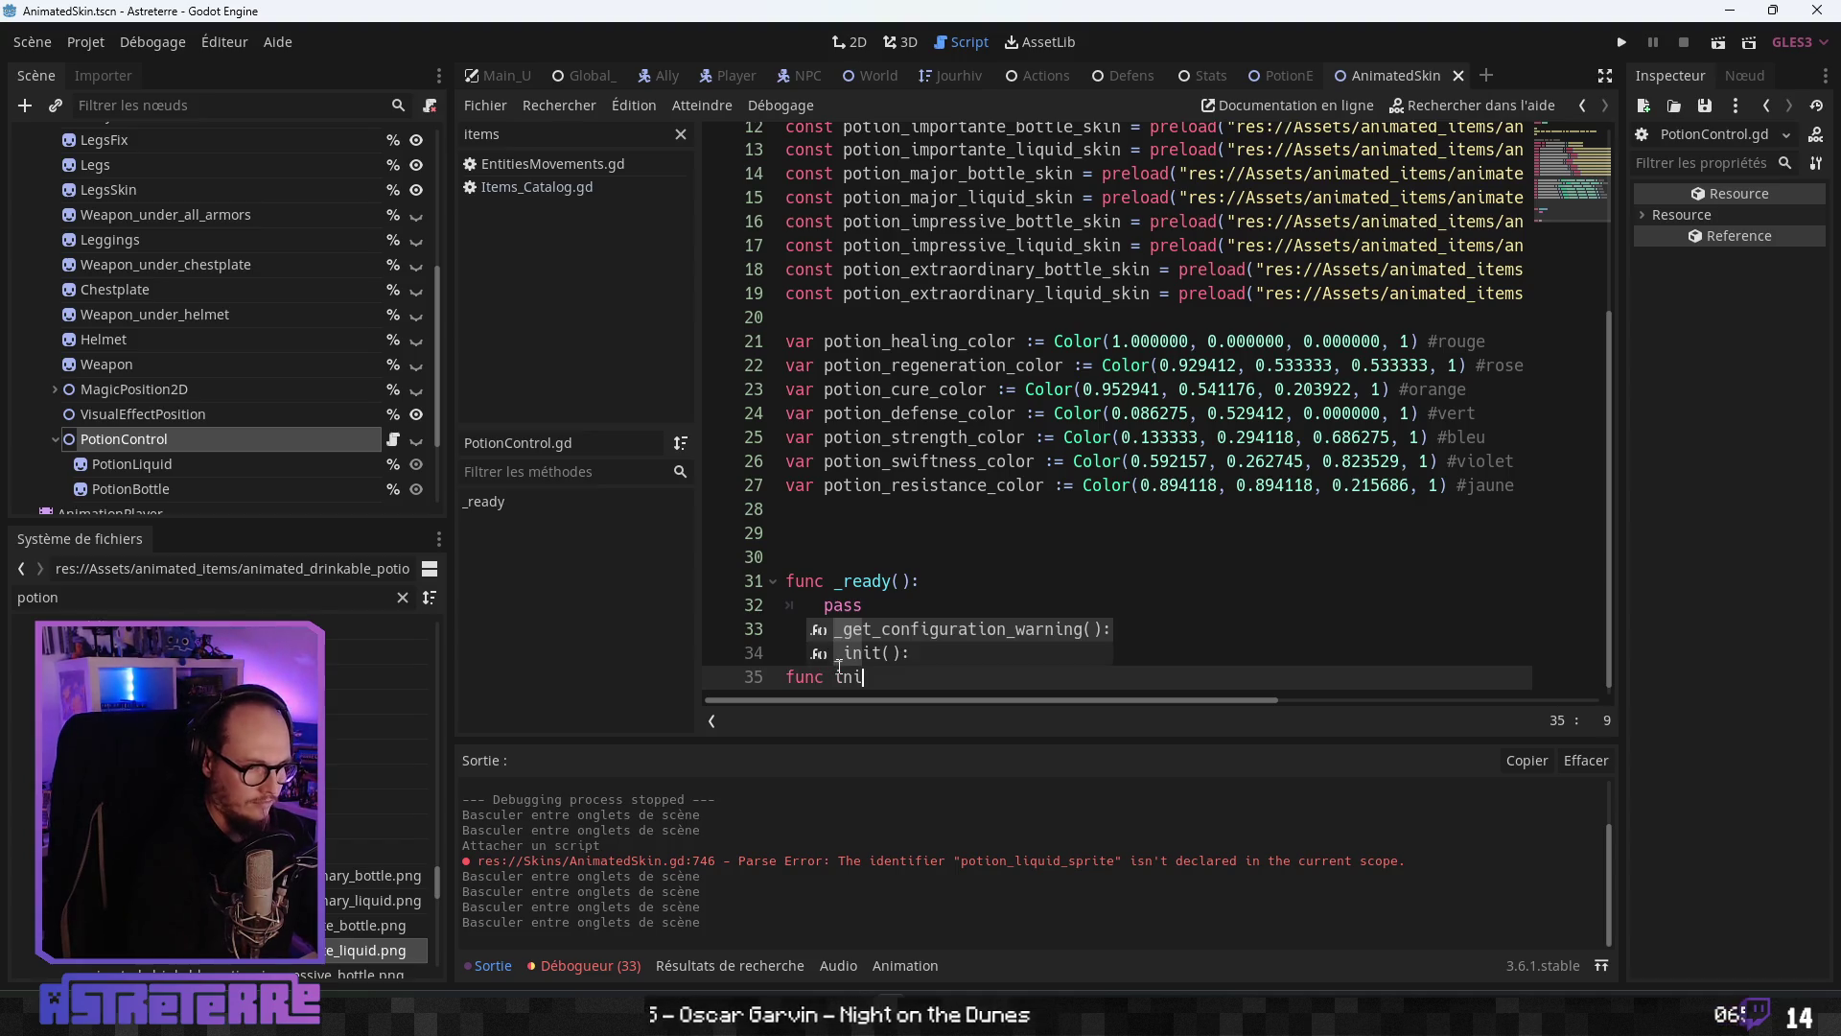
key(BackSpace)
text(initialization() -> void:)
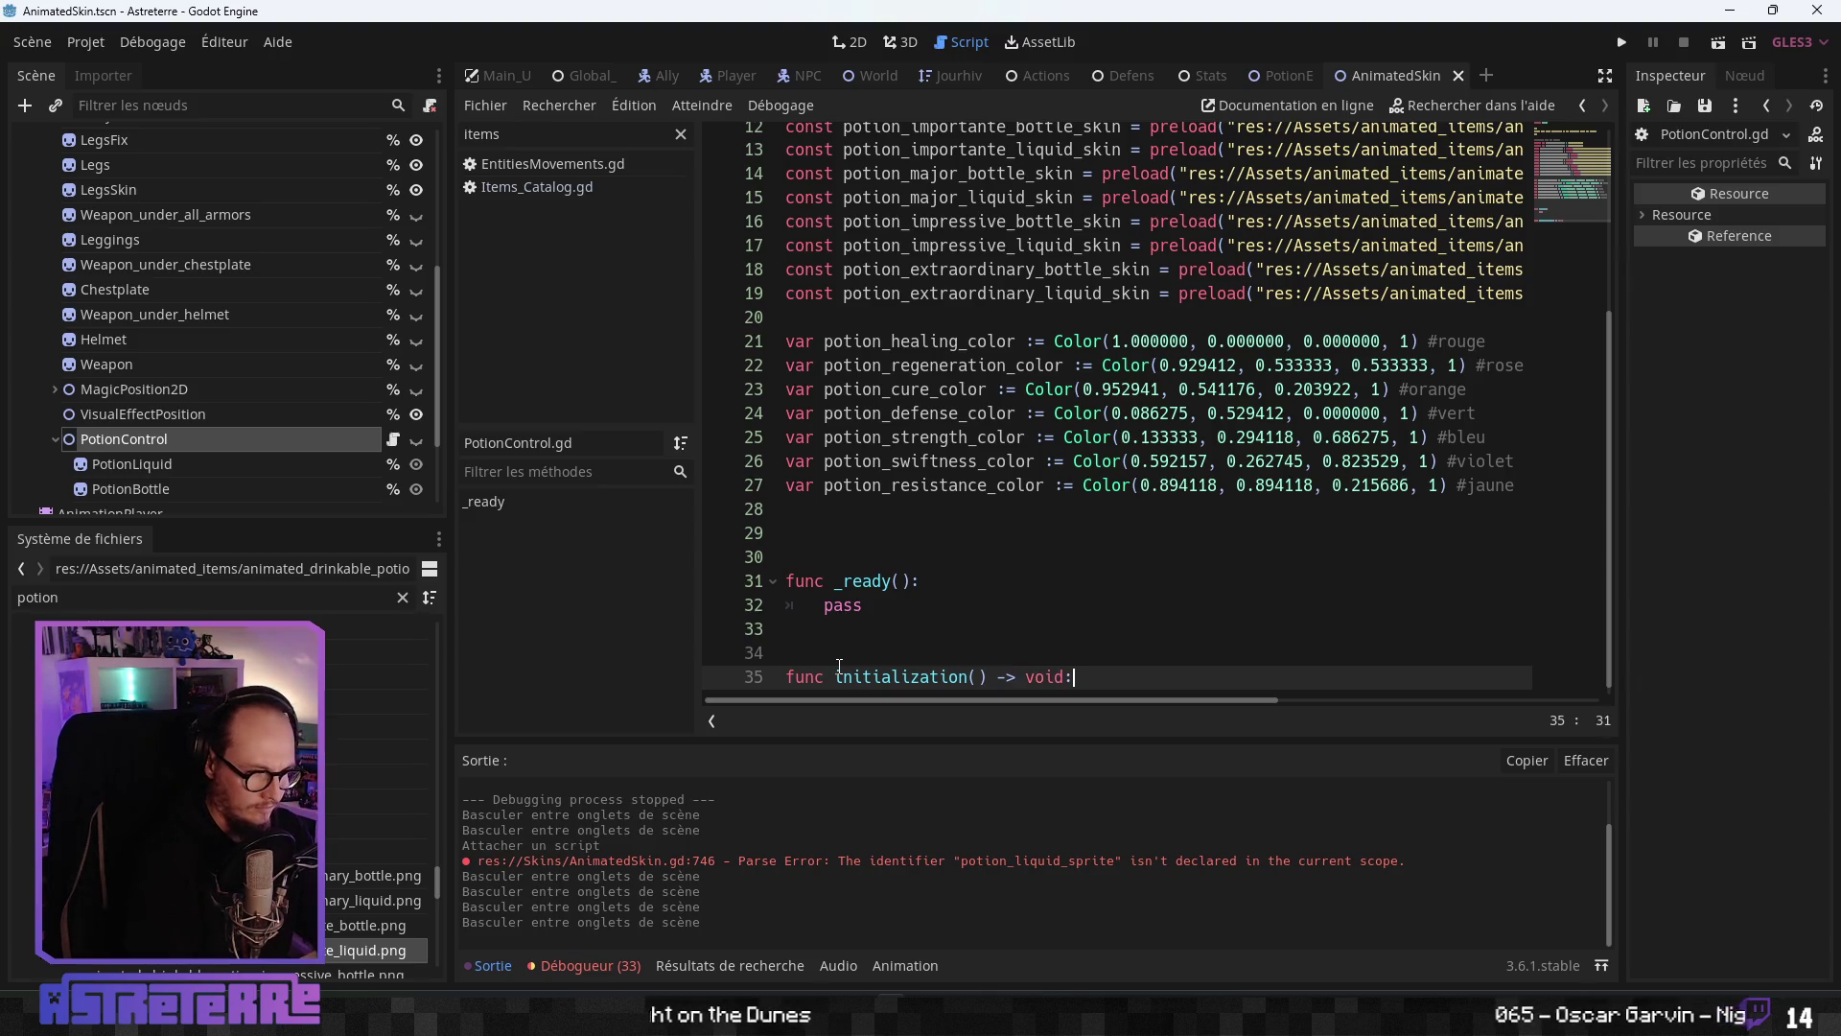
key(Return)
key(ctrl+v)
- Insert a blank line above potion_selected and give the code editor the full window width
scroll(866, 498, up, 8)
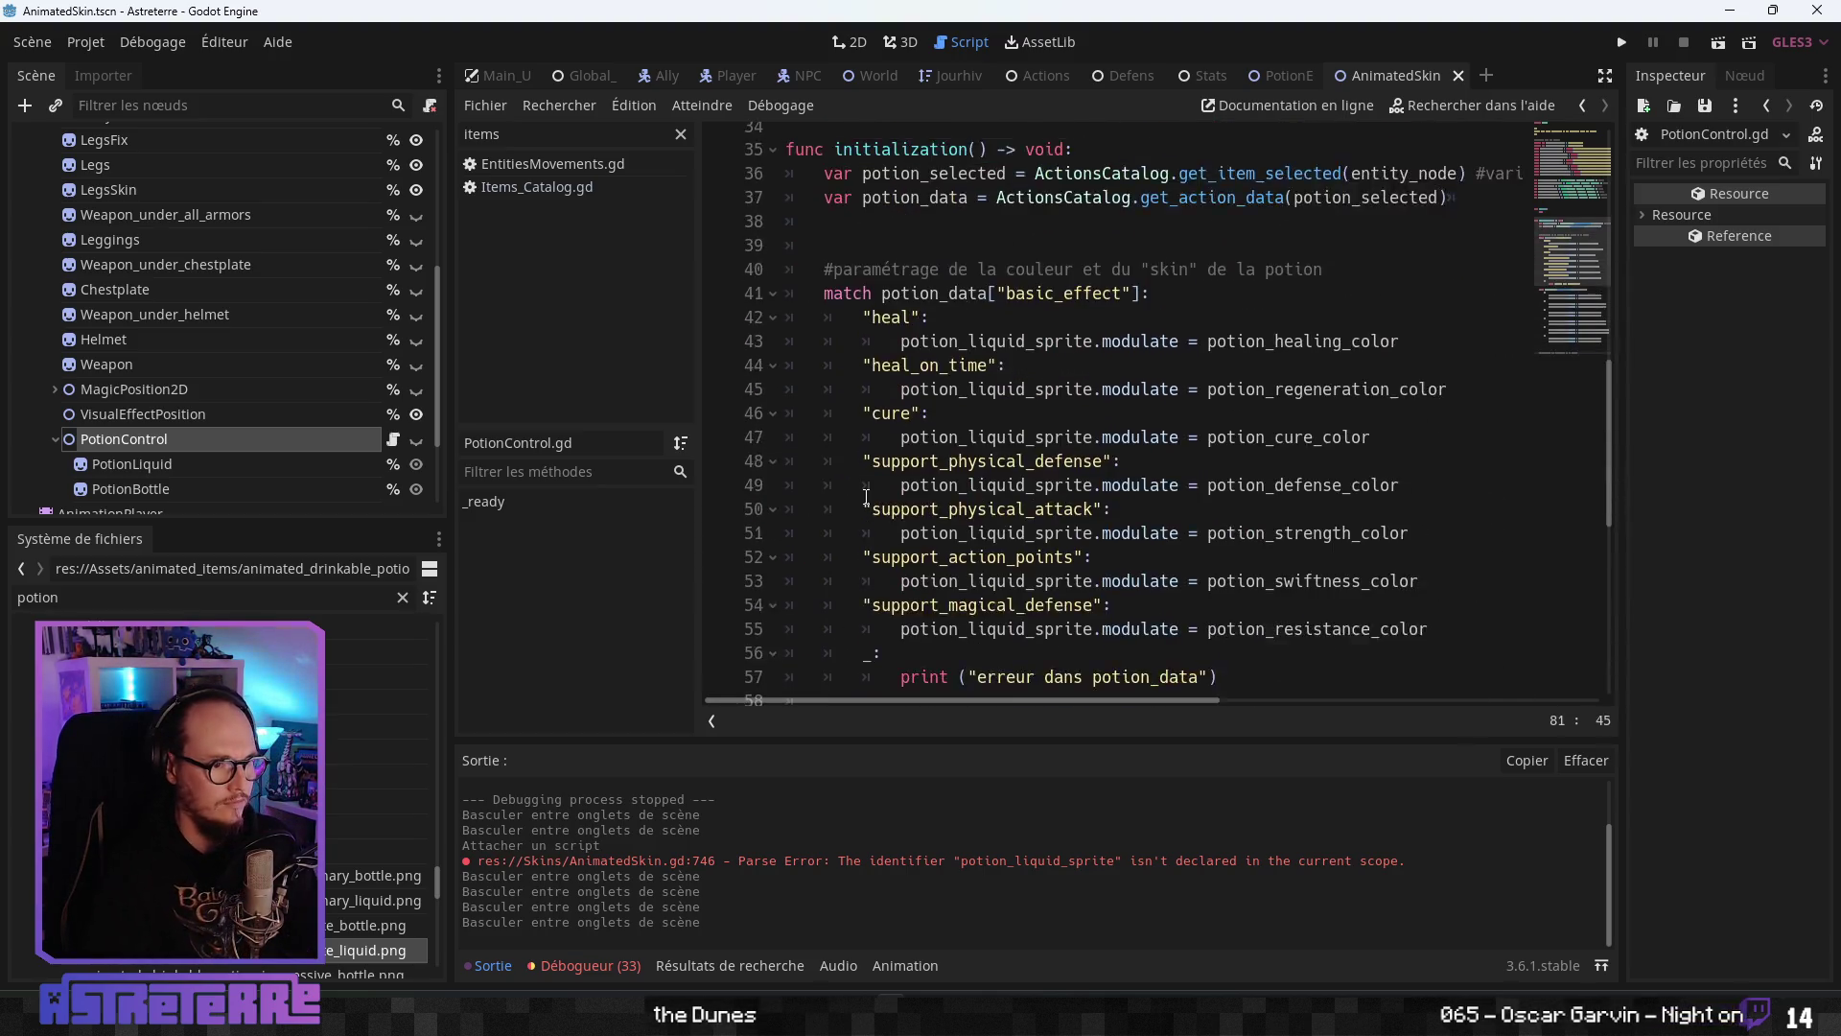
scroll(866, 498, up, 4)
click(824, 460)
key(Return)
click(993, 557)
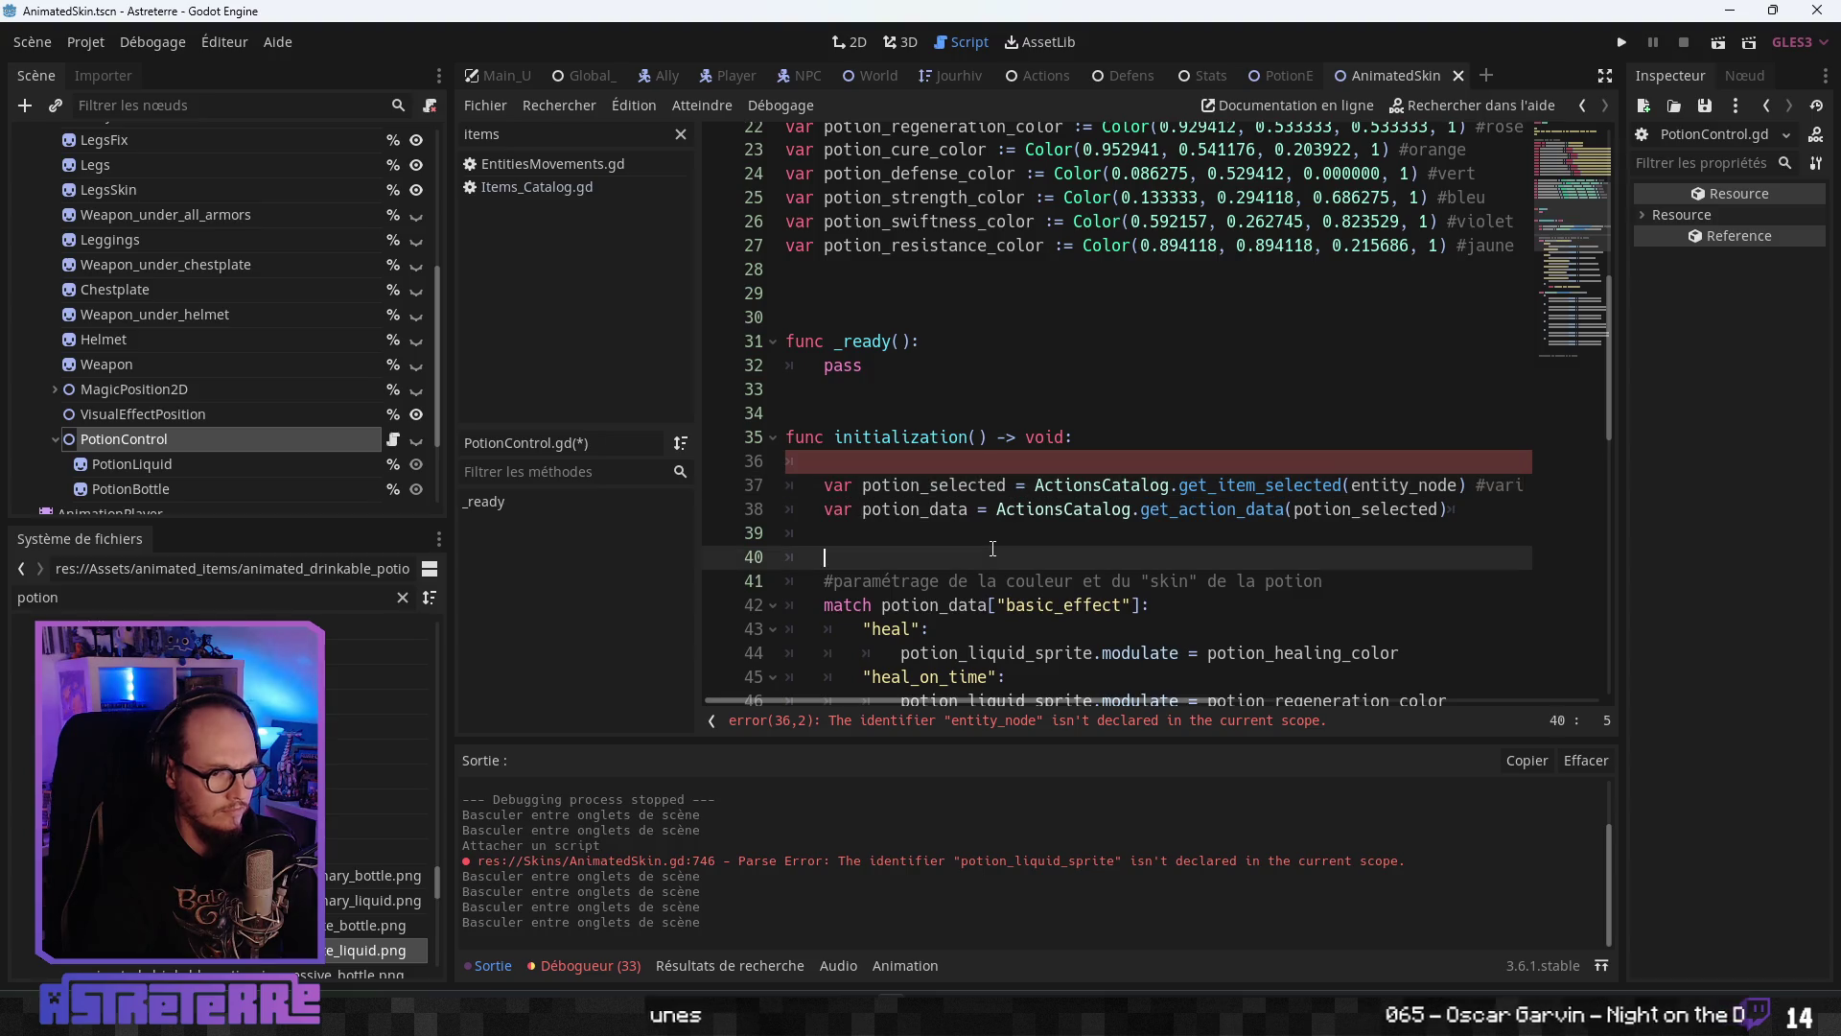
scroll(993, 548, down, 2)
click(920, 393)
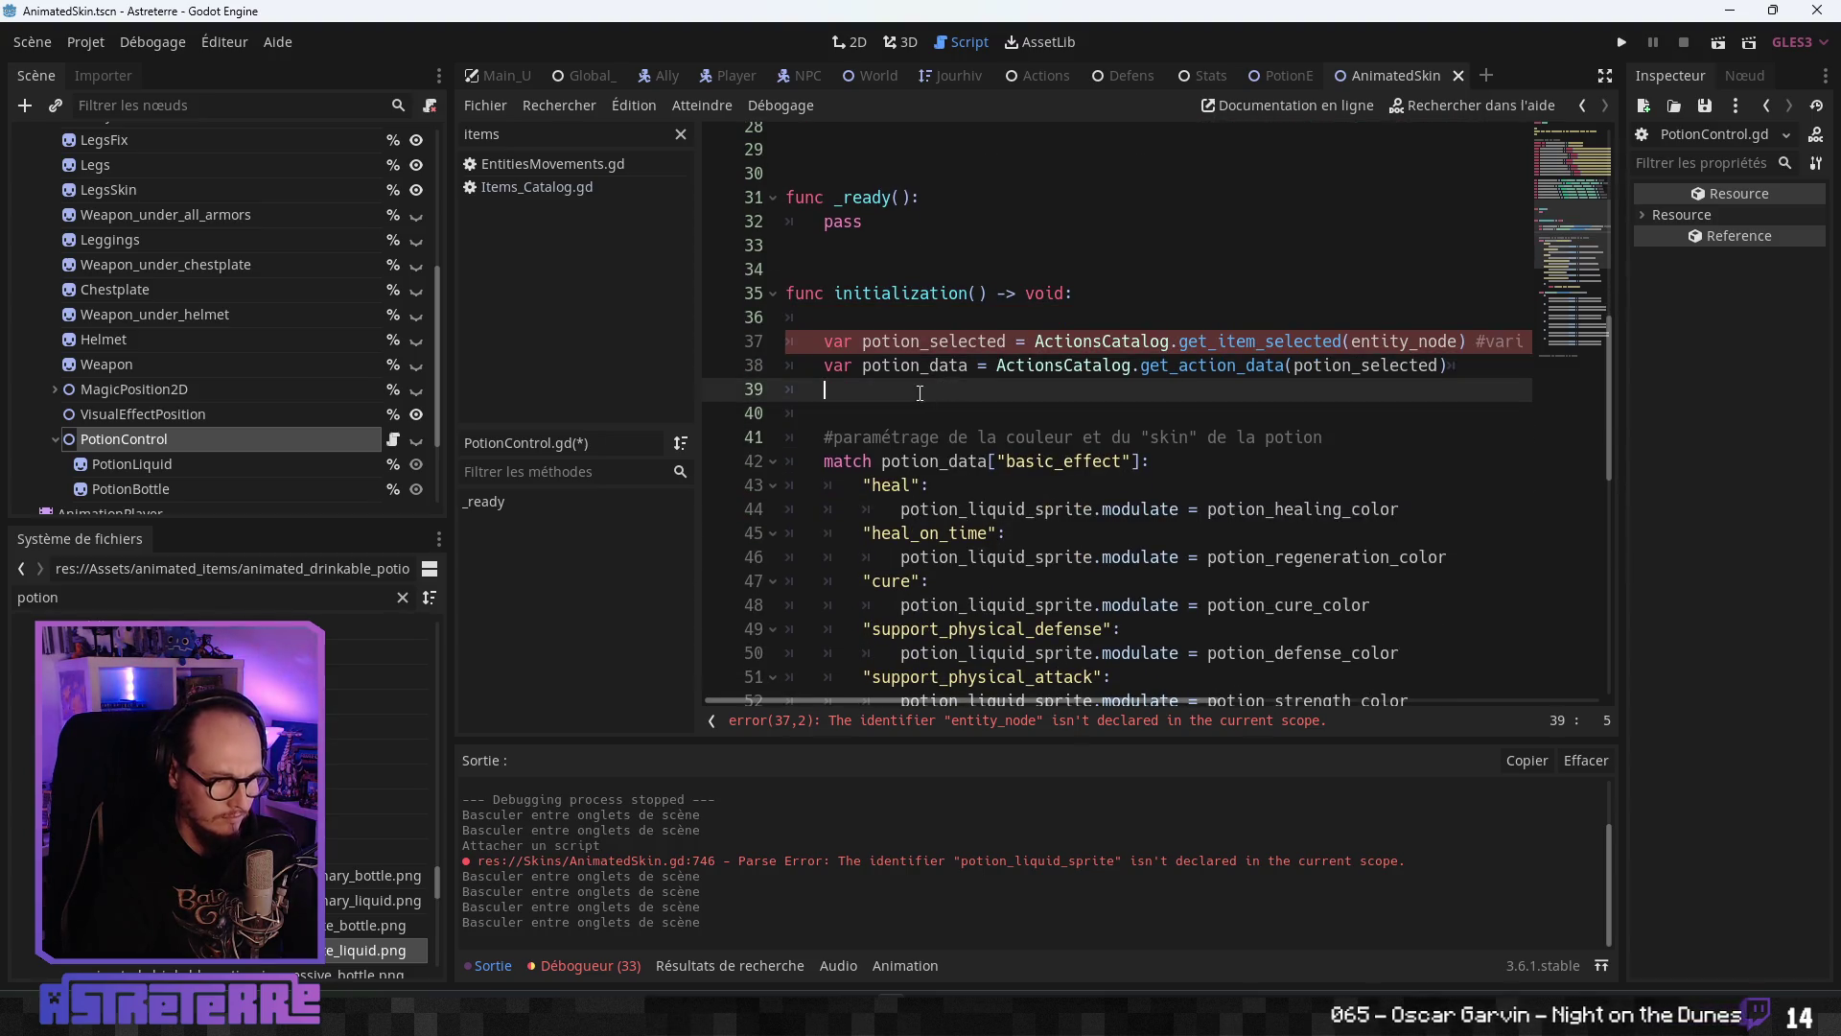
click(932, 429)
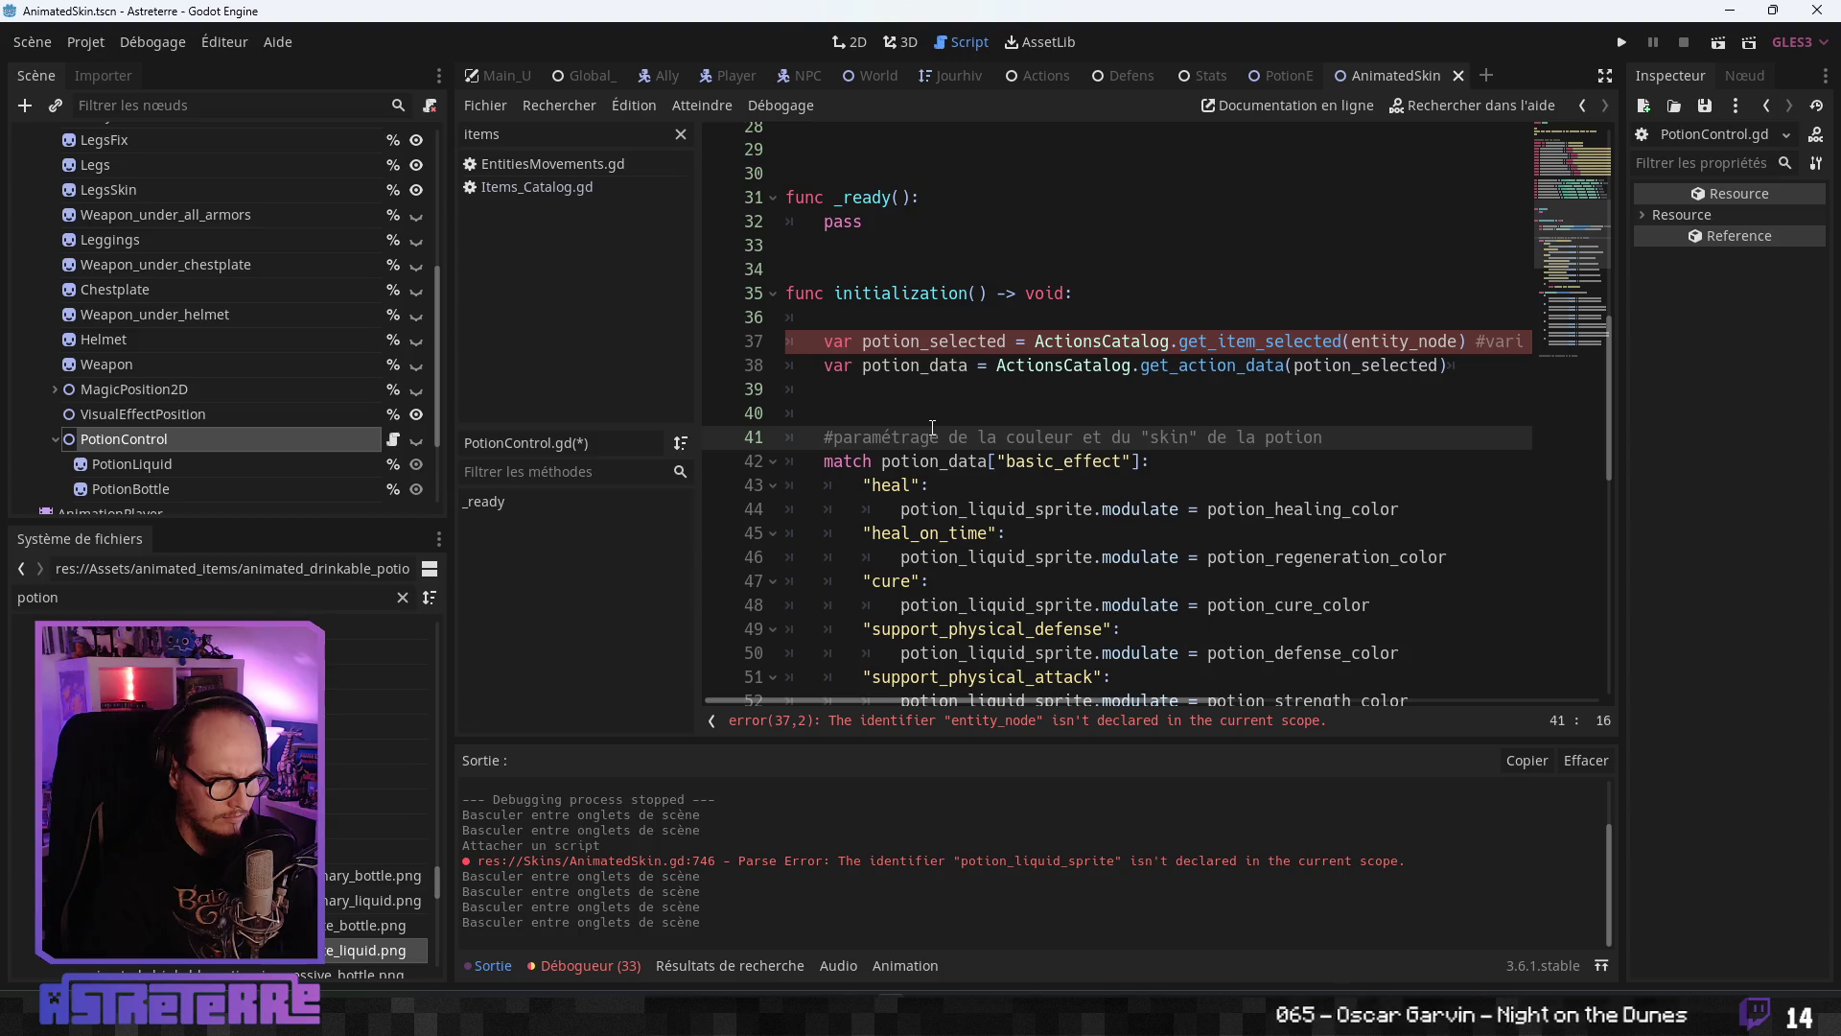
click(1602, 76)
click(700, 378)
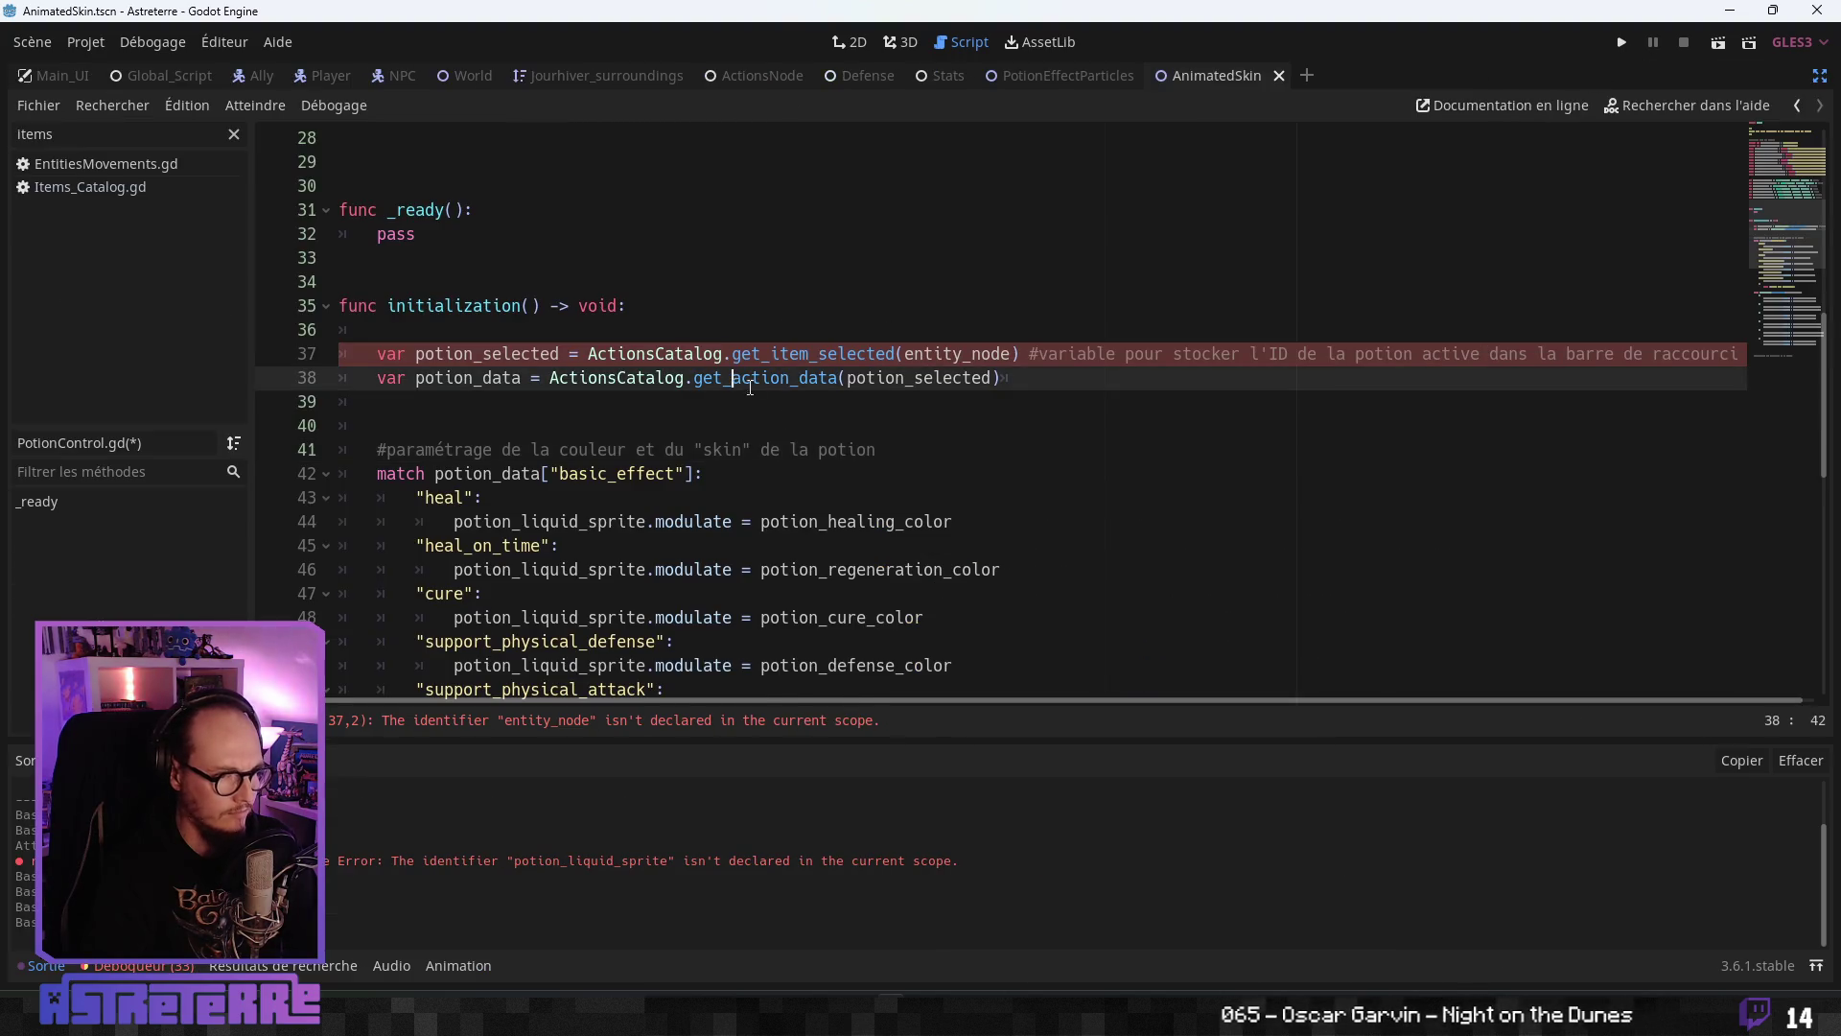
- Add a line above potion_selected declaring entity_node from GlobalScript._BigPortraitNode
click(794, 451)
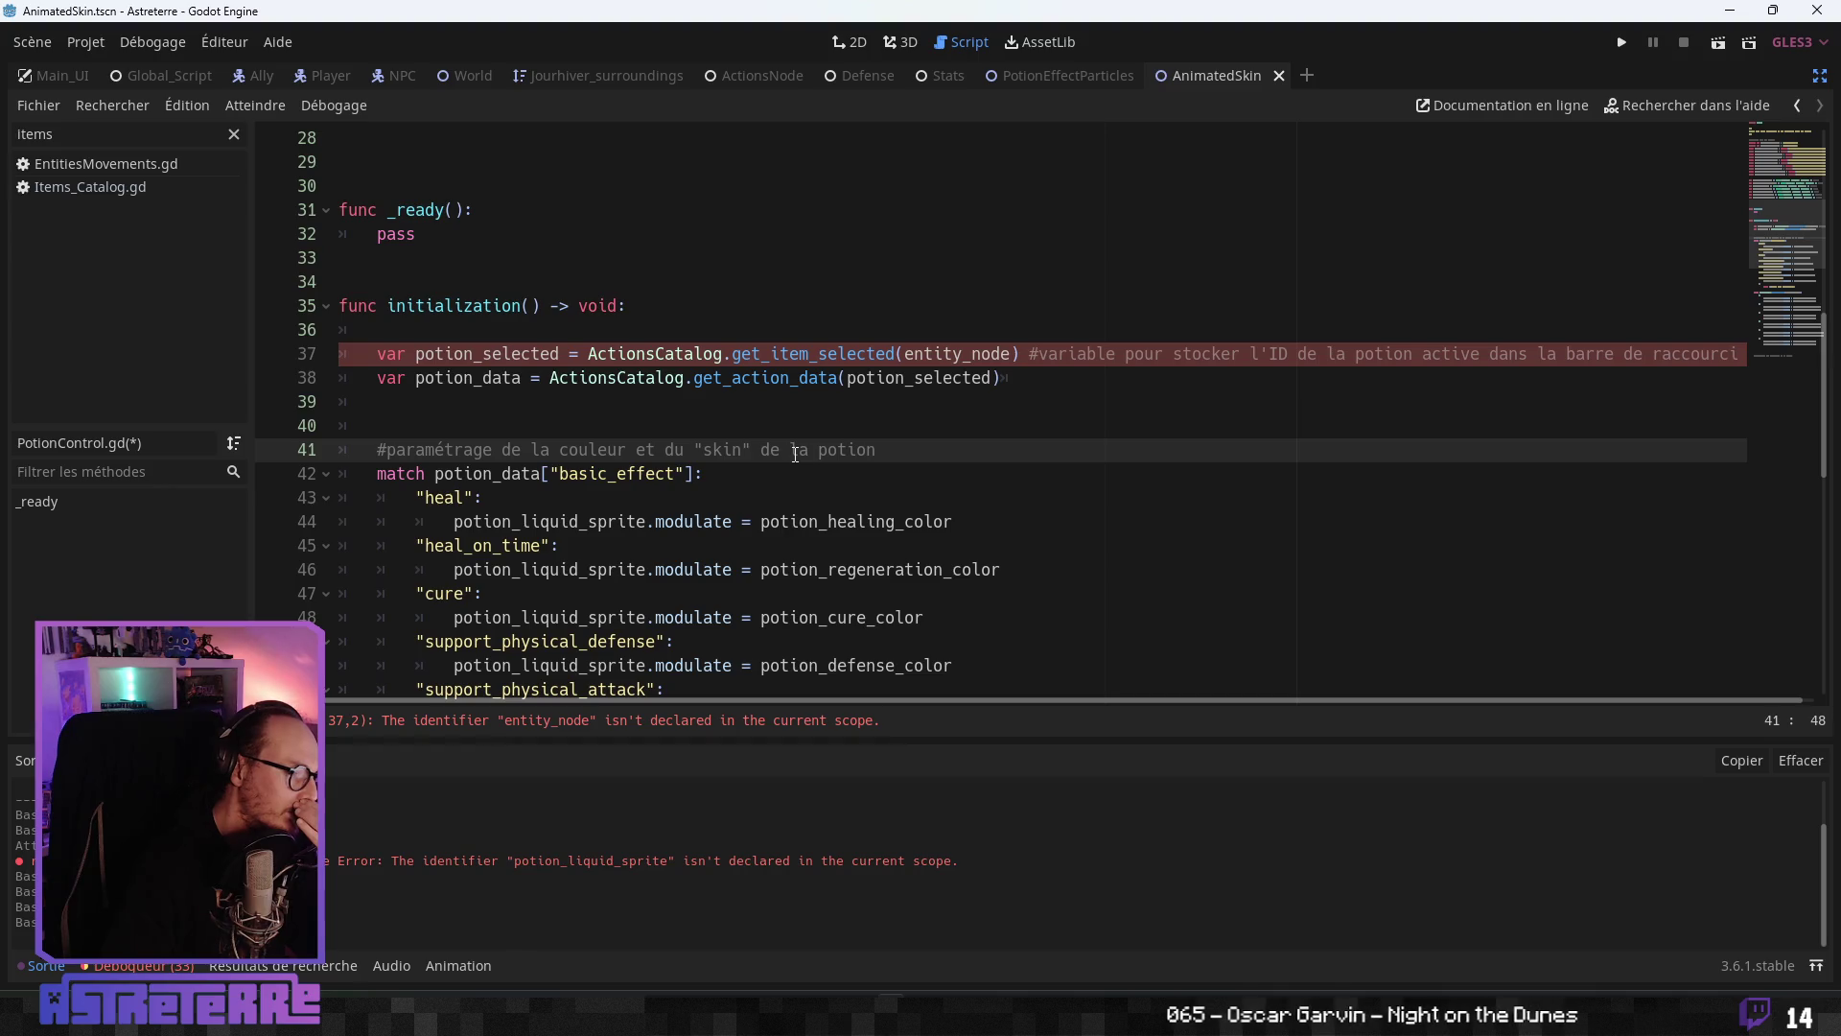
scroll(795, 451, down, 7)
scroll(787, 499, up, 8)
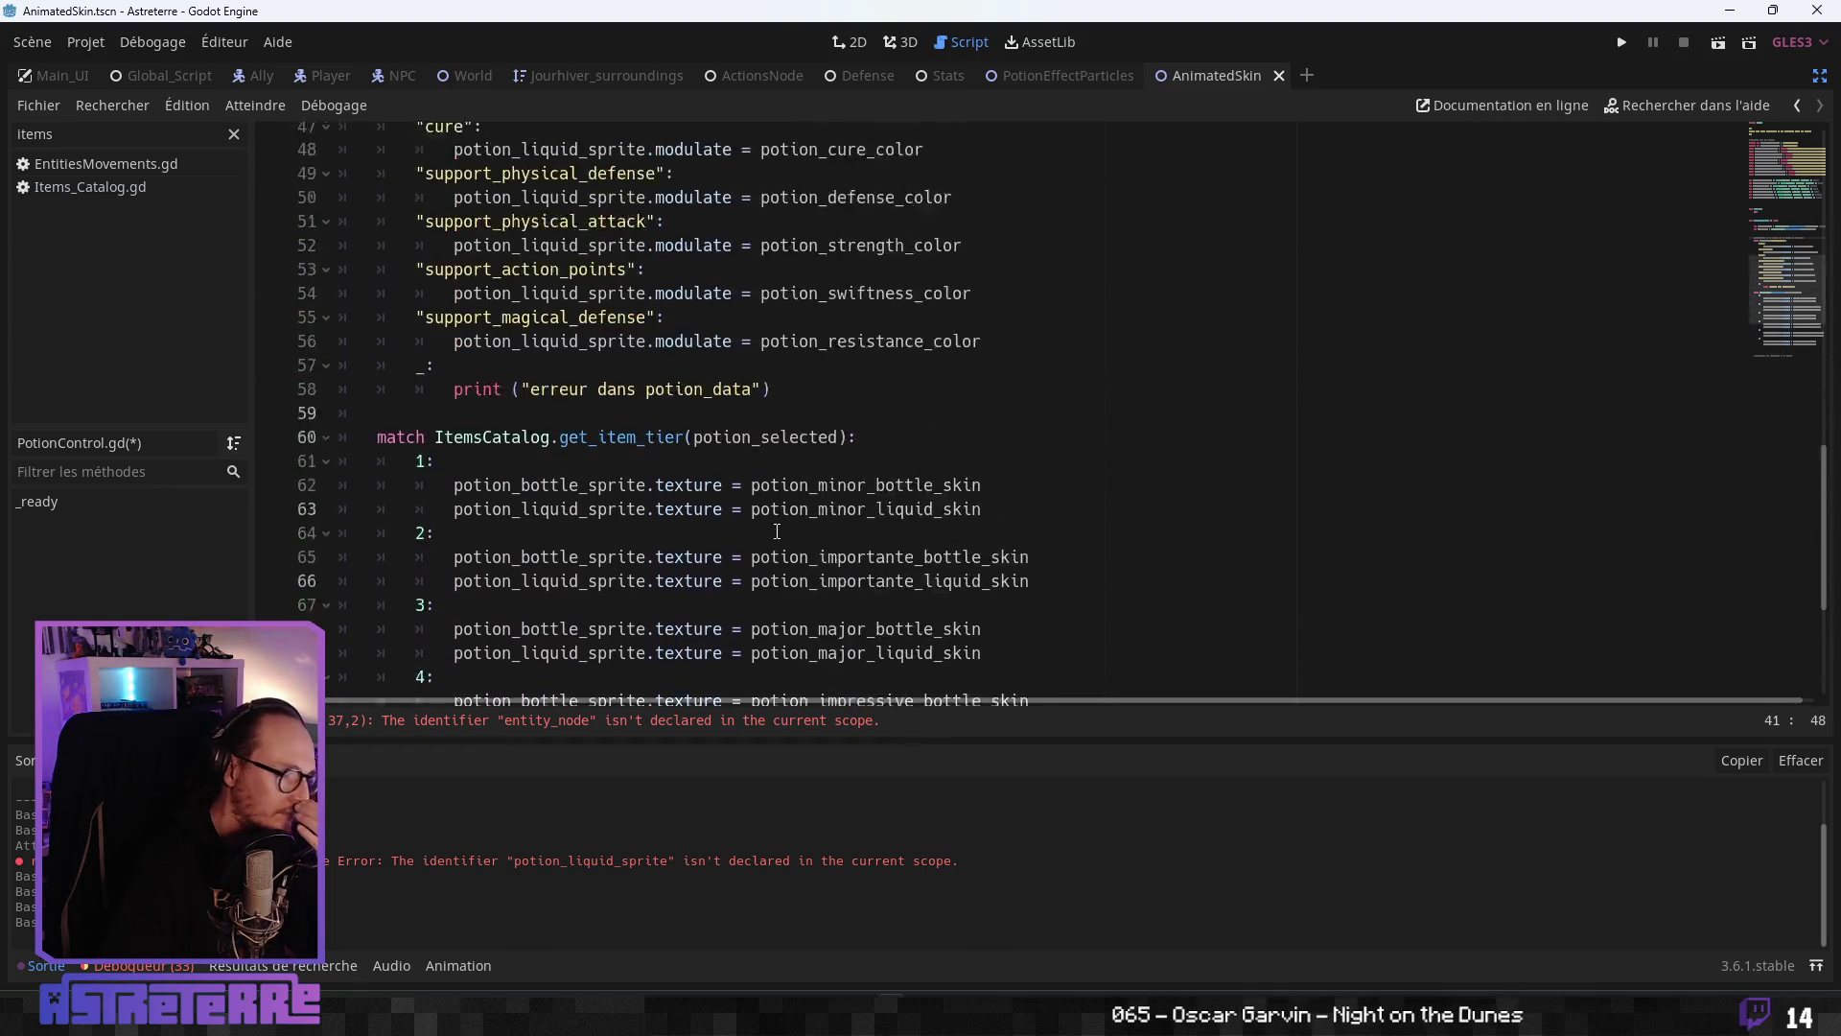
click(742, 474)
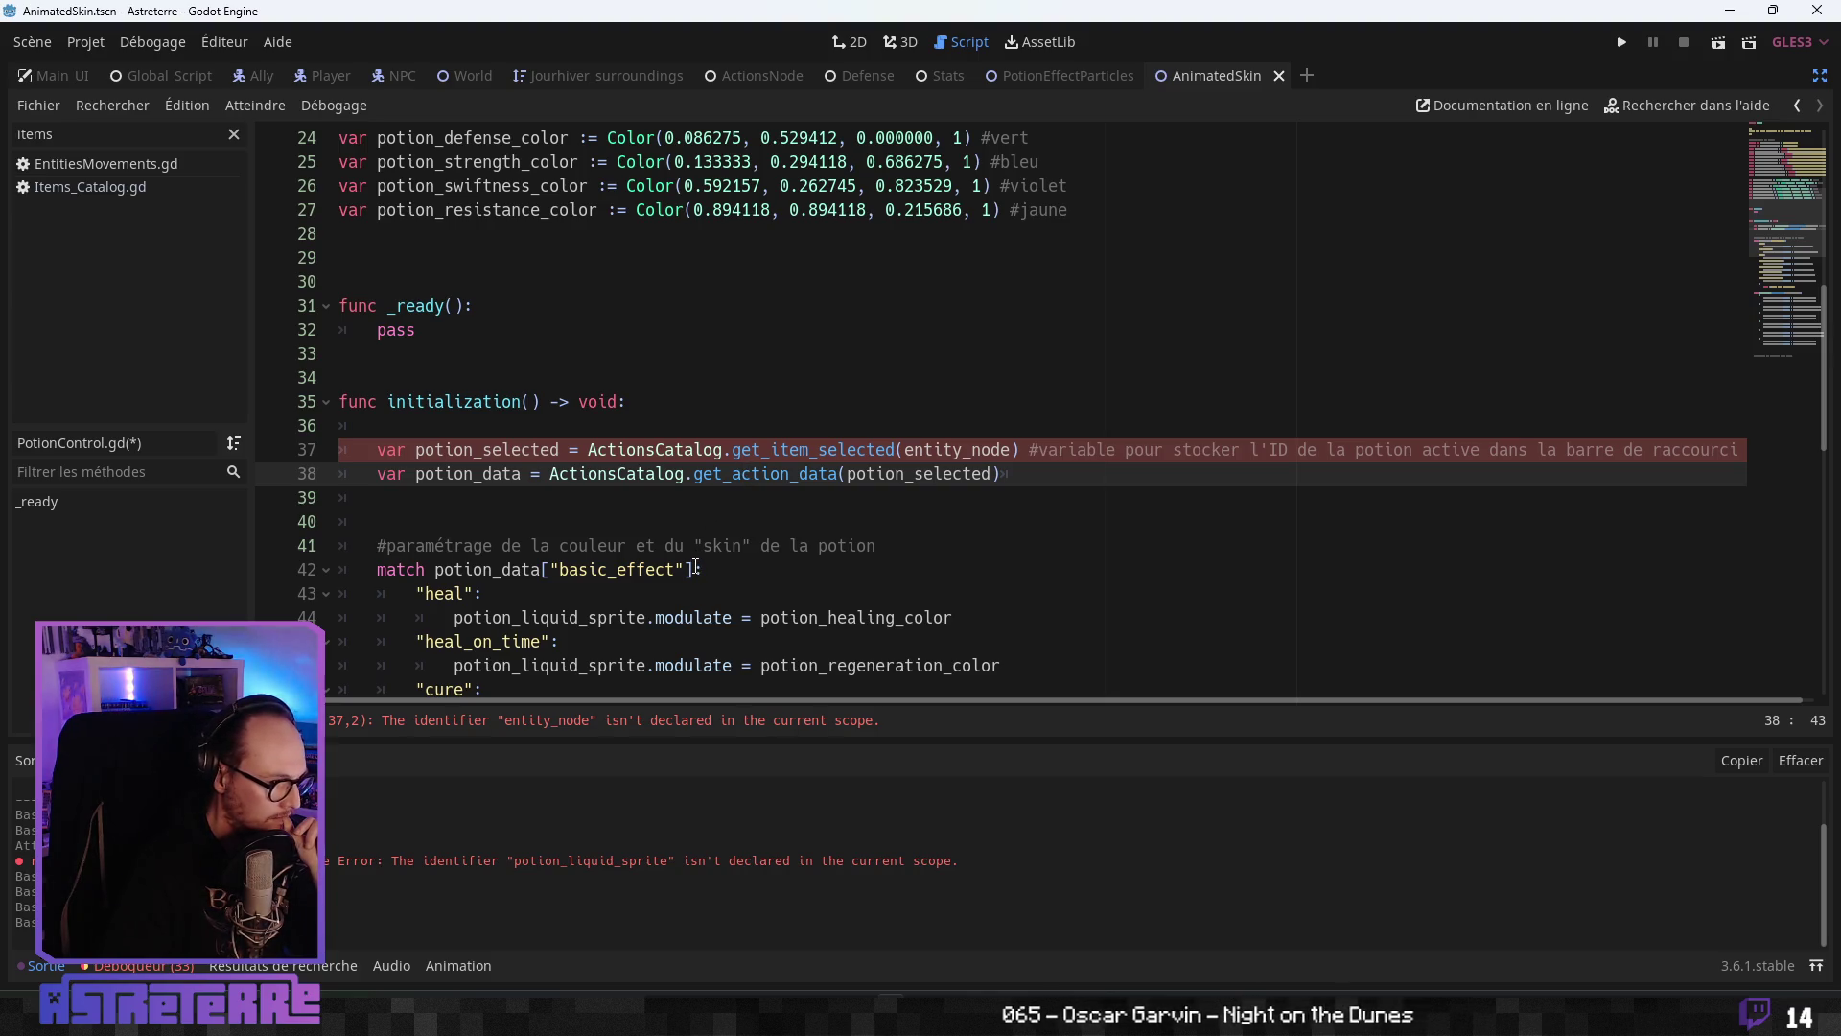
click(460, 428)
key(Return)
text(var entity_node = Glm)
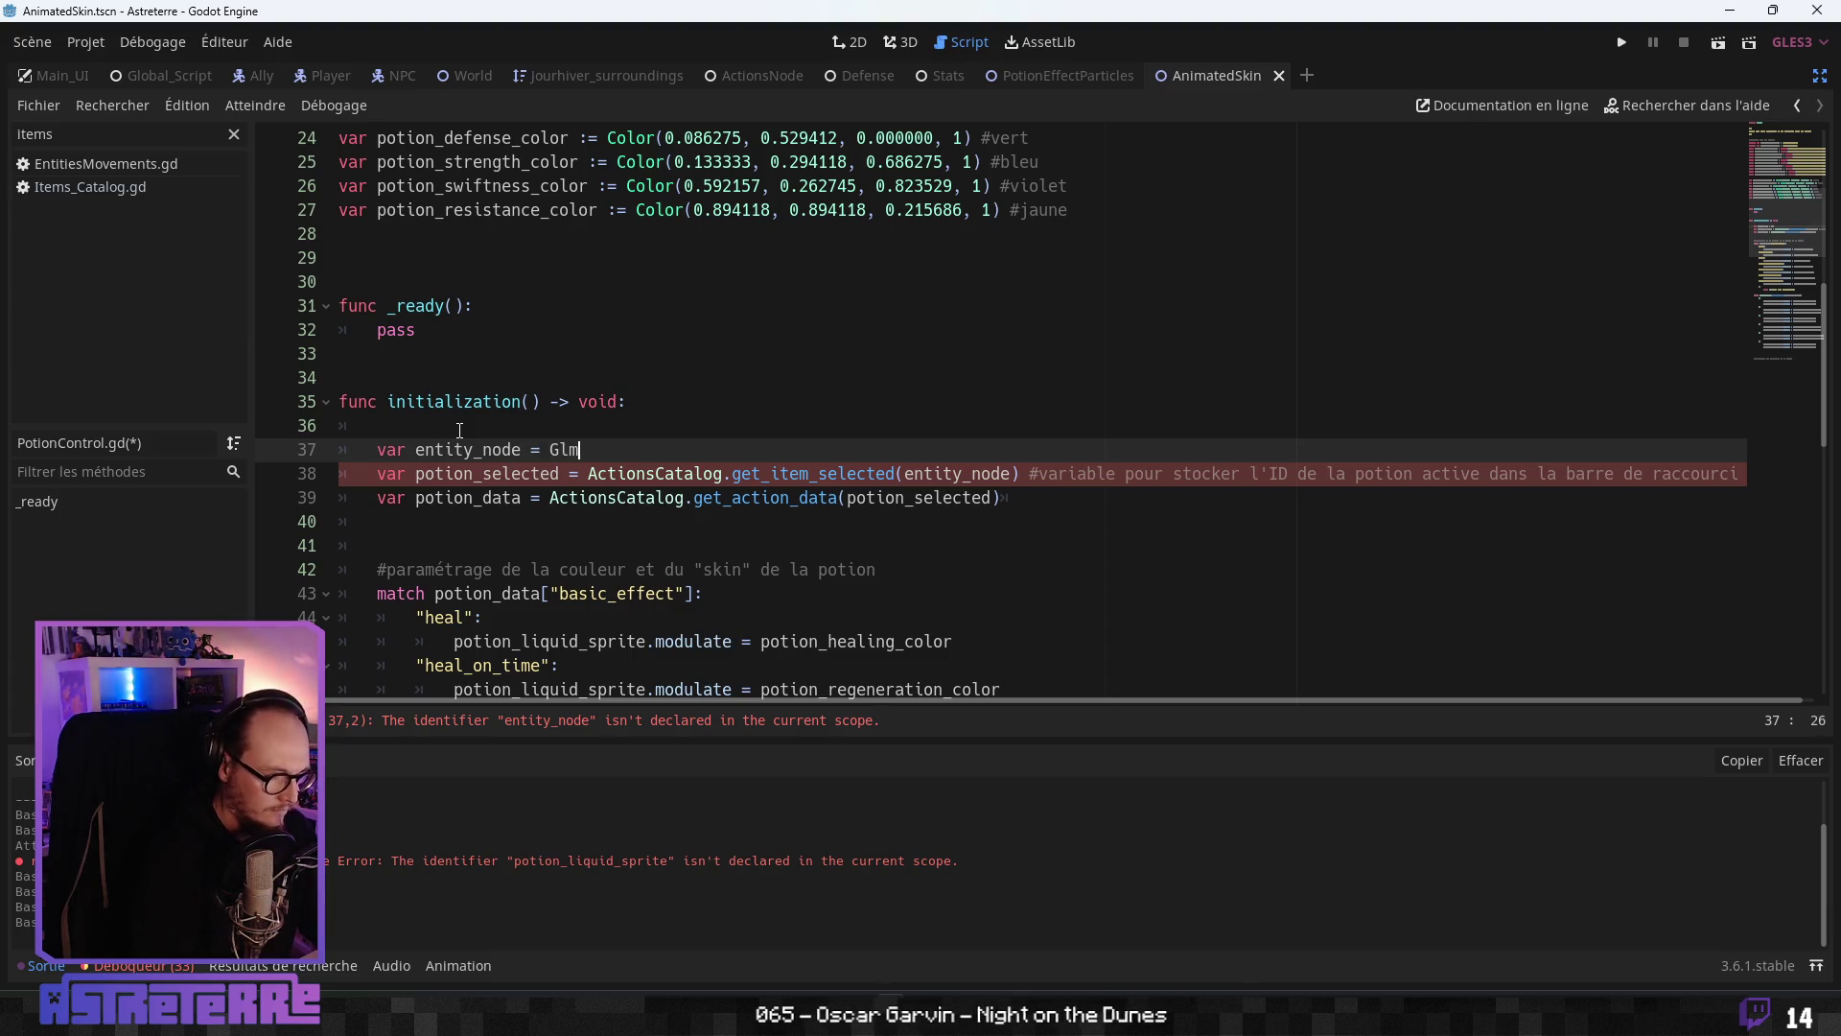
key(BackSpace)
key(BackSpace)
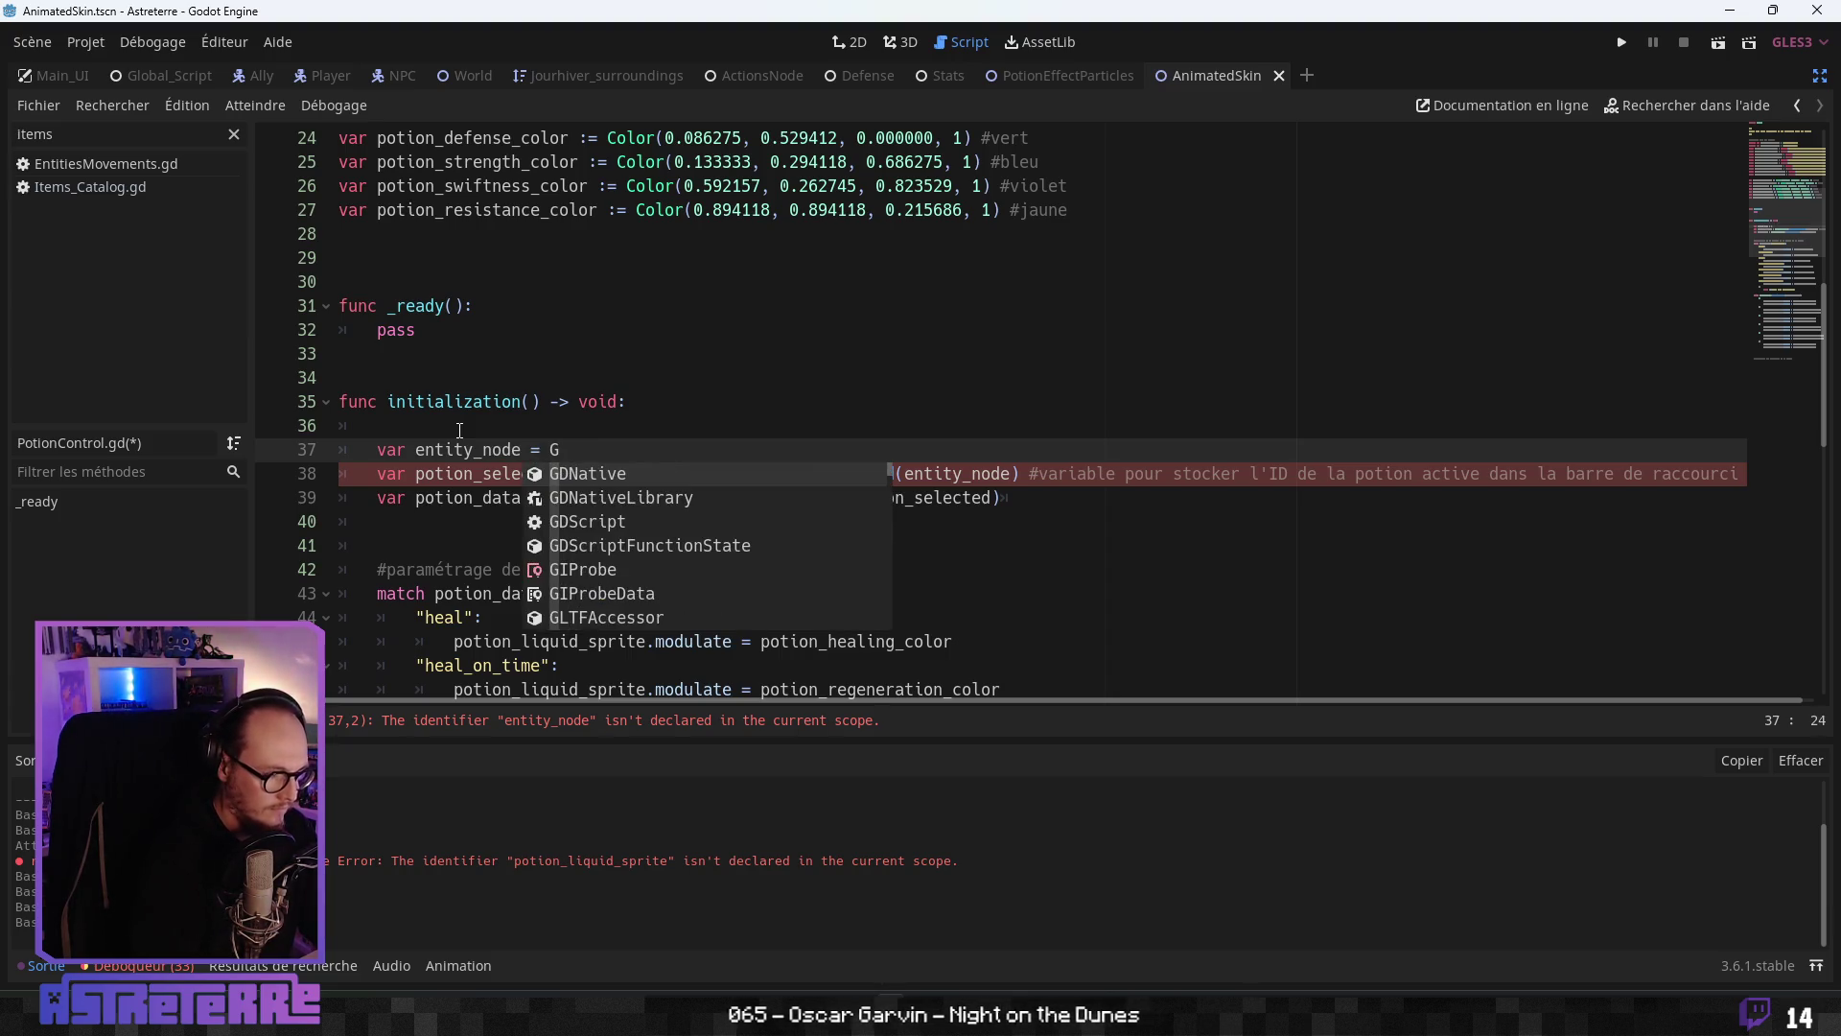
text(lobal)
key(Return)
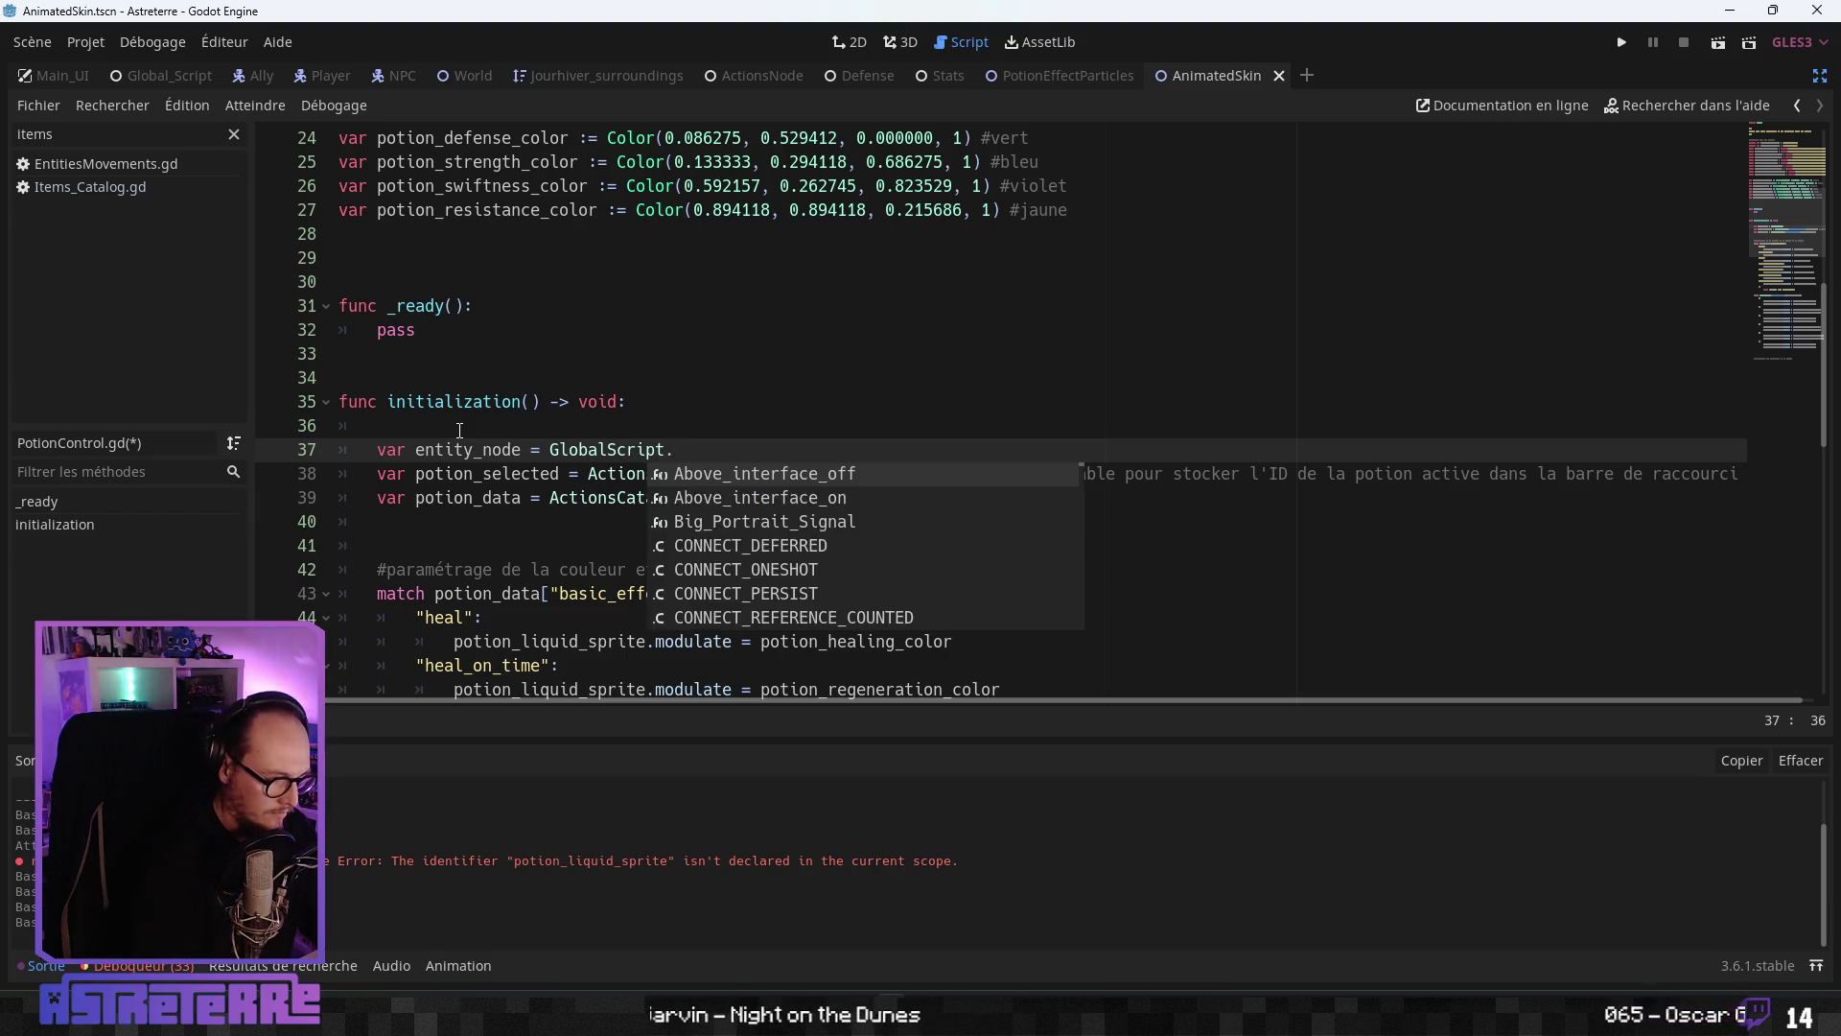
text(_Bi)
key(Return)
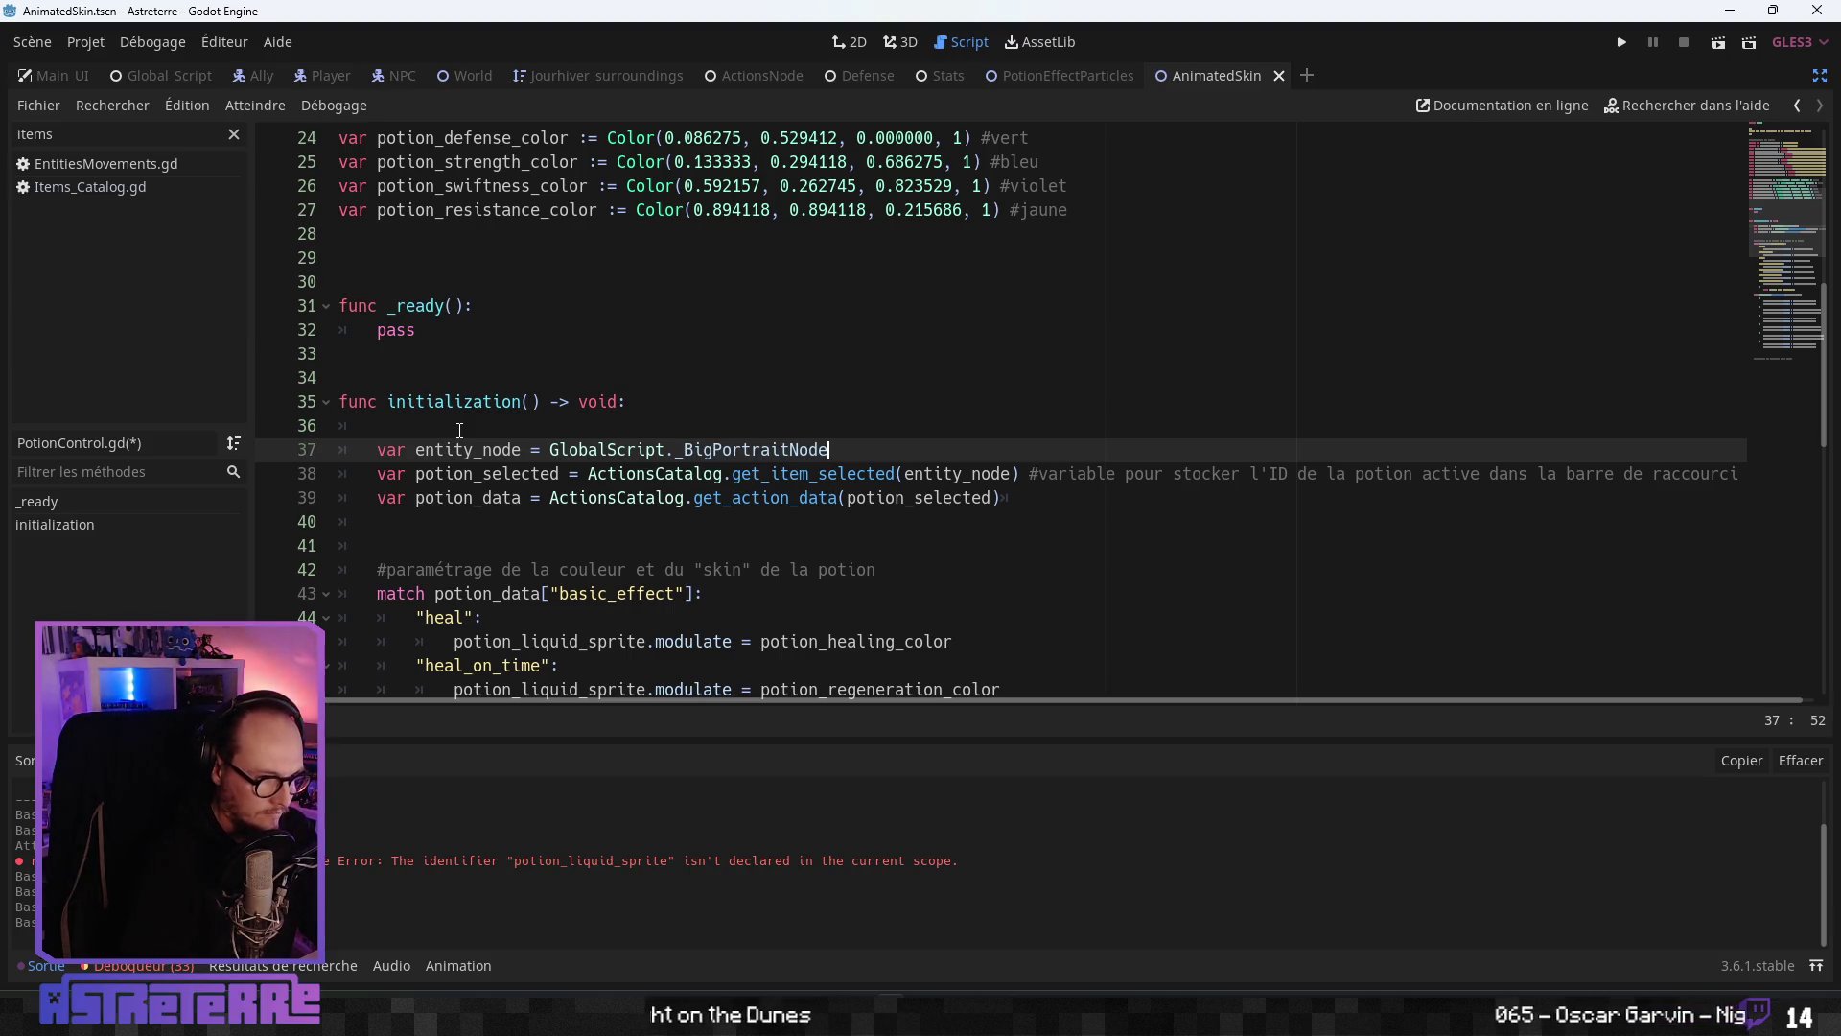
- Remove the extra blank line after the potion_data line
key(Down)
key(Down)
scroll(460, 431, down, 2)
click(602, 518)
scroll(602, 510, down, 2)
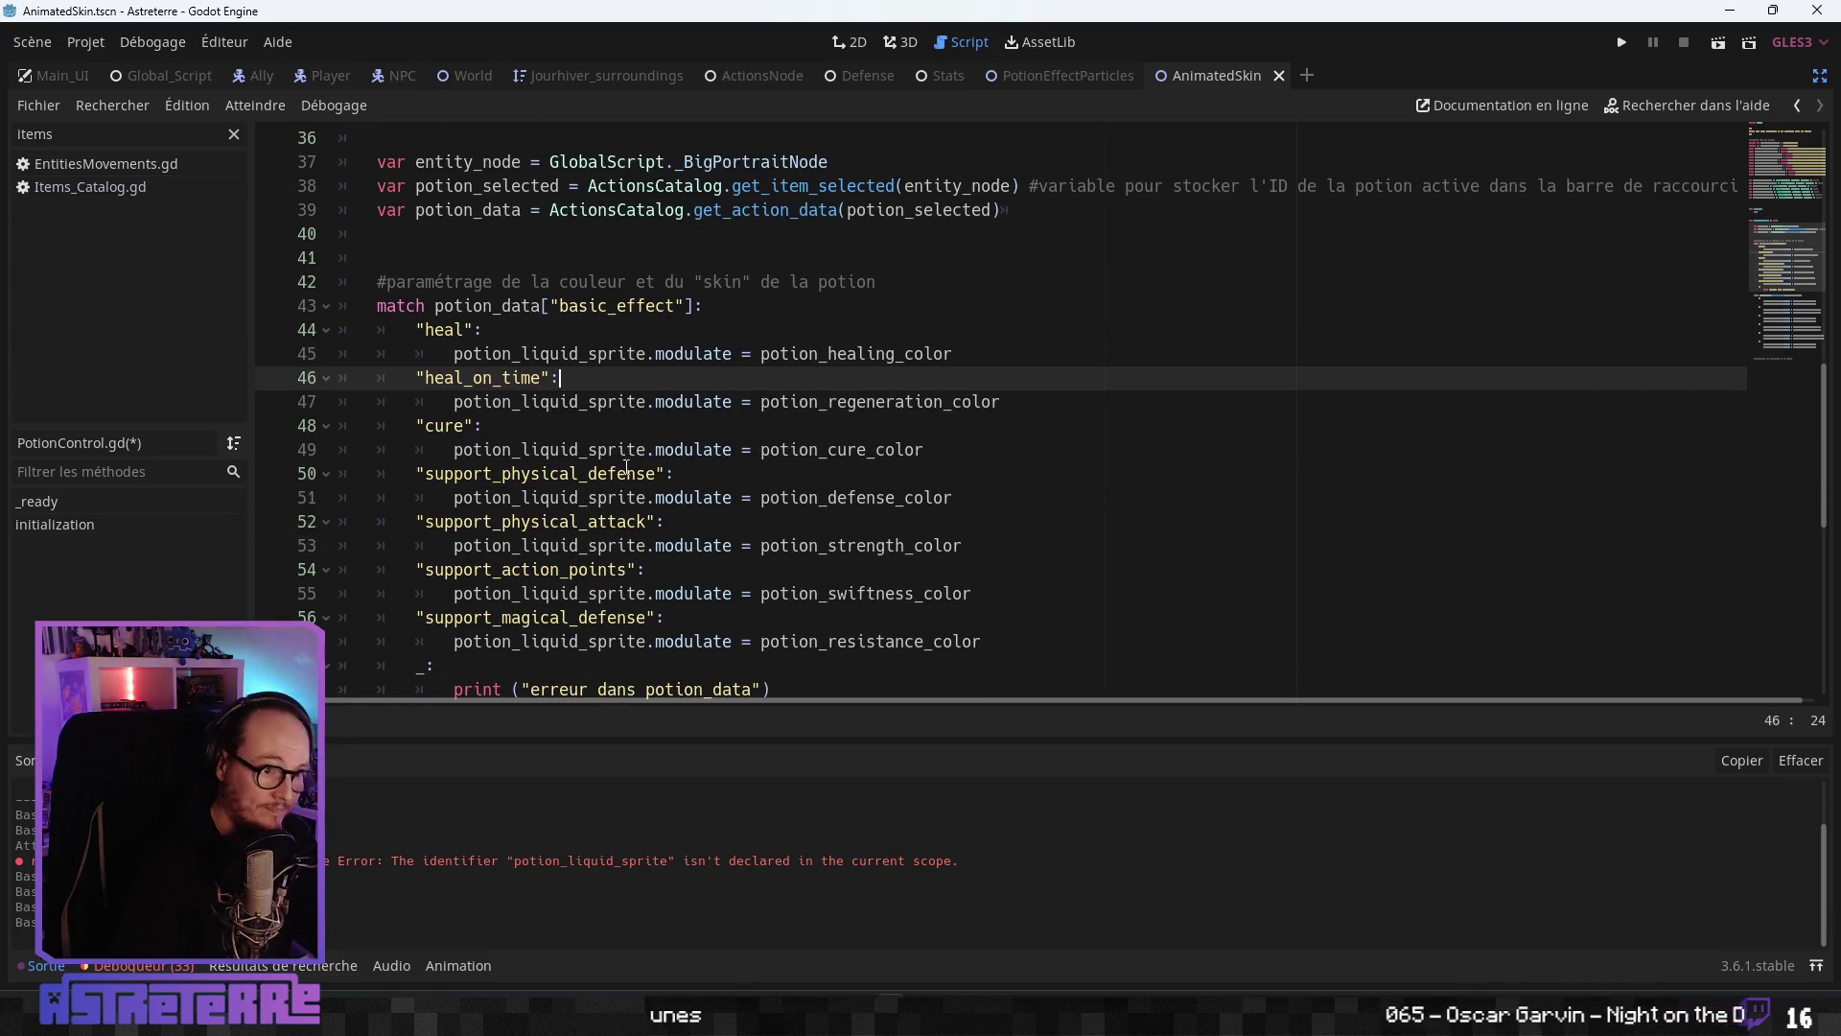
scroll(610, 476, down, 1)
scroll(610, 476, up, 2)
click(453, 307)
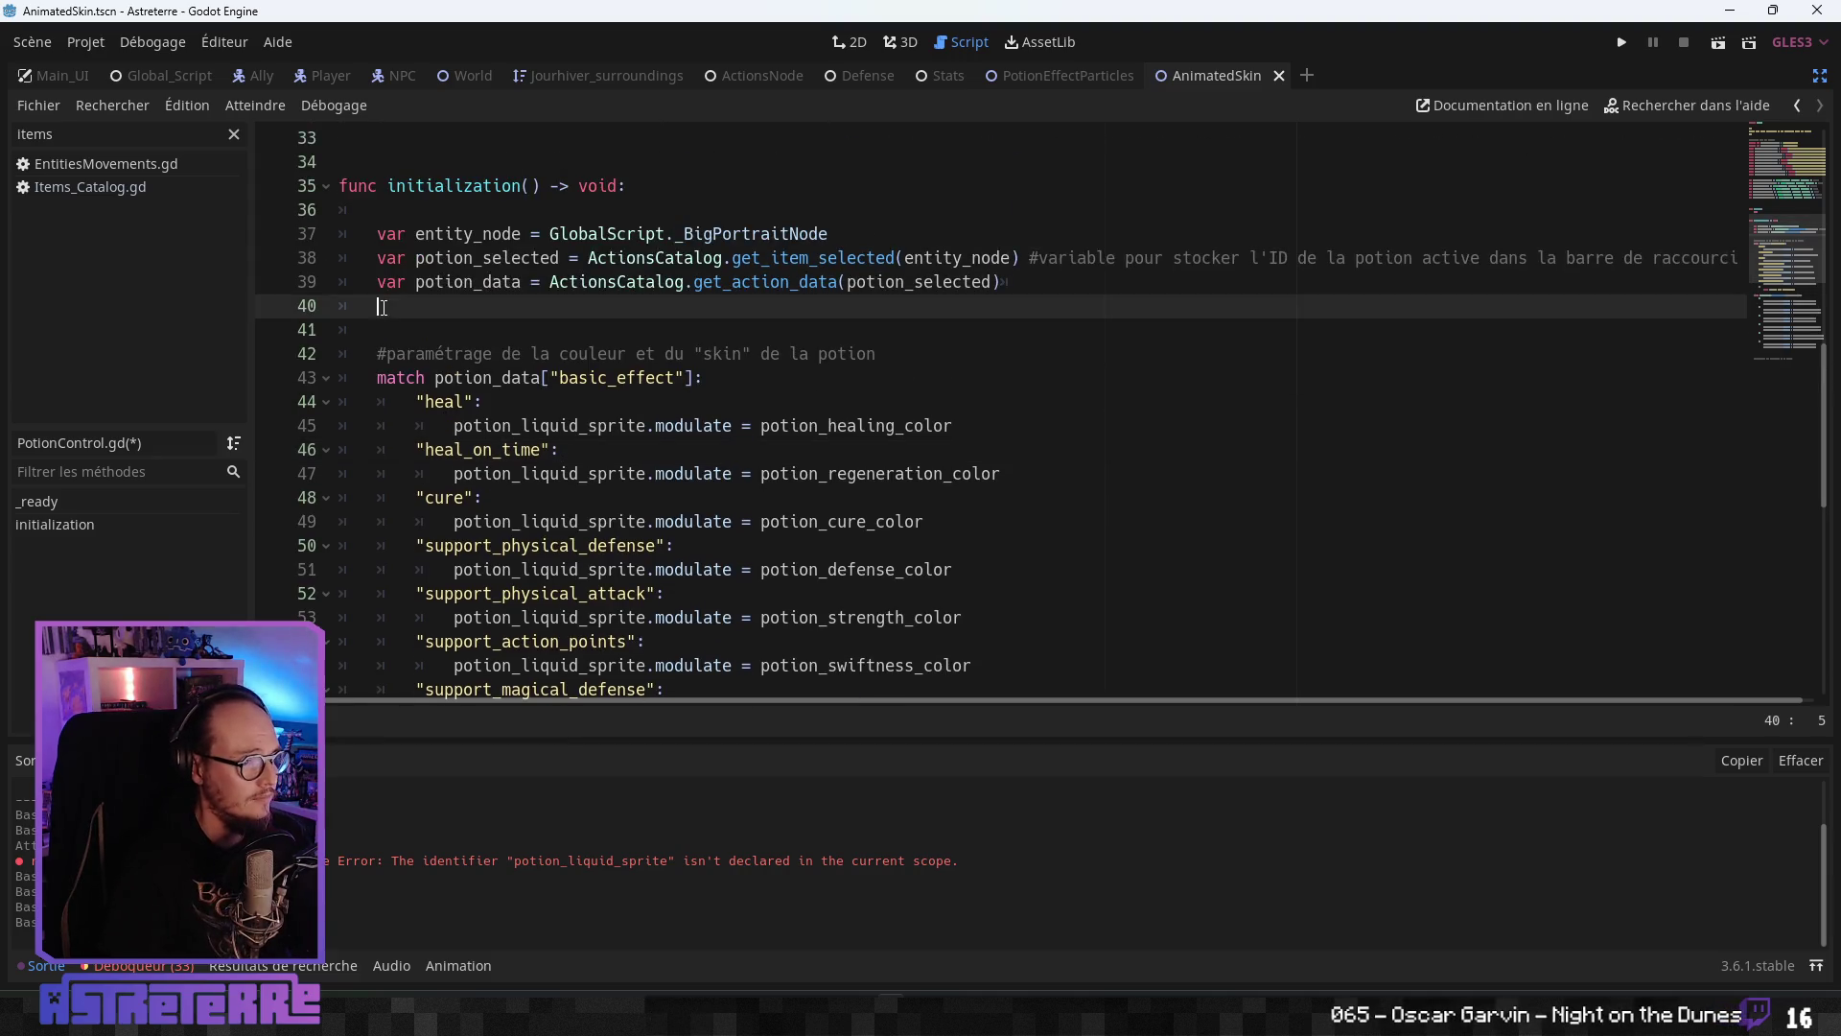
key(BackSpace)
- Review the heal_on_time, heal, colour and default tier branches of the match block
click(564, 425)
scroll(556, 403, down, 7)
scroll(556, 403, up, 1)
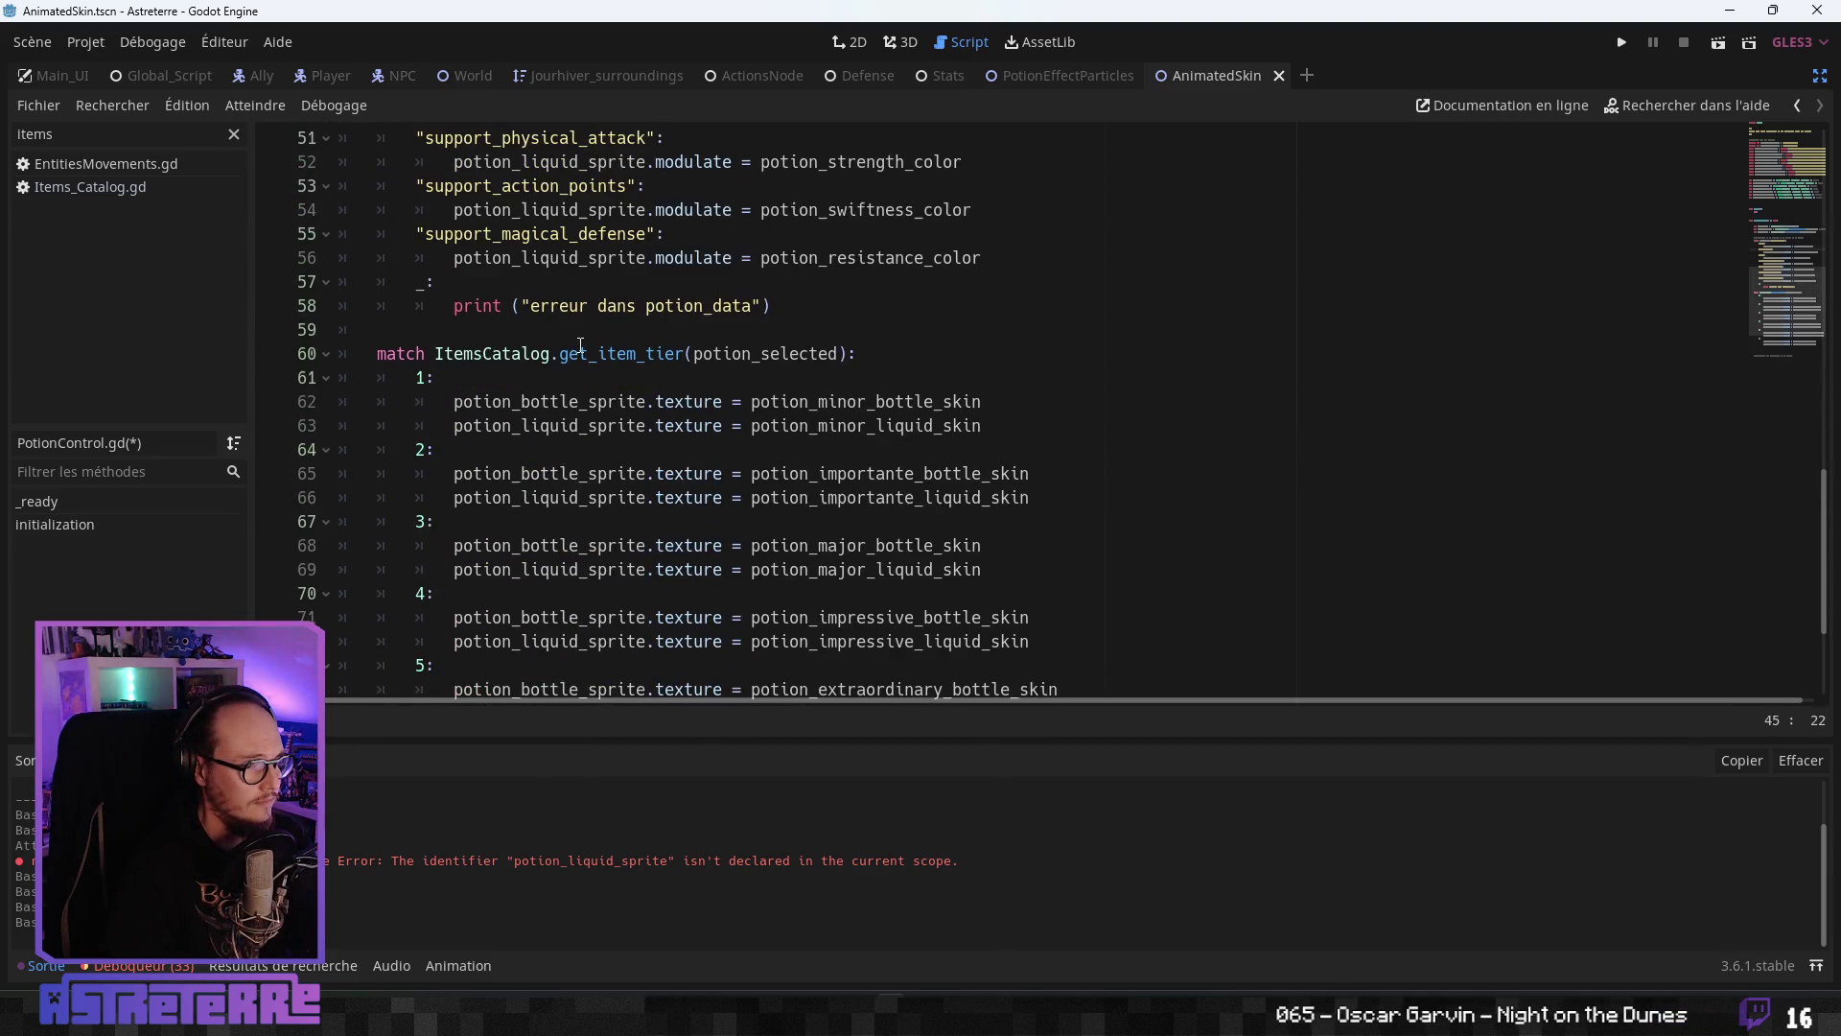
scroll(575, 364, down, 2)
scroll(580, 354, up, 4)
click(577, 354)
scroll(575, 354, up, 5)
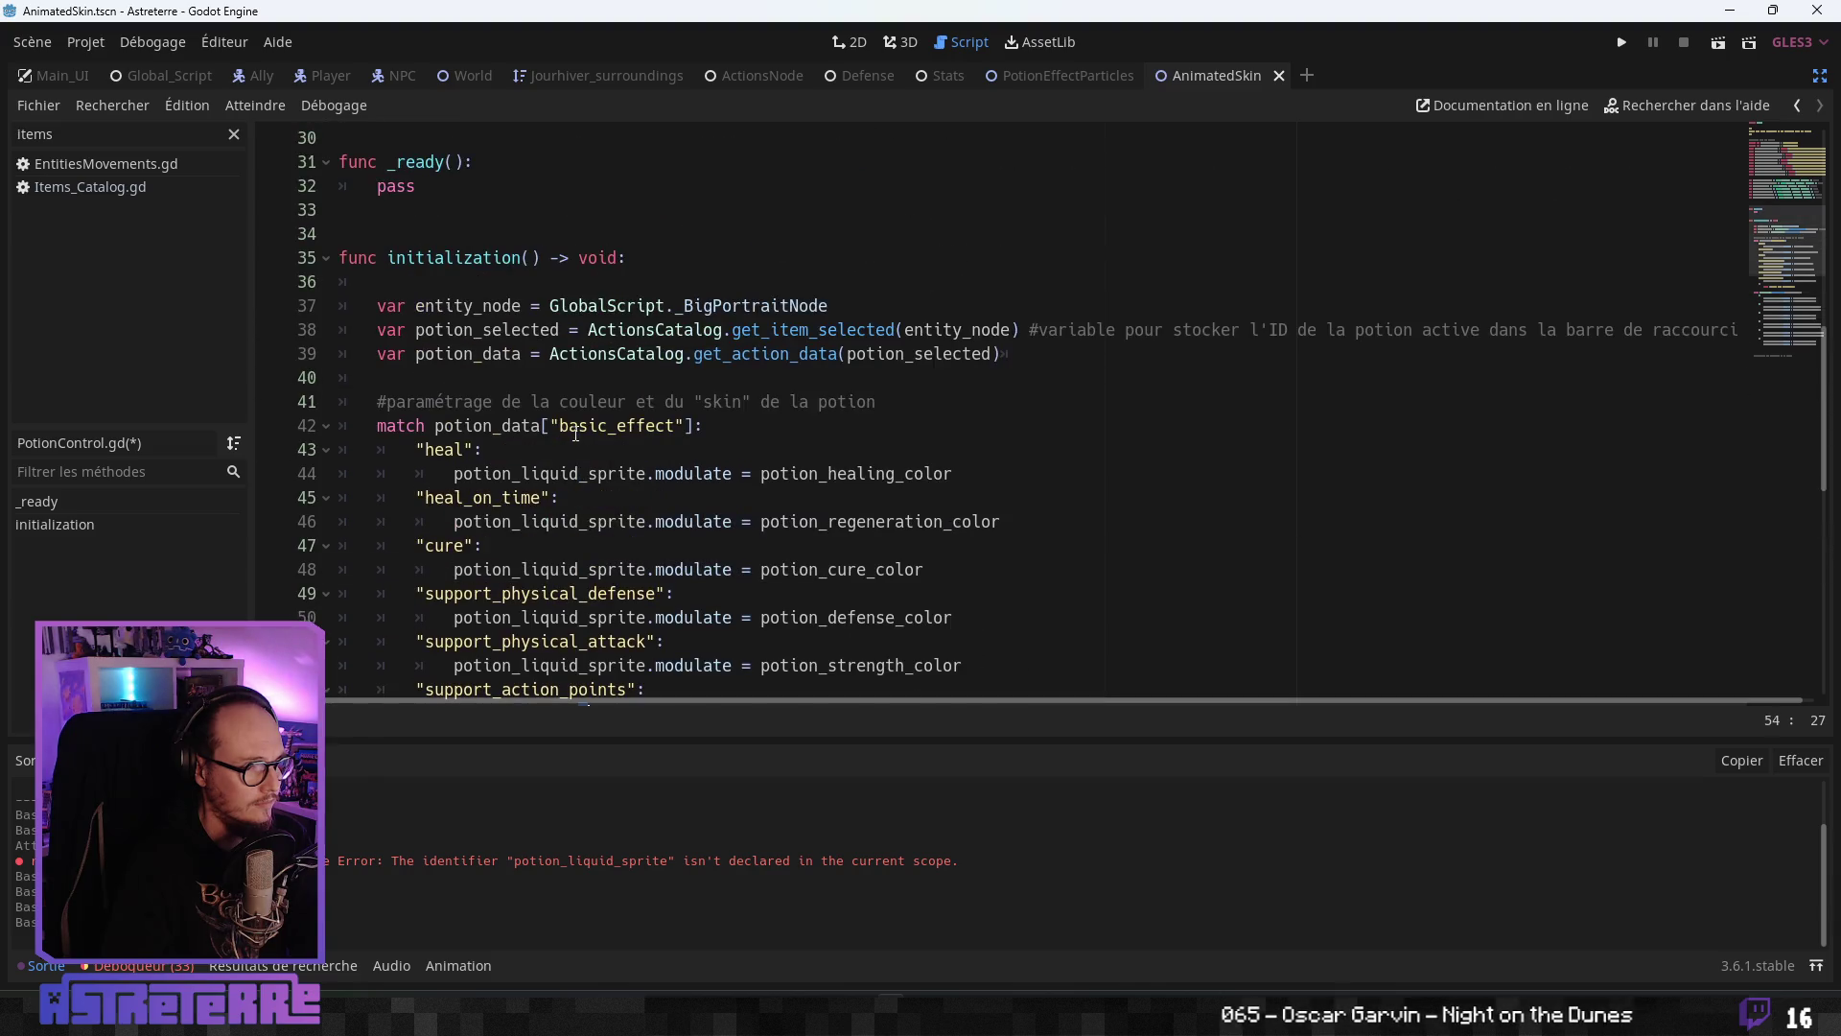
click(570, 402)
click(584, 444)
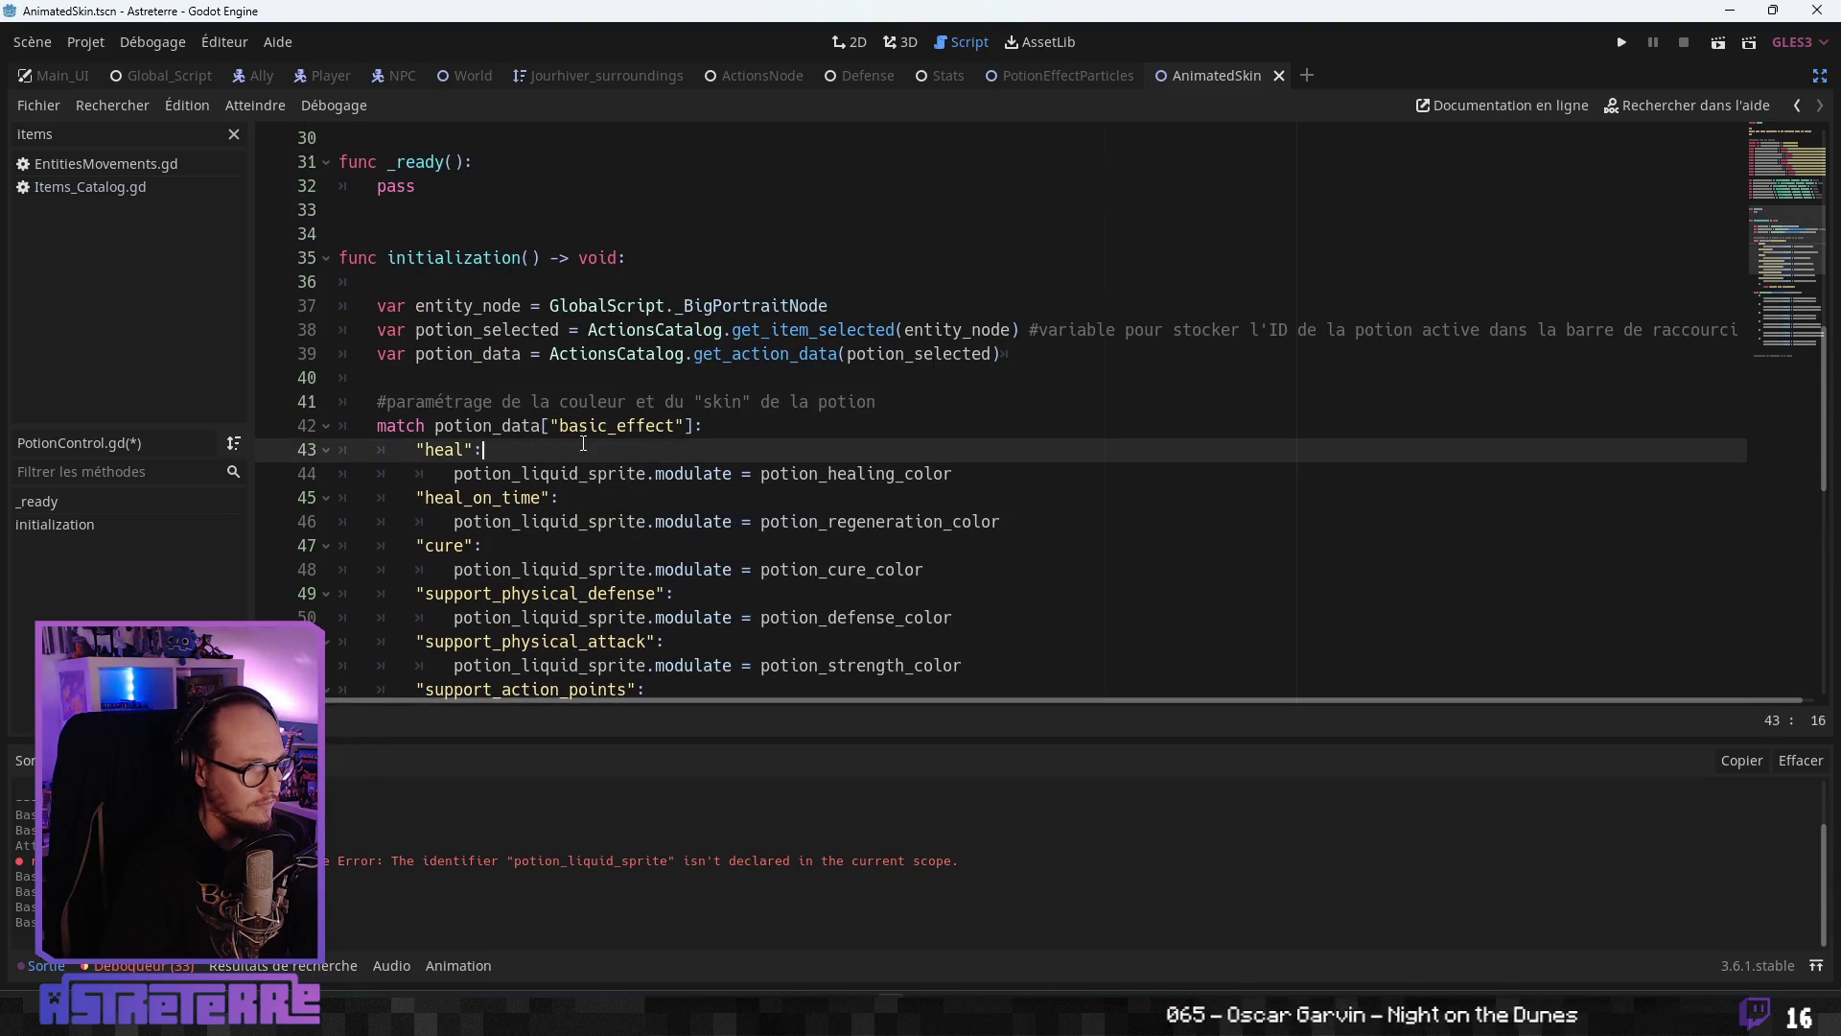
scroll(583, 444, down, 3)
click(583, 449)
scroll(623, 447, down, 7)
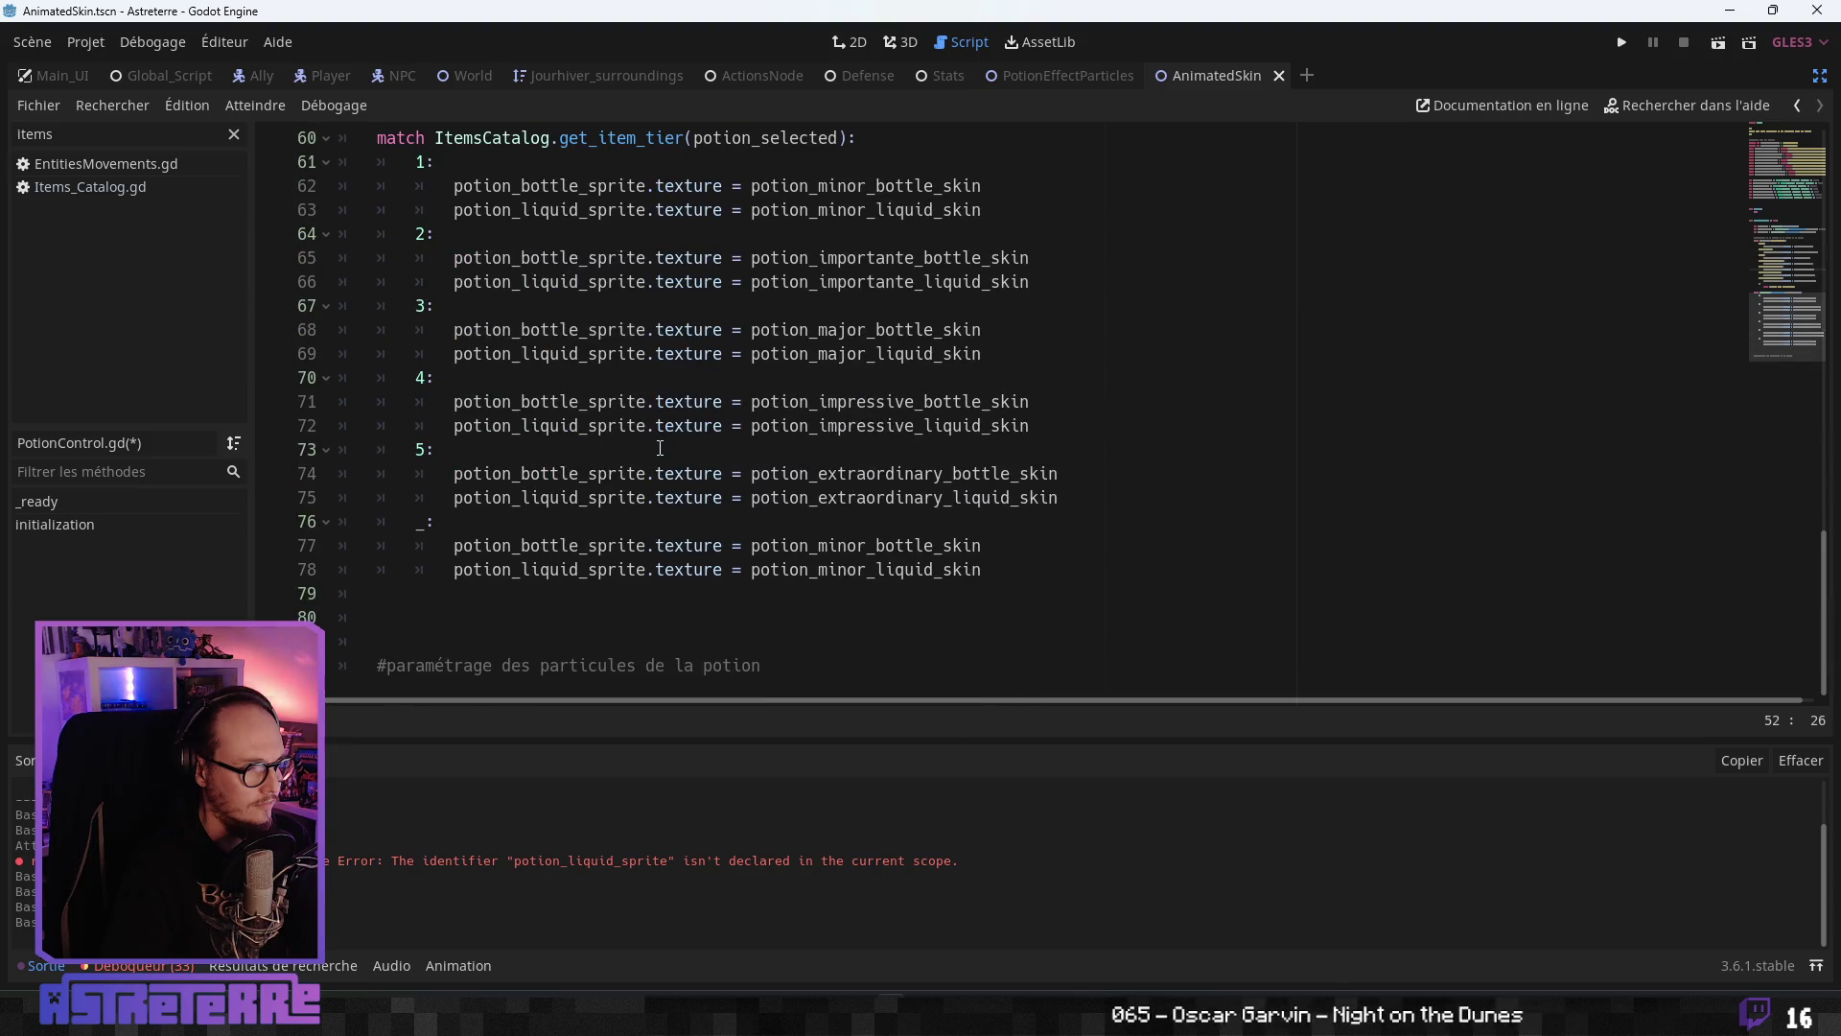
click(544, 545)
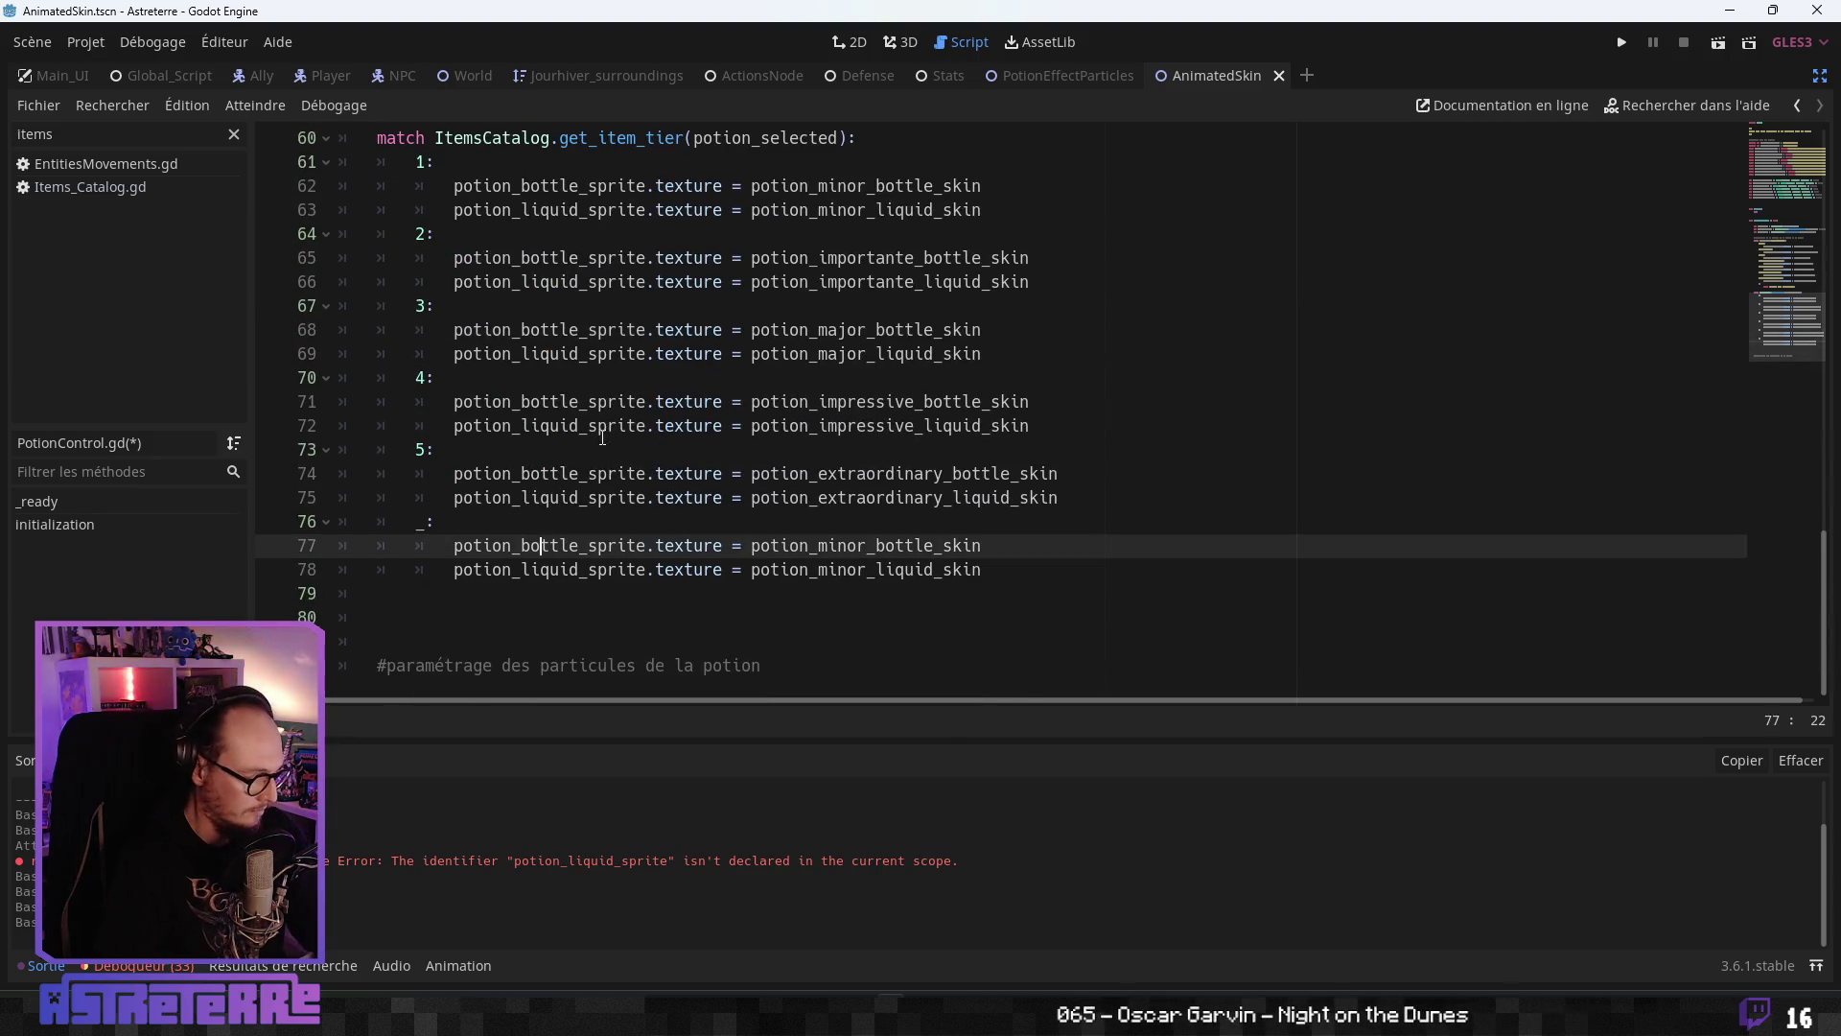
- Save PotionControl.gd and restore the Scene, FileSystem and Inspector docks
key(ctrl+s)
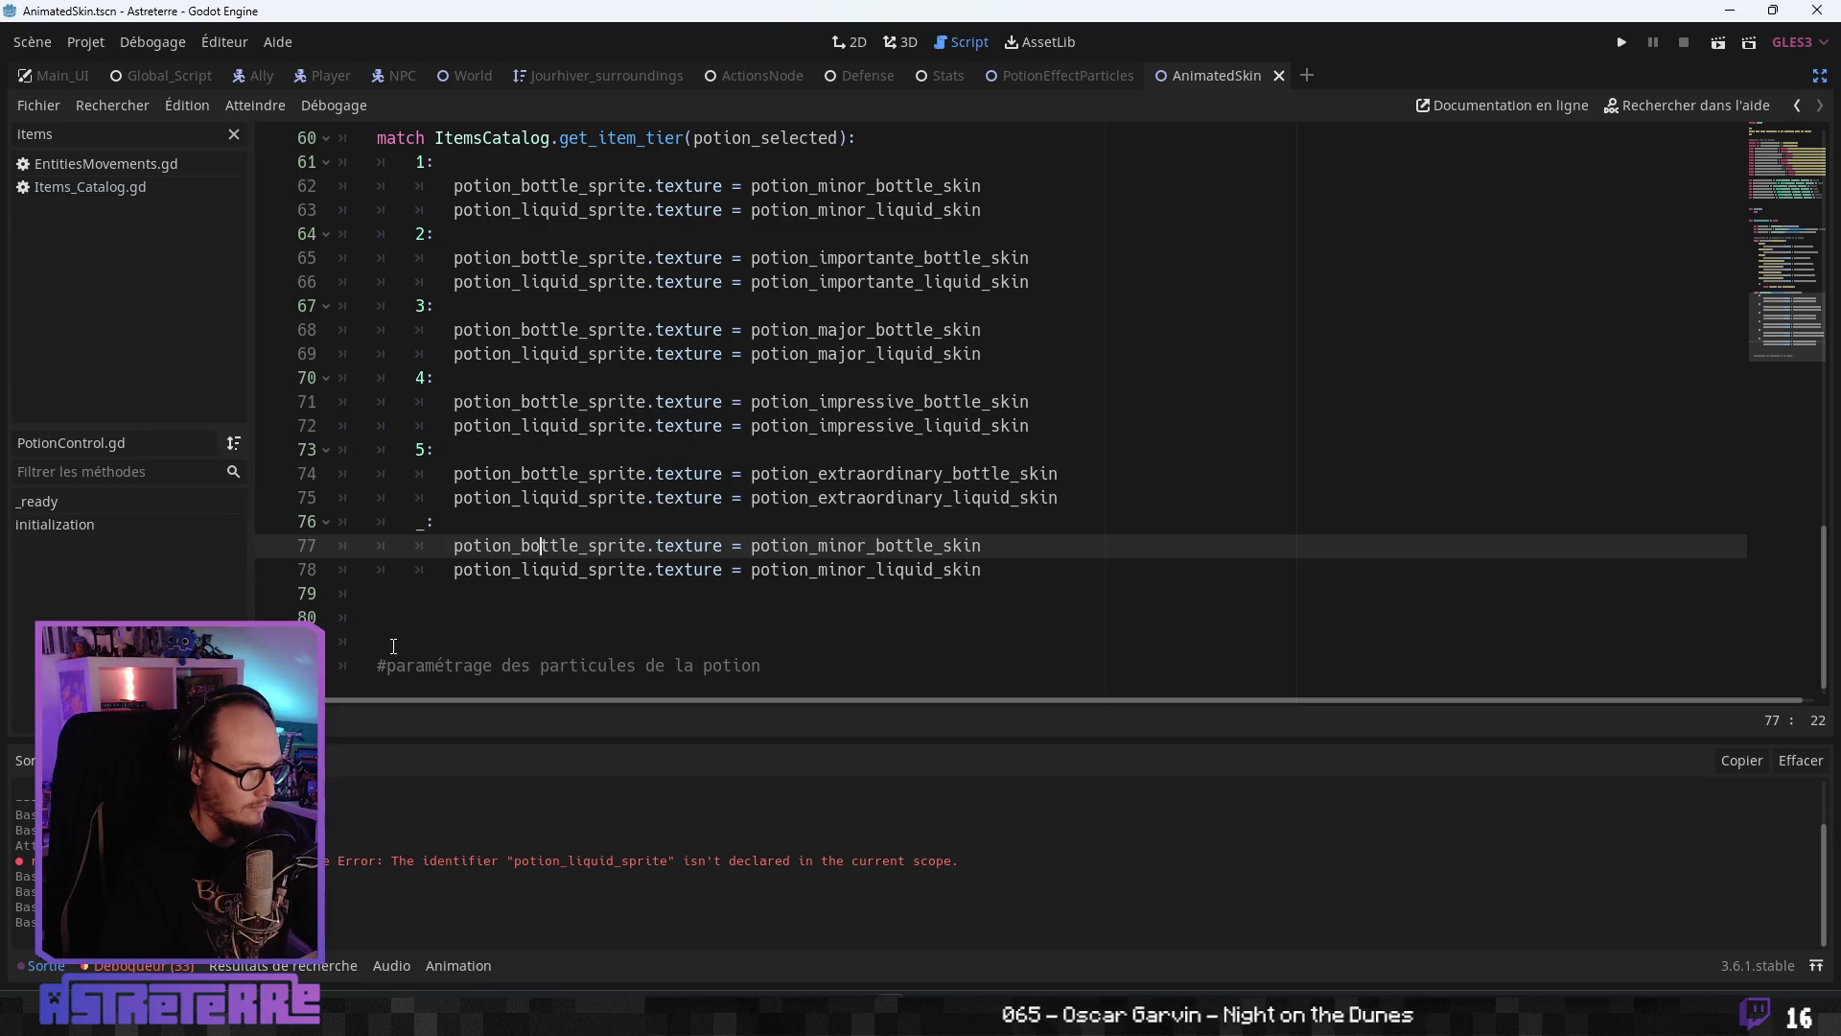
scroll(393, 645, up, 13)
click(462, 474)
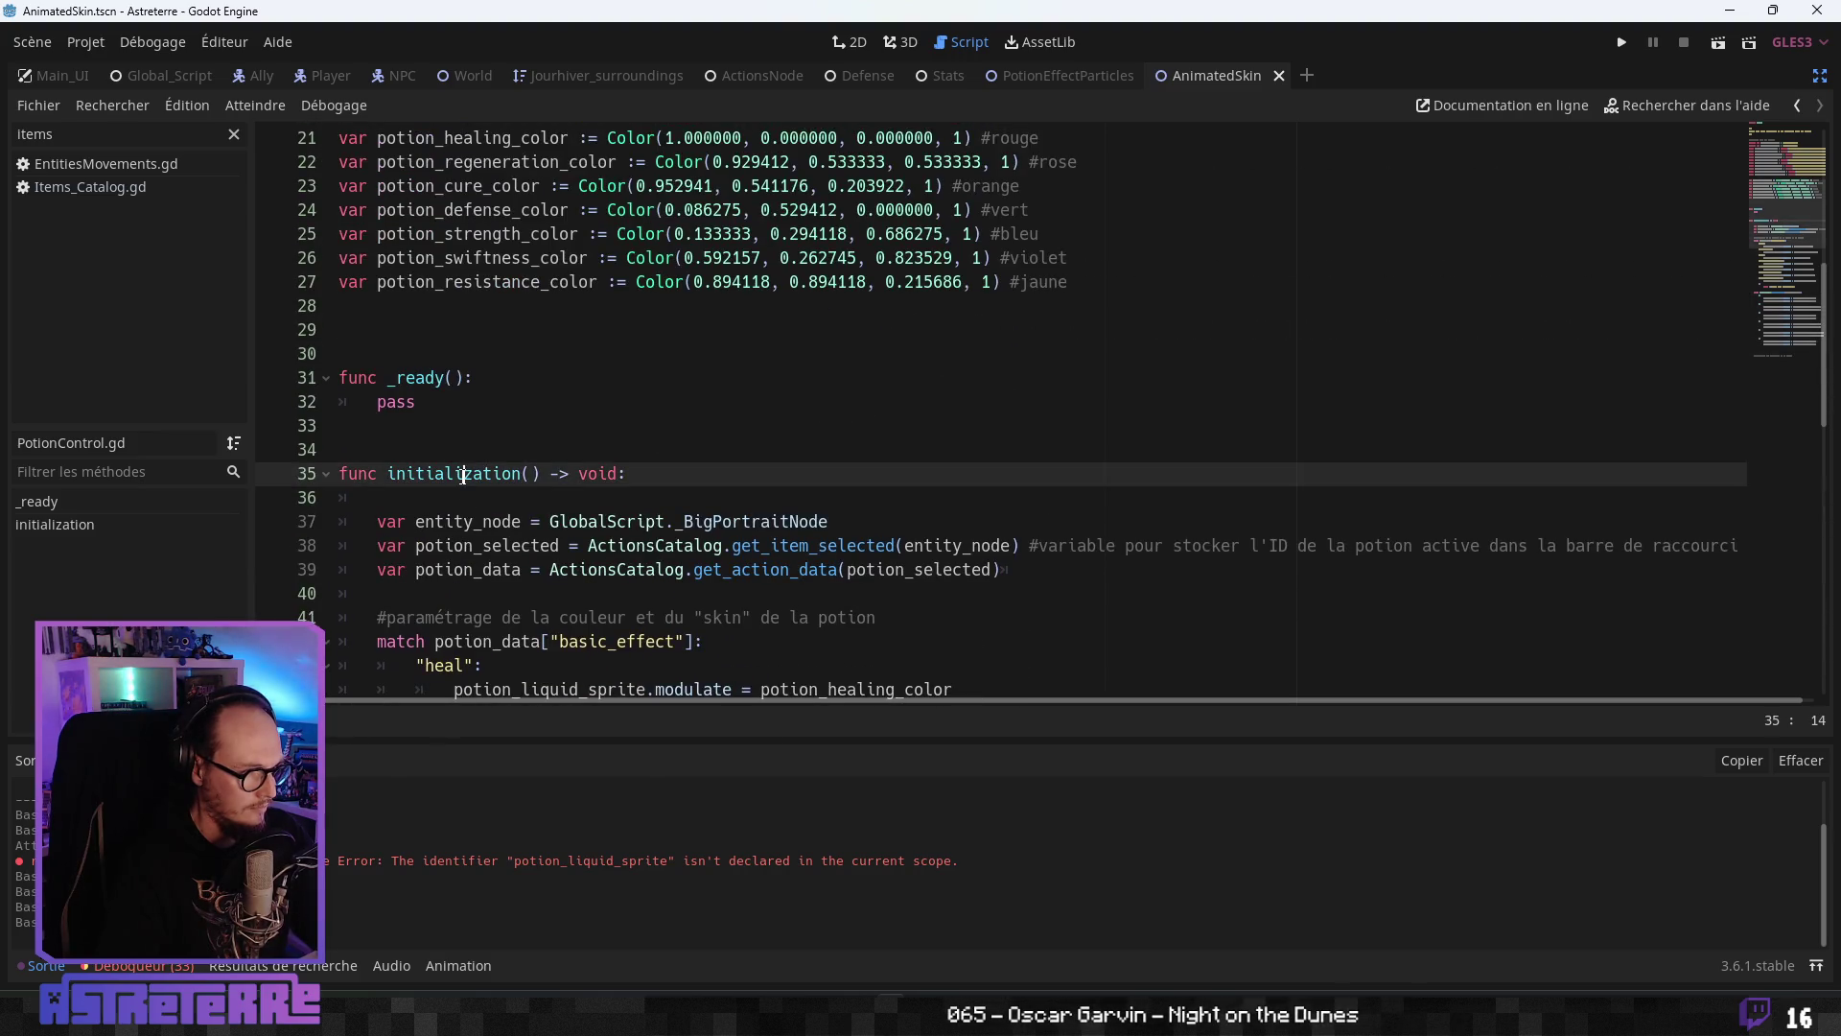
key(ctrl+s)
click(450, 402)
scroll(451, 401, up, 7)
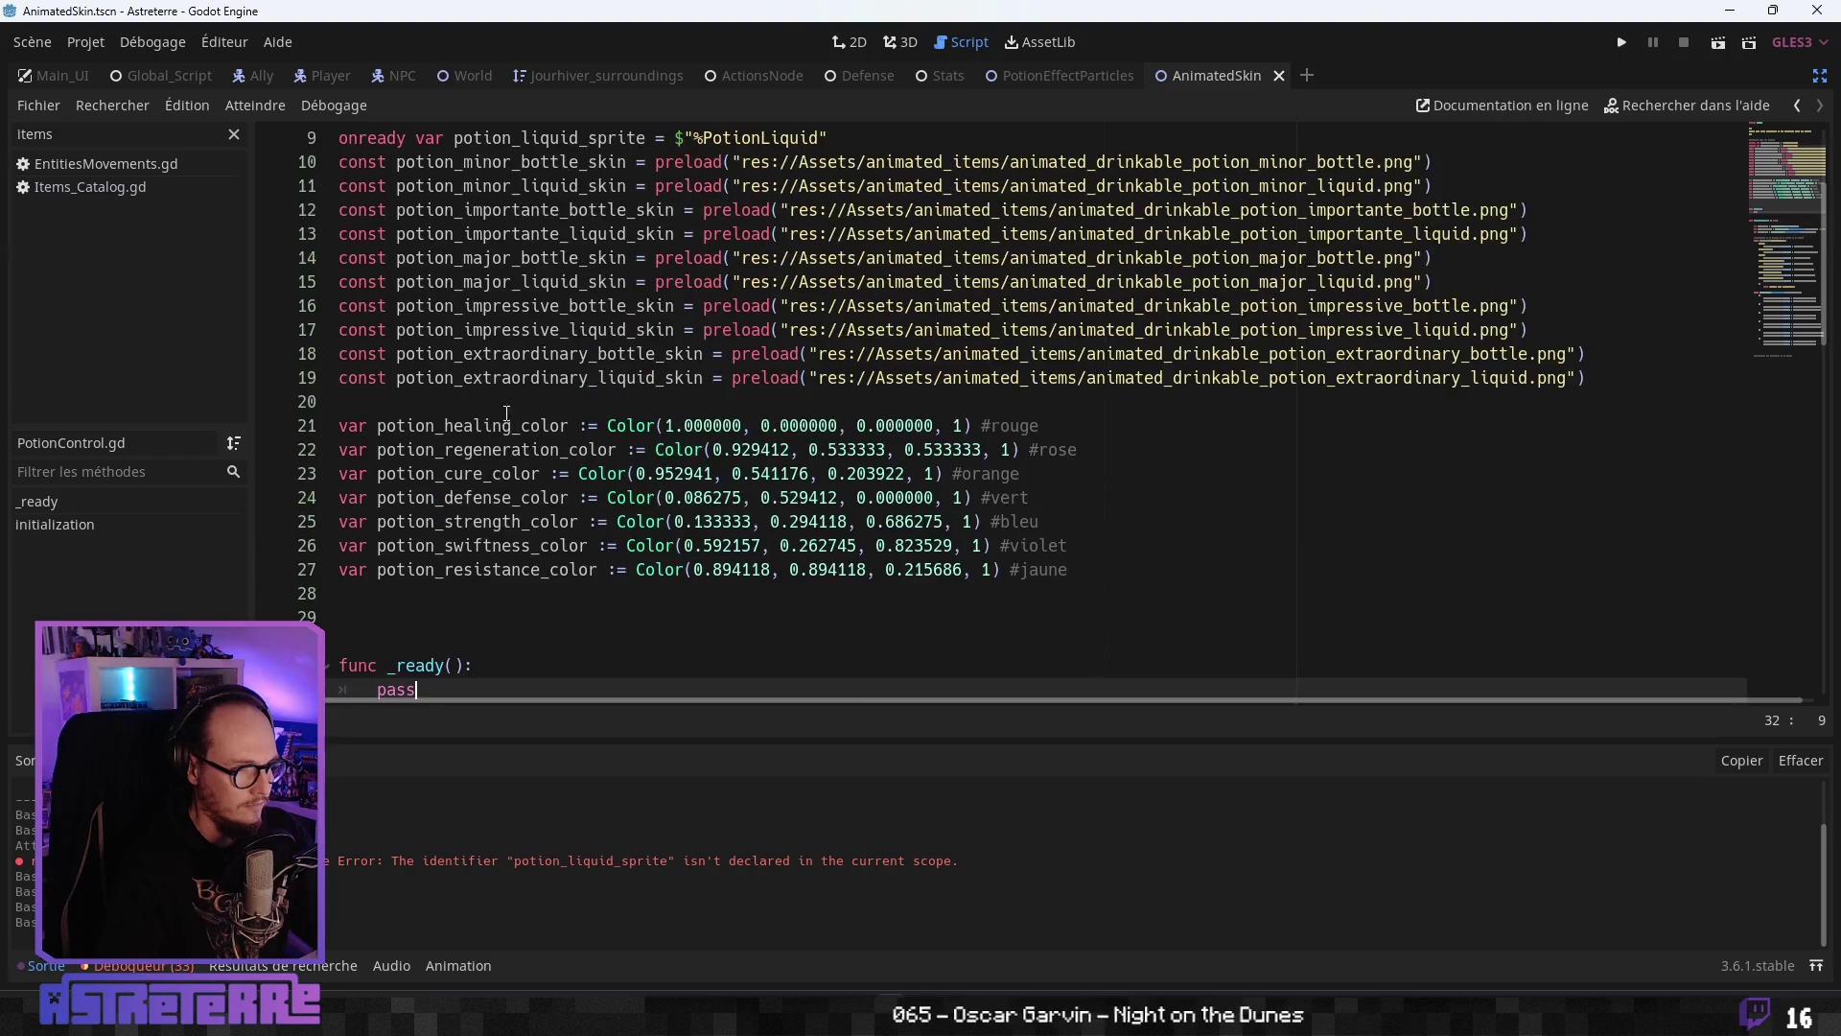
click(1815, 79)
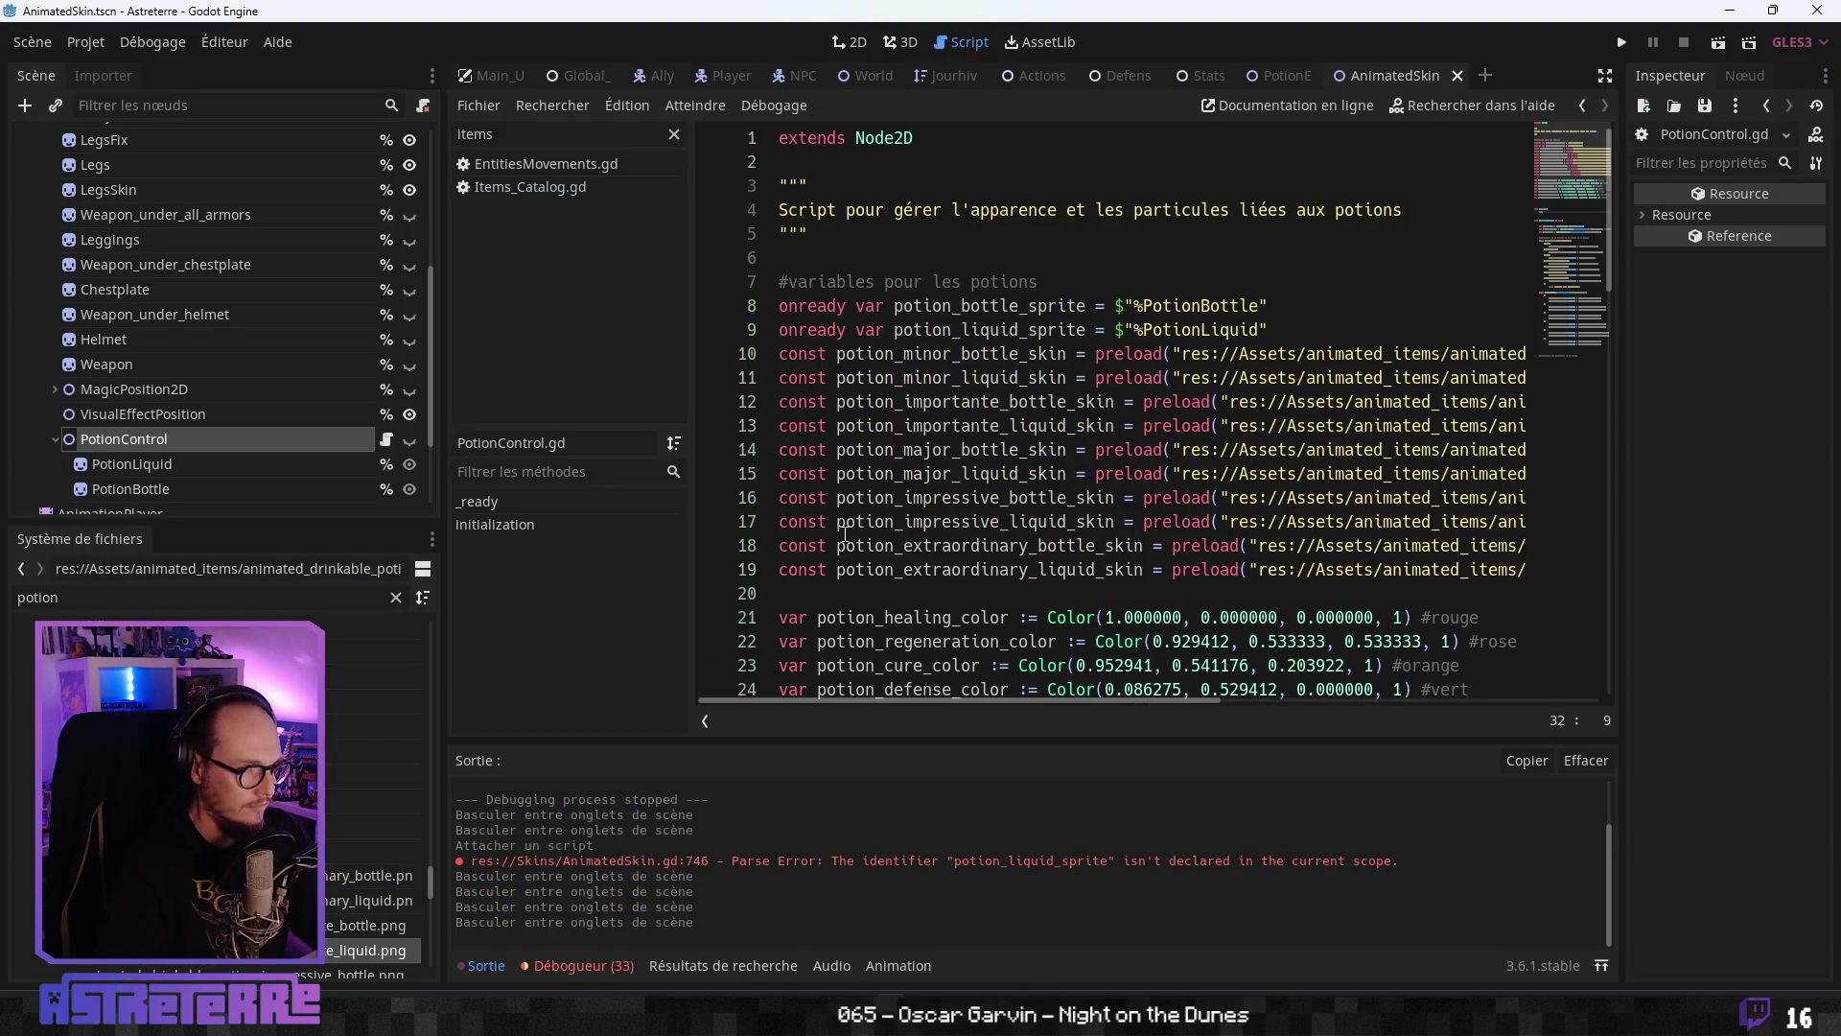
- Save the scene and the PotionControl.gd script
click(844, 542)
scroll(844, 542, down, 2)
key(ctrl+s)
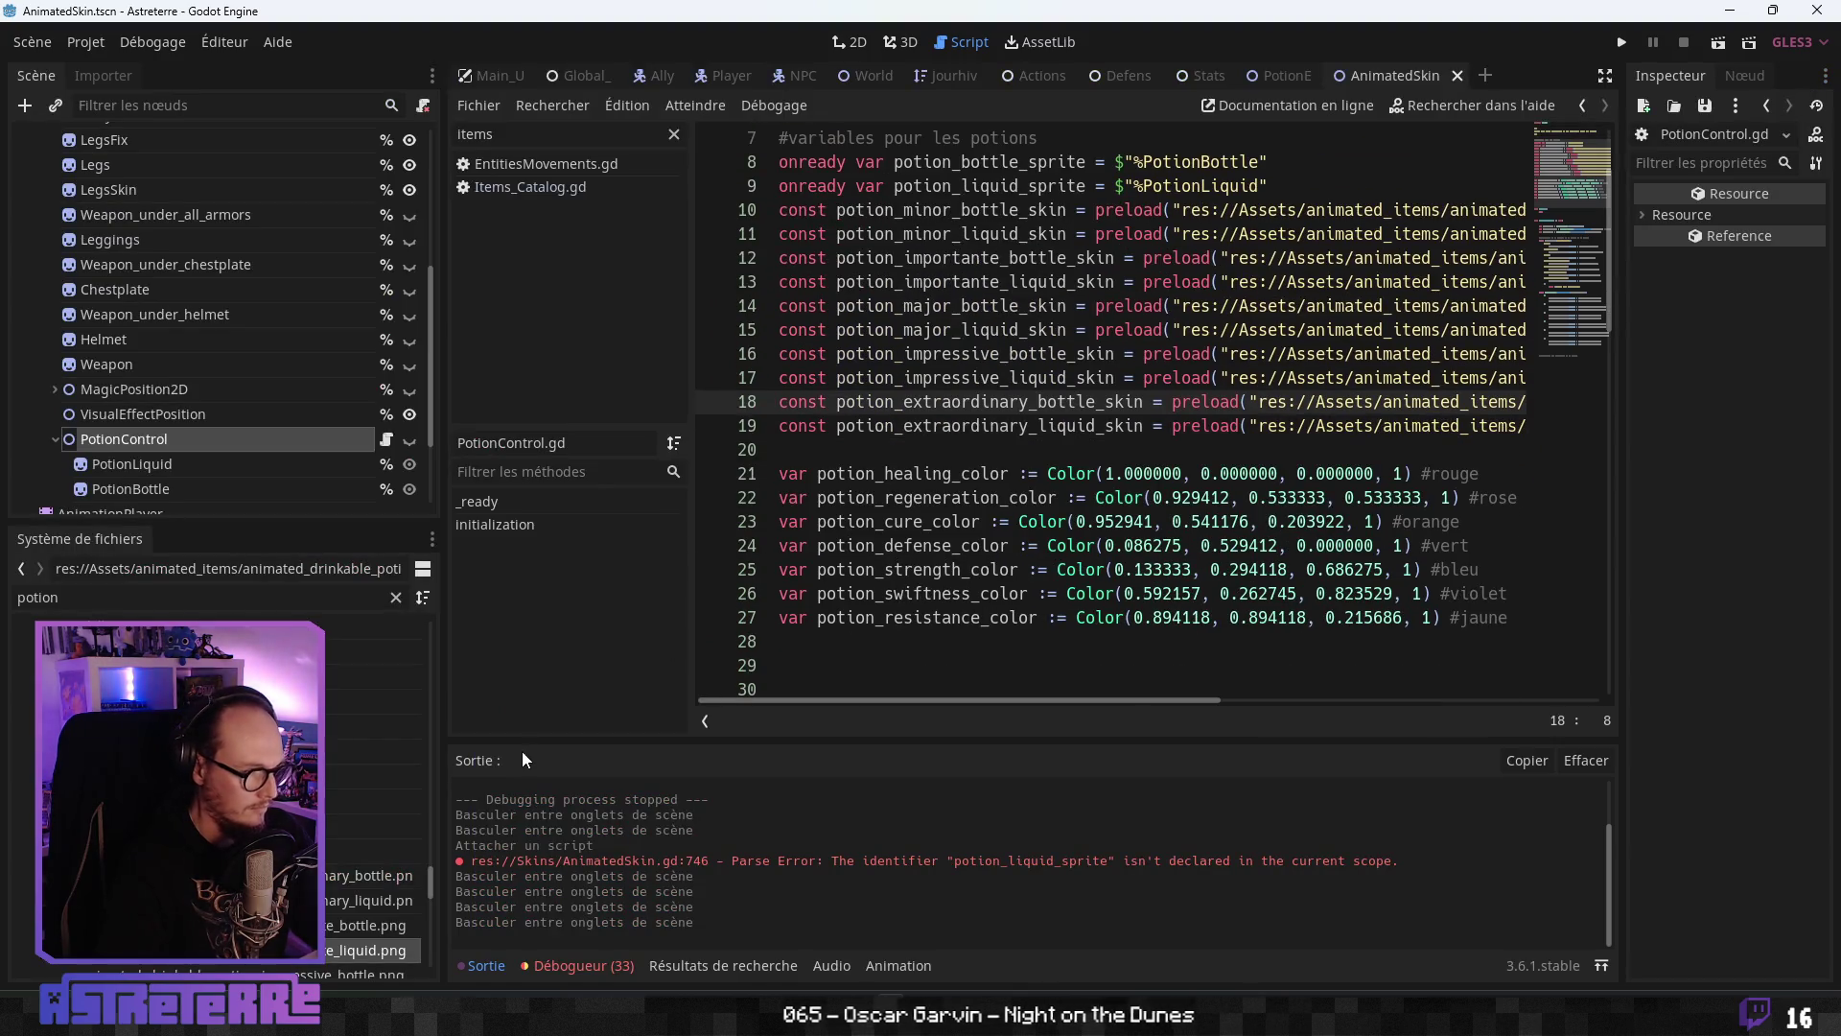
scroll(119, 445, down, 3)
- Select the AnimationPlayer node and switch its animation to DrinkDown
click(148, 393)
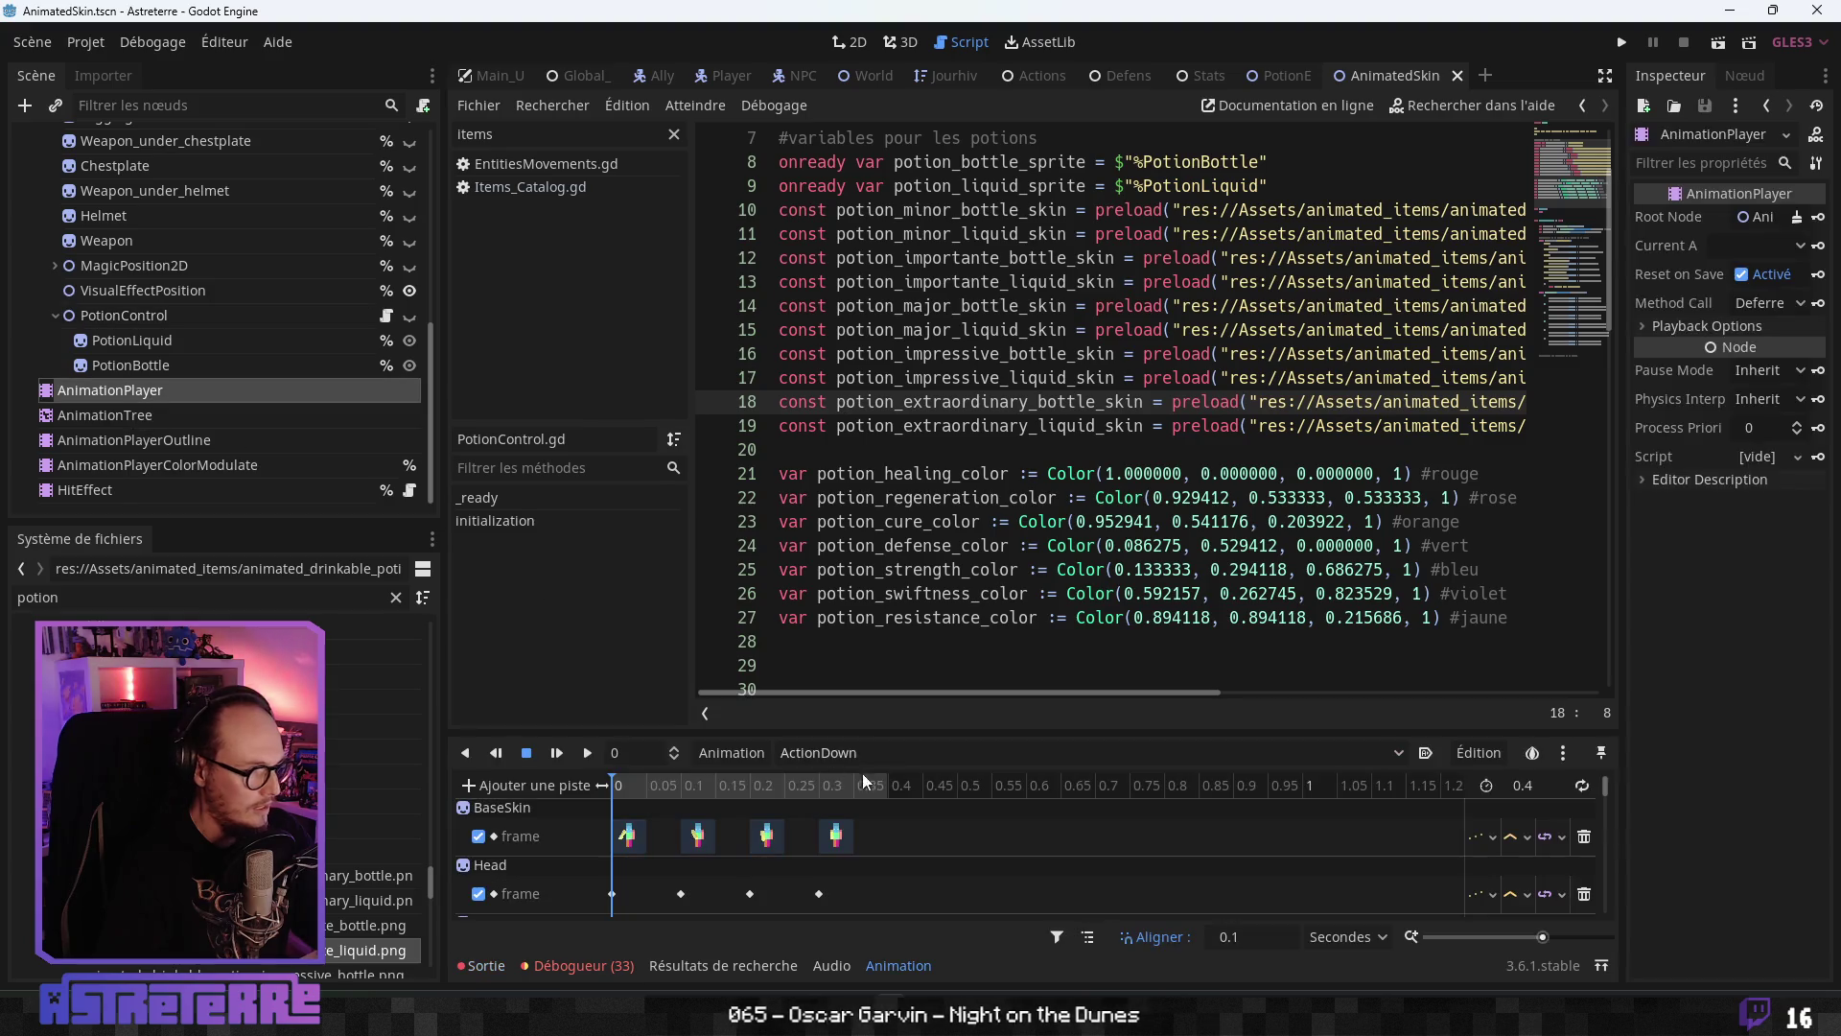
click(819, 753)
click(850, 746)
click(820, 755)
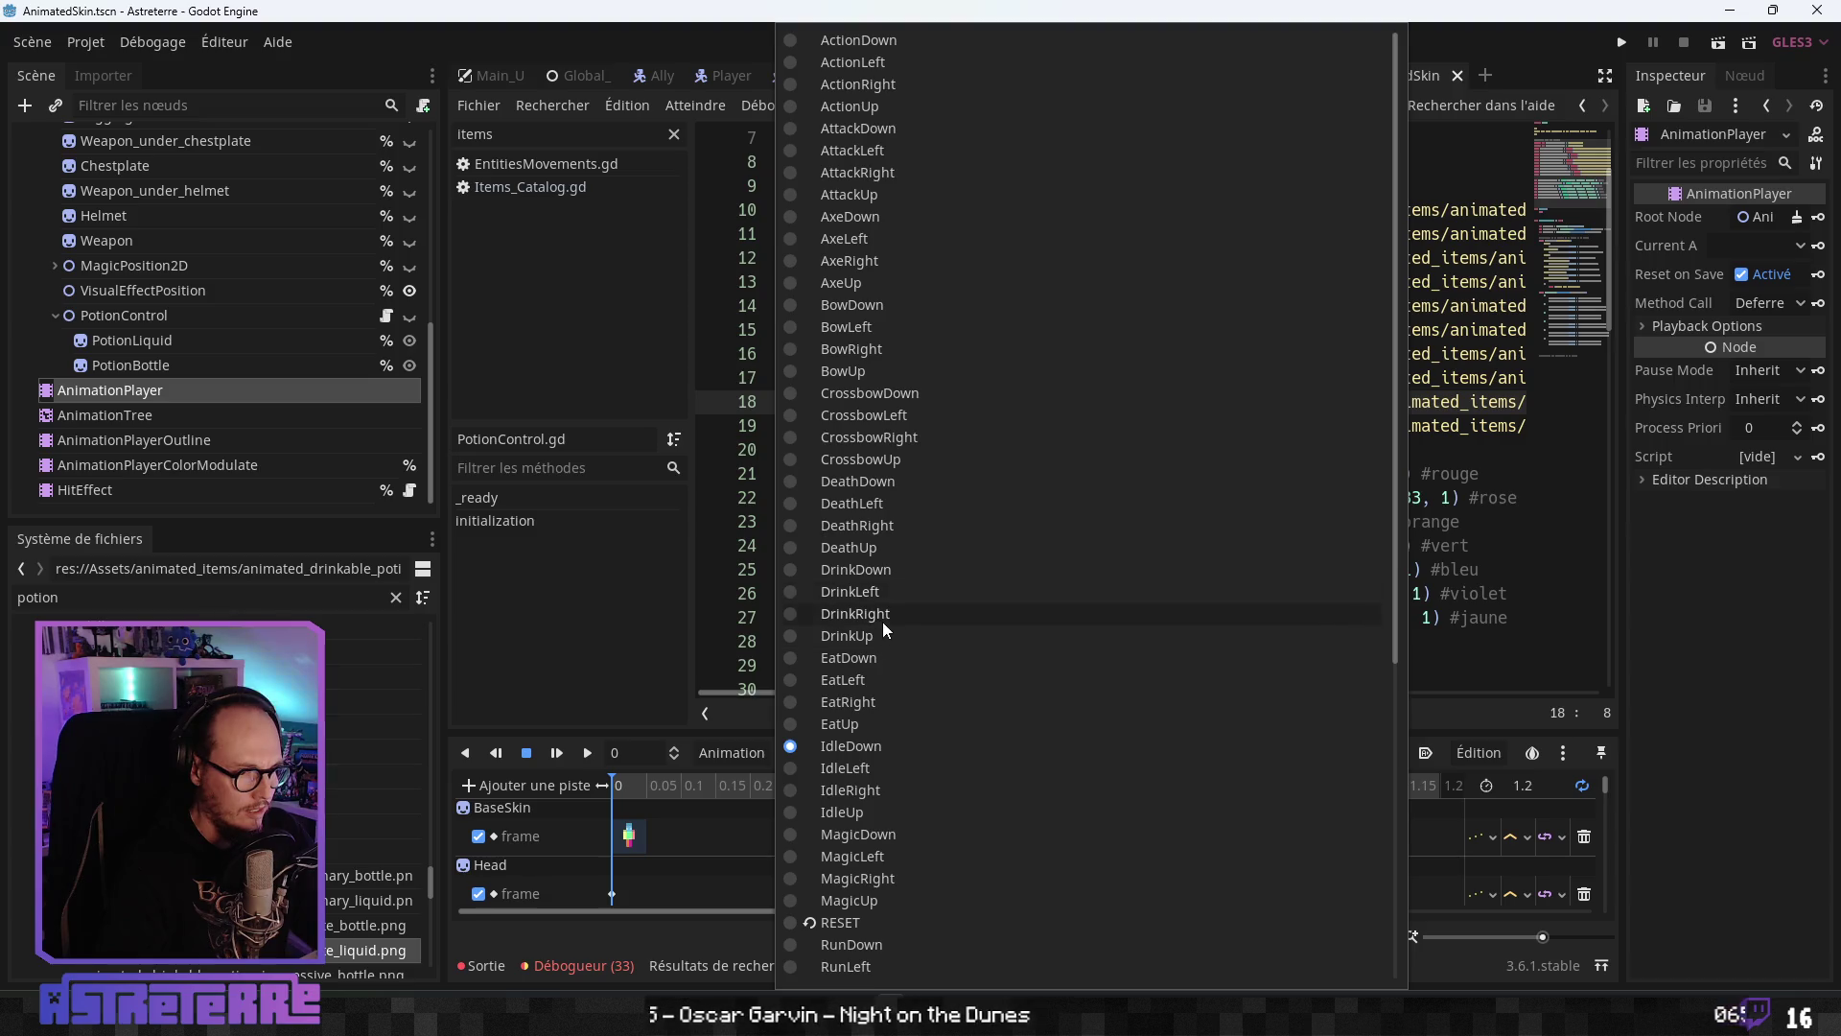
click(883, 572)
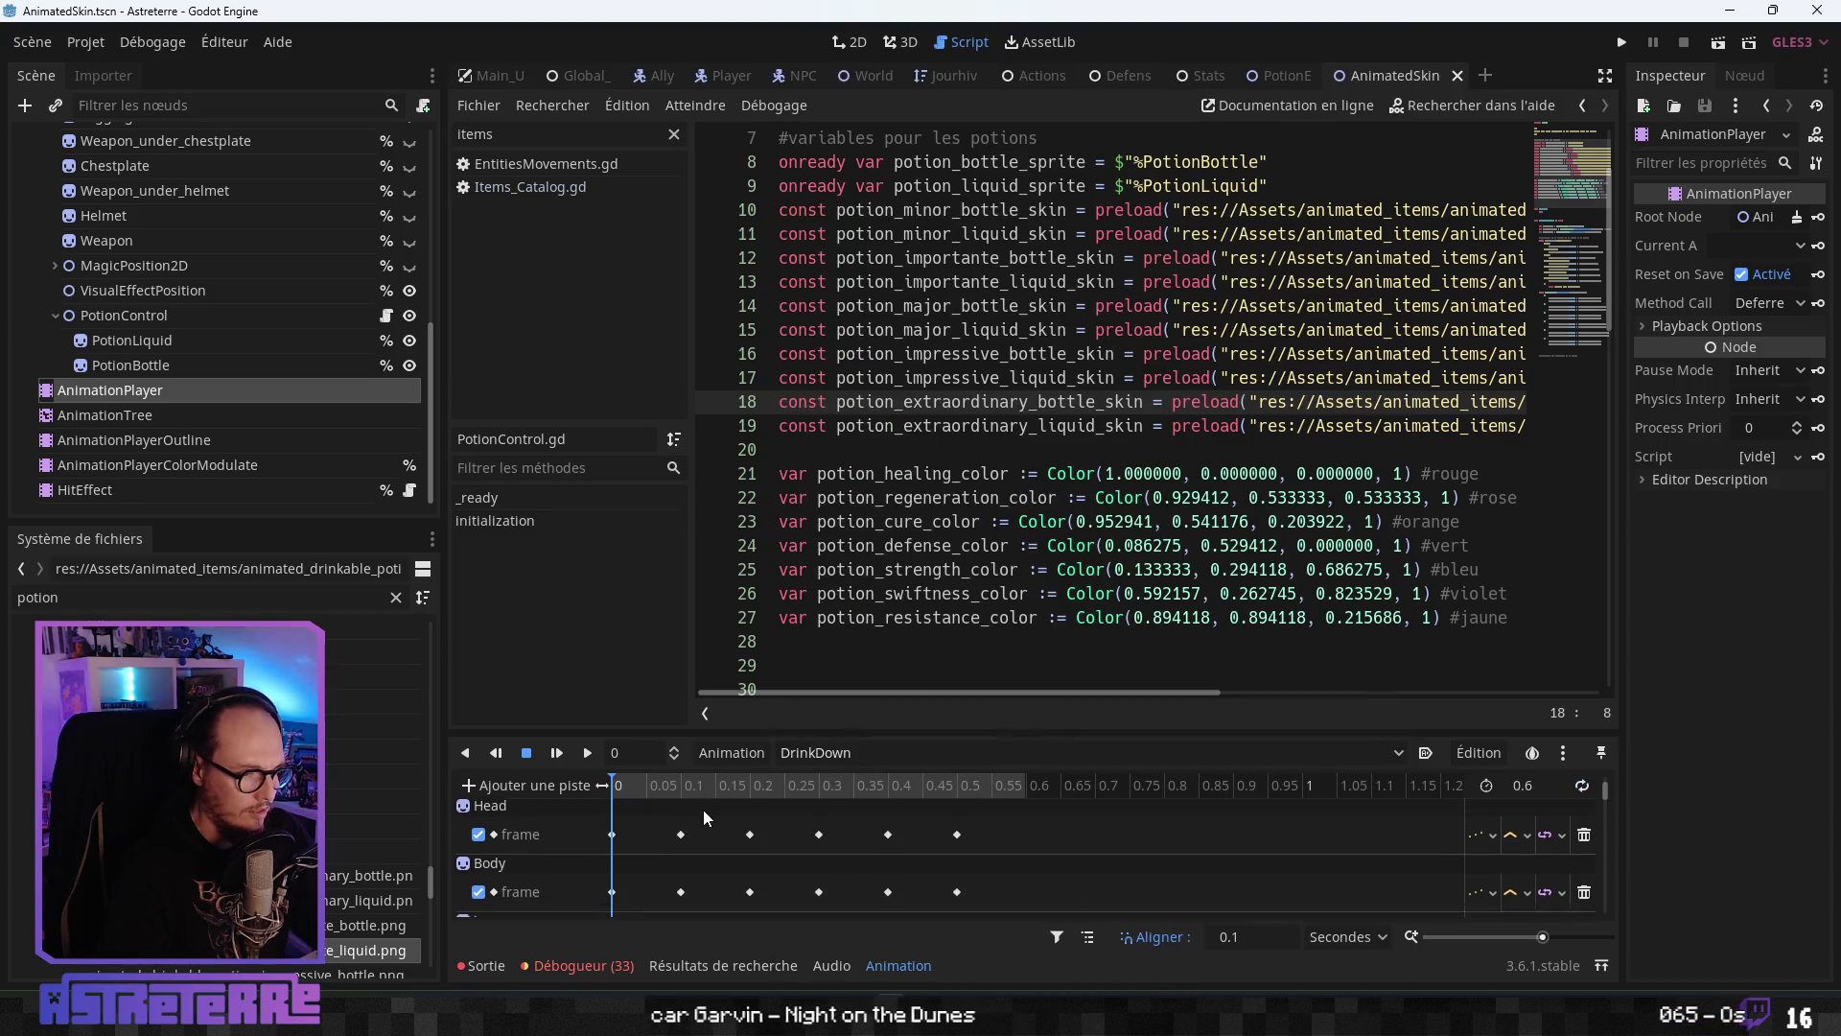
scroll(704, 820, down, 5)
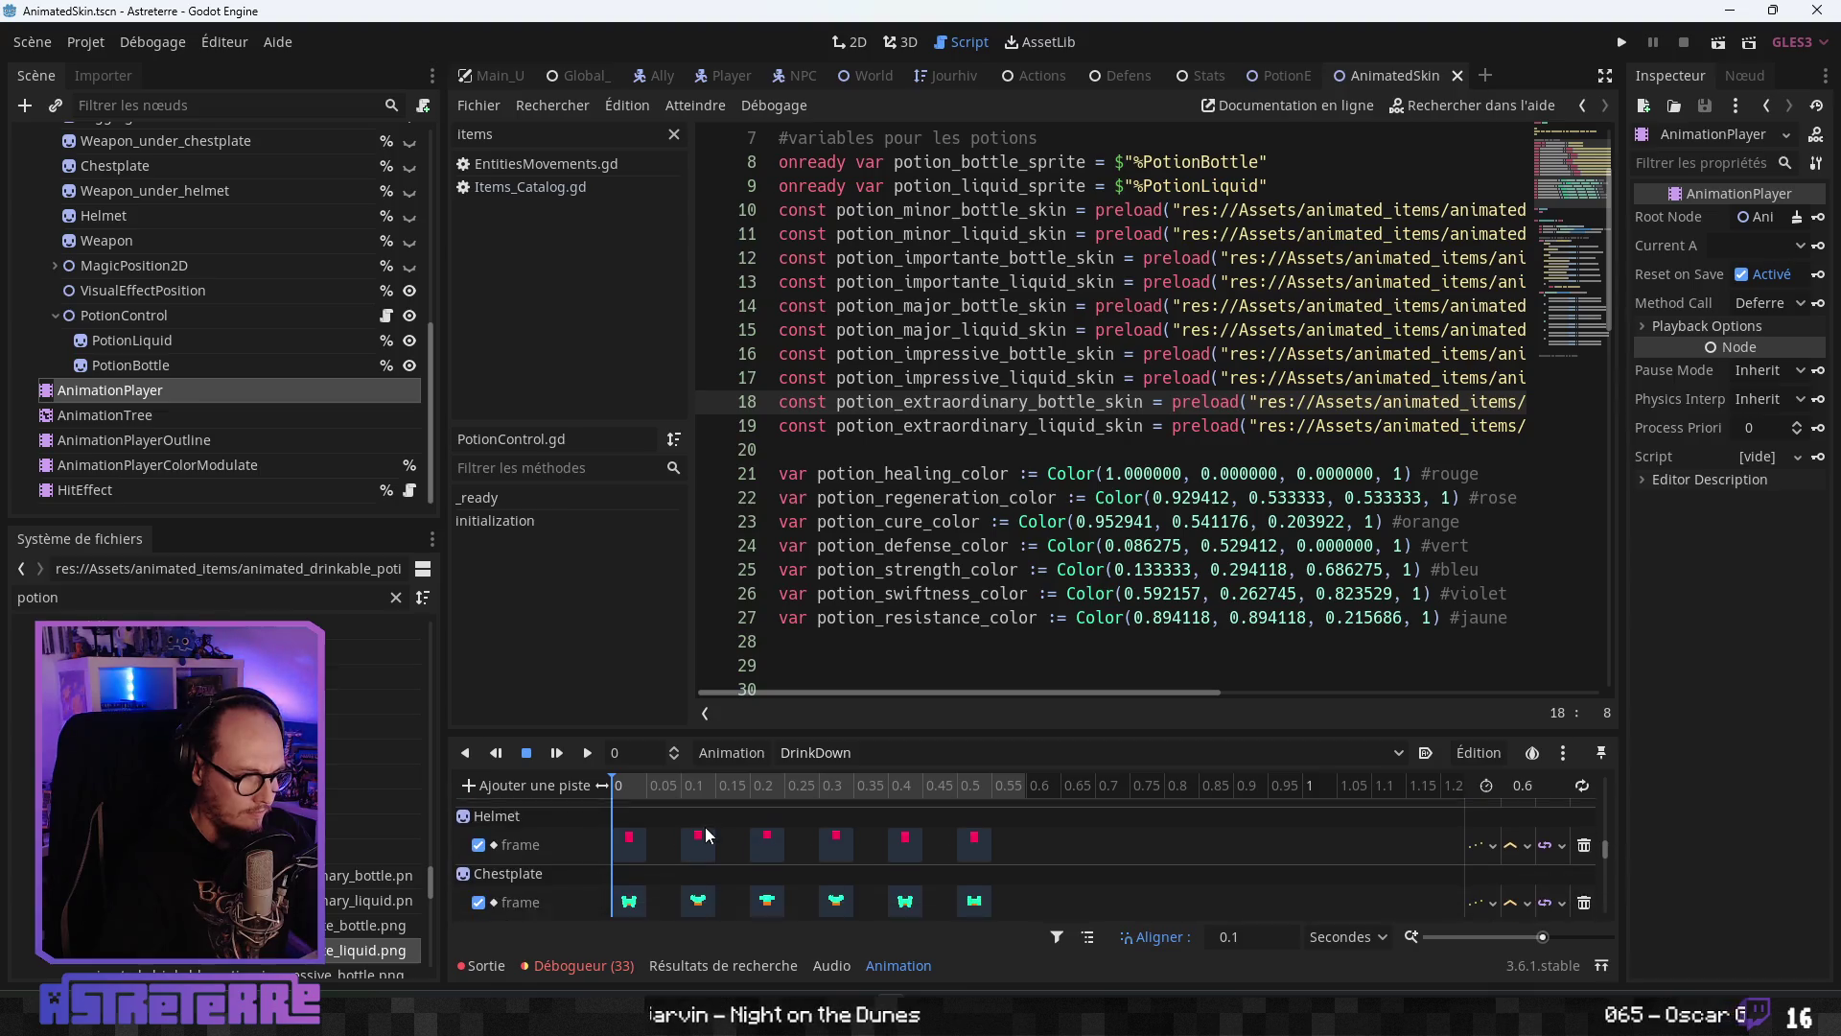
scroll(708, 826, down, 5)
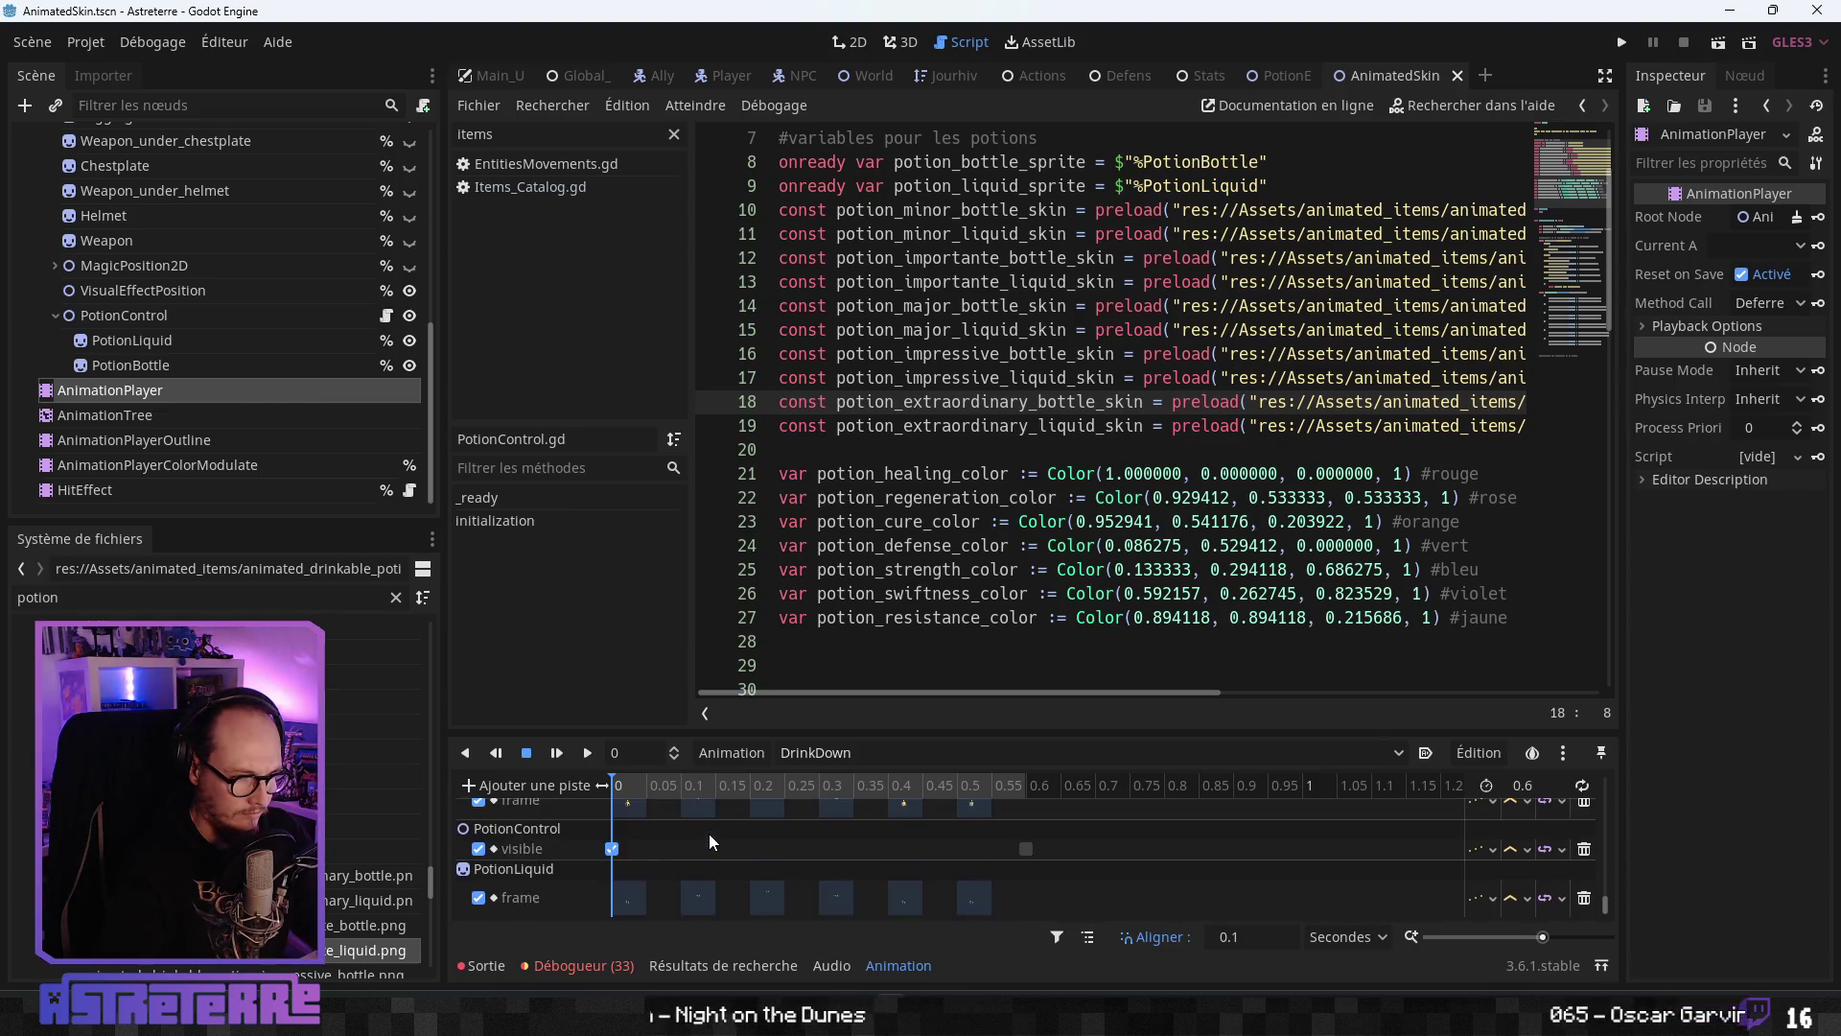
scroll(710, 833, down, 3)
click(530, 785)
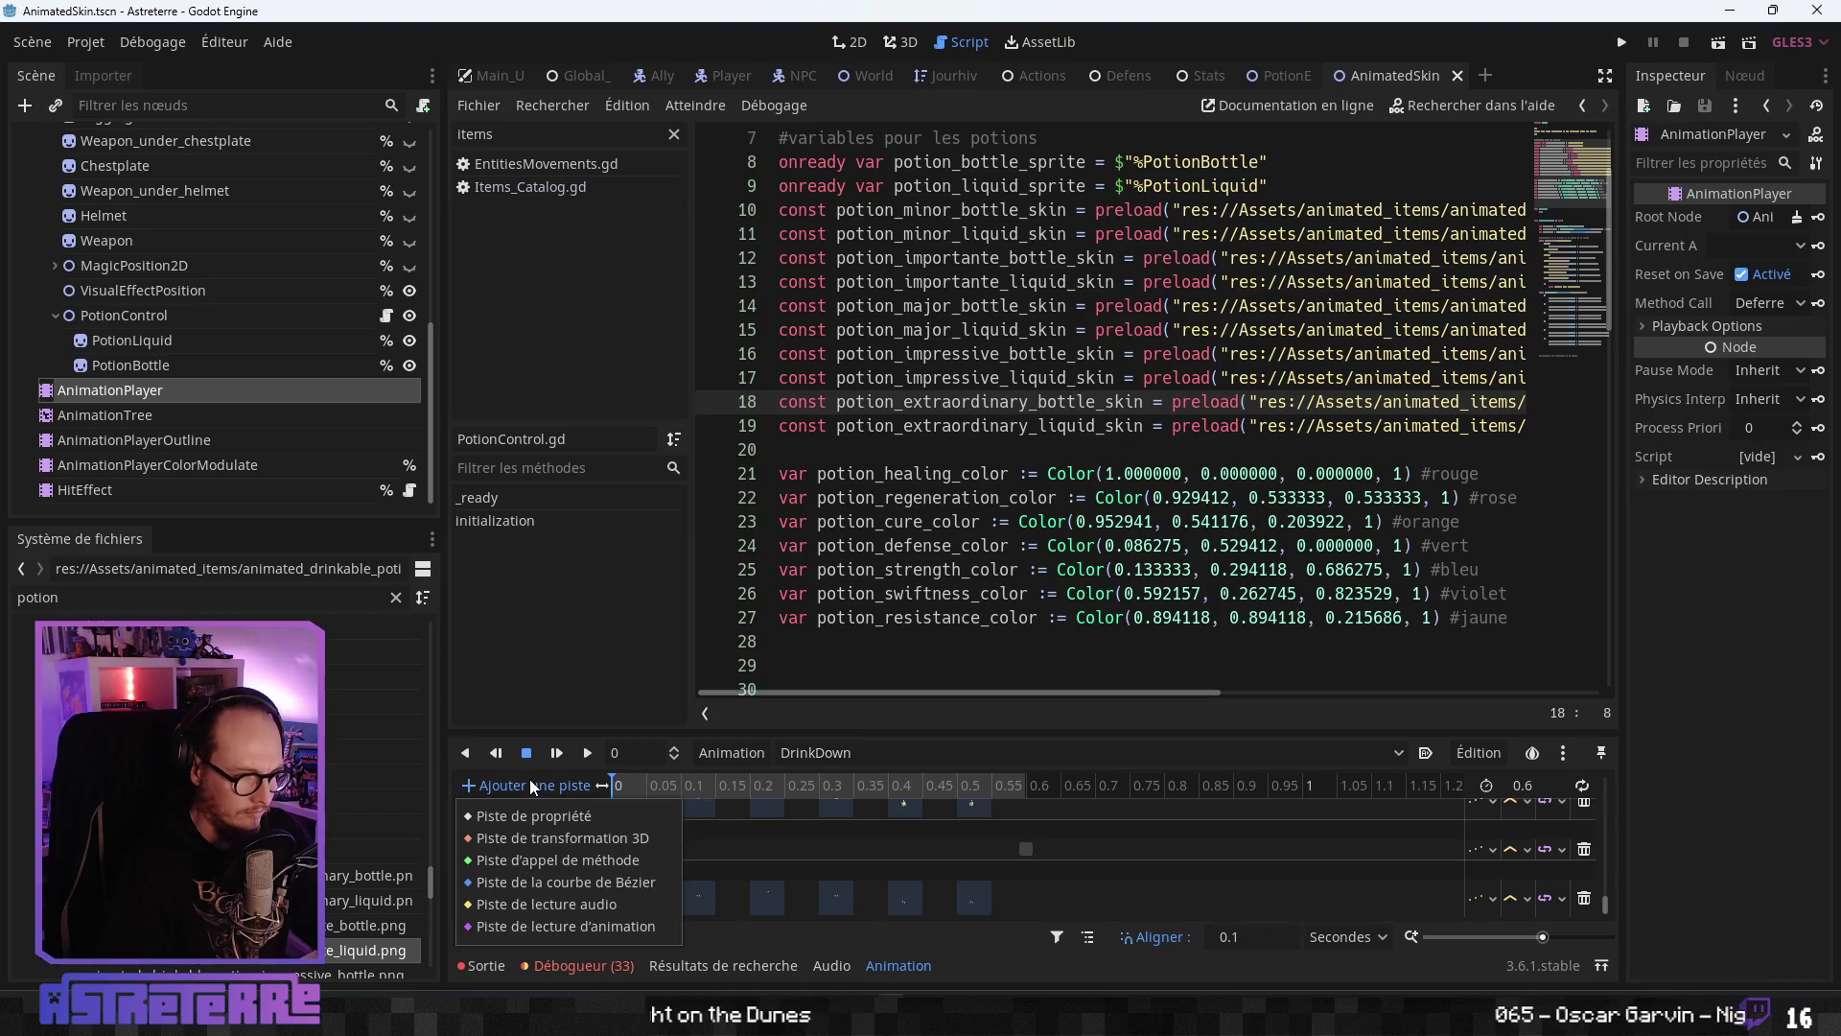
- Add a PotionControl method-call track to DrinkDown with an initialization() key at time 0
click(537, 854)
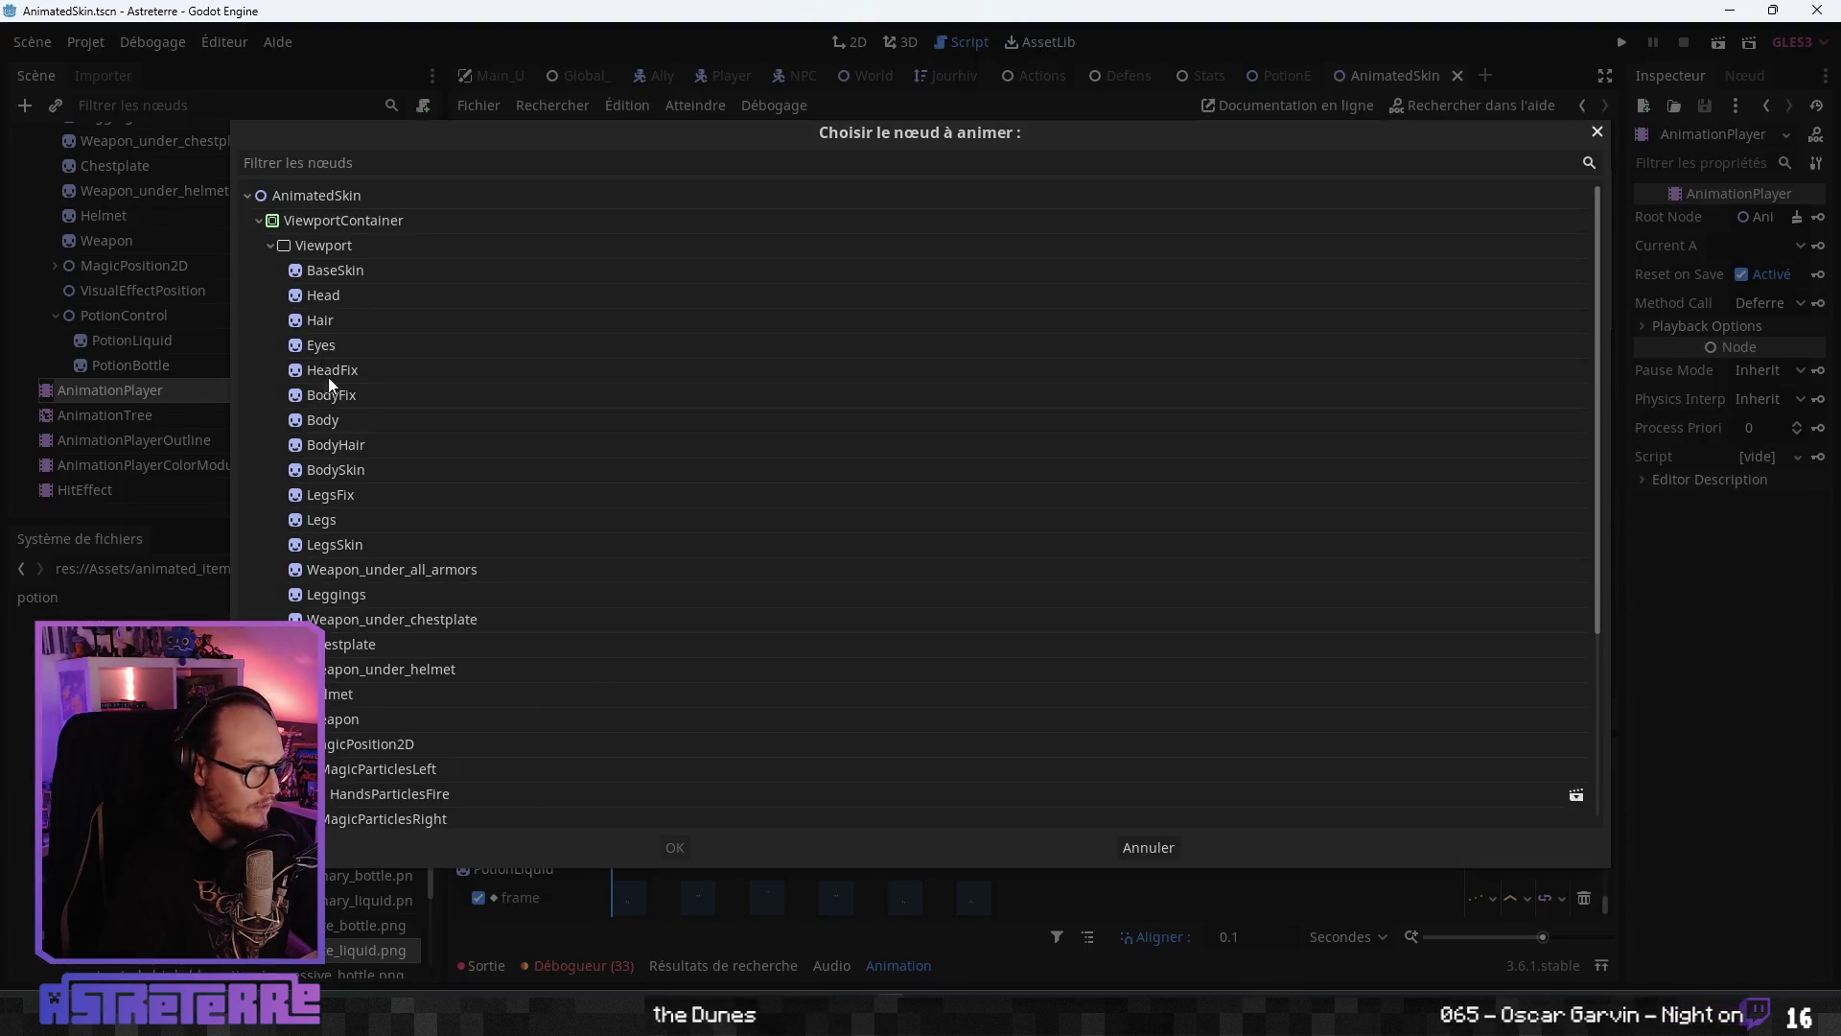
scroll(376, 658, down, 5)
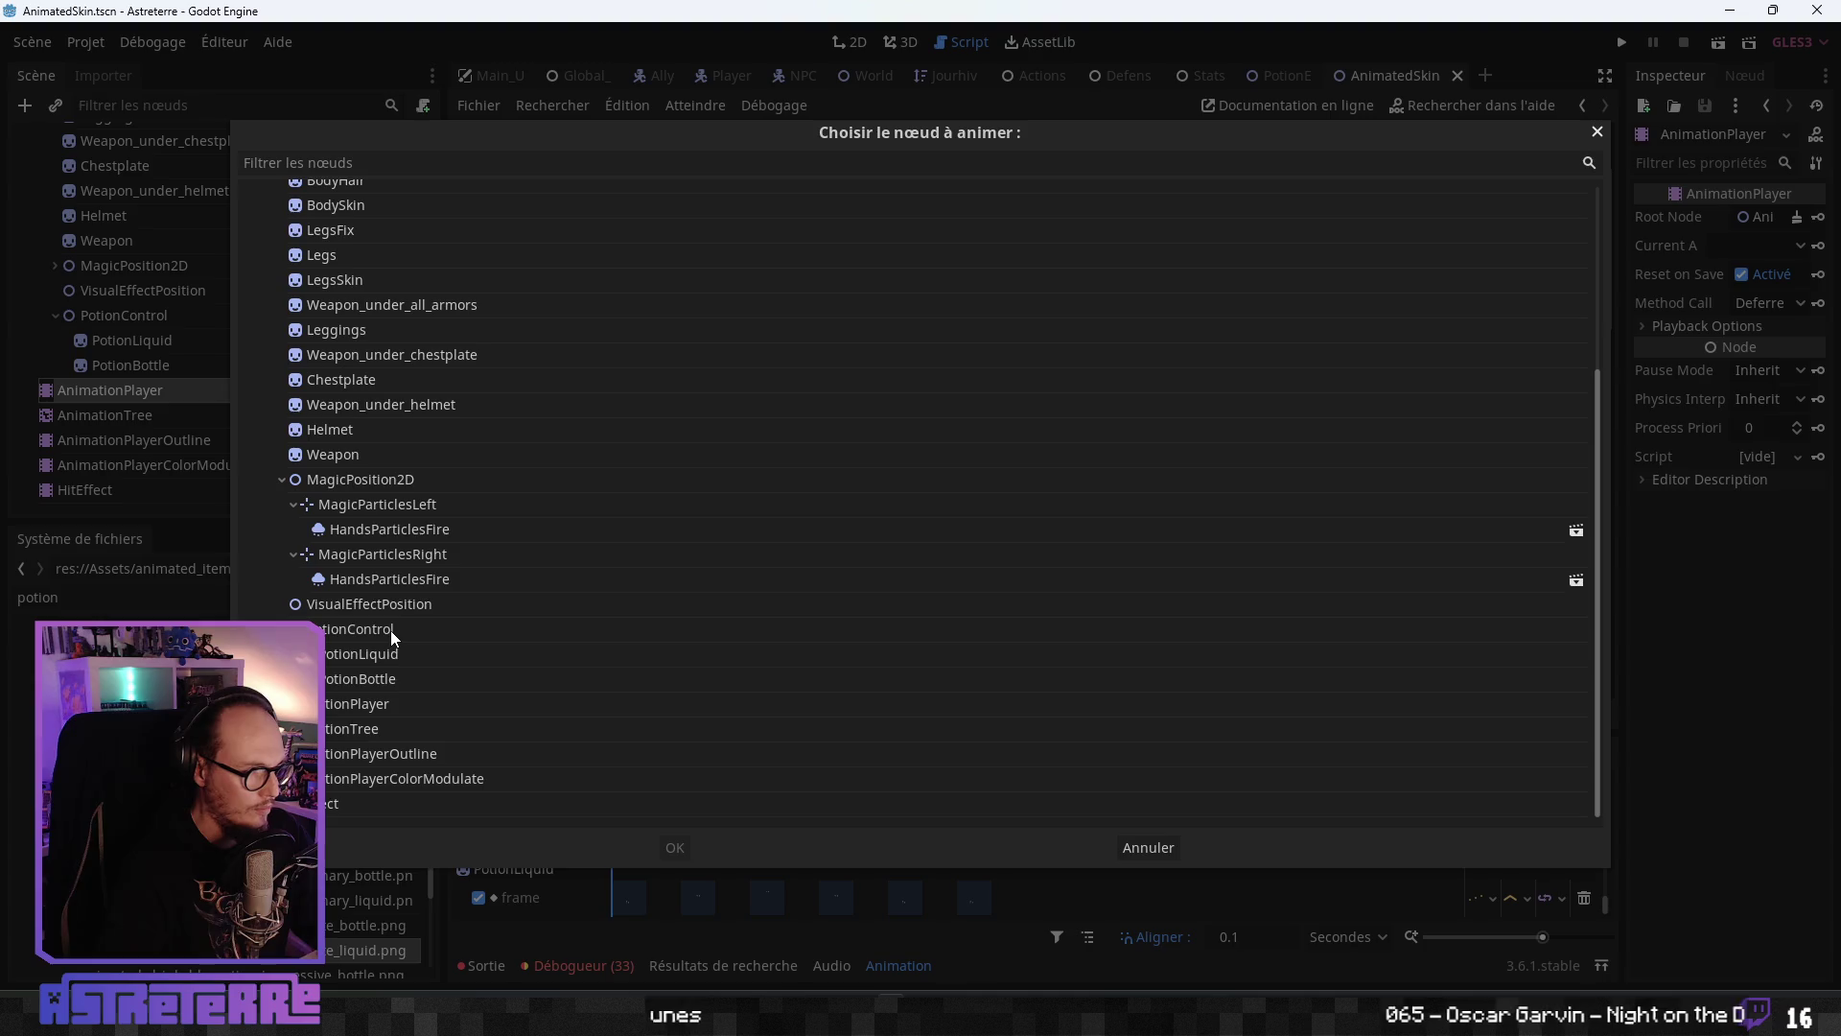
click(389, 630)
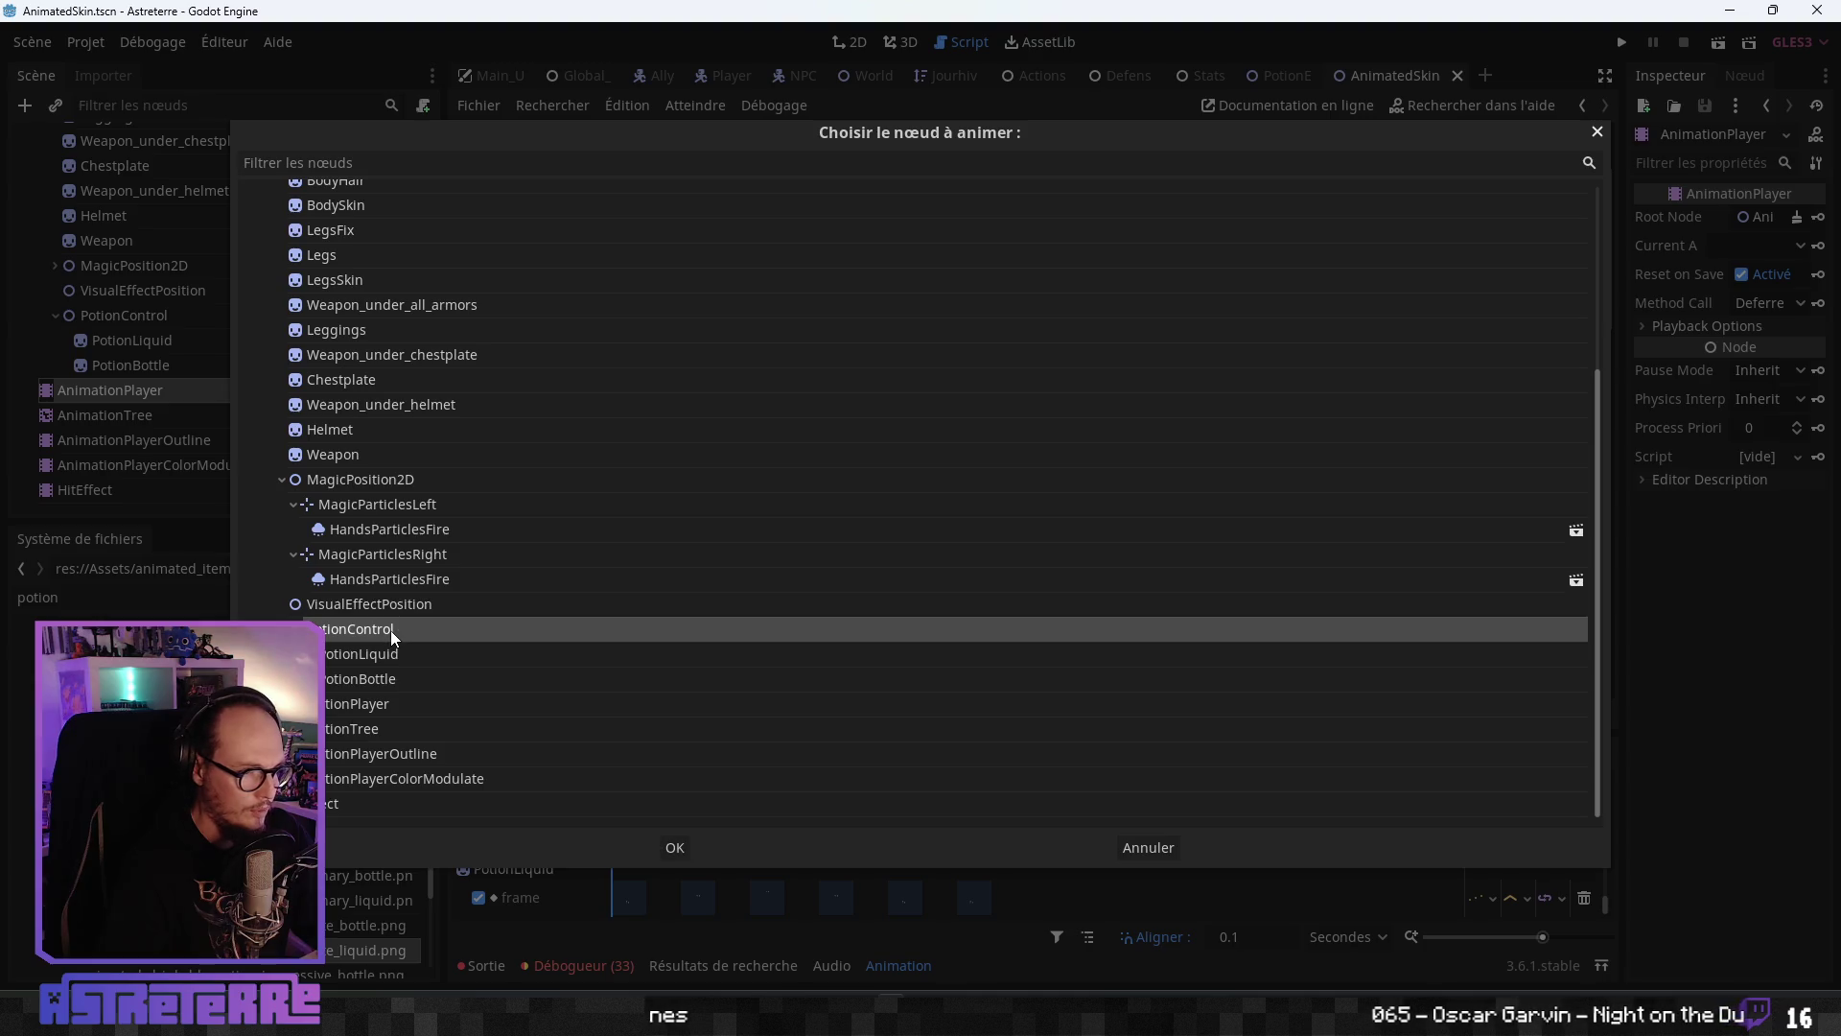
click(676, 848)
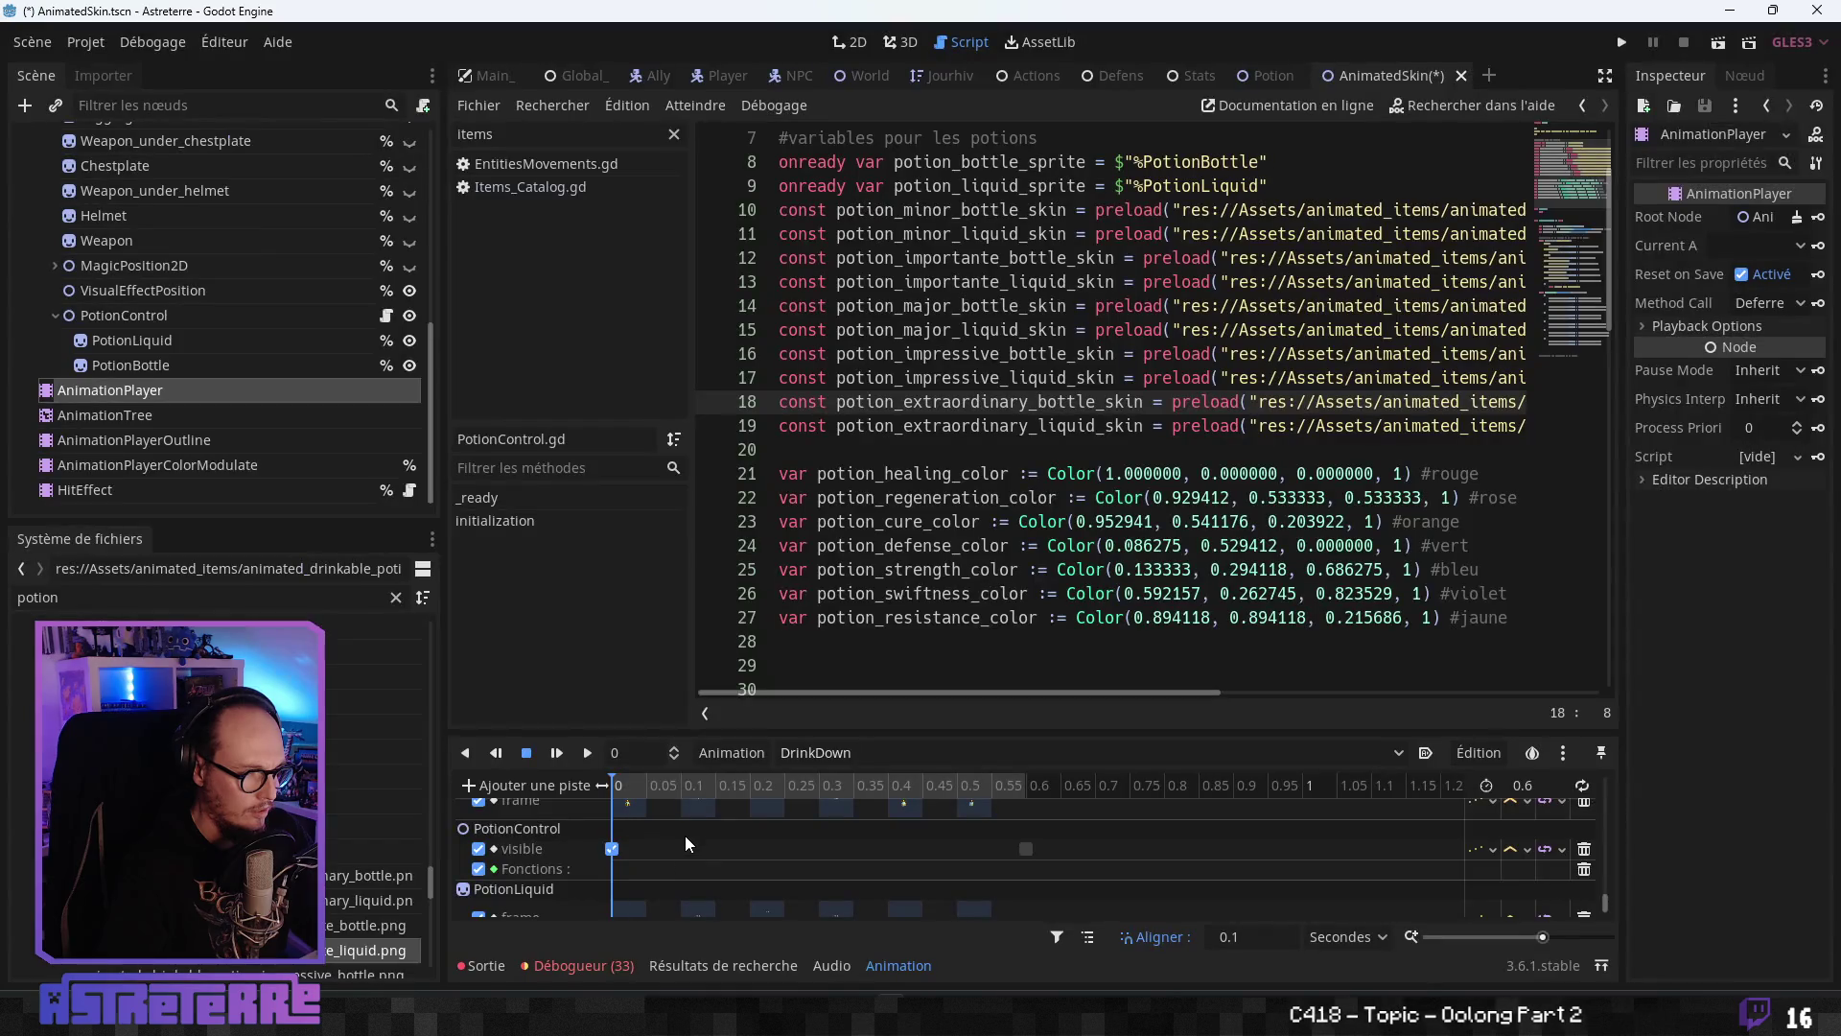
right_click(613, 875)
click(660, 885)
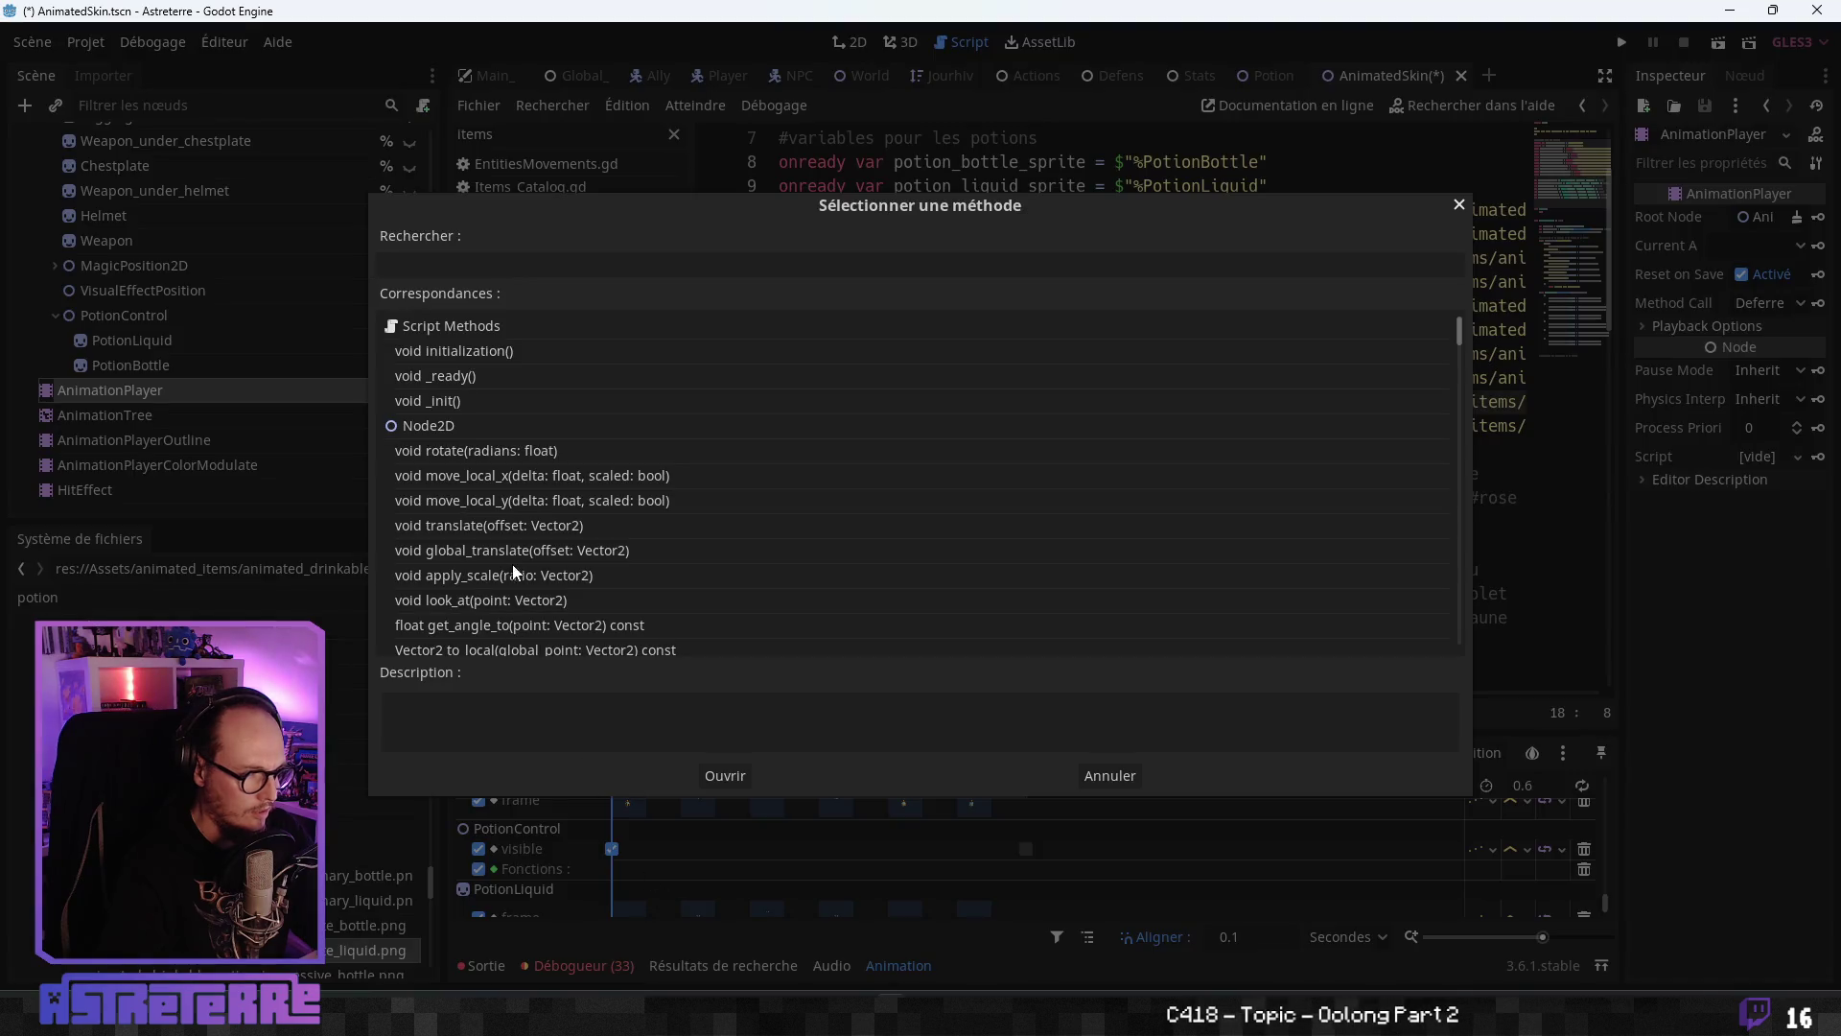
click(480, 351)
click(725, 775)
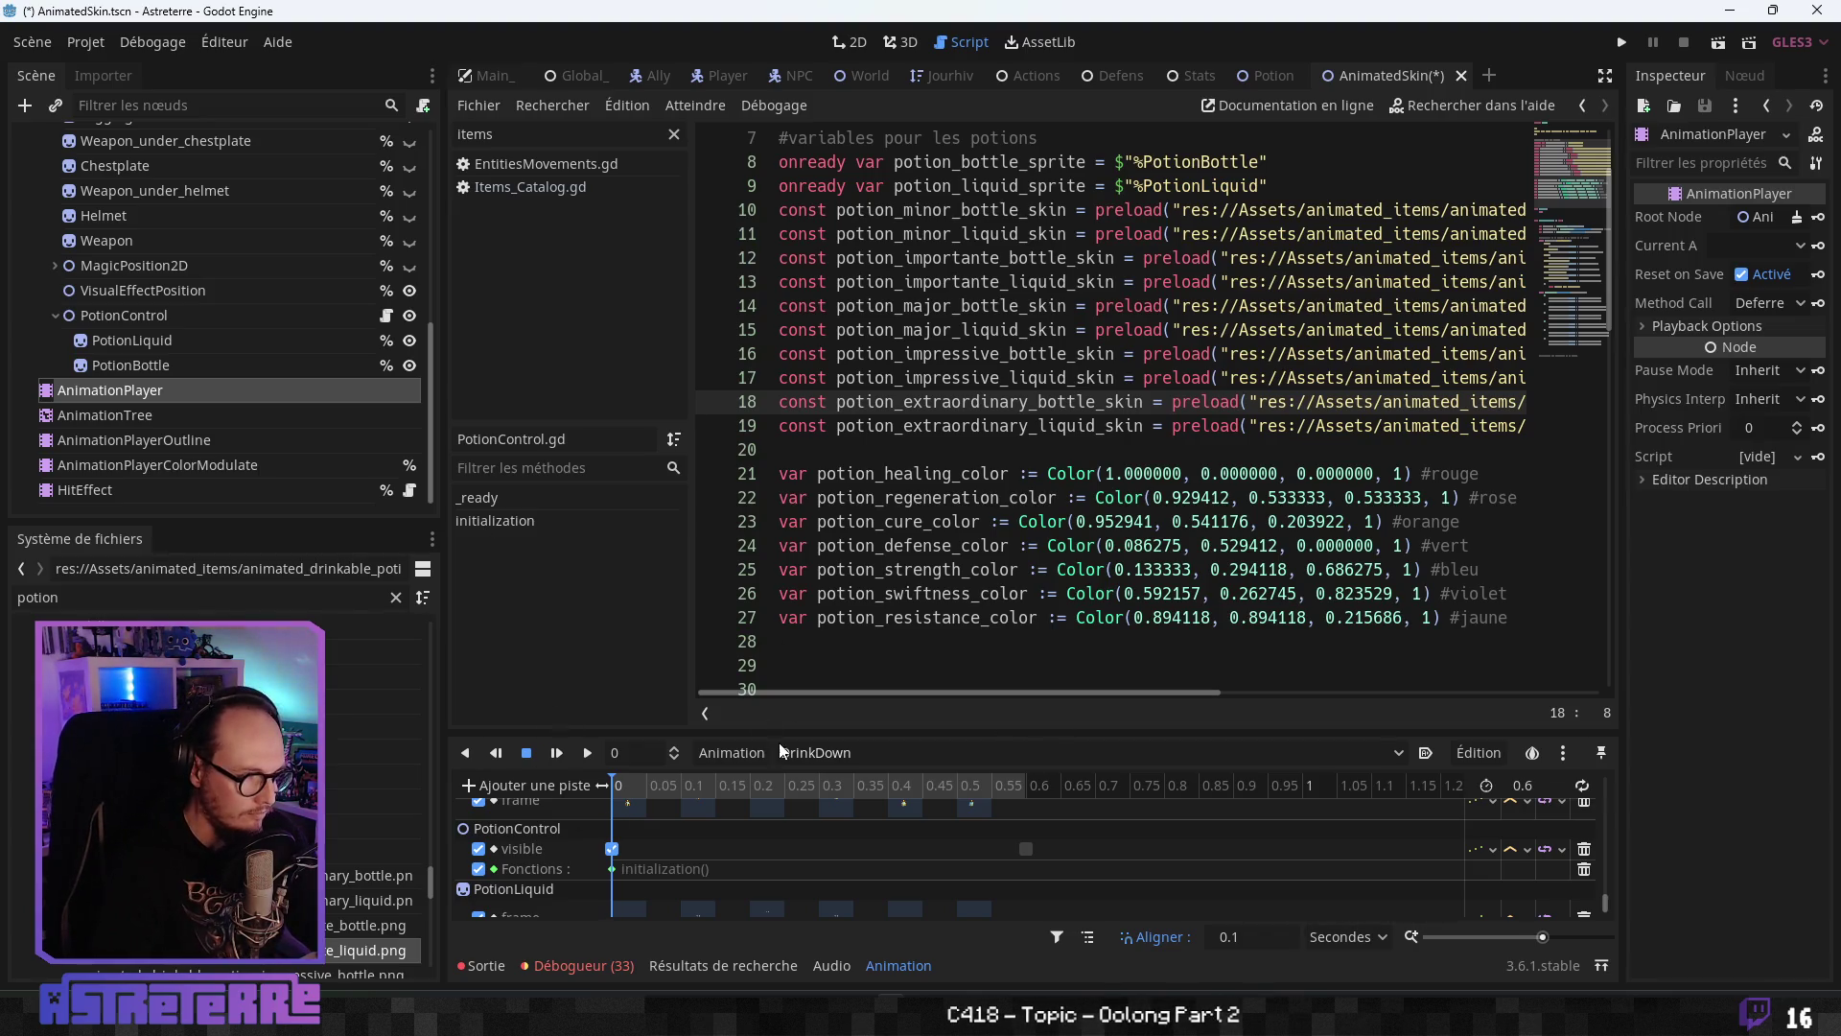
click(863, 752)
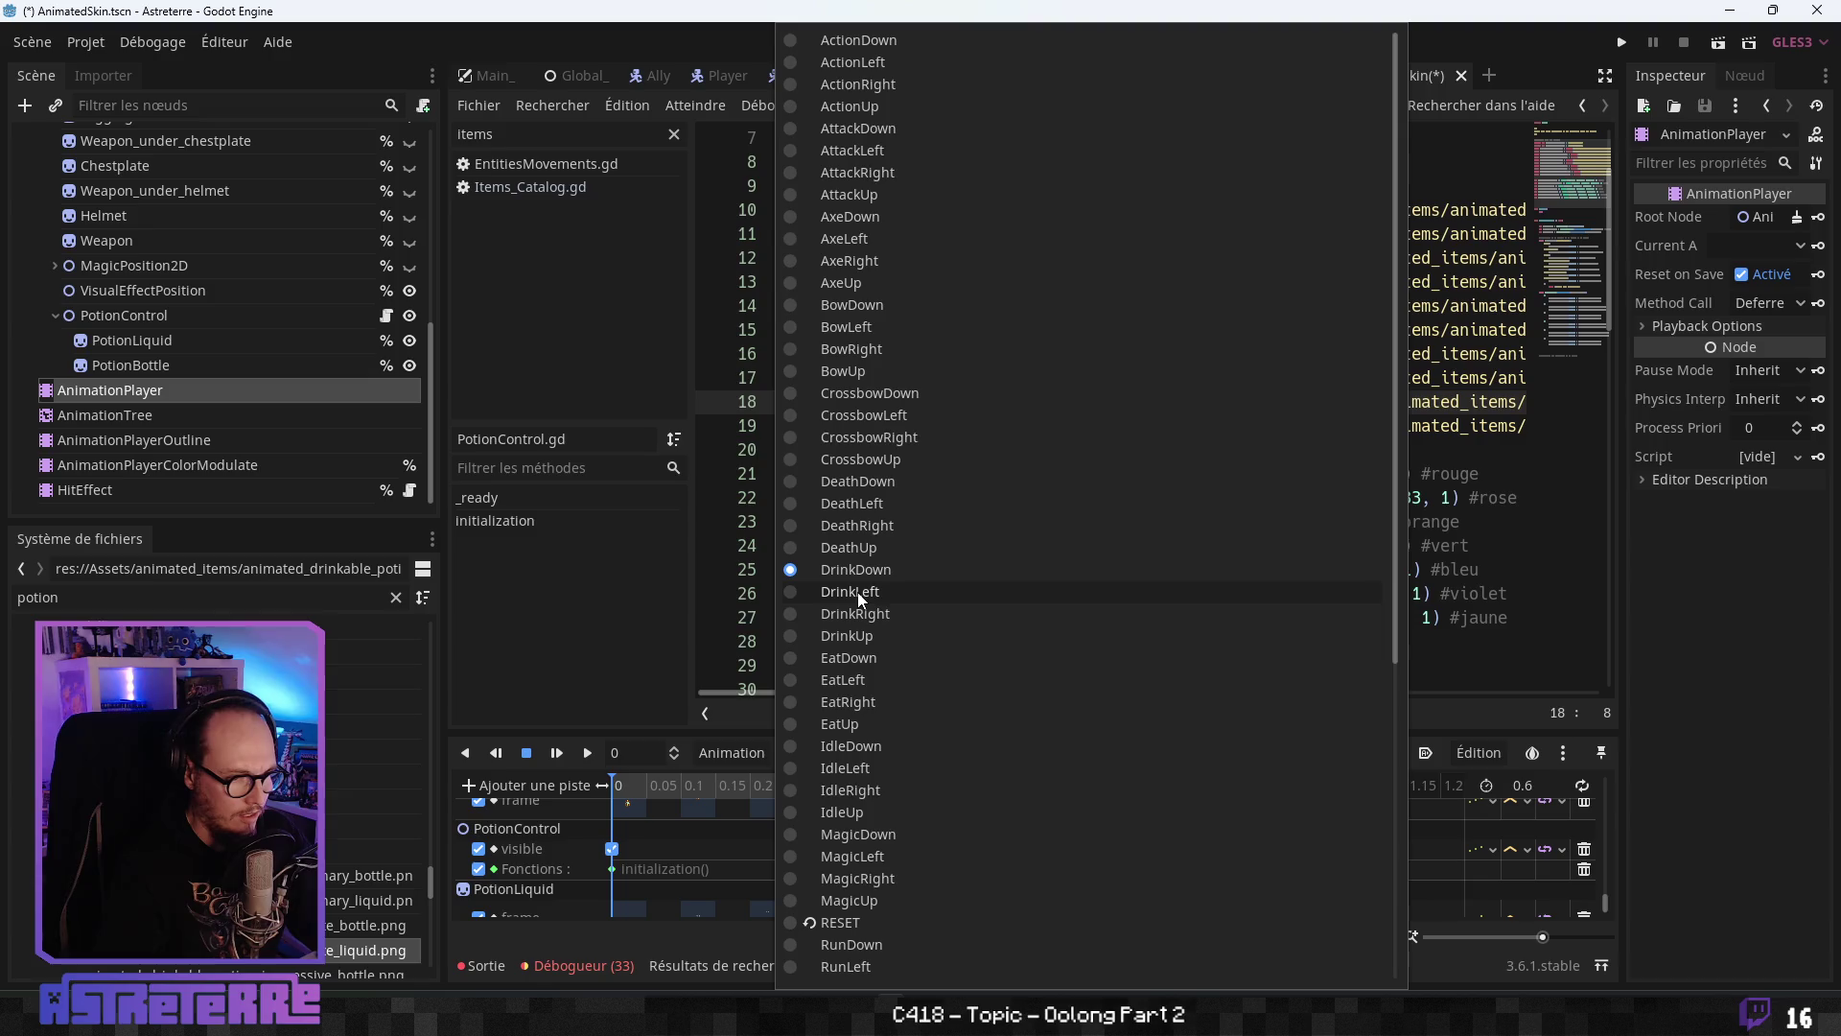
- Give DrinkLeft a PotionControl method-call track calling initialization() at 0, then switch to DrinkRight
click(857, 591)
click(555, 792)
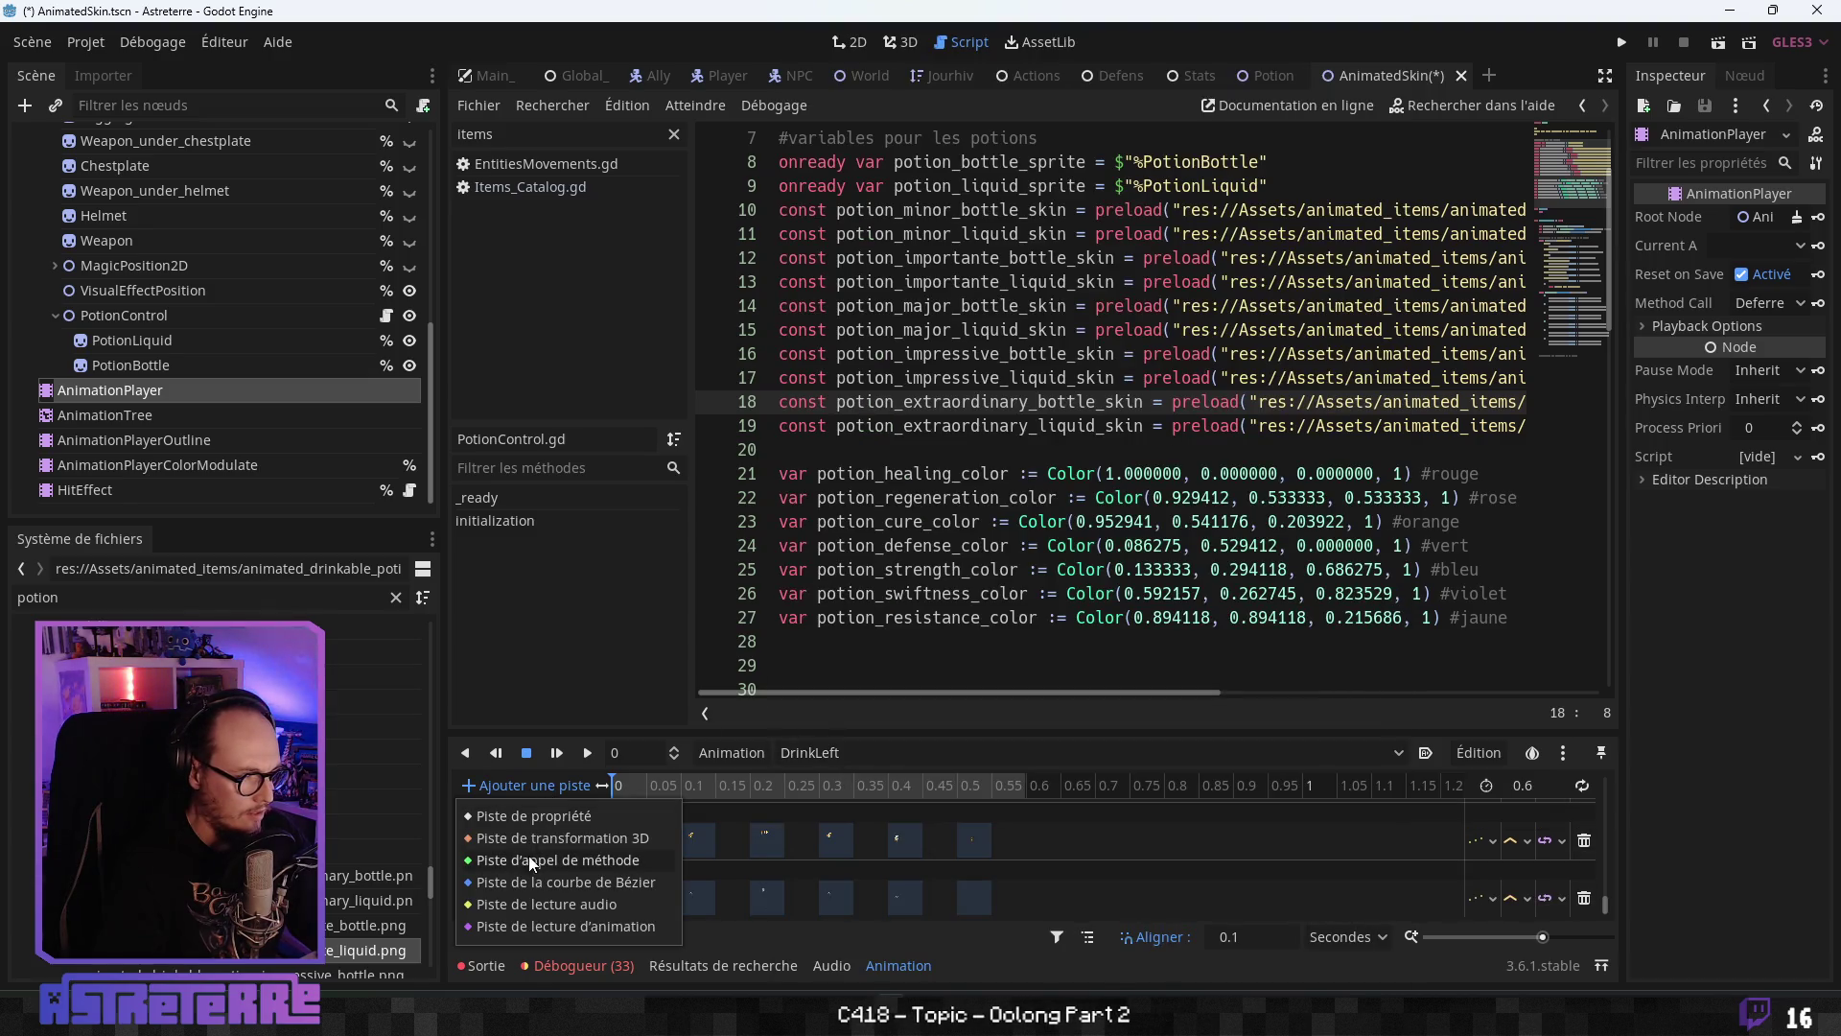
click(526, 862)
click(359, 629)
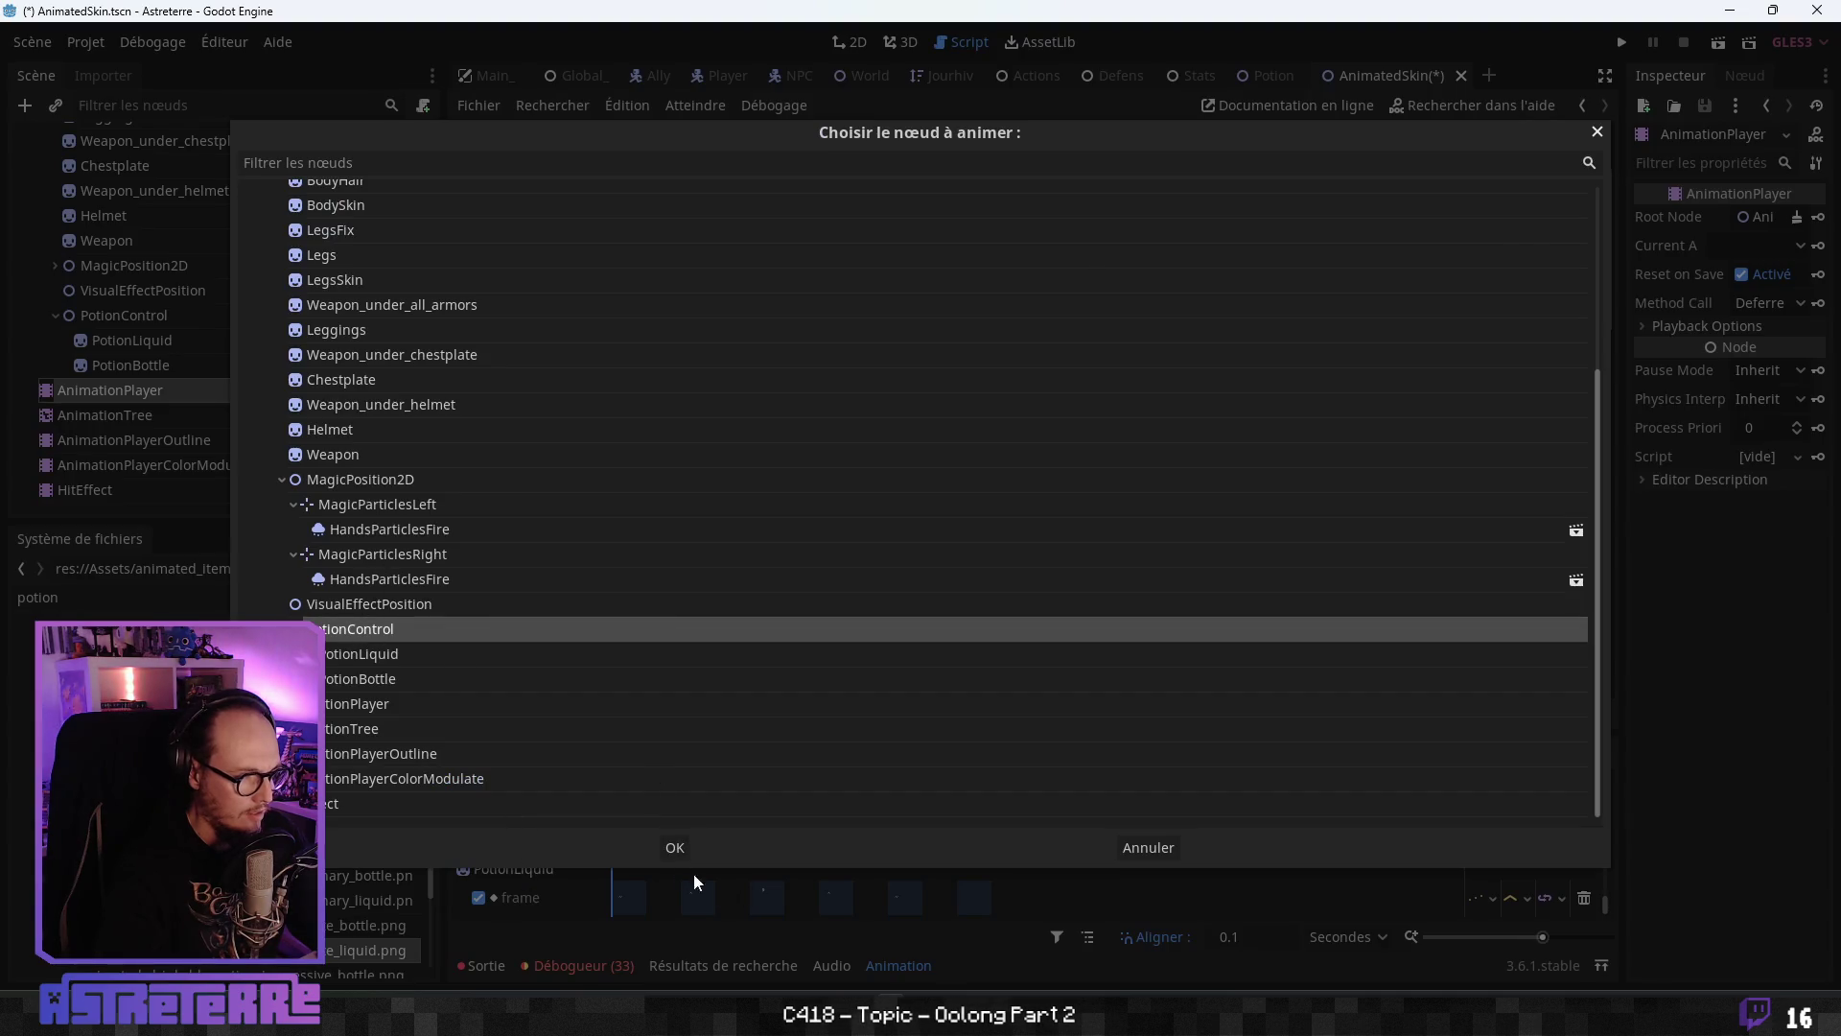
click(671, 850)
scroll(614, 812, up, 1)
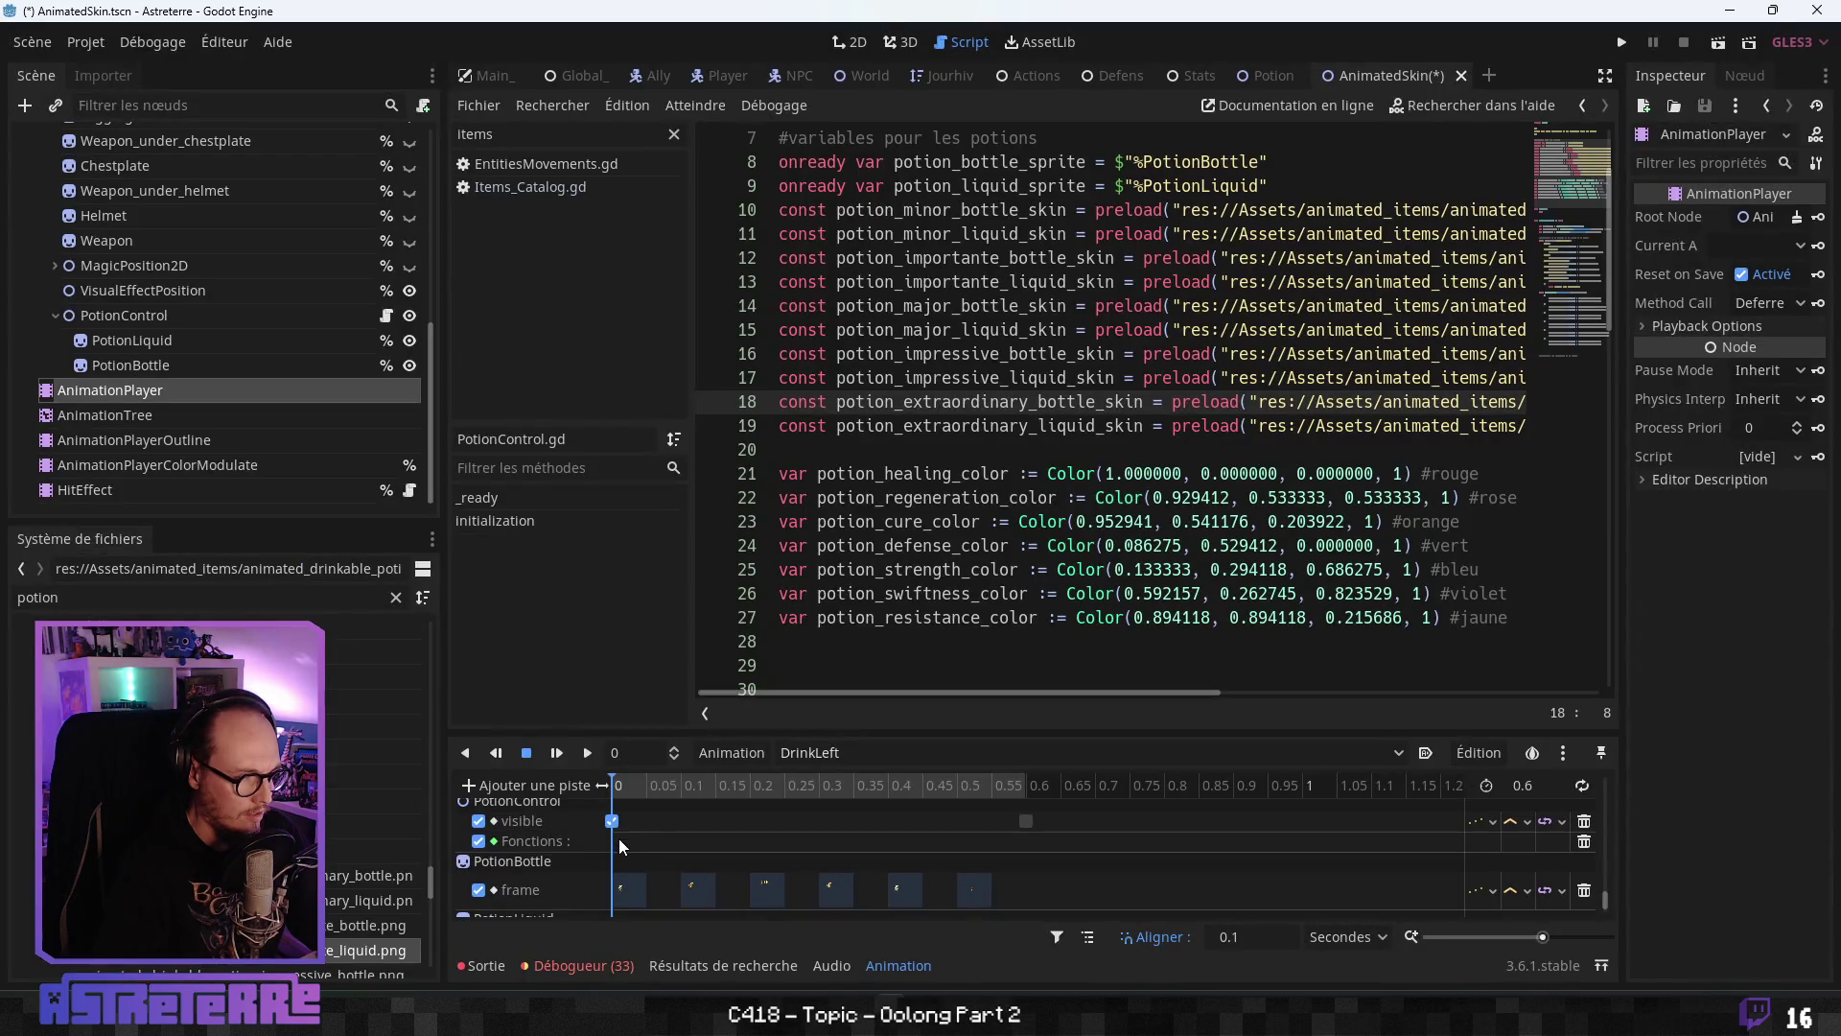
right_click(614, 843)
click(703, 867)
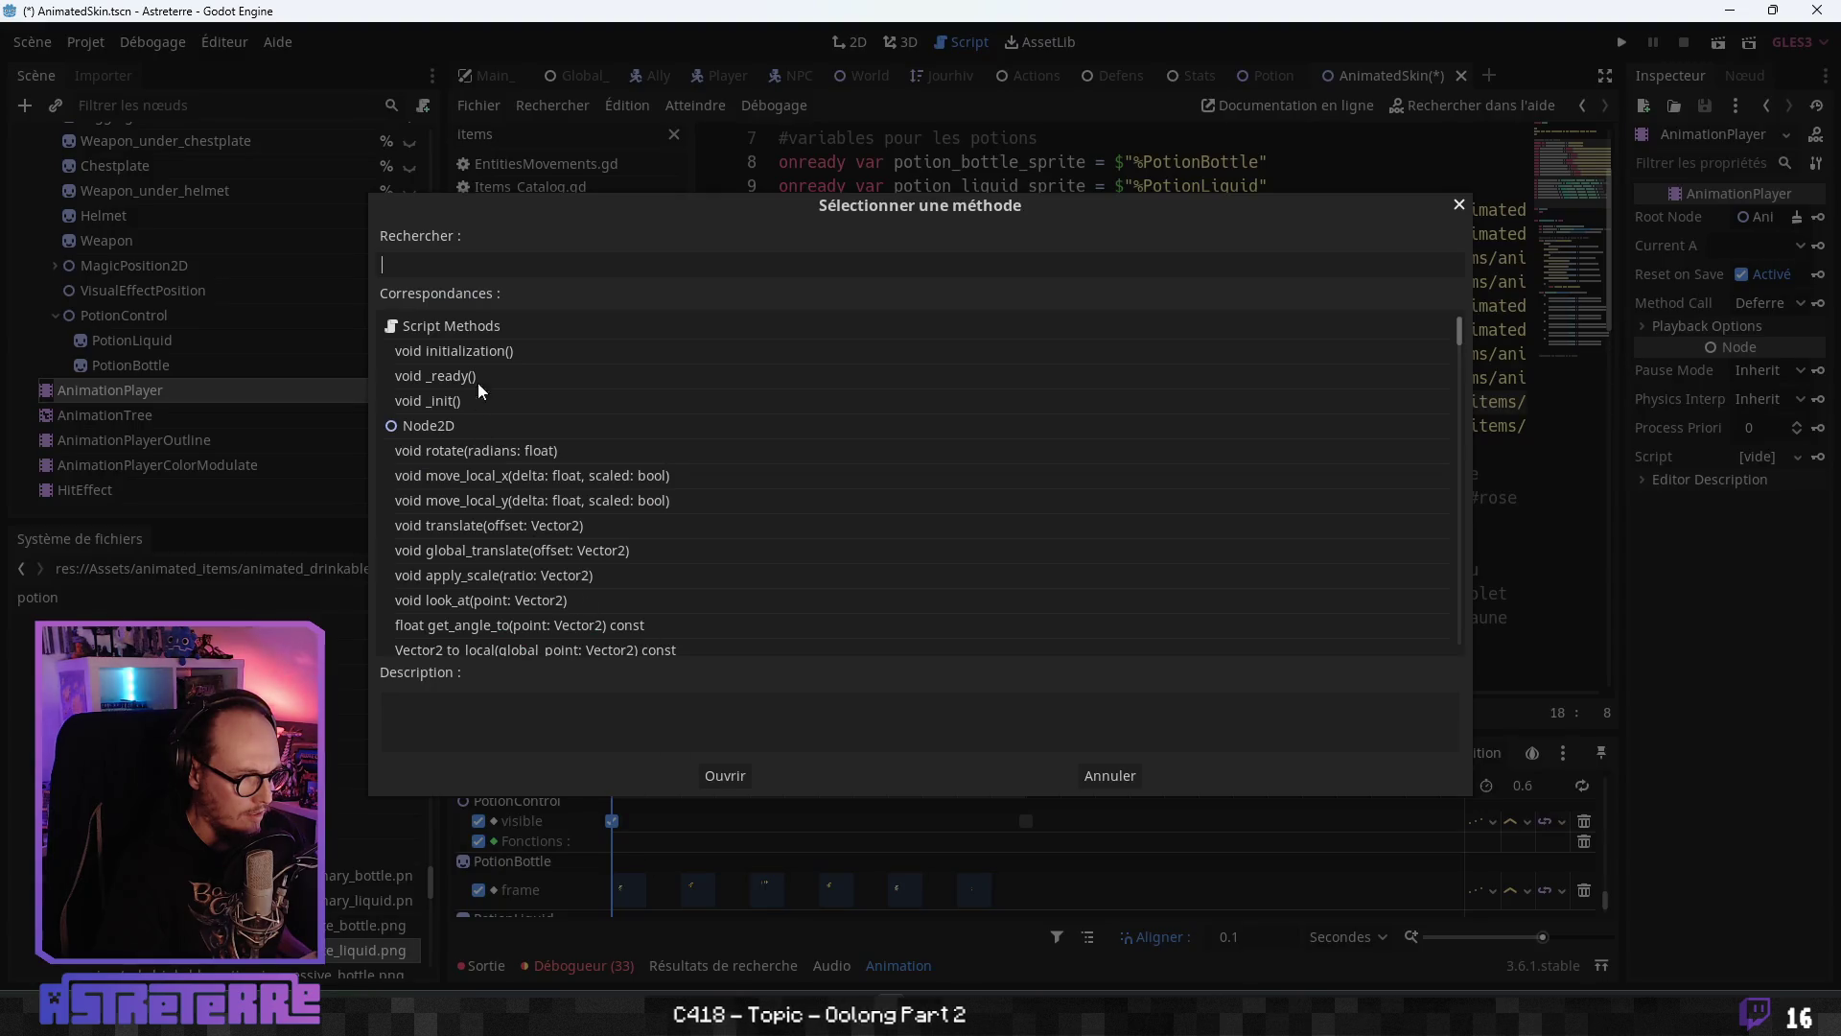
click(725, 775)
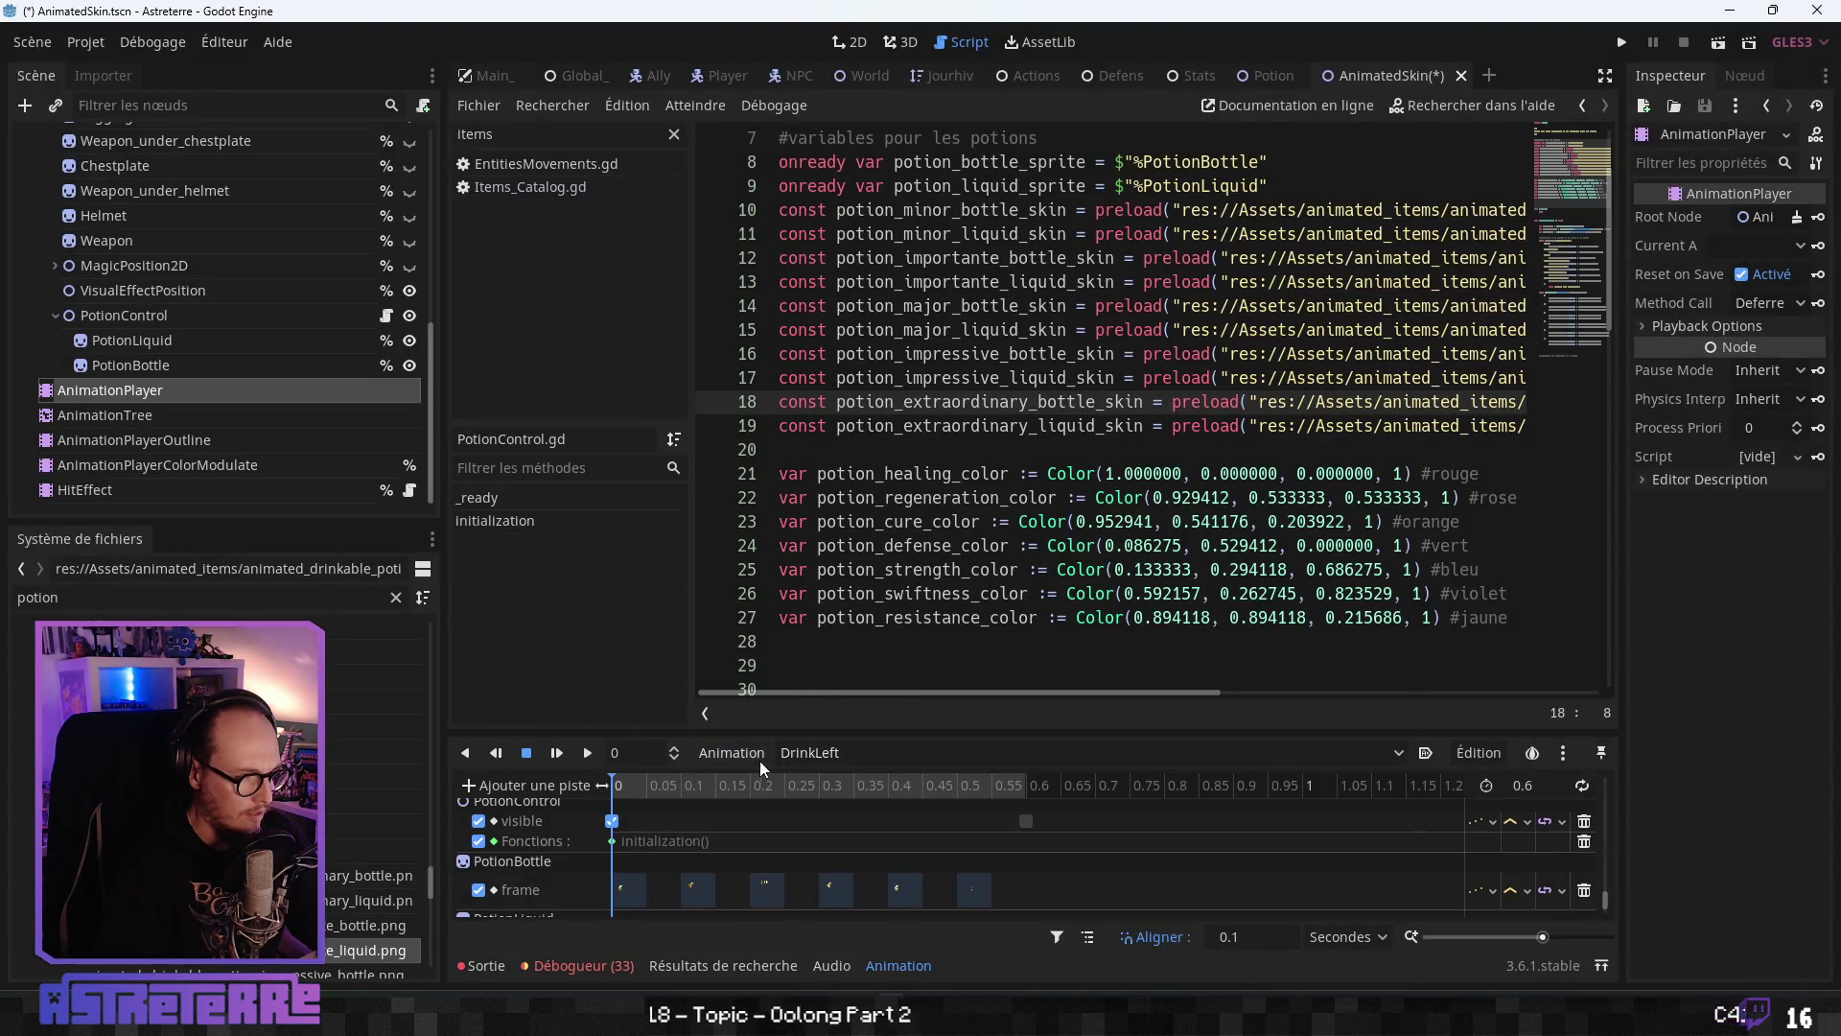
click(801, 753)
click(886, 622)
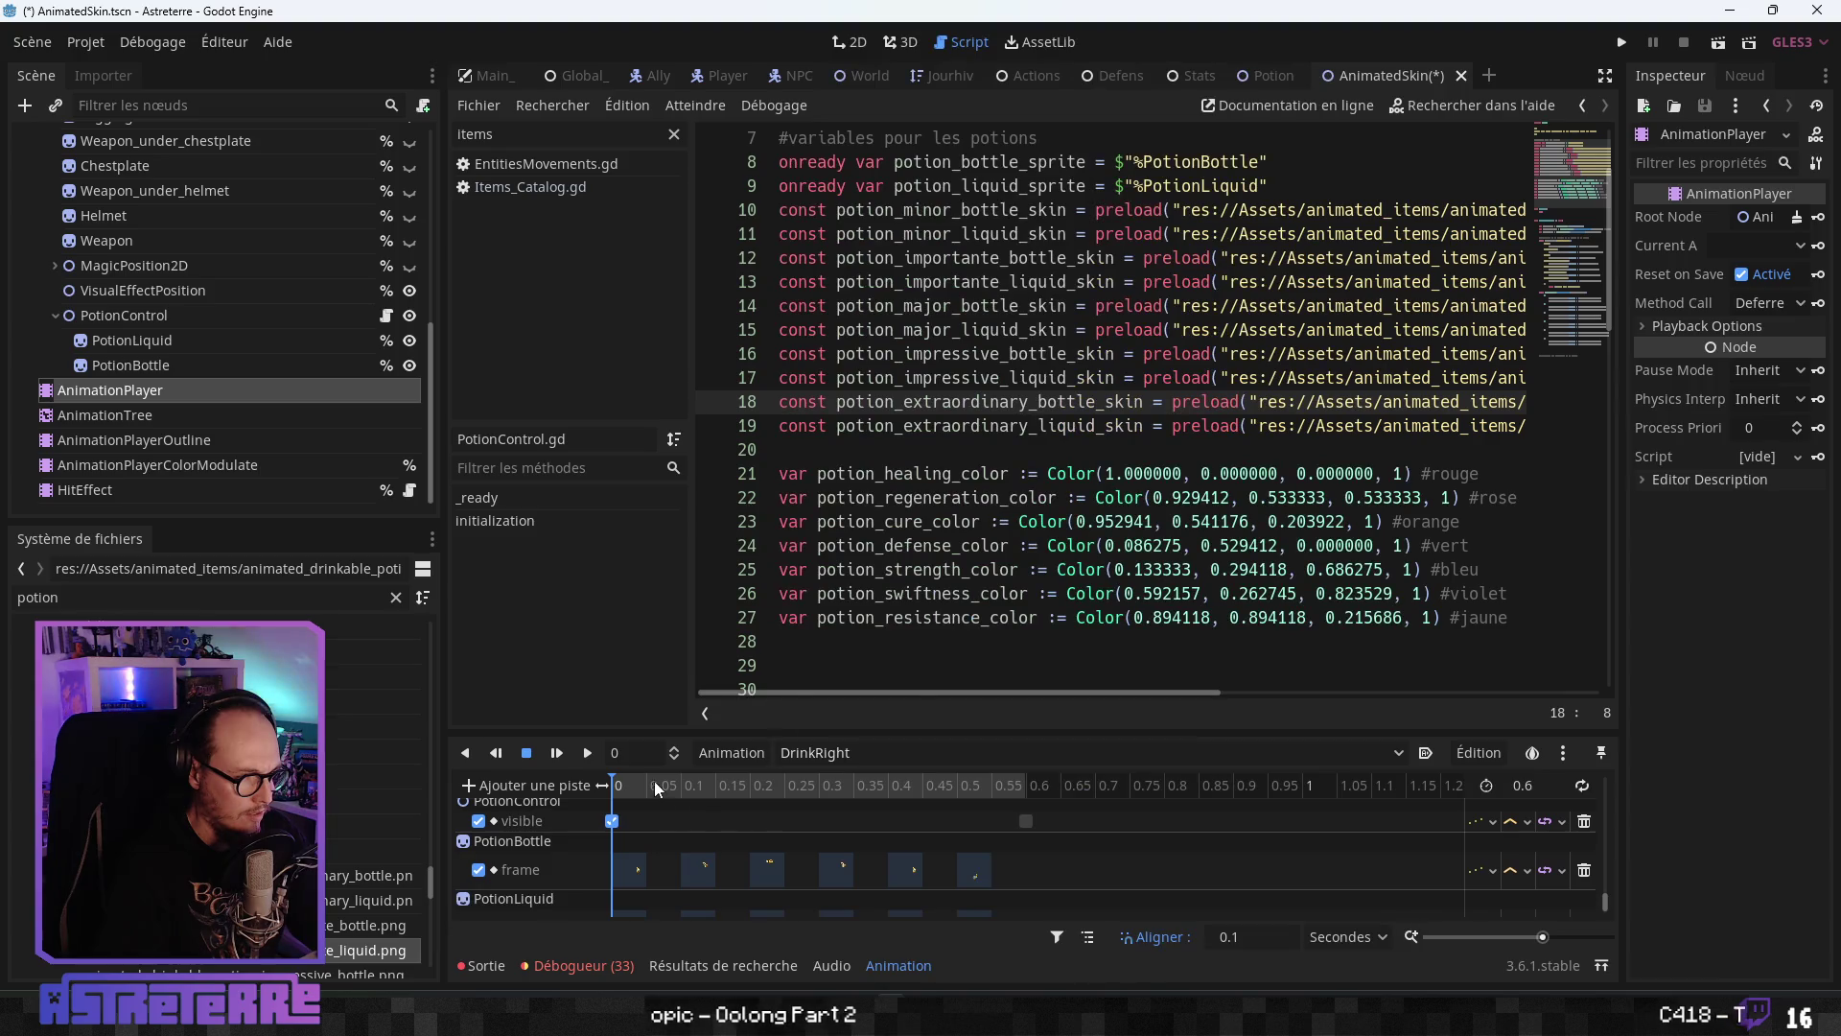
- Add a PotionControl method-call track to DrinkRight with an initialization() key at time 0
click(719, 751)
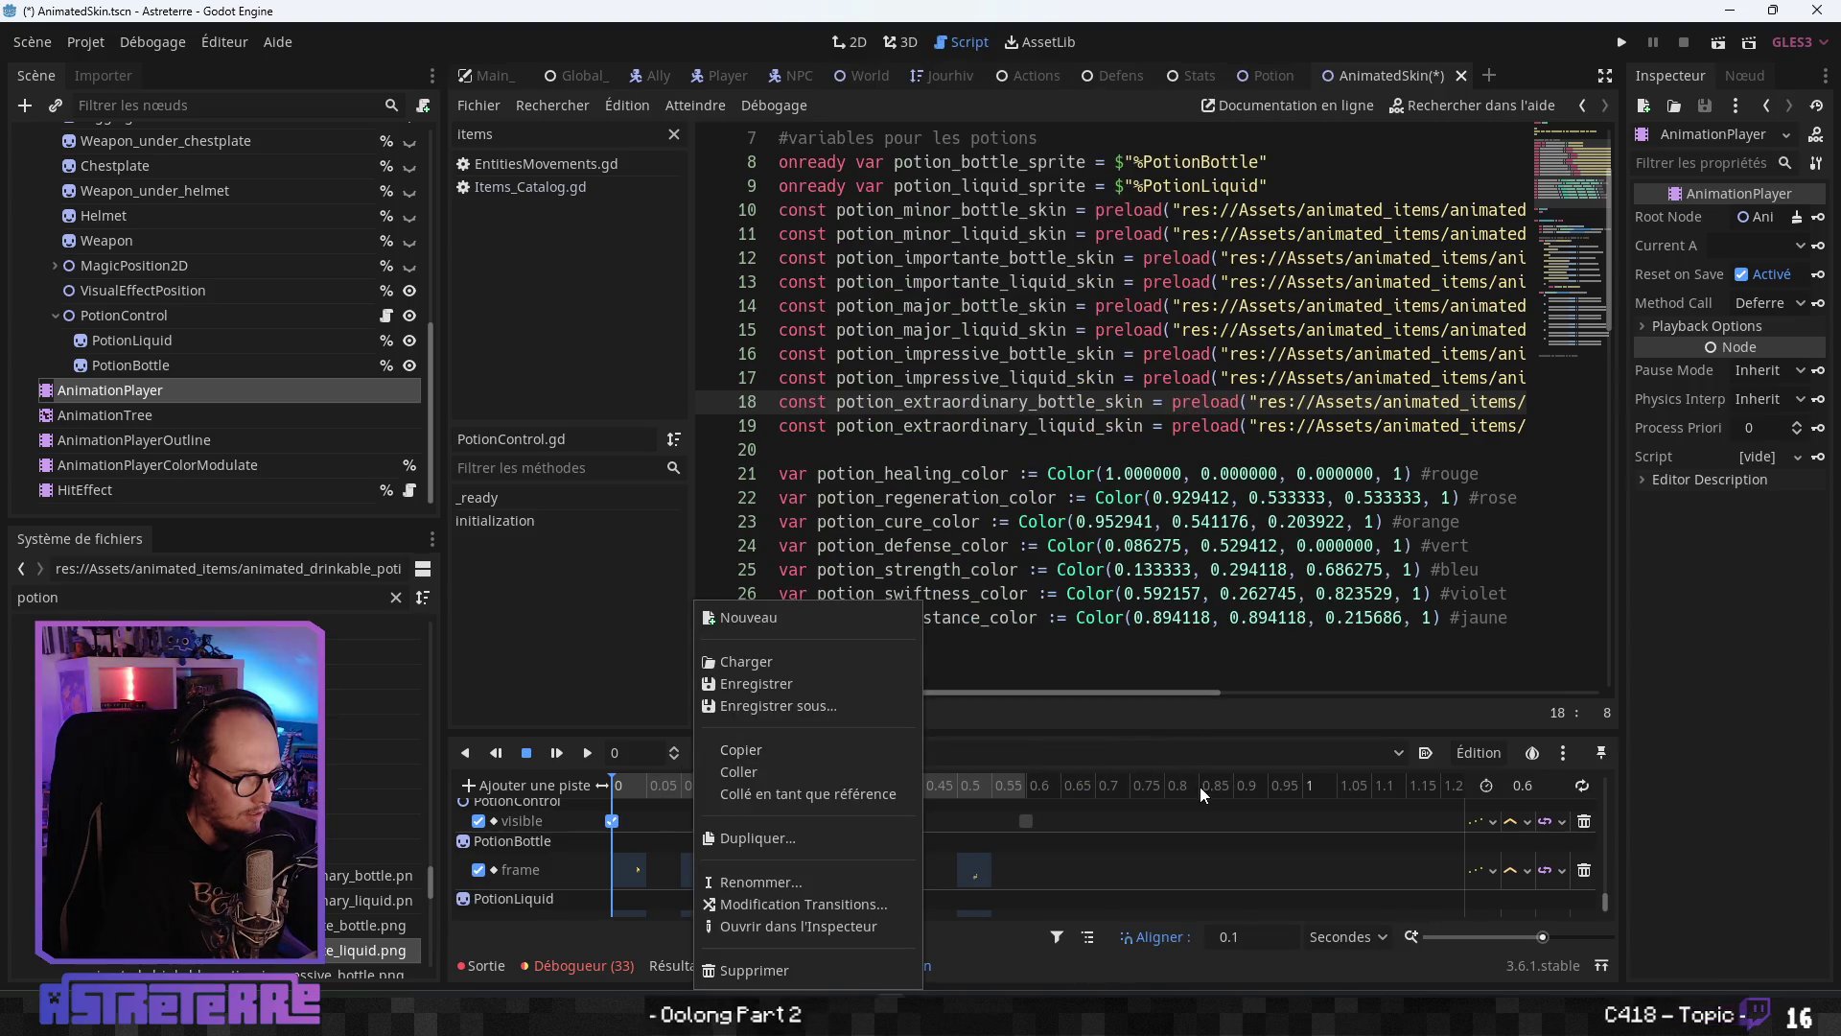
click(568, 848)
click(554, 786)
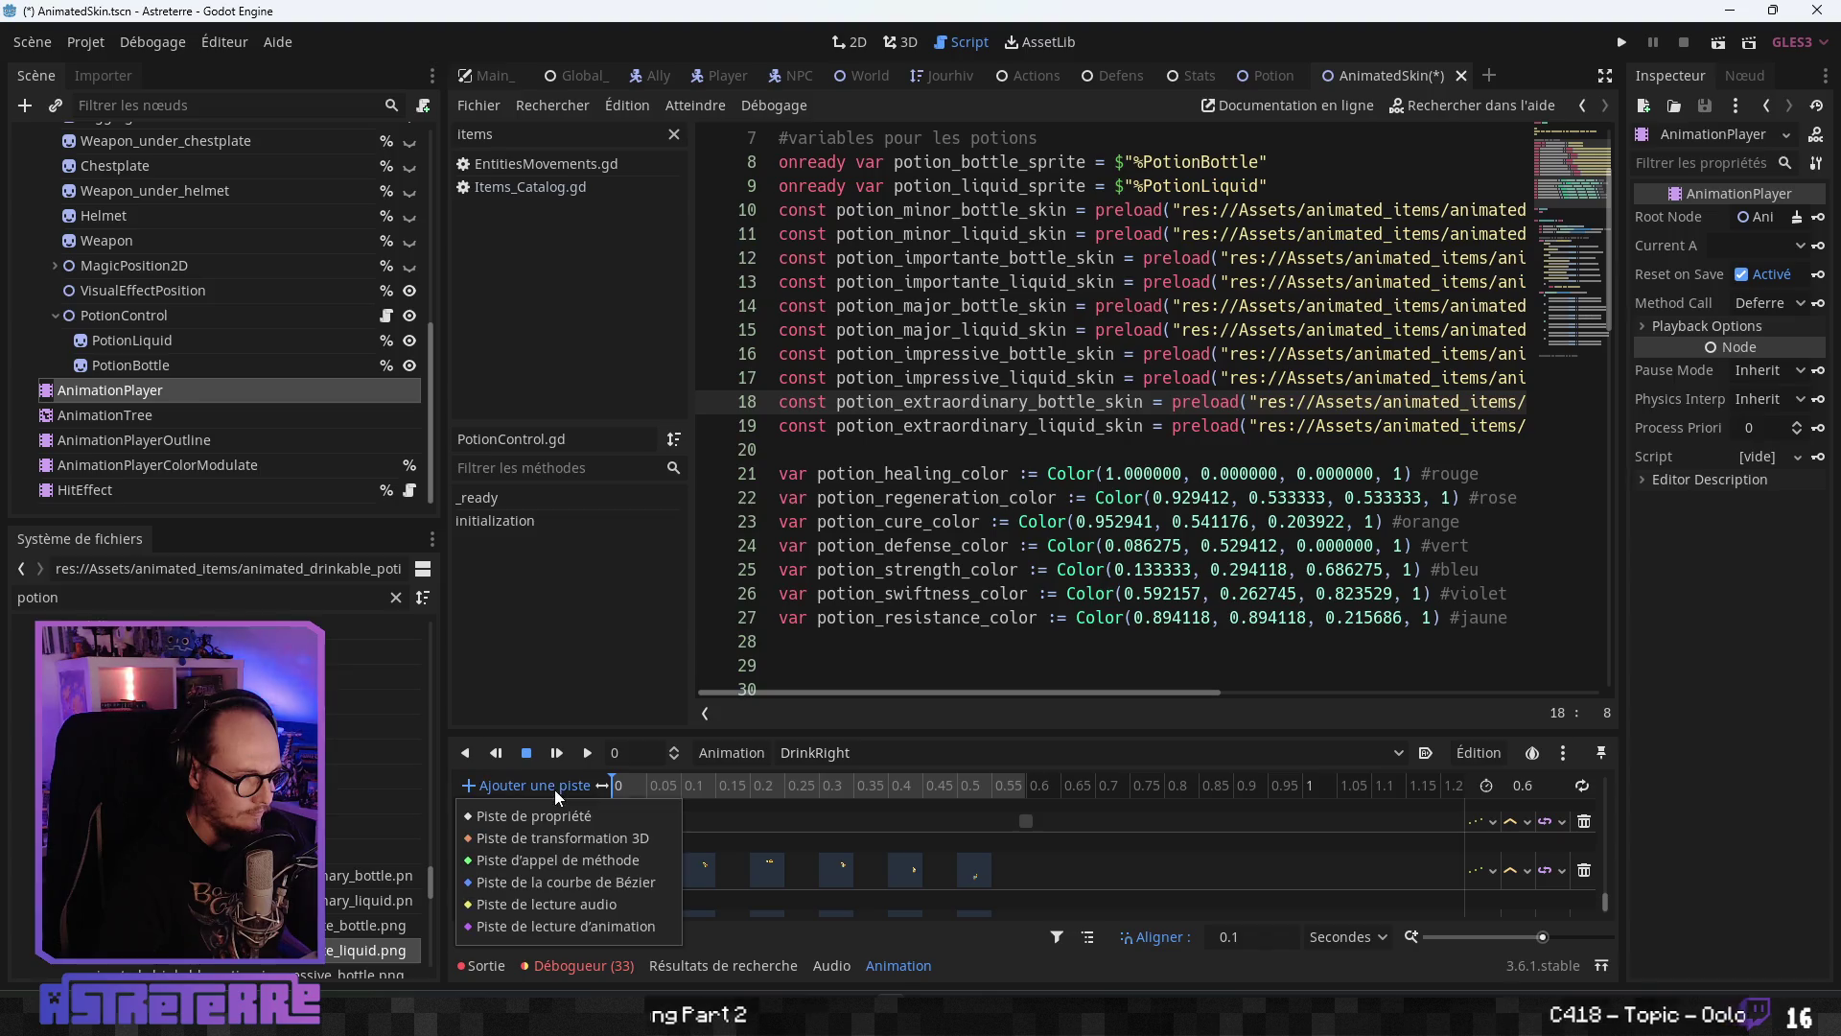
click(559, 861)
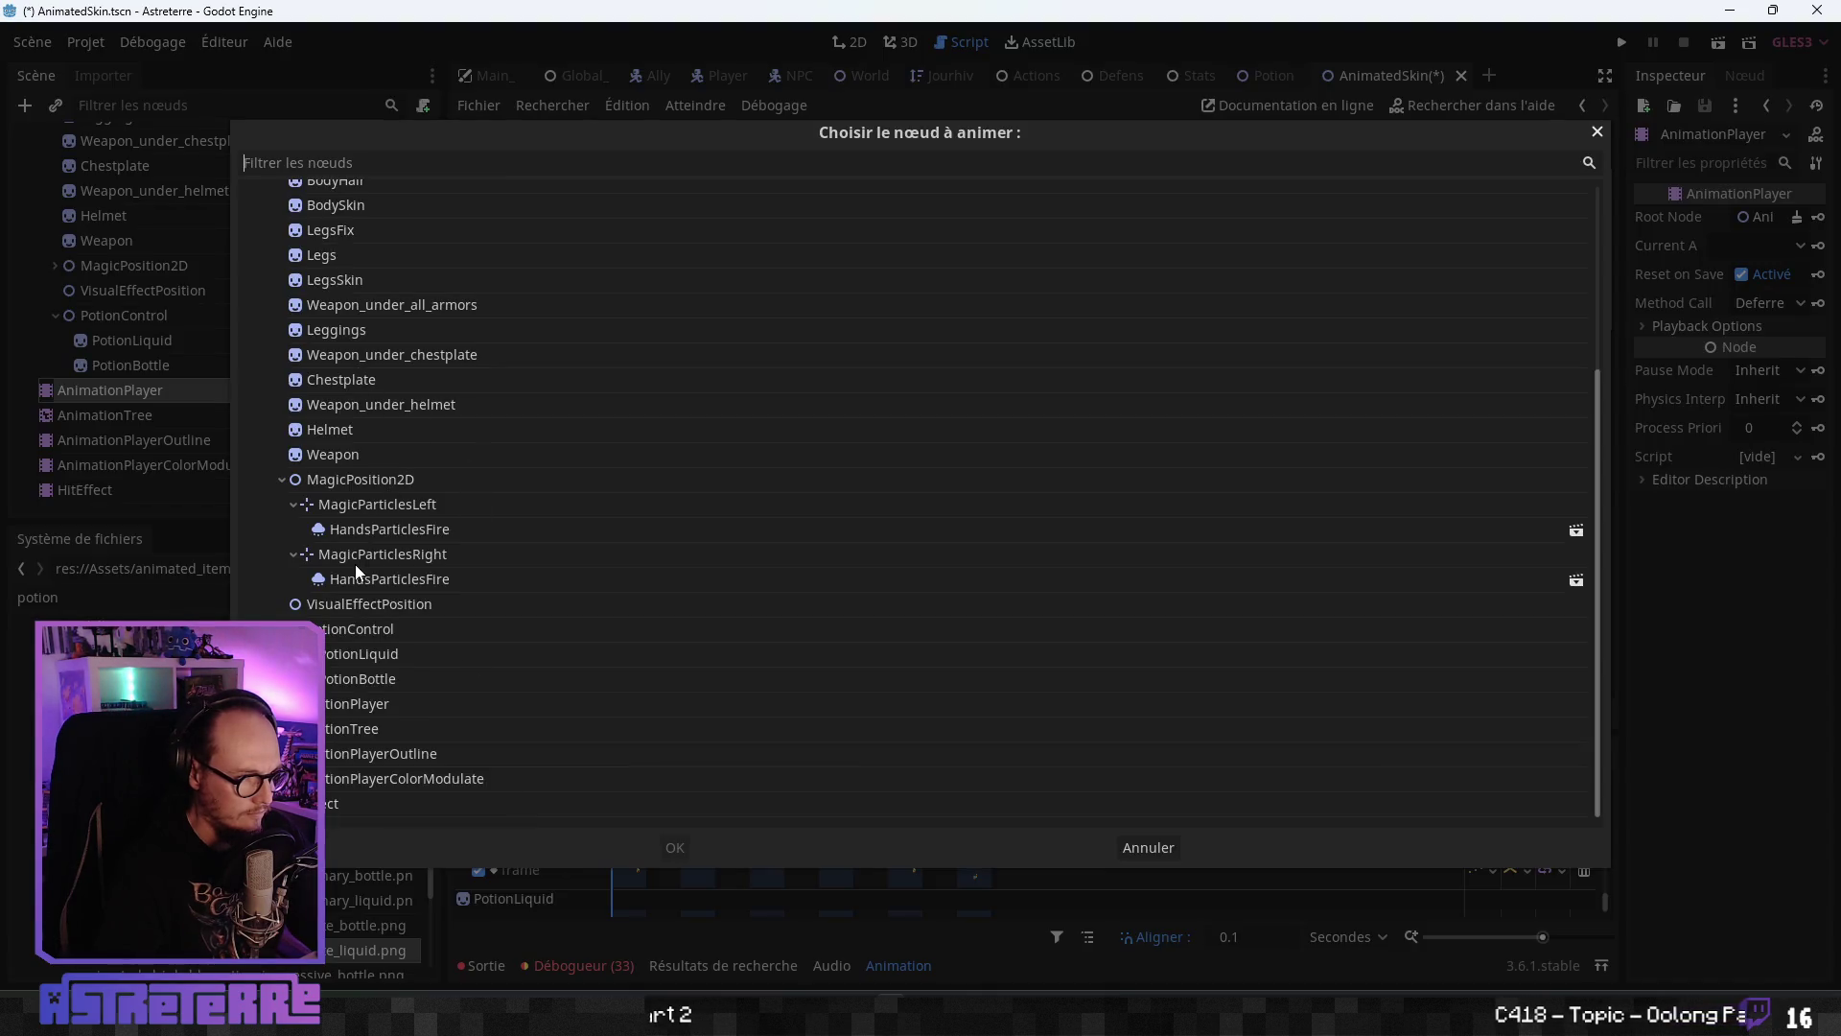
click(369, 633)
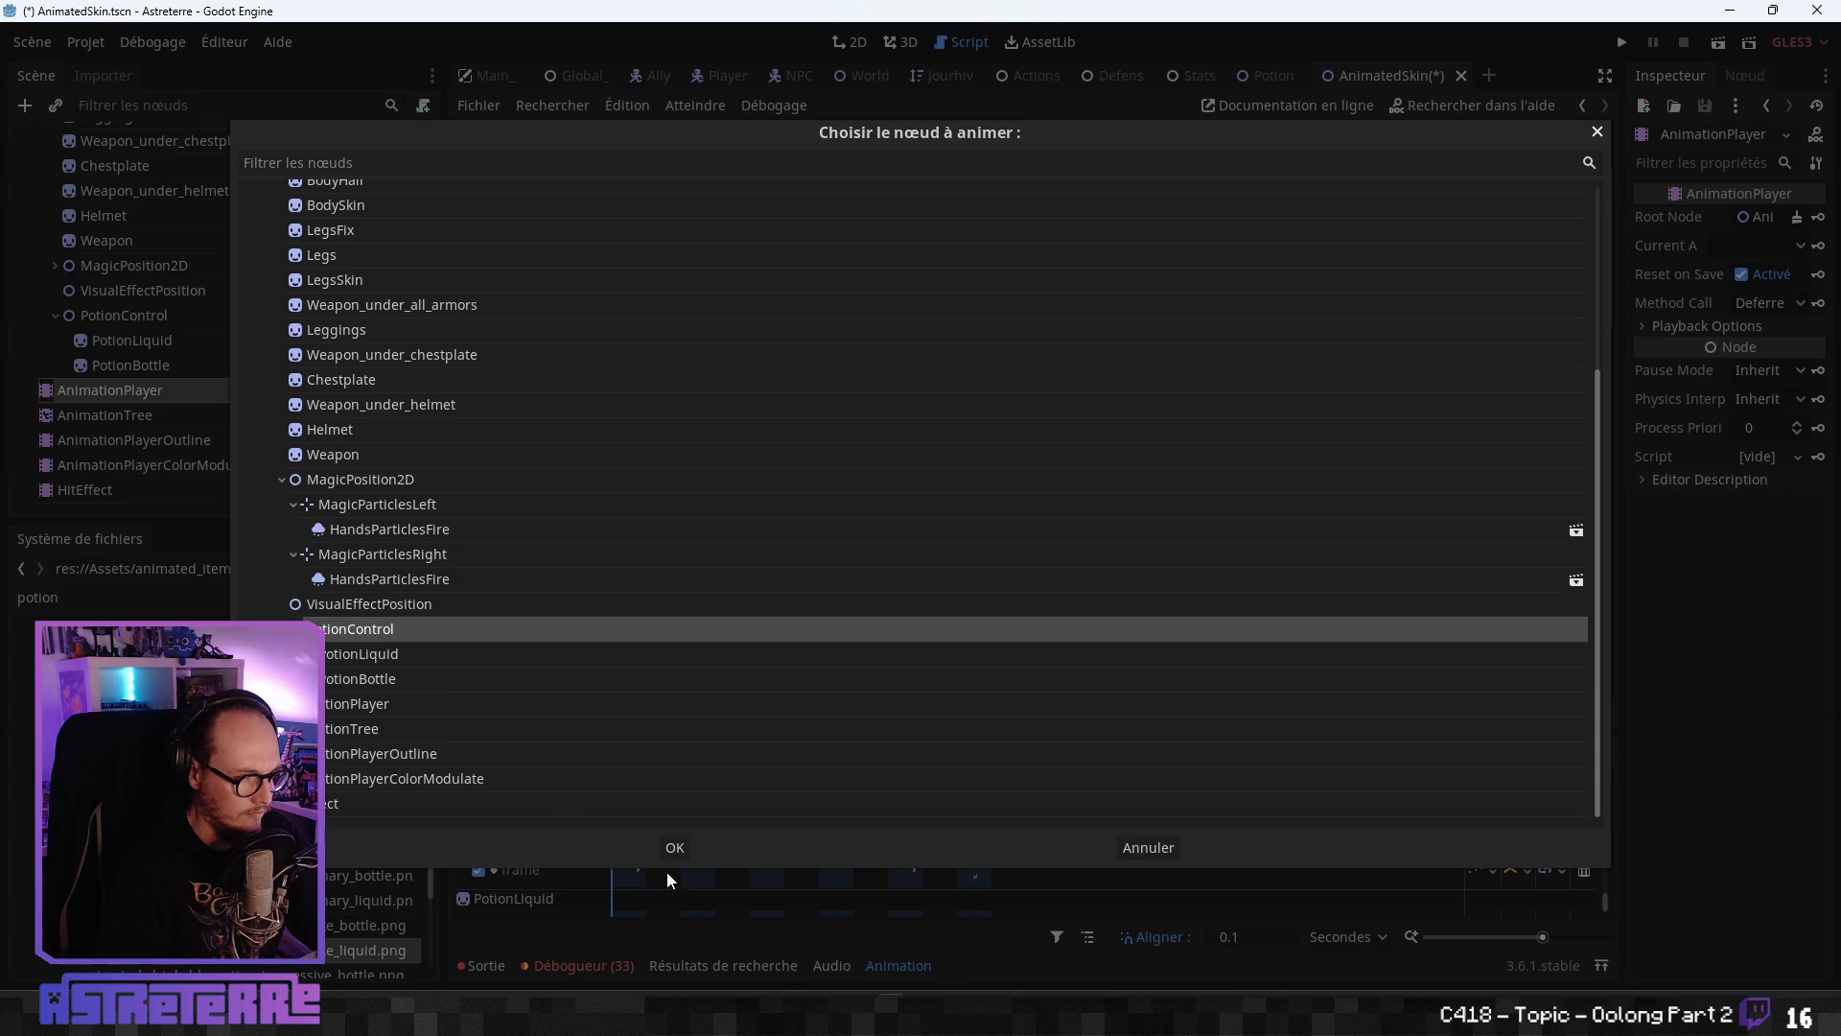
click(677, 848)
right_click(613, 844)
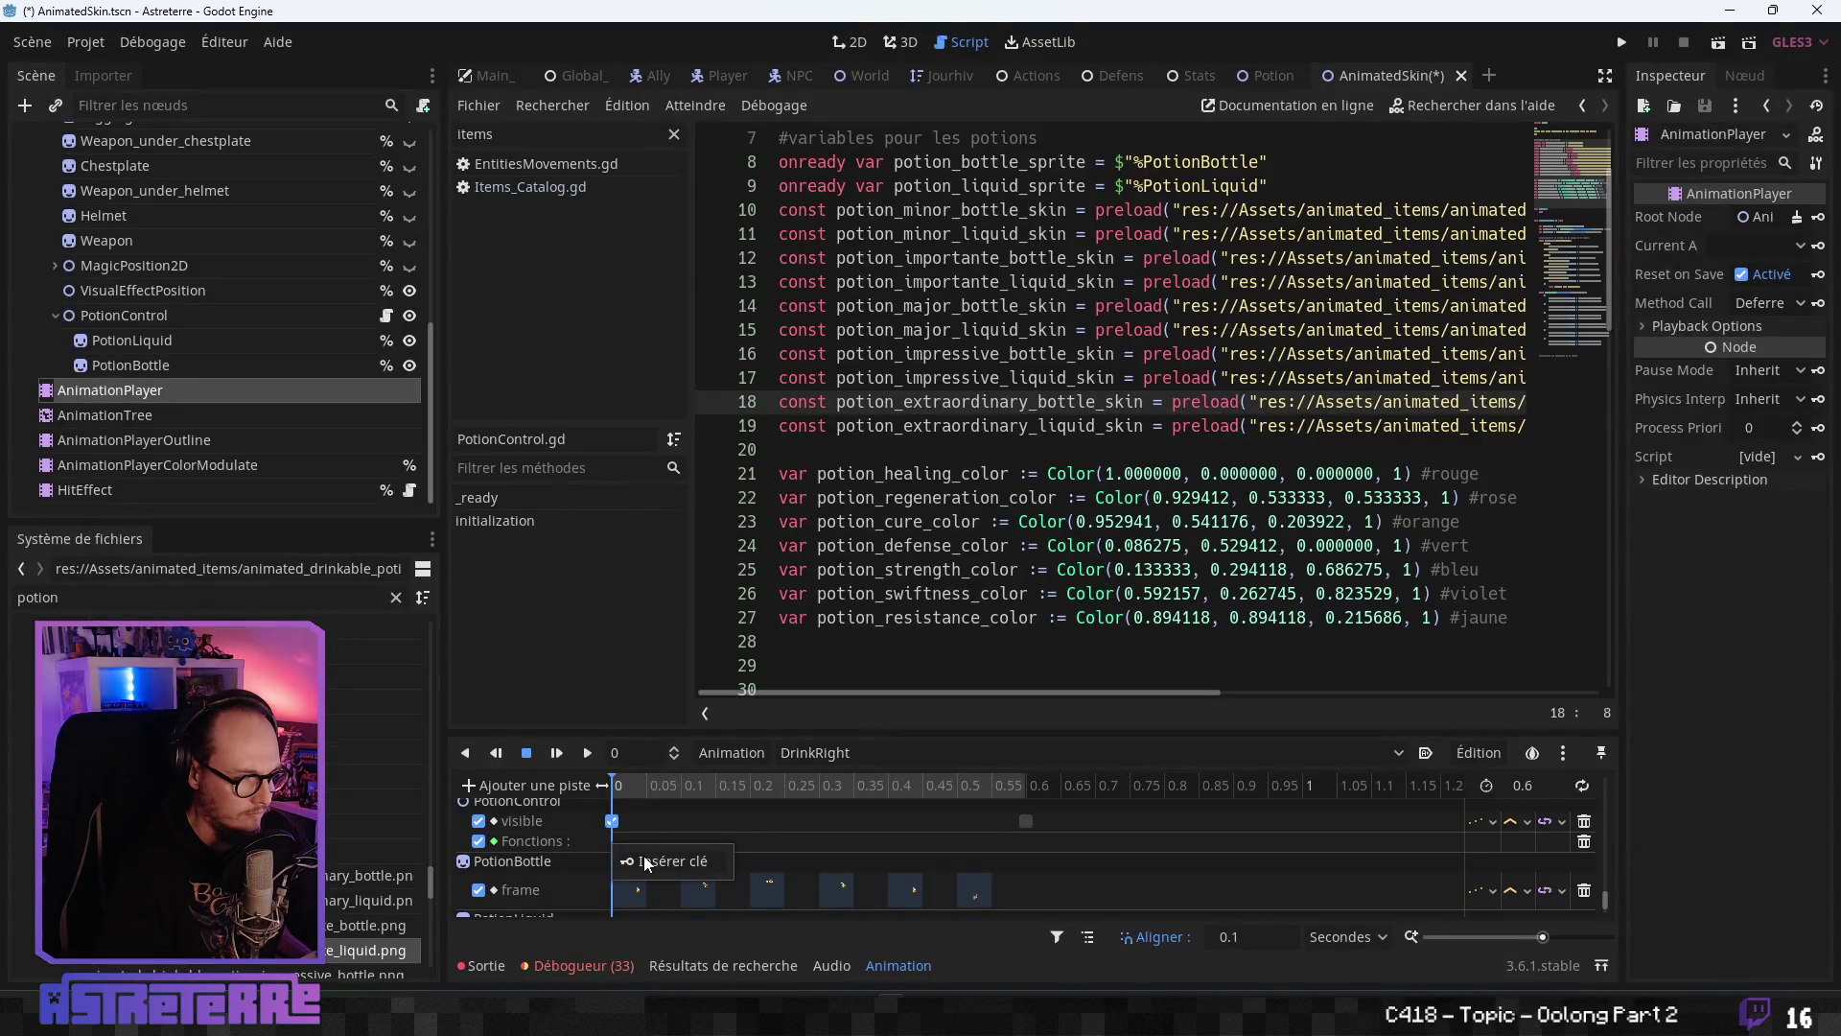
click(643, 856)
click(479, 351)
click(734, 775)
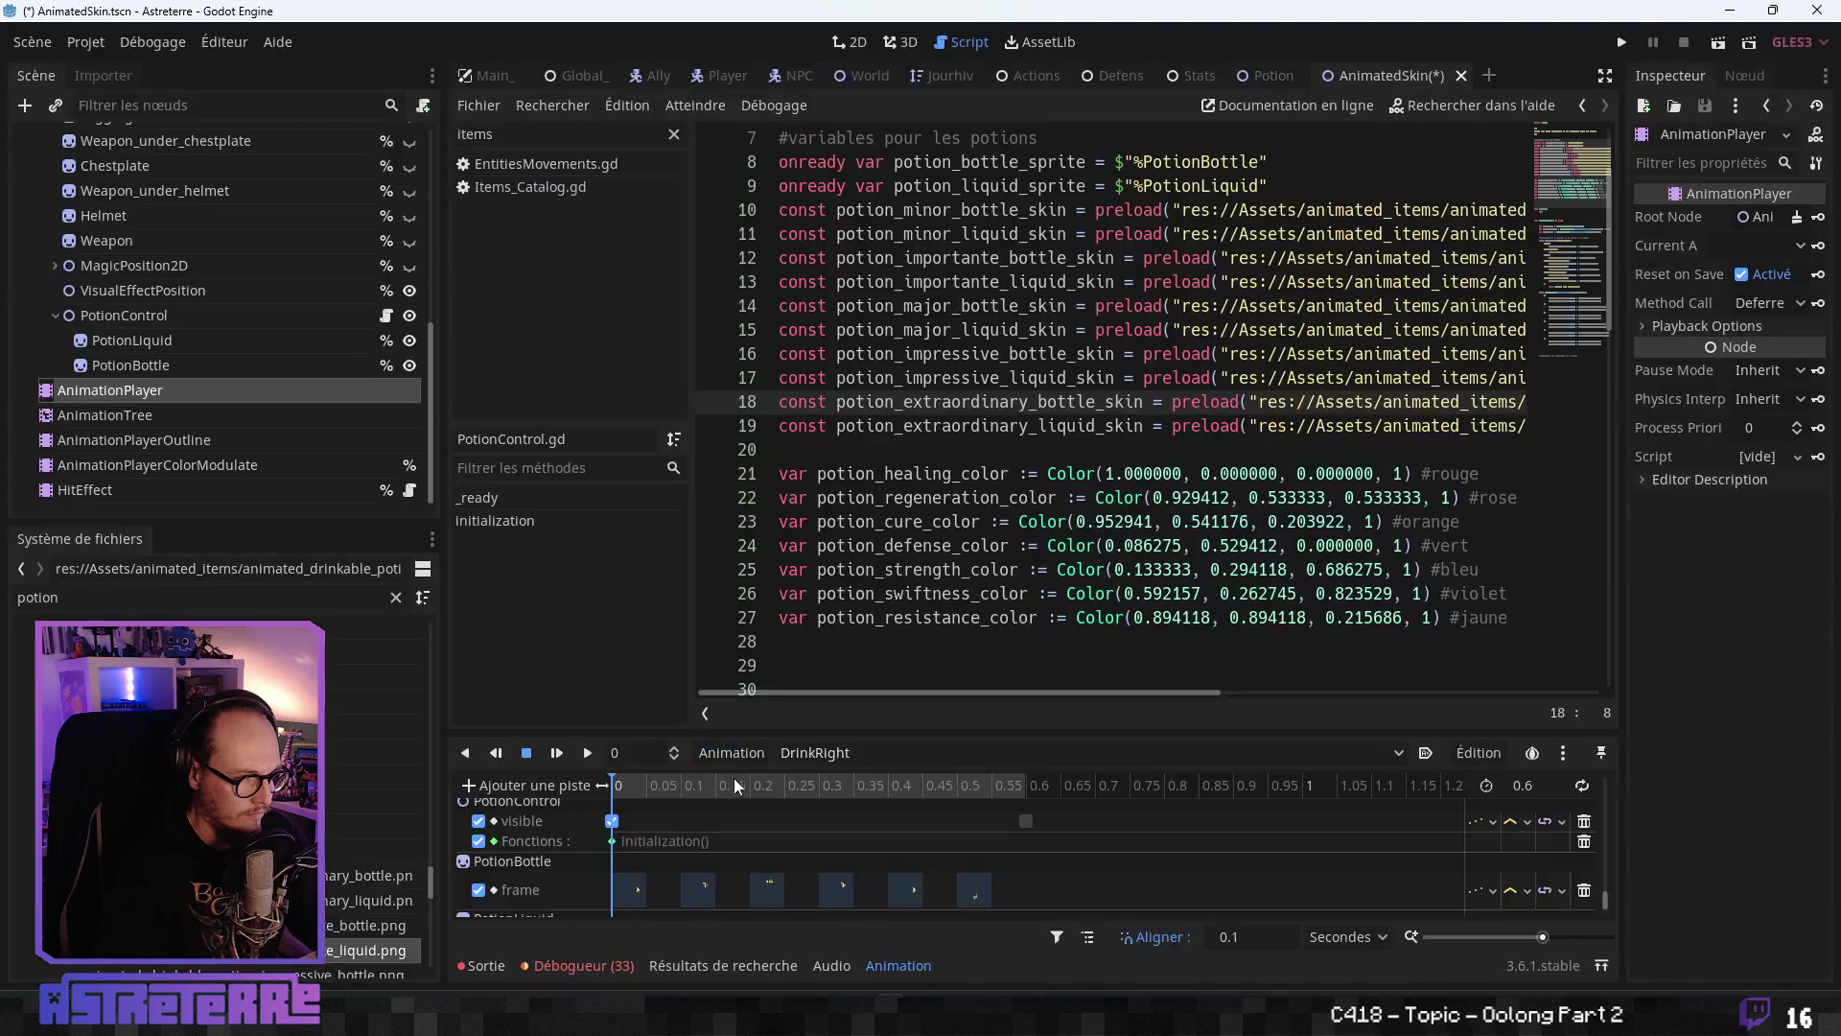
click(850, 753)
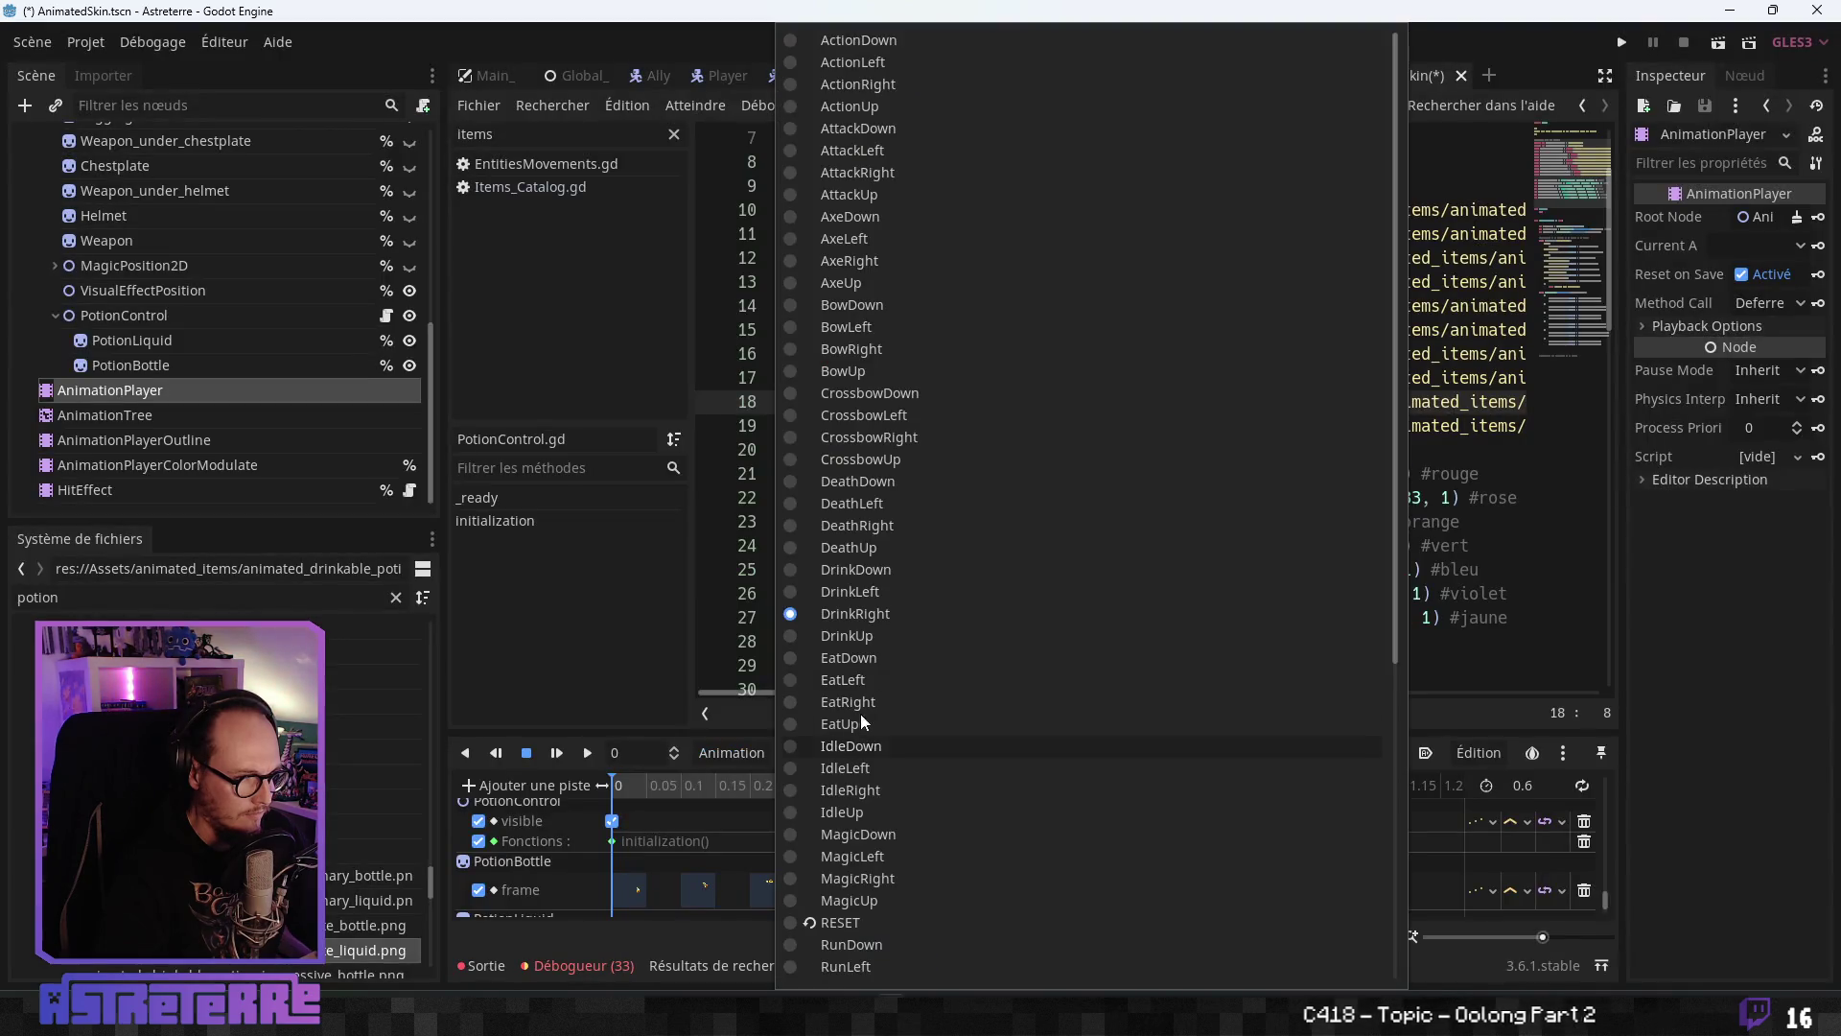
- Give DrinkUp a PotionControl method-call track calling initialization() at time 0
click(871, 635)
click(551, 781)
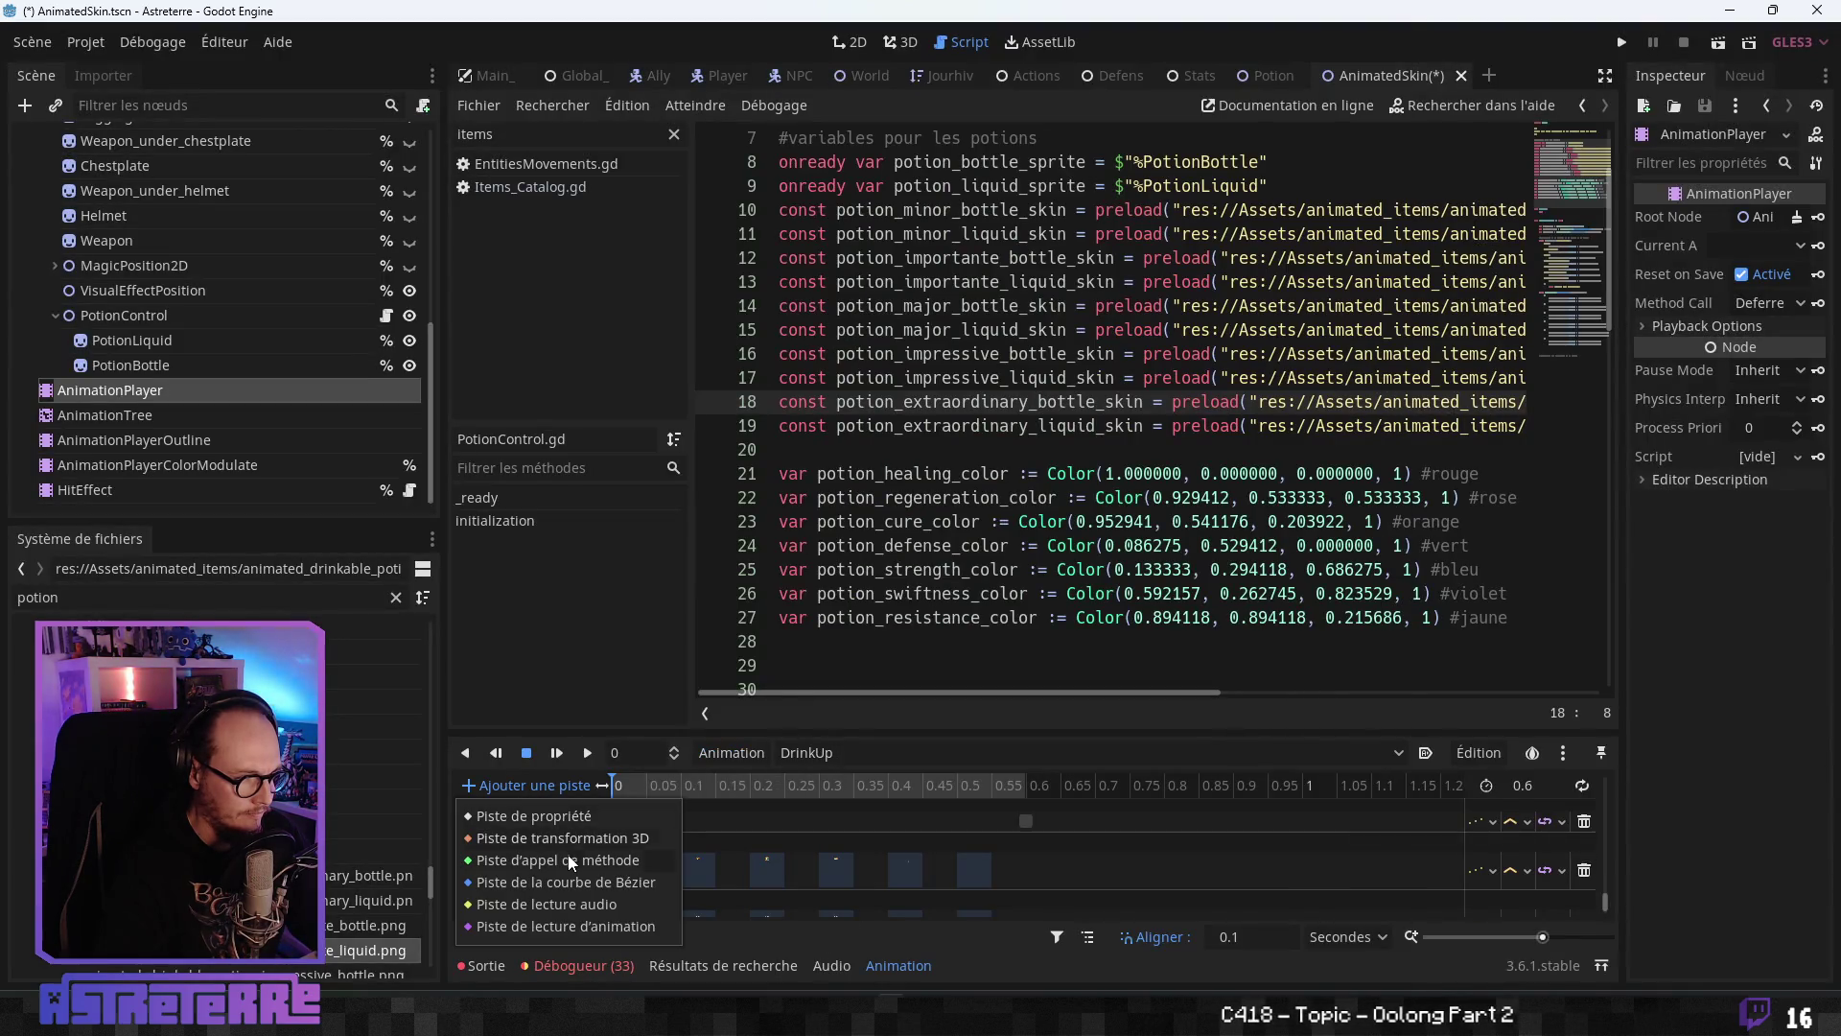
click(498, 806)
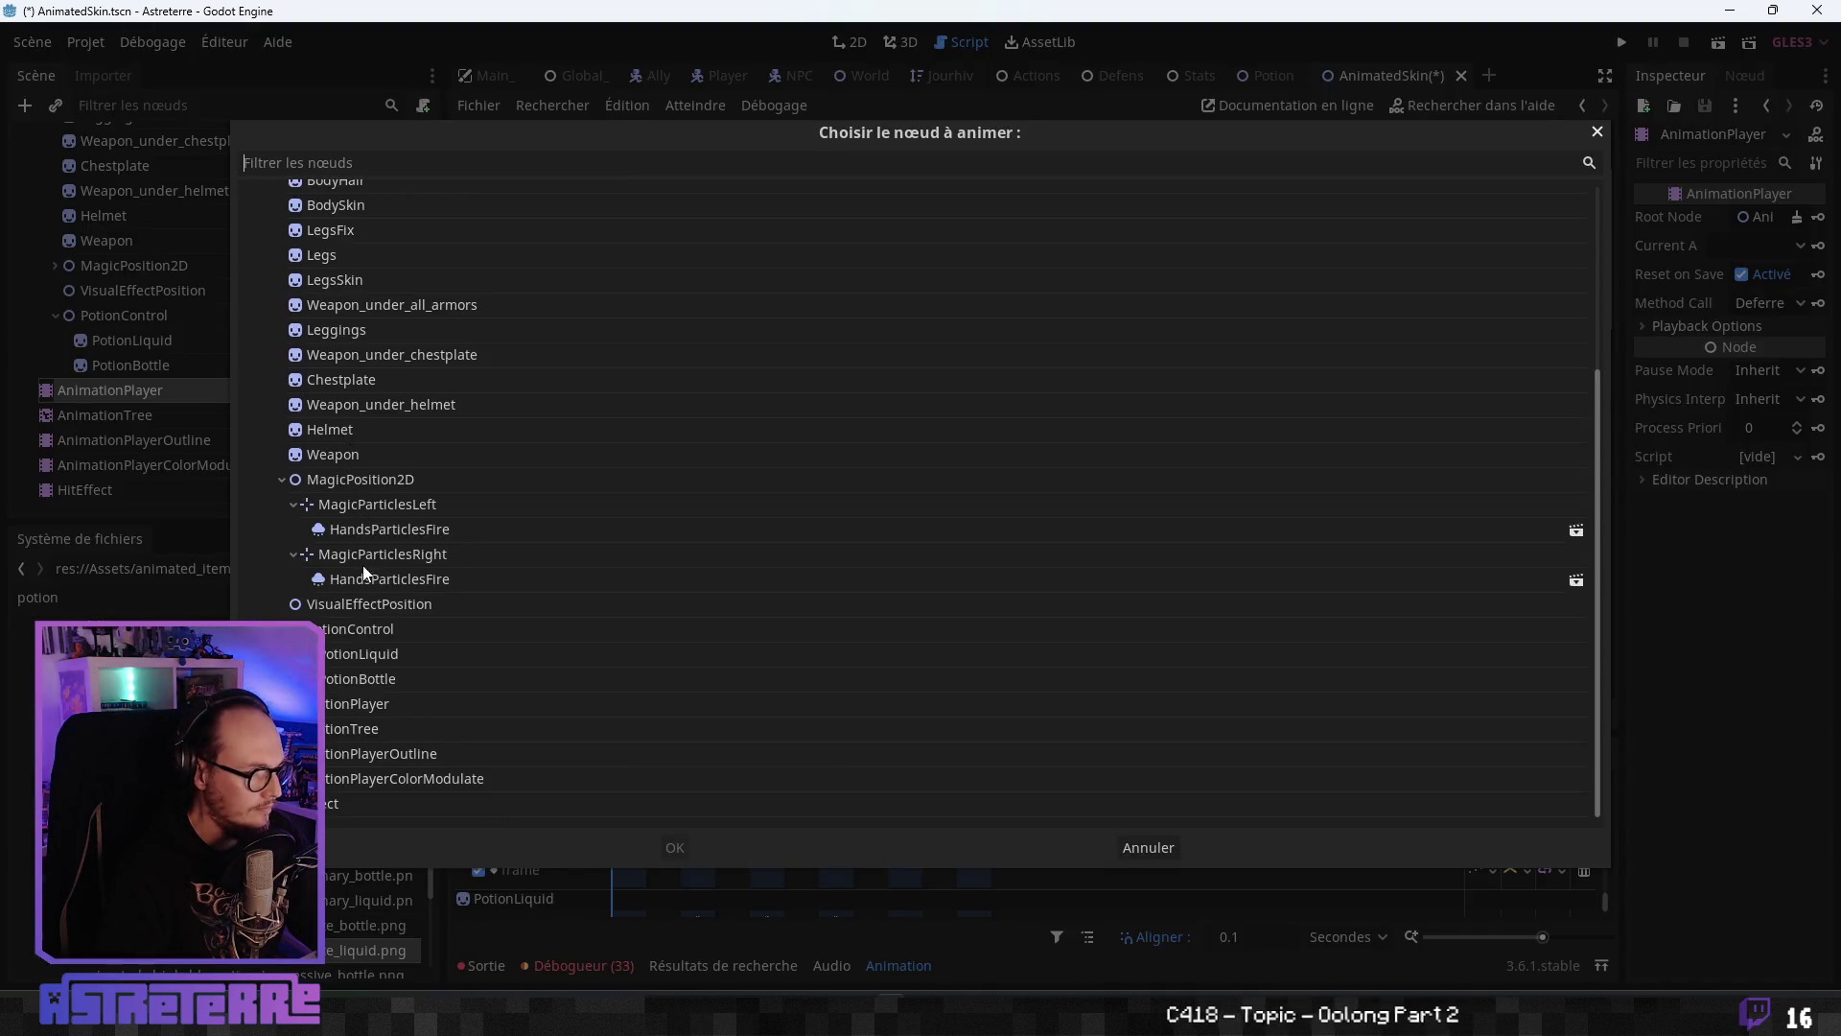
click(359, 637)
click(673, 848)
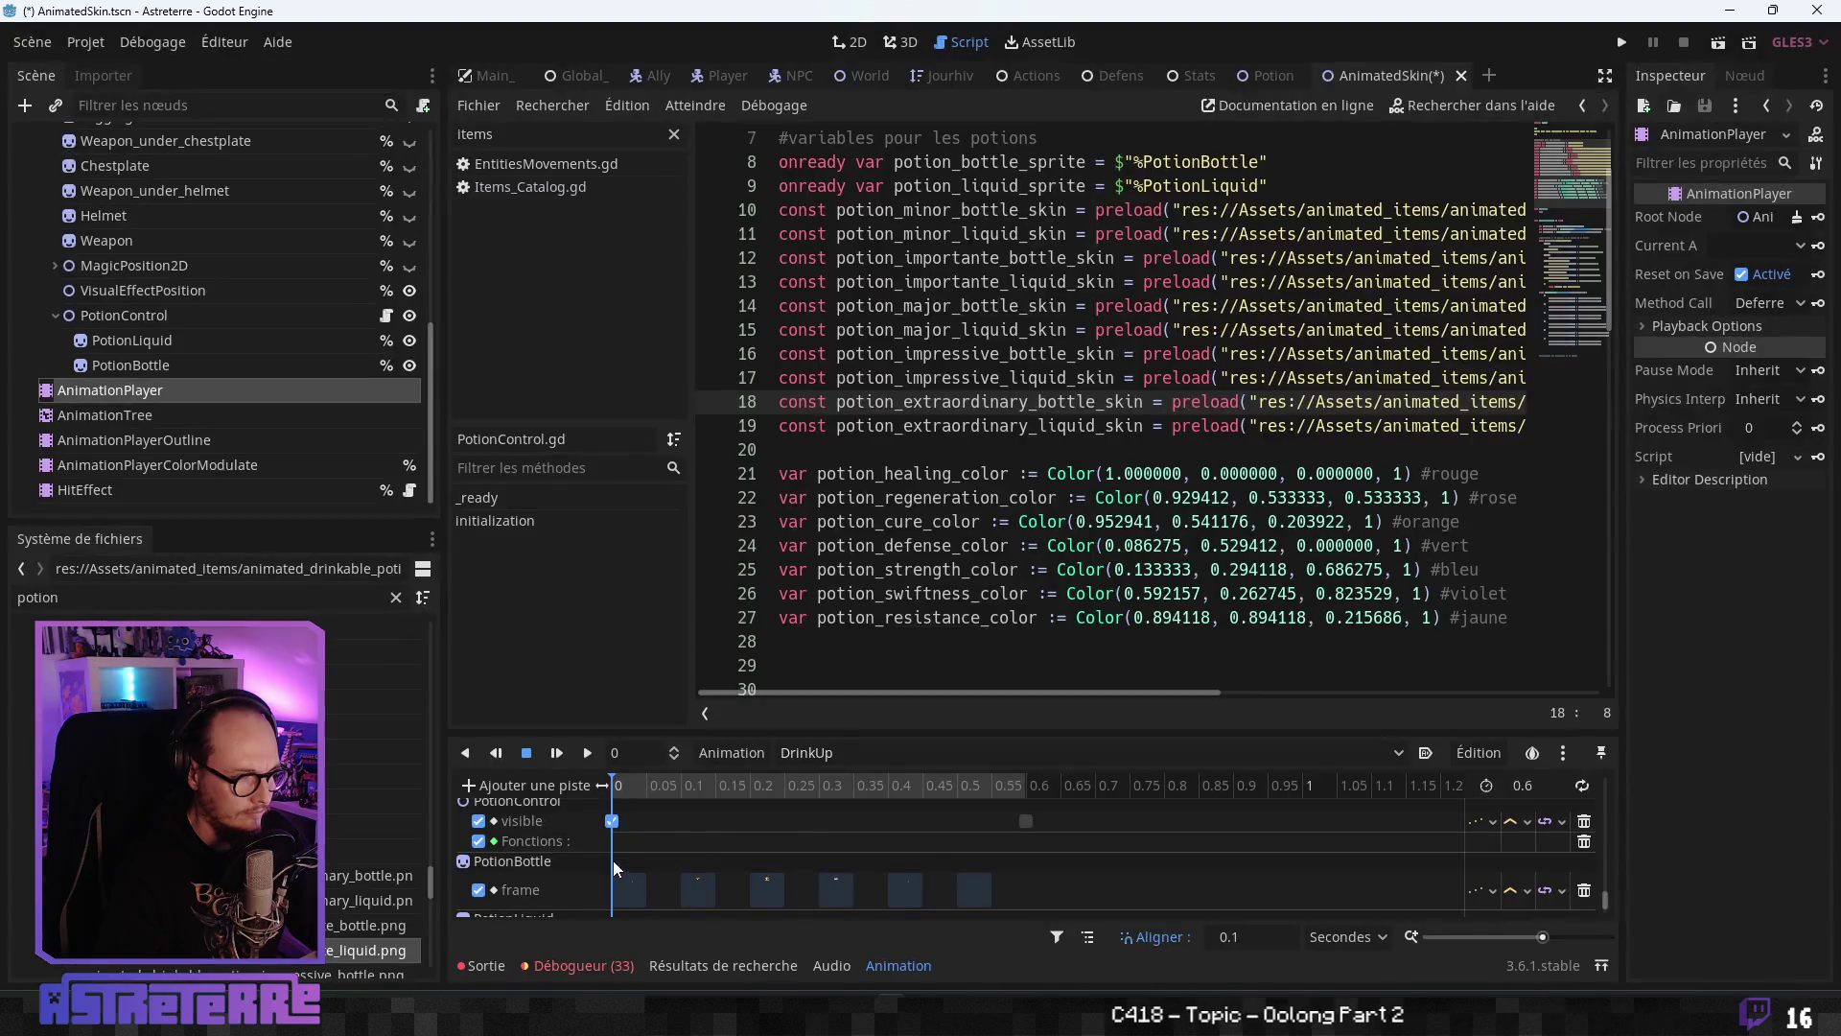
right_click(610, 842)
click(639, 862)
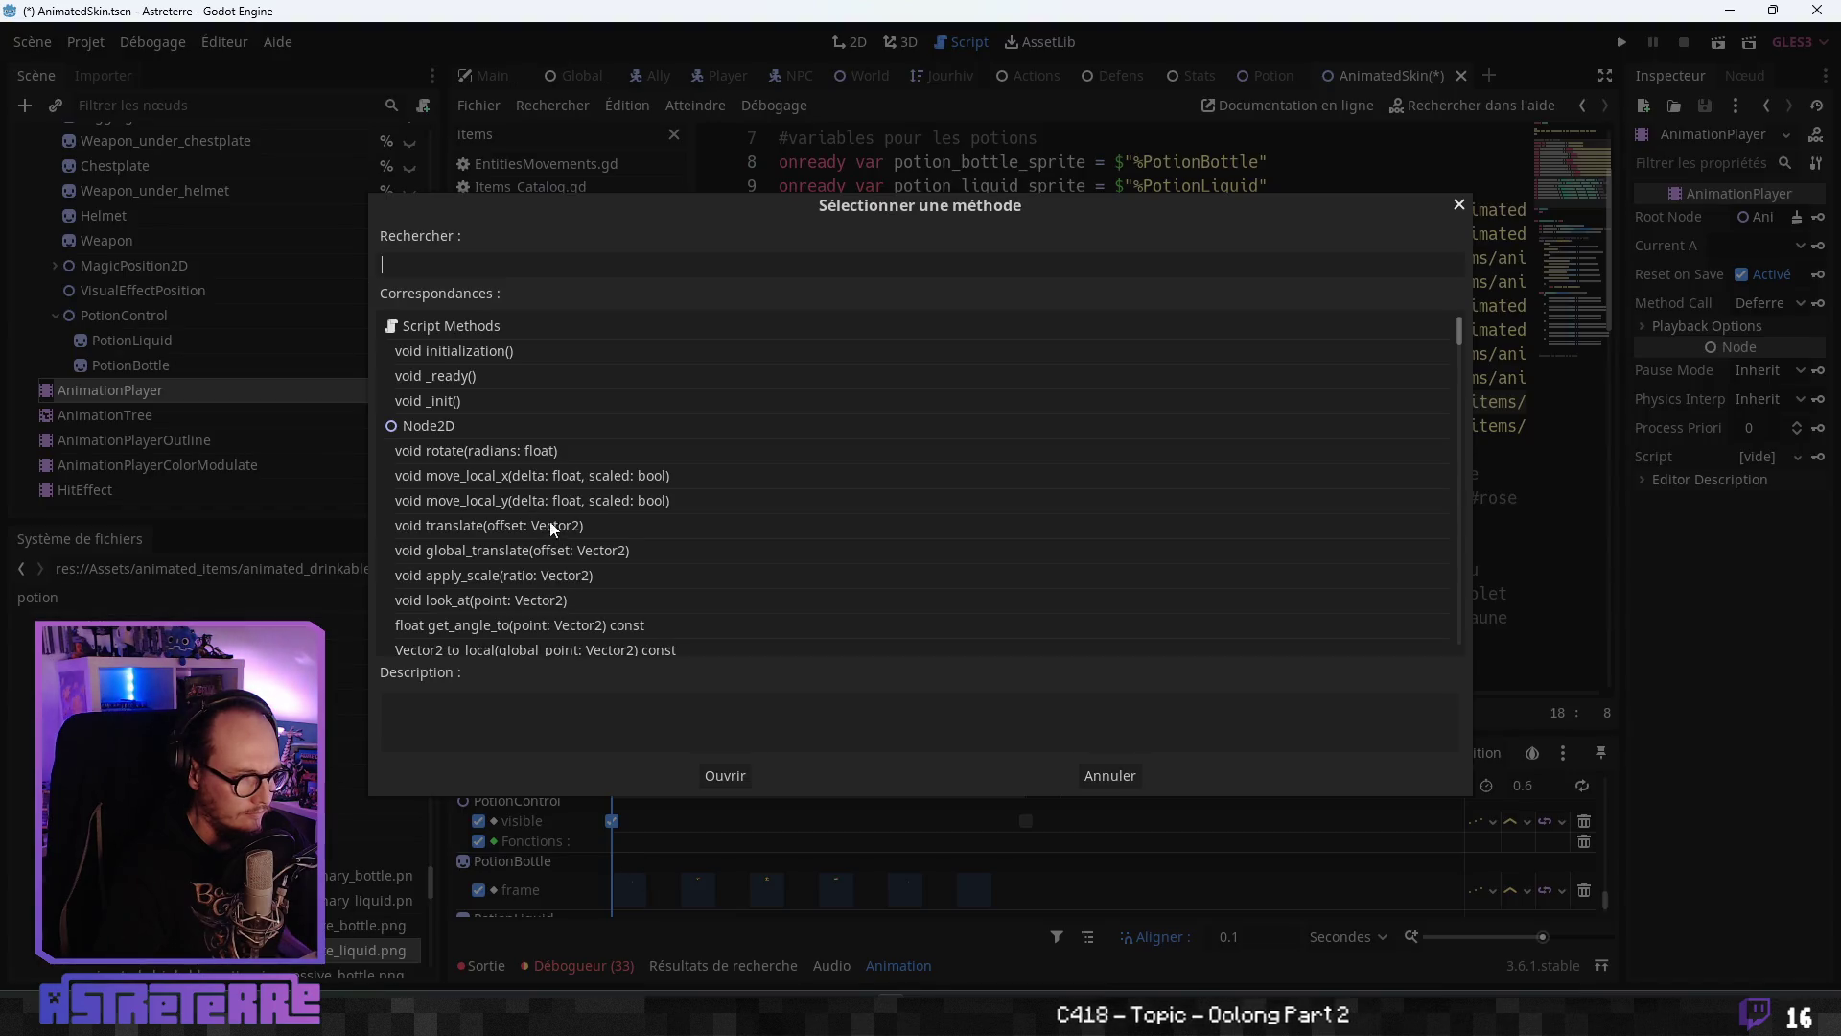
click(487, 350)
click(711, 769)
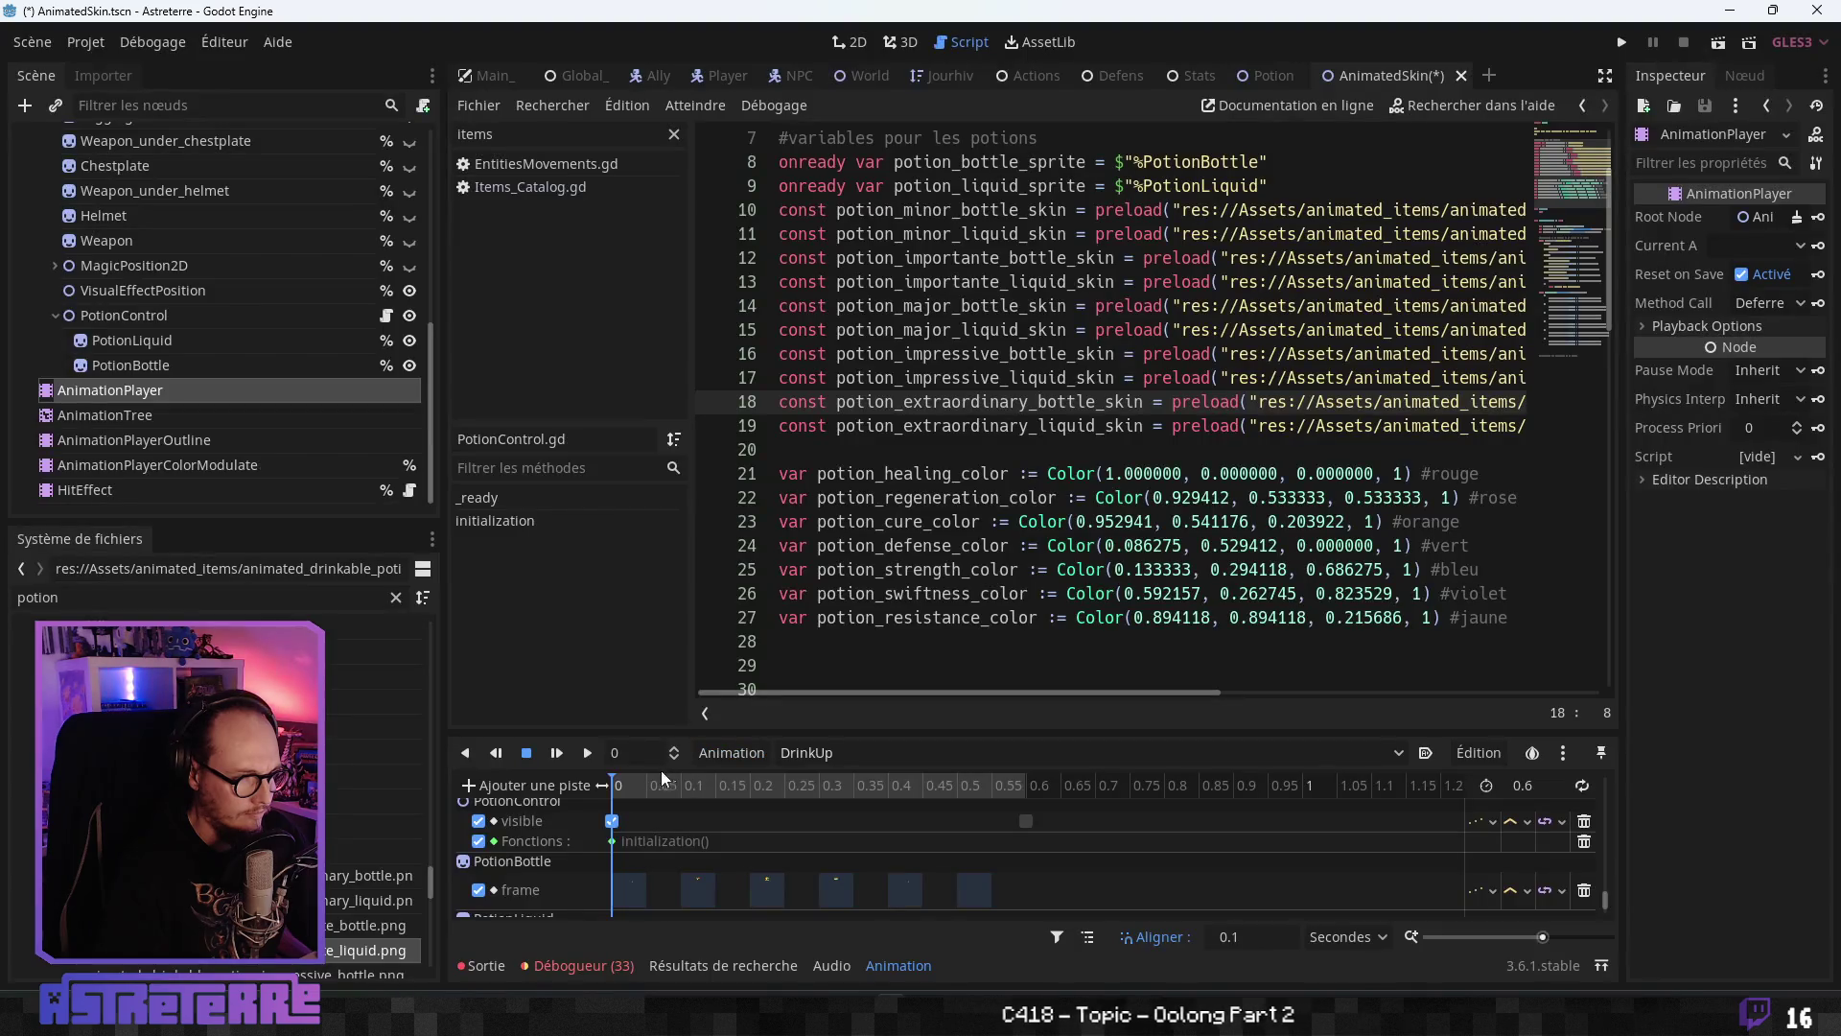
- Move the DrinkUp playhead back to 0 and run the project
click(832, 786)
drag(832, 787, 587, 793)
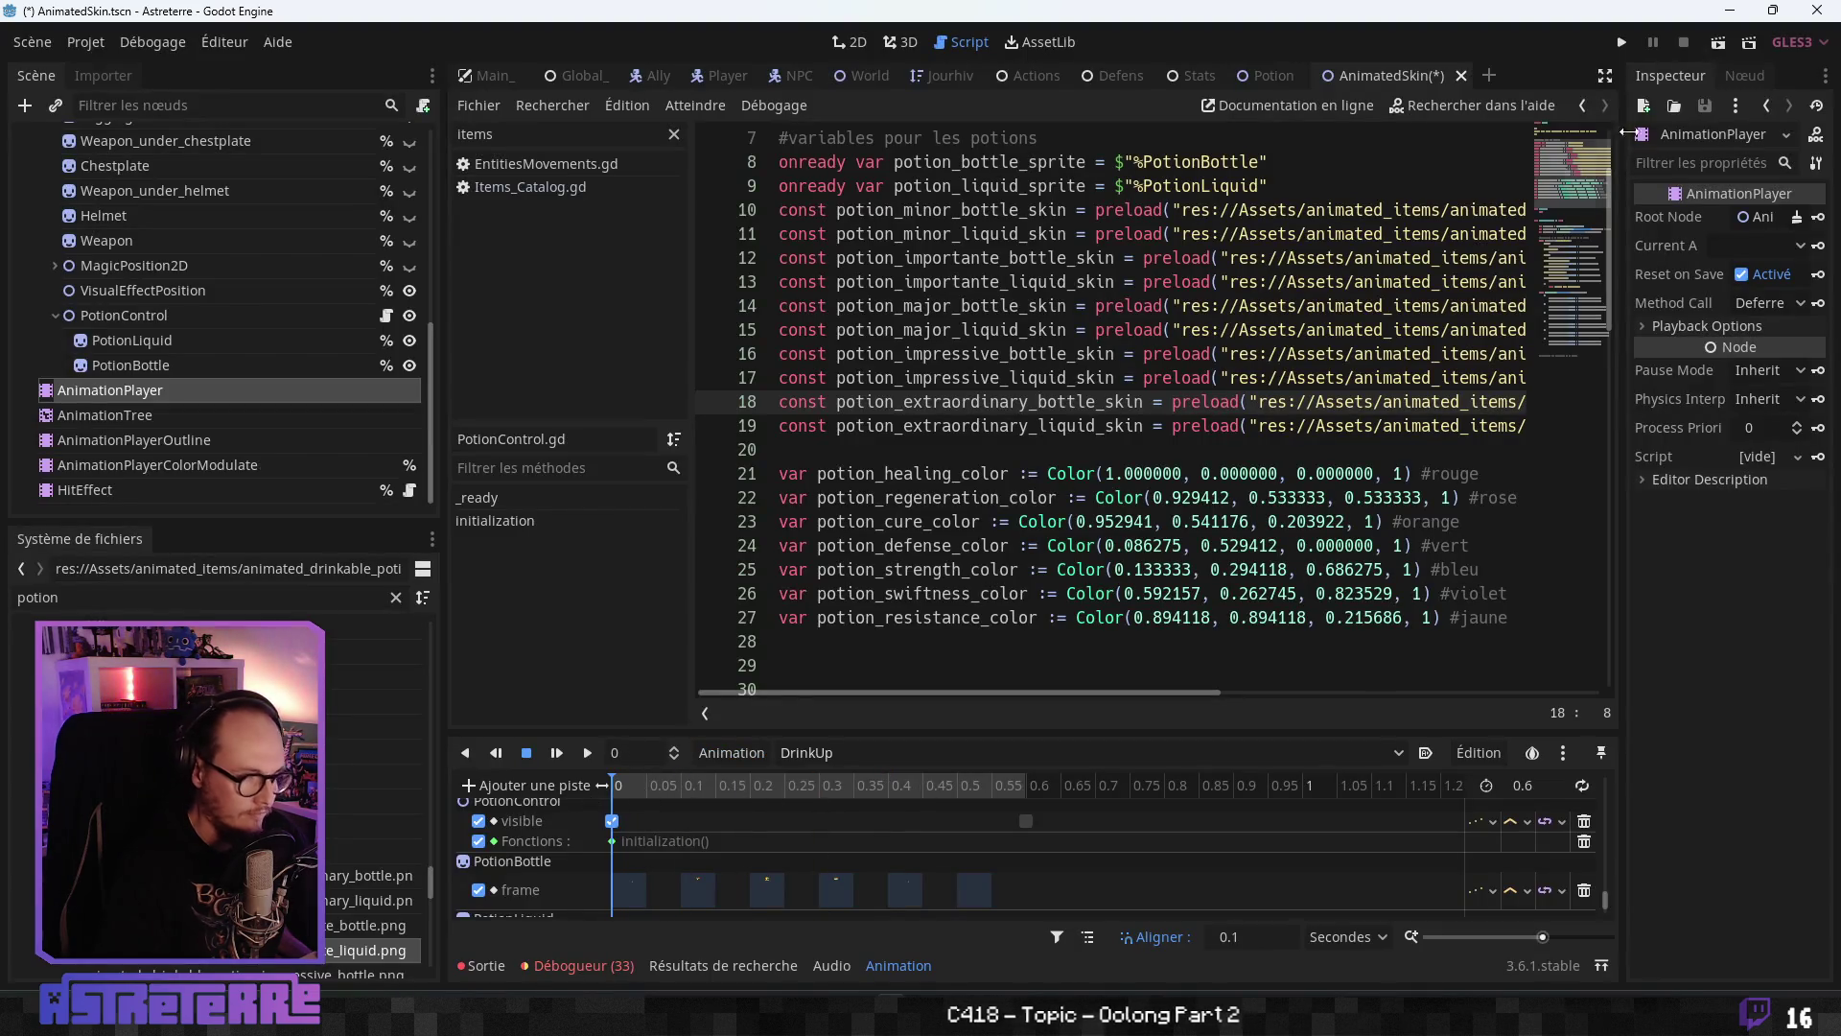
click(1630, 42)
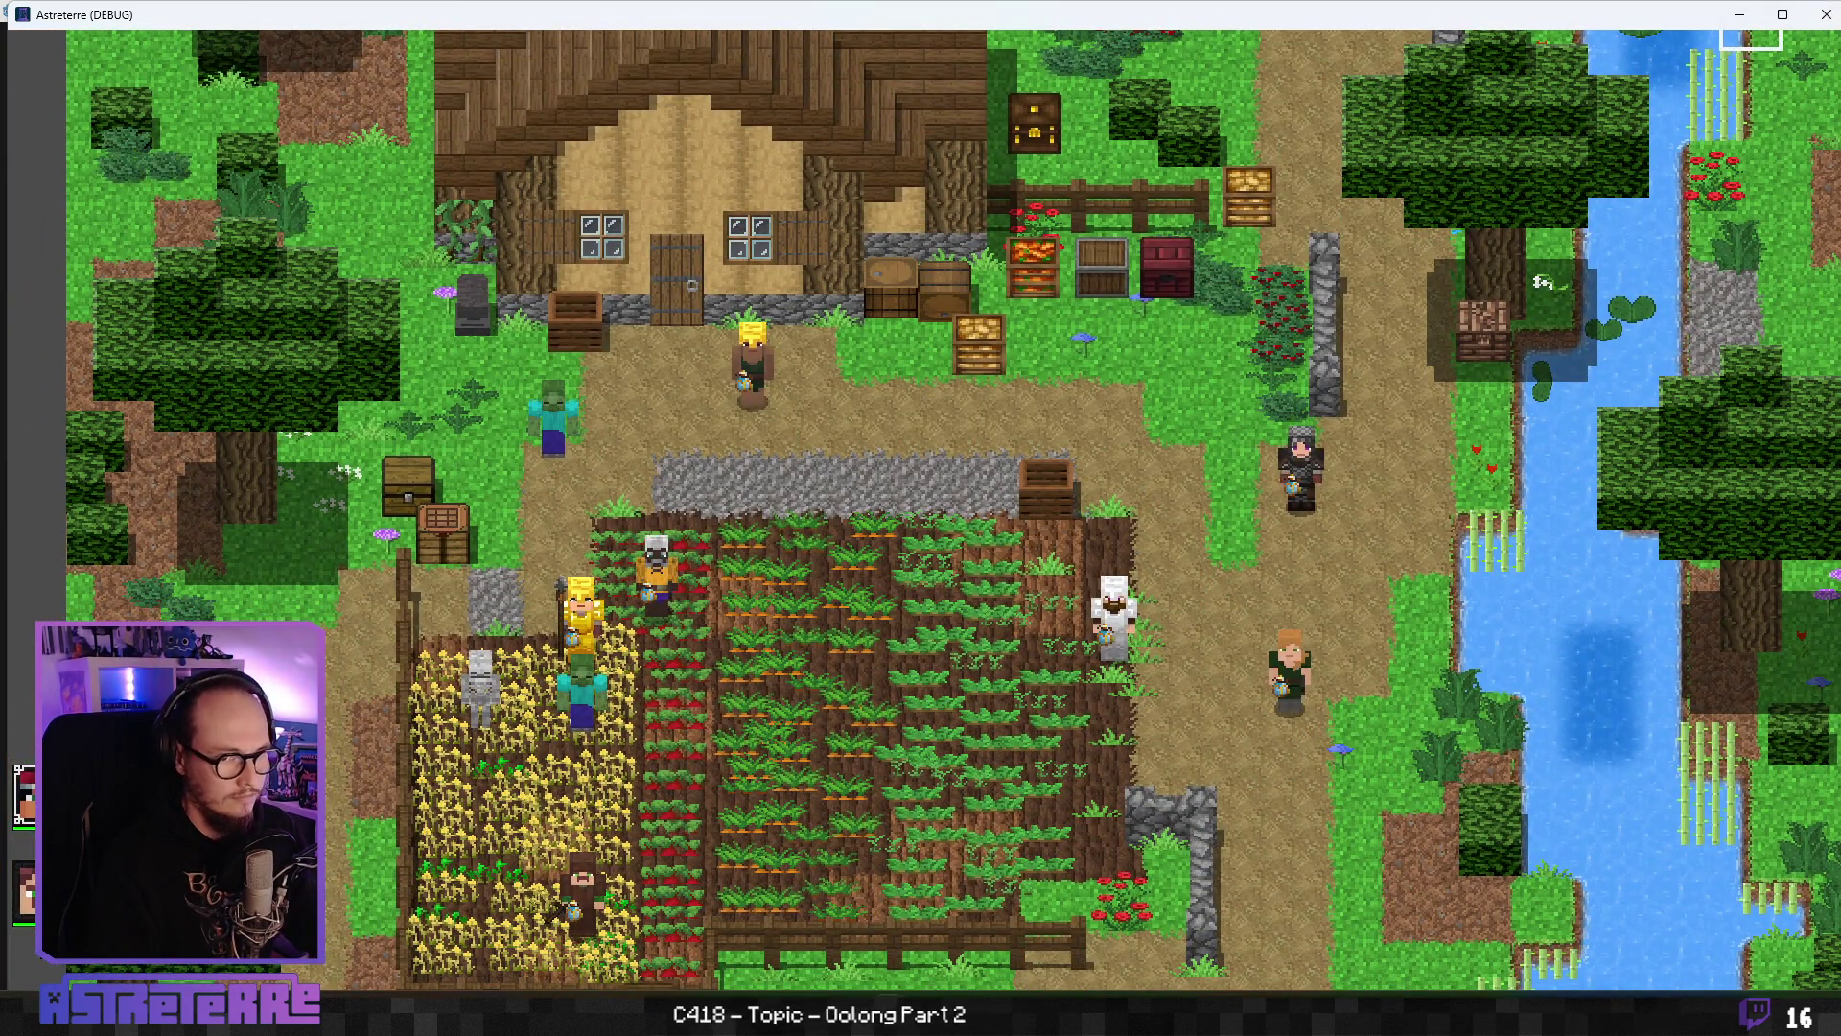
- Close the game, hide the PotionControl node and relaunch with F5
click(1827, 14)
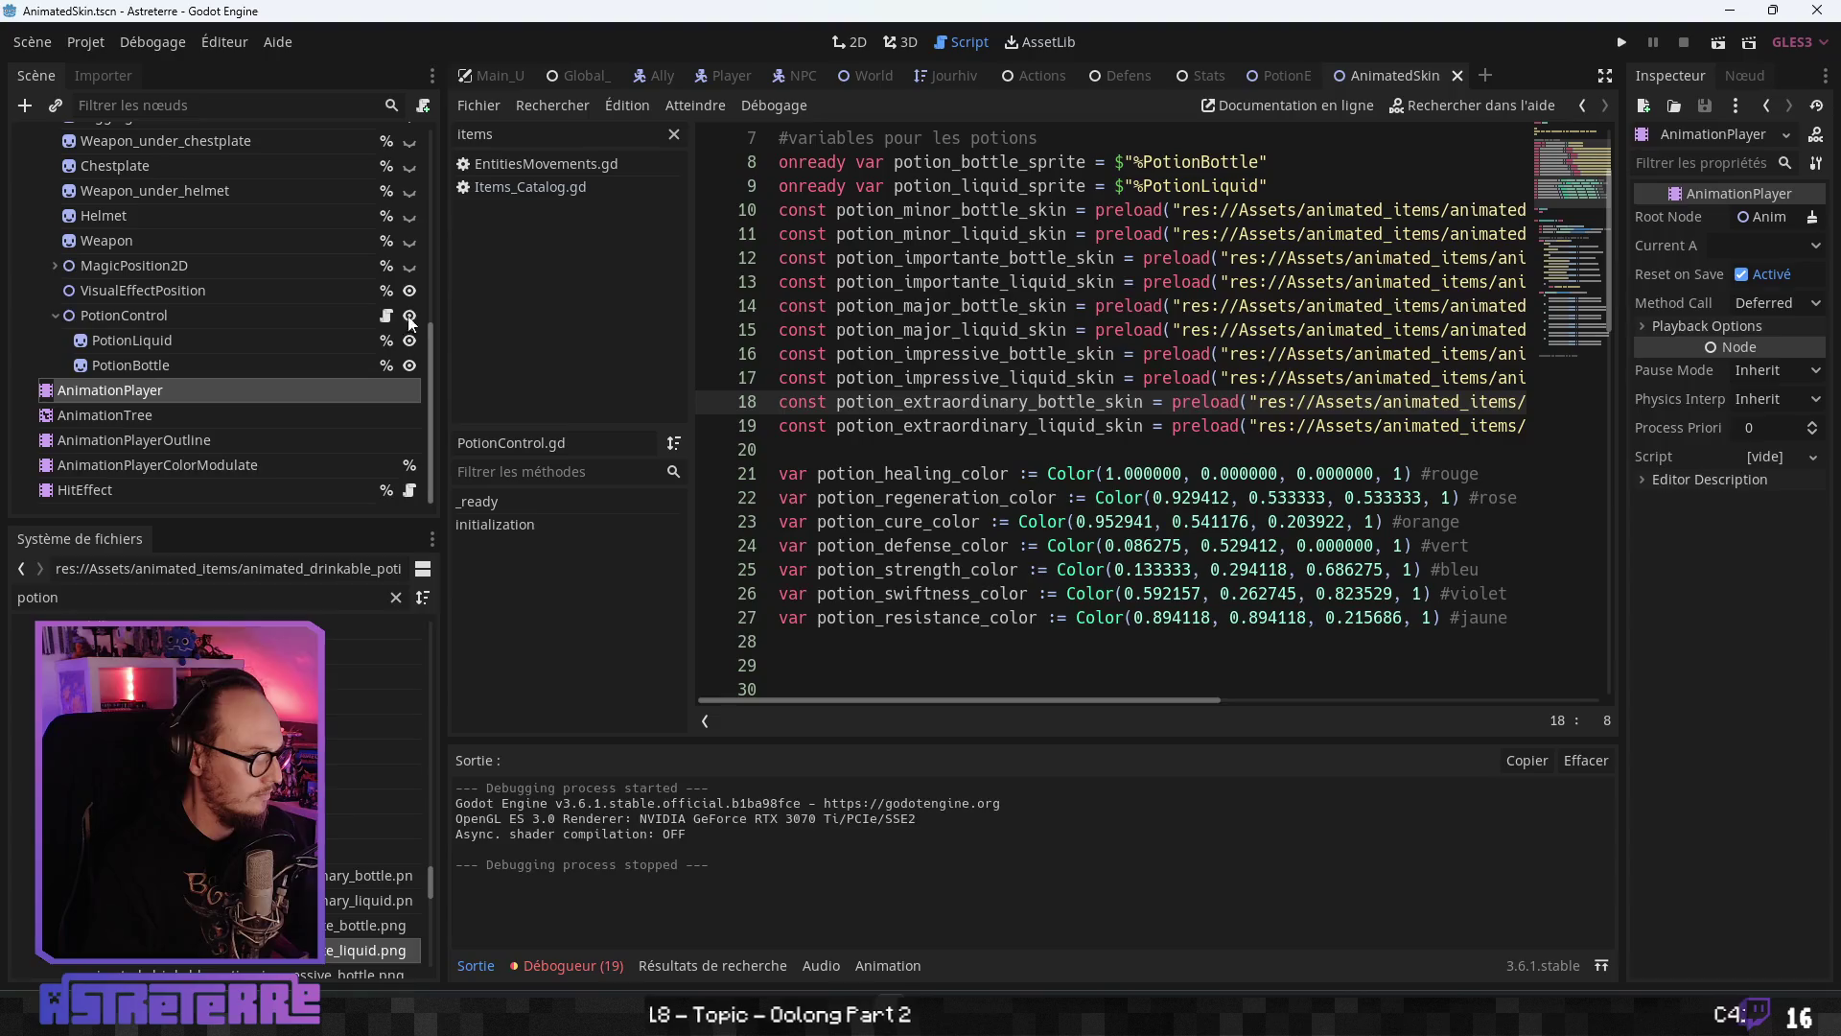
click(411, 314)
key(F5)
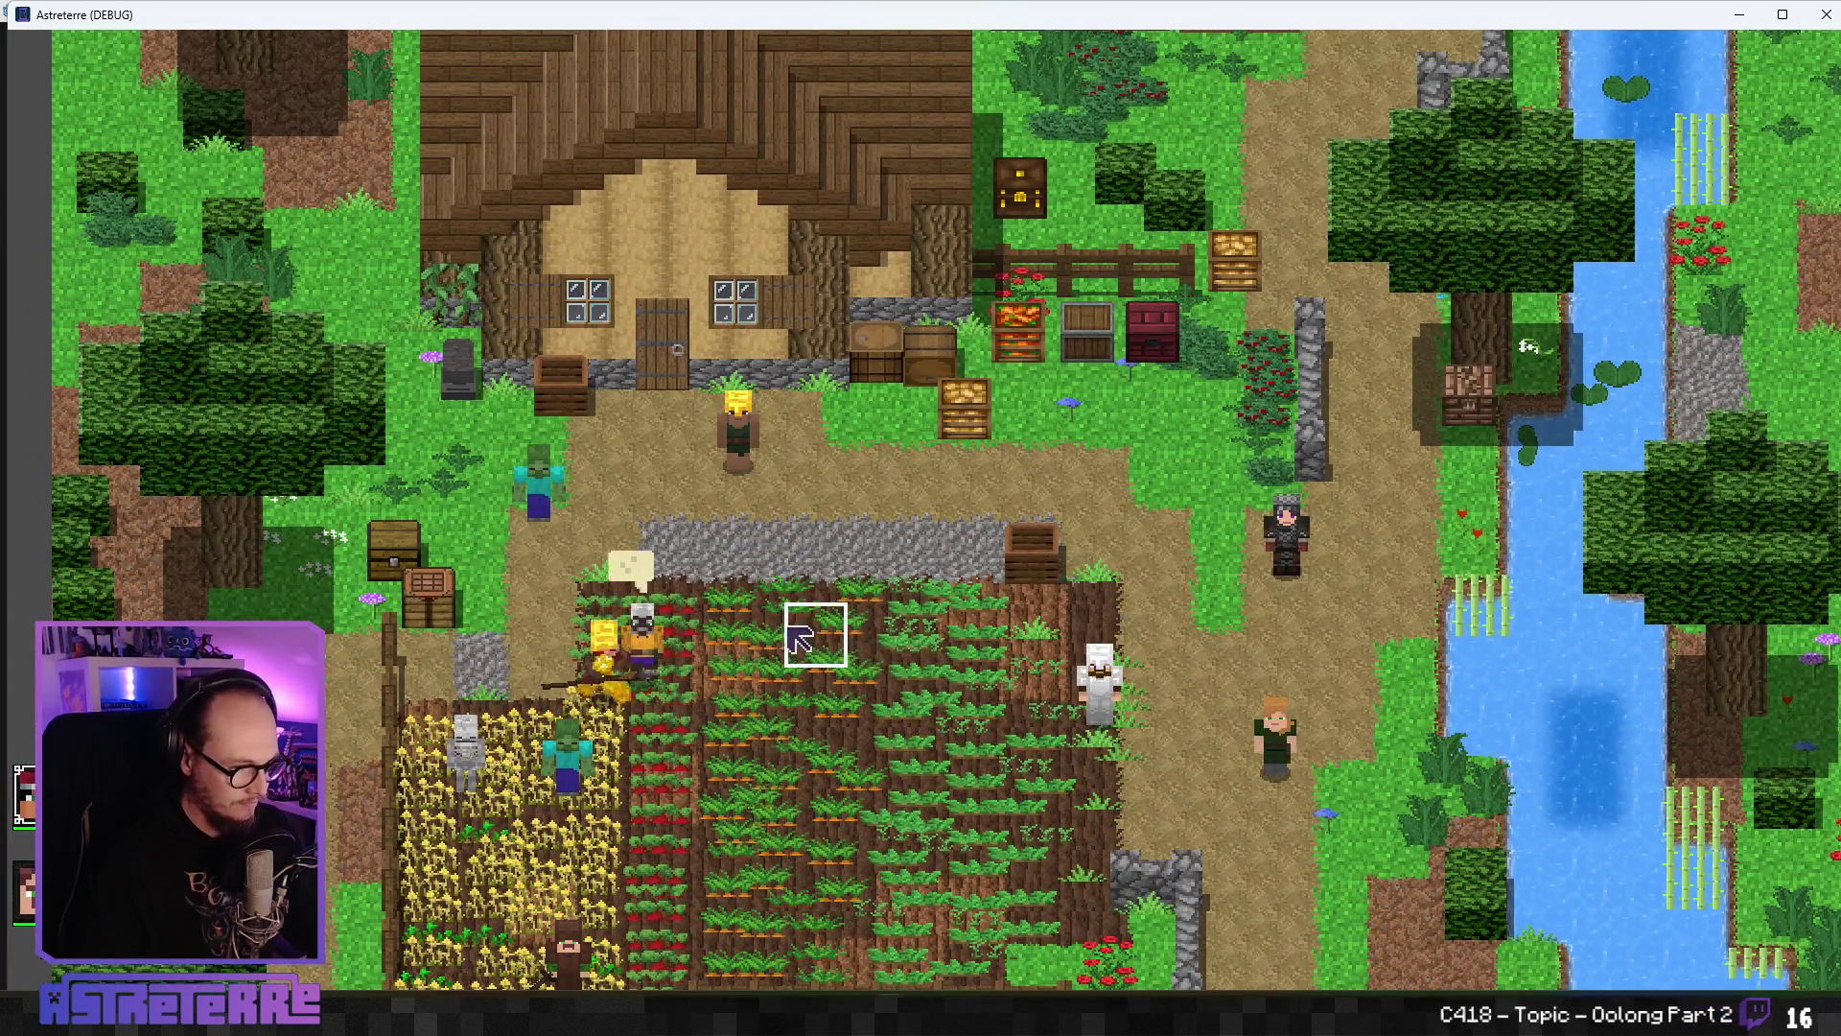
- Move the character onto the crop field and remove the gold helmet, chestplate and leggings
click(793, 630)
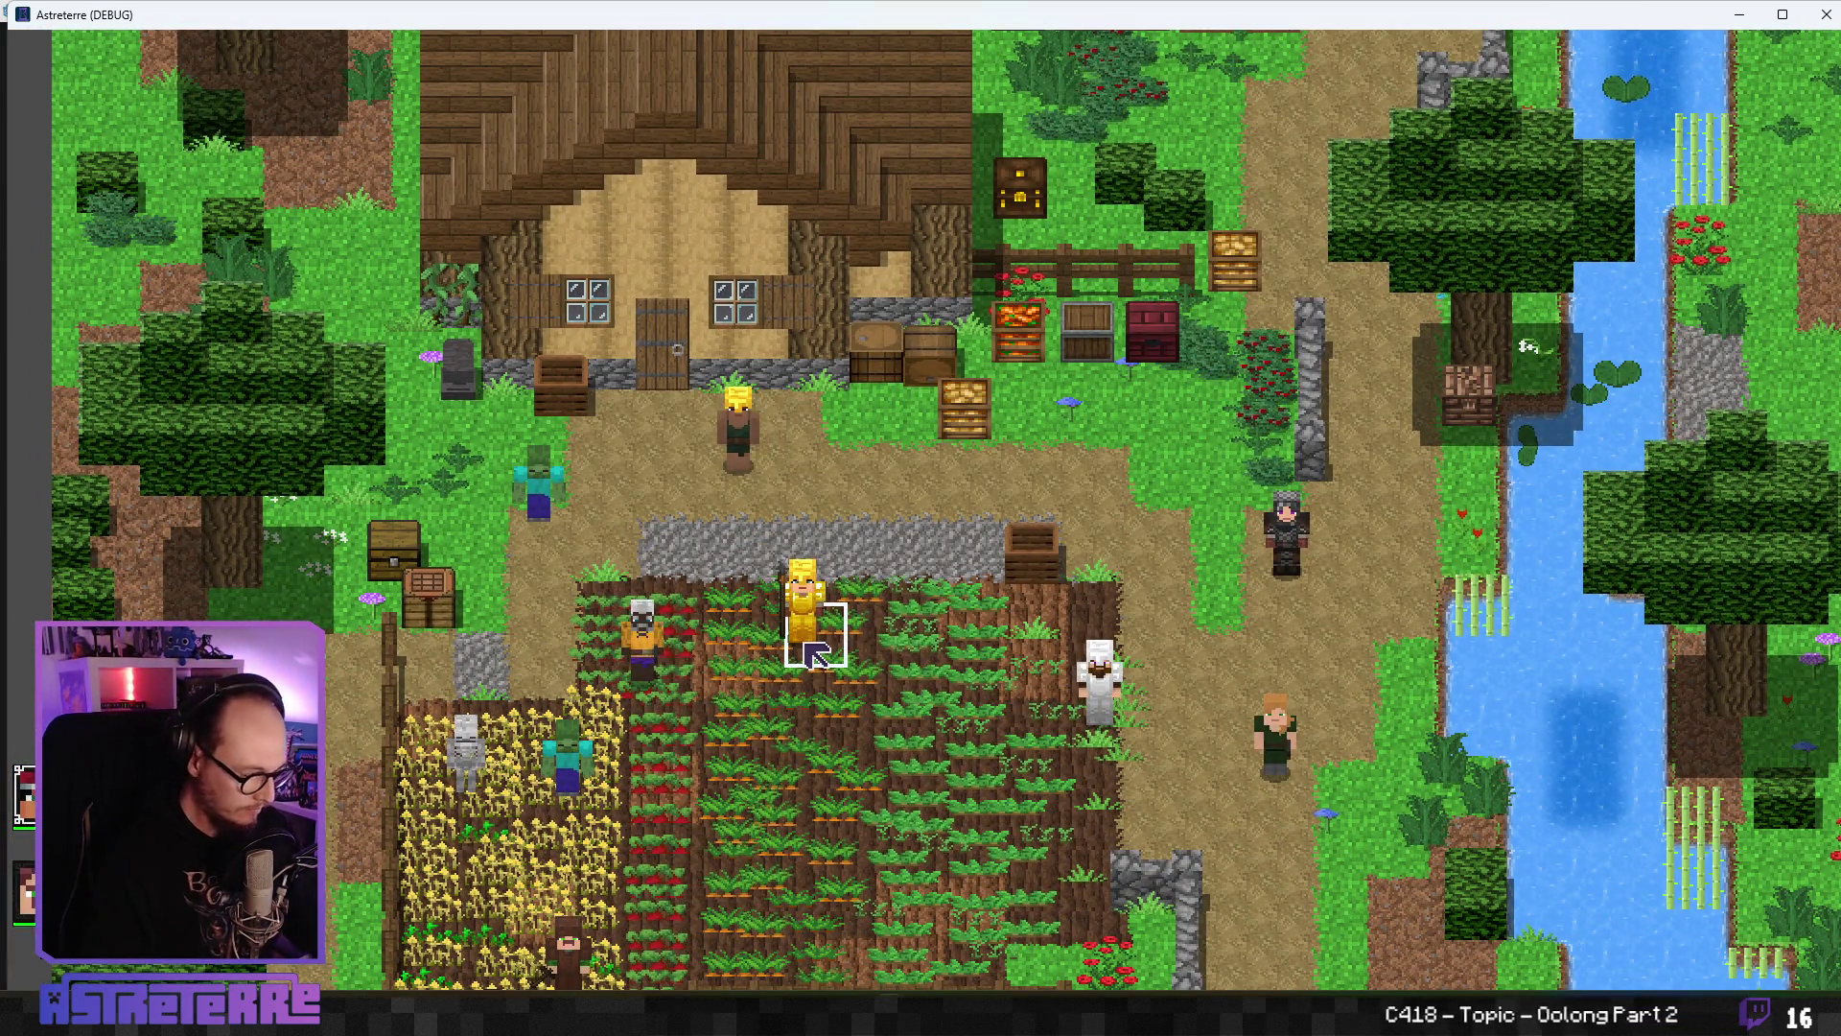
key(i)
click(498, 851)
click(610, 851)
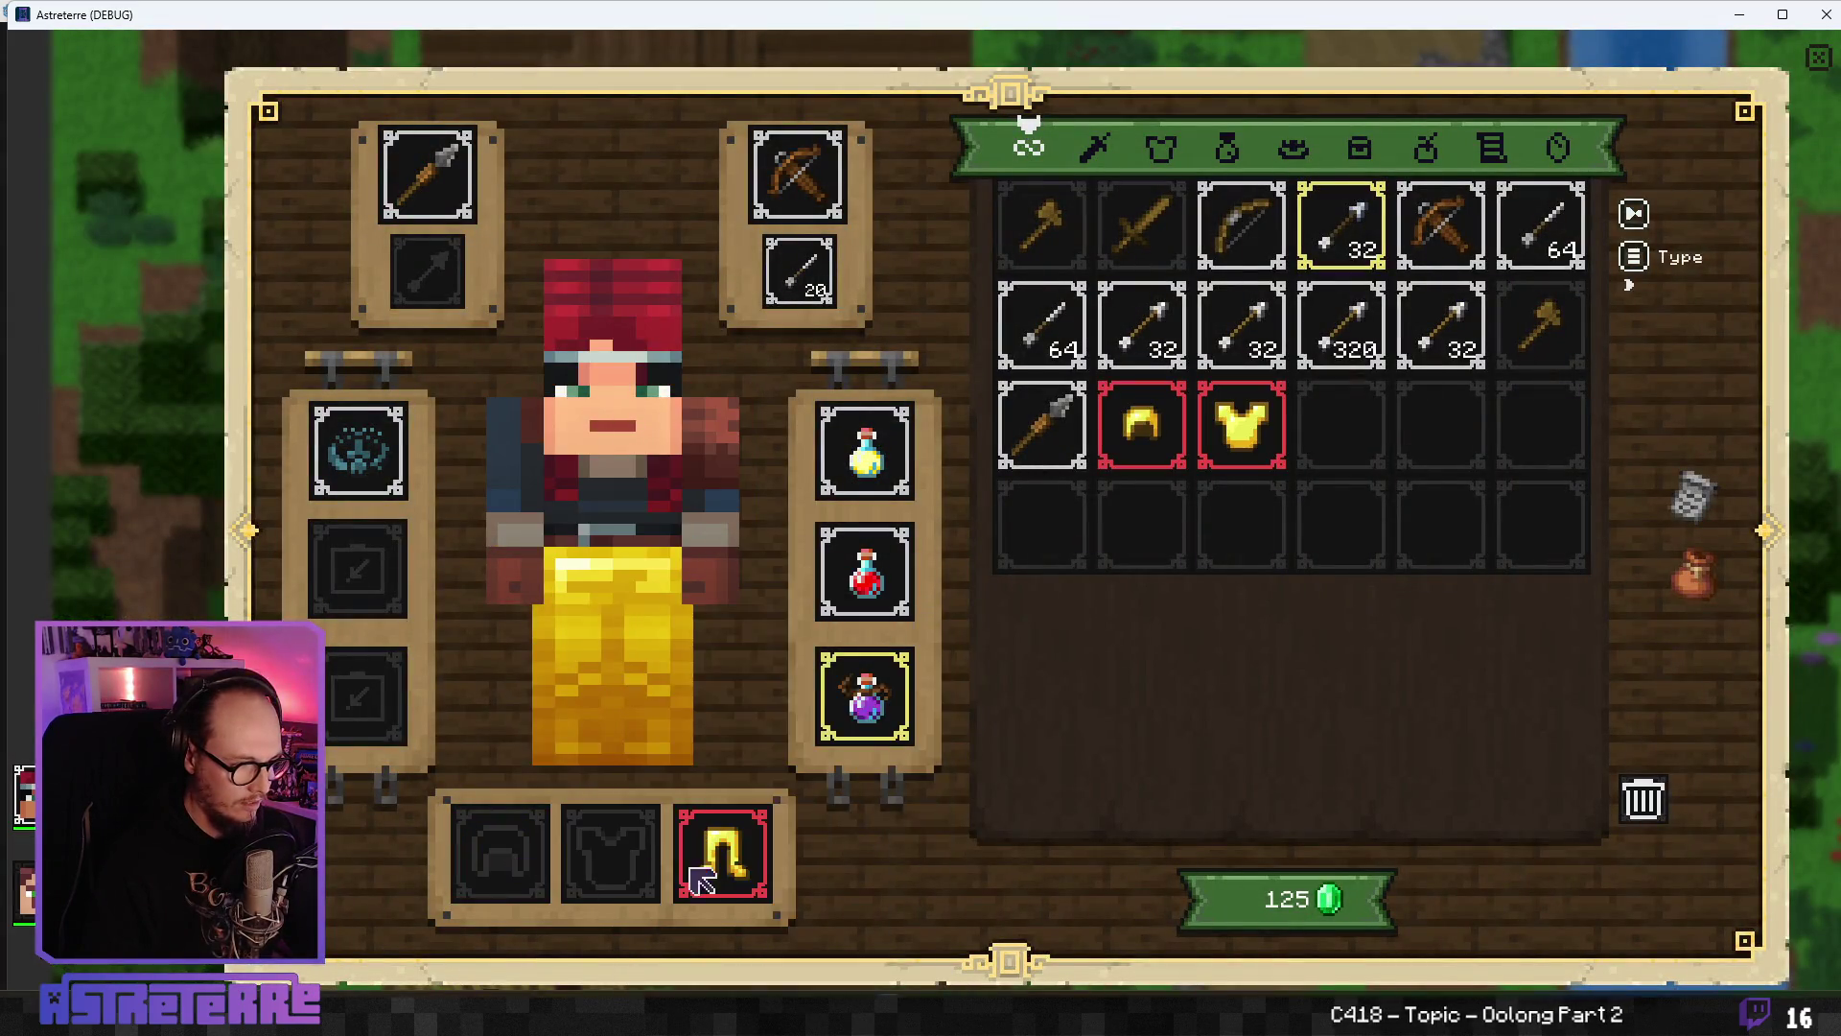
click(700, 881)
key(i)
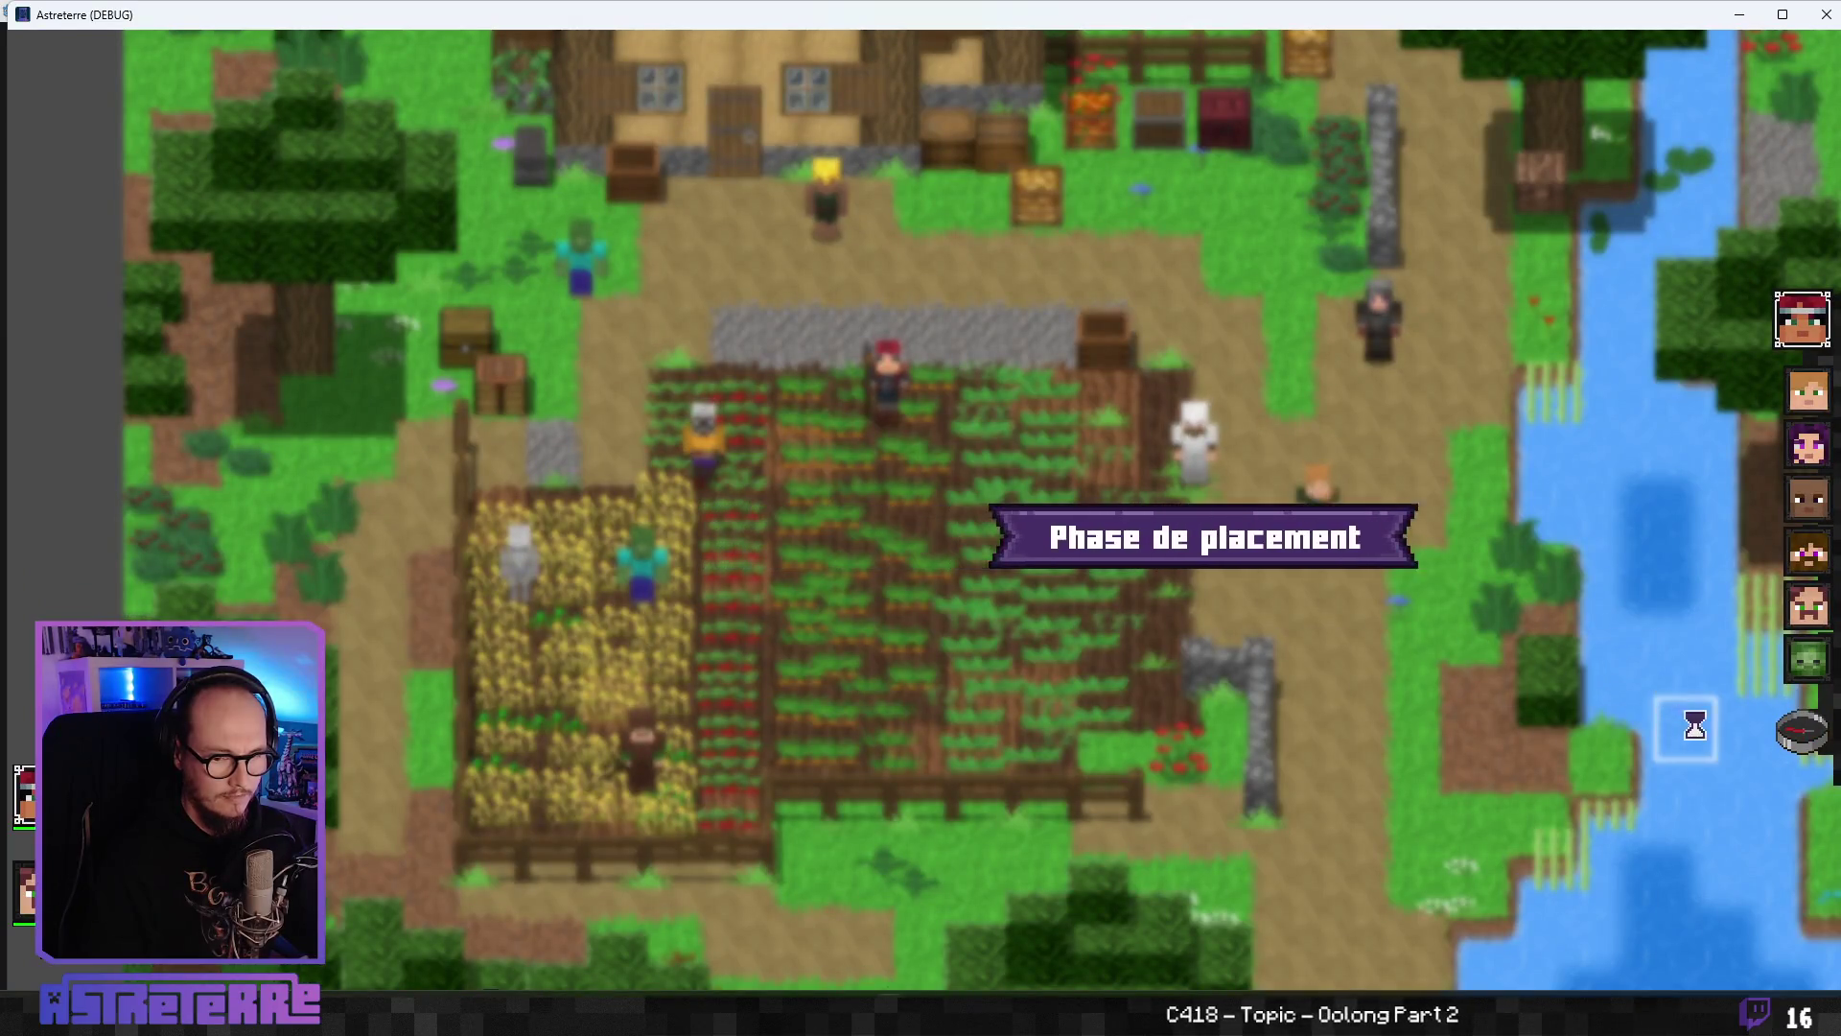
- End placement, have Alex drink the support and purple swiftness potions, and open the console
click(1803, 731)
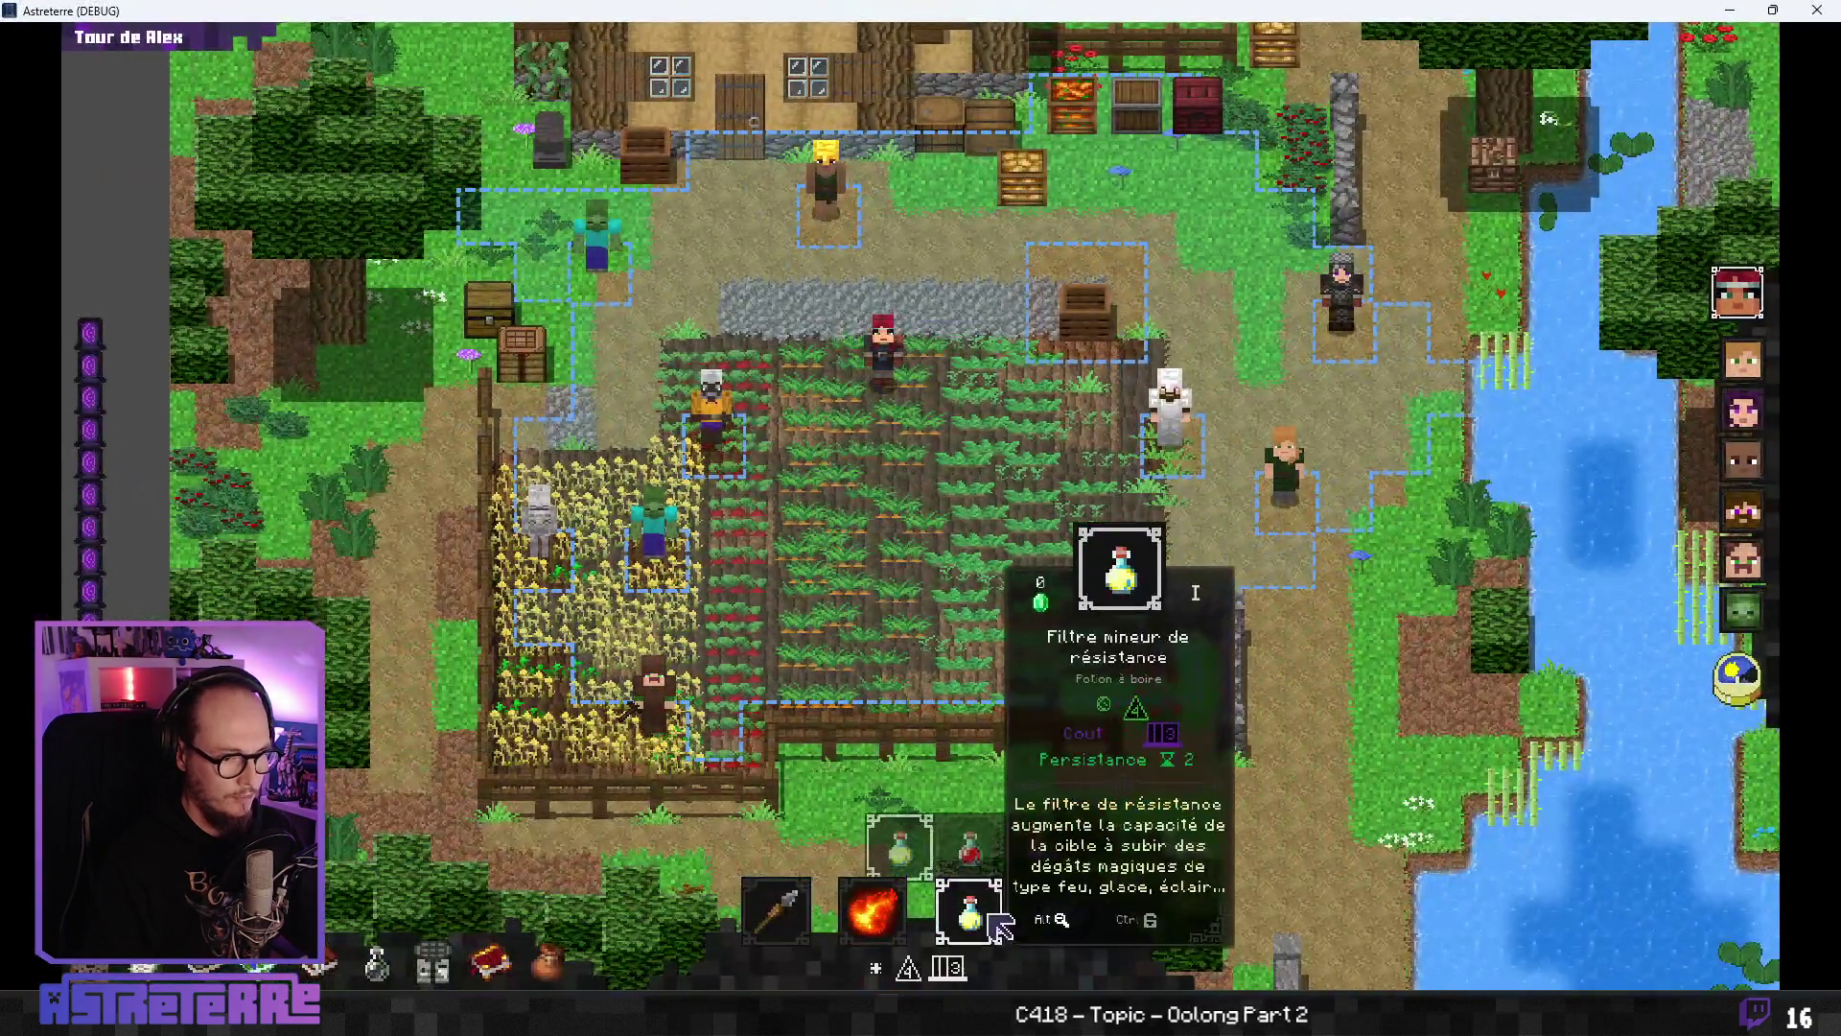
click(964, 1002)
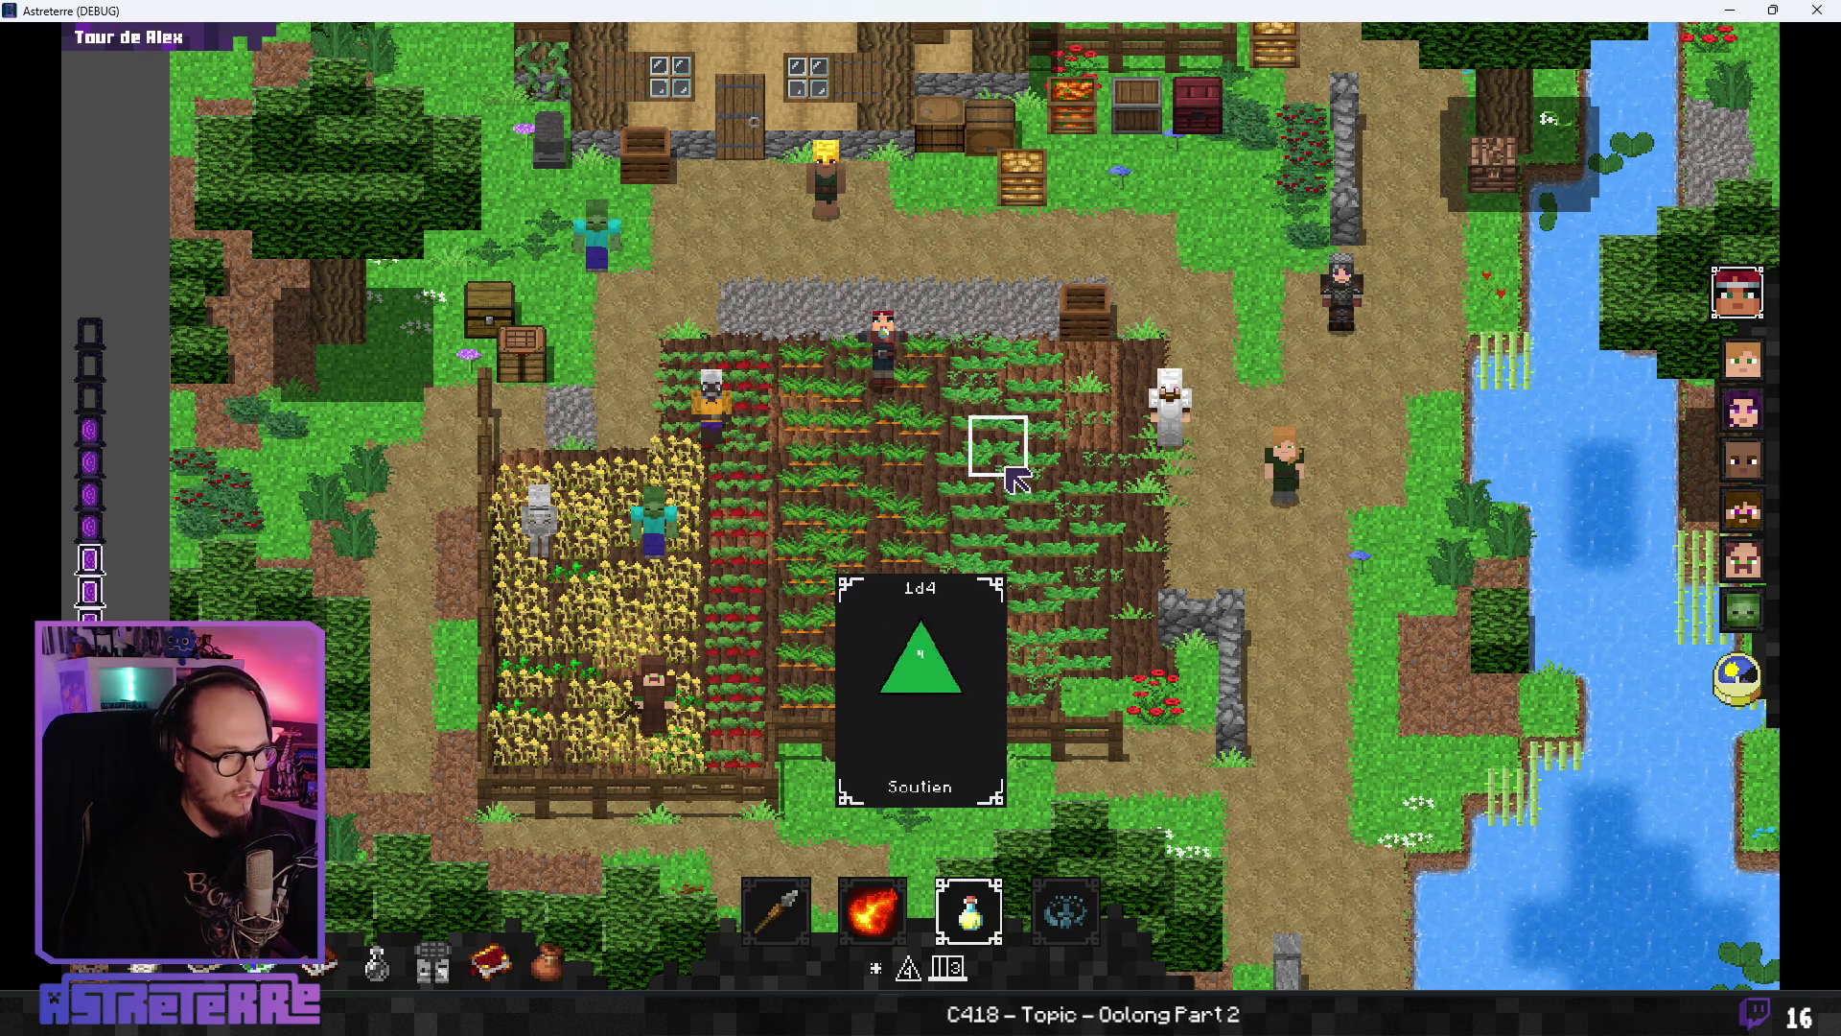
click(911, 385)
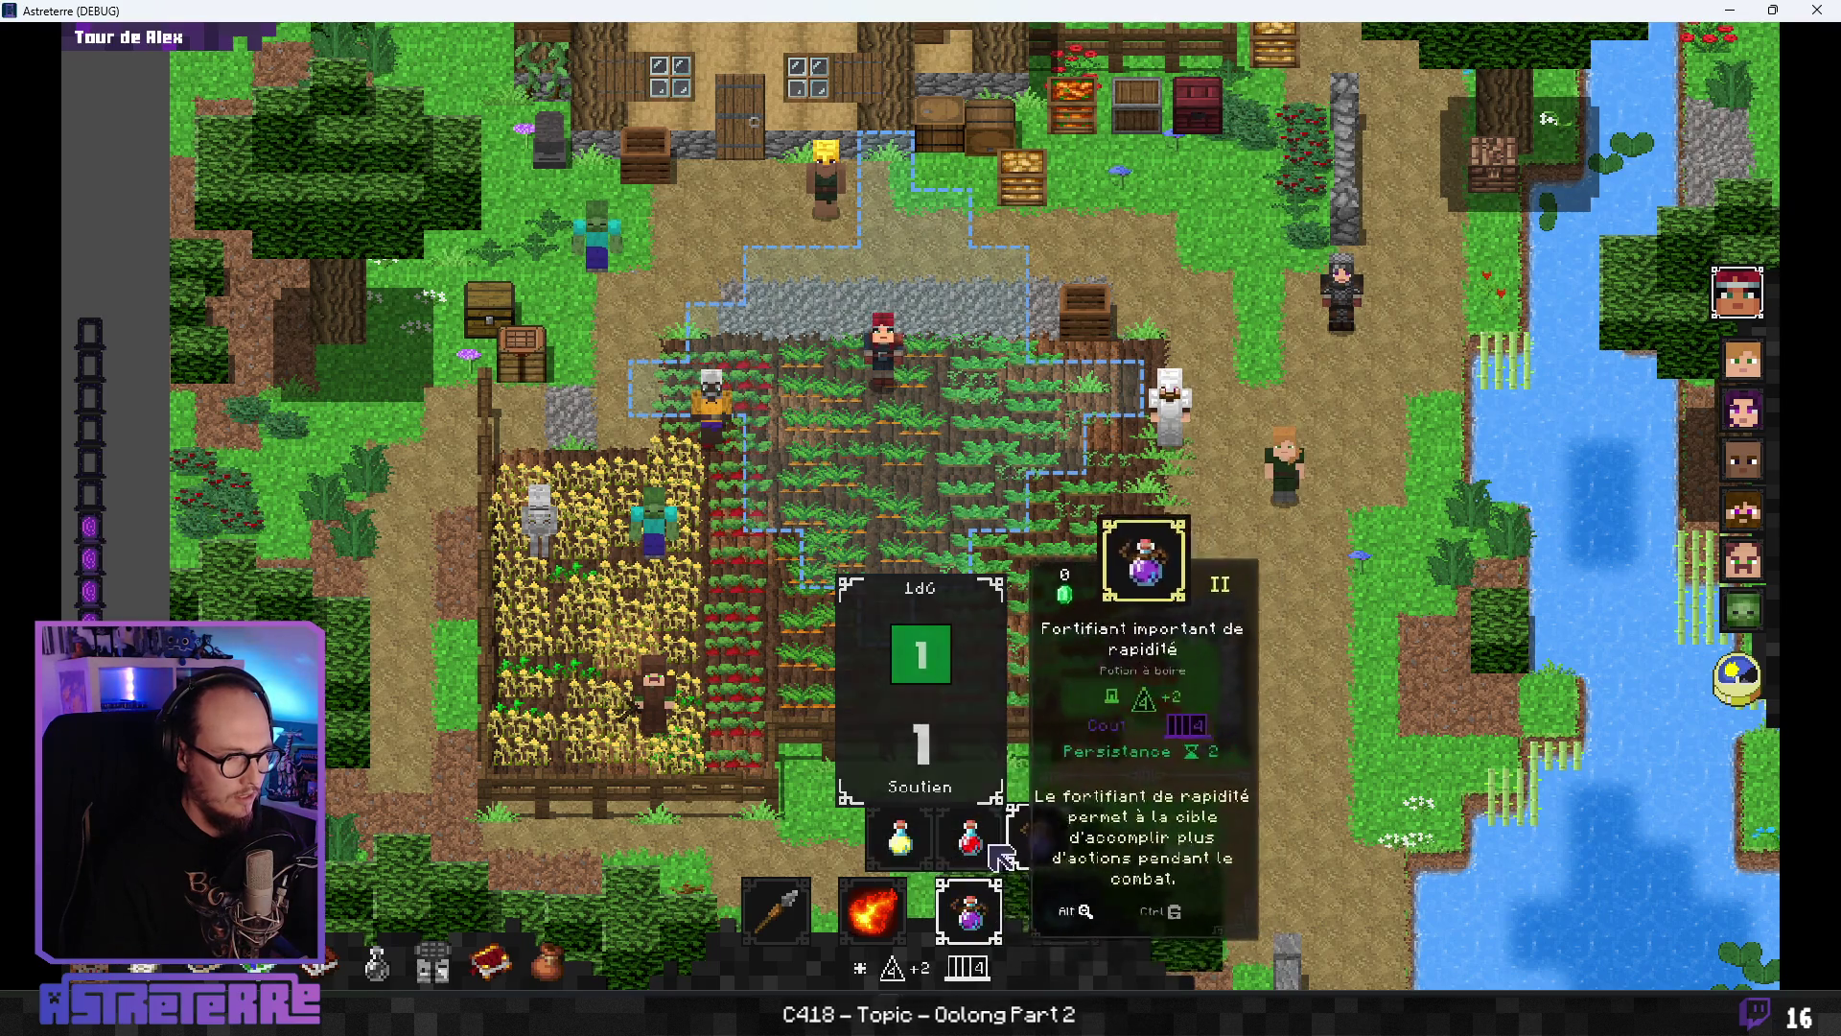
click(967, 811)
click(1012, 480)
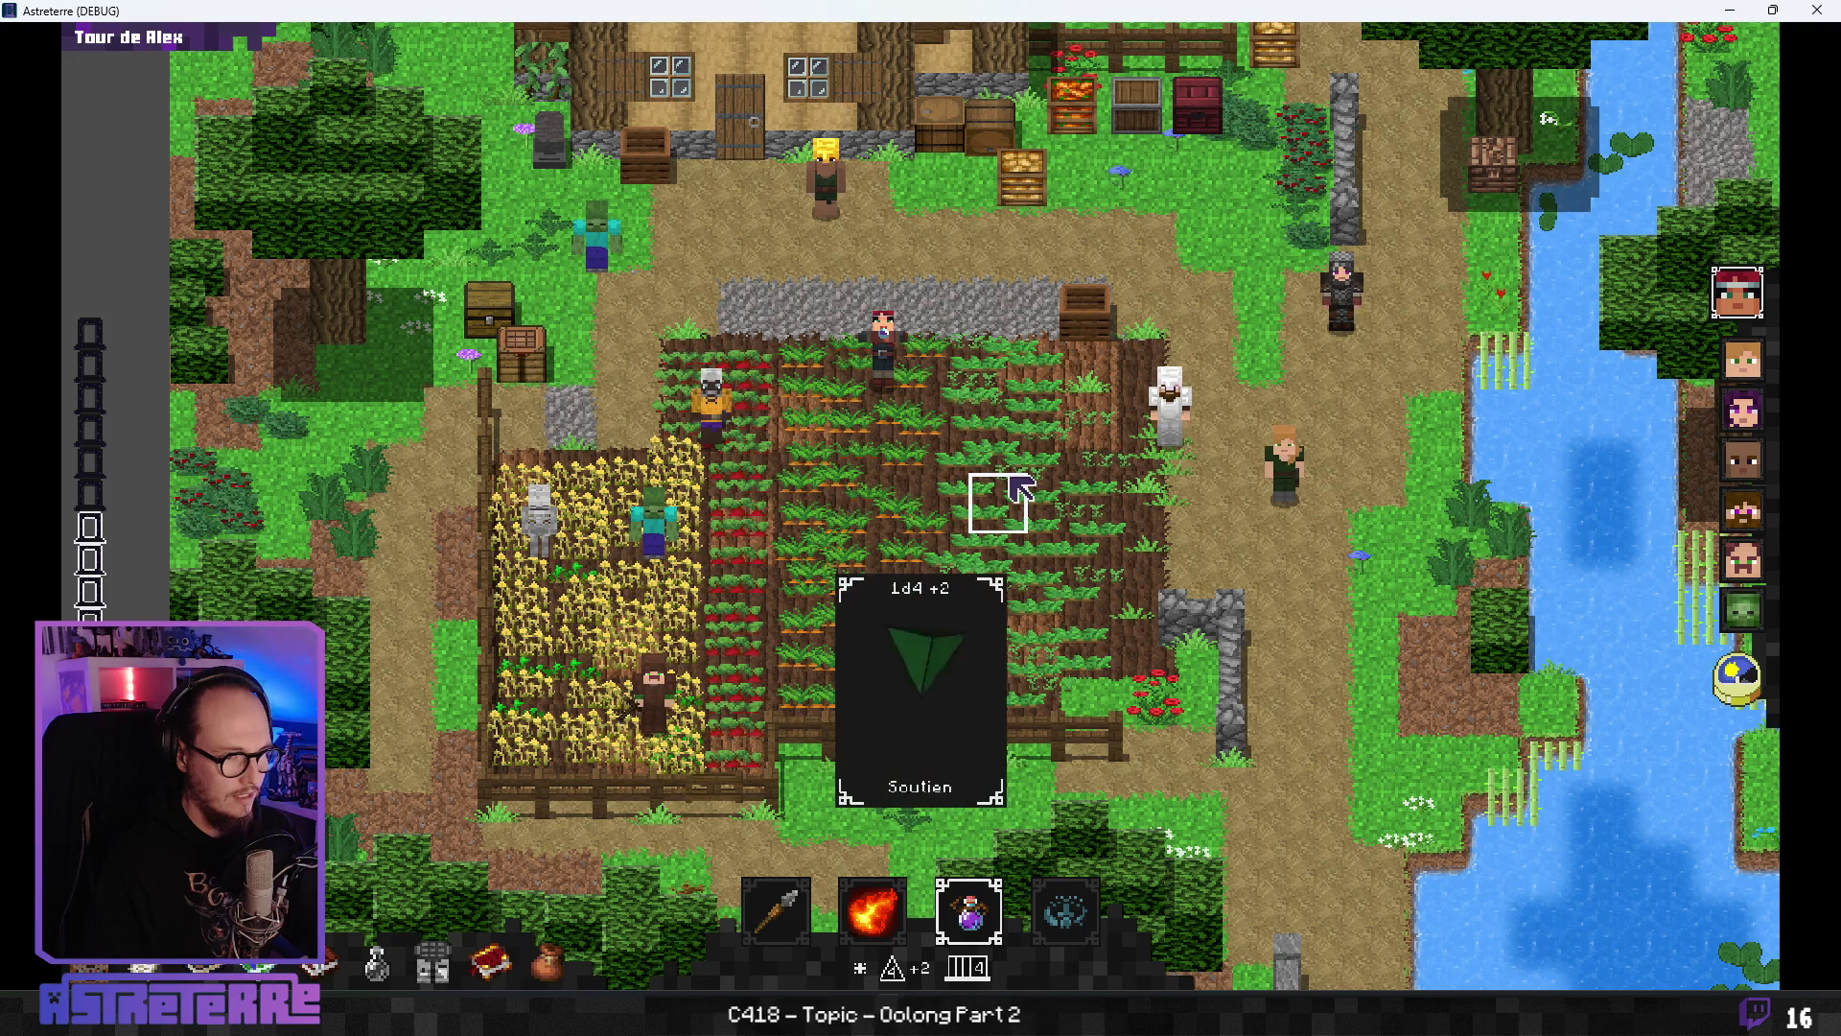
key(grave)
text(additem)
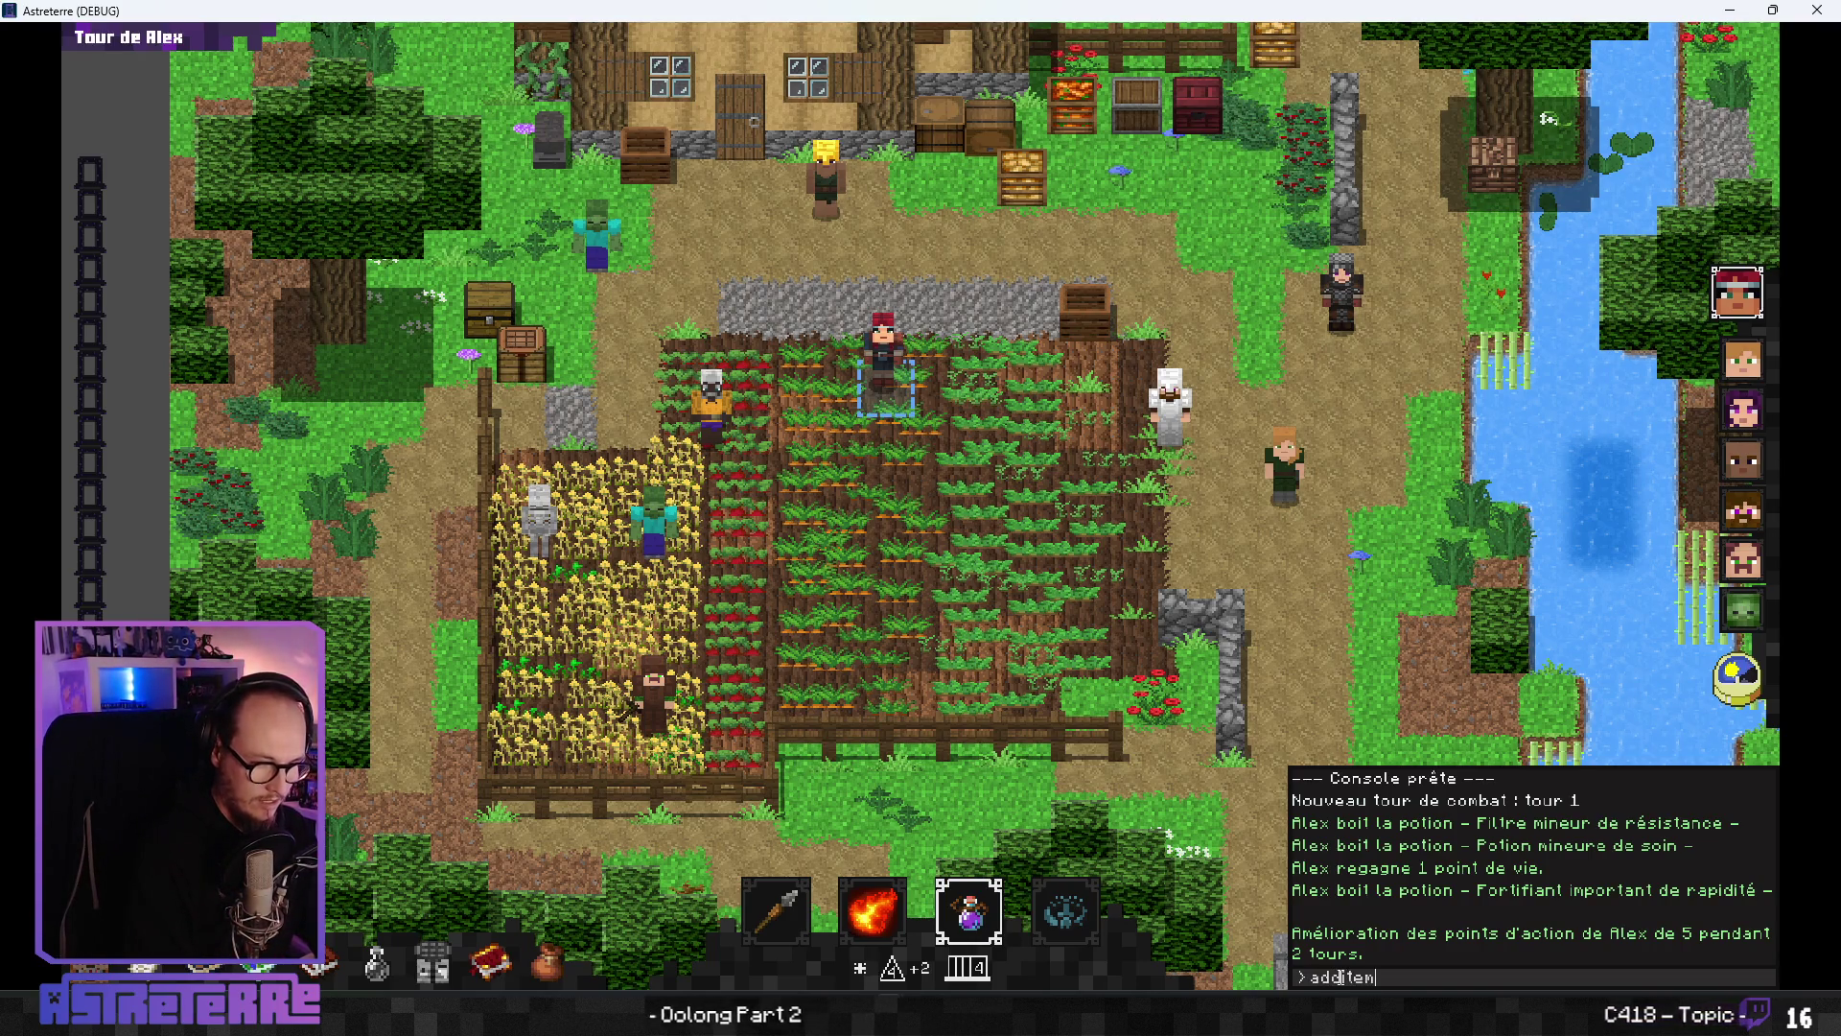
- Run 'additem drinkable_potion_defense_extraordinary 1' in the debug console
text( drinkable)
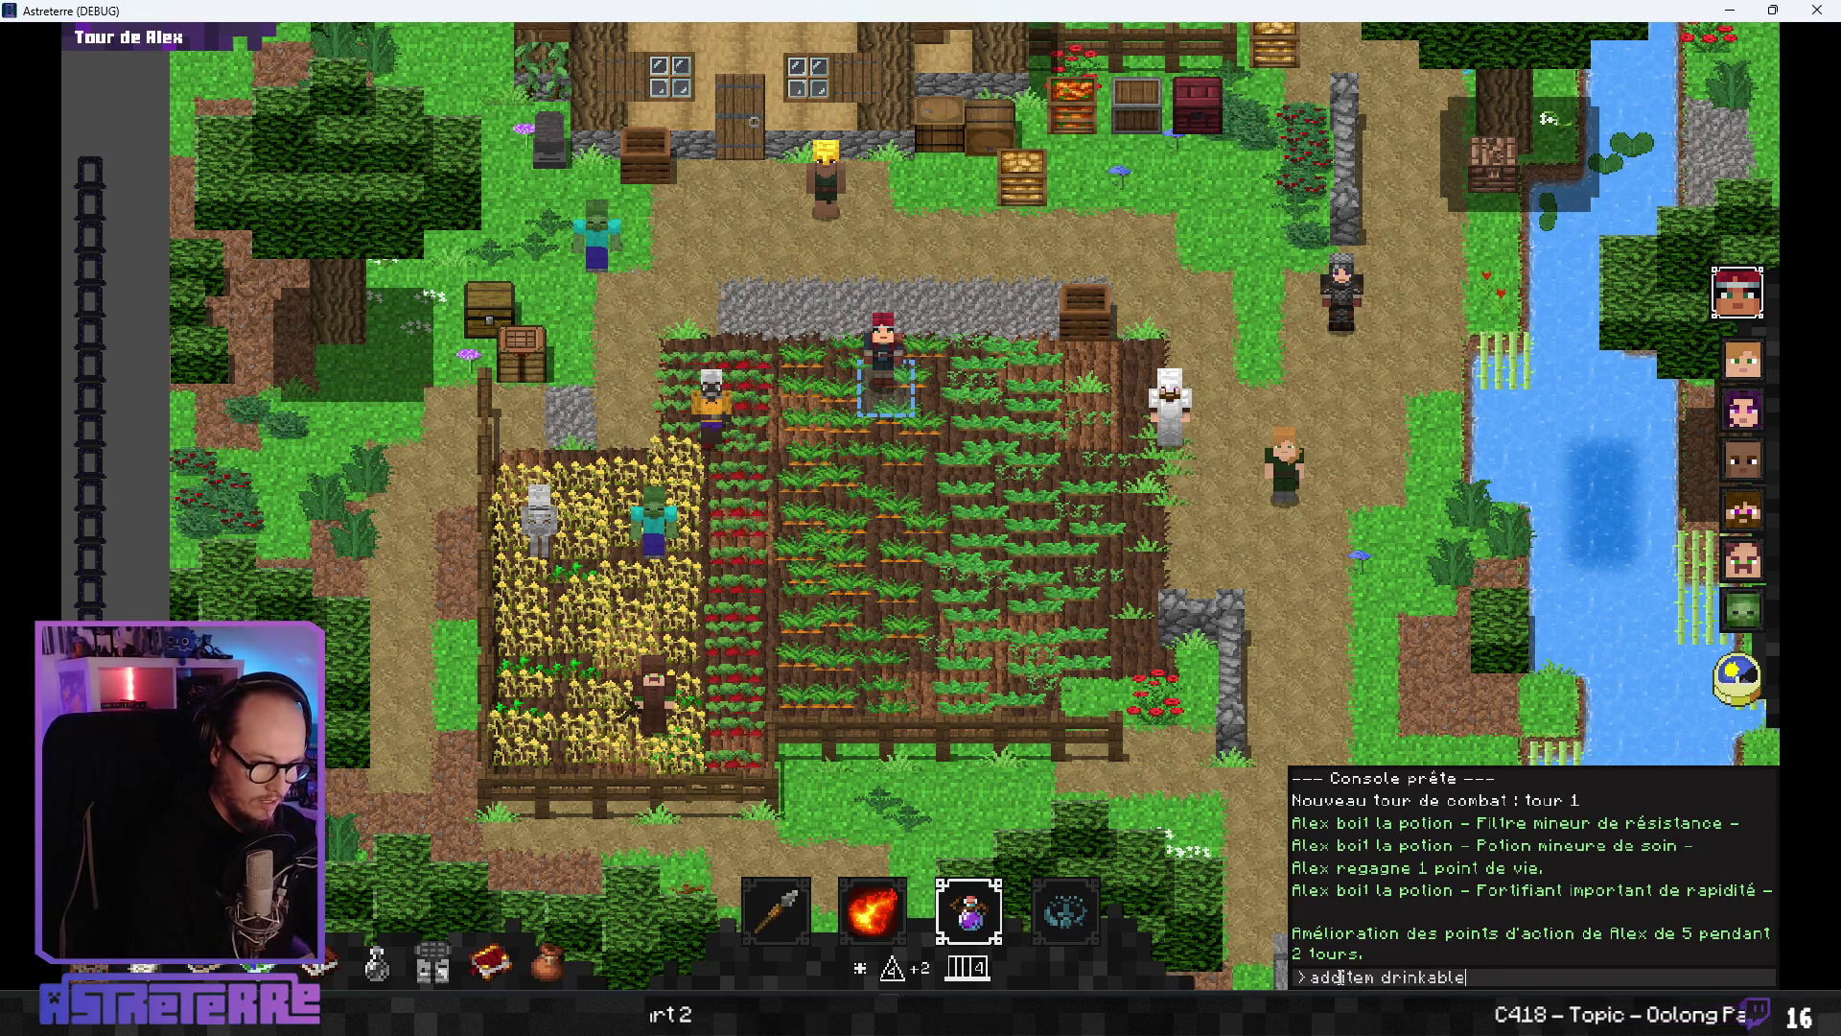
text(_poextraordinary)
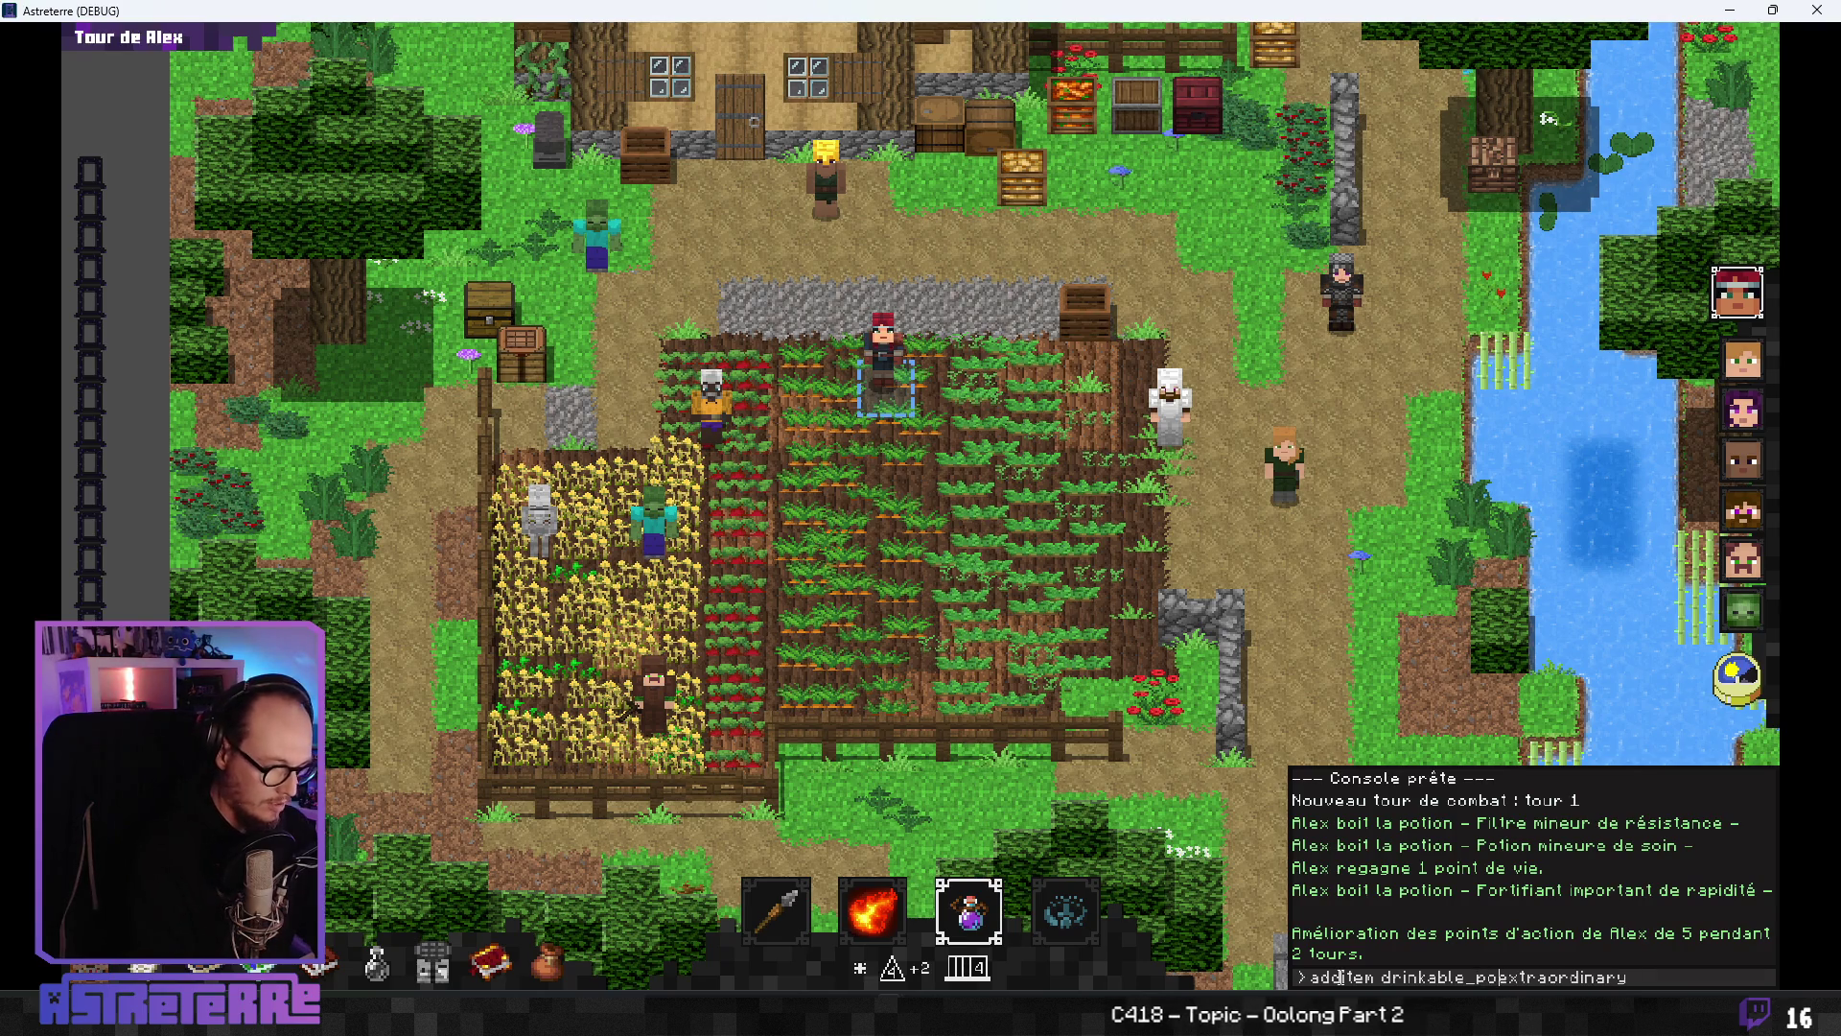
text(potion_)
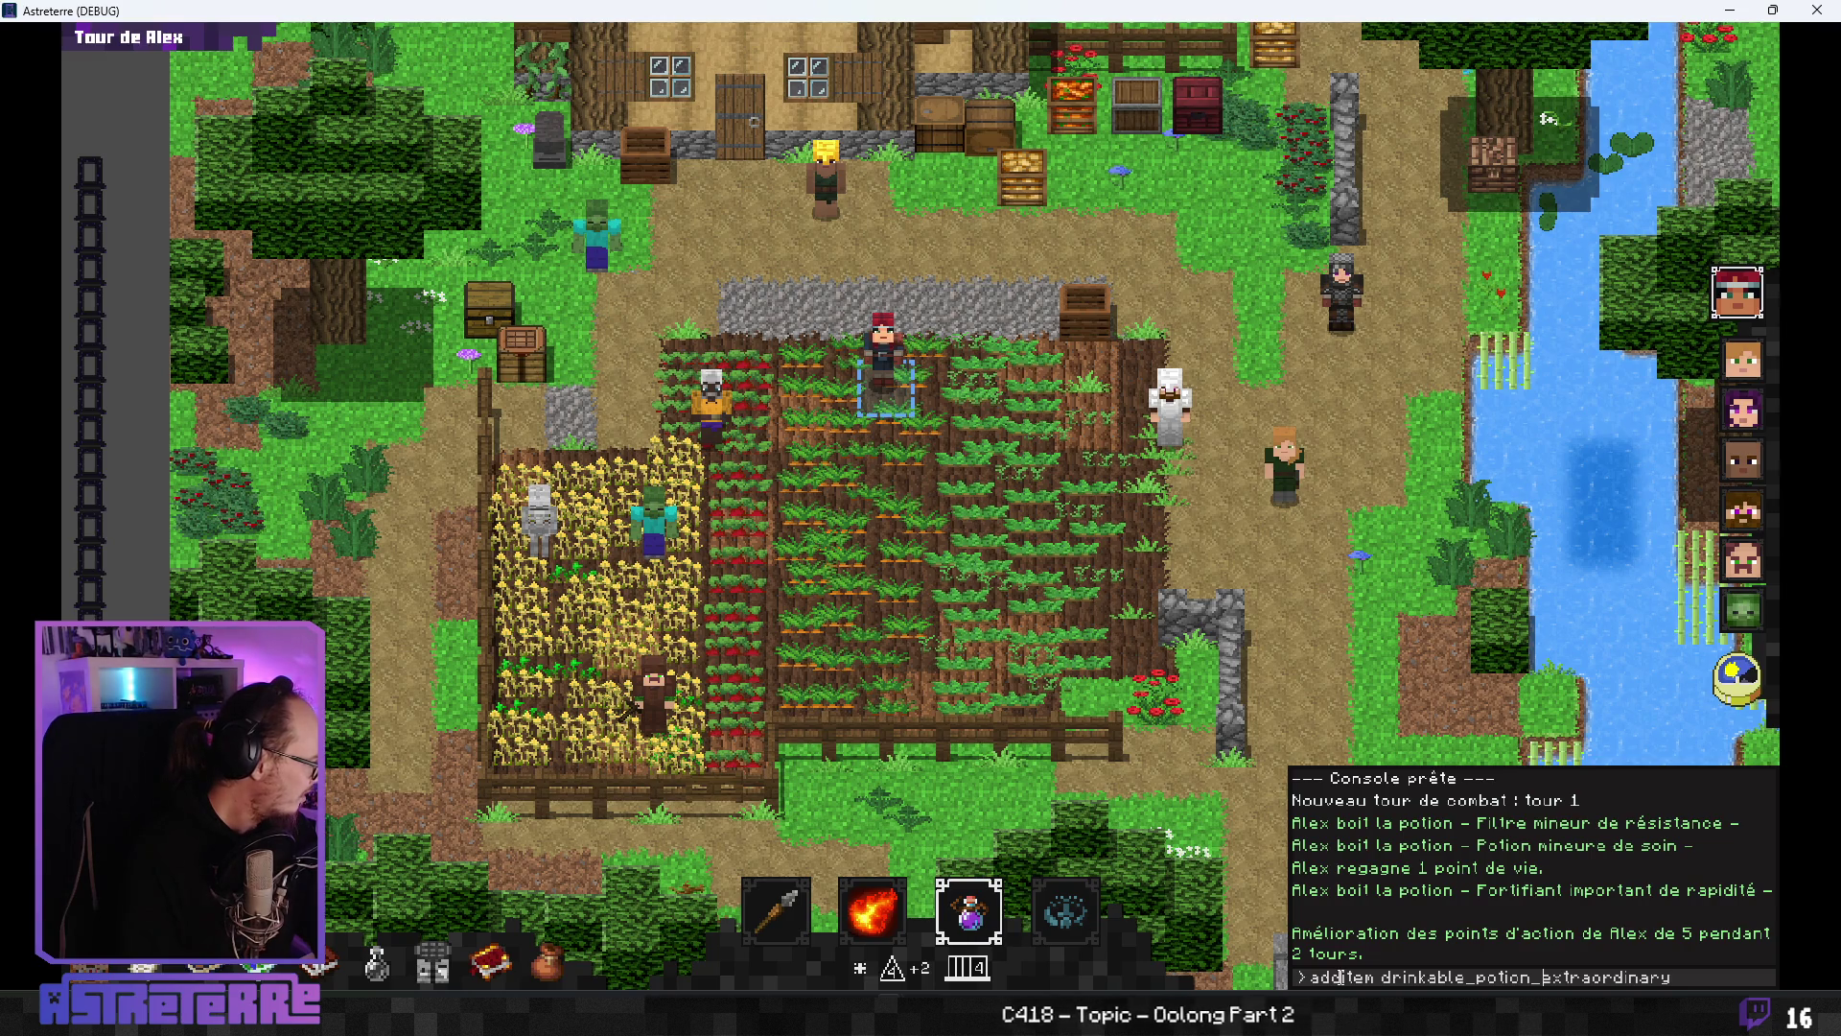
text(defense)
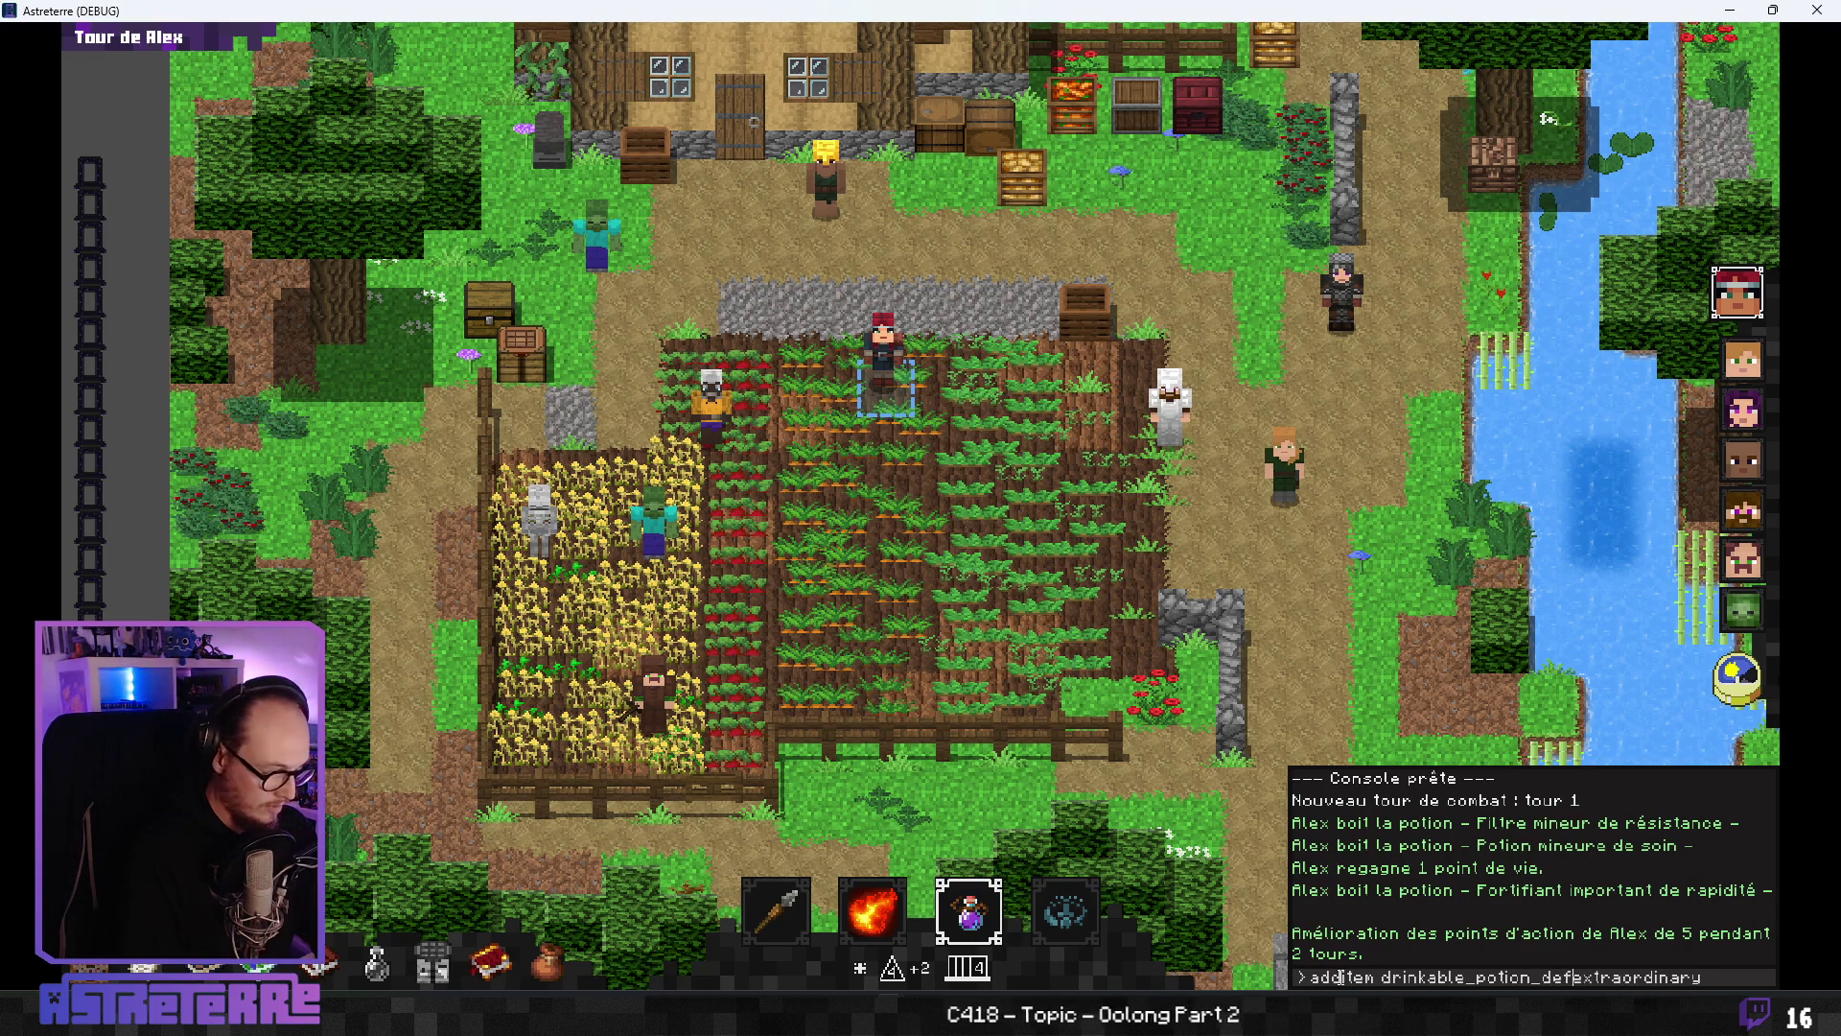
text(_e)
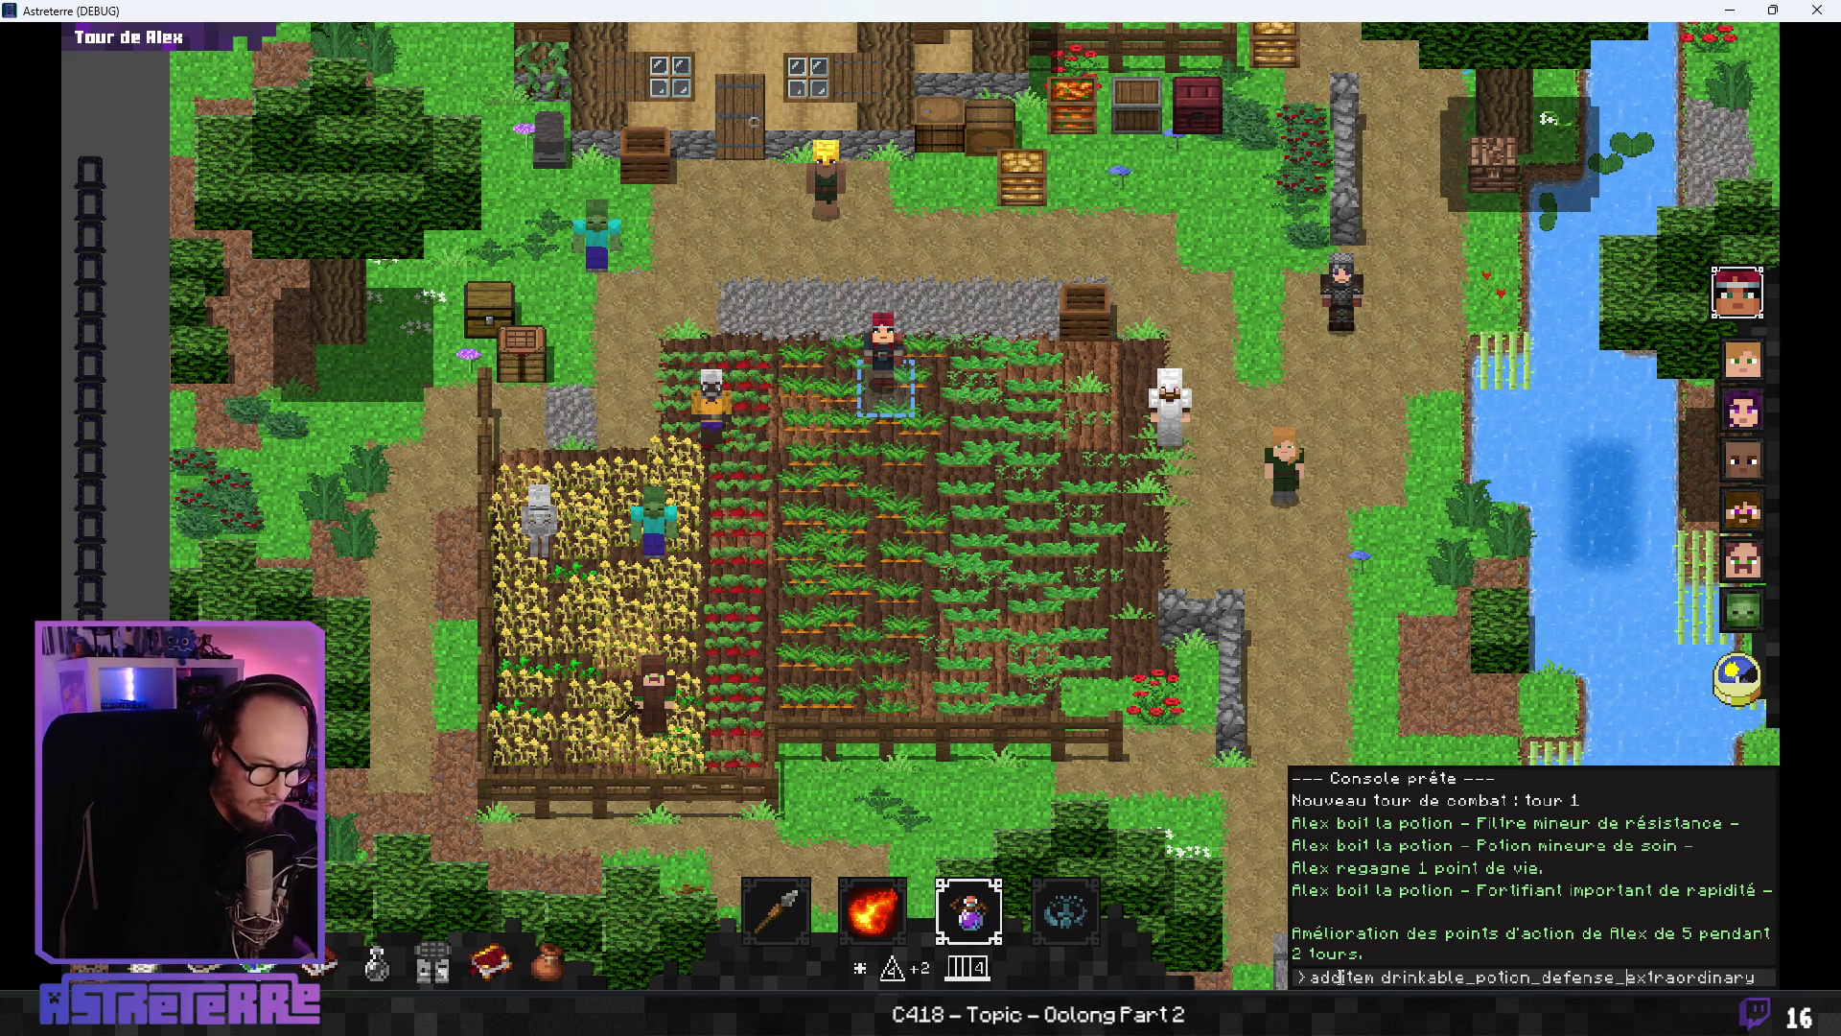
key(Return)
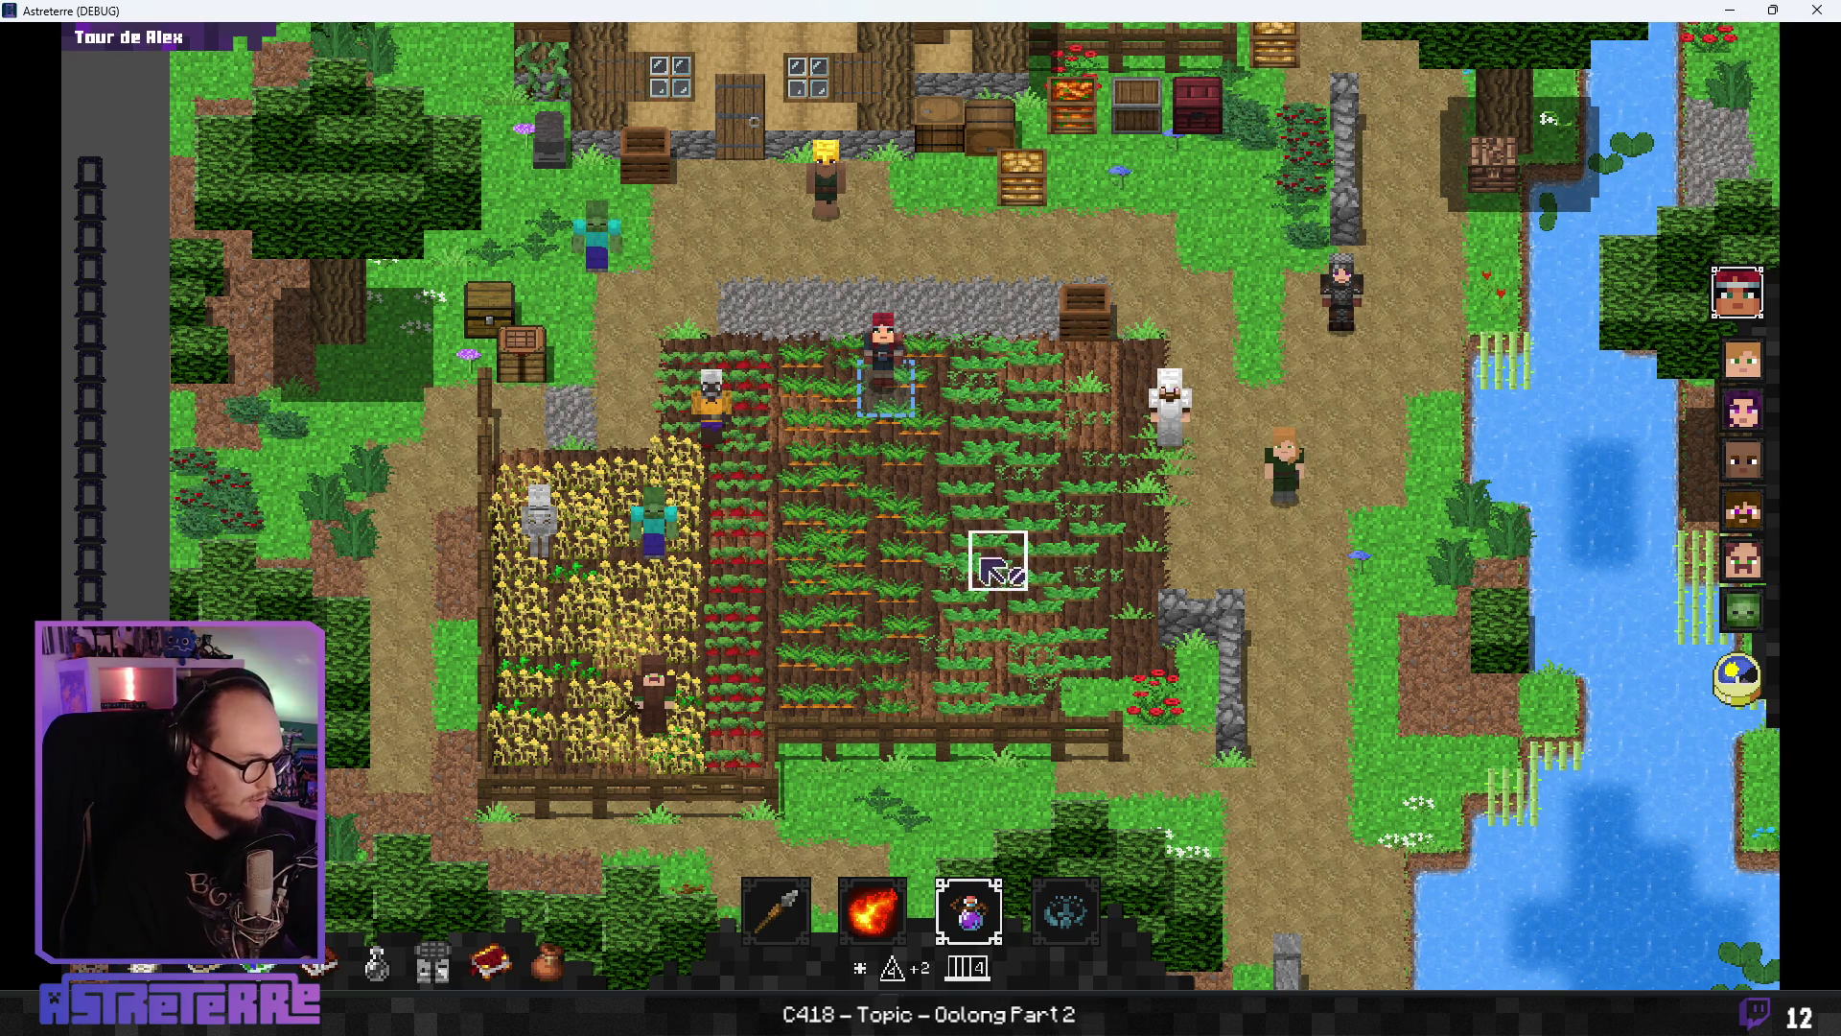
- Run 'add action_points 10' and close the debug console
click(1333, 975)
text(add action)
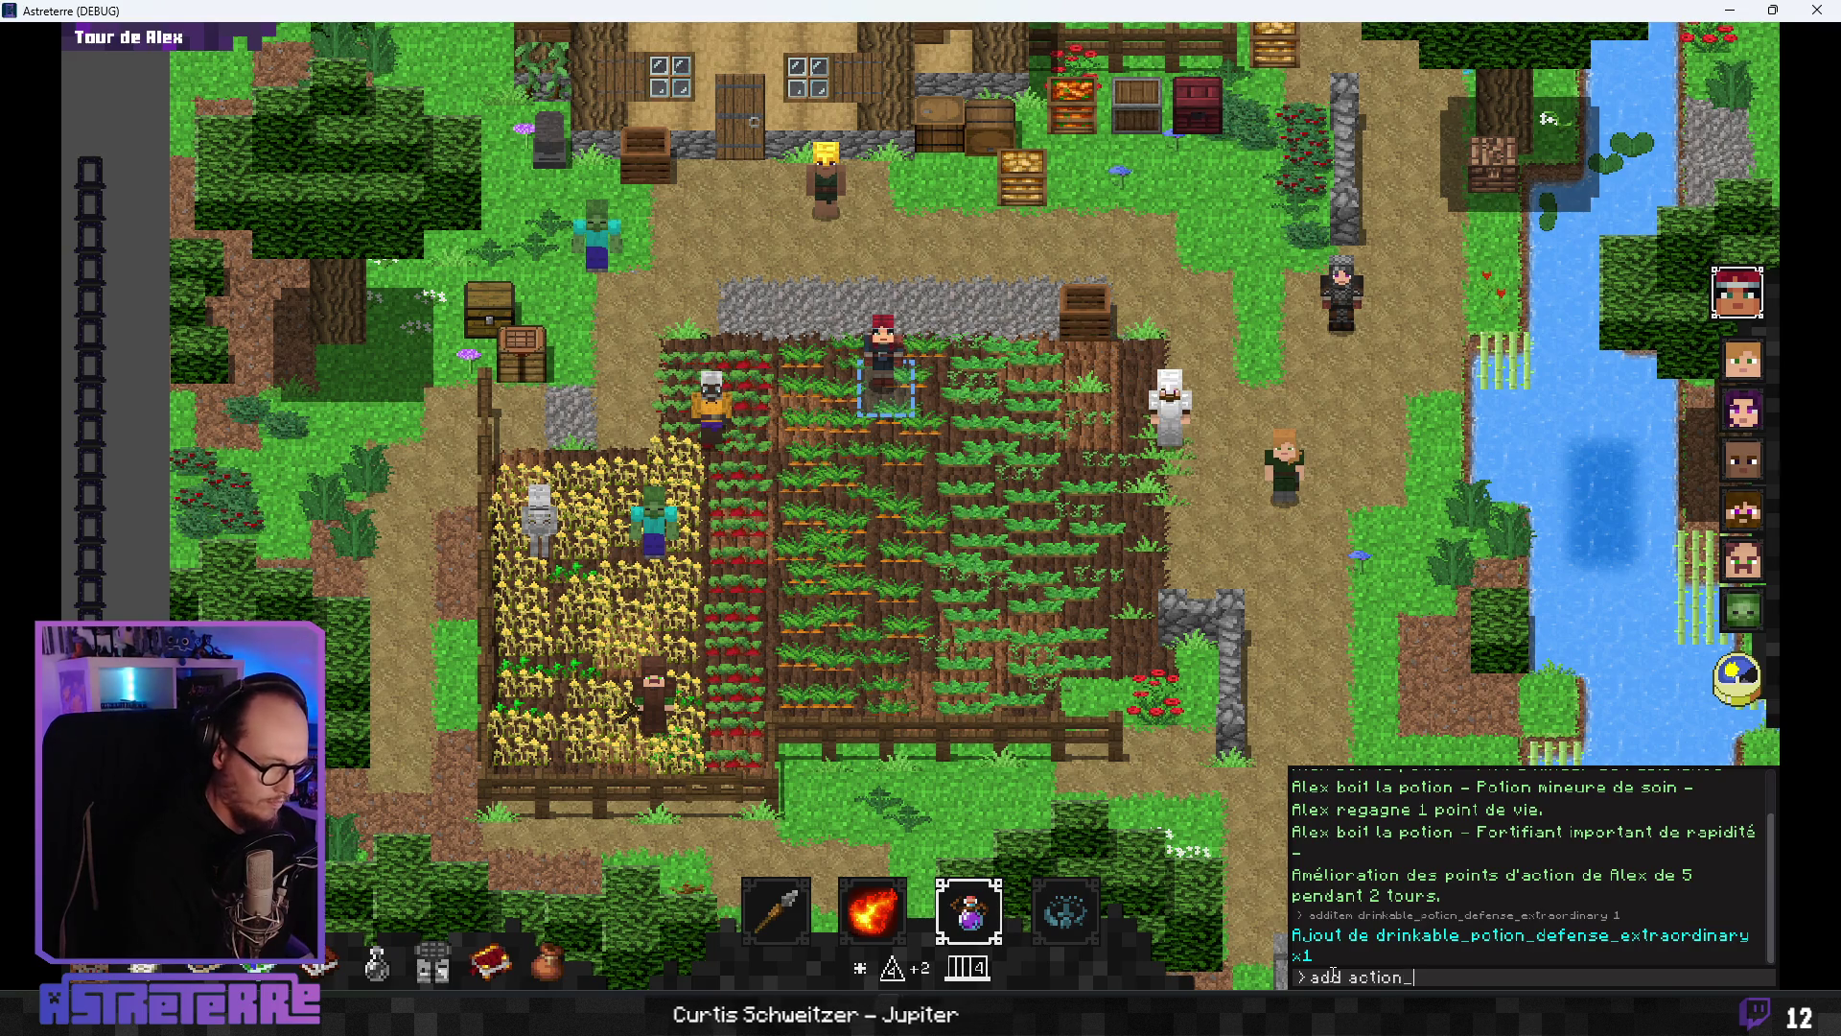
text(_points 10)
key(Return)
key(Escape)
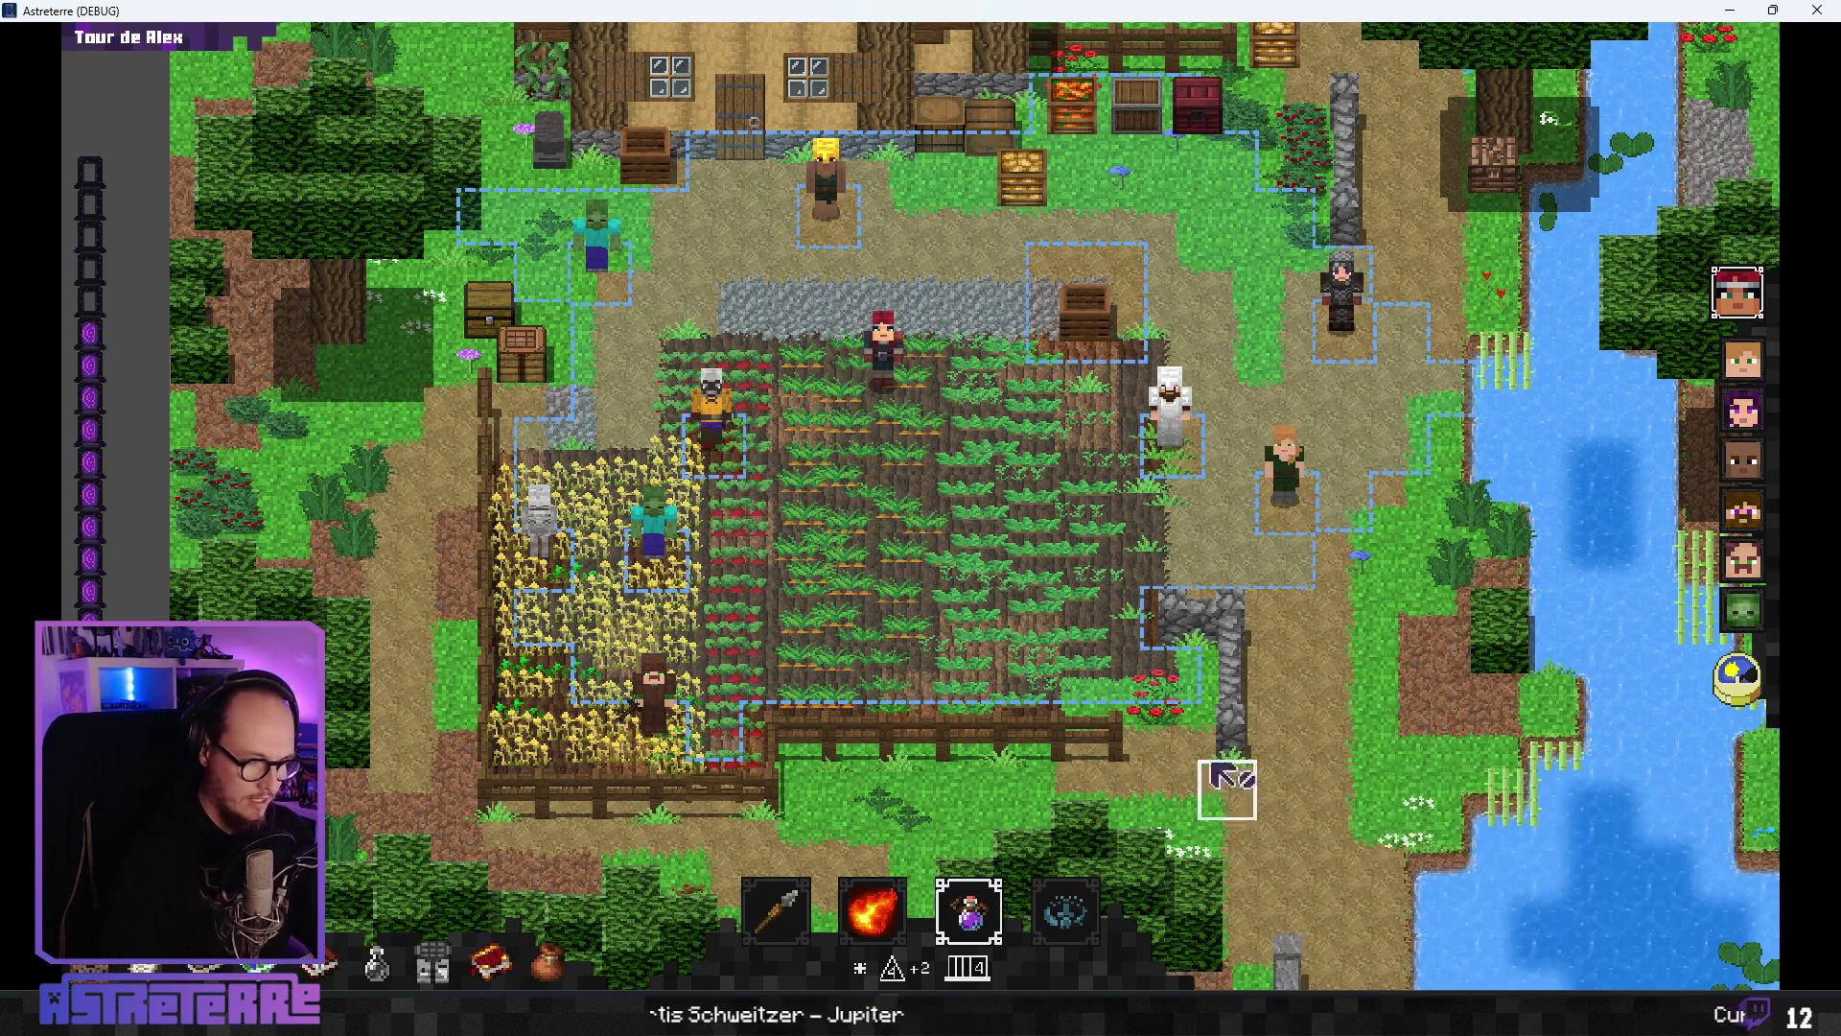
- Equip the green extraordinary defense elixir and have Alex drink it
key(i)
mouse_move(1435, 411)
mouse_down()
mouse_move(928, 562)
mouse_move(861, 641)
mouse_up()
key(i)
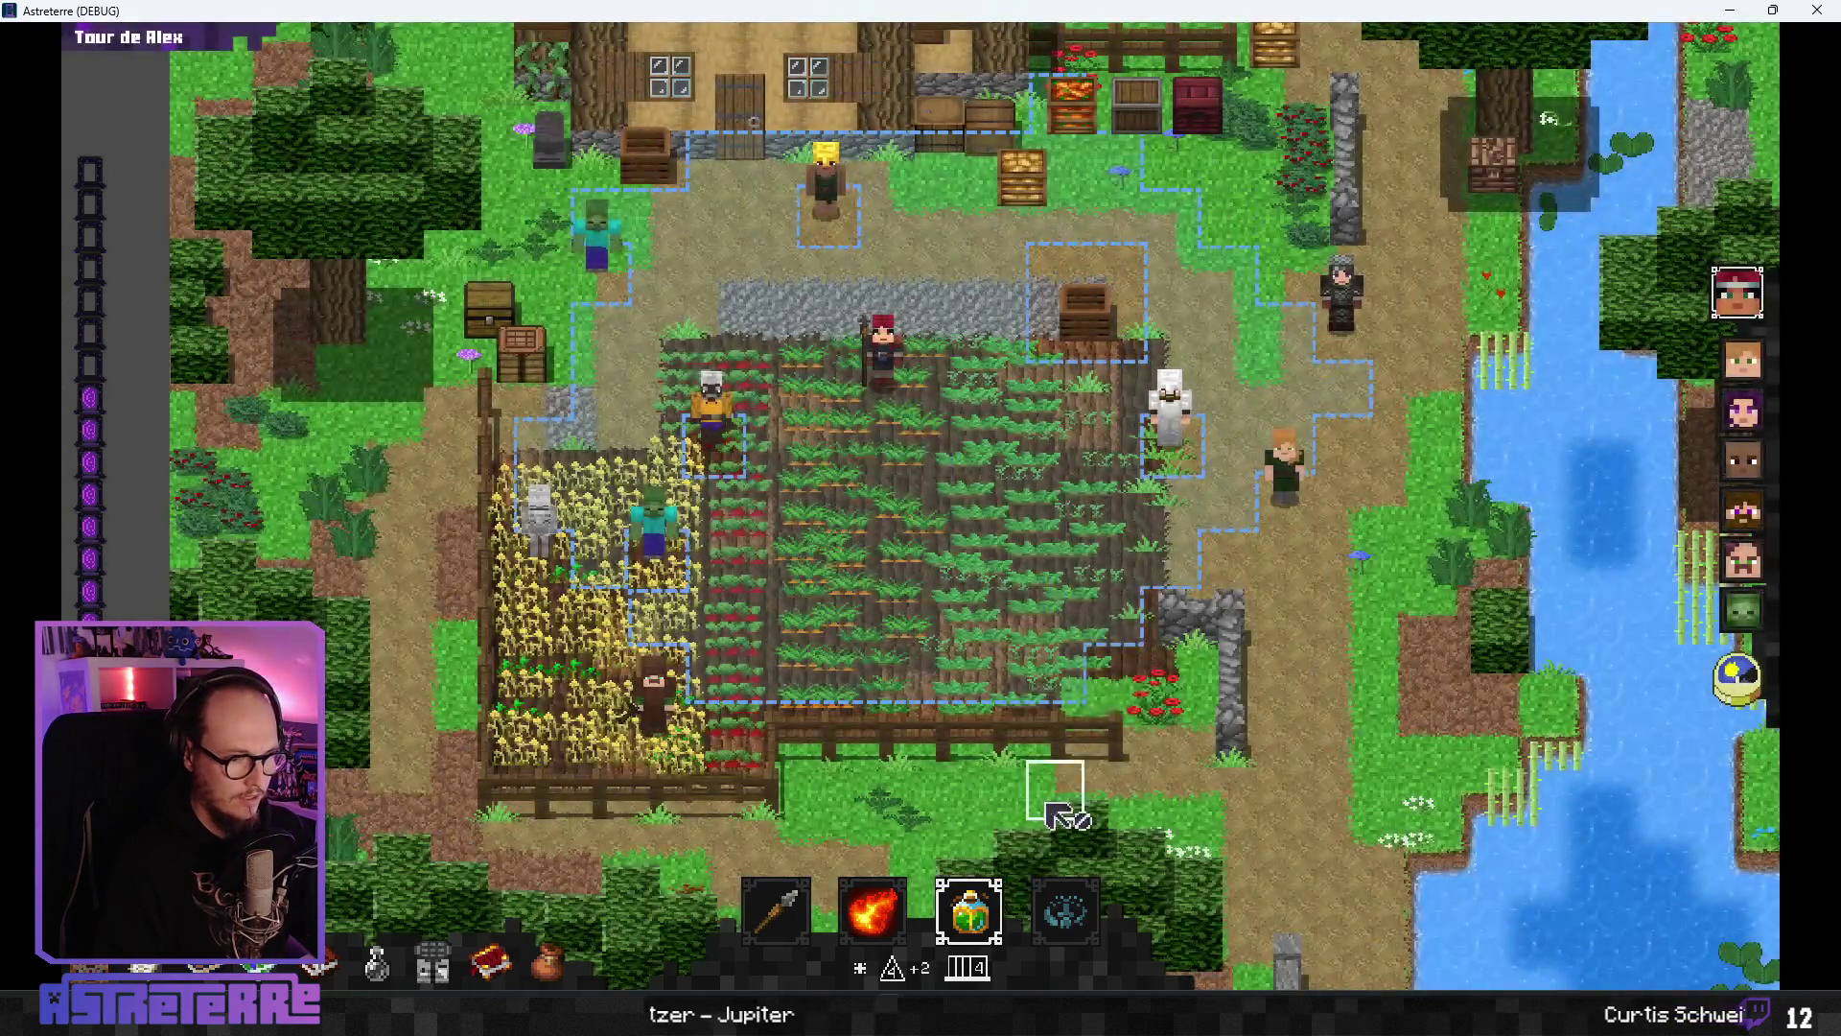
click(896, 405)
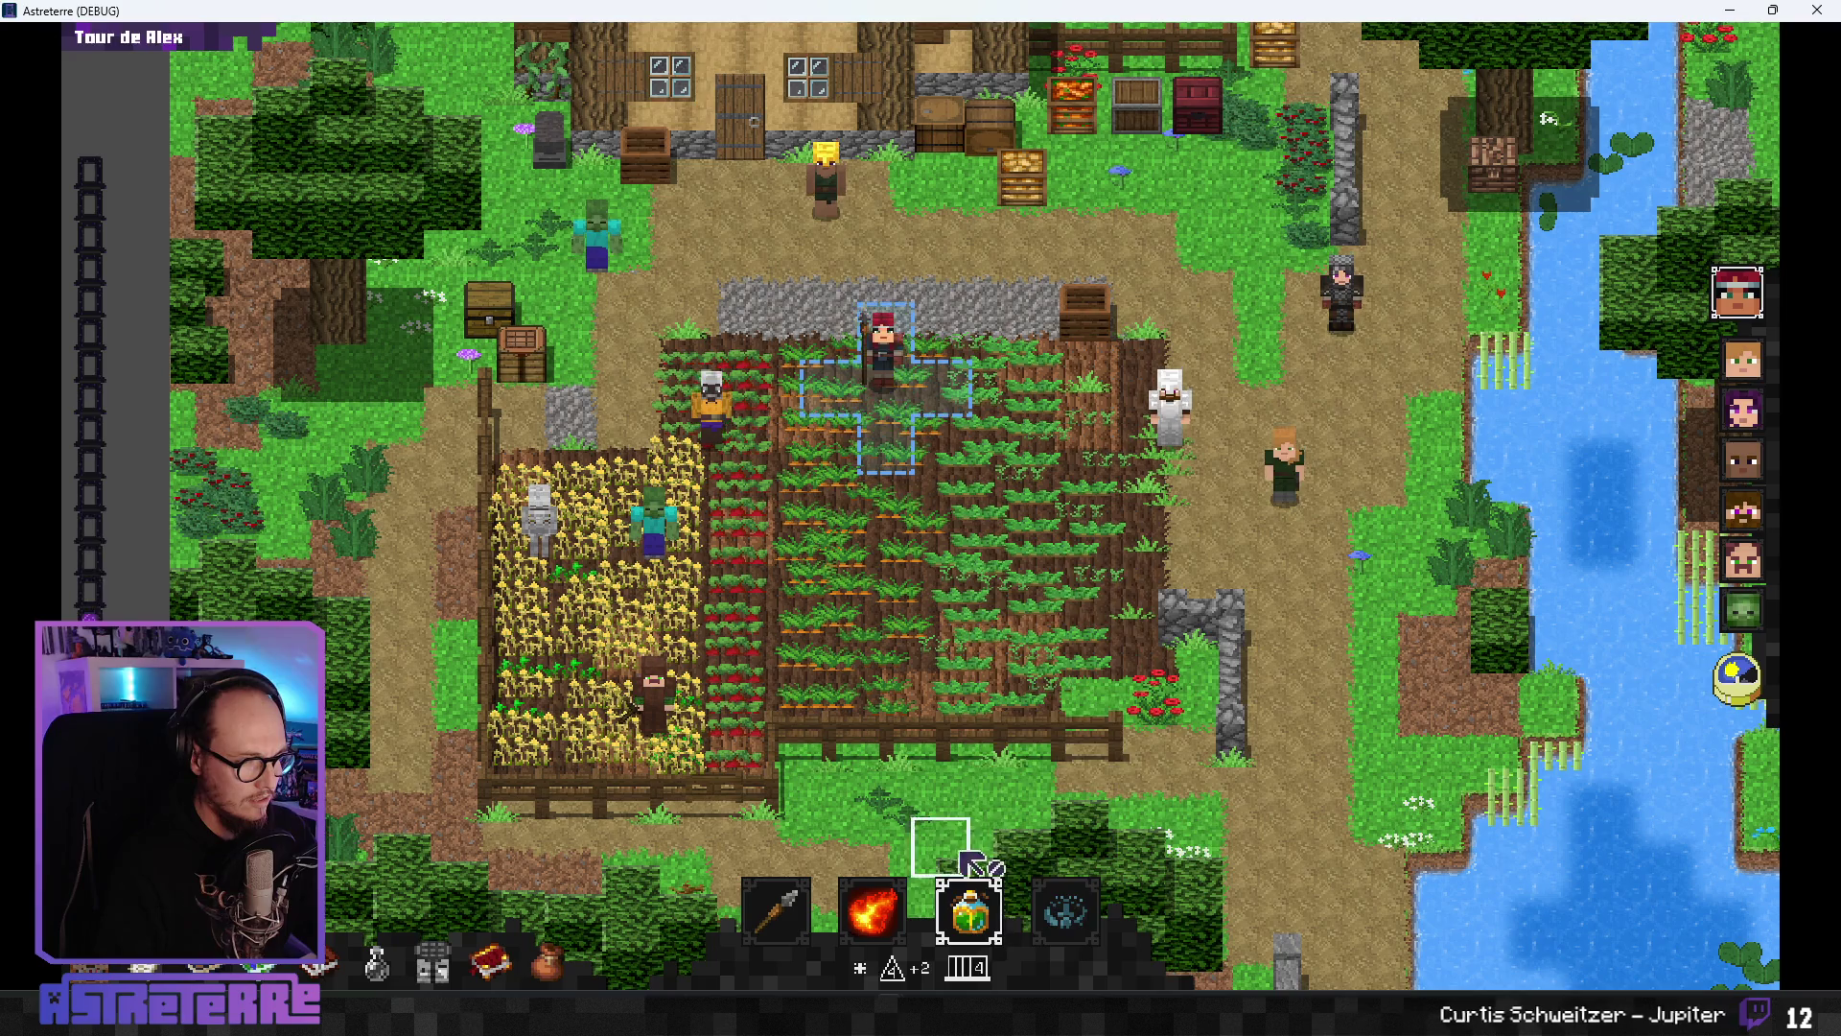
click(969, 911)
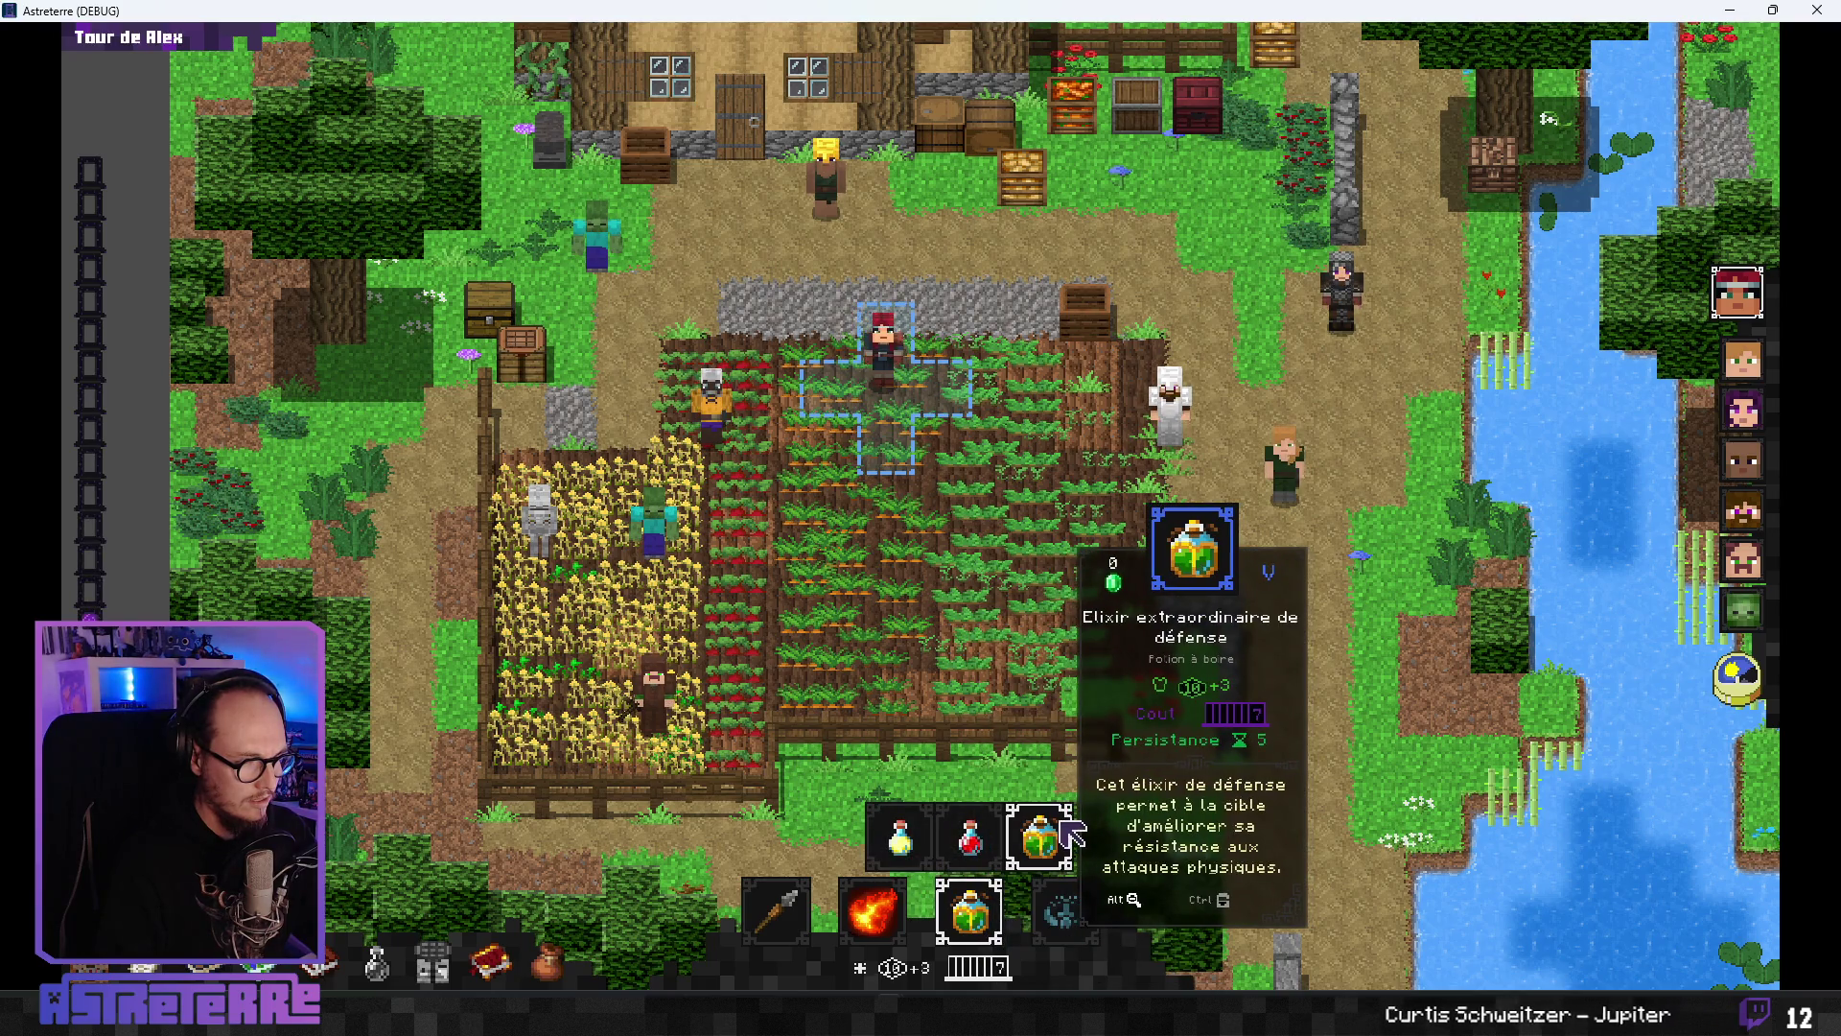
click(1071, 836)
click(899, 406)
- Rerun 'add action_points 10' from the console, then quit the game with Alt+F4
key(quoteleft)
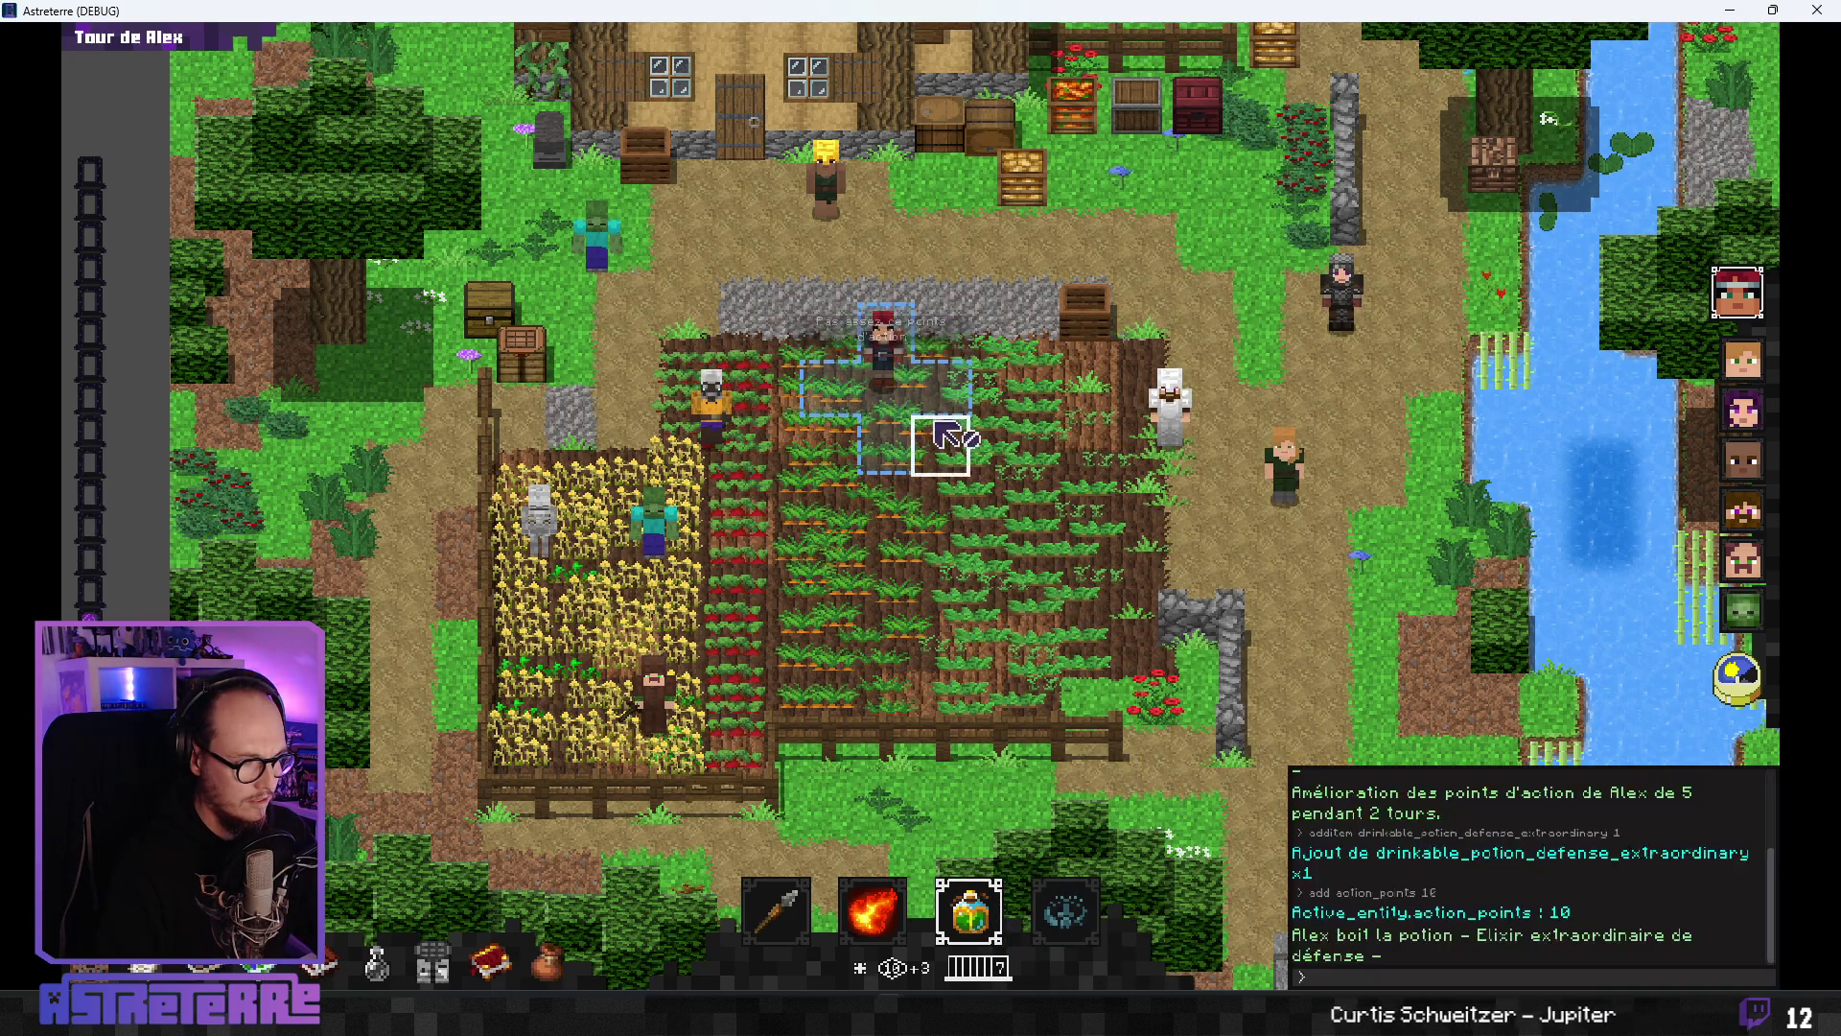
key(Up)
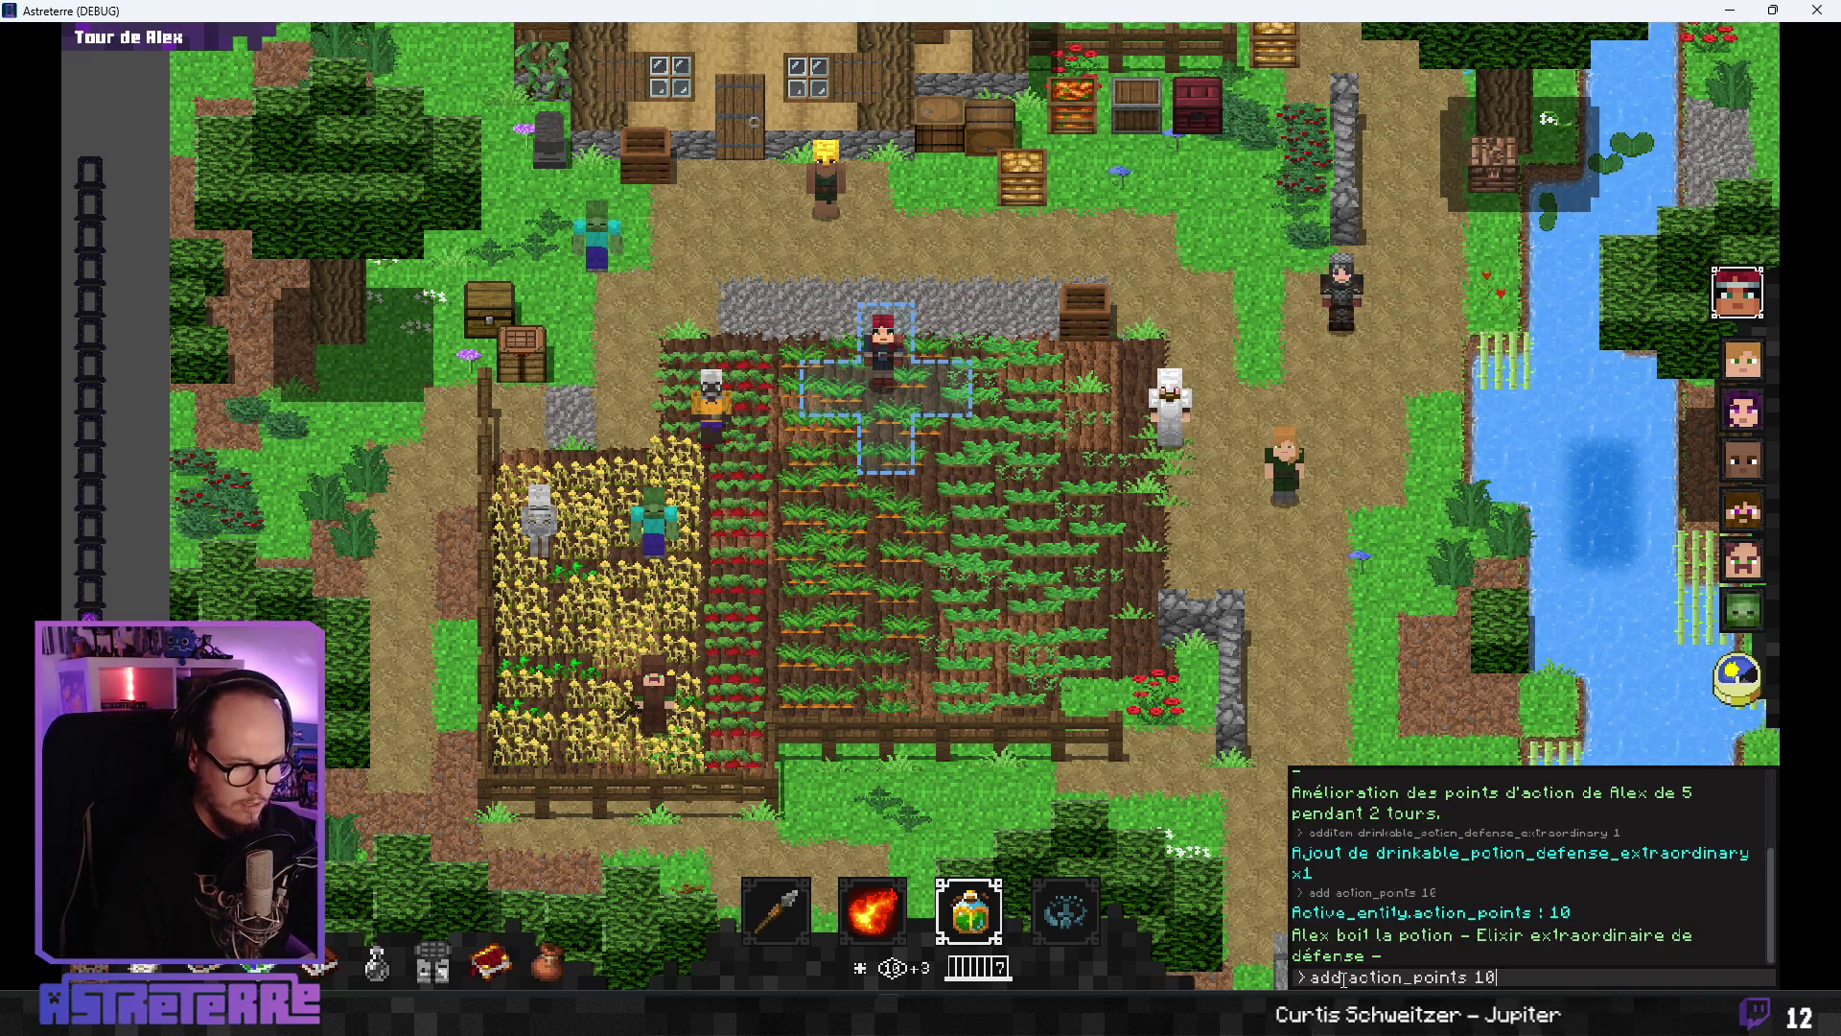
key(Return)
key(quoteleft)
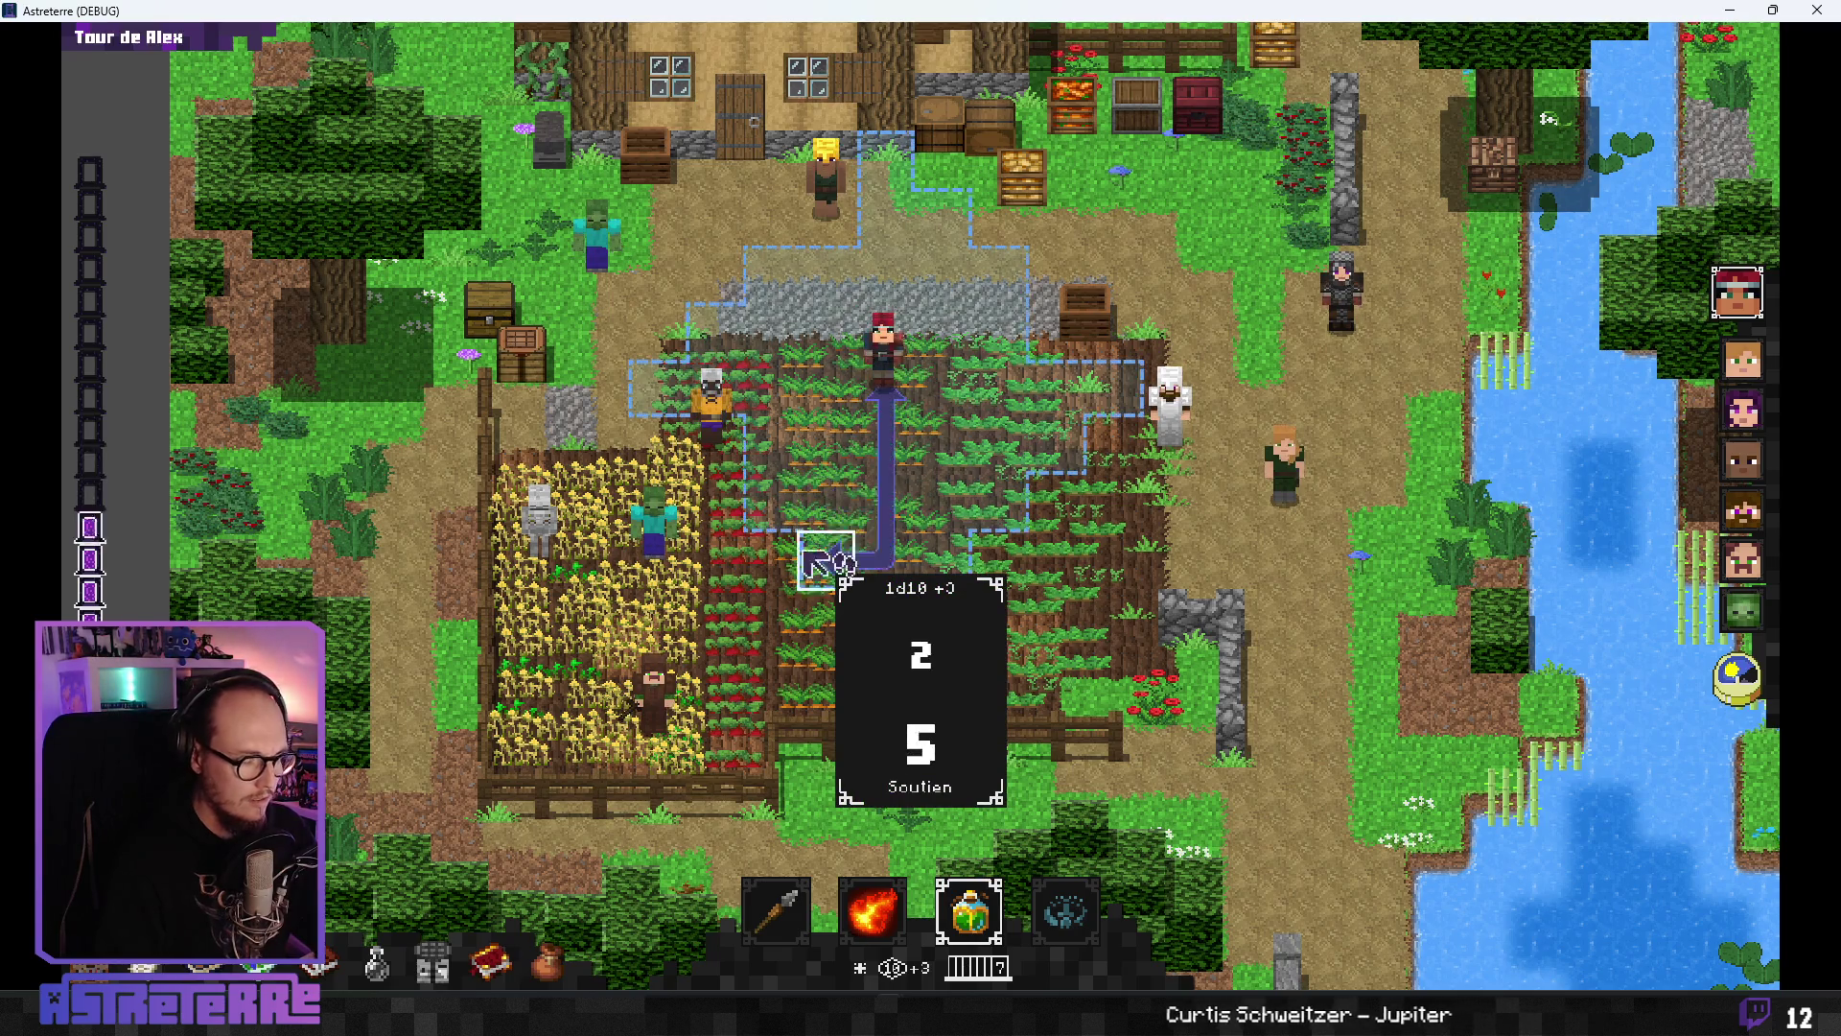
key(alt+F4)
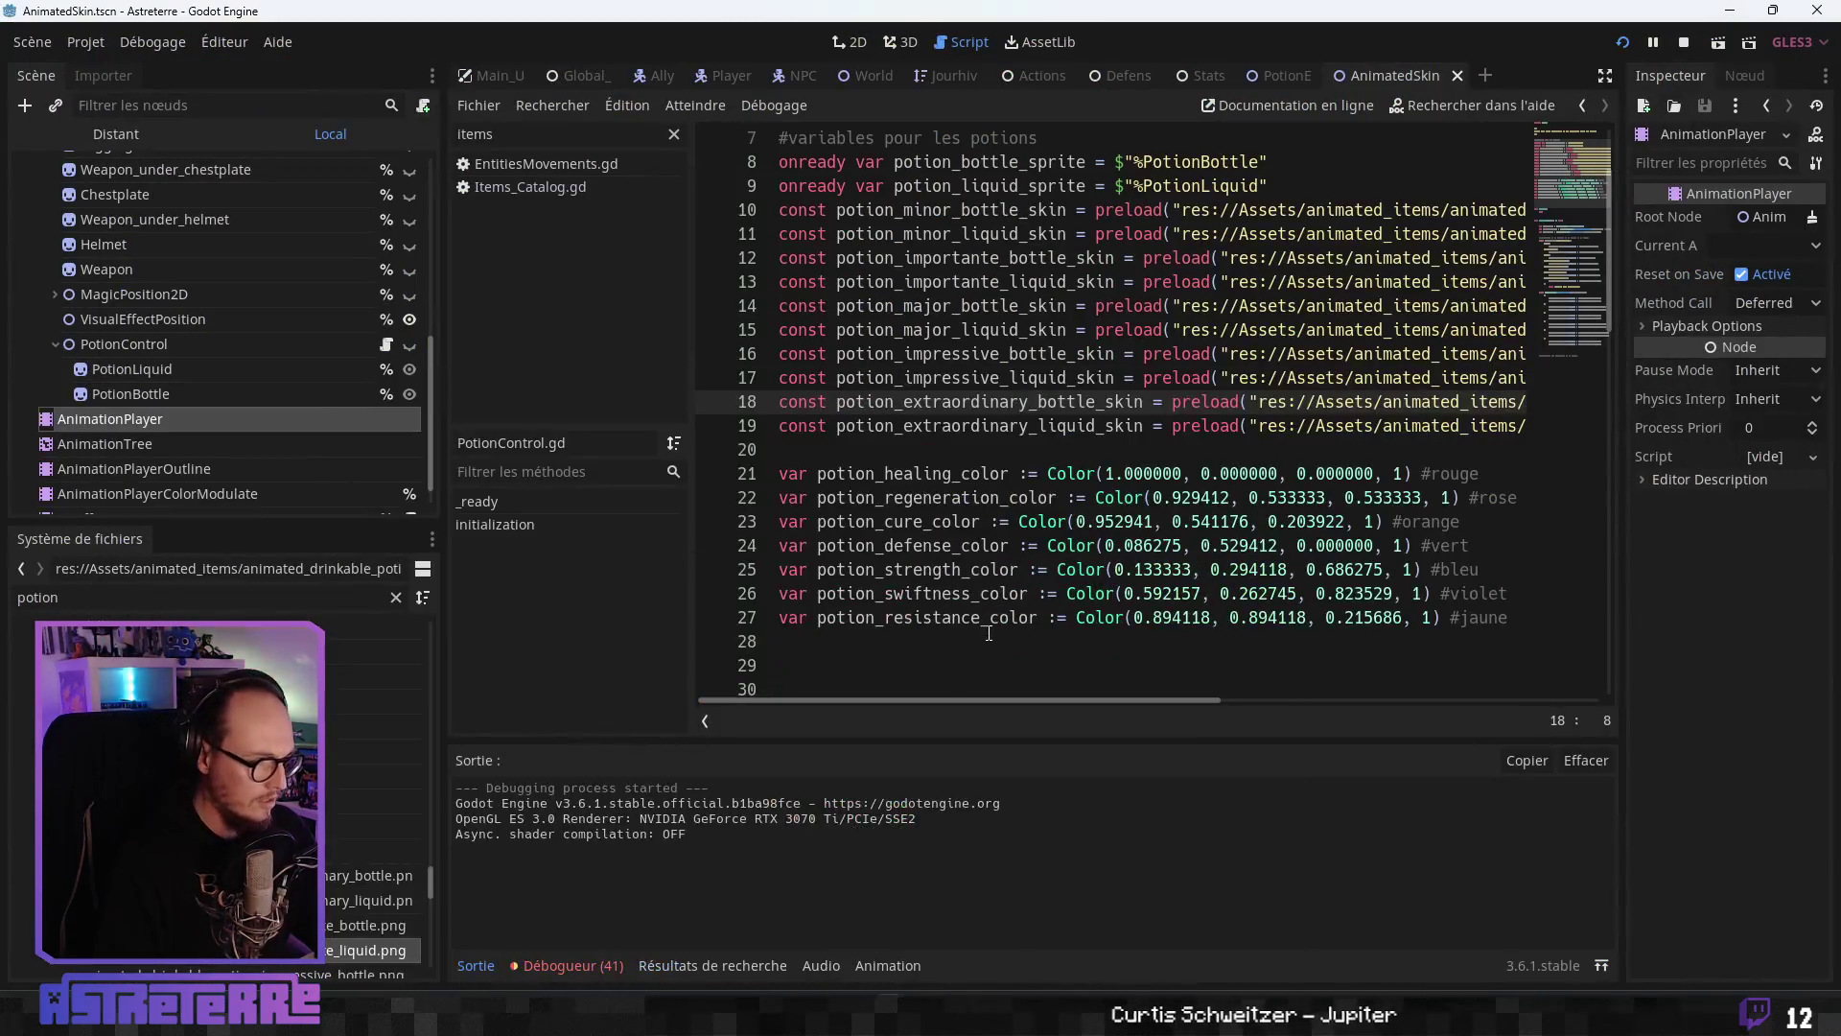
- Show the debugger's Errors list (41) and review the res:// missing-resource load errors
click(604, 965)
click(623, 724)
scroll(935, 872, down, 1)
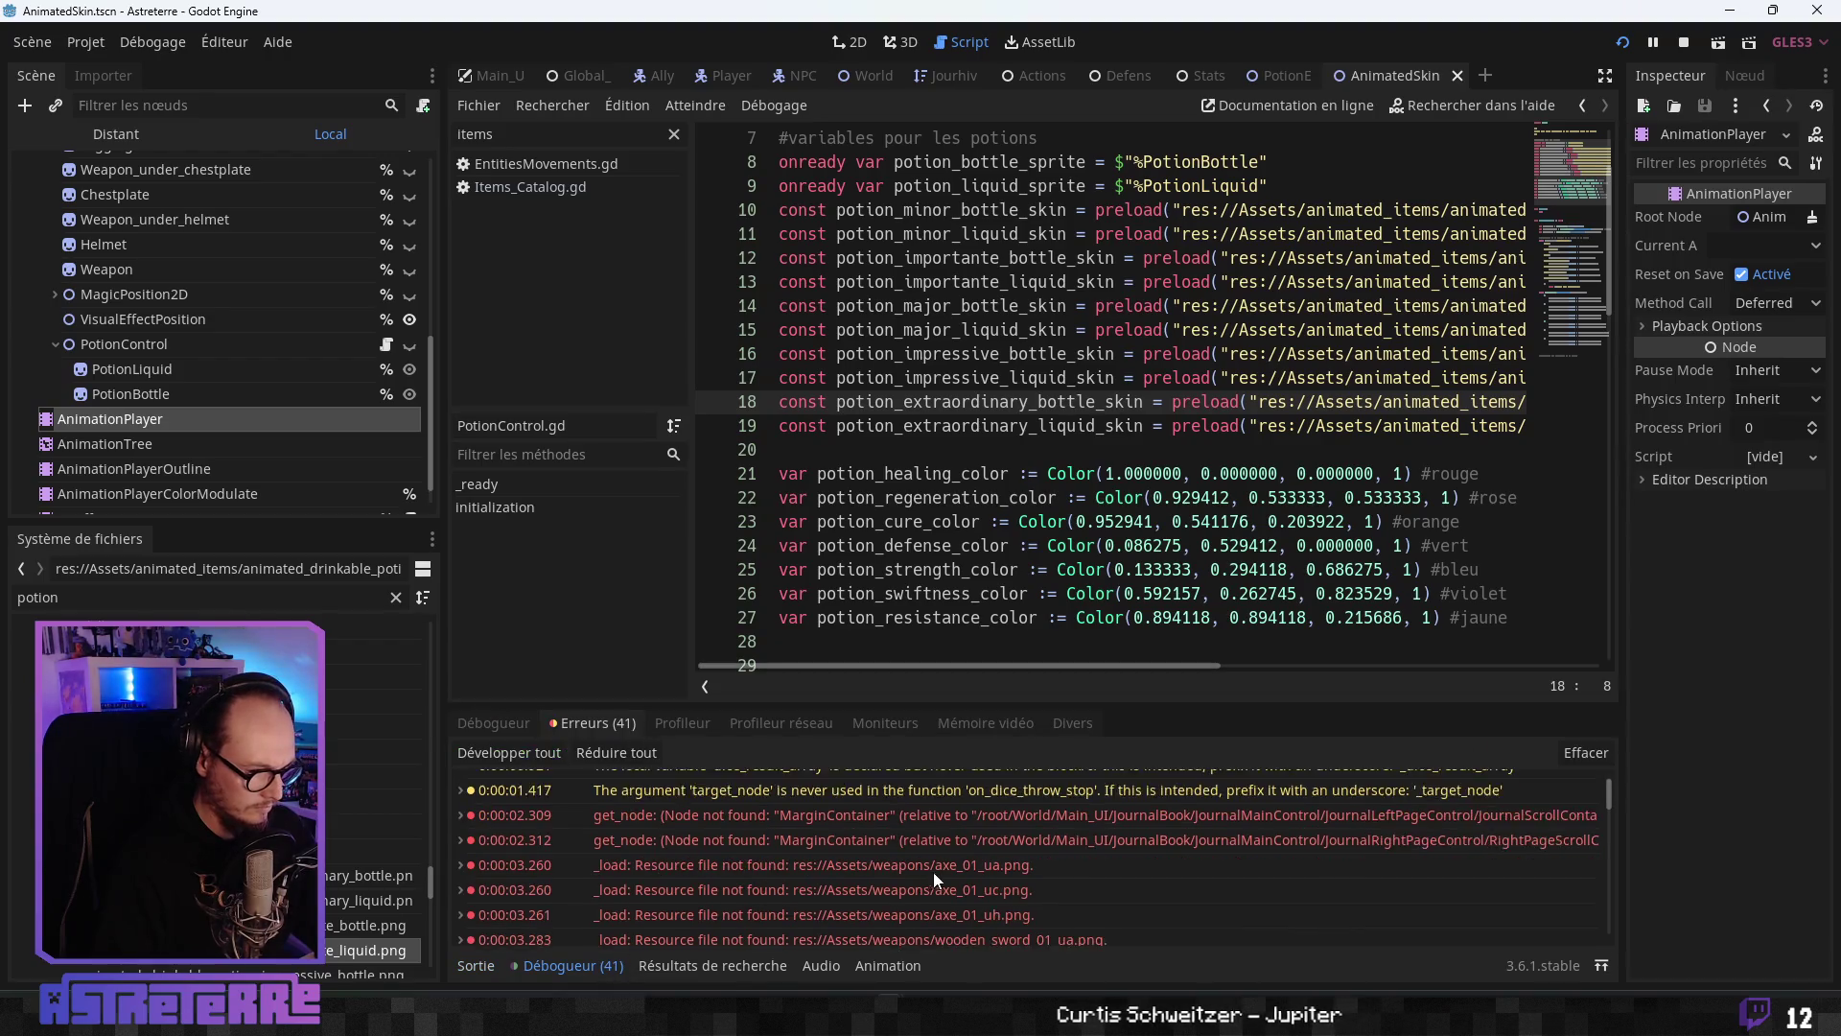
drag(1601, 797, 1613, 919)
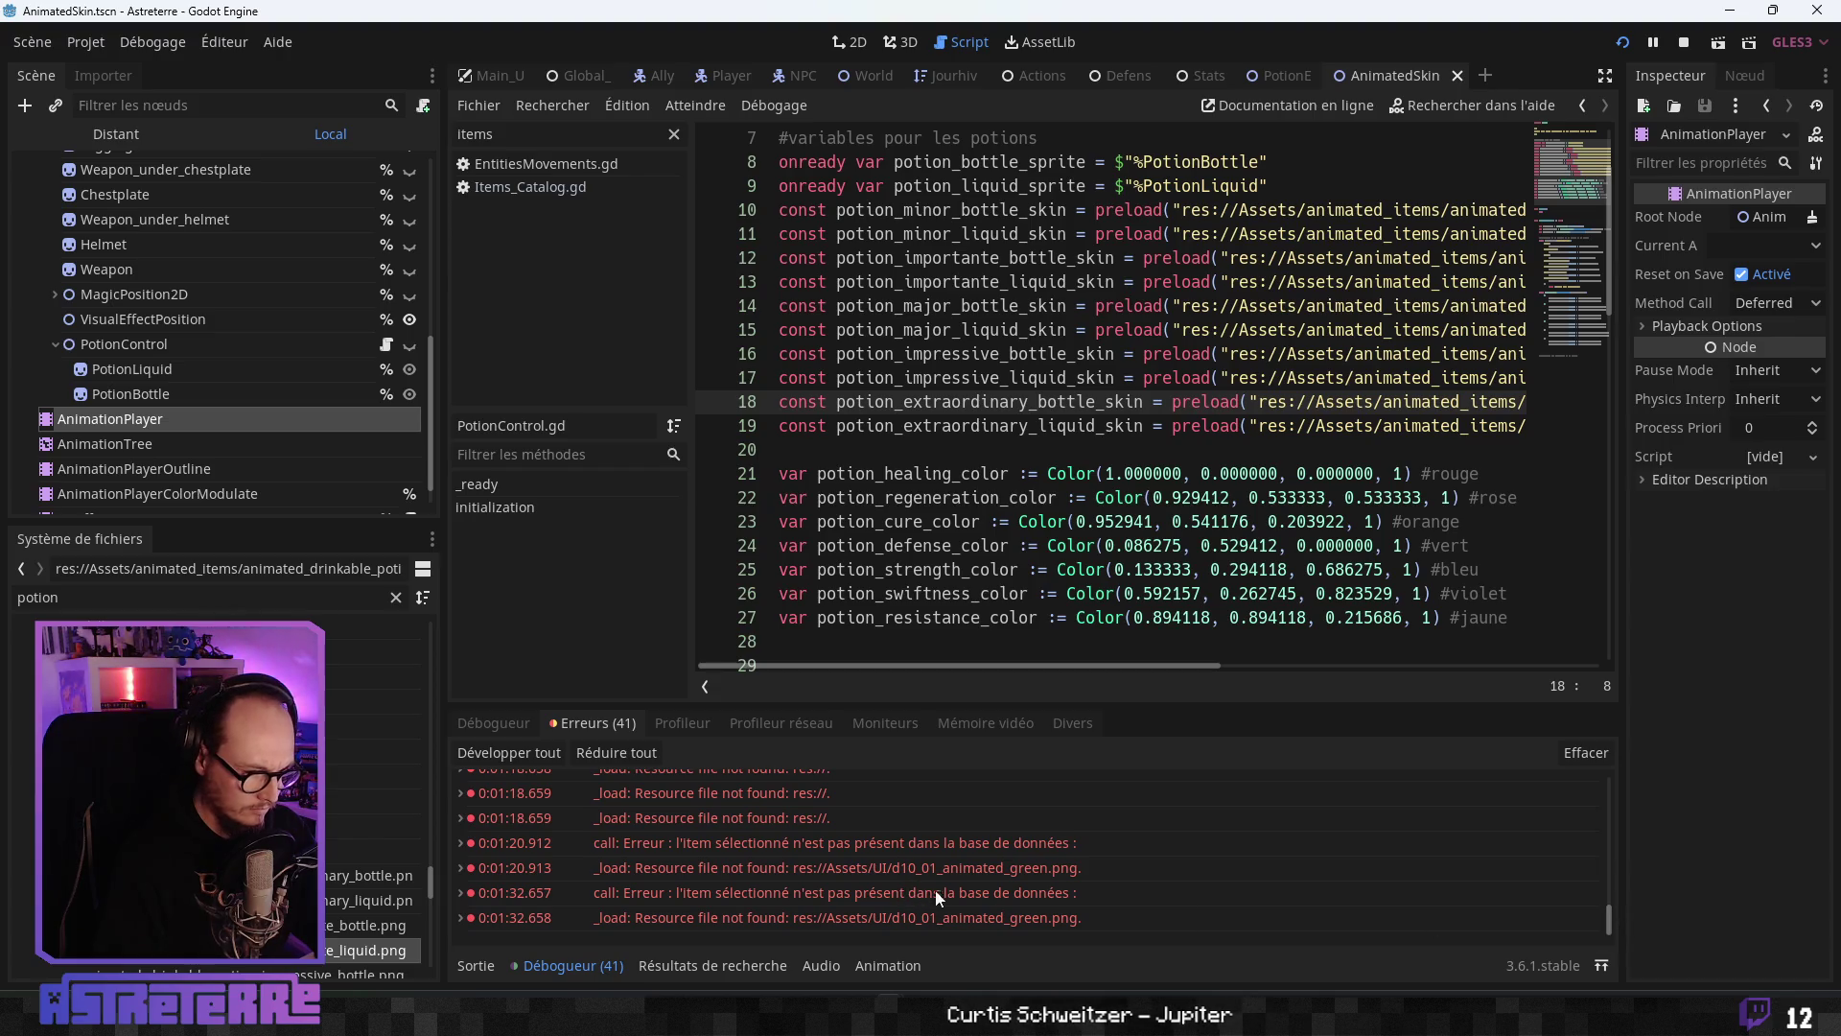
mouse_move(953, 877)
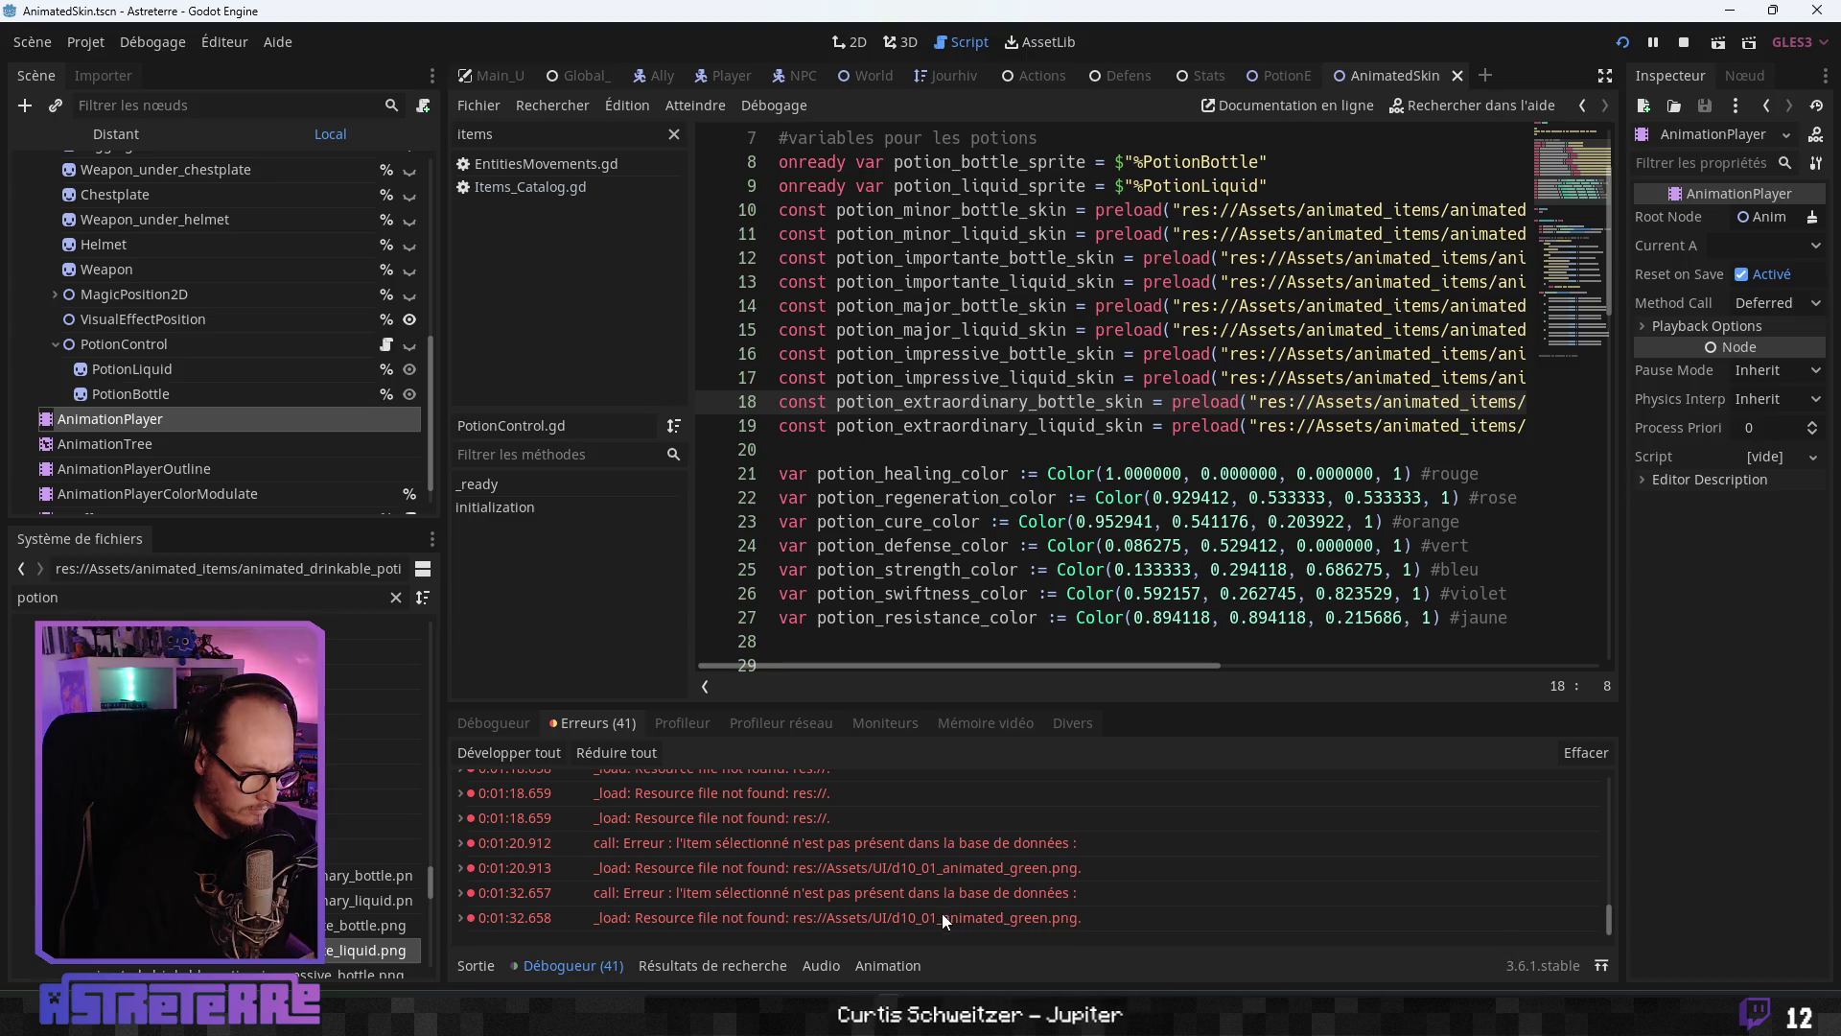
mouse_move(943, 916)
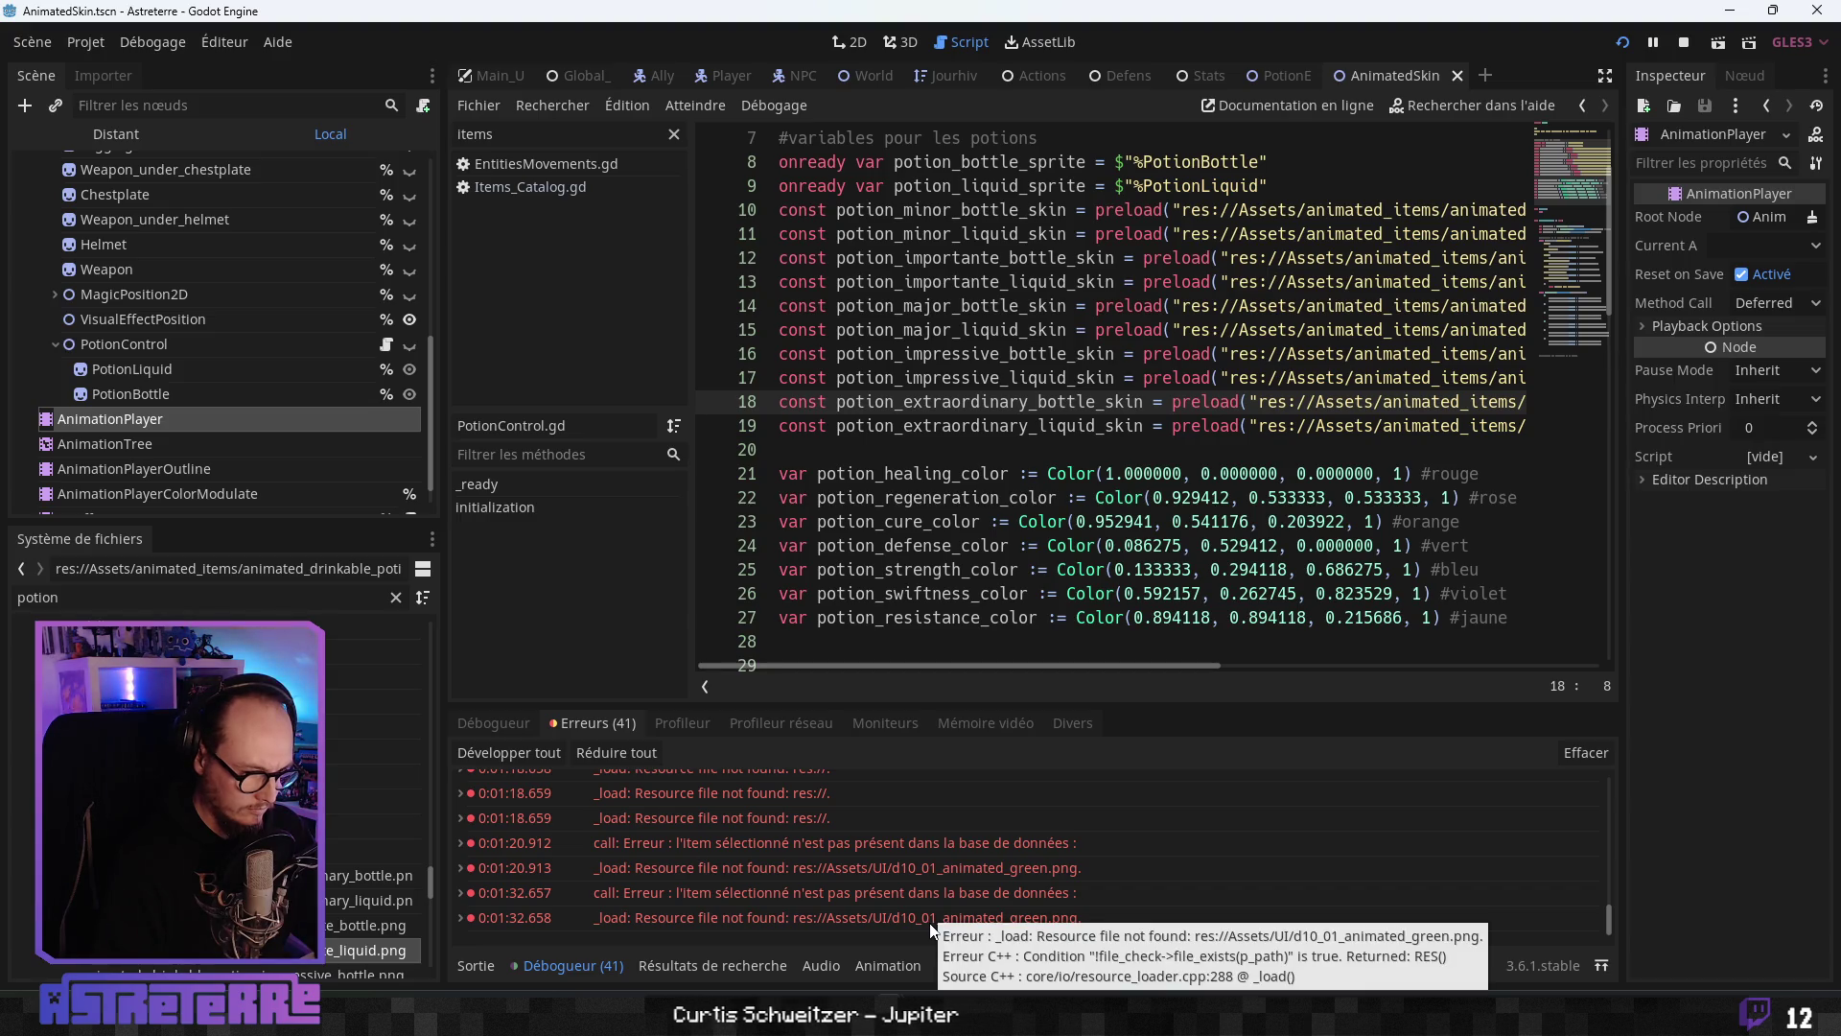
scroll(929, 923, up, 1)
scroll(929, 923, down, 2)
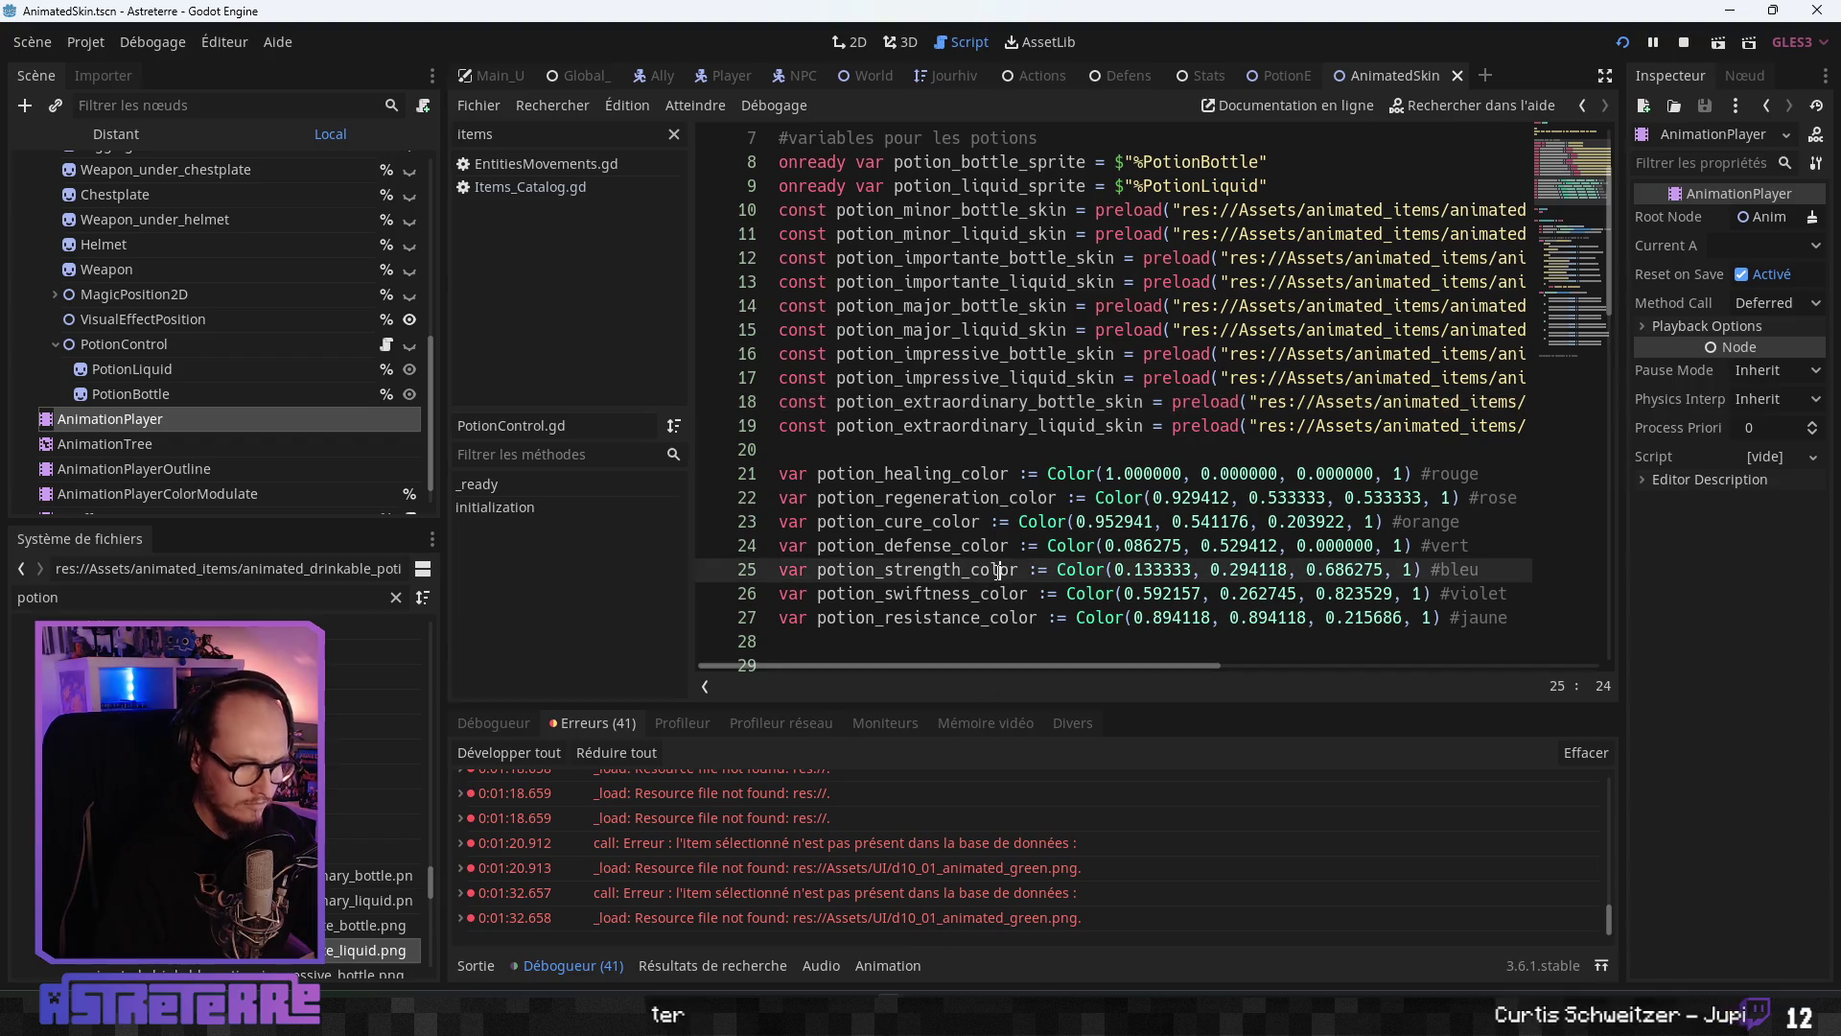
- Look over the potion colour definitions and the extraordinary bottle preload line in PotionControl.gd
click(1052, 570)
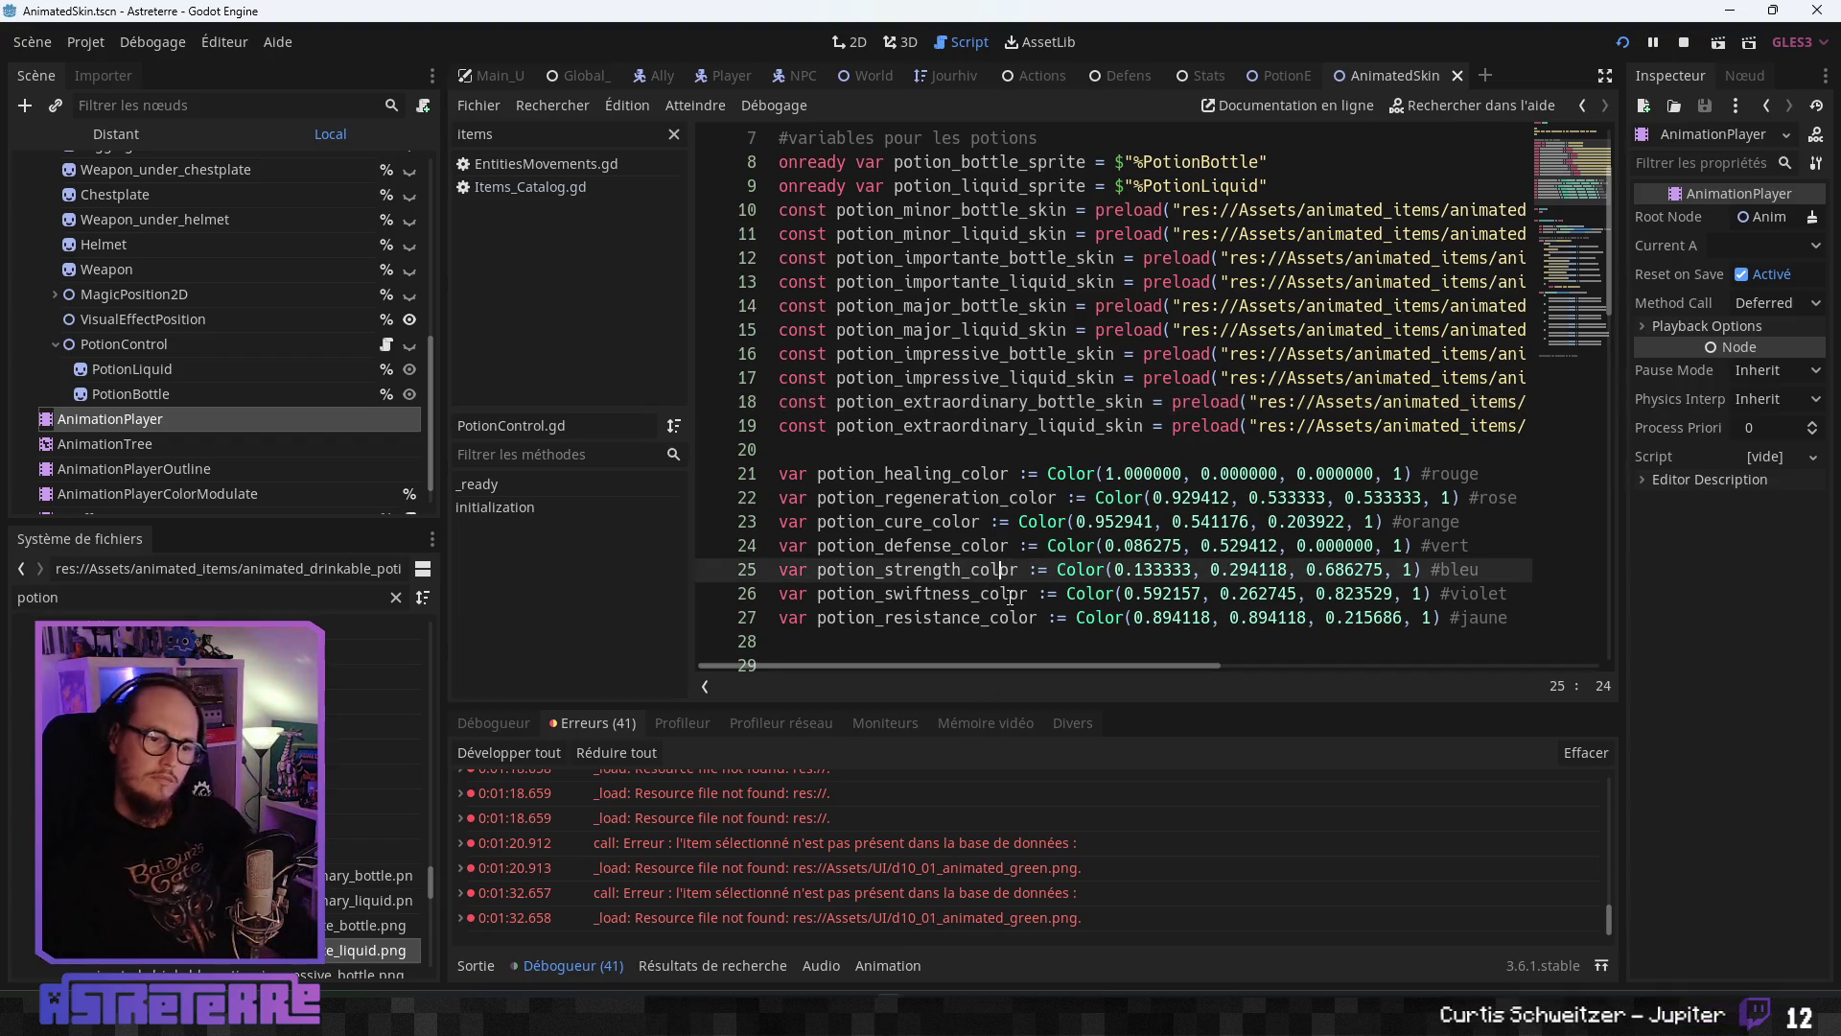
click(952, 401)
mouse_move(1087, 671)
mouse_down()
mouse_move(1425, 671)
mouse_move(1368, 667)
mouse_up()
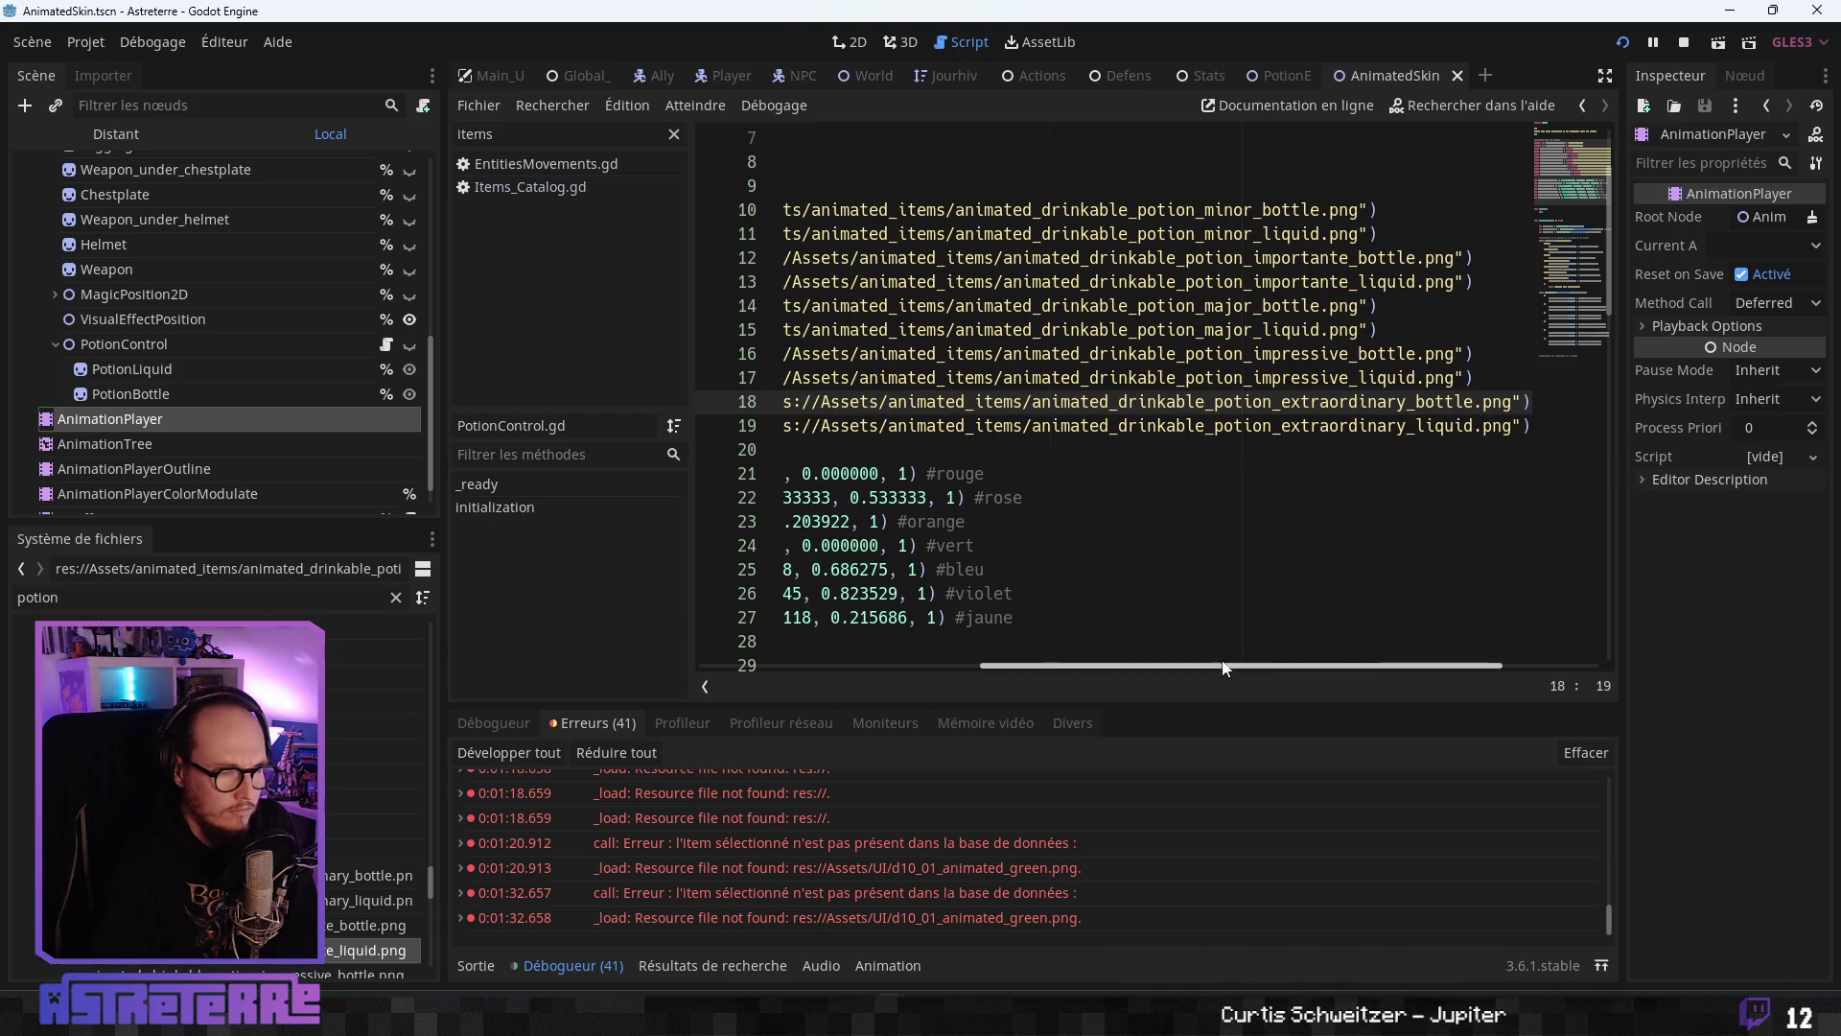
- Above the tier match, add 'var potion_tier = ItemsCatalog.get_item_tier(potion_selected)' and start print("potion_tier_ ")
scroll(359, 844, down, 4)
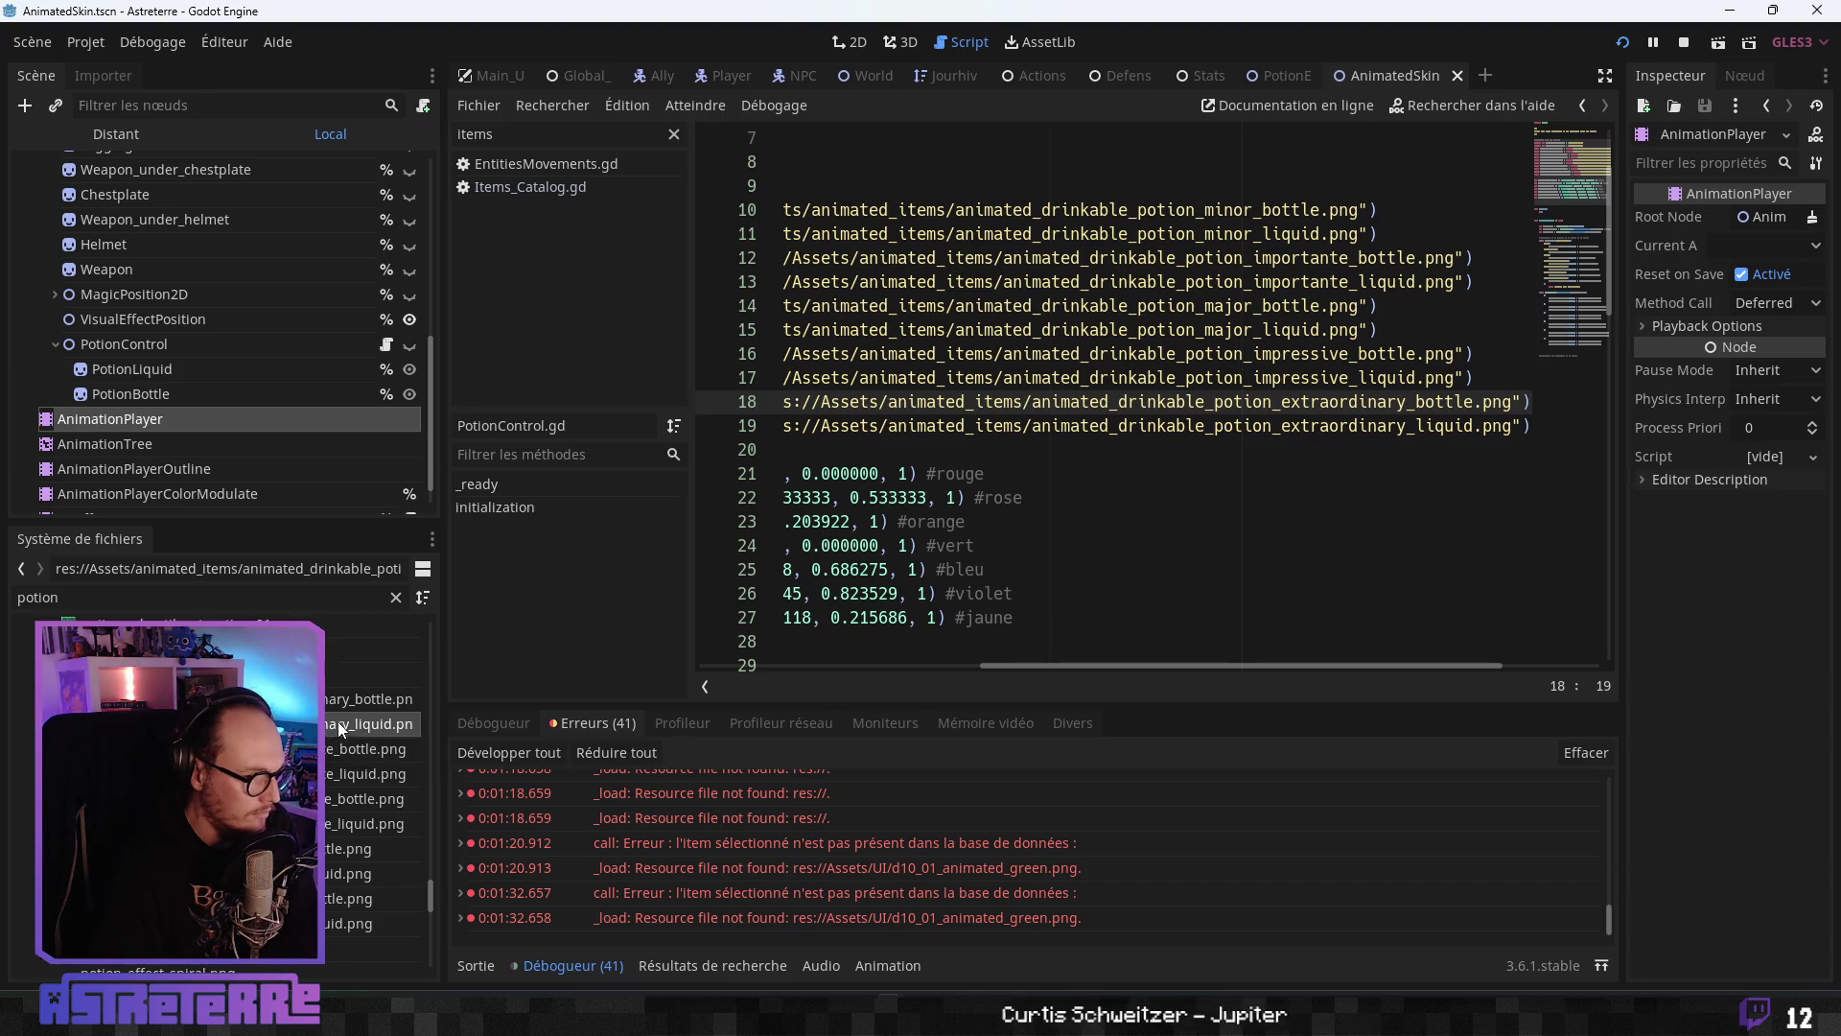
drag(1050, 664, 773, 671)
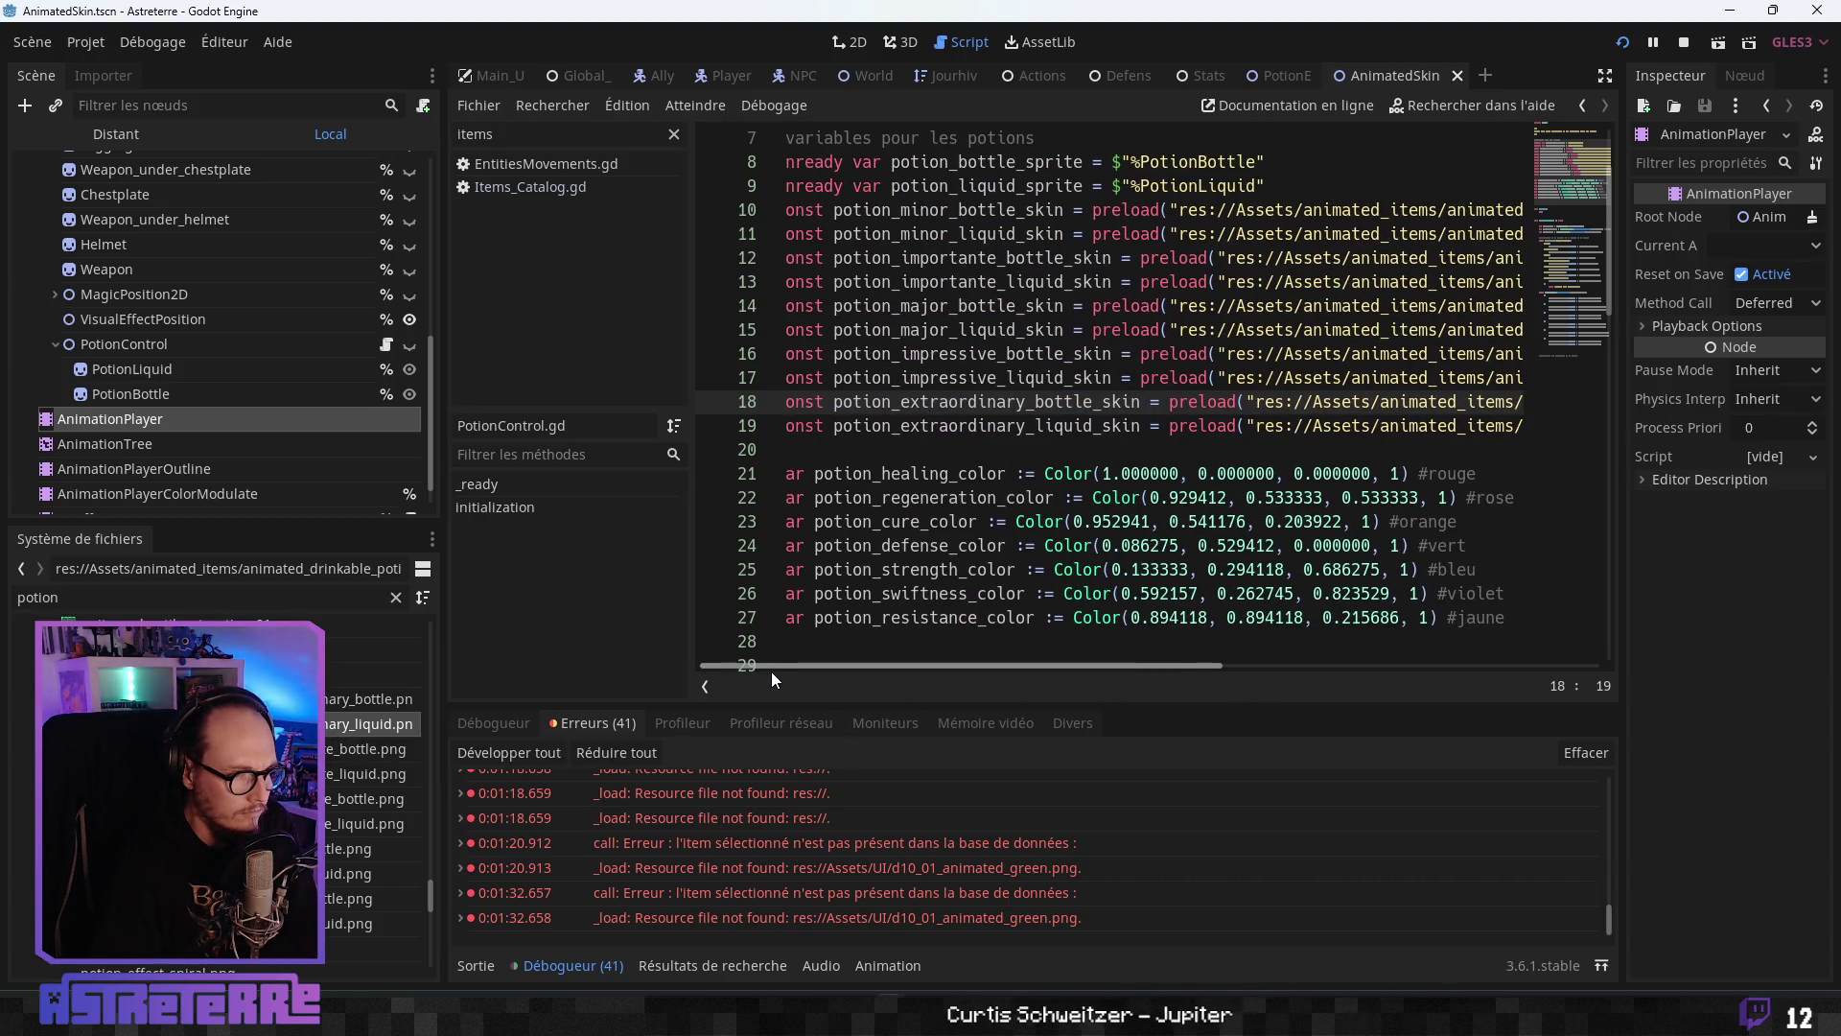
scroll(860, 568, down, 12)
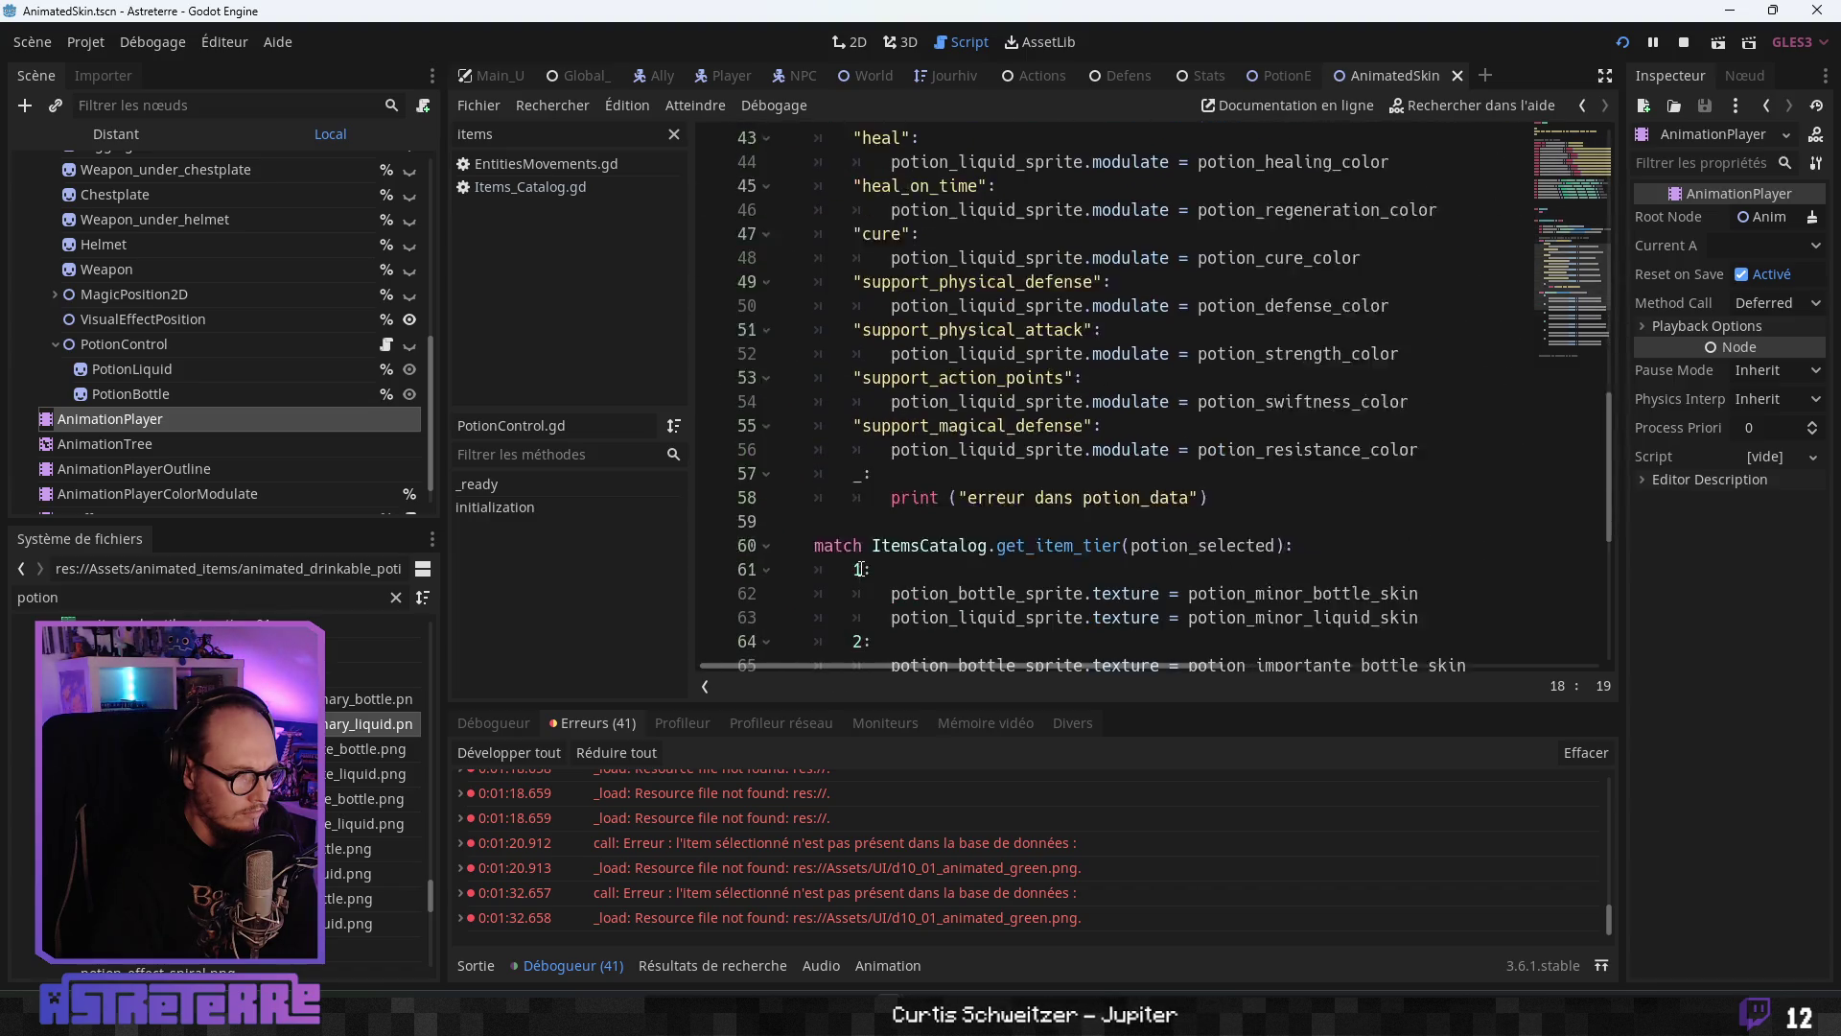
scroll(861, 569, down, 1)
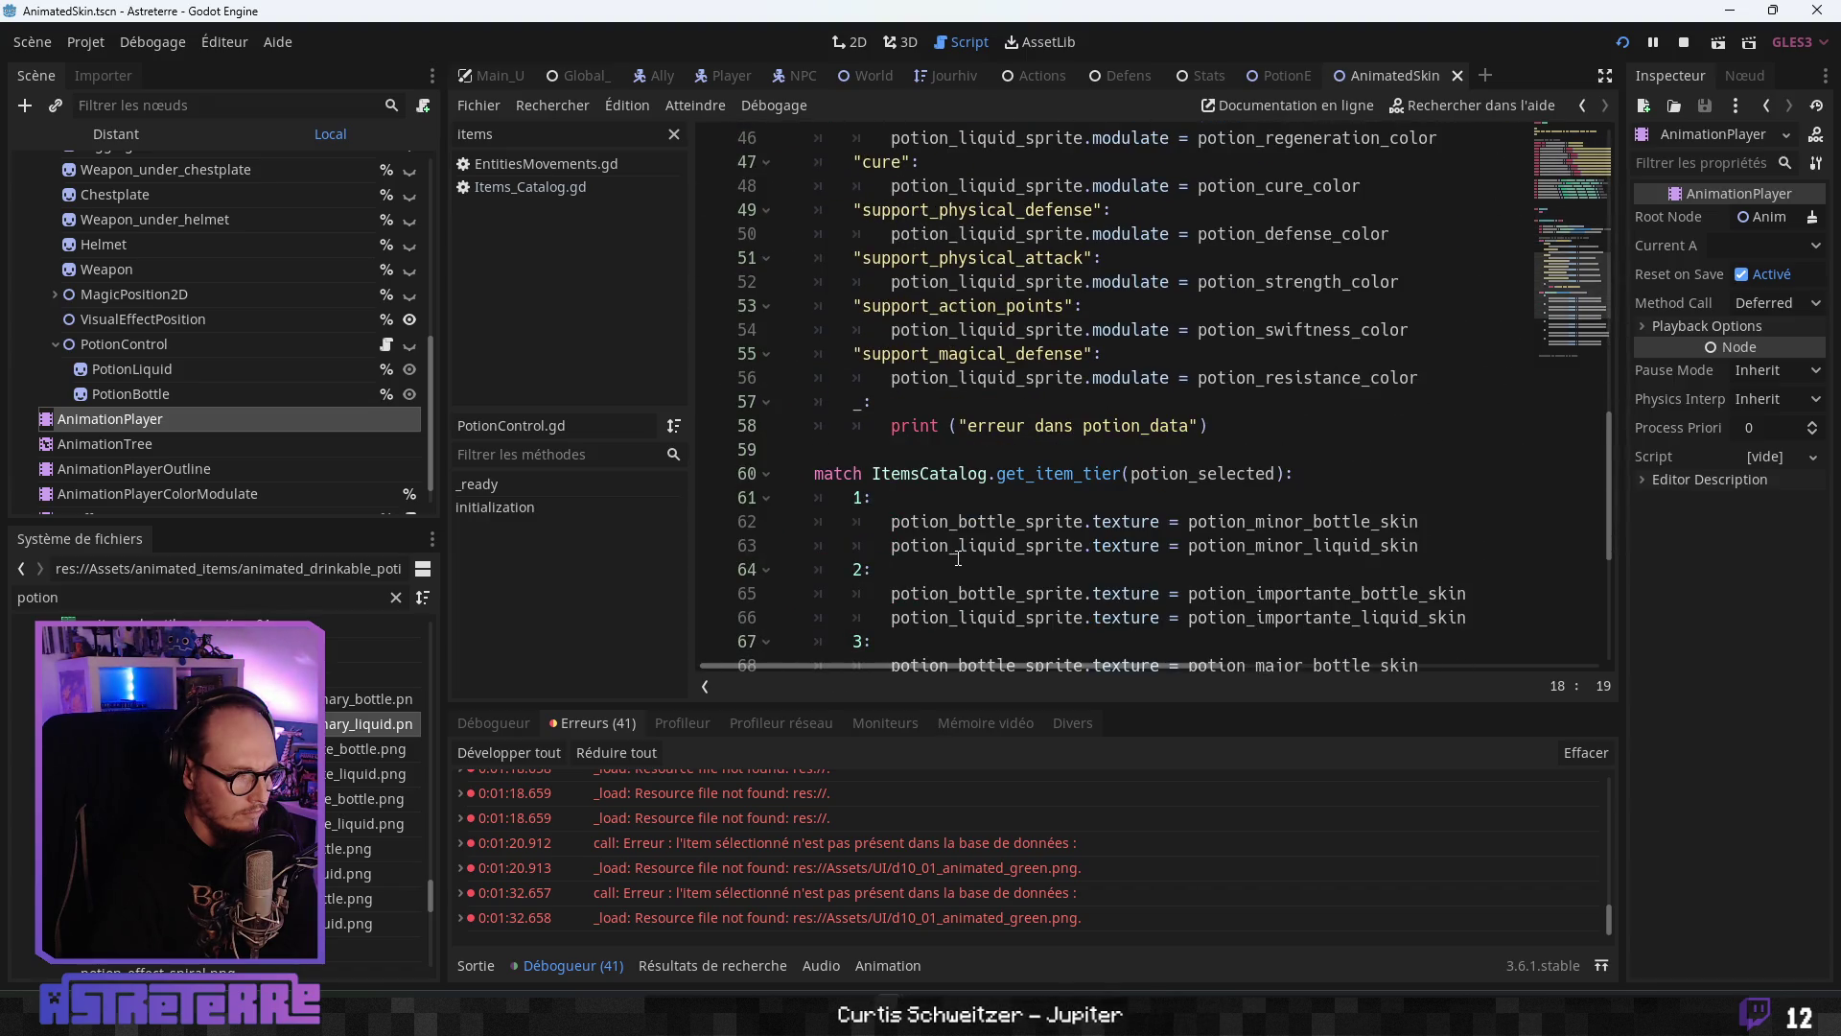
scroll(958, 558, down, 5)
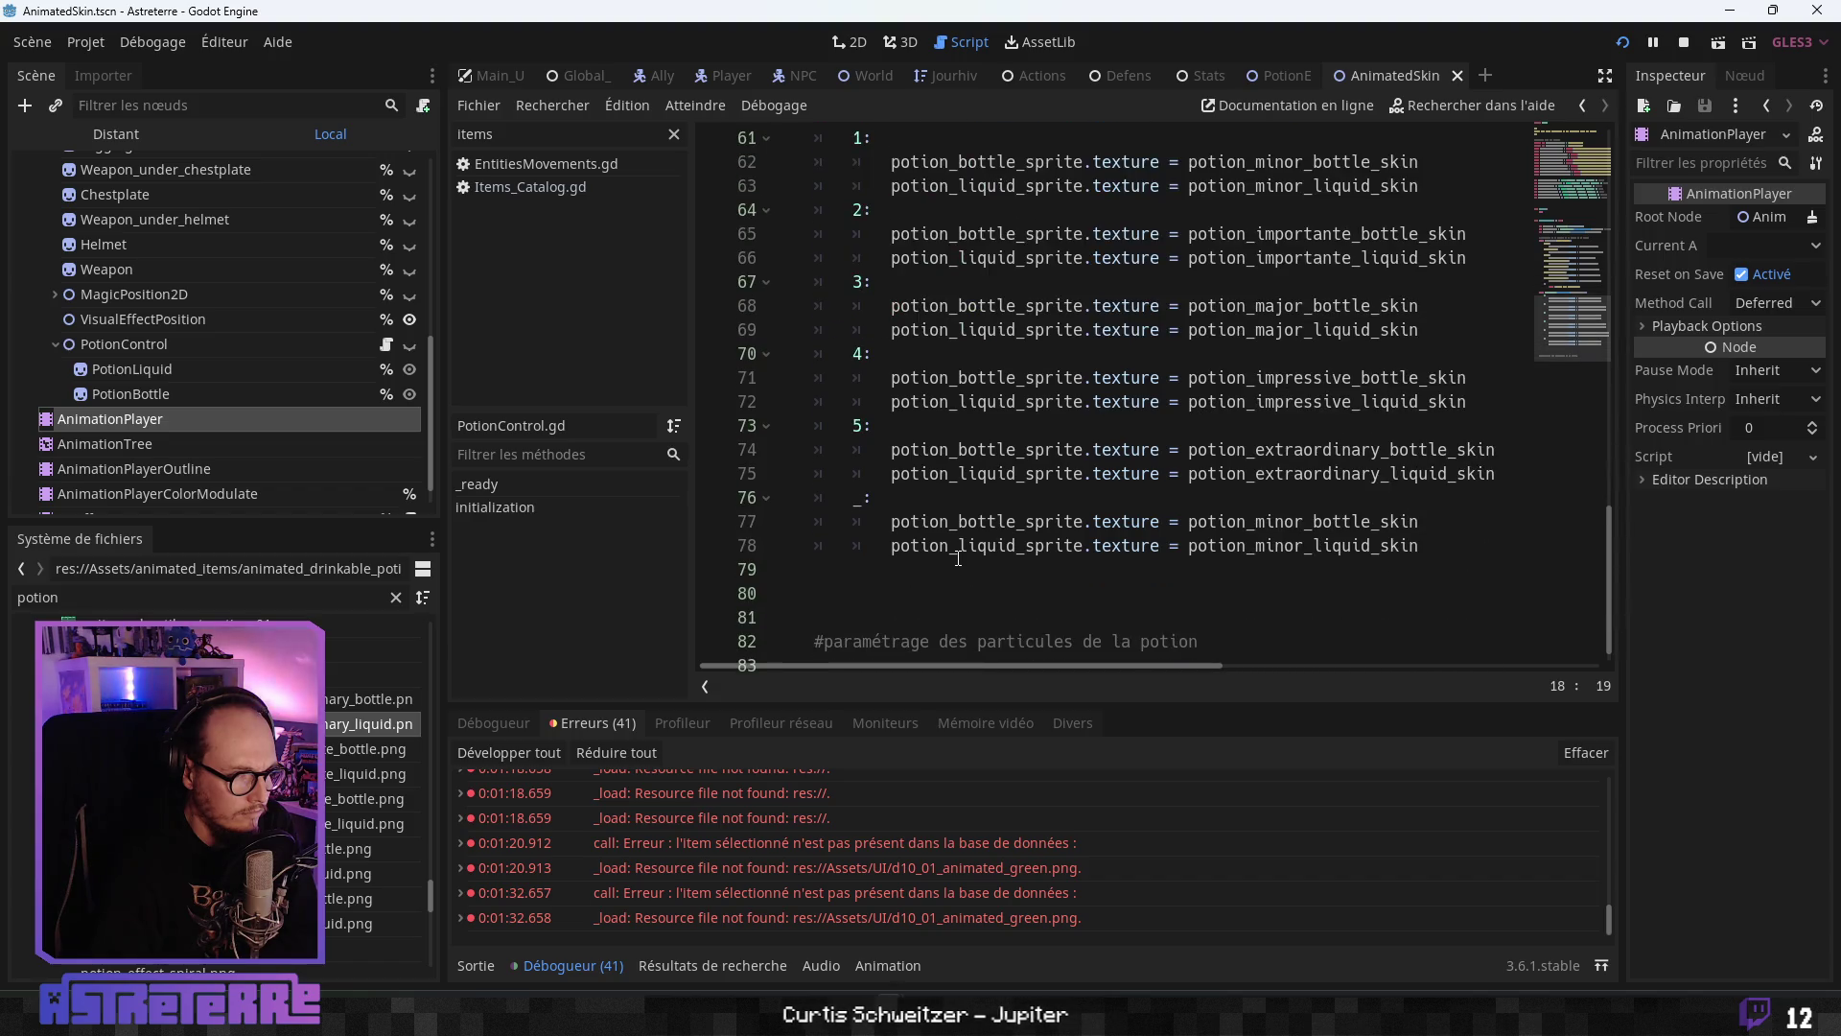
scroll(958, 558, up, 1)
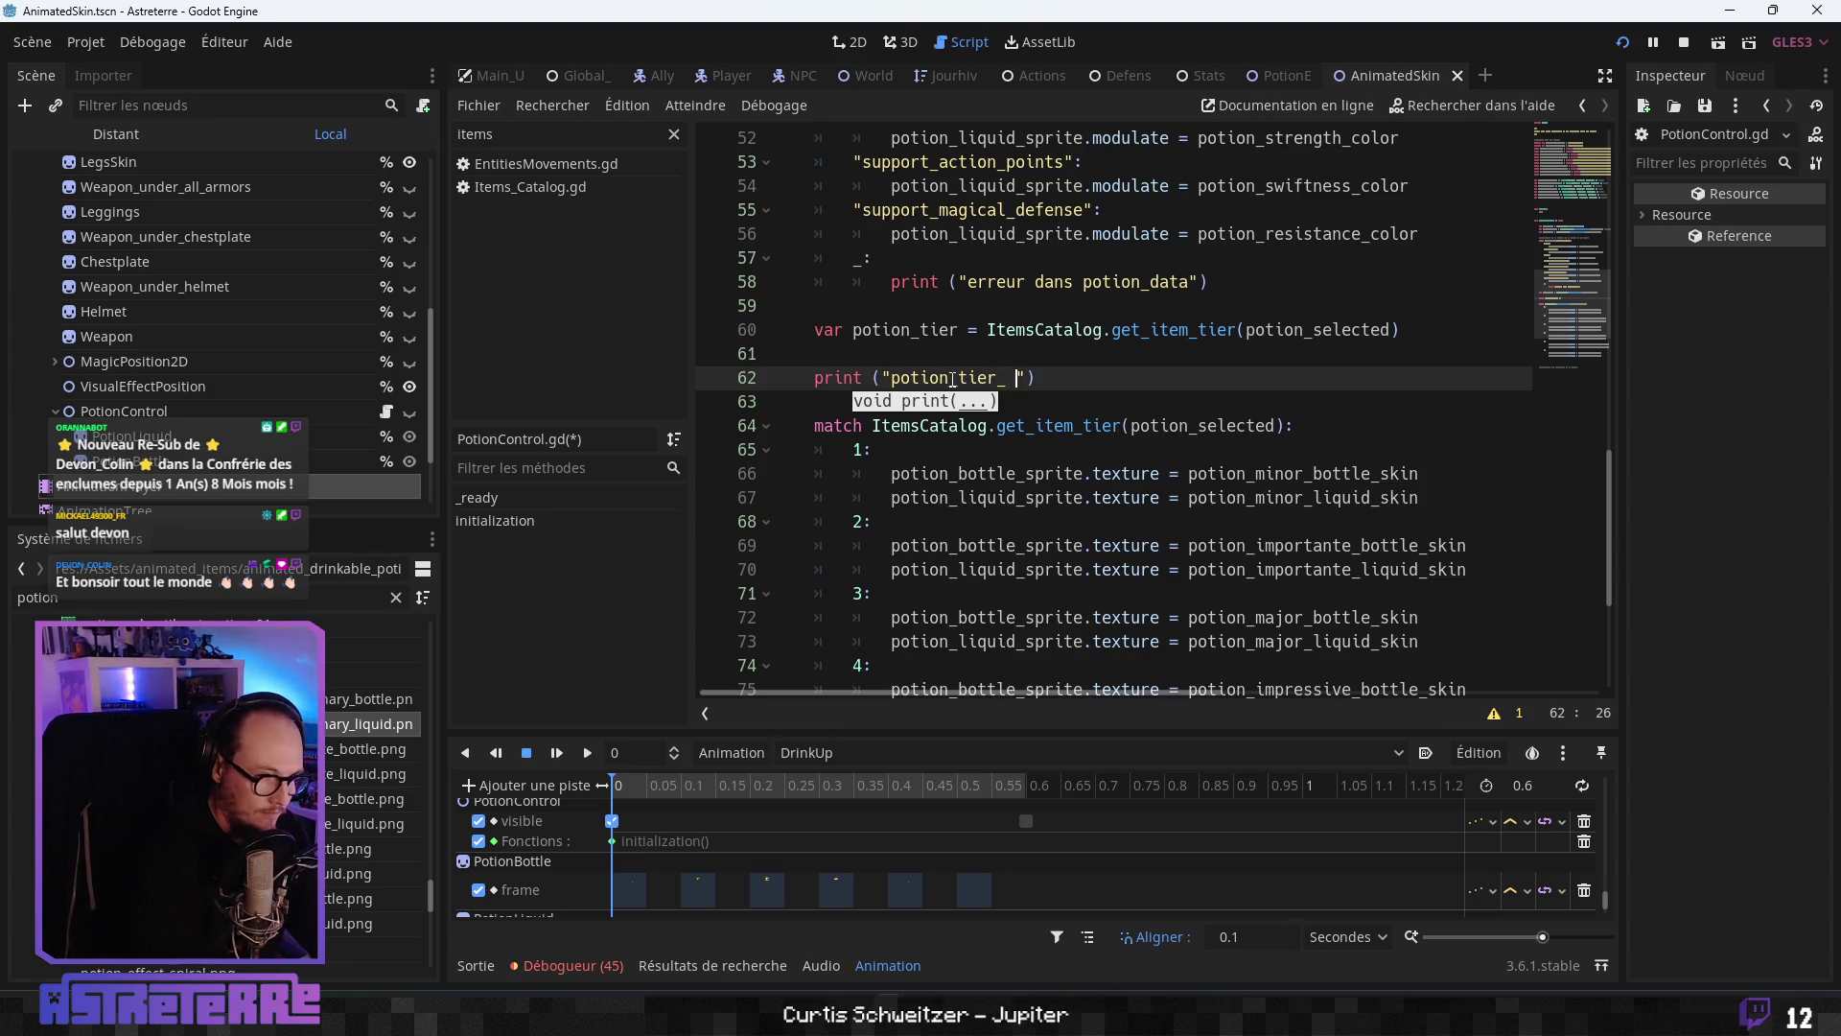
- Complete print("potion_tier : ", potion_tier) and replace the match expression with potion_tier
text(: ", potion)
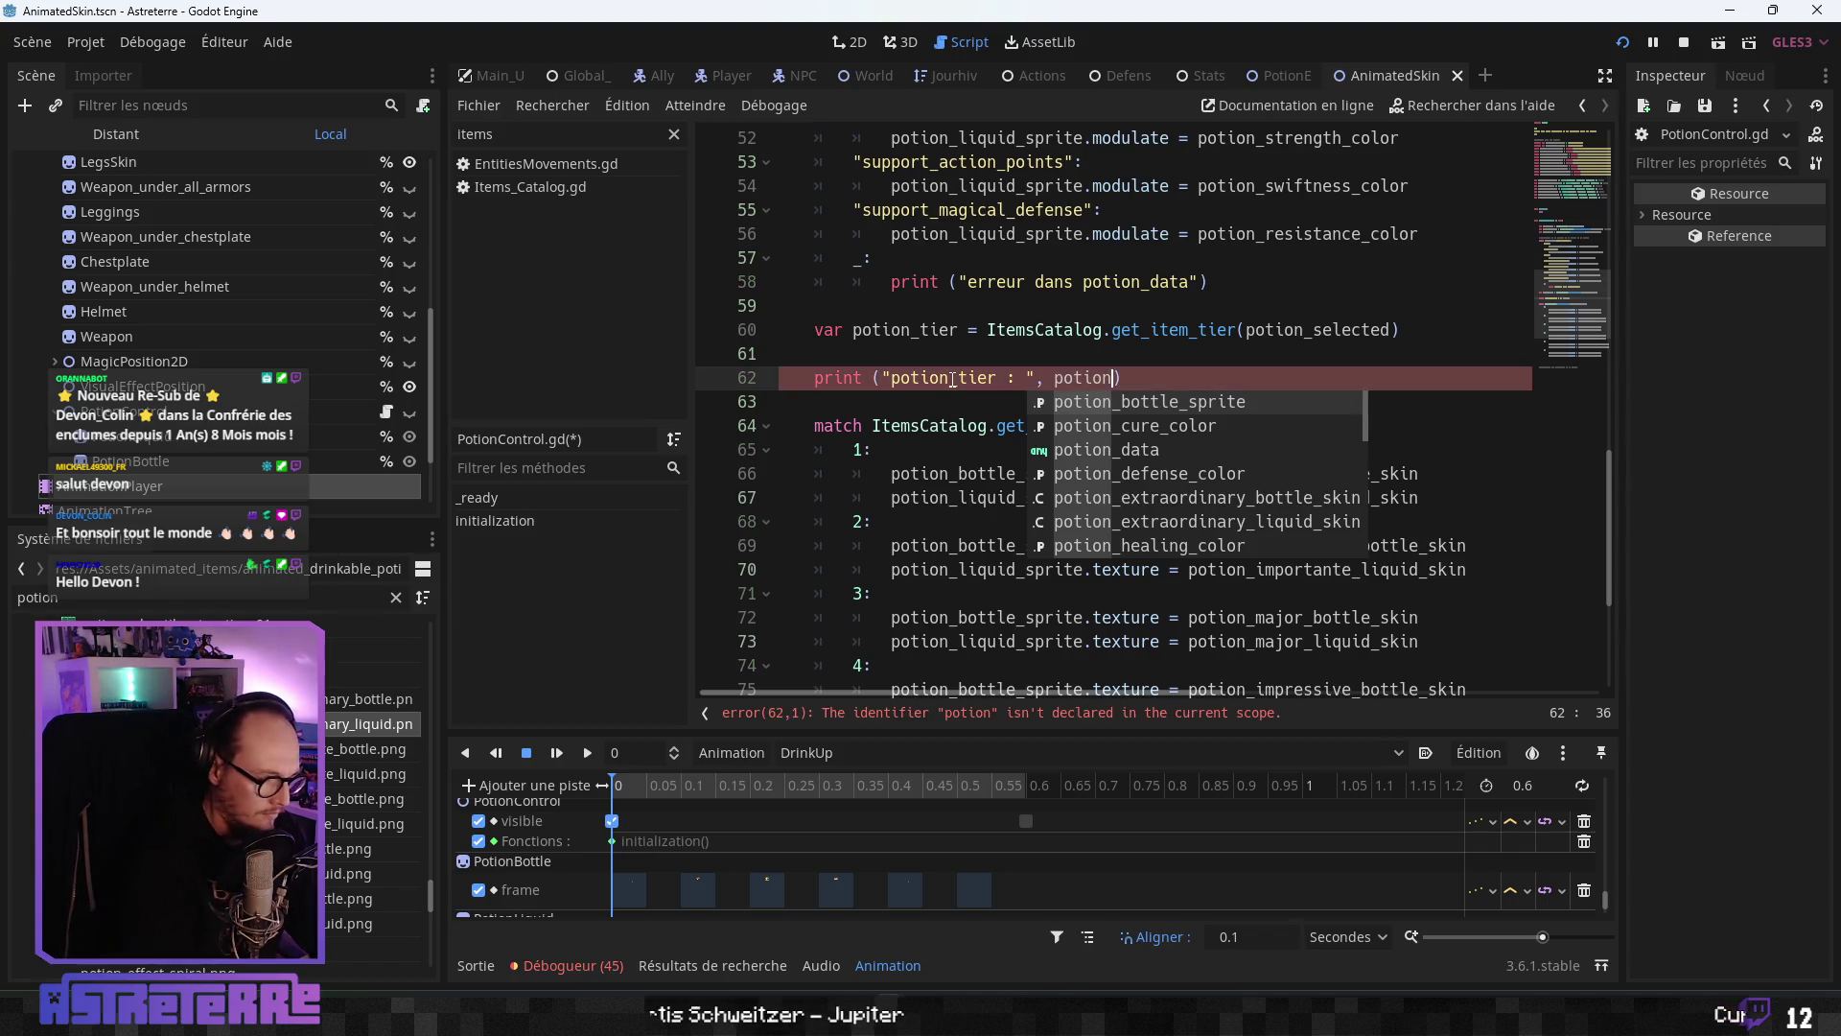
text(_tier)
click(1084, 425)
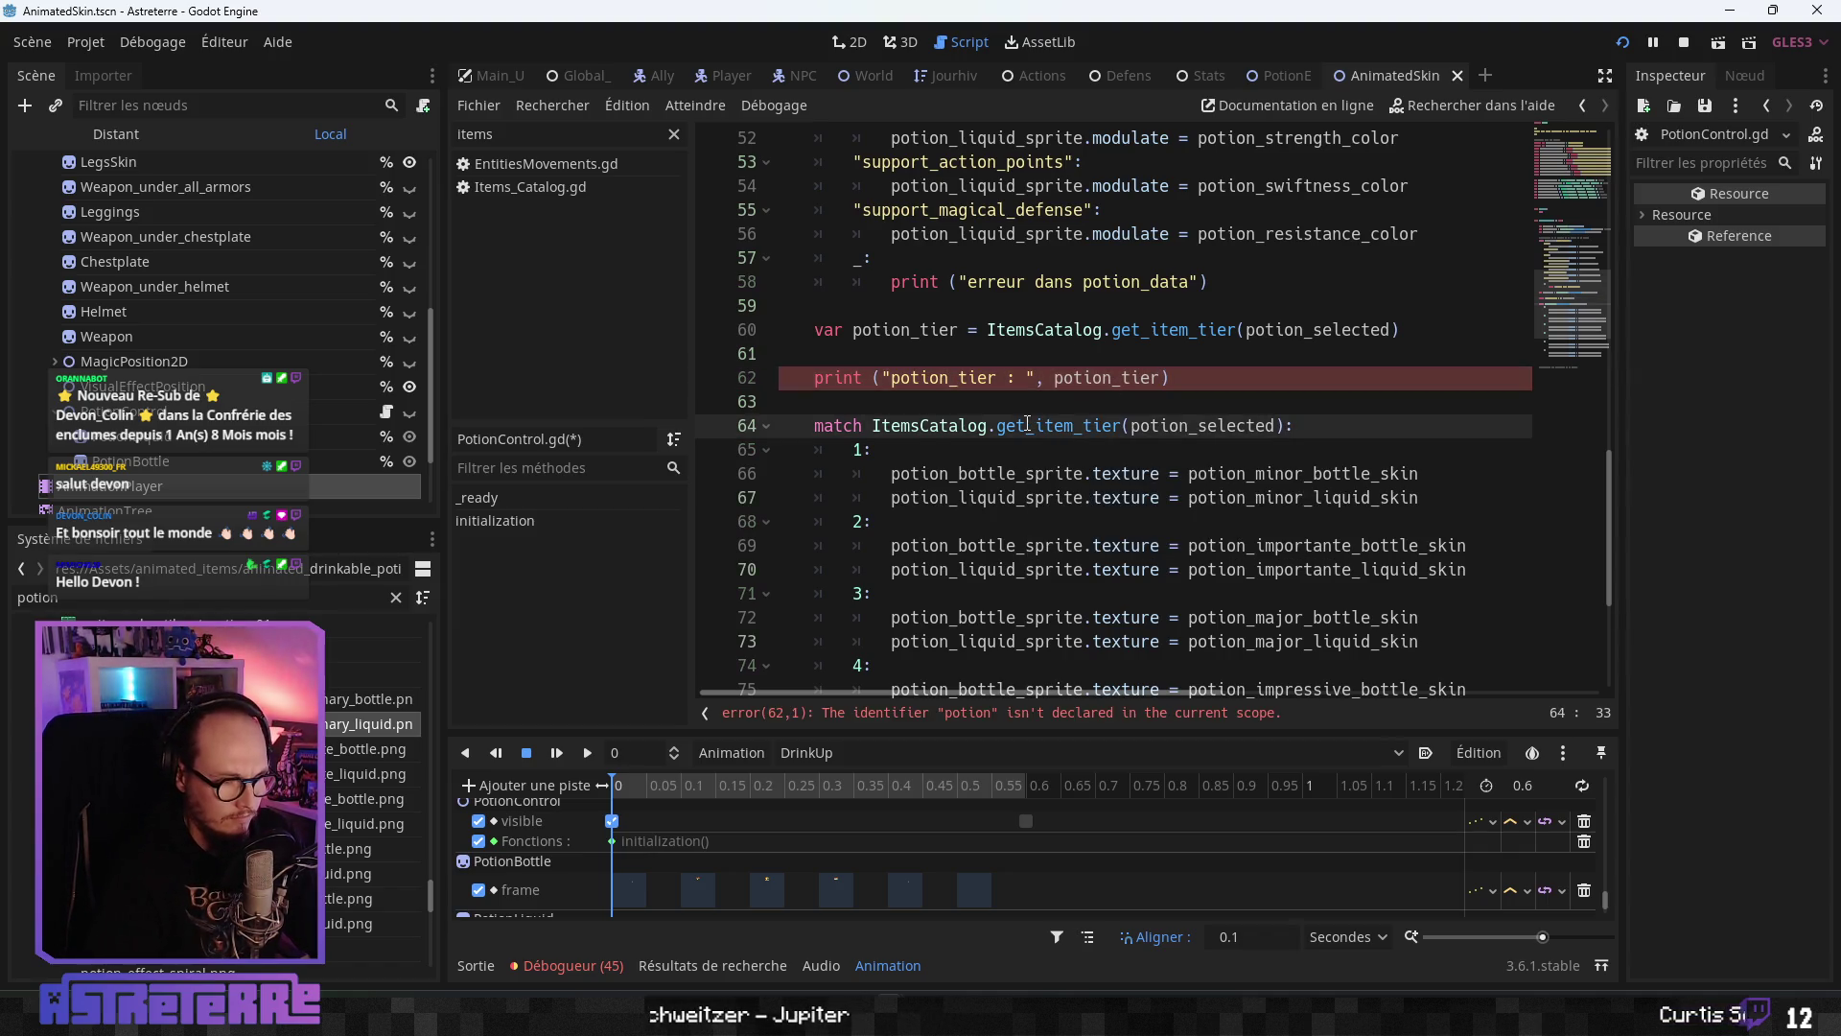
drag(1287, 425, 874, 426)
text(potion_tier:)
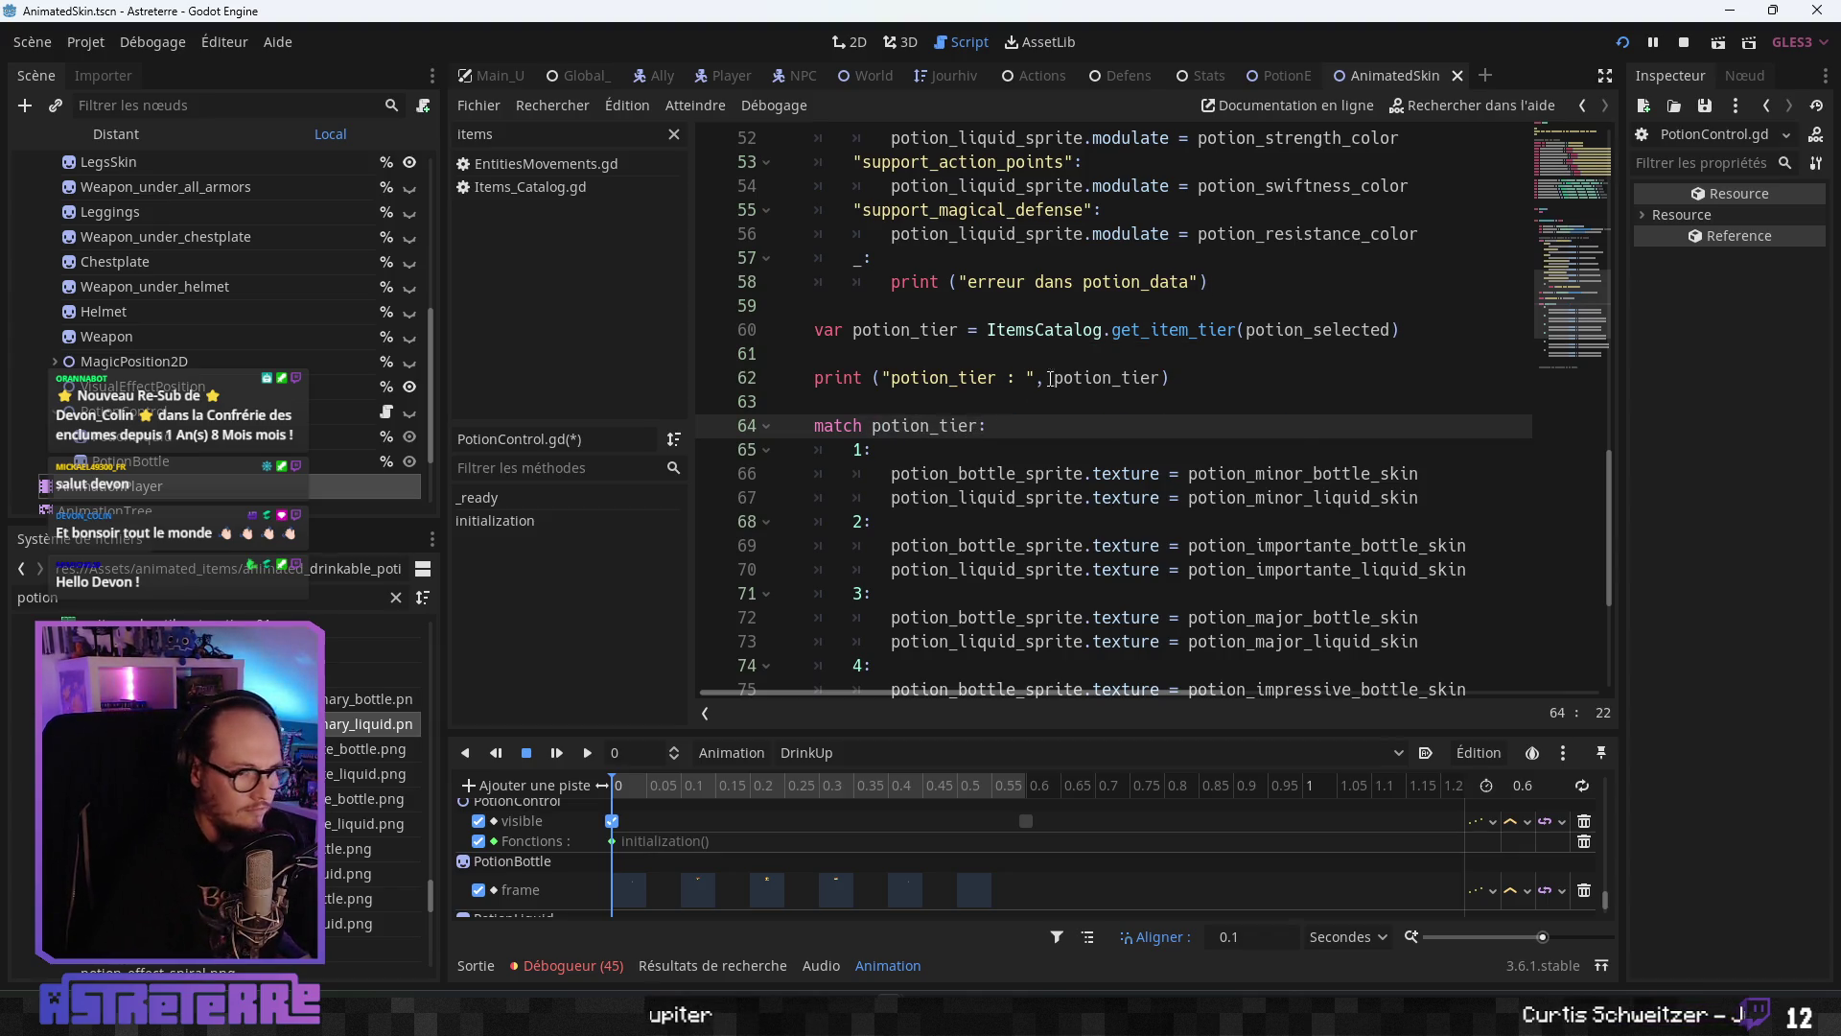
click(1043, 379)
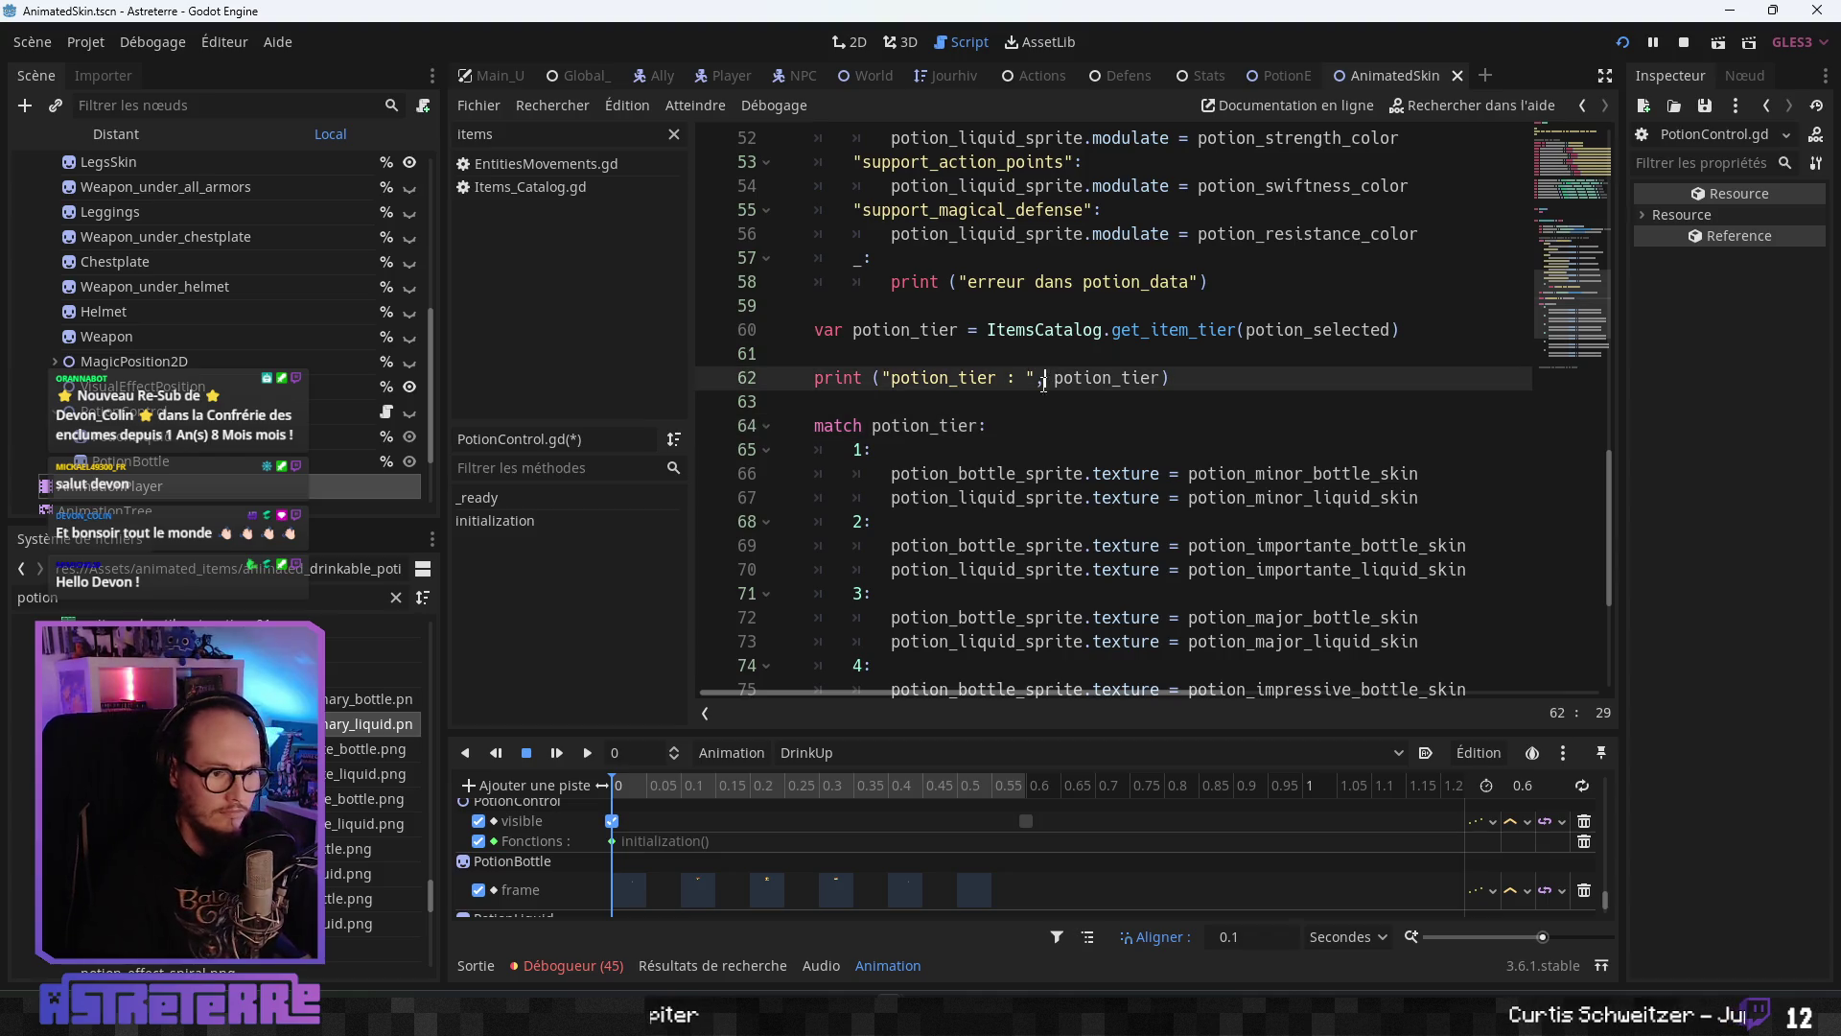
click(1017, 424)
click(1054, 329)
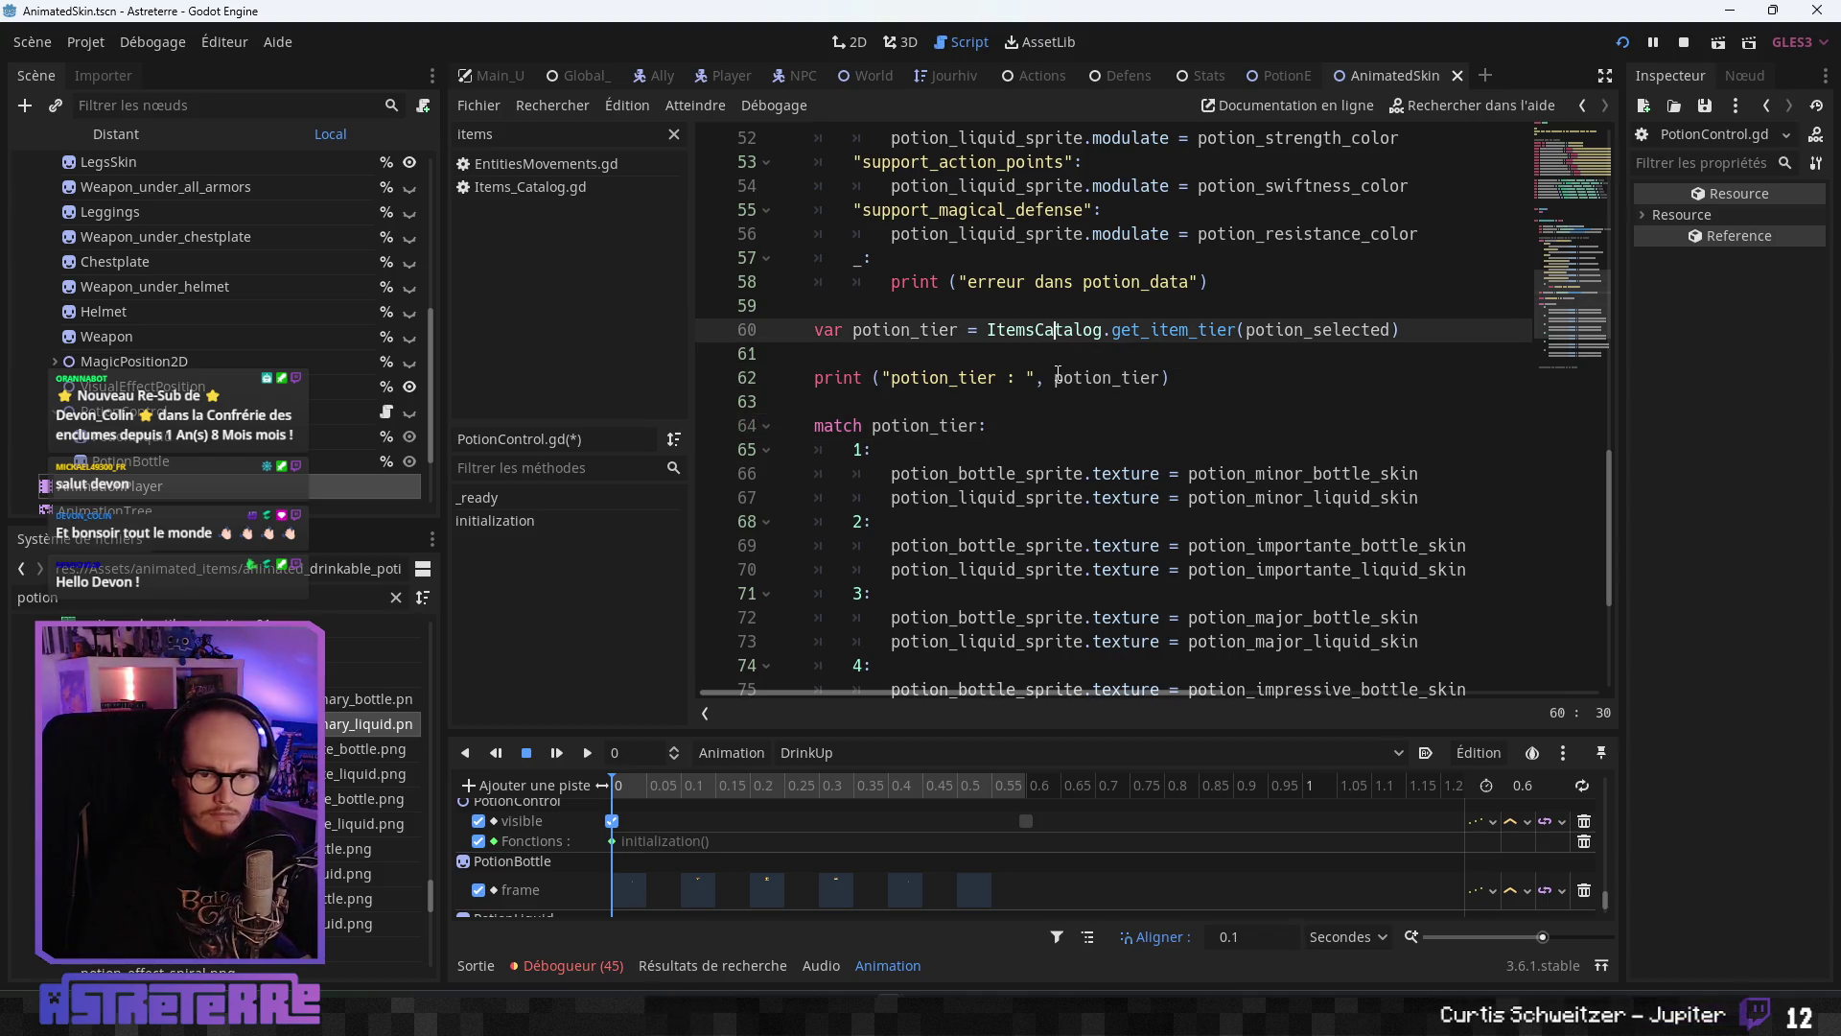
- Save PotionControl.gd with Ctrl+S and review the edited lines
scroll(1041, 359, up, 2)
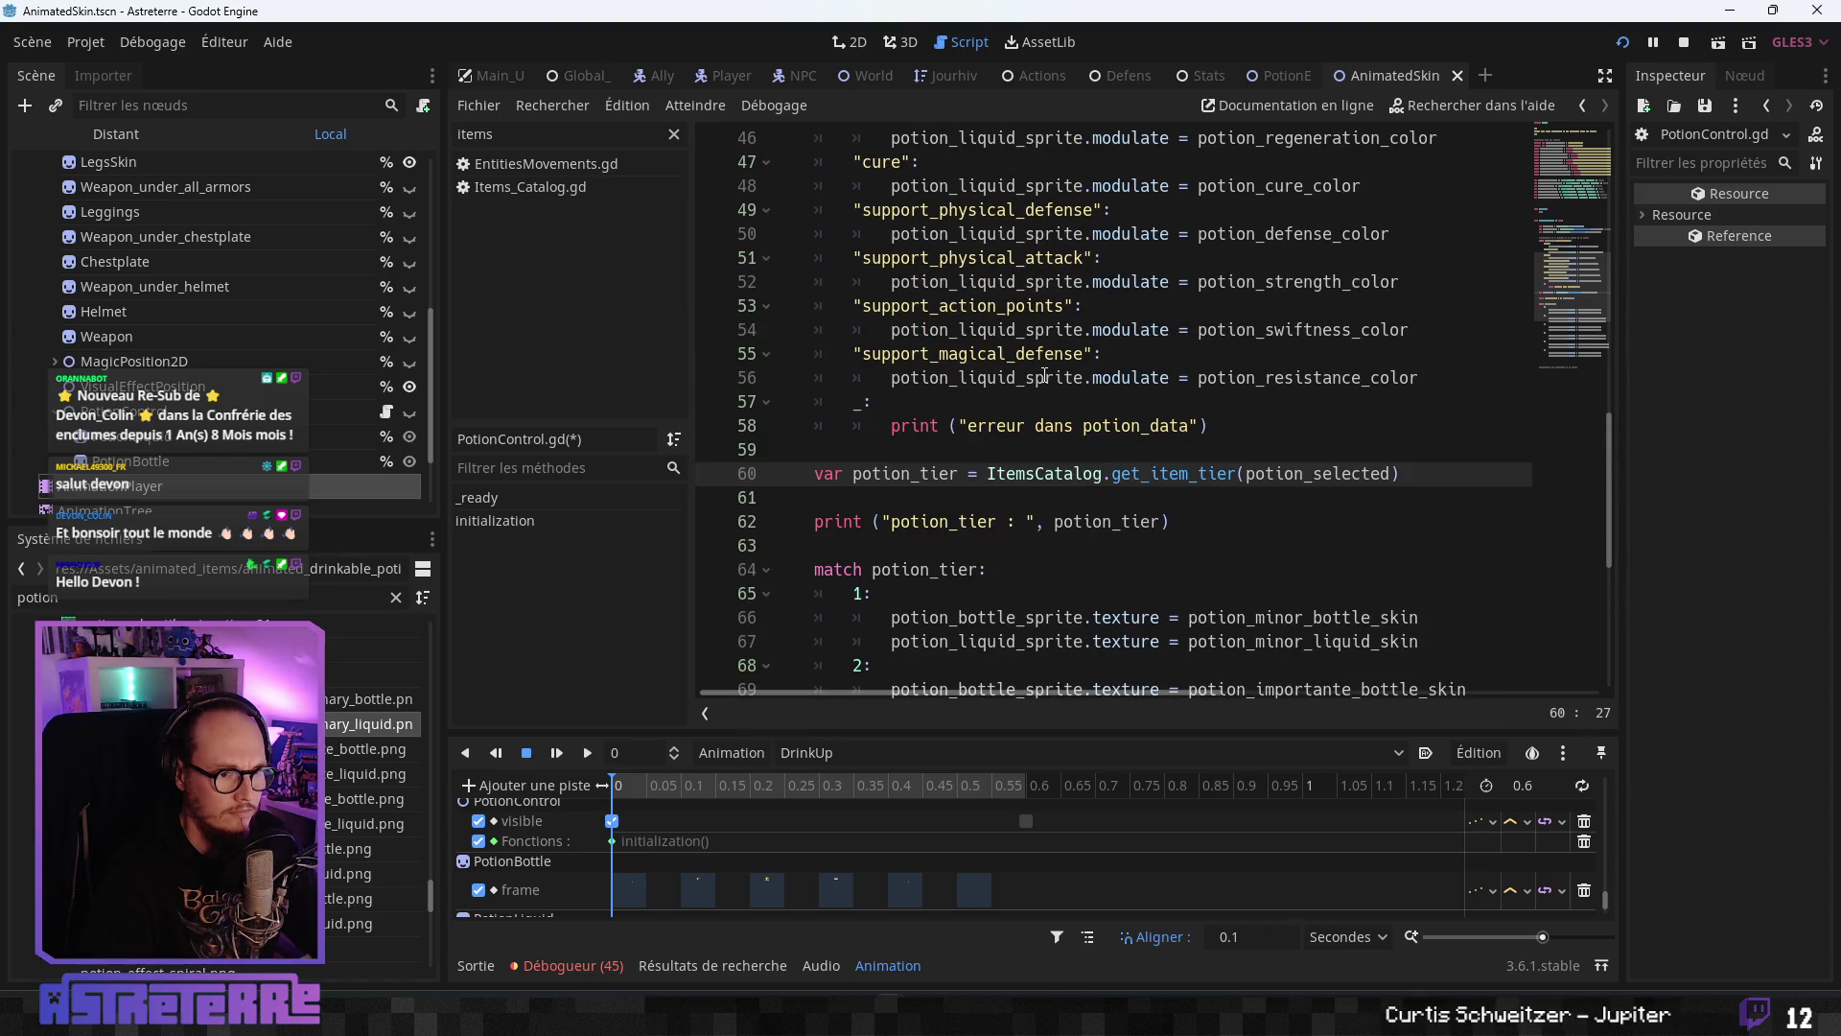
key(ctrl+s)
click(1129, 330)
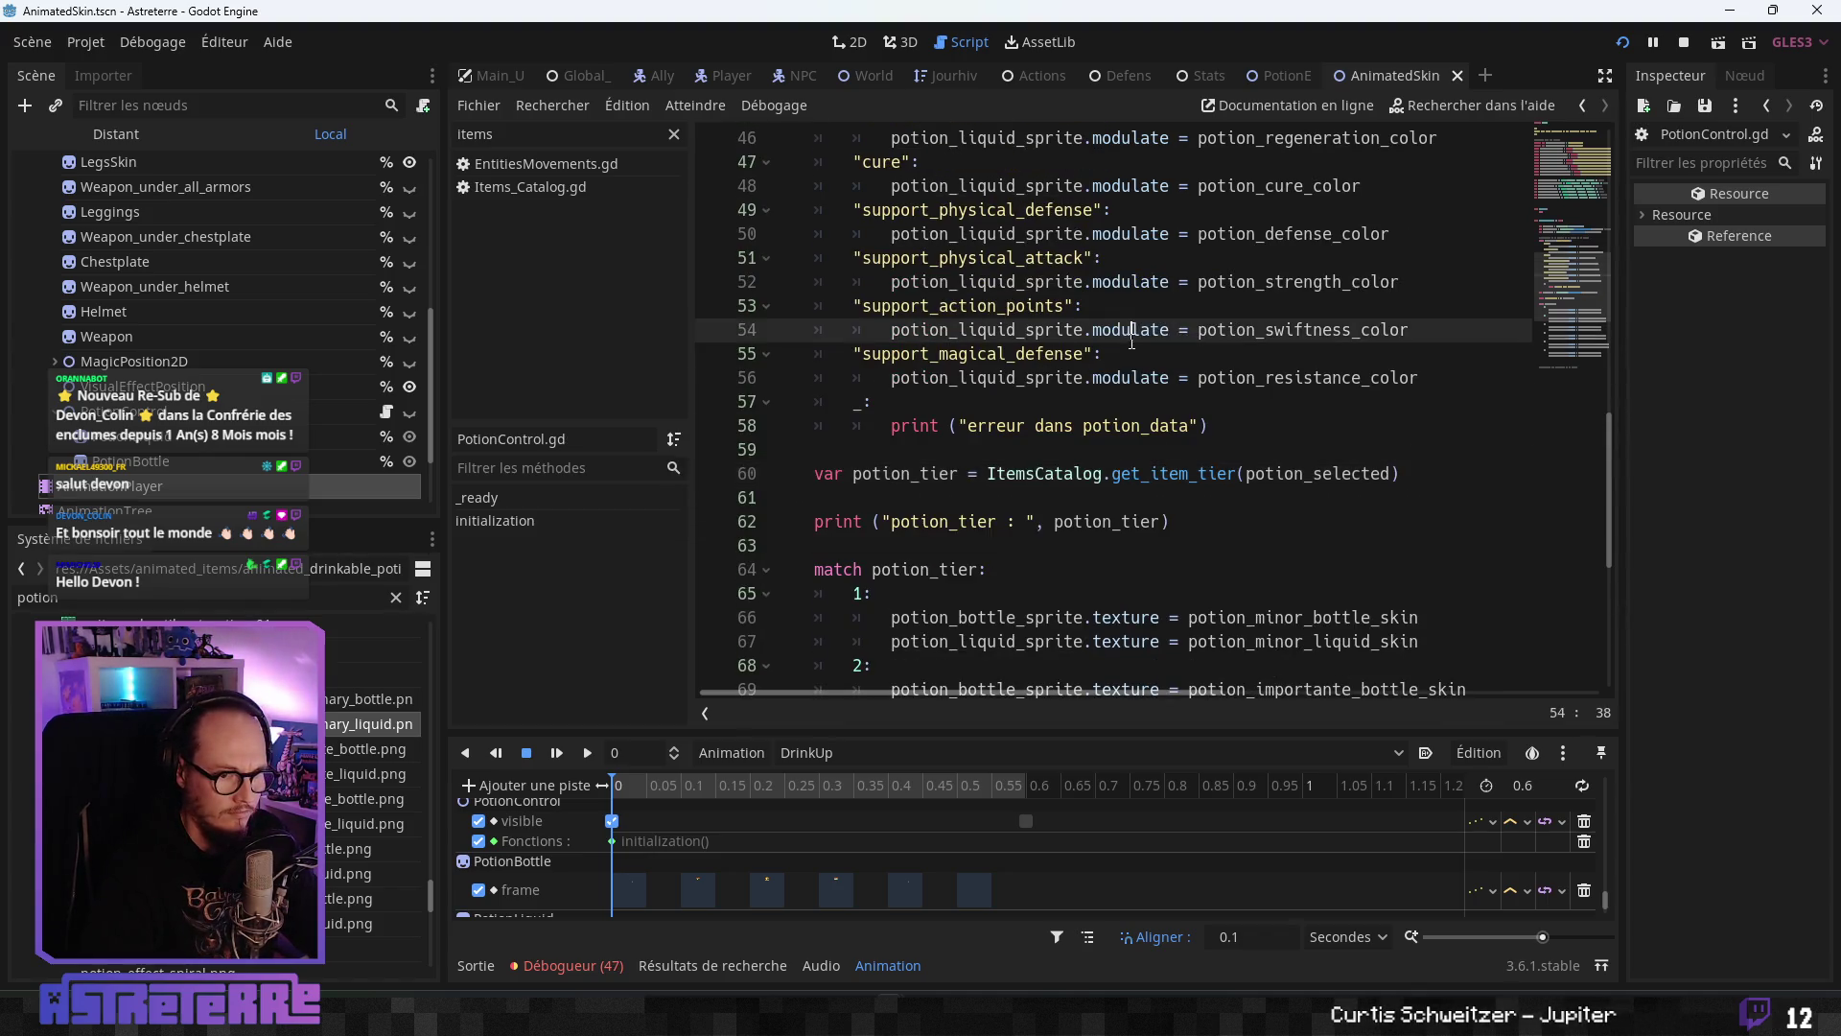
scroll(1127, 355, down, 5)
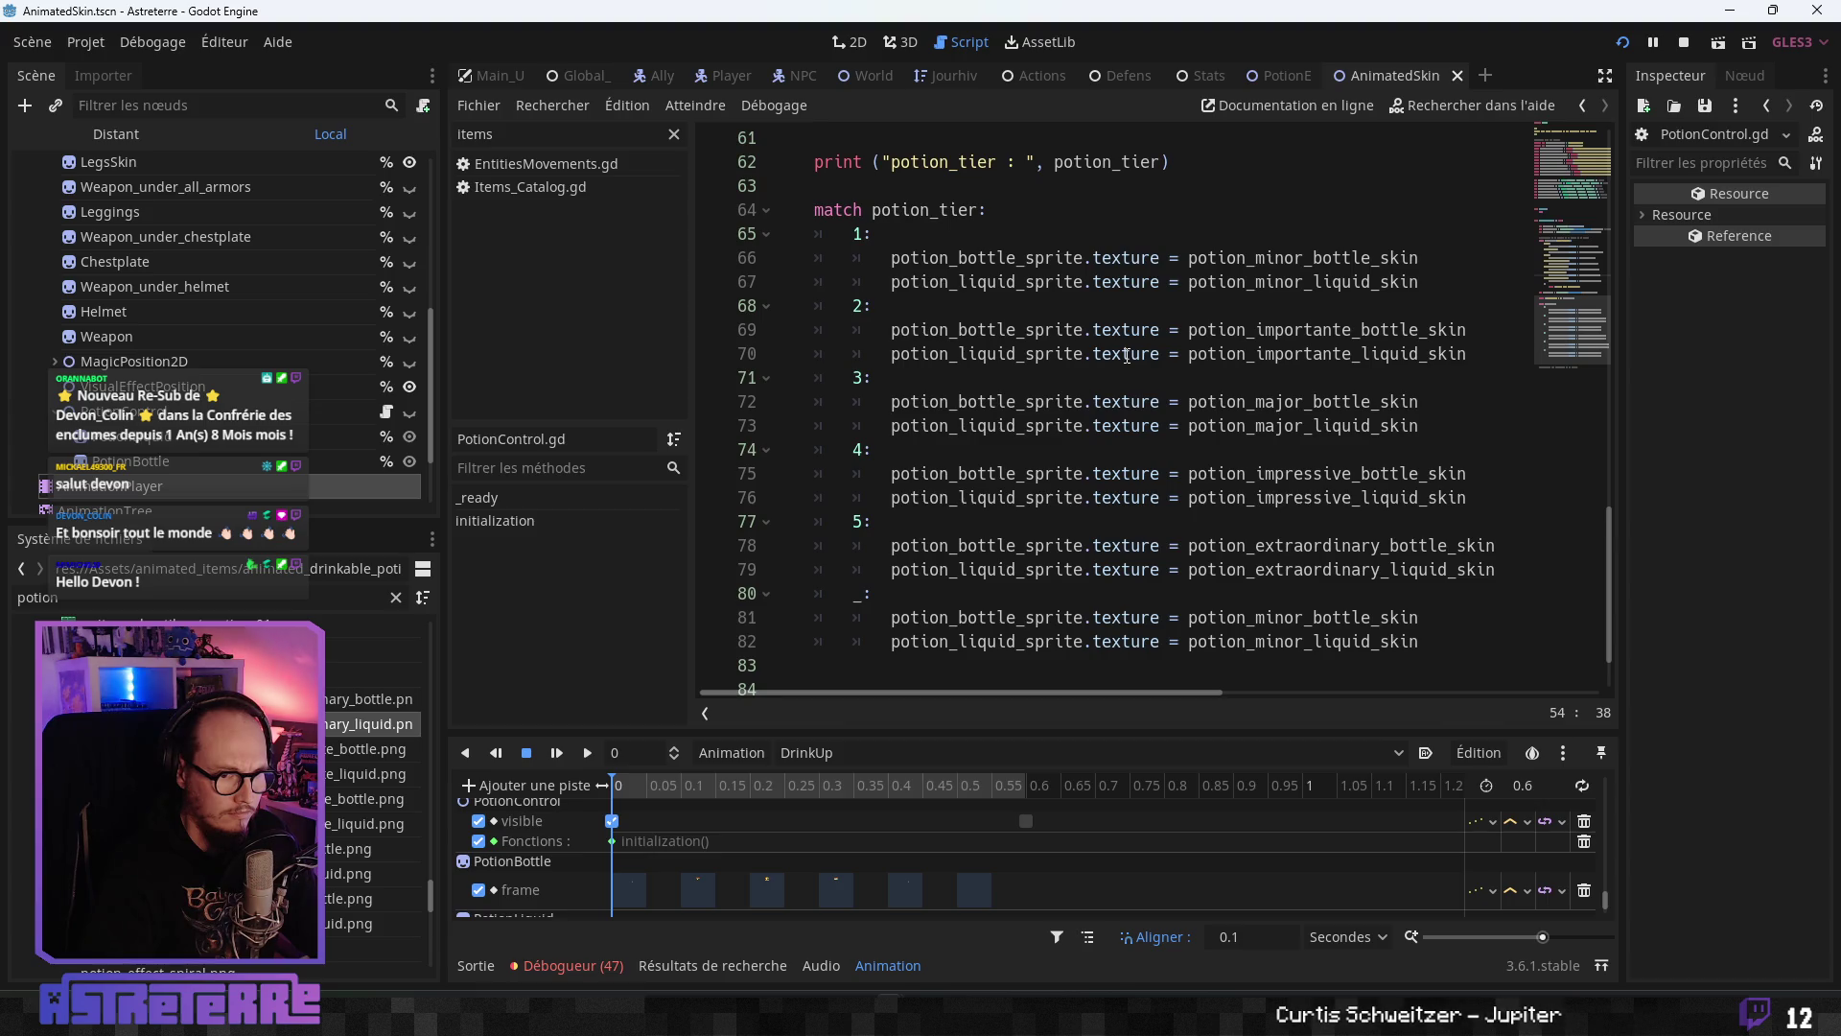
scroll(1127, 355, down, 1)
scroll(1139, 351, up, 1)
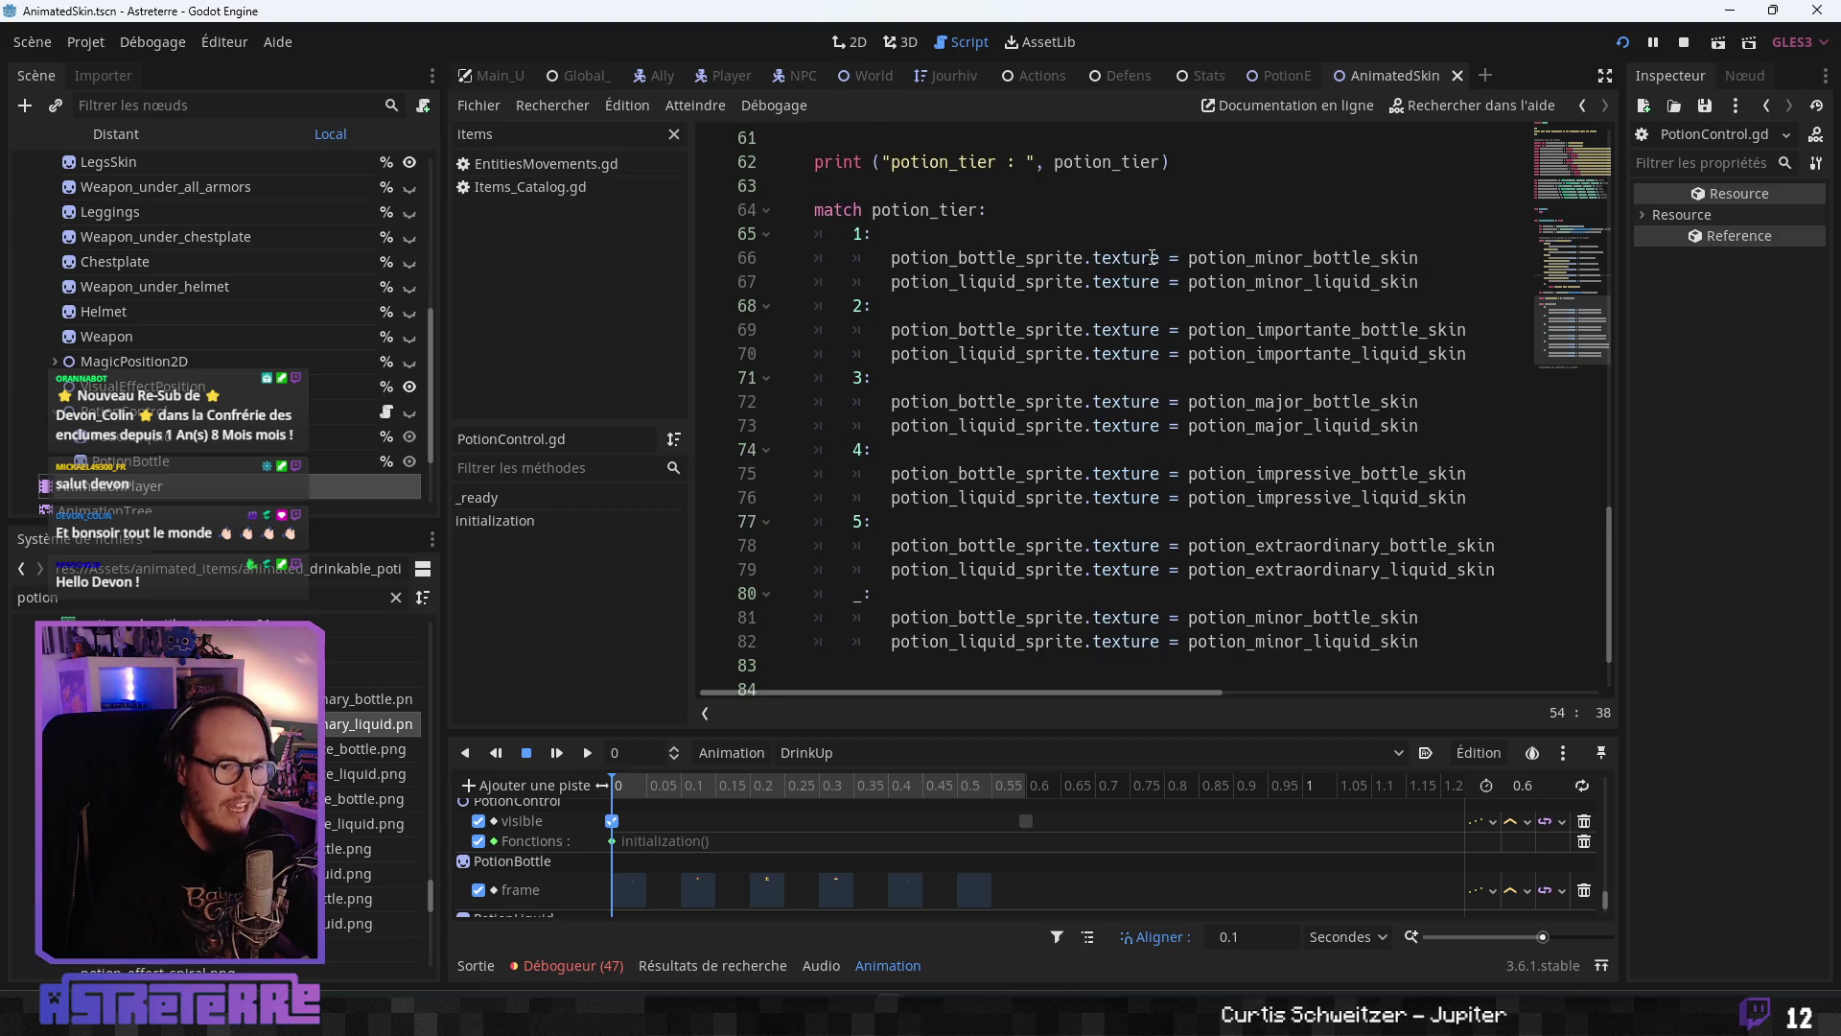
drag(1158, 257, 891, 257)
key(ctrl+c)
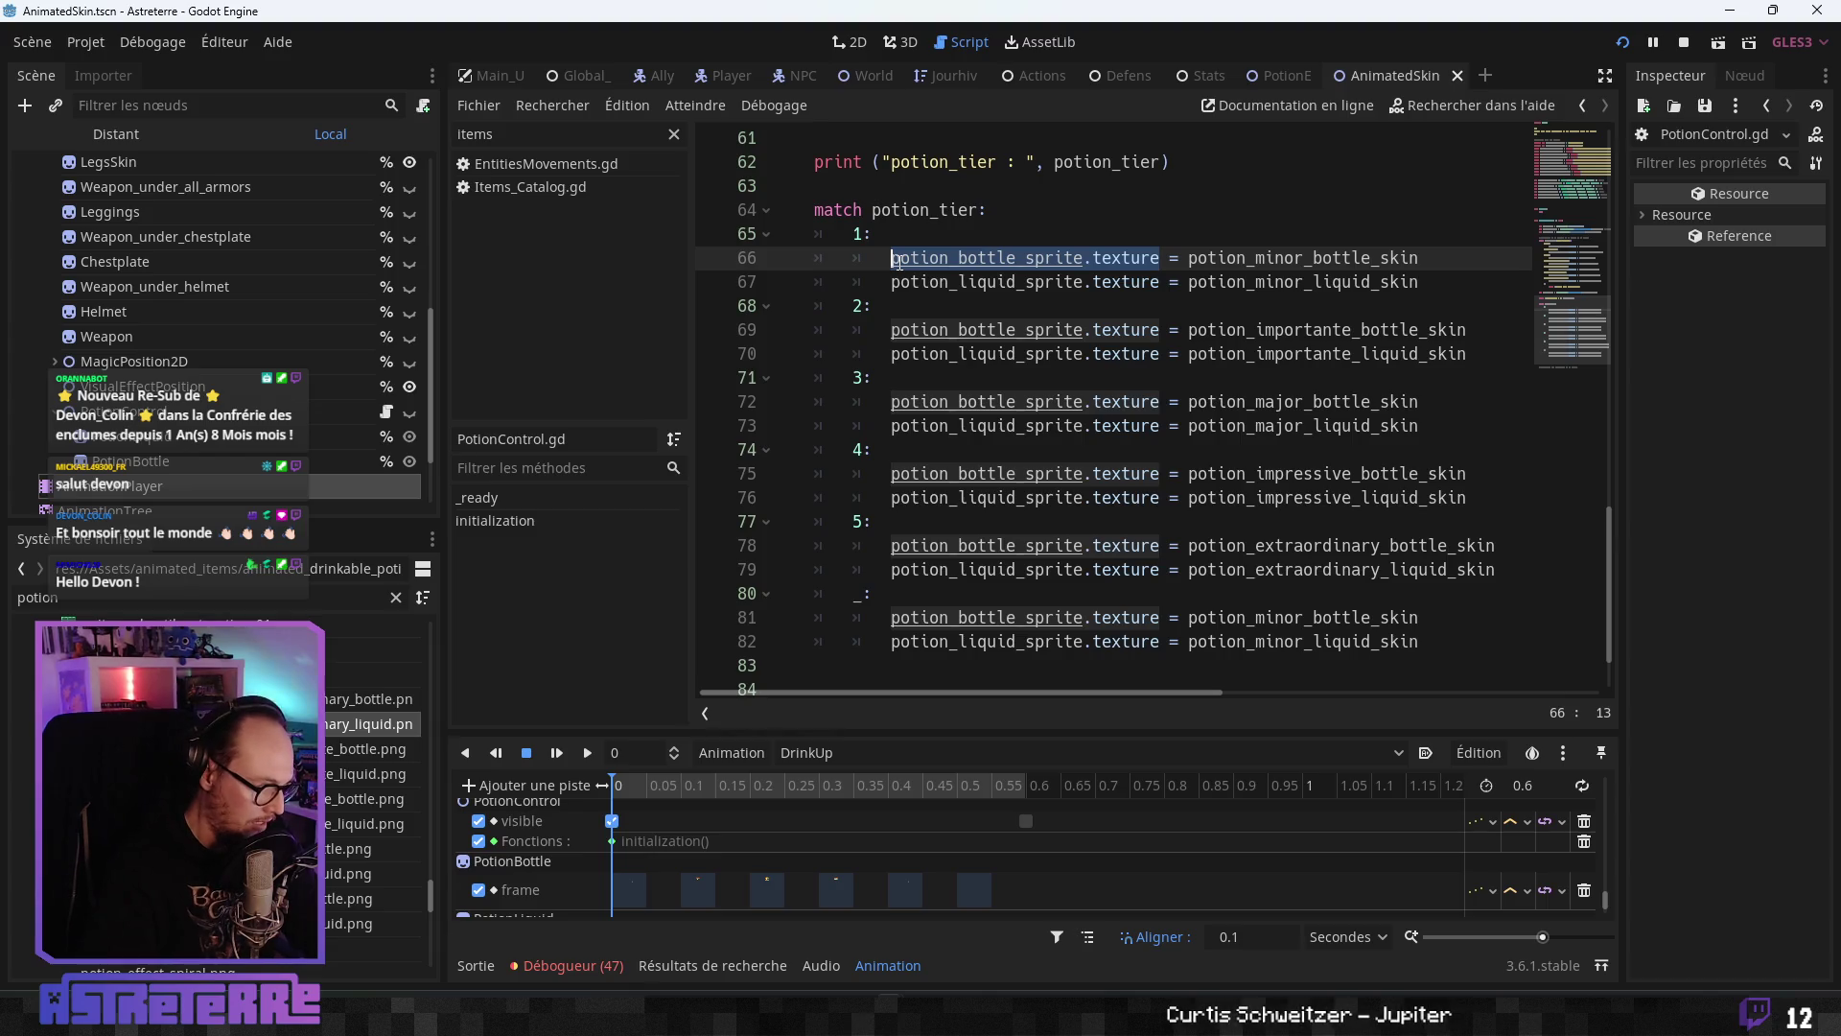
- Search all project files for '.texture =' assignments
key(ctrl+shift+f)
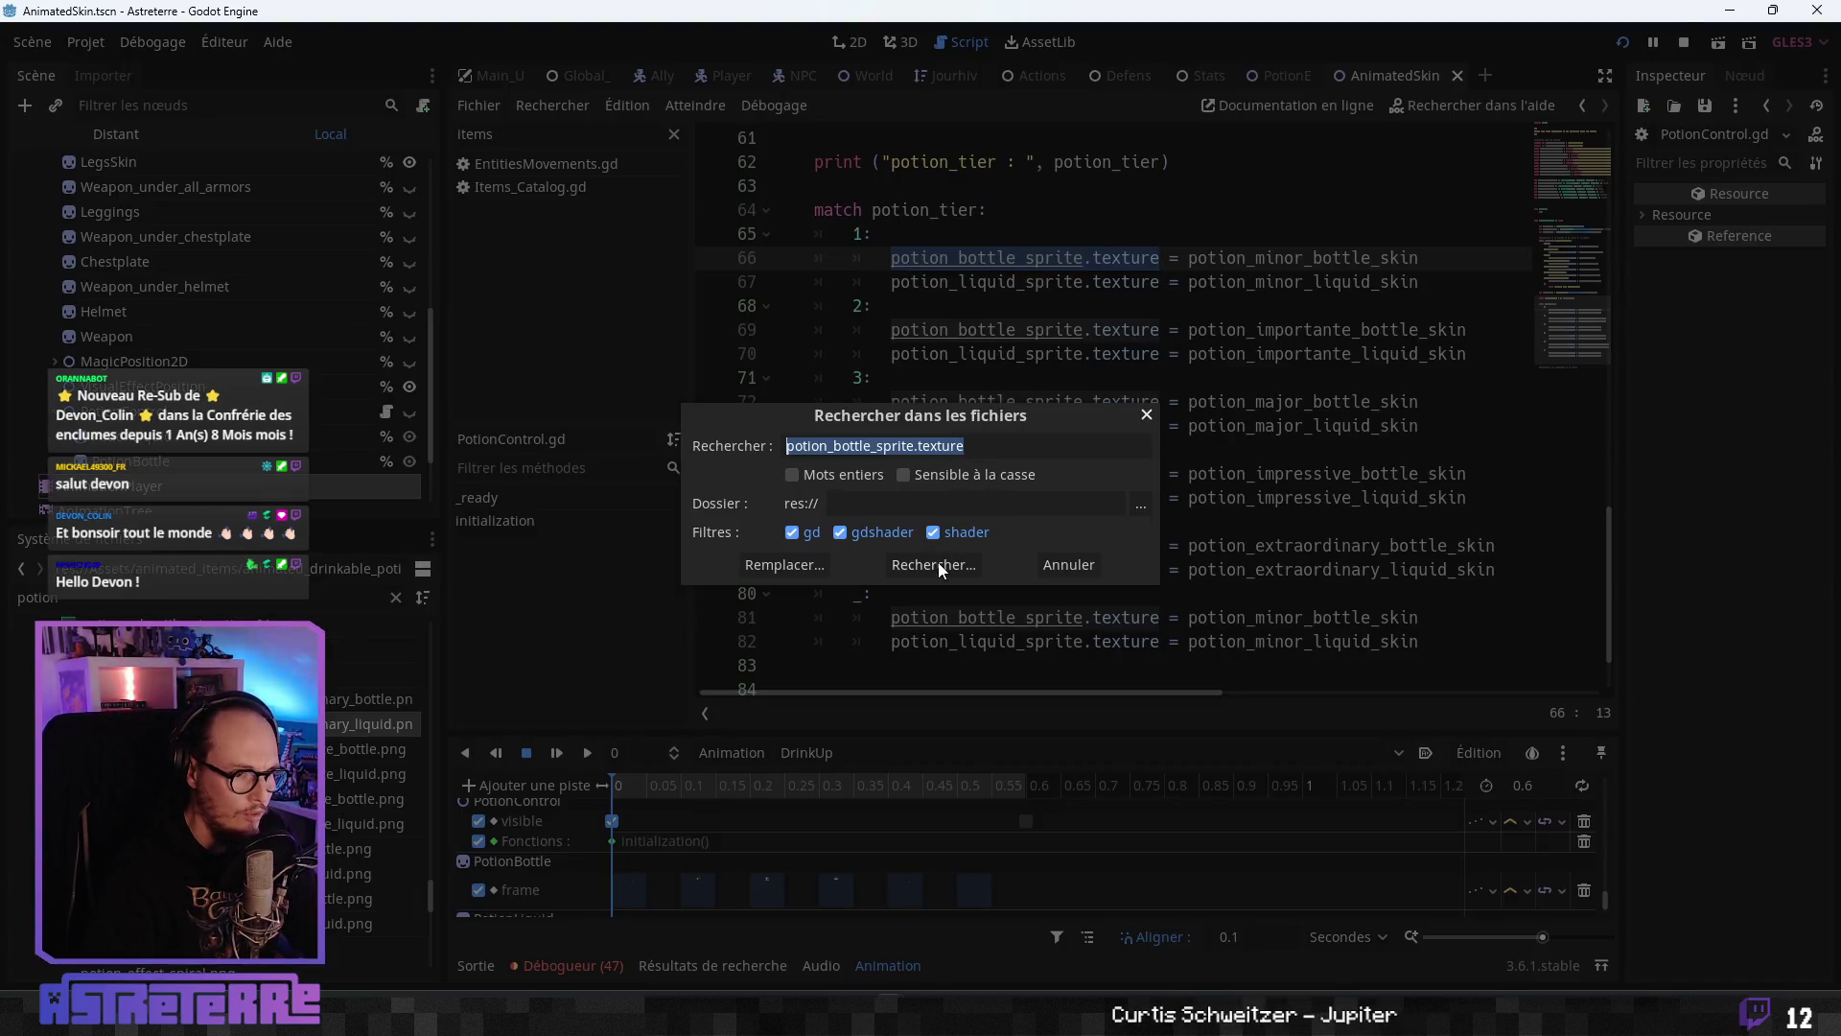
click(936, 563)
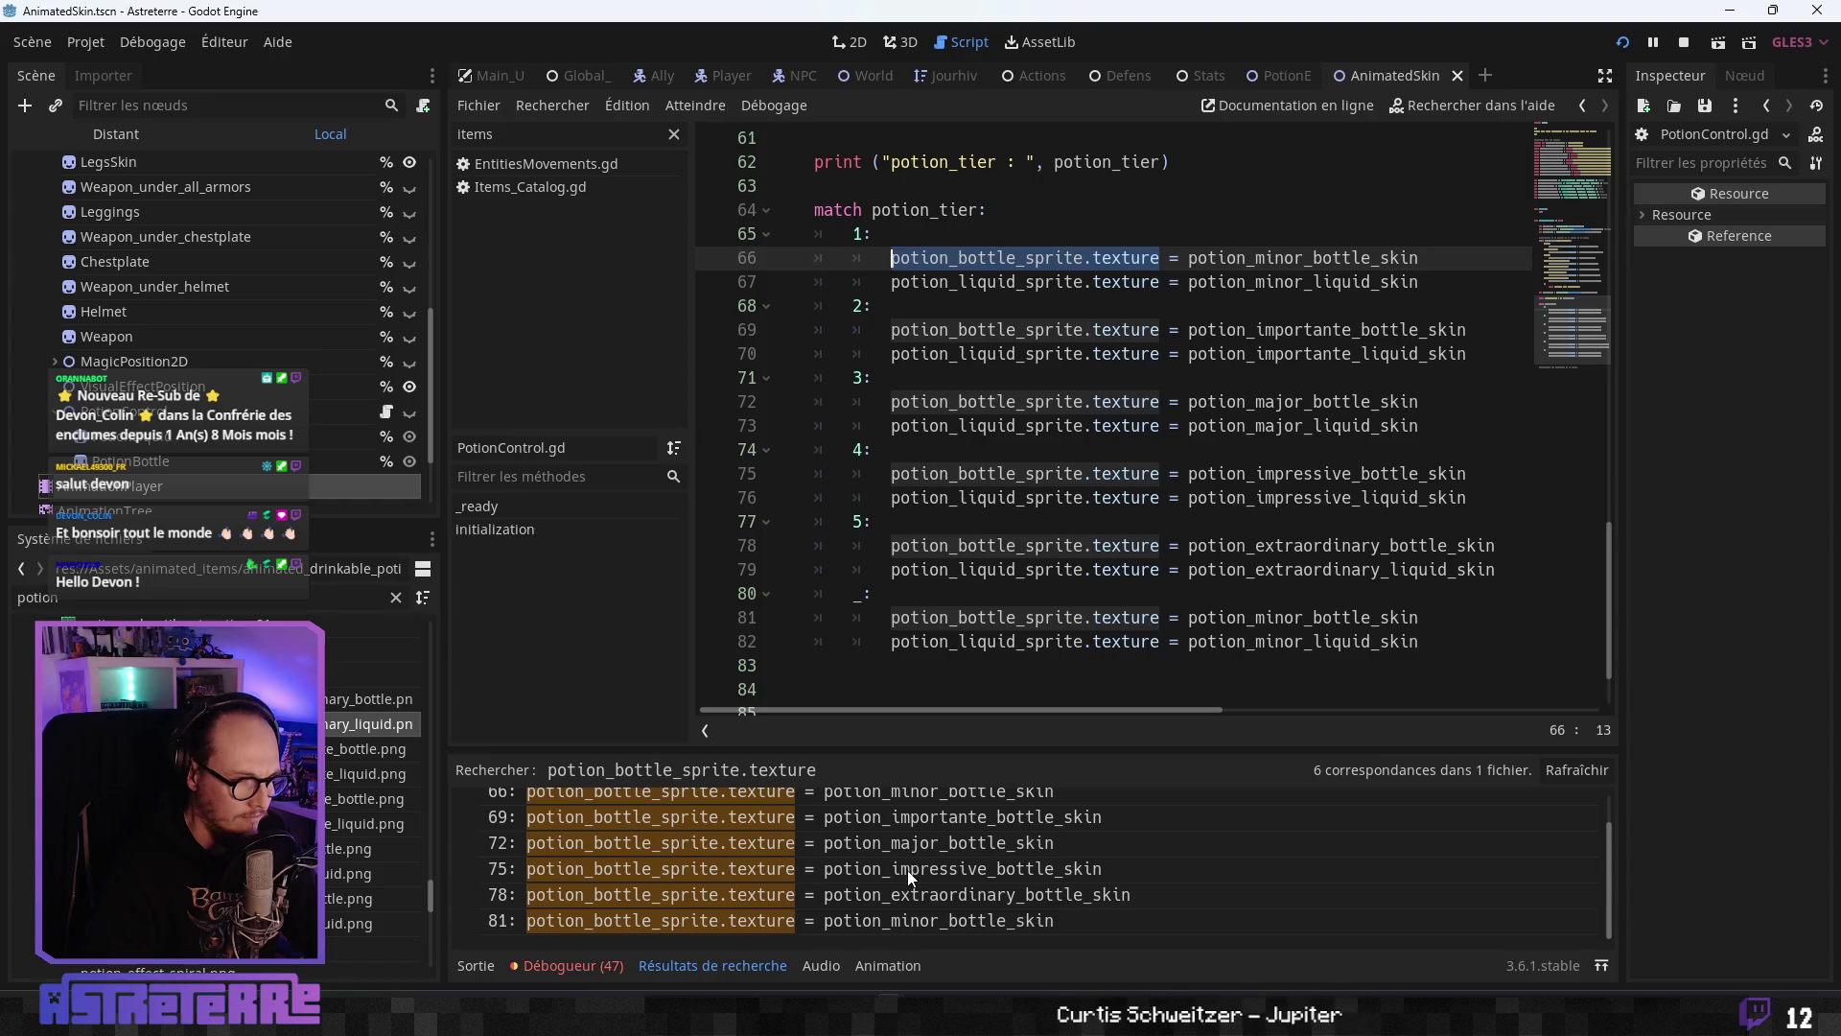
click(1024, 569)
key(ctrl+shift+f)
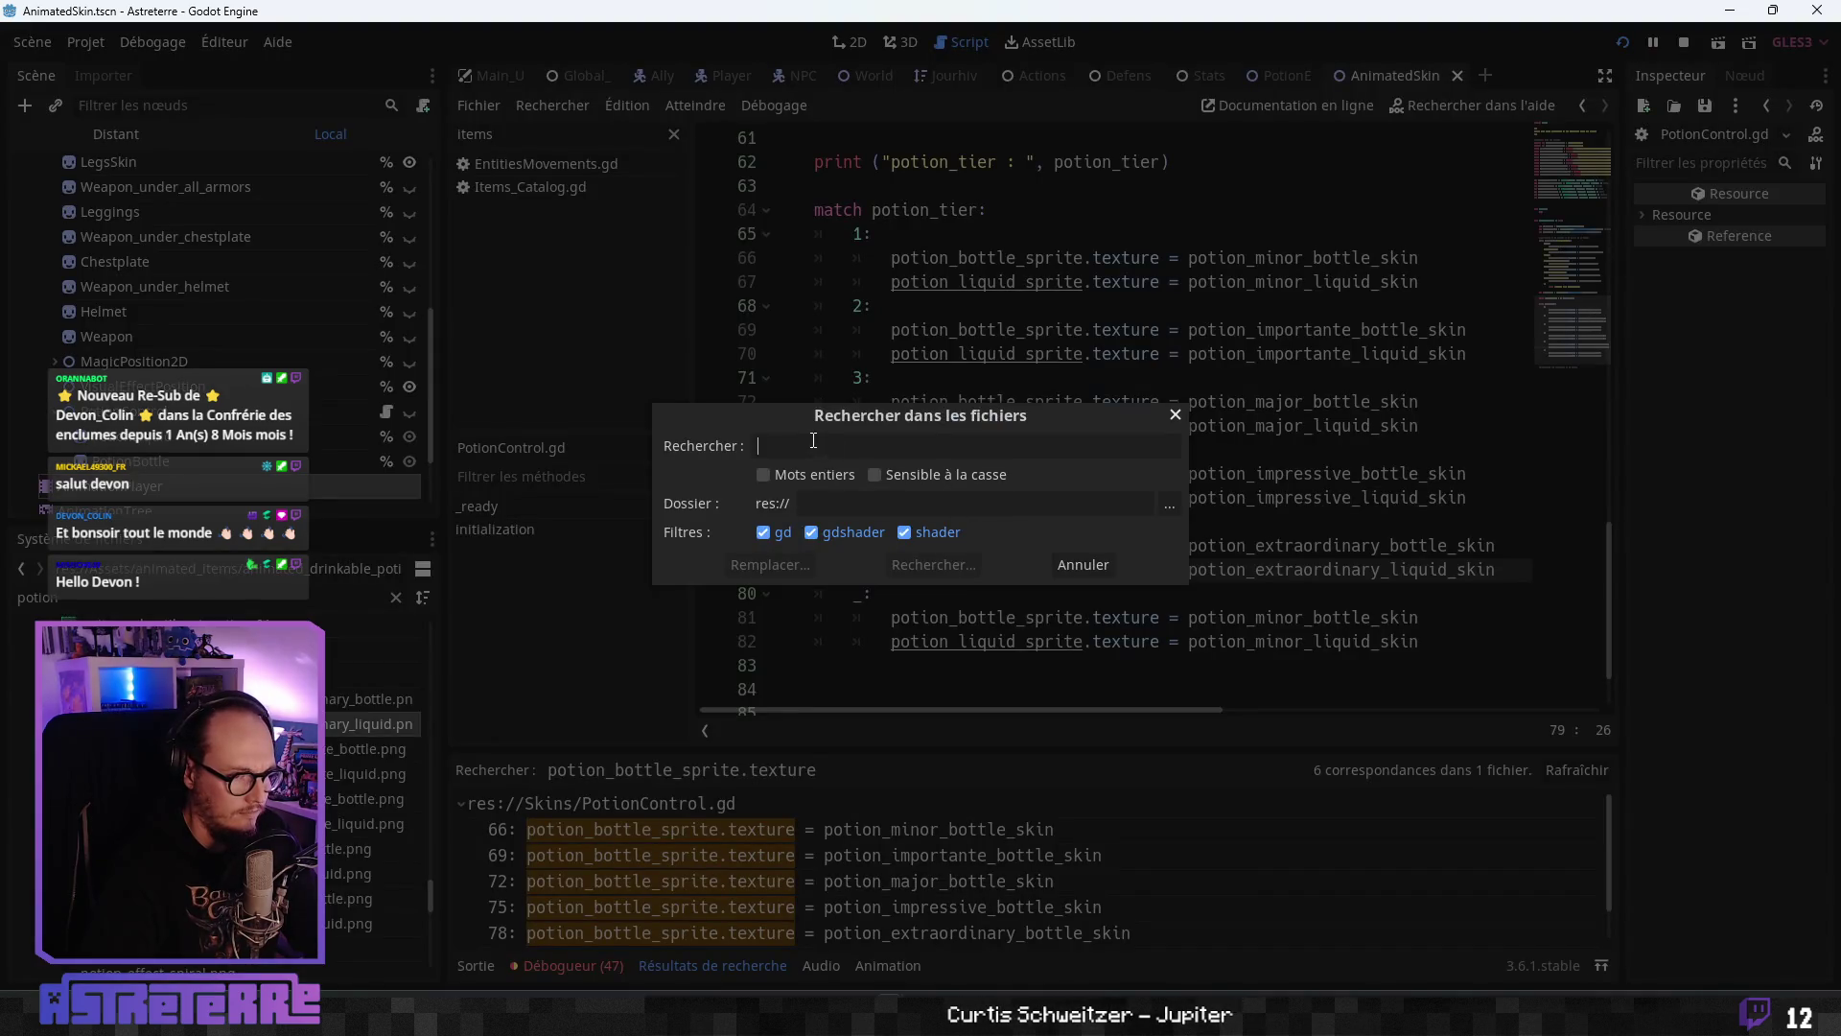
key(ctrl+v)
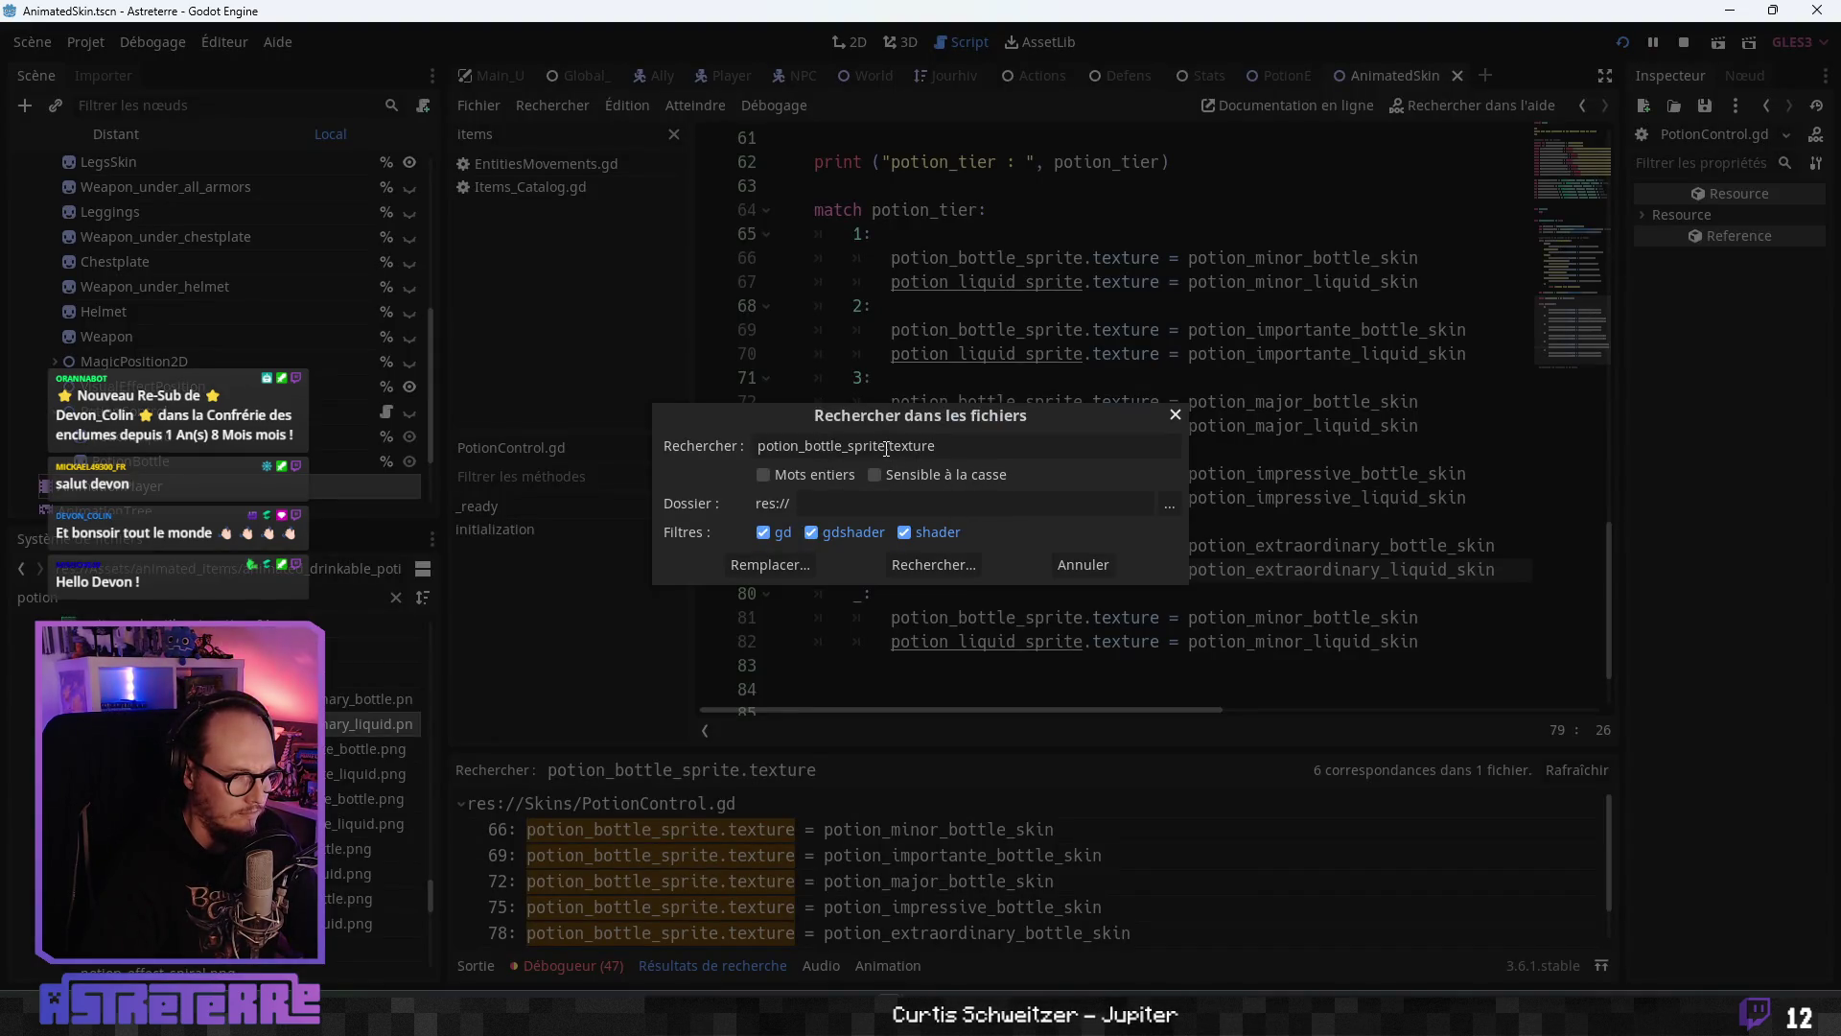
drag(888, 446, 715, 451)
key(BackSpace)
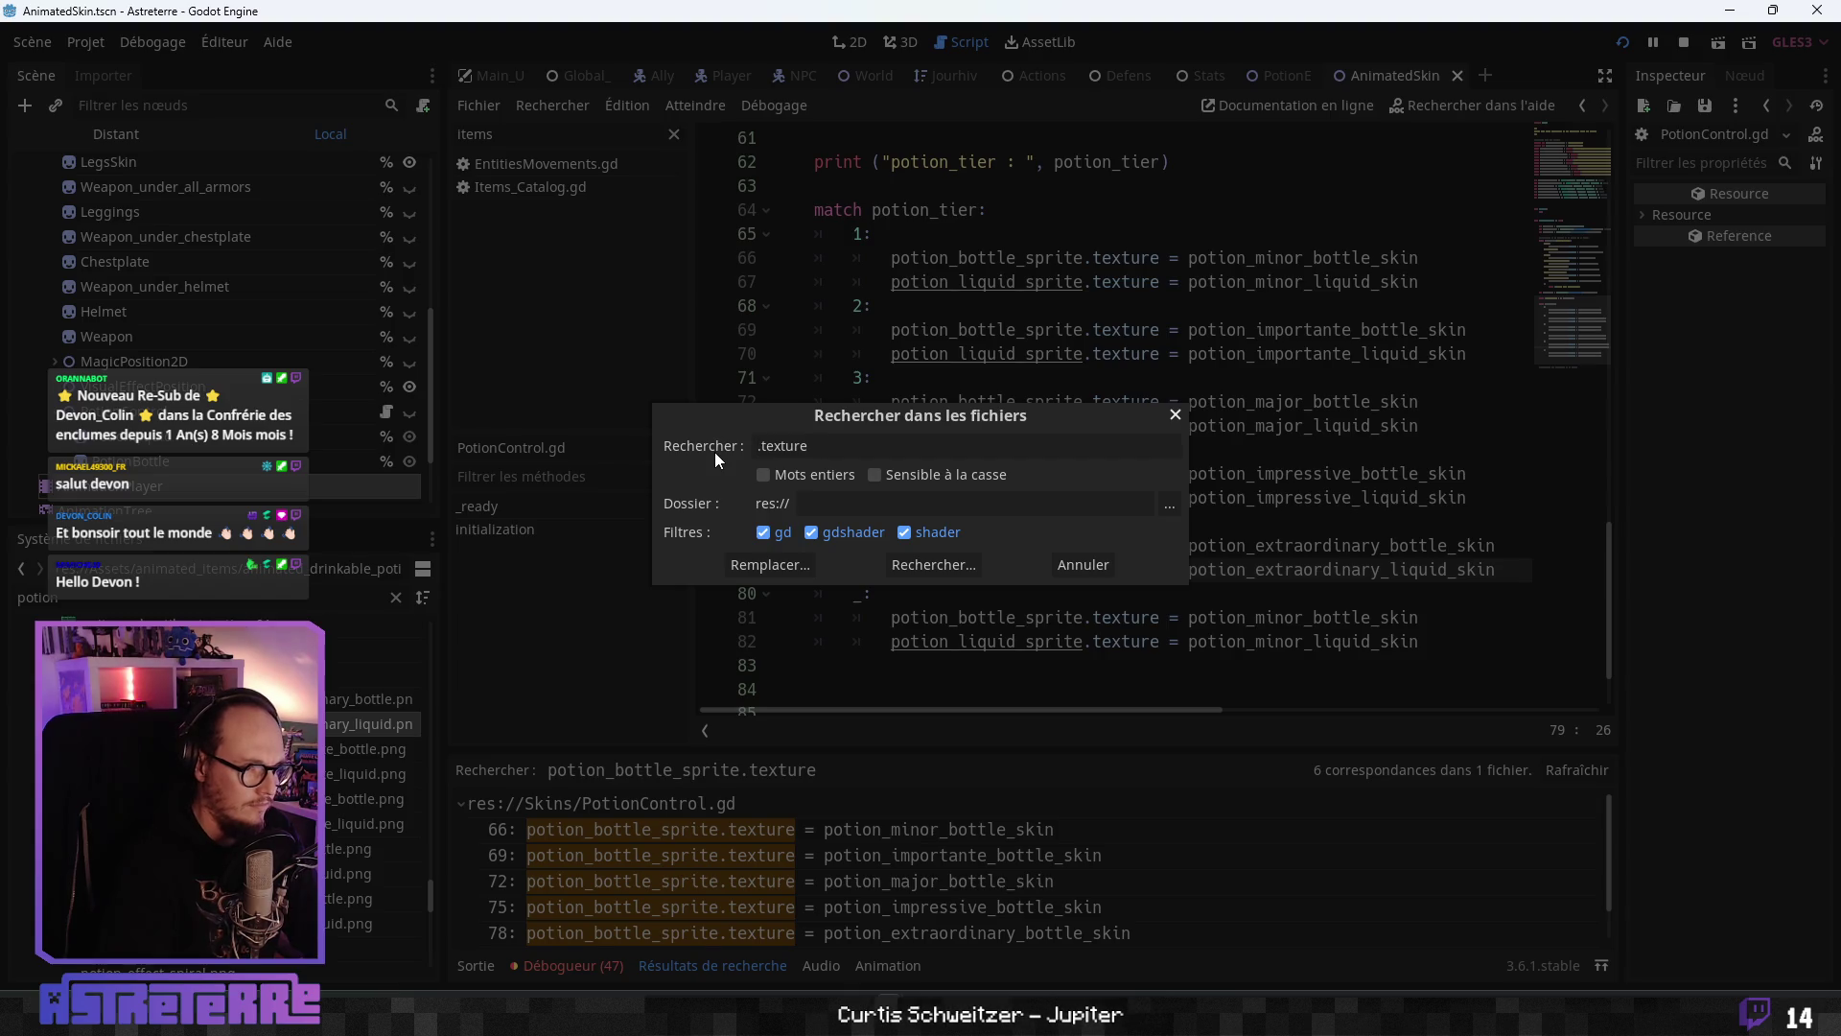
text( =)
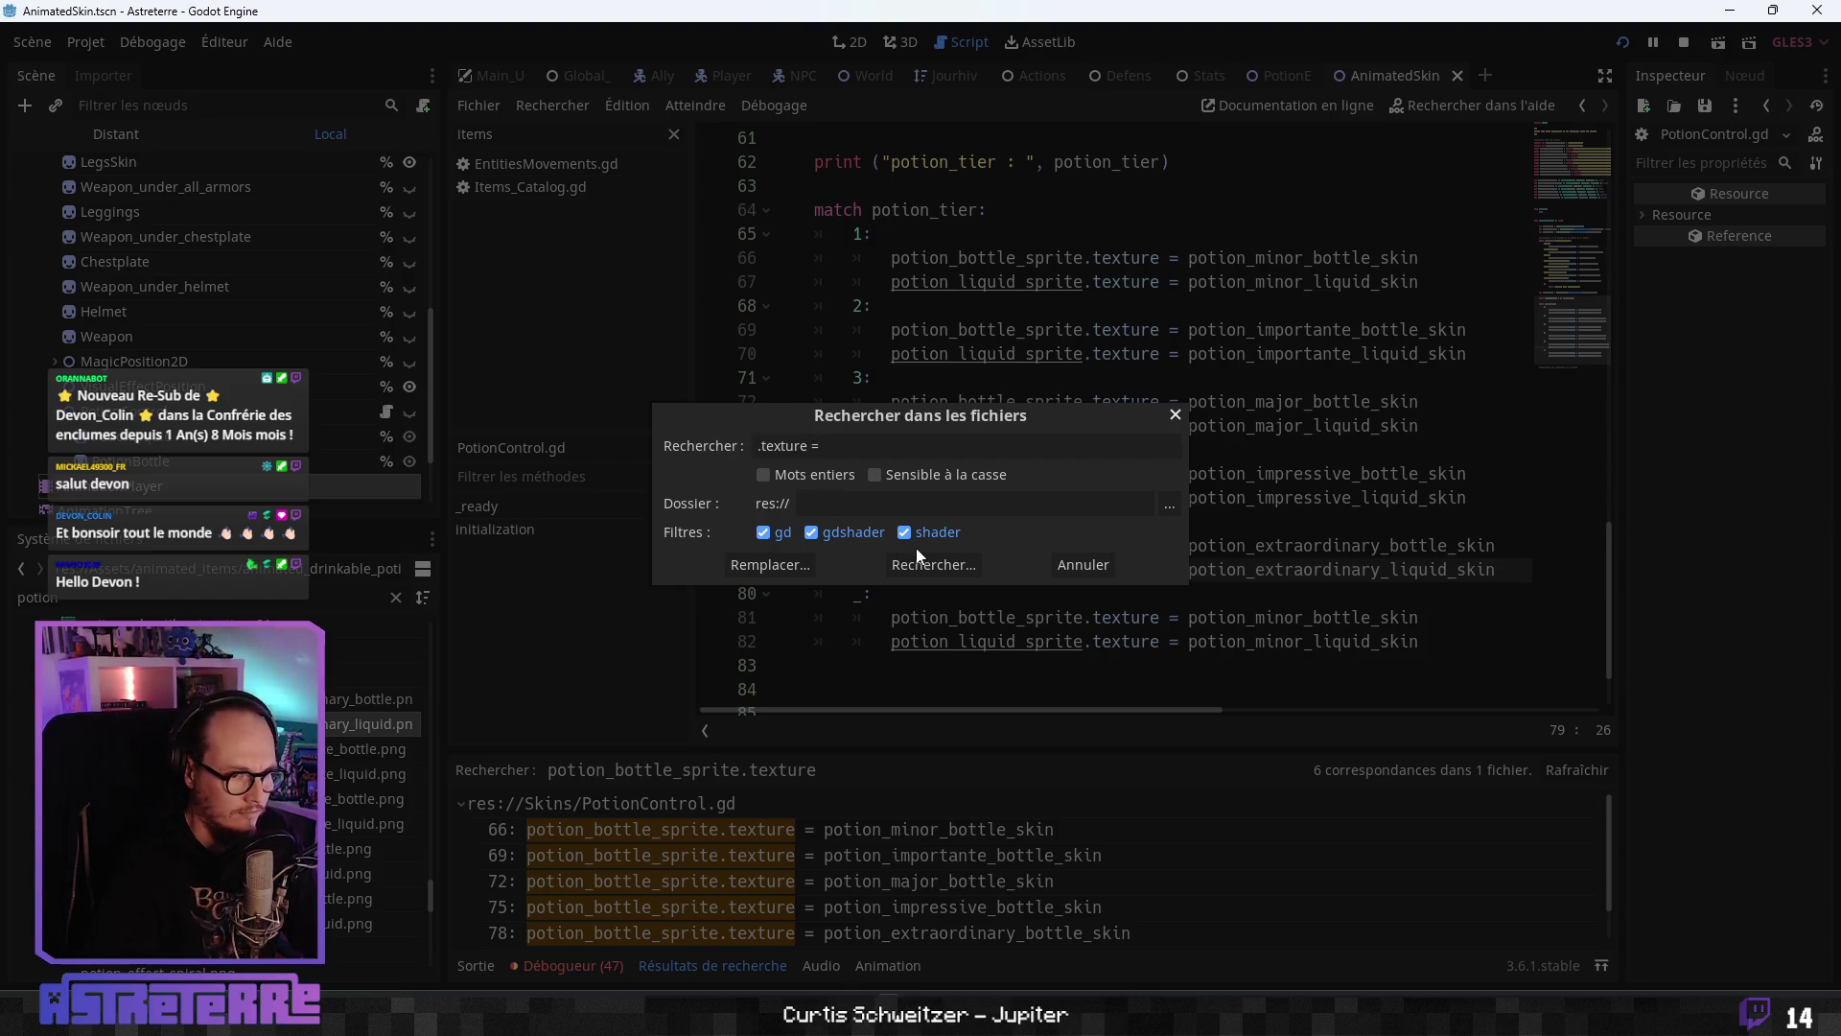
click(929, 567)
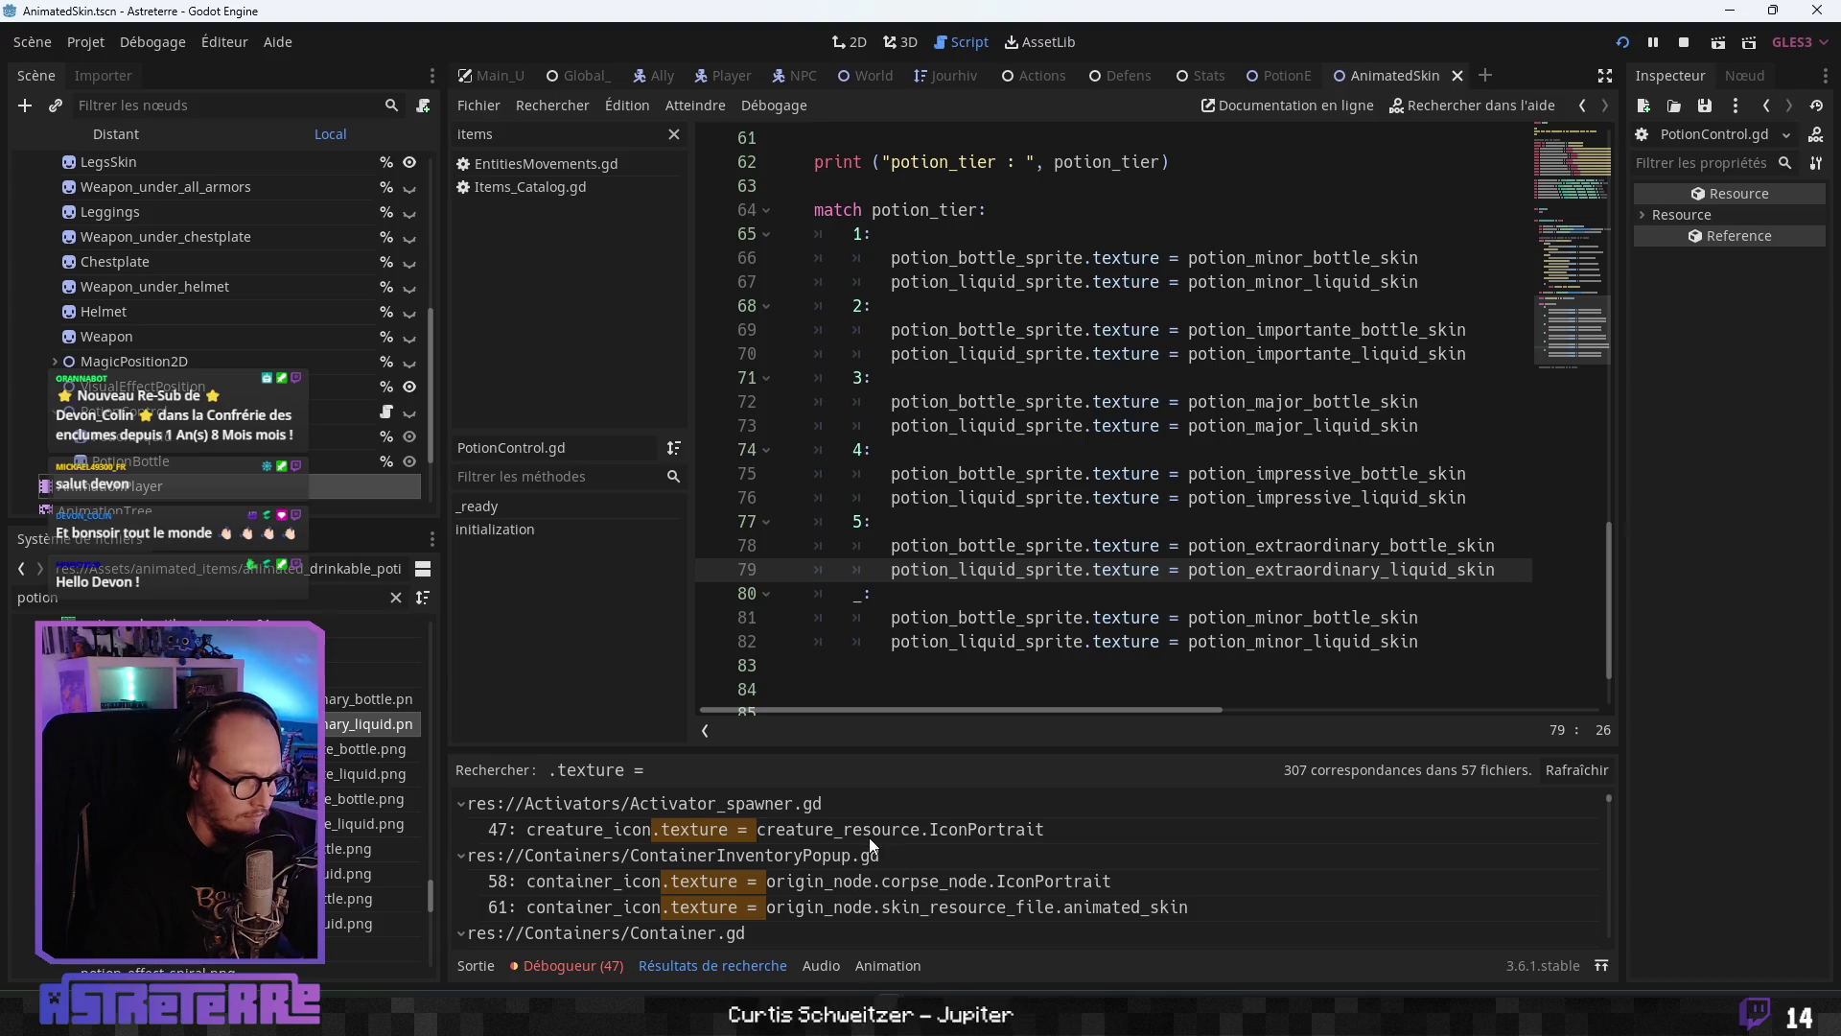
- Browse the '.texture =' search results across the project's scripts
scroll(842, 880, down, 1)
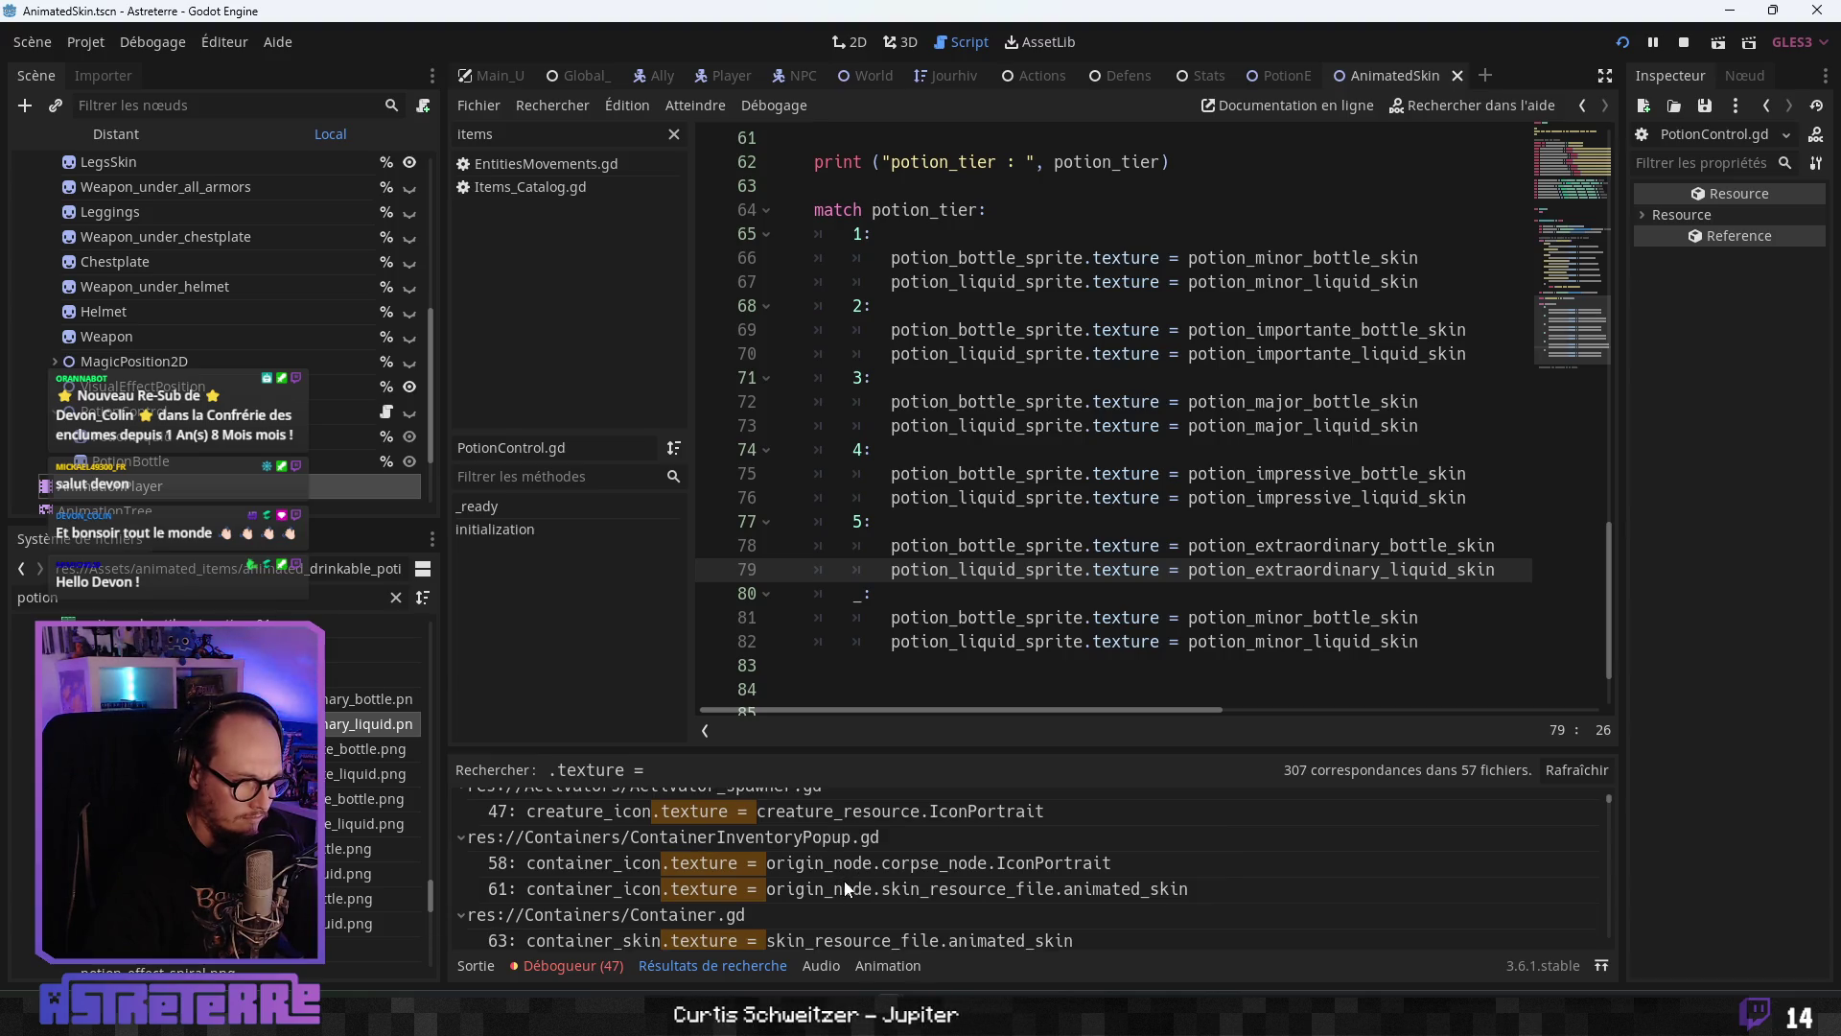
scroll(844, 887, down, 2)
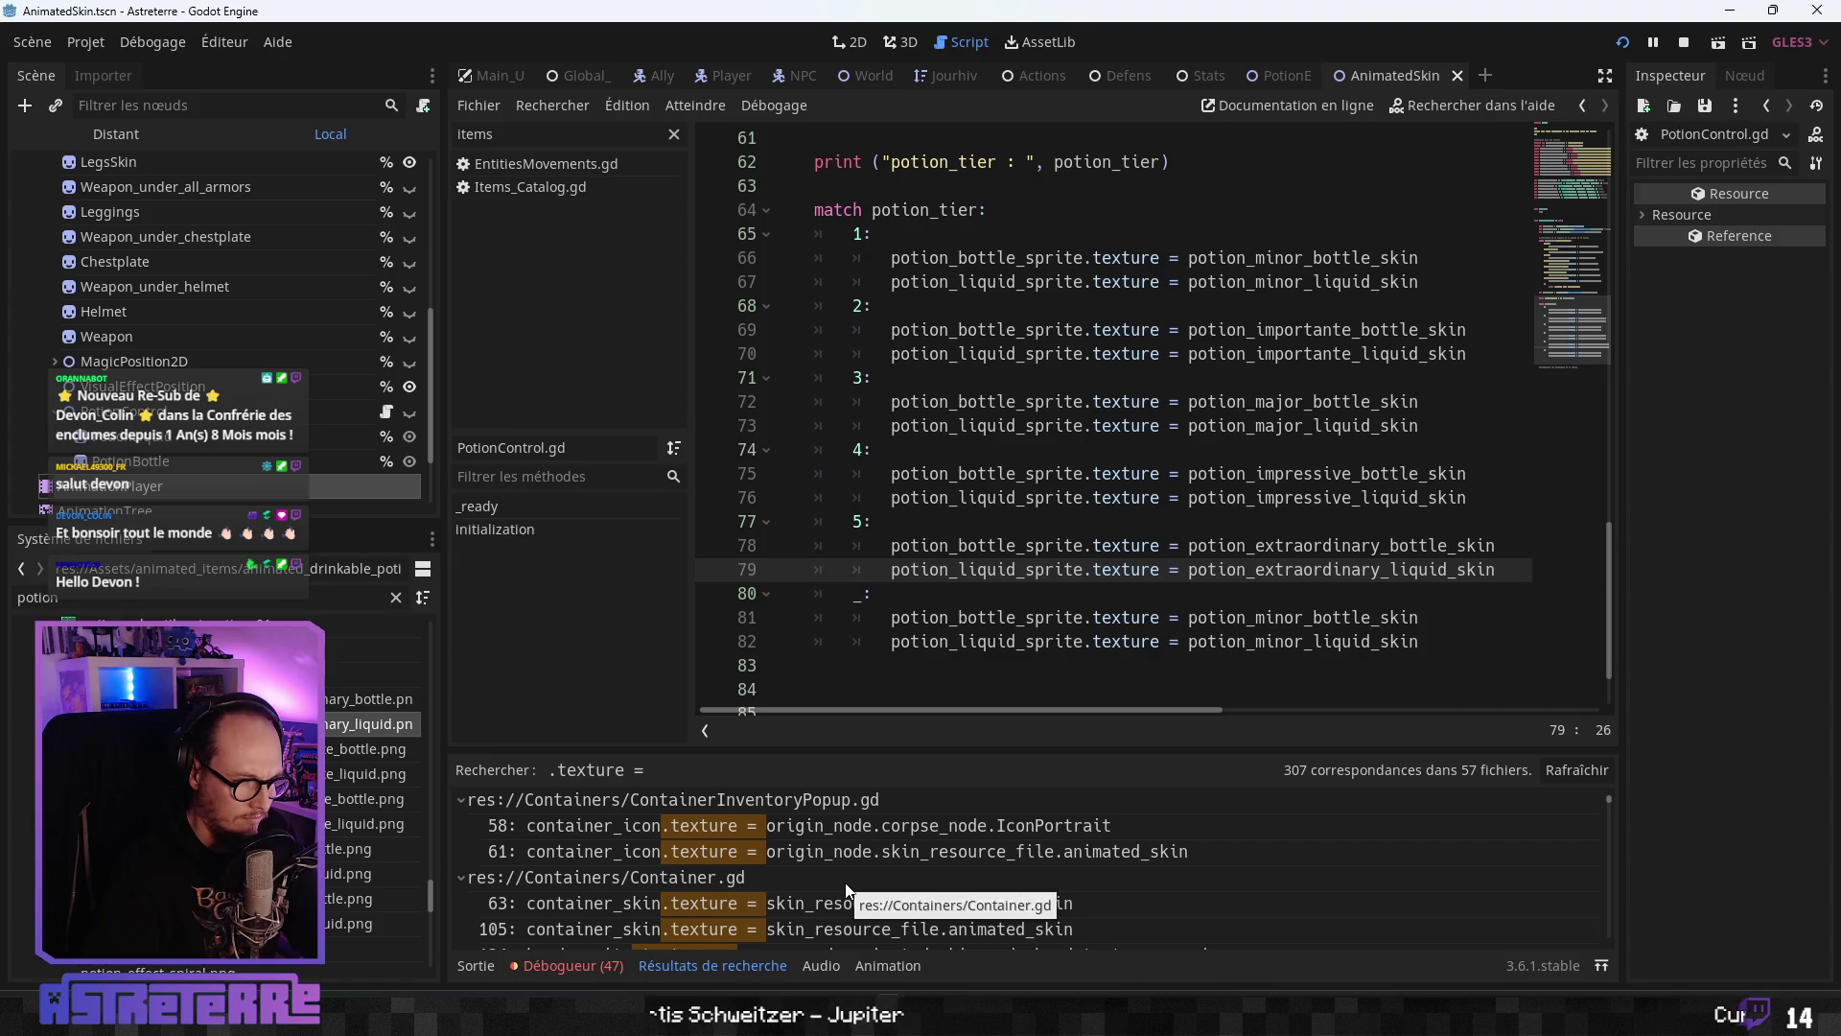
scroll(847, 890, down, 2)
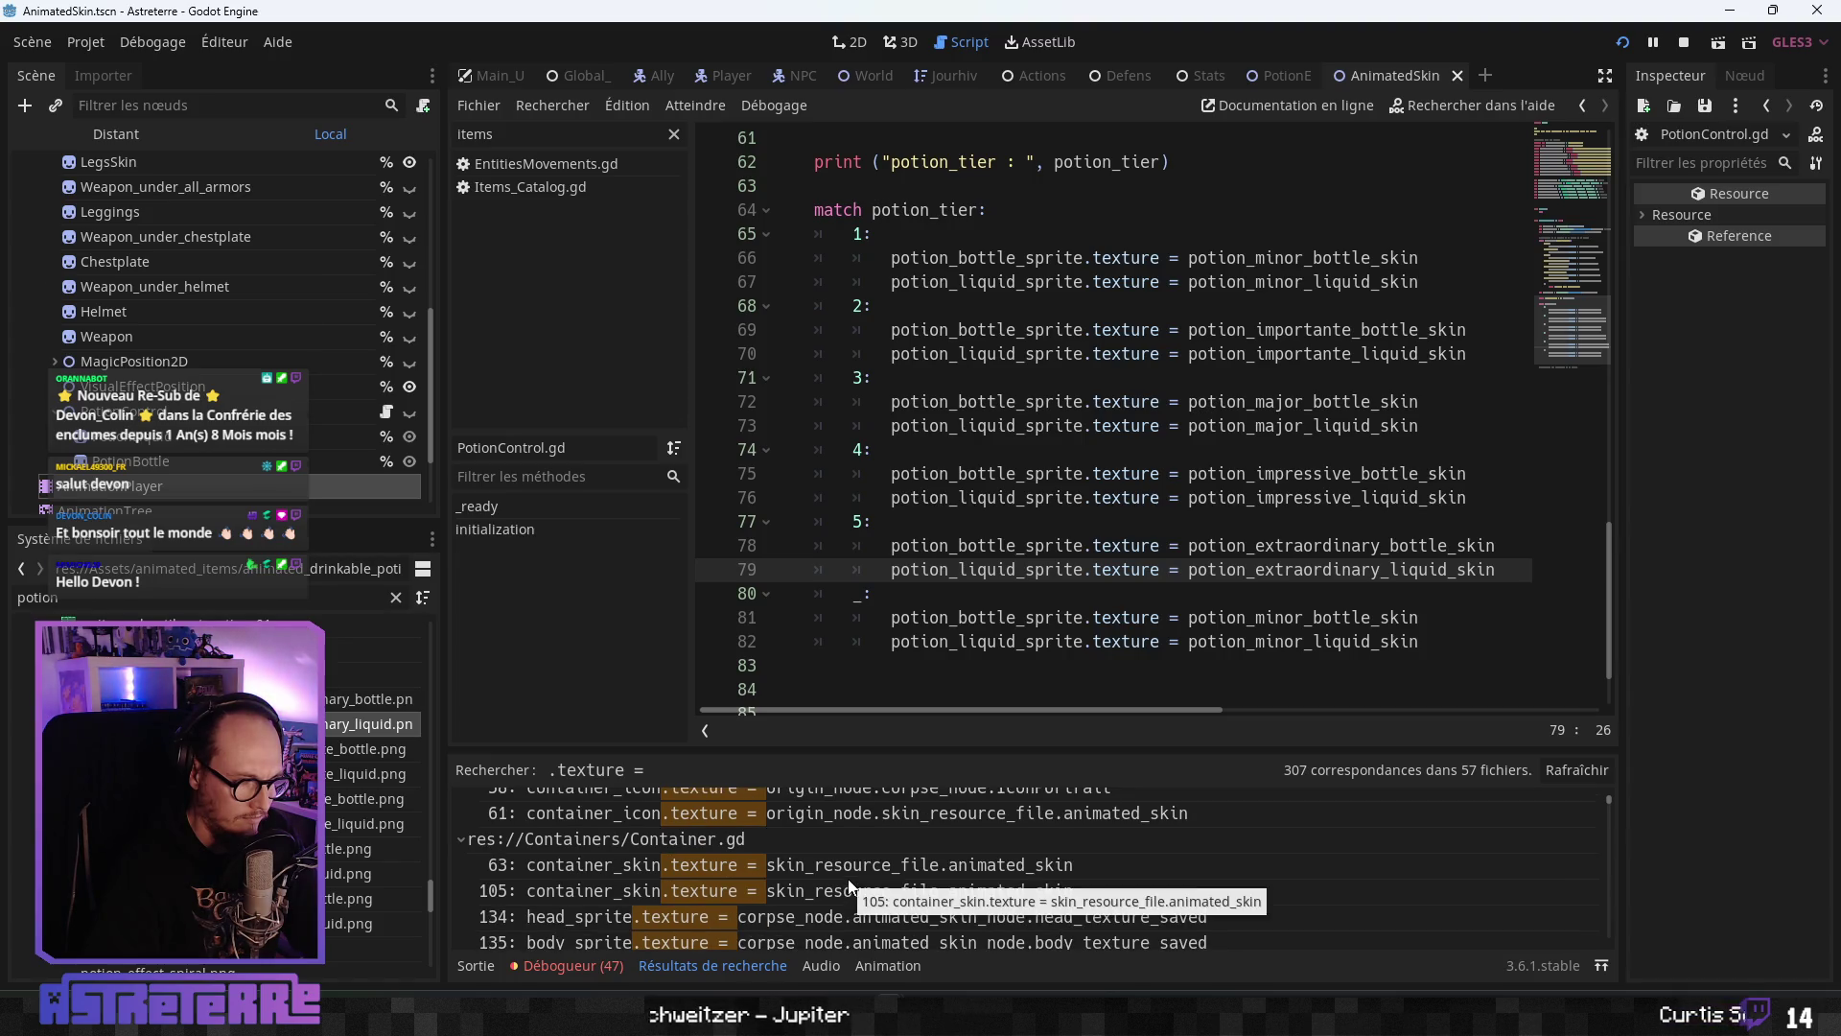
scroll(849, 882, down, 2)
scroll(875, 888, down, 1)
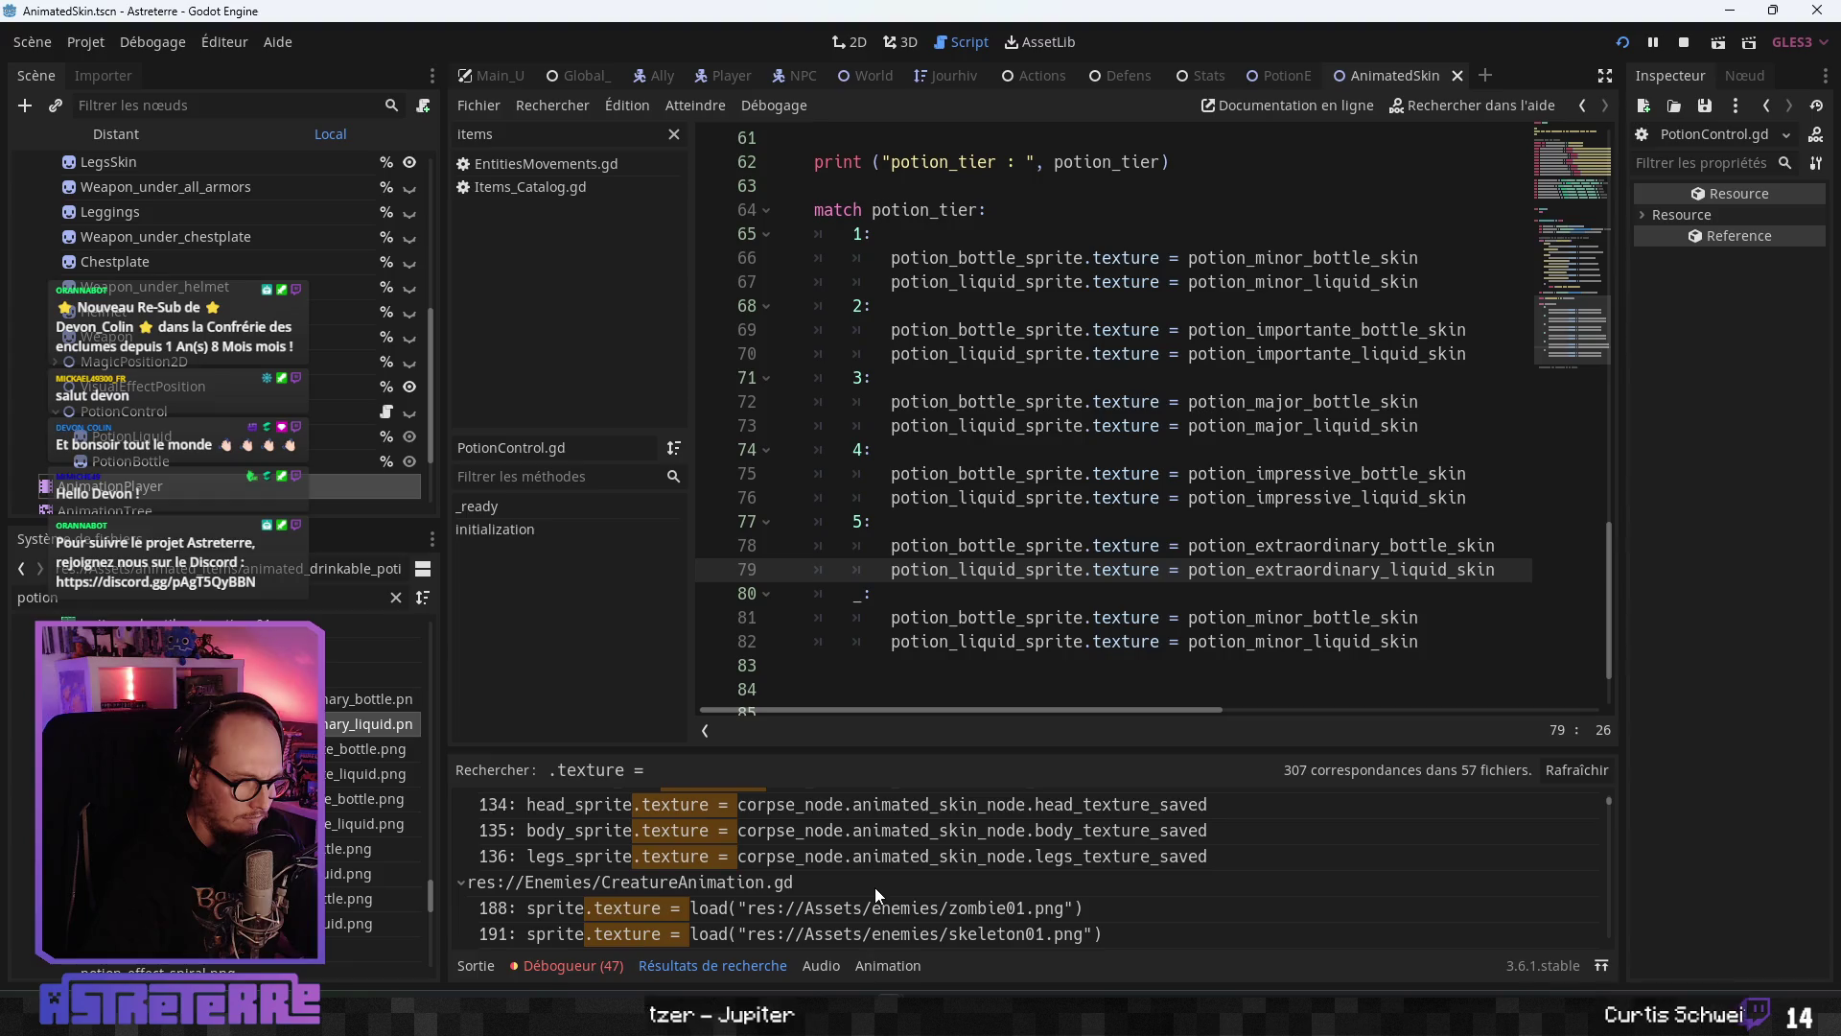
scroll(875, 888, up, 1)
scroll(875, 888, down, 1)
scroll(875, 888, down, 1)
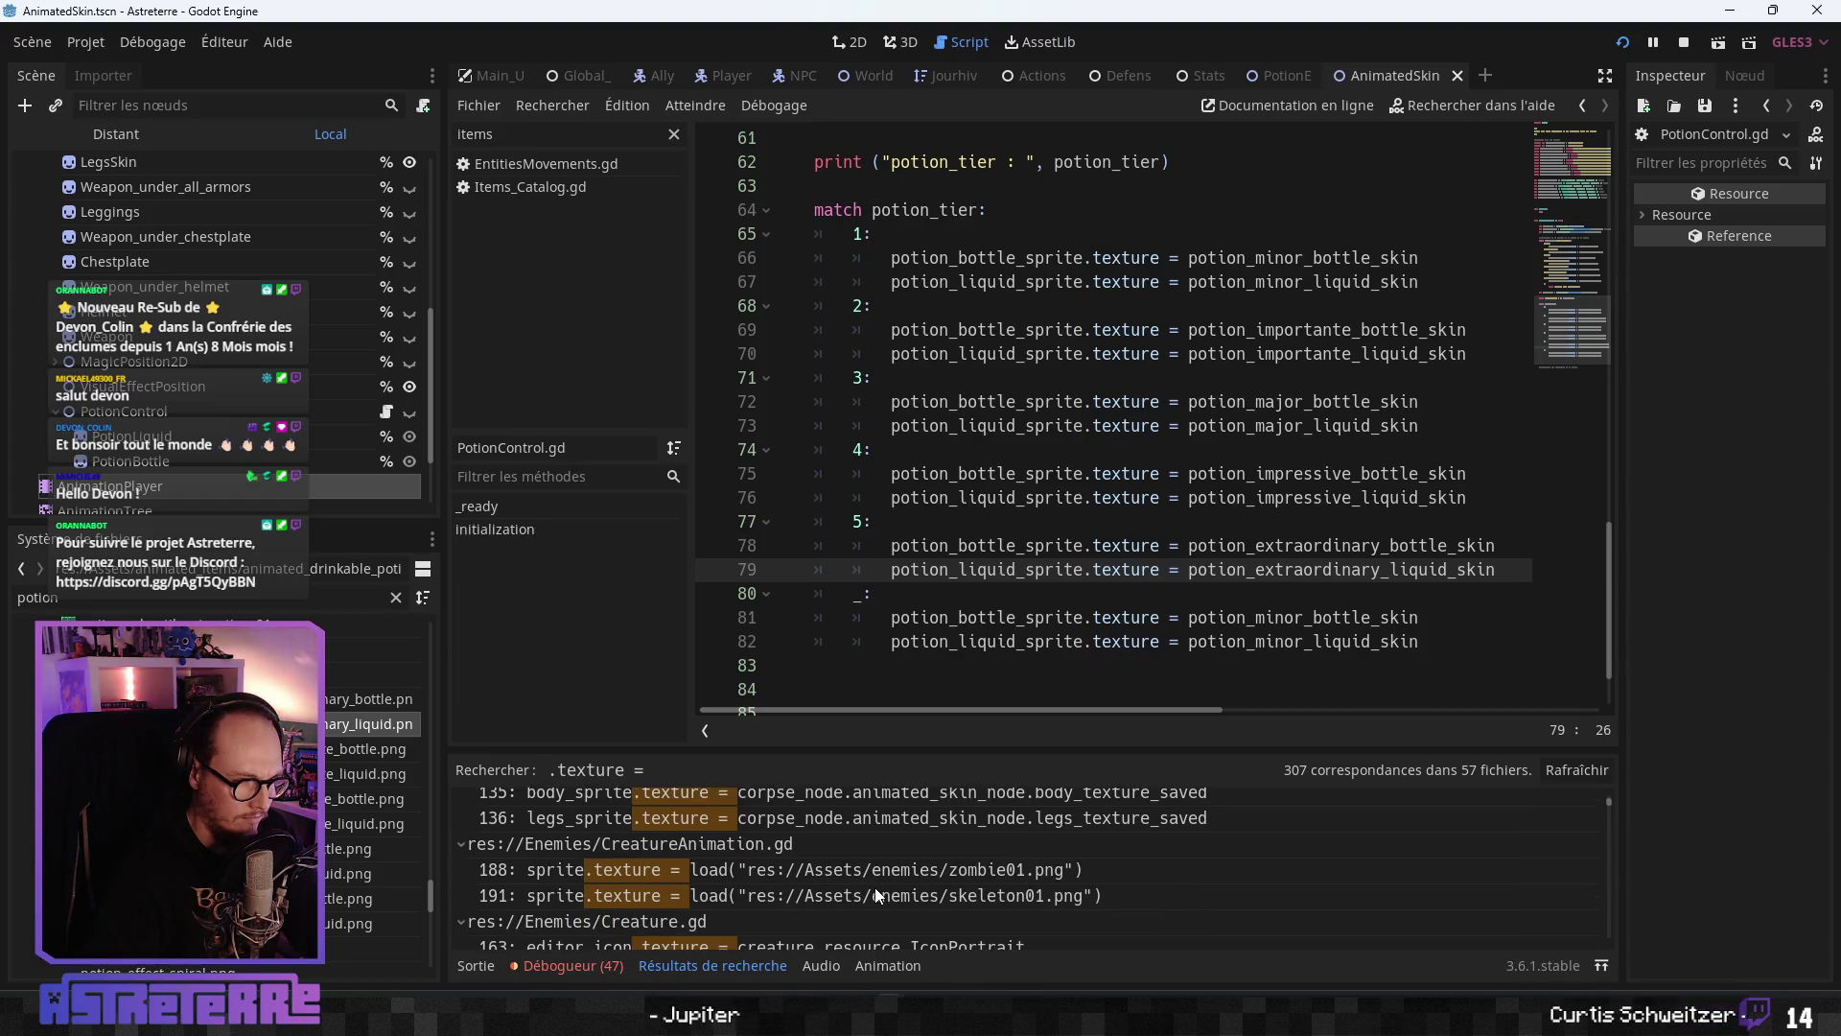
scroll(875, 897, up, 1)
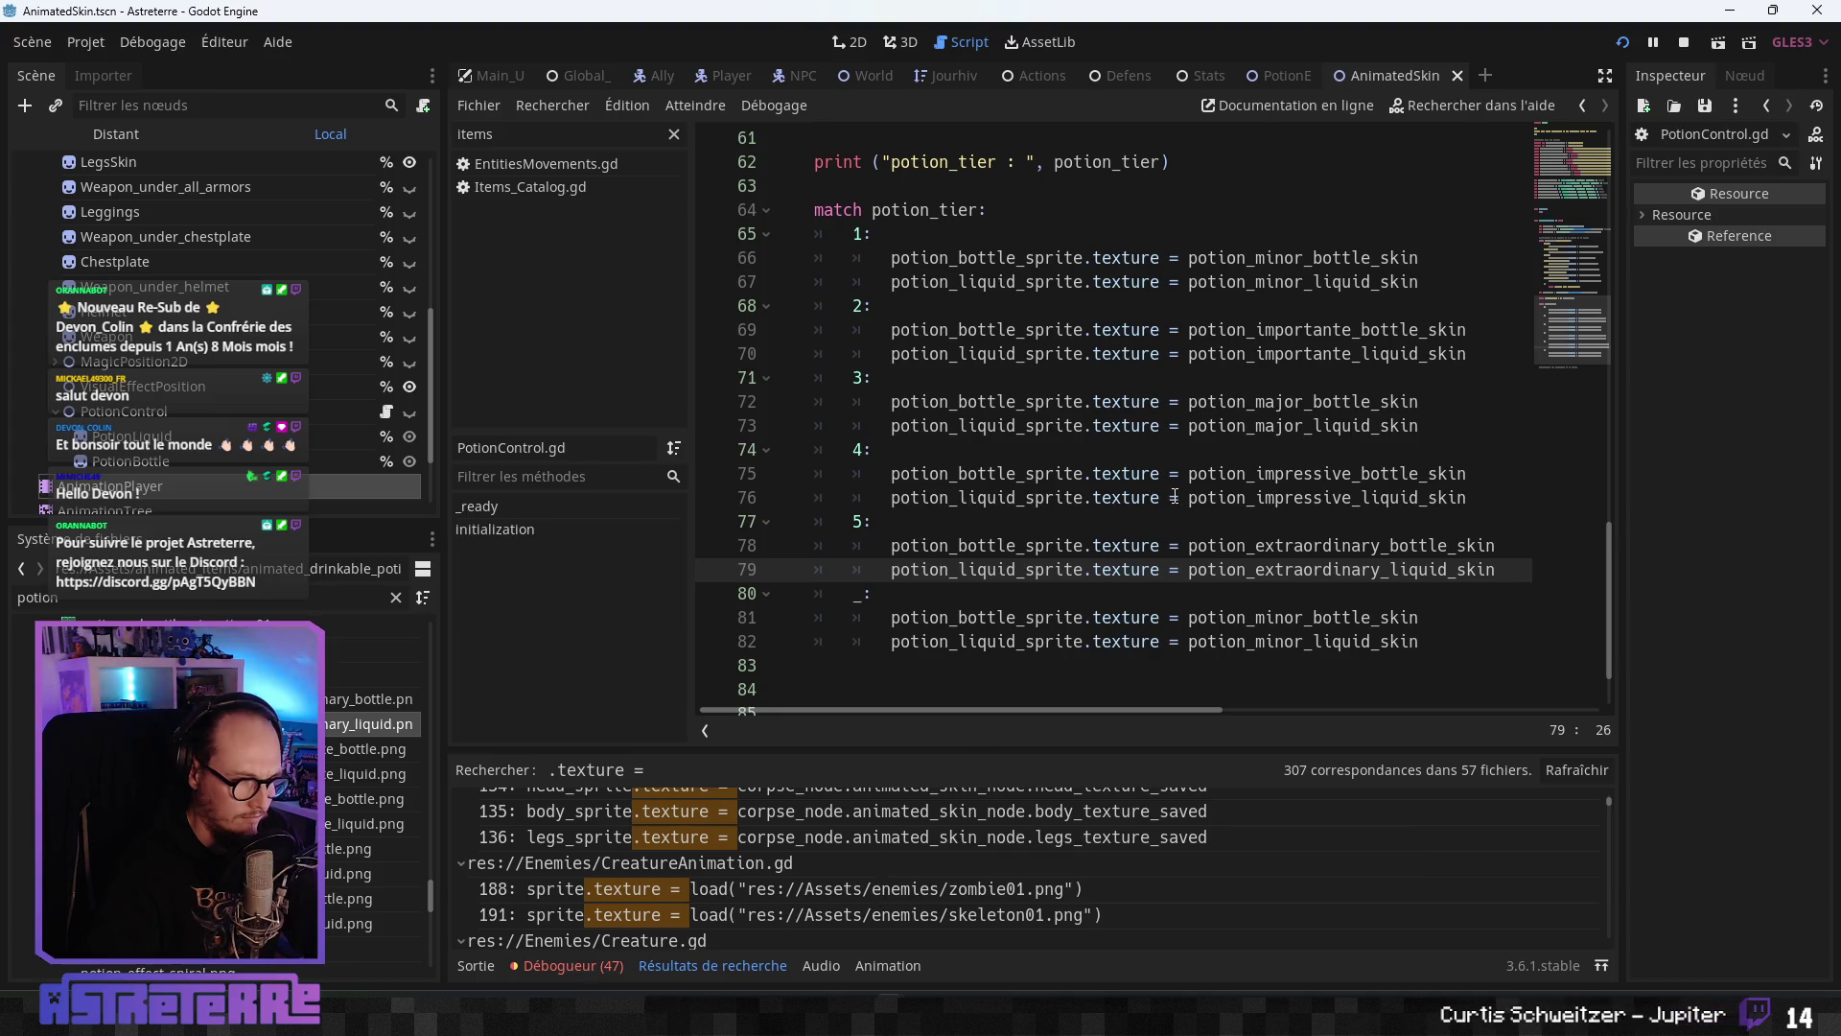
- Review the importante liquid and impressive bottle preloads, then launch the game in debug mode
click(1255, 497)
scroll(1147, 641, up, 10)
scroll(1147, 641, up, 10)
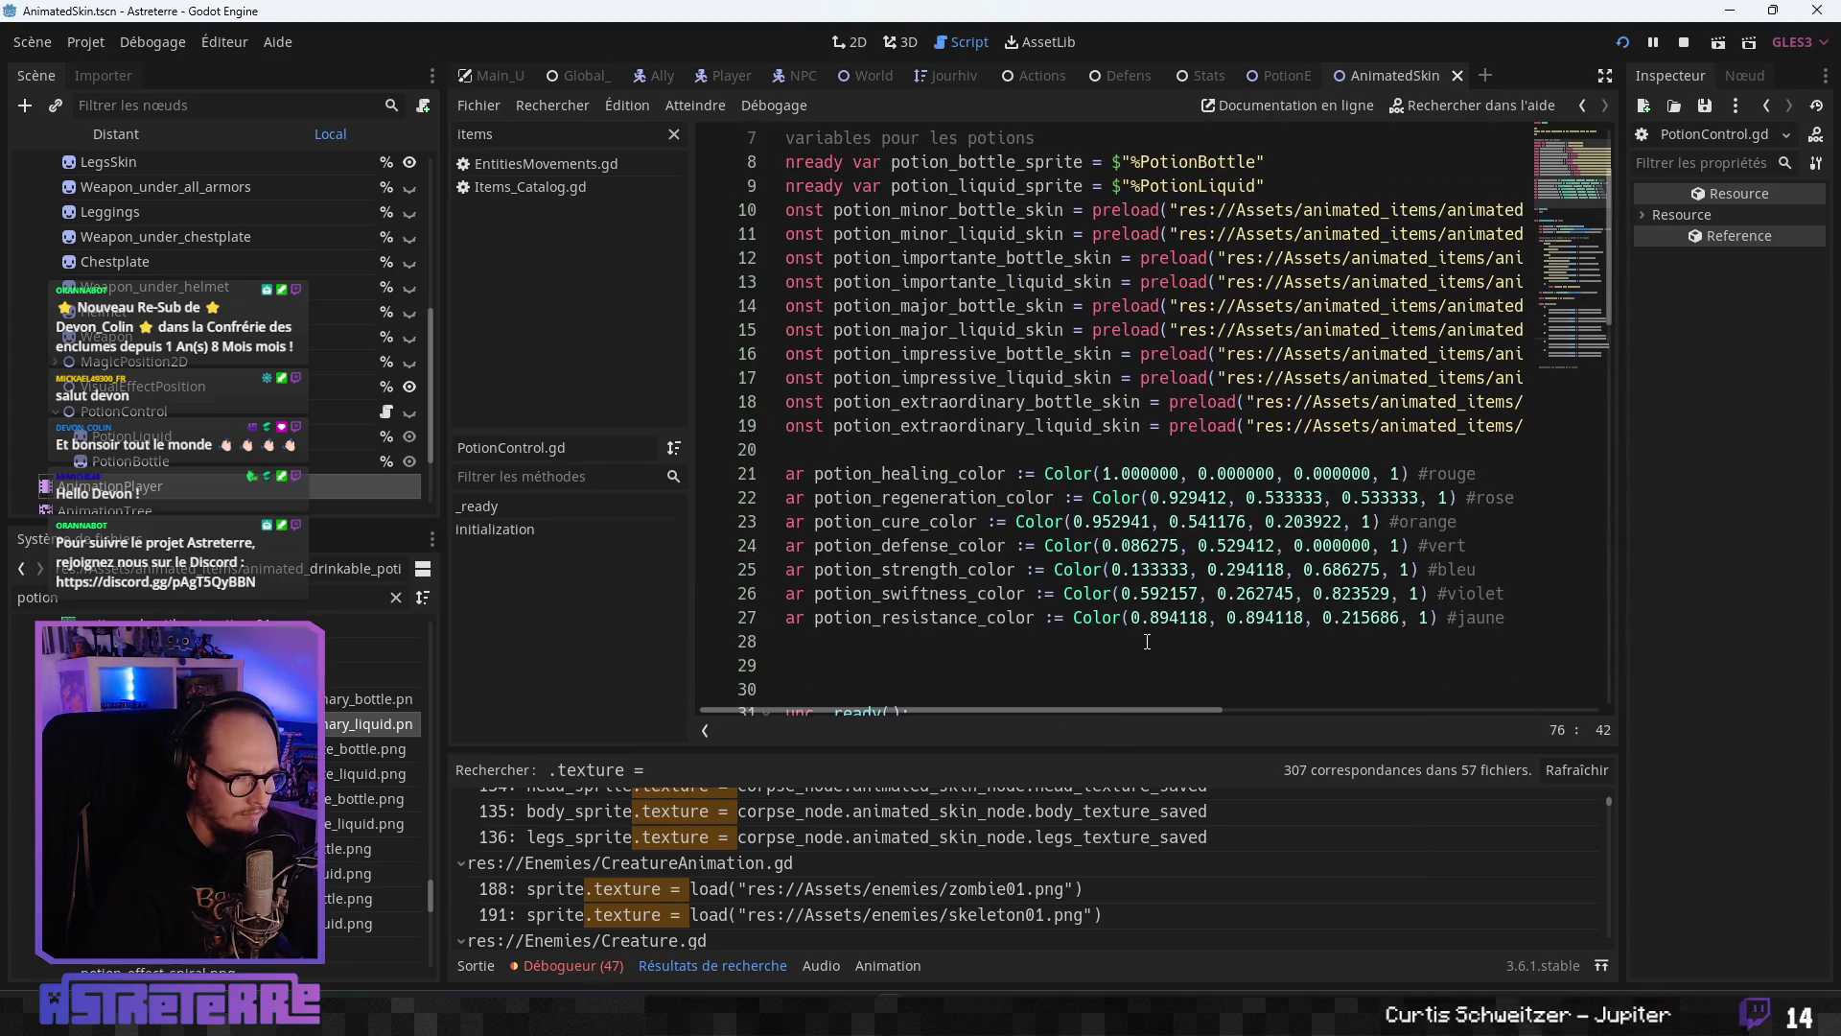
click(1180, 427)
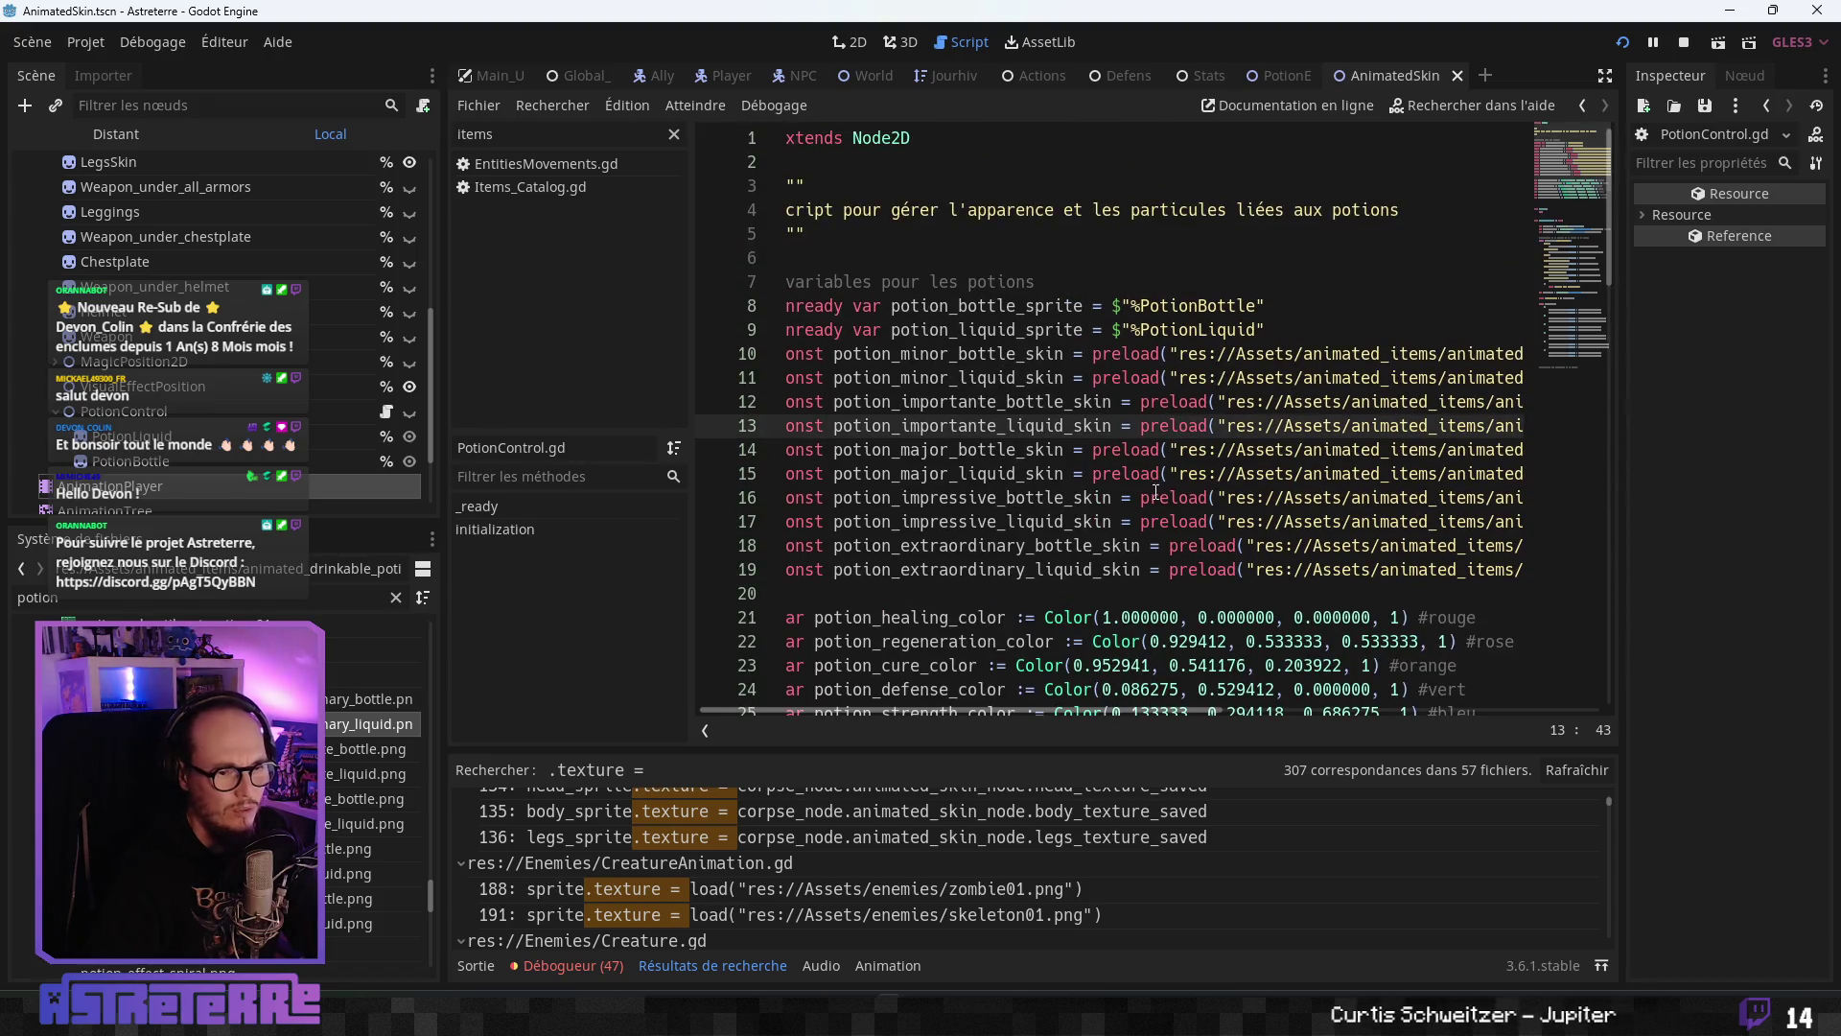
drag(1099, 717, 1093, 718)
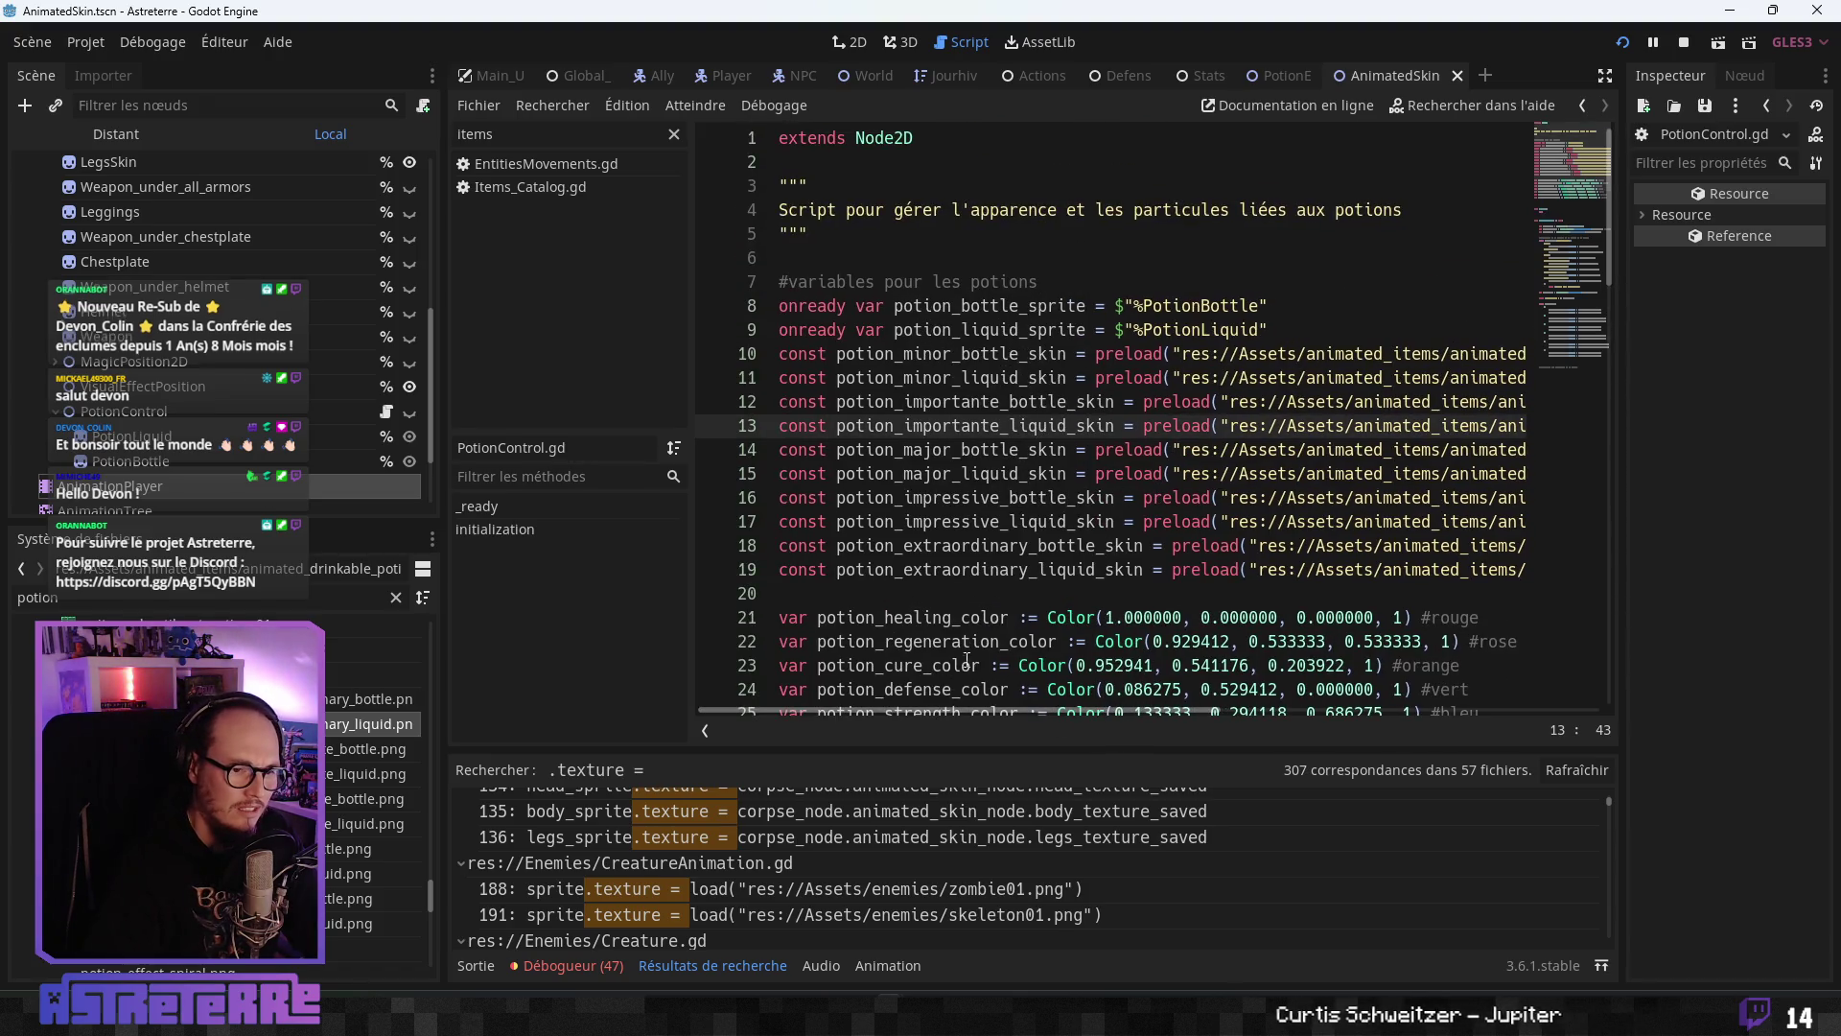
click(1107, 496)
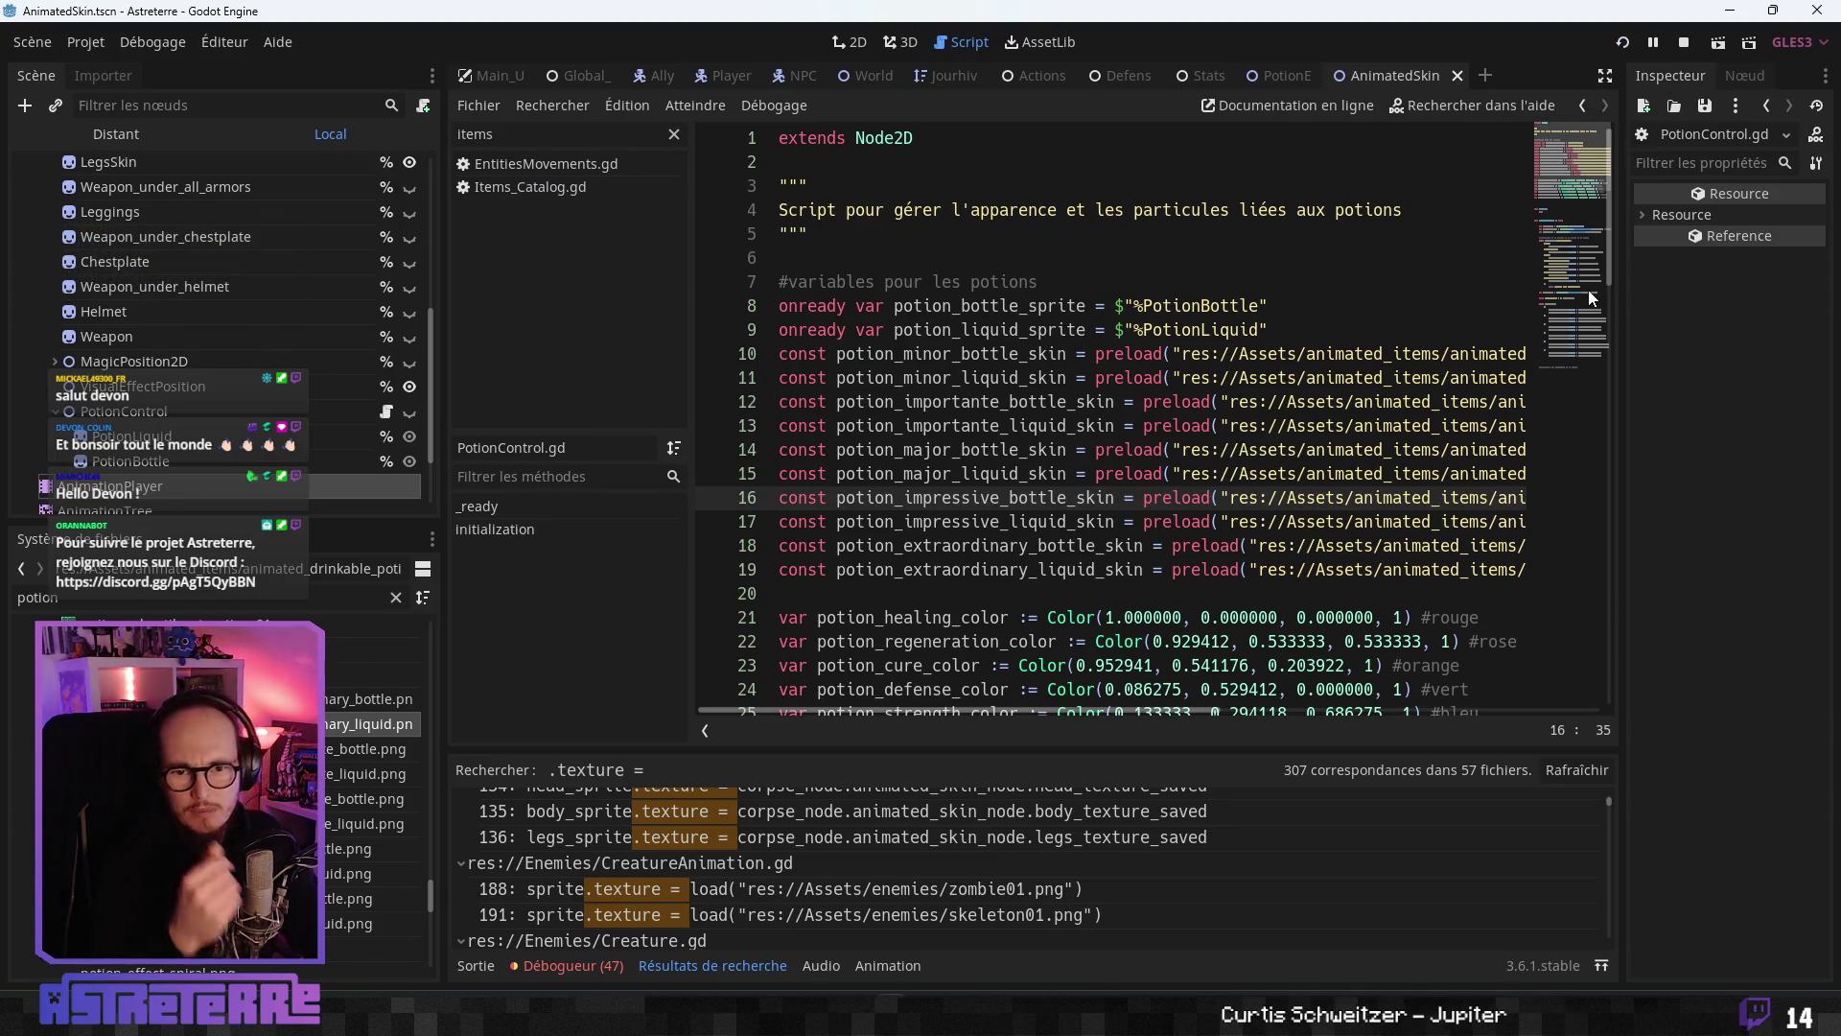
key(F5)
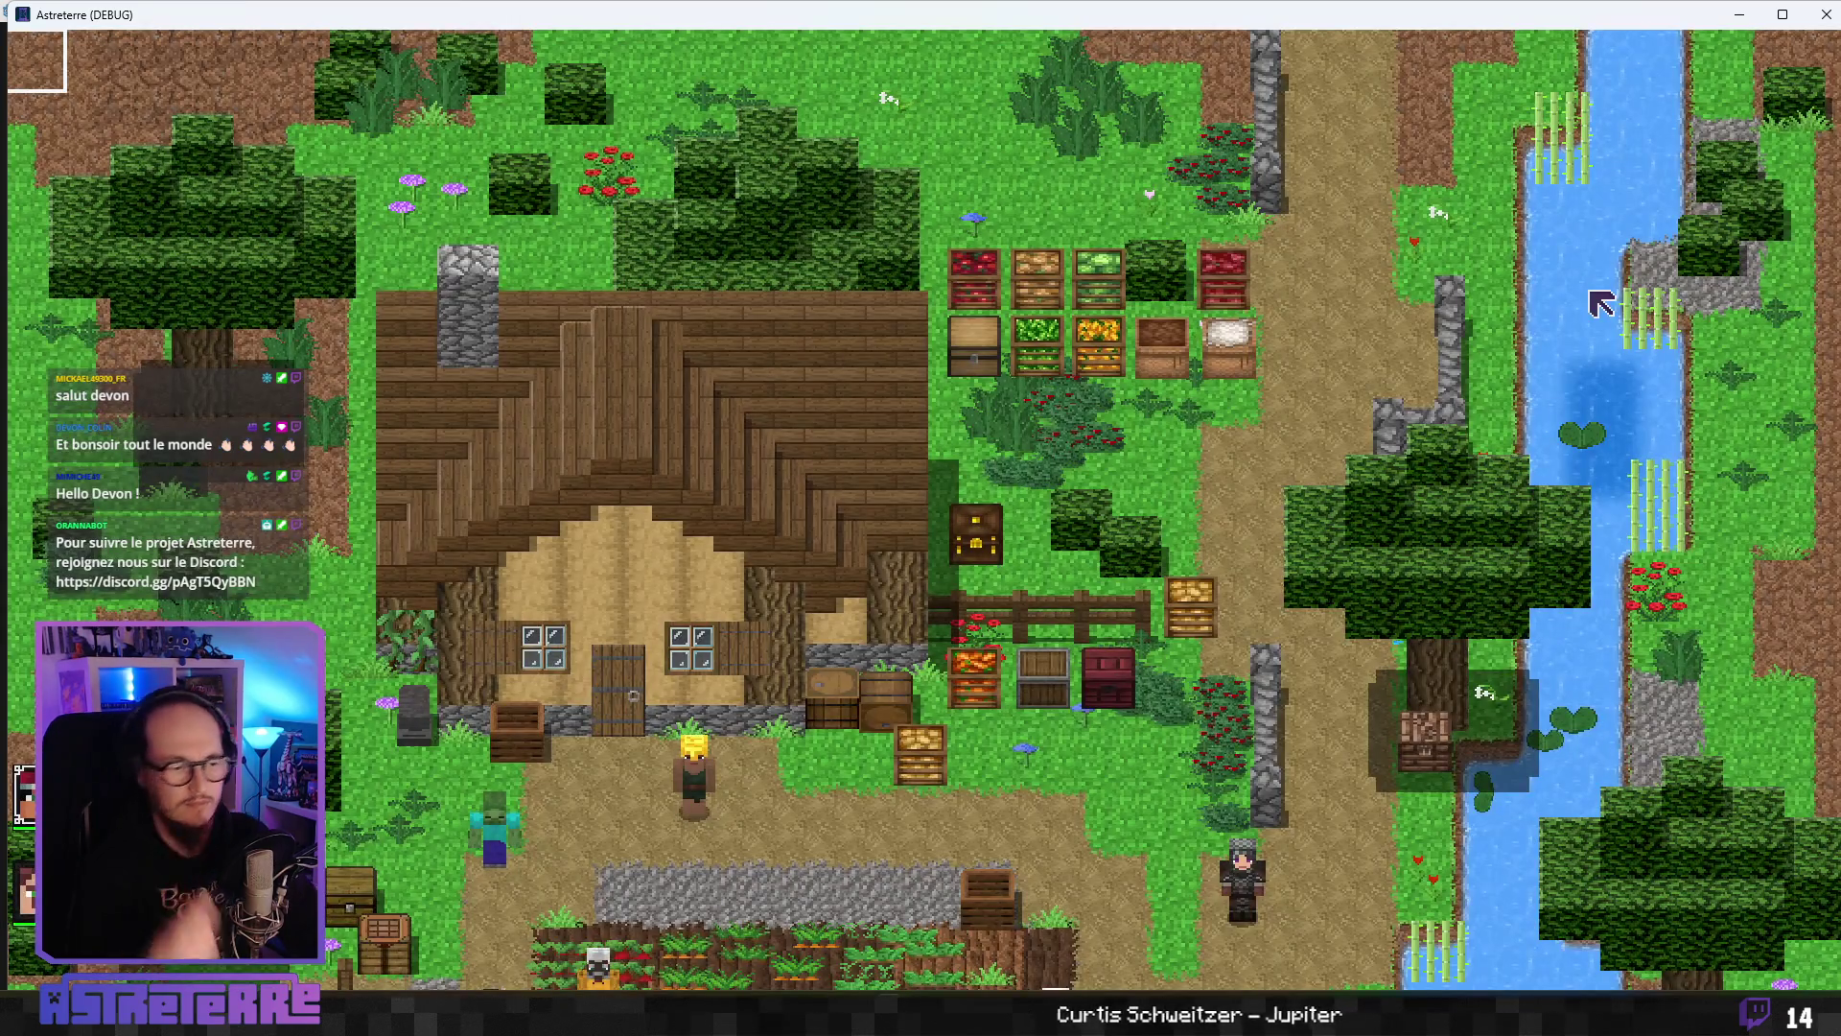
- Walk the hero toward the house and unequip the gold helmet, chestplate and leggings
key(w)
key(d)
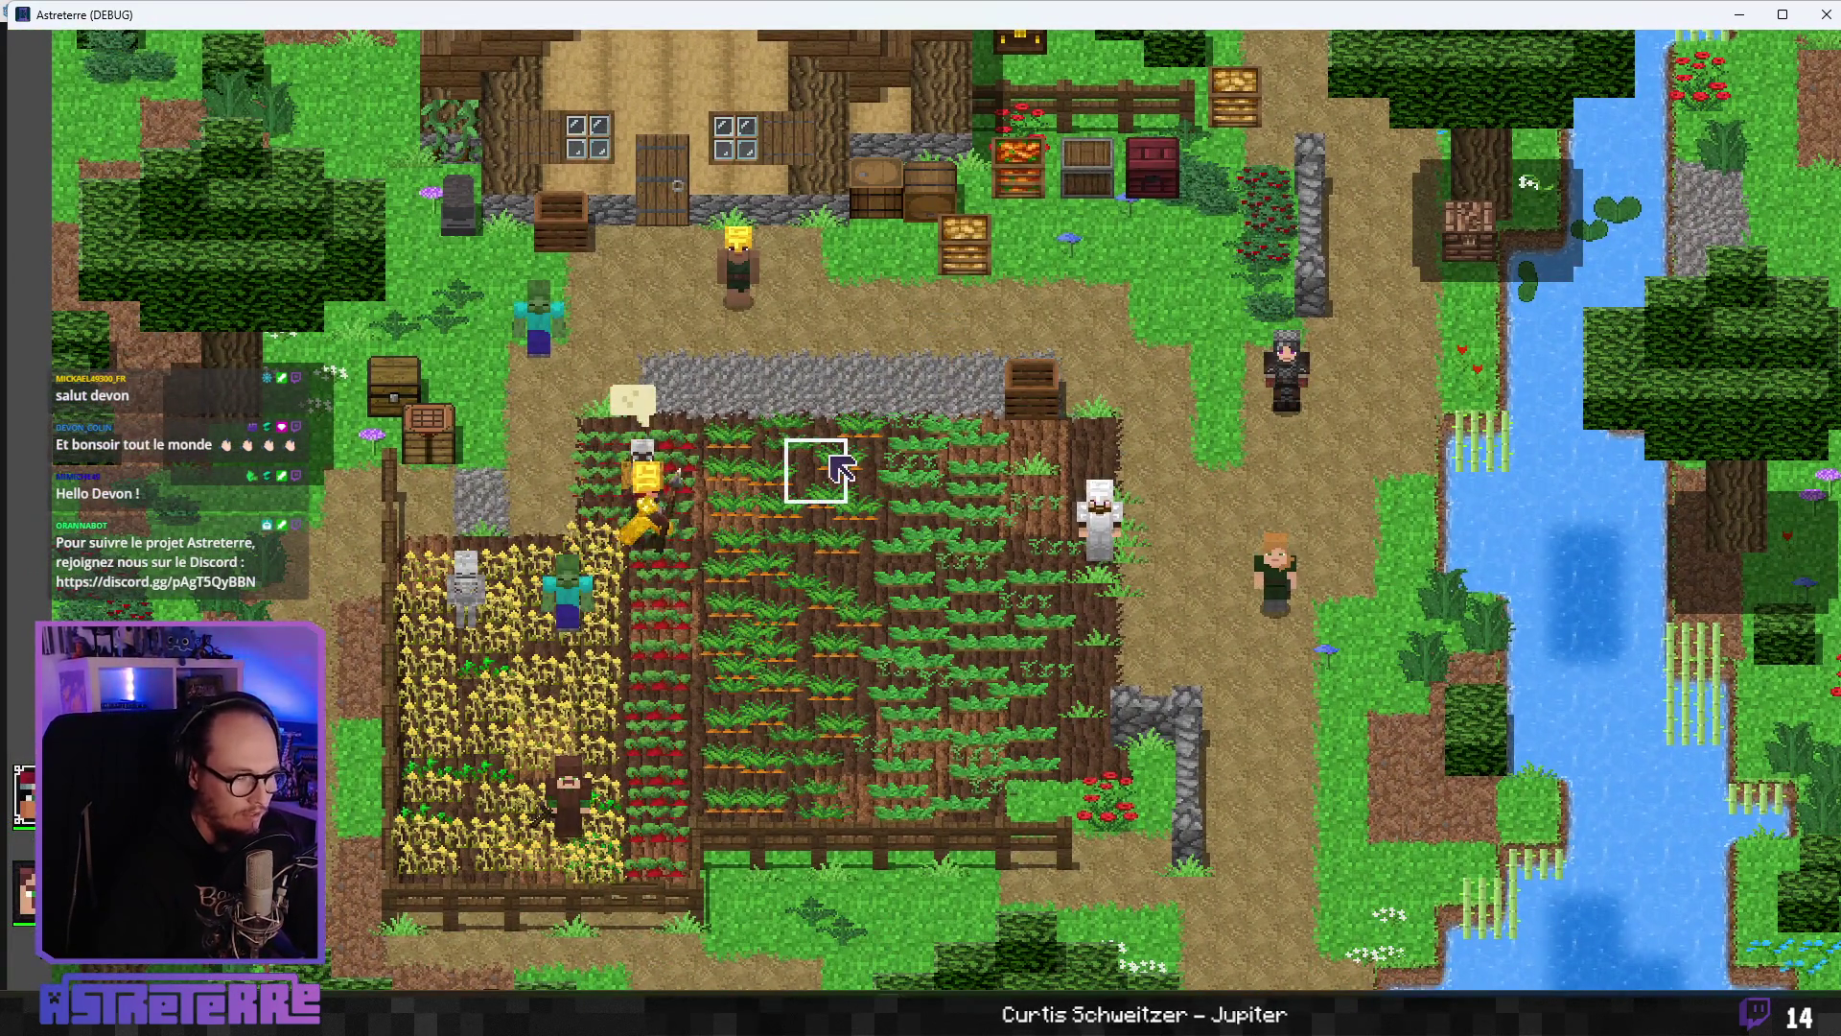
key(i)
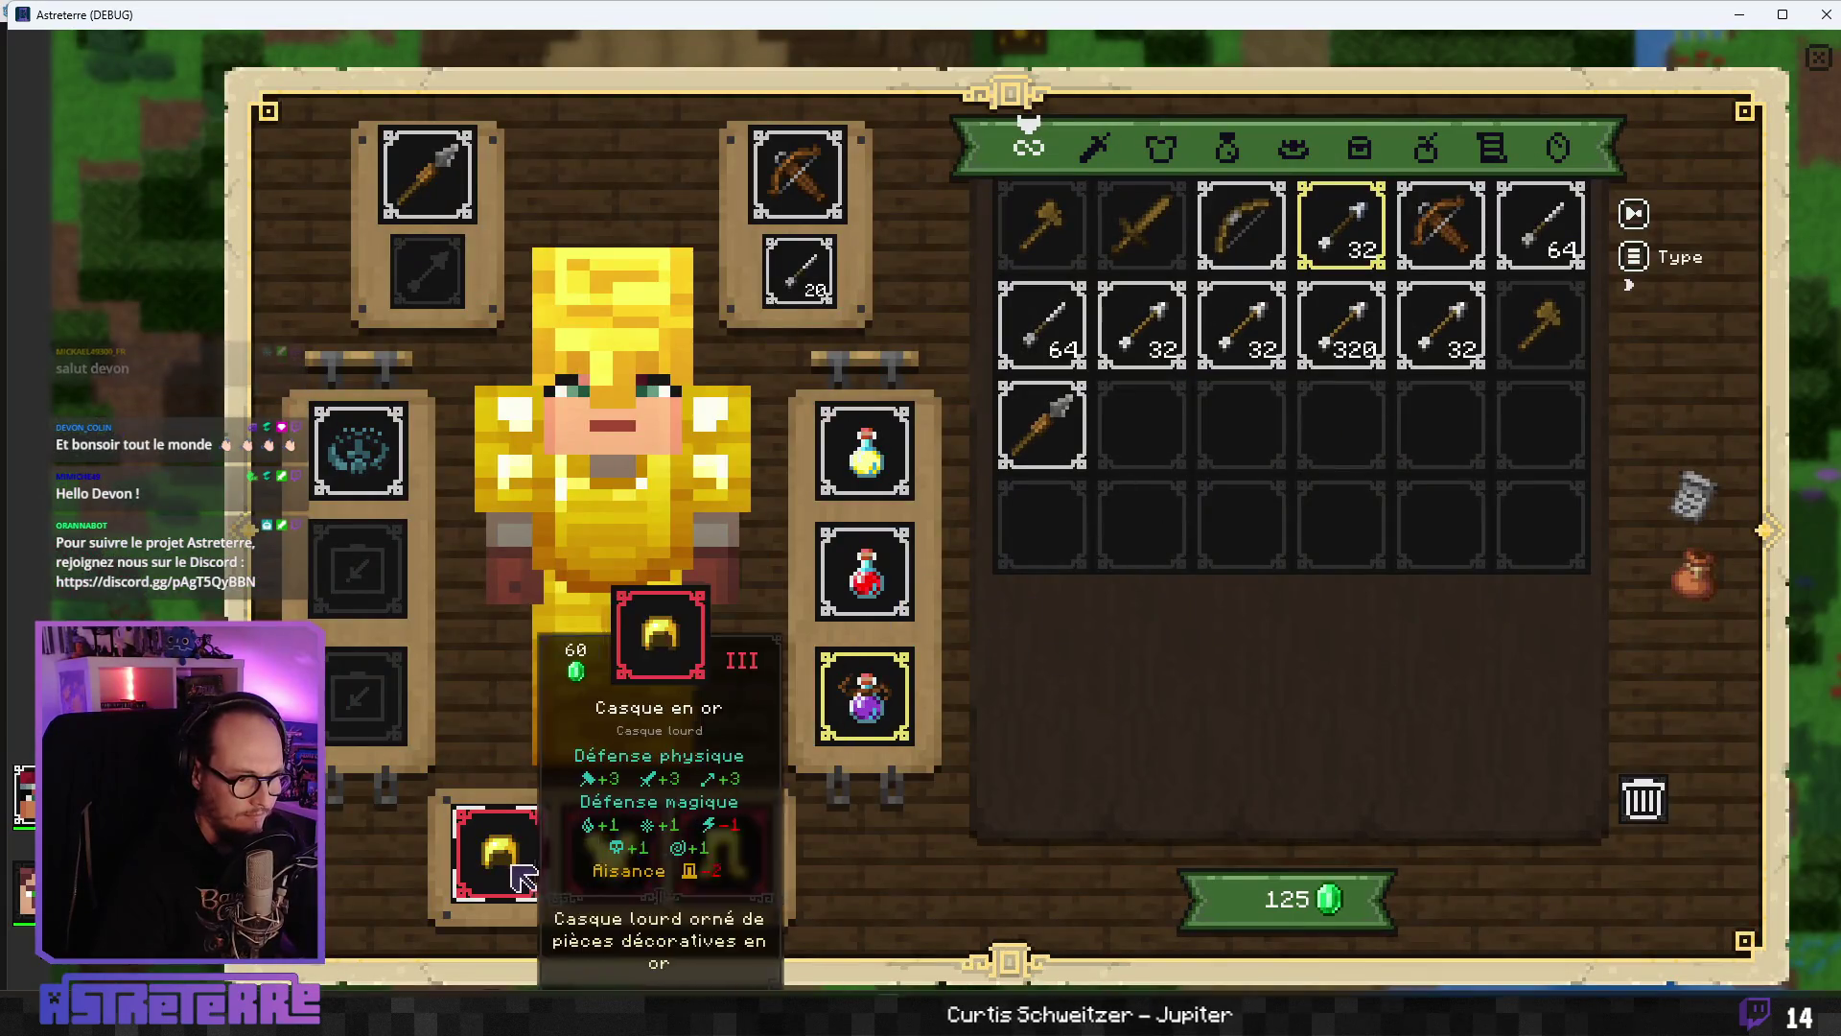
click(500, 853)
click(611, 853)
click(705, 872)
key(i)
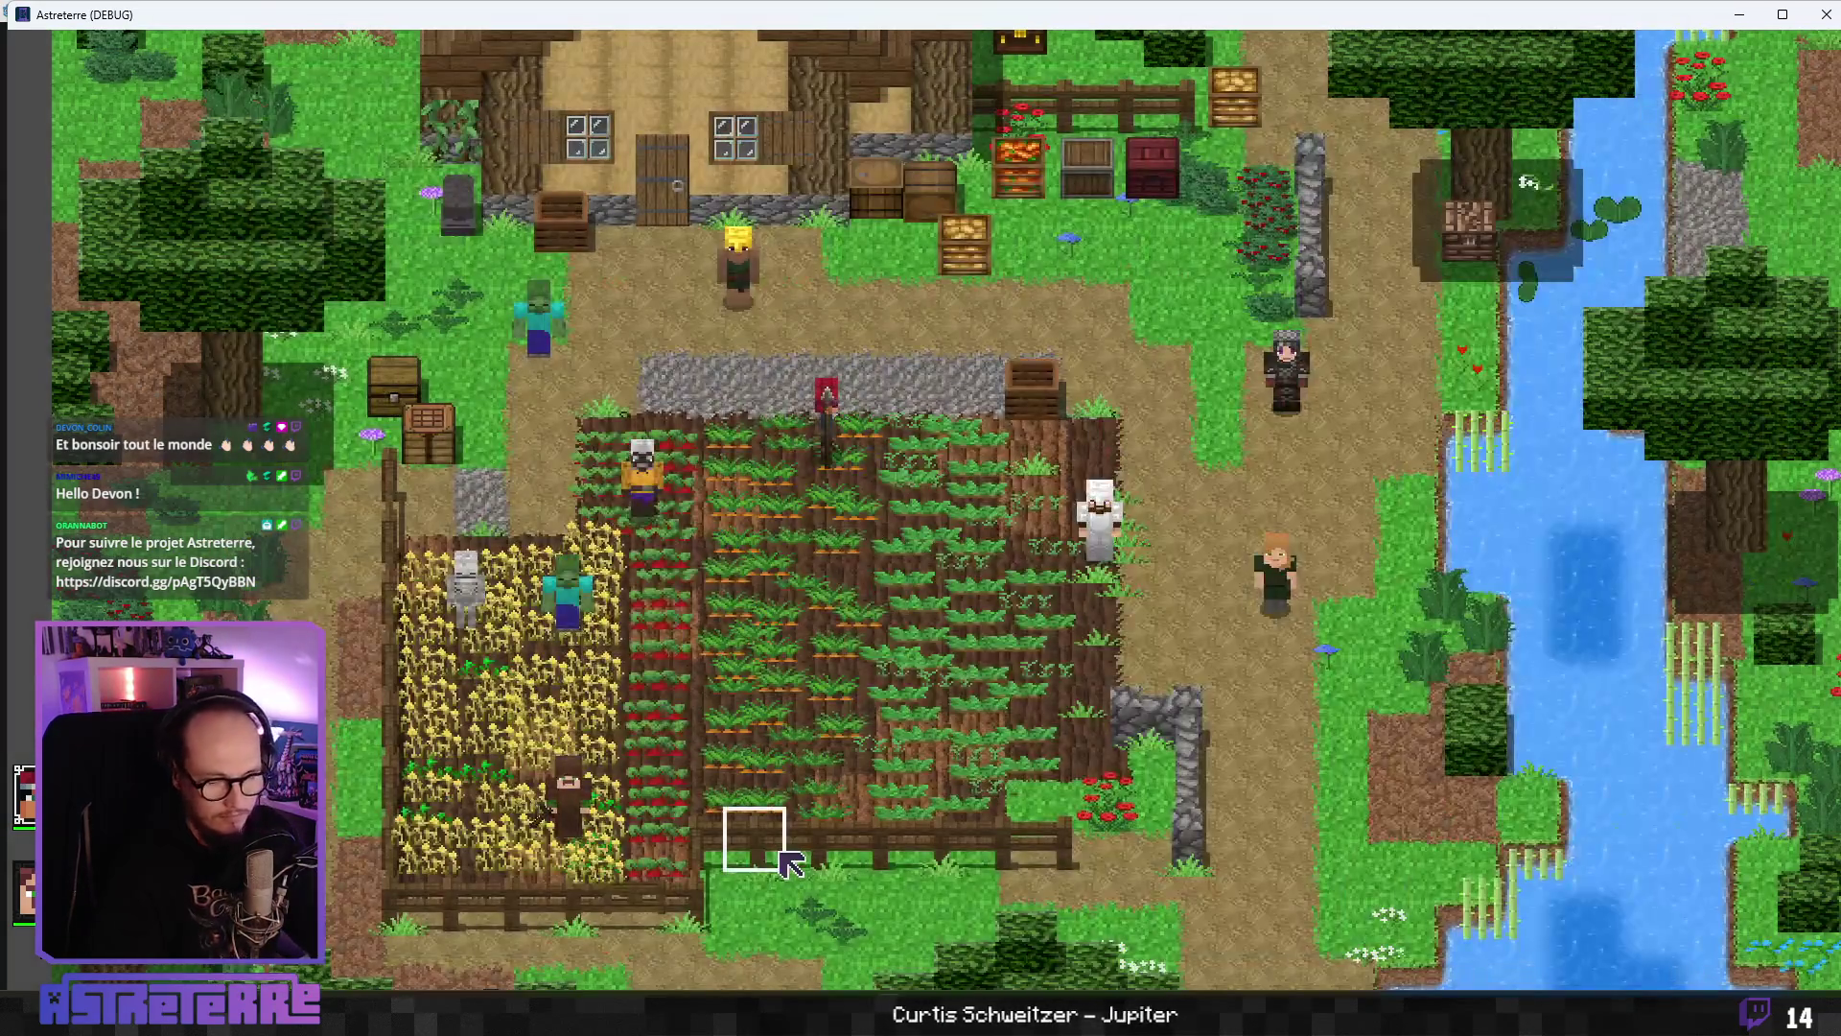
key(s)
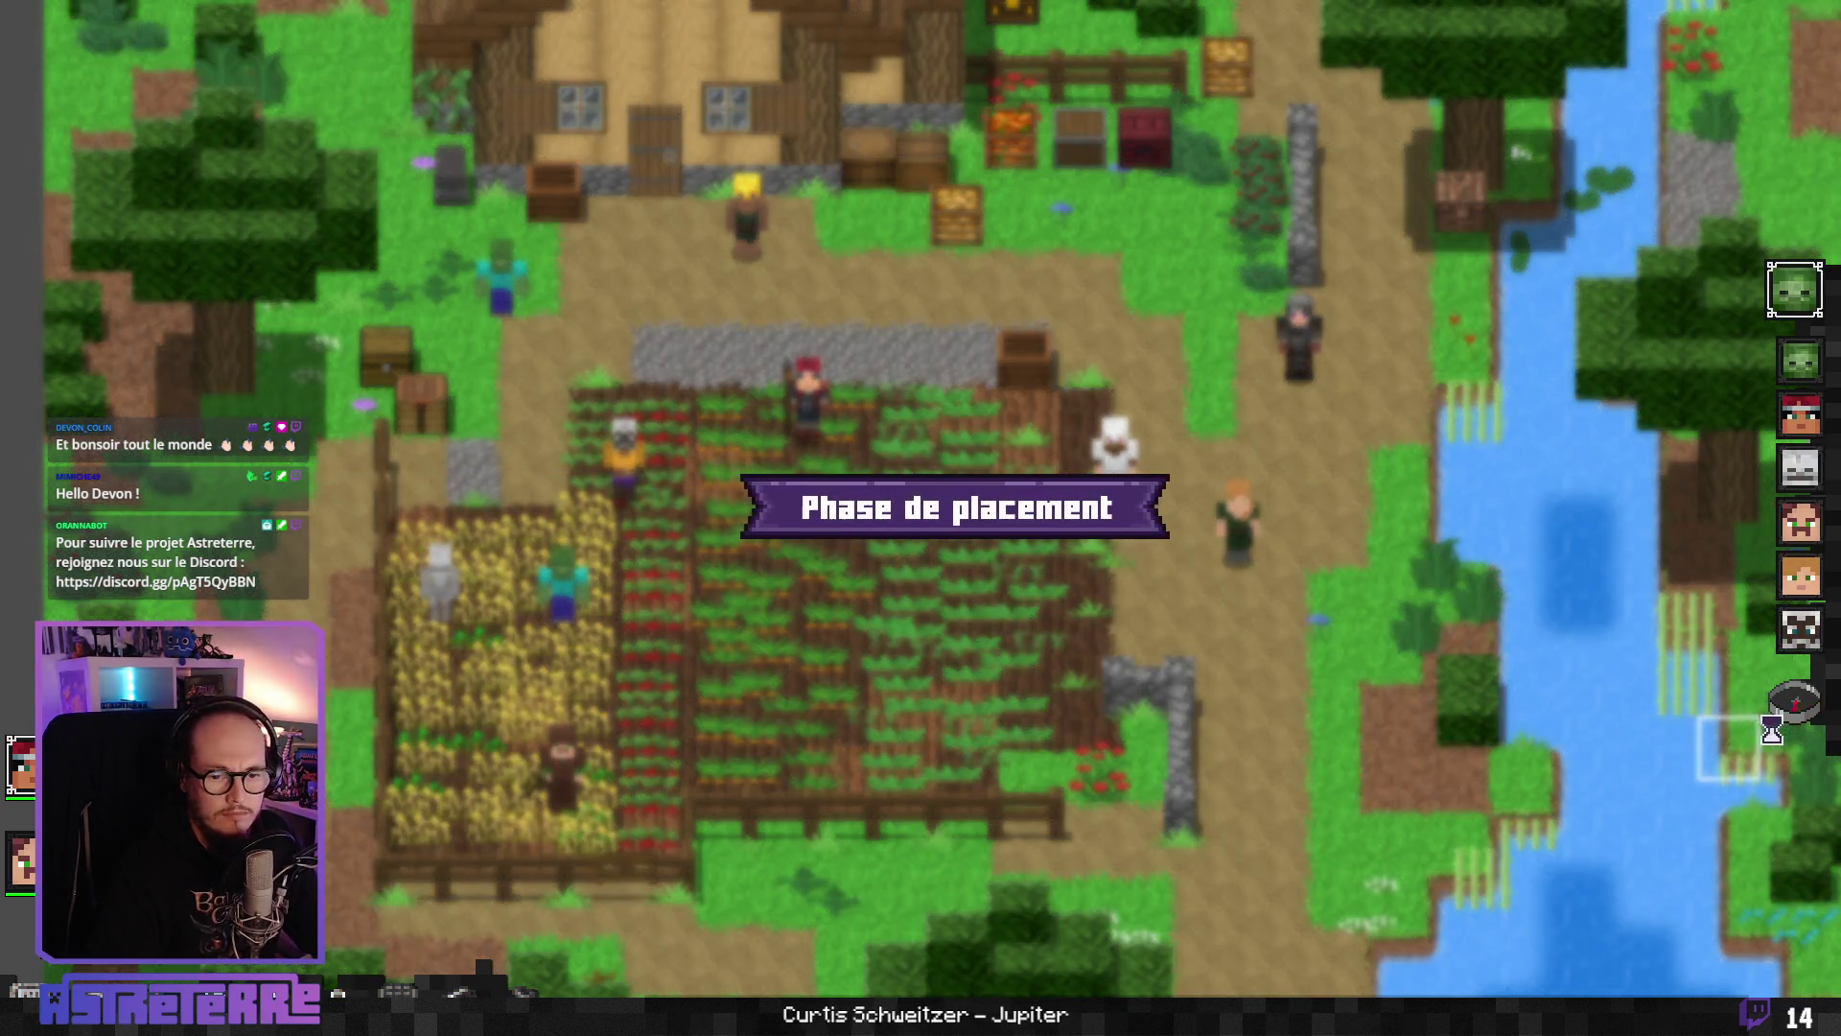
- End the placement and creature turns, then use the potion on Alex
click(1796, 703)
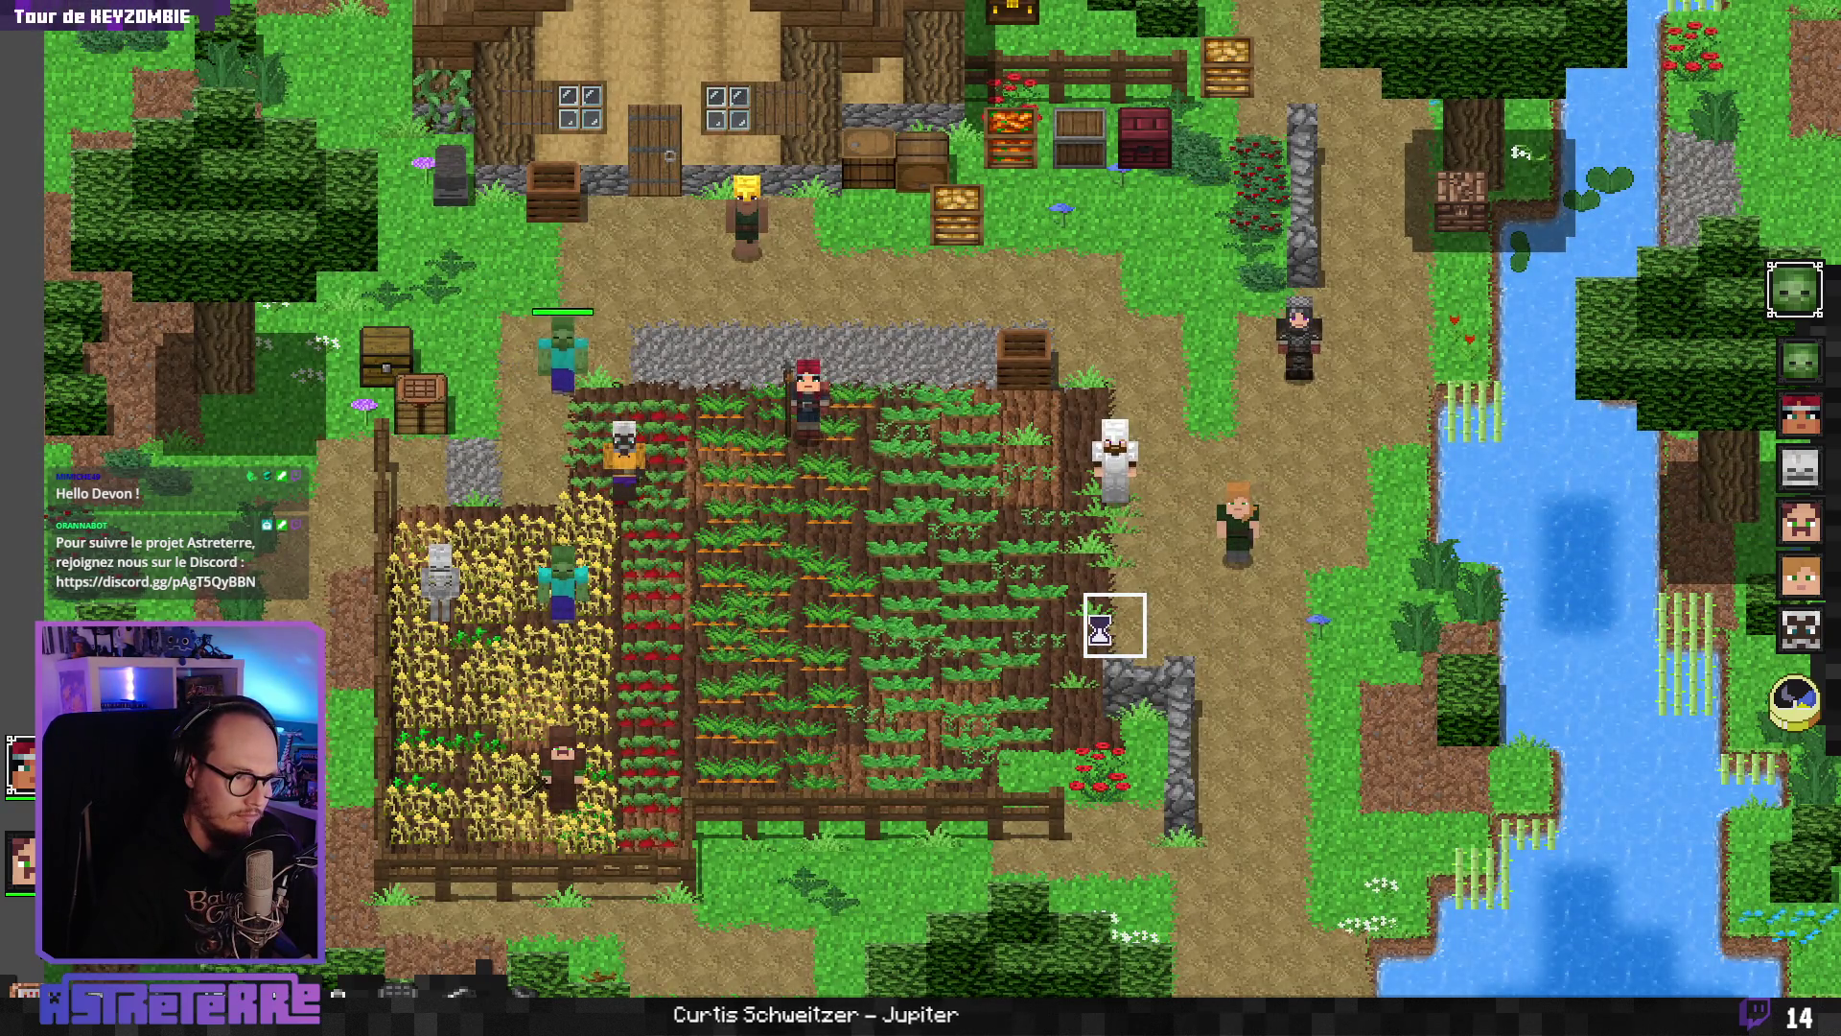
click(1796, 703)
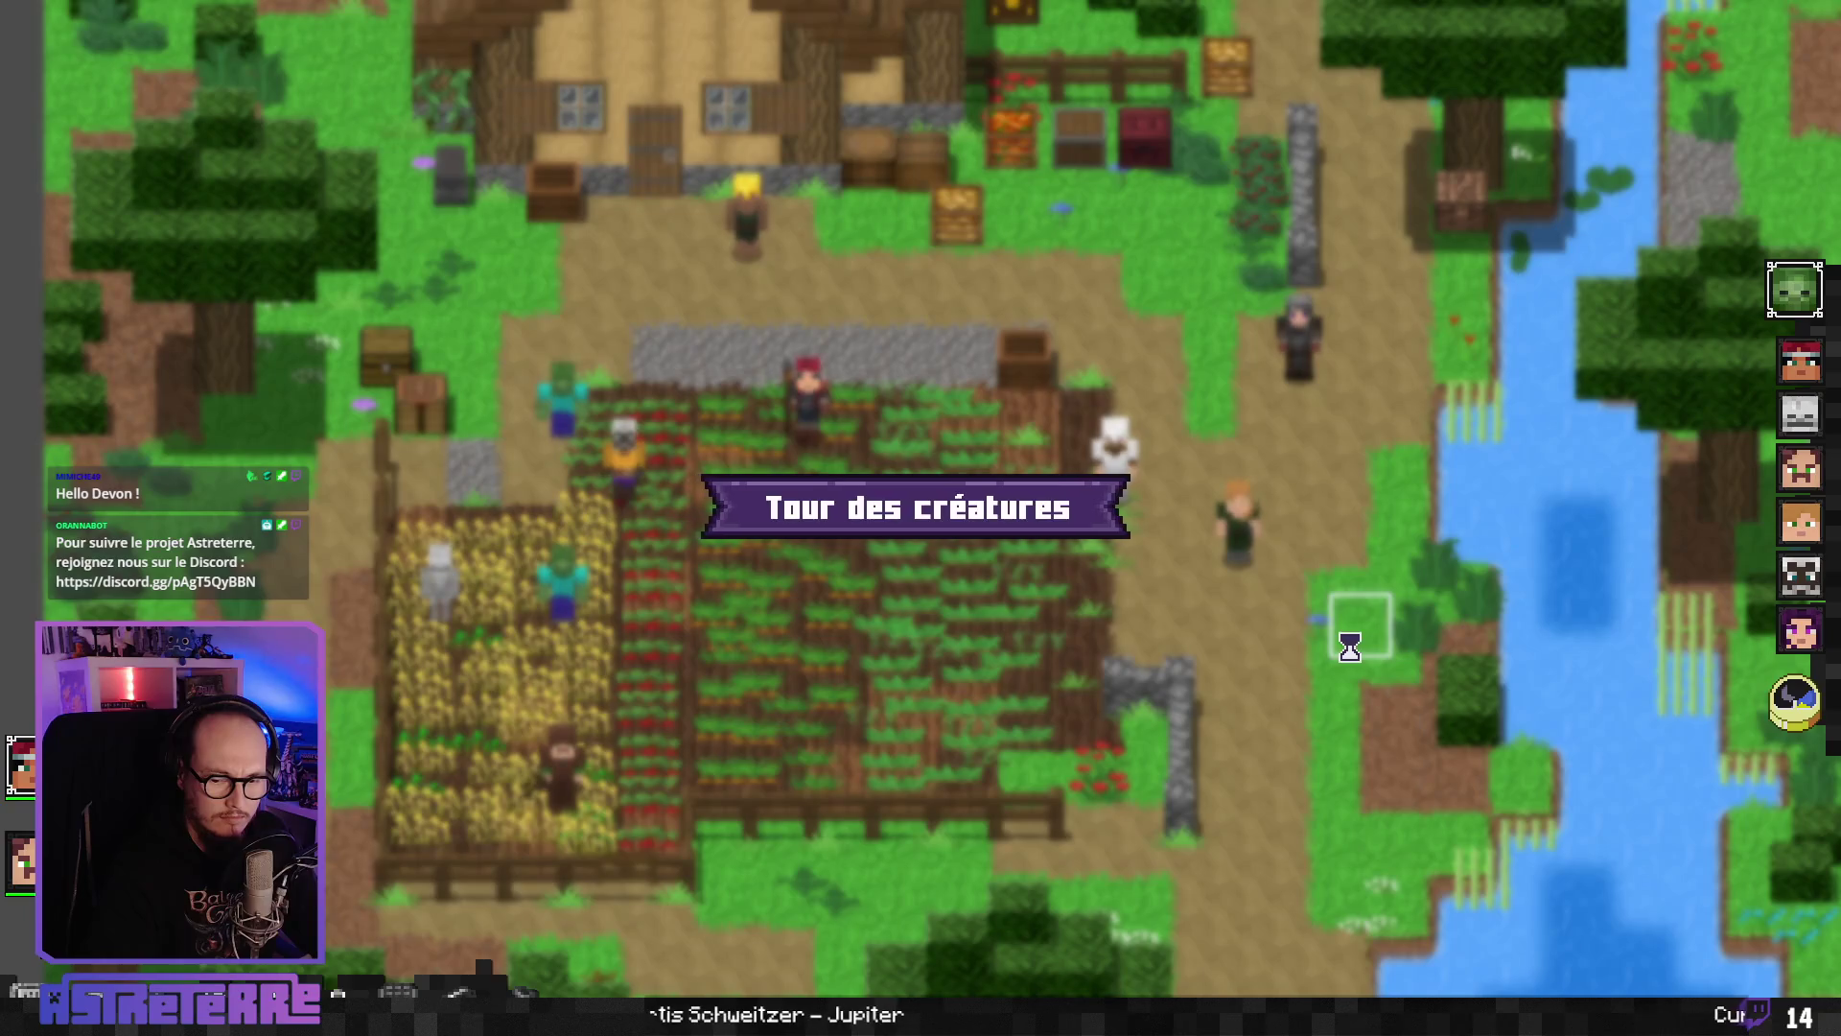
click(1807, 703)
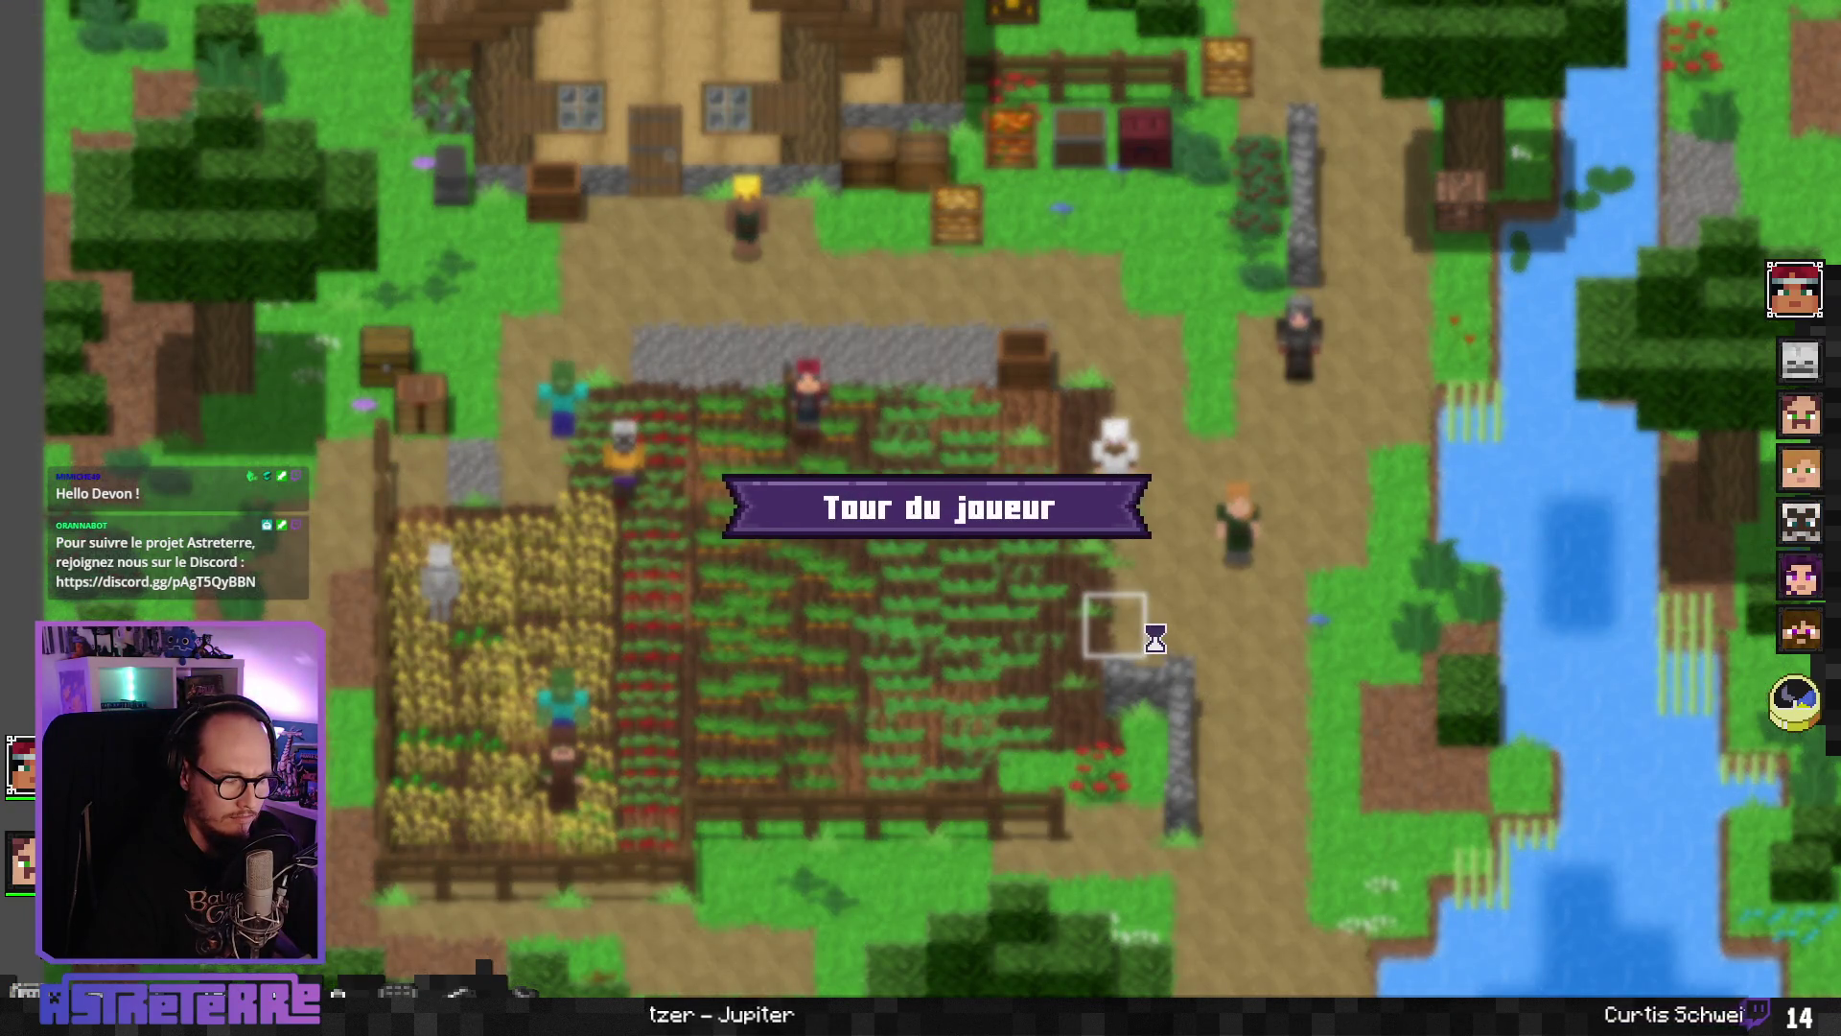
click(971, 952)
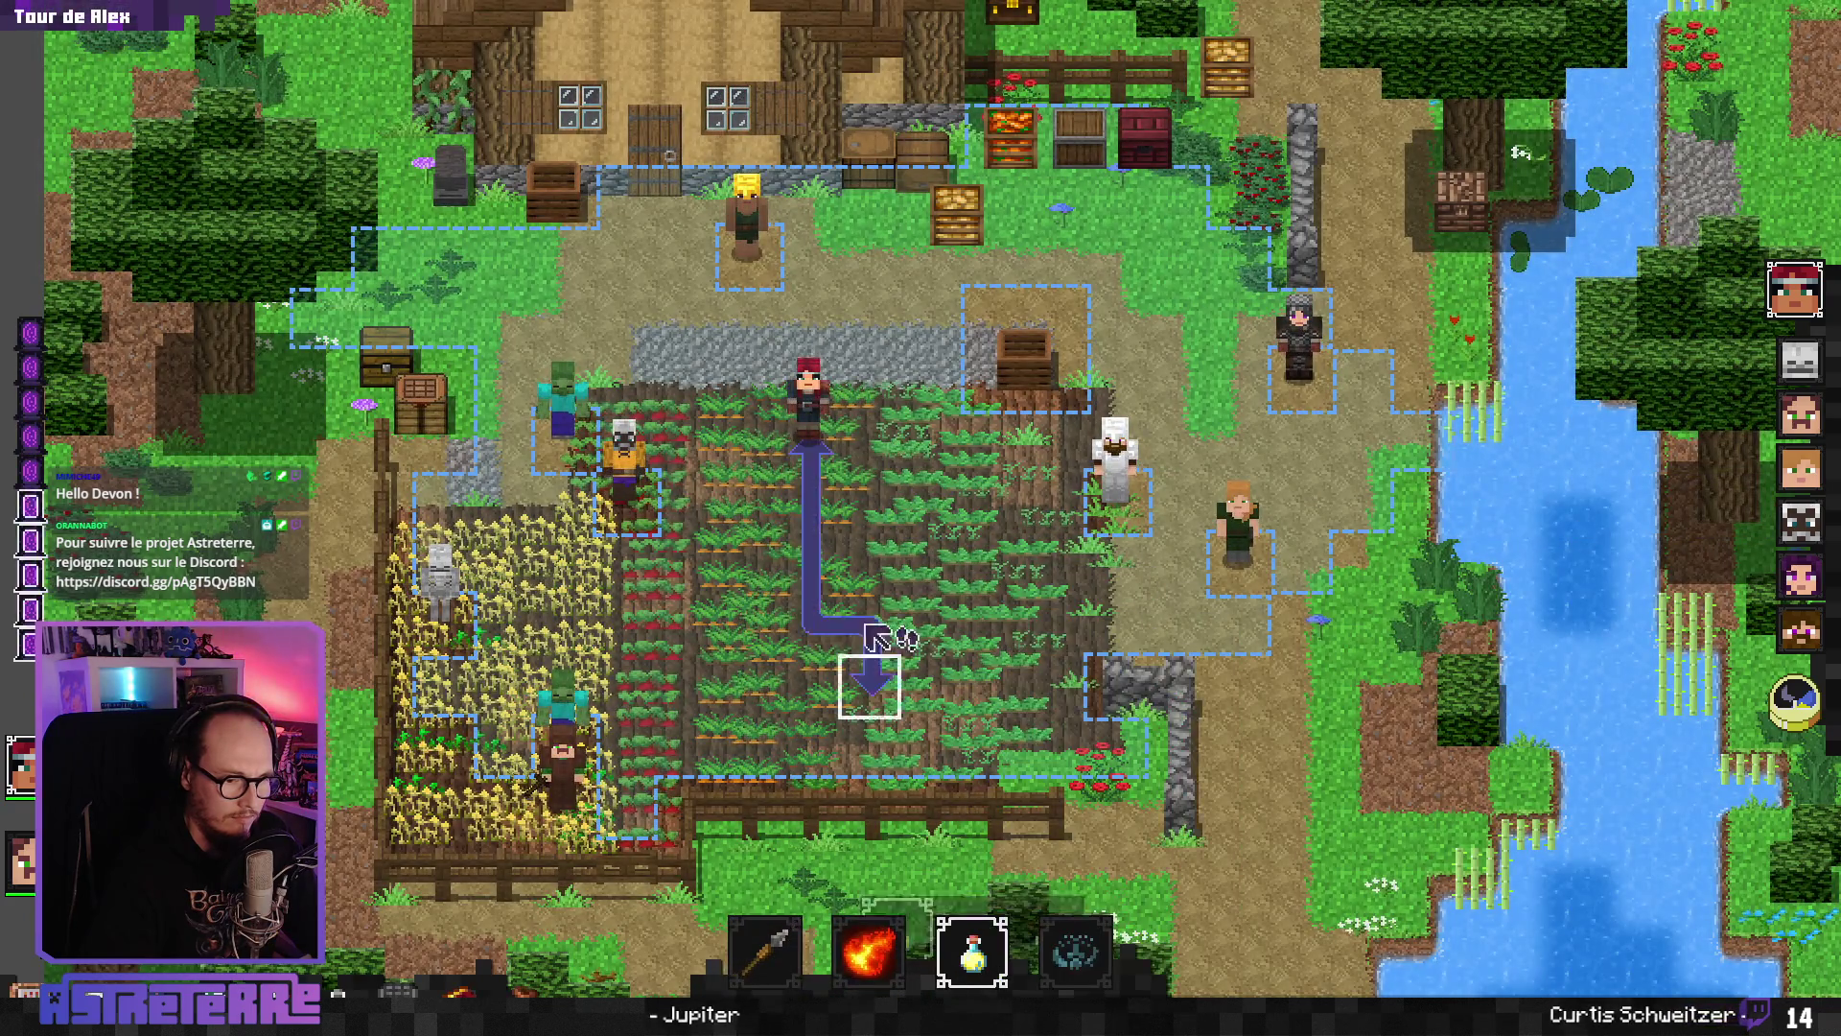
click(827, 443)
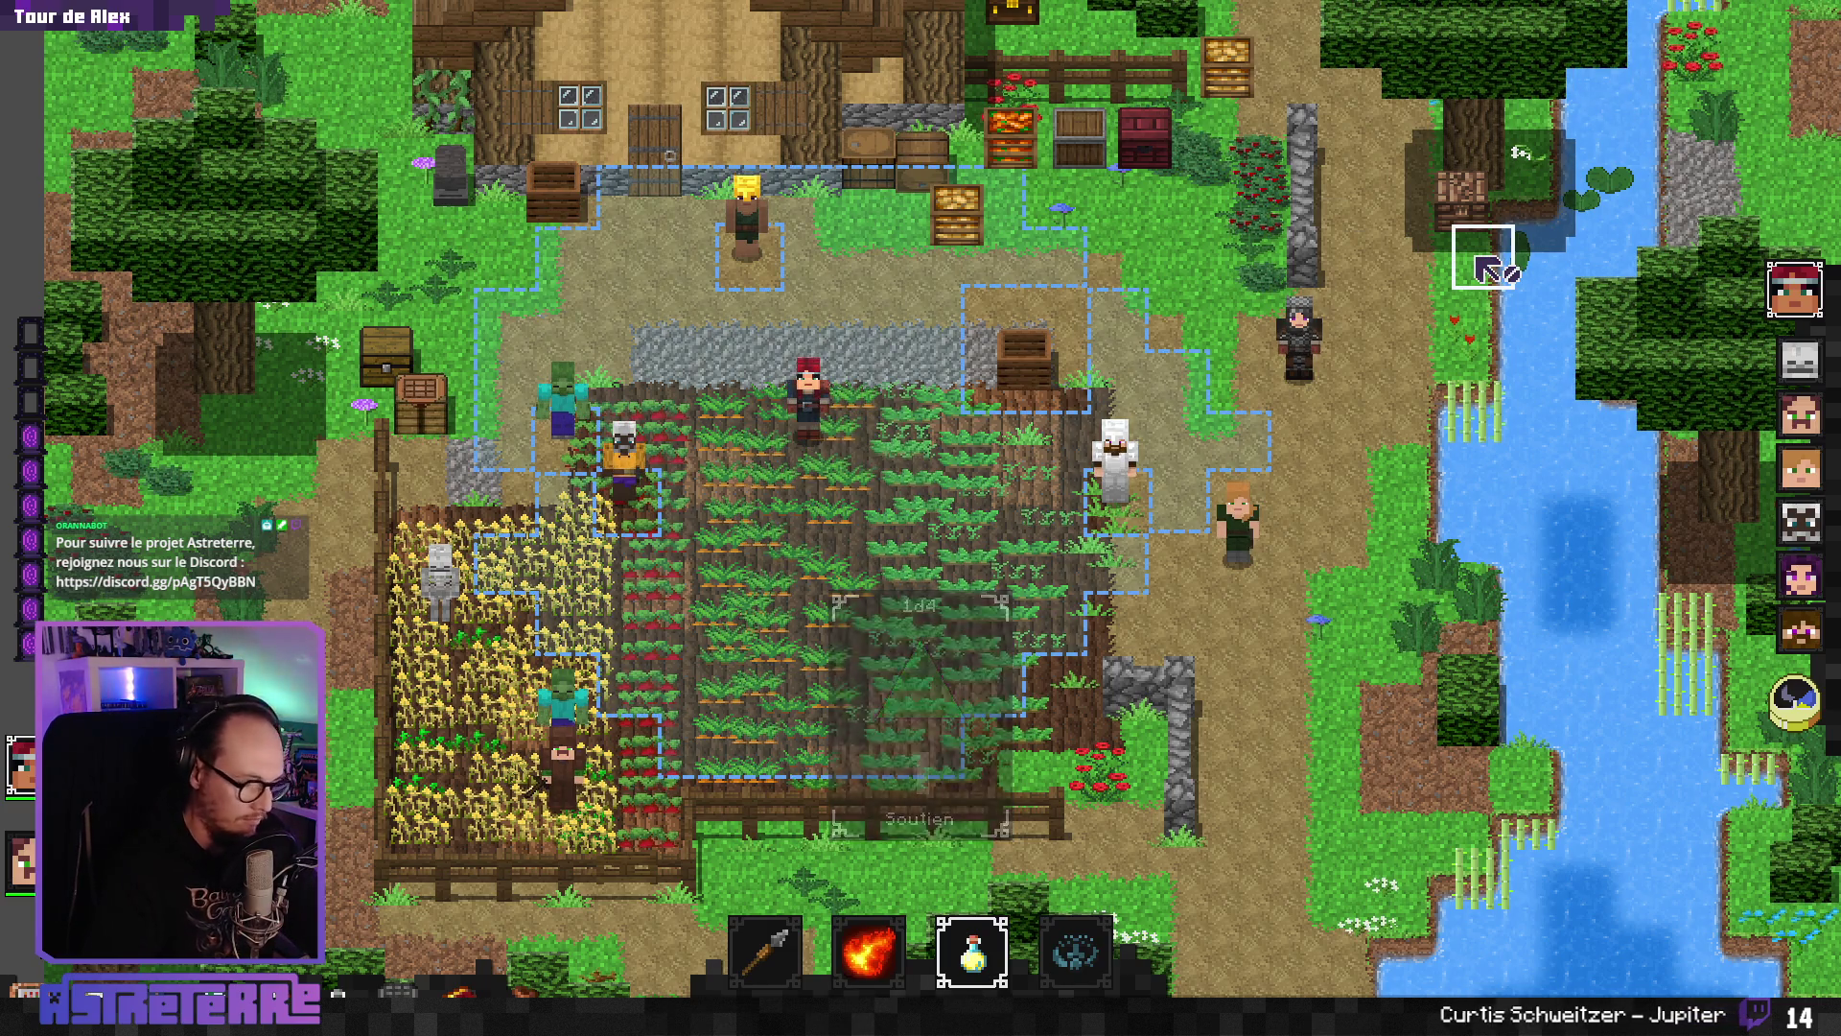
- Exit fullscreen, open the slot's potion choices, and check Godot's output for tiers 1 and 2
key(F11)
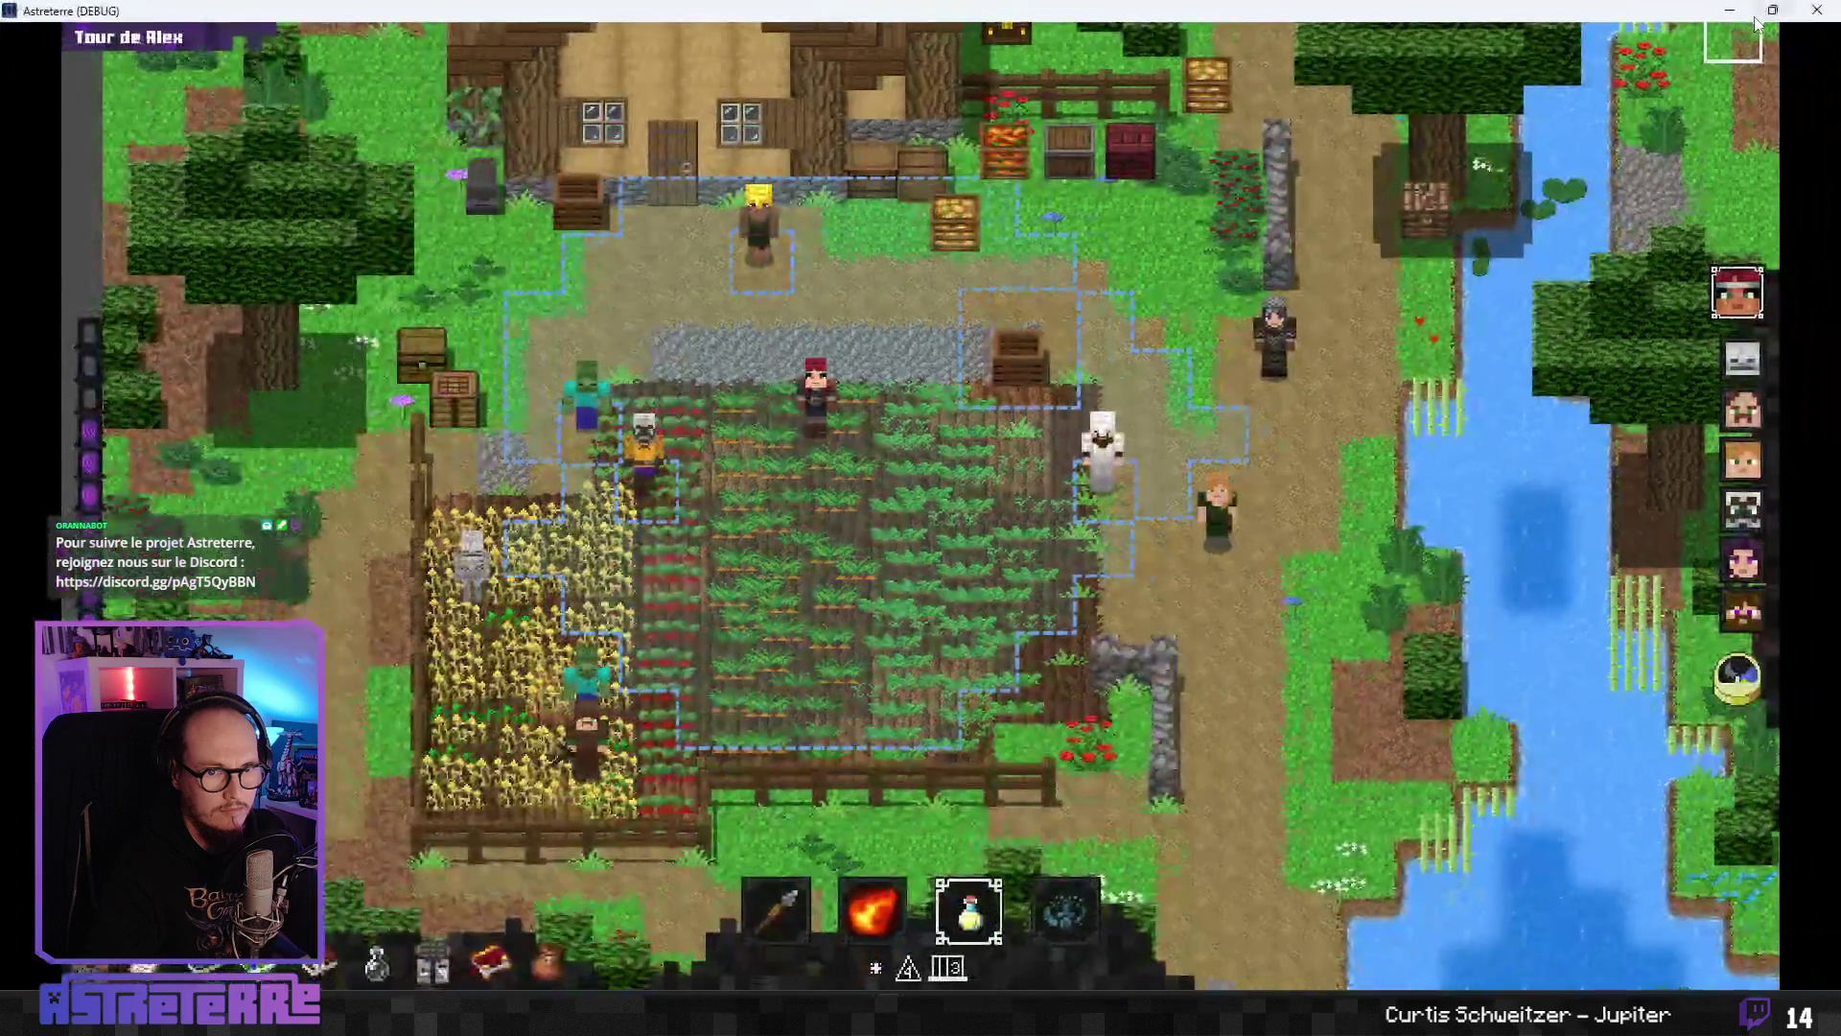
key(super+Down)
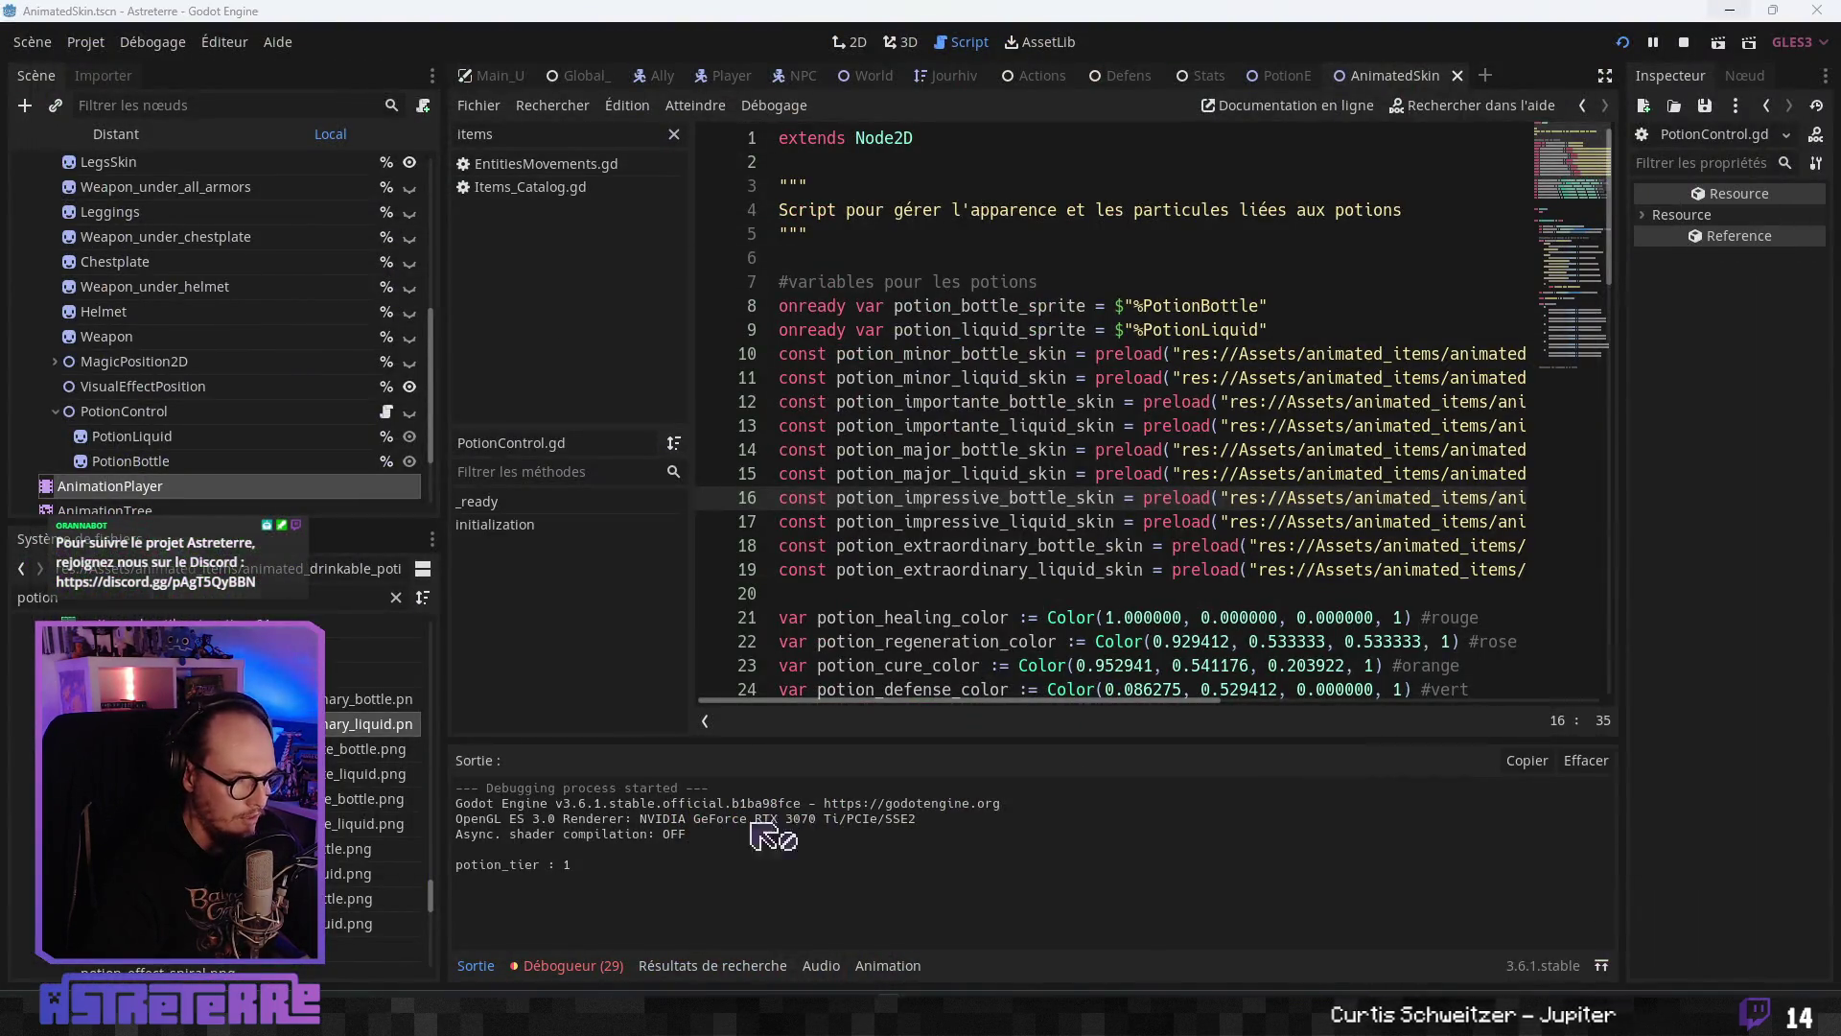
key(alt+Tab)
mouse_move(998, 929)
scroll(998, 929, down, 1)
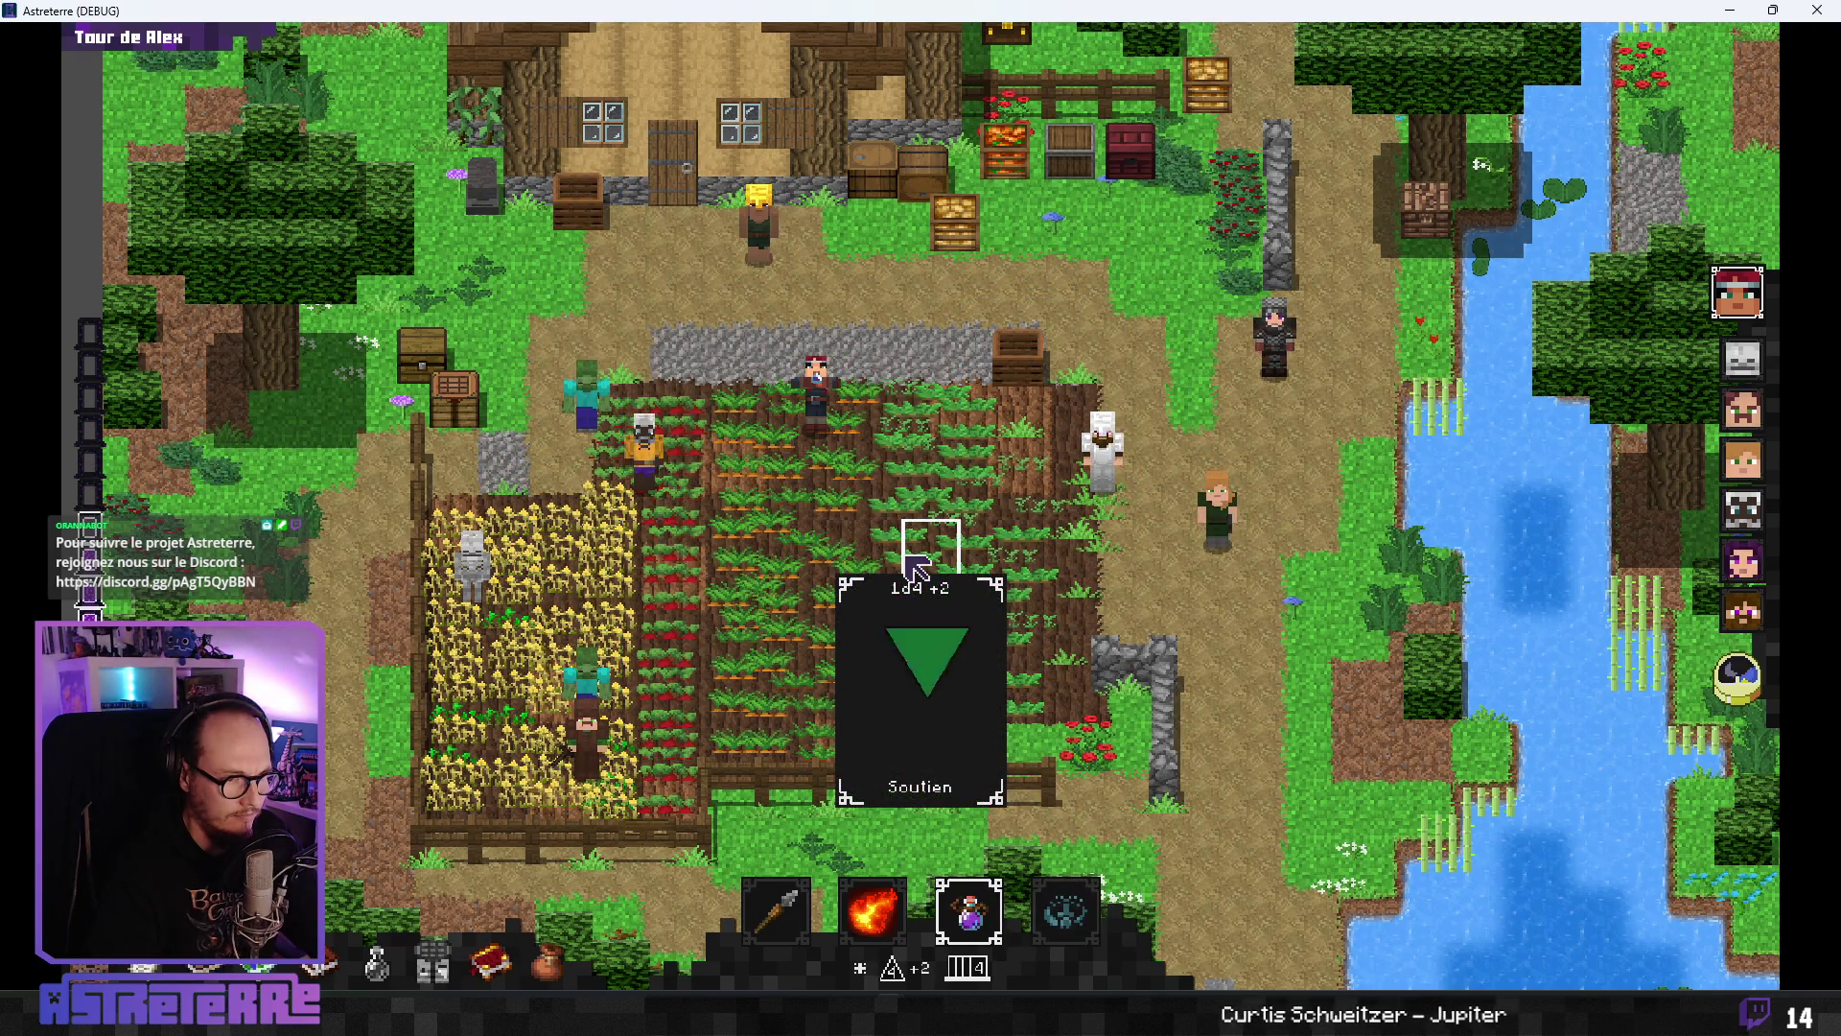
key(alt+Tab)
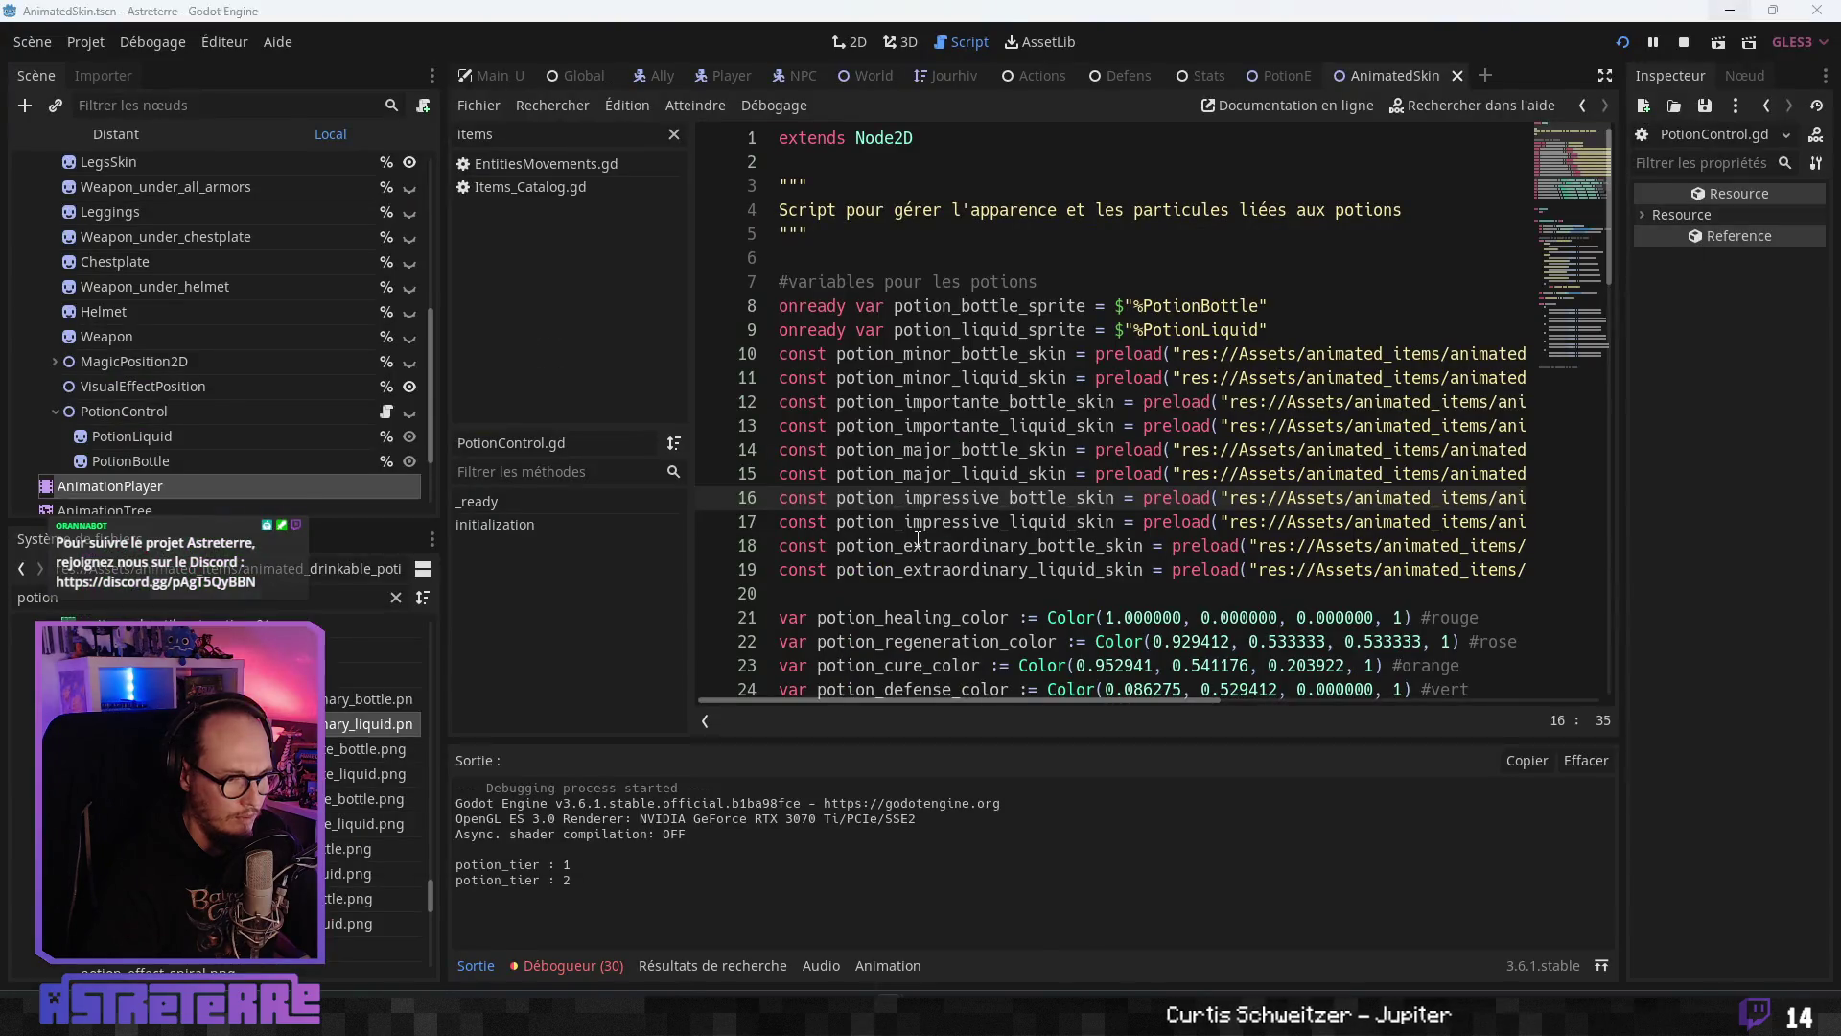
key(alt+Tab)
click(969, 909)
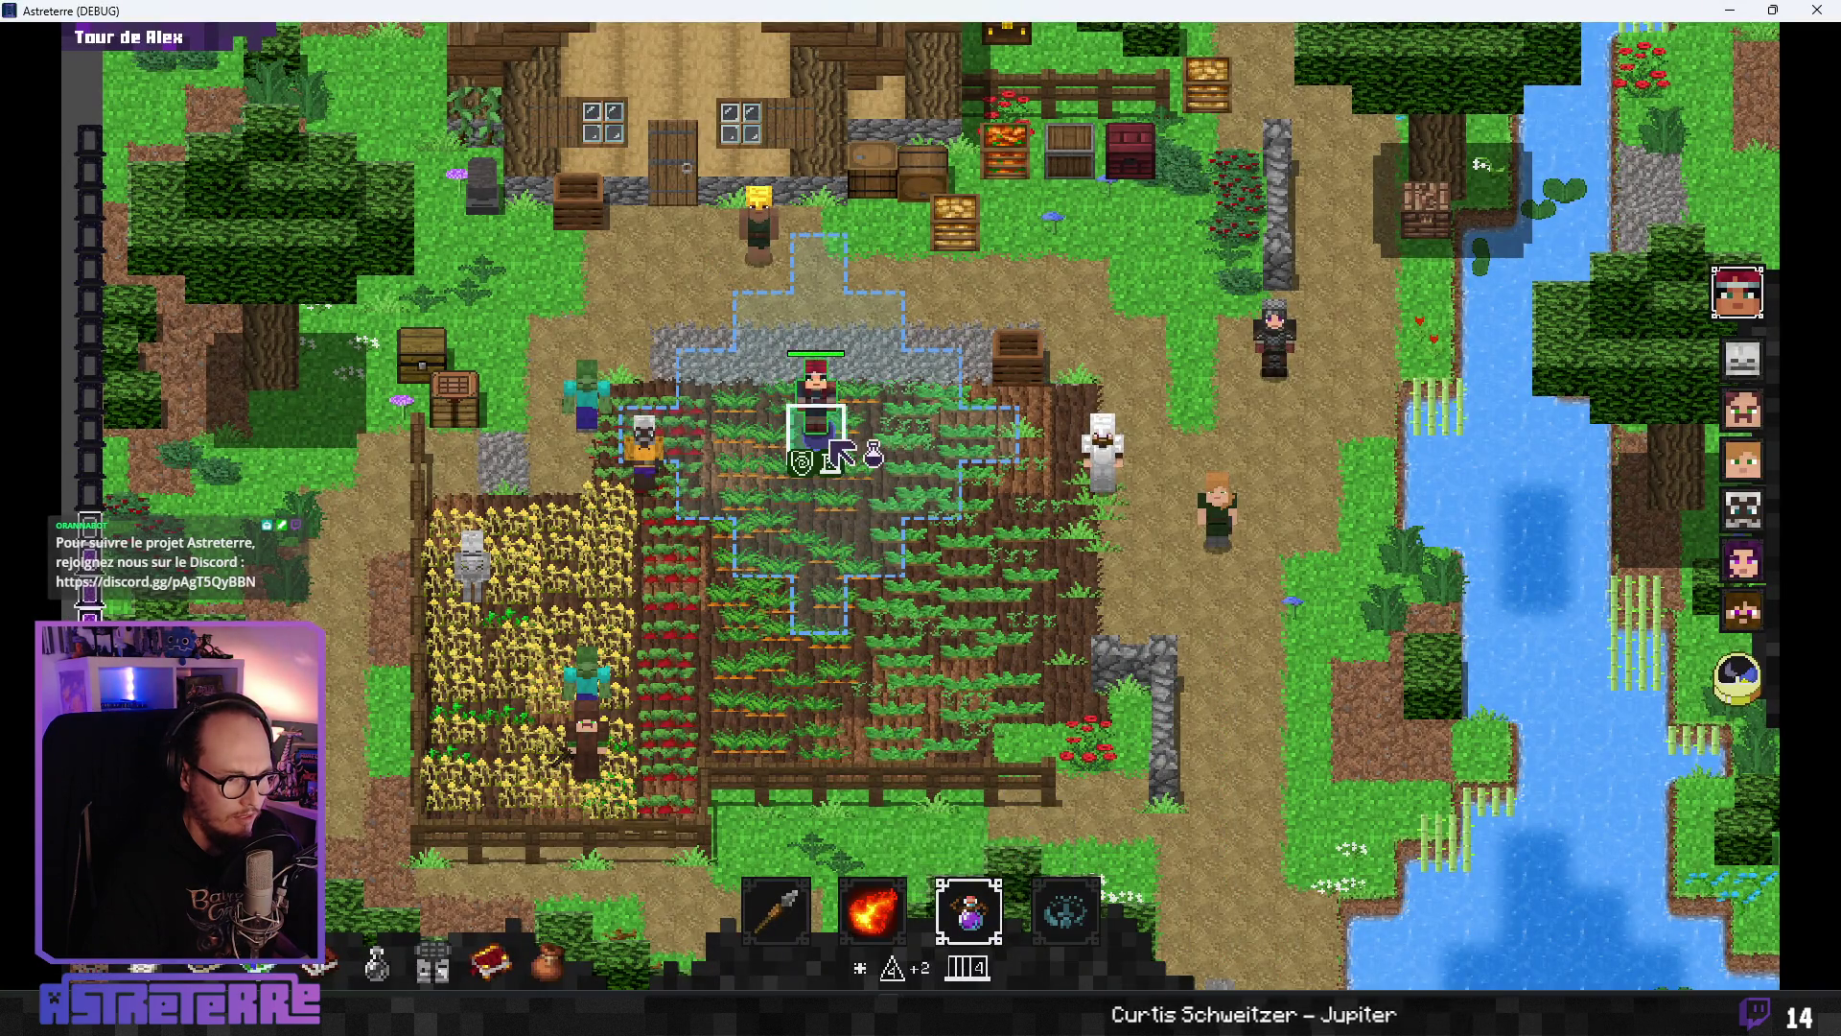
key(alt+Tab)
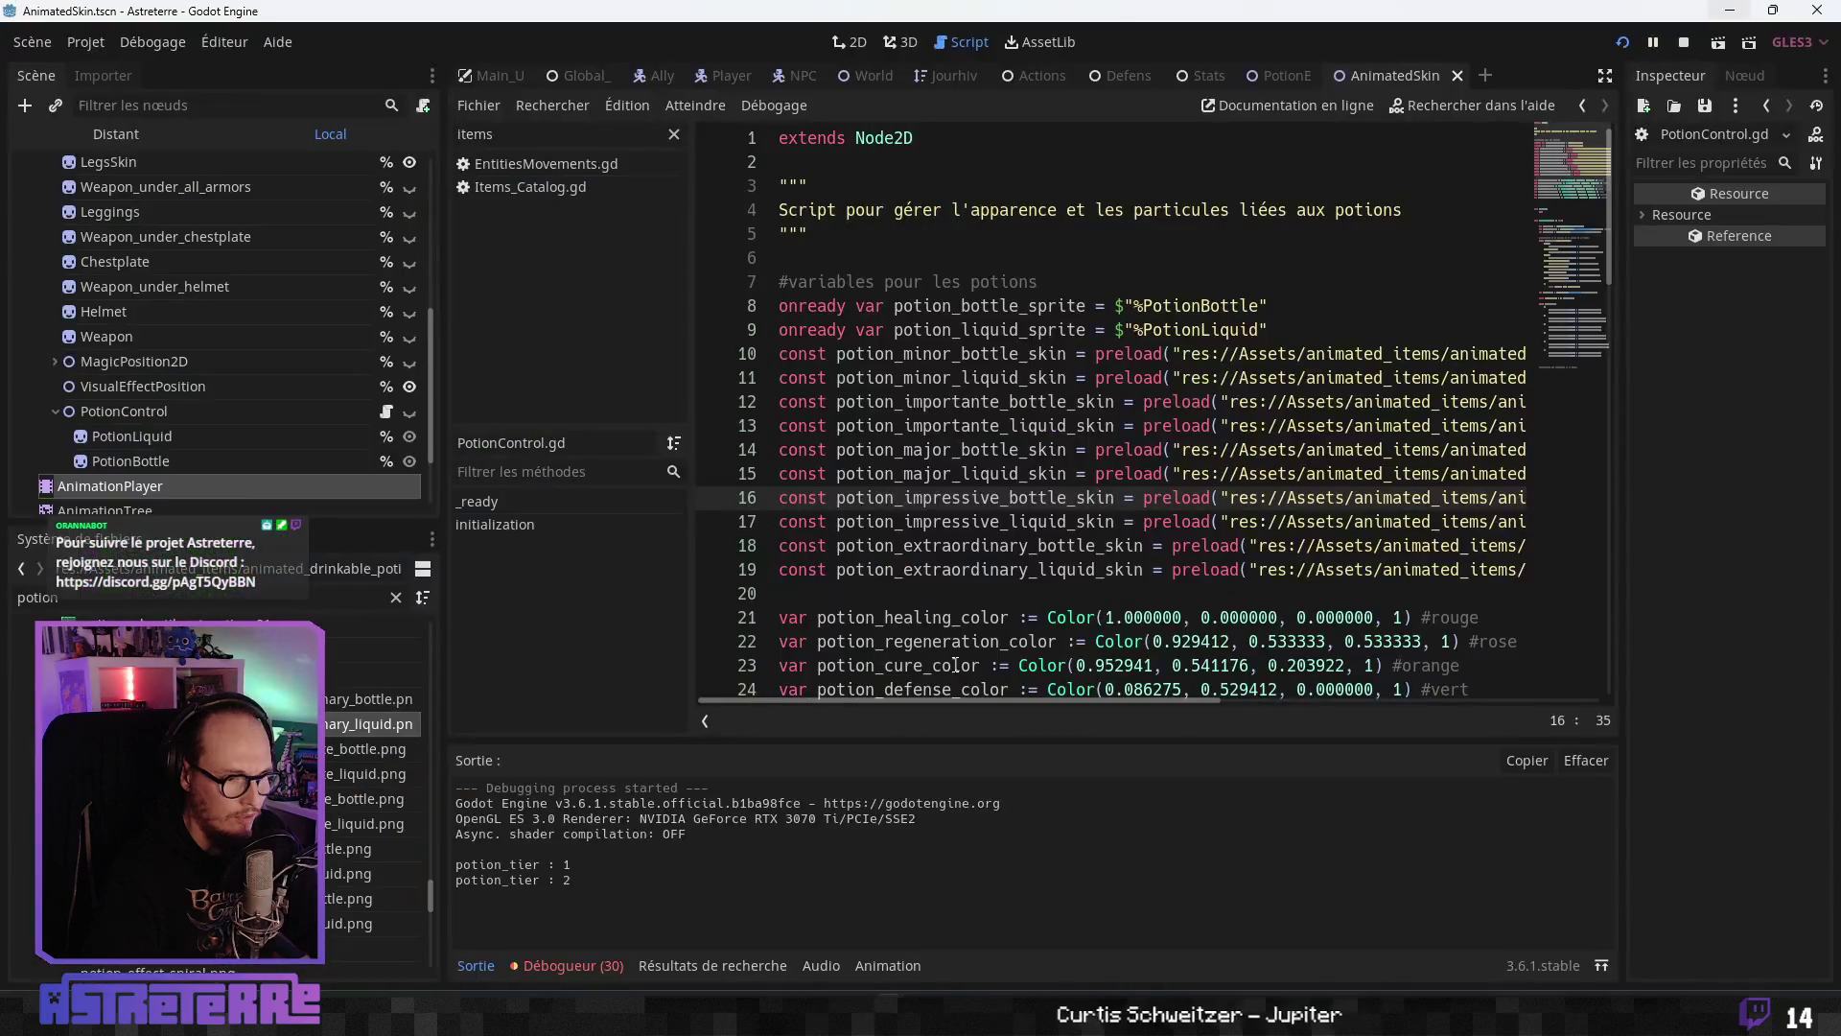
- Wrap line 60's get_item_tier(potion_selected) call in int(), save the script, and relaunch the game
scroll(935, 601, down, 13)
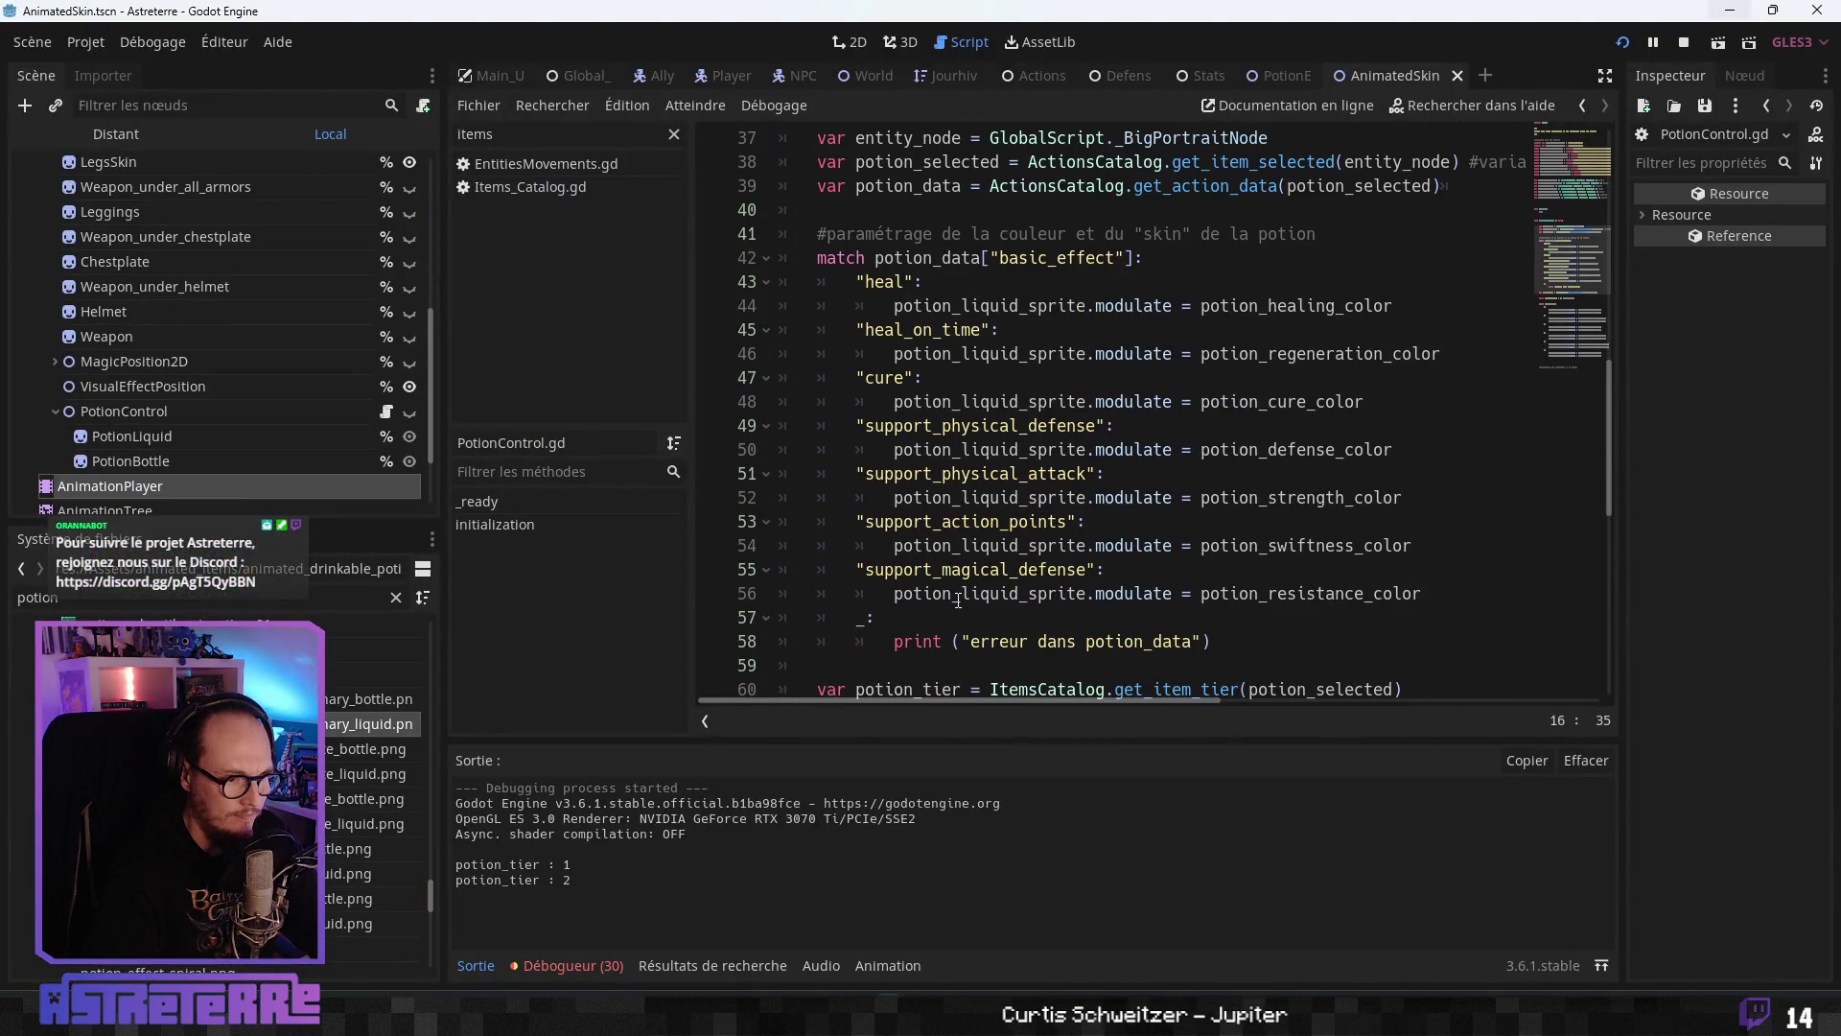
scroll(955, 582, down, 7)
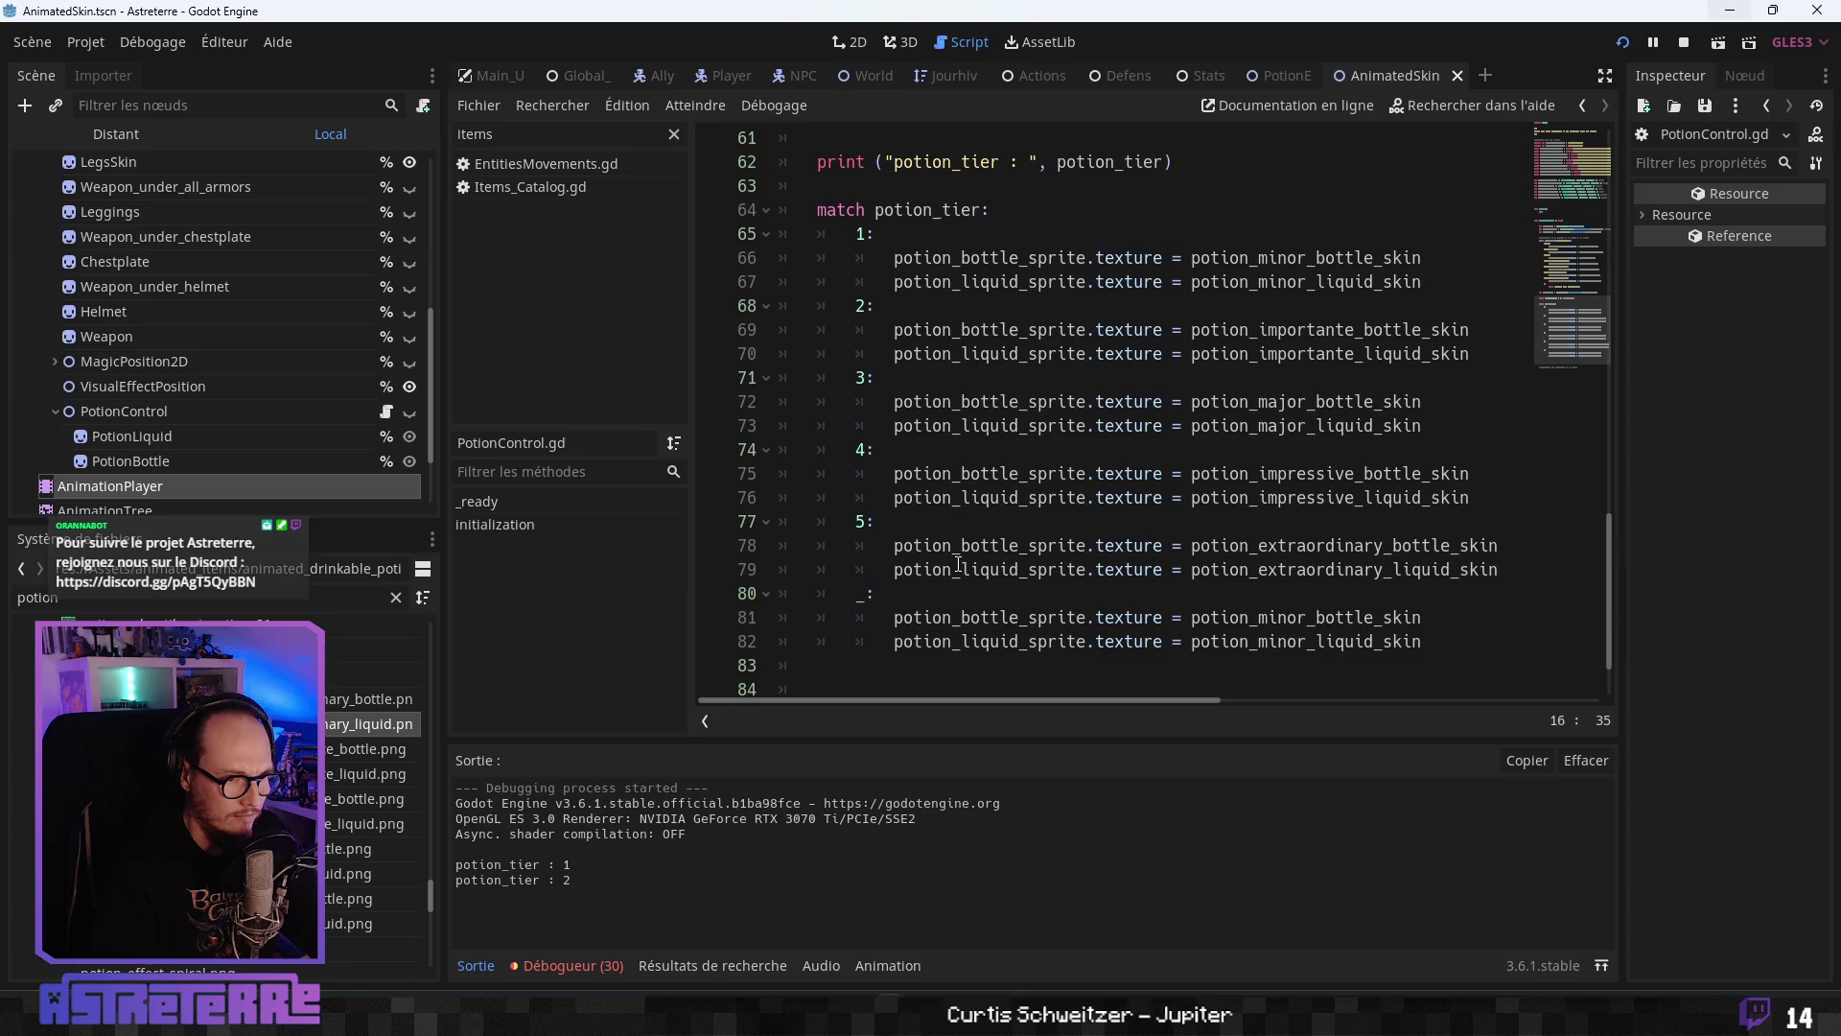
scroll(964, 547, up, 2)
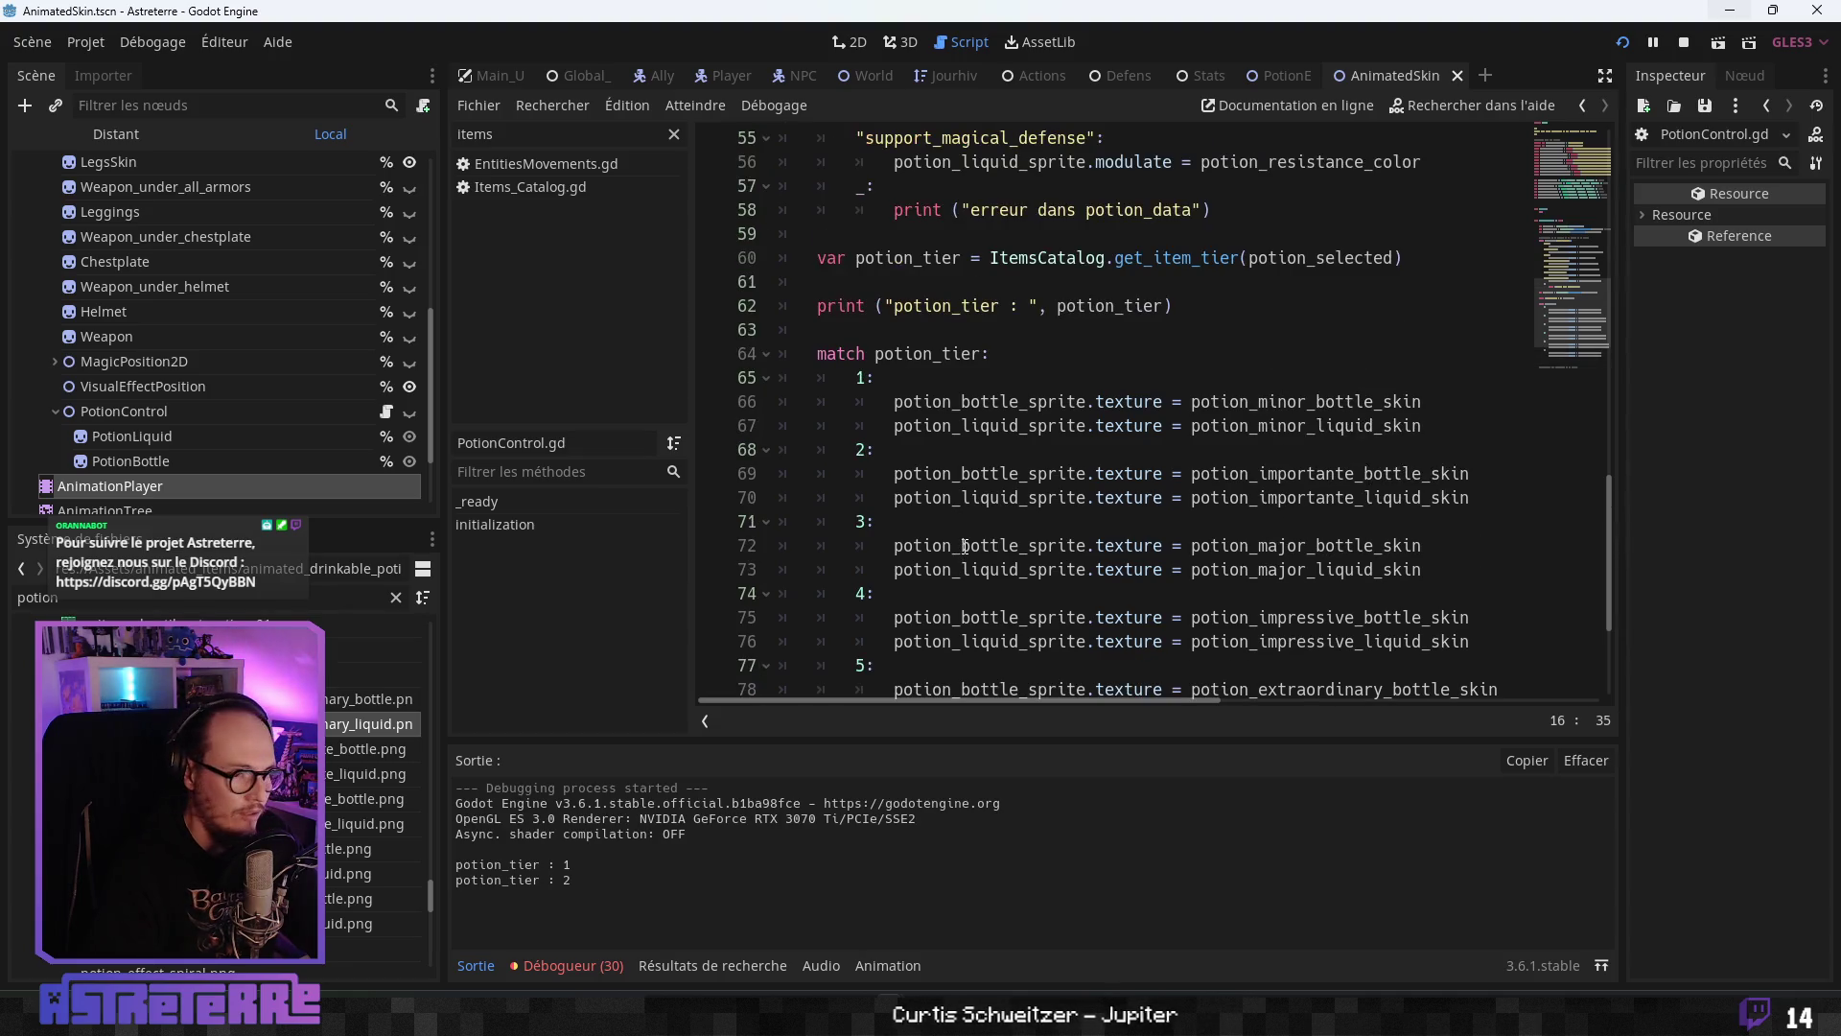
scroll(1000, 405, up, 1)
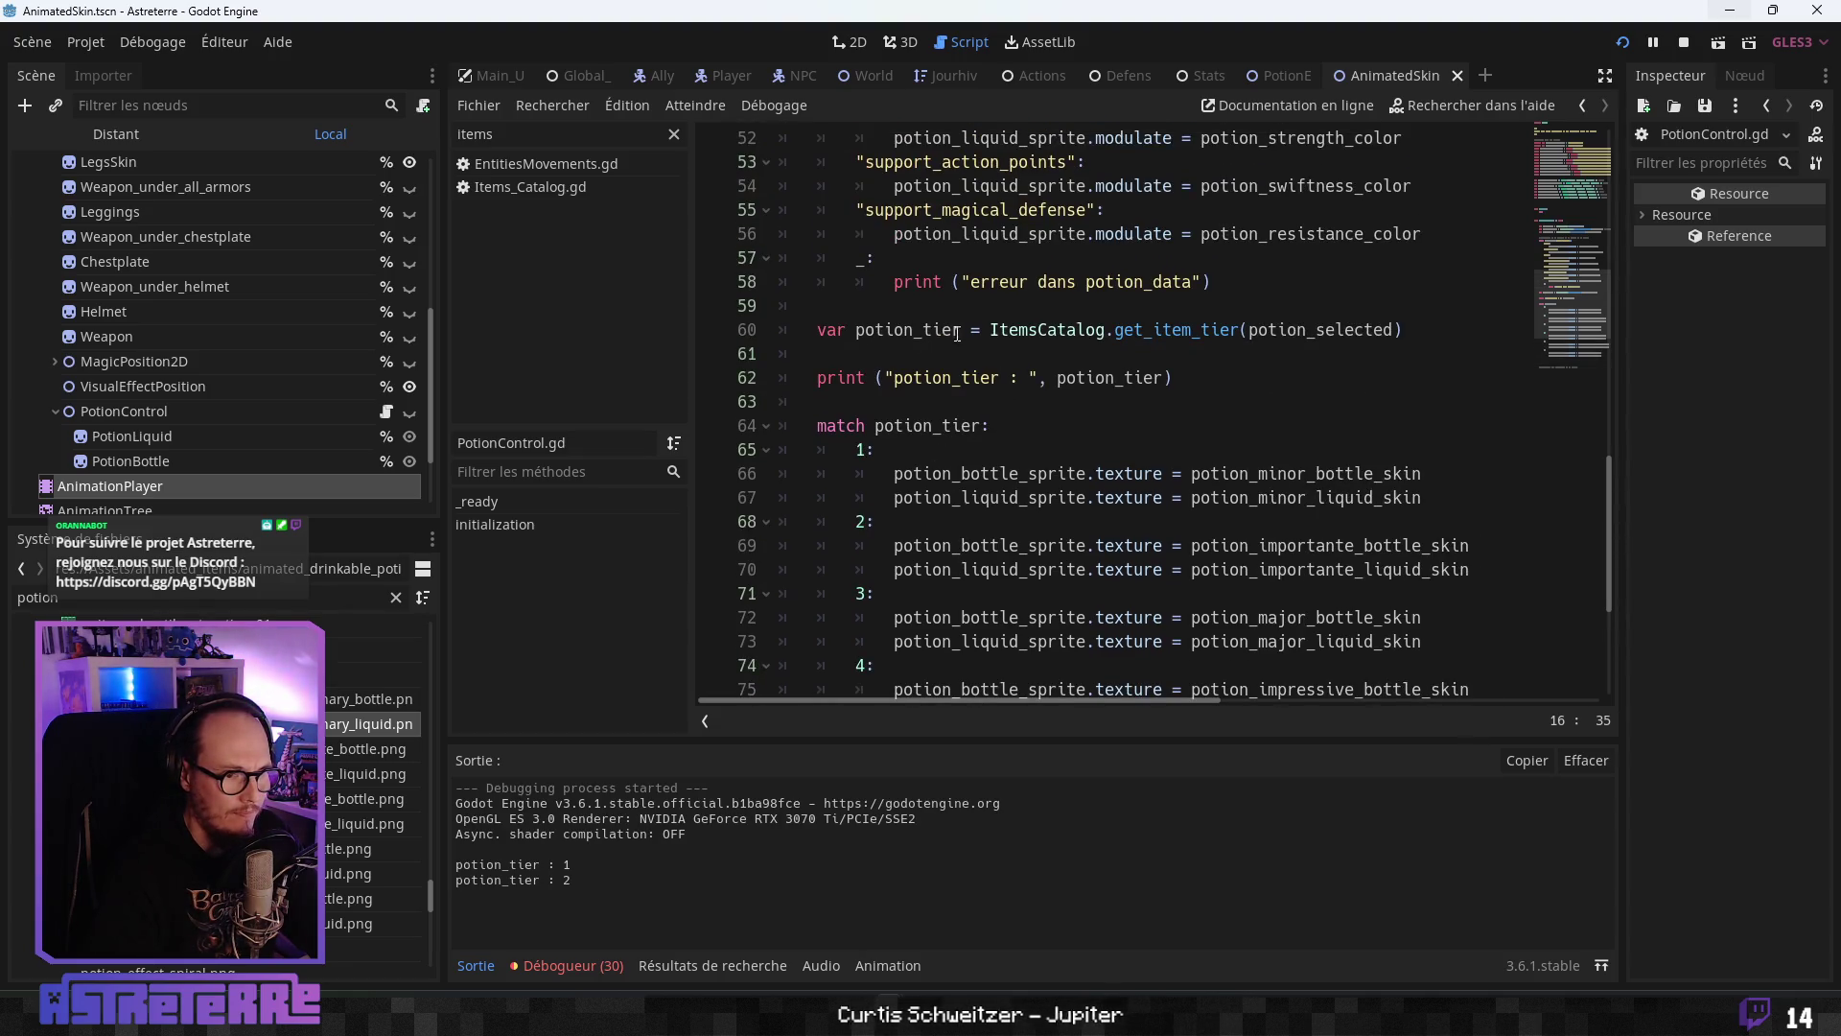
click(989, 330)
text(int()
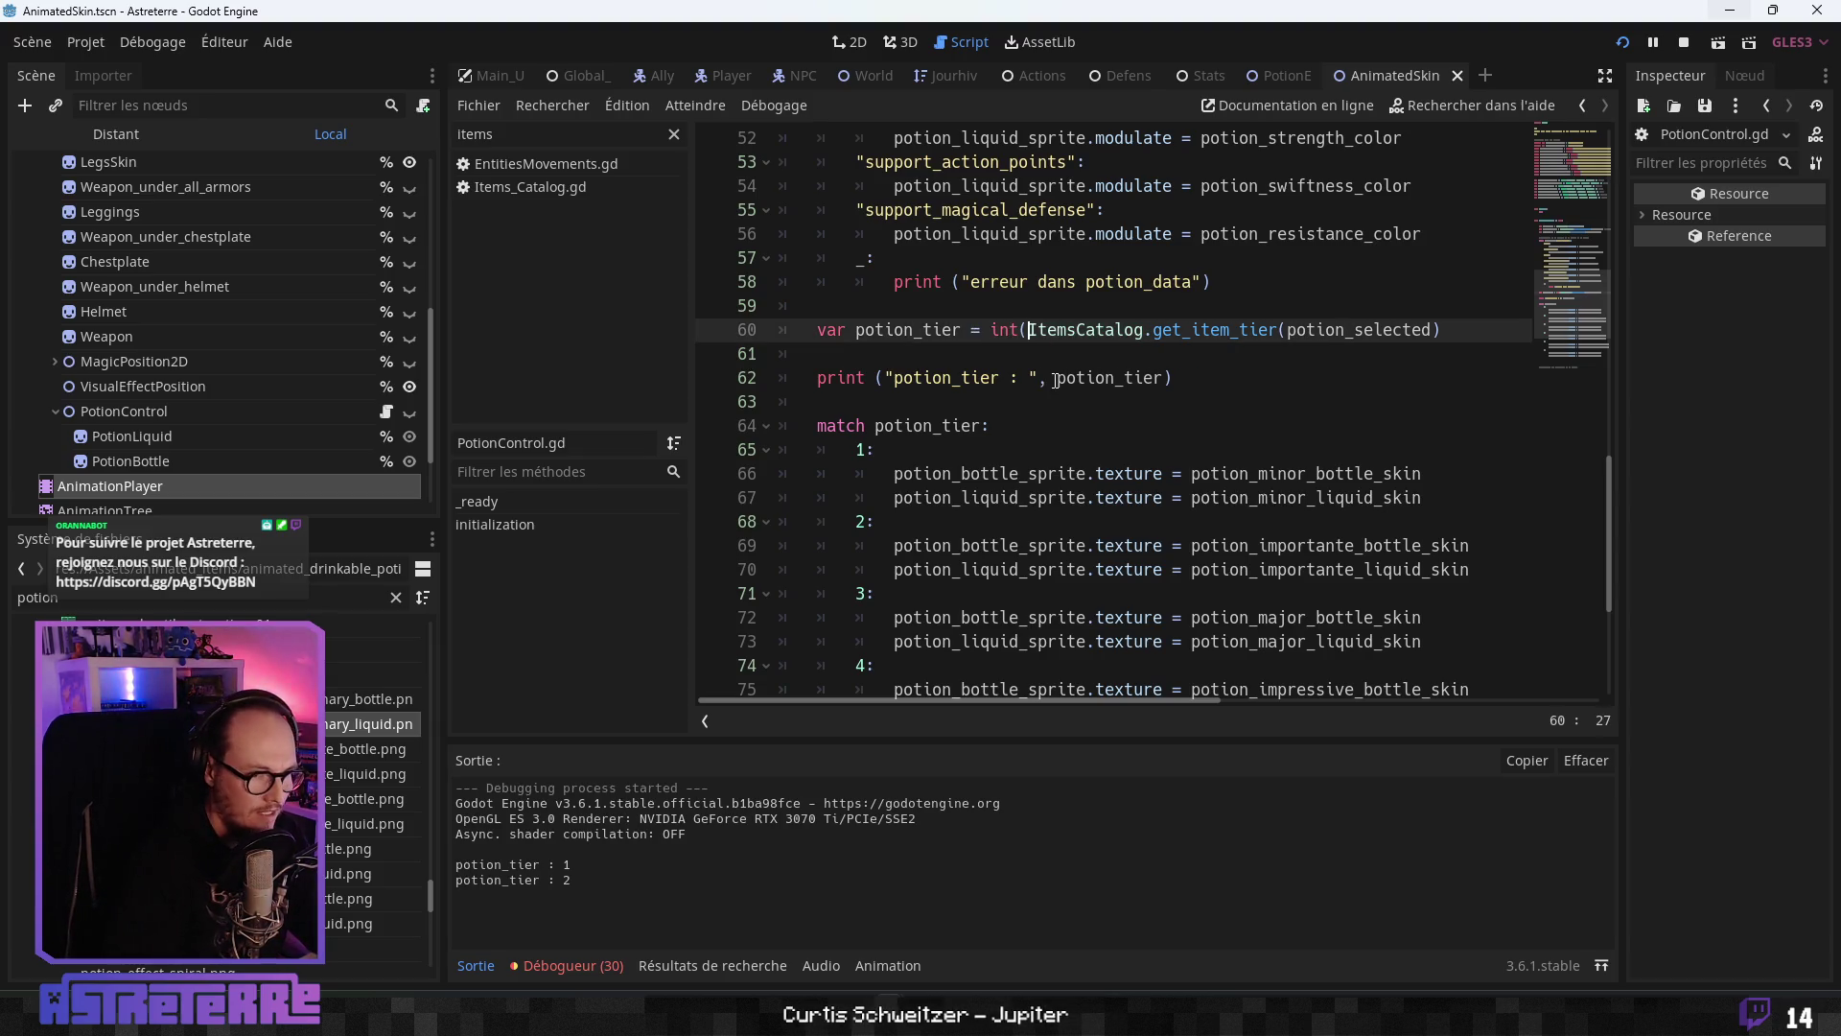
key(End)
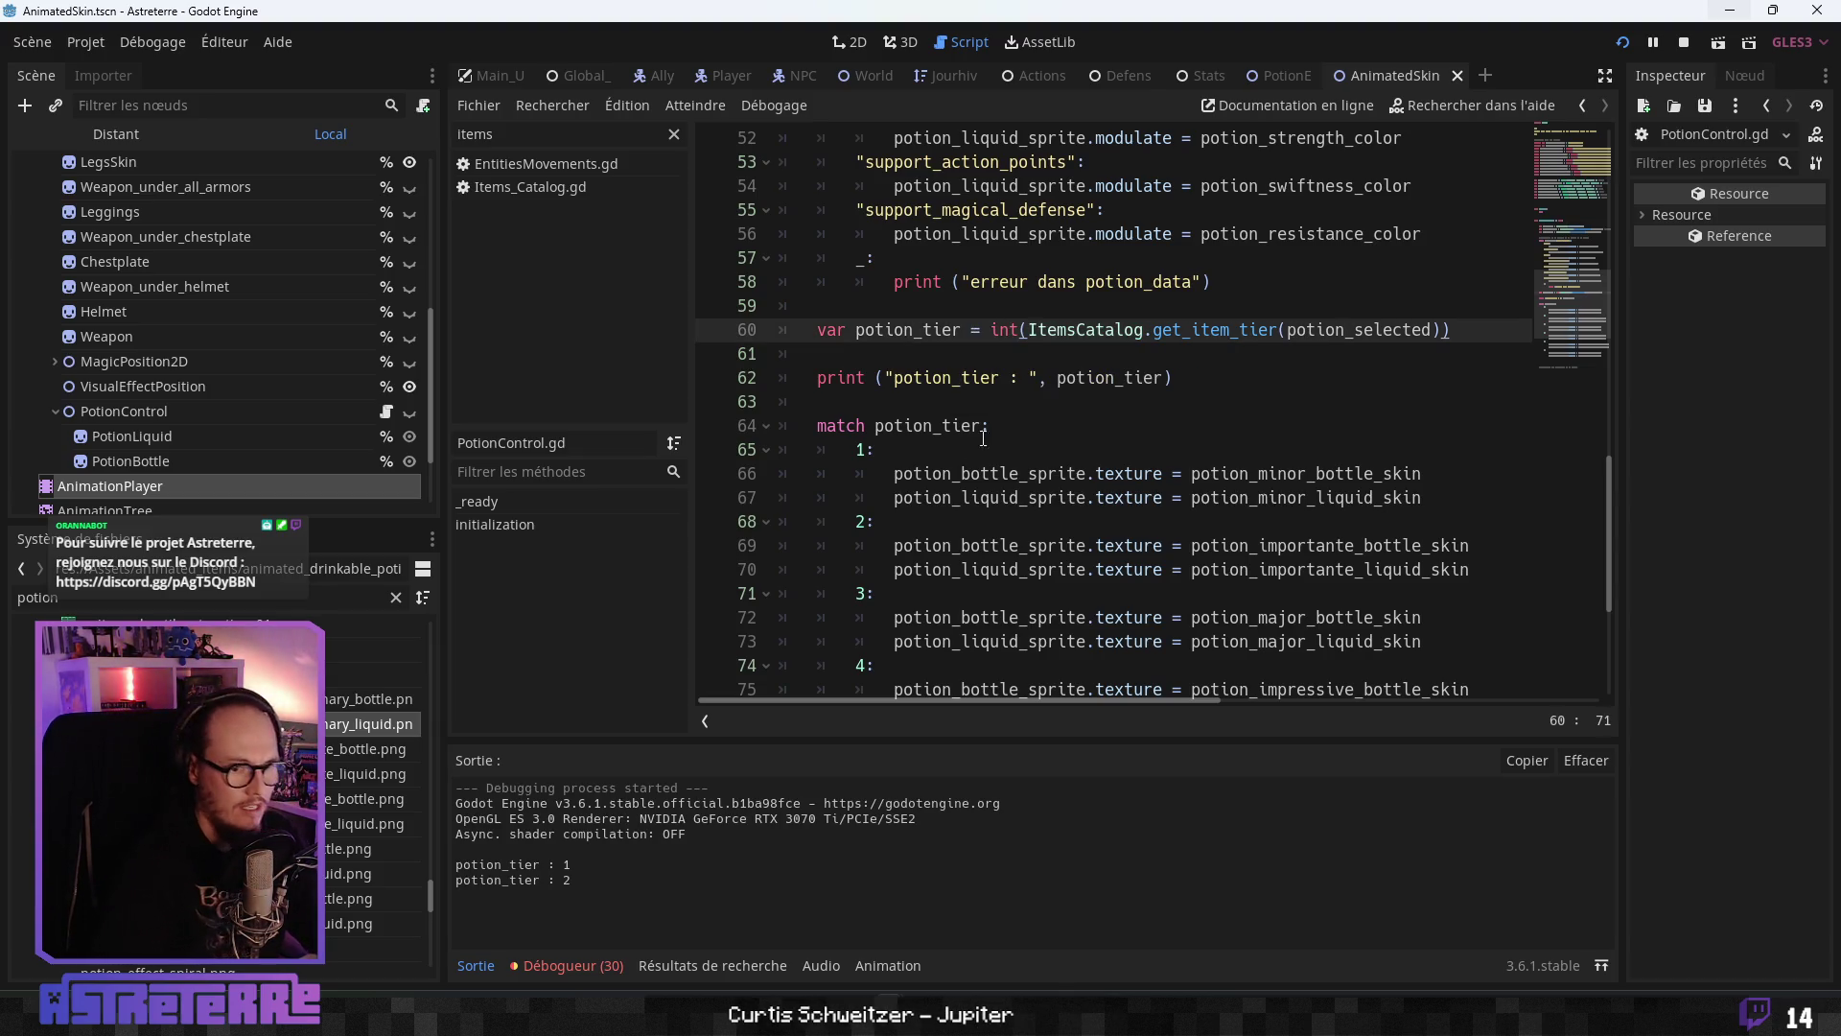
click(1112, 450)
key(ctrl+s)
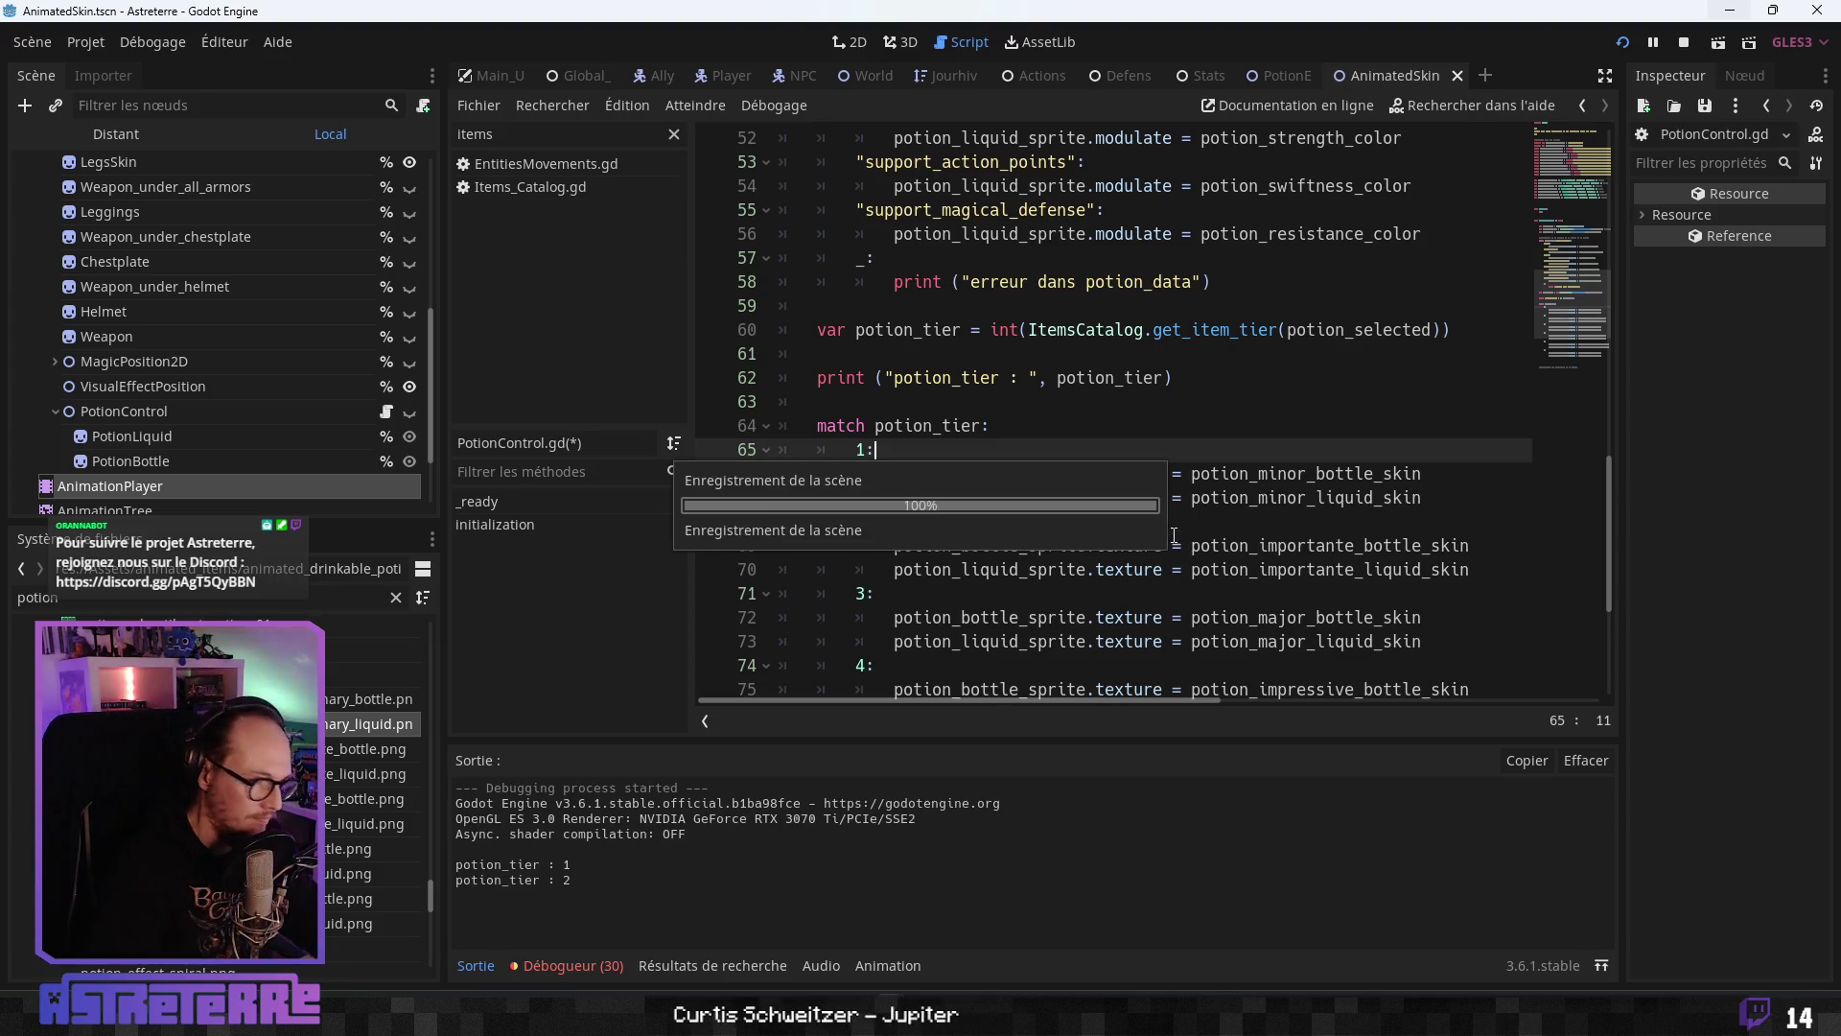
click(1194, 498)
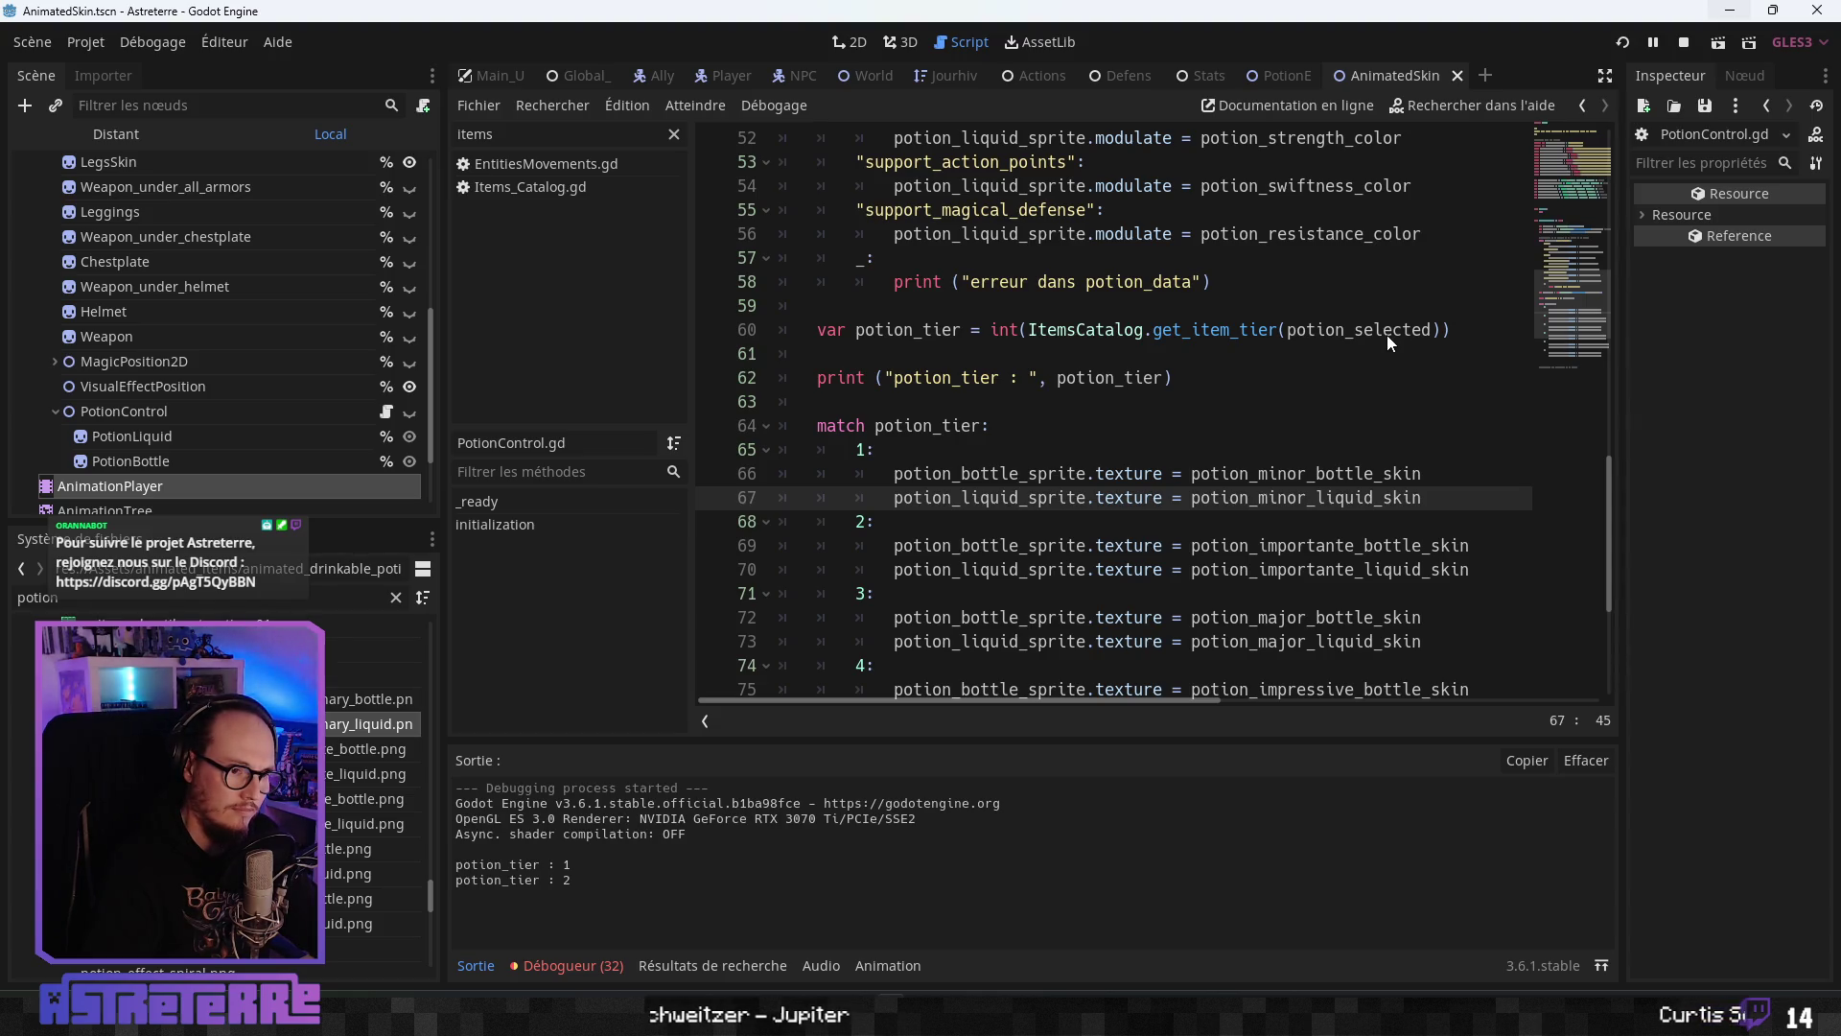
key(F5)
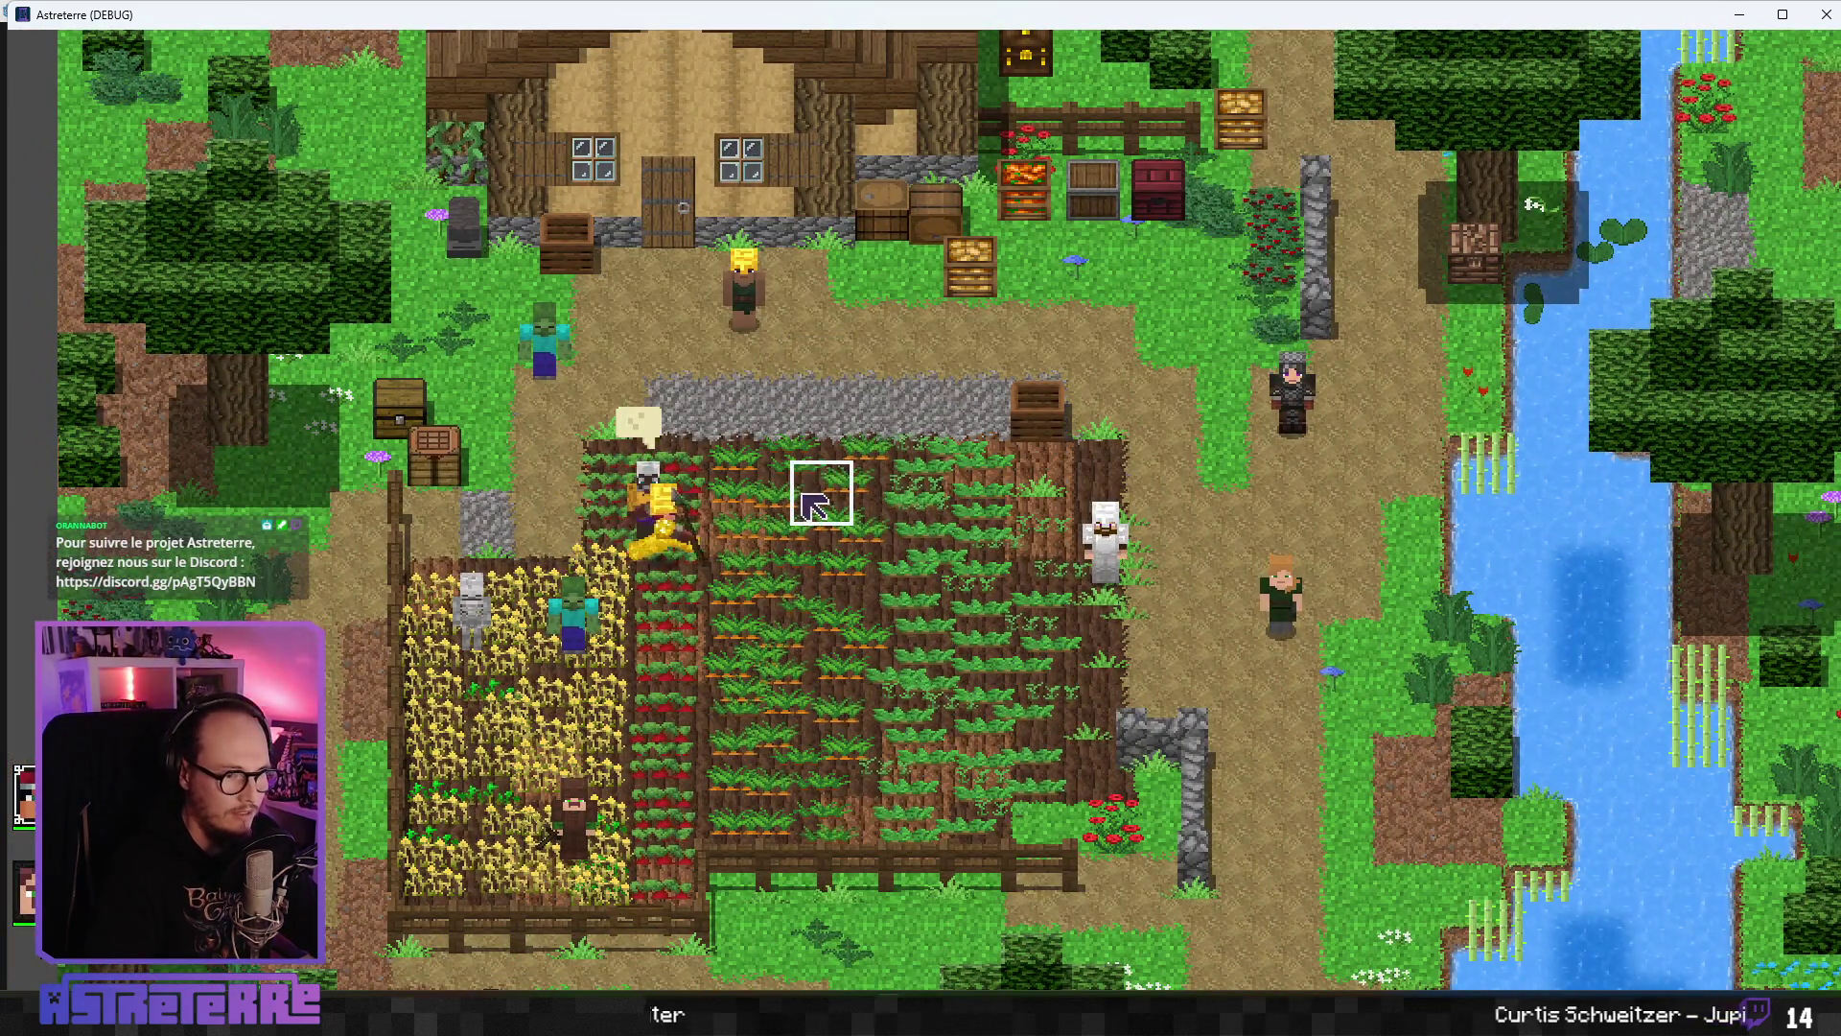
- Walk the hero onto the crop field and take off the gold chestplate and leggings
click(804, 494)
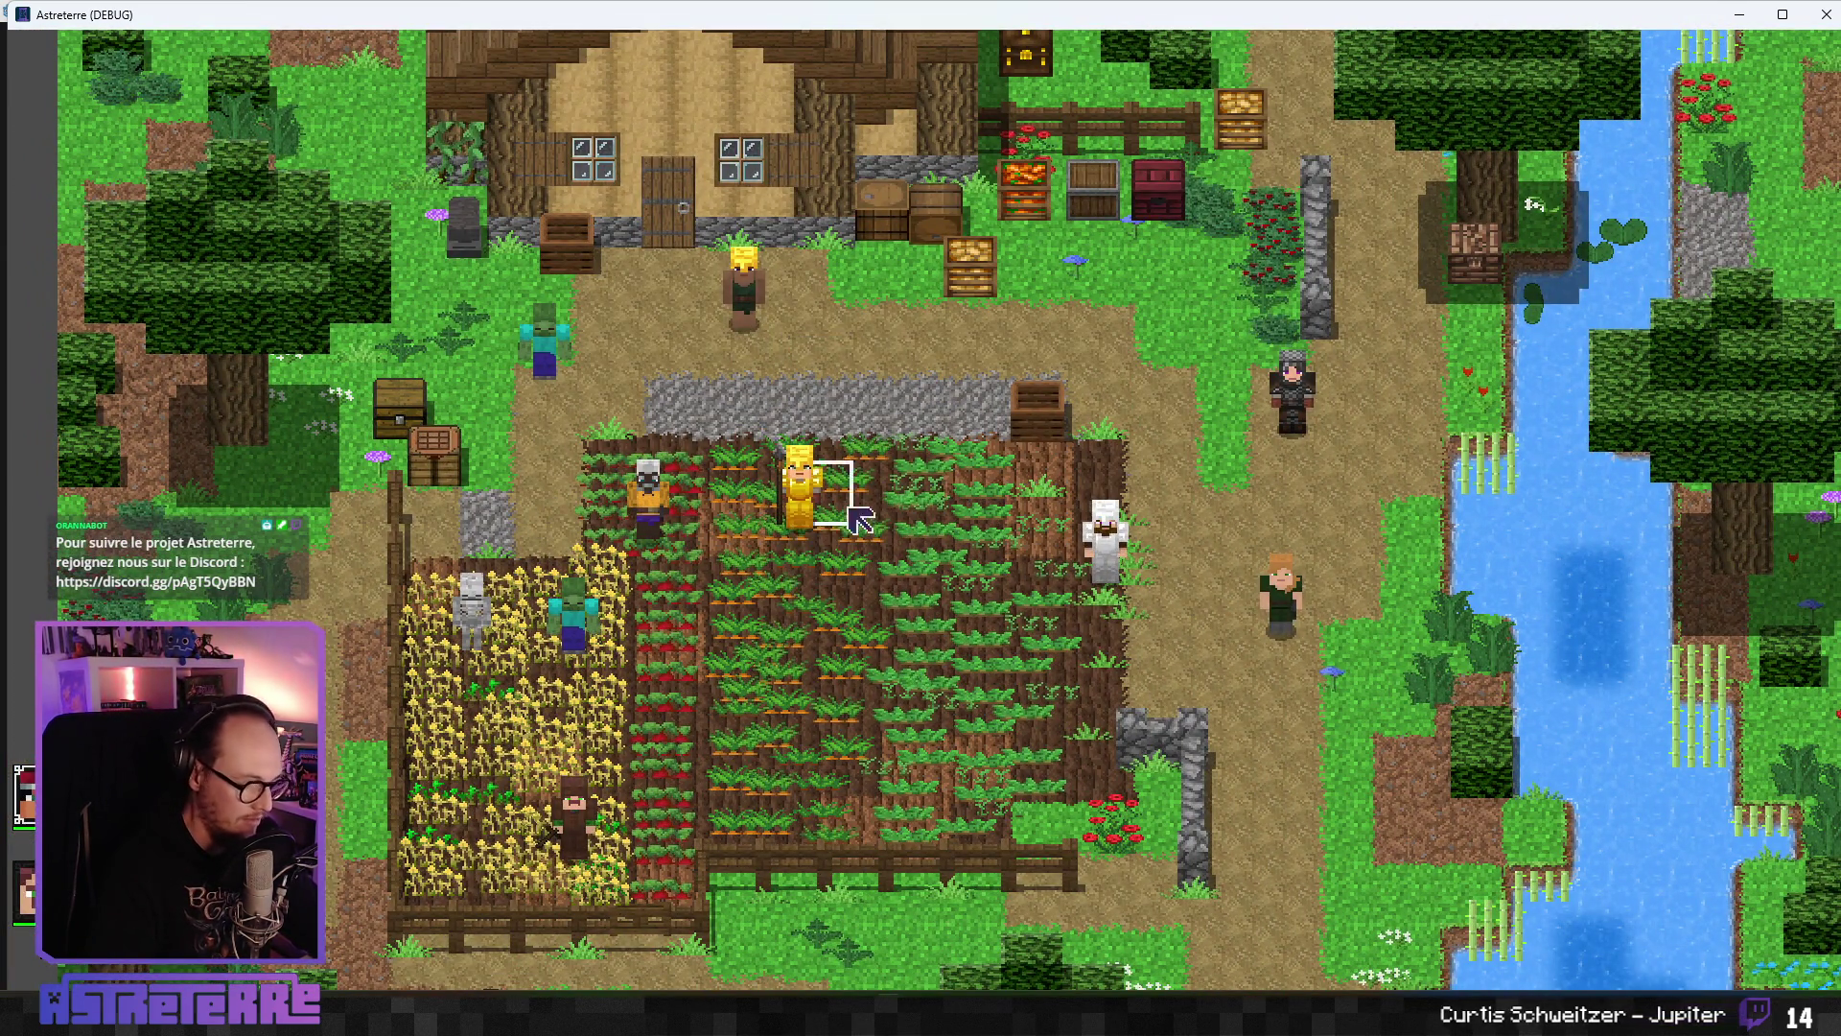
key(i)
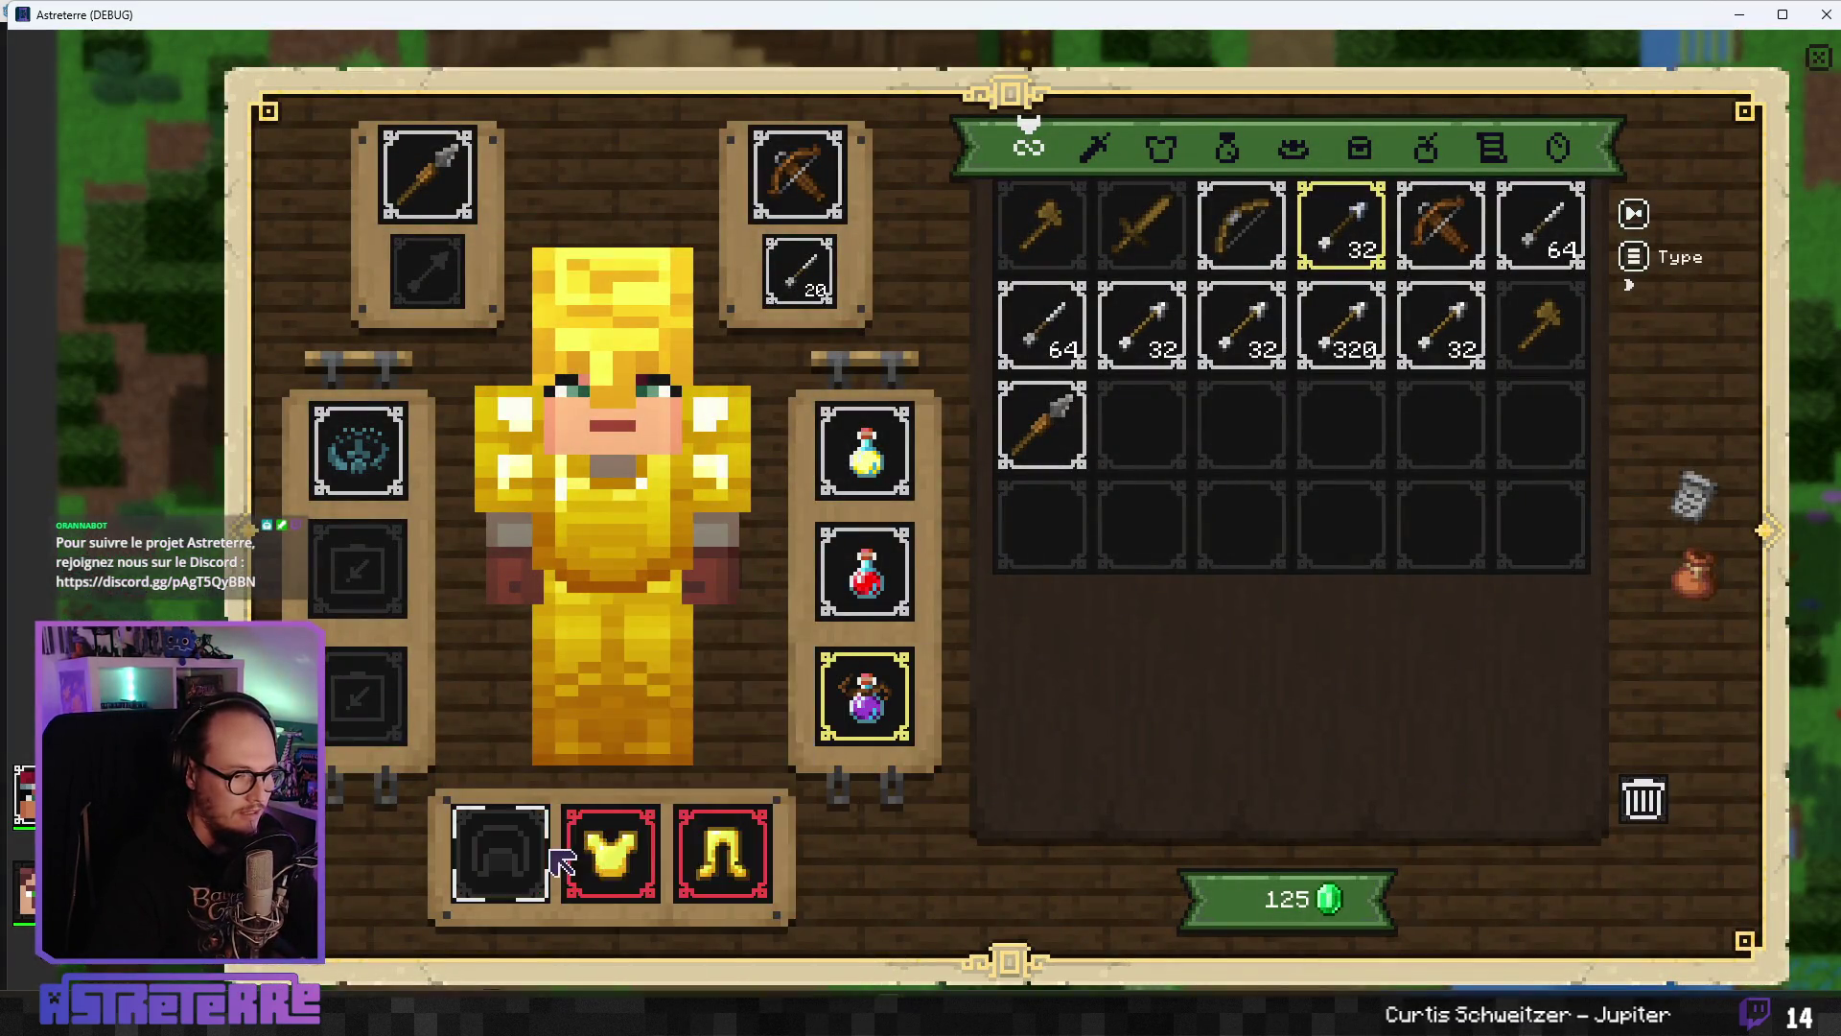
click(610, 853)
click(721, 853)
click(1802, 77)
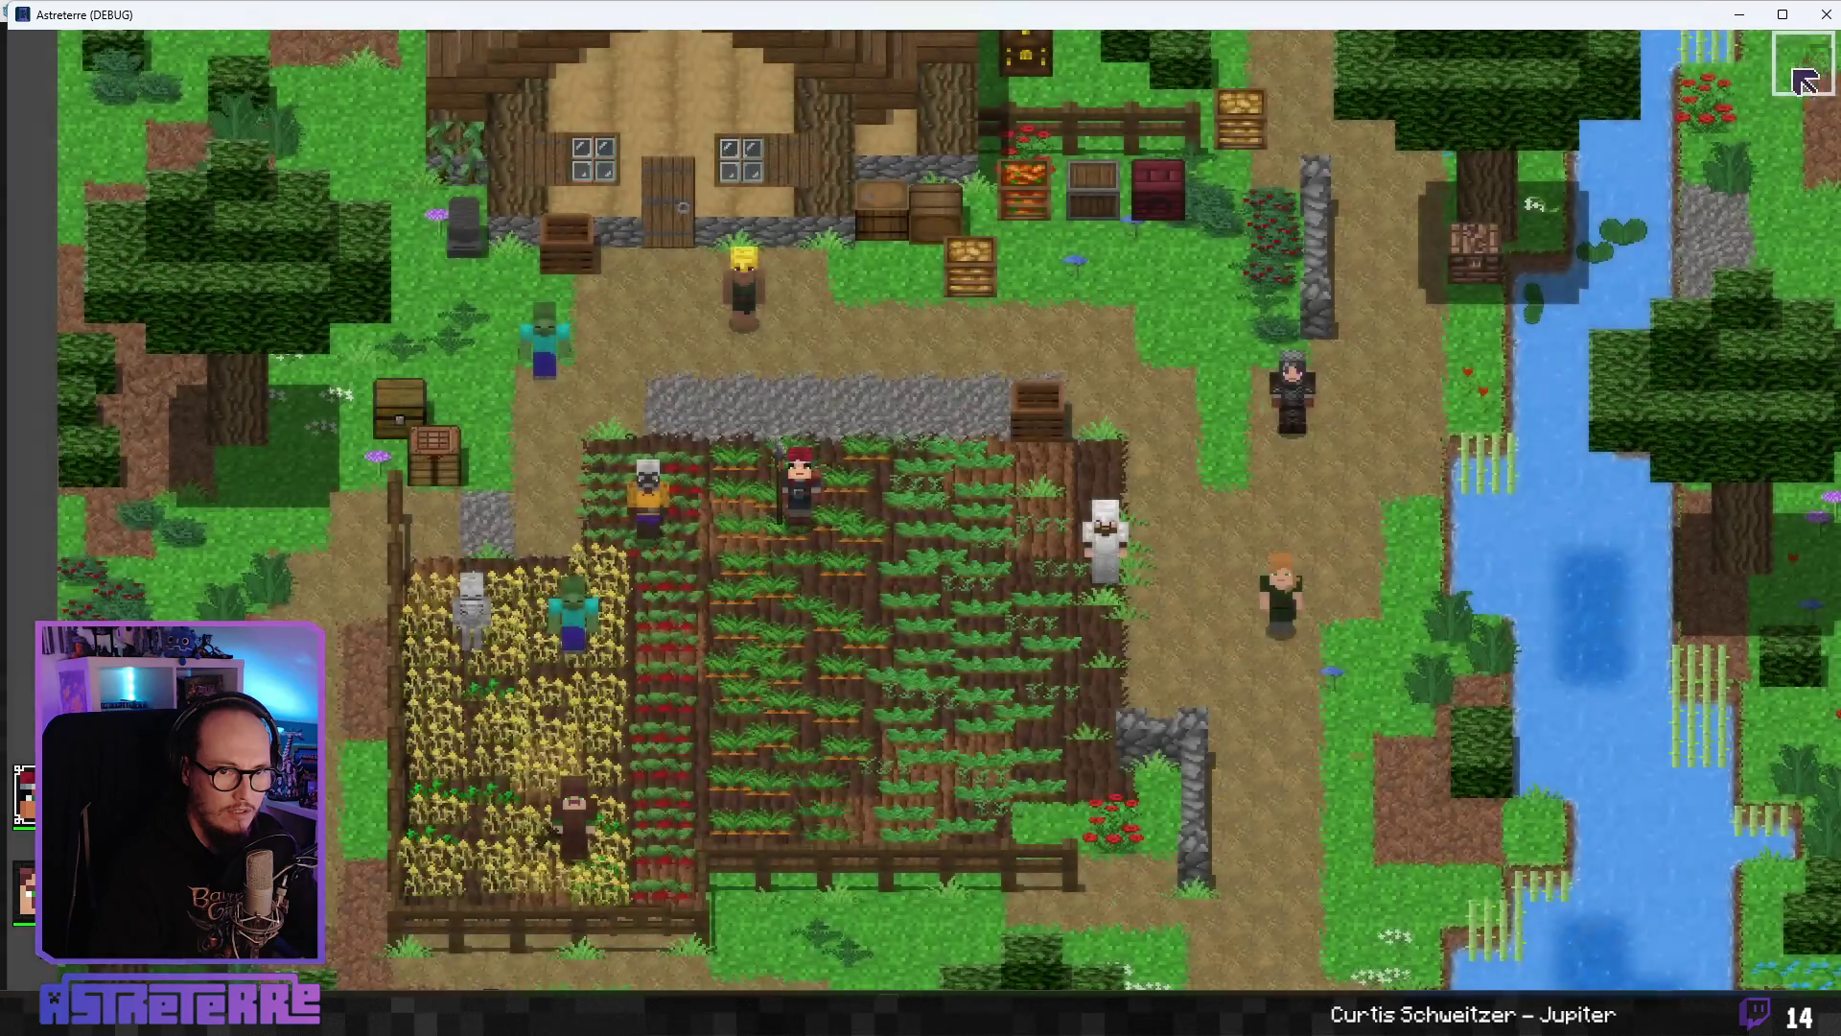
- Maximize the game window and put the purple speed potion on the action bar
double_click(998, 17)
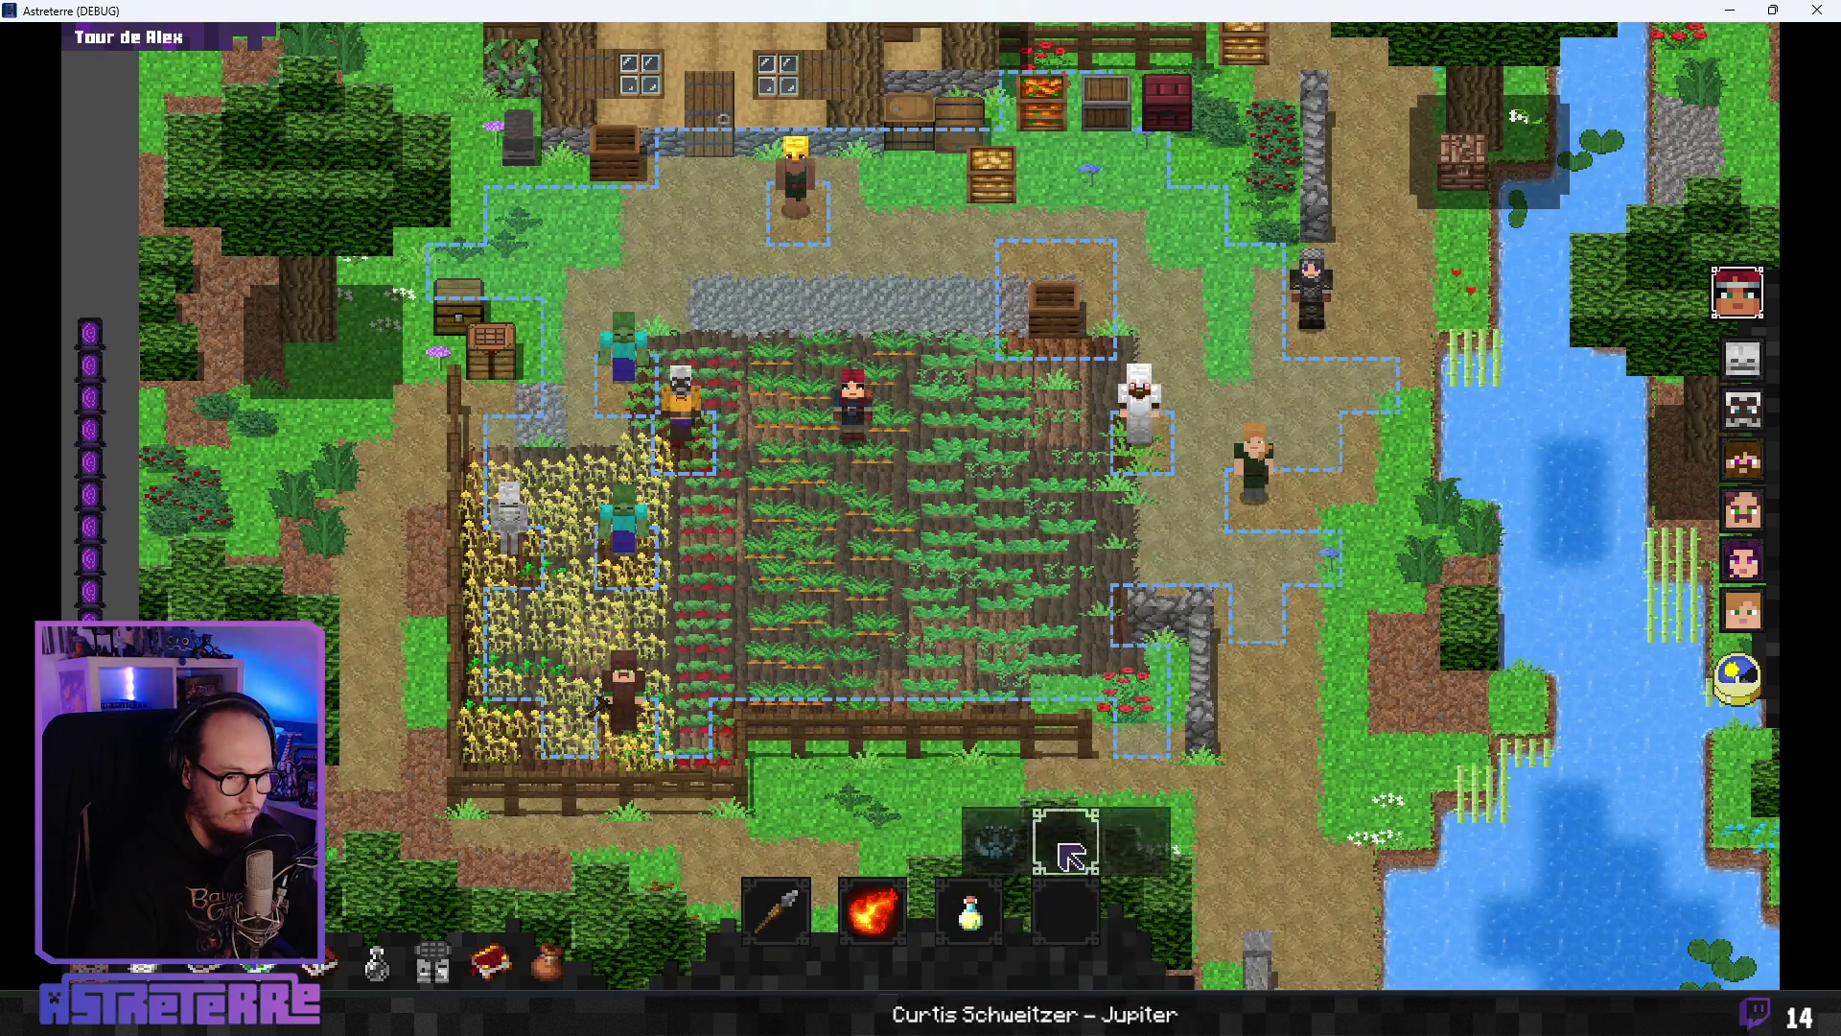
click(970, 911)
click(1041, 844)
text(additem drinkable_potion_defense_extraordinary 1)
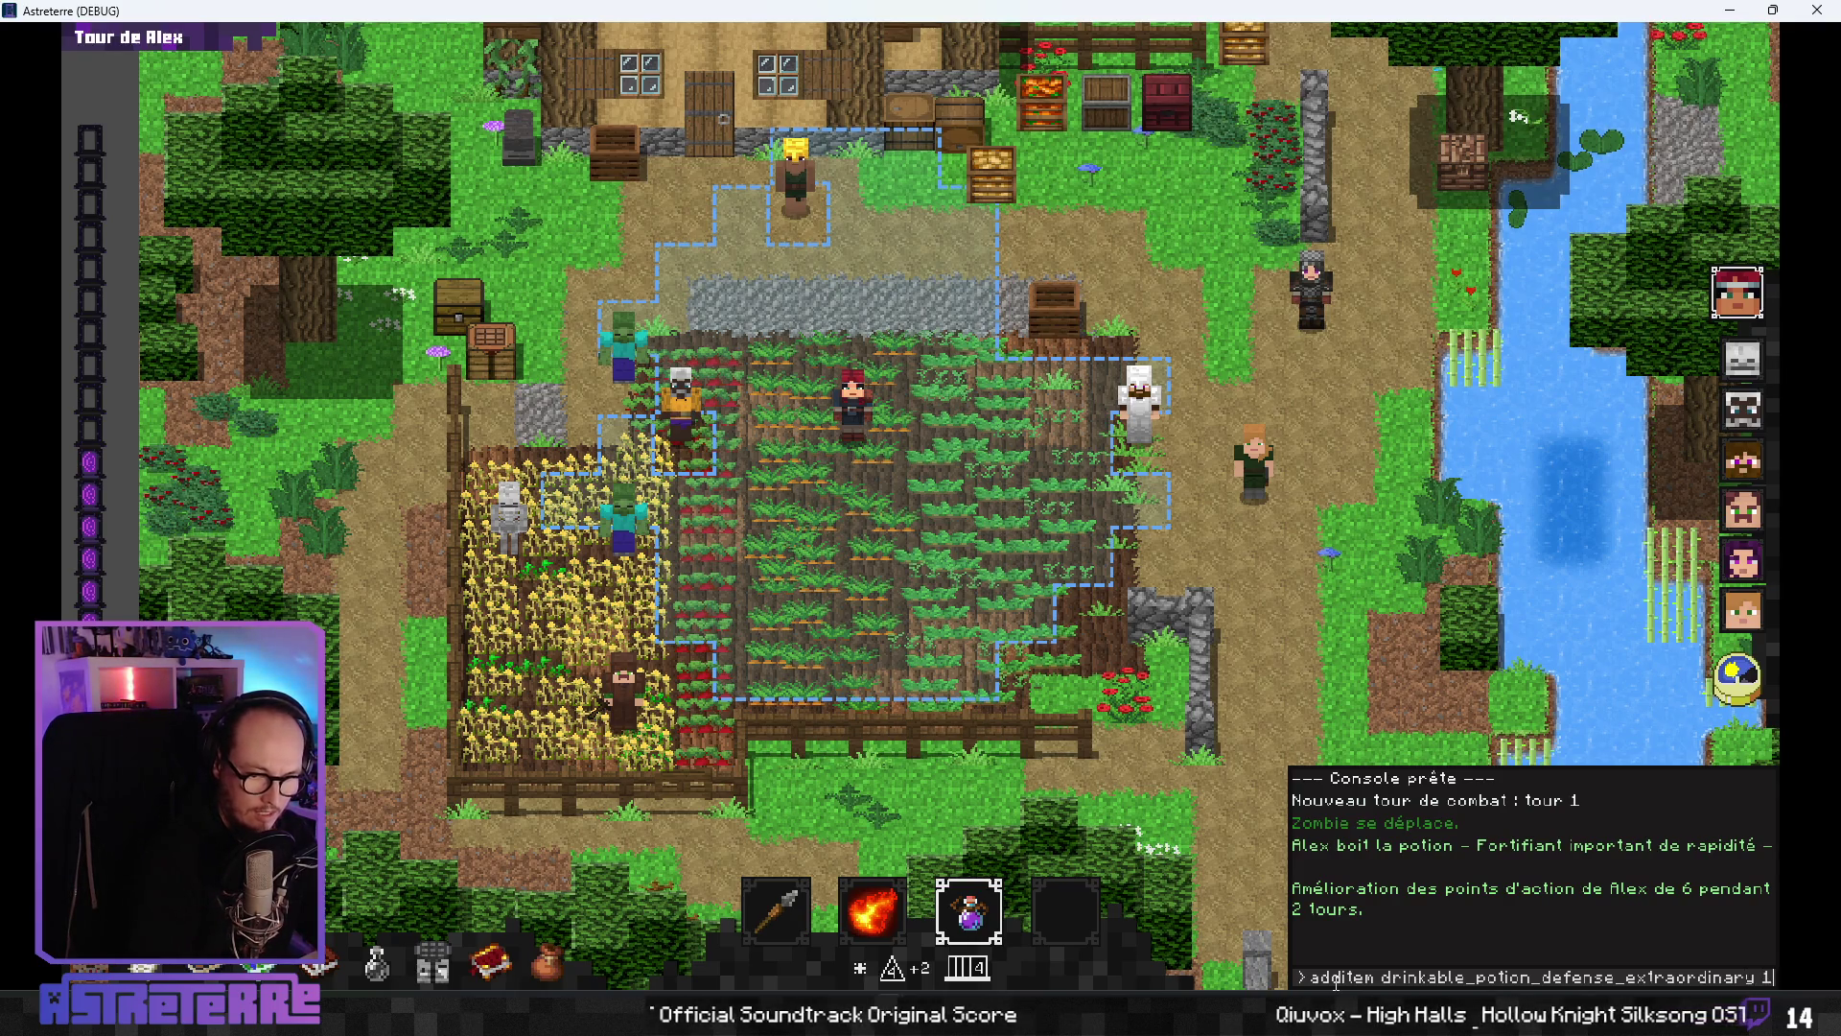
- Add the extraordinary defense potion with additem and equip it in the bottom potion slot
key(Return)
key(Escape)
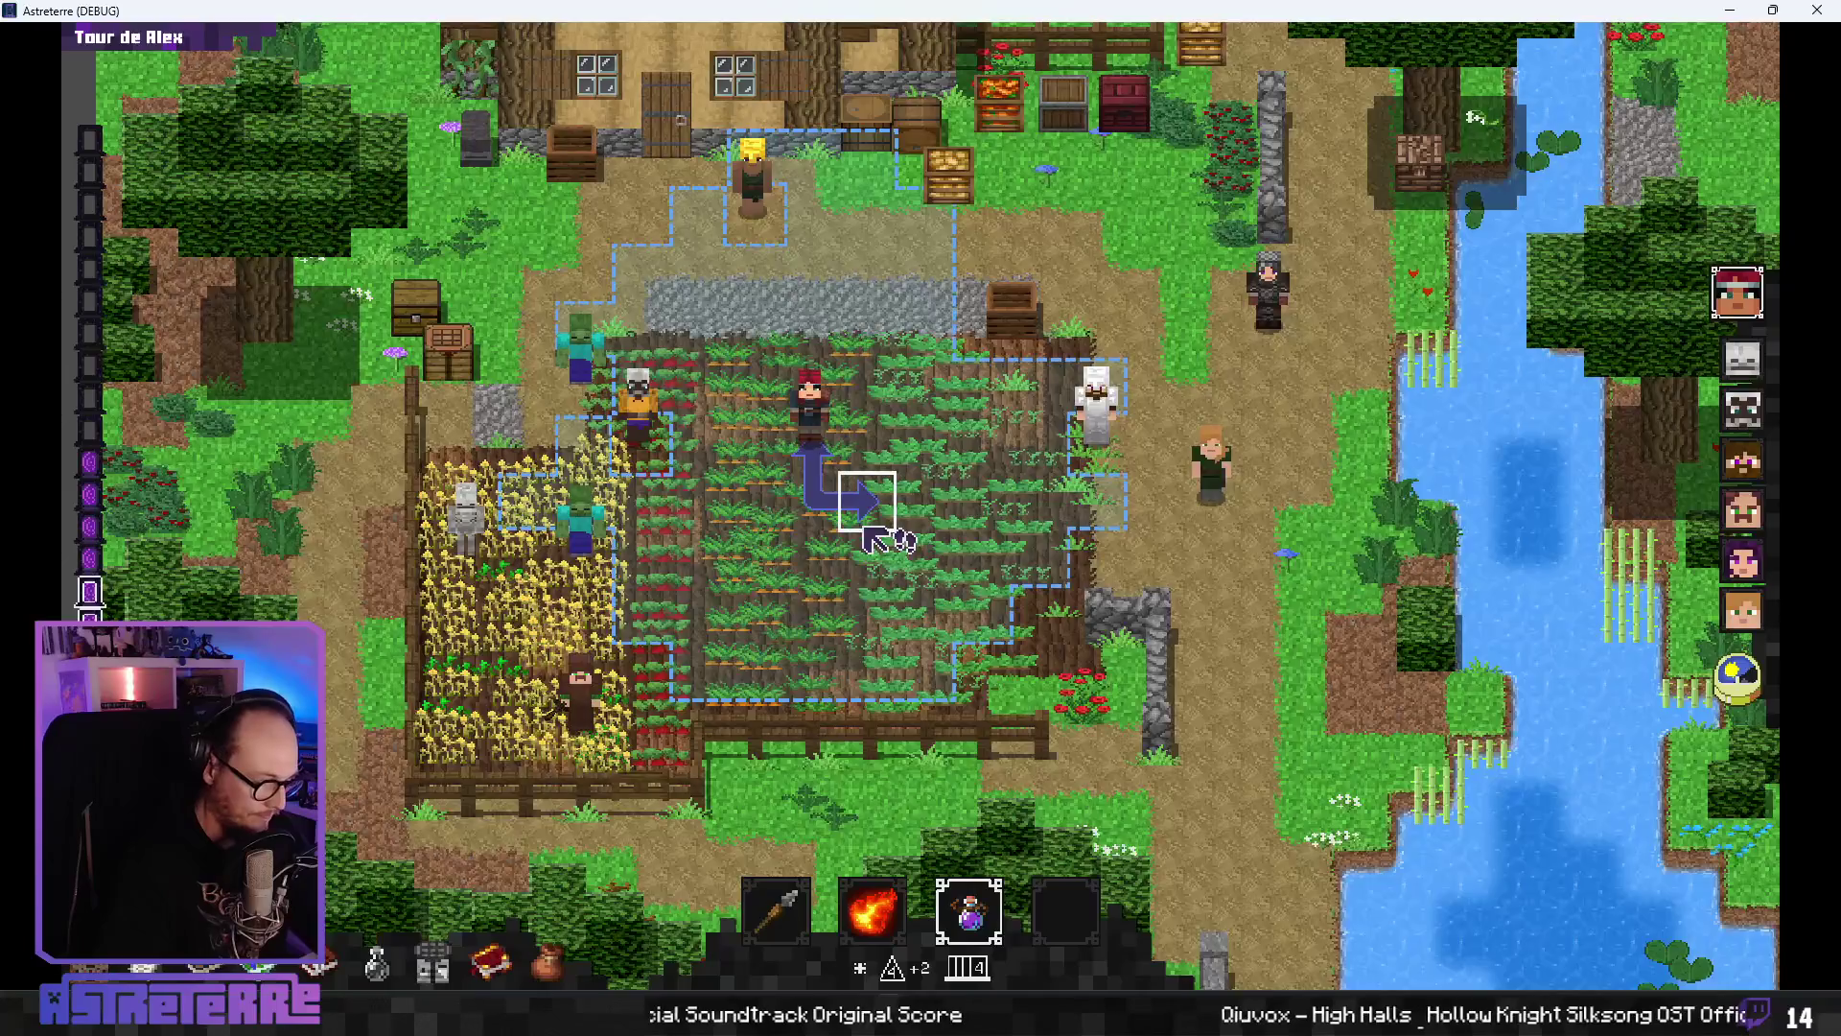
key(i)
drag(1399, 392, 875, 648)
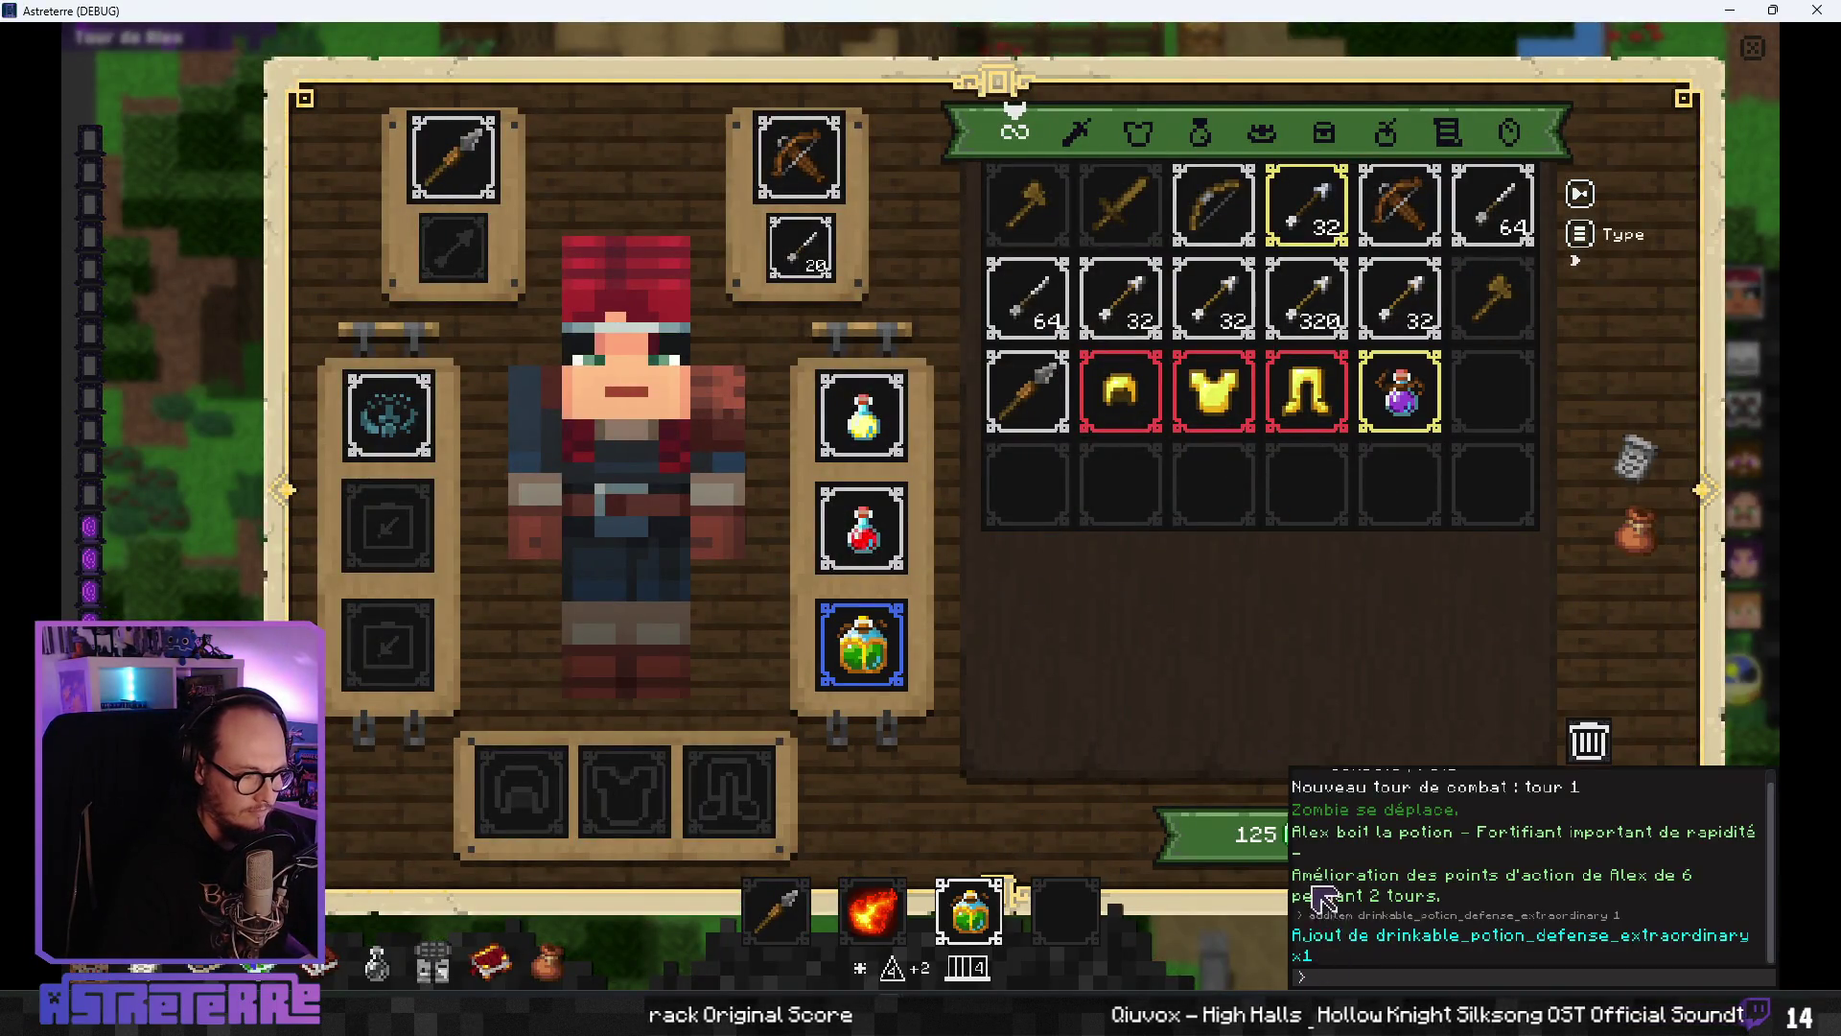
key(i)
text(add_action_points 10)
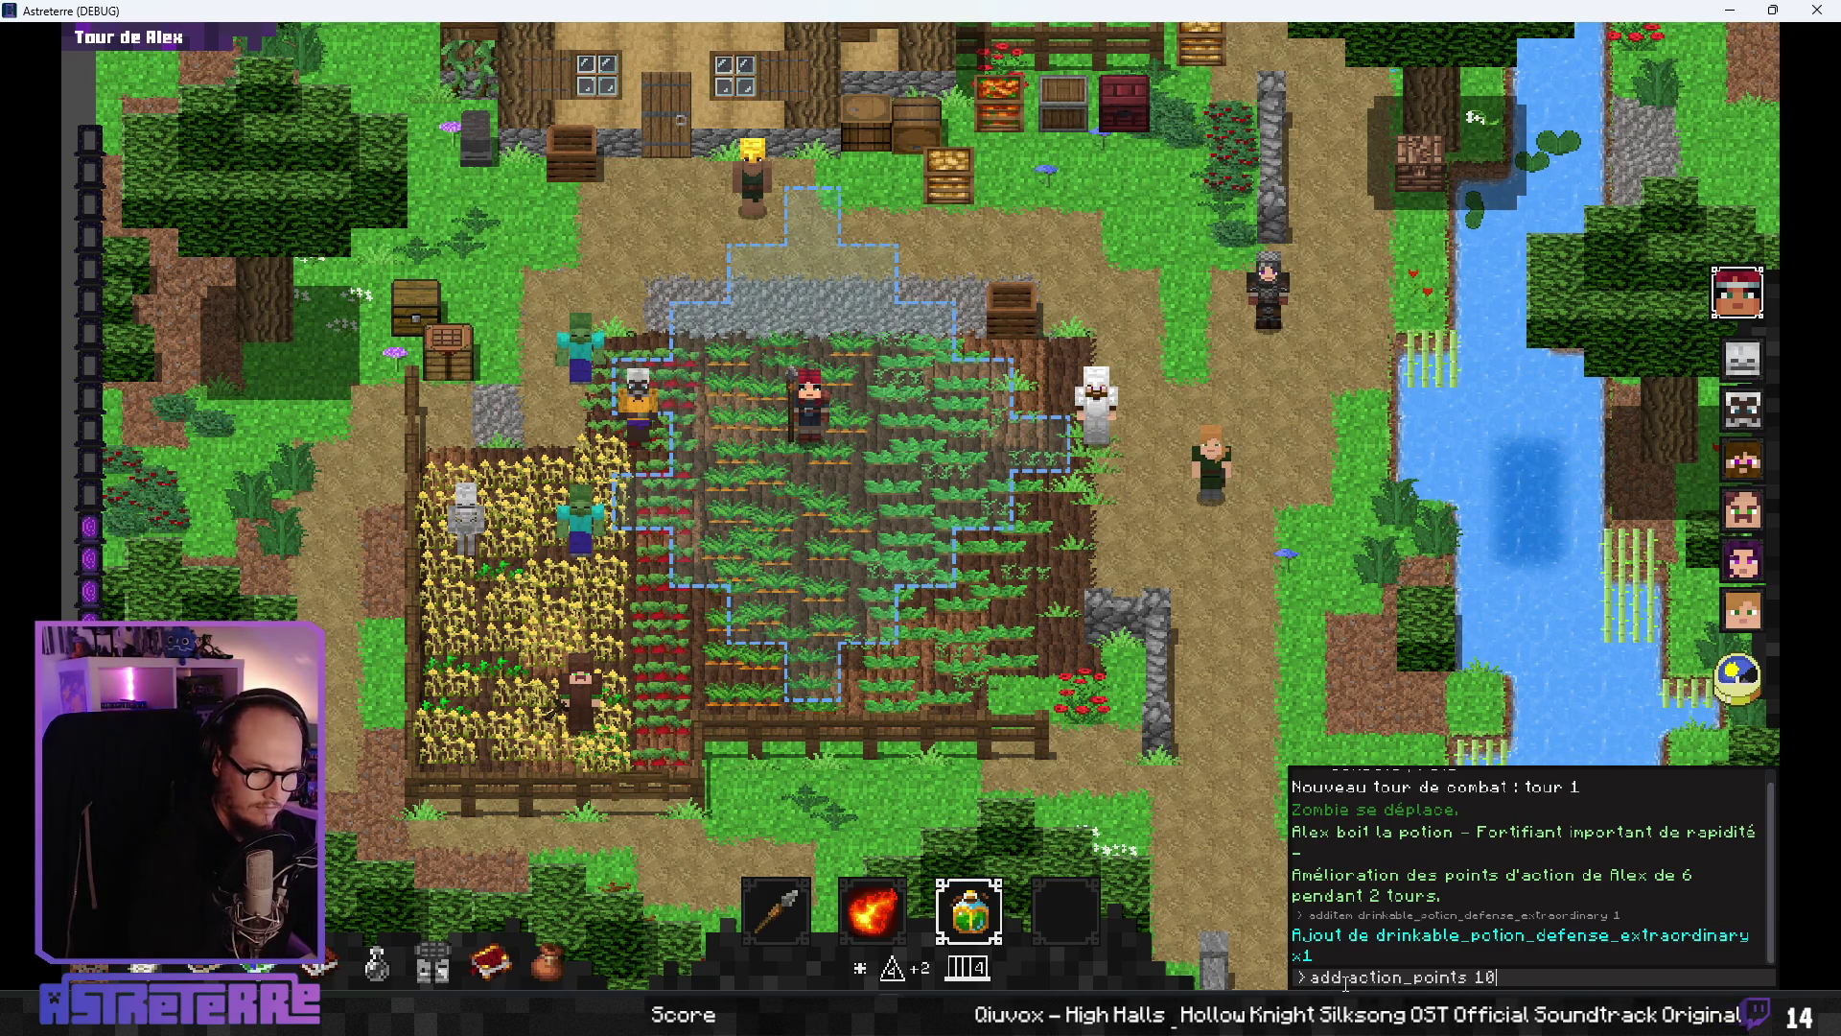
- Grant extra action points, then drink the extraordinary defense elixir and a minor healing potion
key(Return)
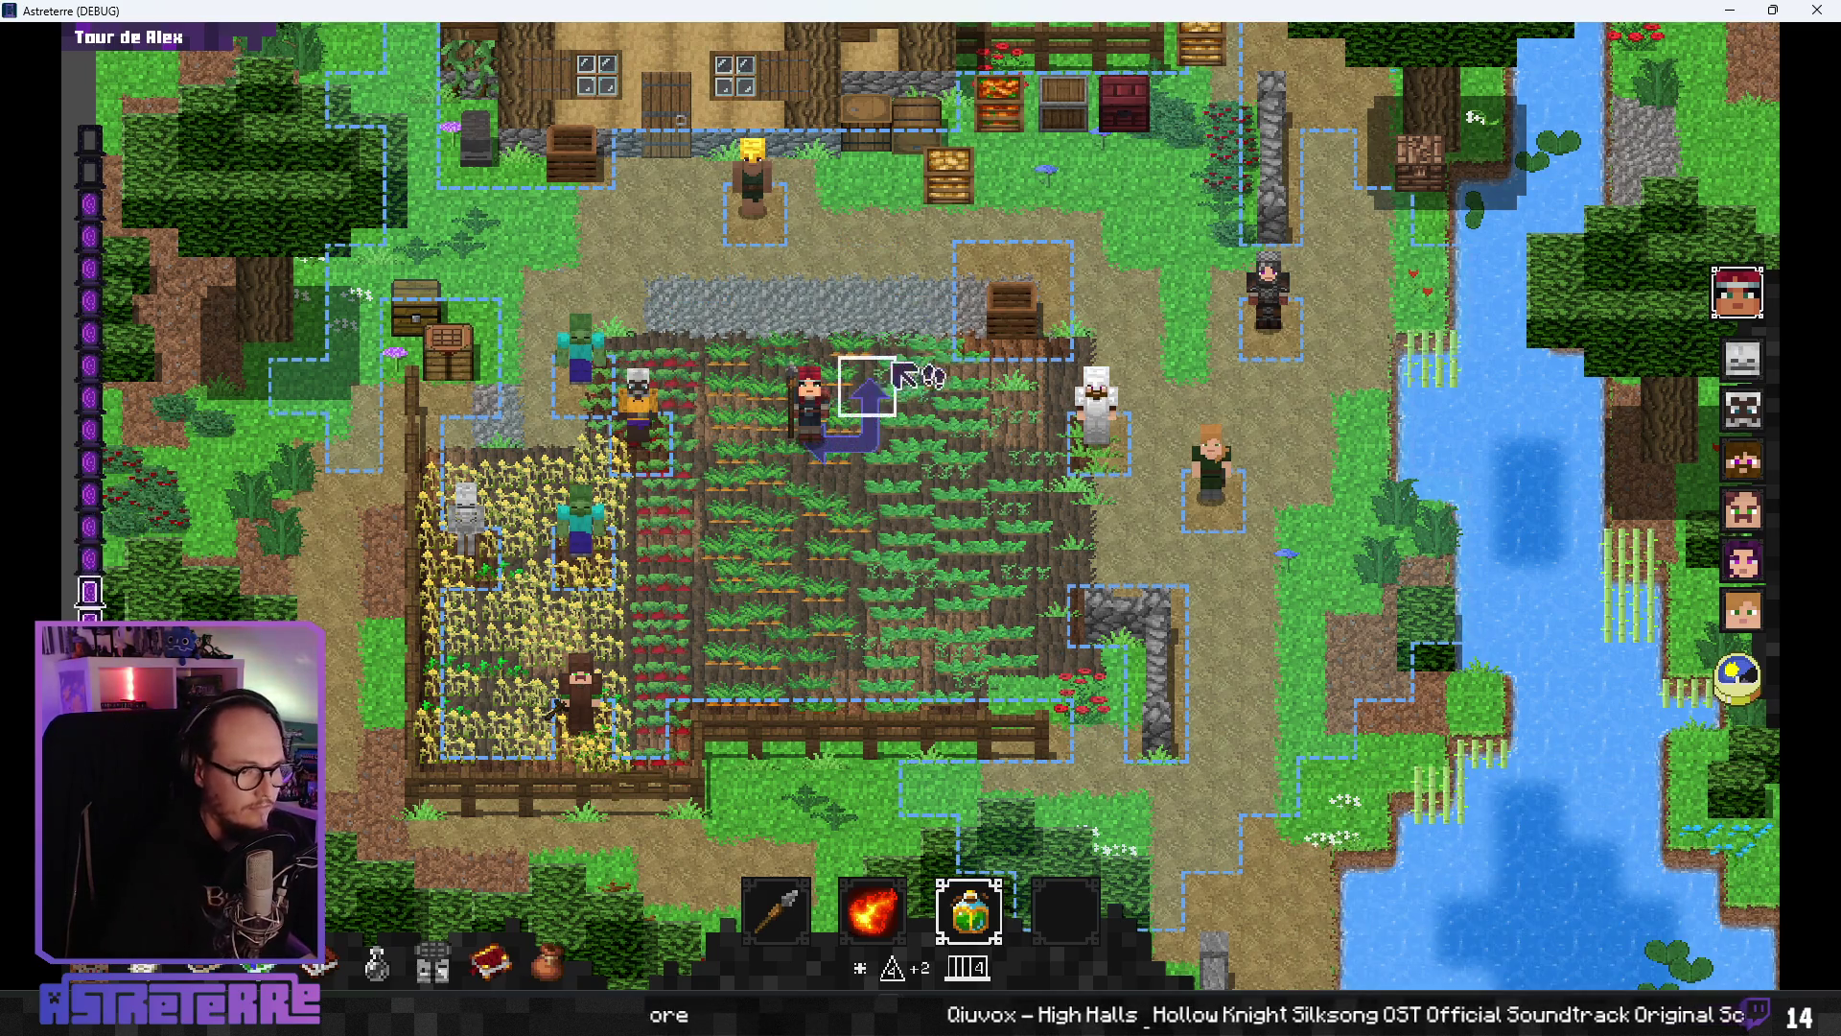
click(844, 451)
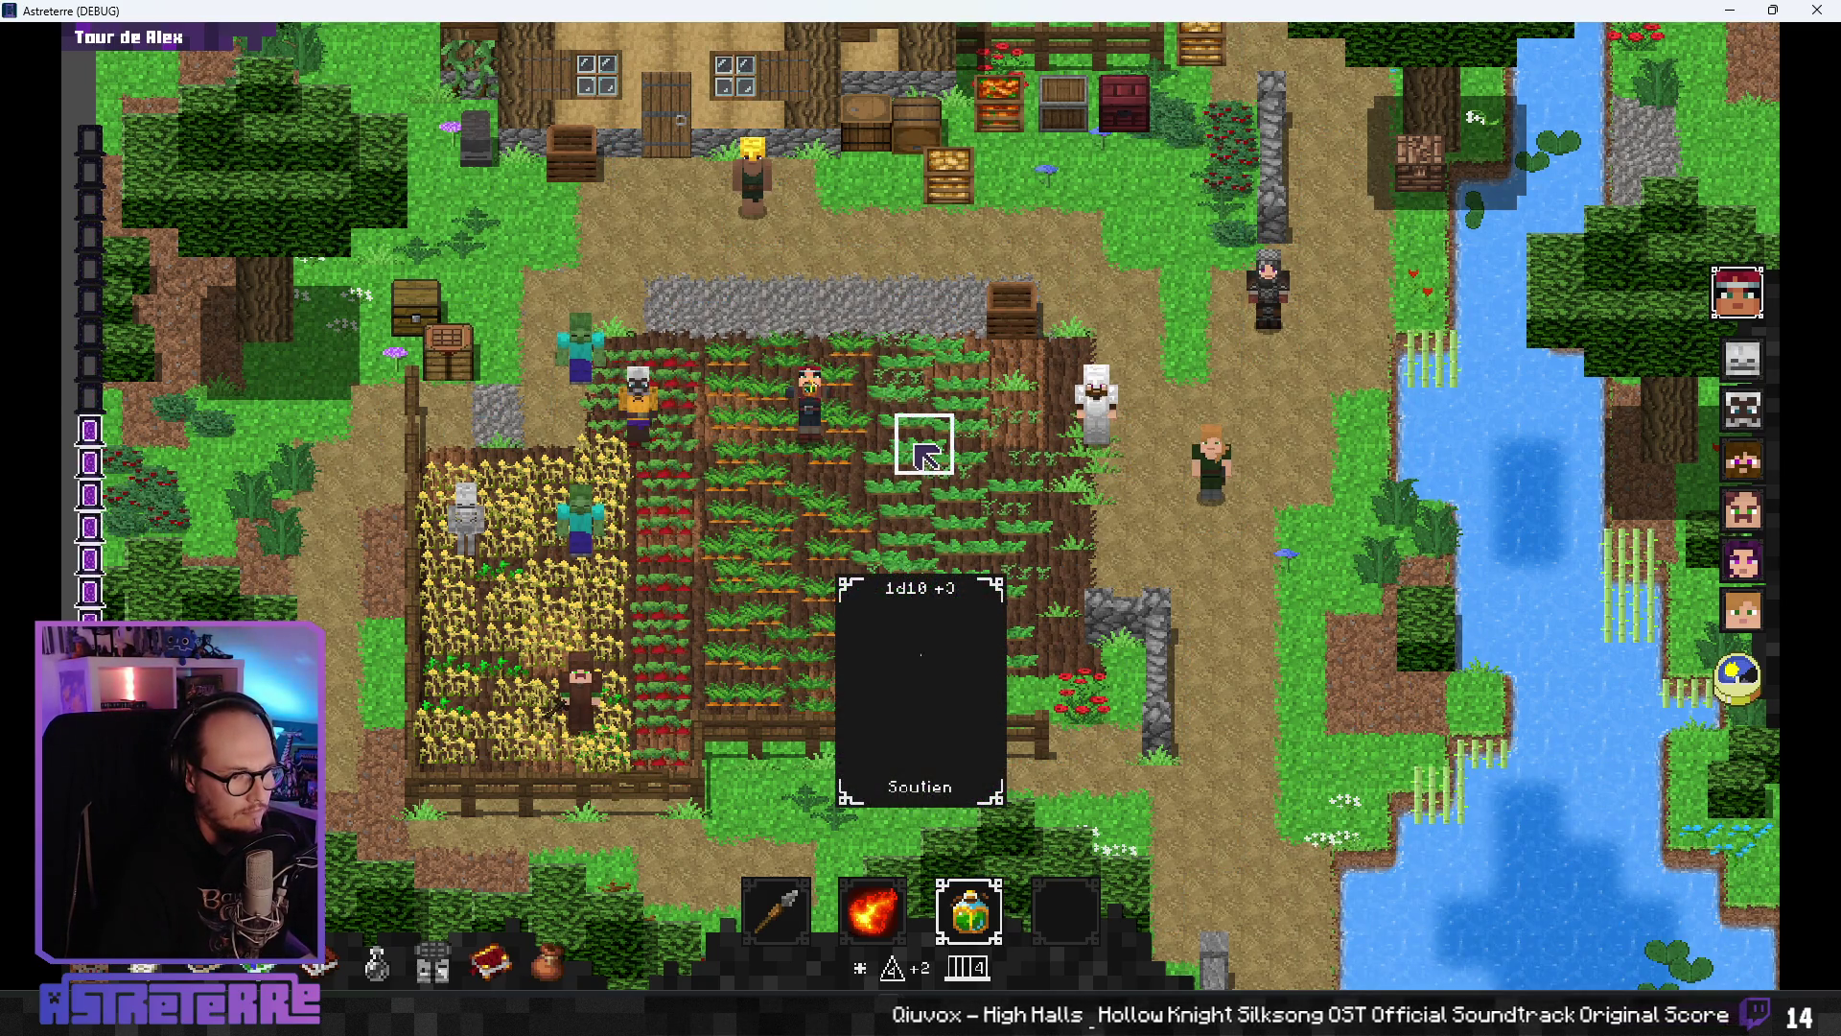
click(825, 449)
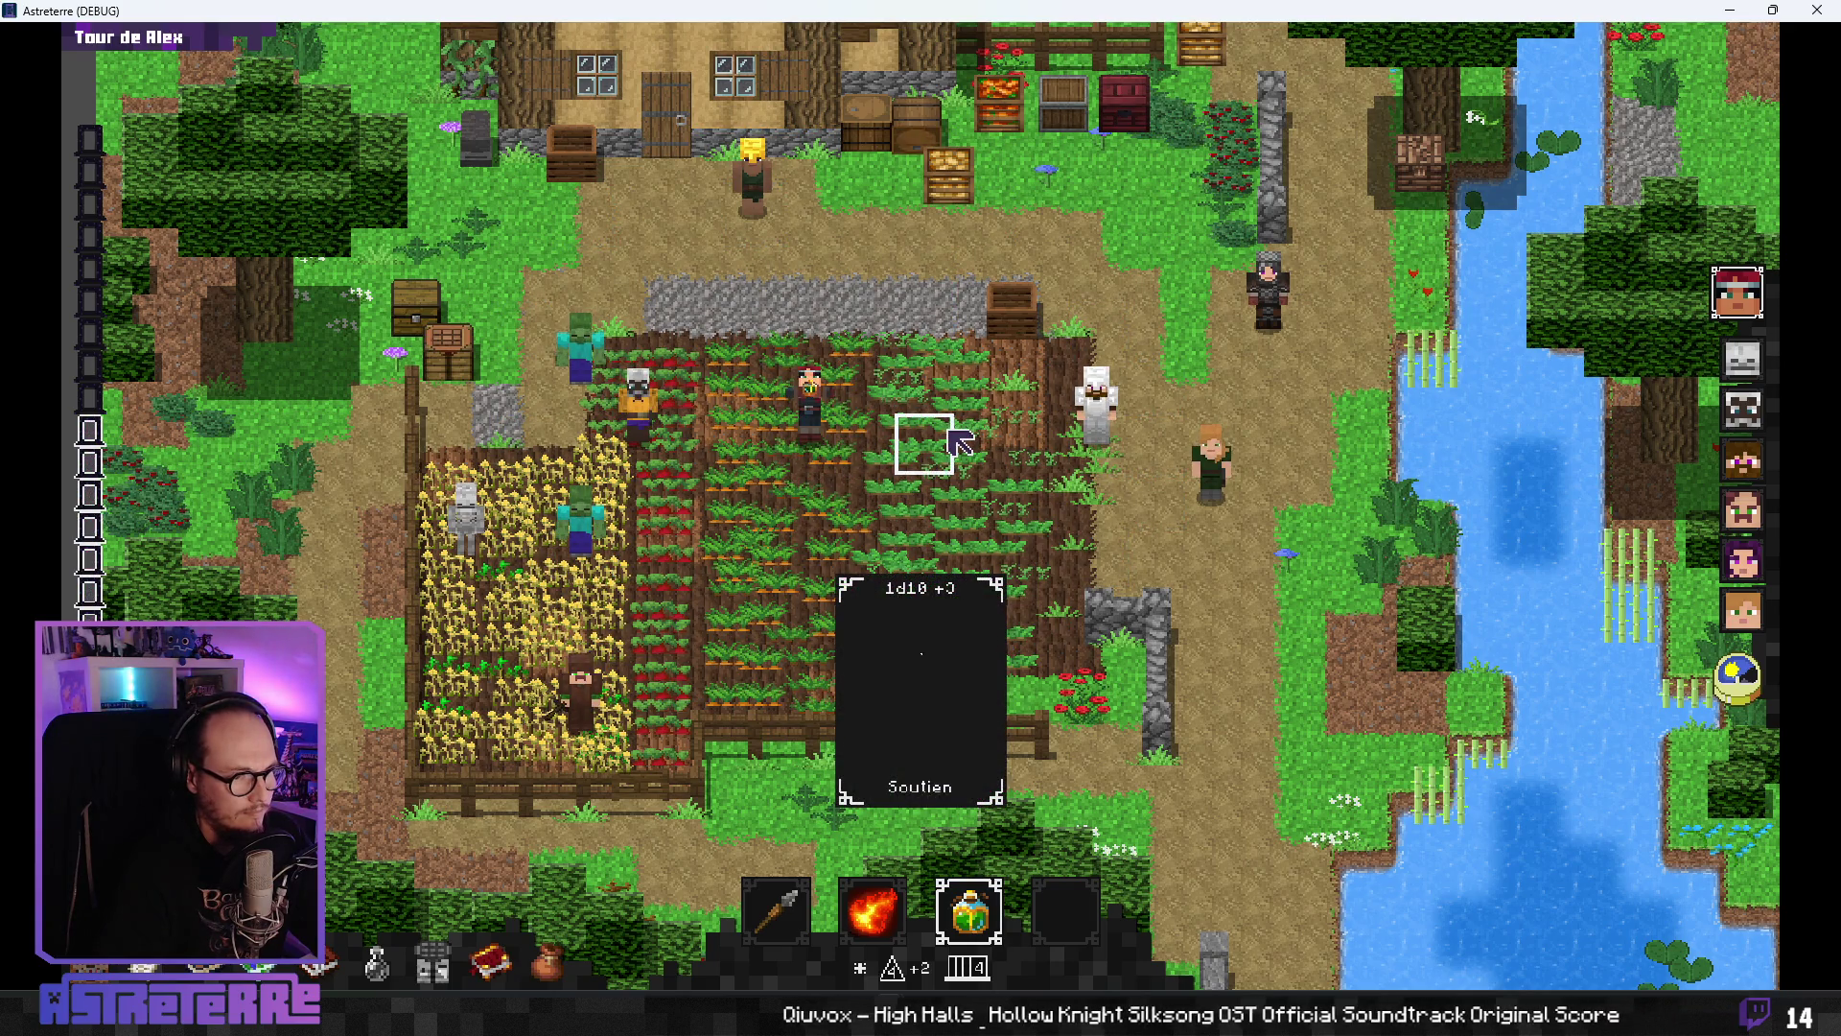
click(1002, 931)
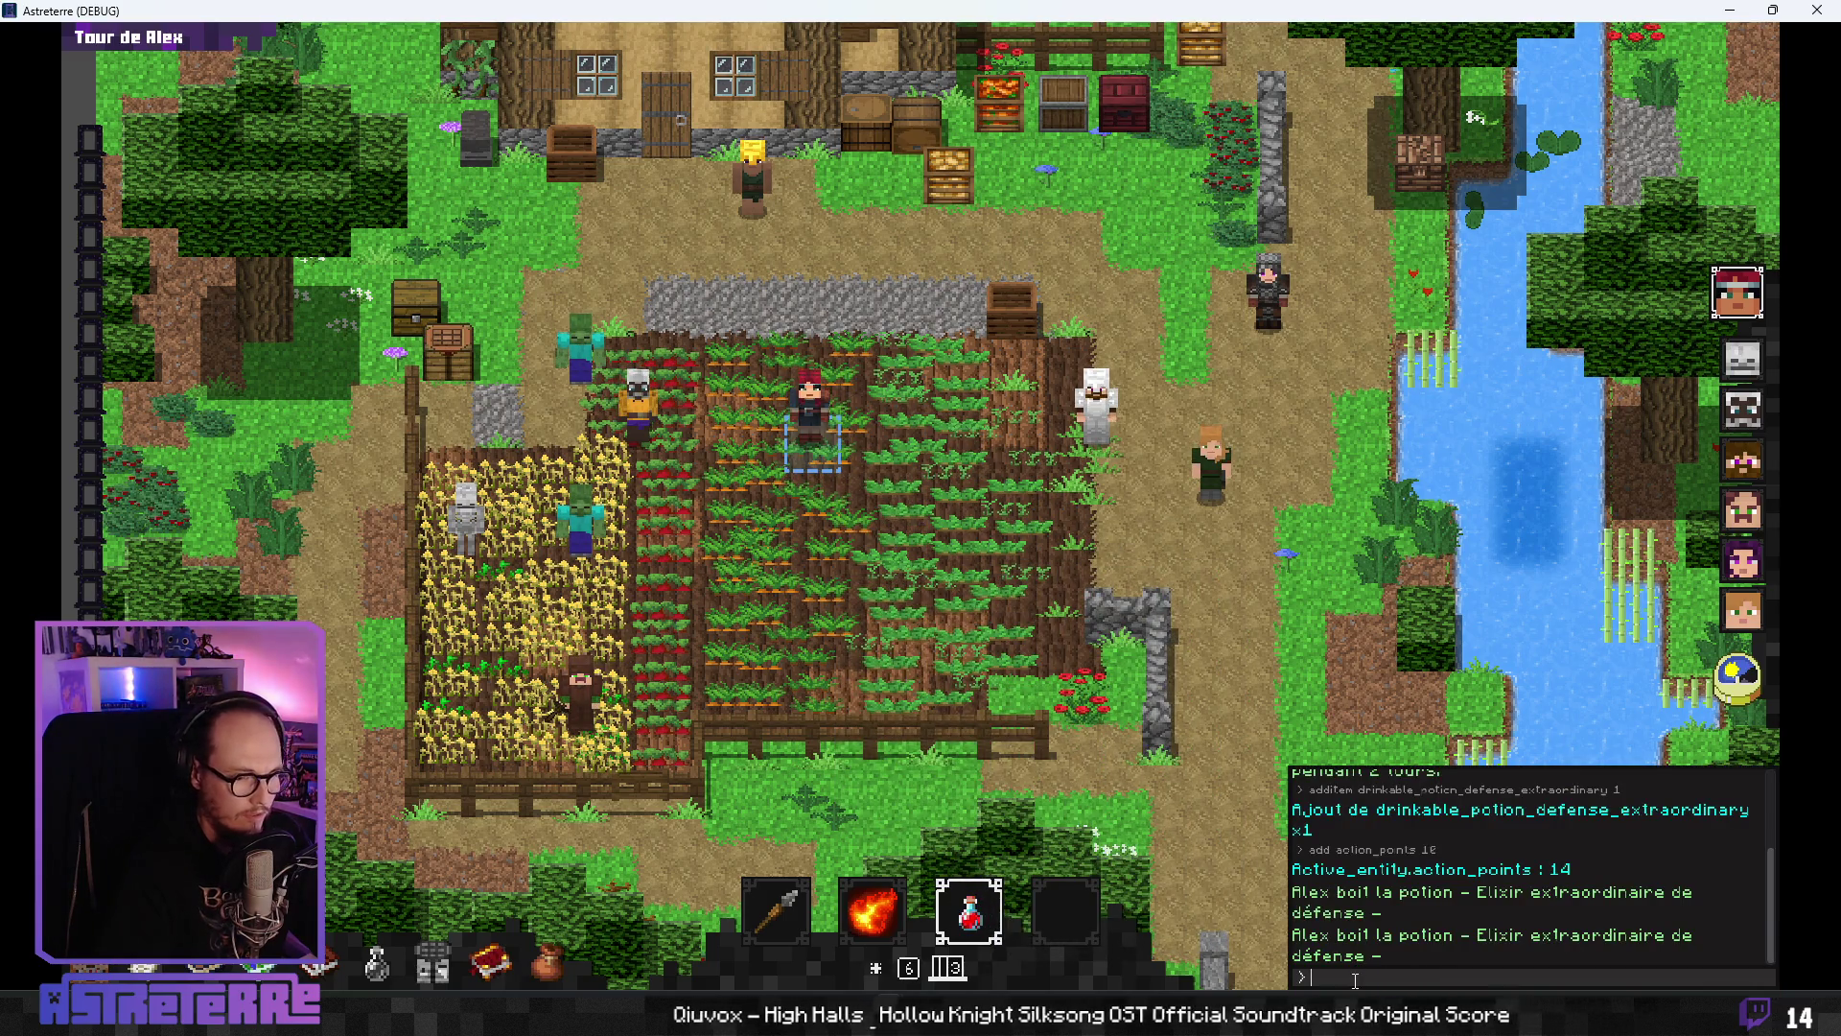
text(add action_points 10)
key(Return)
click(814, 432)
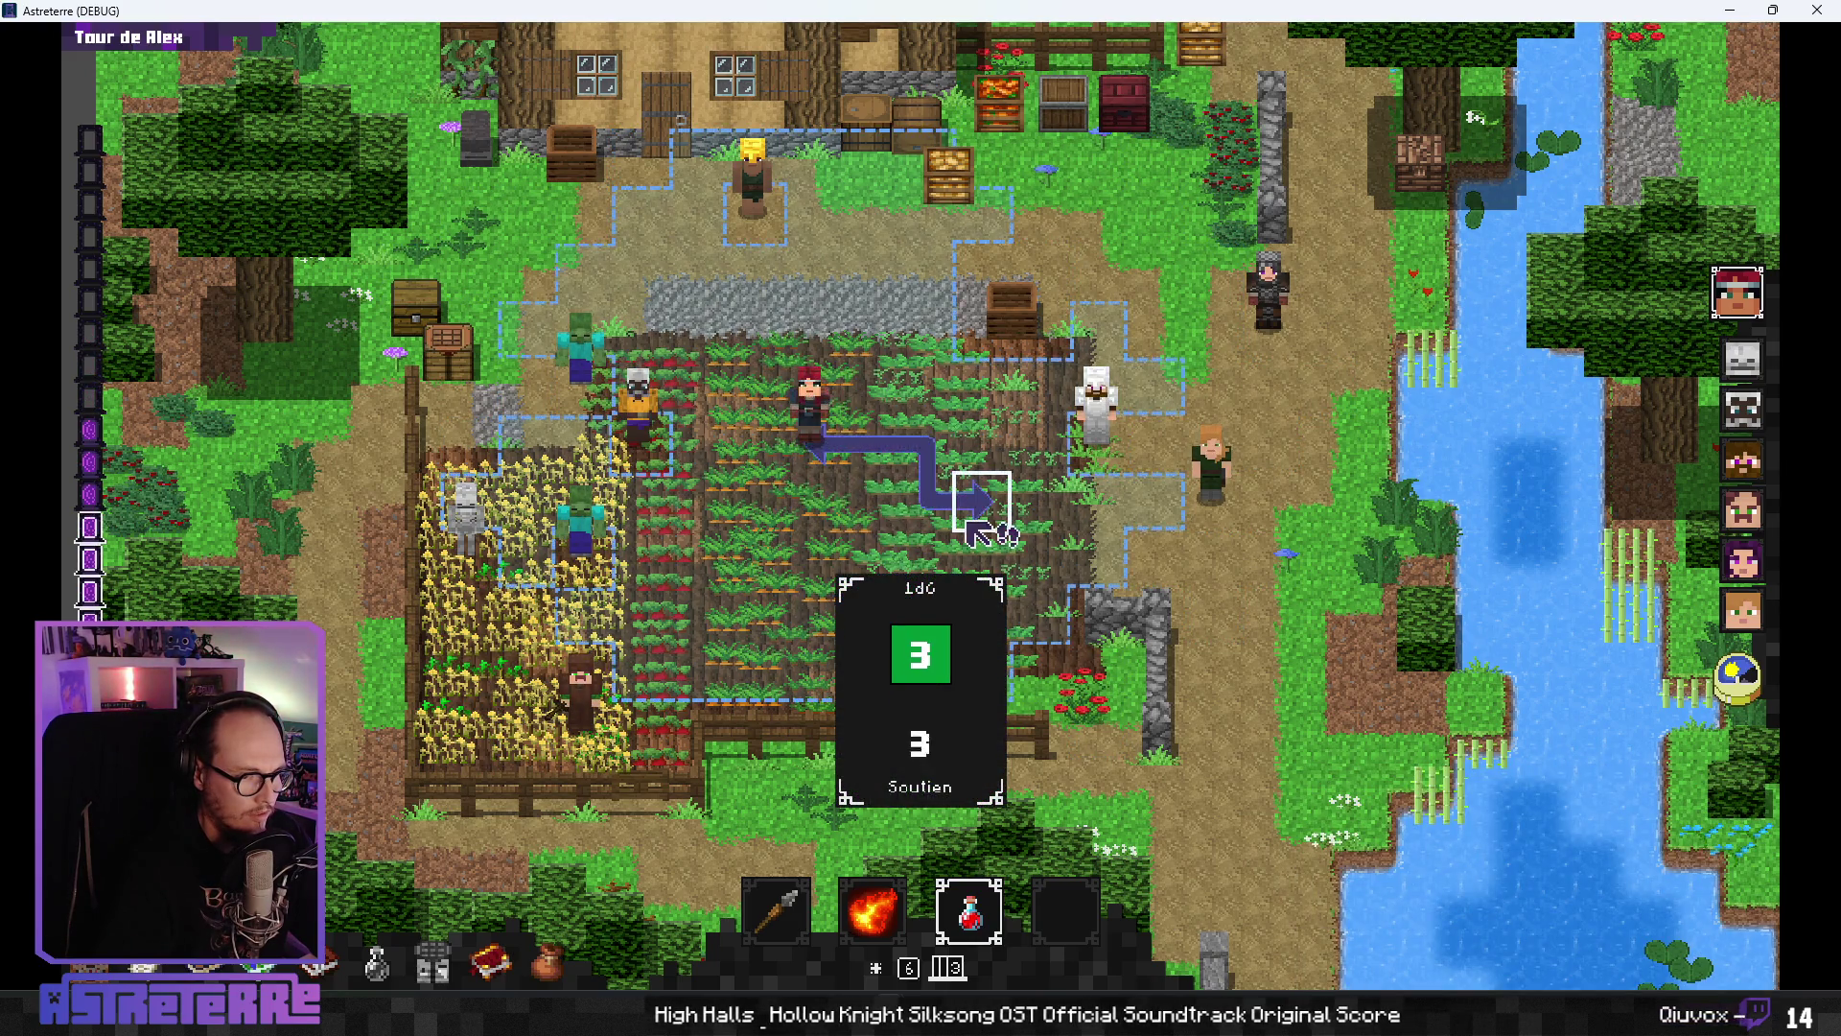
- Close the debug console and quit the game with Alt+F4, returning to PotionControl.gd
click(1355, 976)
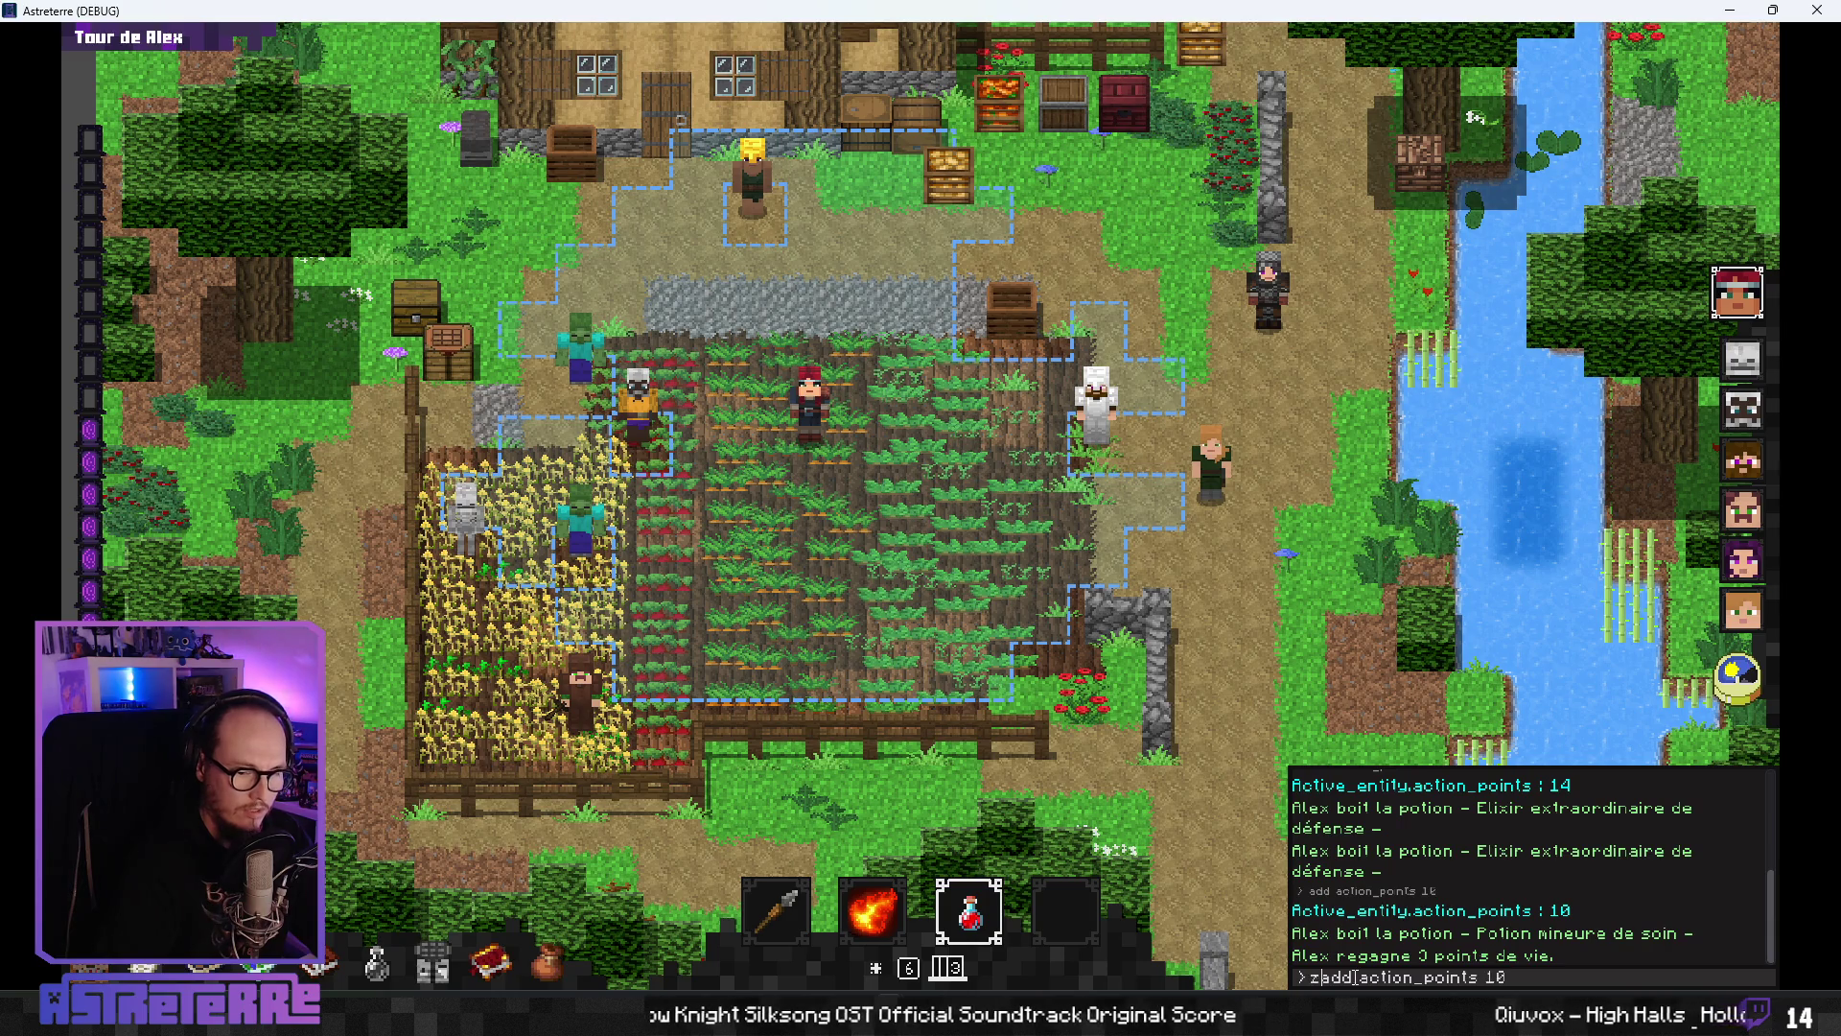
text(zz)
key(Escape)
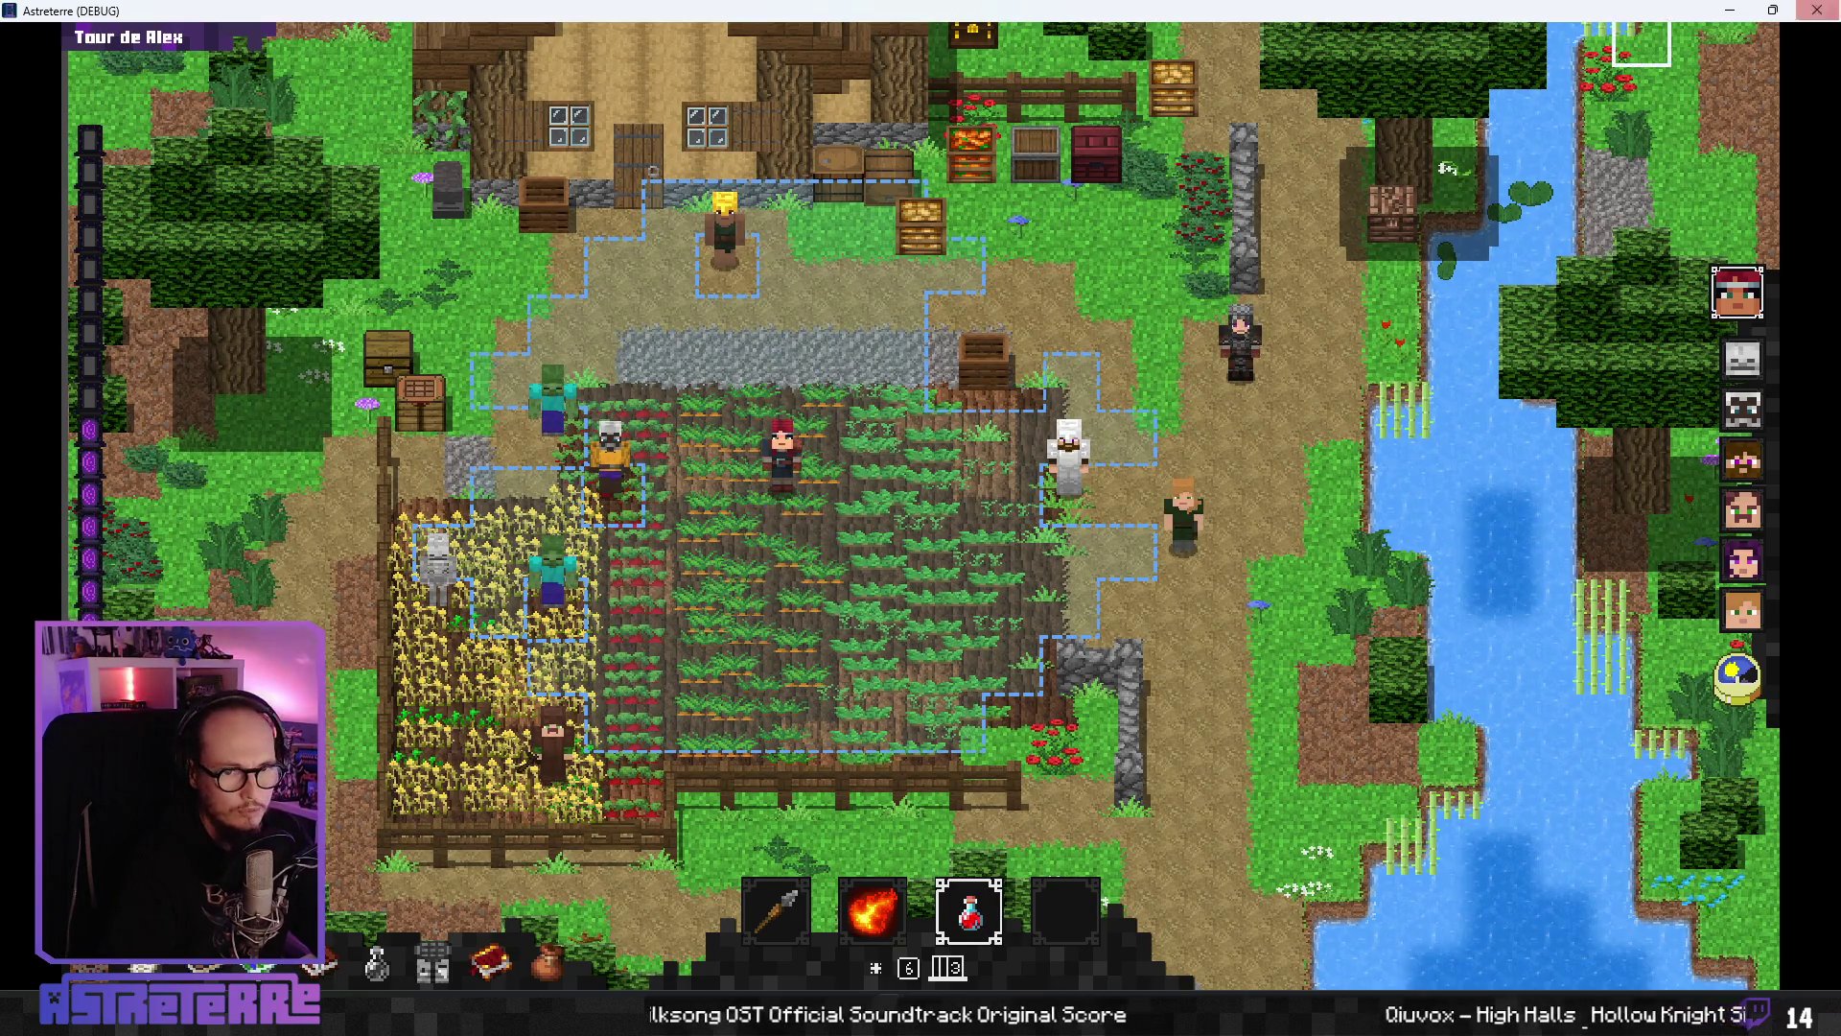
key(alt+F4)
click(995, 438)
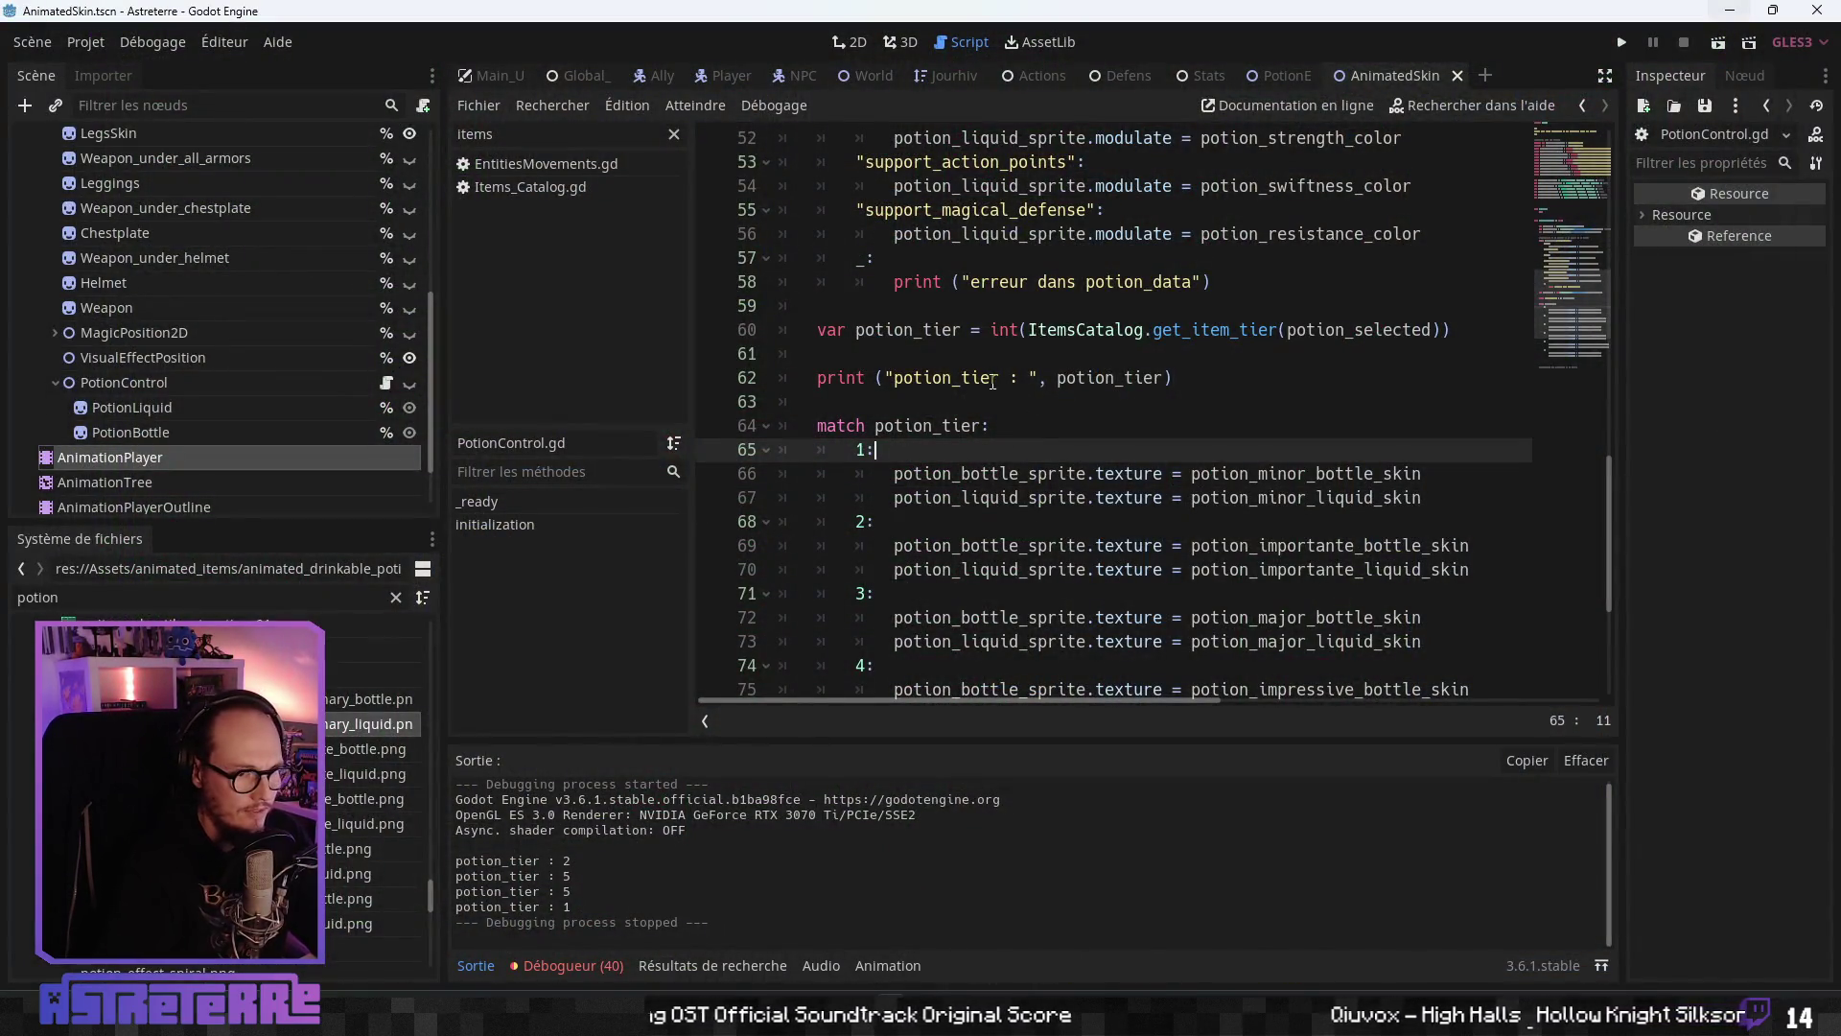
- Move the int(...) tier expression into the match line and delete the potion_tier, print and empty lines
click(878, 426)
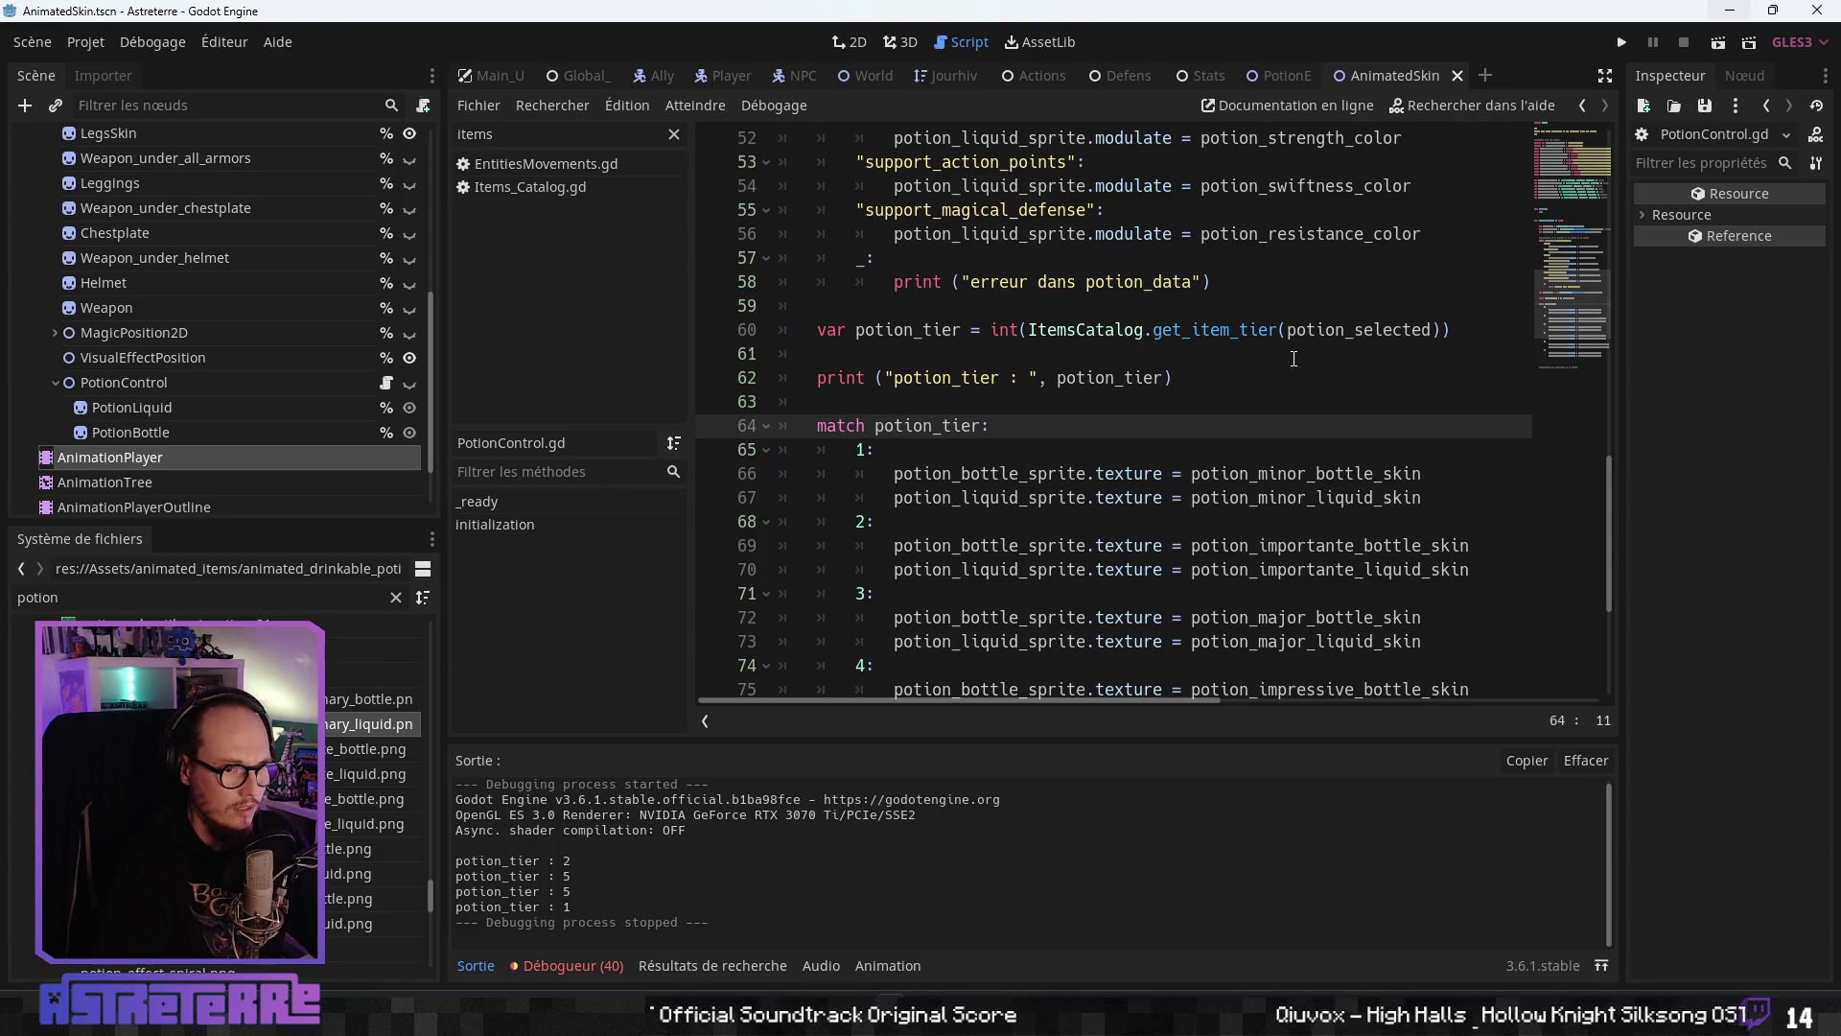
drag(1466, 330, 1005, 329)
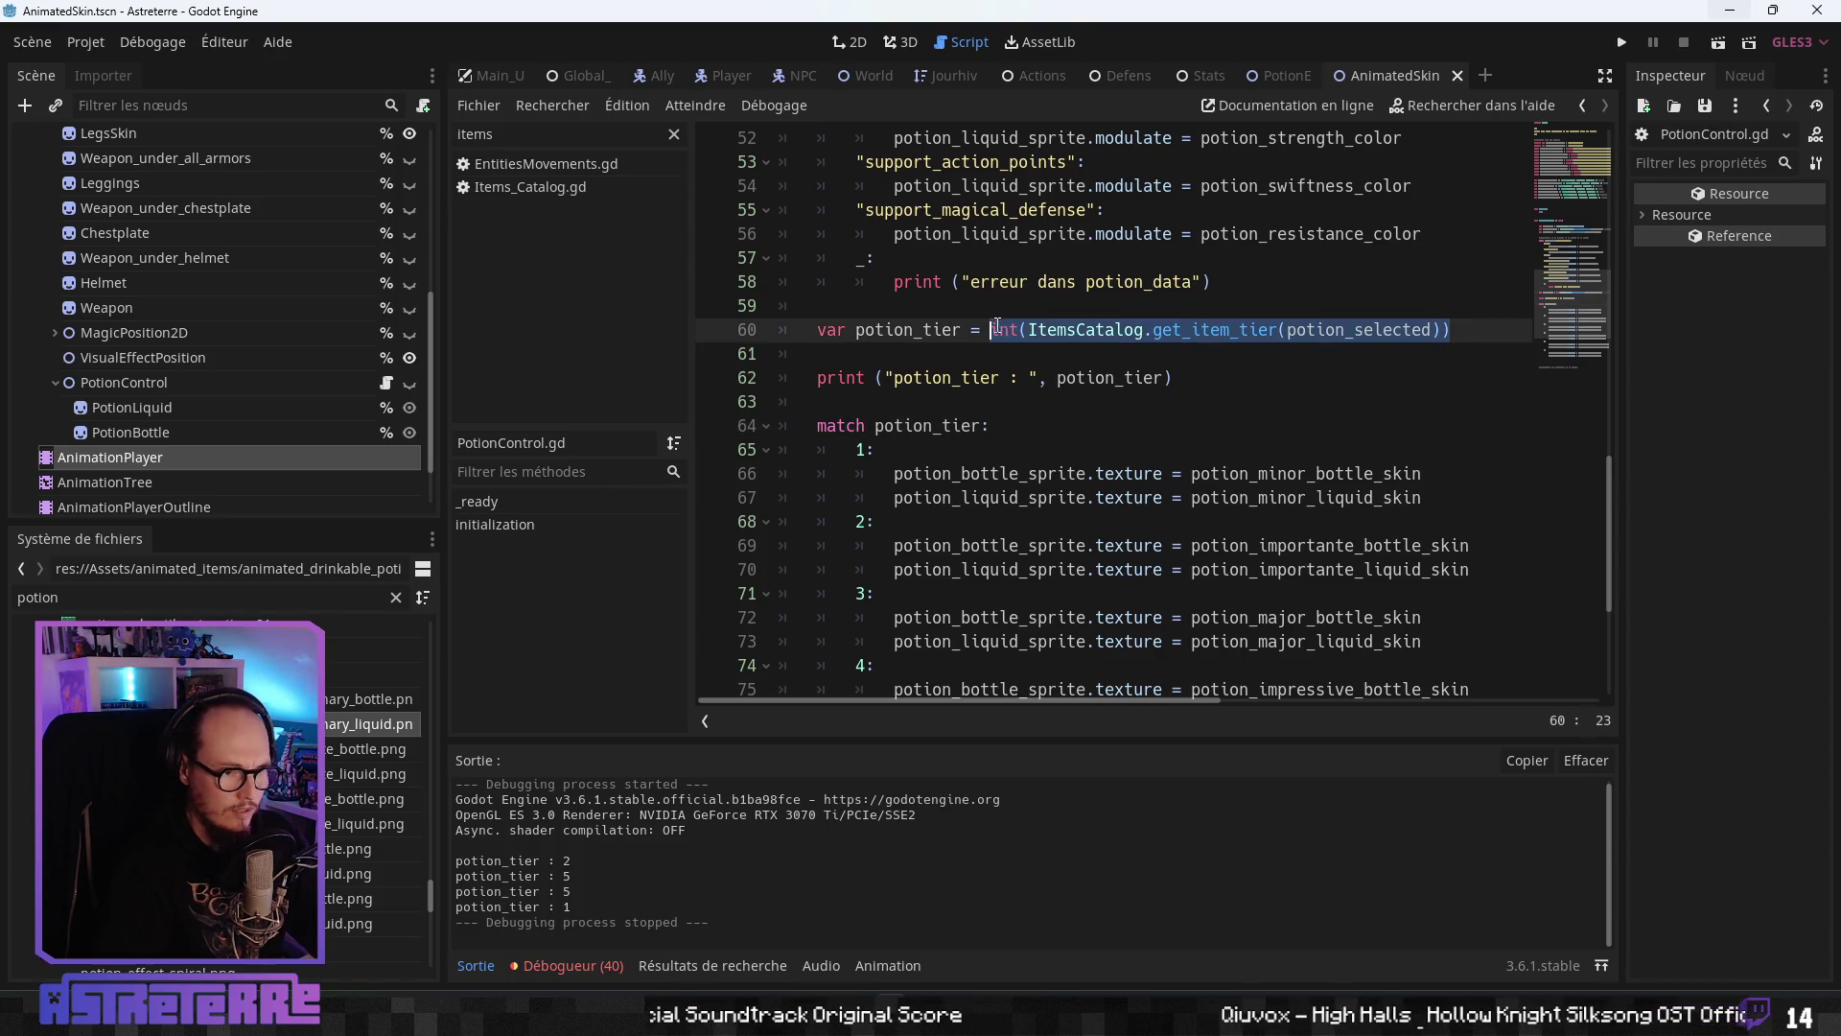
double_click(907, 425)
text(int(ItemsCatalog.get_item_tier(potion_selected)))
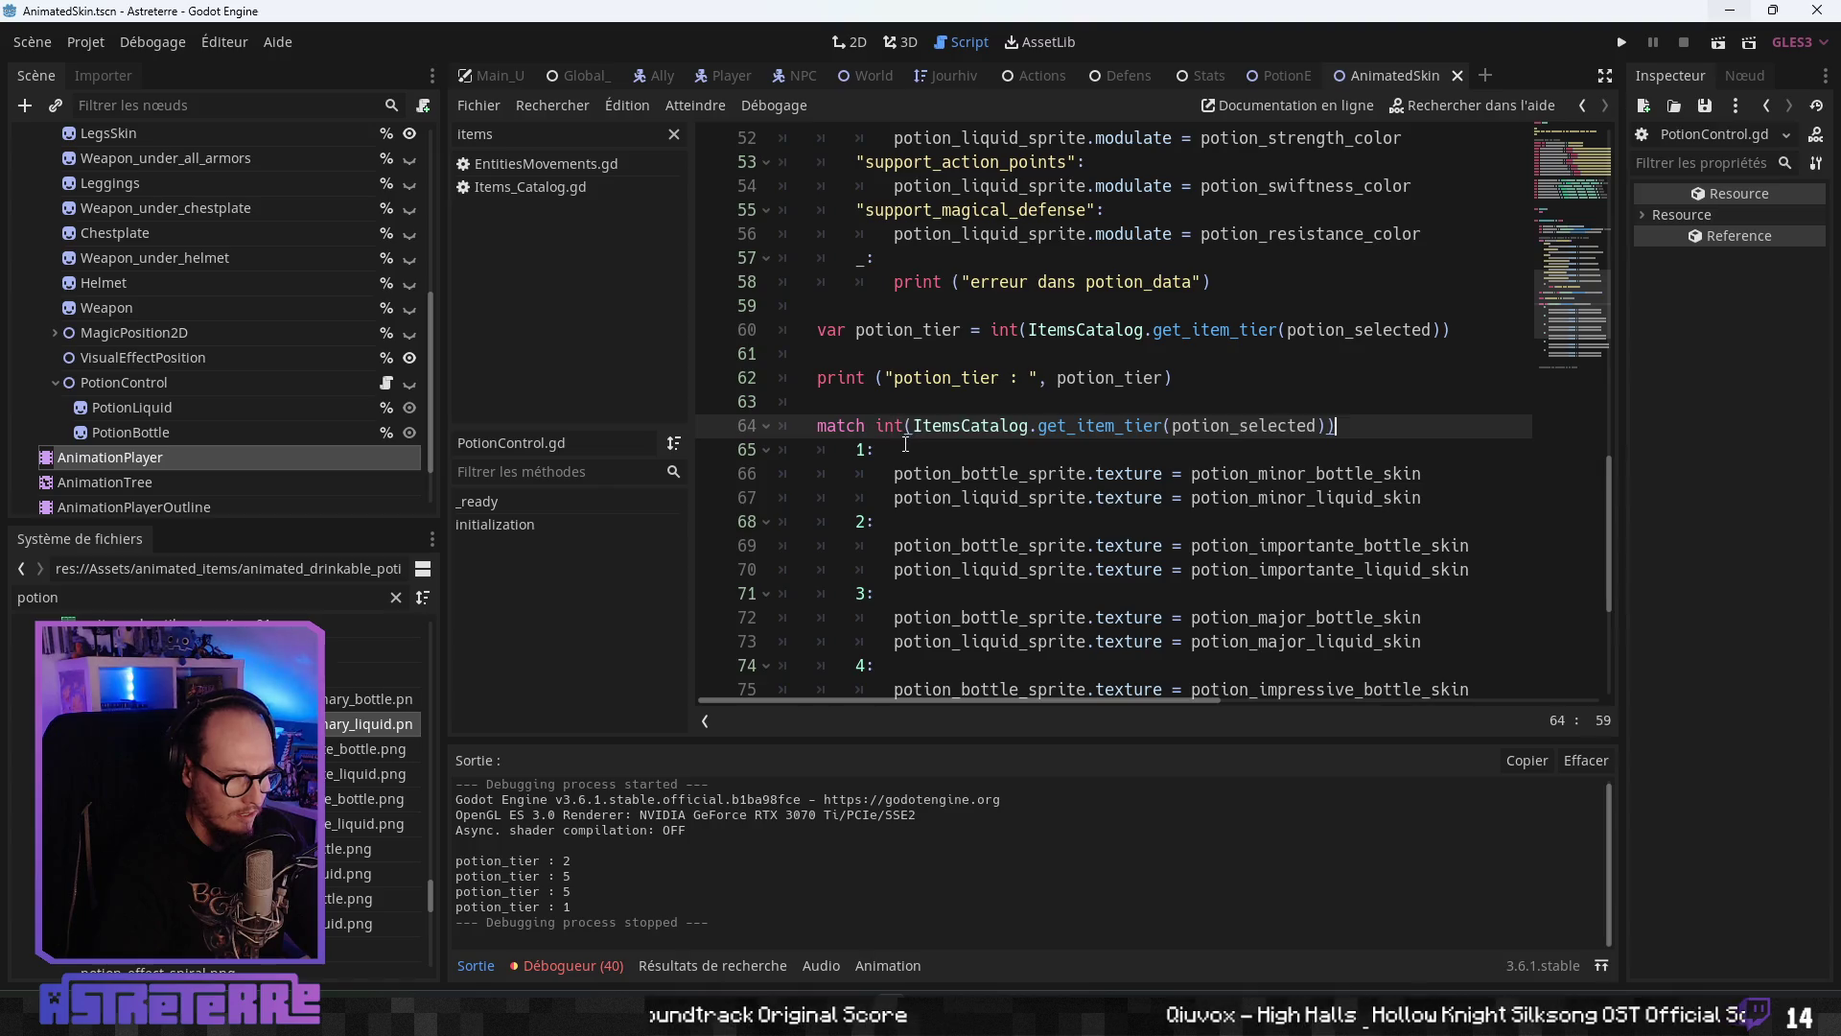
drag(1174, 378, 750, 324)
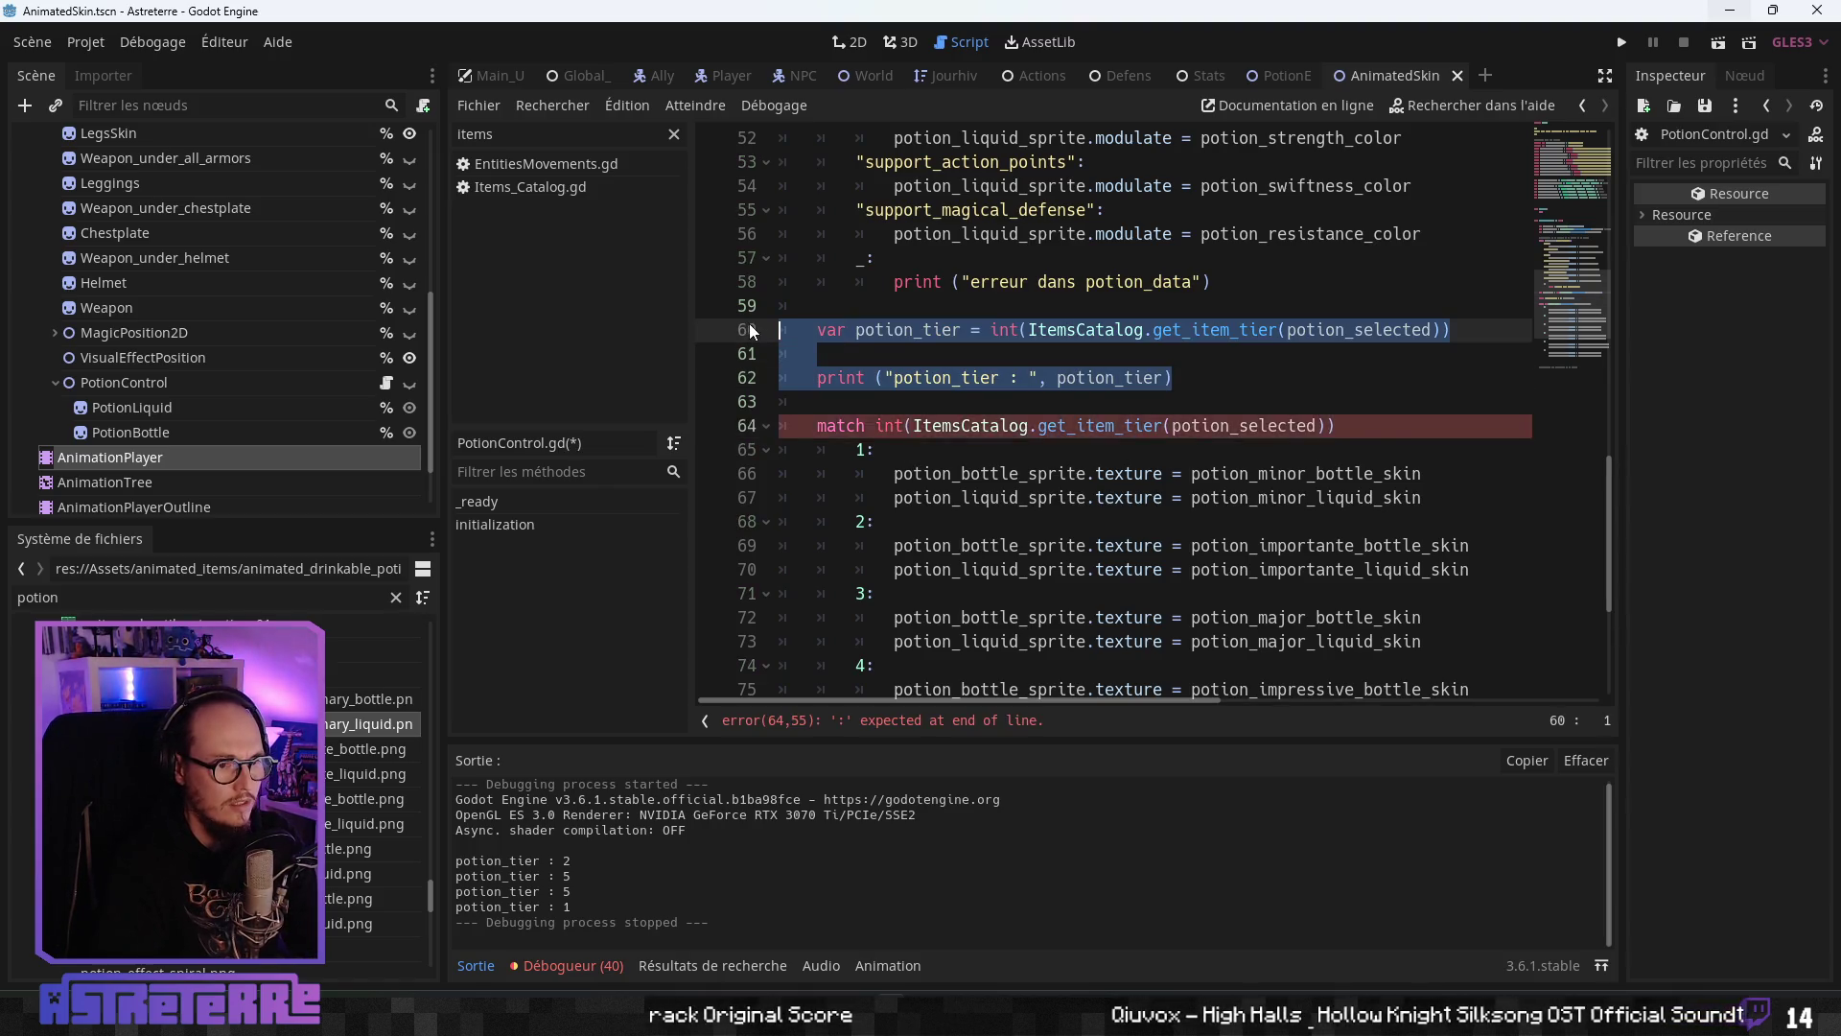
key(BackSpace)
key(BackSpace)
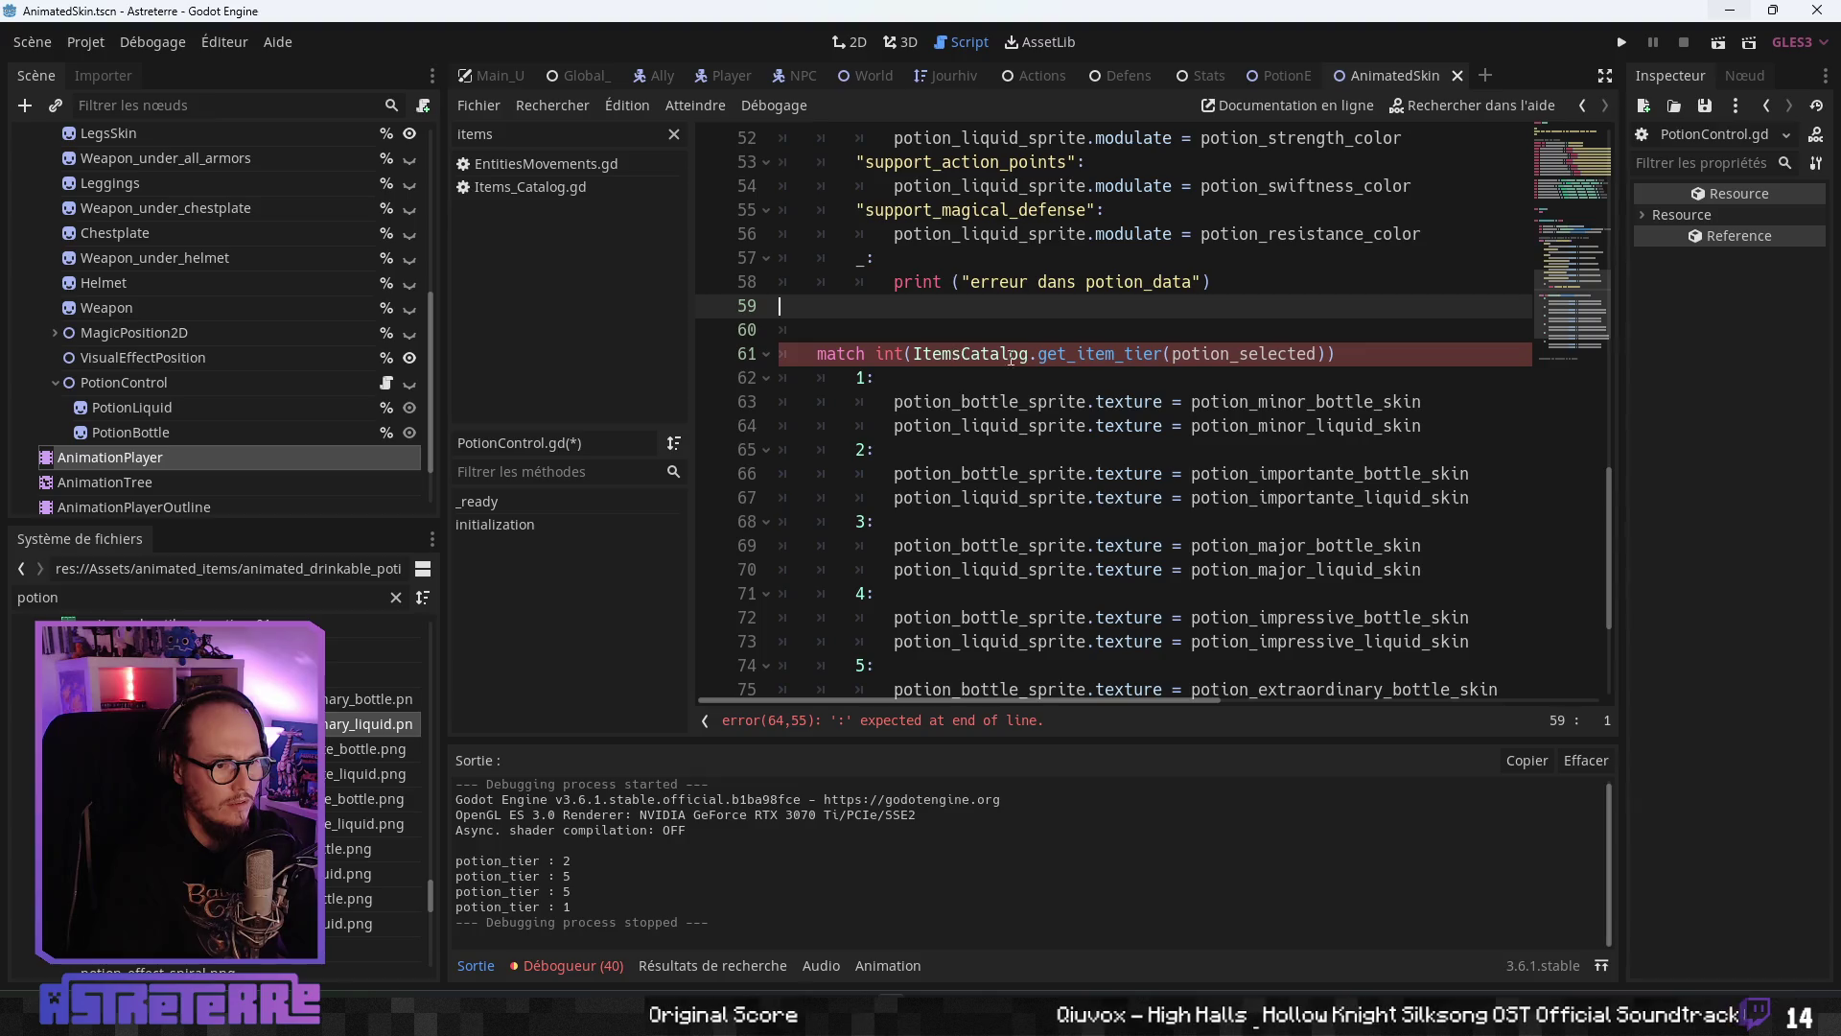
click(1369, 361)
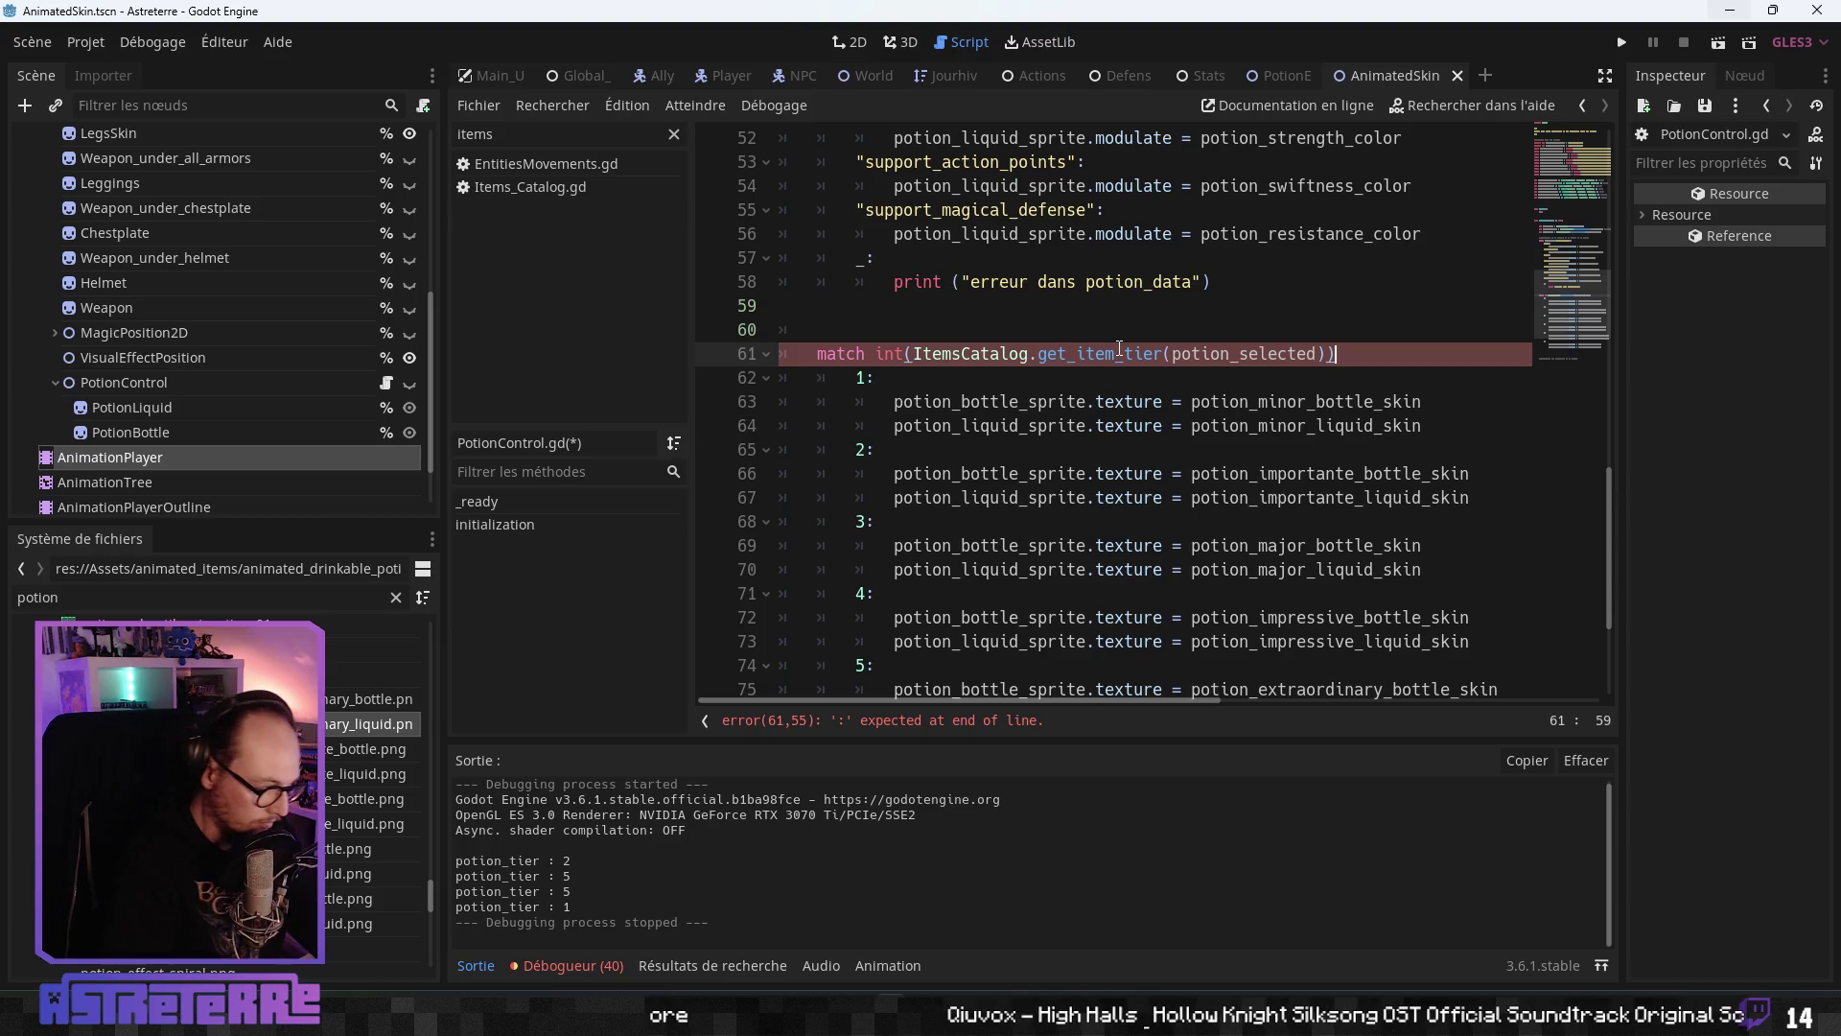
text(:)
click(943, 324)
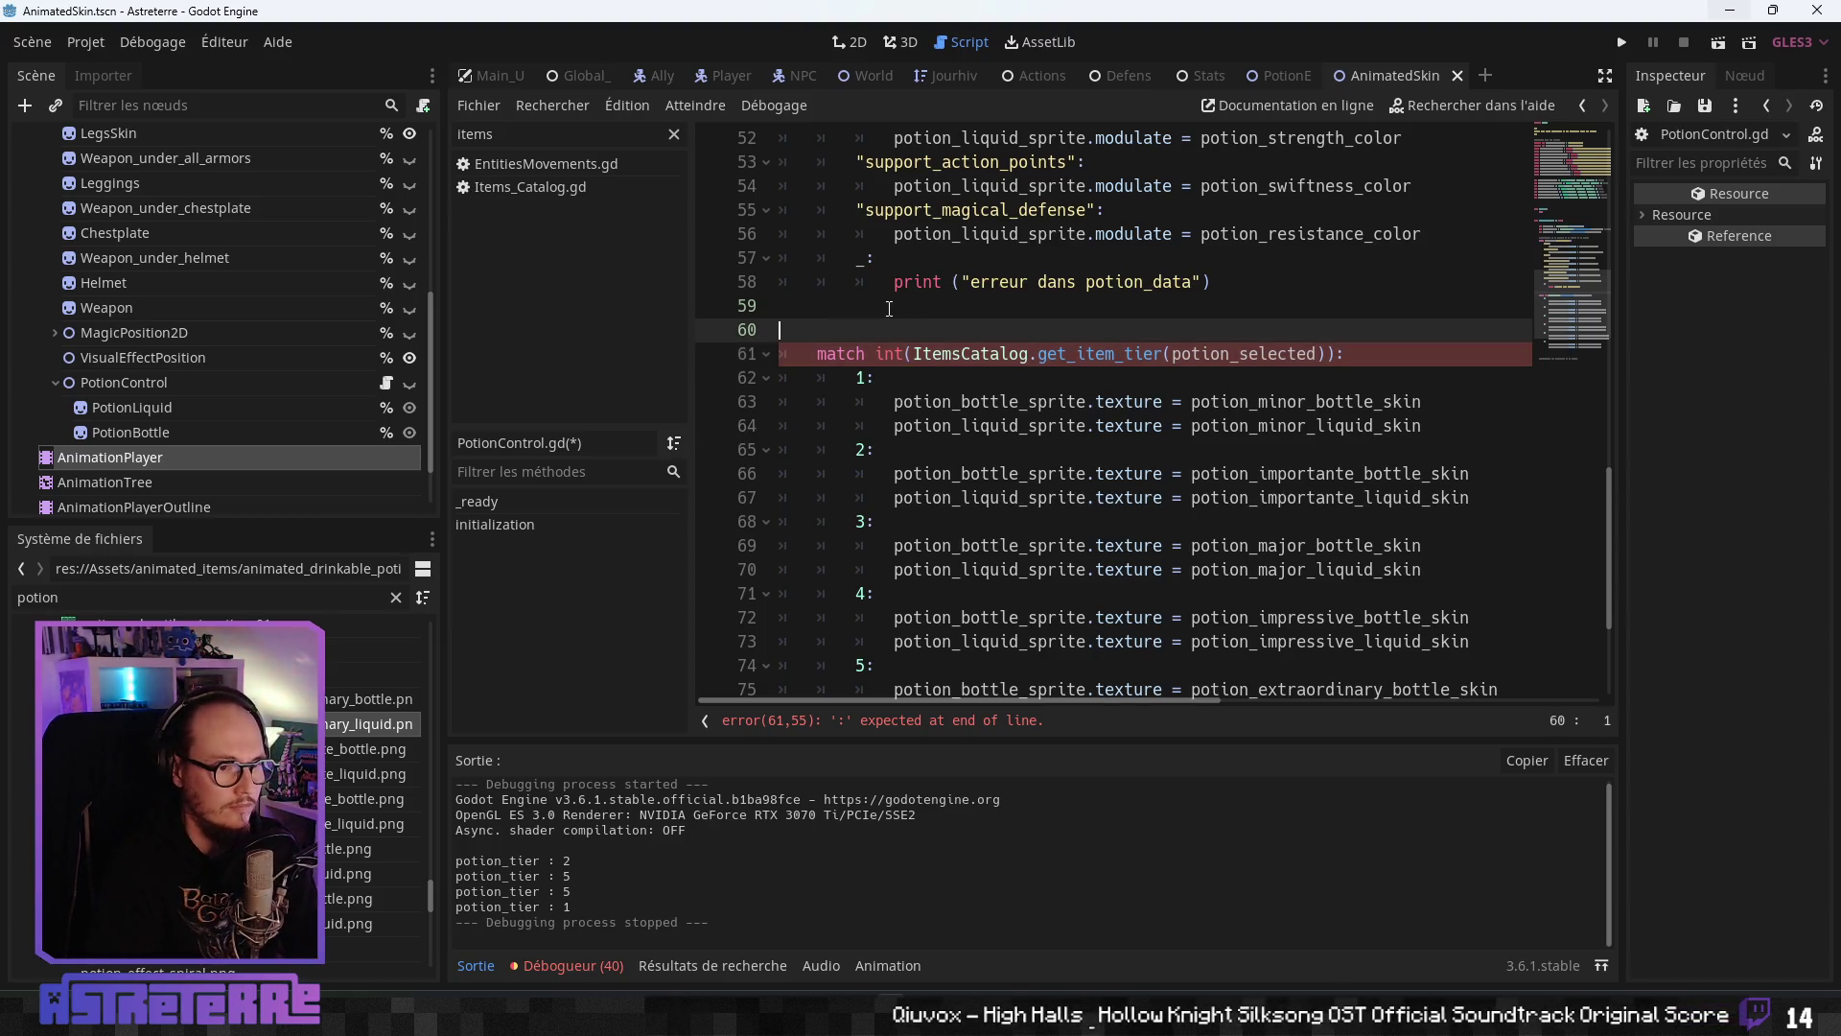
key(BackSpace)
- Jump to the get_item_tier definition in Items_Catalog.gd with Ctrl+click
click(1089, 380)
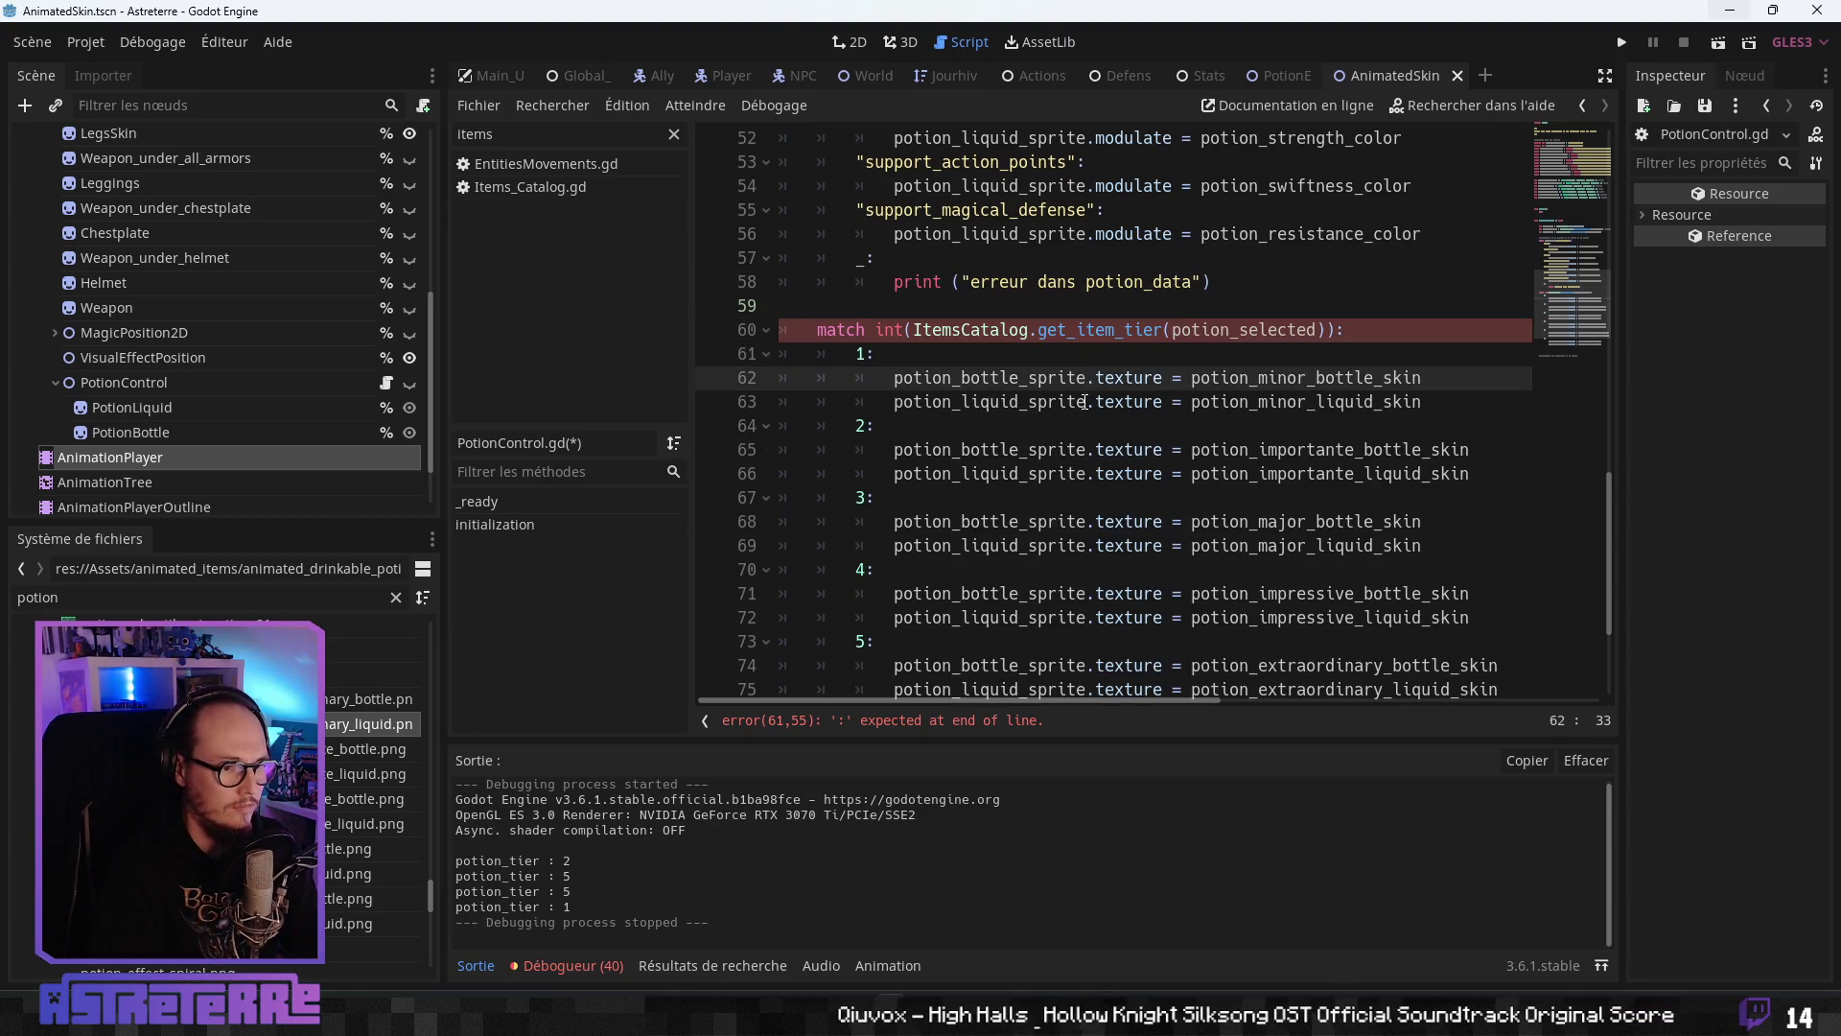
click(1074, 425)
scroll(1072, 461, down, 3)
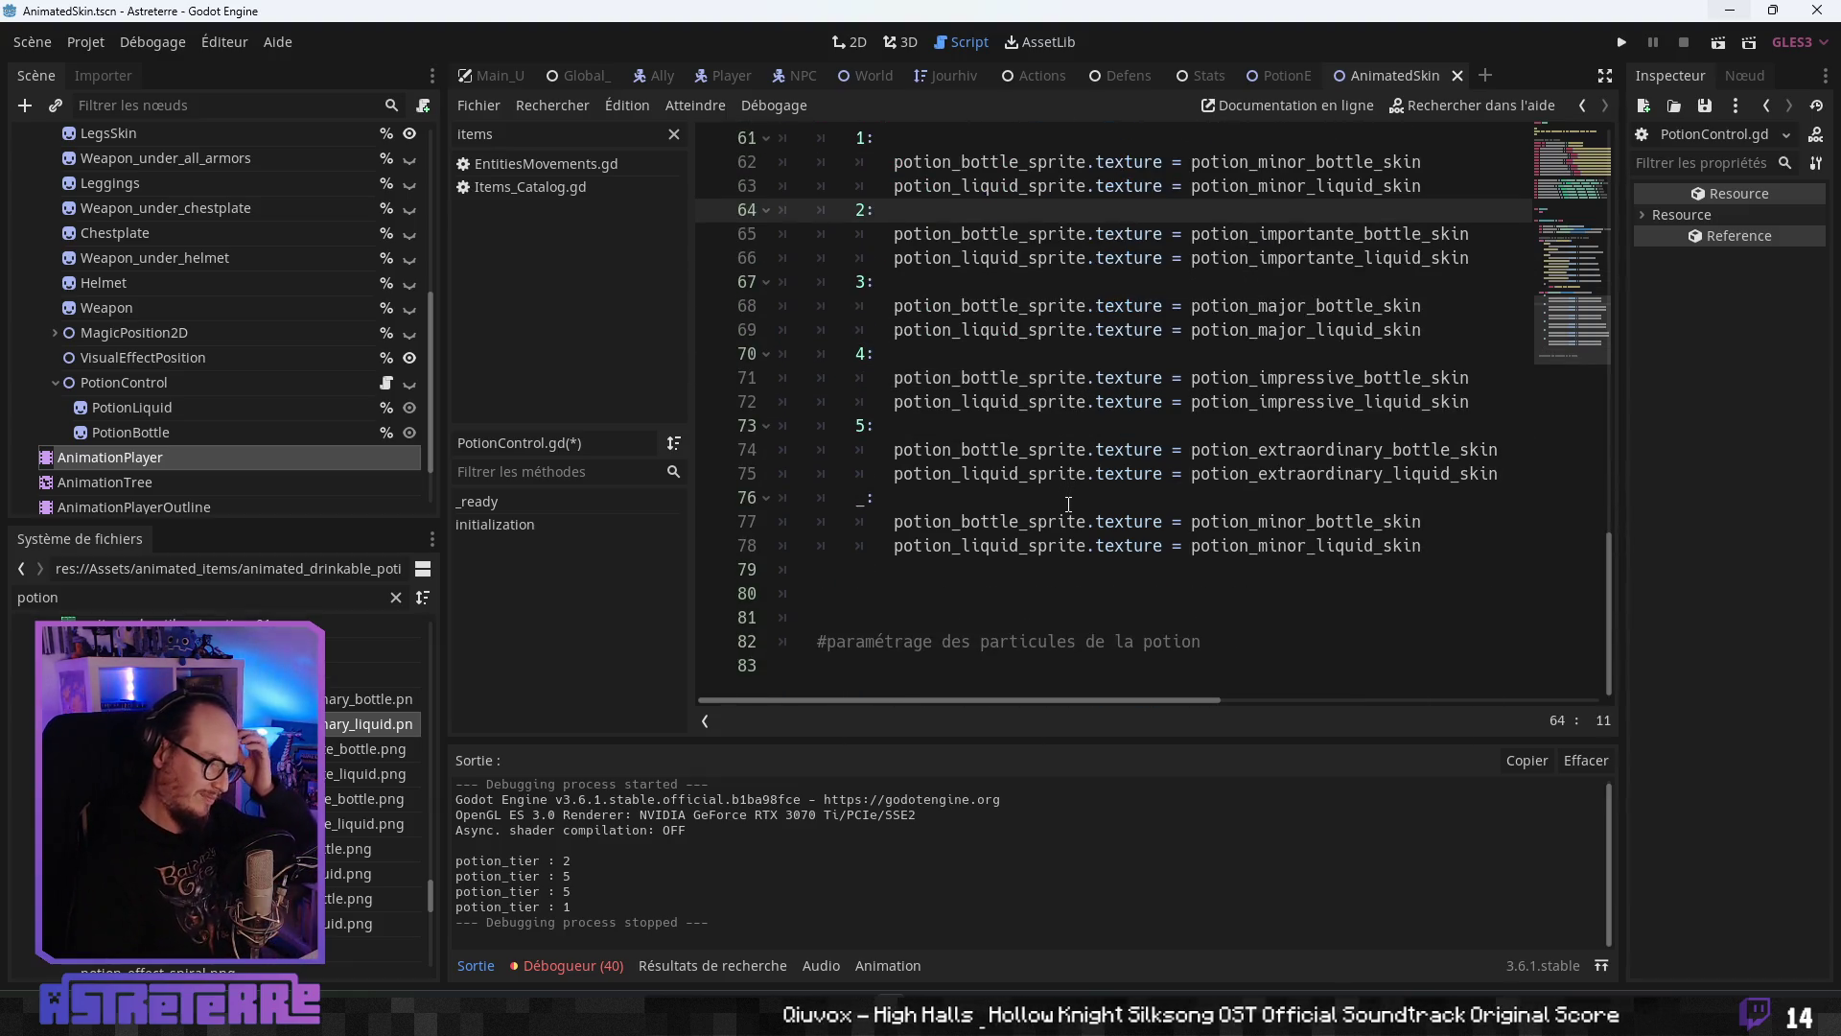
scroll(1068, 510, up, 2)
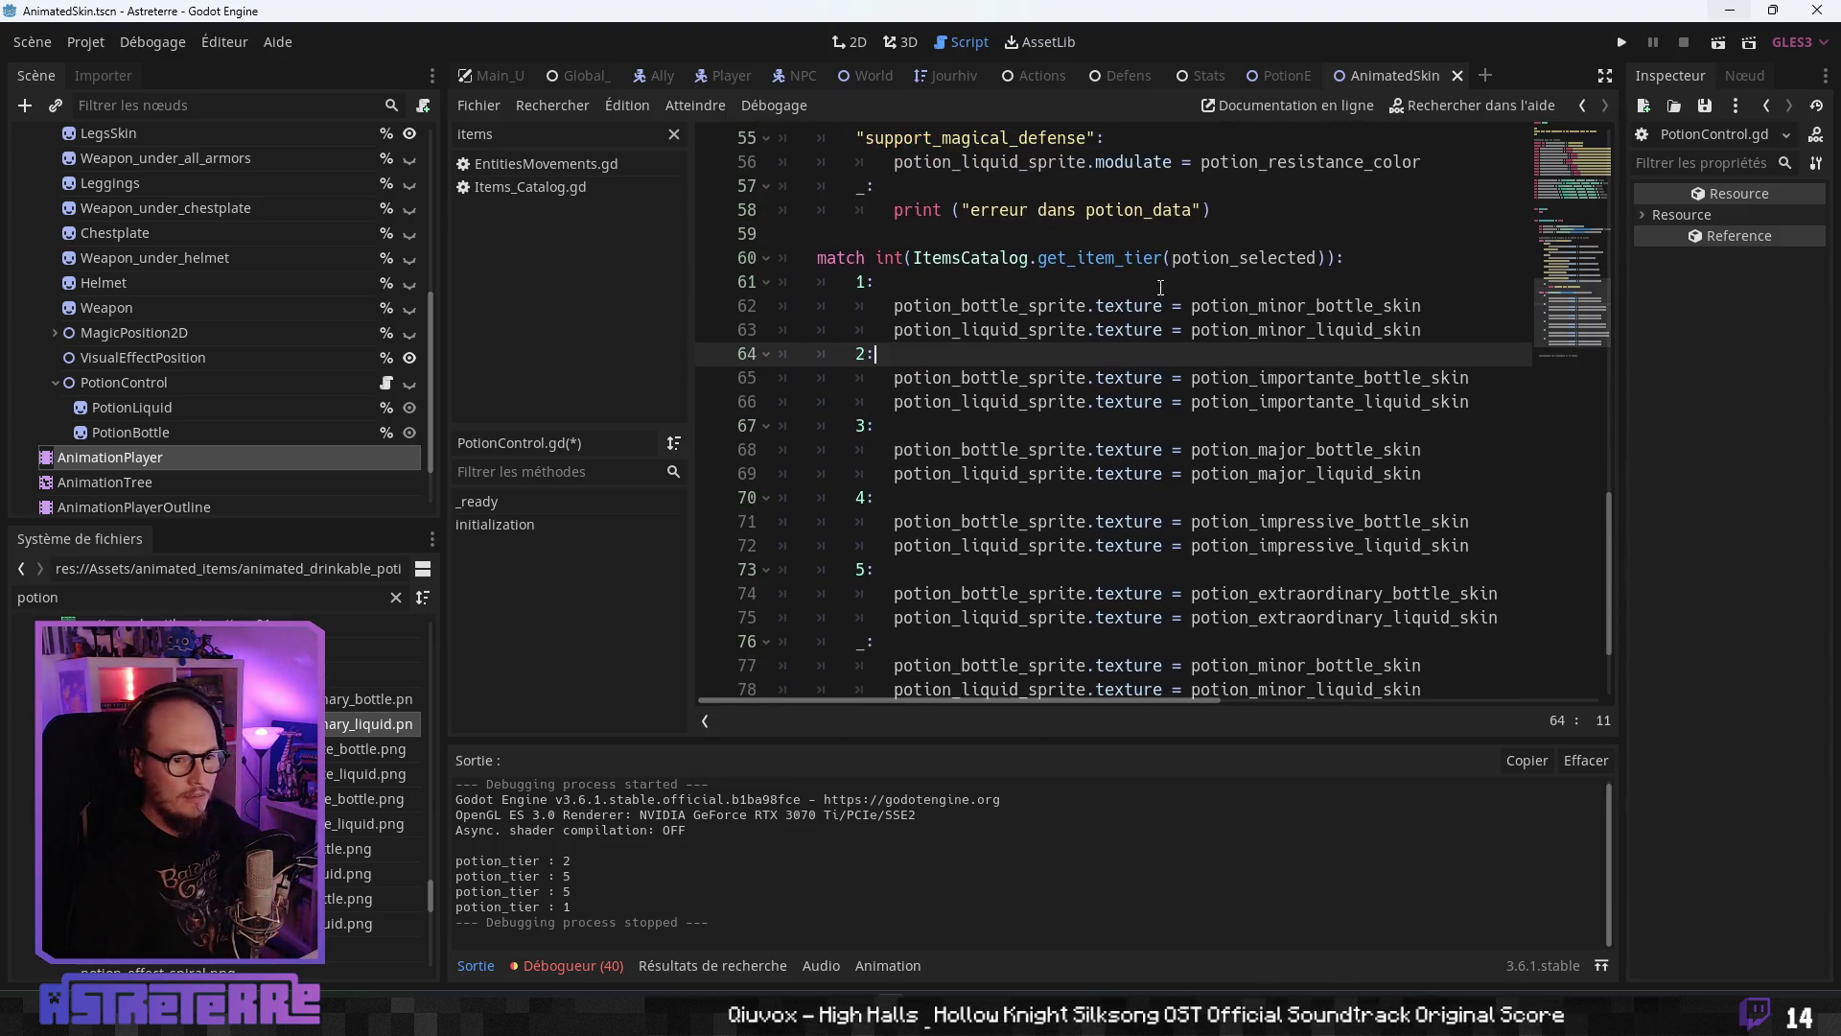
click(1142, 257)
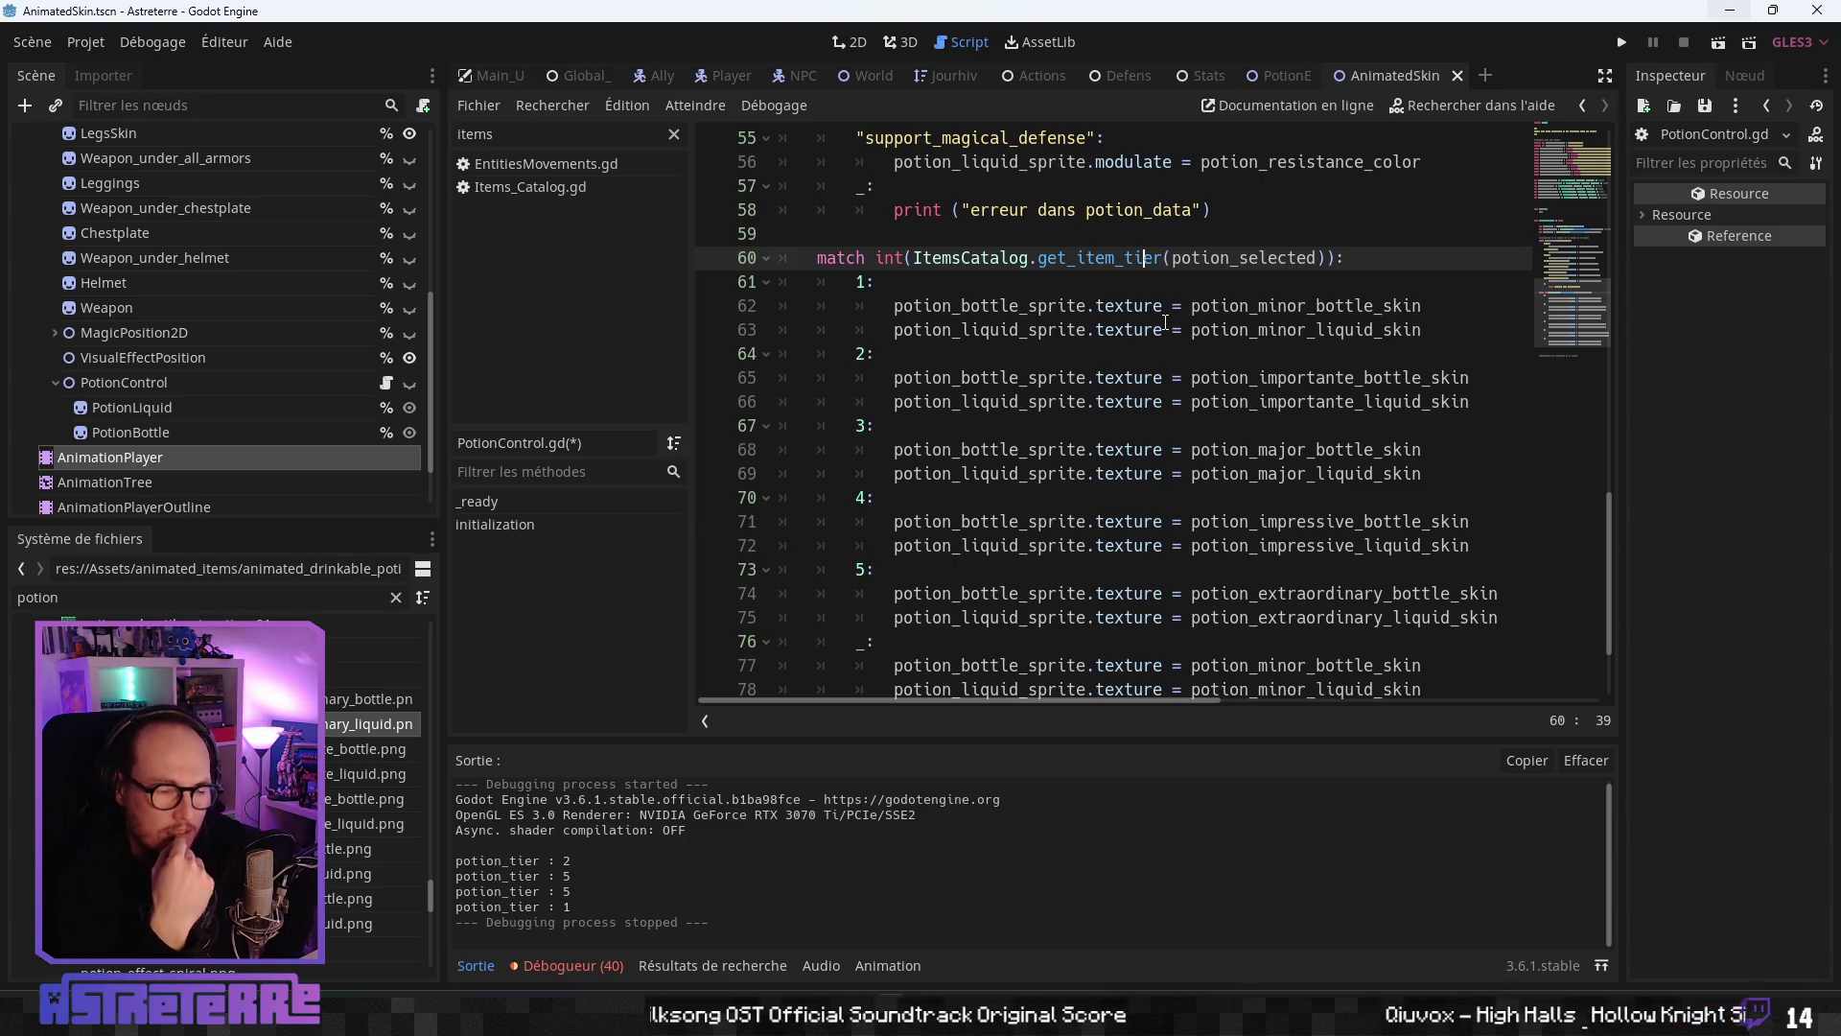
ctrl+click(1095, 257)
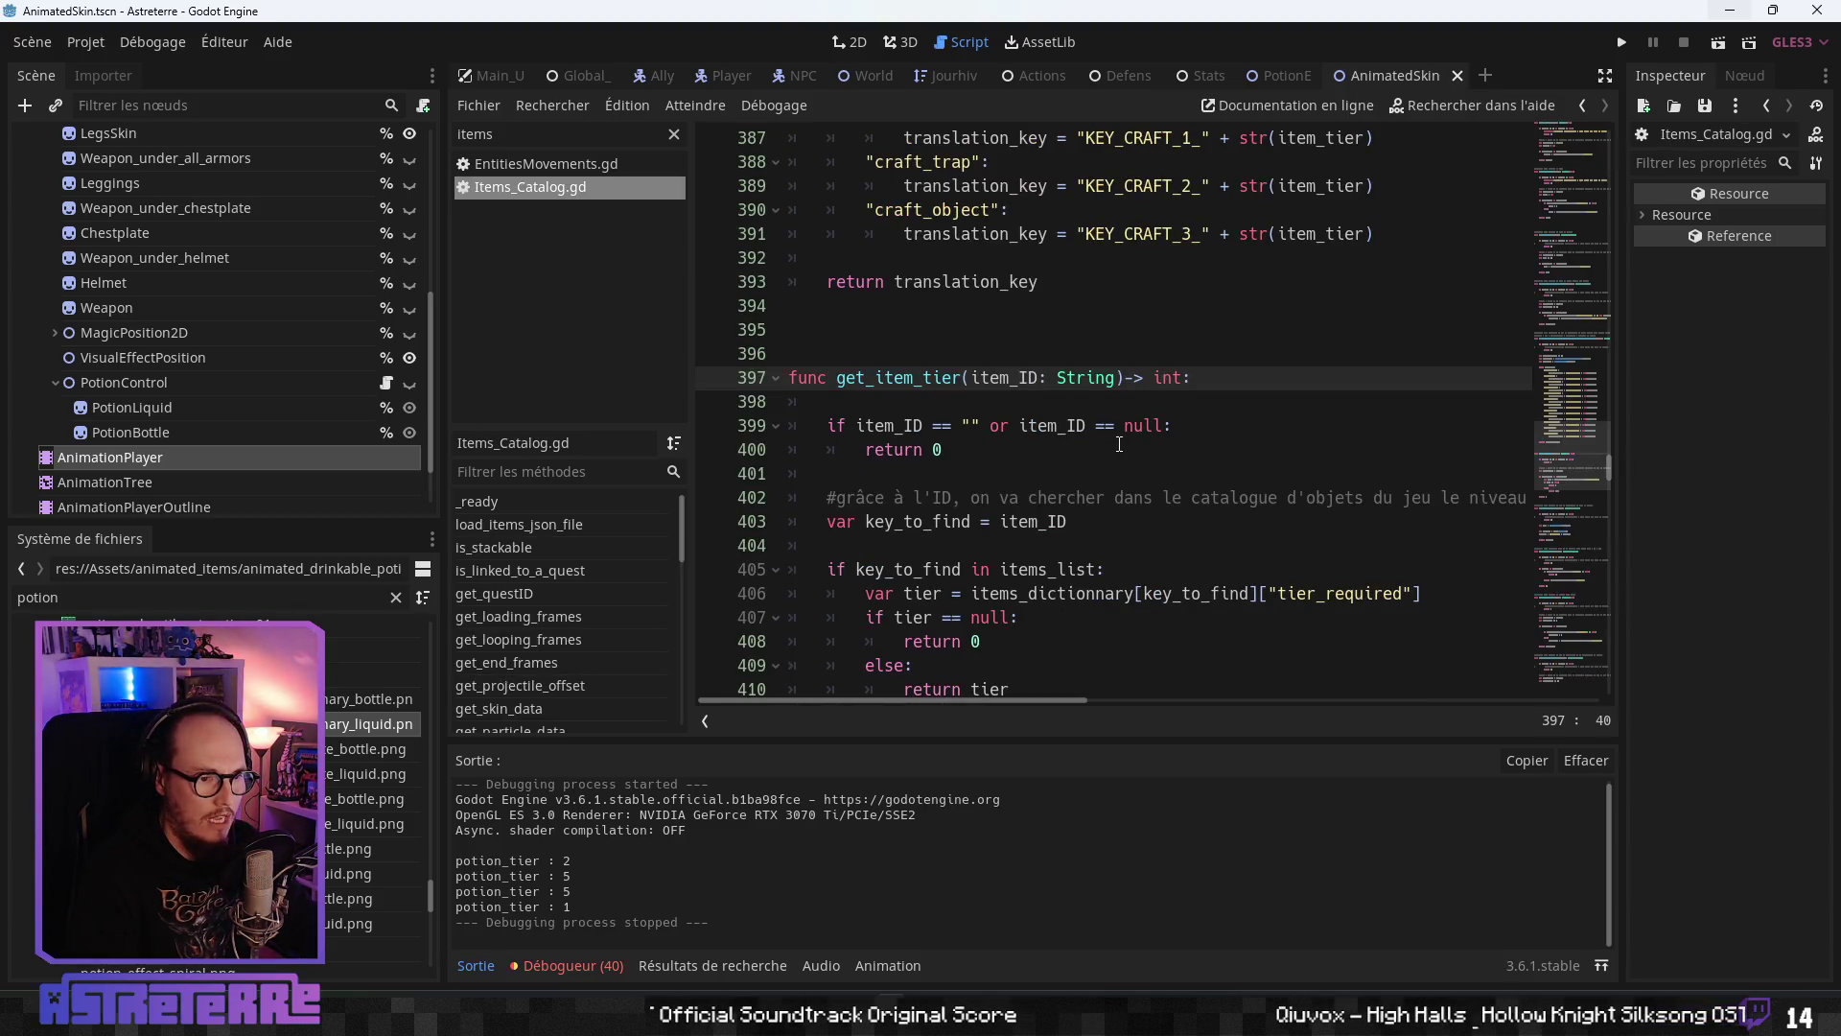
- Check that get_item_tier returns tier_required or 0, then run the game with F5
scroll(1120, 444, down, 3)
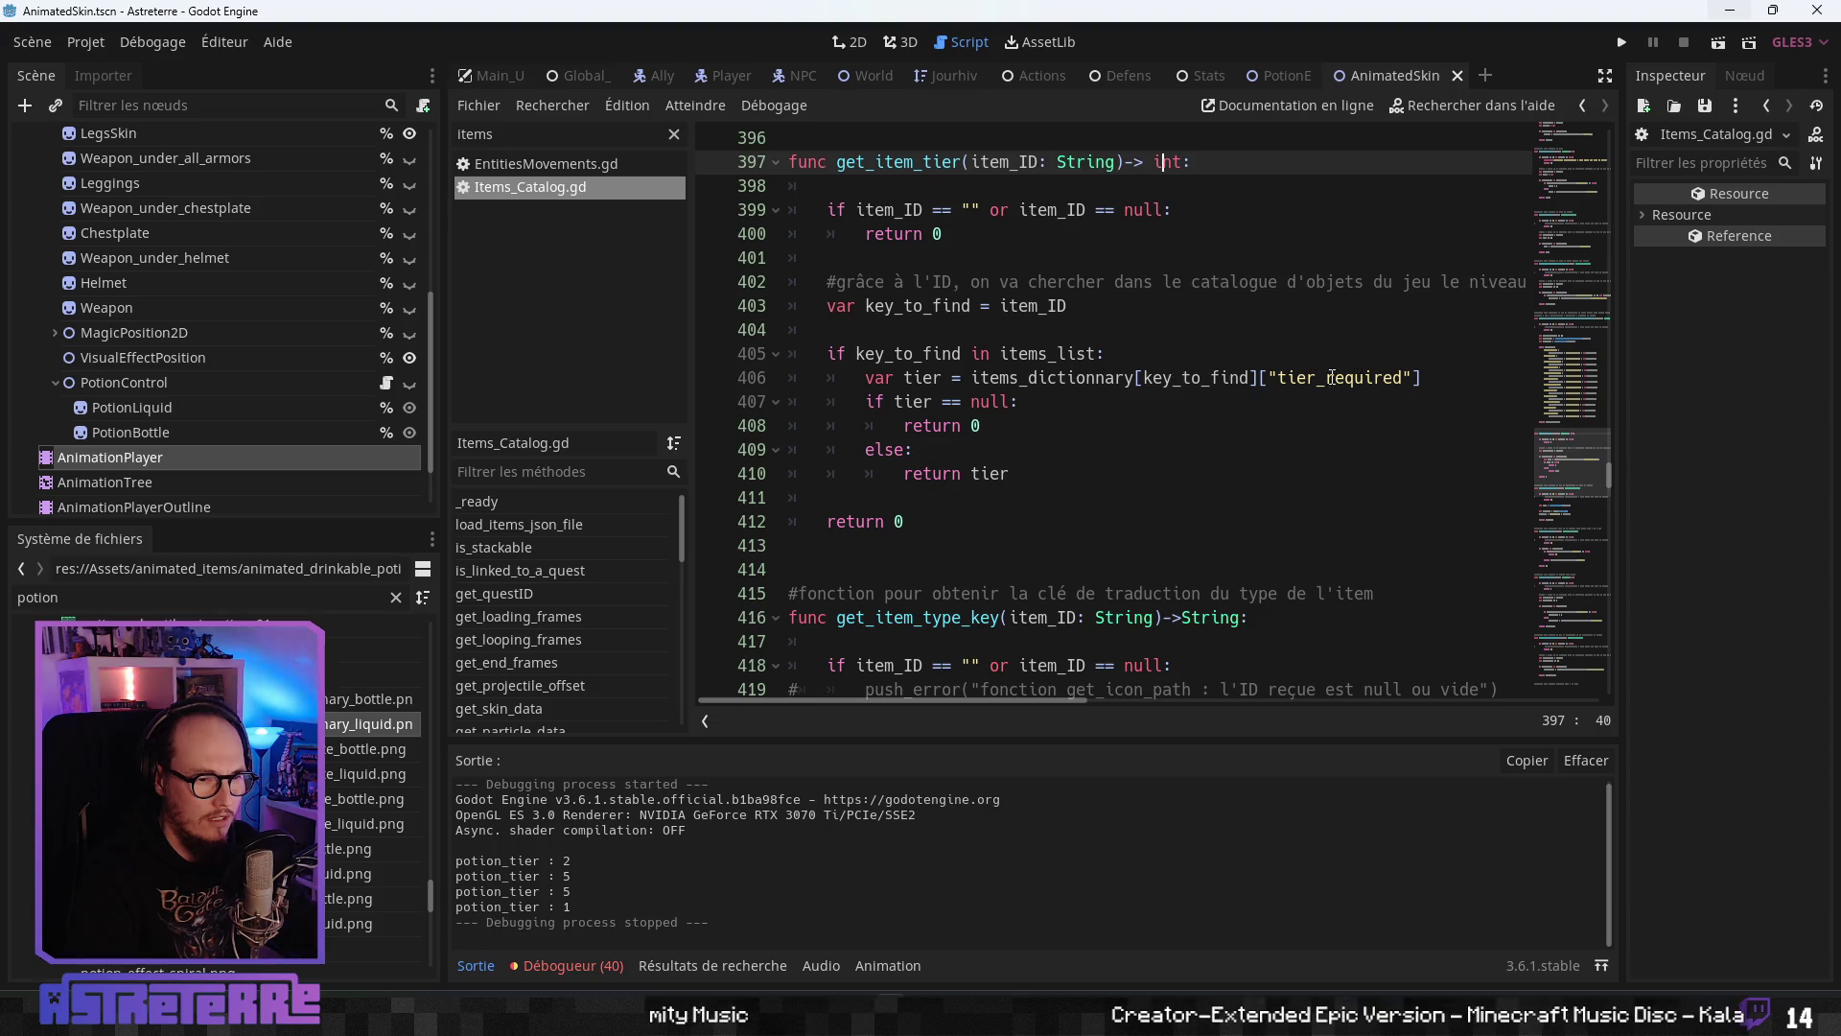
click(973, 474)
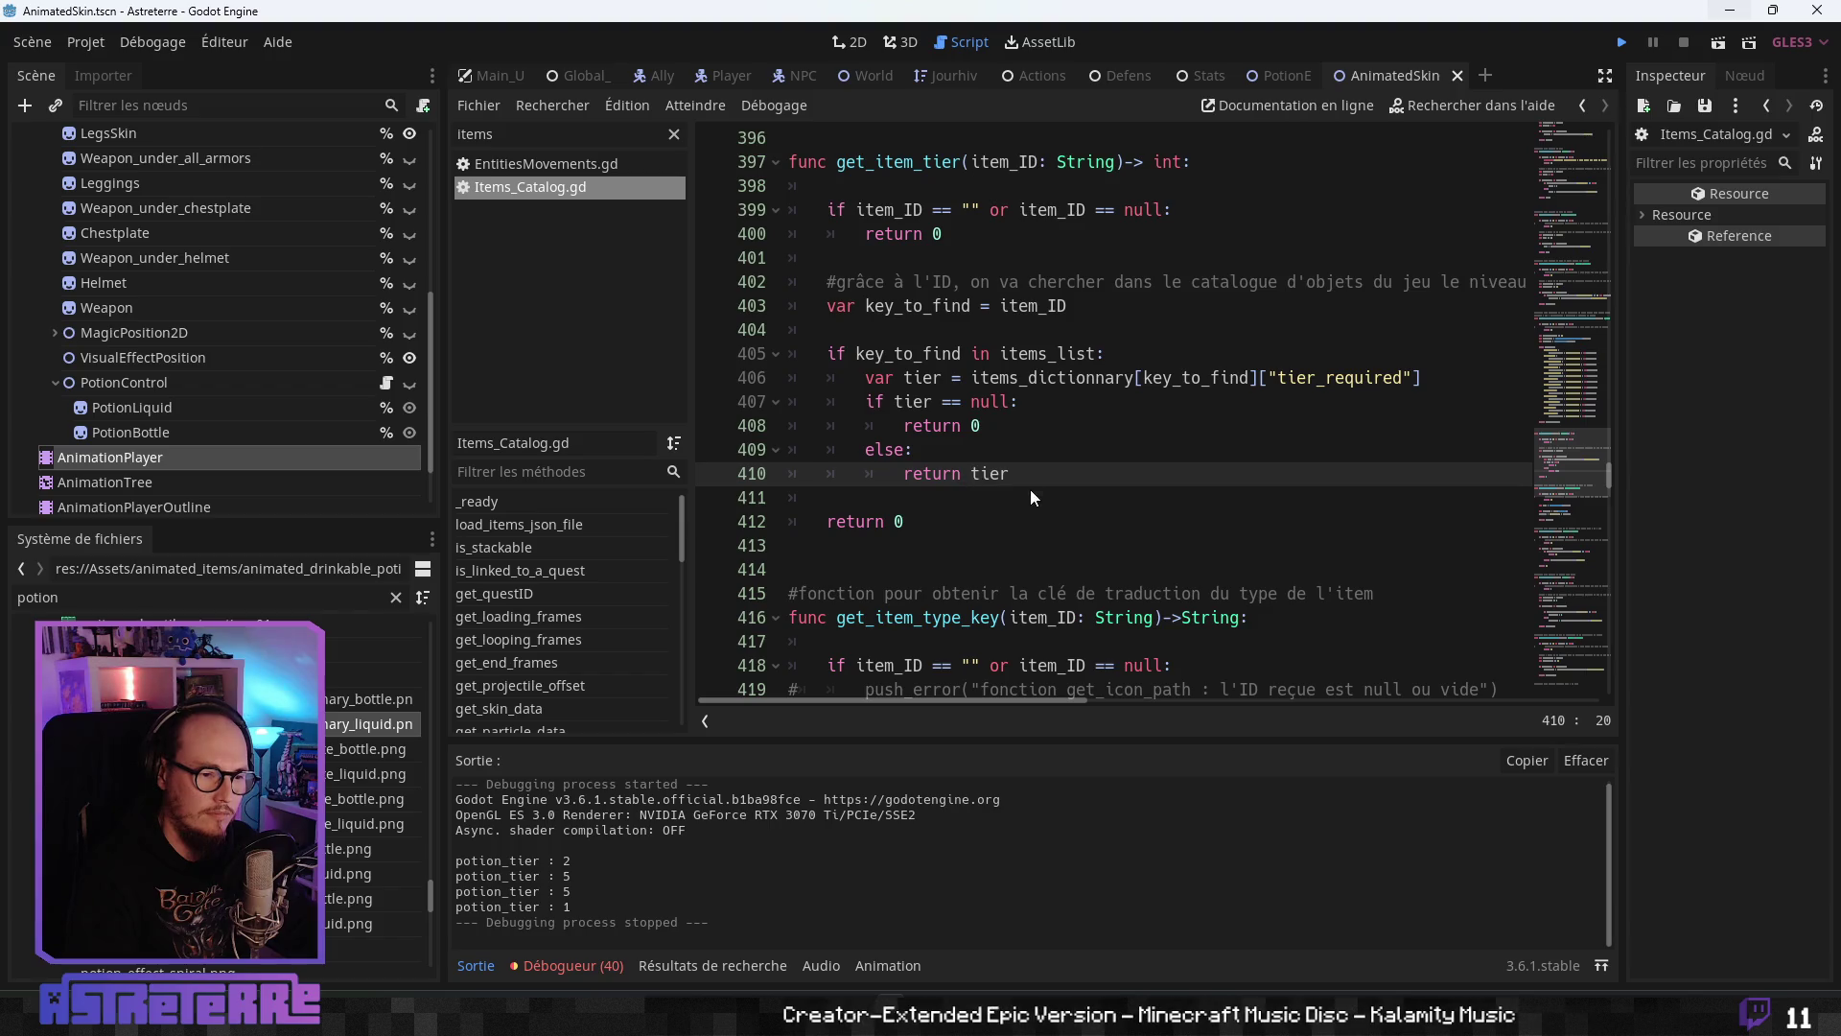
key(F5)
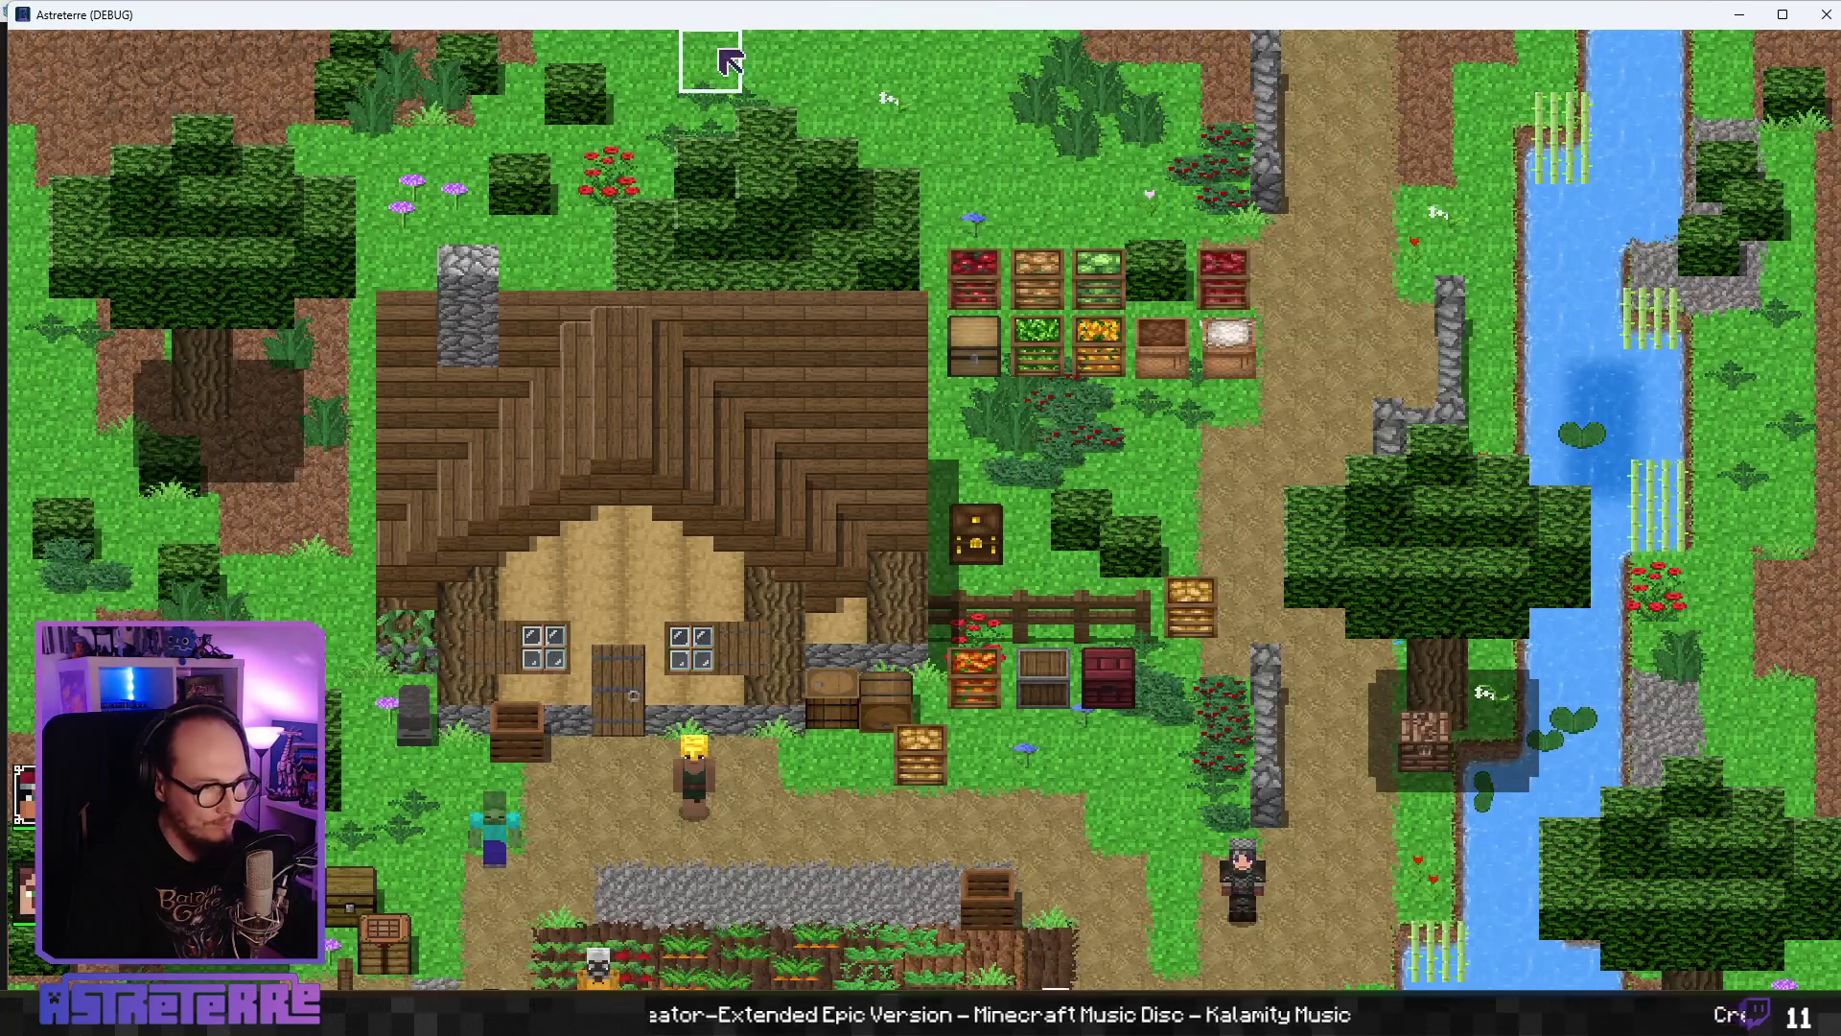
- Walk the player onto the crop tile and unequip the gold chestplate and gold leggings
scroll(817, 316, up, 3)
click(769, 547)
click(826, 547)
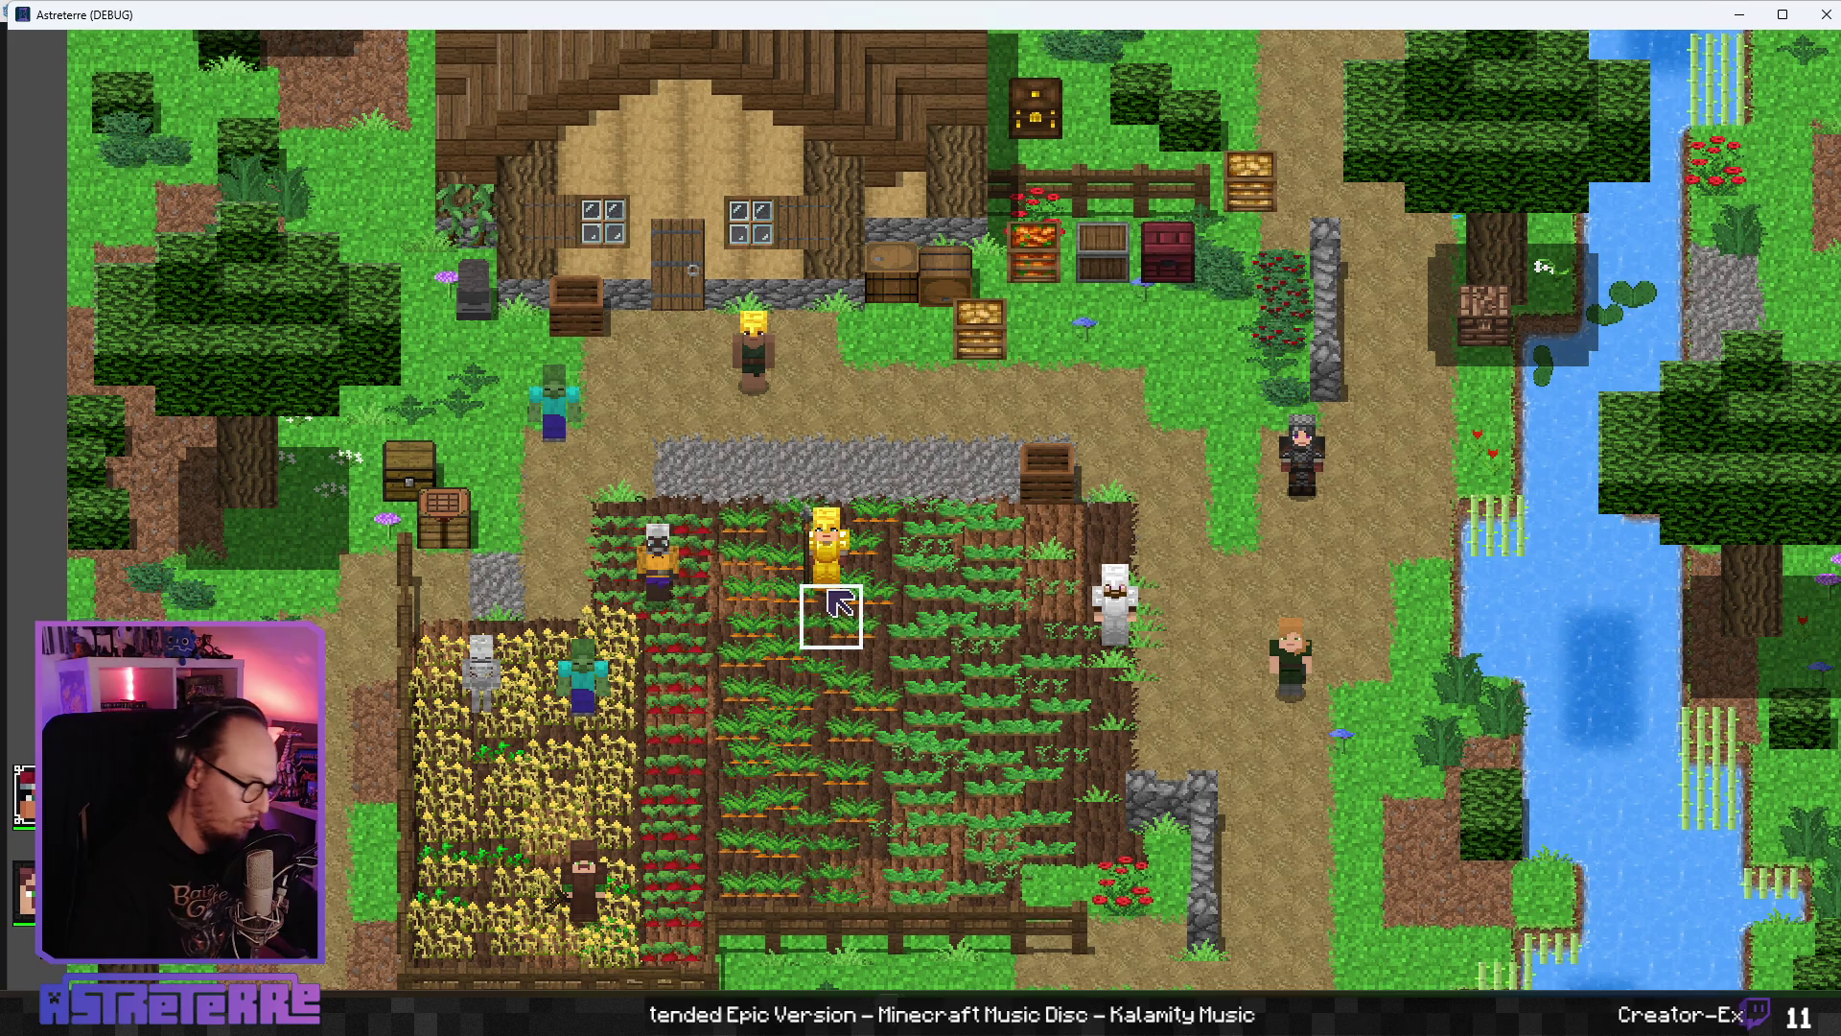
key(i)
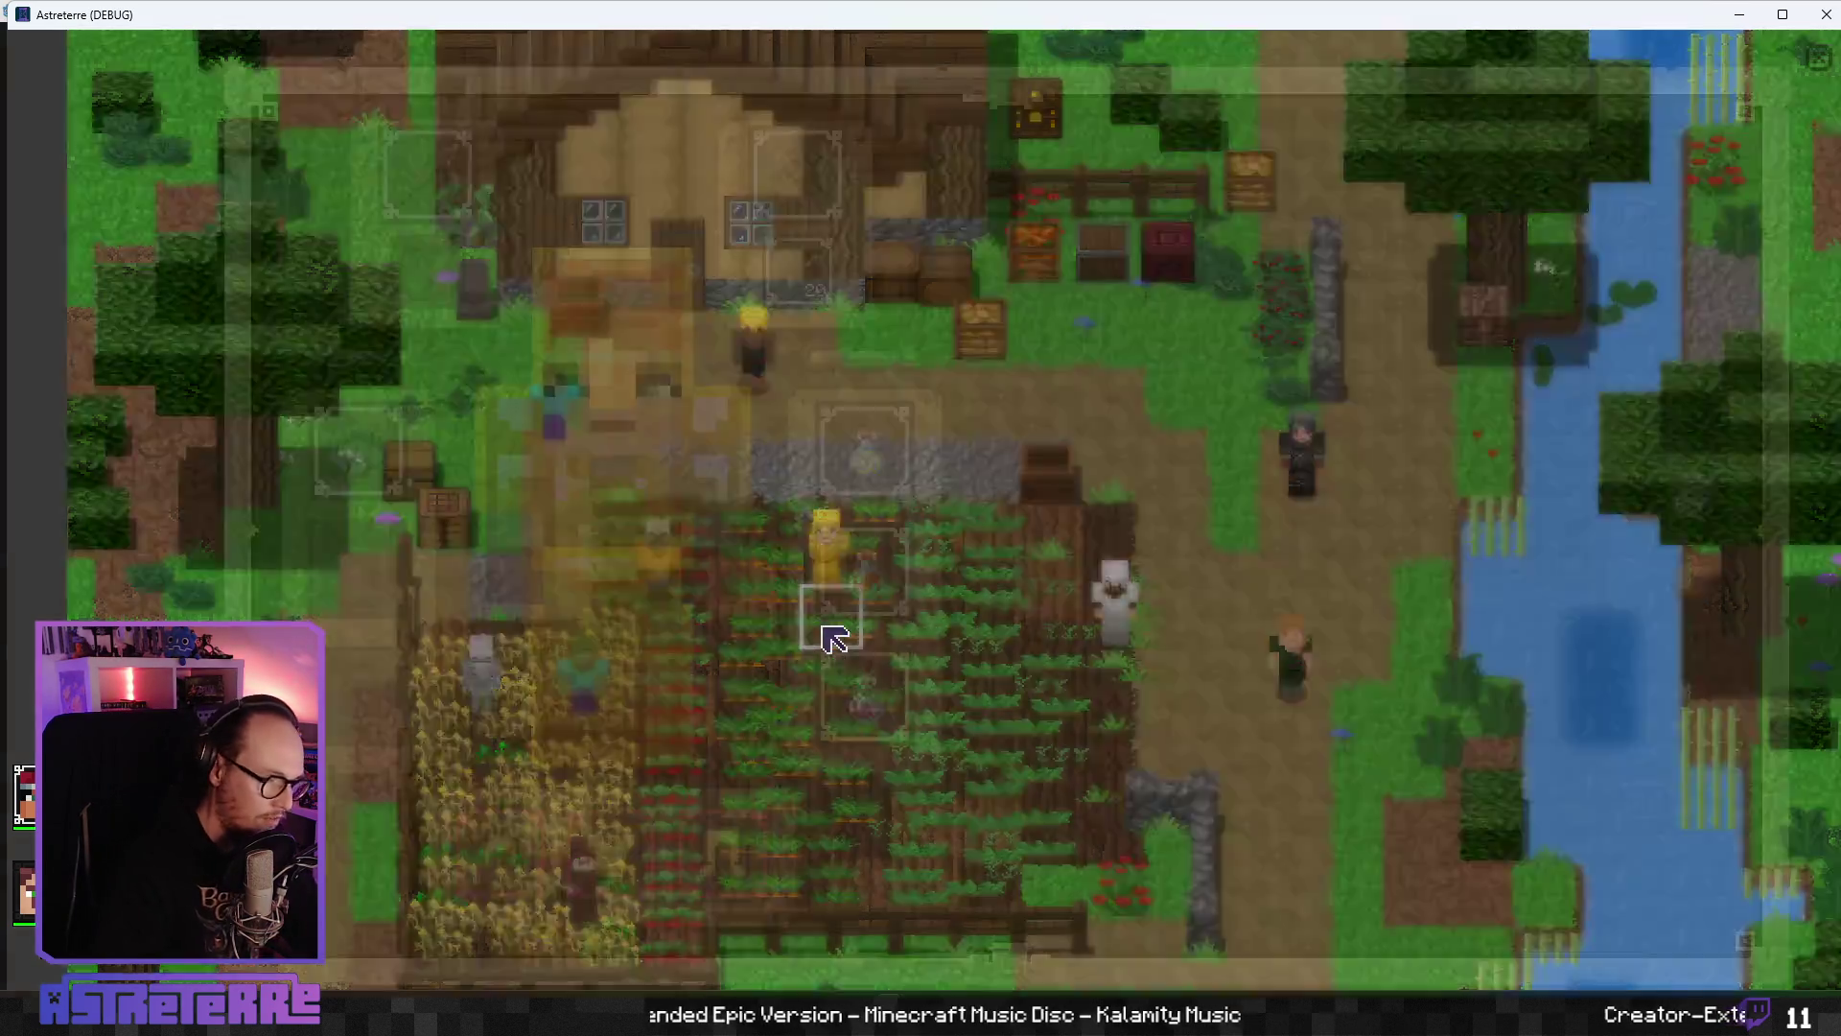
click(631, 884)
click(710, 859)
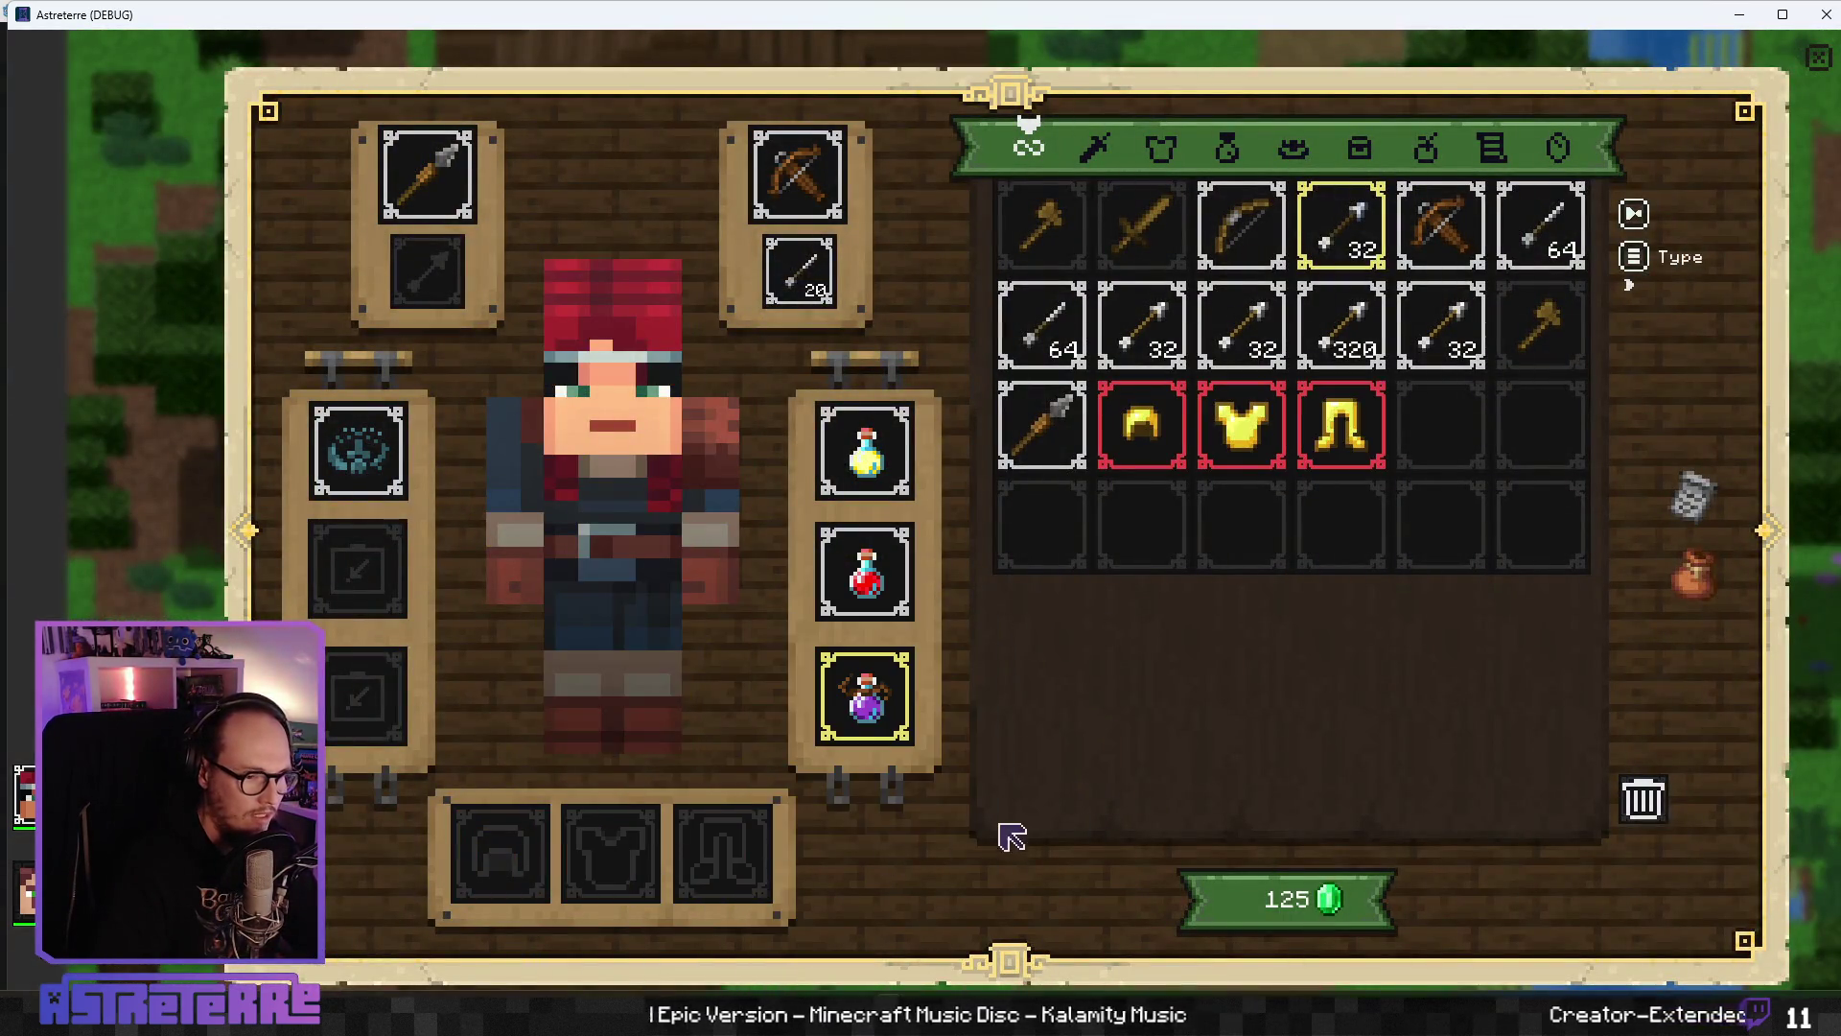
key(i)
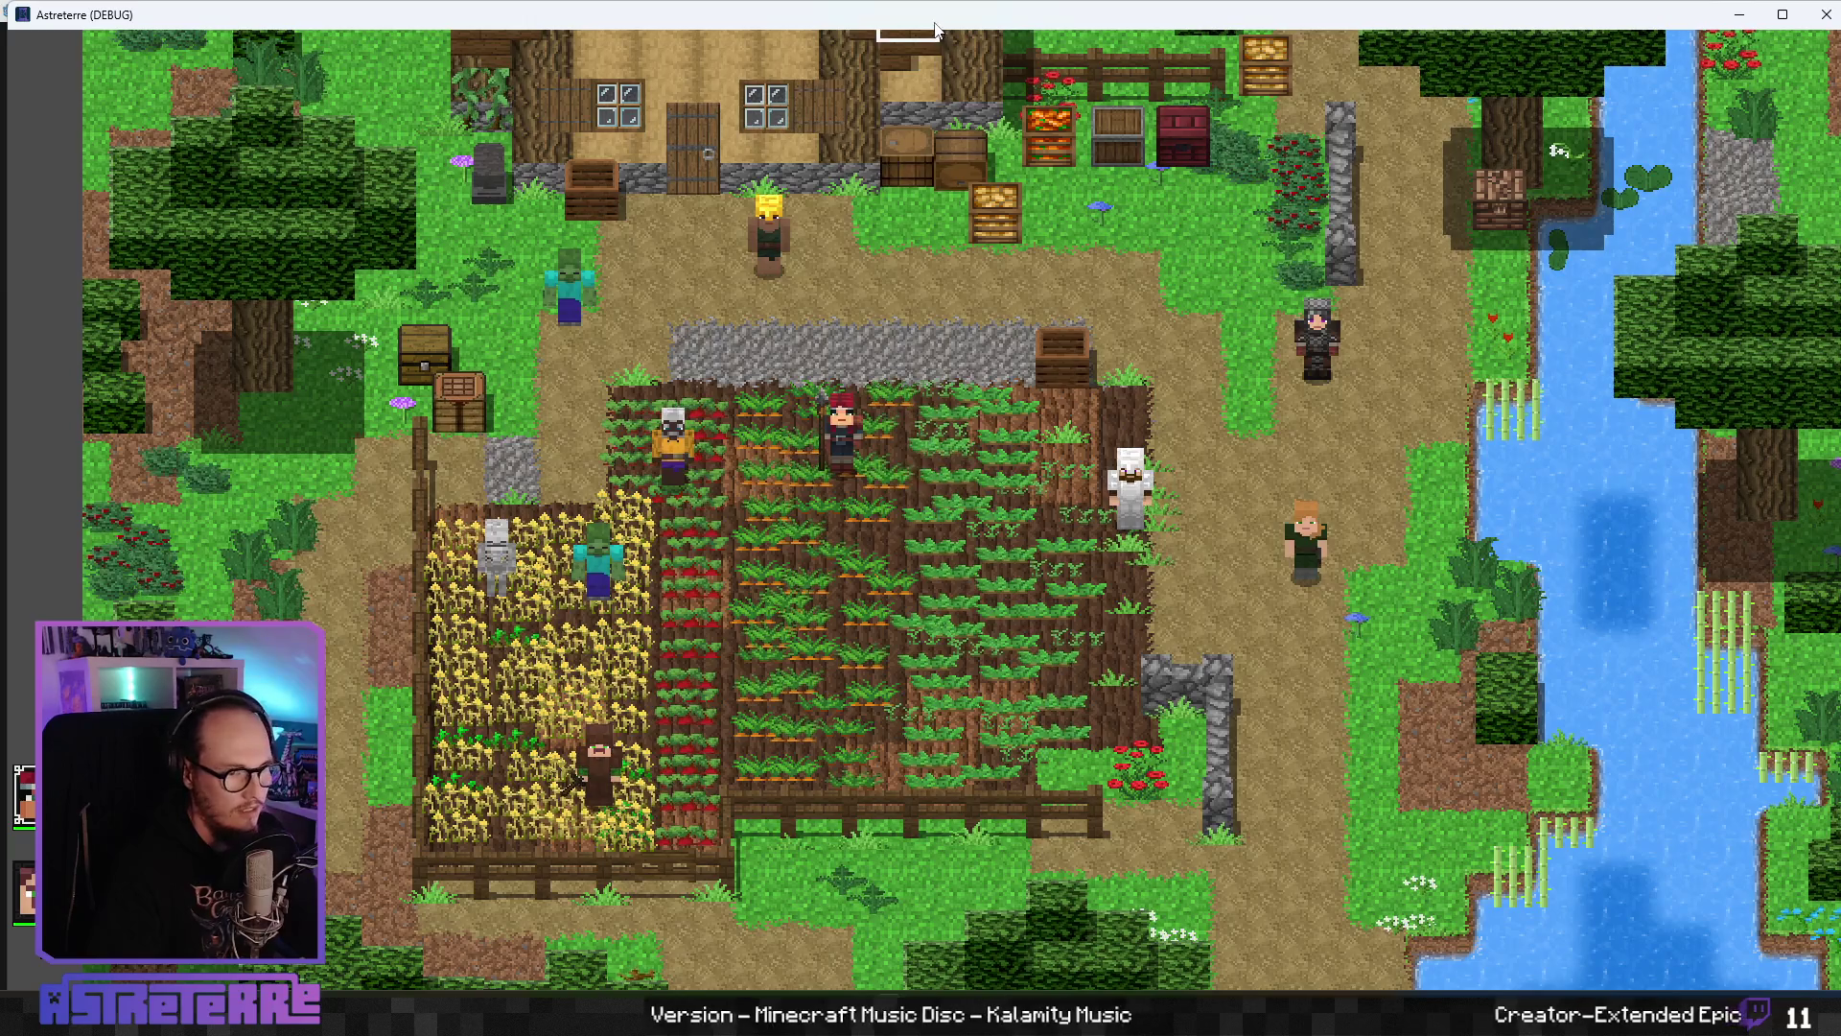
- End Steve Junior's turn and have Alex drink minor resistance and important swiftness potions
double_click(902, 14)
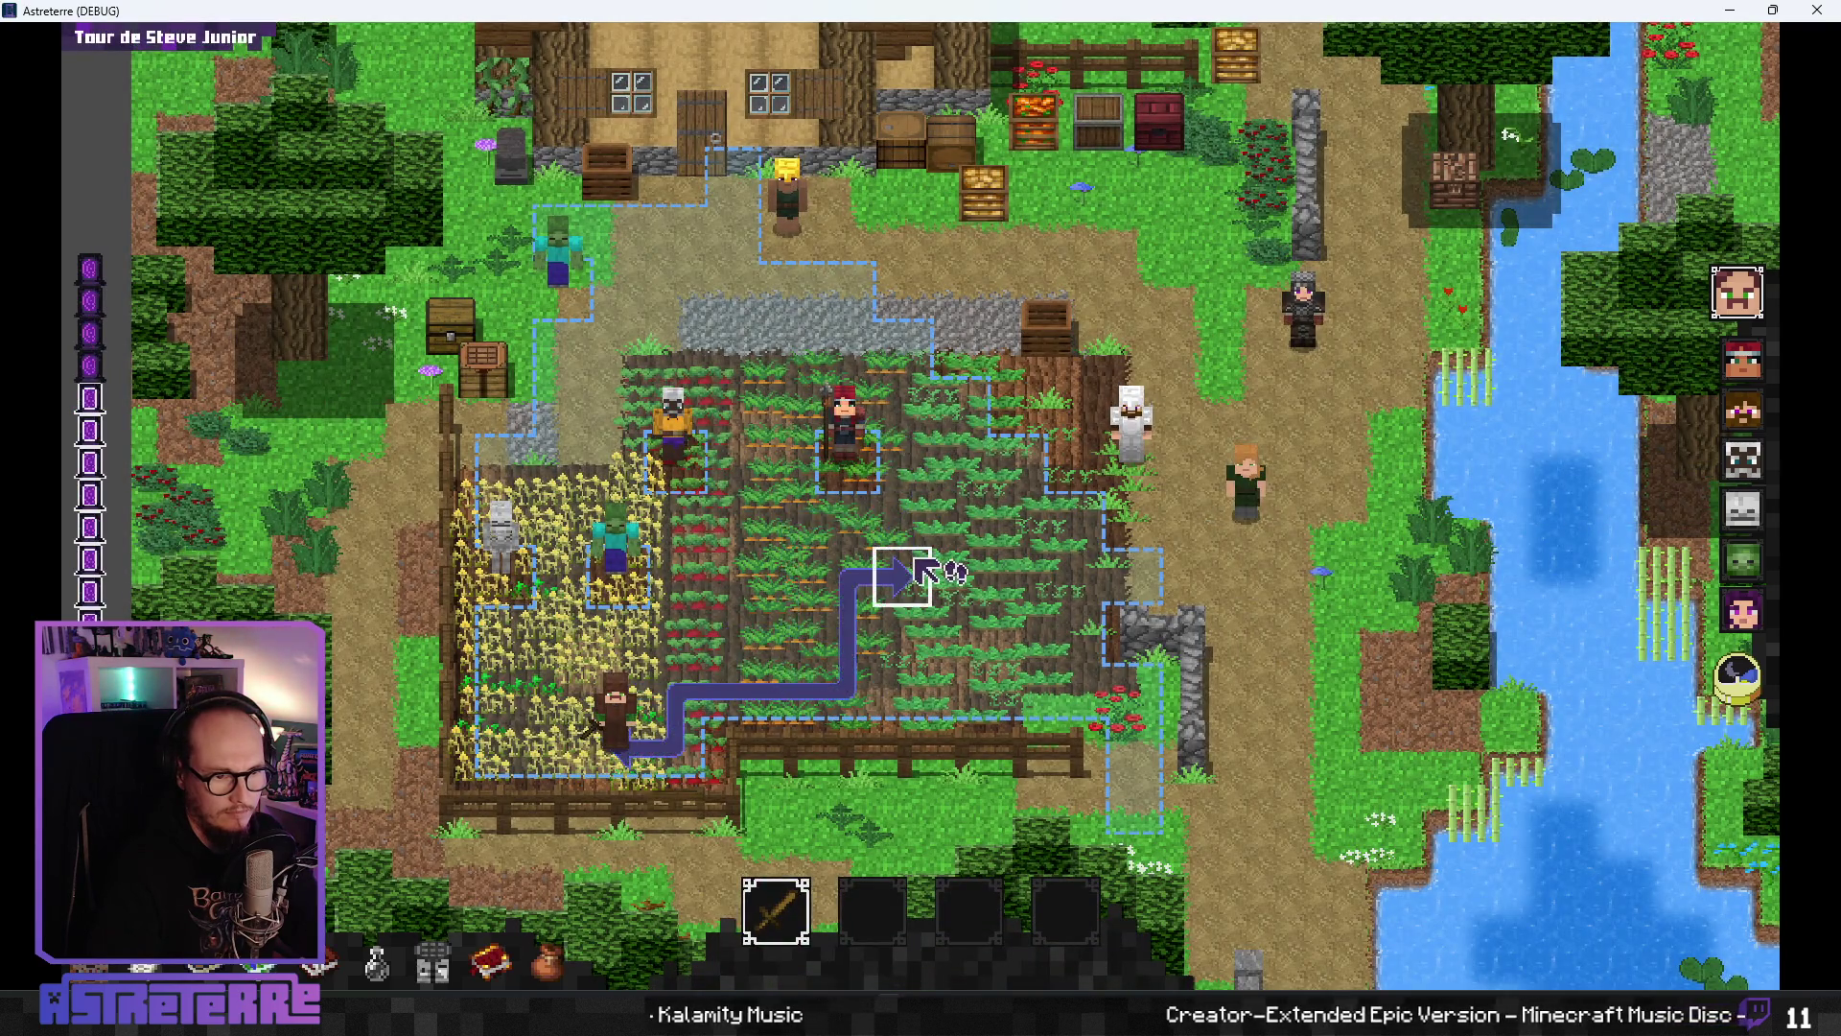
click(1760, 667)
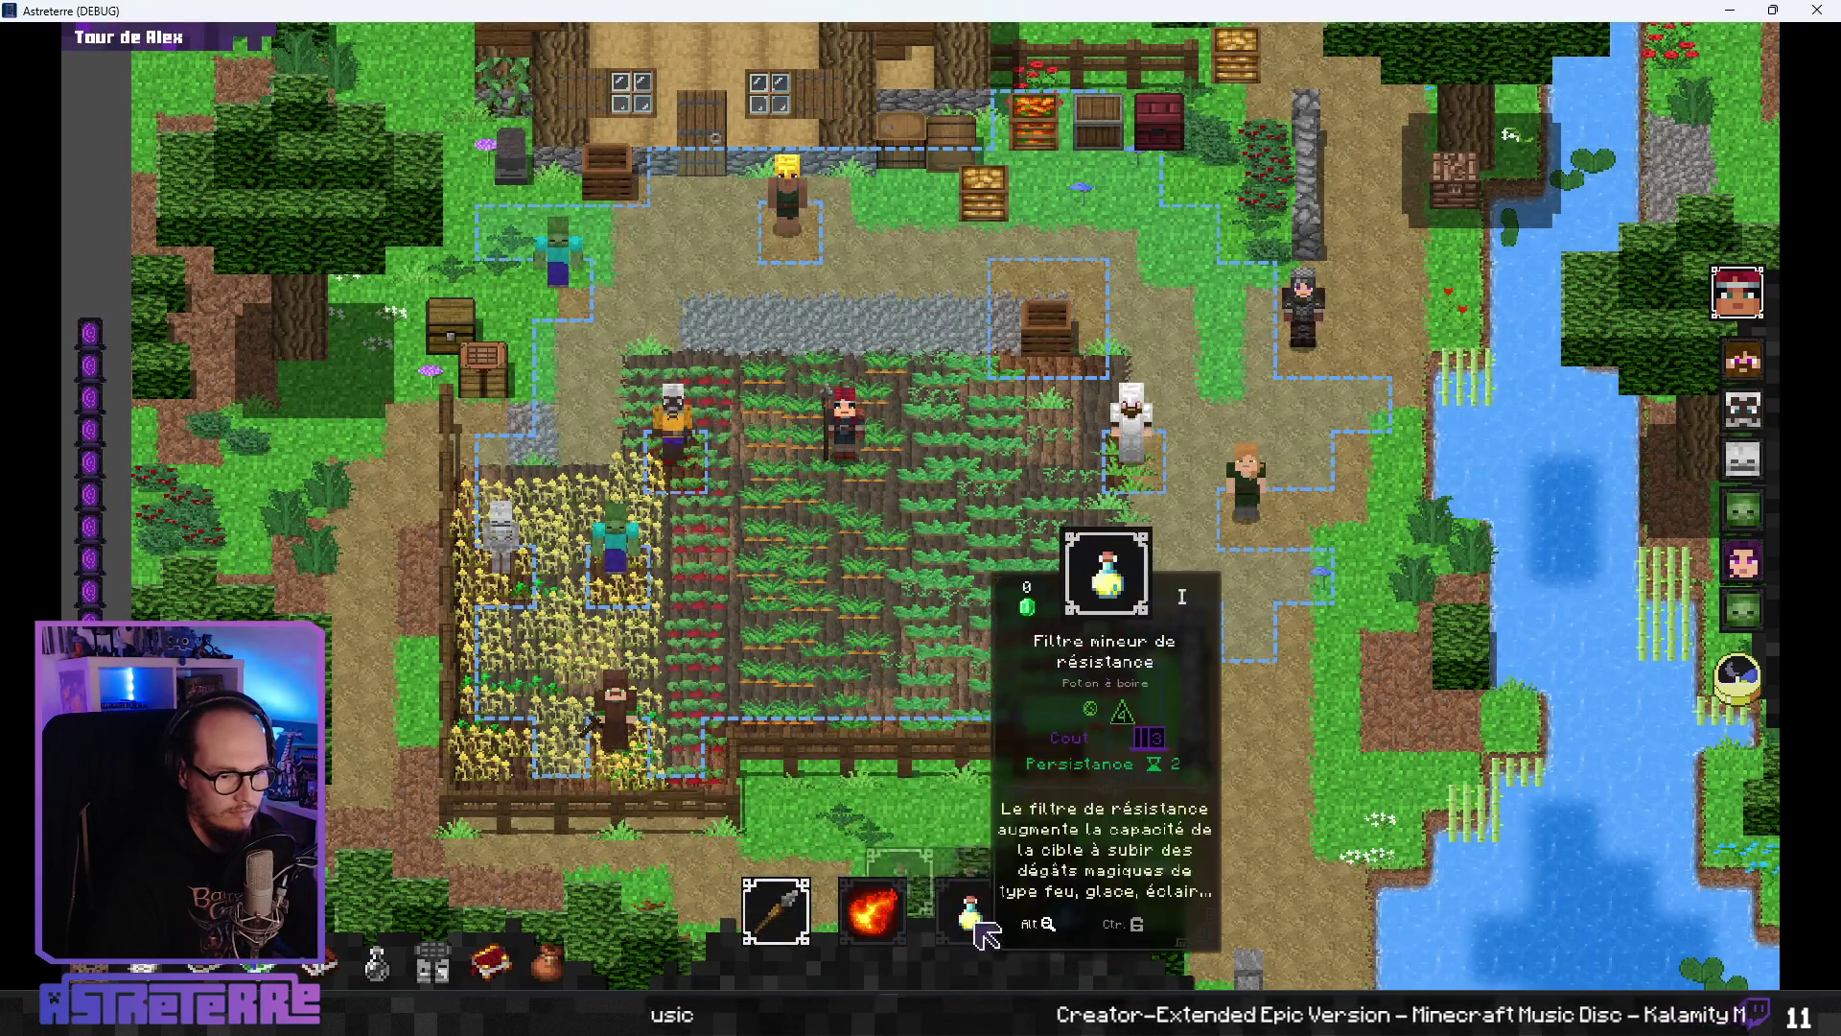
click(969, 911)
click(857, 469)
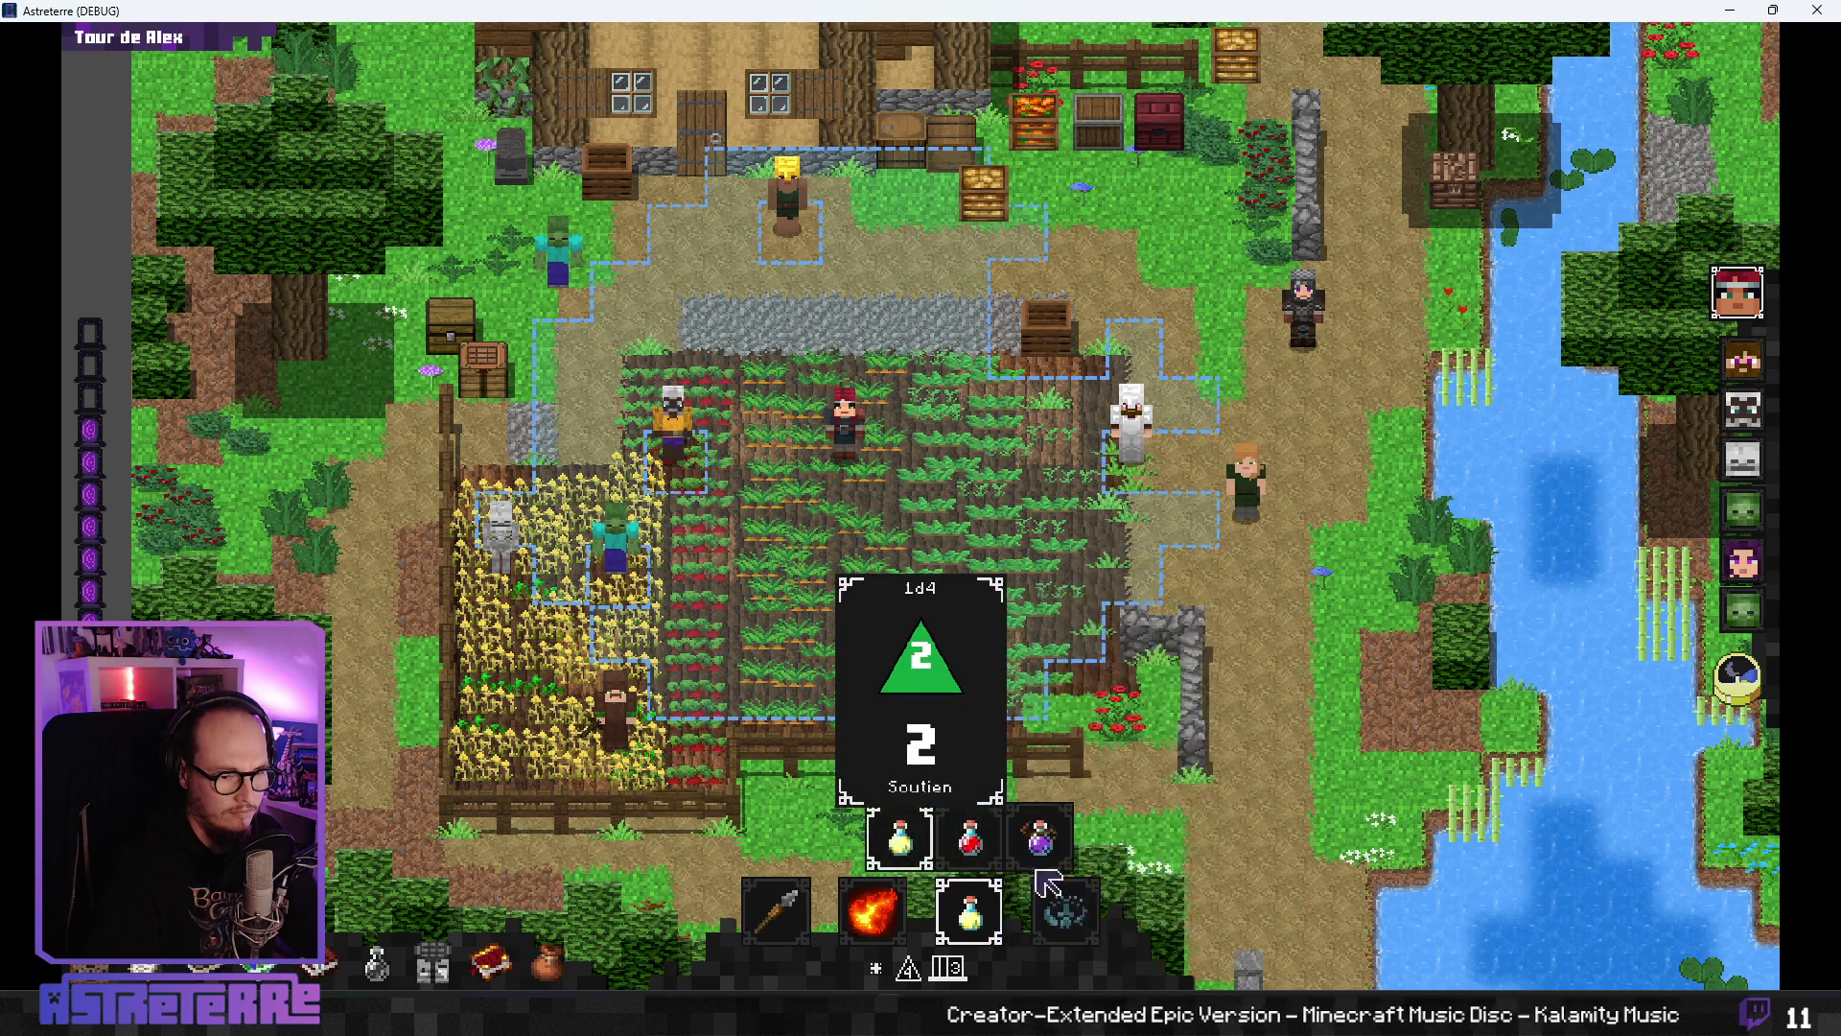
click(855, 447)
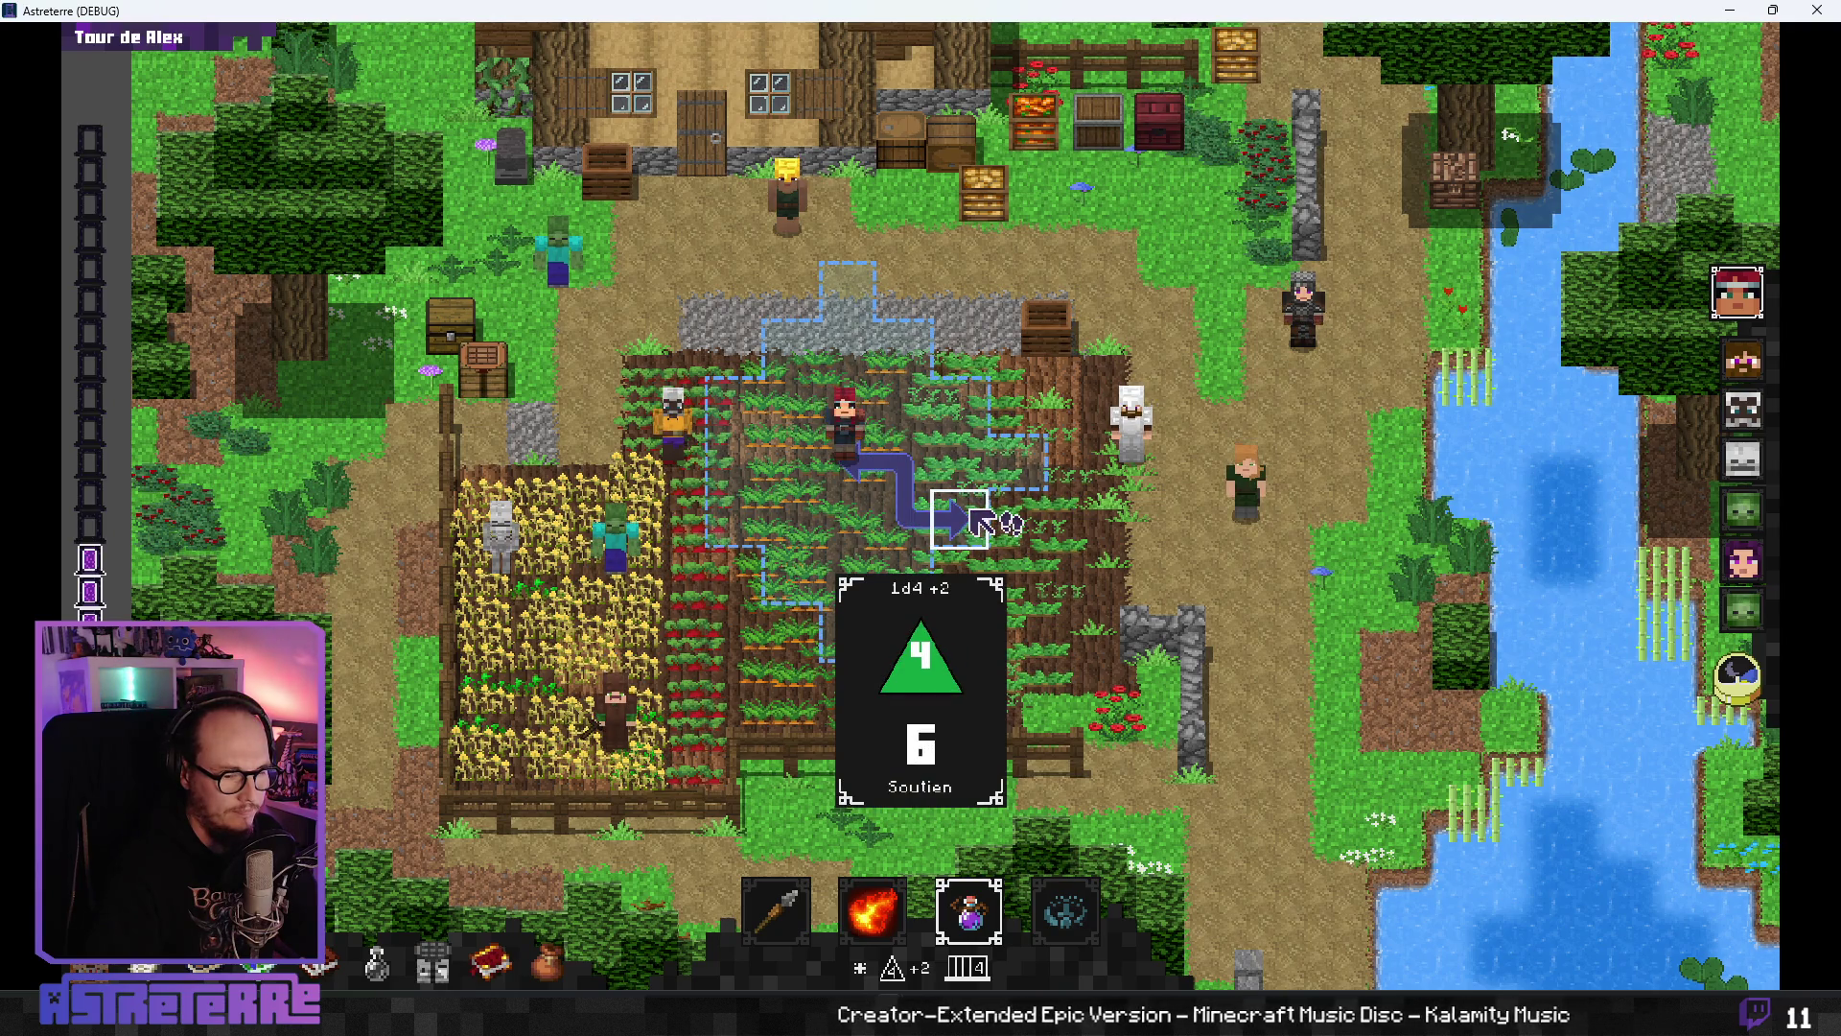
- Add an extraordinary resistance potion via the console and equip the yellow potion in the potion slot
mouse_move(1438, 849)
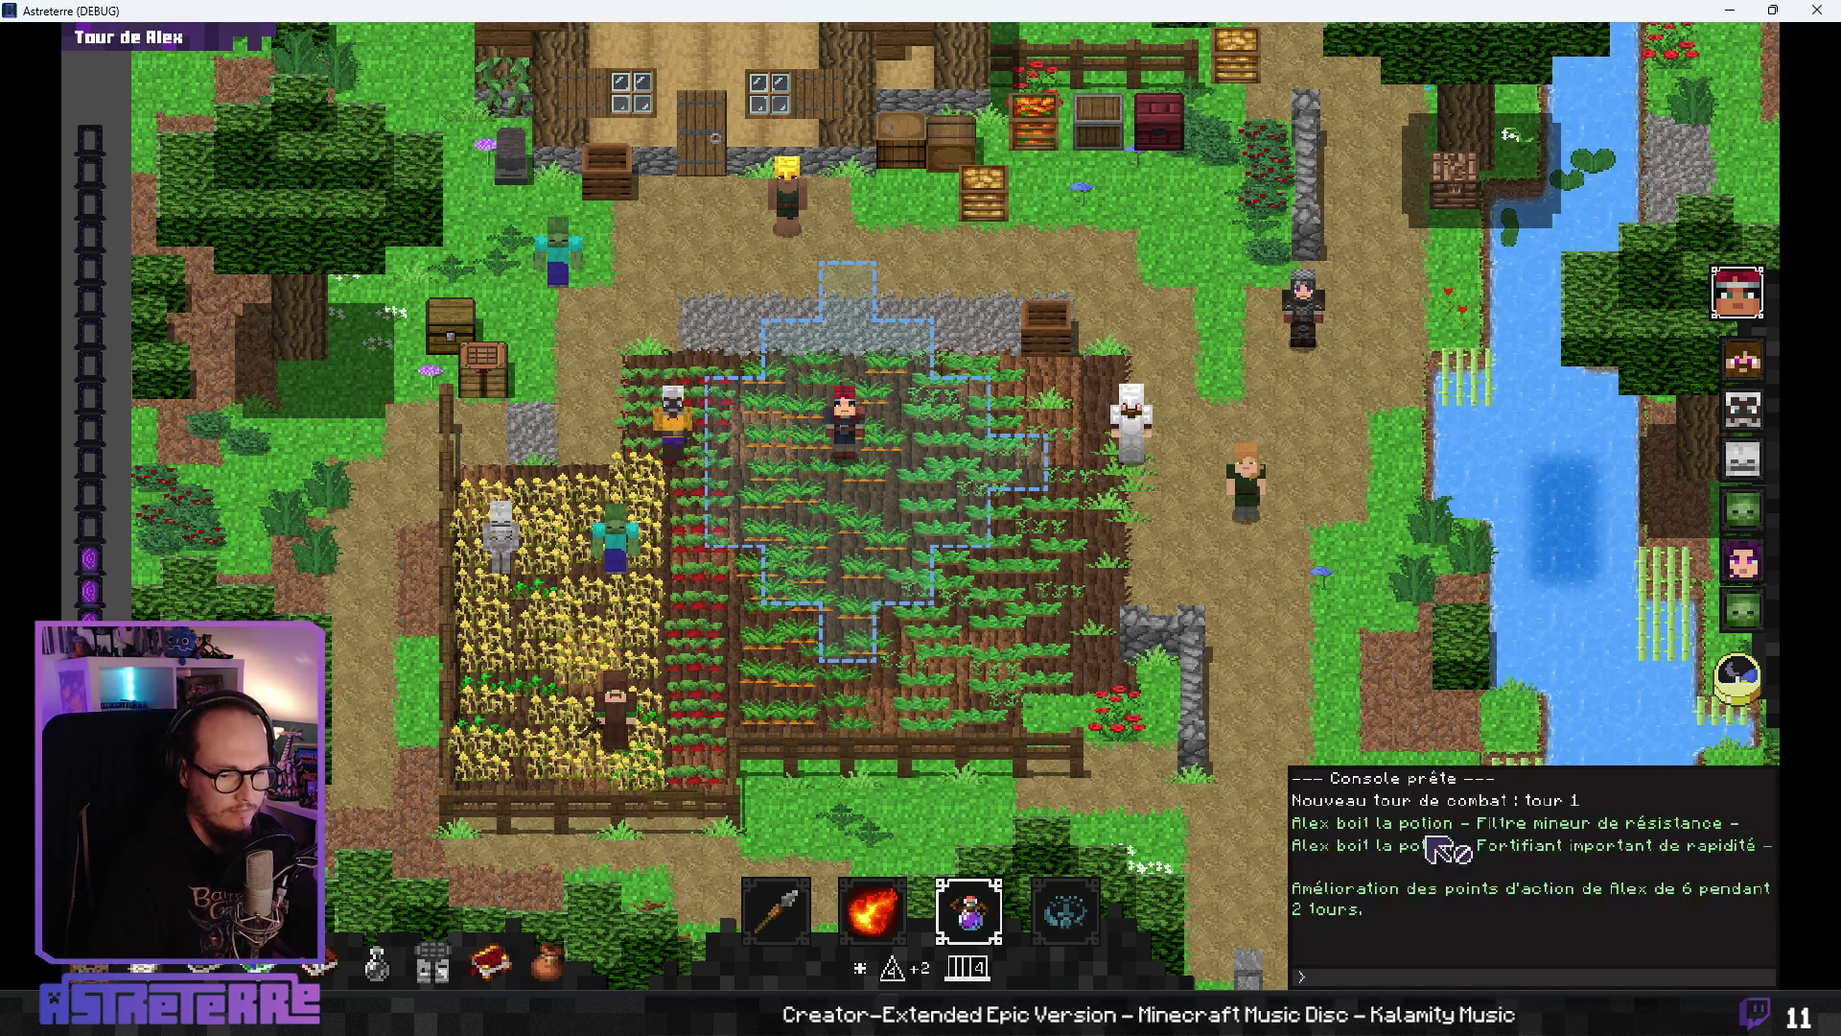
click(1324, 977)
text(a)
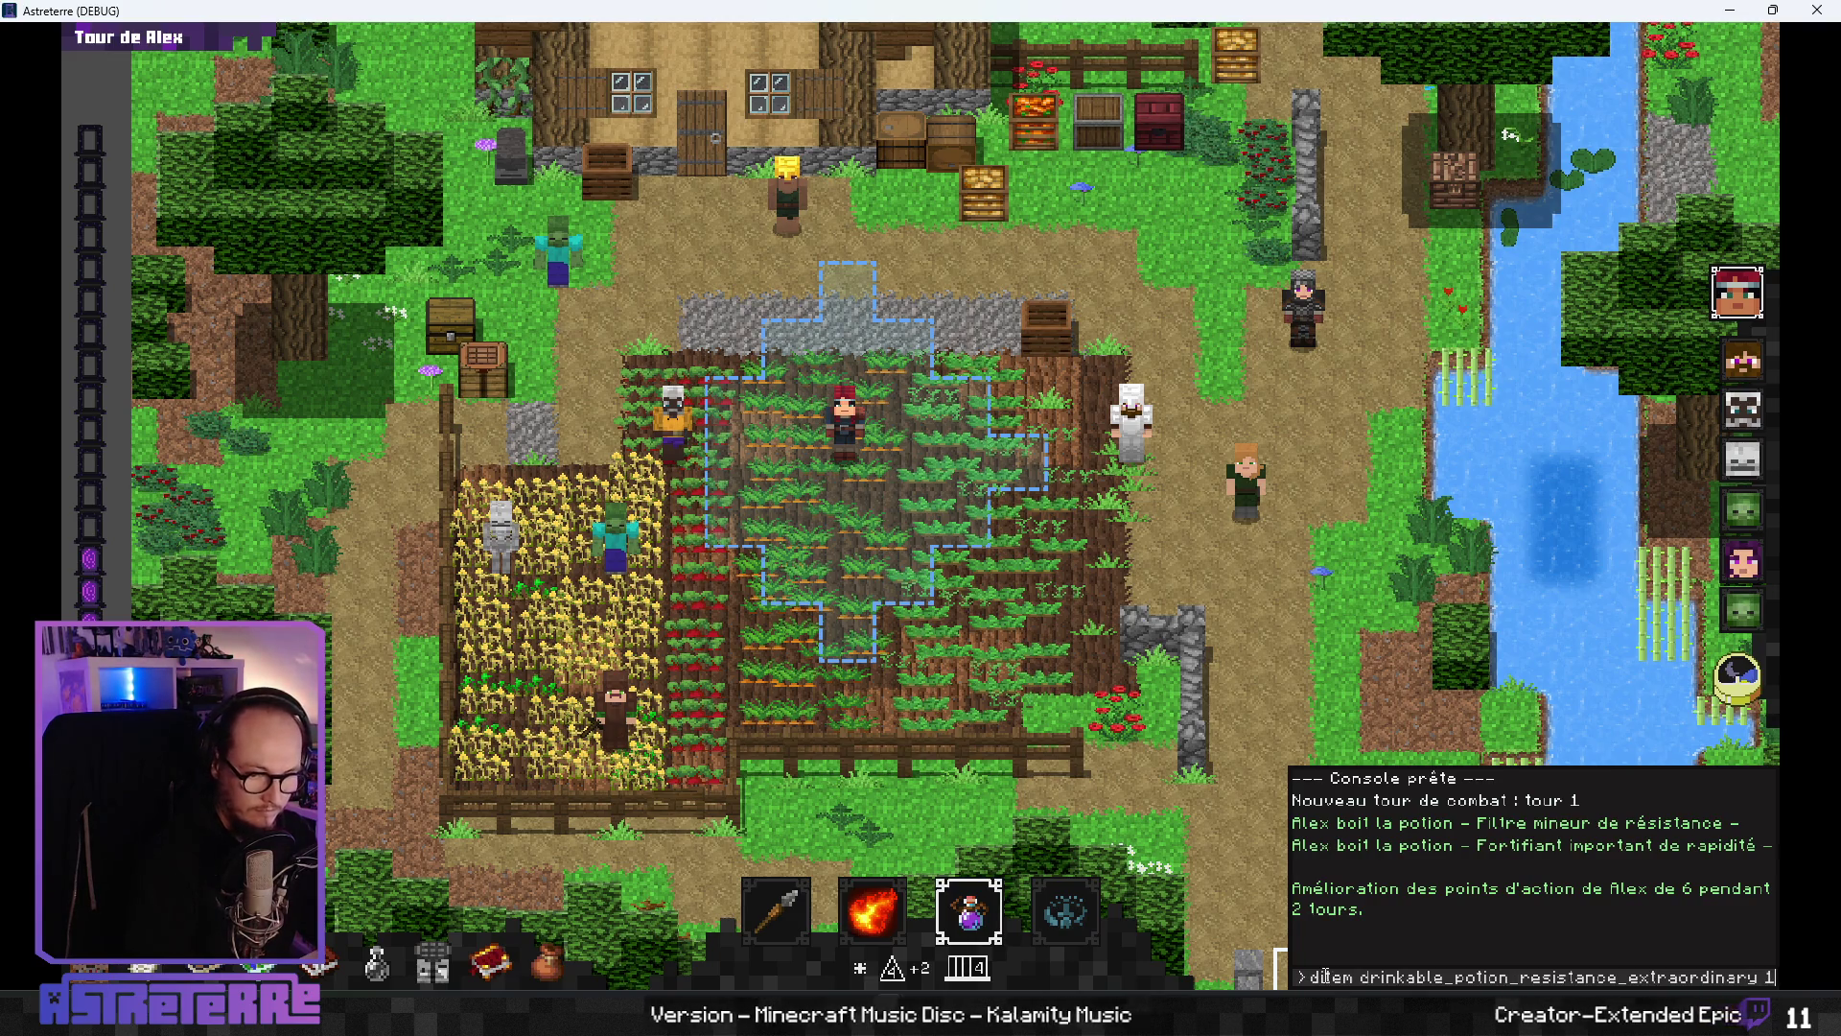
key(Return)
key(Escape)
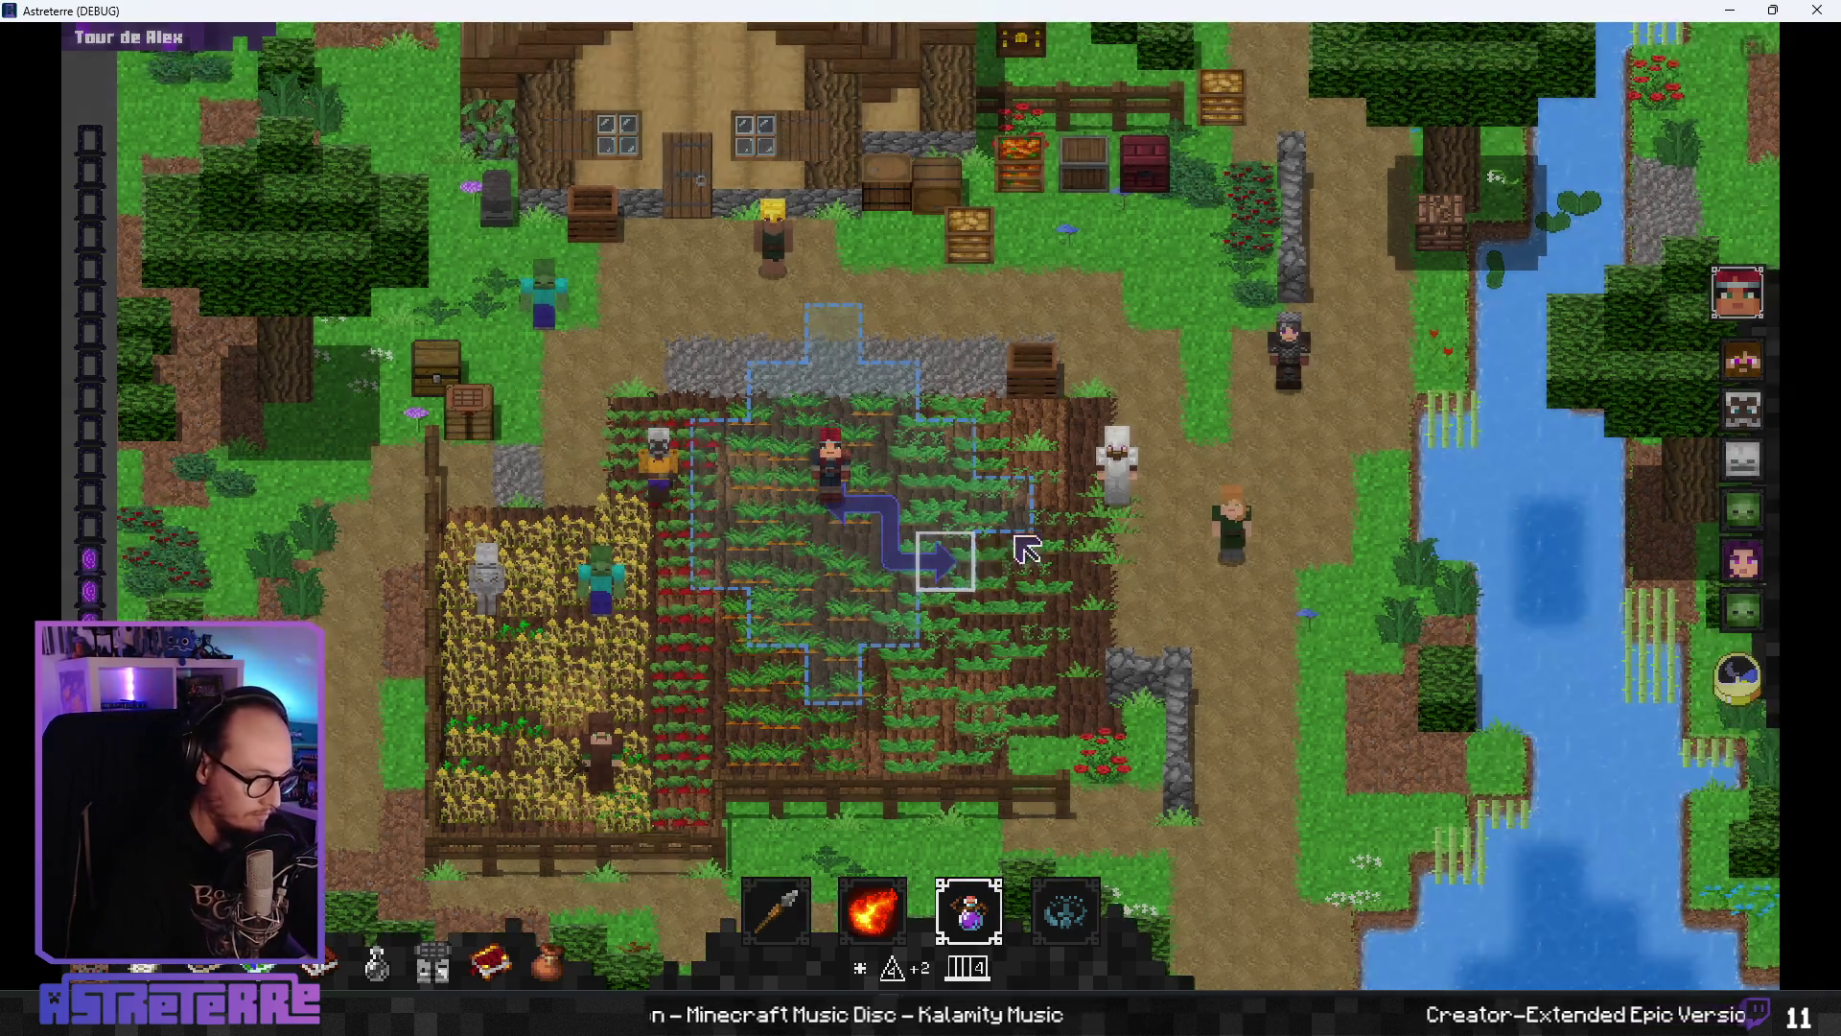
key(i)
drag(1400, 393, 887, 660)
key(i)
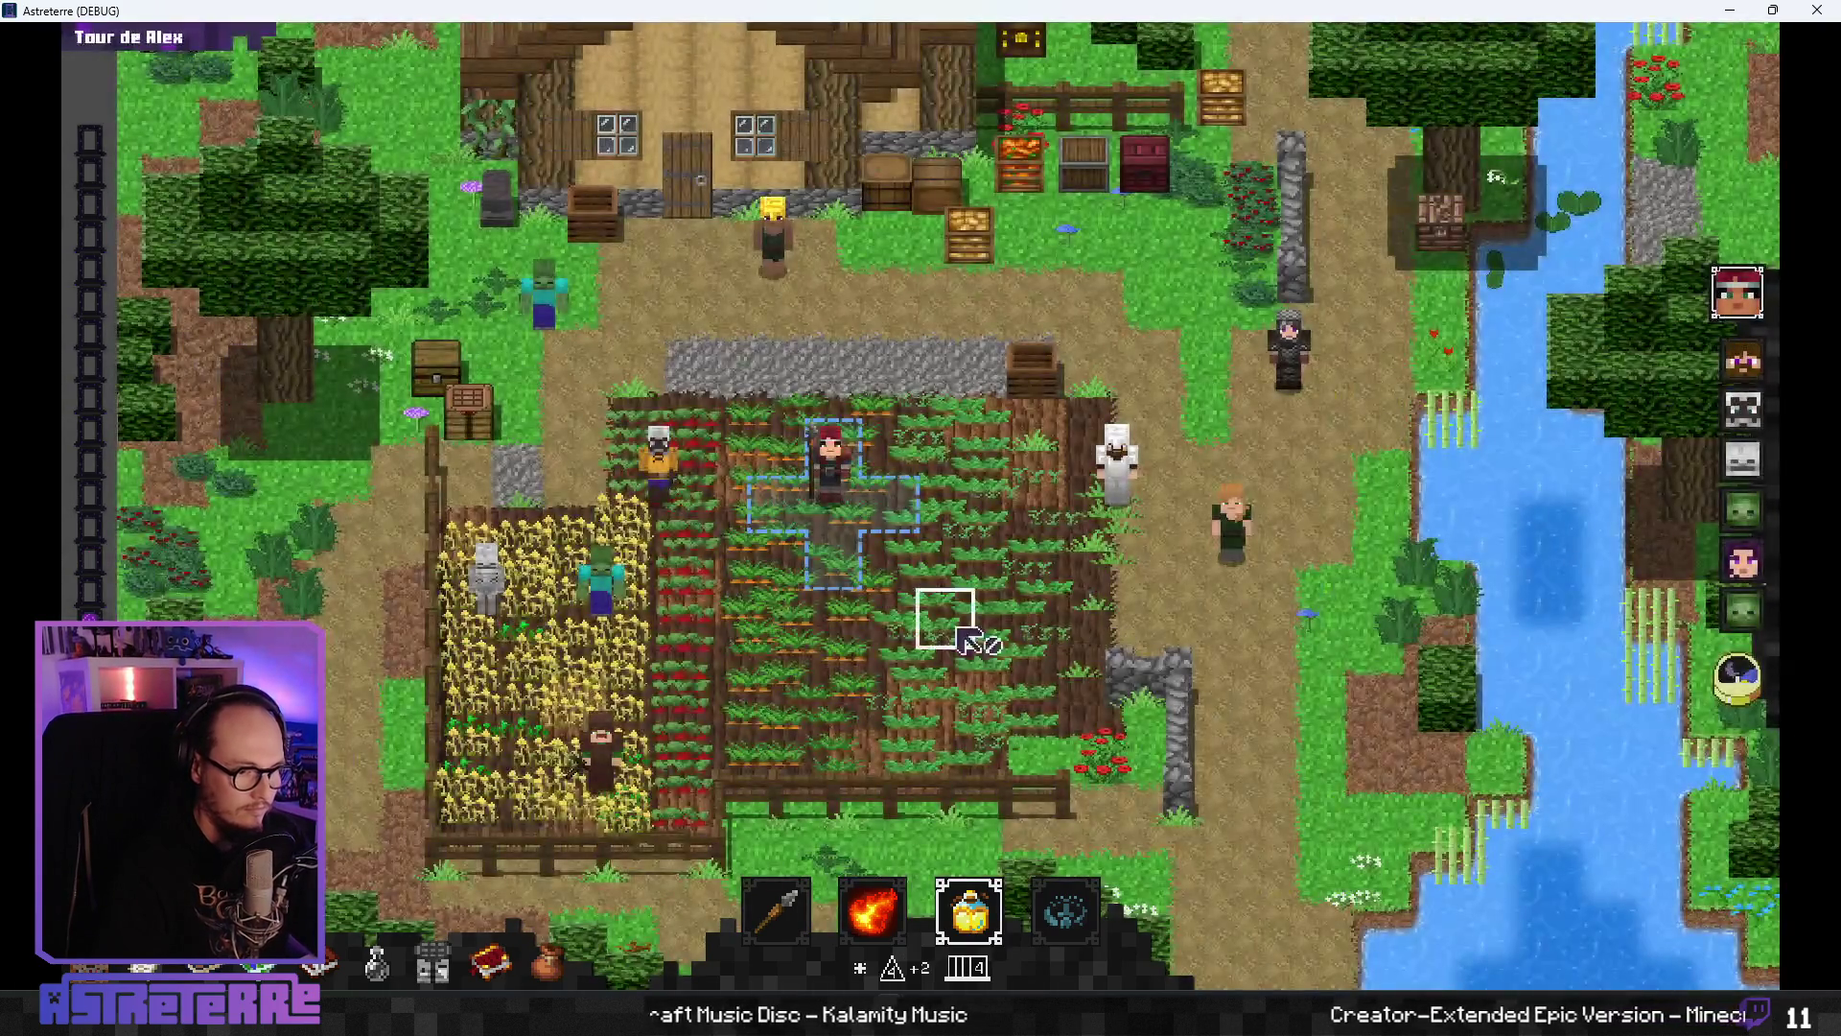
- Add an extraordinary cure potion through the debug console and check it in the inventory
key(grave)
text(ditem drinkable_potion_cure_extraordinary 1)
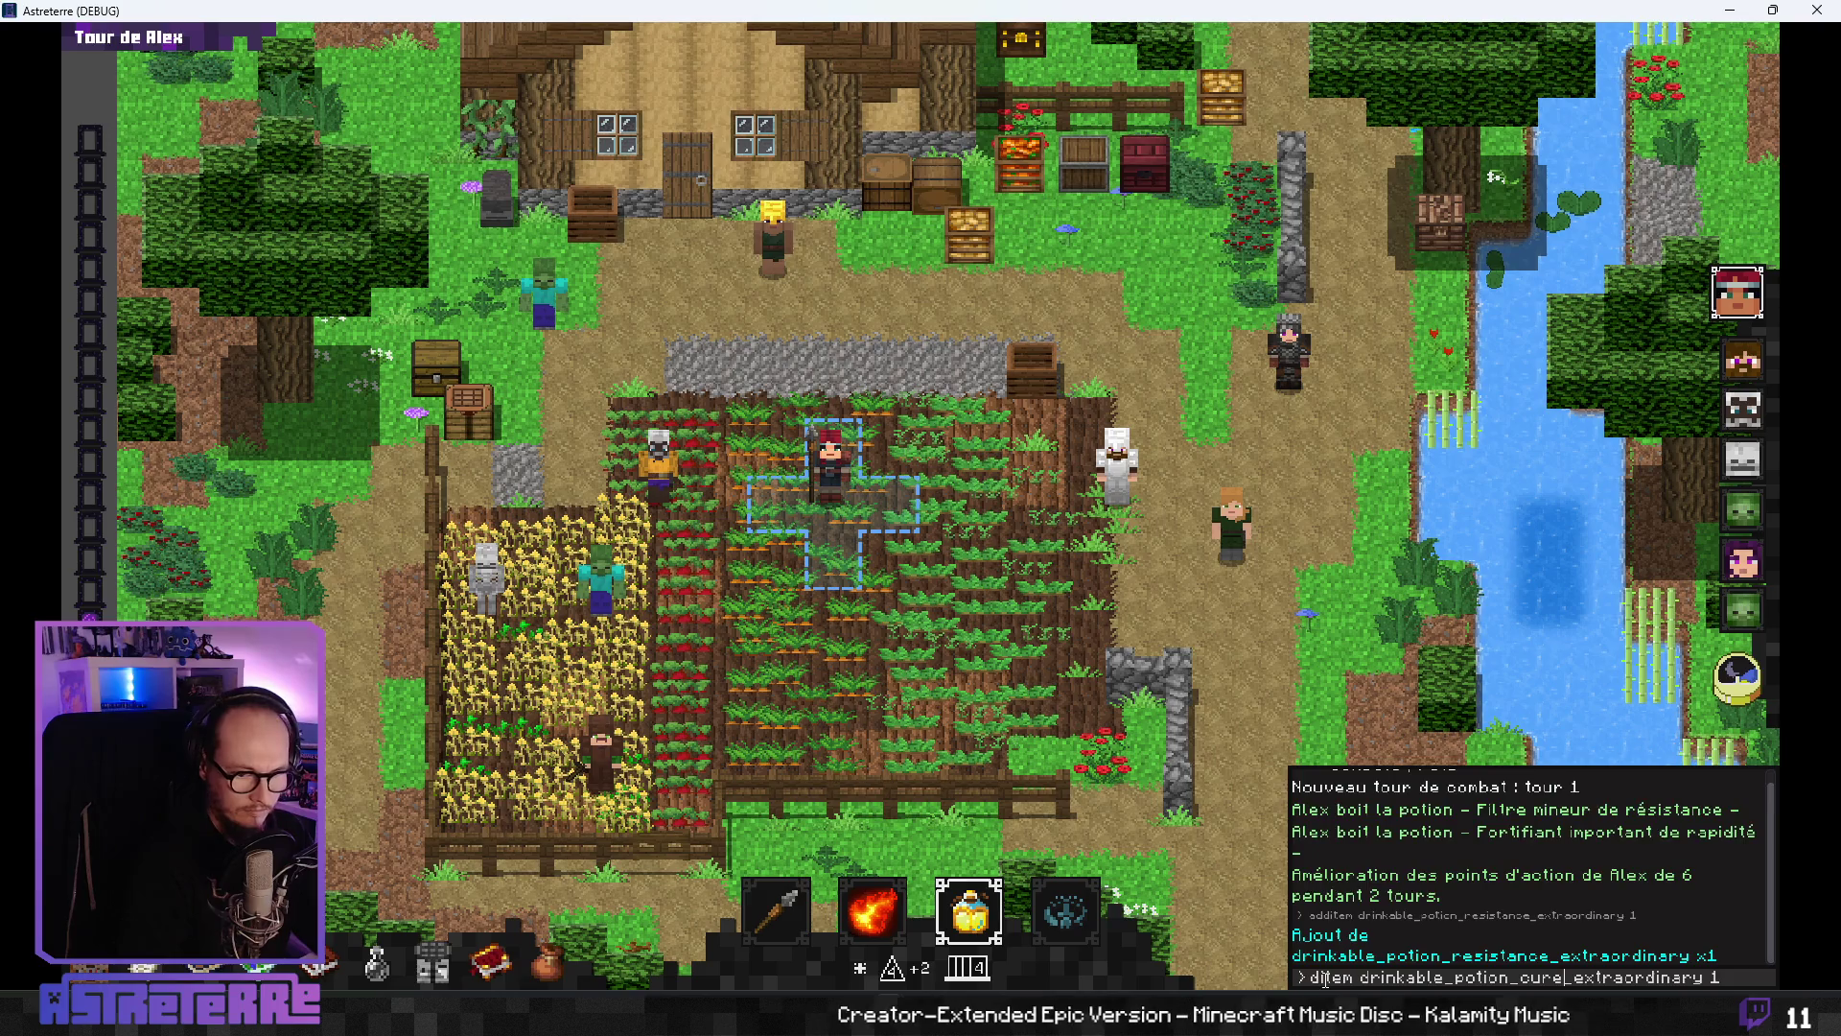
key(Return)
key(i)
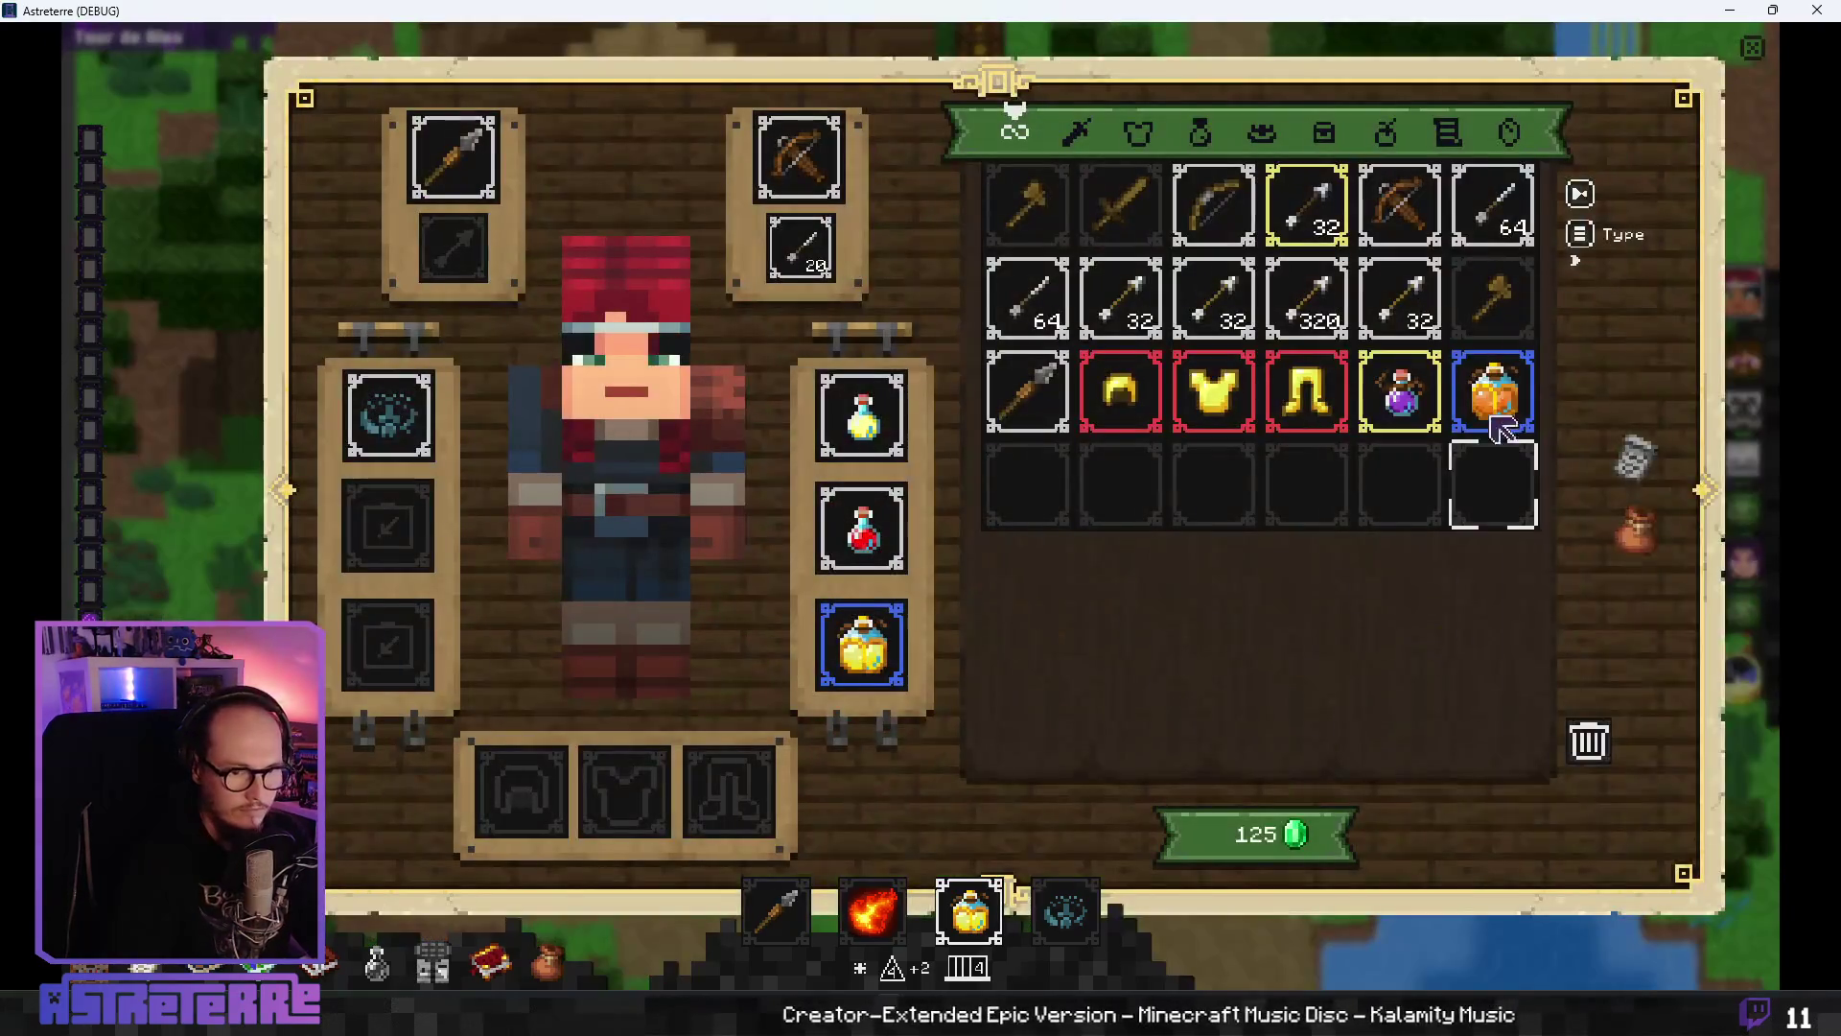
- Give Alex extra action points through the debug console
key(grave)
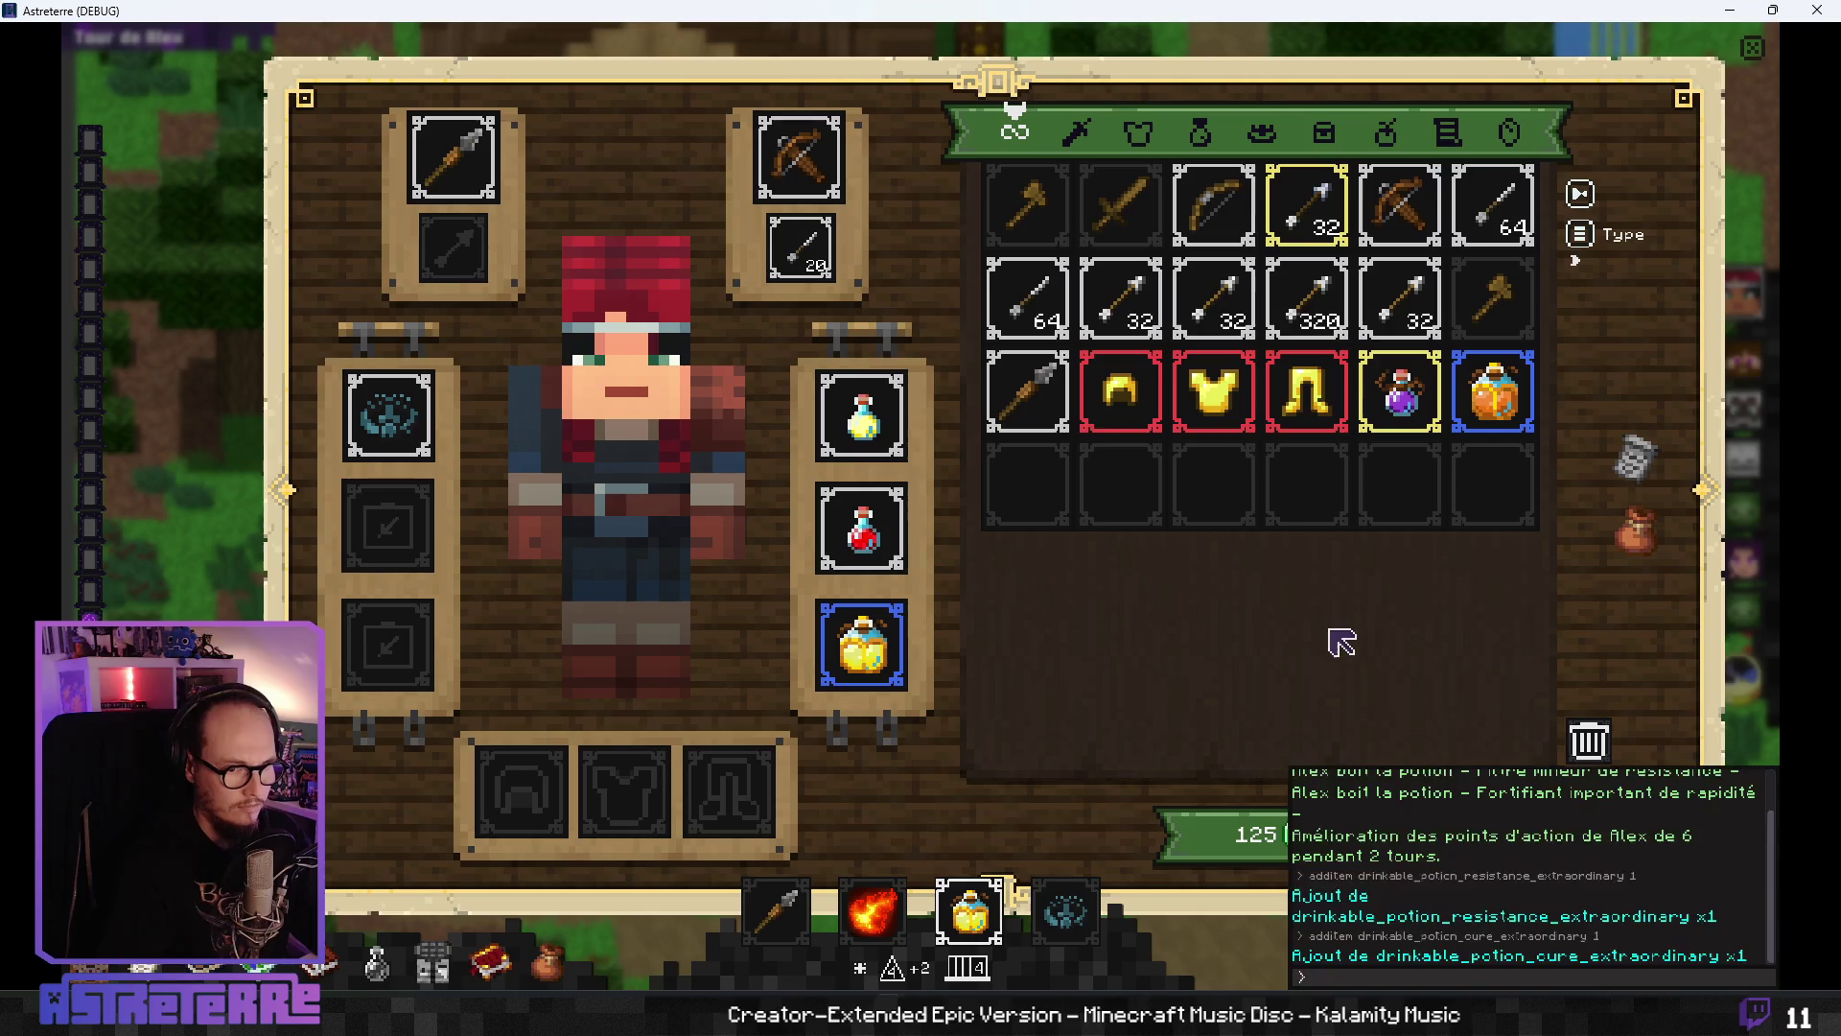
click(1352, 978)
text(add action_points 1)
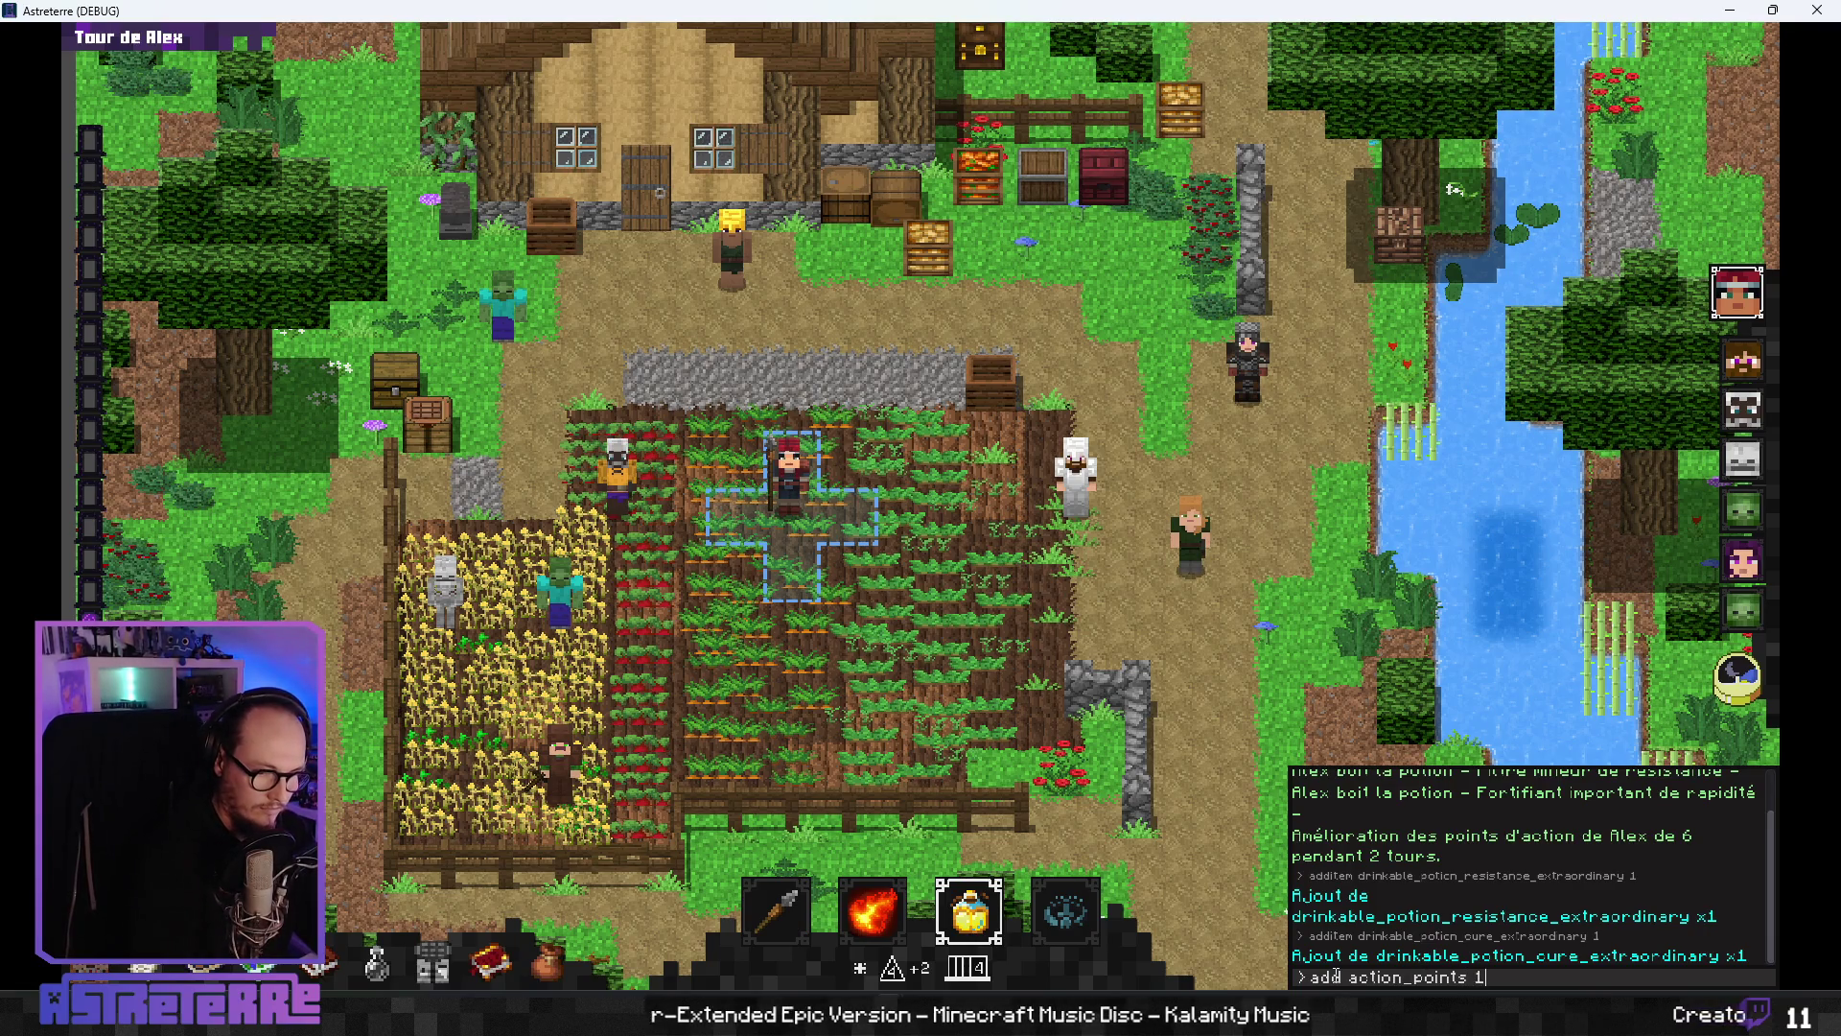
key(Return)
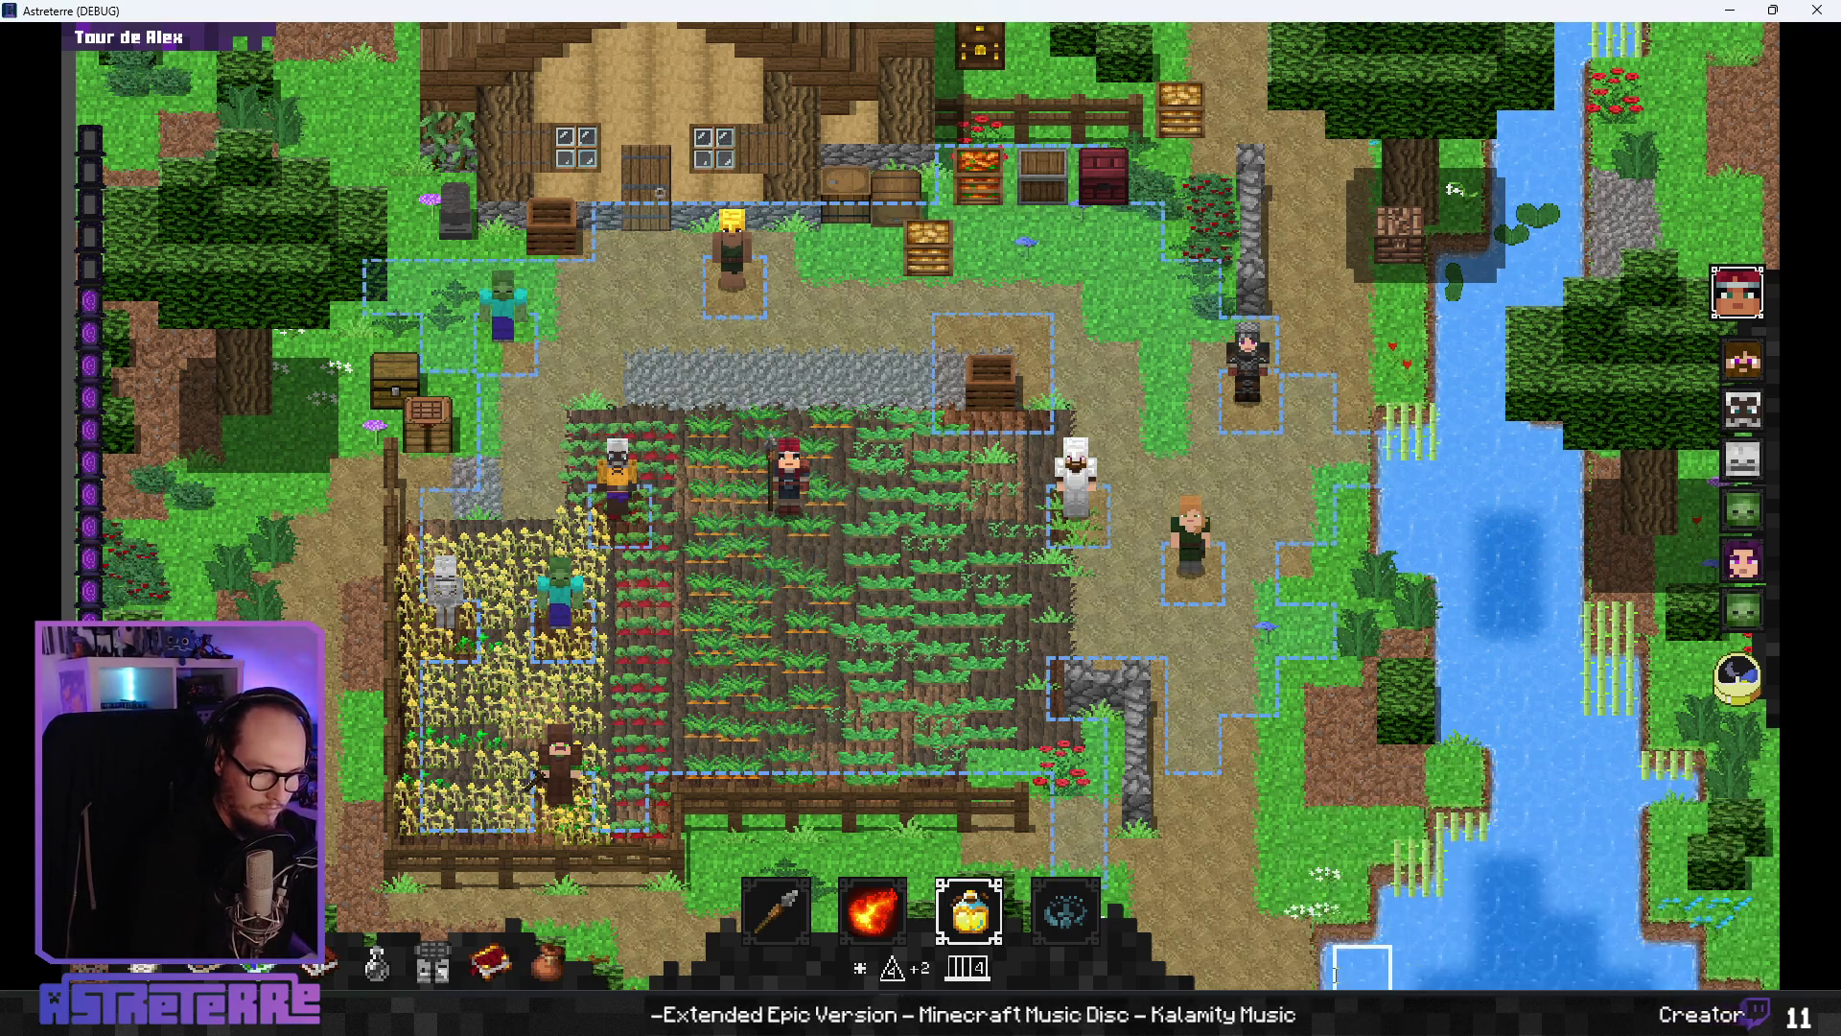
key(grave)
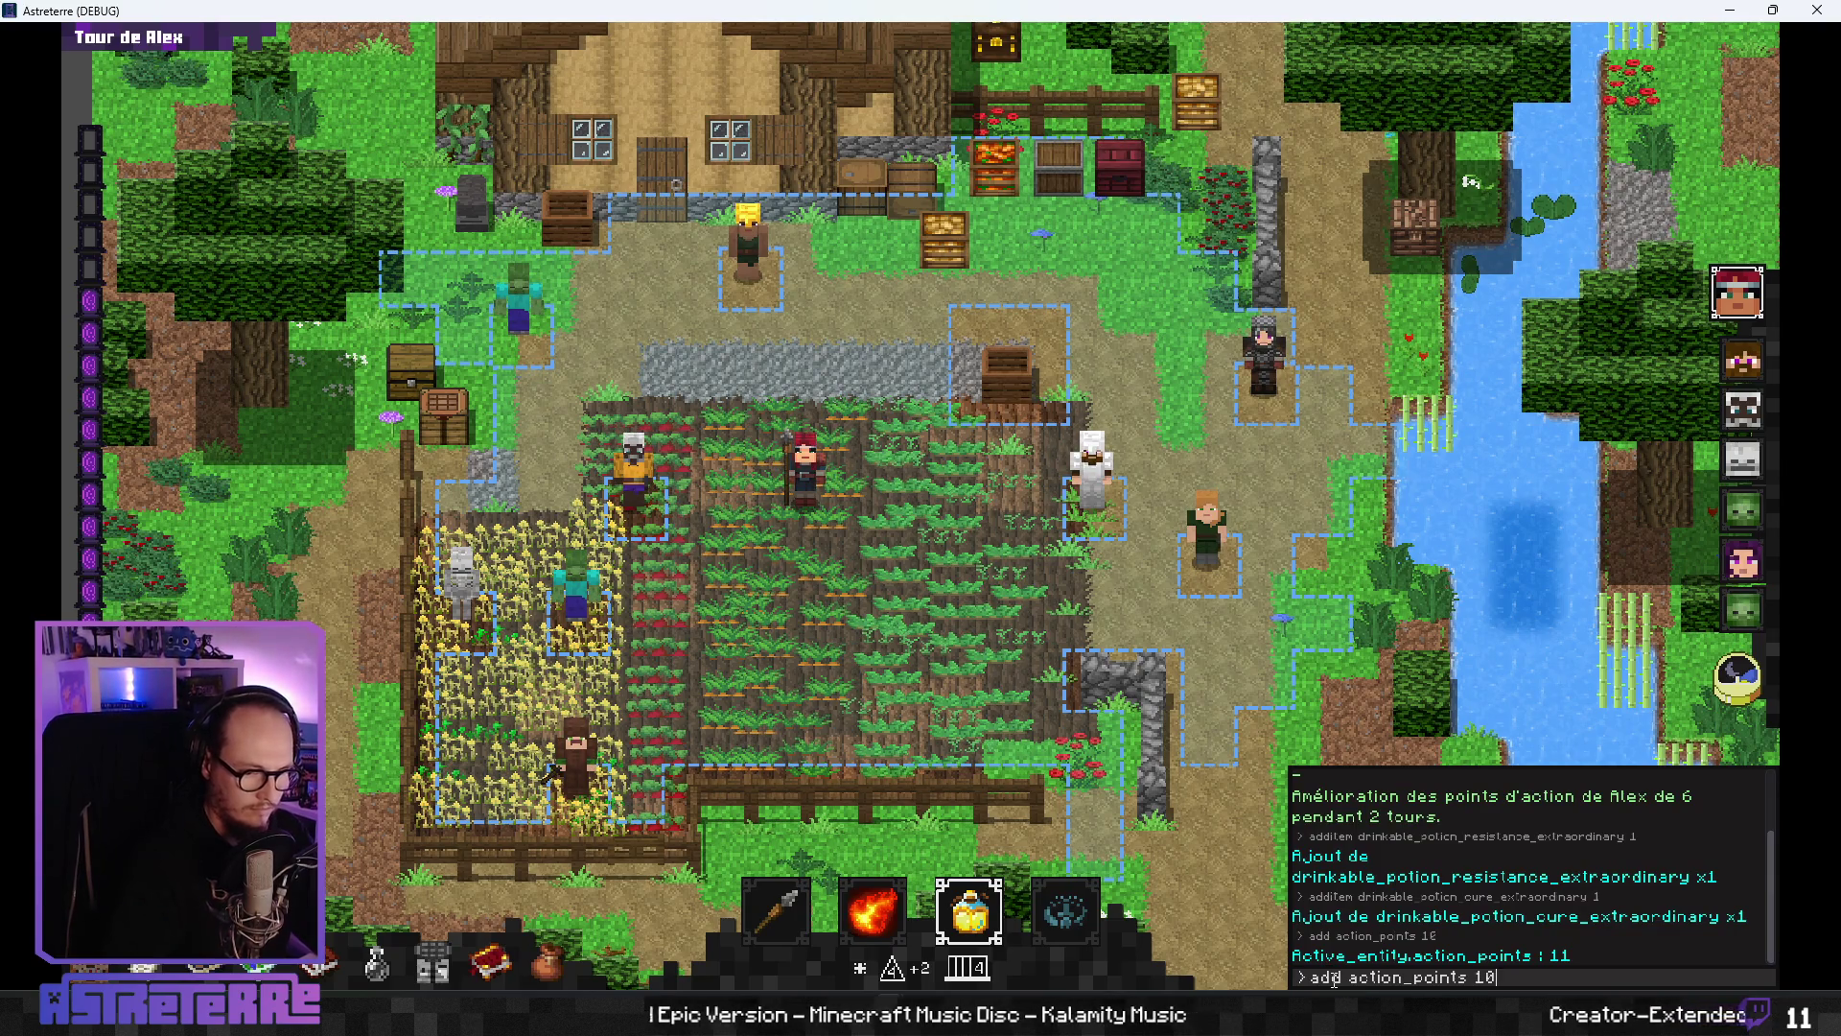
key(Return)
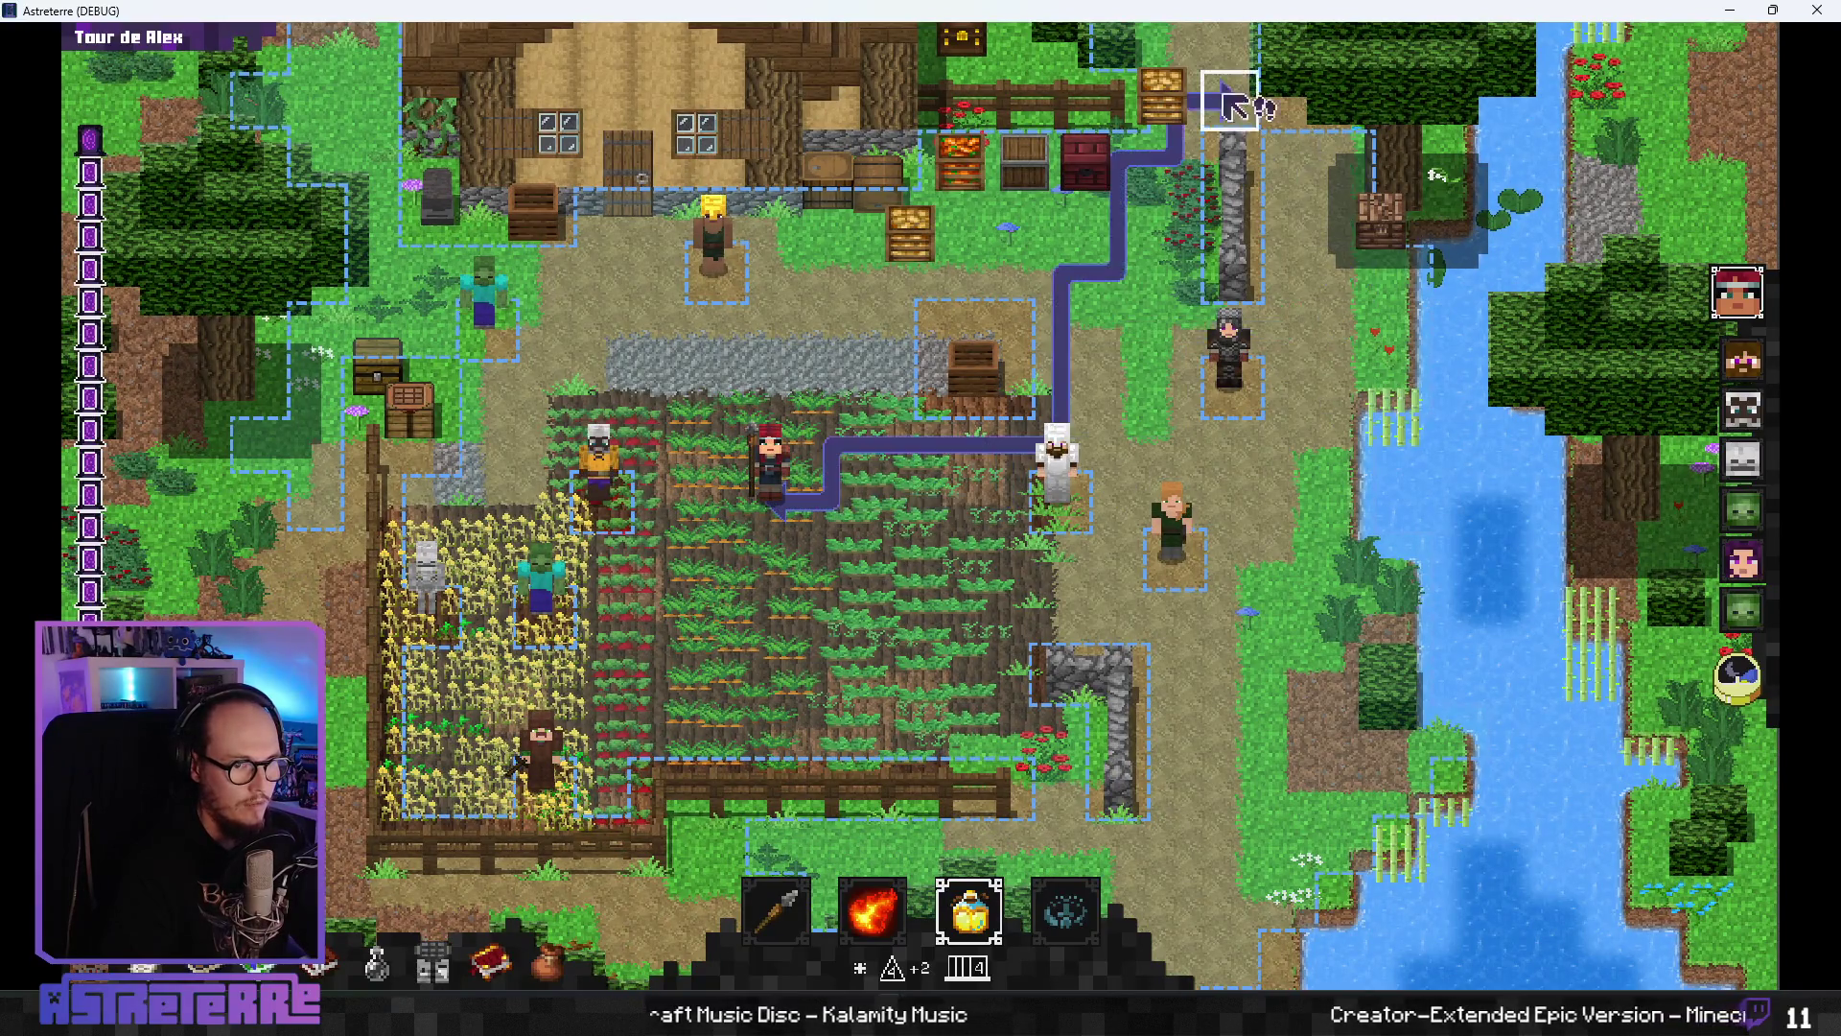
- Equip the orange extraordinary potion, have Alex drink it twice, then stop the game
key(i)
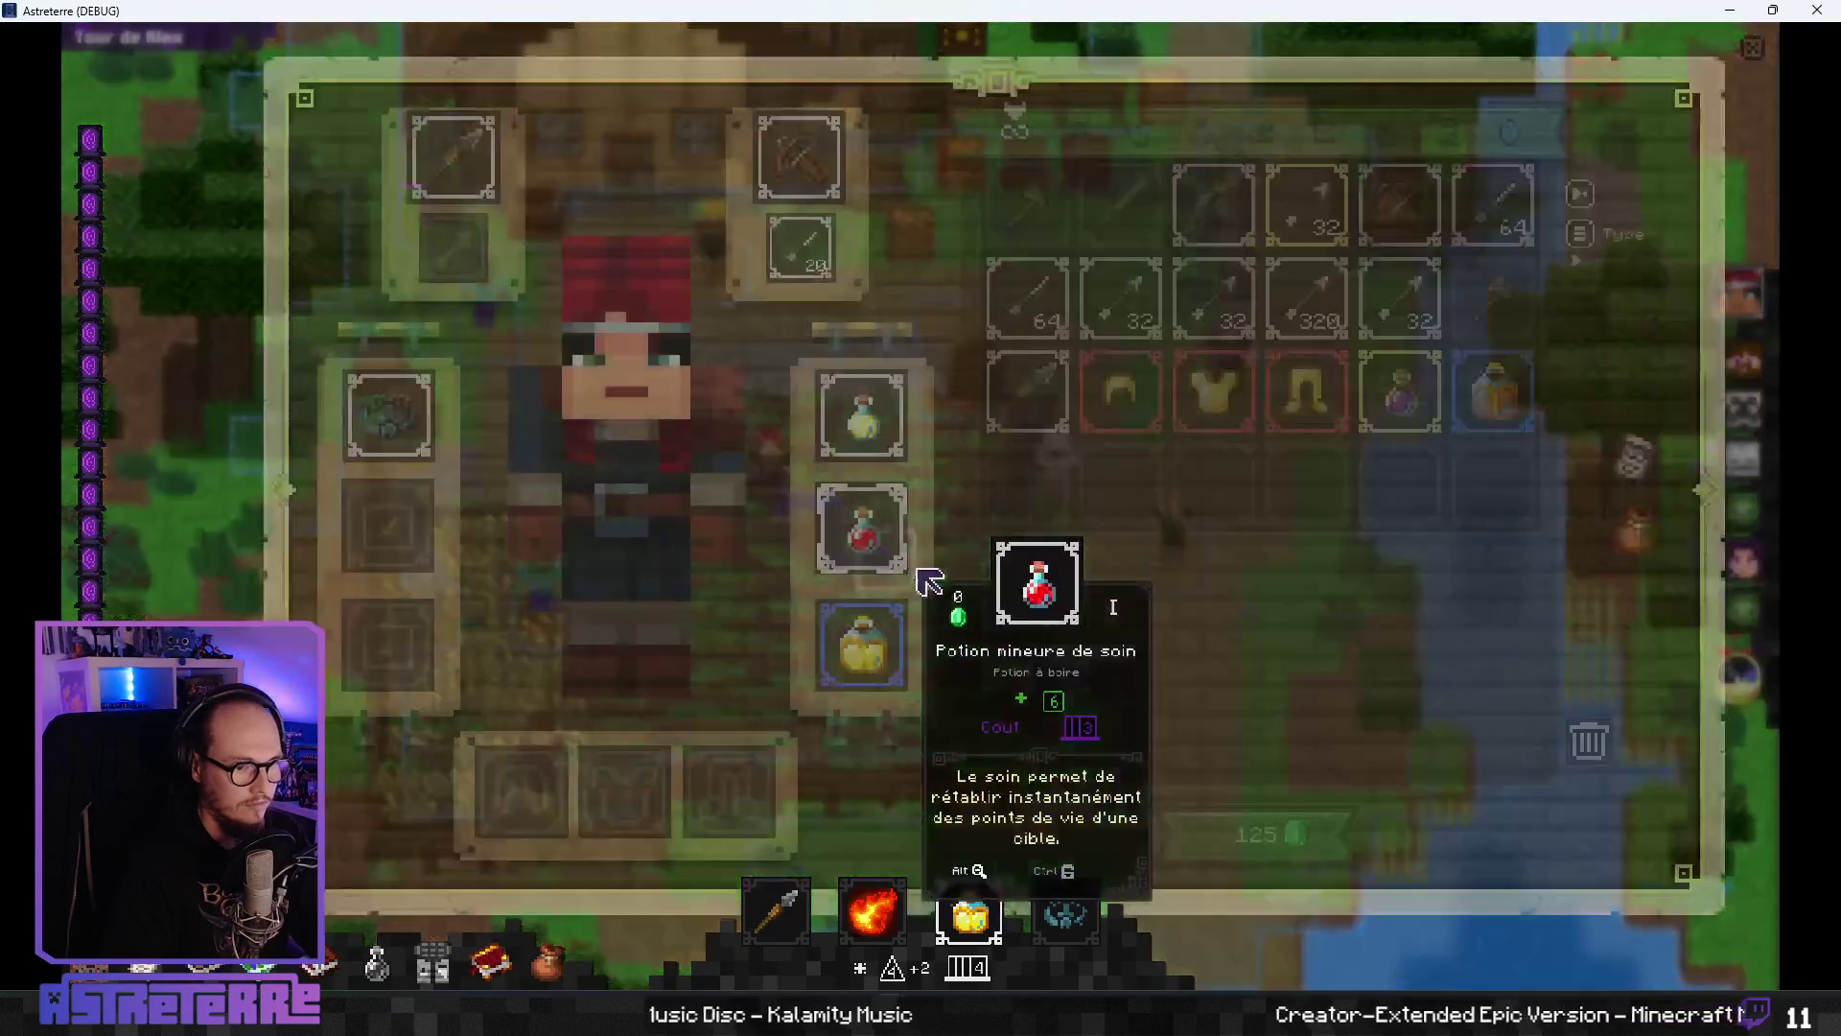
drag(1352, 587, 864, 644)
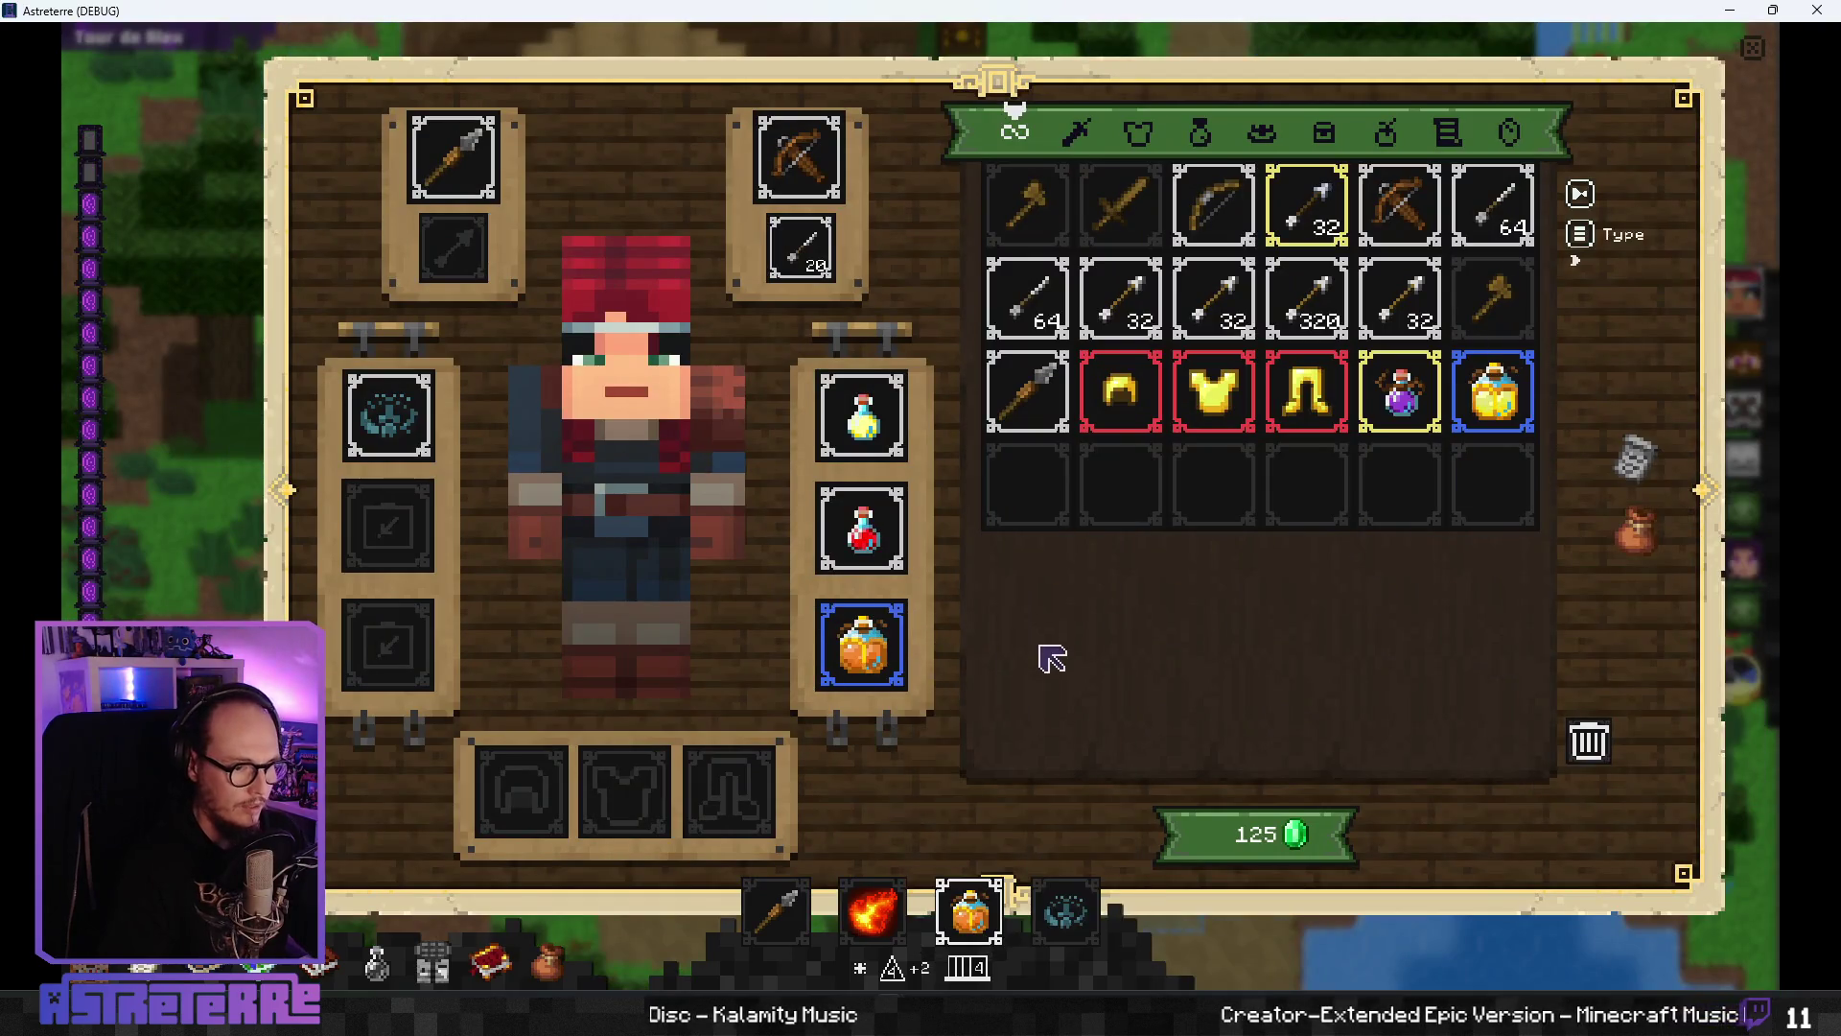
key(i)
click(976, 942)
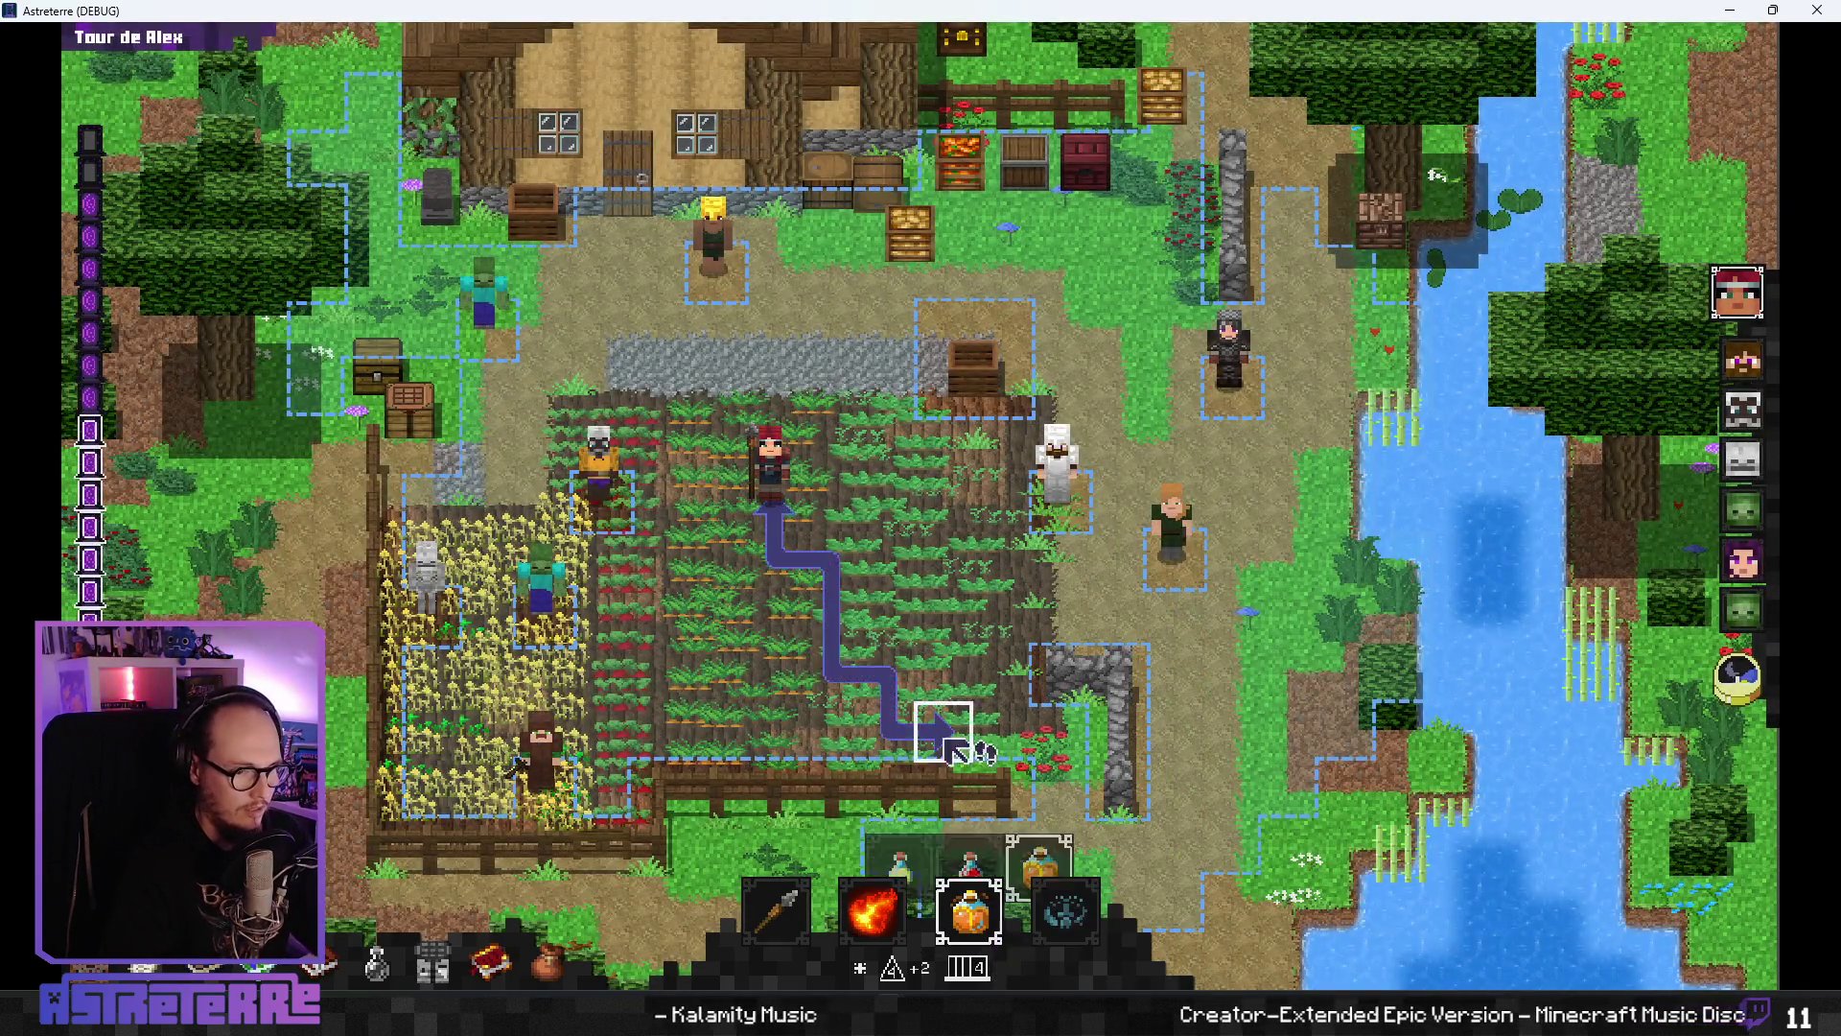
click(792, 514)
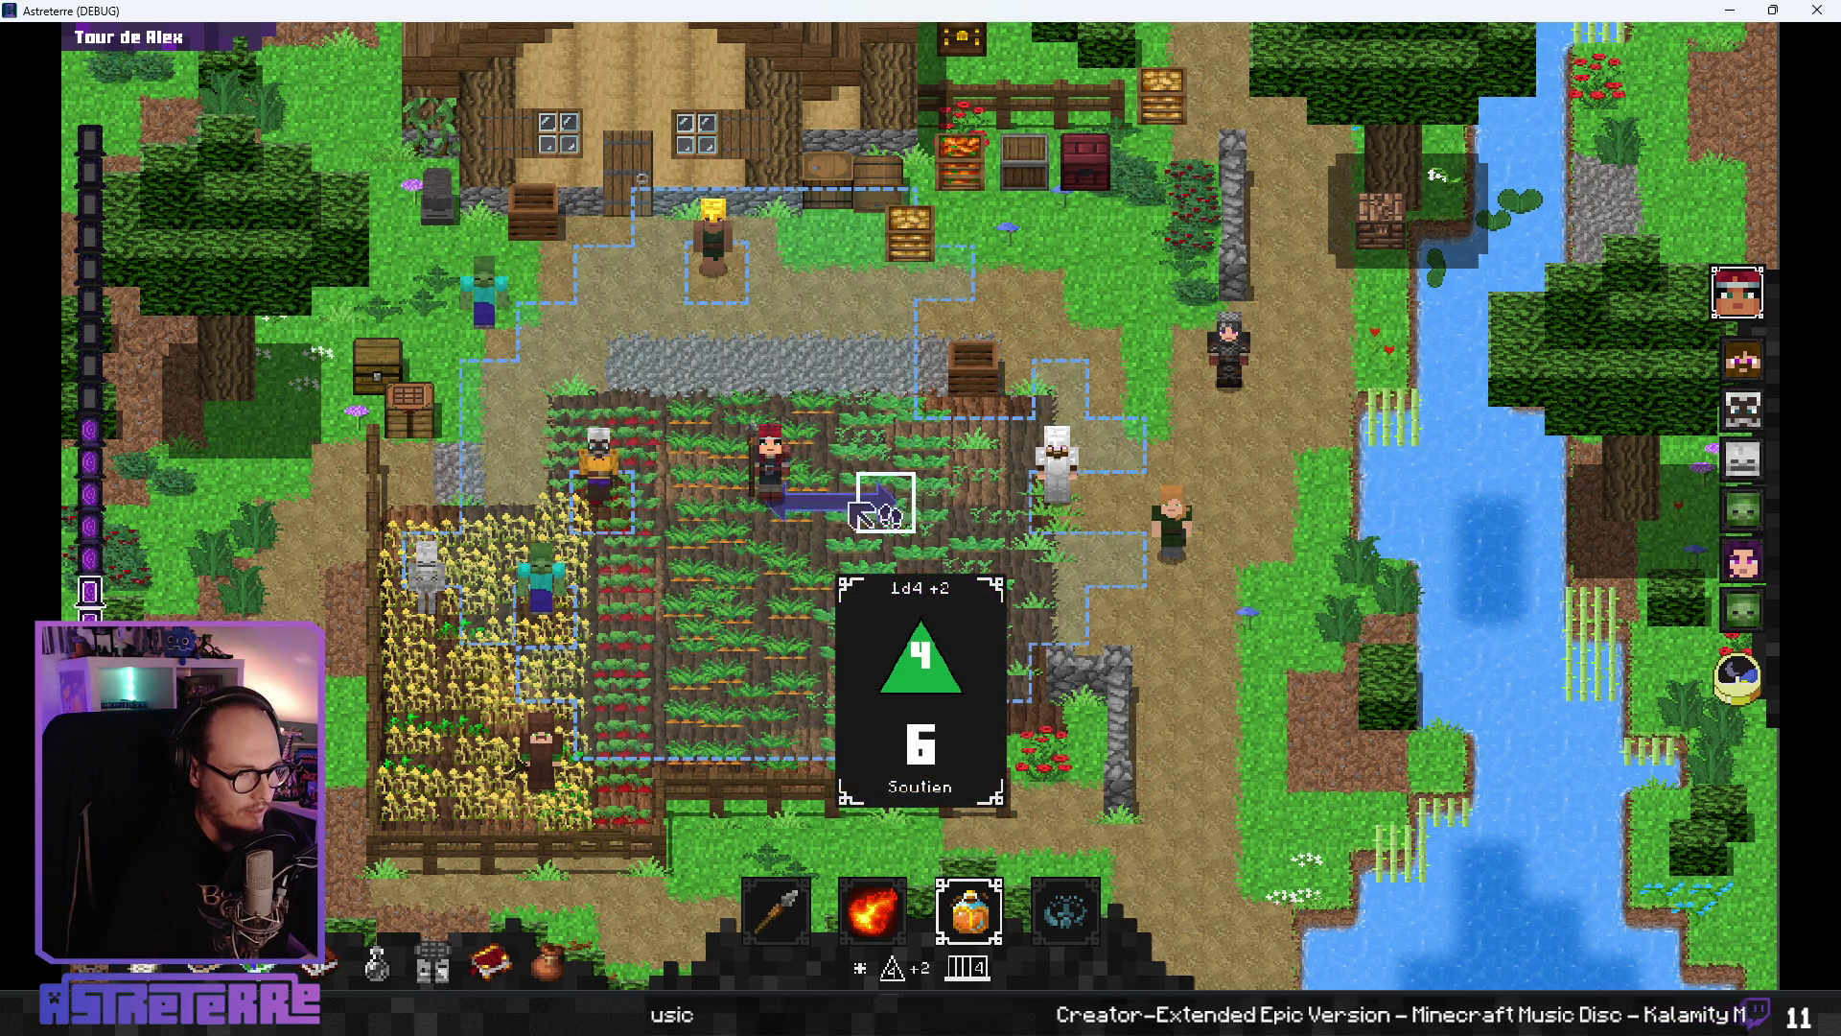
click(796, 500)
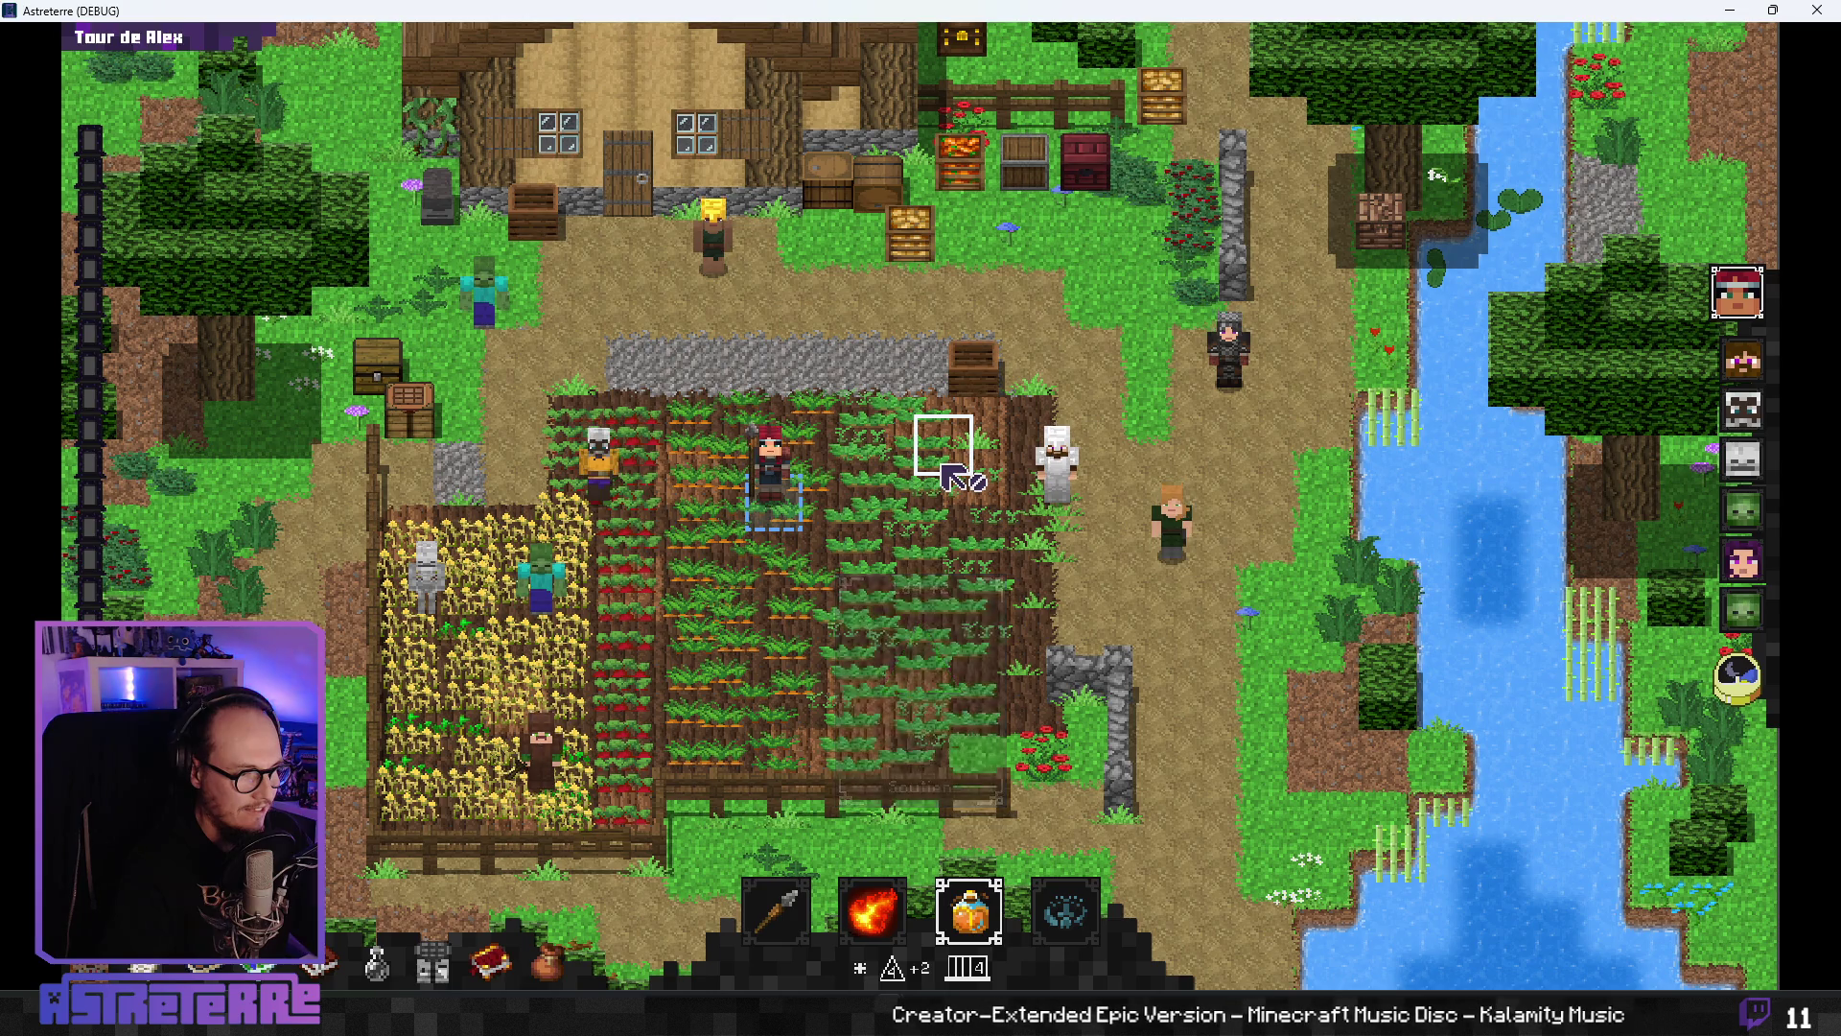
key(alt+F4)
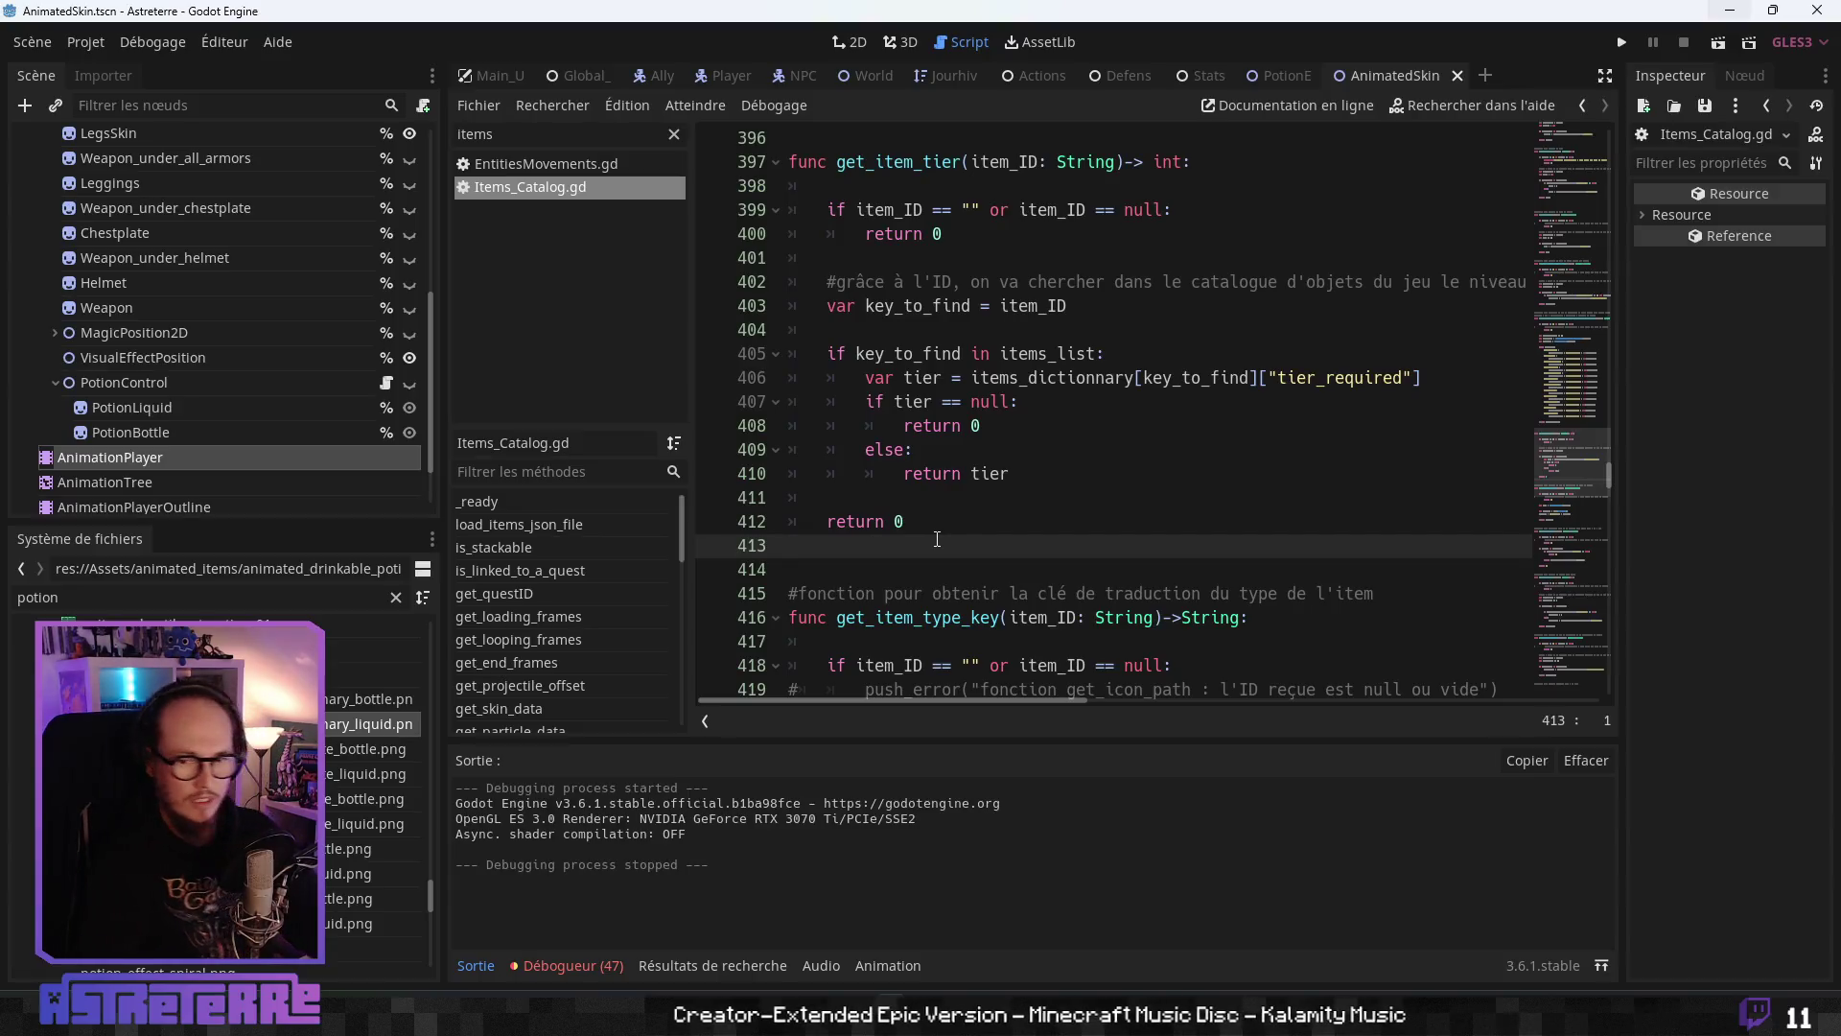
- Open PotionControl.gd from the Scene tree to show its tier-to-texture match
scroll(937, 539, up, 2)
click(1018, 426)
scroll(1026, 494, up, 3)
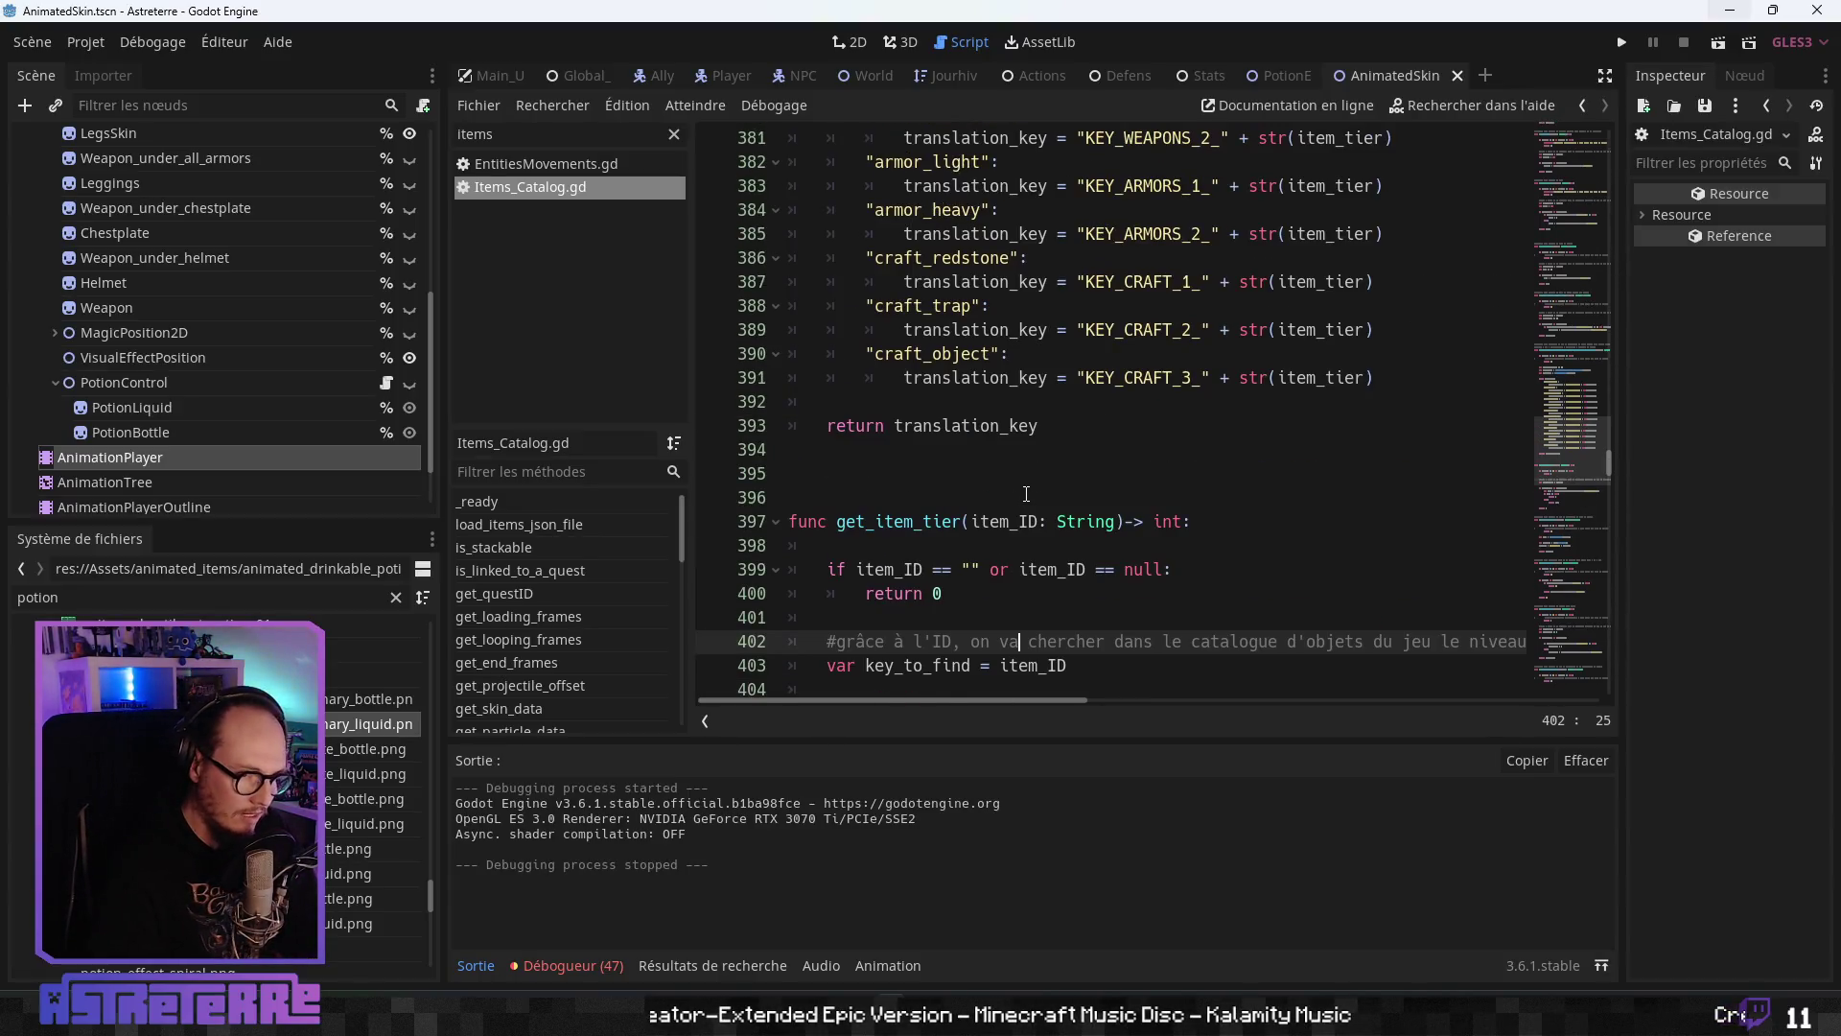
scroll(1026, 494, up, 17)
scroll(1025, 489, up, 4)
scroll(1024, 489, down, 4)
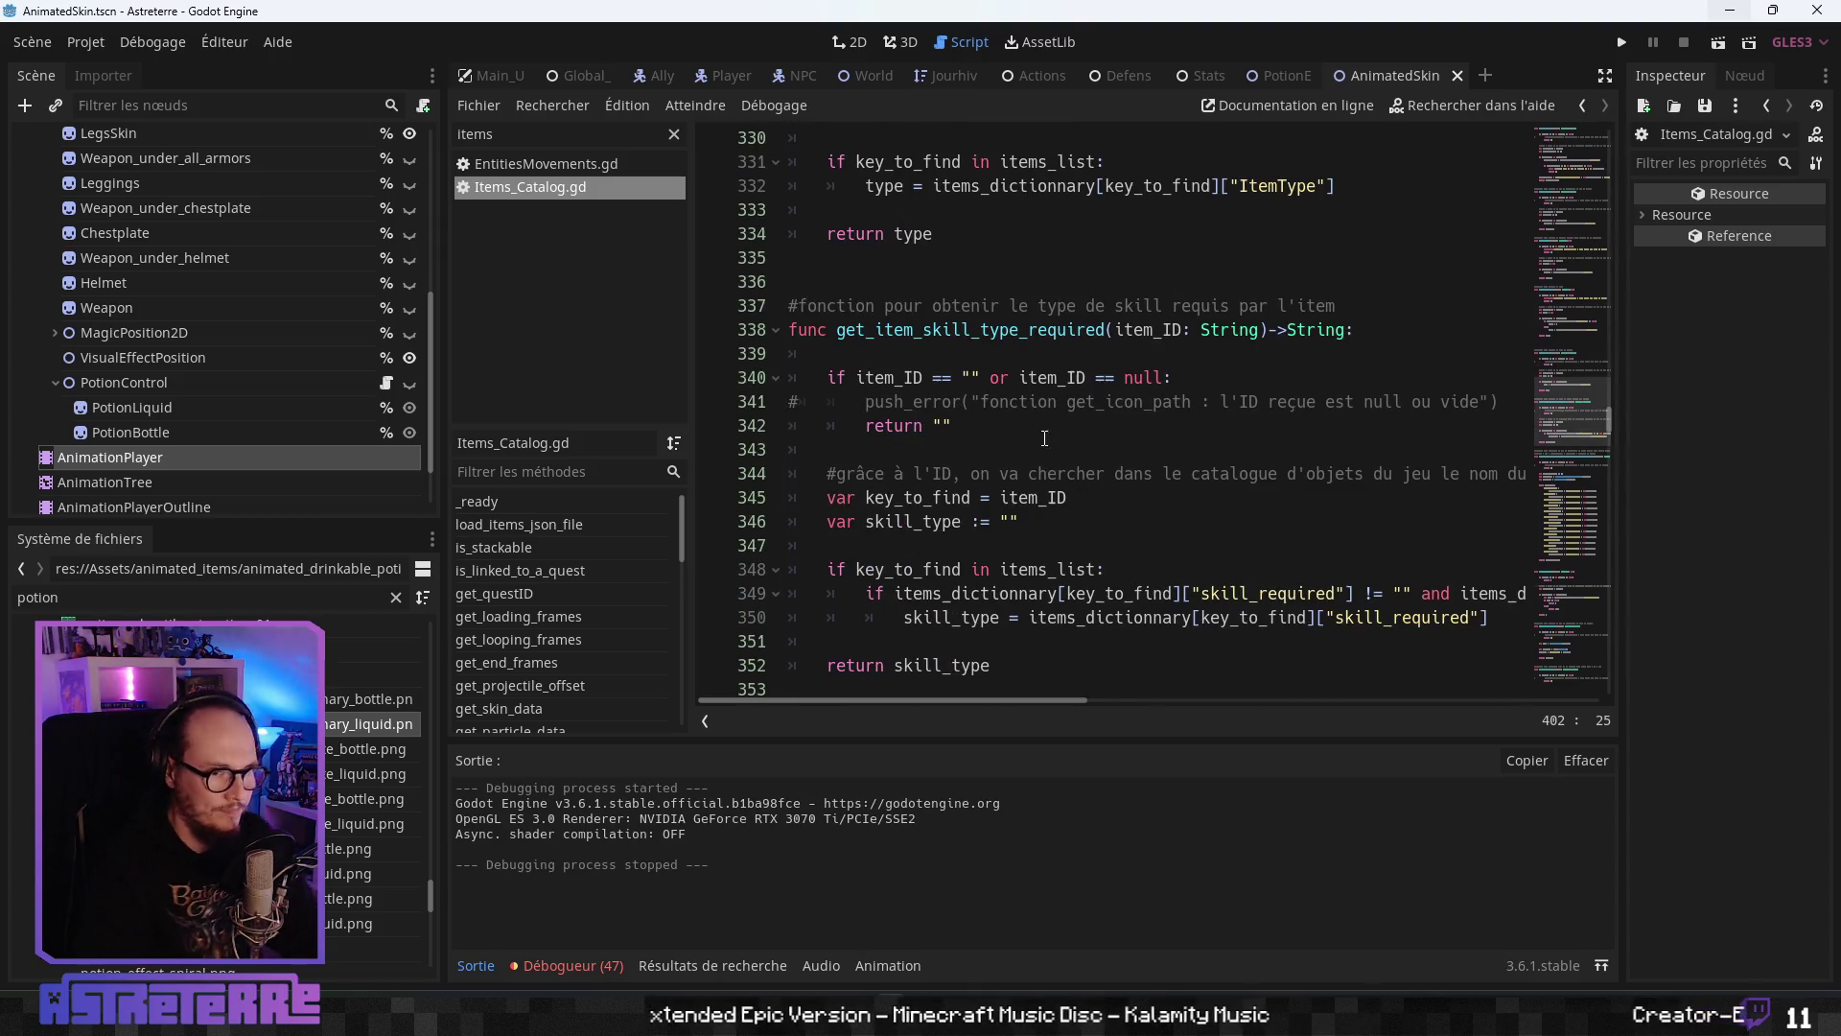
click(386, 382)
scroll(945, 628, up, 5)
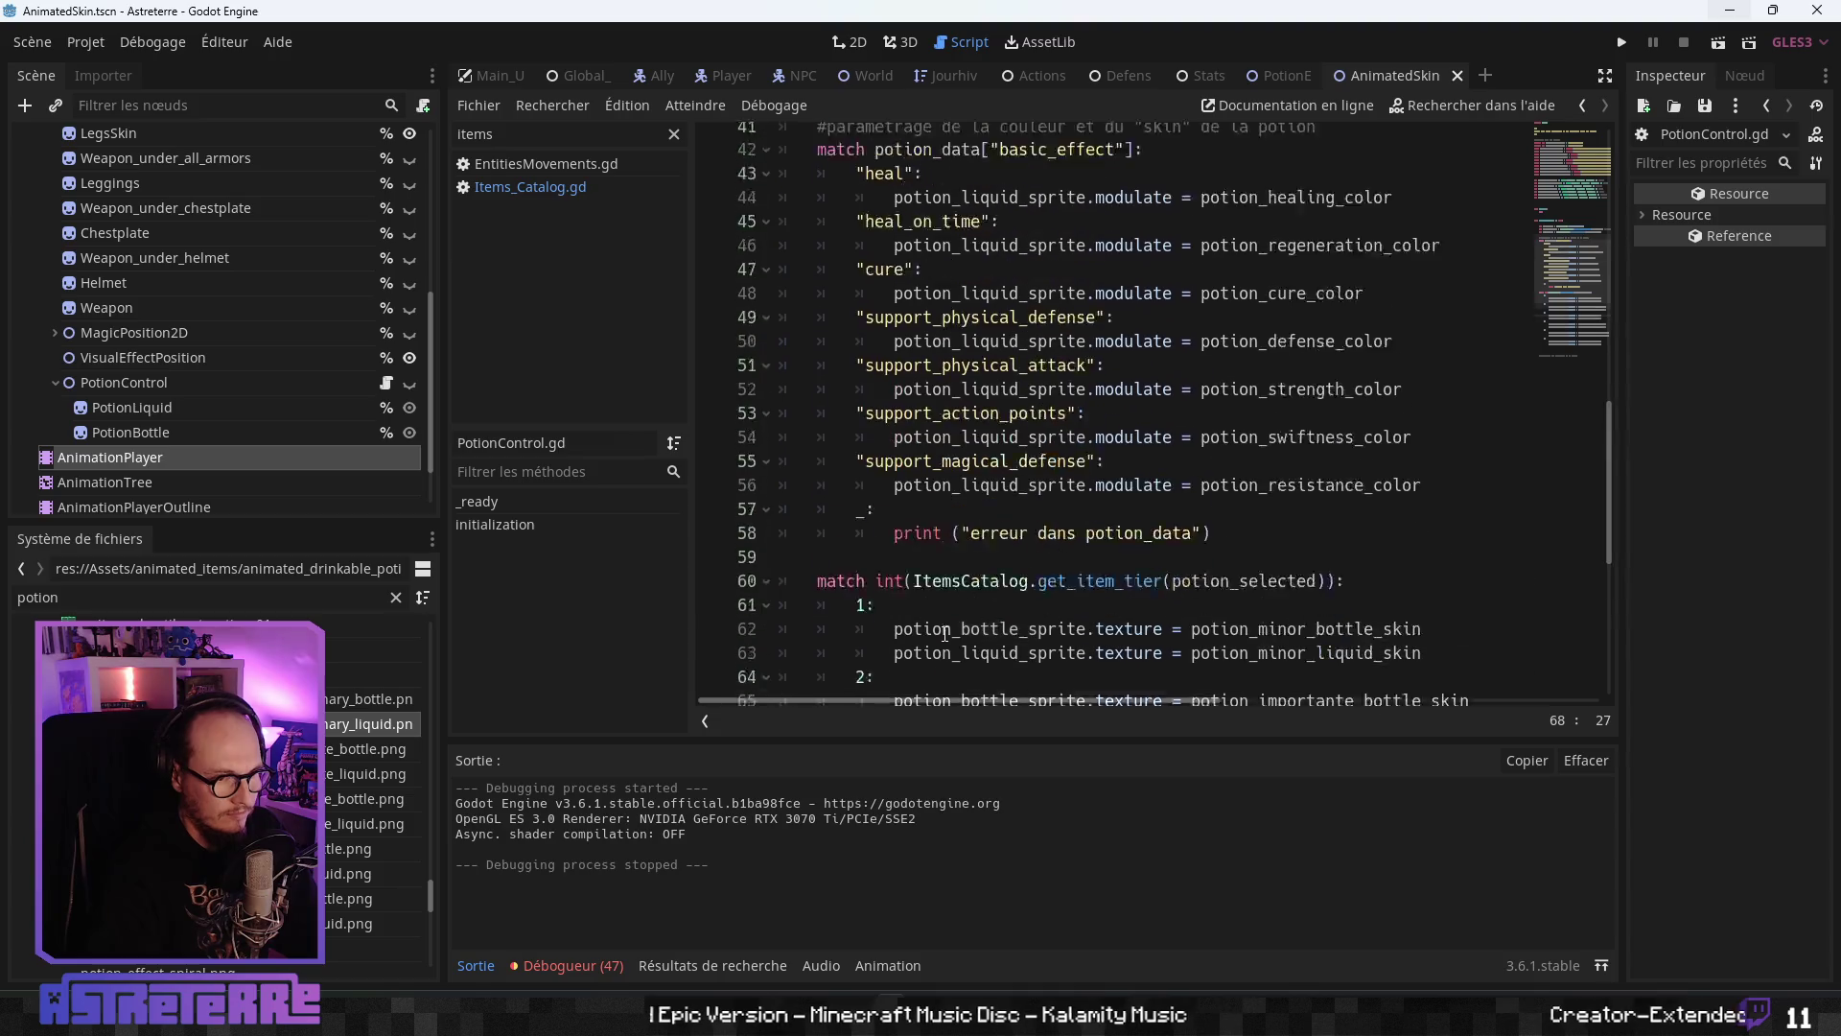
scroll(945, 628, down, 6)
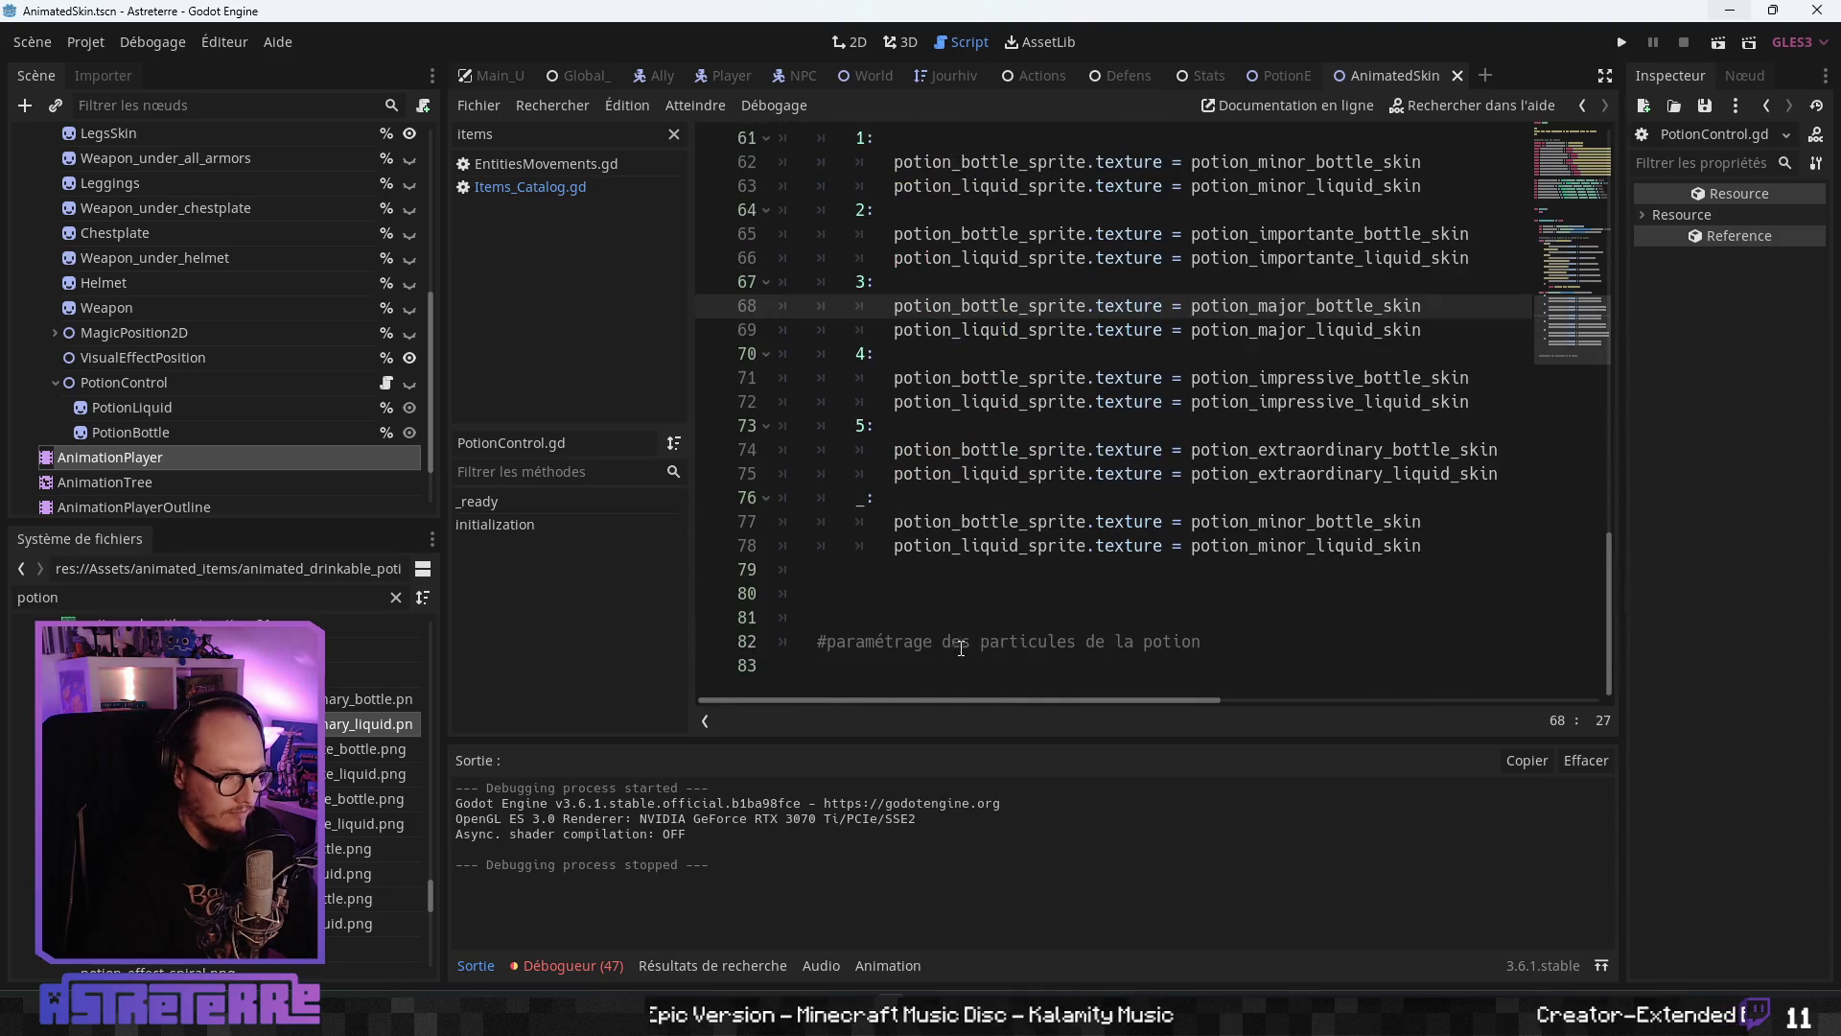
- Show the debugger's Erreurs (47) list and review the extraordinary liquid line
click(567, 966)
click(594, 722)
scroll(786, 872, down, 2)
scroll(798, 878, up, 5)
scroll(798, 875, down, 5)
click(1021, 474)
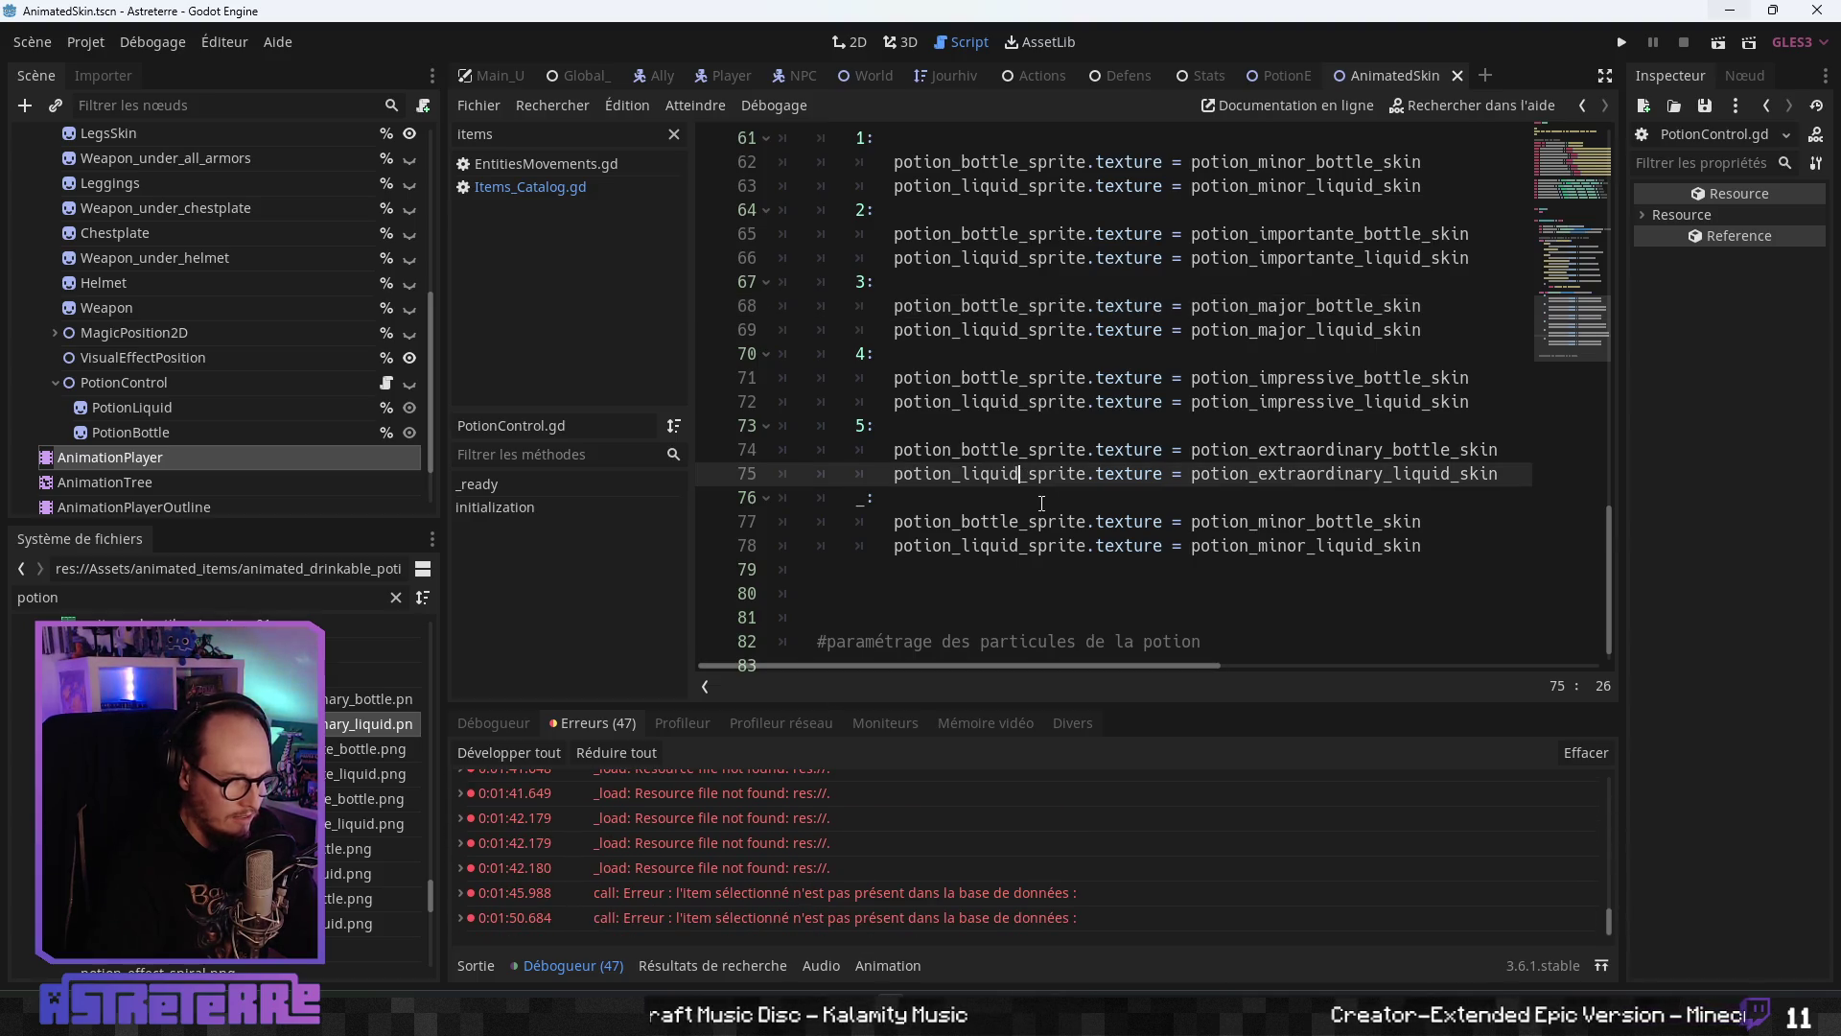
double_click(37, 597)
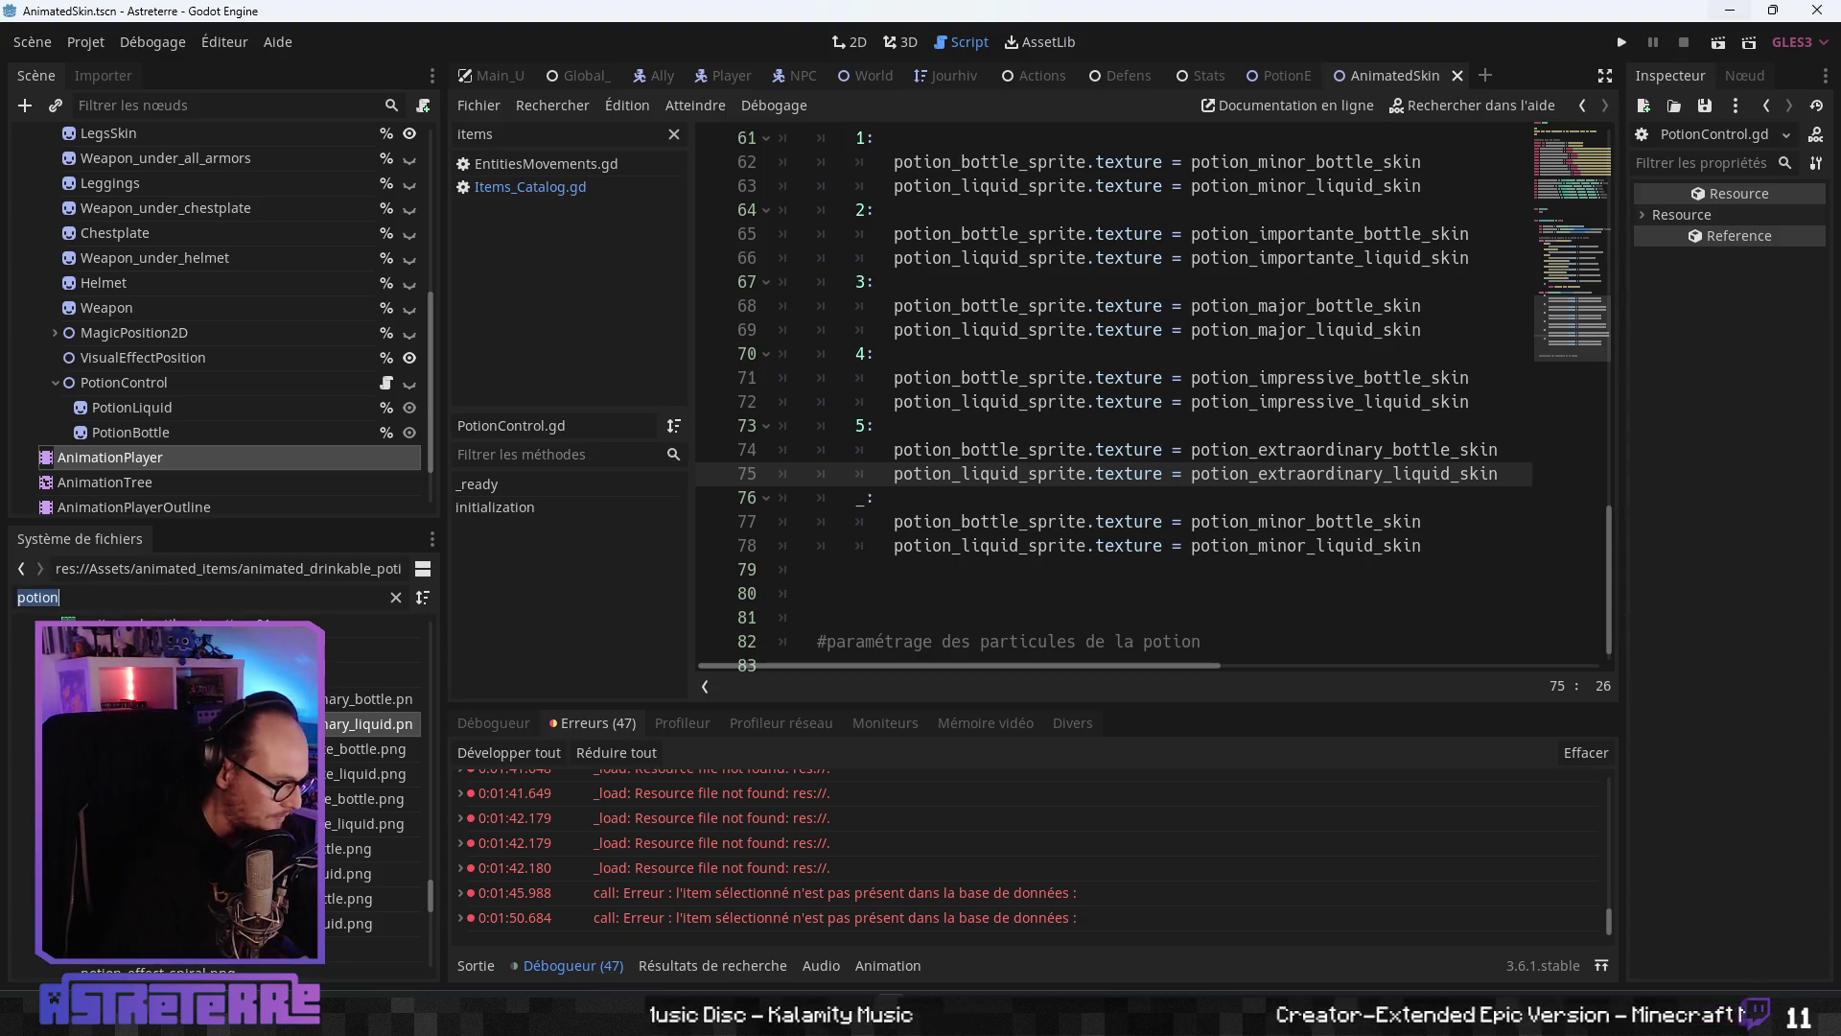
- Filter FileSystem for d10, then d20, then 'd', and browse res://Assets/Item_Icons/
text(d10)
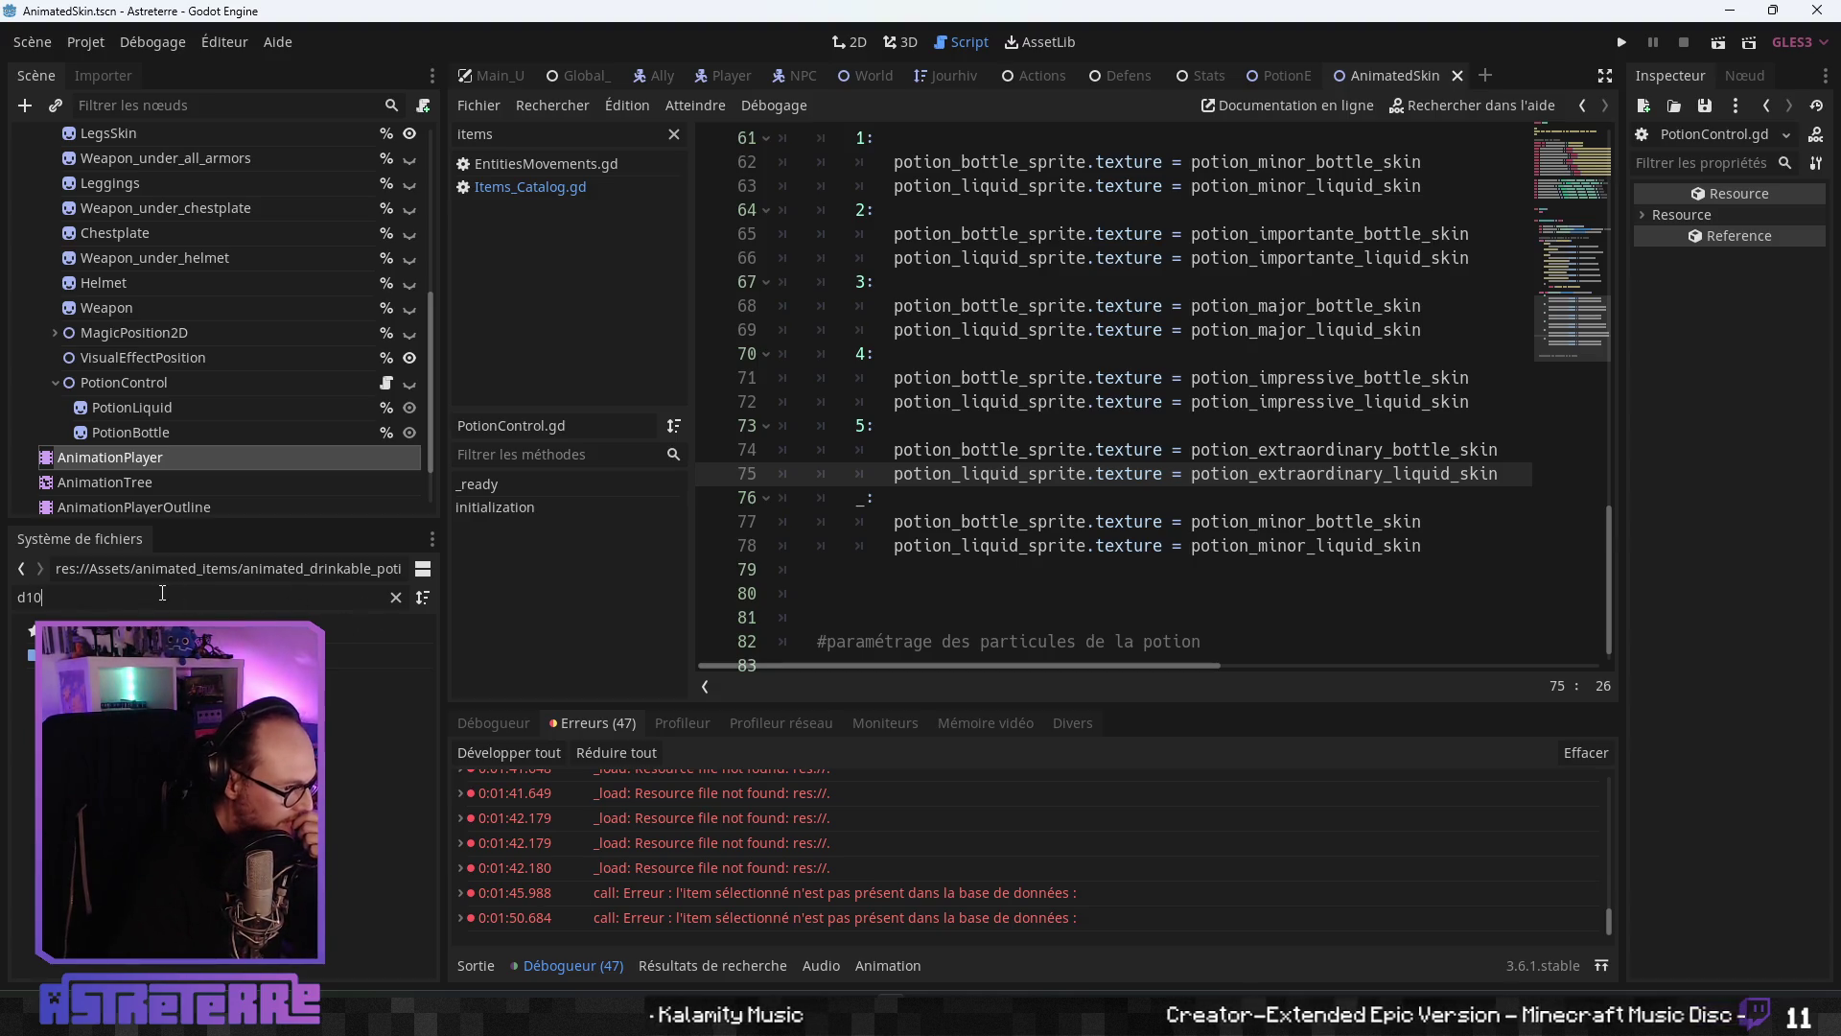
key(BackSpace)
key(BackSpace)
text(20)
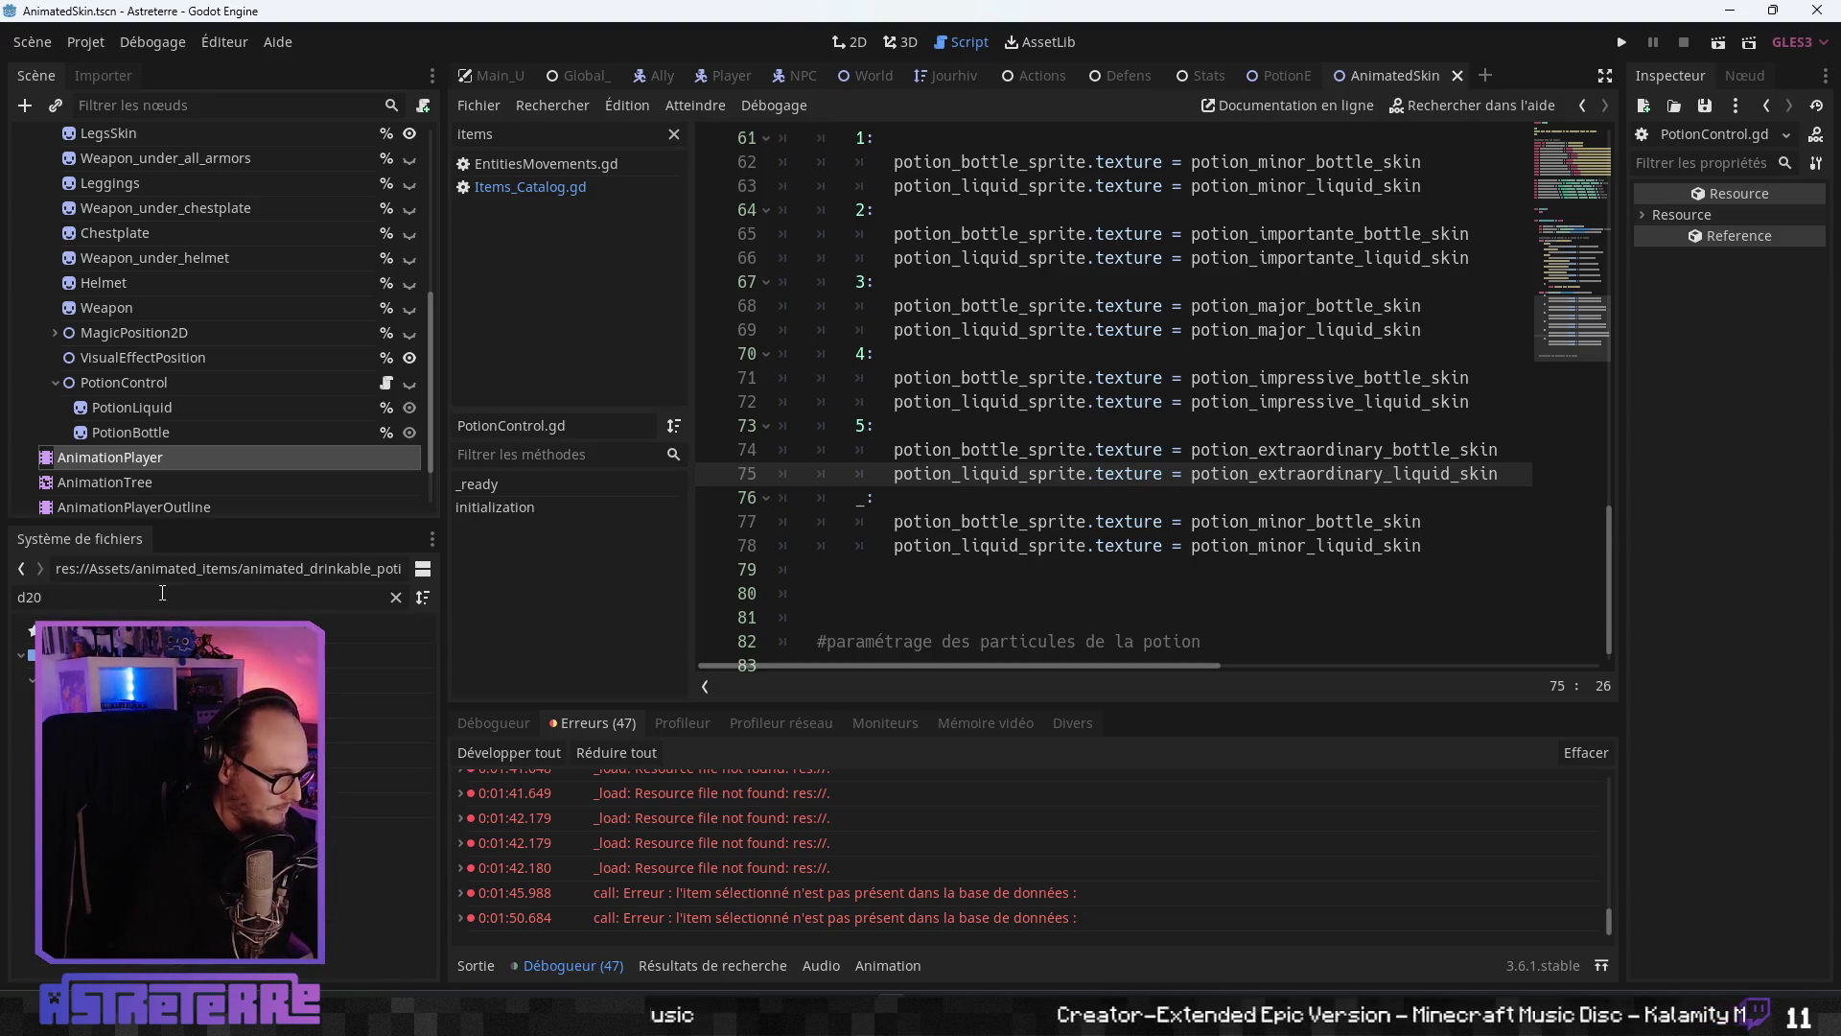
click(394, 598)
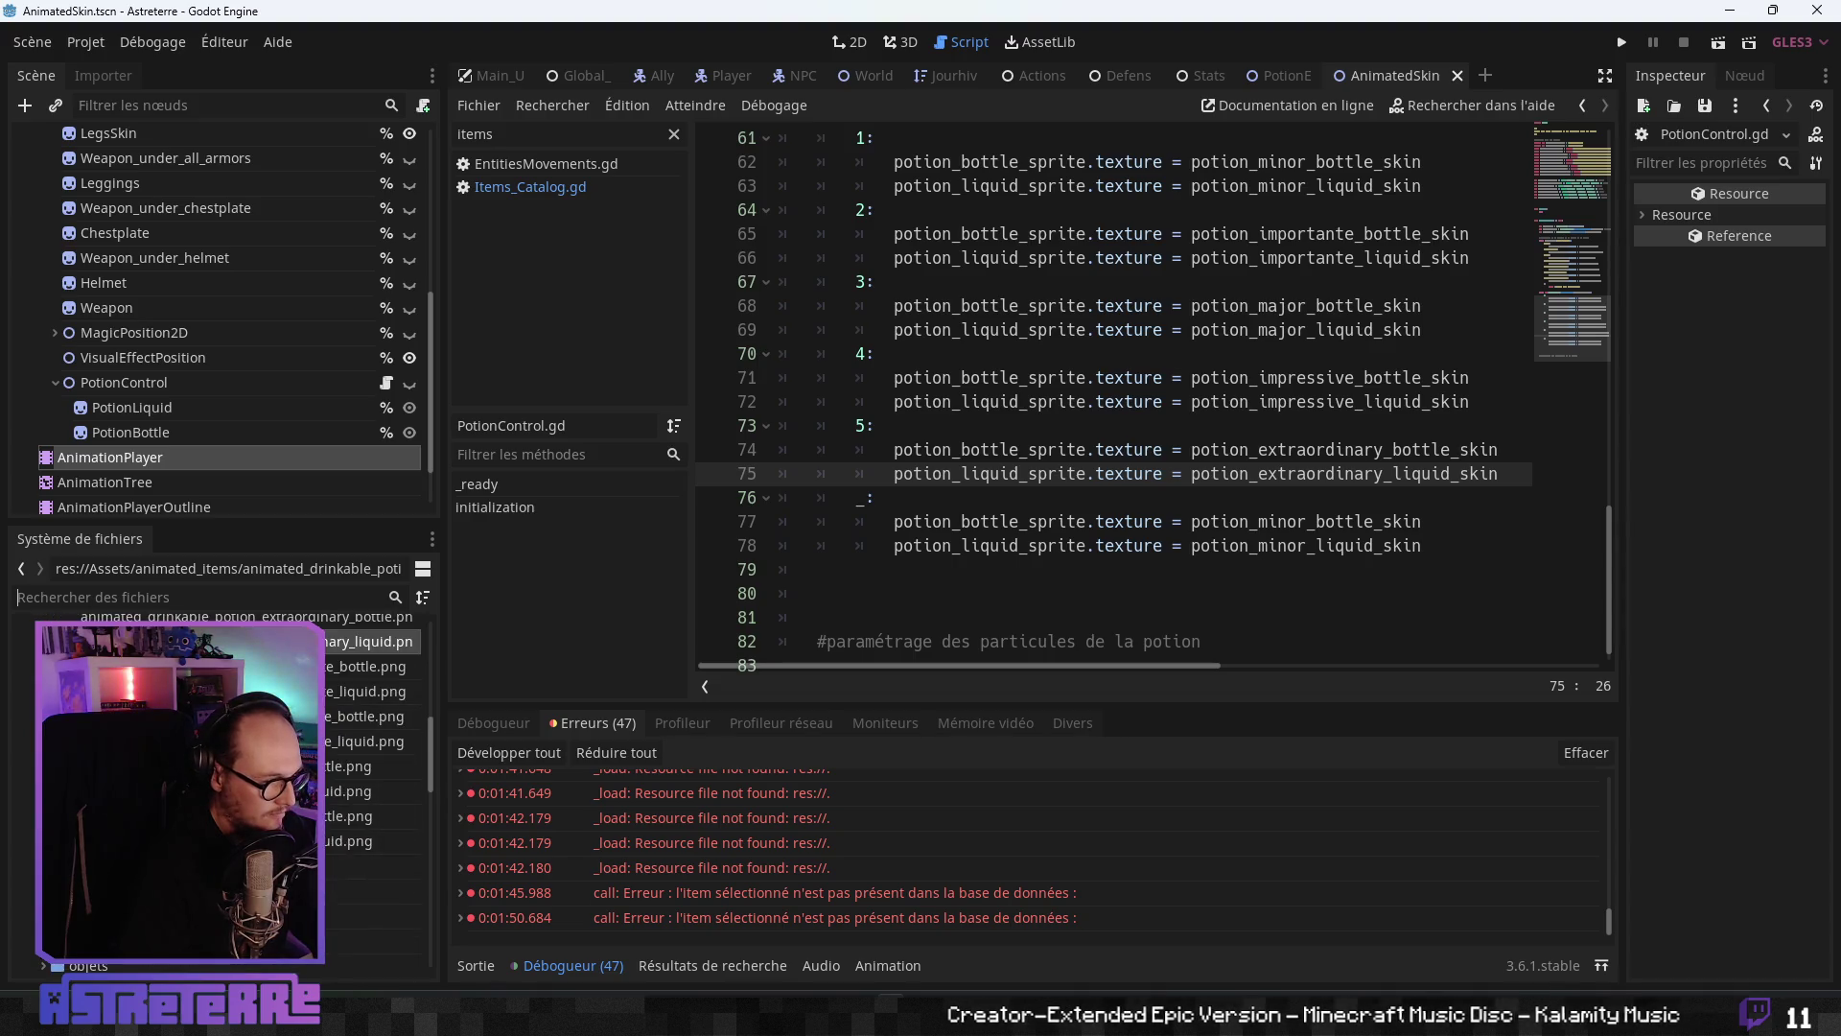
text(d)
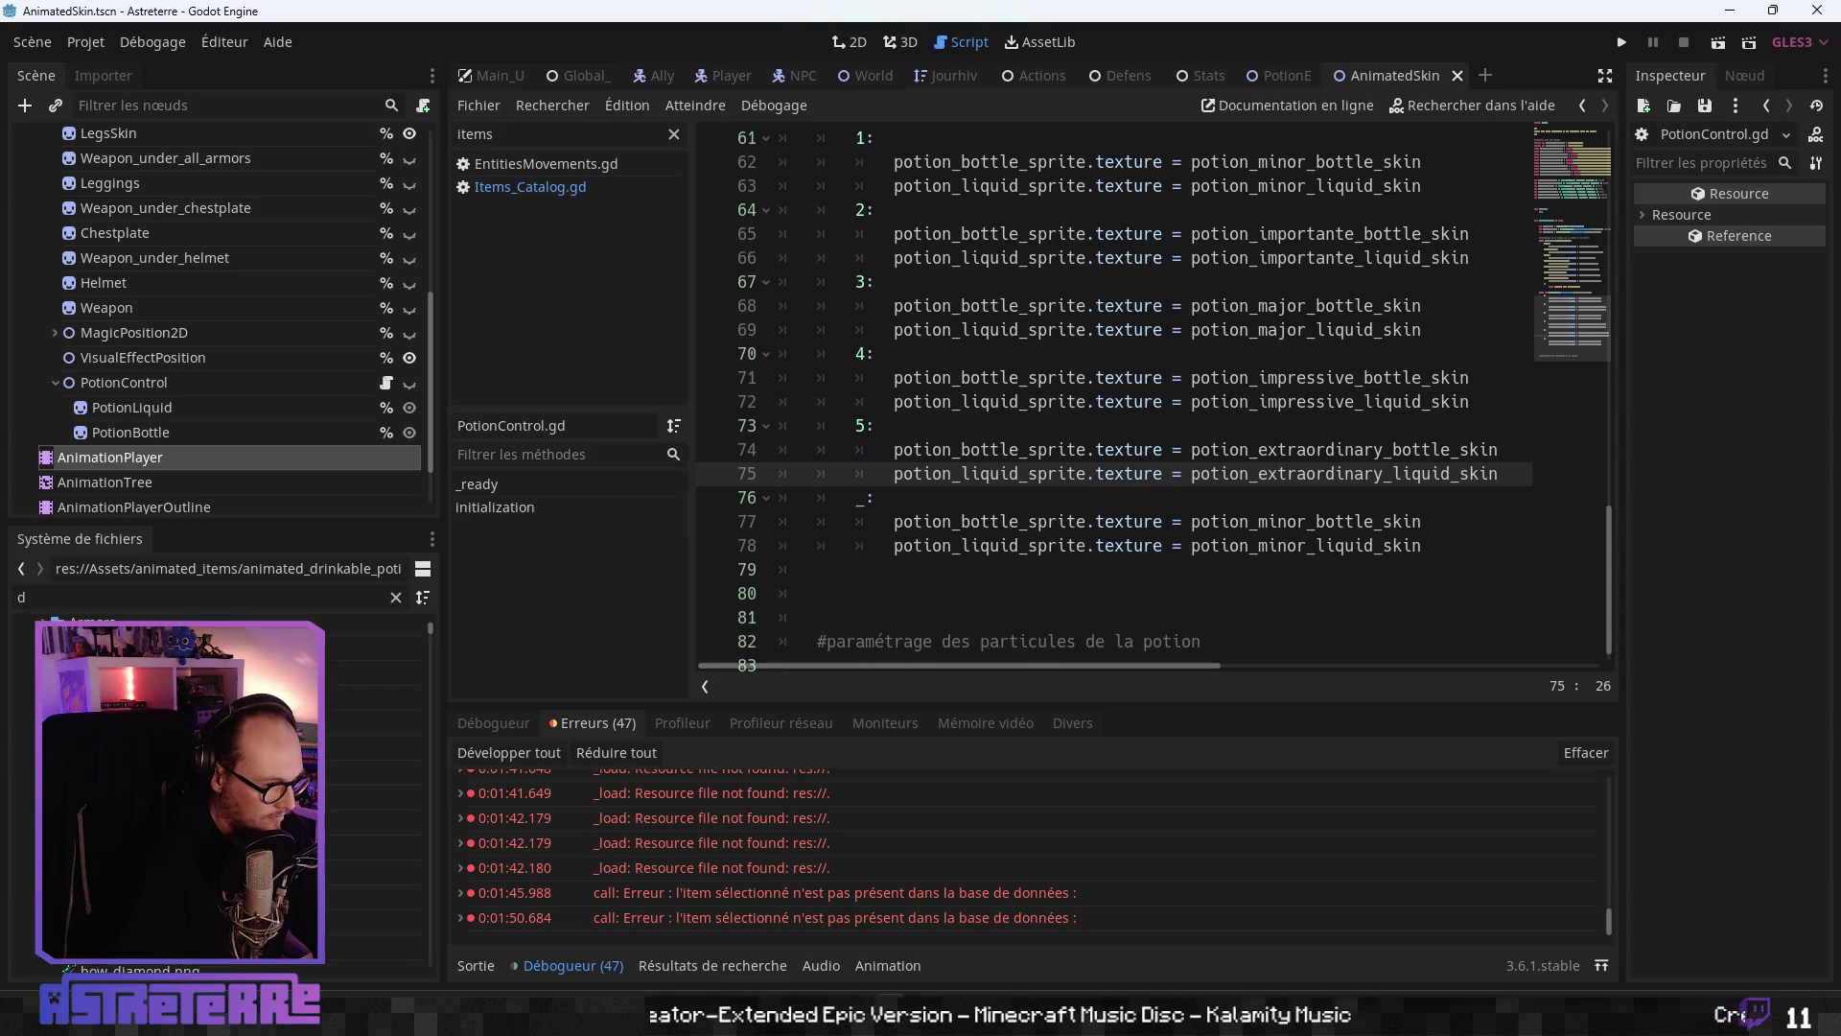
click(375, 727)
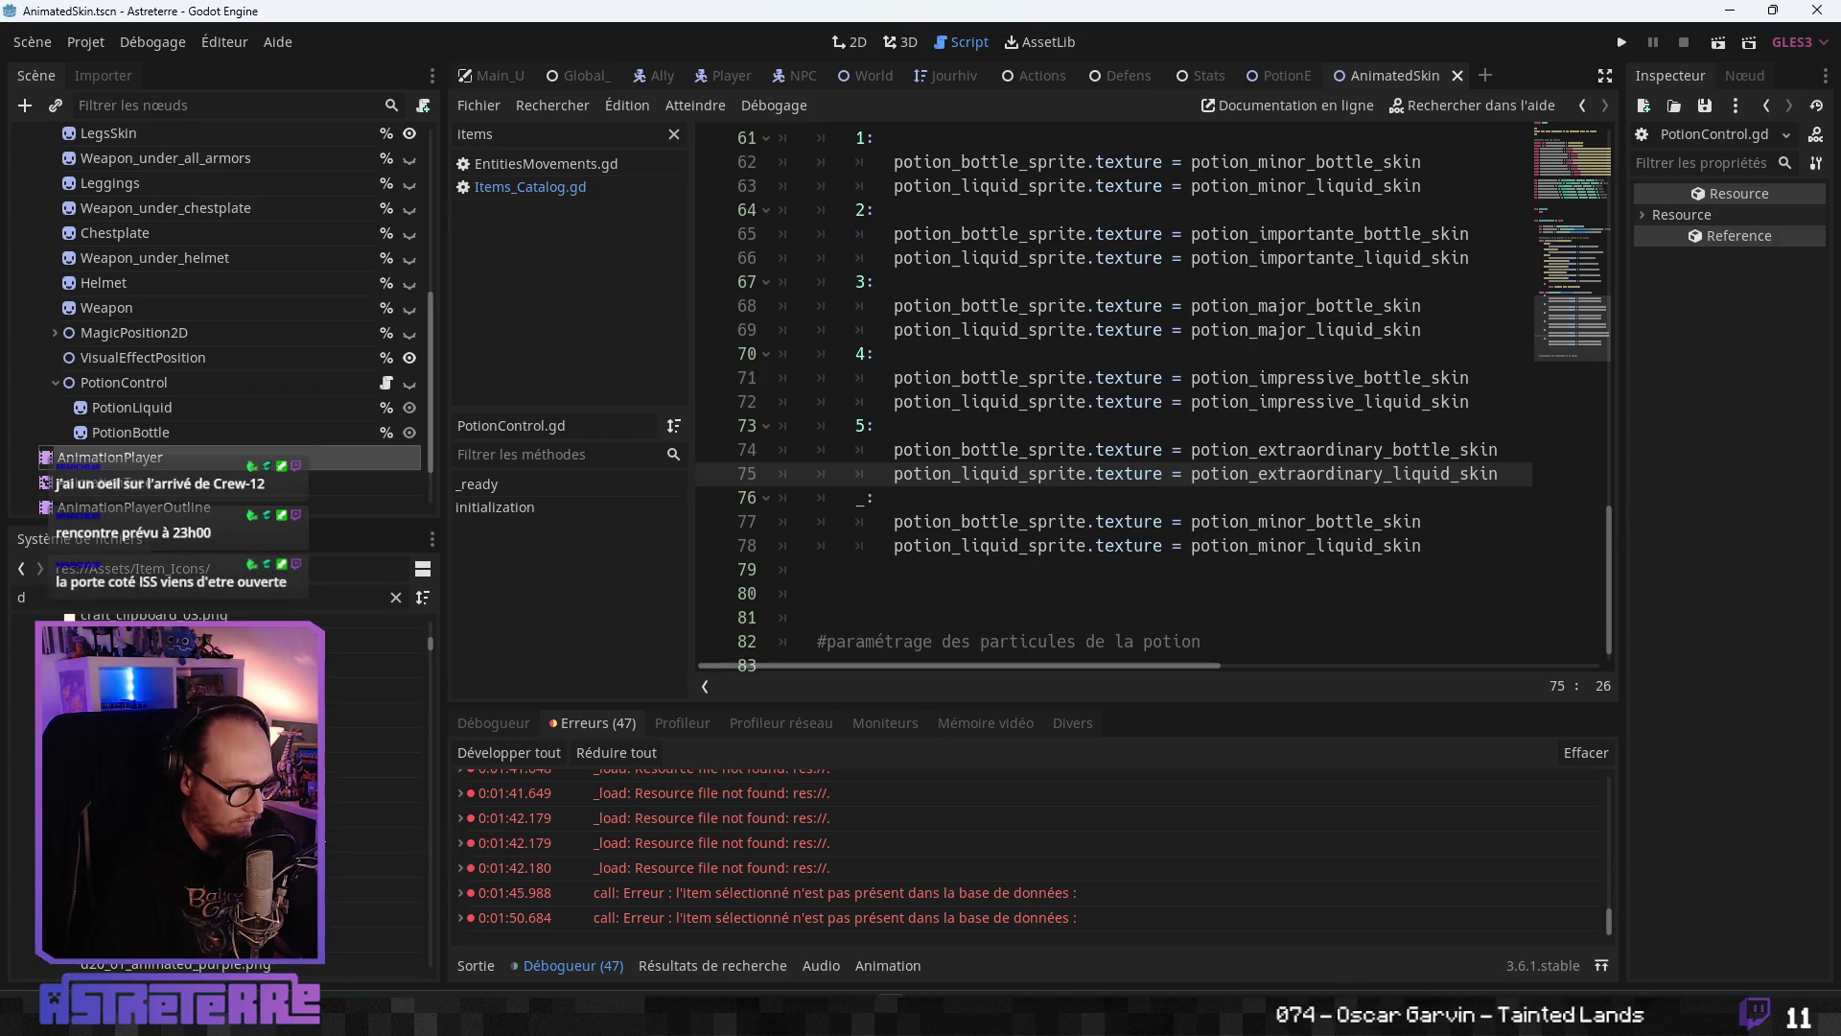
scroll(221, 796, down, 2)
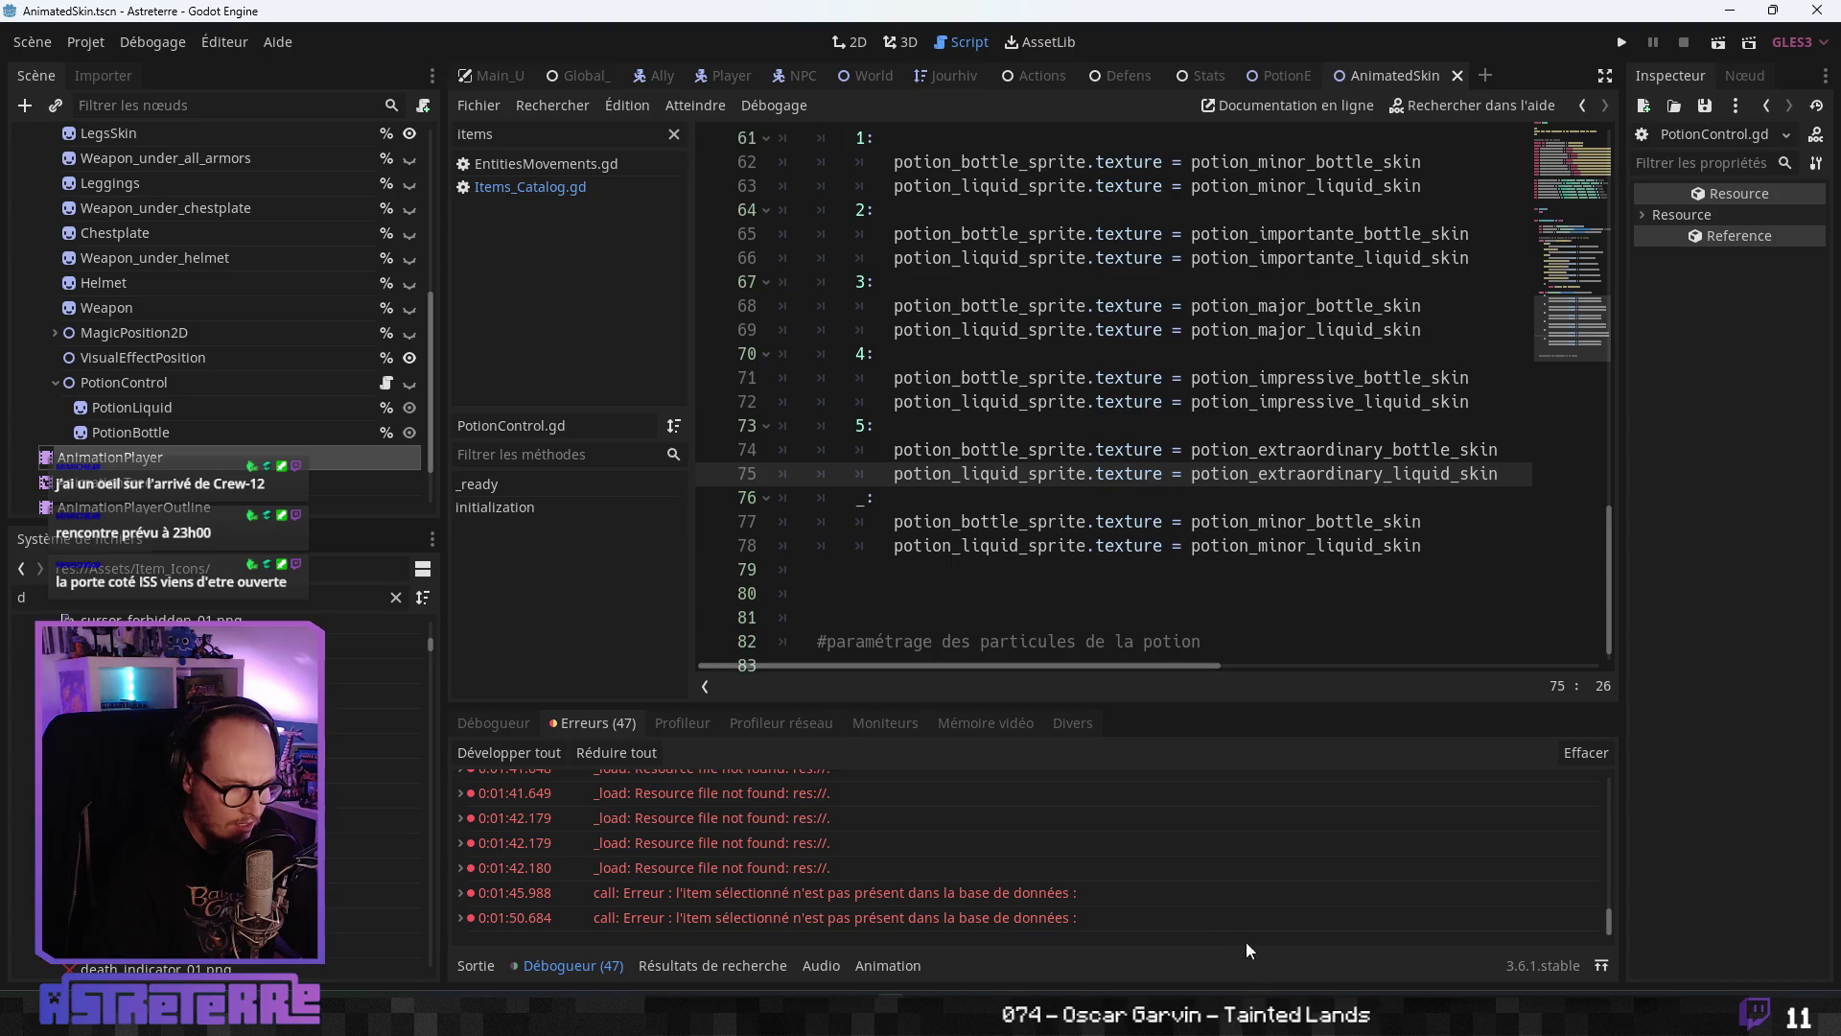
mouse_move(1372, 891)
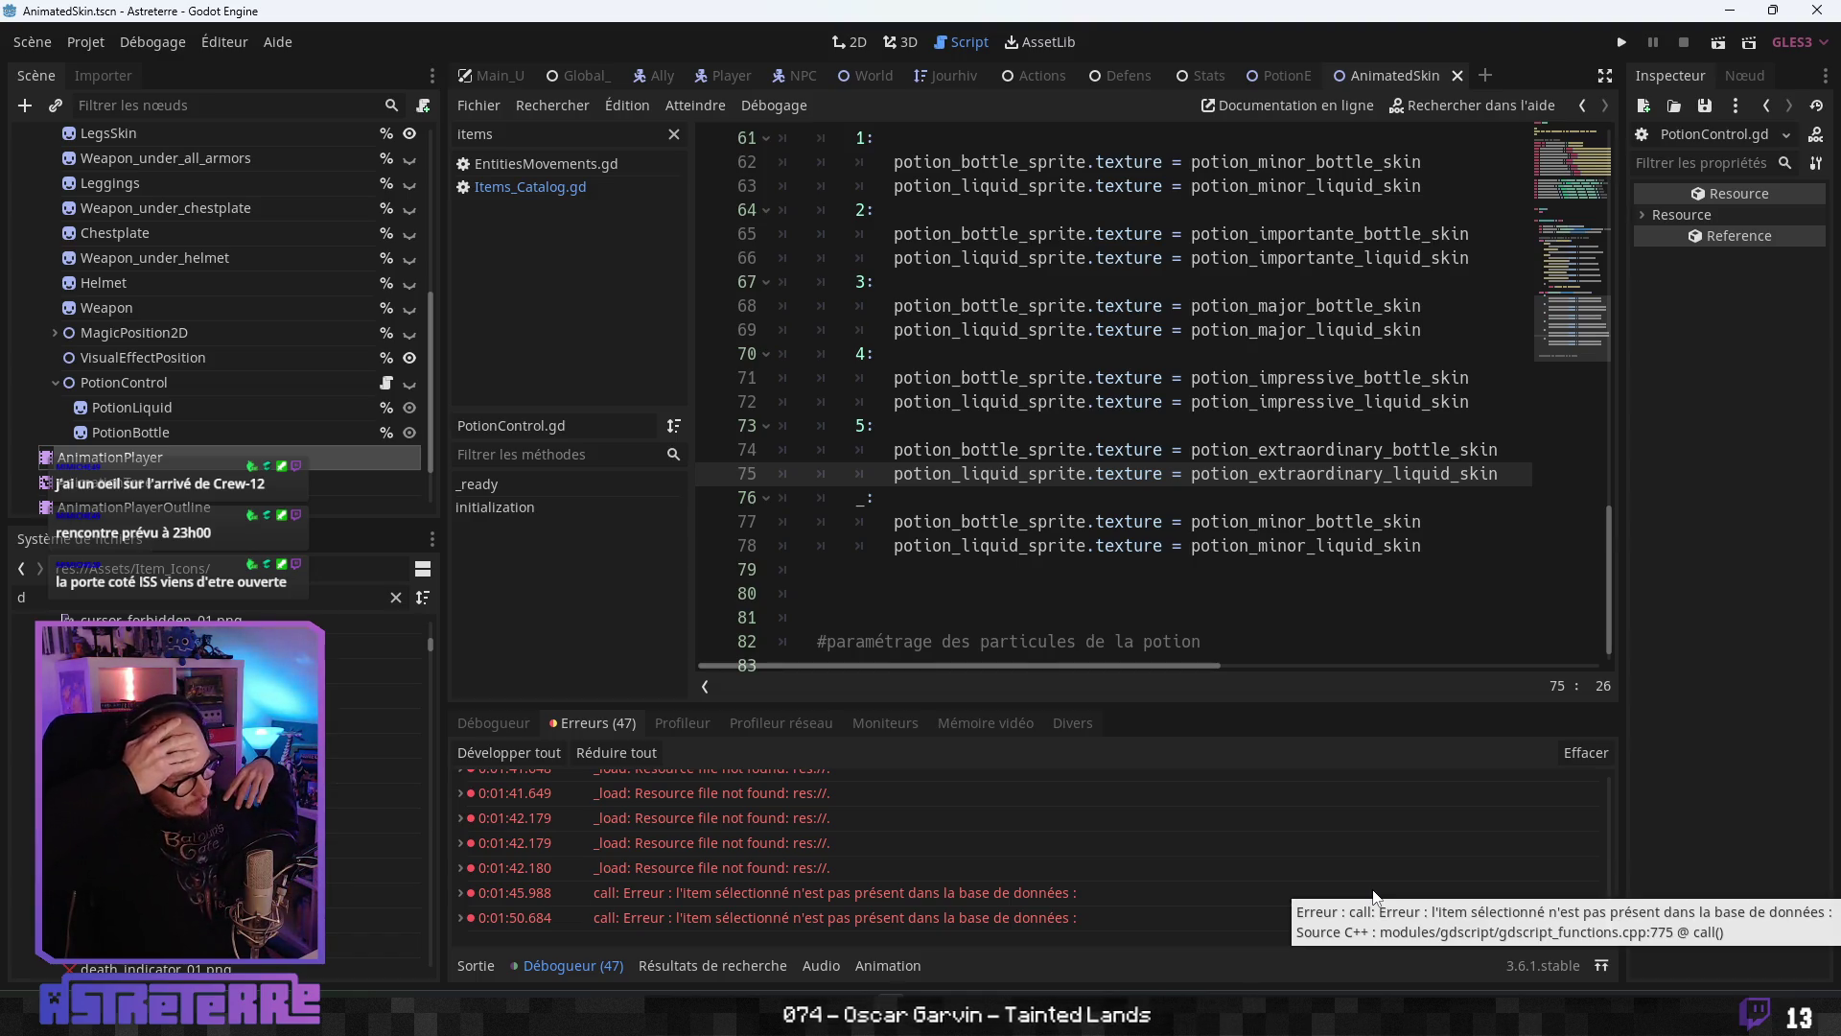
- Delete the two extra blank lines below the default case and add a line under the particles comment
click(1238, 546)
scroll(1059, 542, up, 2)
scroll(1045, 523, down, 2)
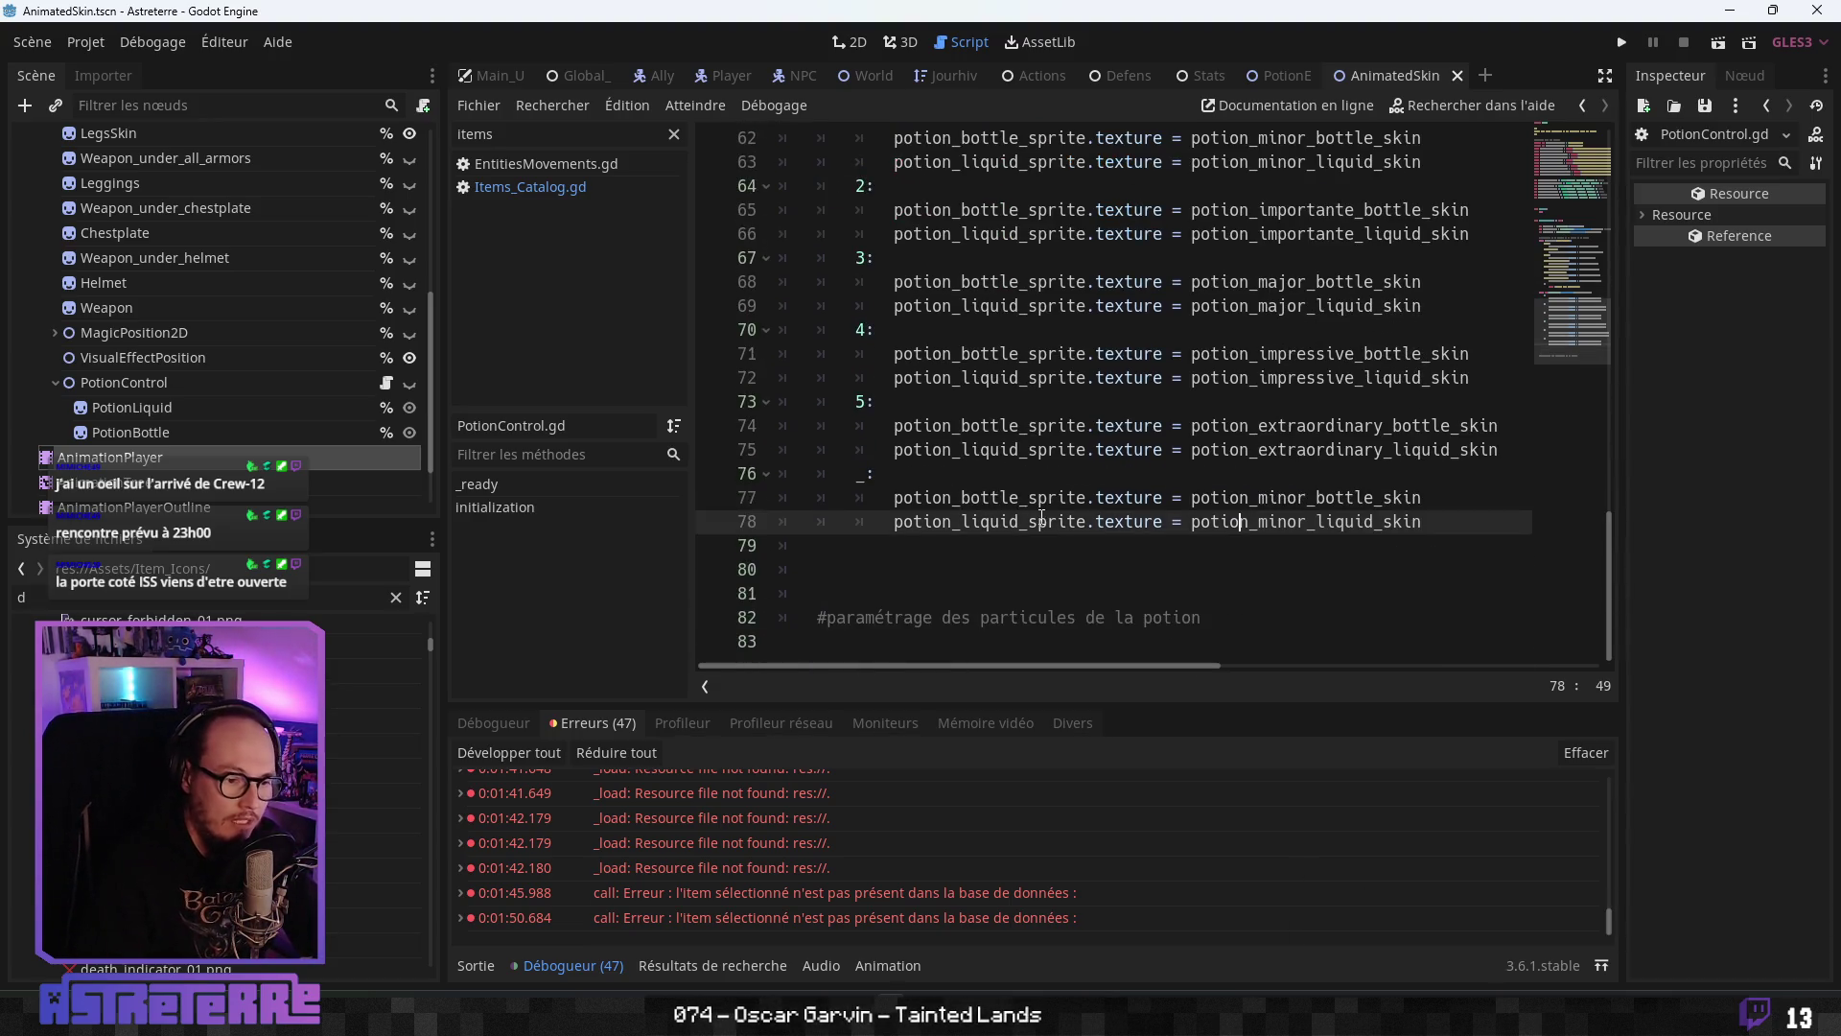
click(902, 570)
click(746, 554)
key(Delete)
key(Delete)
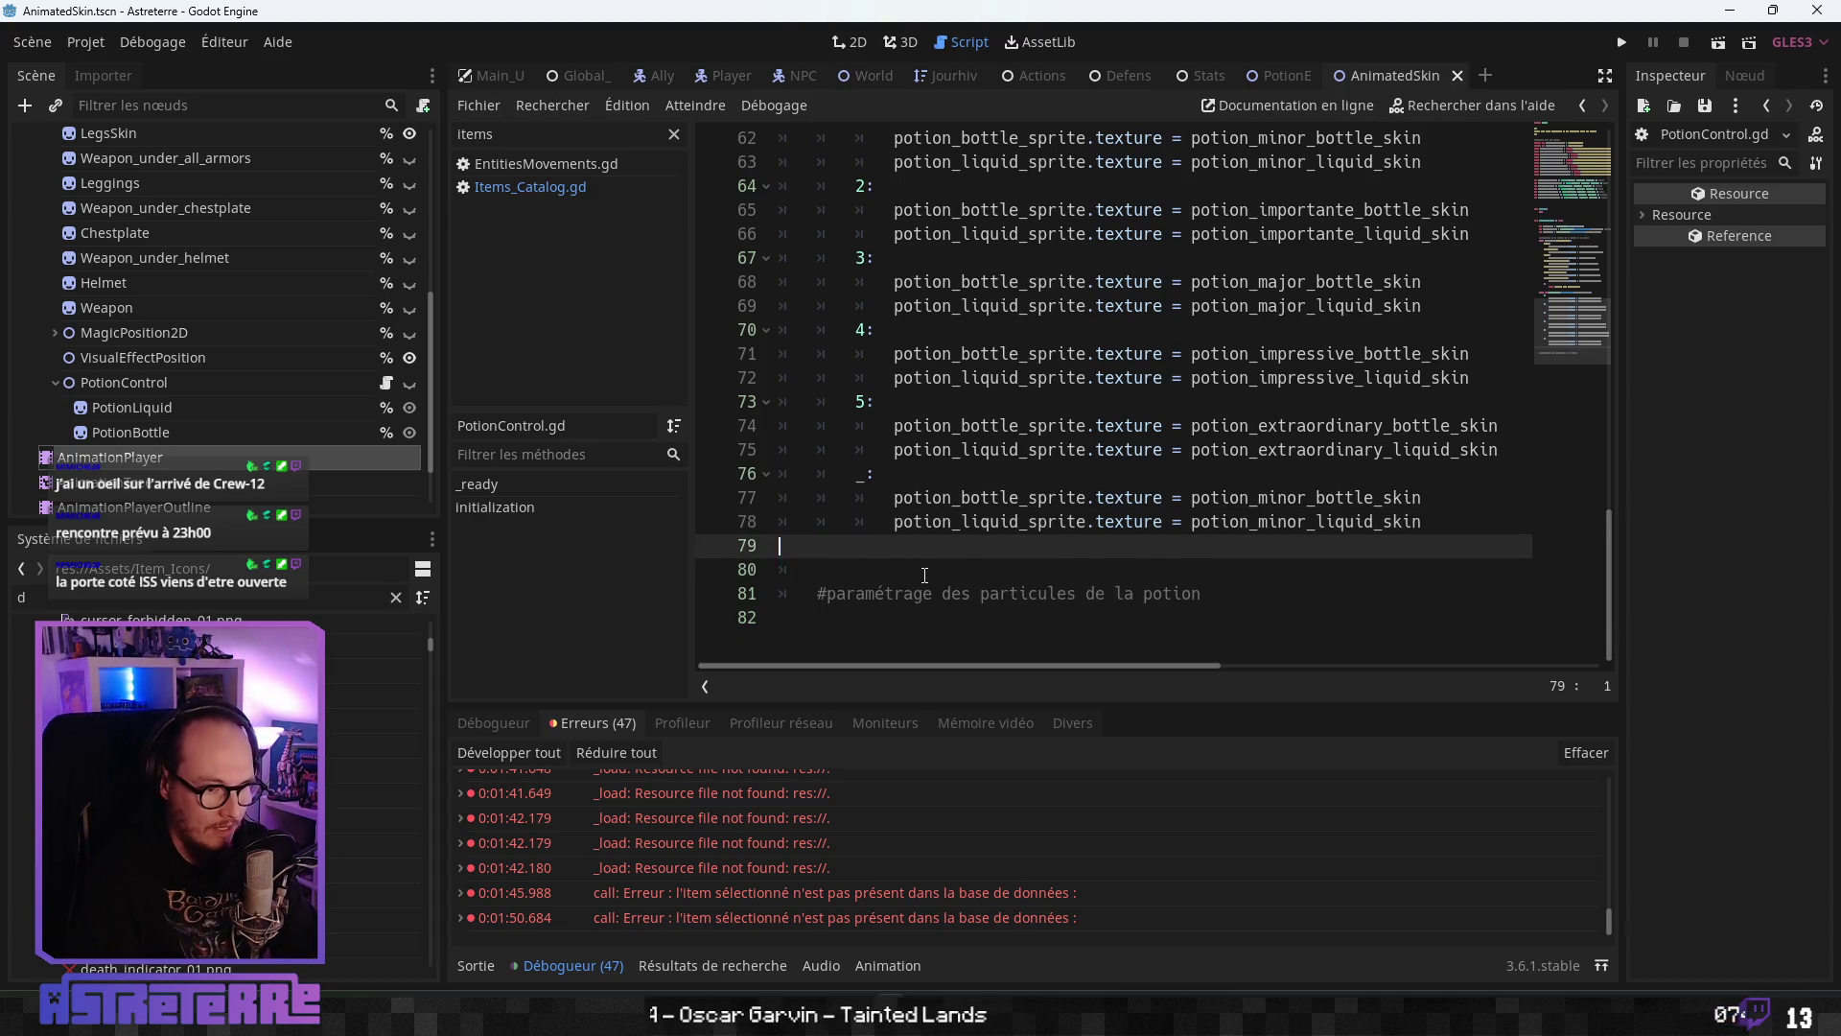
click(921, 595)
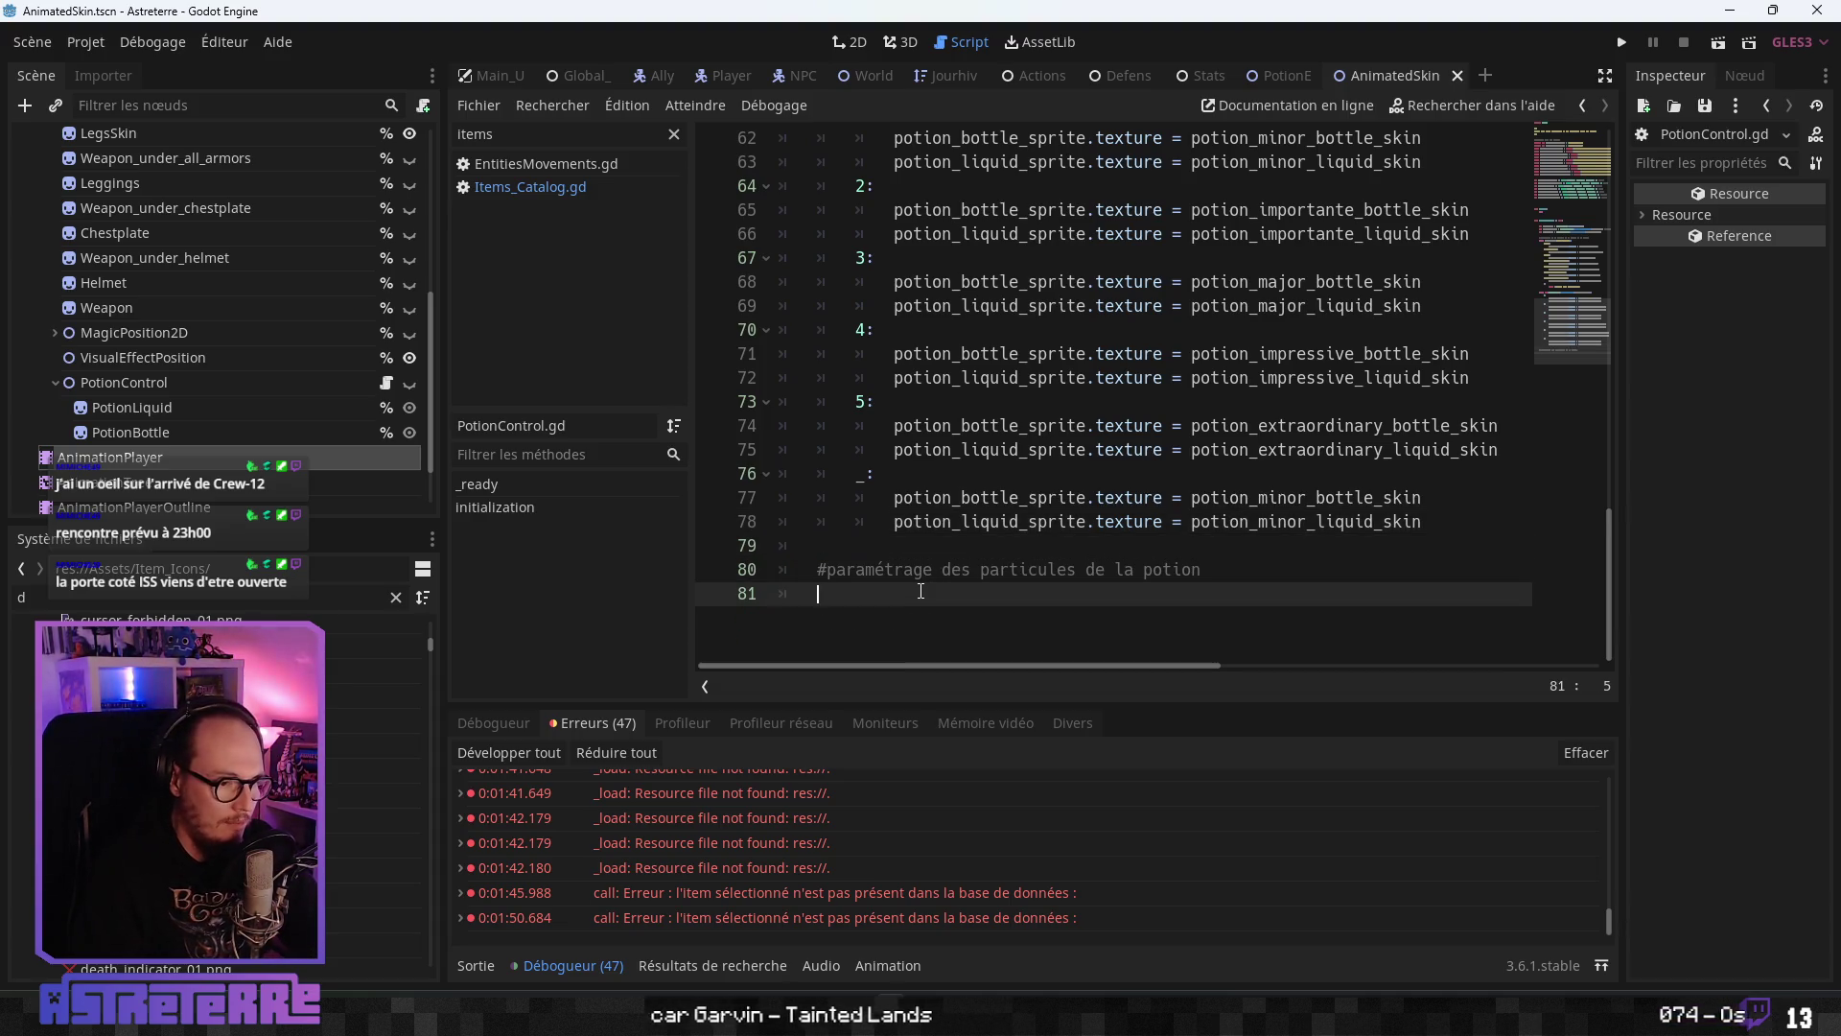
key(Return)
click(991, 377)
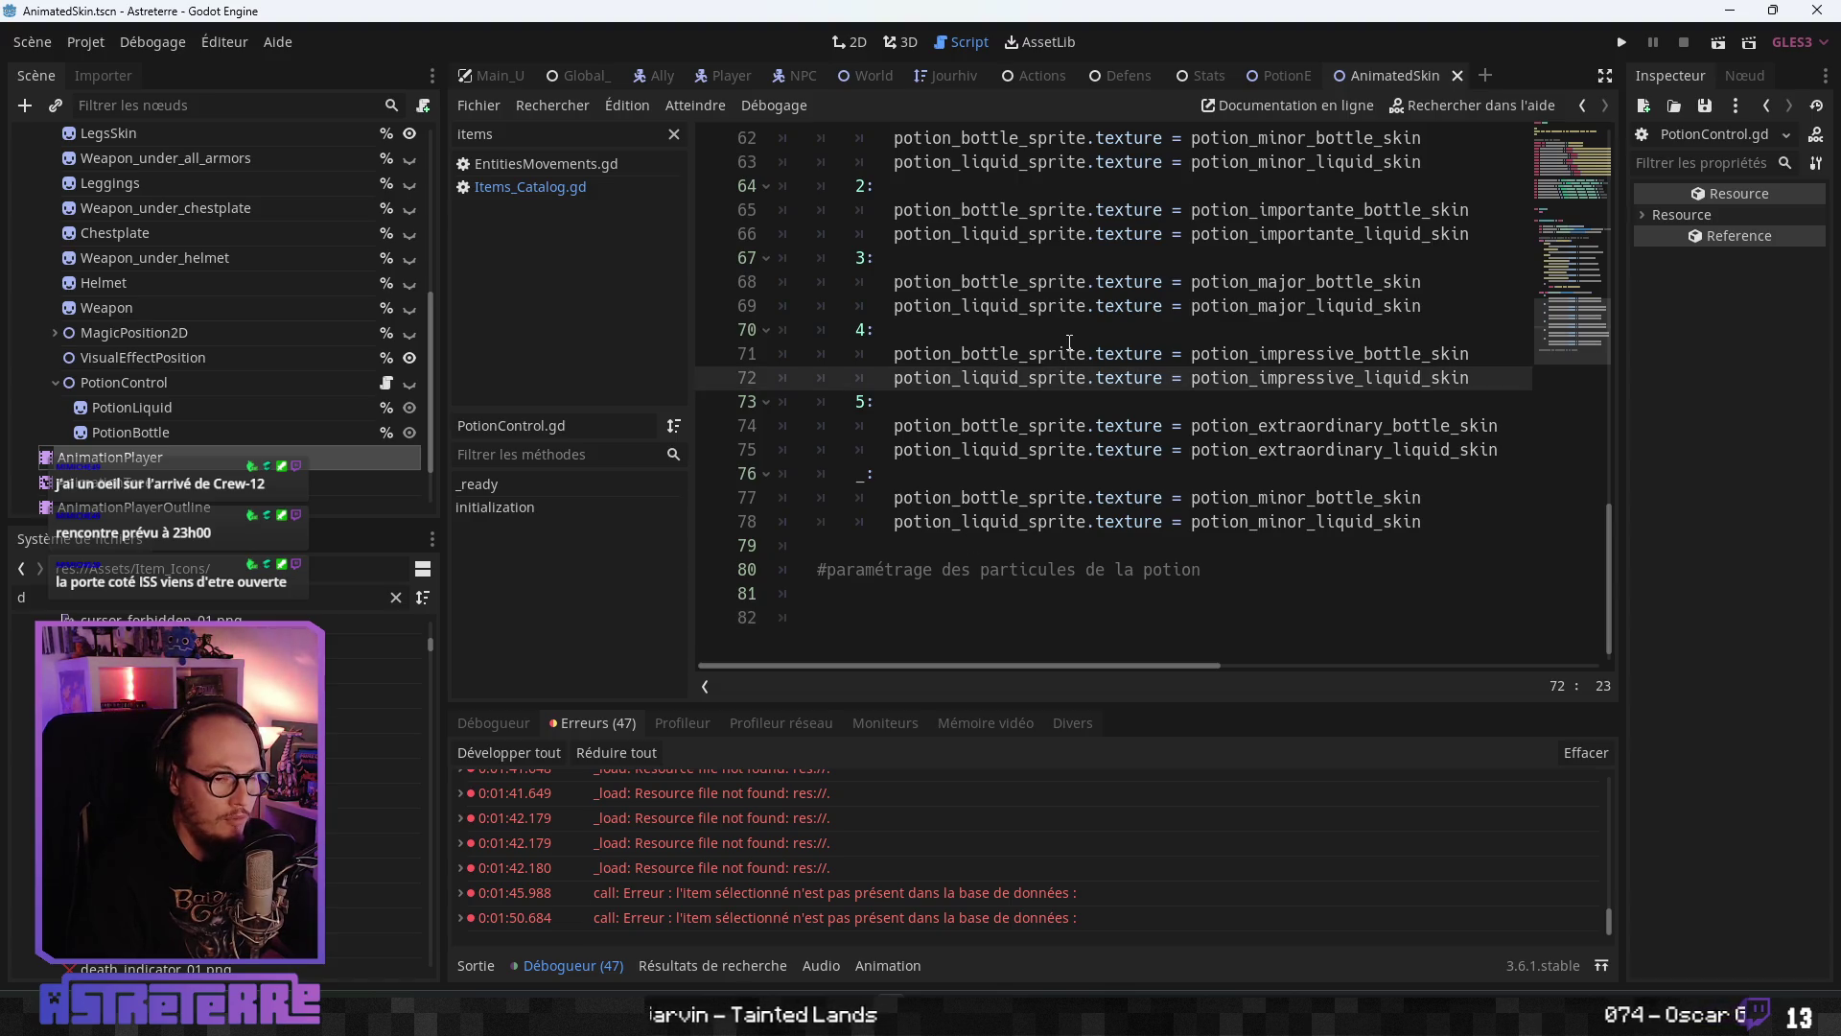
- Return to the AnimatedSkin scene and jump to create_projectile in AnimatedSkin.gd
click(1286, 75)
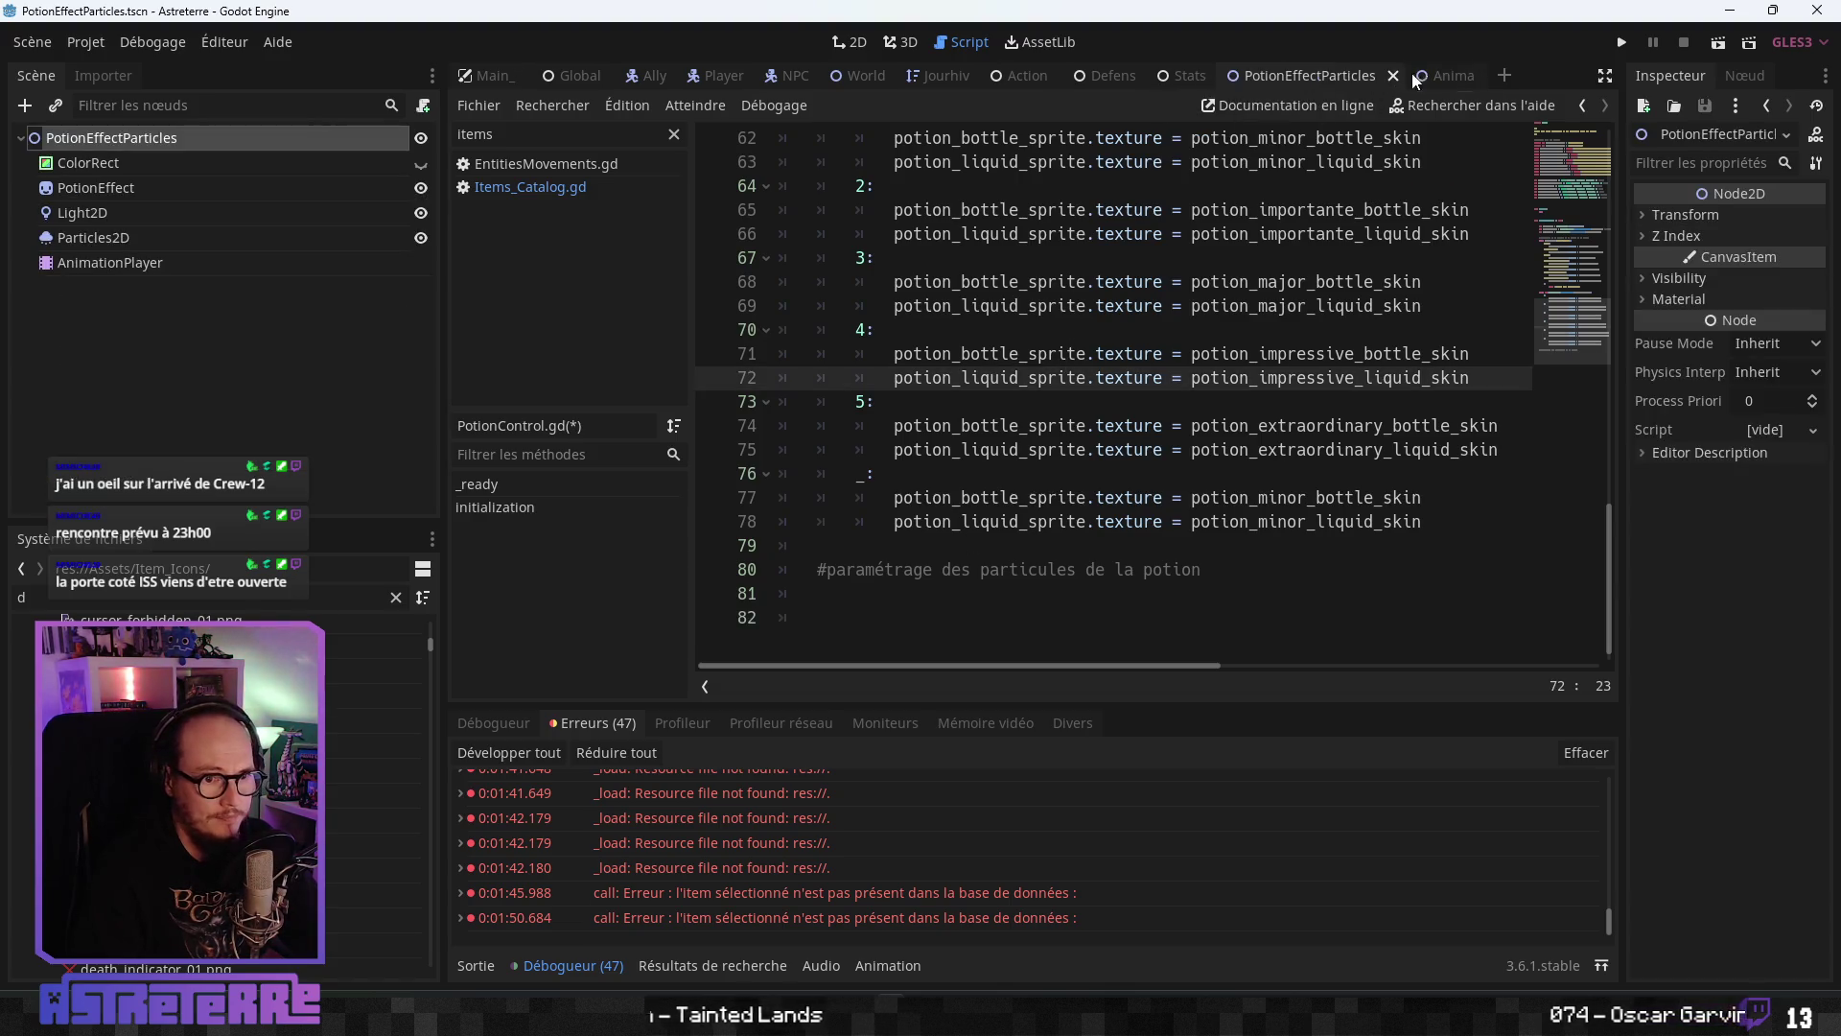
click(1445, 75)
scroll(604, 605, down, 10)
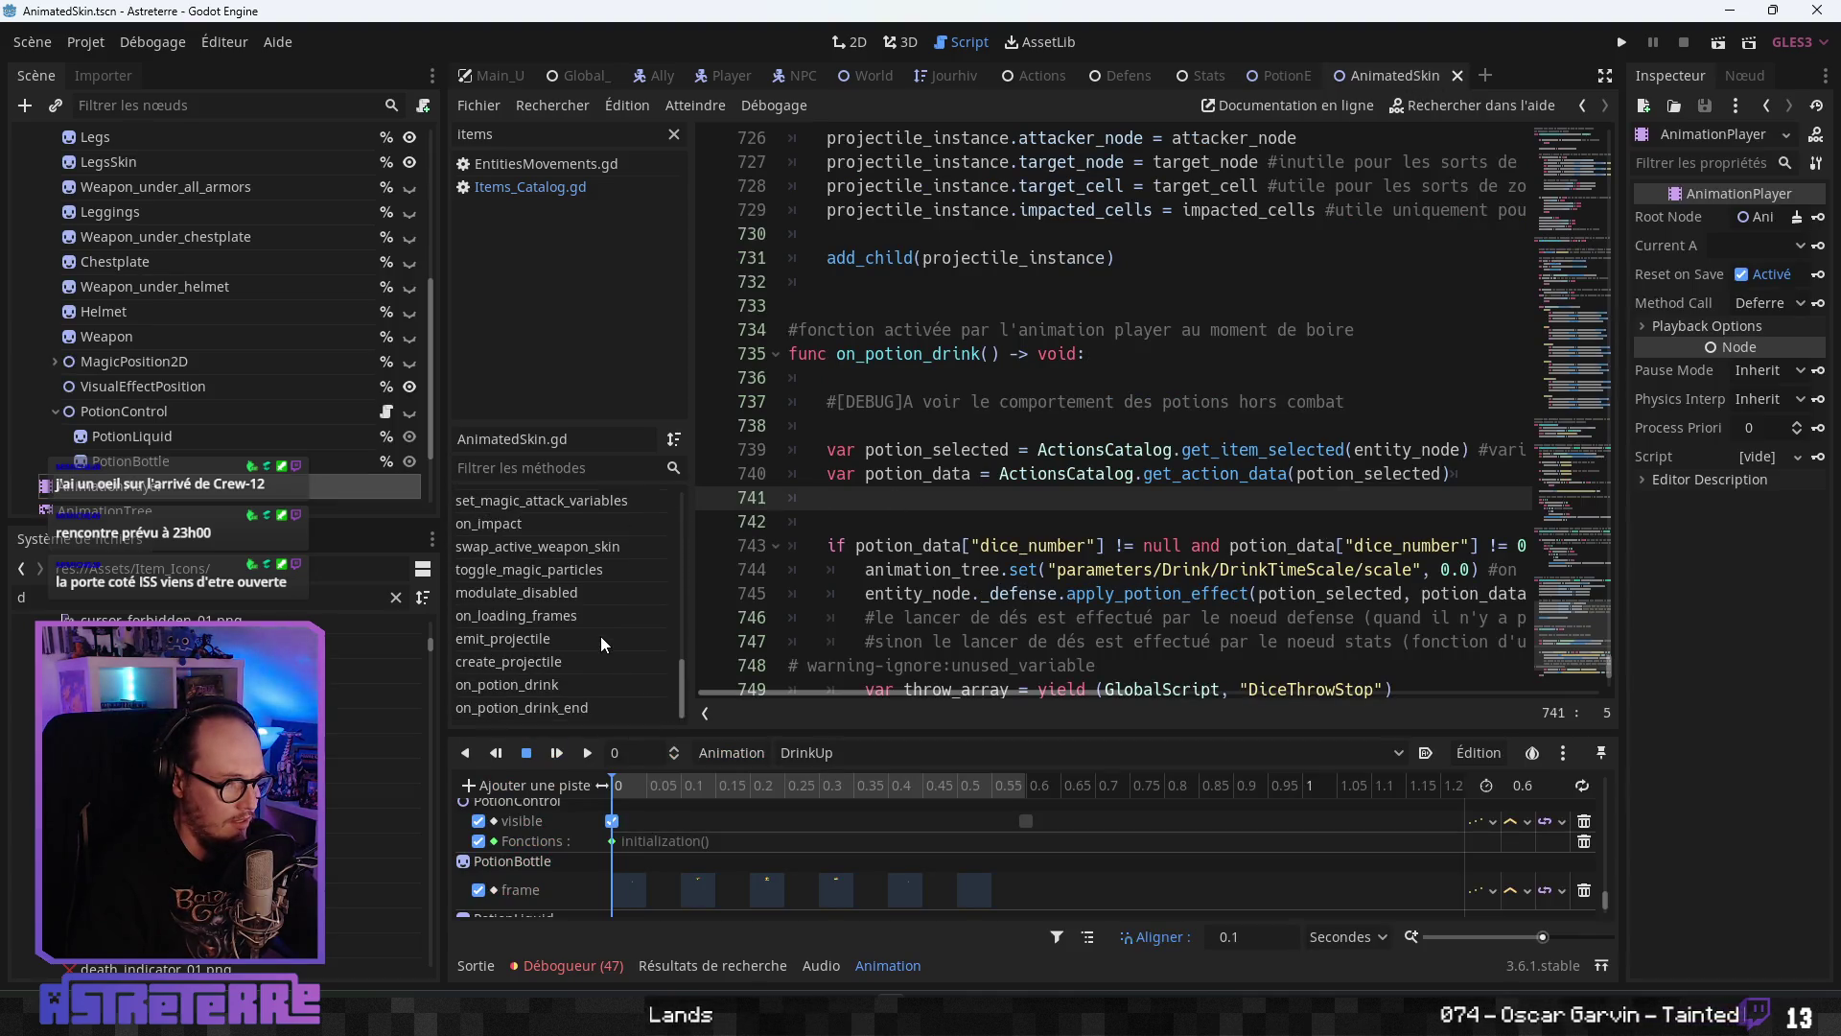
click(558, 662)
click(1027, 353)
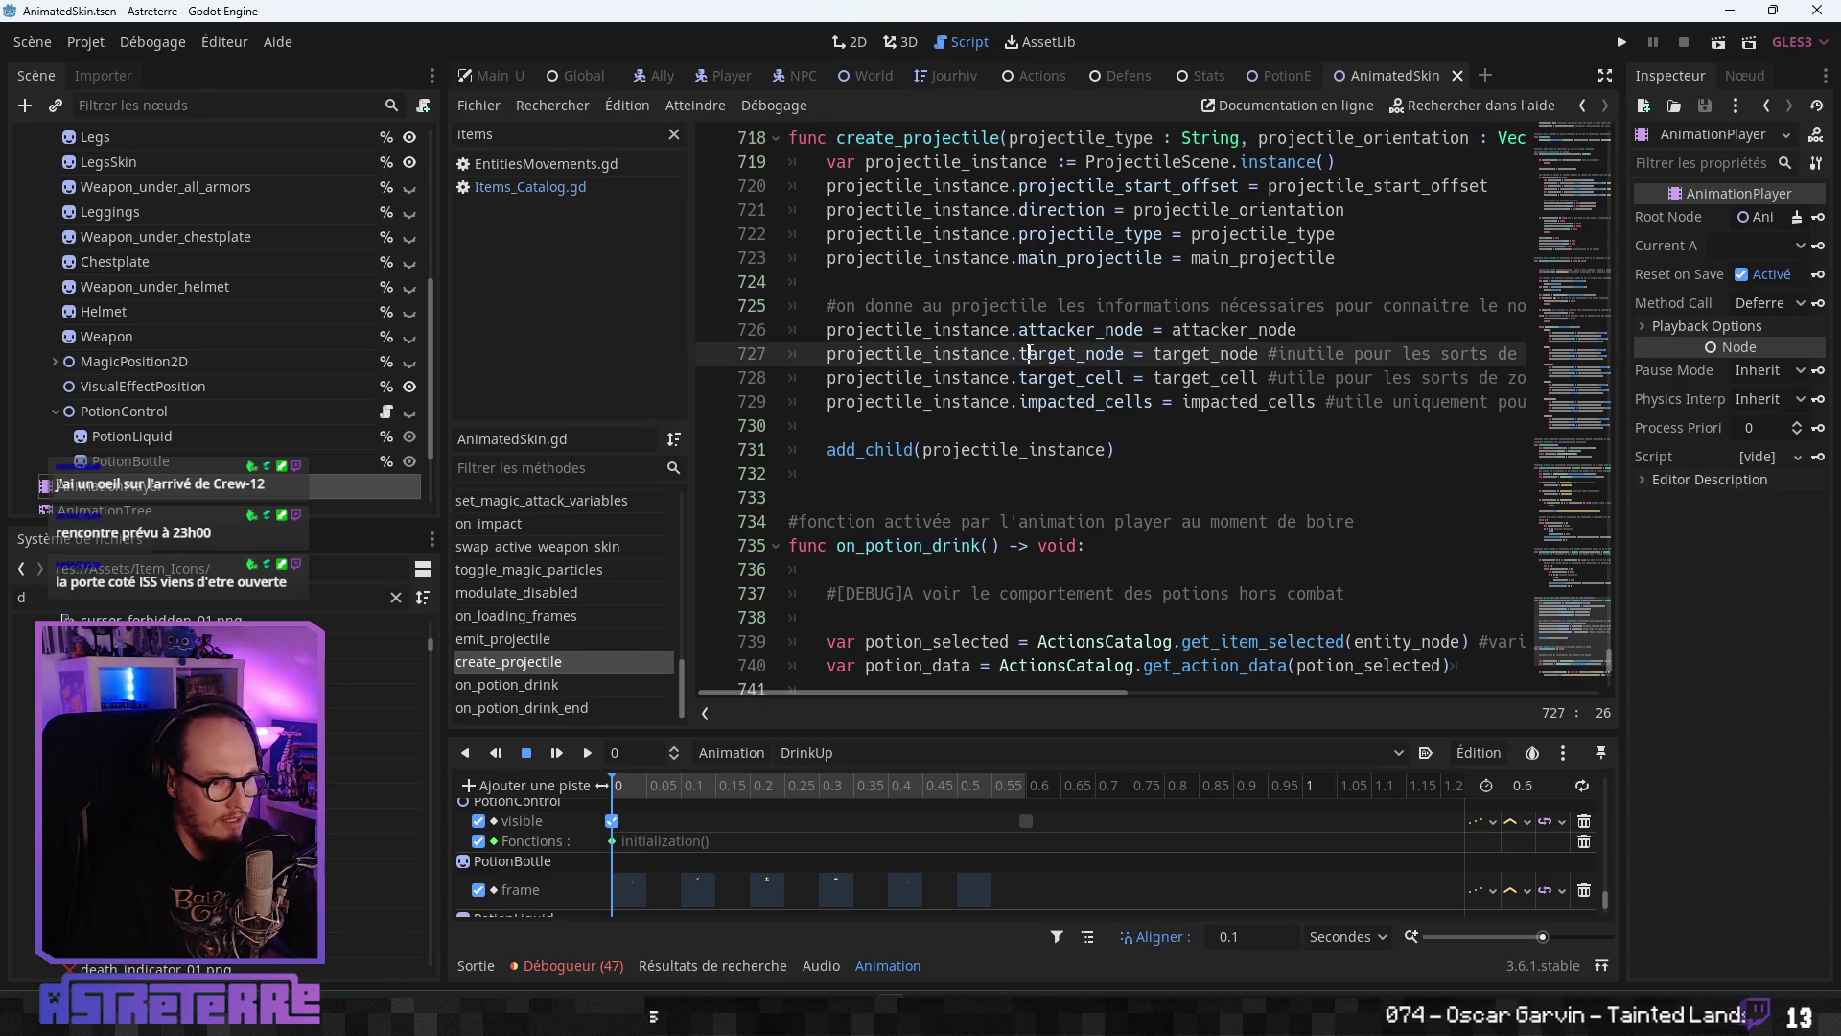
click(964, 450)
scroll(978, 451, up, 1)
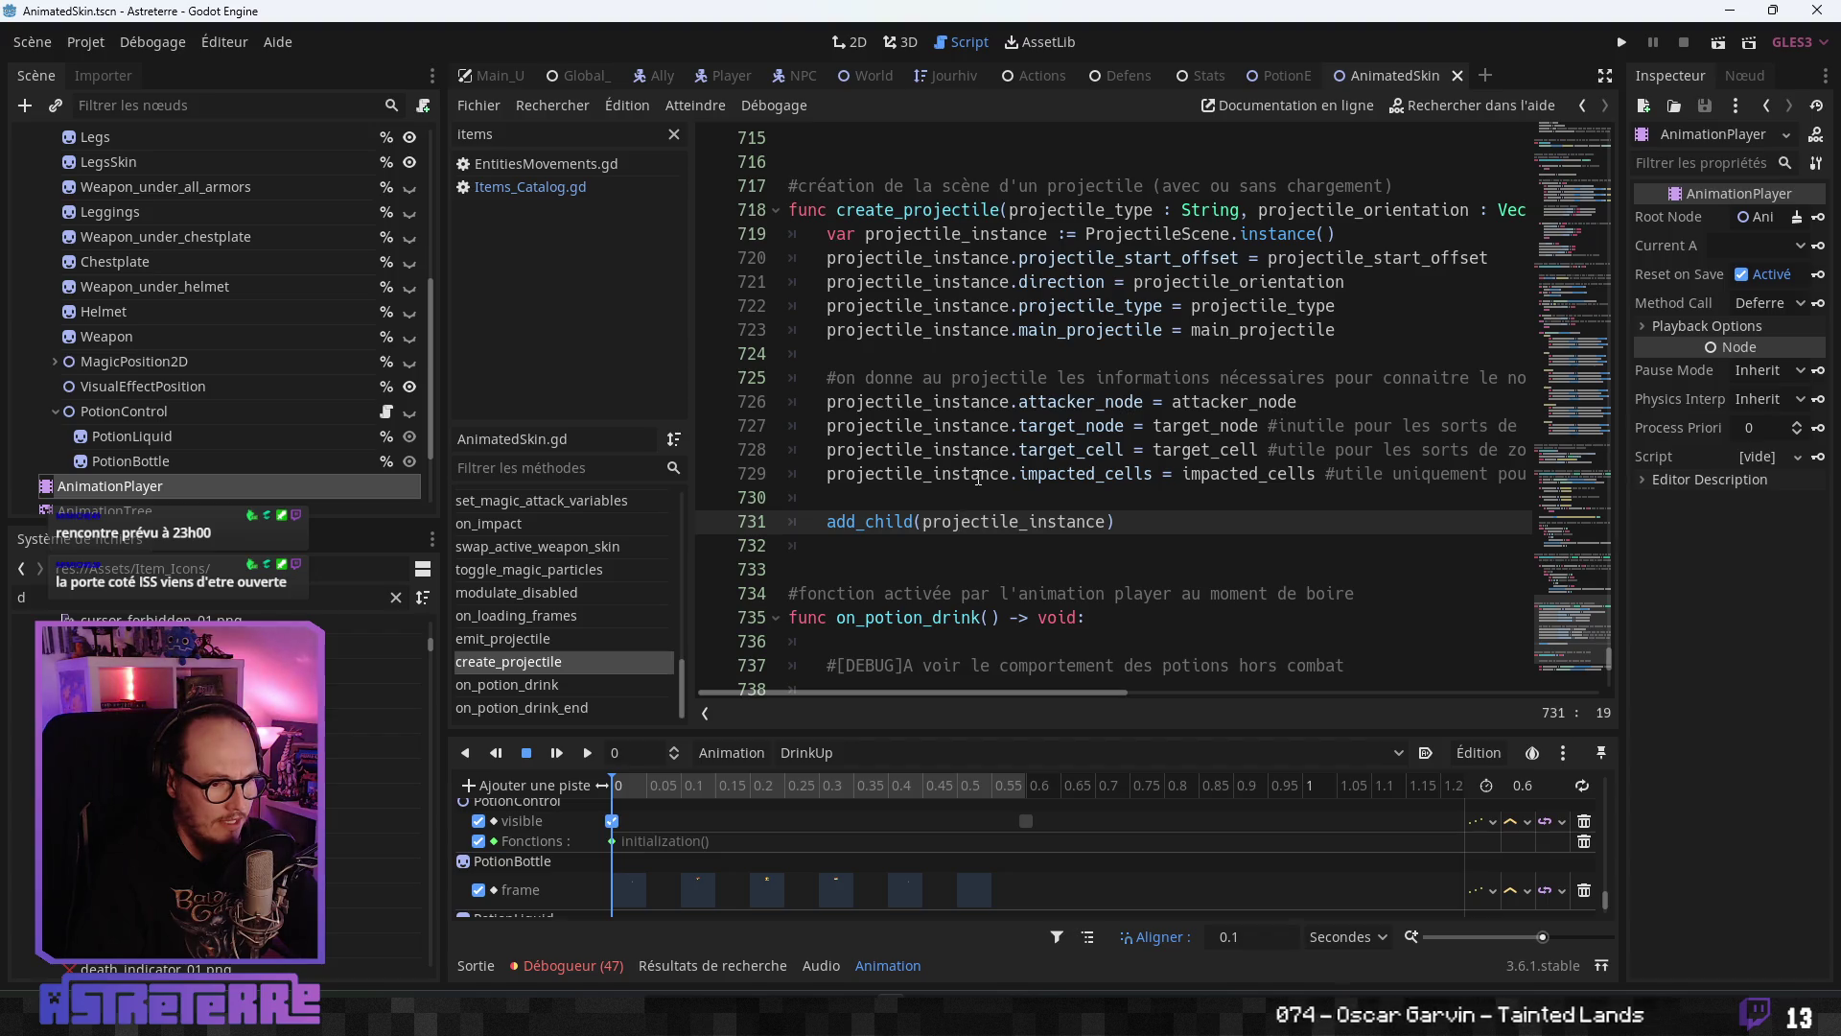
scroll(204, 388, up, 5)
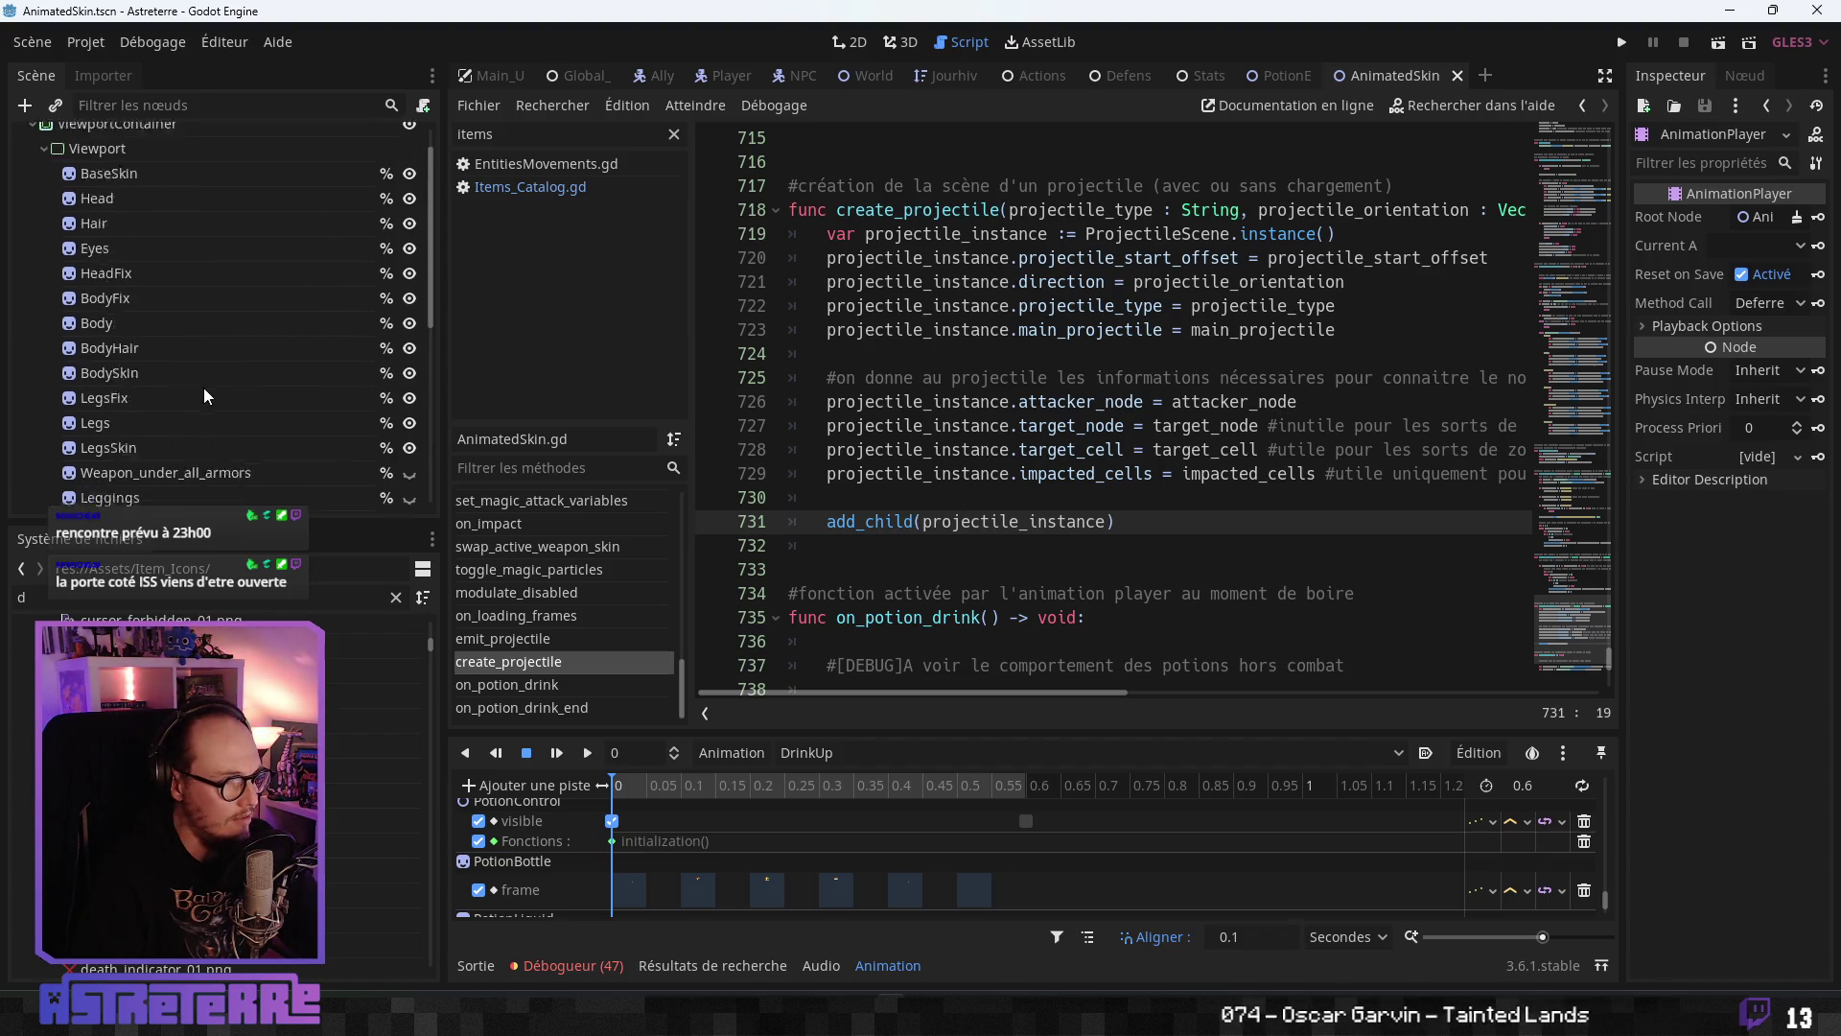
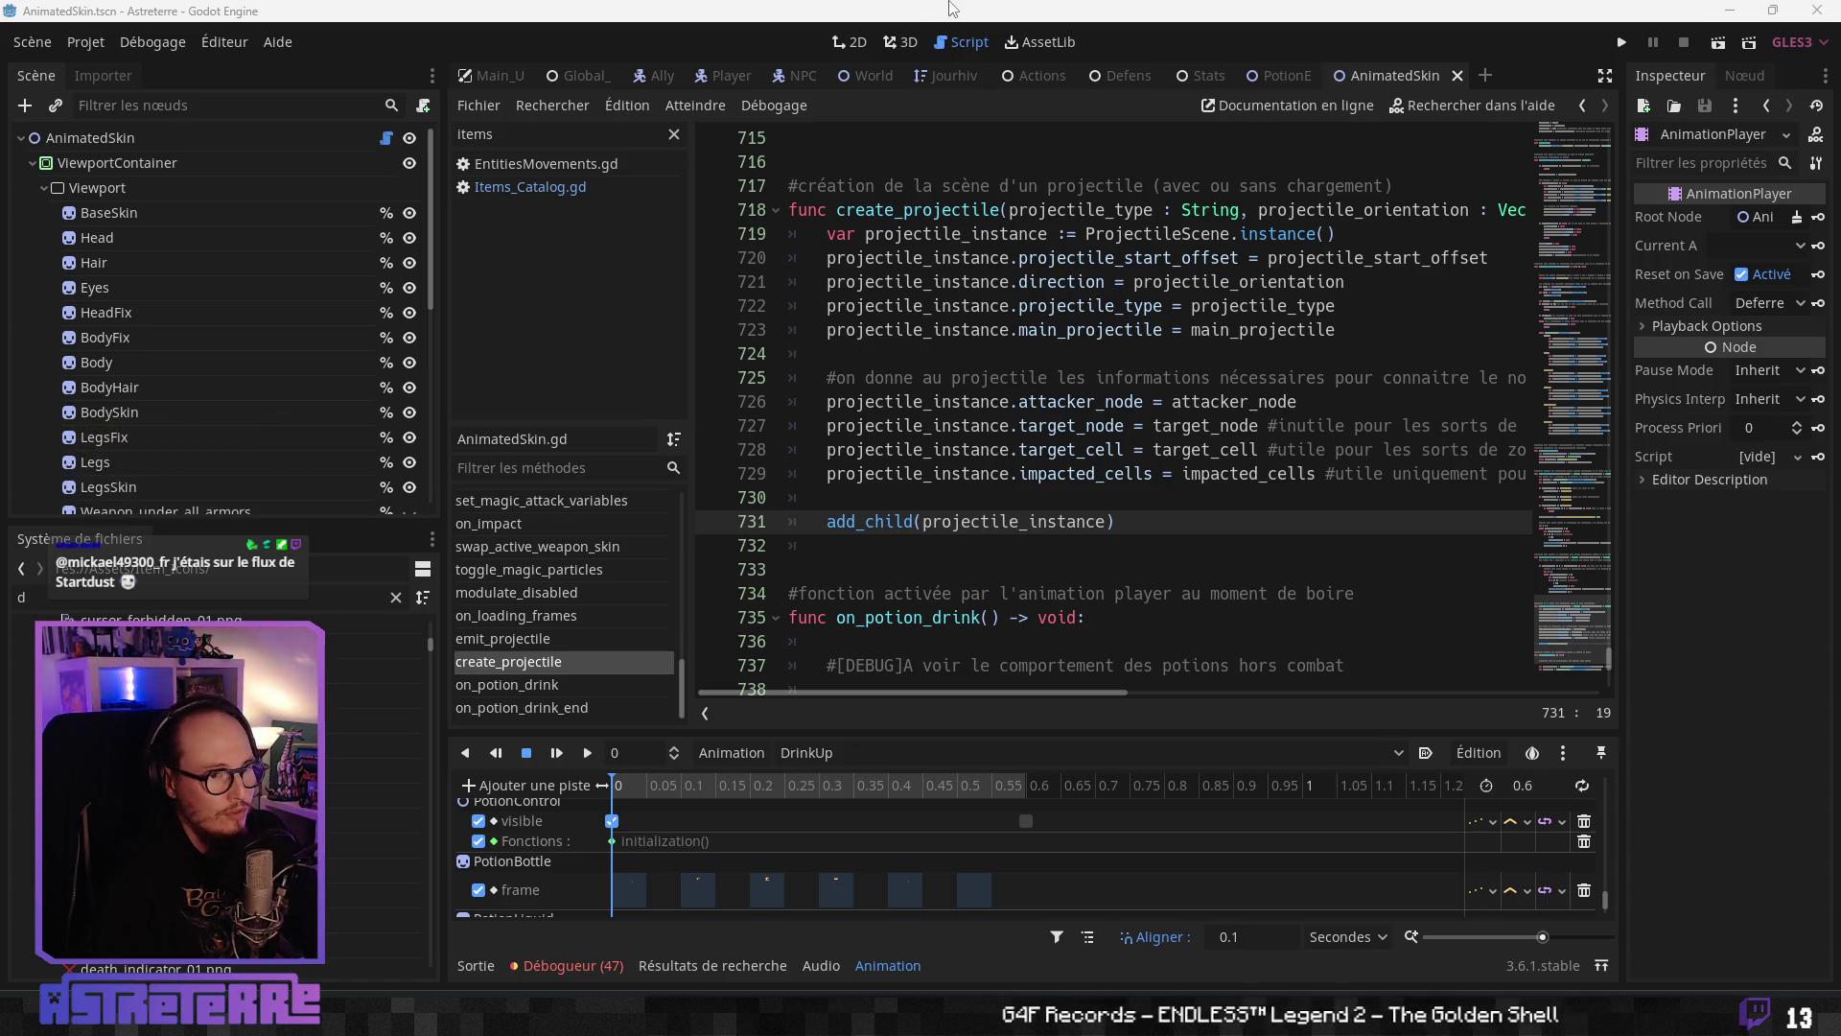
- Select the PotionControl node in the Scene dock to show its position 0, 0 and Z index 2
scroll(977, 457, down, 2)
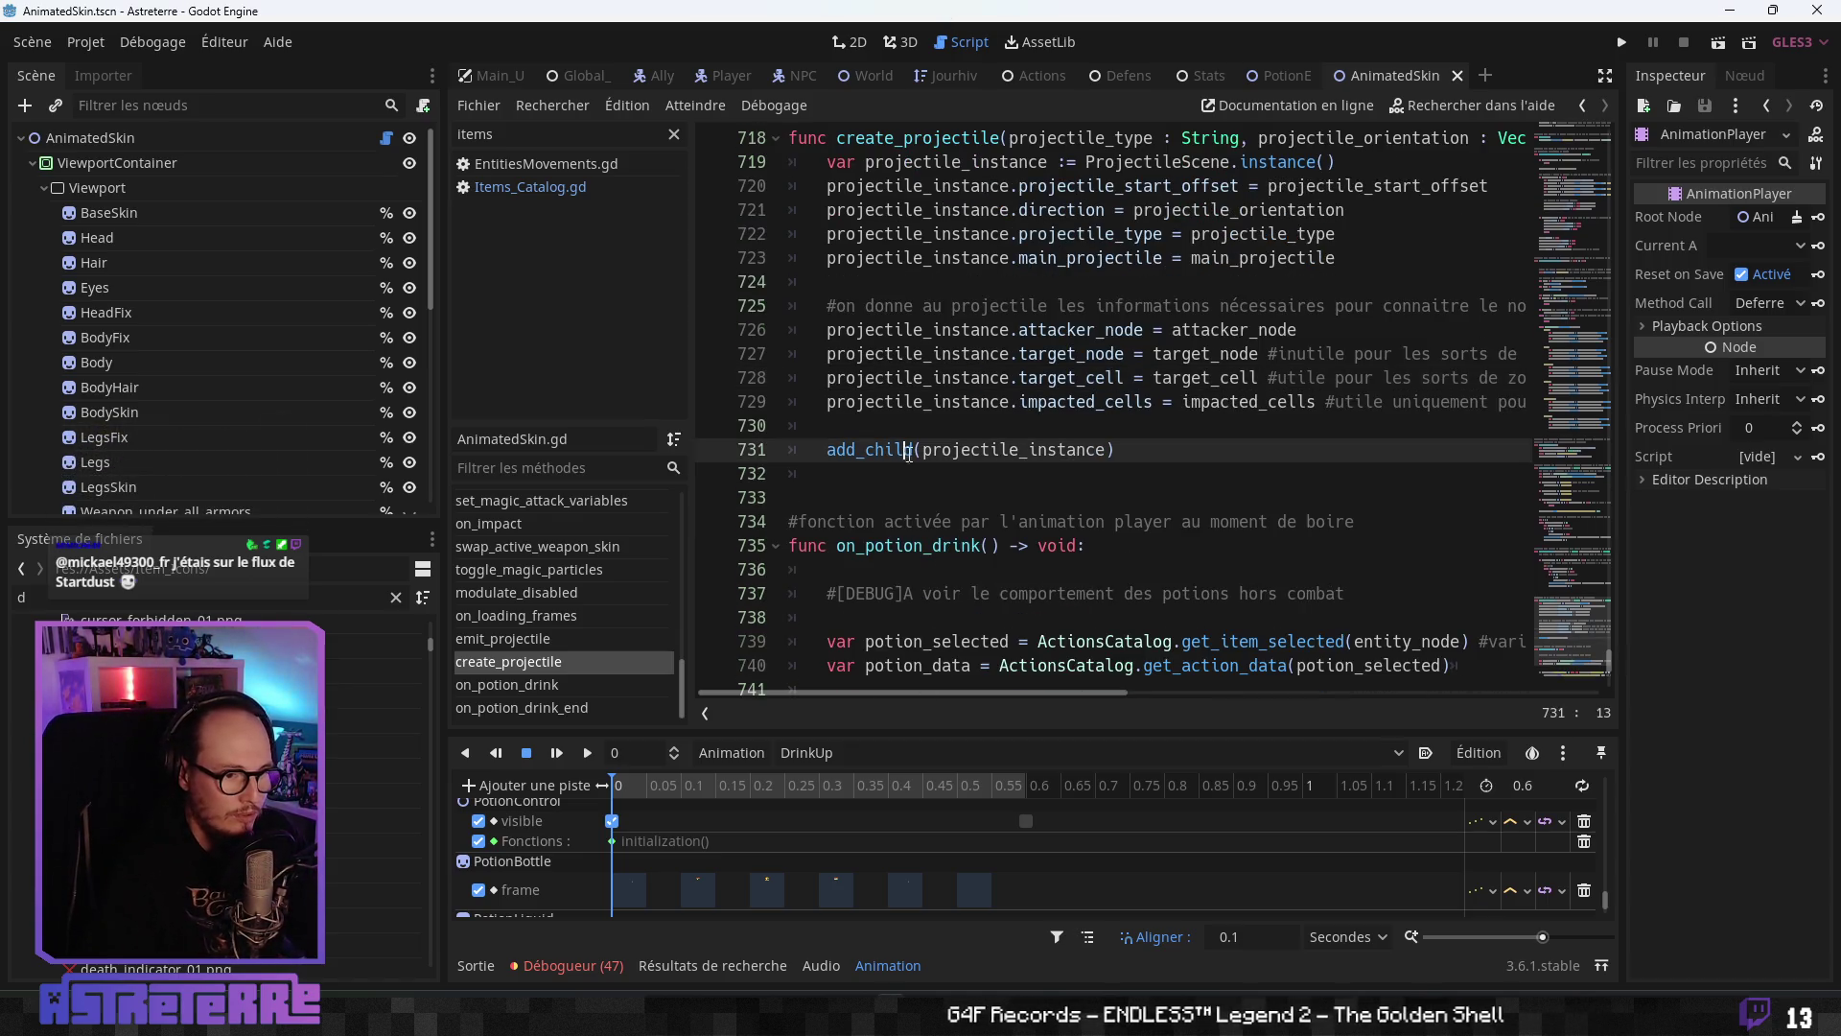
click(970, 472)
scroll(978, 446, up, 2)
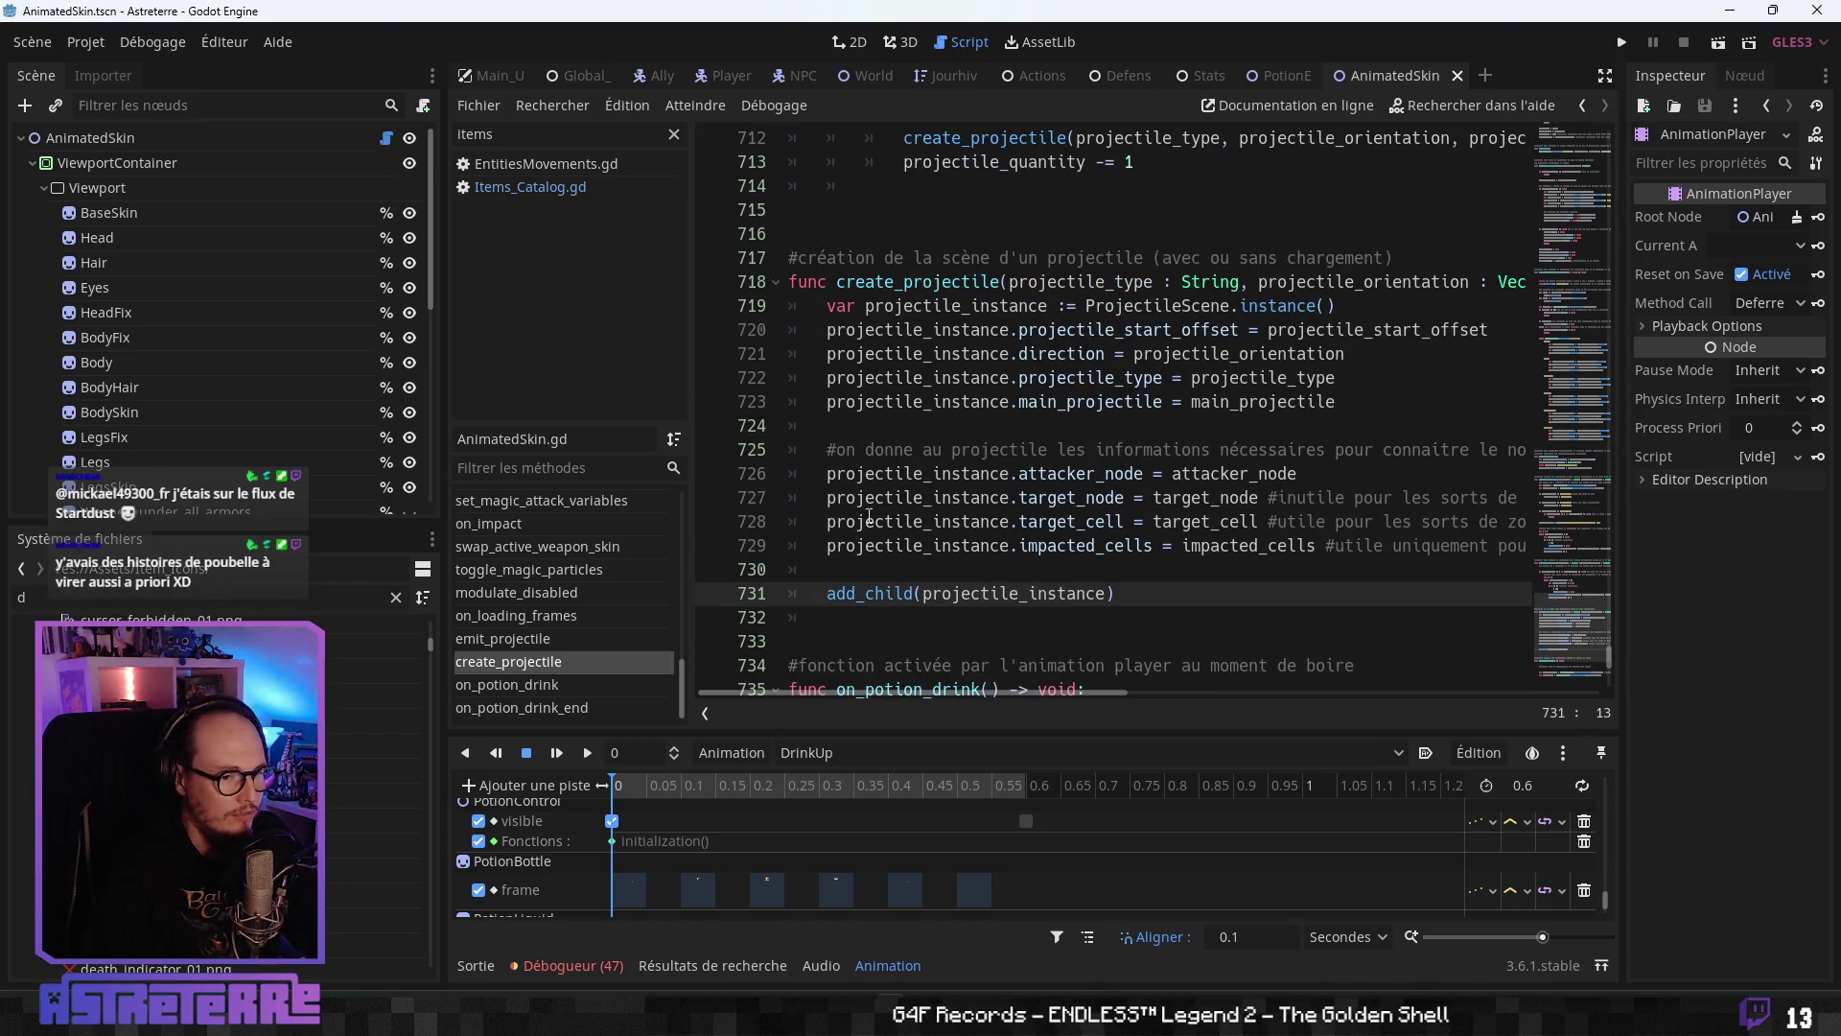
scroll(357, 407, down, 5)
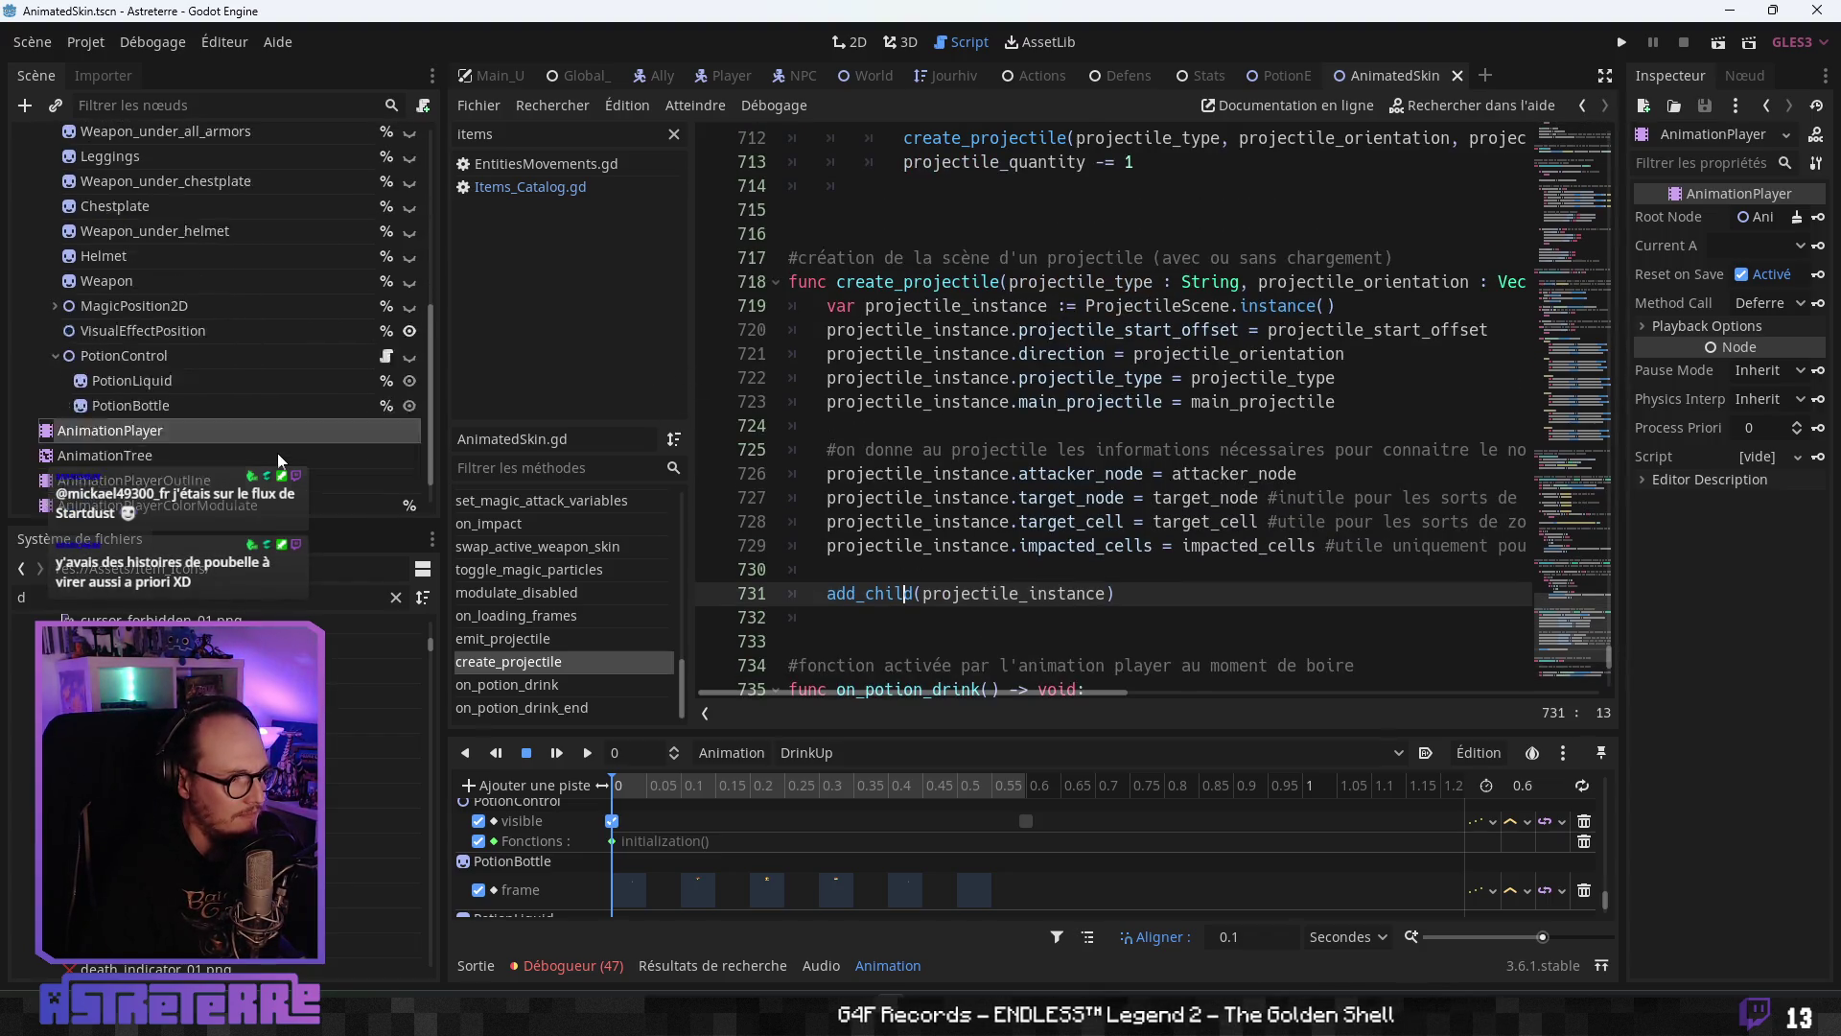
click(181, 368)
scroll(187, 403, up, 5)
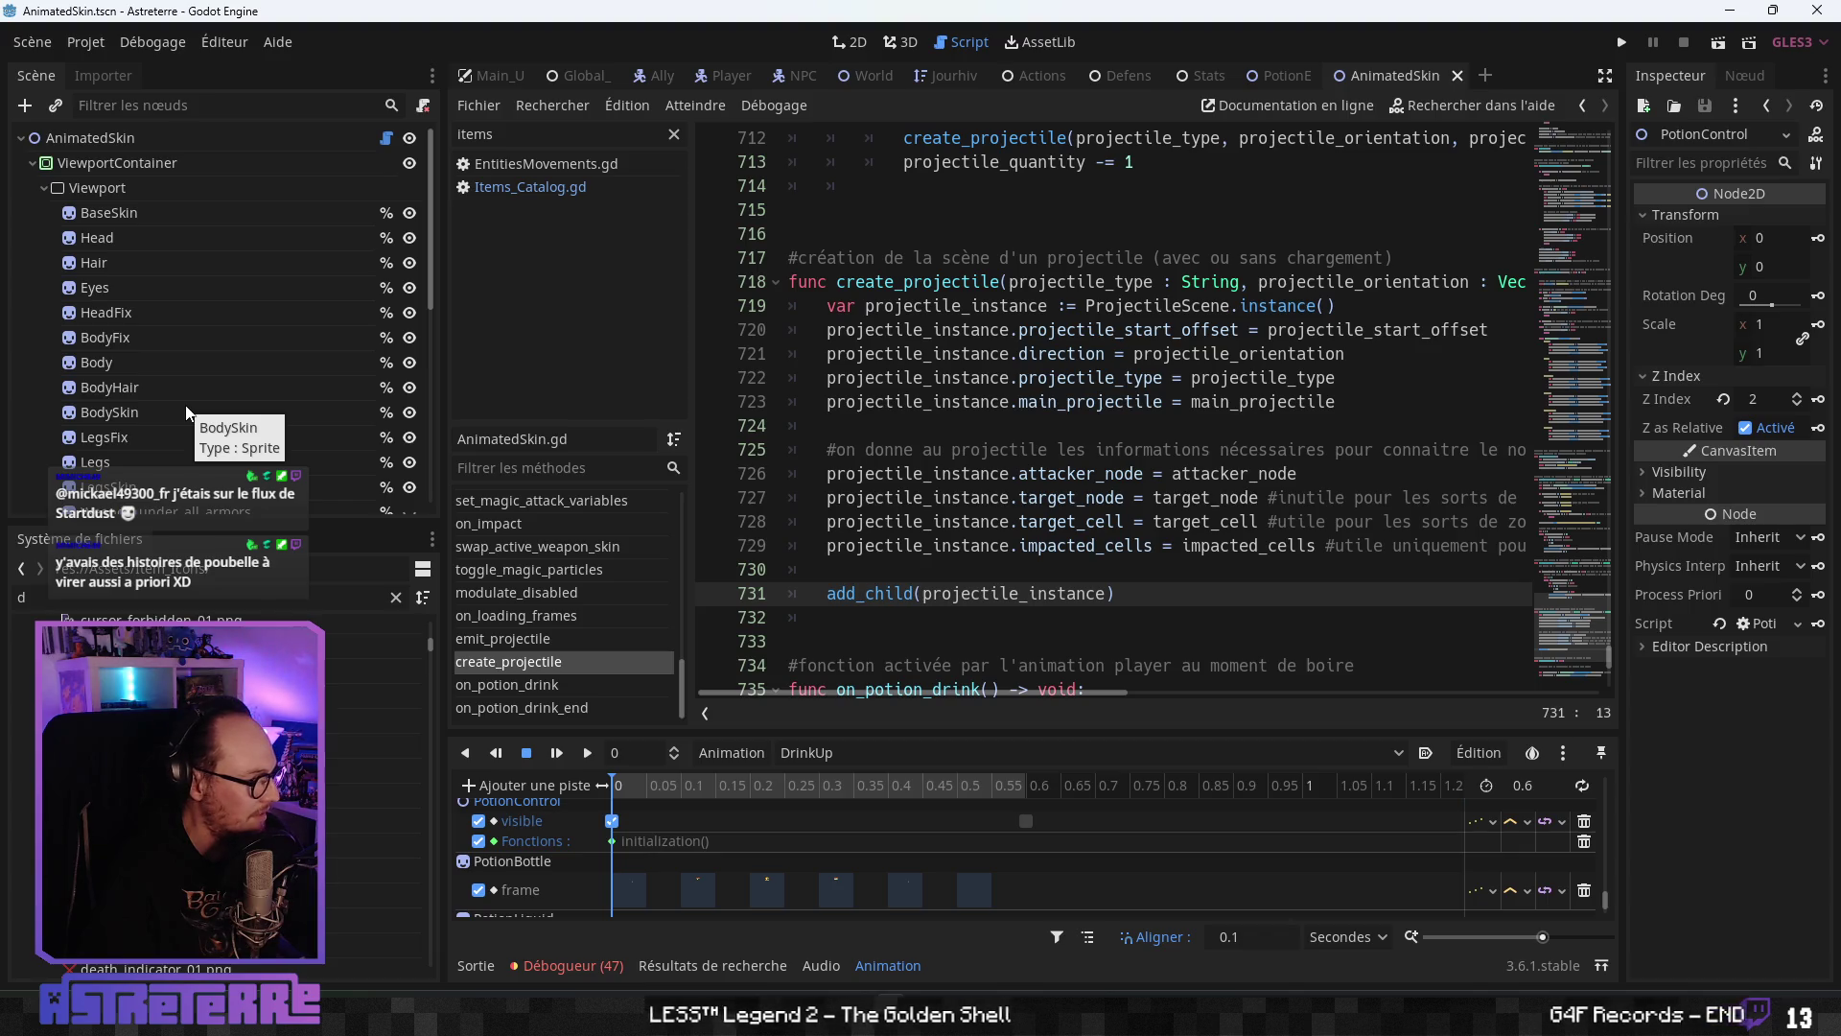
scroll(188, 412, down, 5)
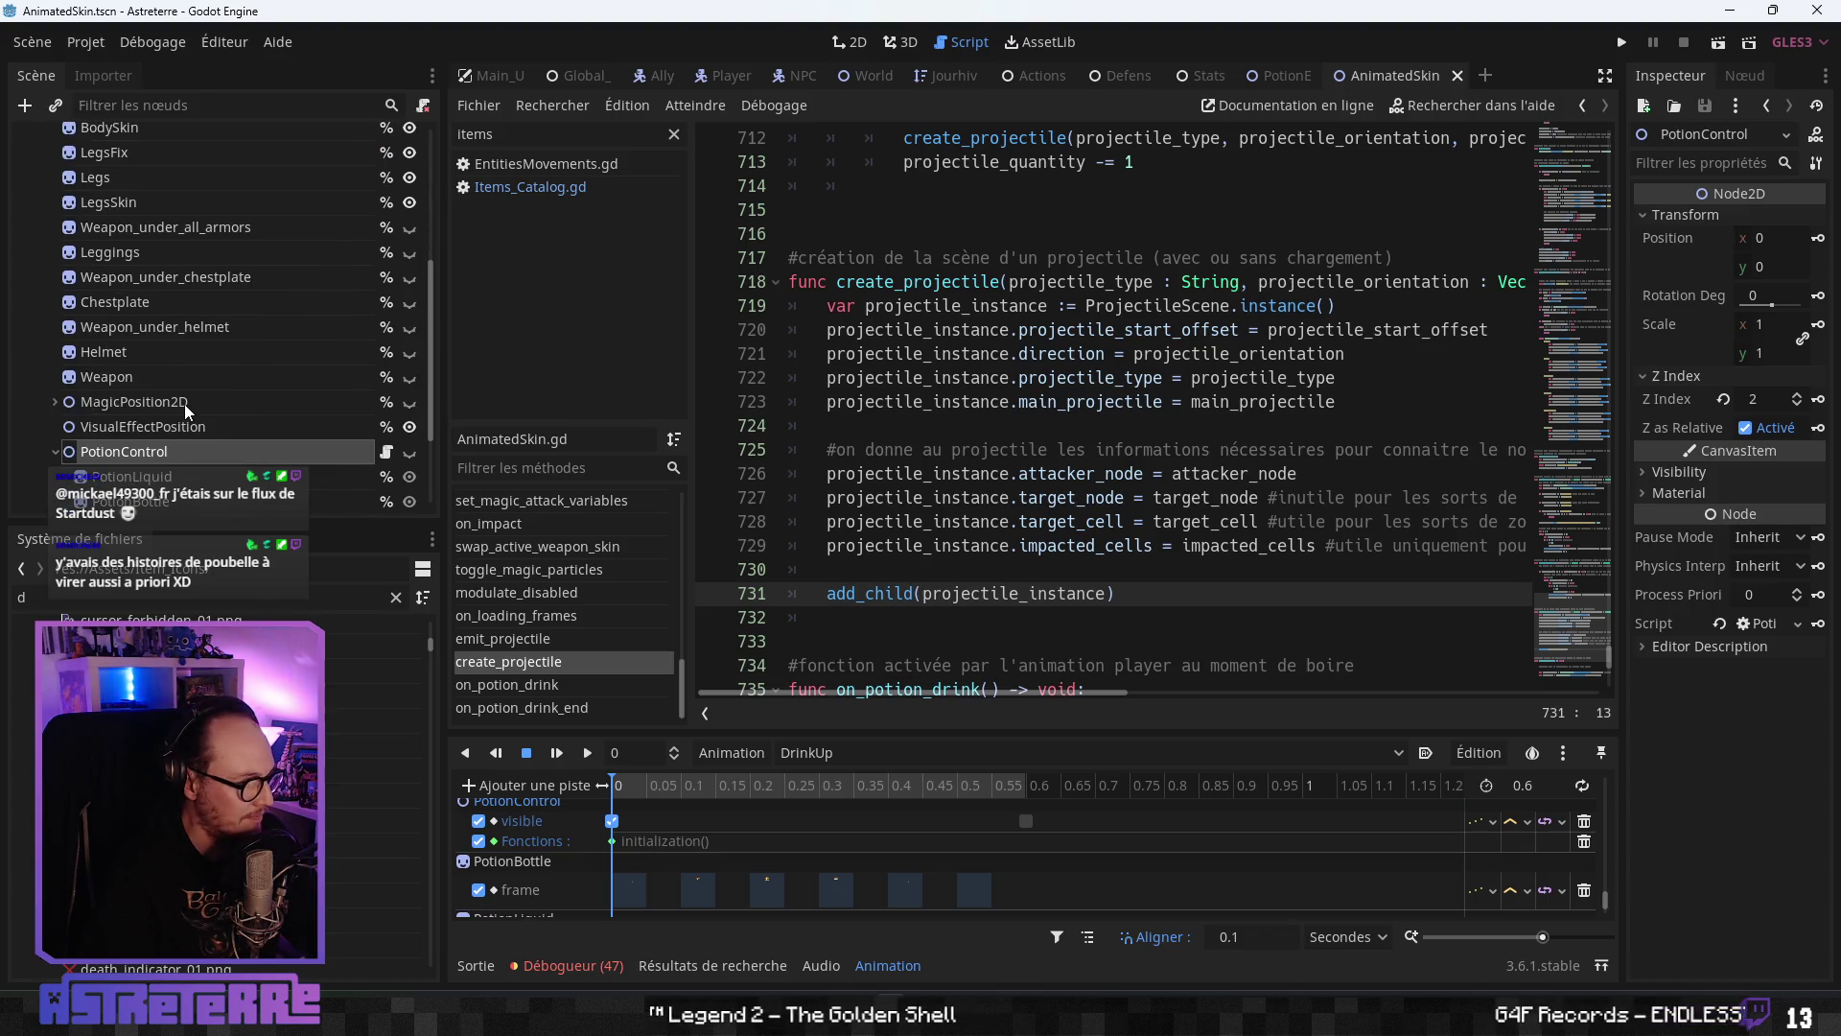
click(919, 497)
scroll(919, 570, up, 5)
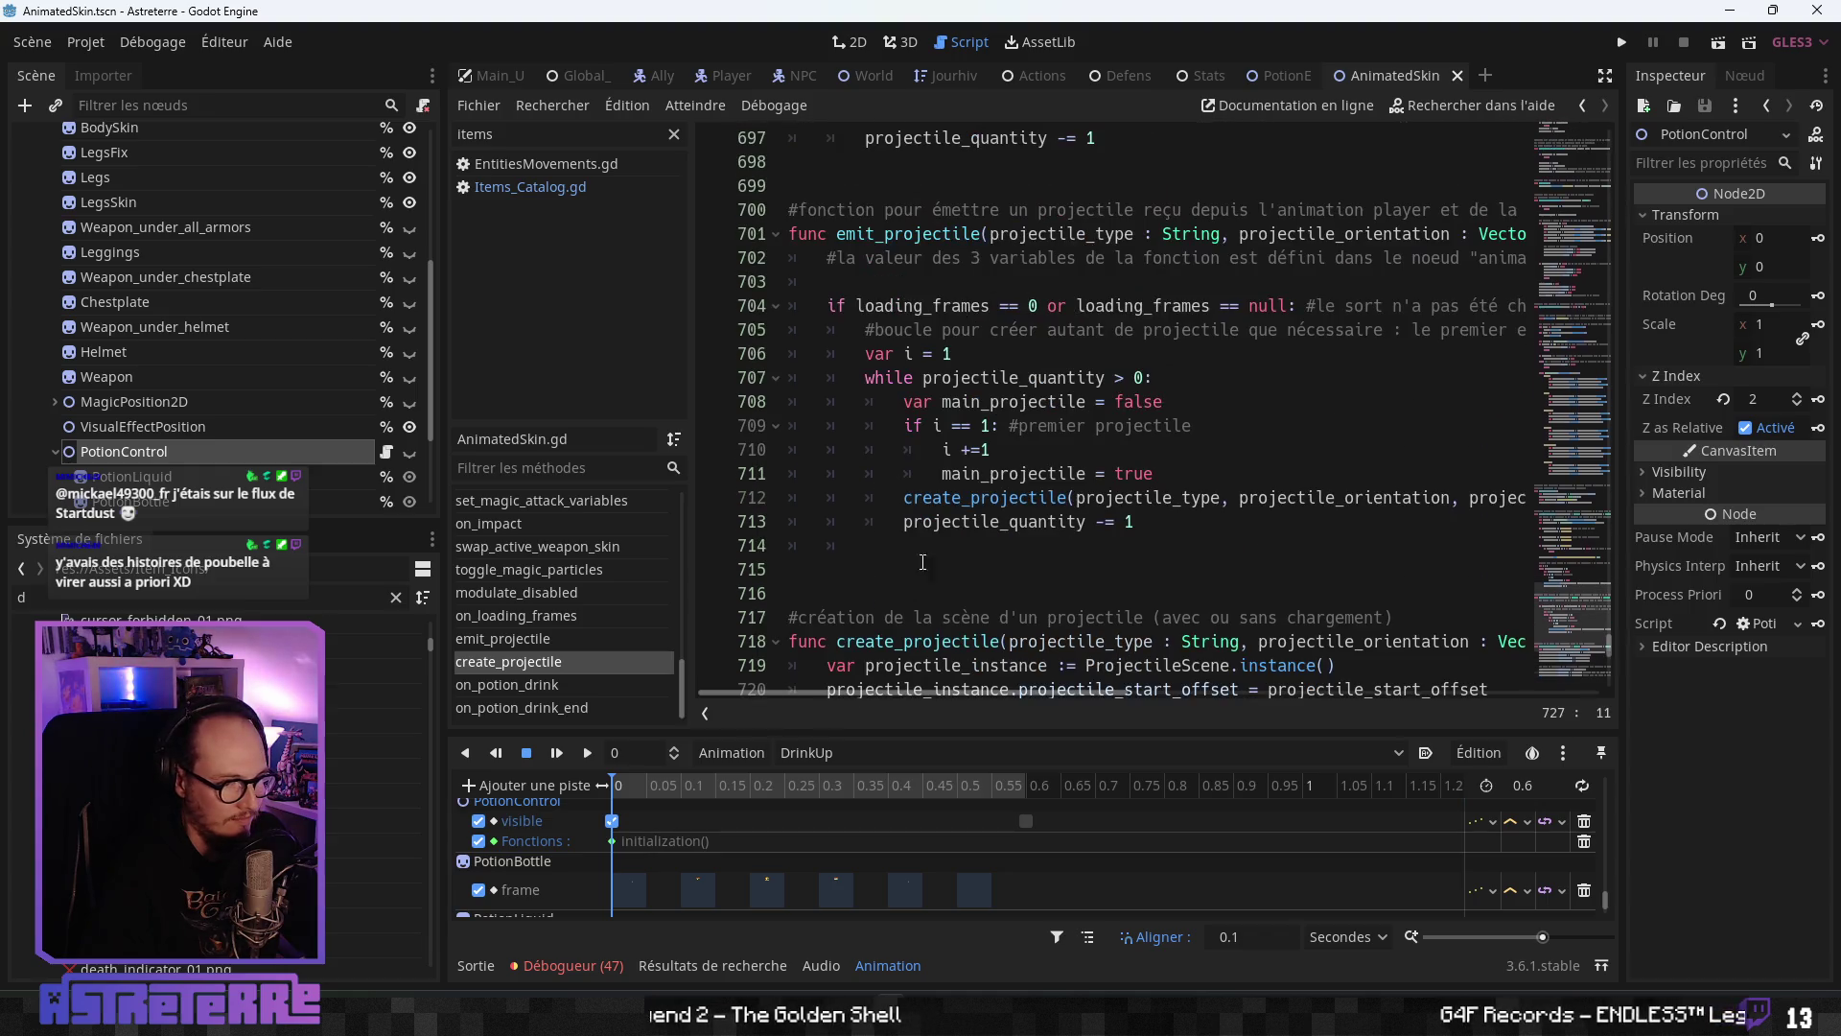
scroll(938, 523, down, 4)
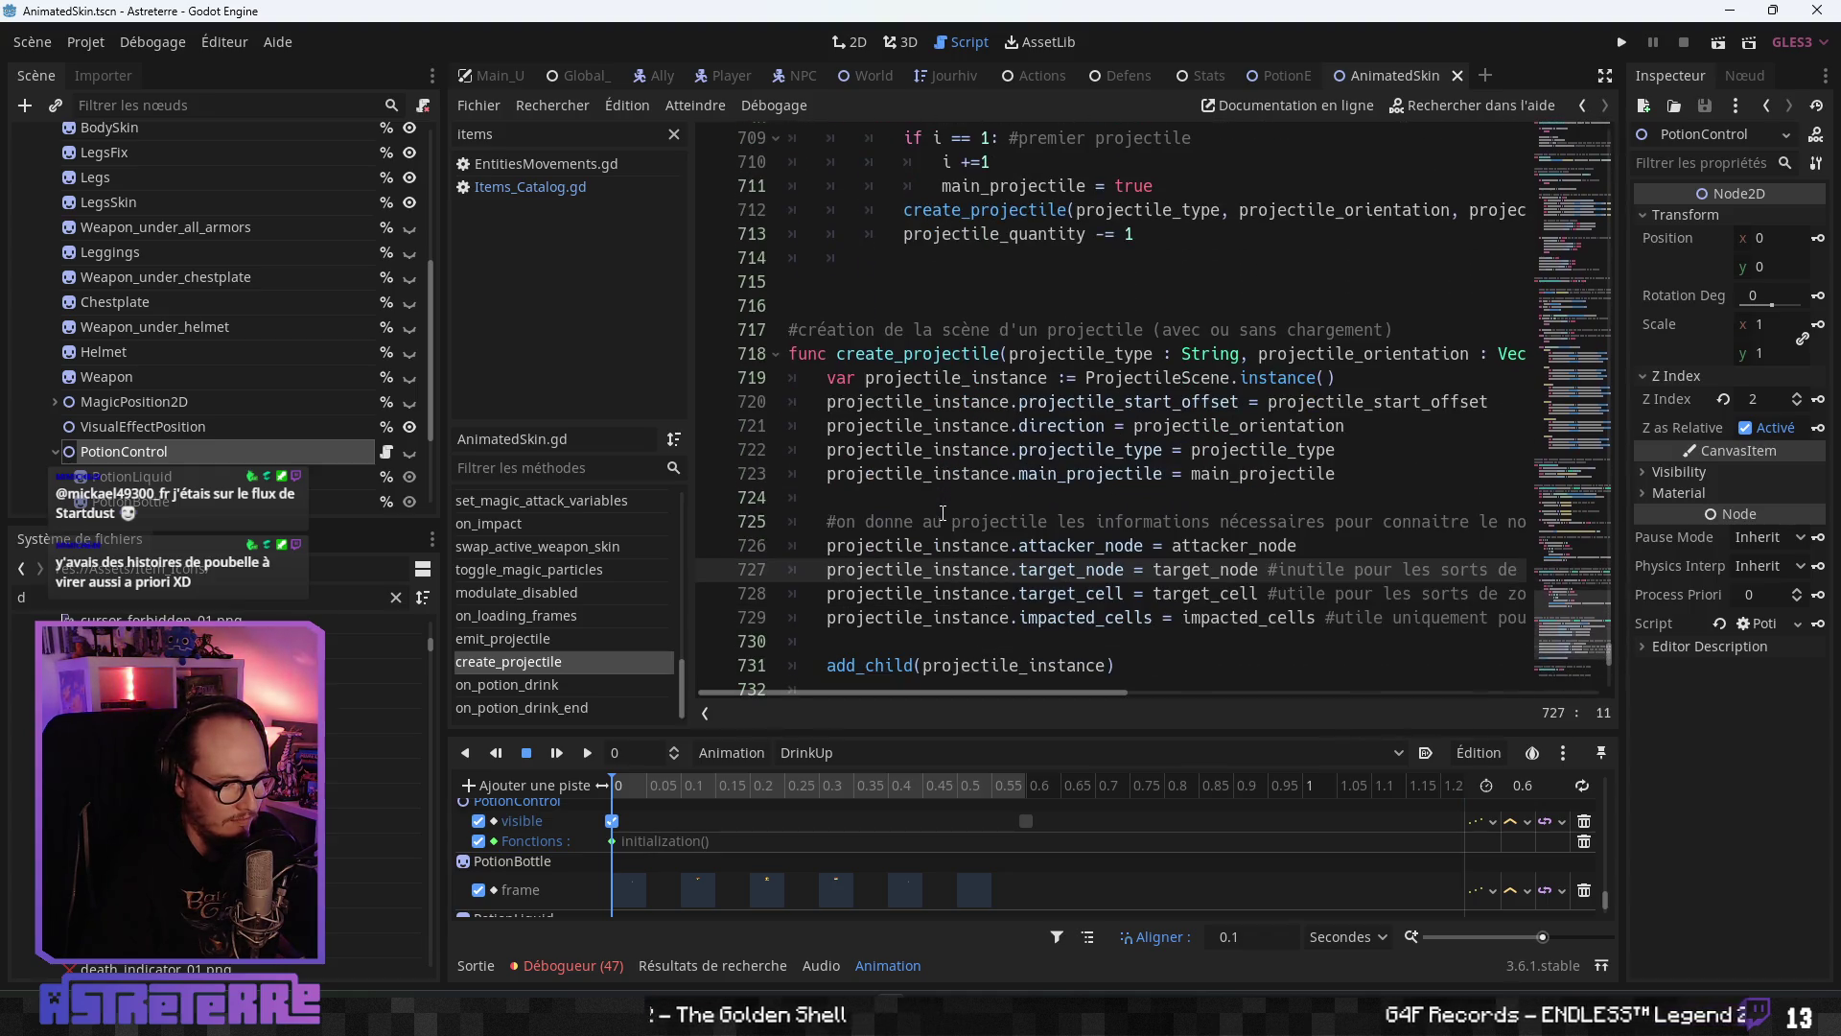
click(1346, 377)
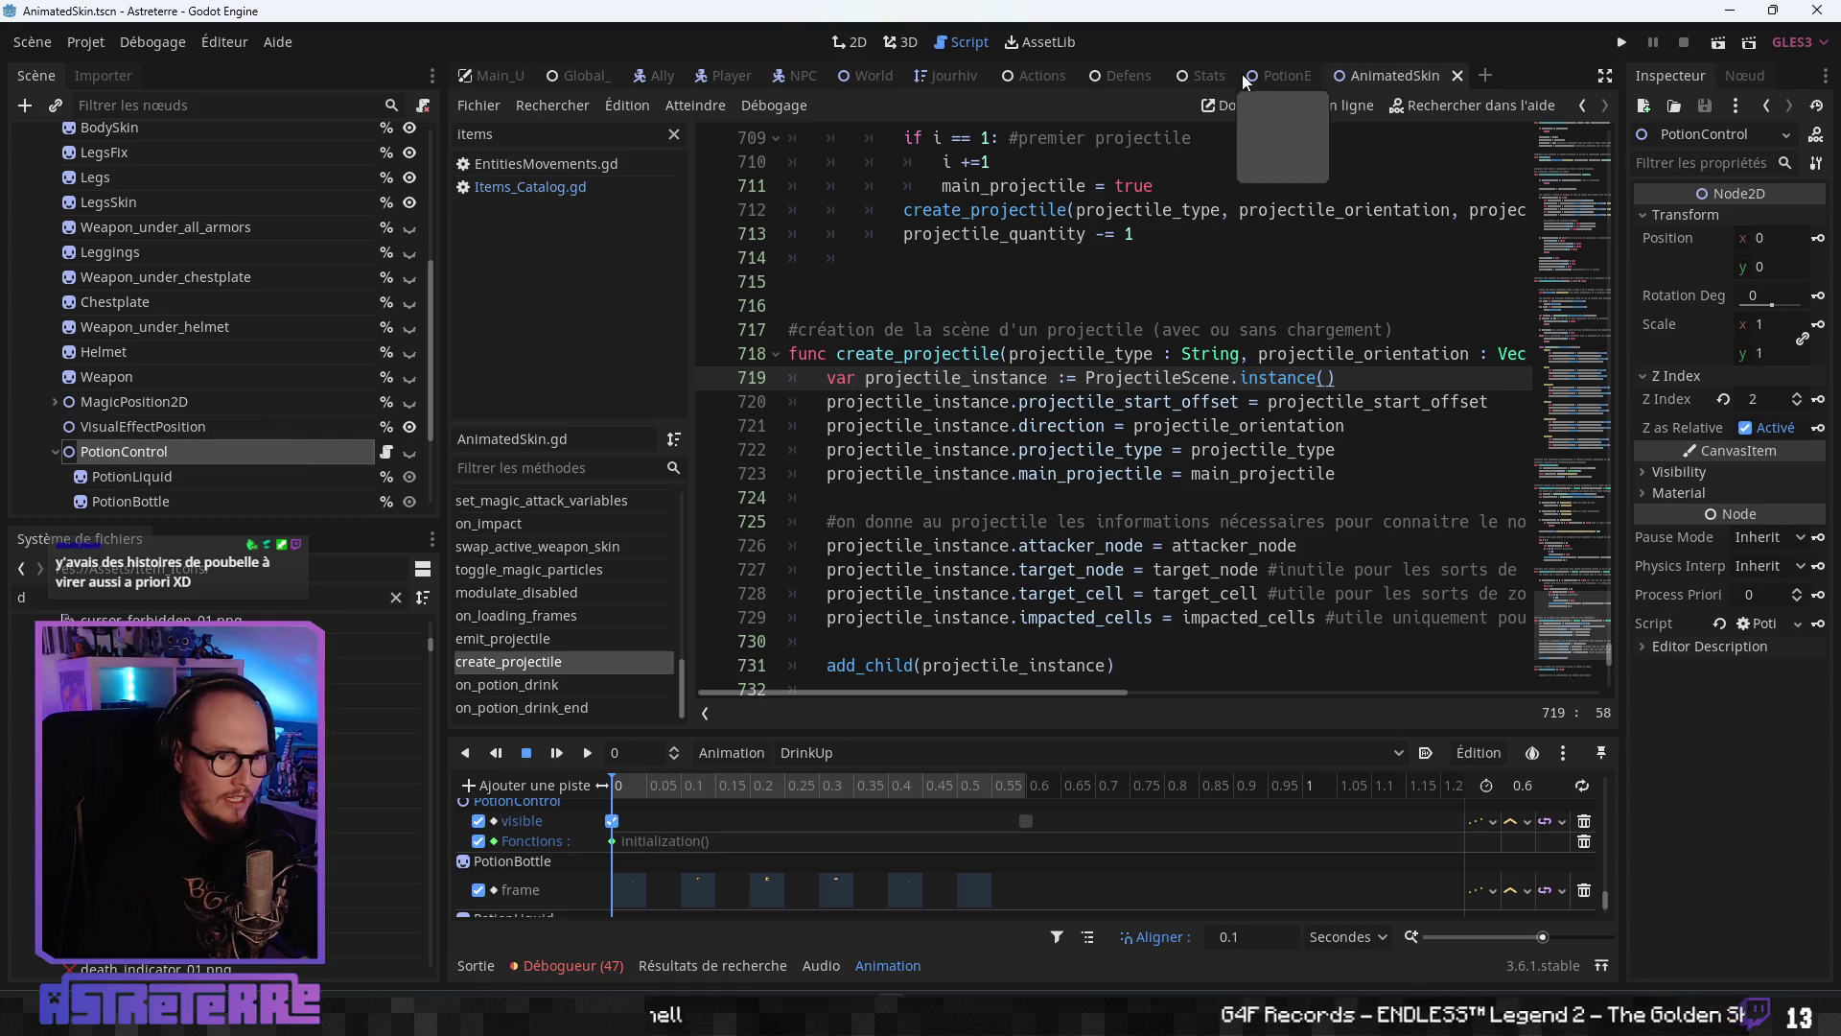
scroll(356, 425, down, 1)
click(388, 407)
- Place the caret on blank line 29 of PotionControl.gd, below the potion colour variables
scroll(957, 588, up, 15)
scroll(957, 589, down, 3)
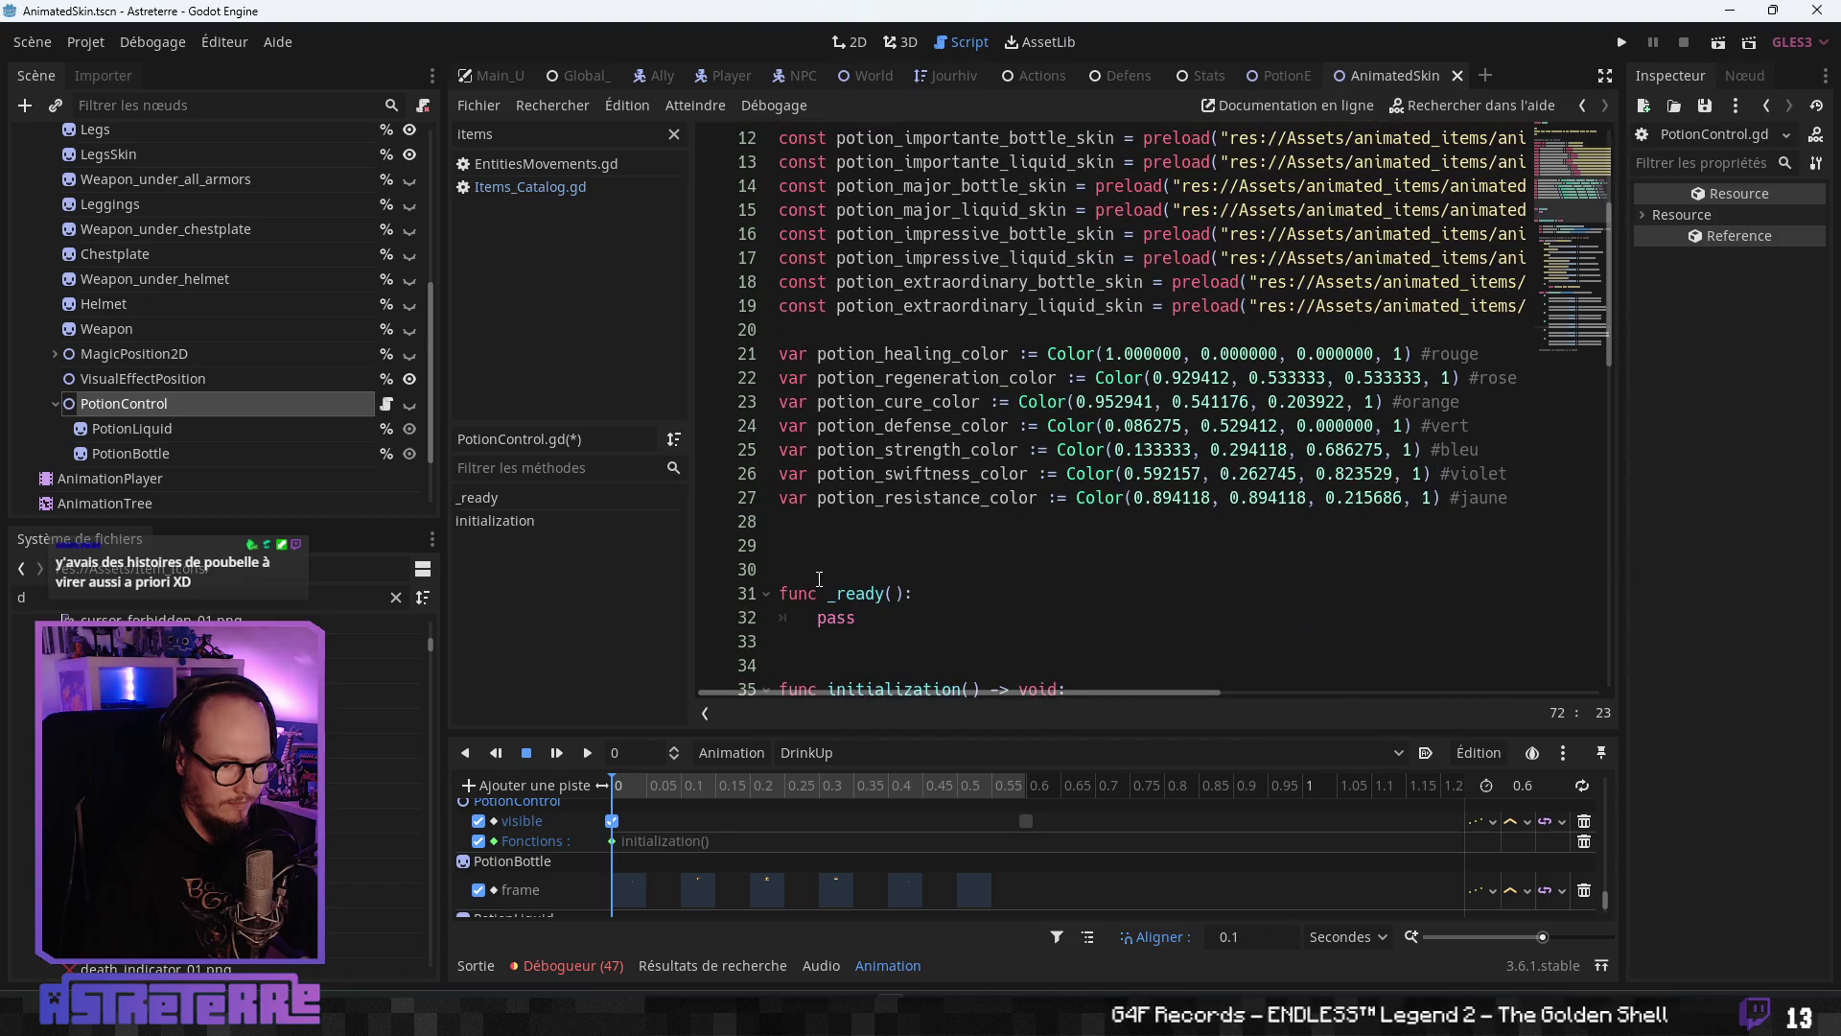
click(827, 558)
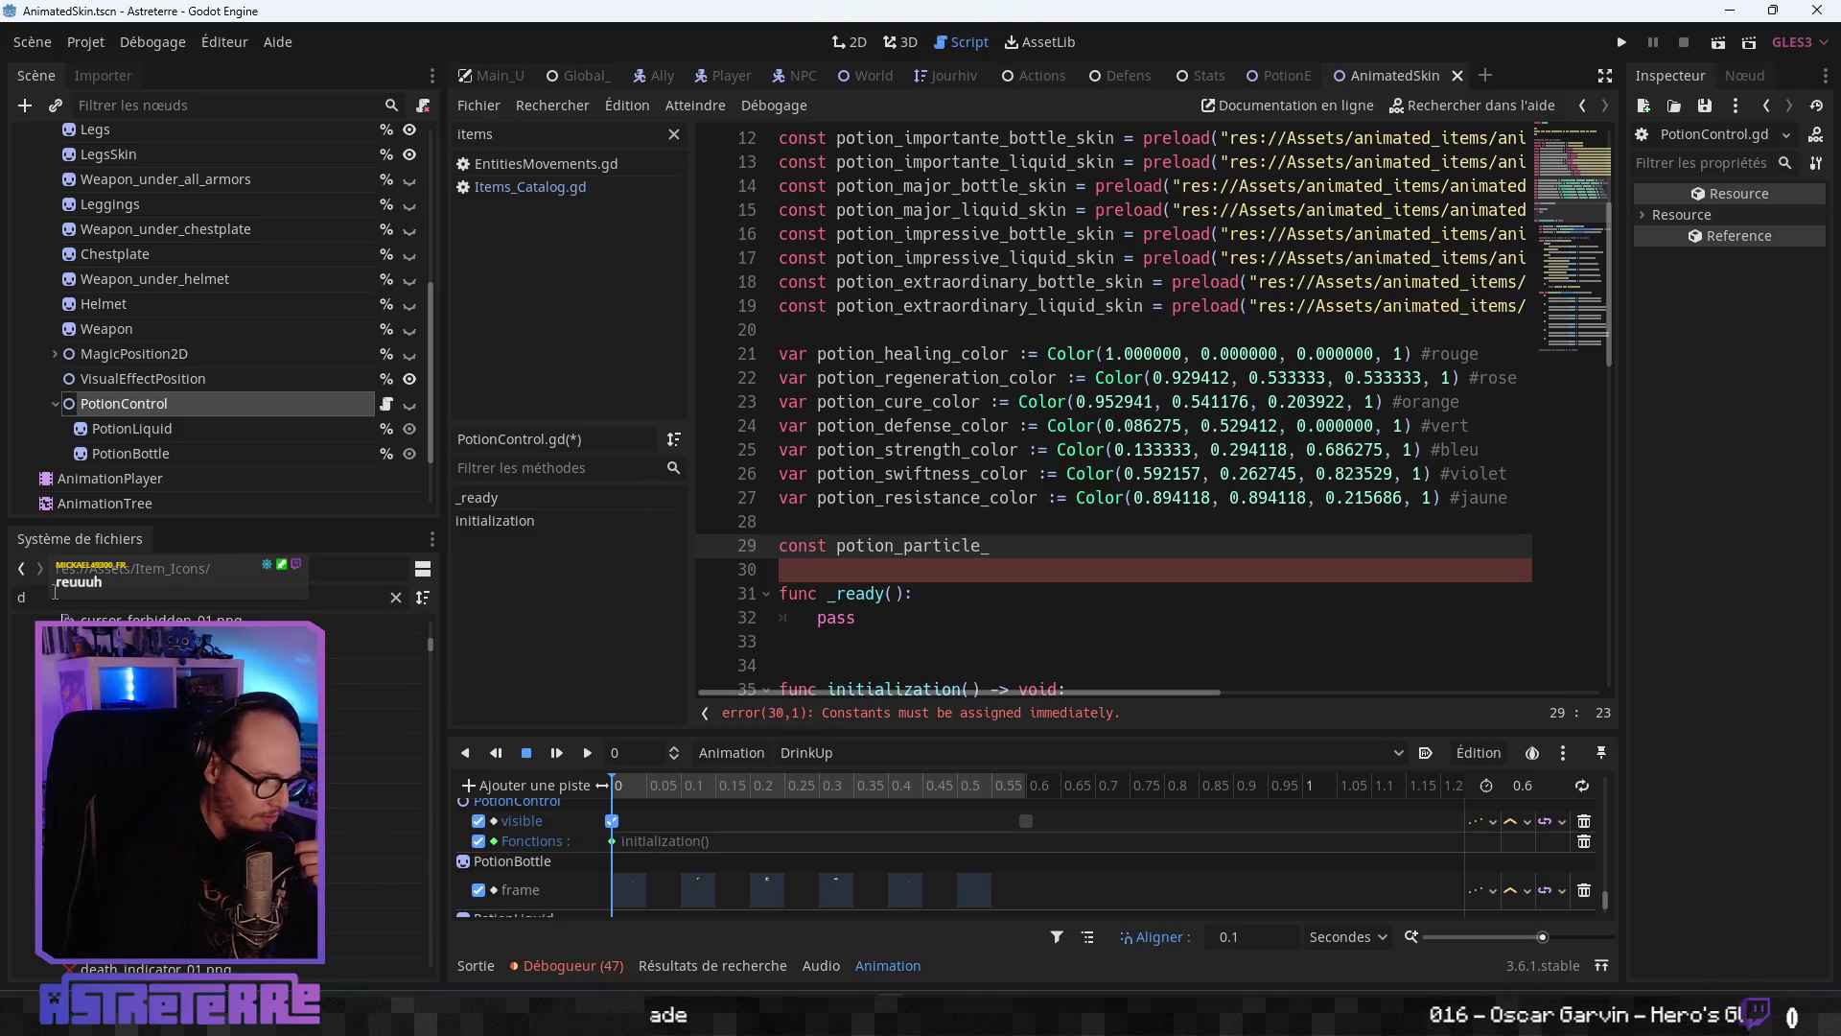
text(const potion_particle_)
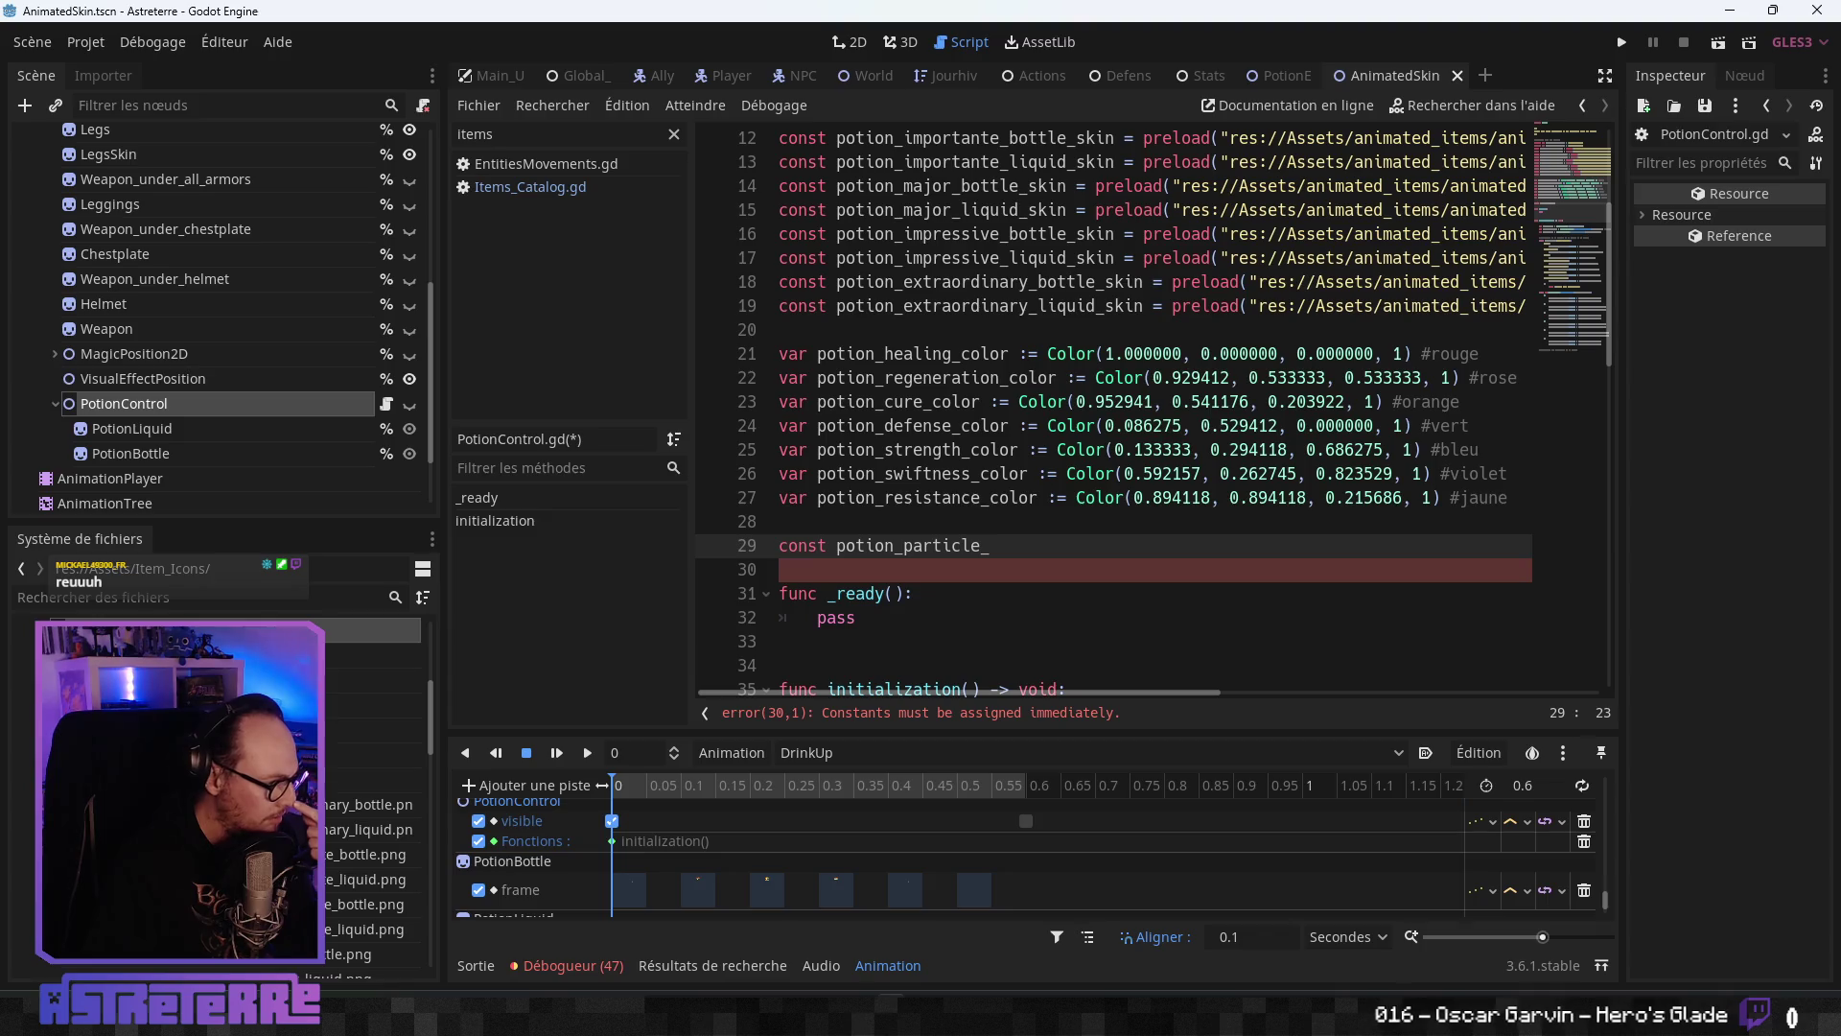
- Filter the FileSystem dock by 'par', find PotionEffectParticles.tscn and switch to its scene
mouse_move(432, 705)
mouse_down()
mouse_move(428, 636)
mouse_move(434, 743)
mouse_up()
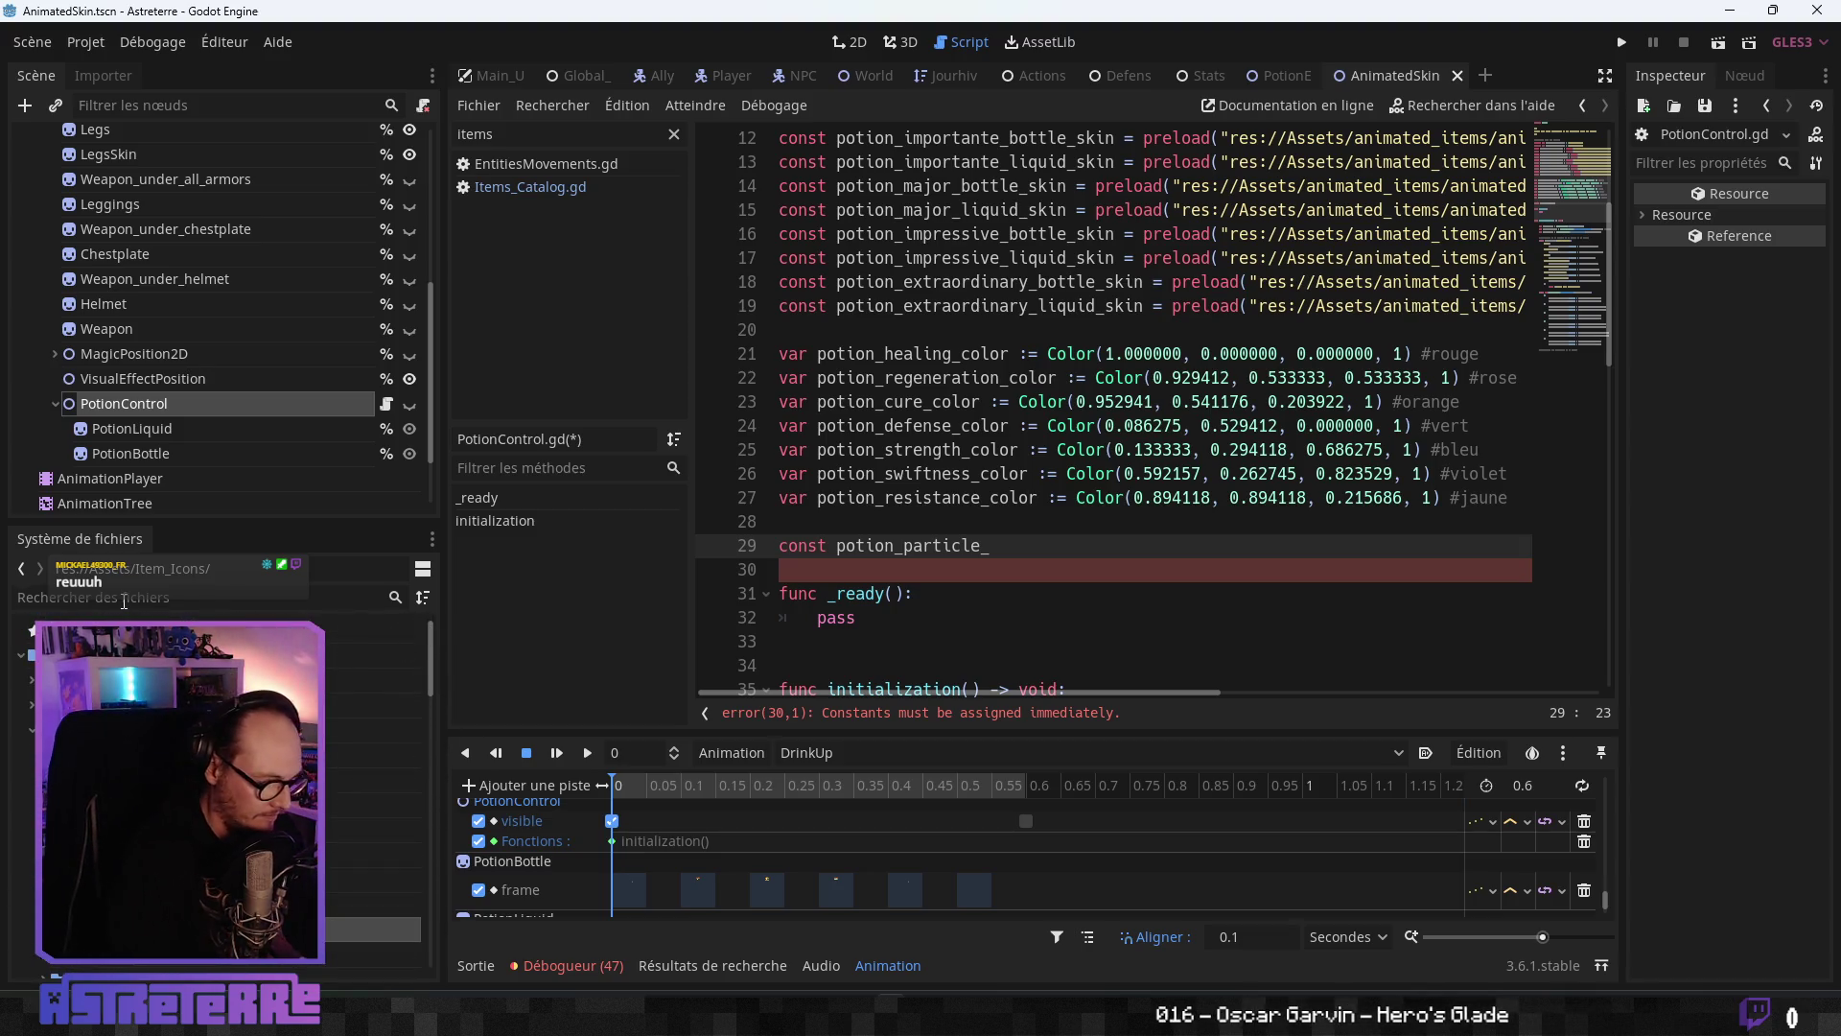
click(124, 598)
text(par)
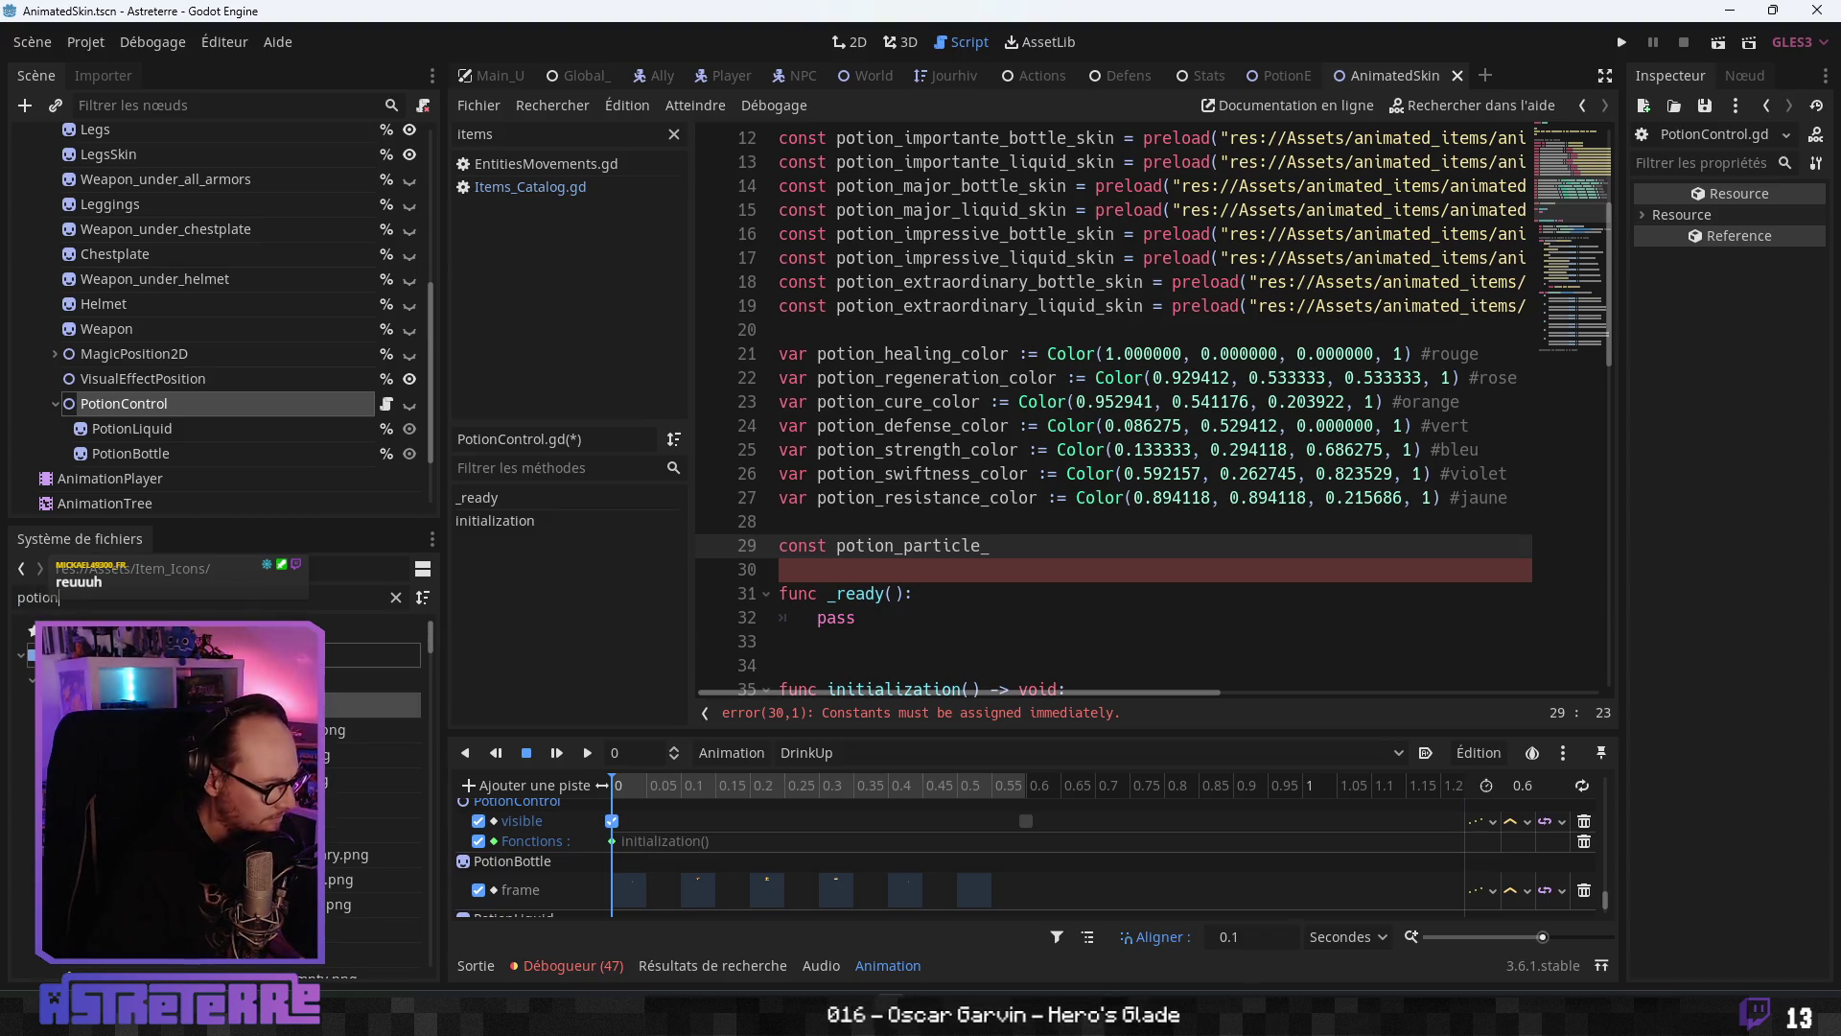
scroll(221, 786, down, 3)
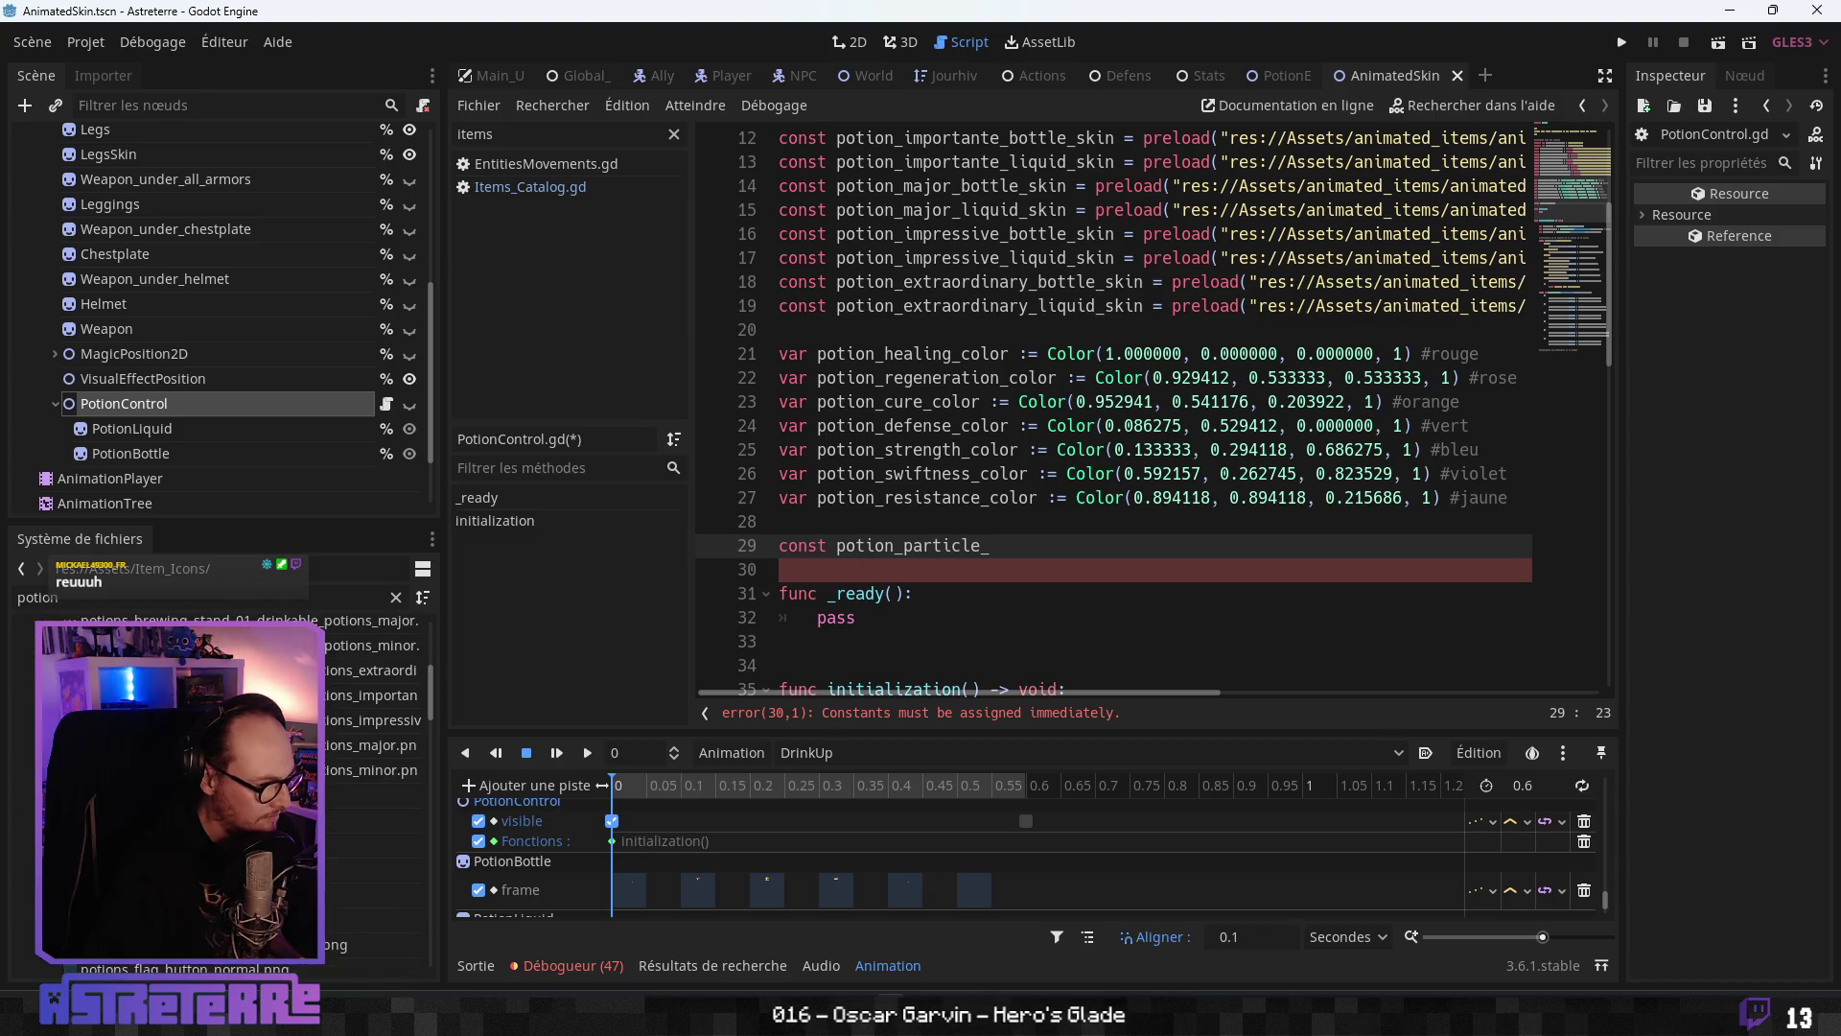
scroll(220, 786, down, 3)
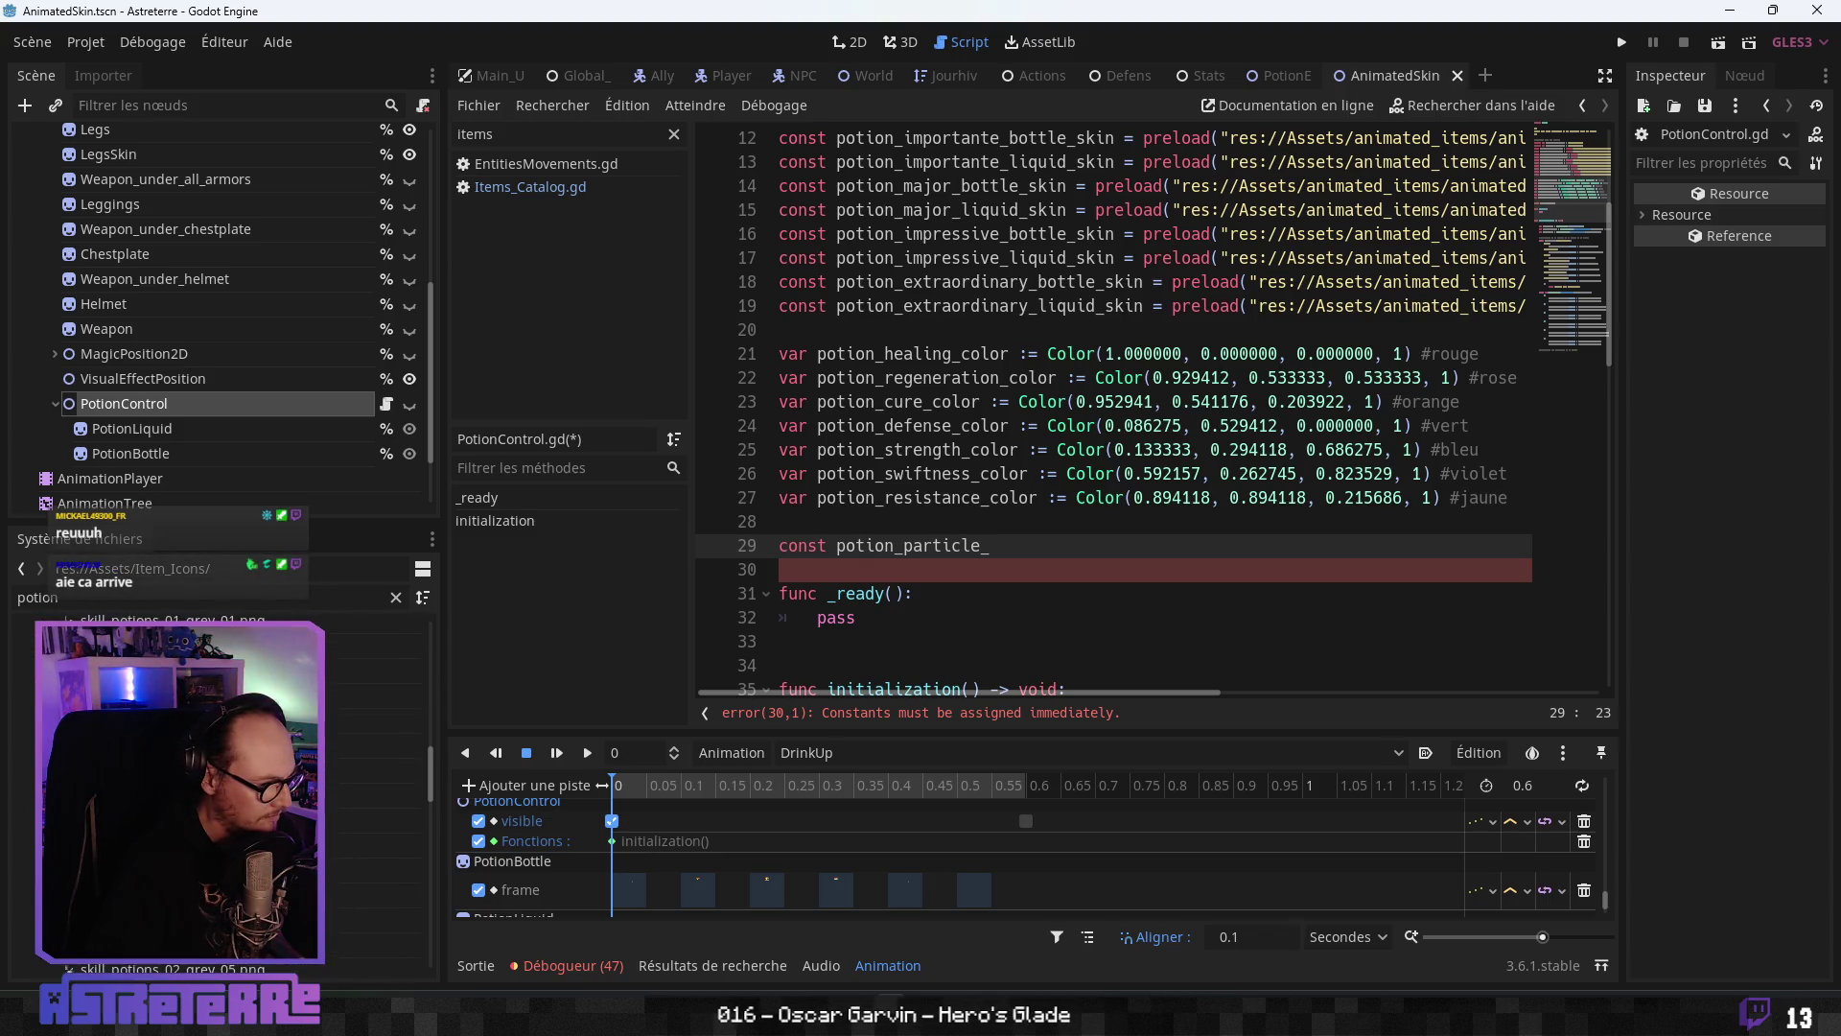
scroll(221, 787, down, 5)
scroll(221, 787, down, 3)
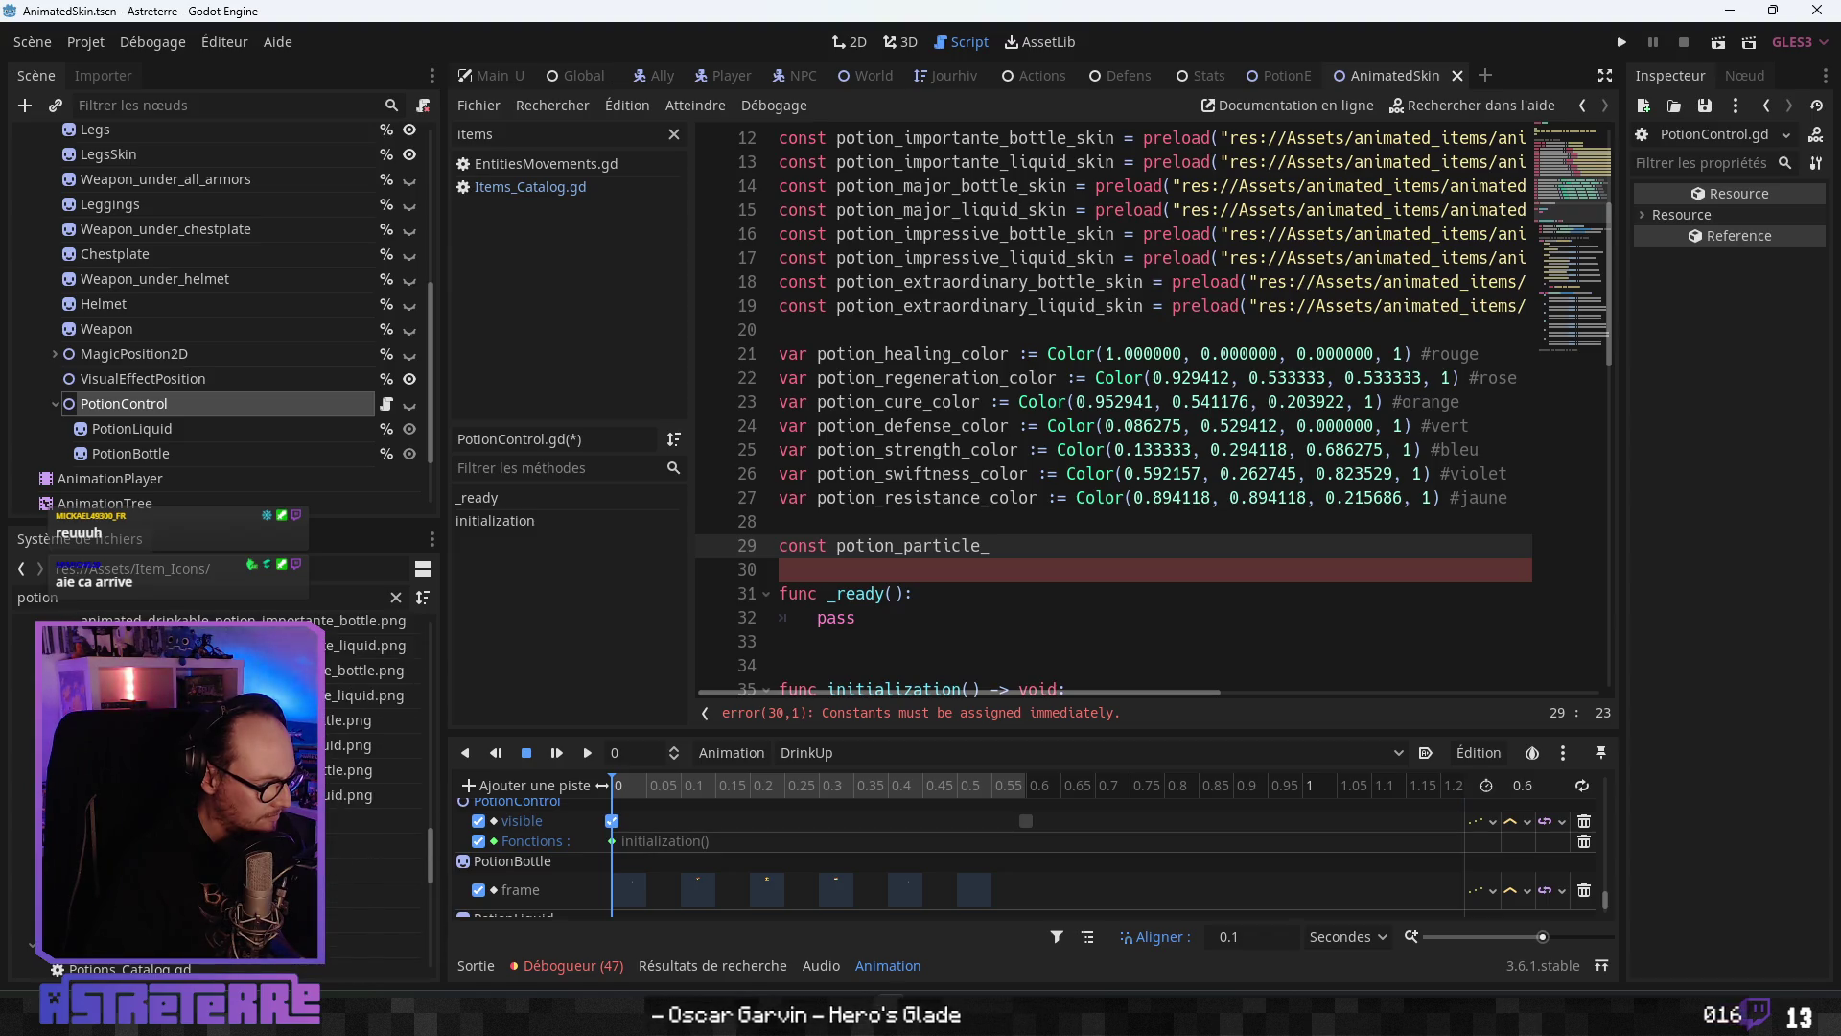
scroll(221, 787, down, 3)
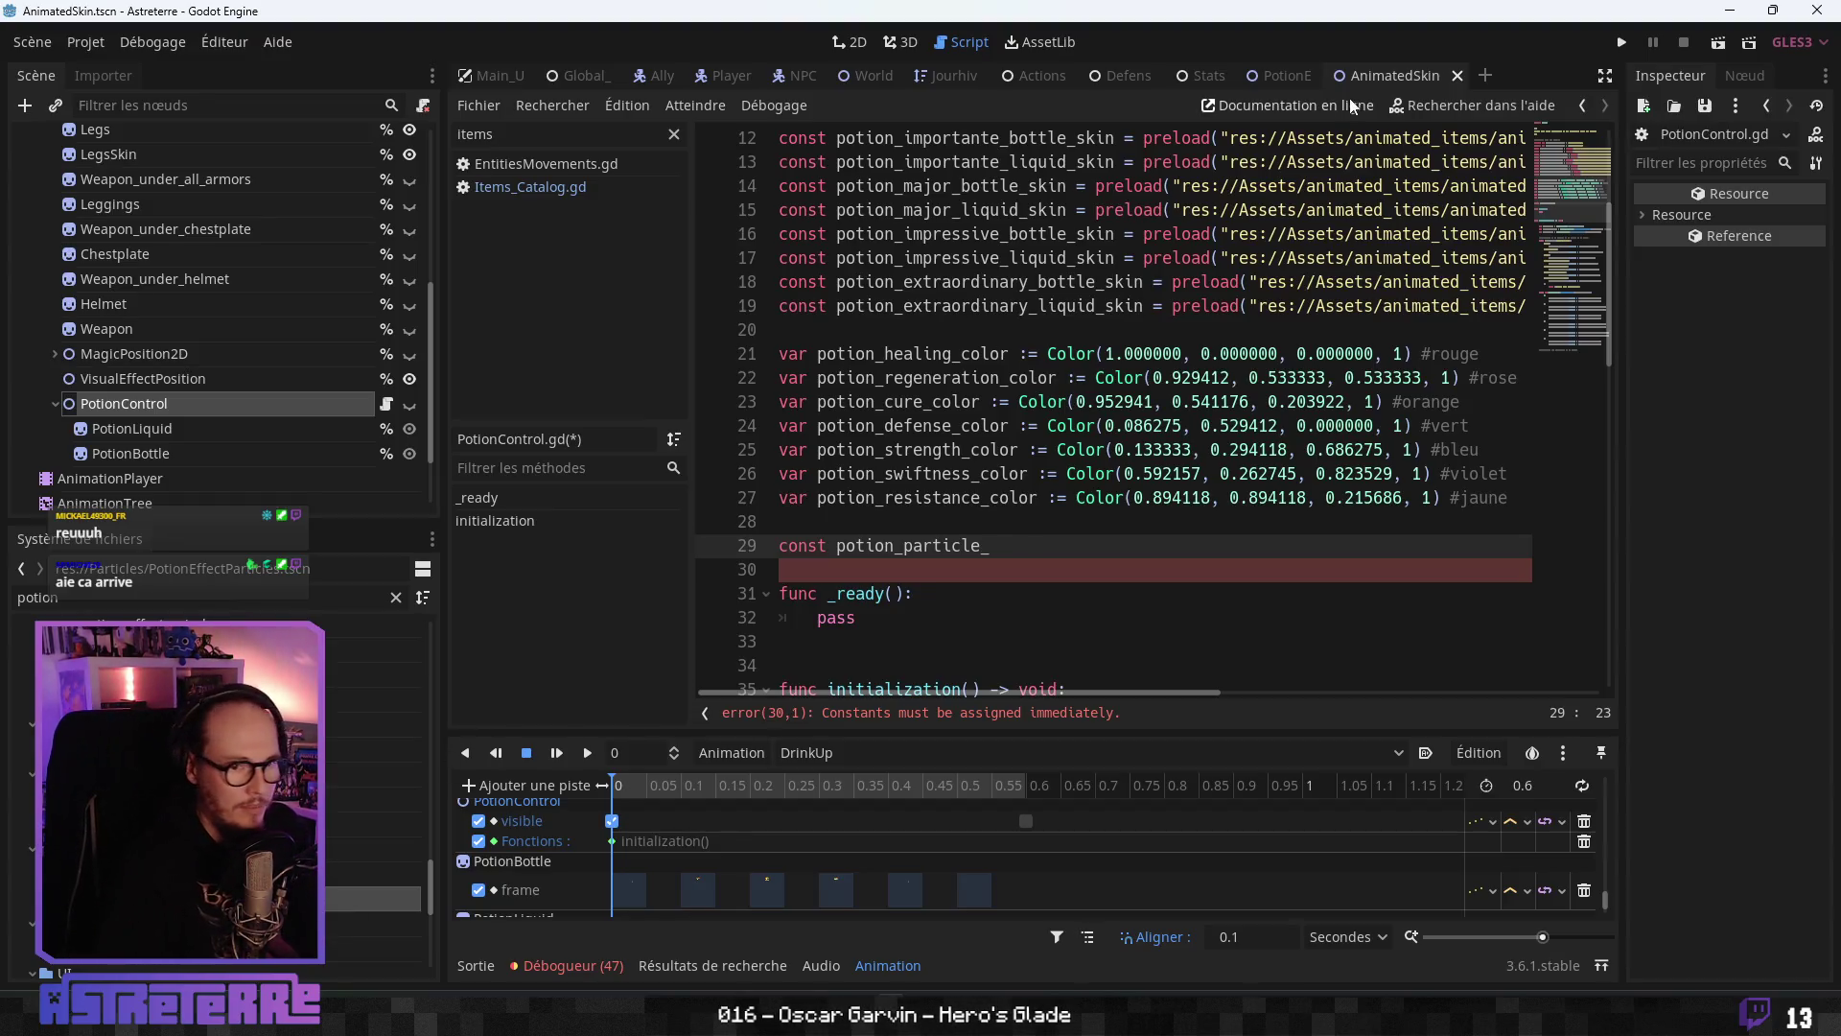
click(1283, 76)
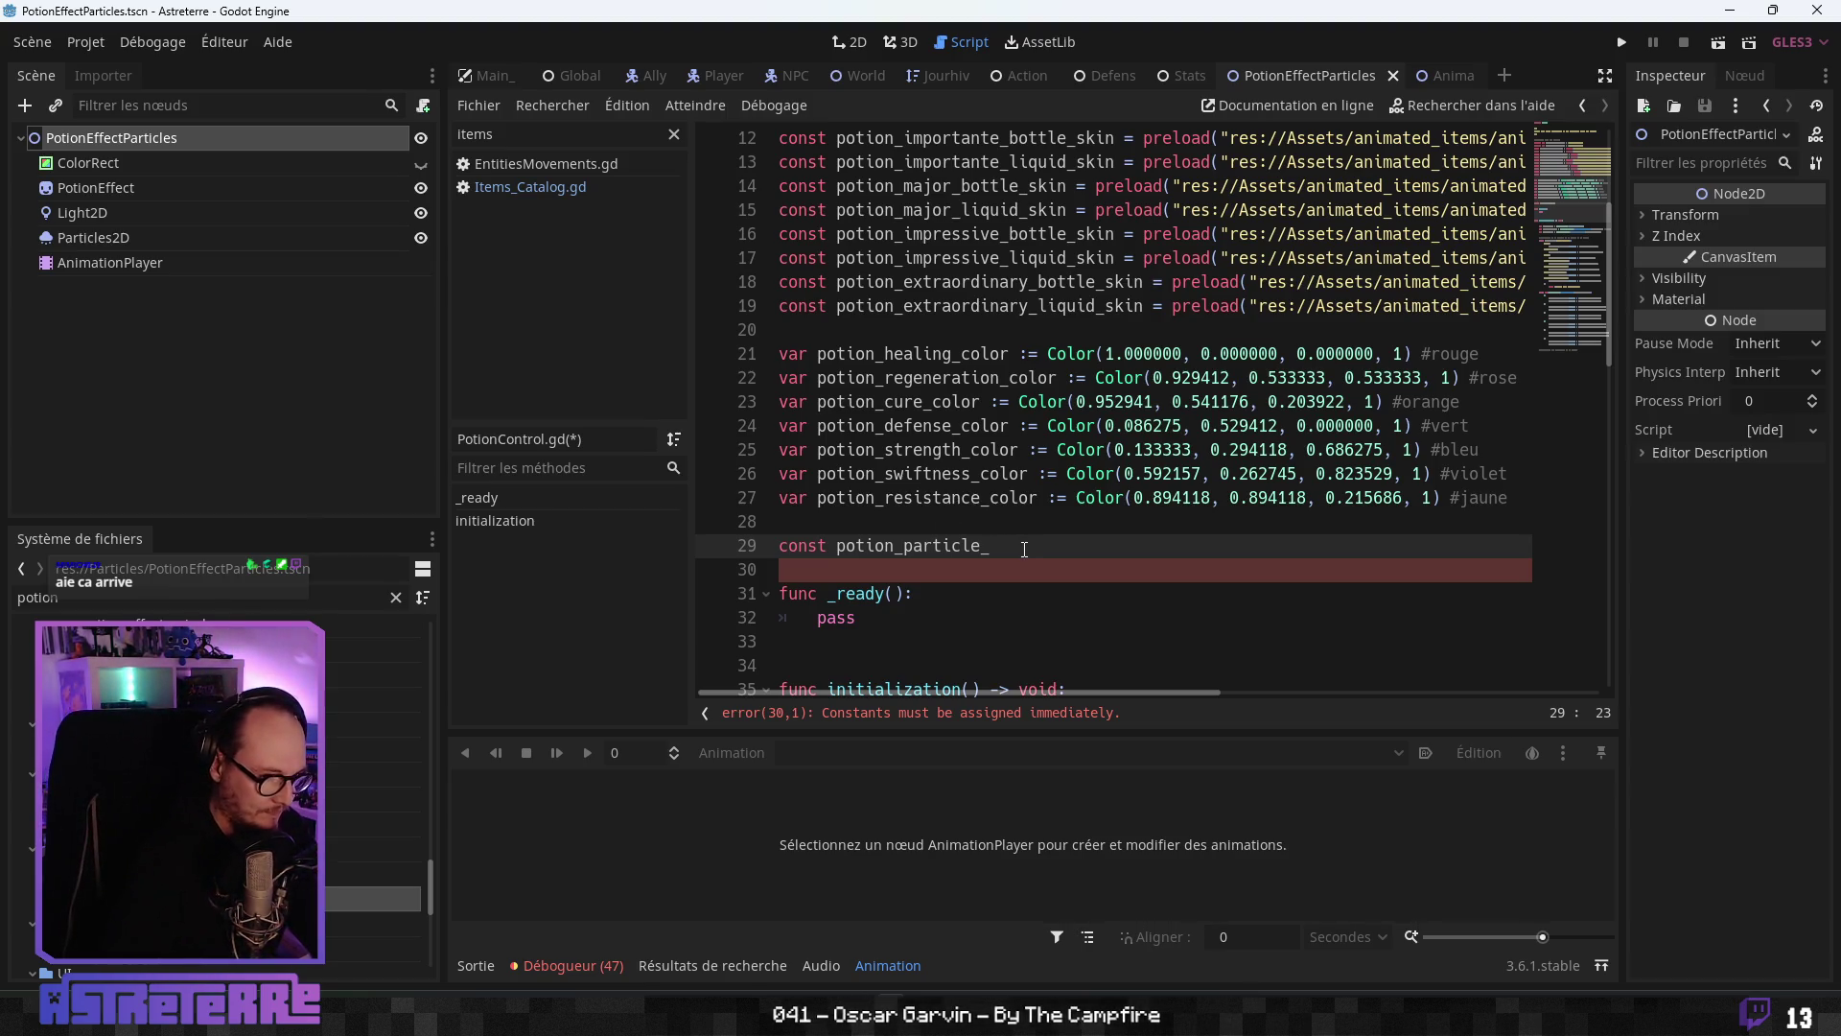
- Rename the constant potion_effect_particle_scene and assign it res://Particles/PotionEffectParticles.tscn
key(Left)
key(Left)
key(Left)
text(effect_)
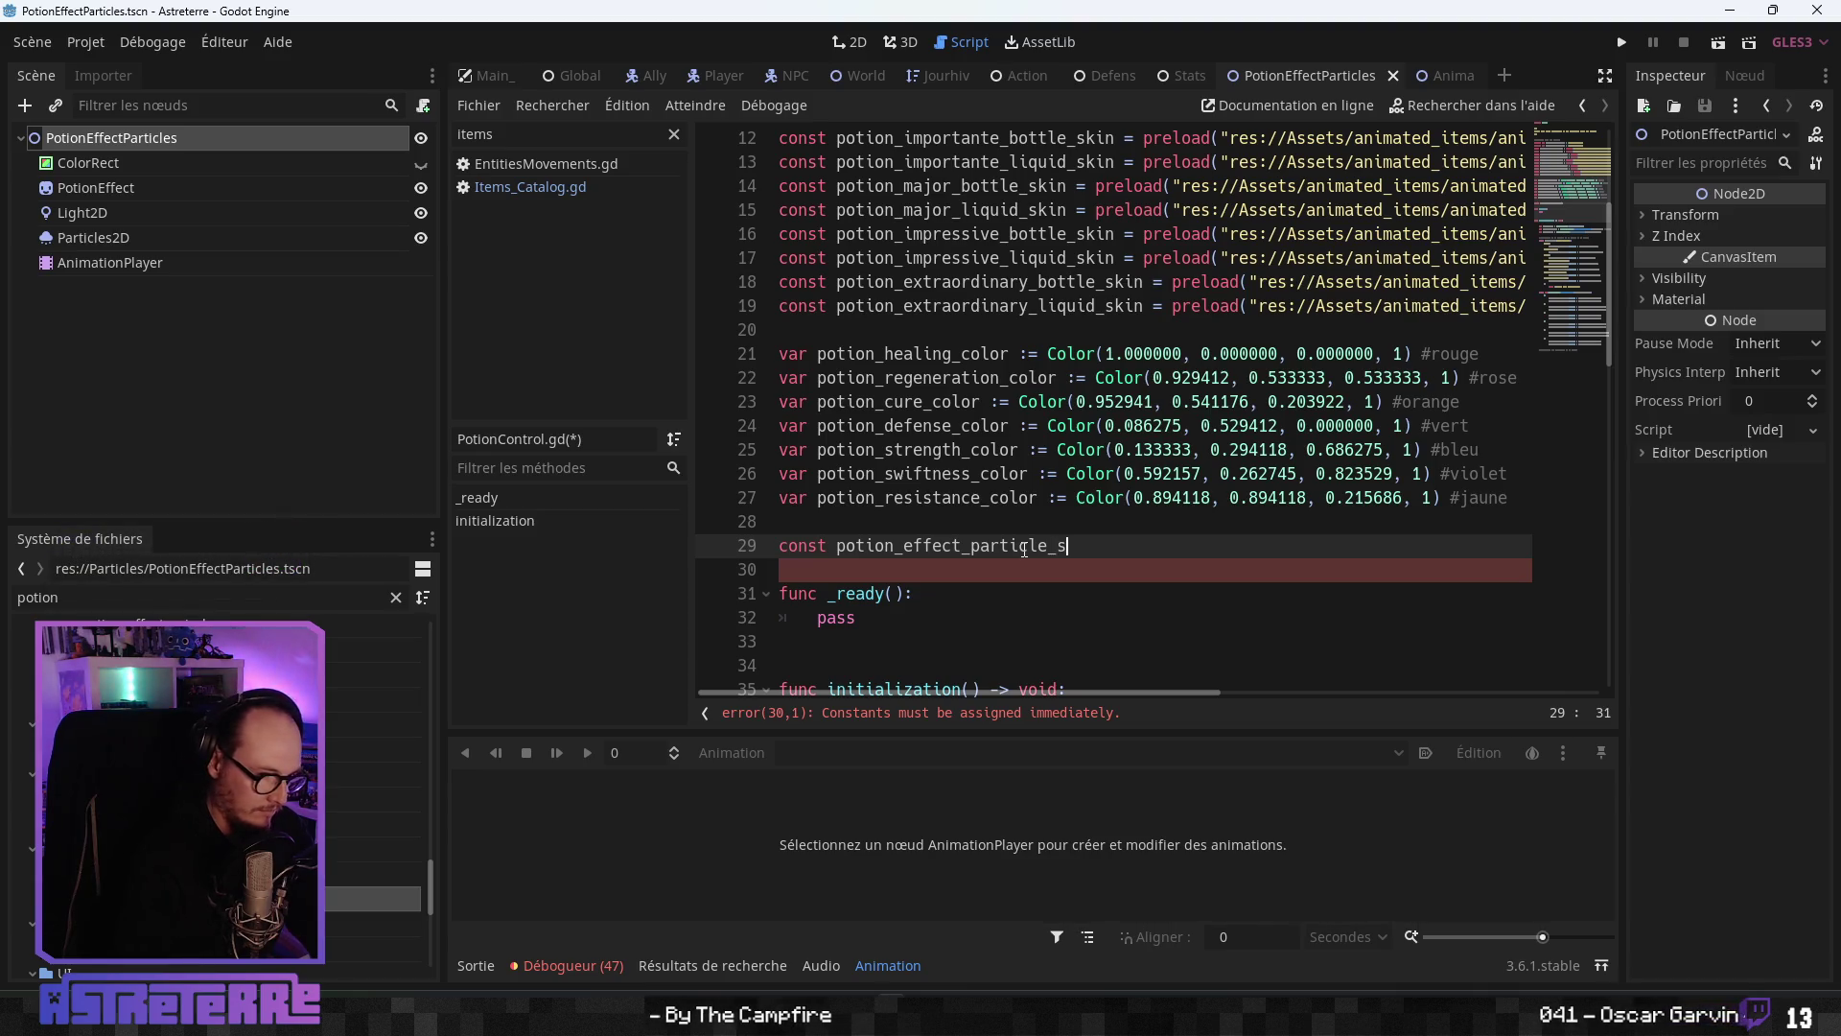
text(=)
mouse_move(153, 672)
mouse_down()
mouse_move(1151, 698)
mouse_move(1146, 268)
mouse_up()
click(1116, 301)
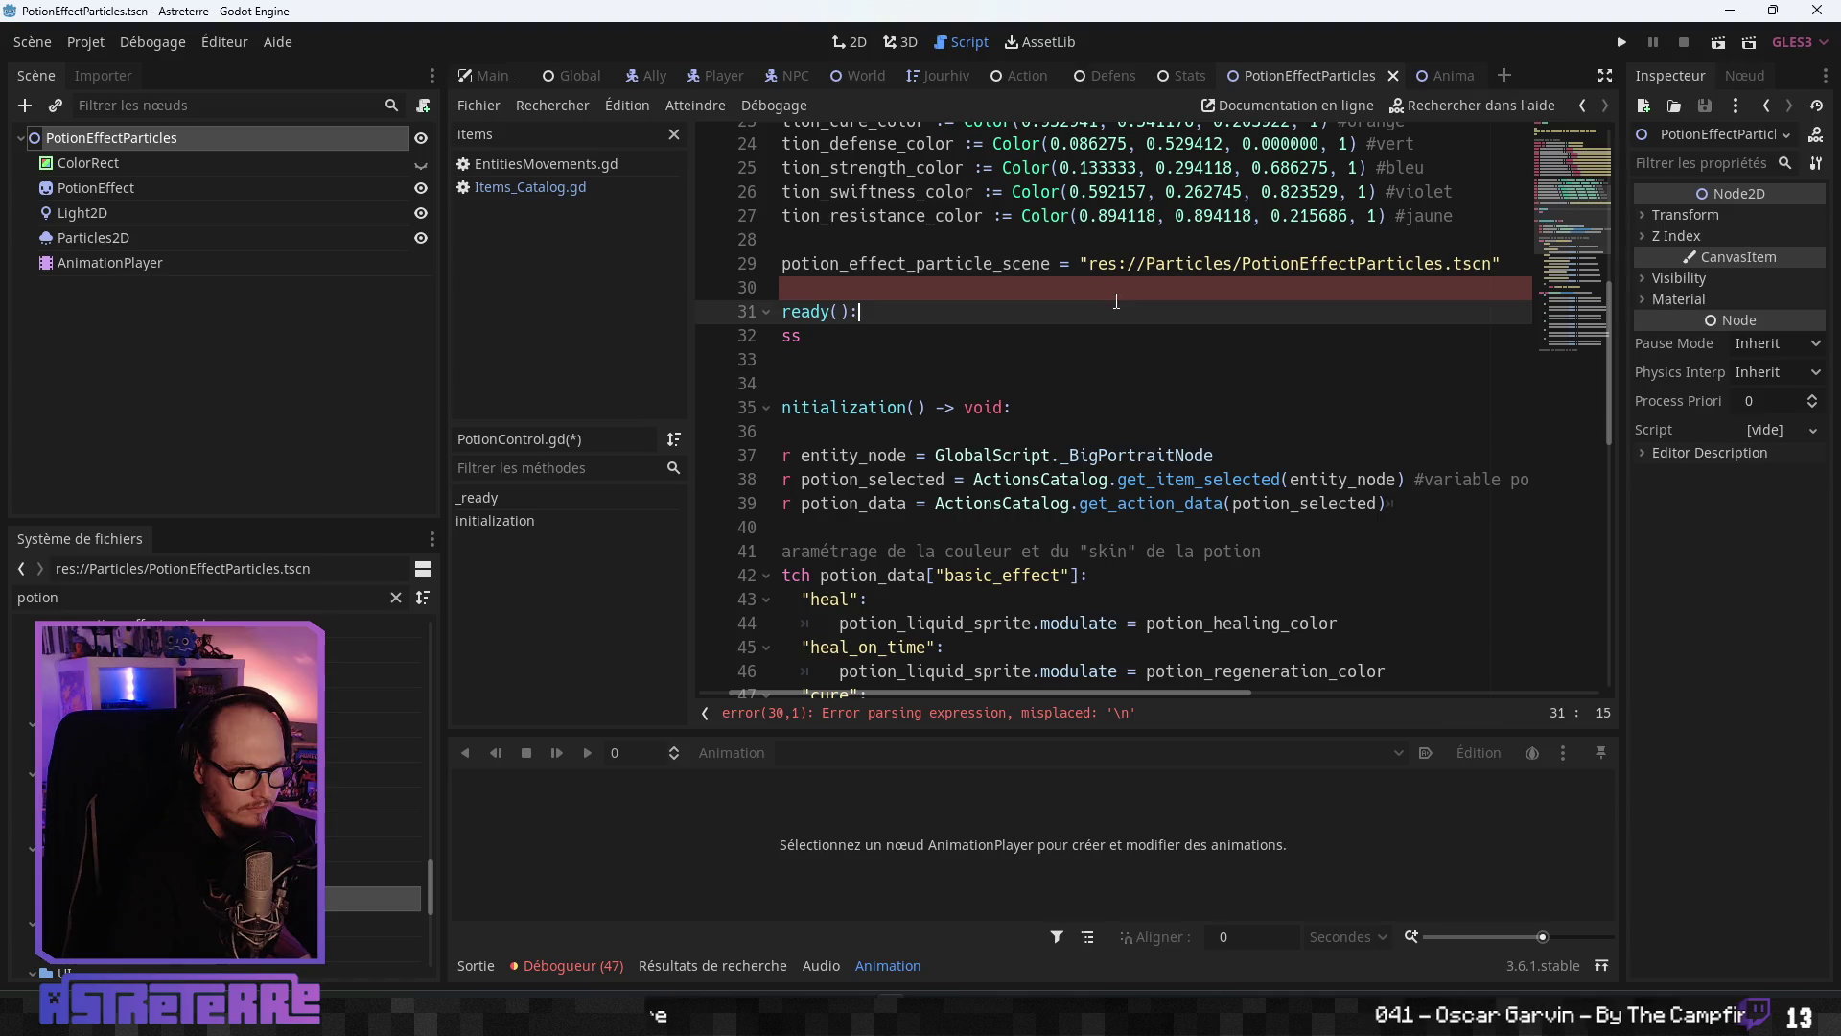
- Select '_scene' and start a project-wide search for it
scroll(1116, 301, up, 2)
drag(1051, 407, 997, 407)
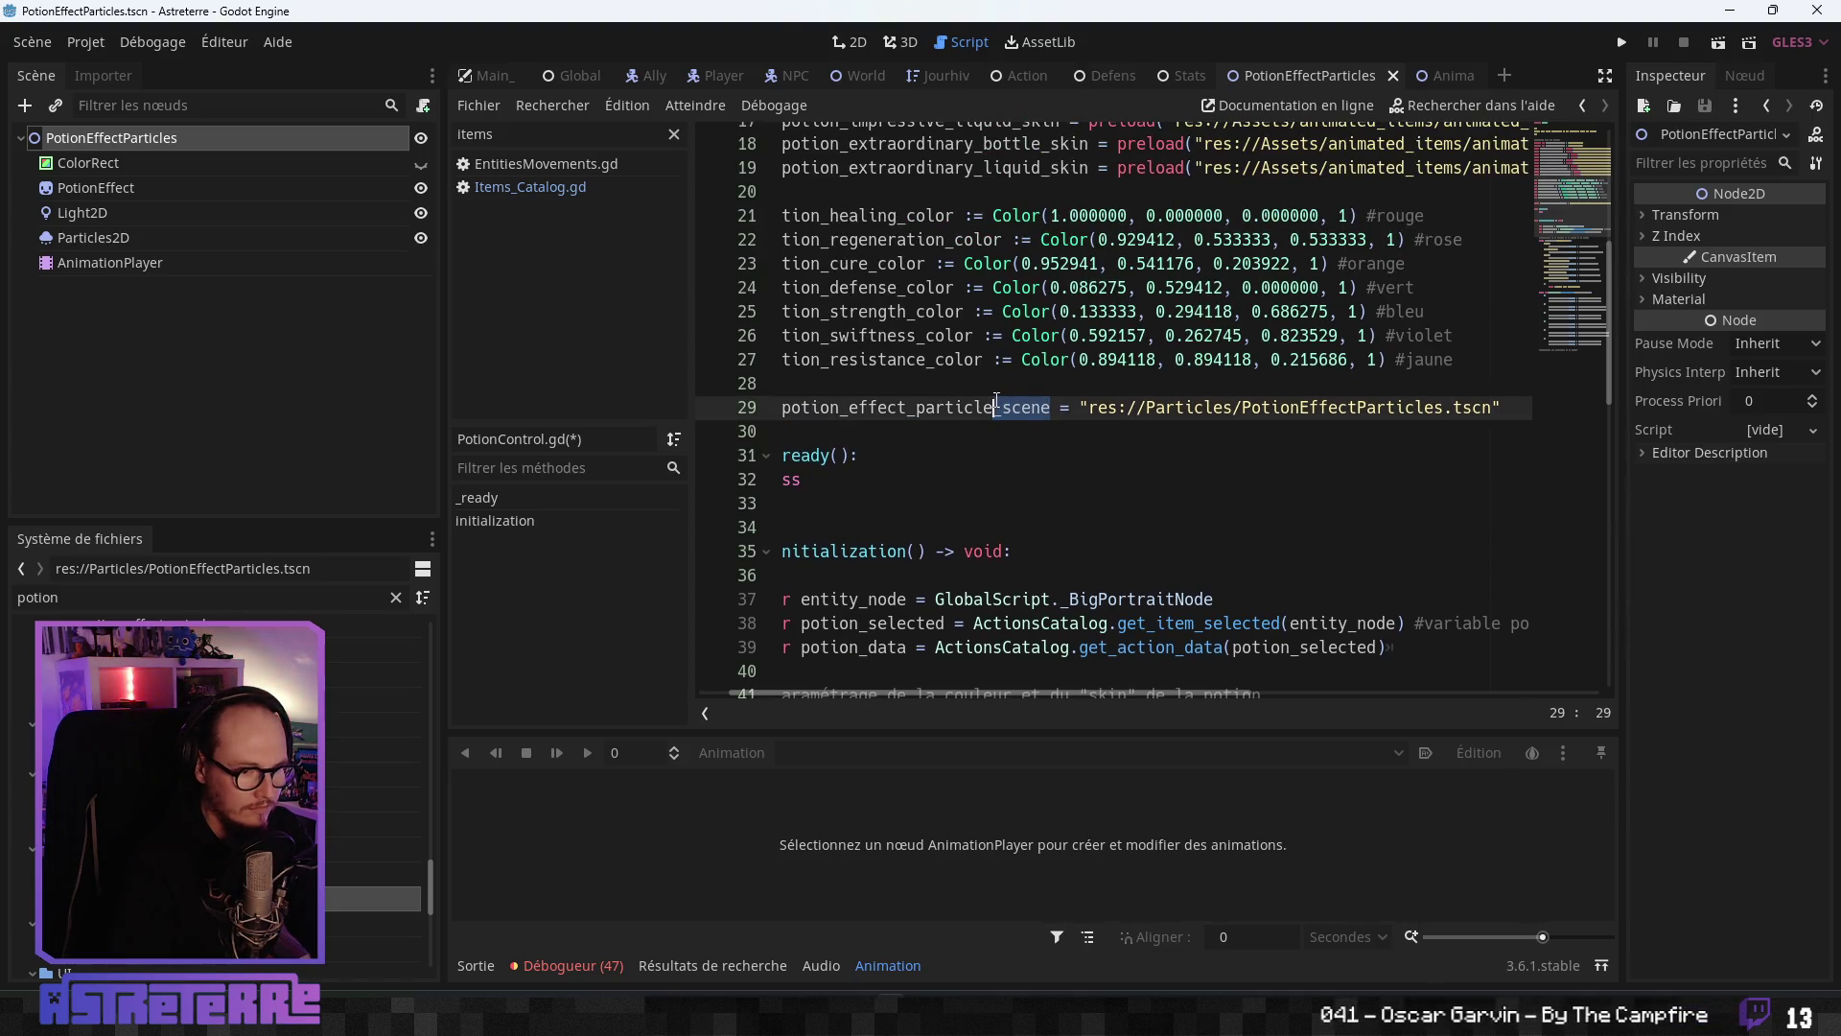
key(ctrl+shift+f)
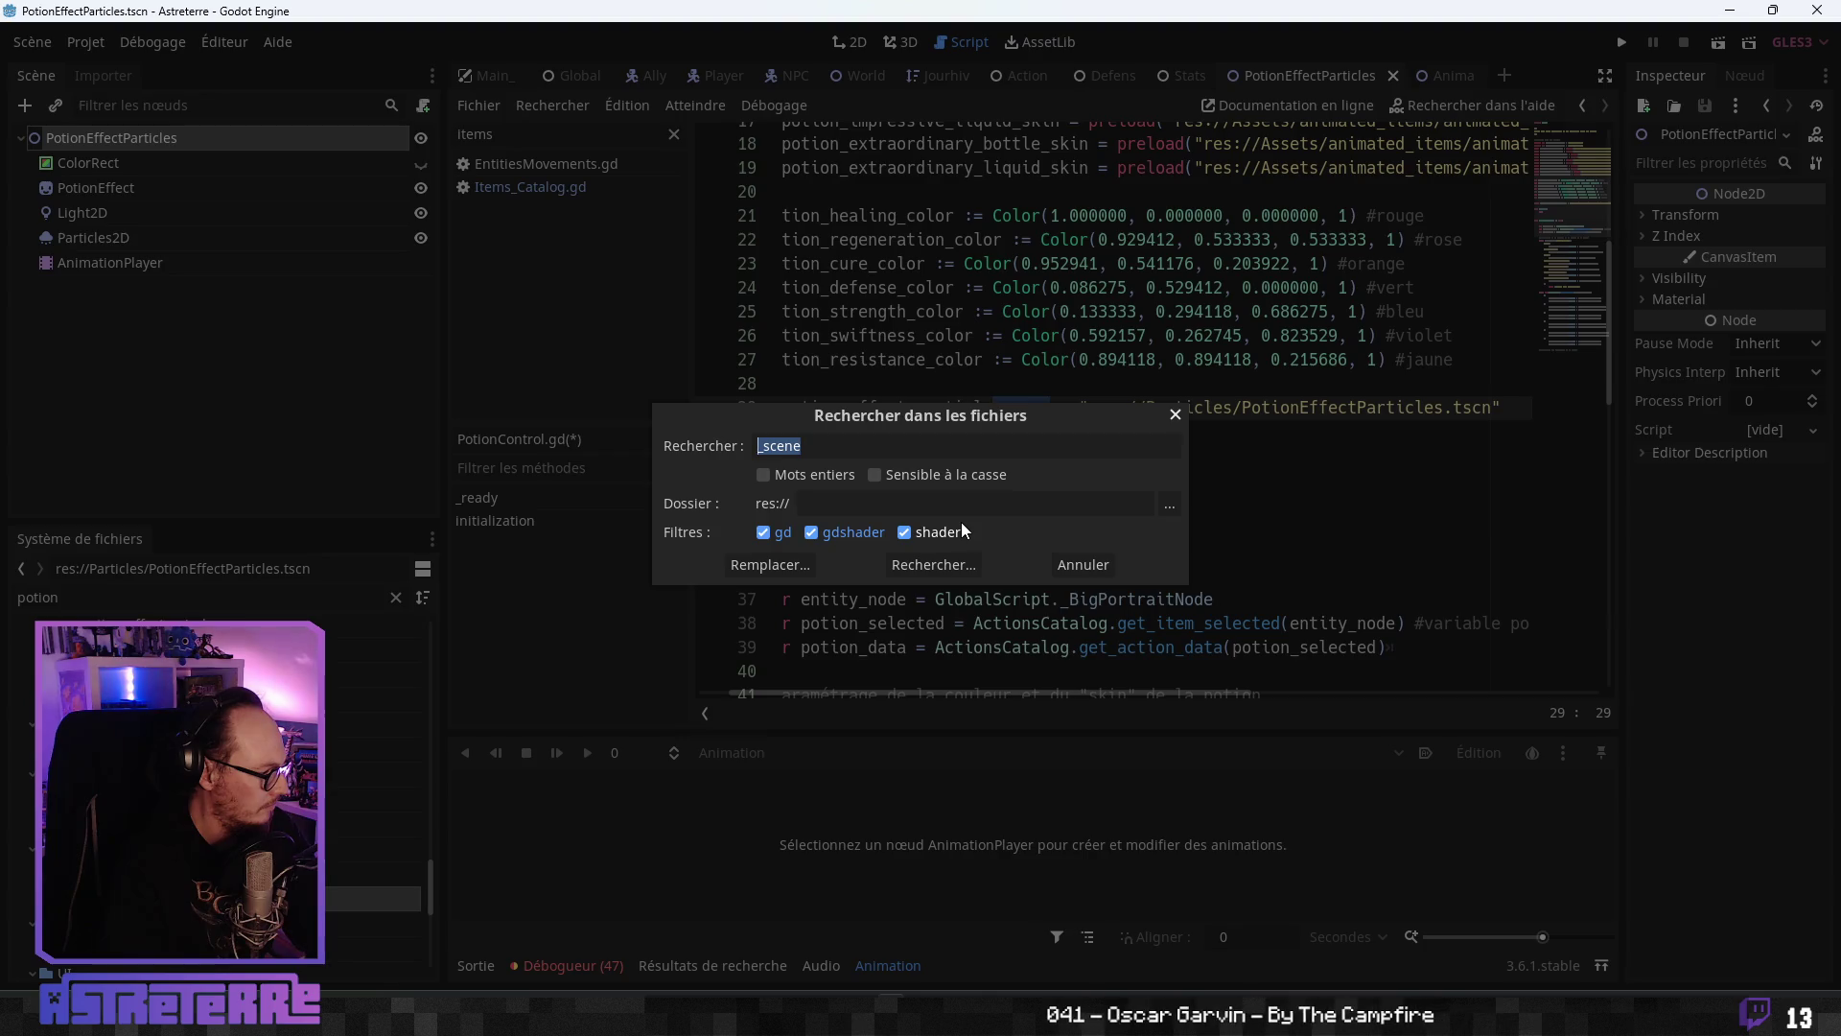
click(865, 503)
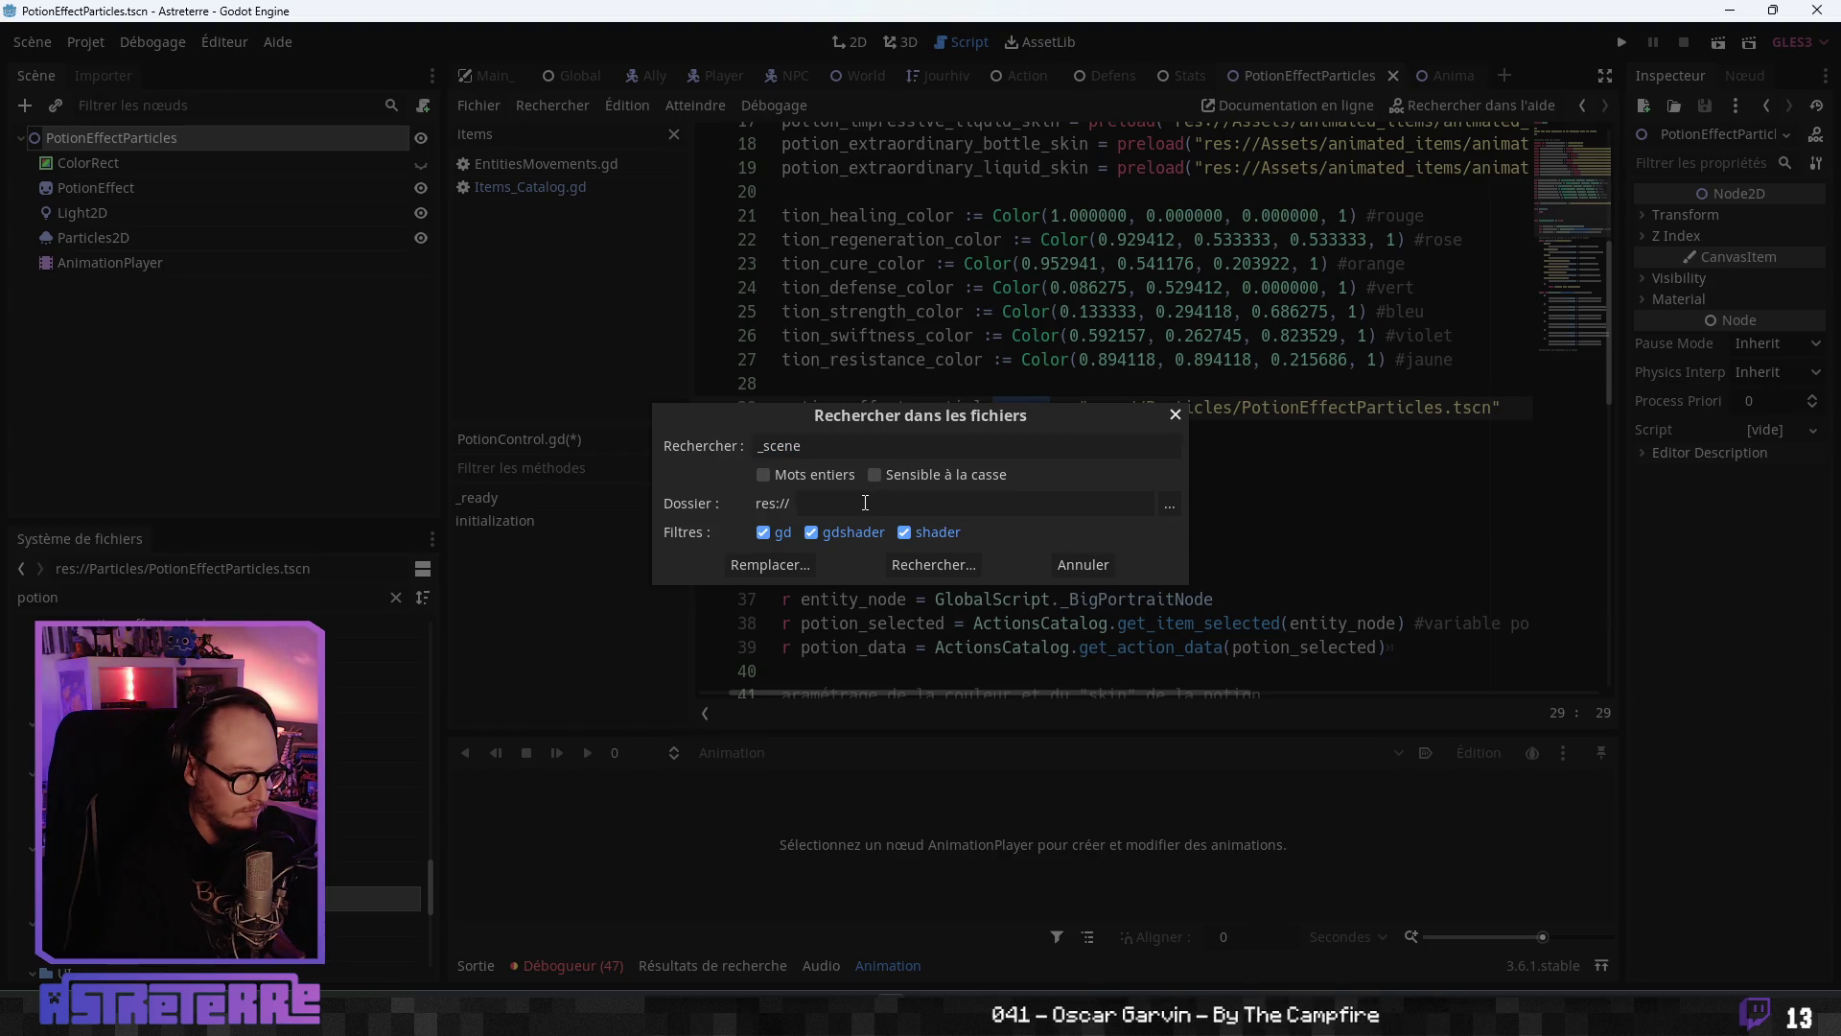
click(932, 566)
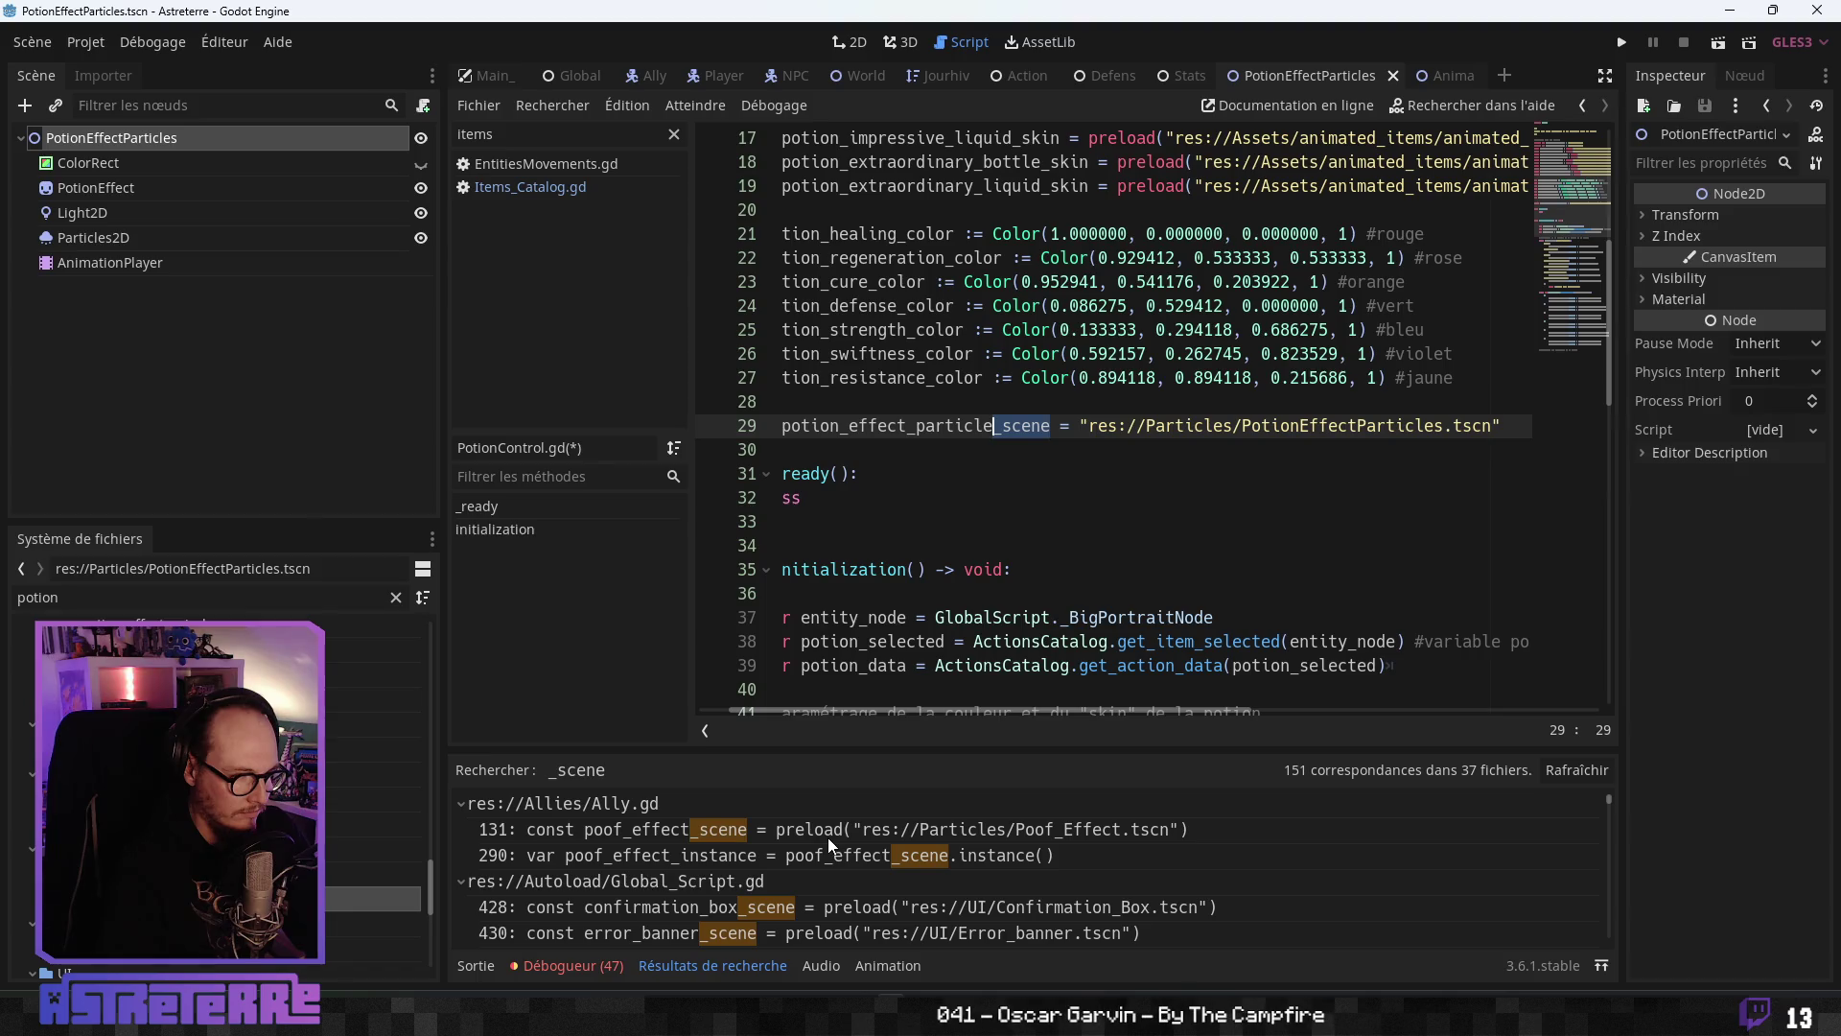
click(1087, 424)
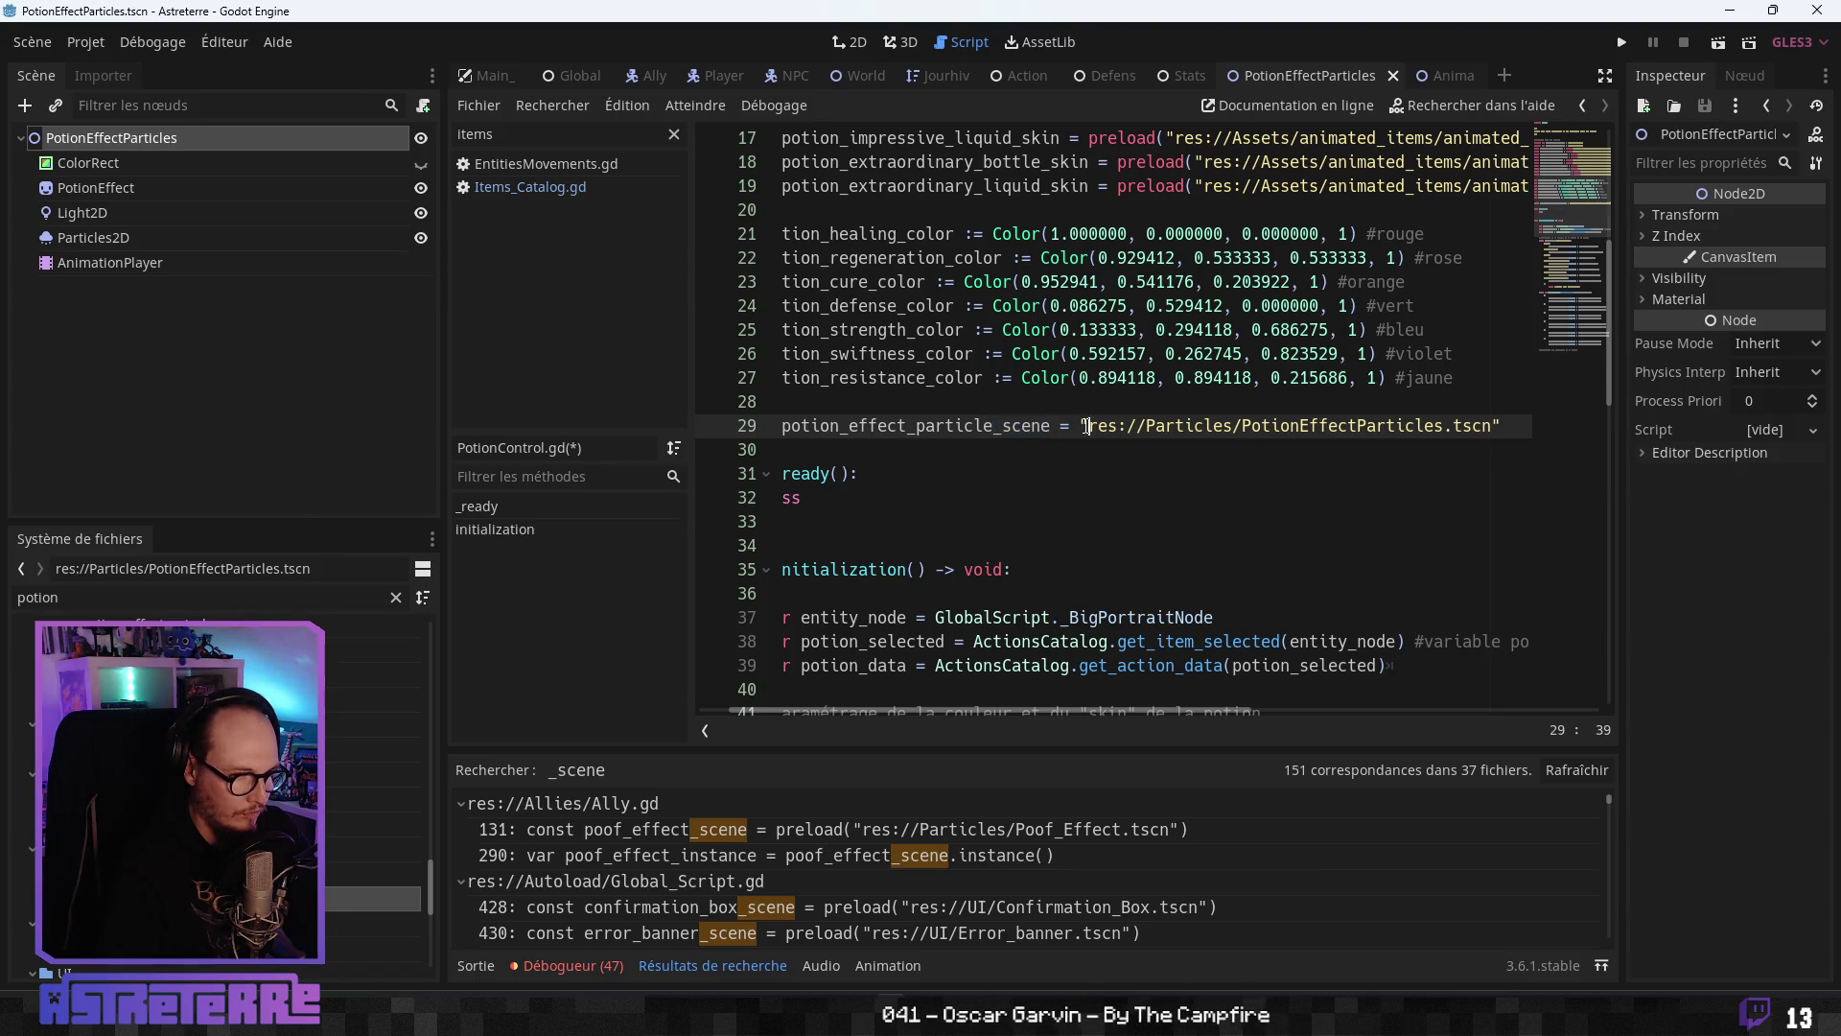
key(Left)
text(preload)
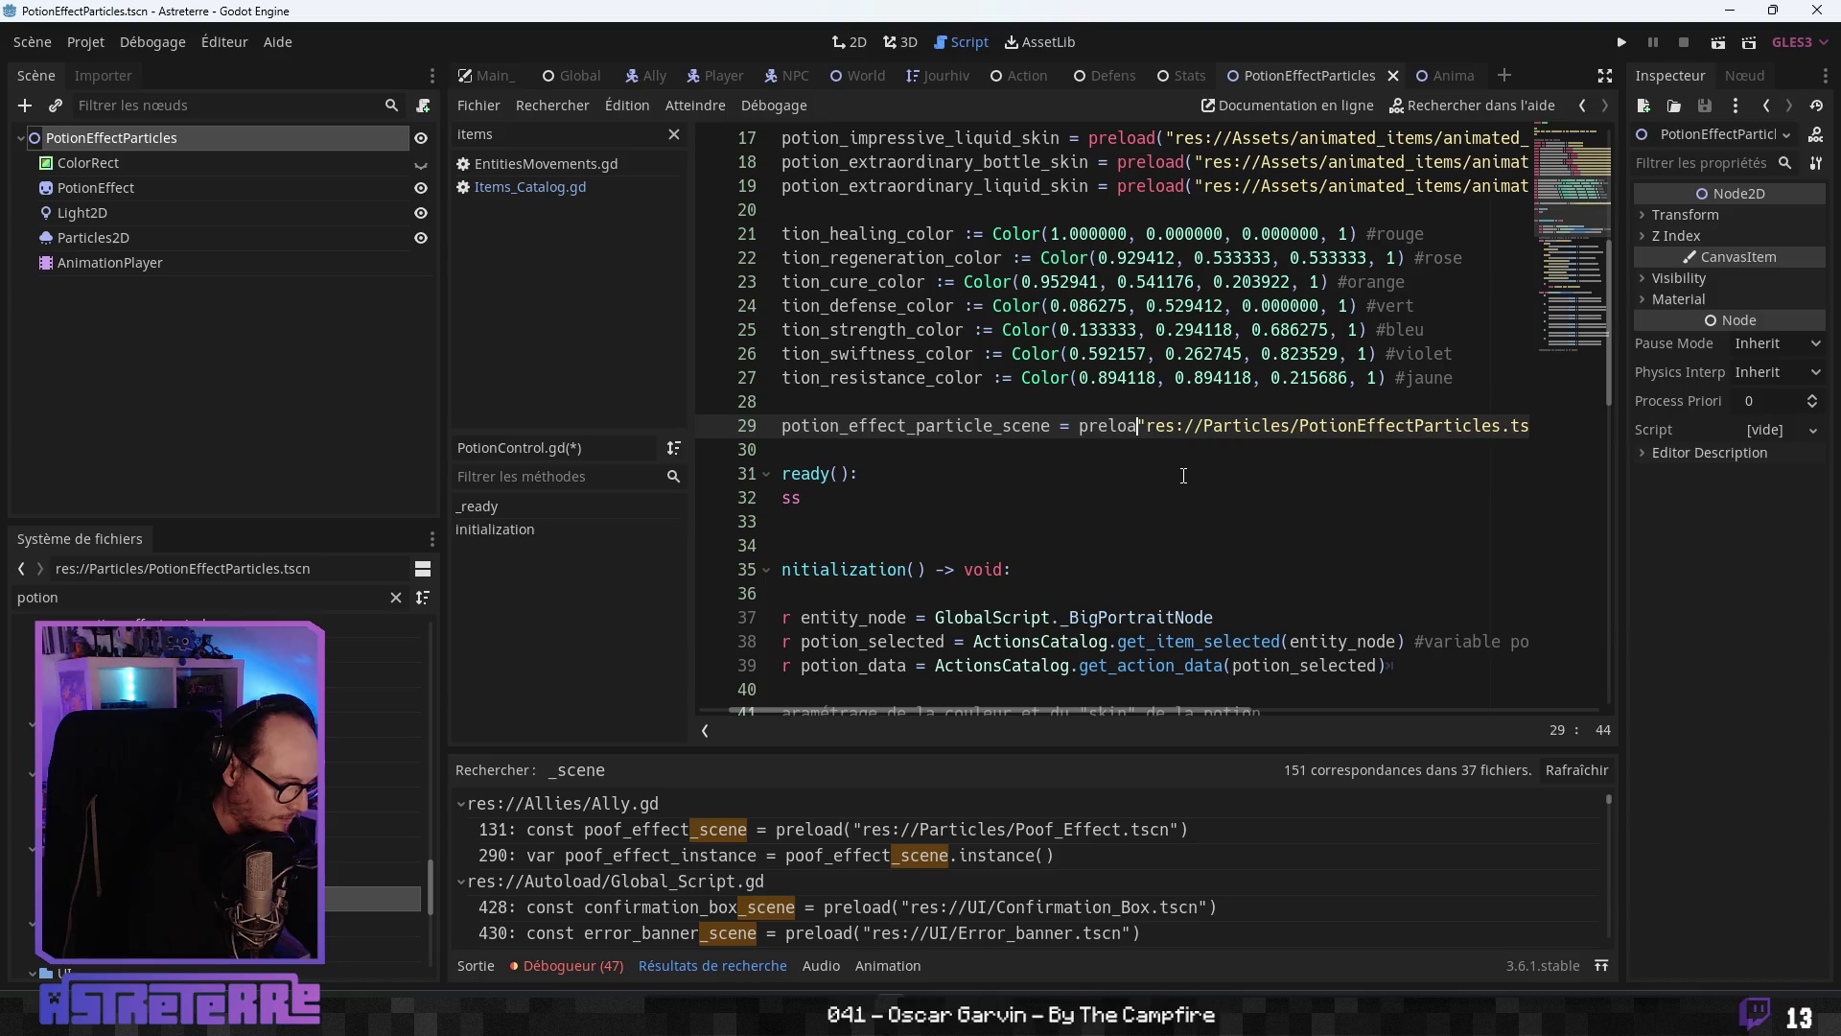
text(()
key(Escape)
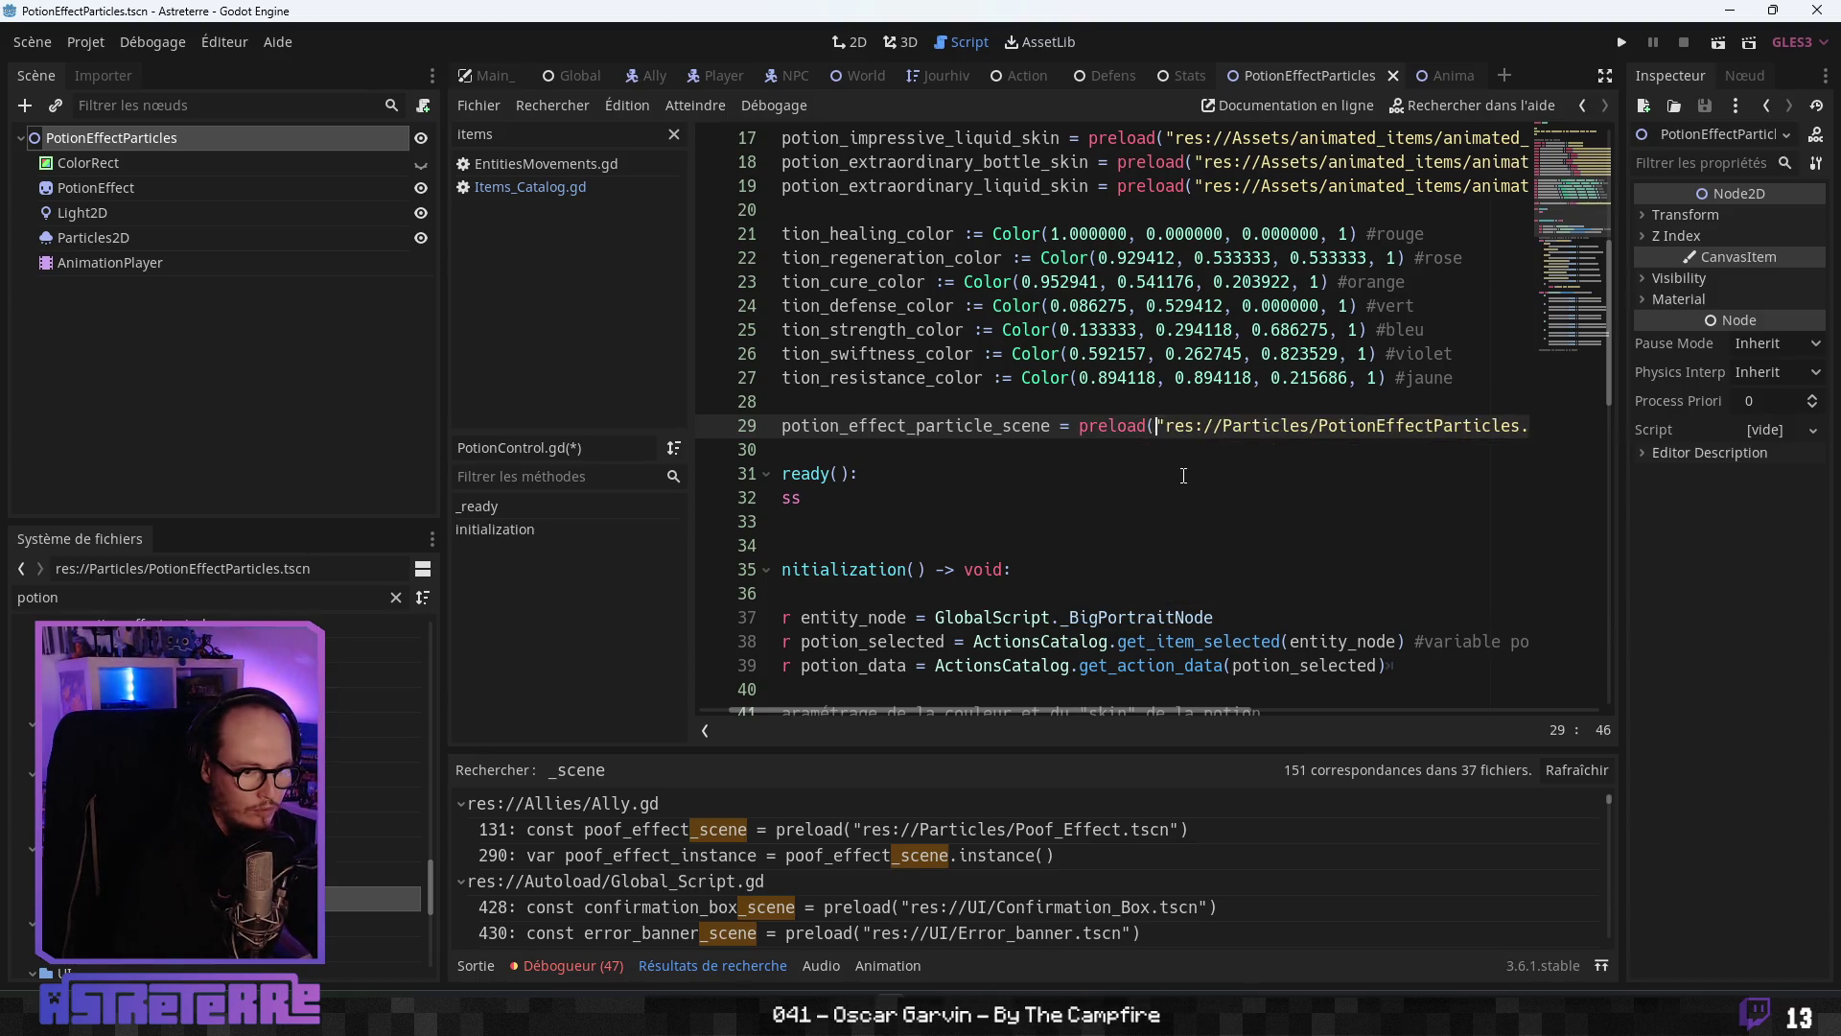
key(End)
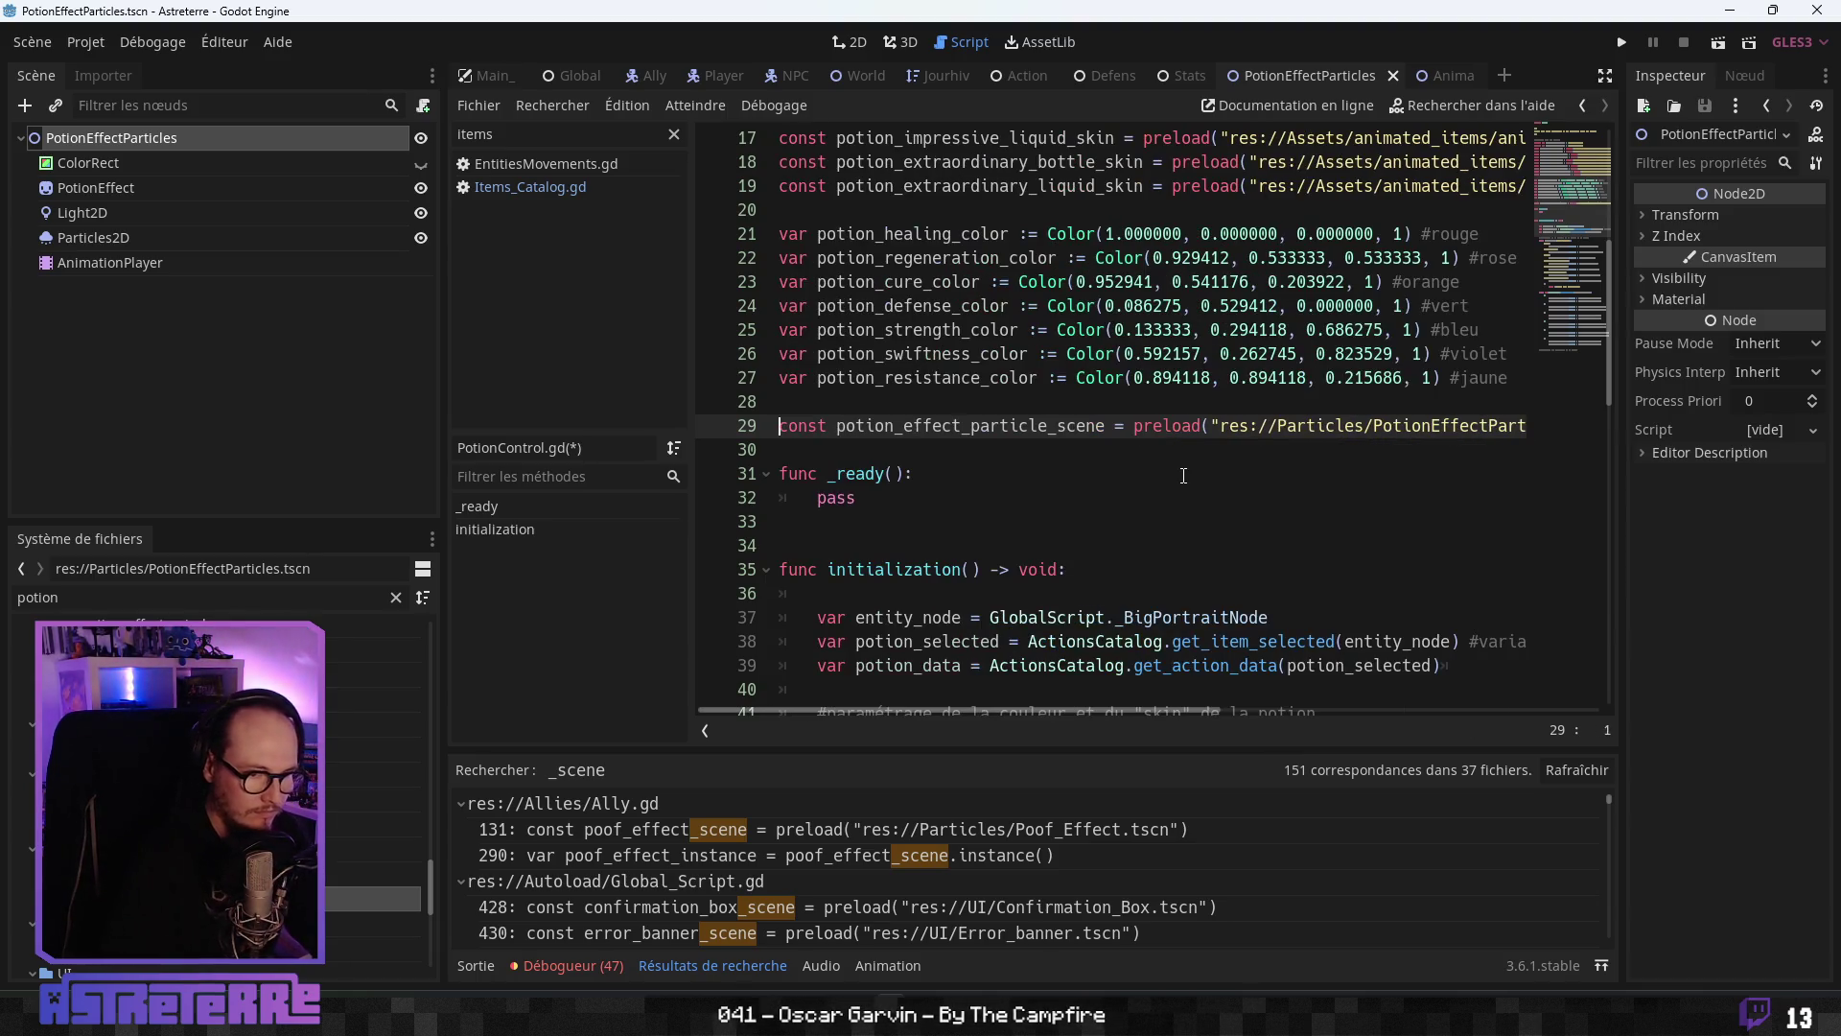
click(863, 497)
click(839, 459)
click(932, 425)
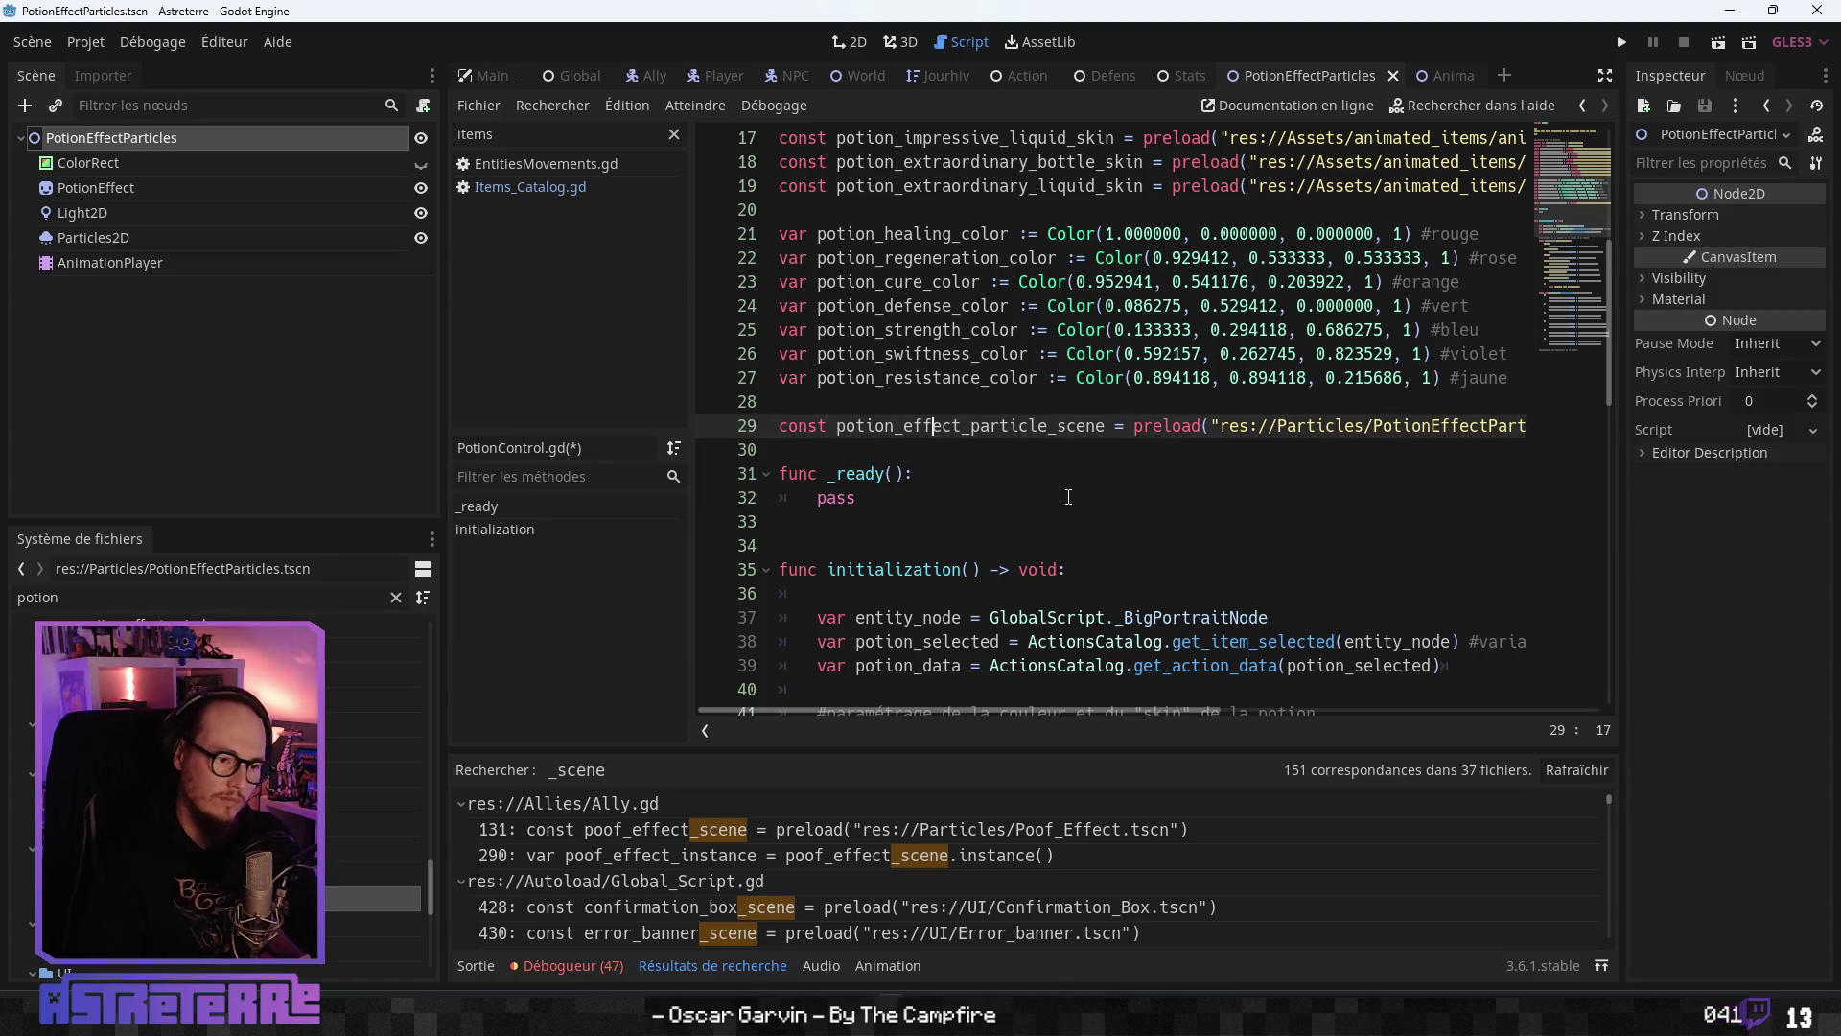
double_click(1026, 425)
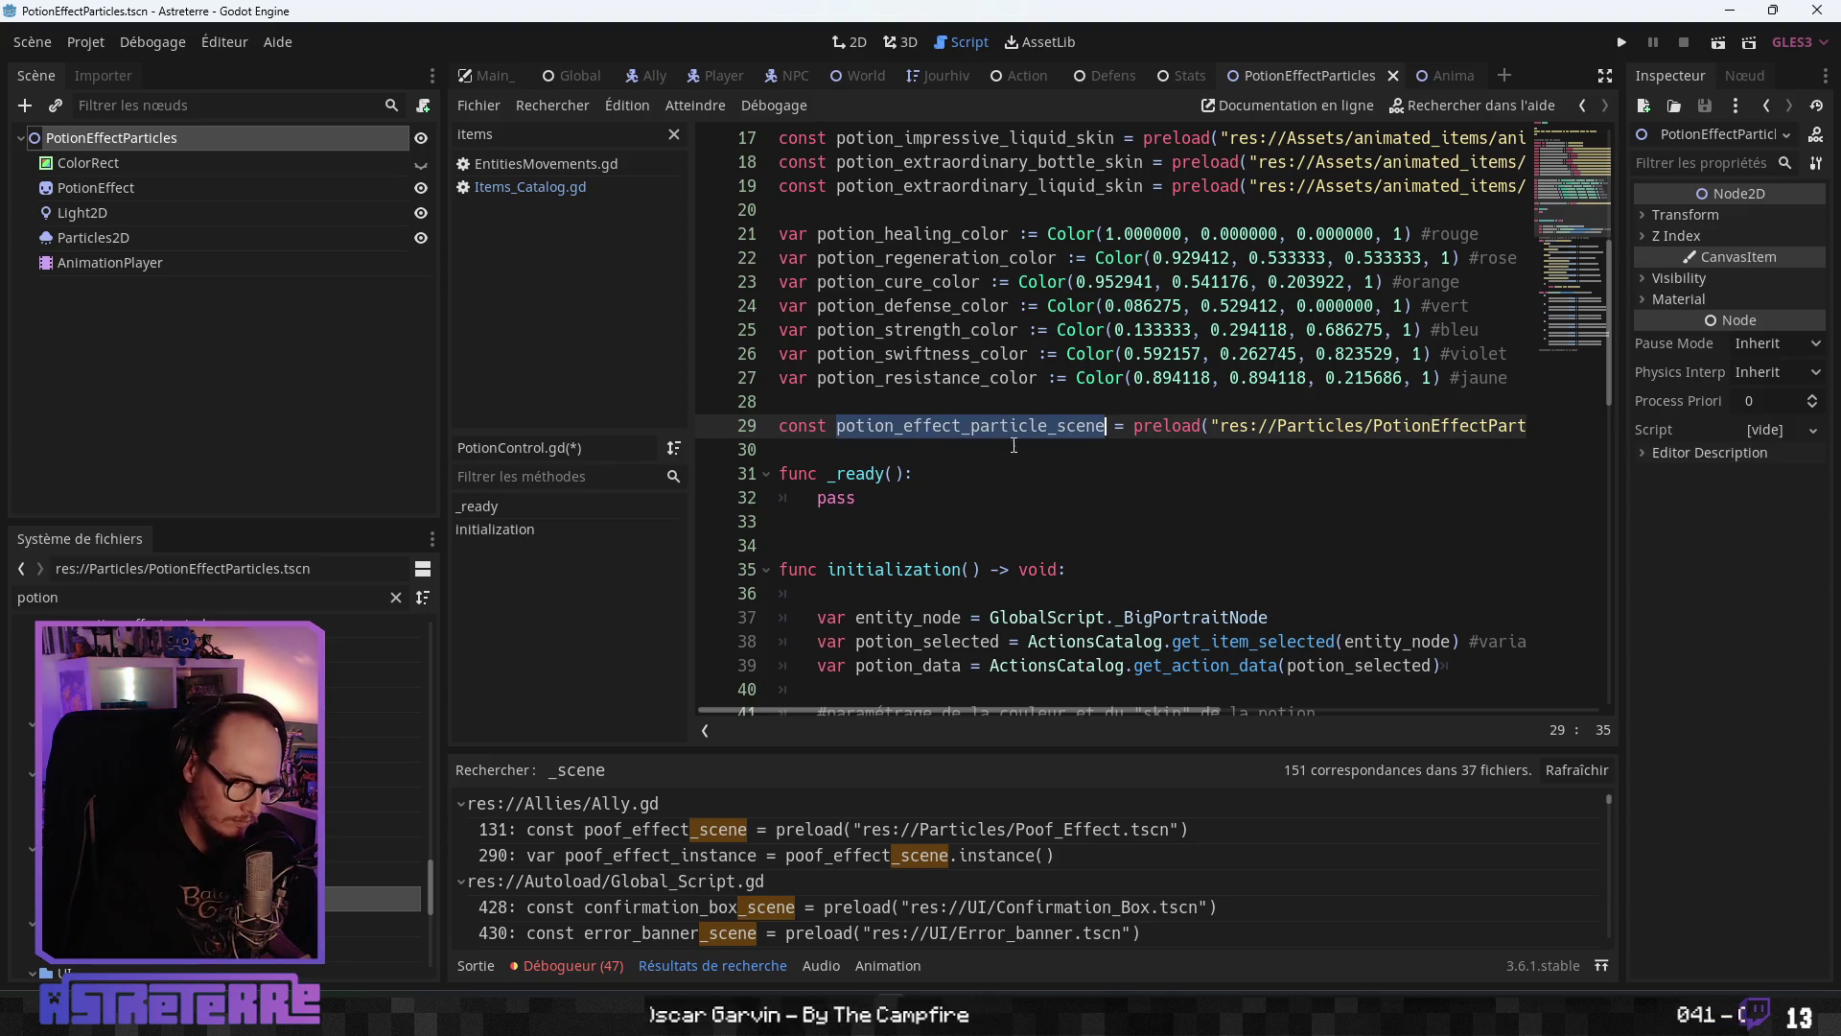
click(957, 498)
- Under the potion particles comment, start an entity_node.animated_skin.add_child() call
scroll(884, 594, down, 6)
scroll(885, 594, down, 8)
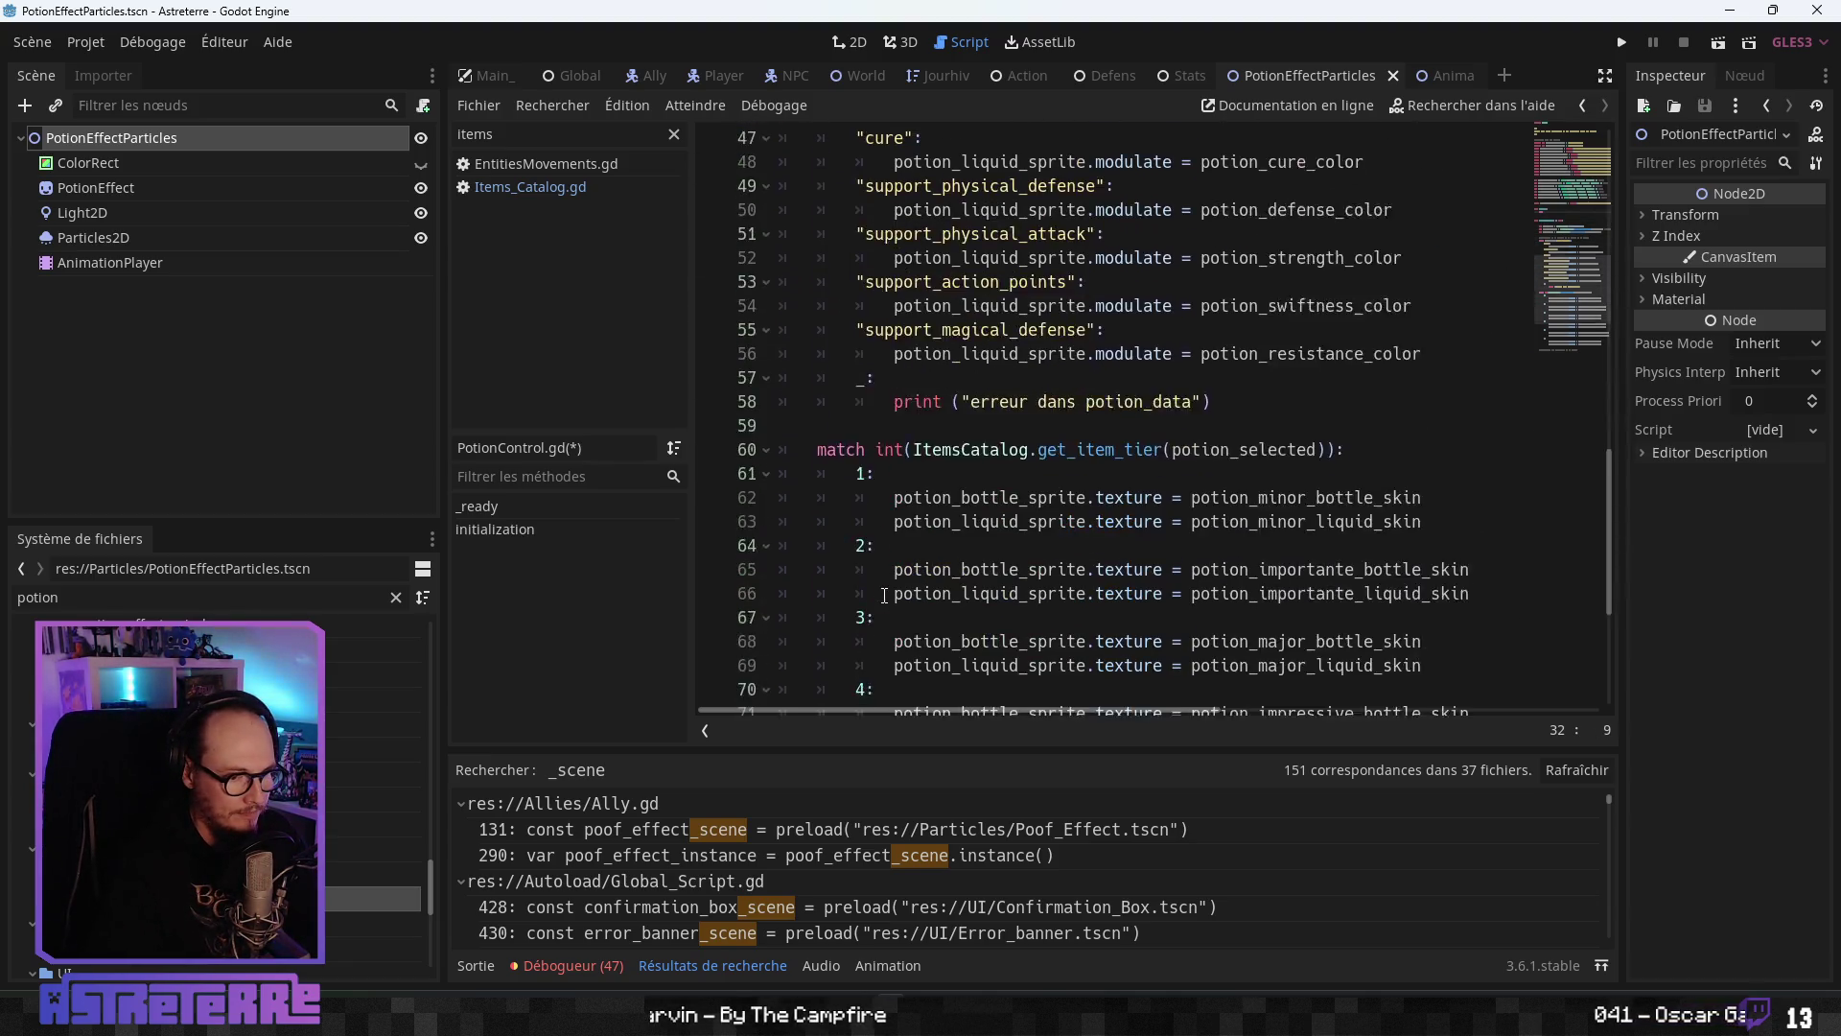
click(868, 641)
scroll(970, 528, up, 10)
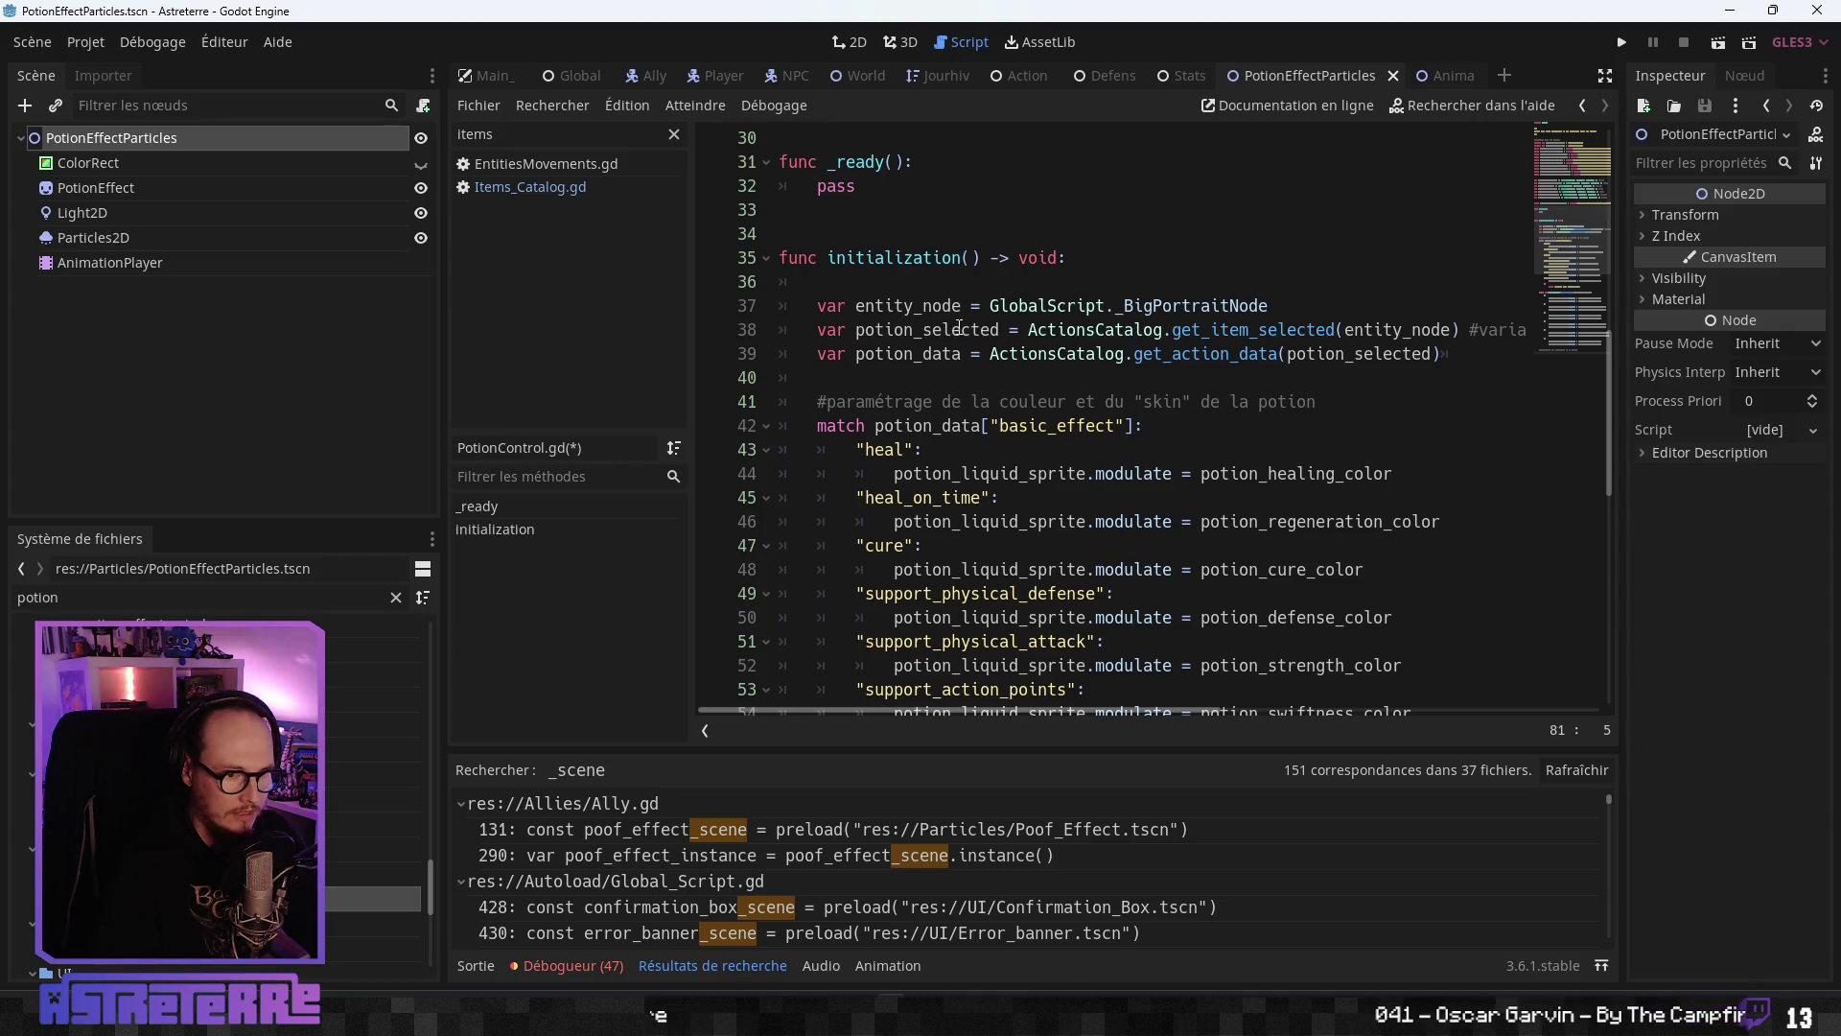
scroll(893, 619, down, 10)
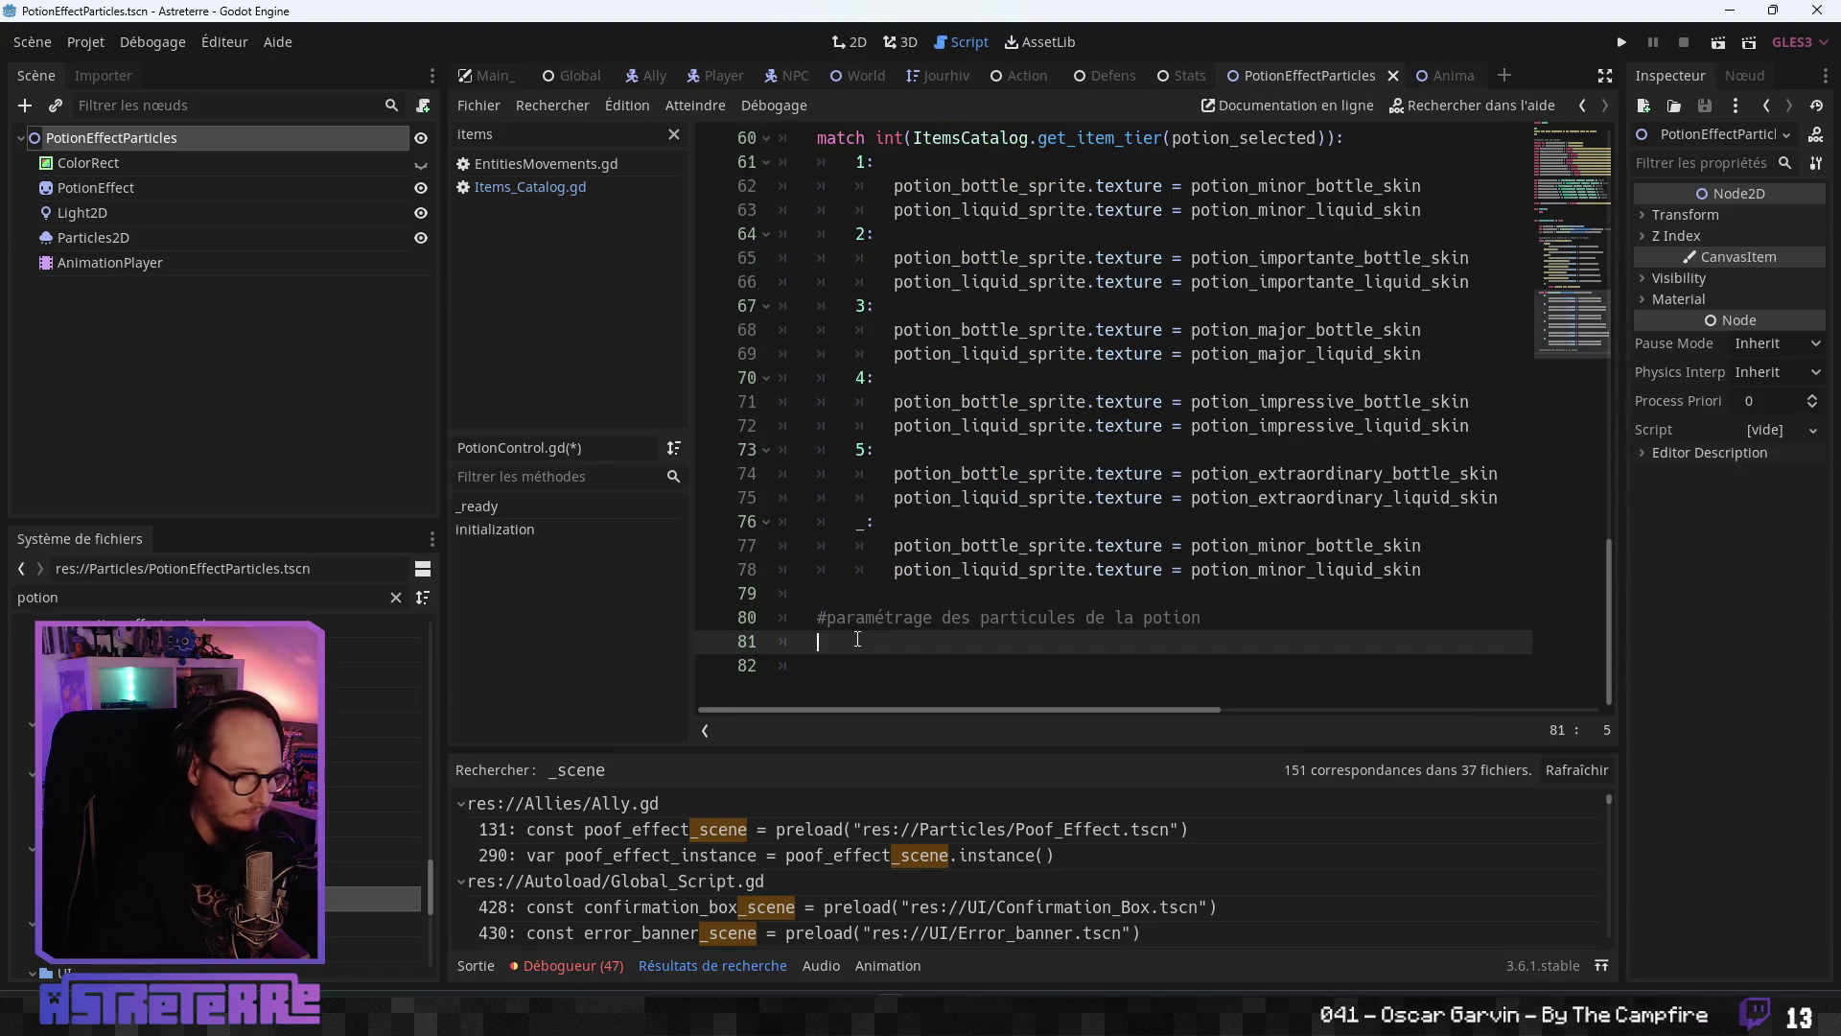
text(enti)
key(Return)
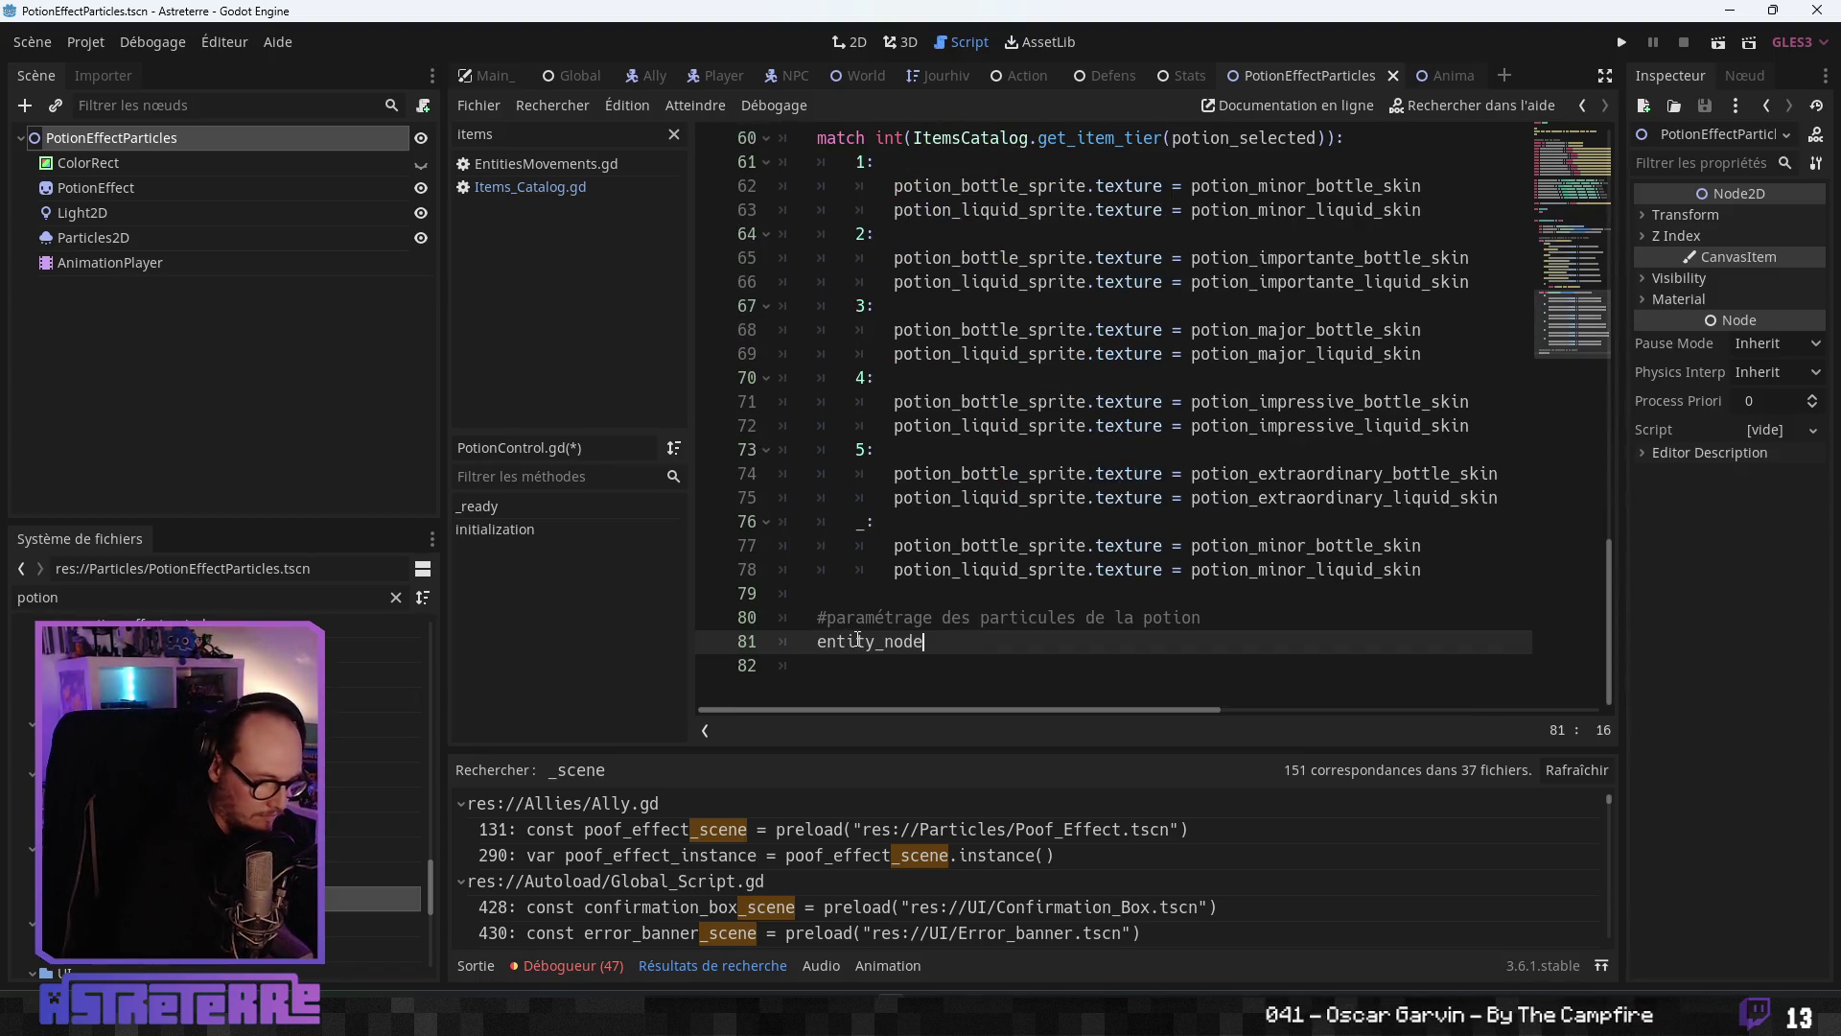
text(.anim)
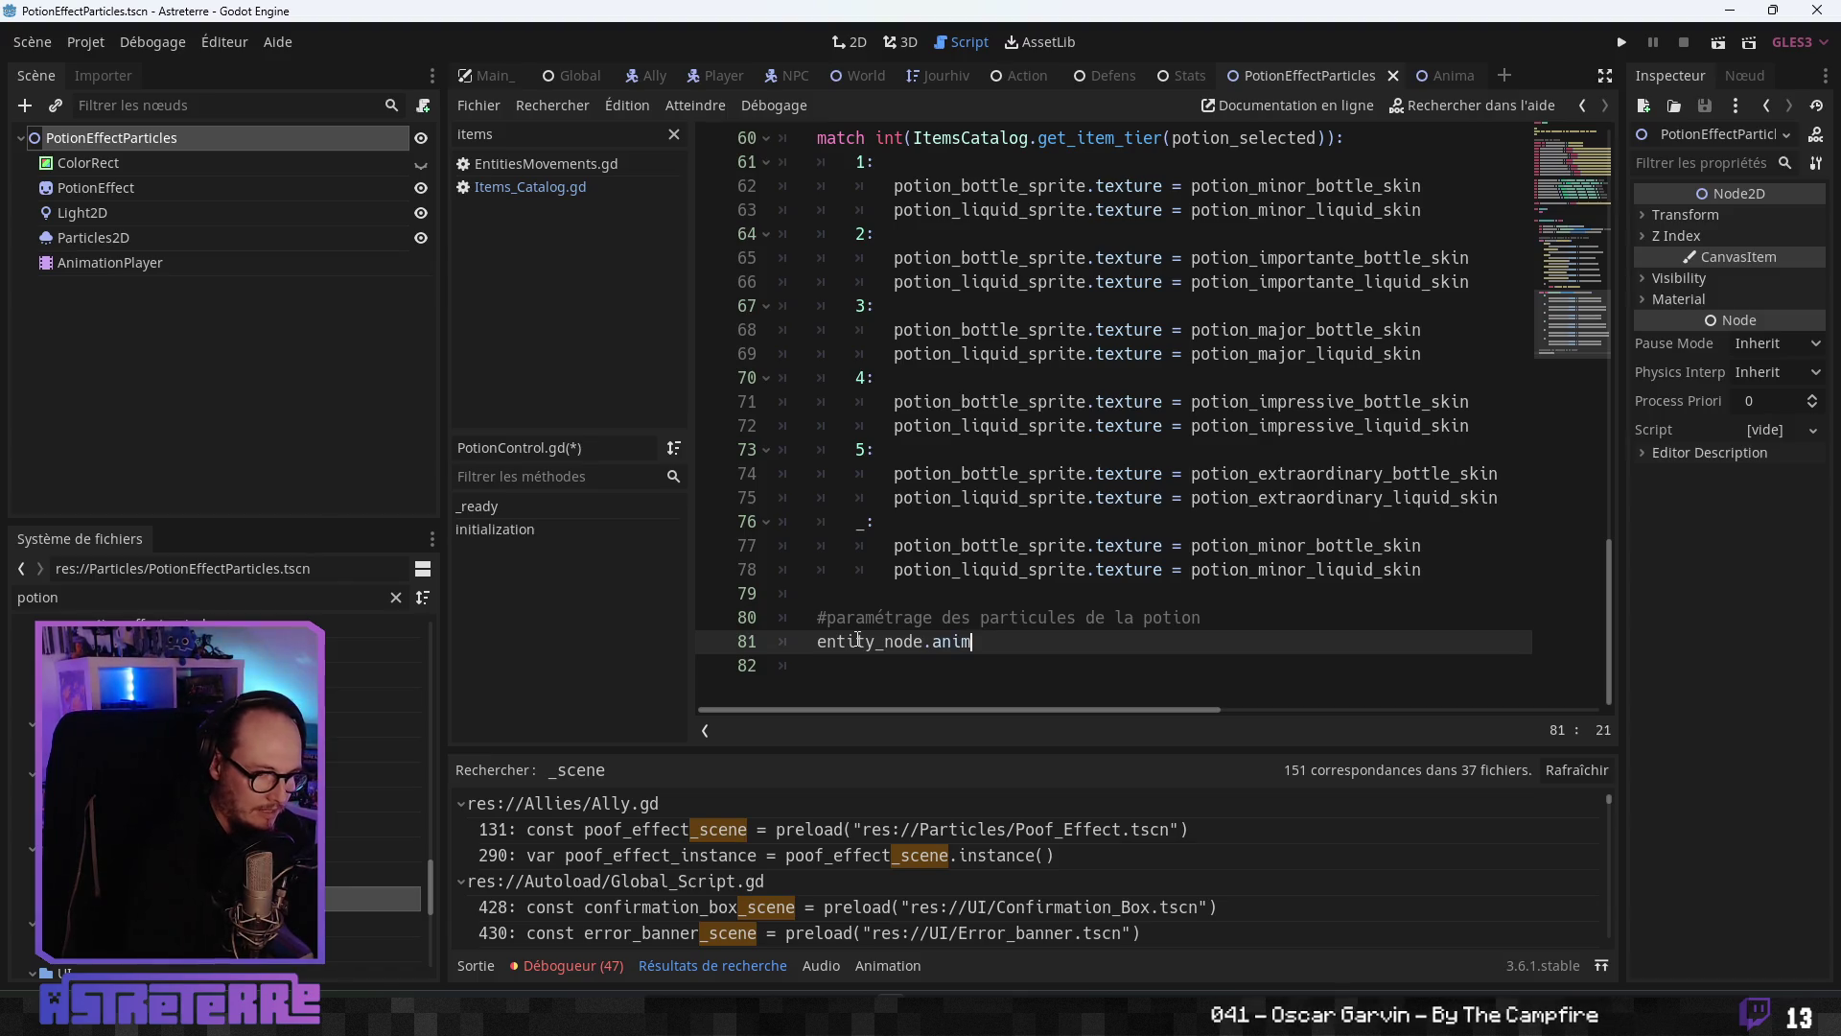
text(ated_skin.add)
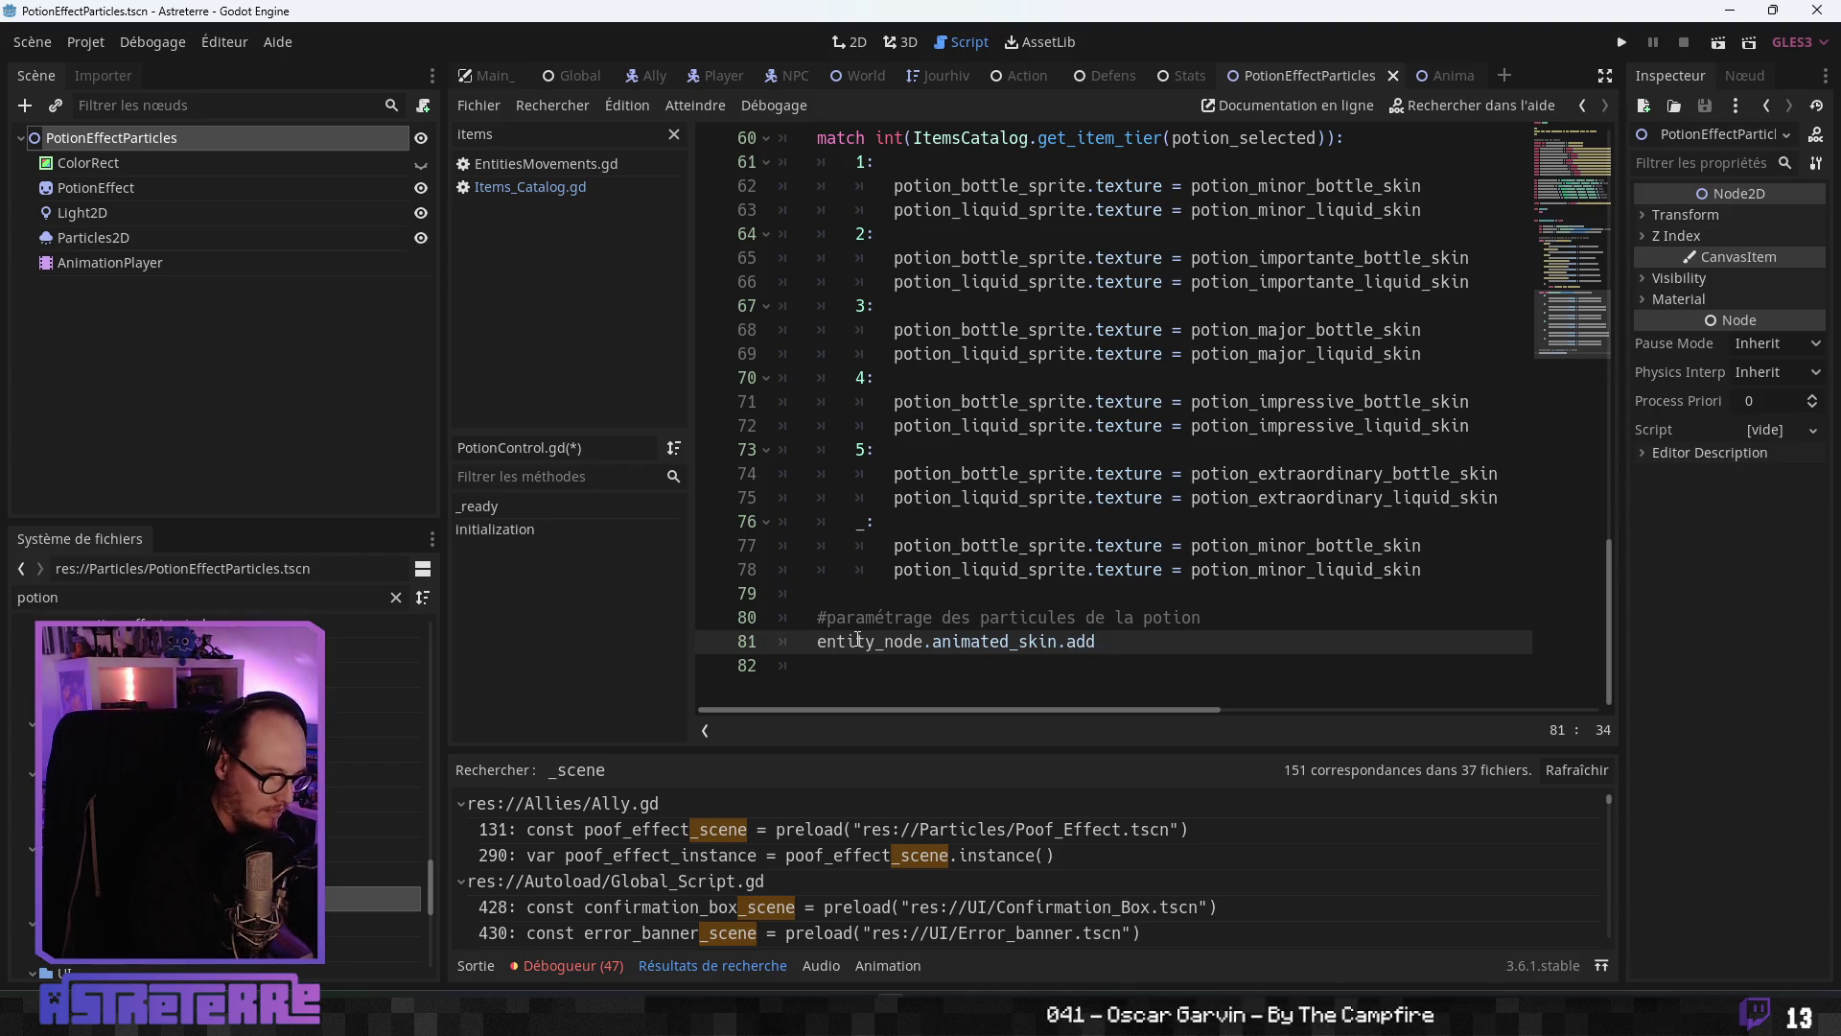
text(()
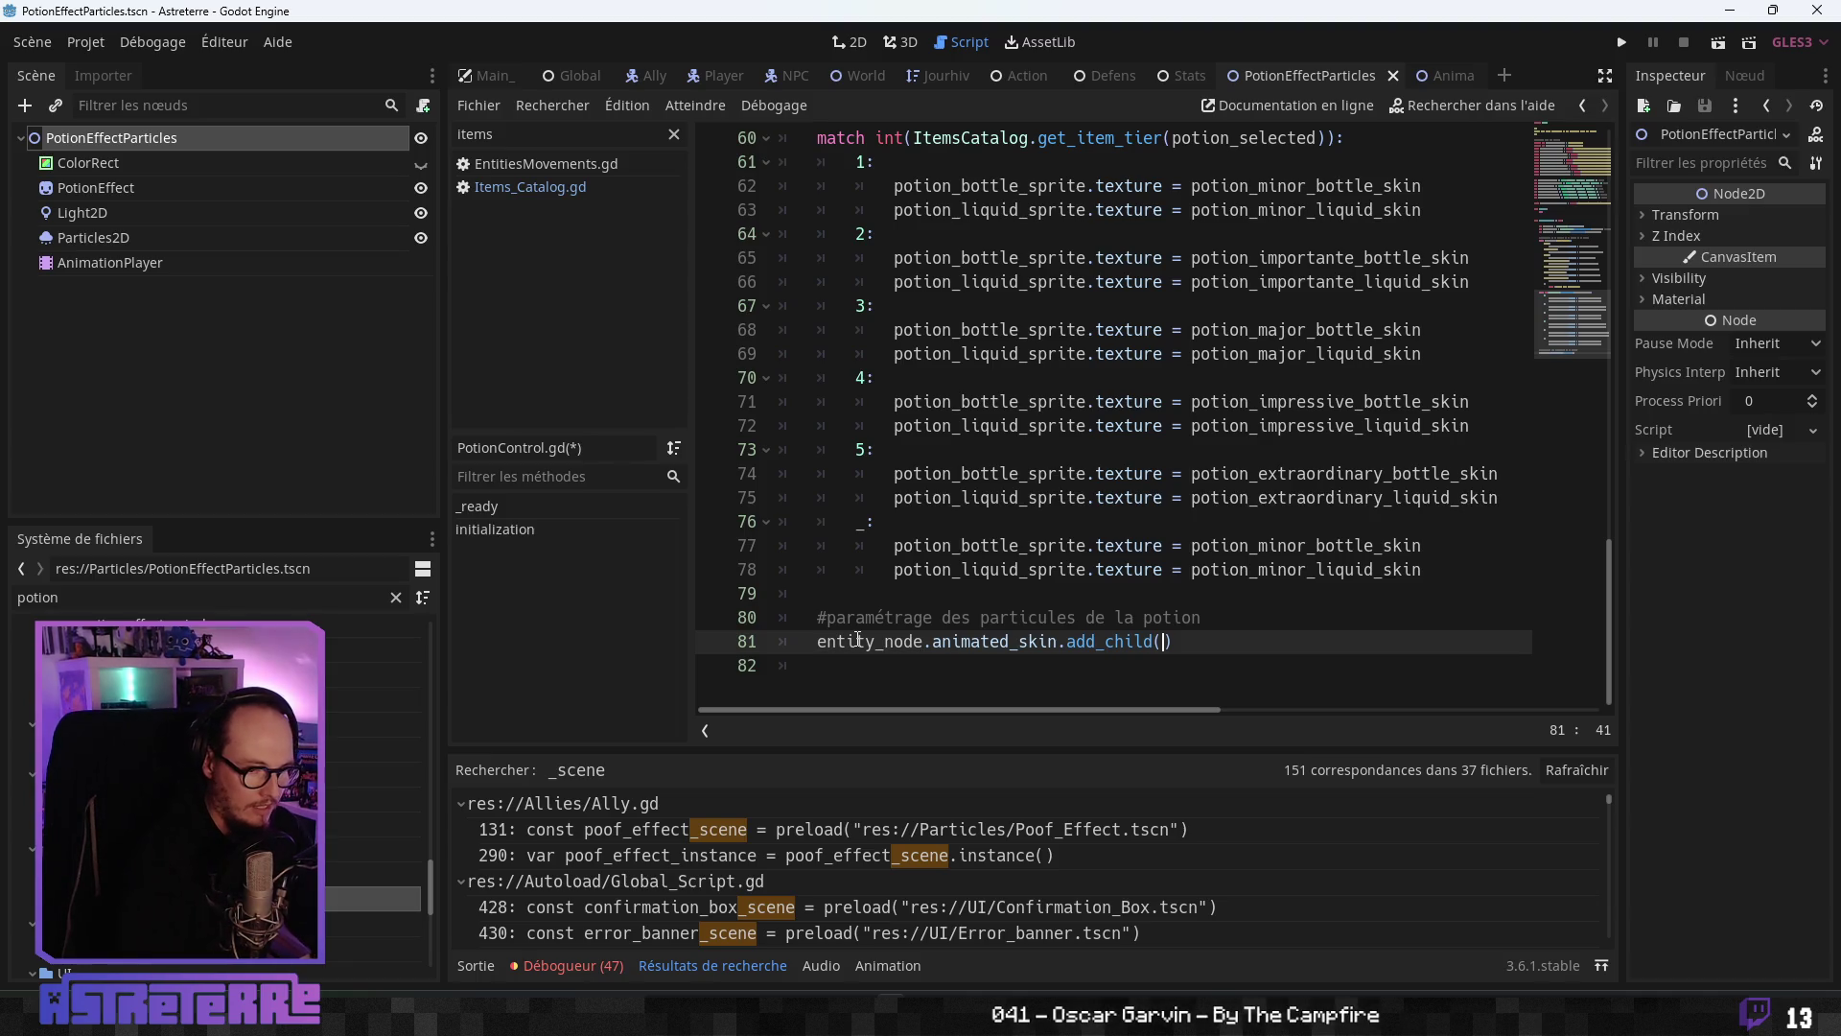
- Above it, declare var potion_effect_particle_instance = potion_effect_particle_scene.instance()
key(Up)
key(End)
key(Return)
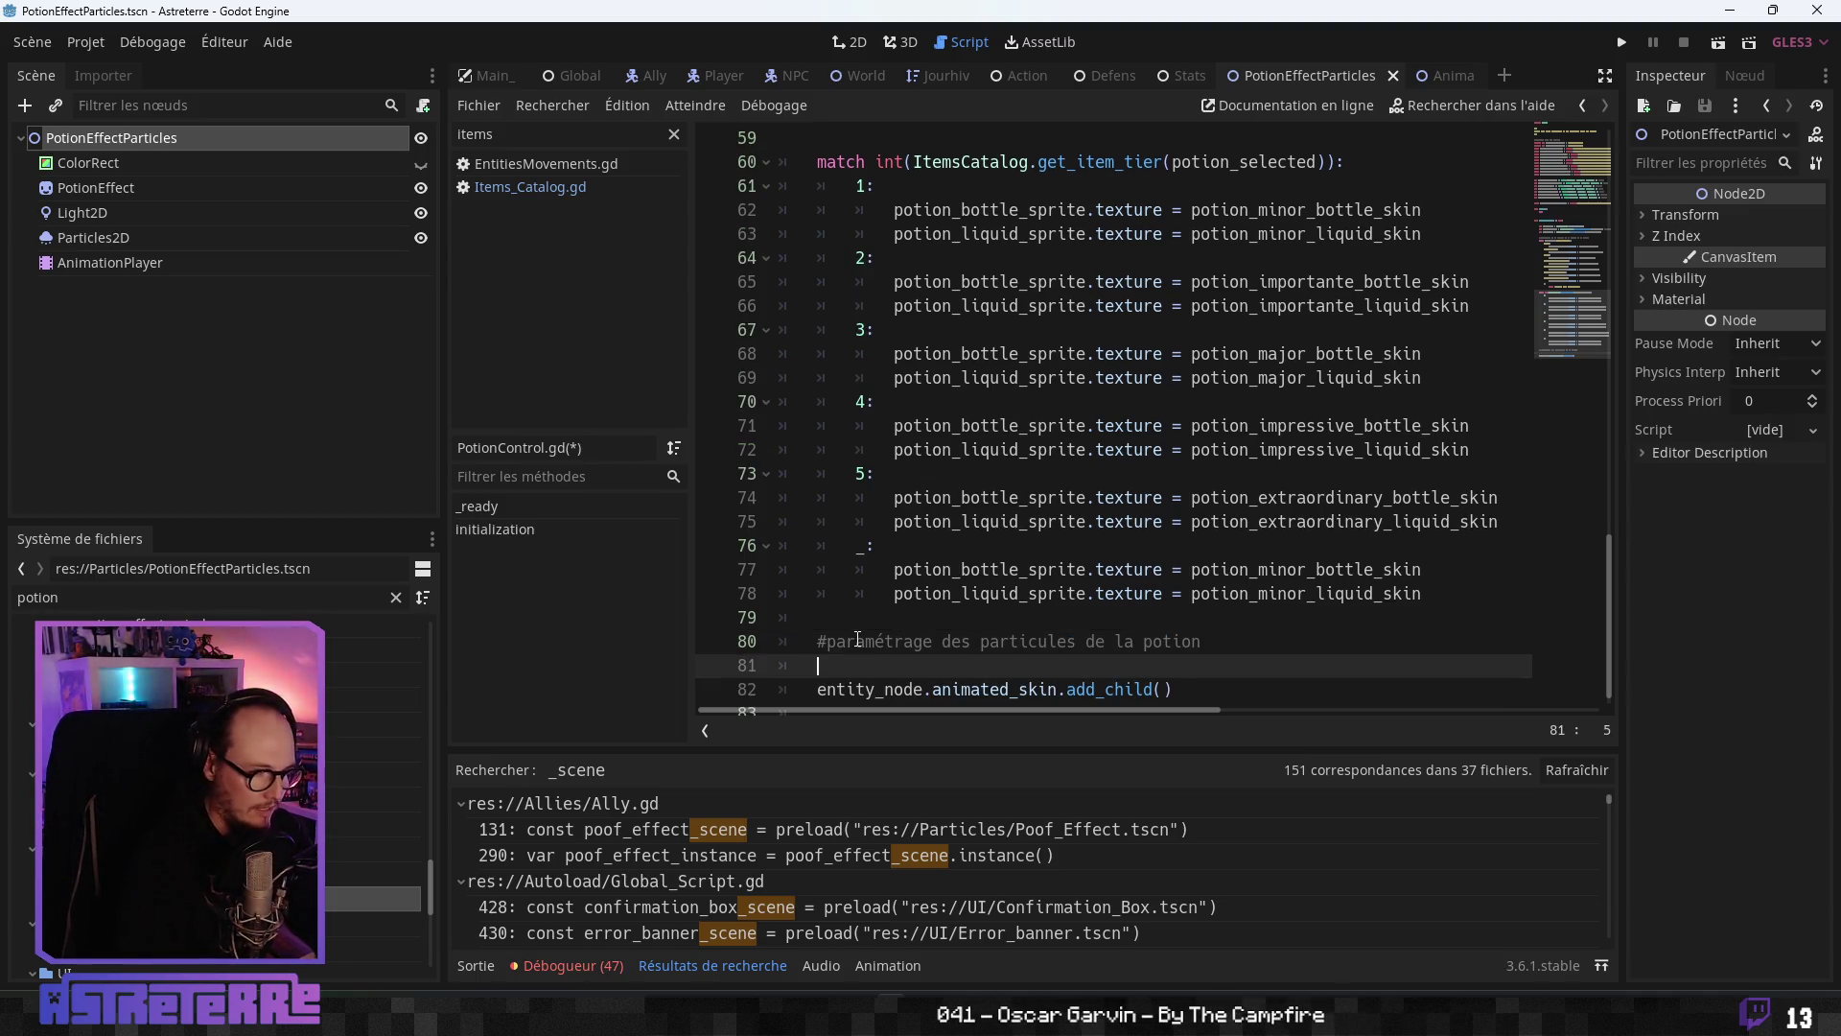
text(var)
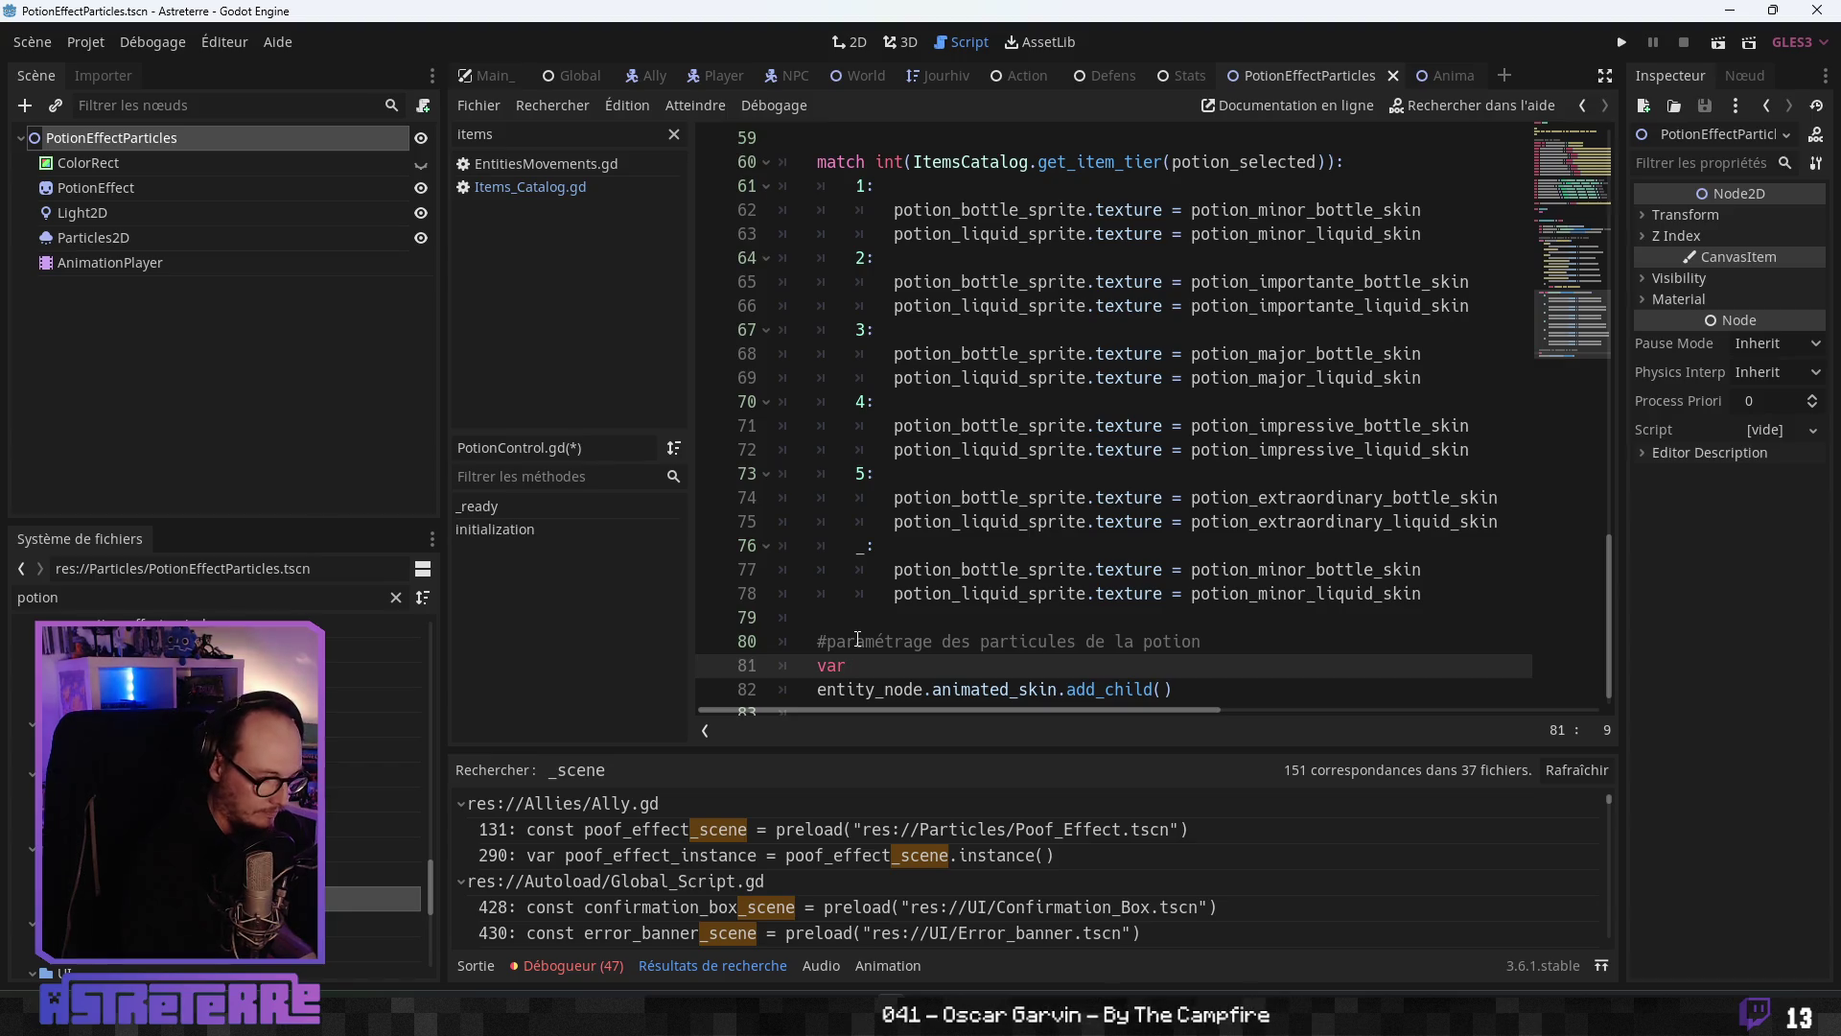
text(potion_effect_particle_)
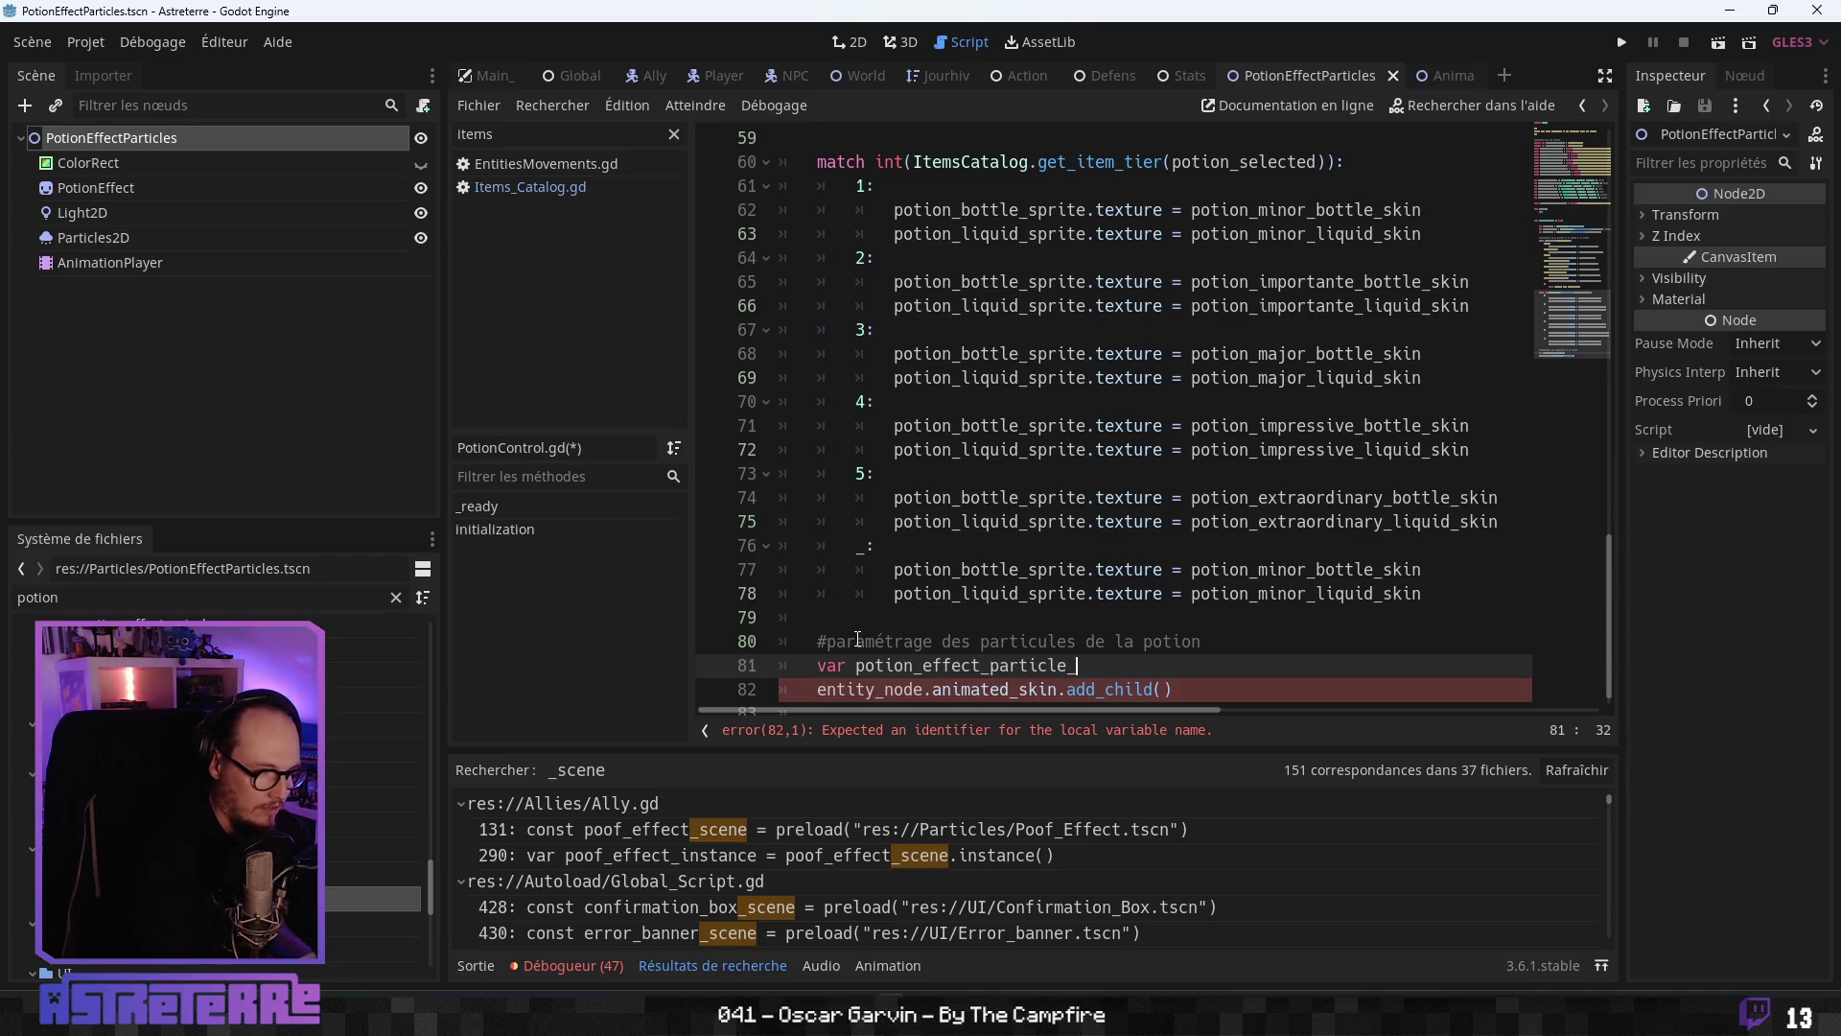
text(instance =)
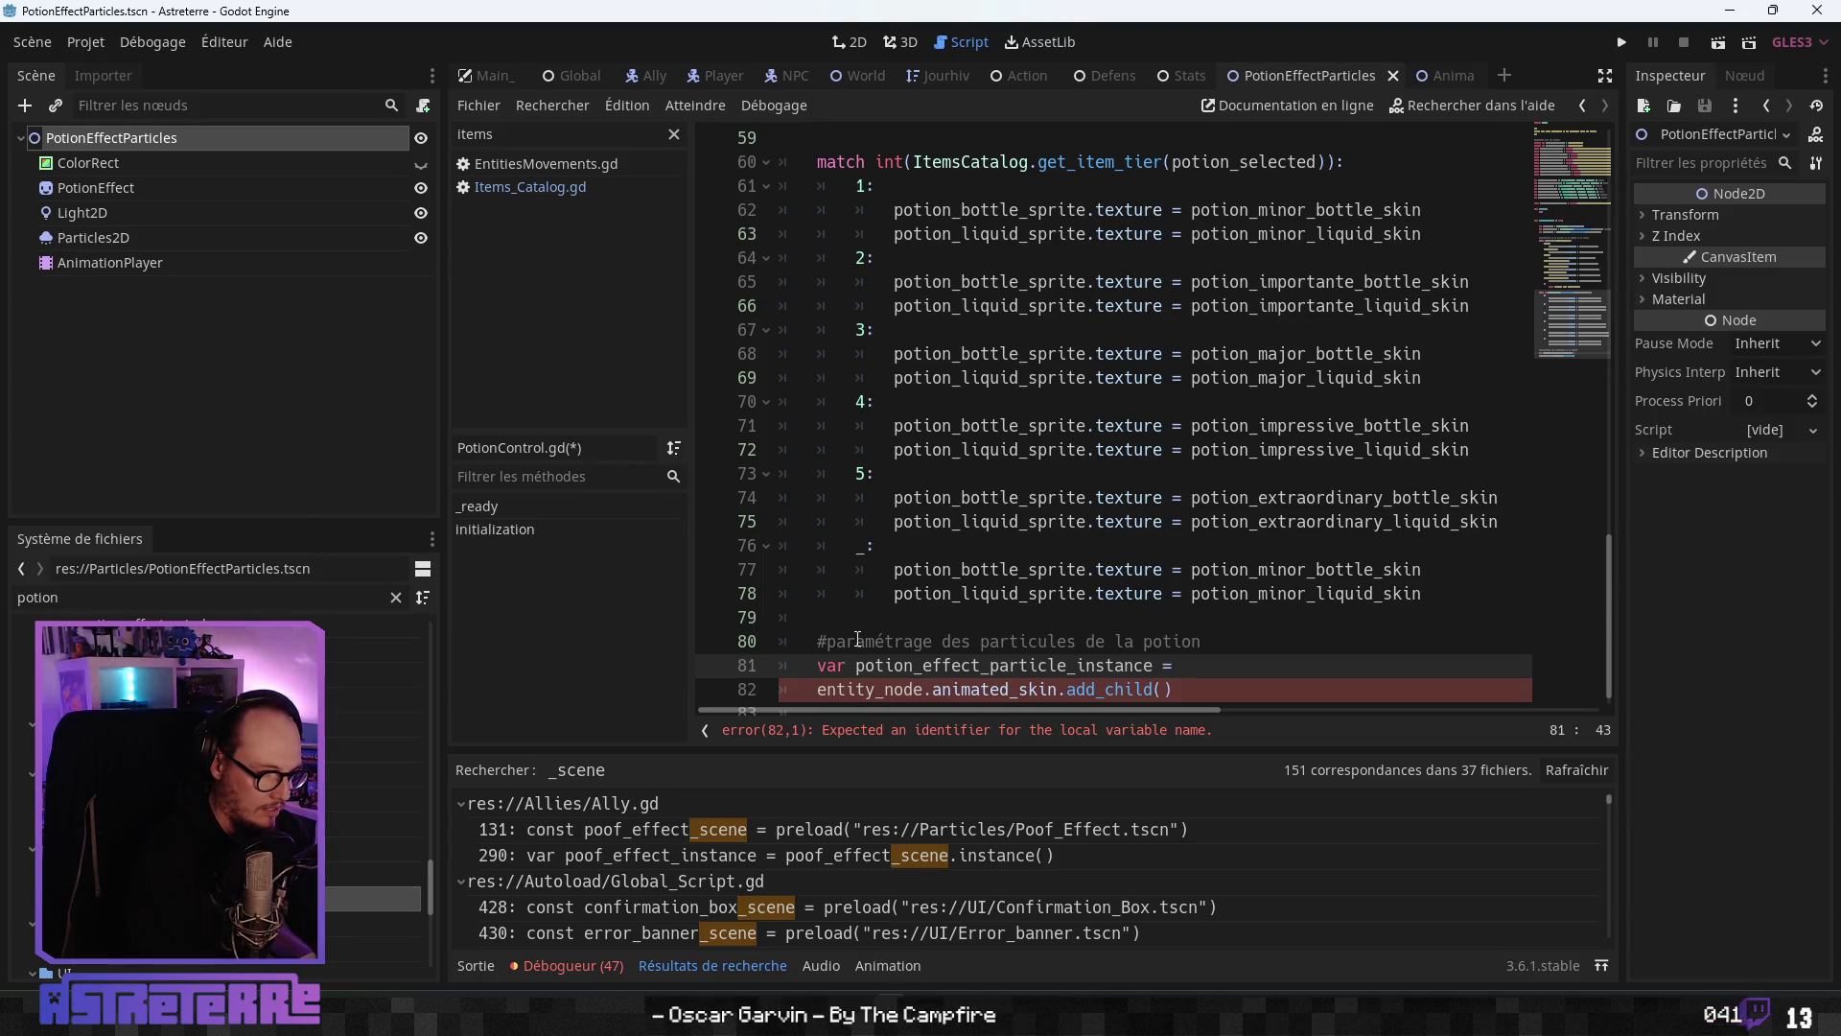
text(on)
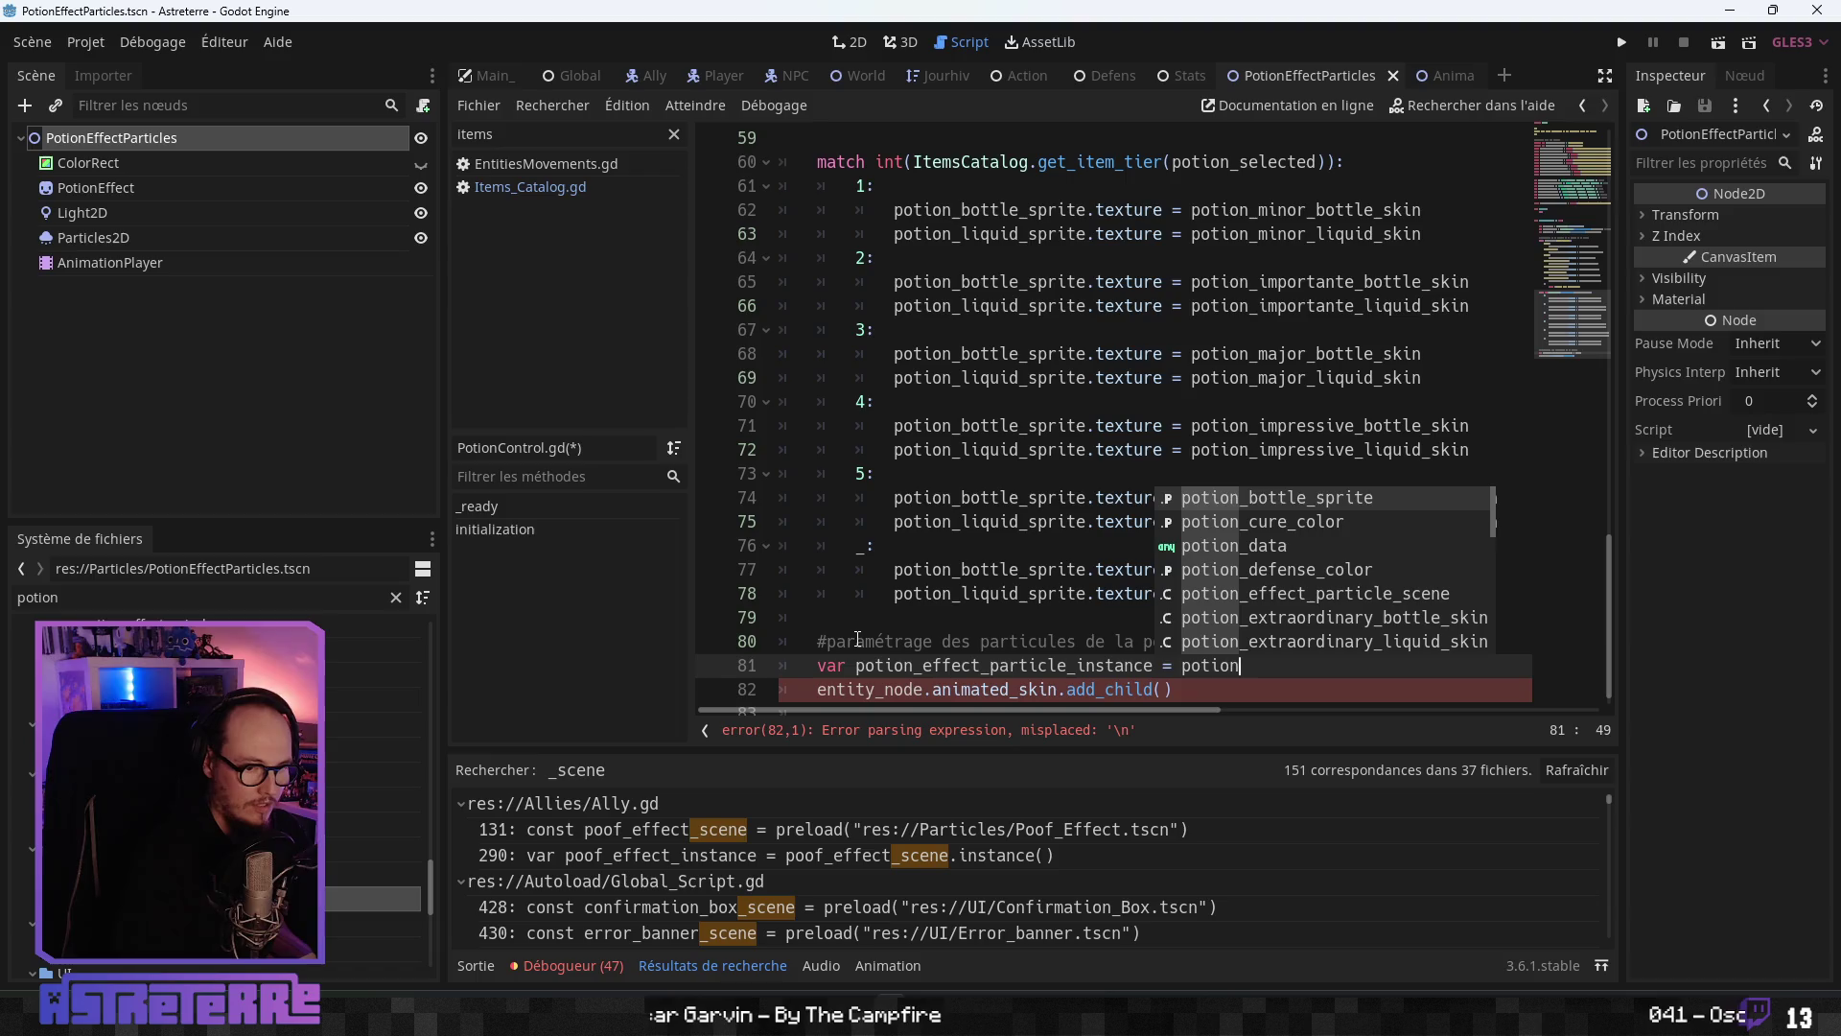
key(Down)
key(Down)
key(Down)
key(Return)
text(instance)
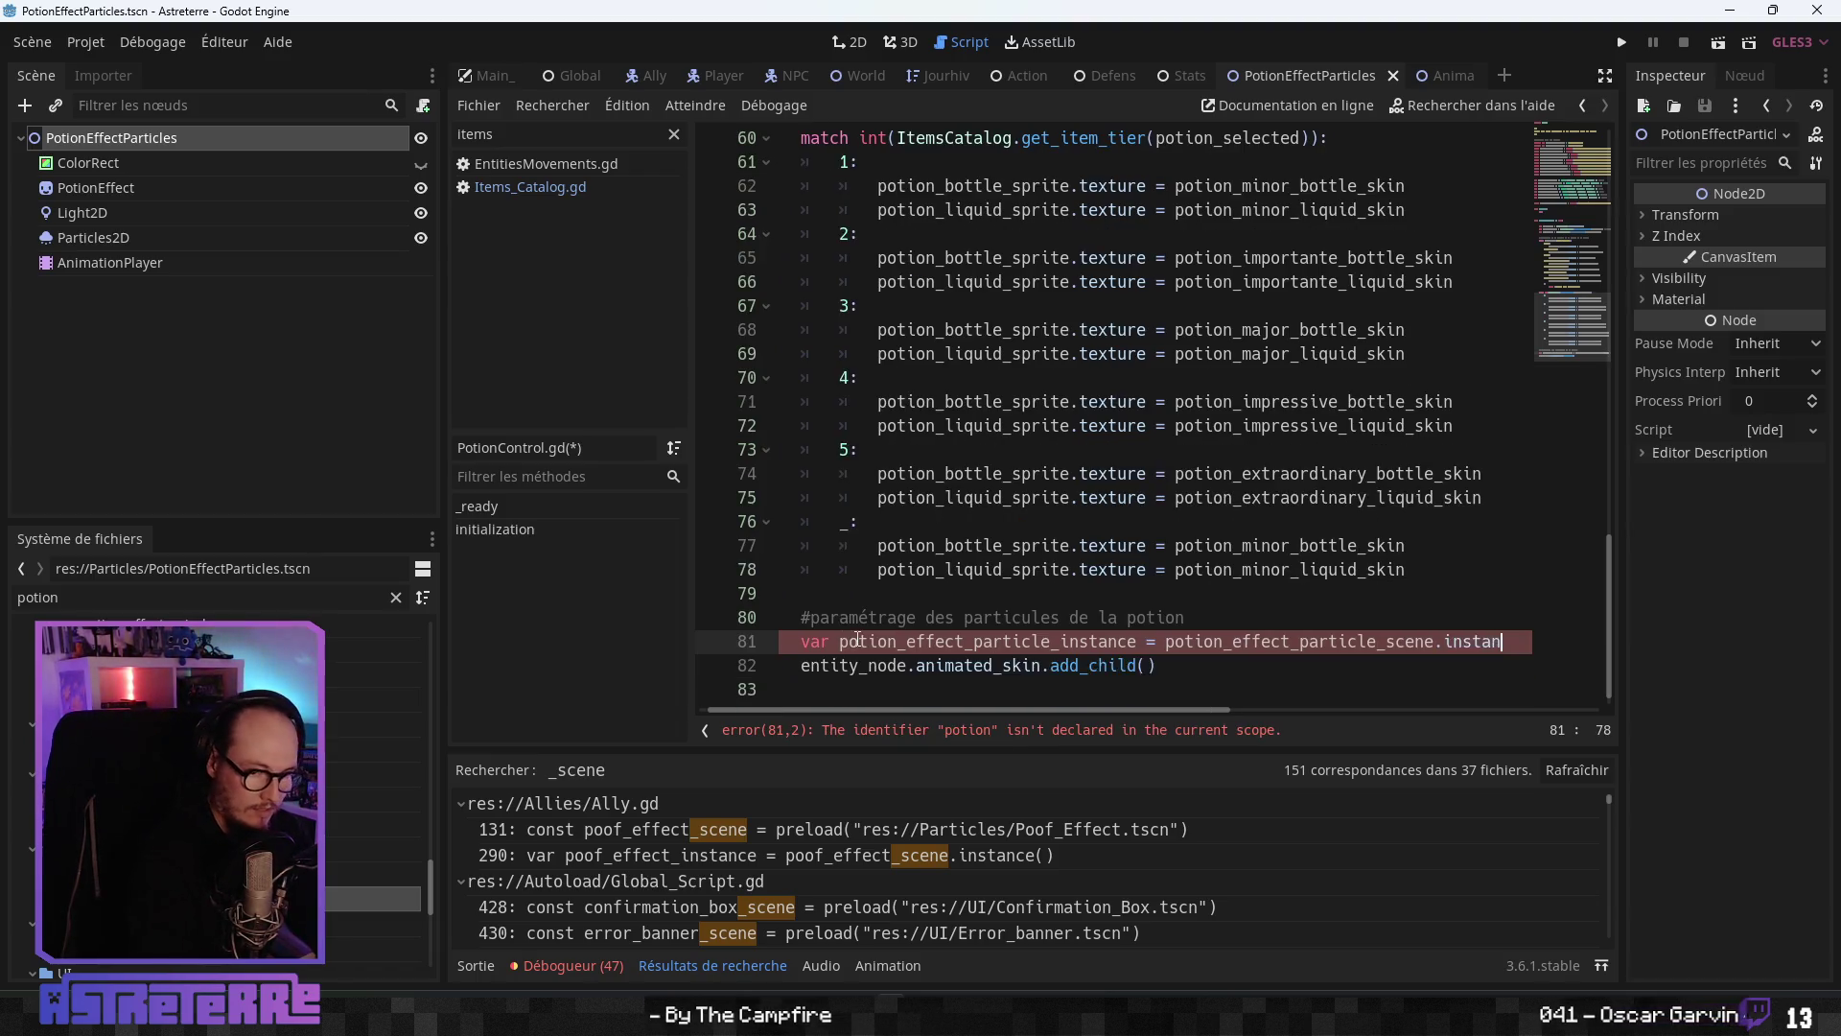
key(Down)
key(Up)
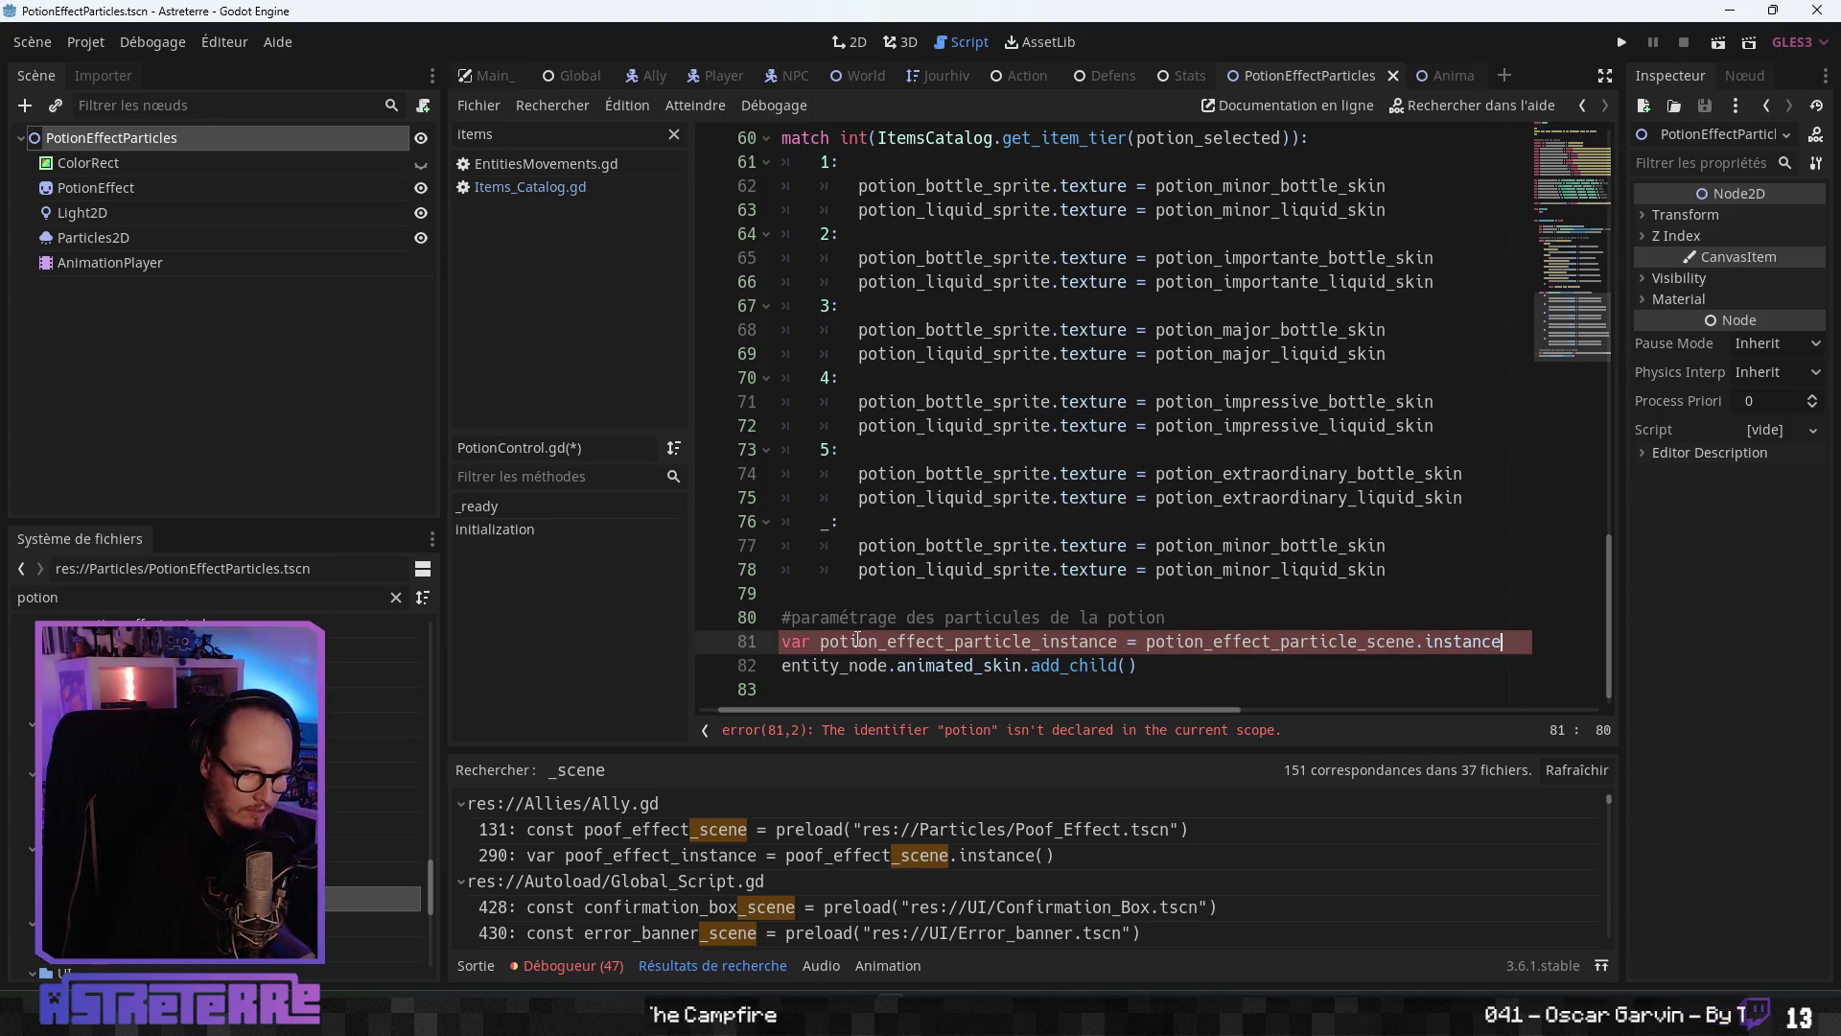
key(End)
text(()
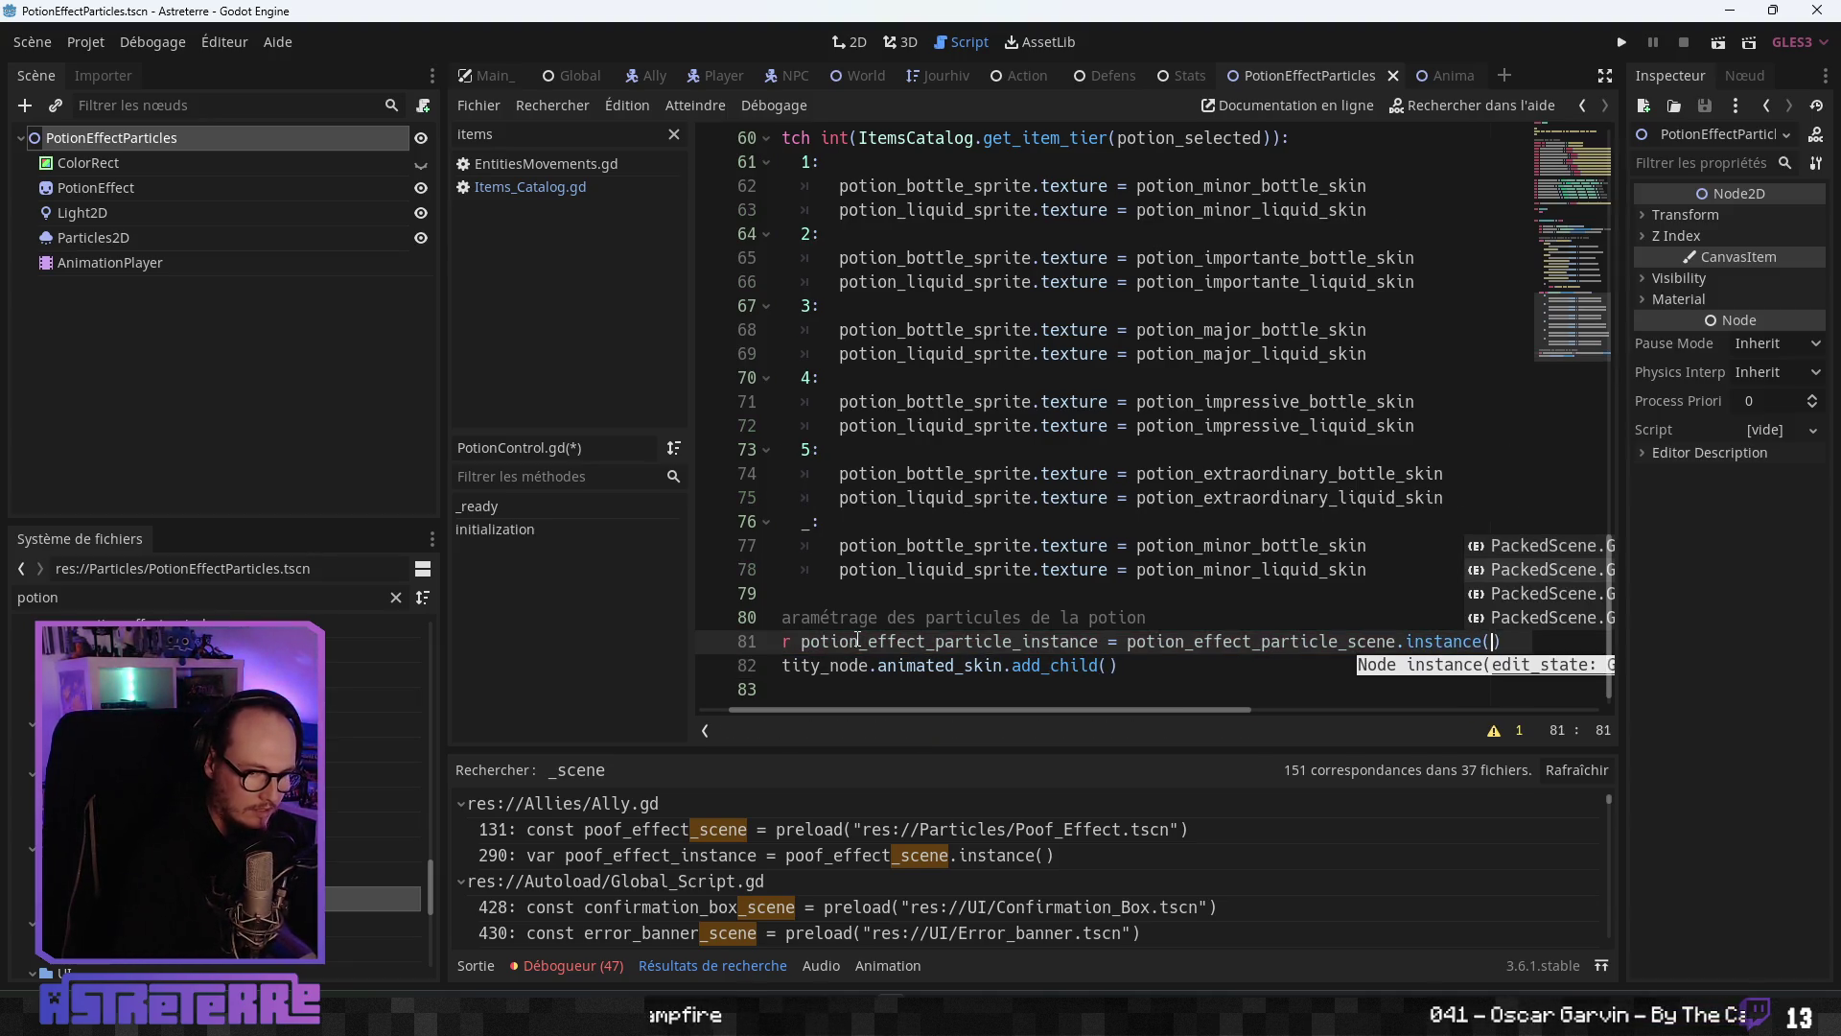
key(Escape)
key(Down)
- Pass potion_effect_particle_instance into add_child and save PotionControl.gd
drag(1136, 713, 1013, 721)
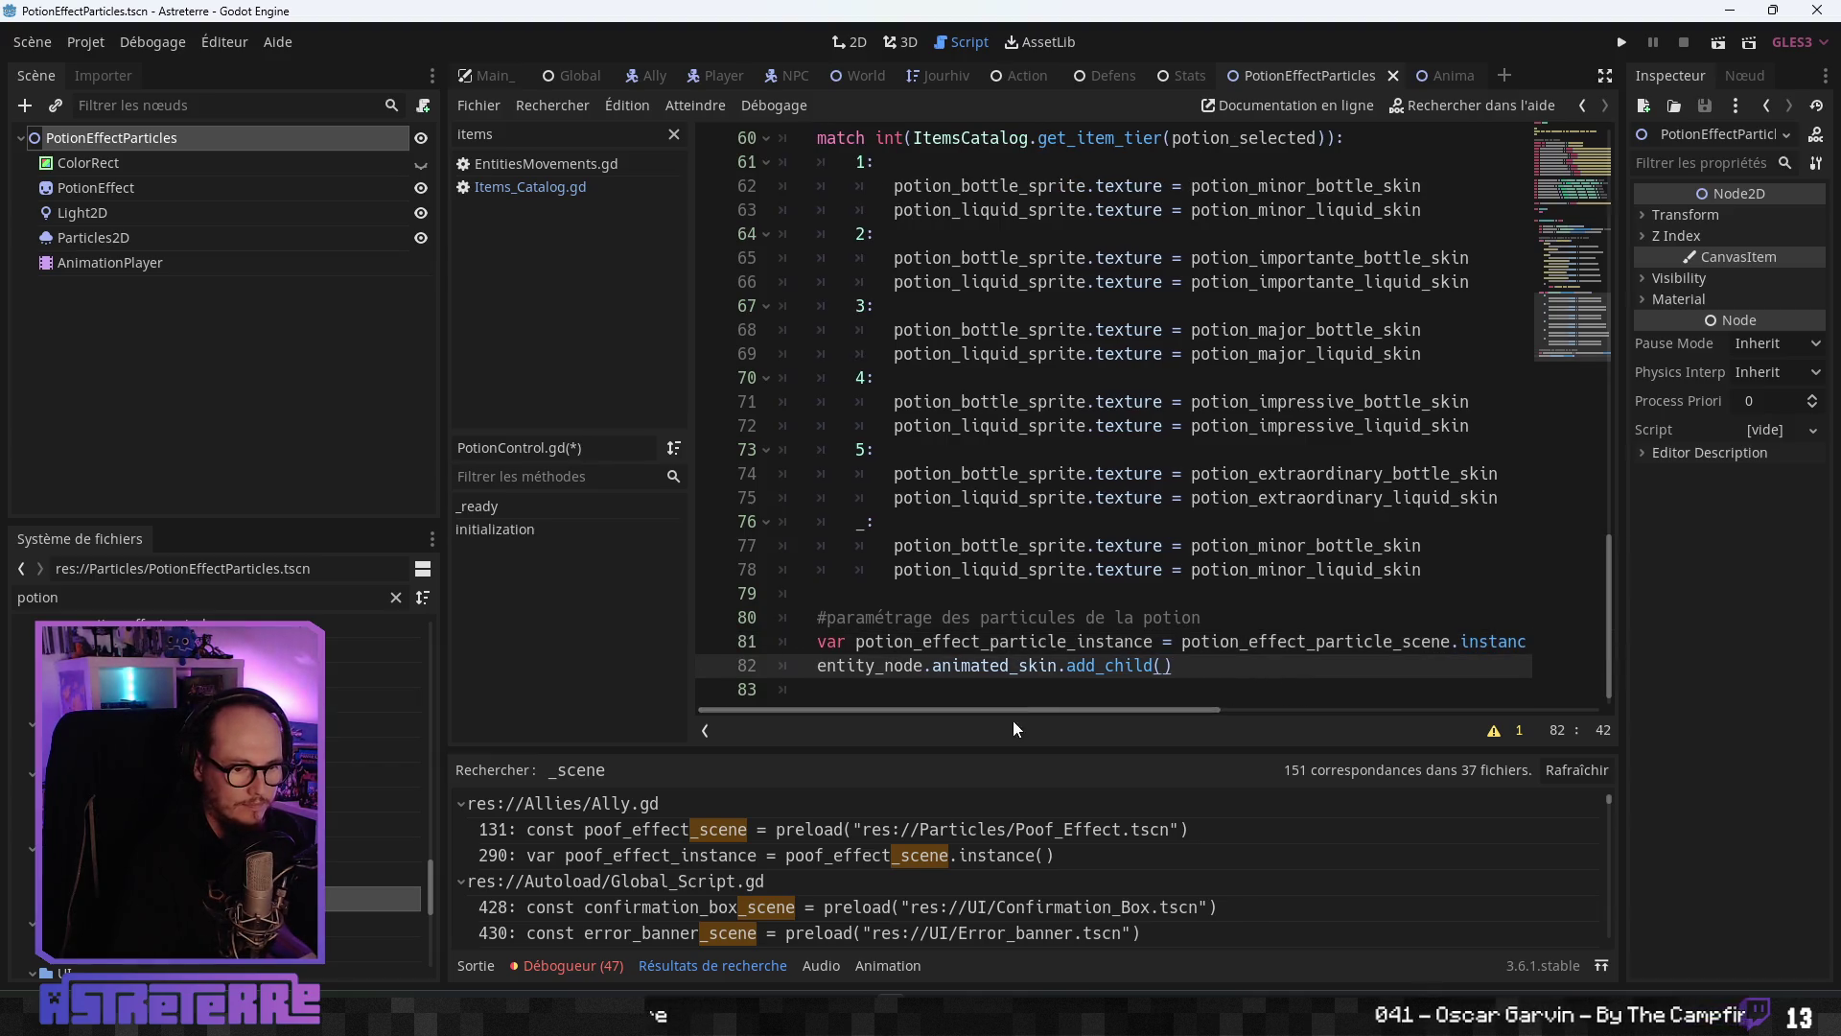
double_click(1050, 641)
key(ctrl+c)
click(1156, 667)
key(ctrl+v)
click(1476, 665)
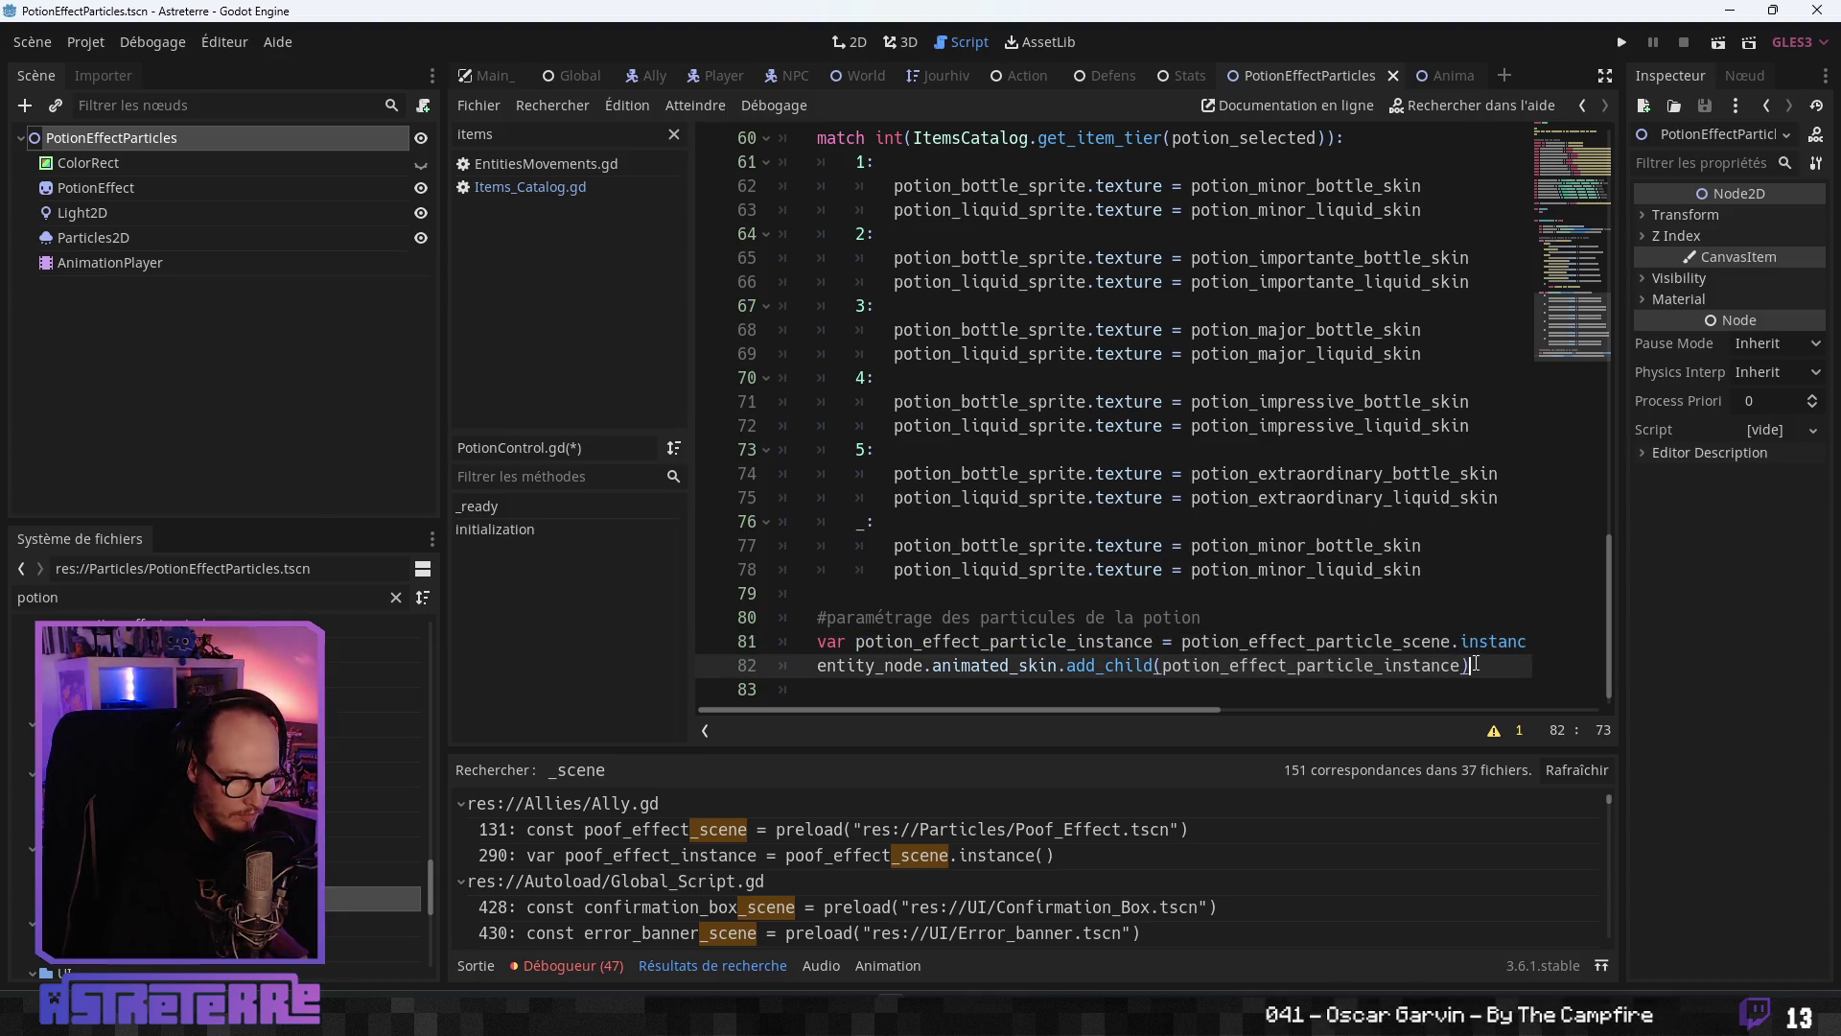
scroll(1331, 660, down, 1)
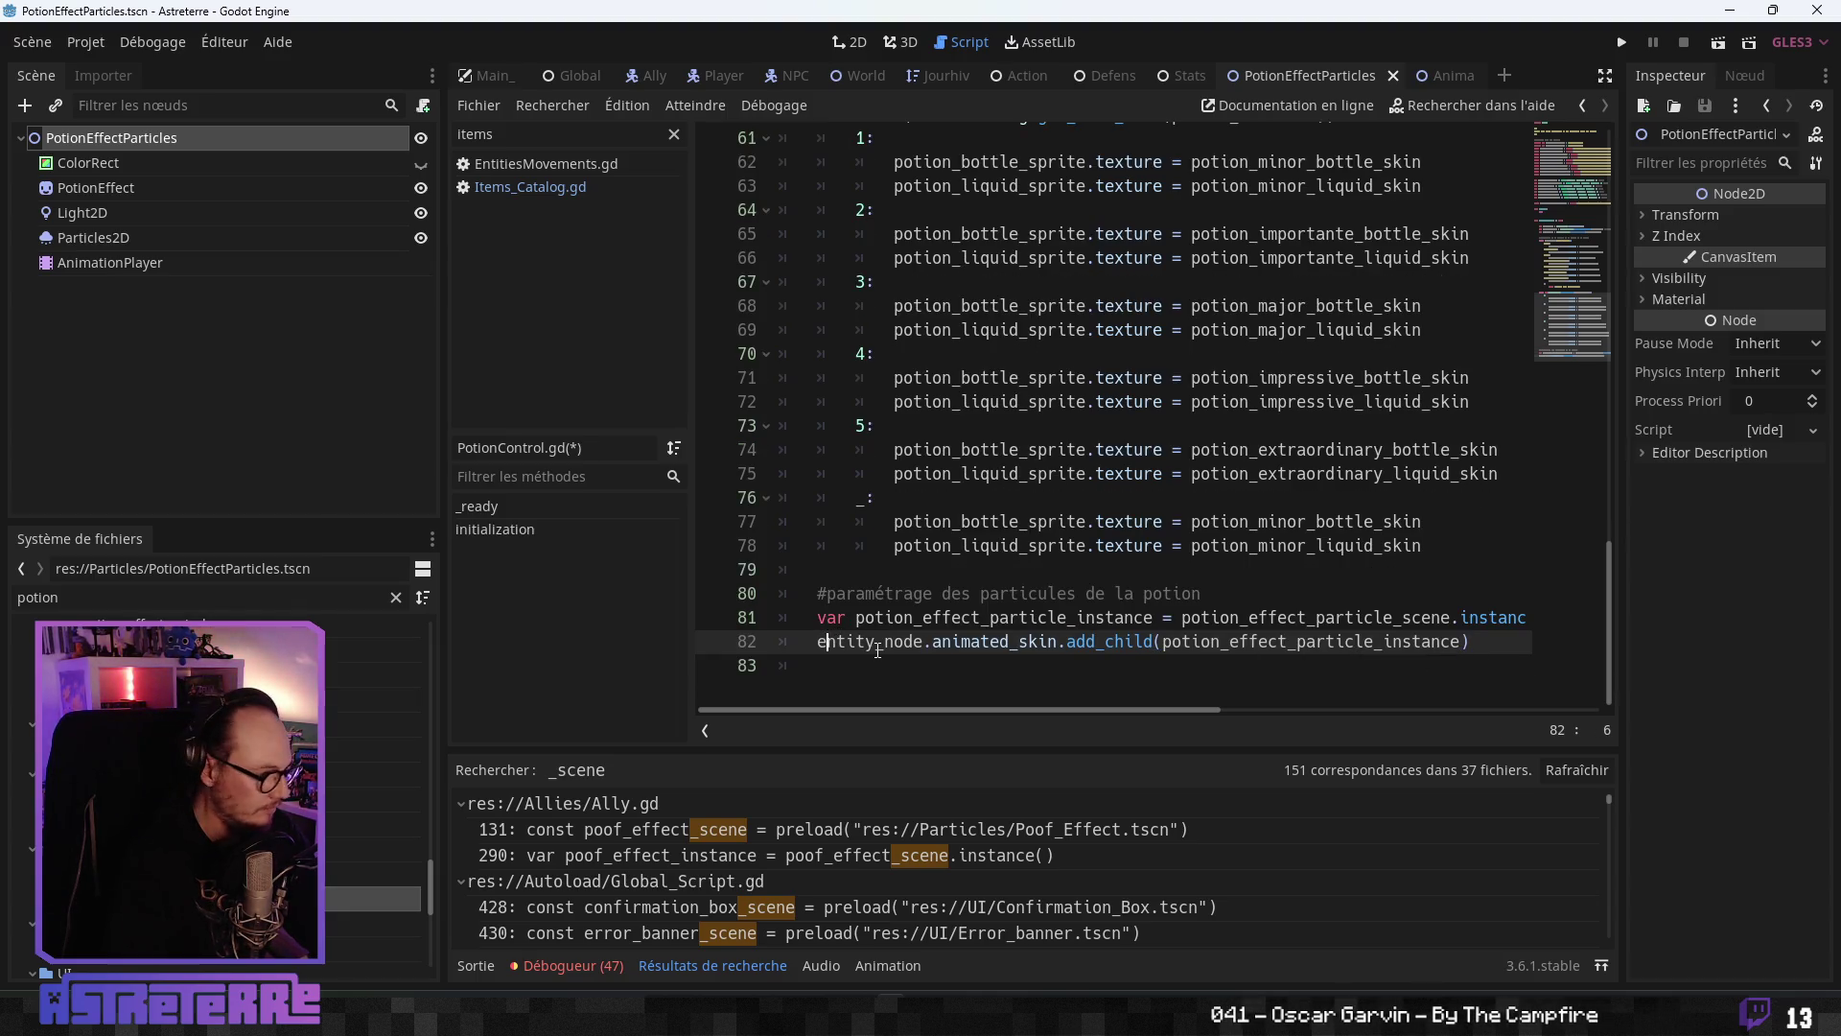
key(ctrl+s)
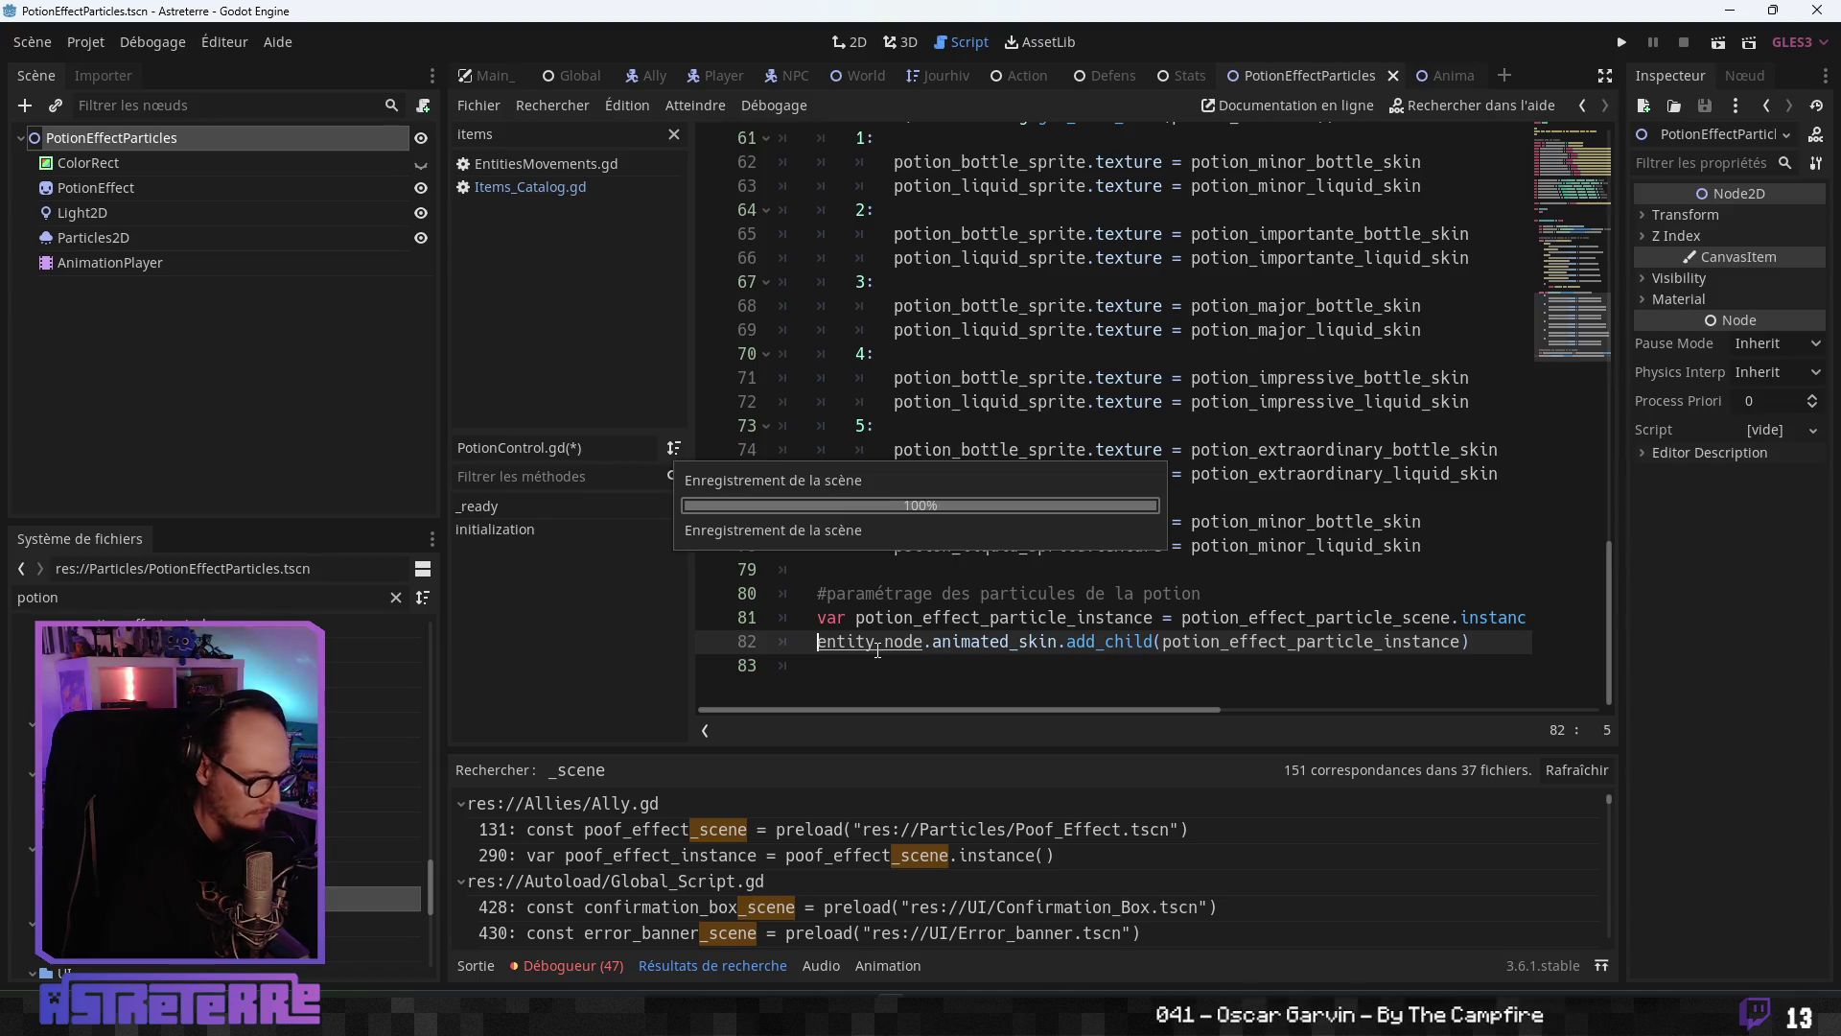
scroll(877, 651, up, 1)
click(1063, 519)
scroll(1038, 553, down, 2)
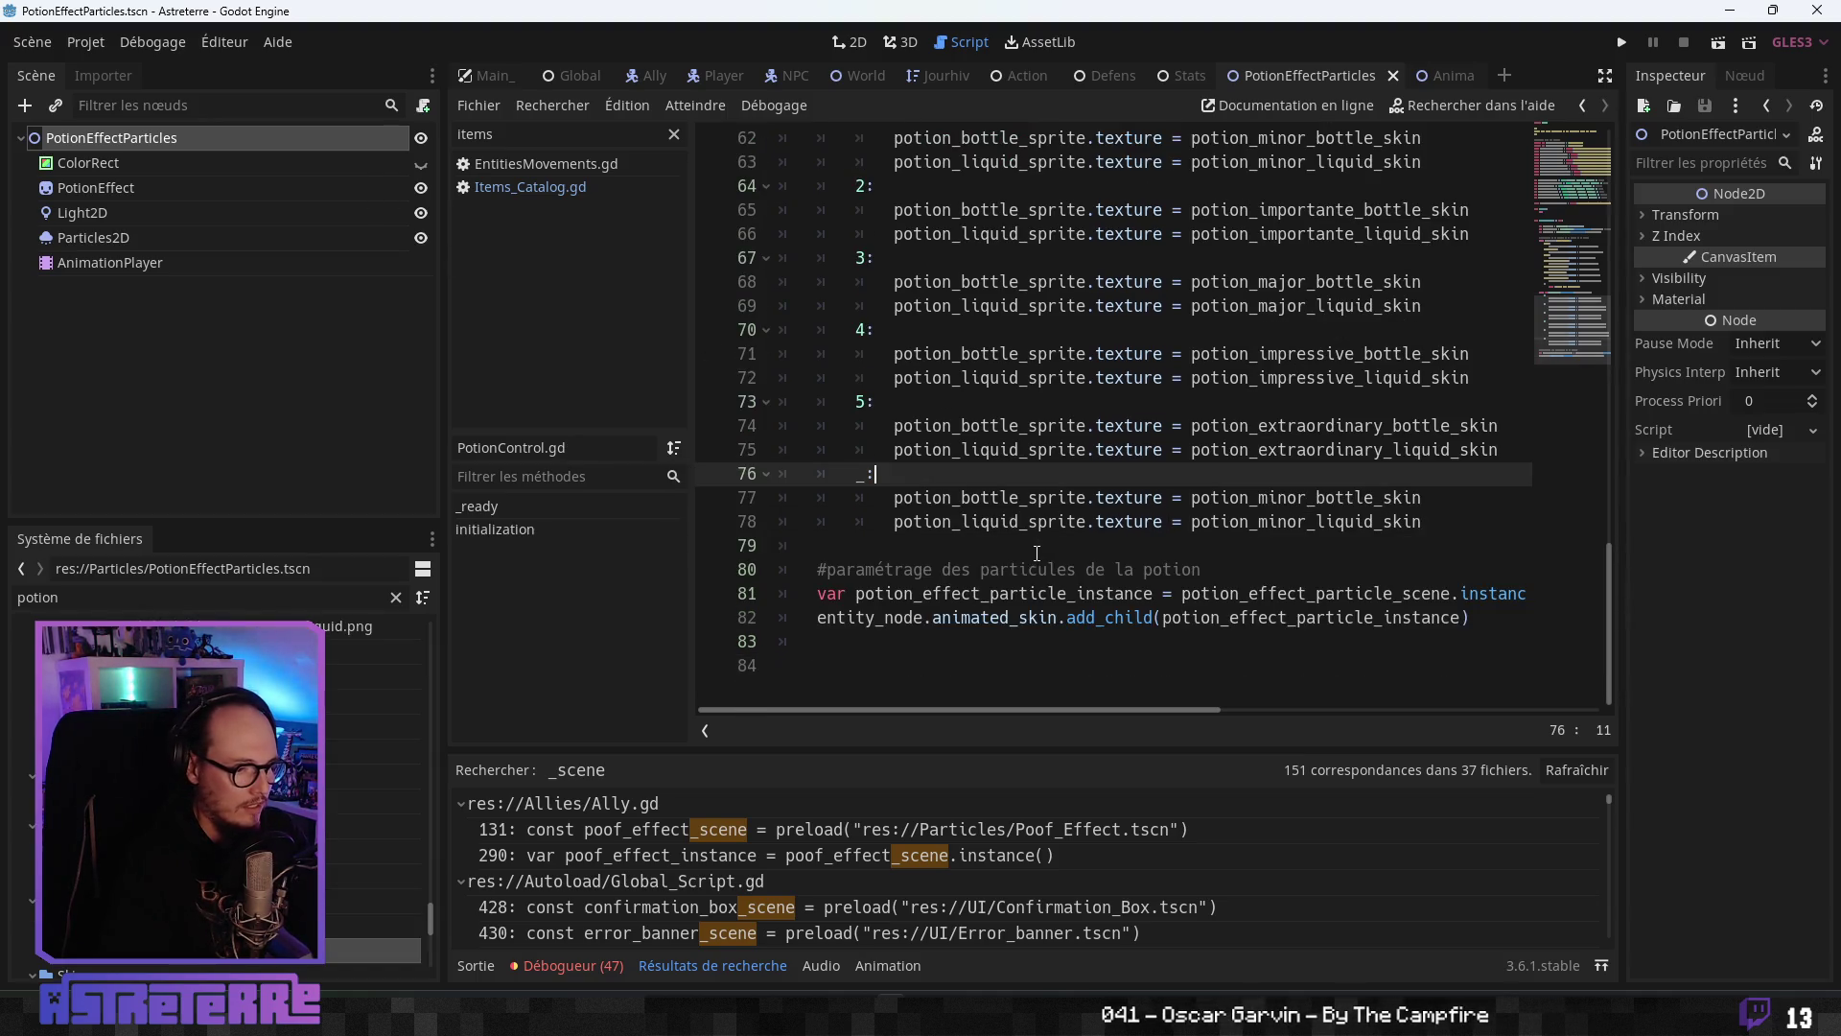
- Attach a new PotionEffectParticles.gd script extending Node2D to the PotionEffectParticles root
scroll(962, 455, up, 15)
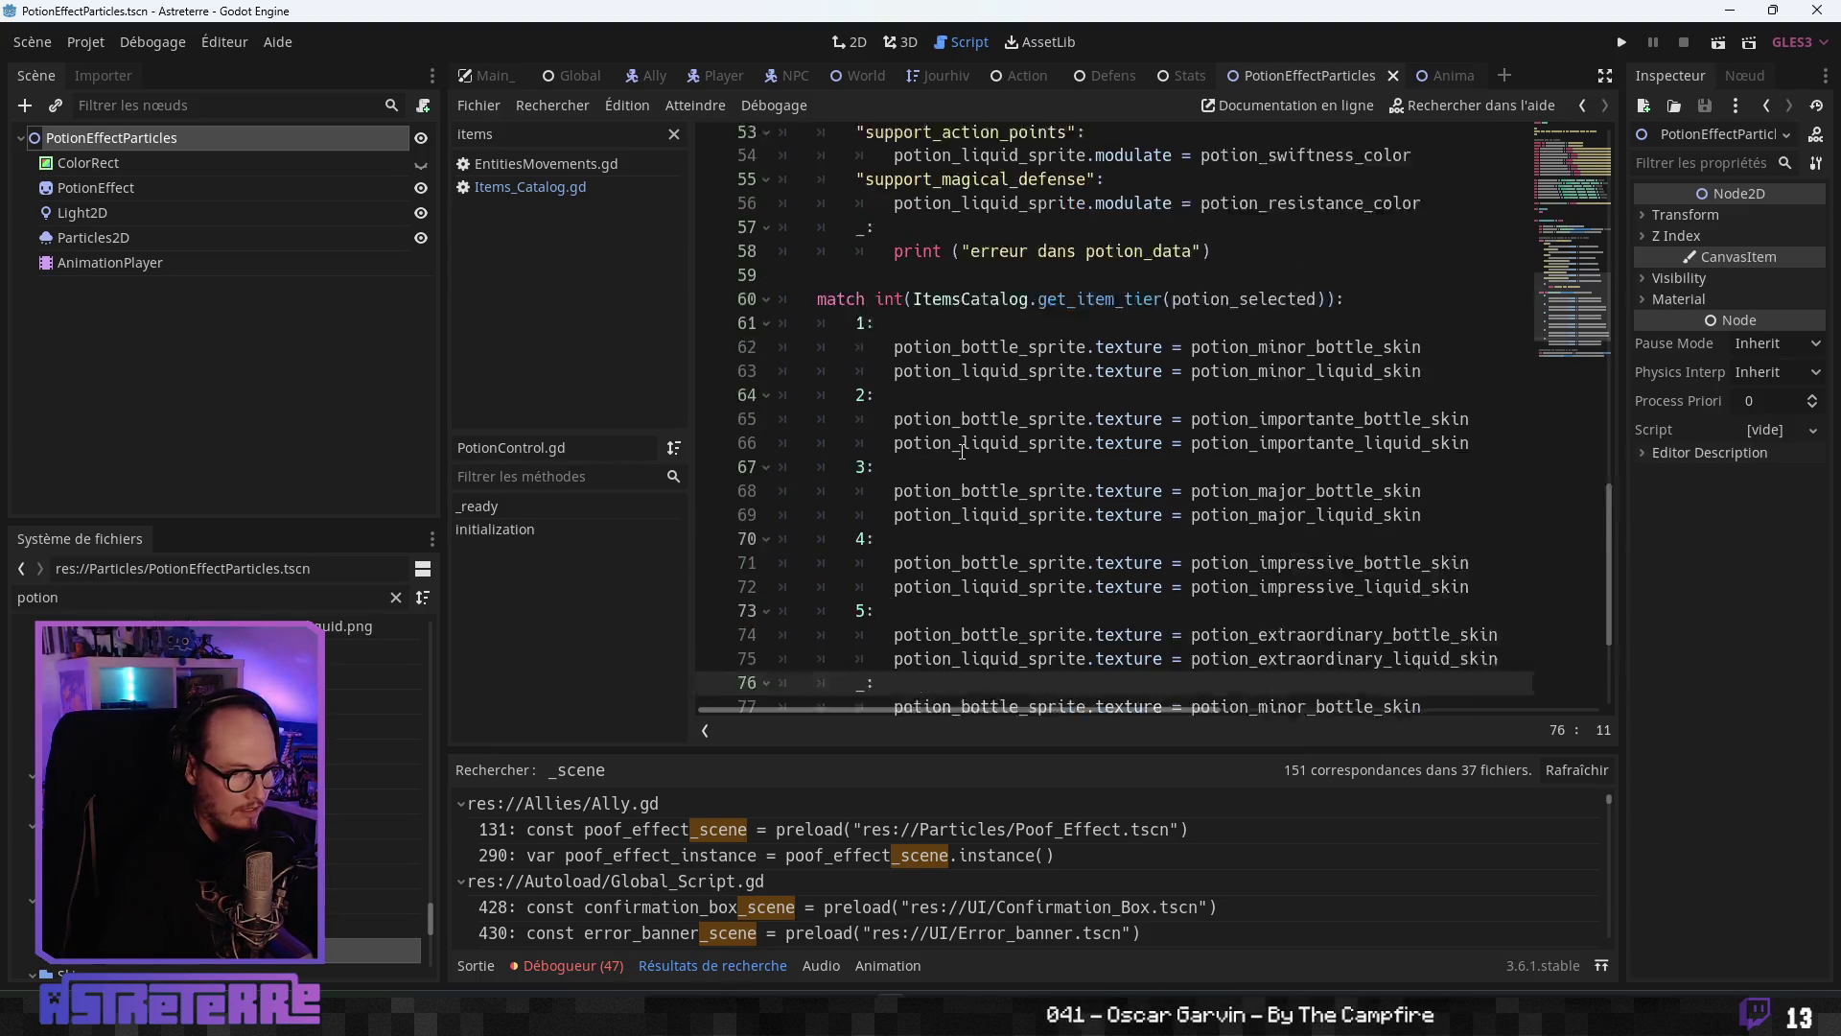
scroll(962, 455, down, 15)
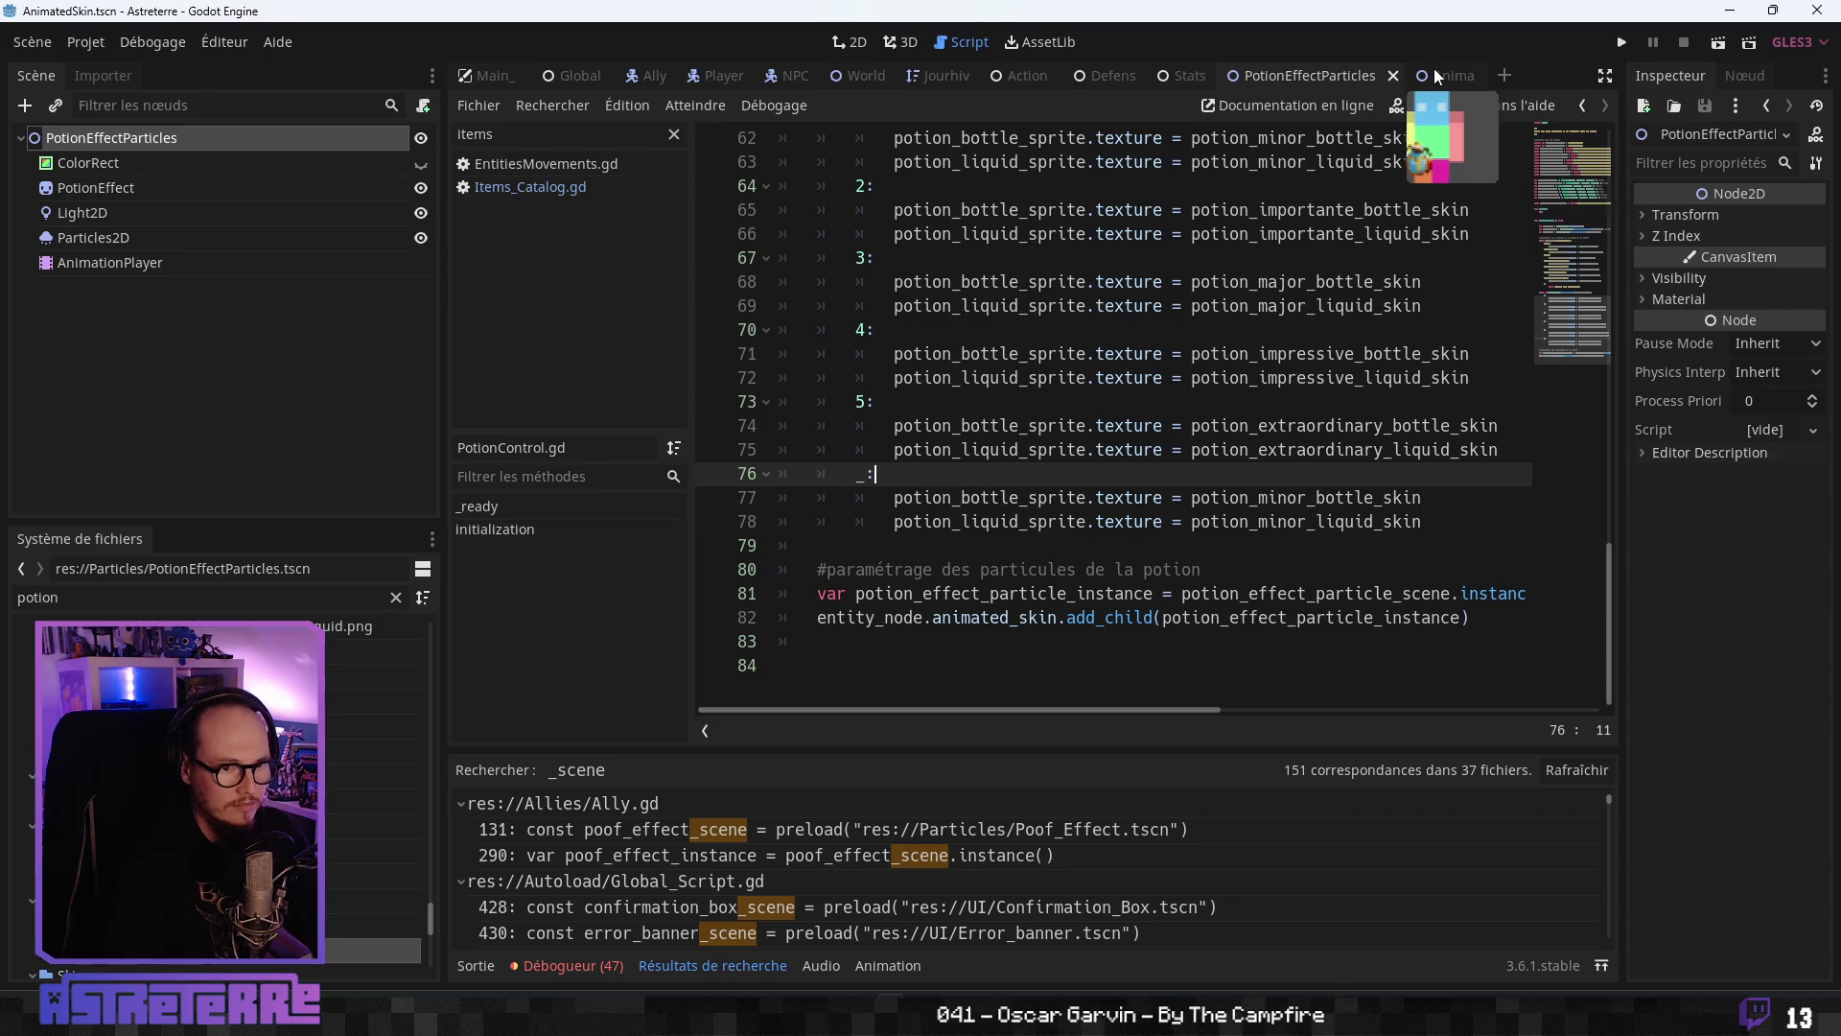
key(alt+Left)
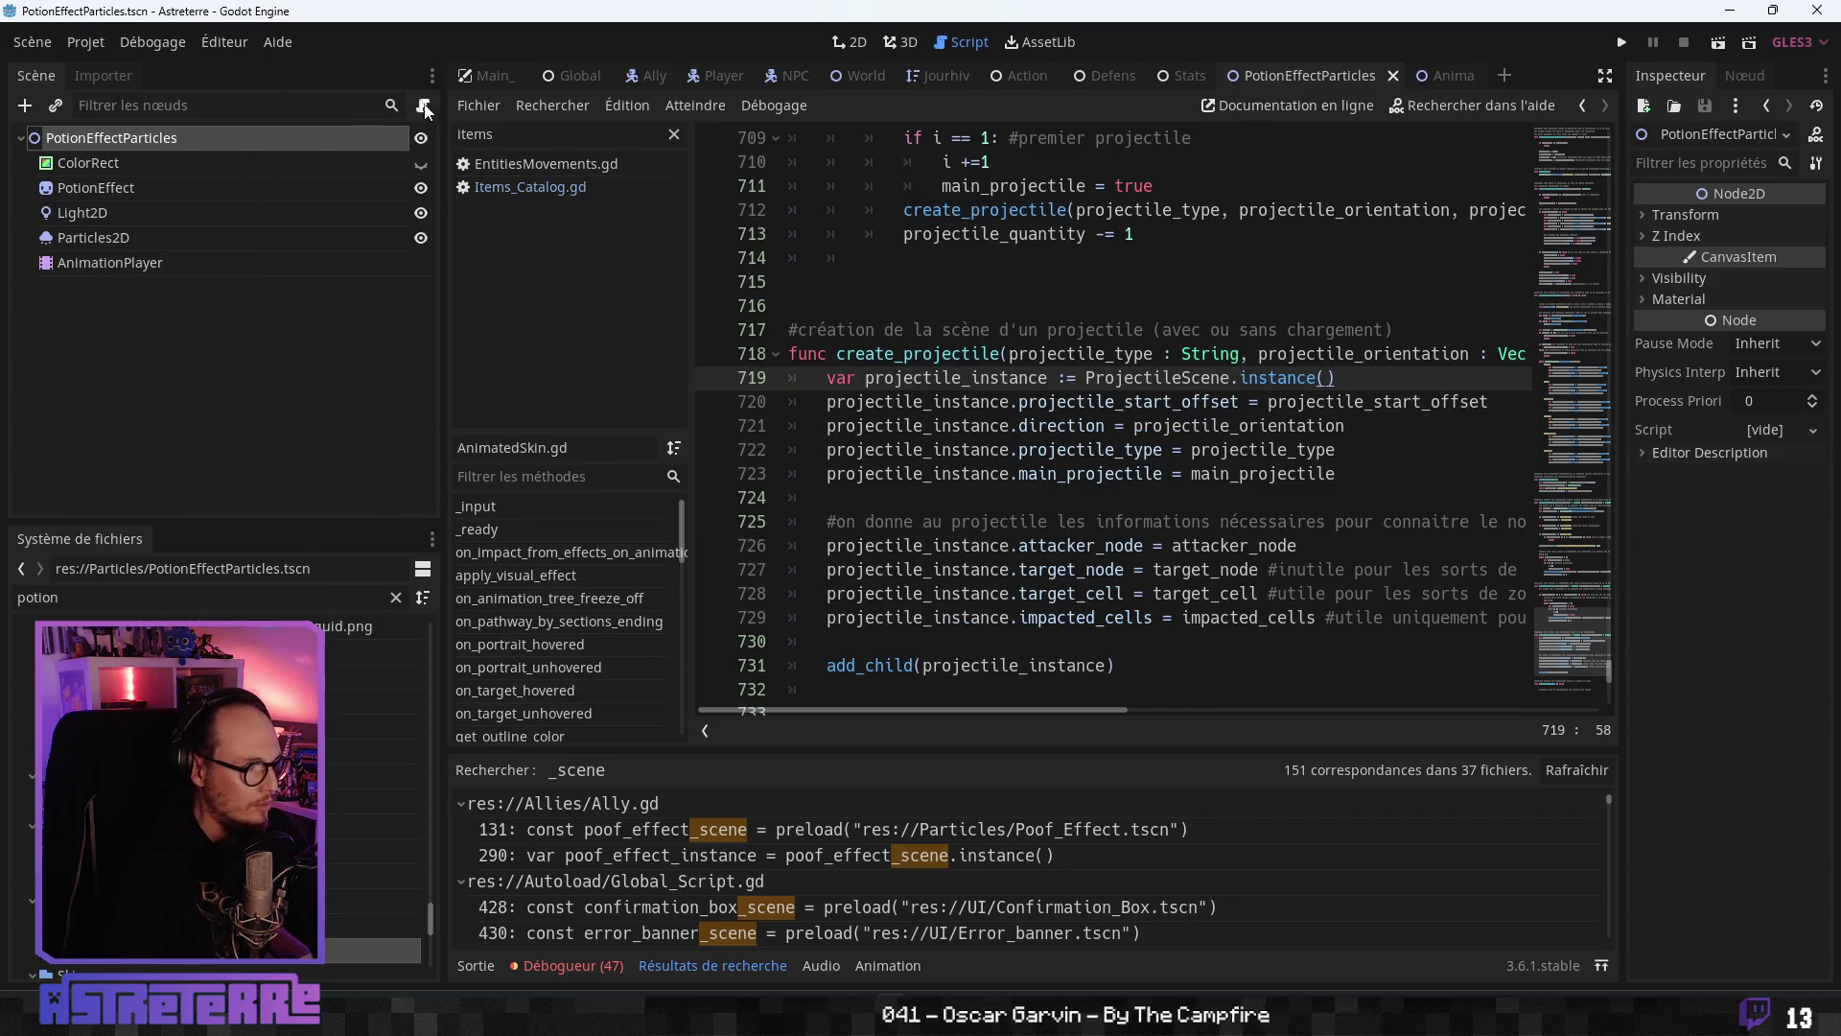
click(425, 108)
click(844, 632)
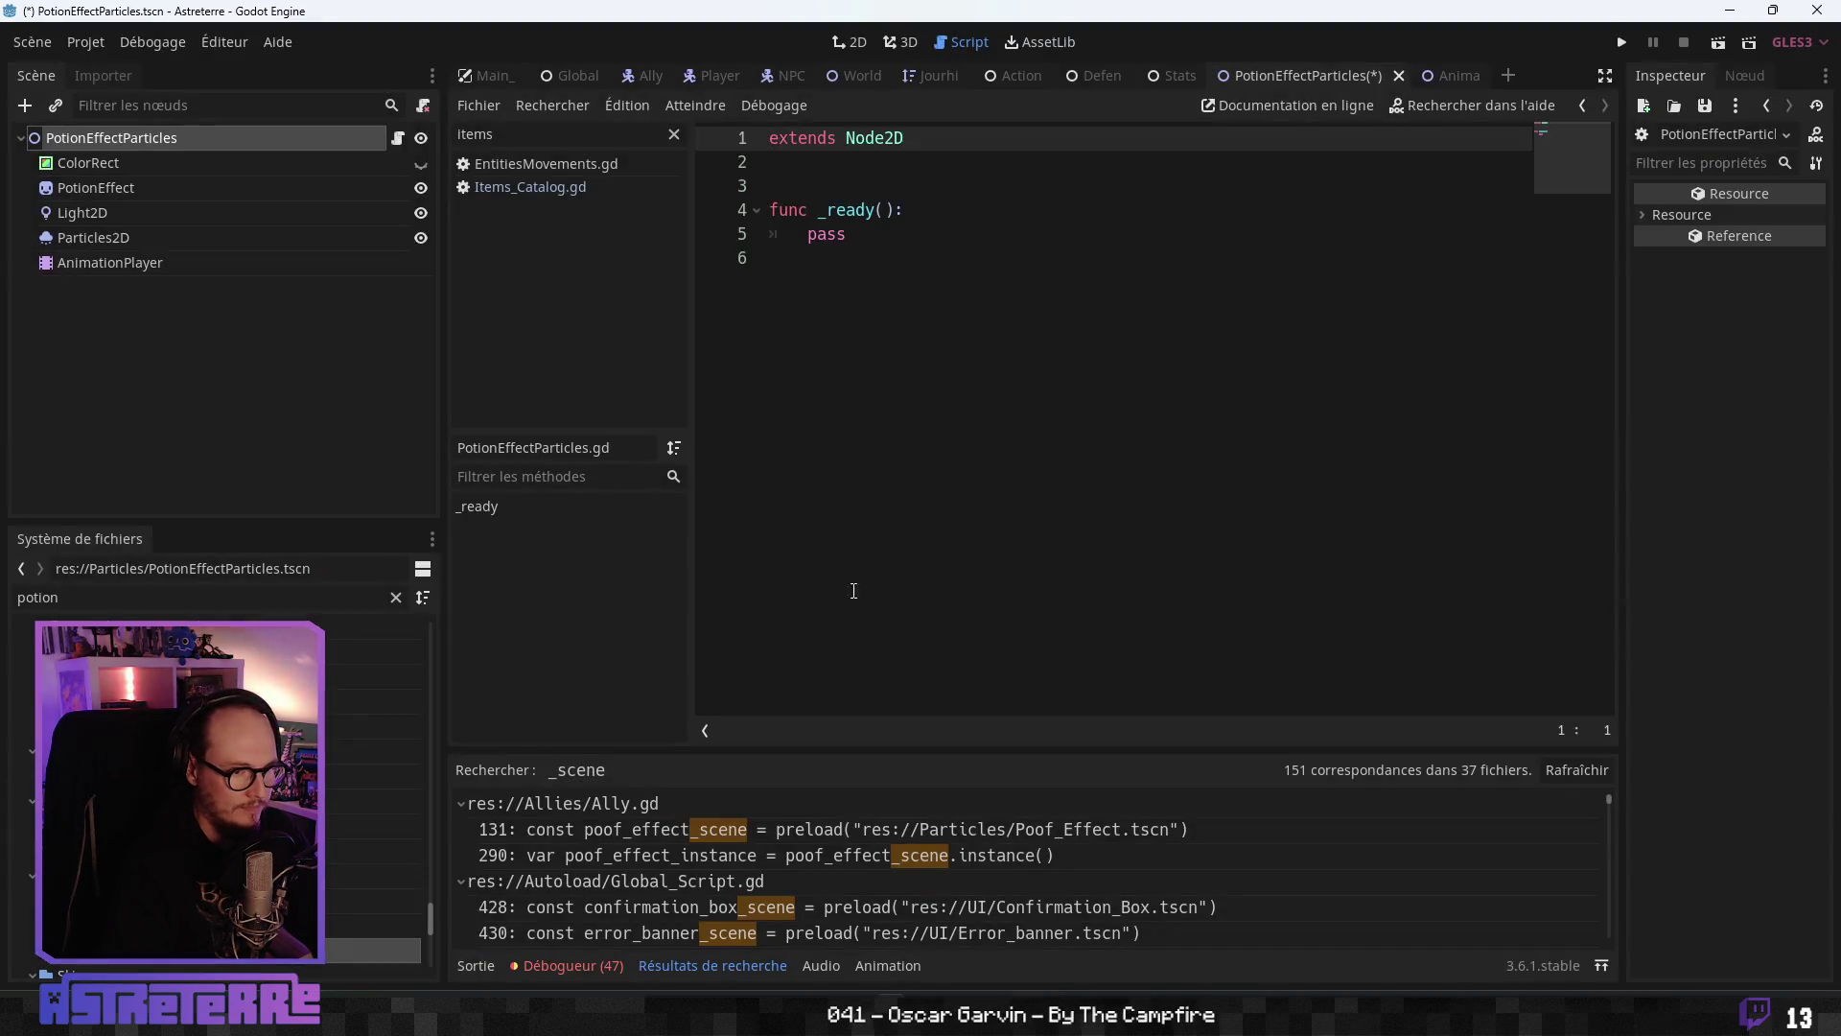
- Open a triple-quoted description block under extends Node2D
key(Down)
key(Down)
key(Return)
key(Return)
key(Return)
key(Up)
key(Up)
key(Up)
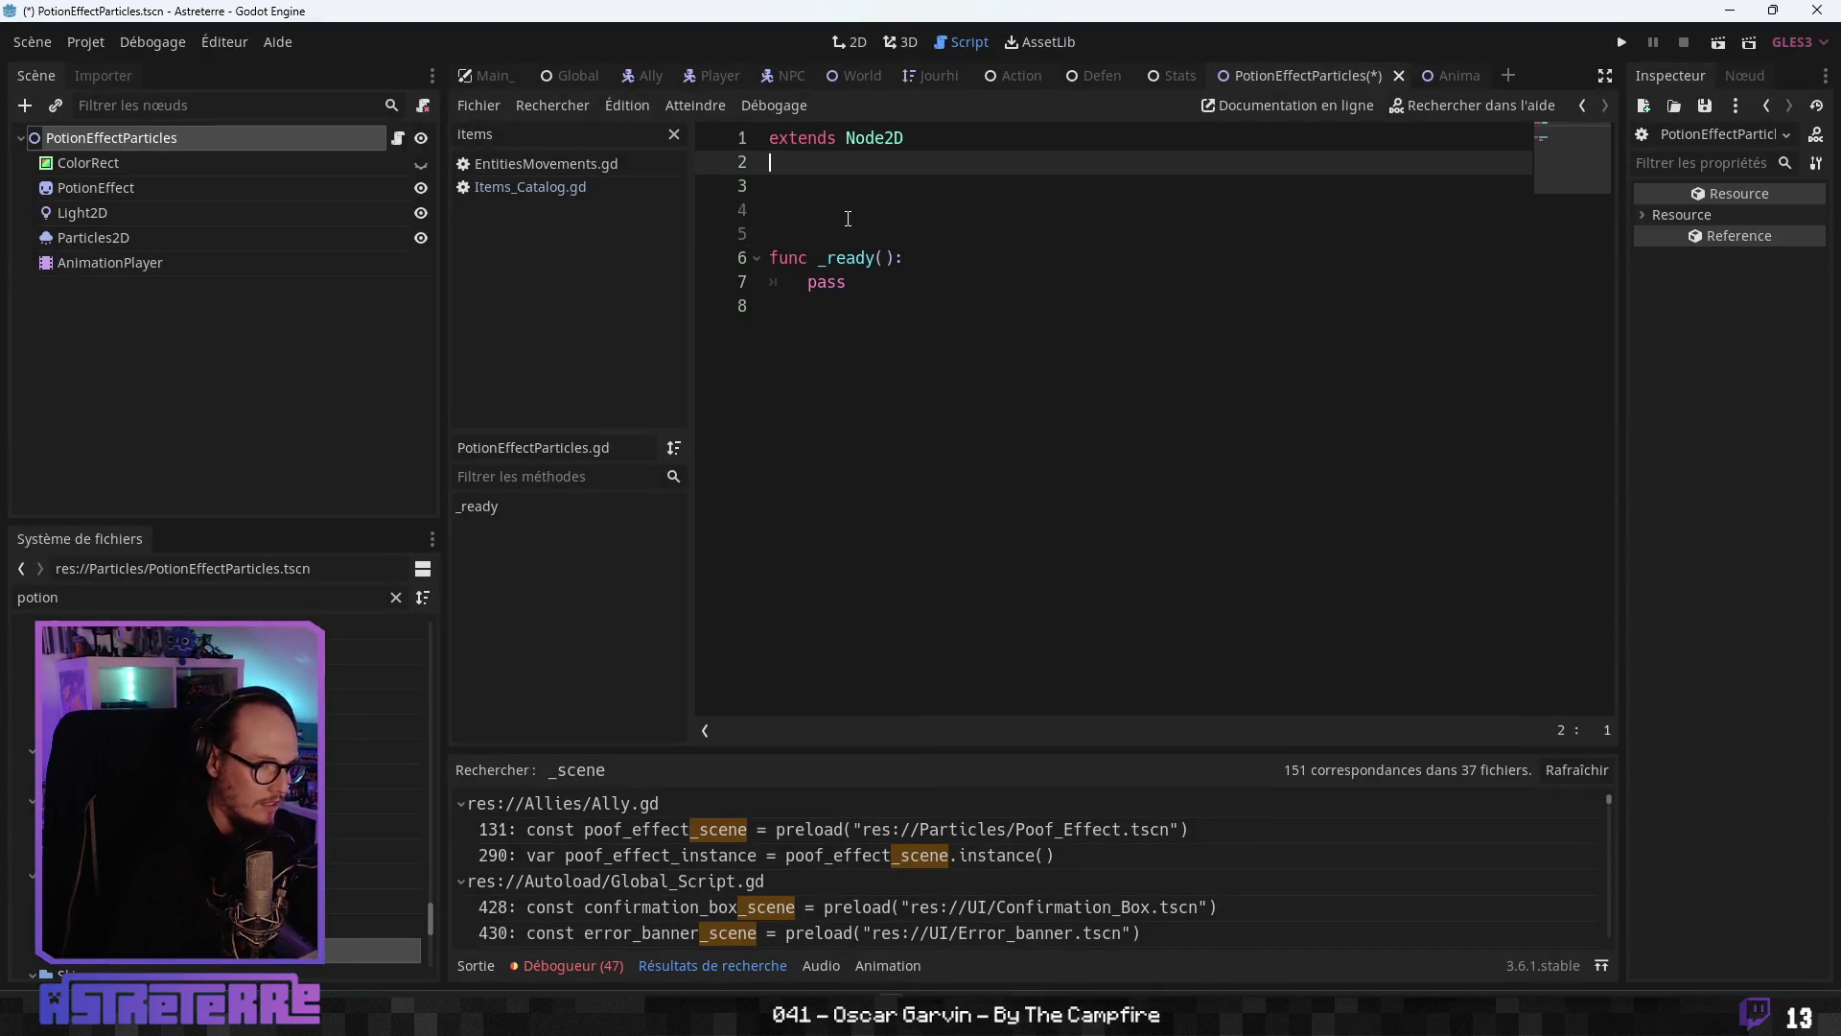
key(Down)
text("scripti)
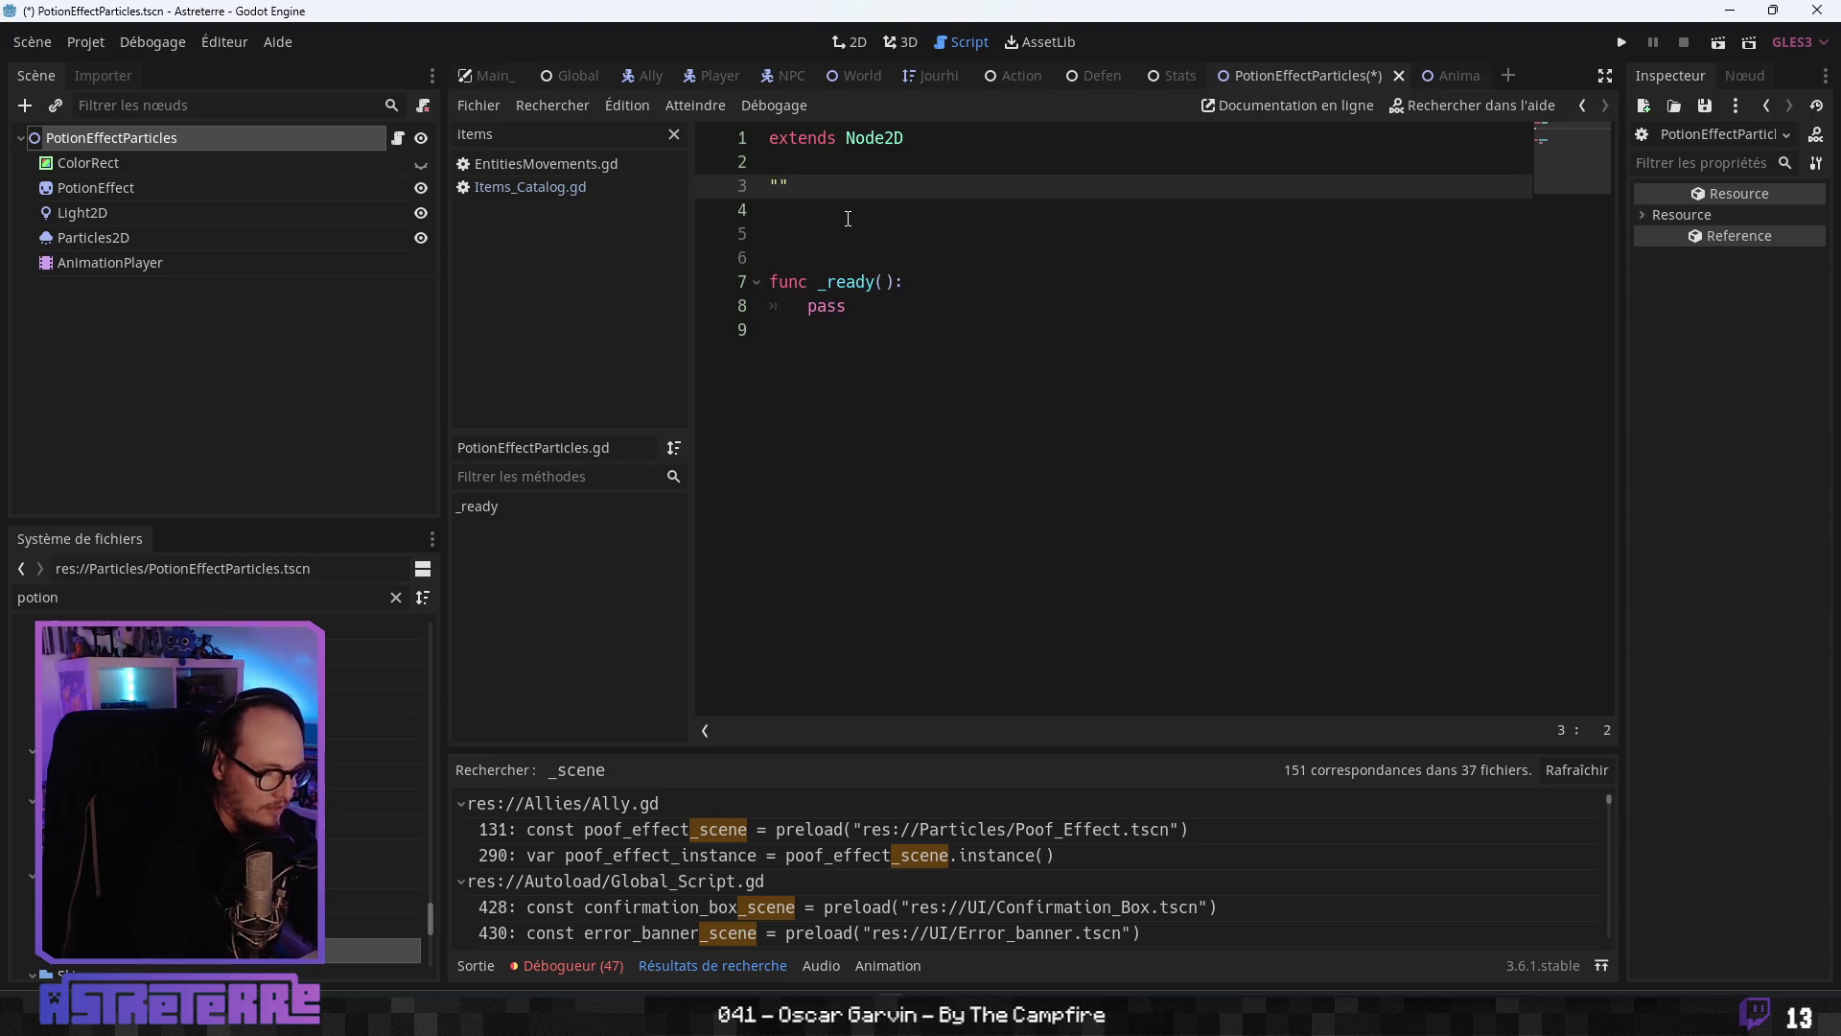
key(BackSpace)
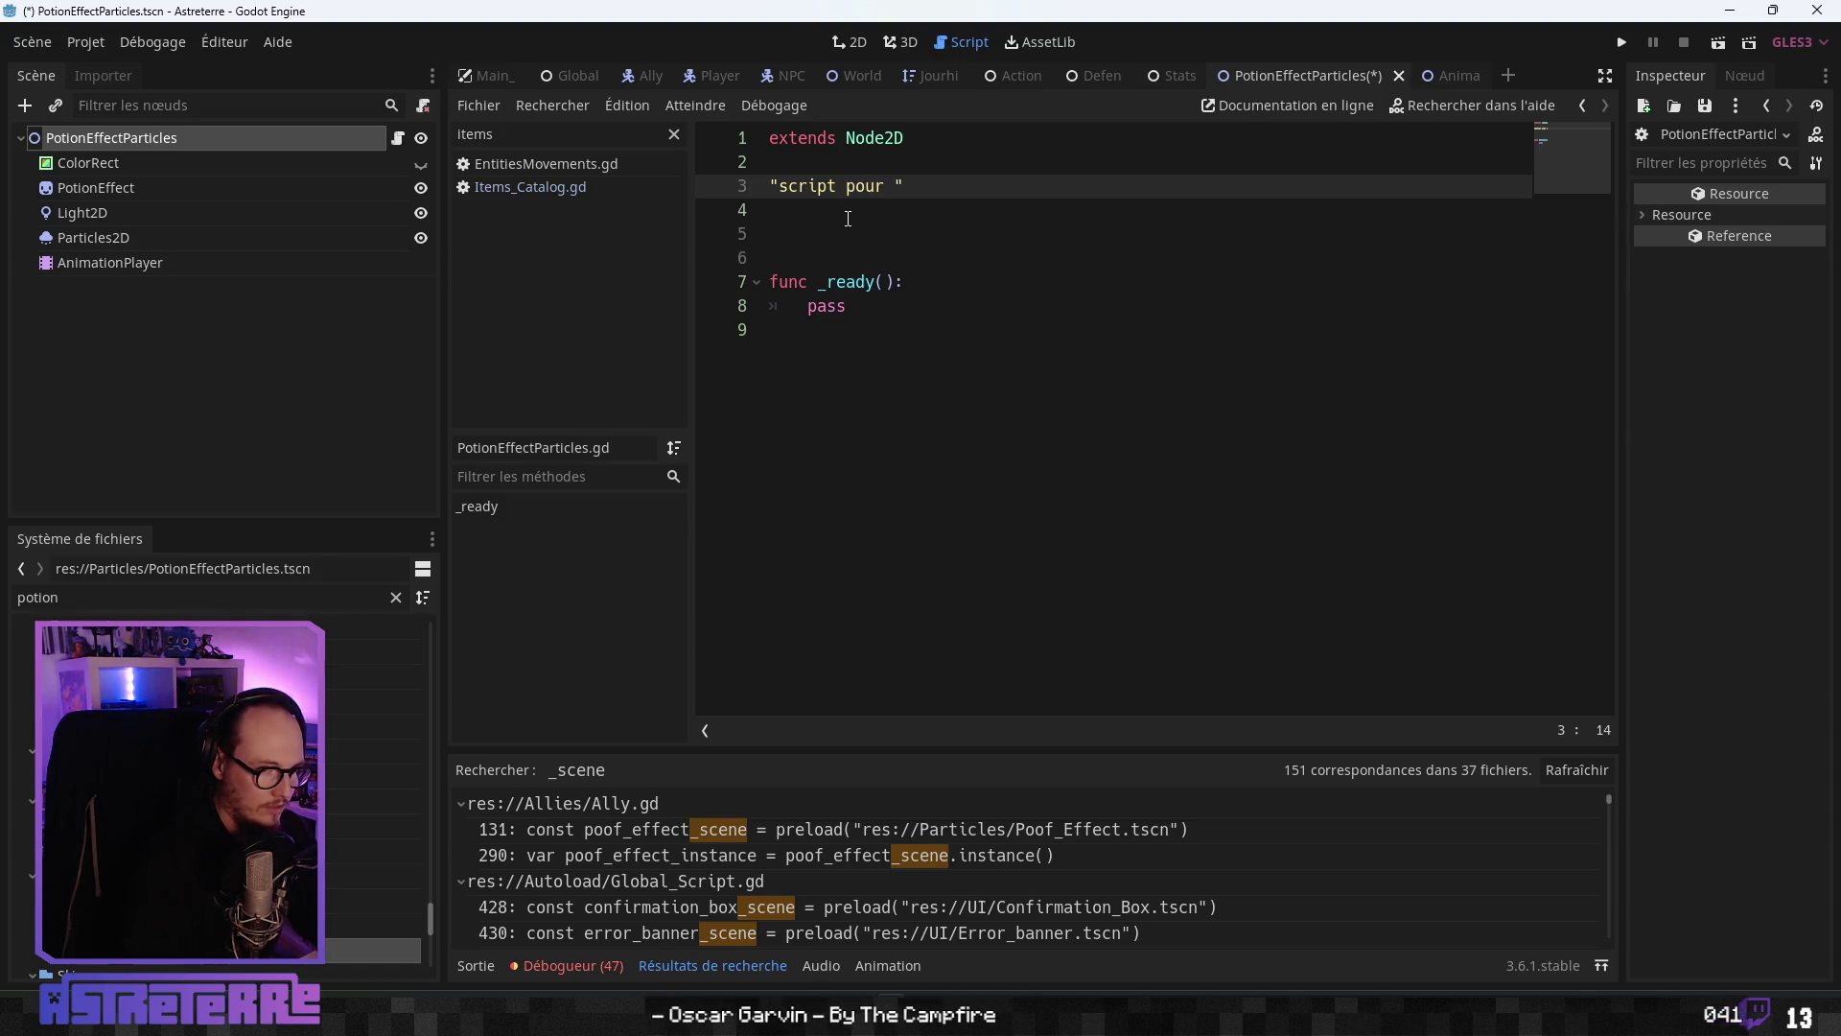
text("")
key(Right)
key(Right)
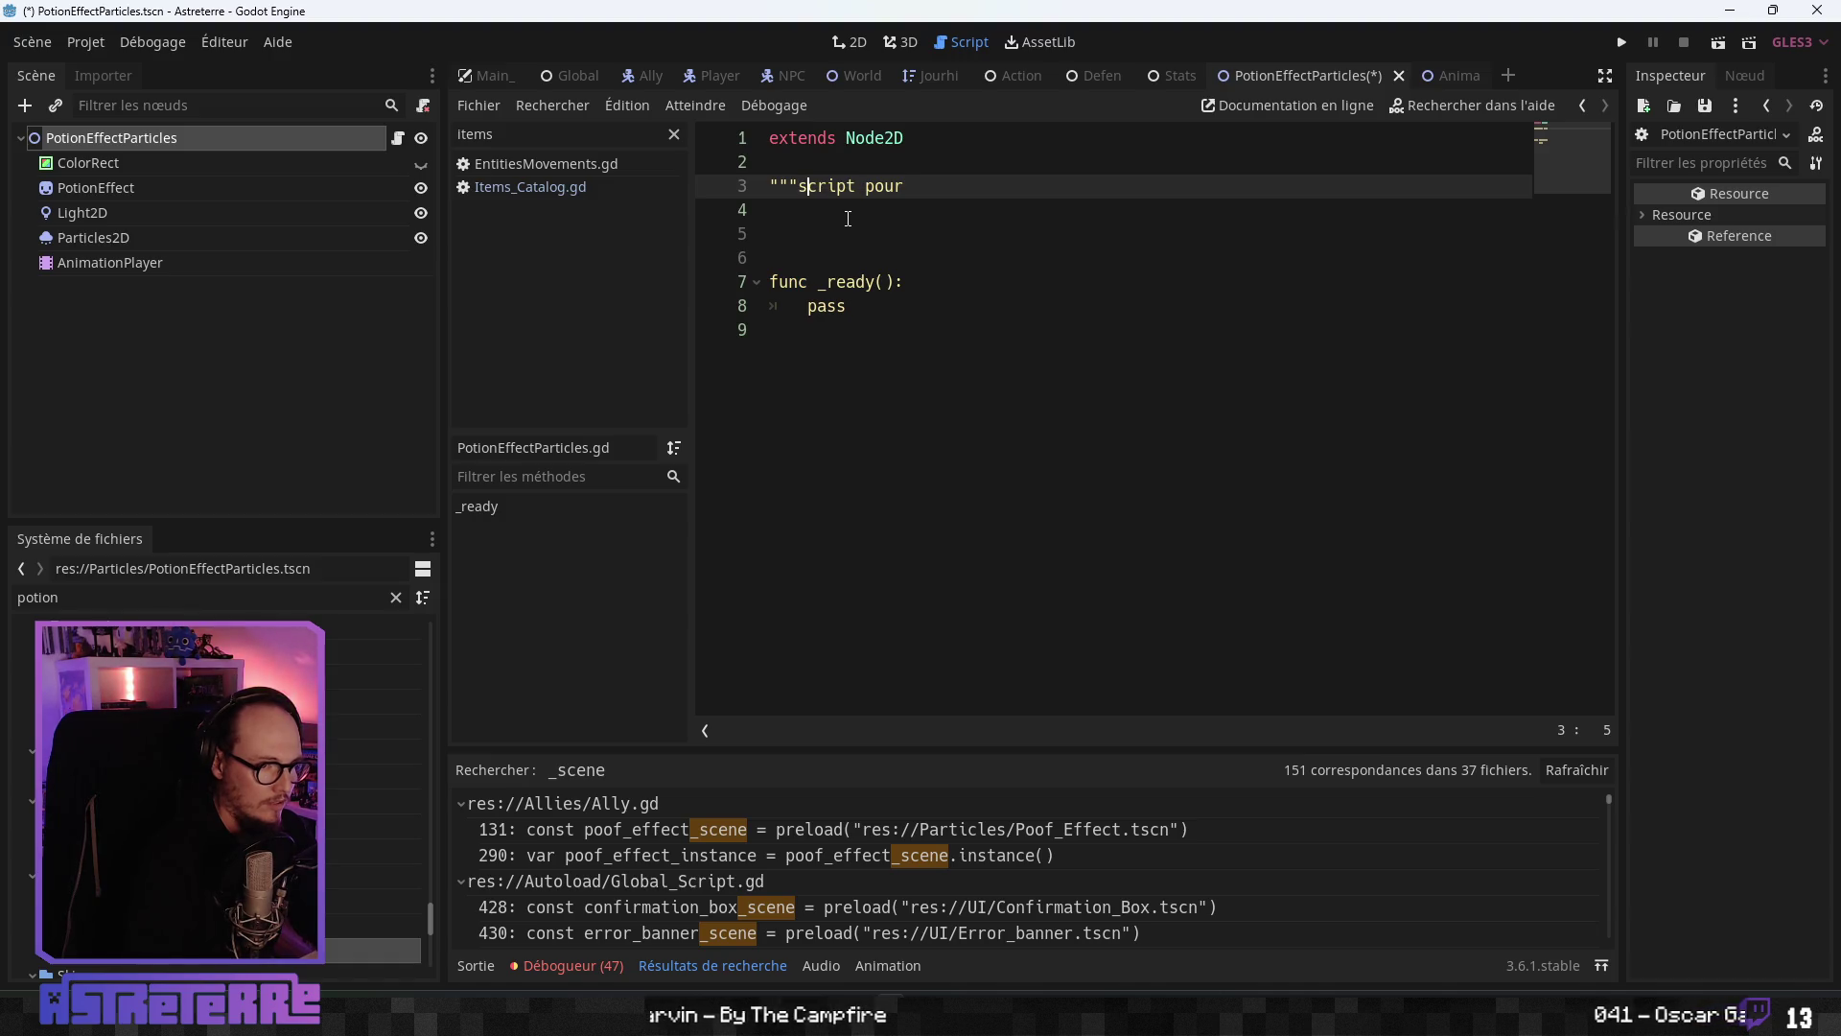
key(Left)
key(Return)
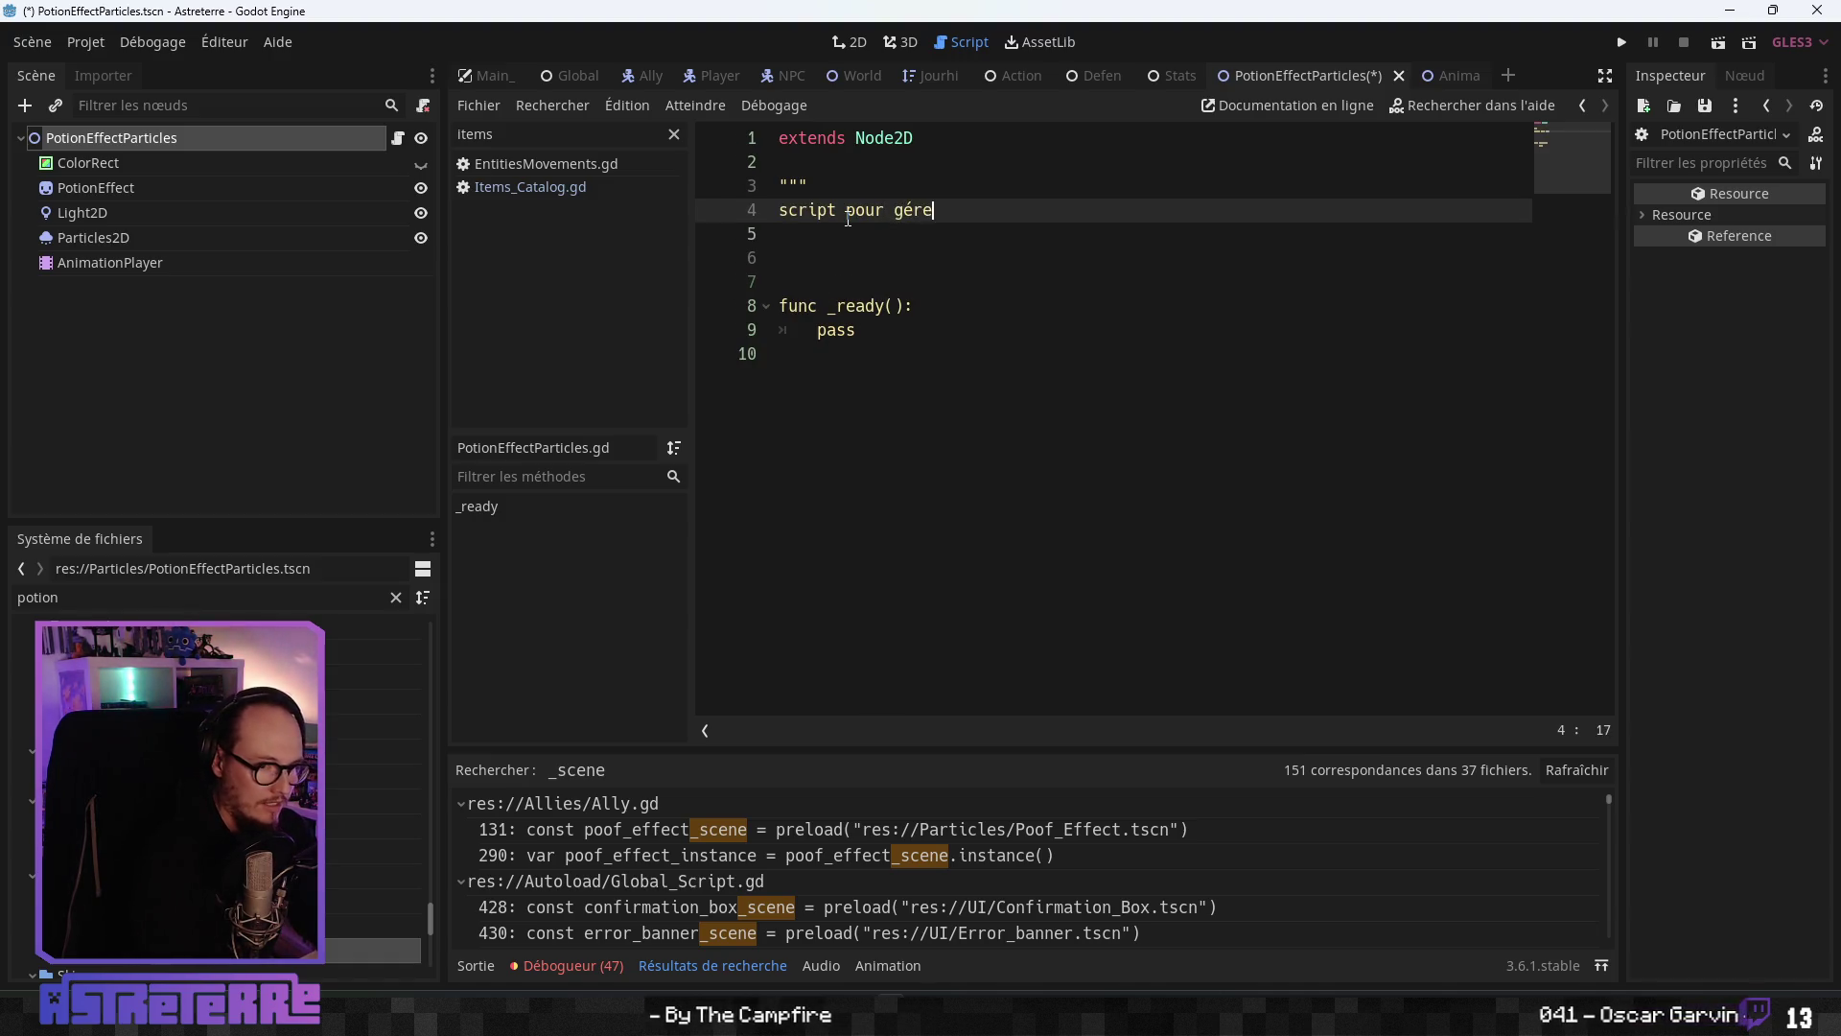
- Complete the docstring about particle effects 'liées au potion' and close it with triple quotes
key(BackSpace)
text(ts )
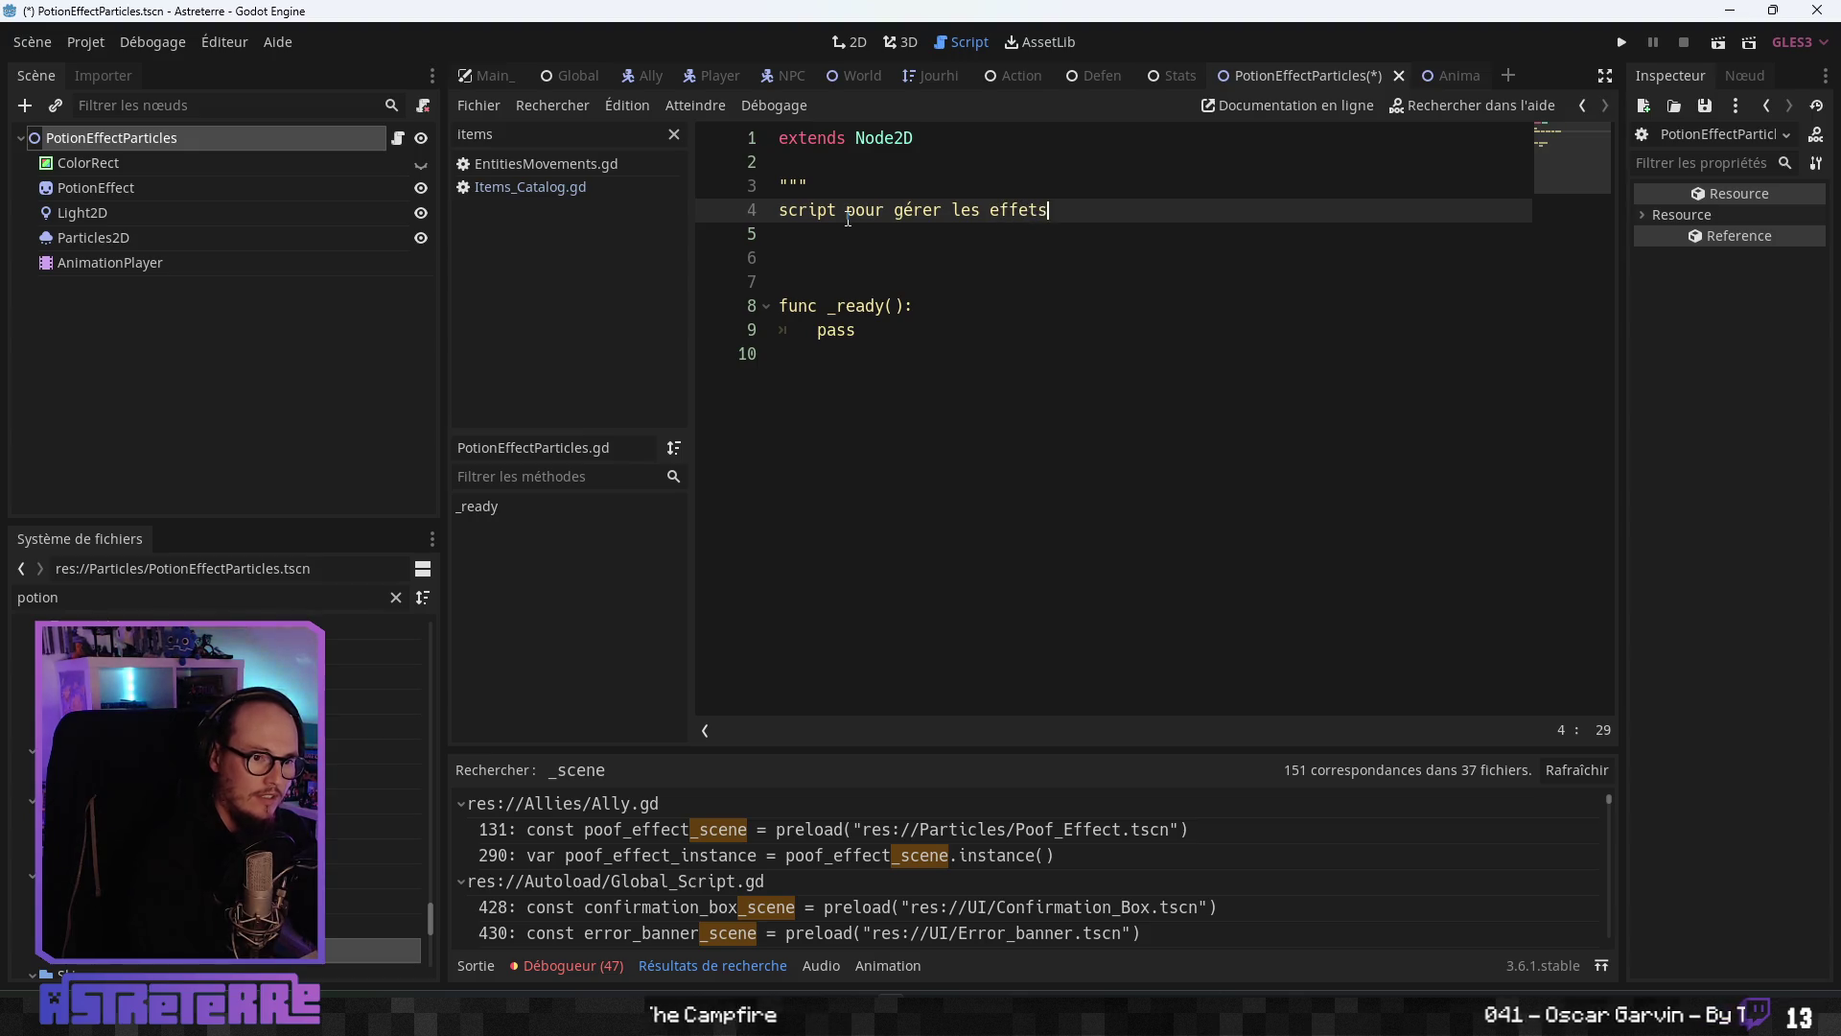
text(de parti)
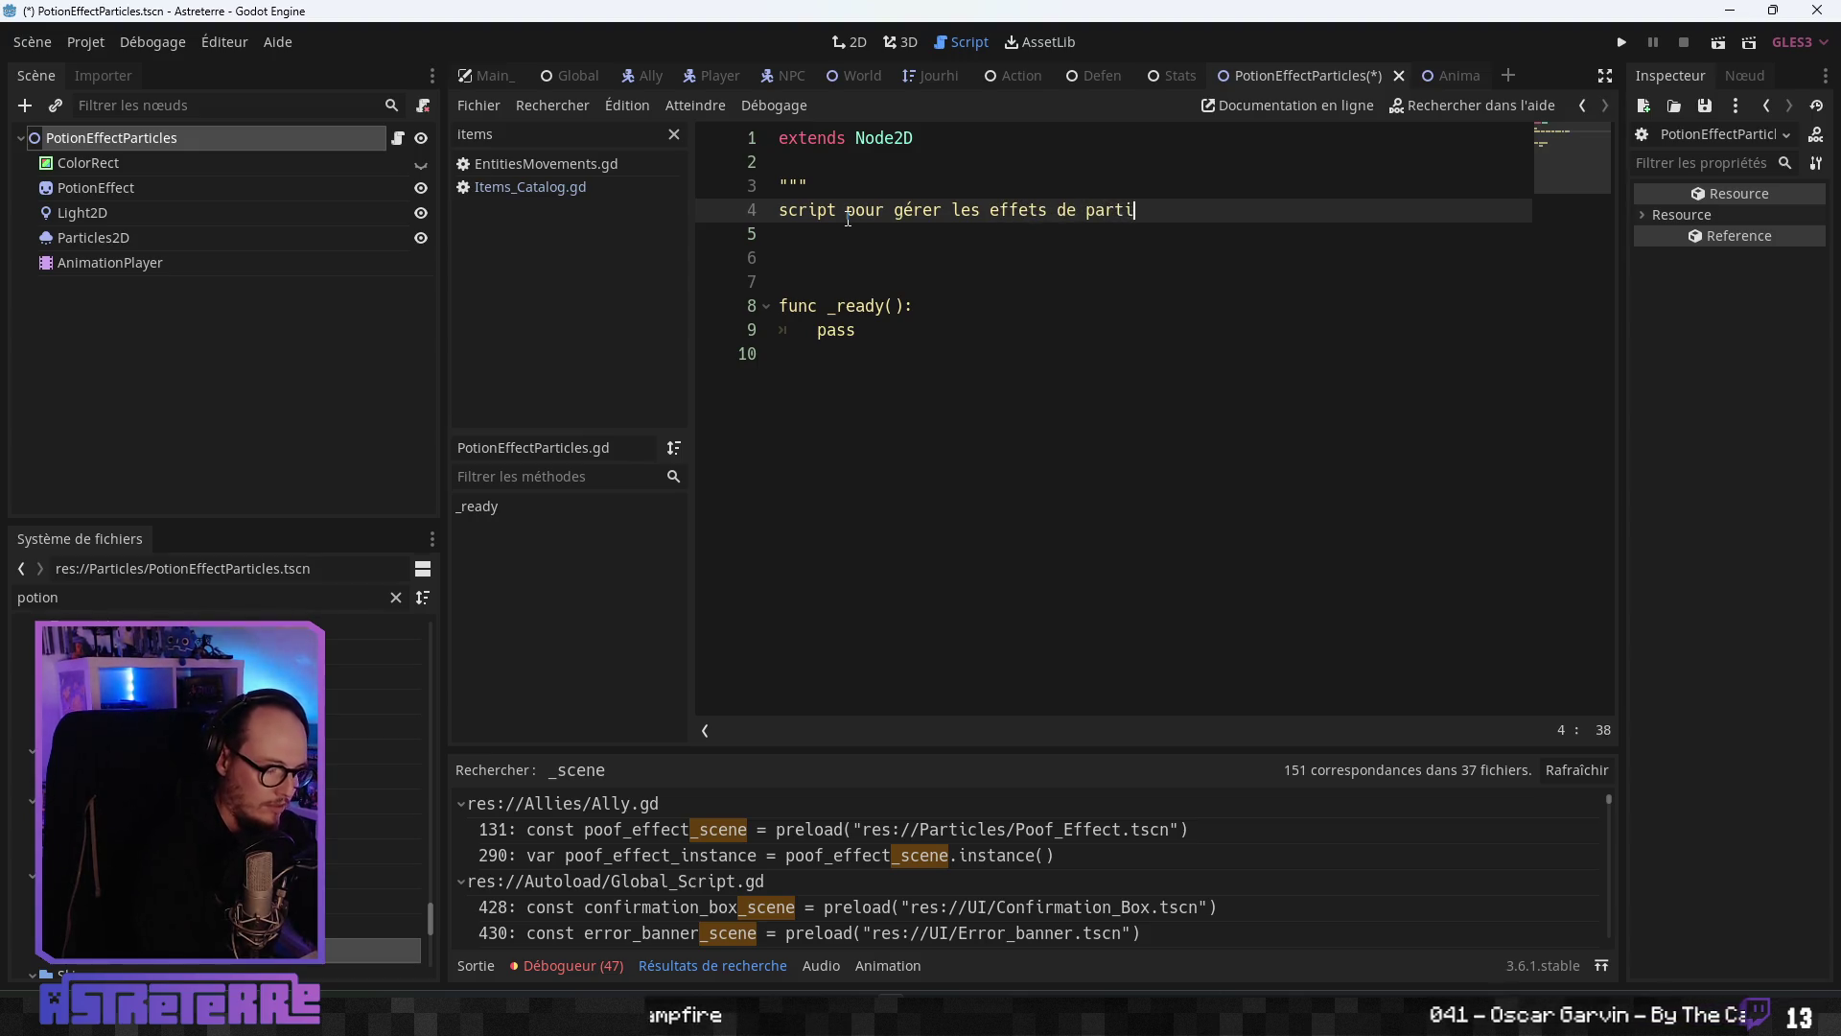
key(BackSpace)
key(BackSpace)
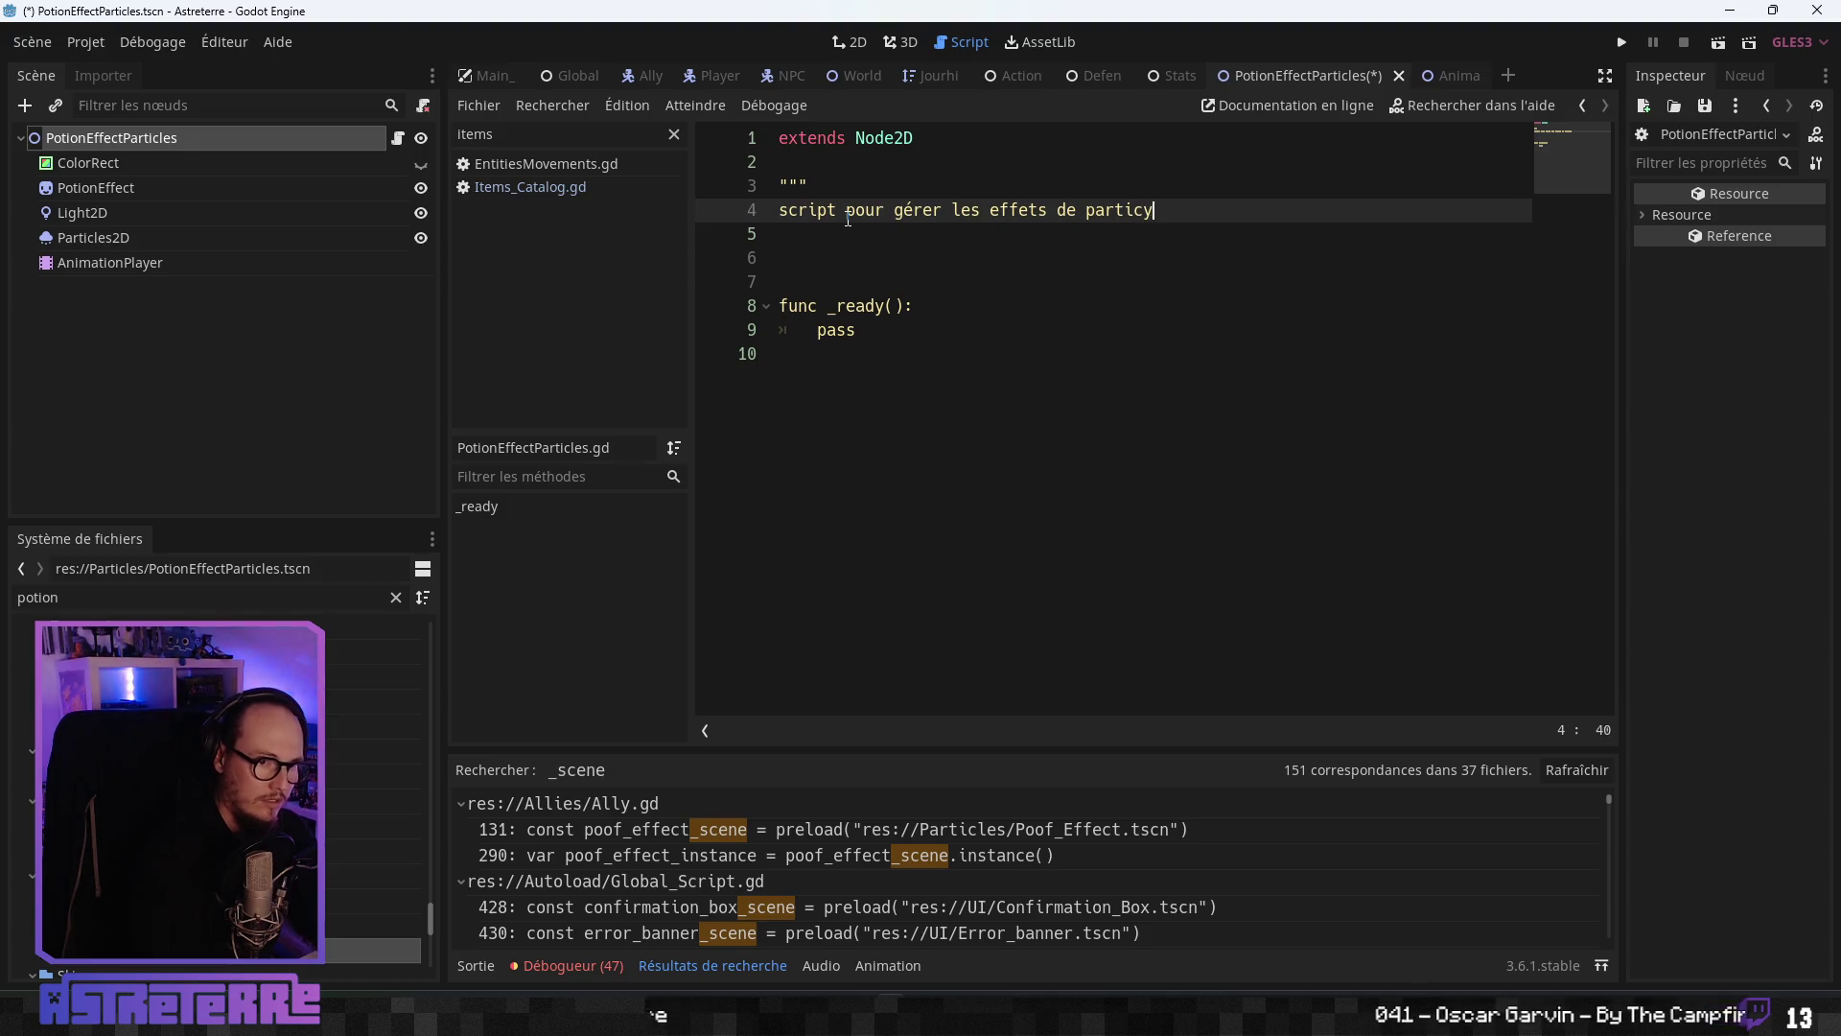
key(BackSpace)
key(BackSpace)
key(BackSpace)
text(liées au potion)
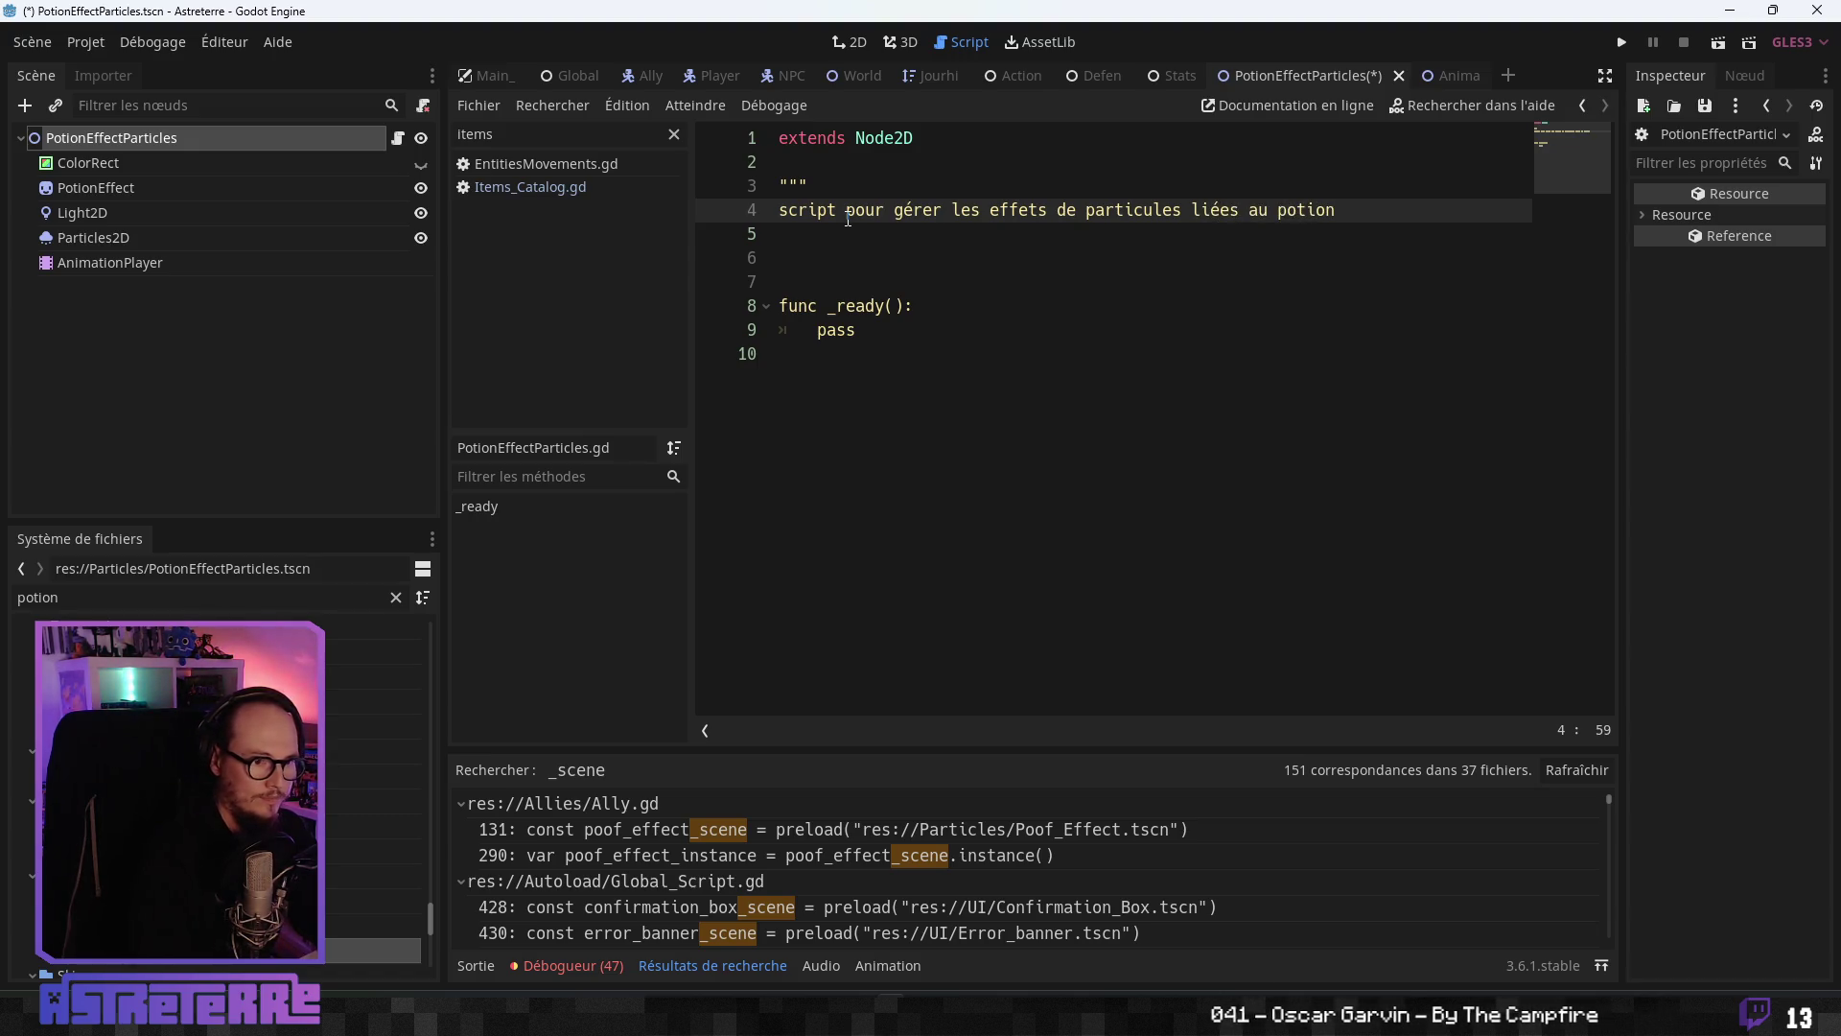
key(Return)
text(""")
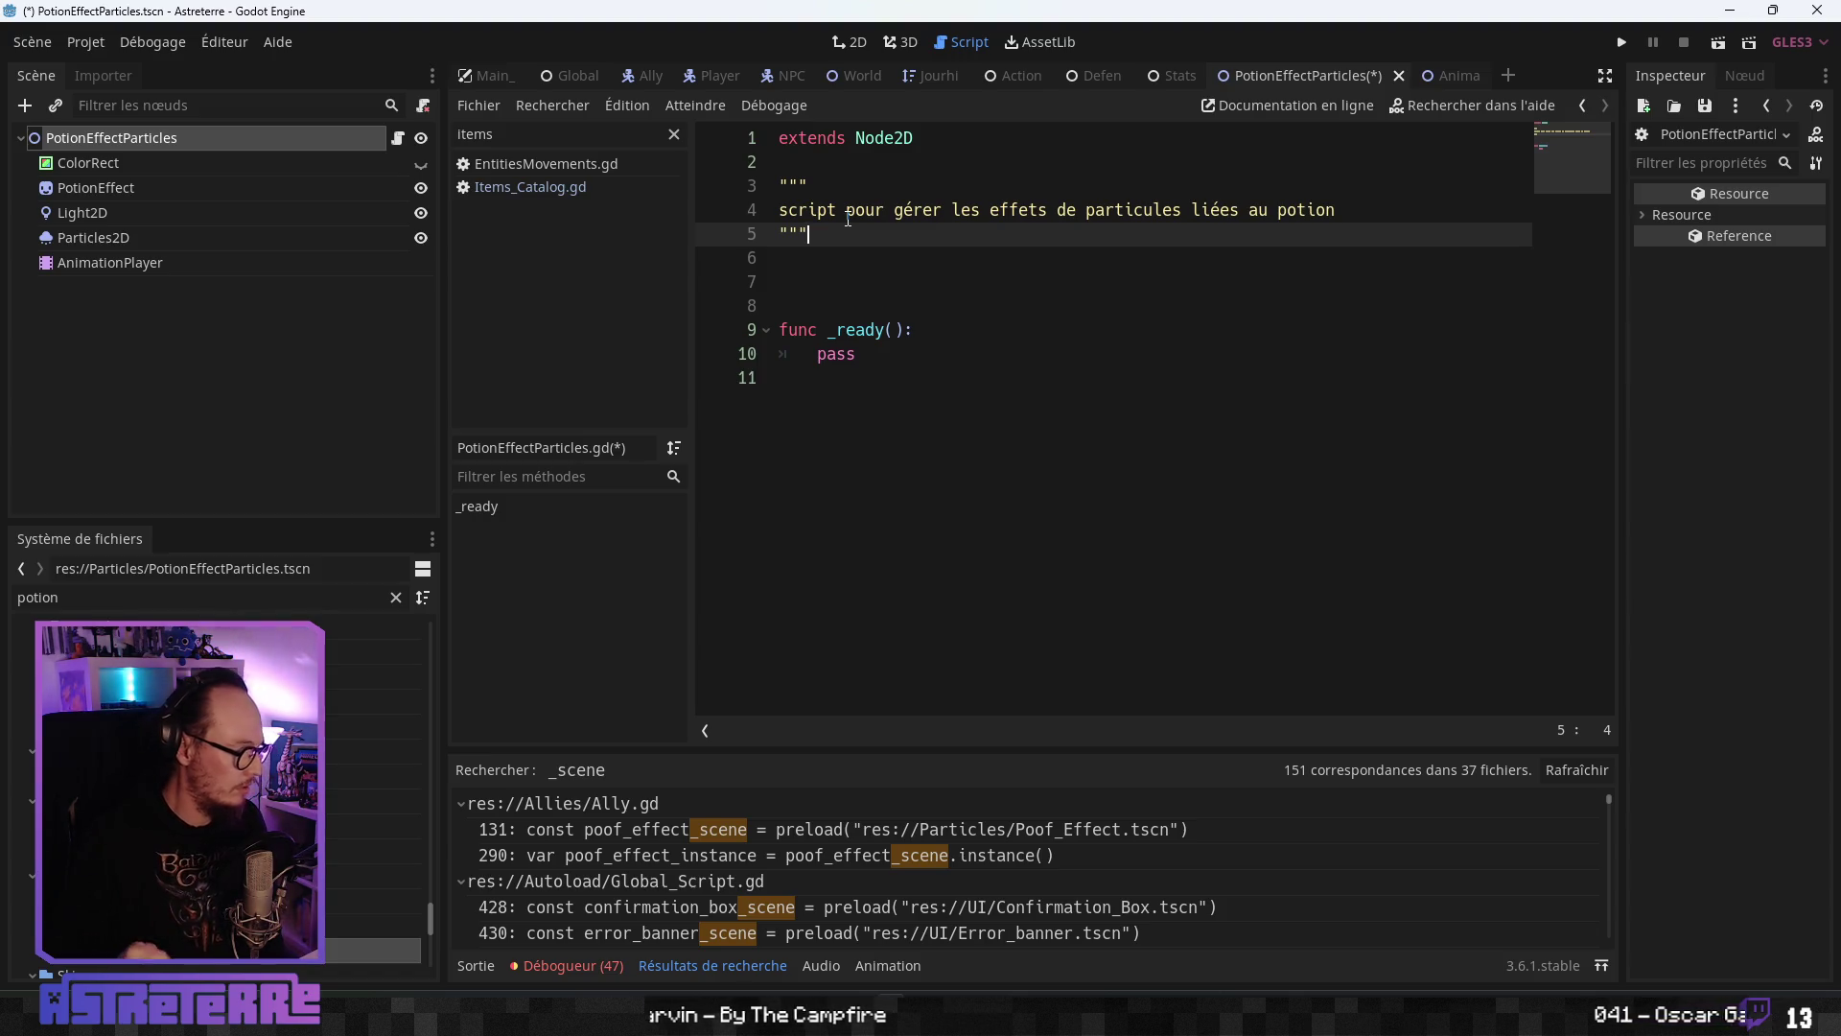
click(853, 329)
click(861, 291)
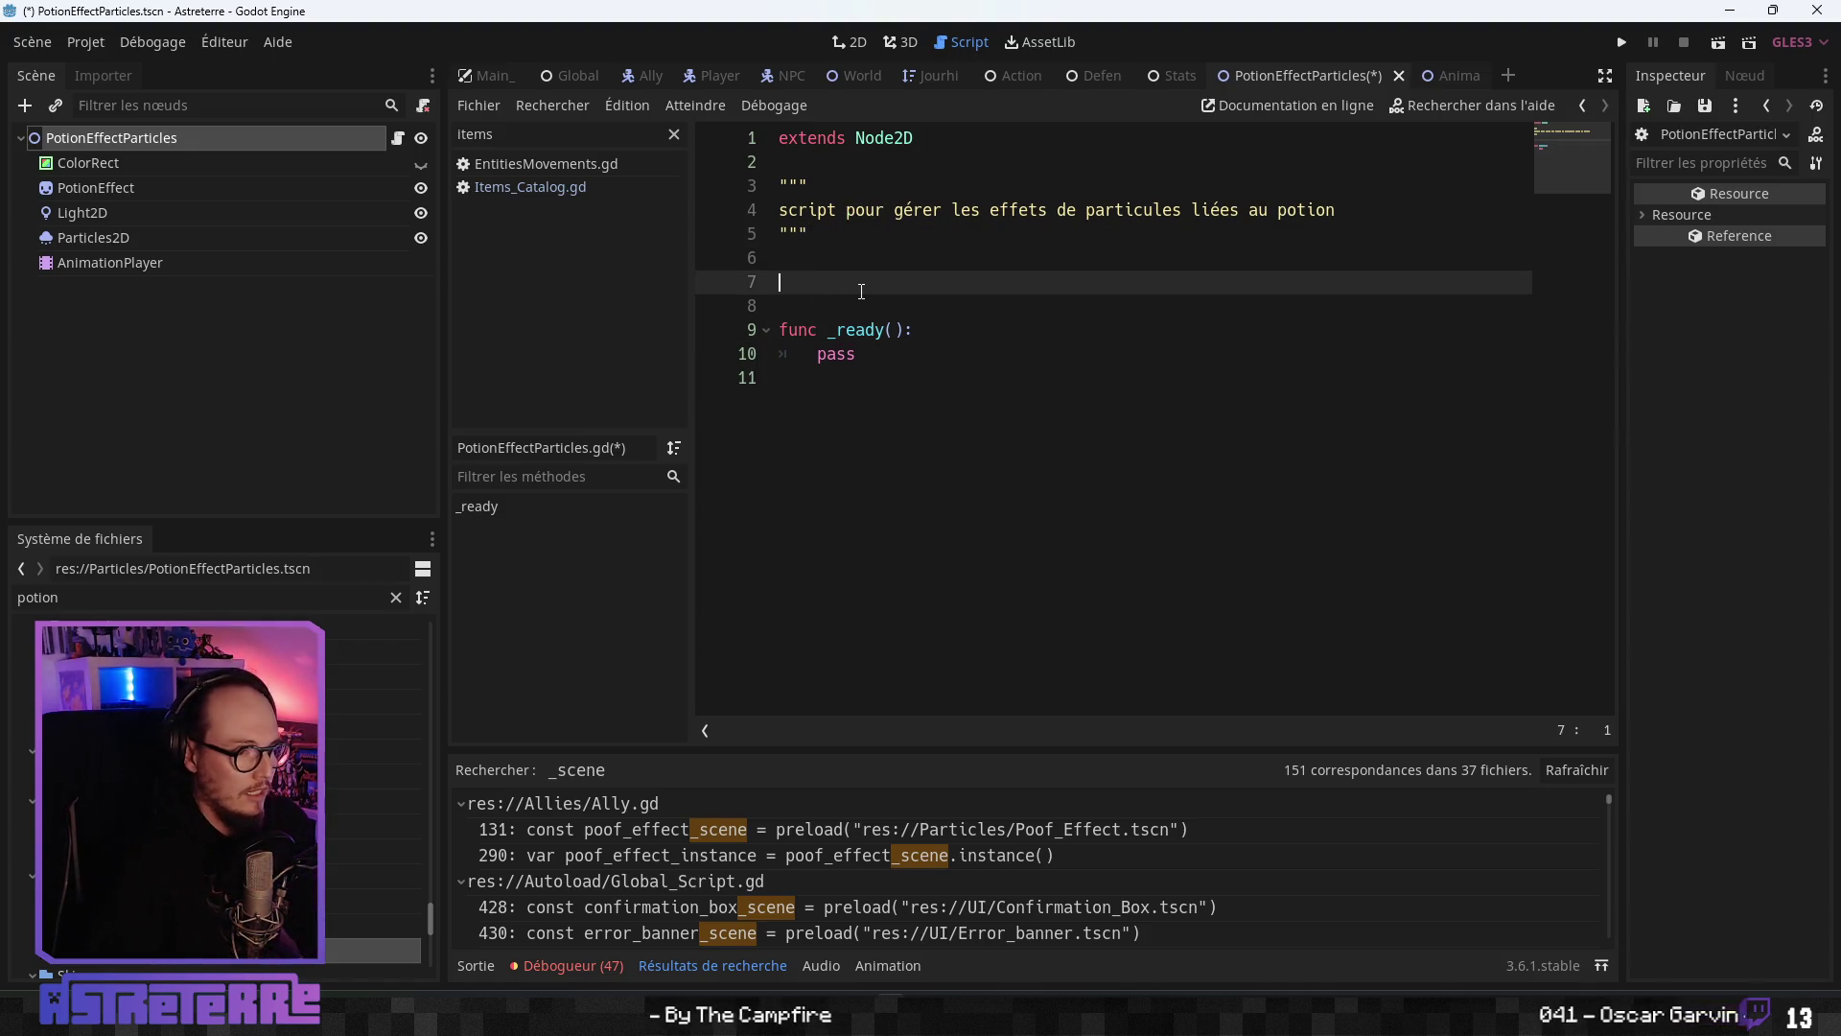
- Declare the potion_effect String variable above the _ready function
text(var potion_)
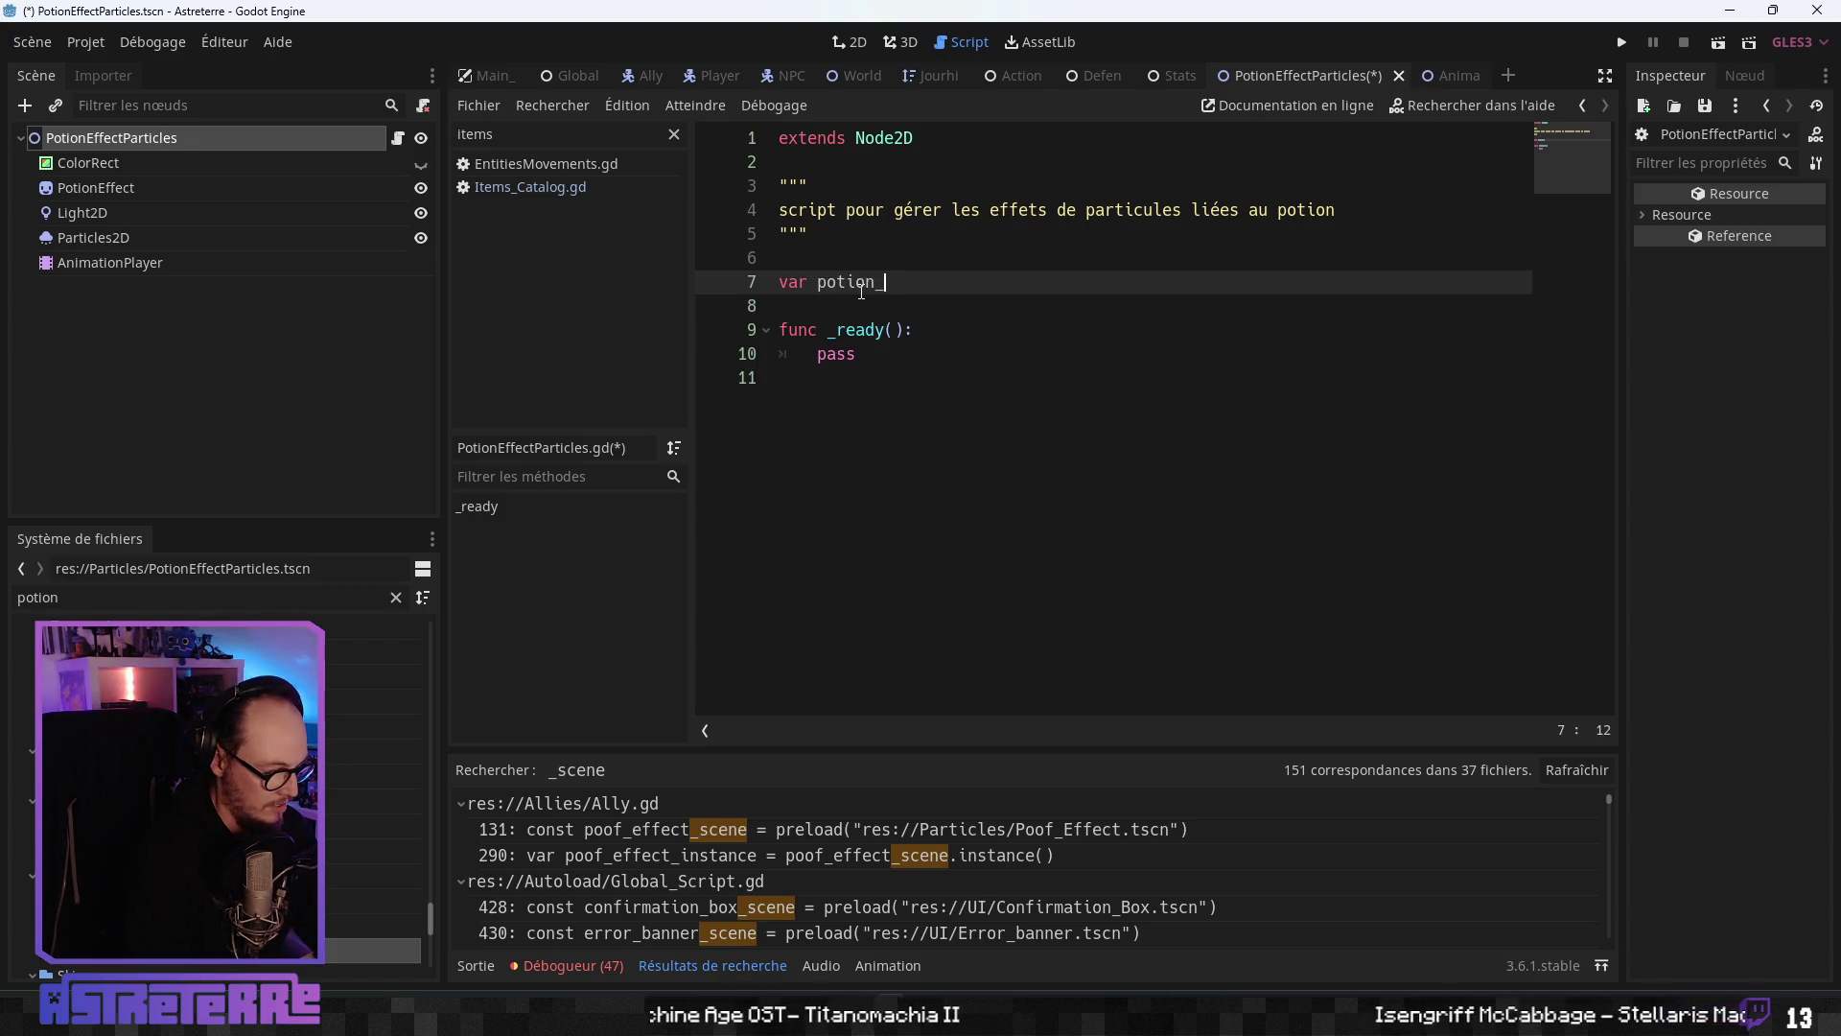
text(effect := ")
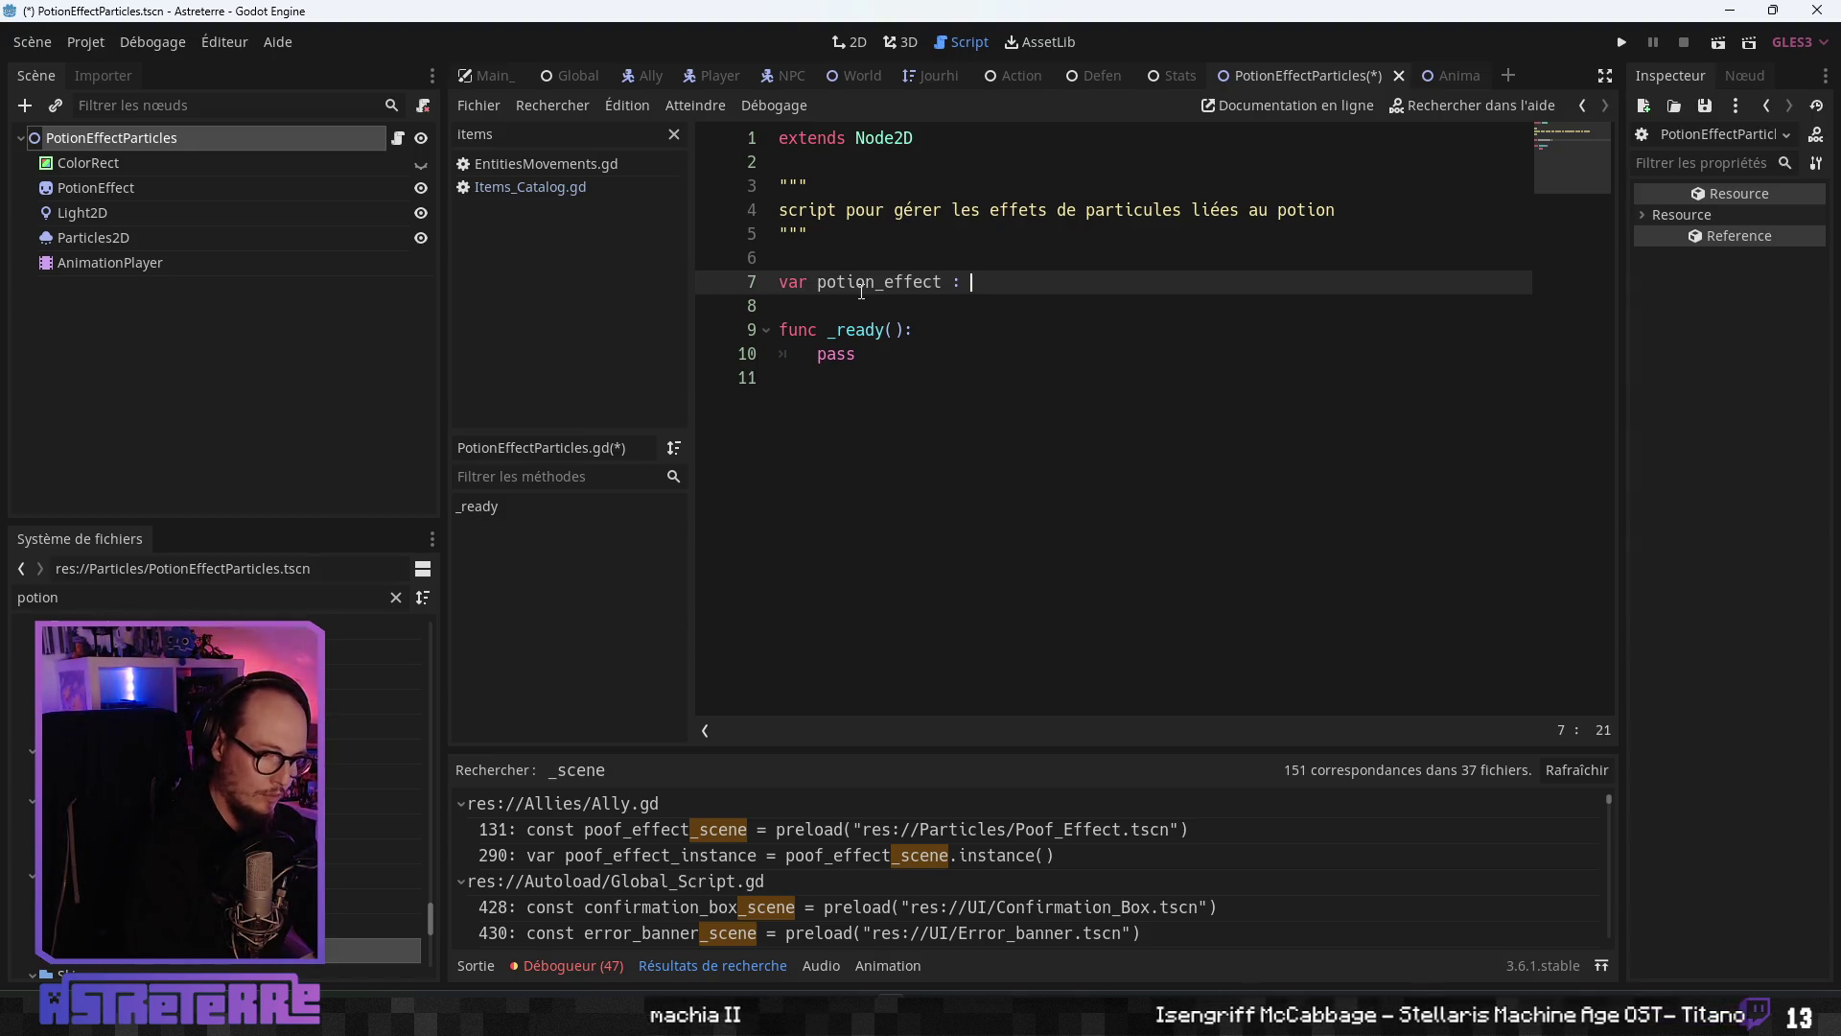
key(Down)
key(Down)
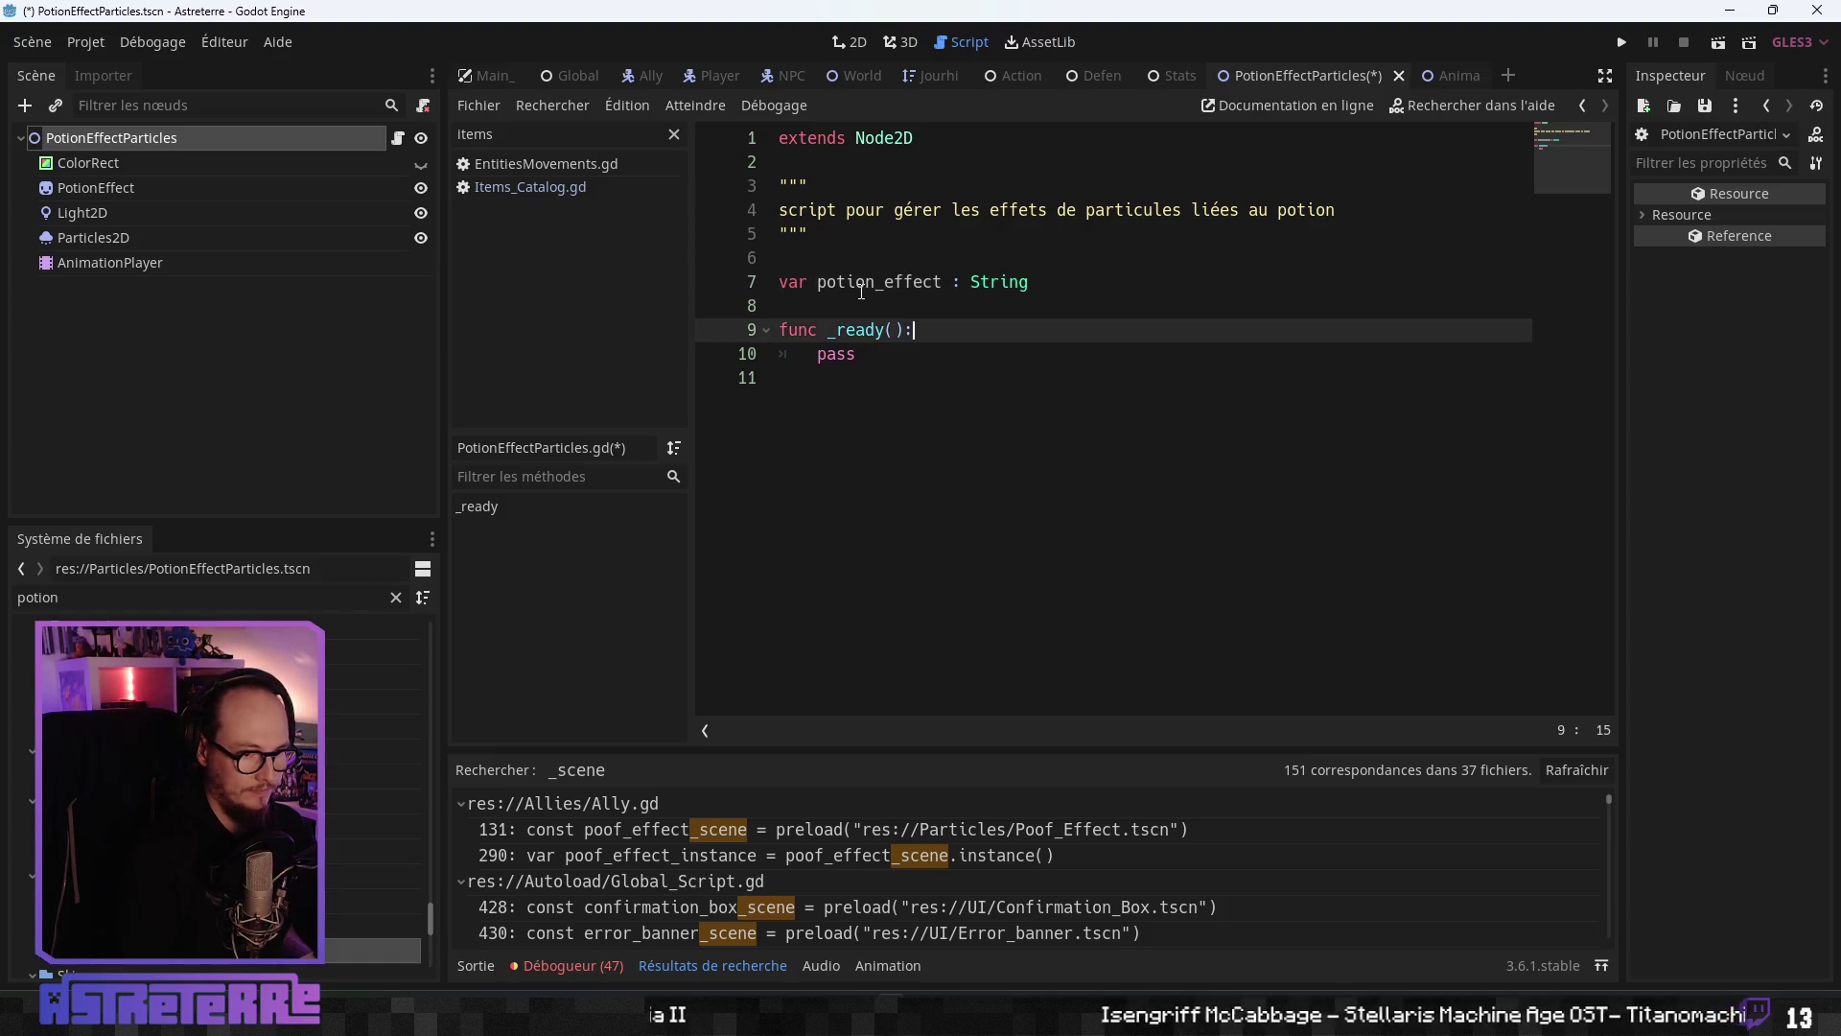
key(Down)
key(Down)
key(Return)
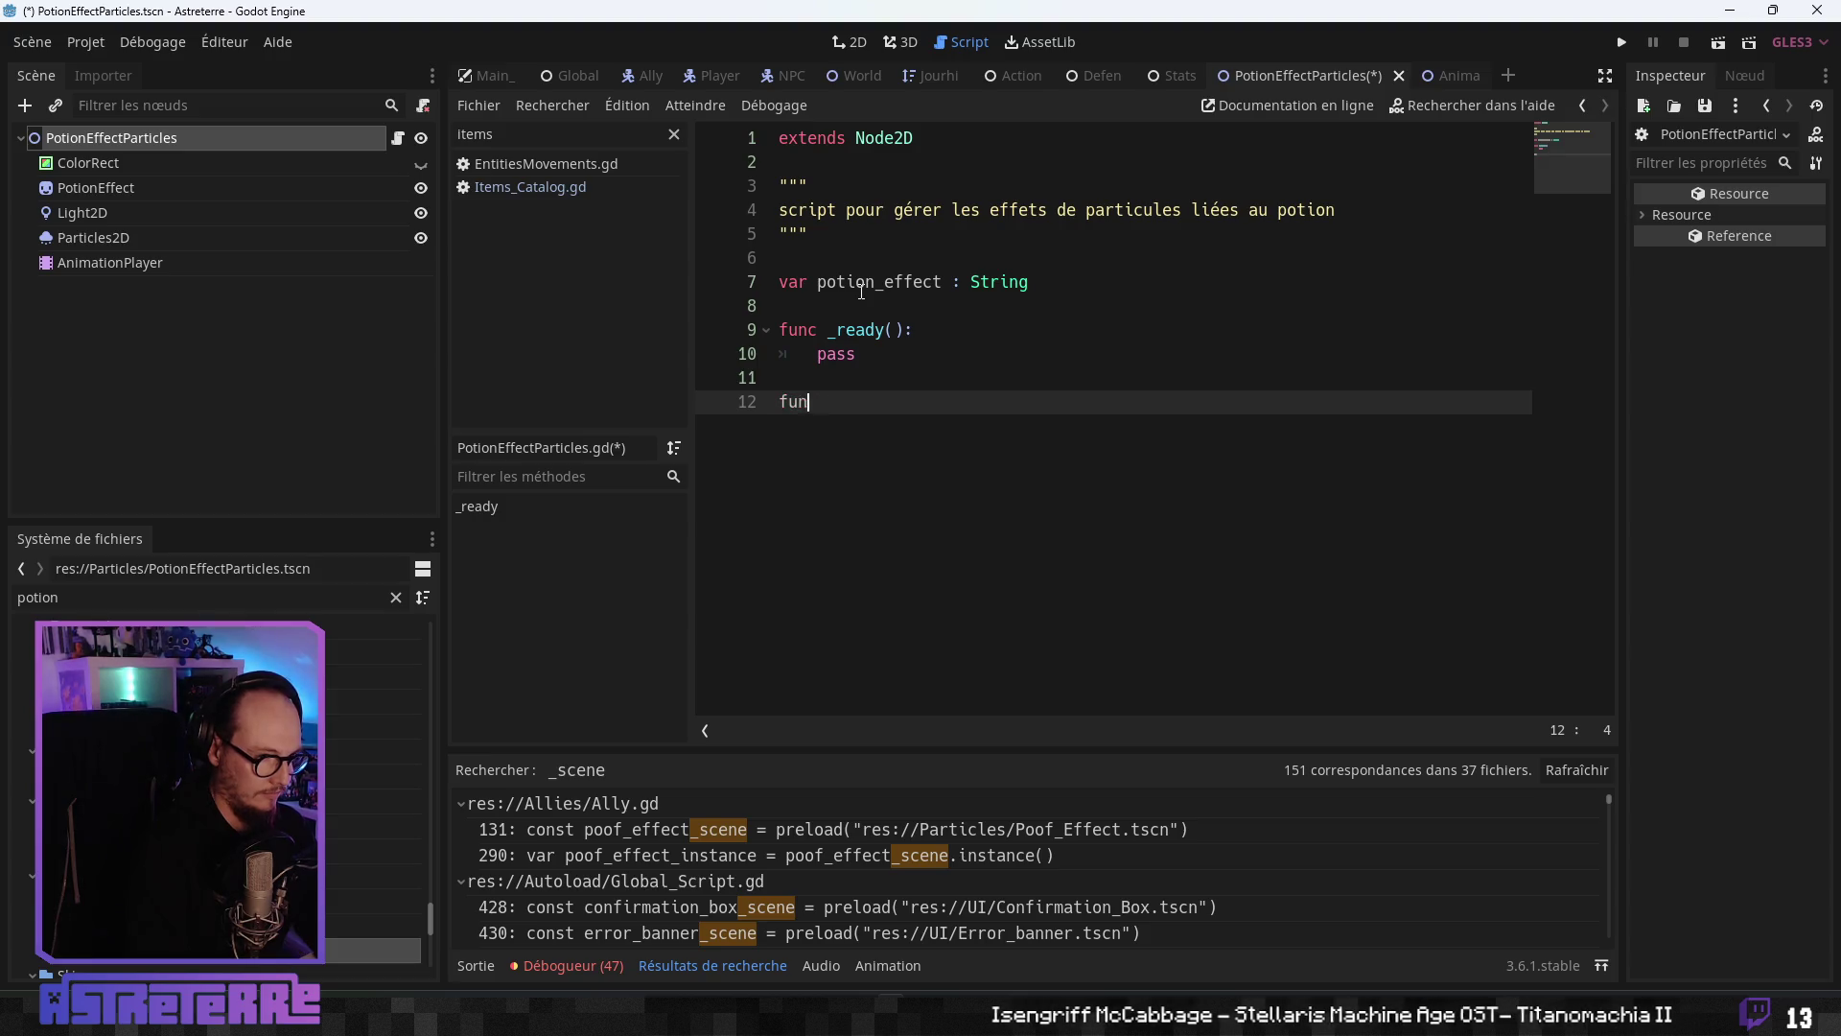
key(BackSpace)
key(BackSpace)
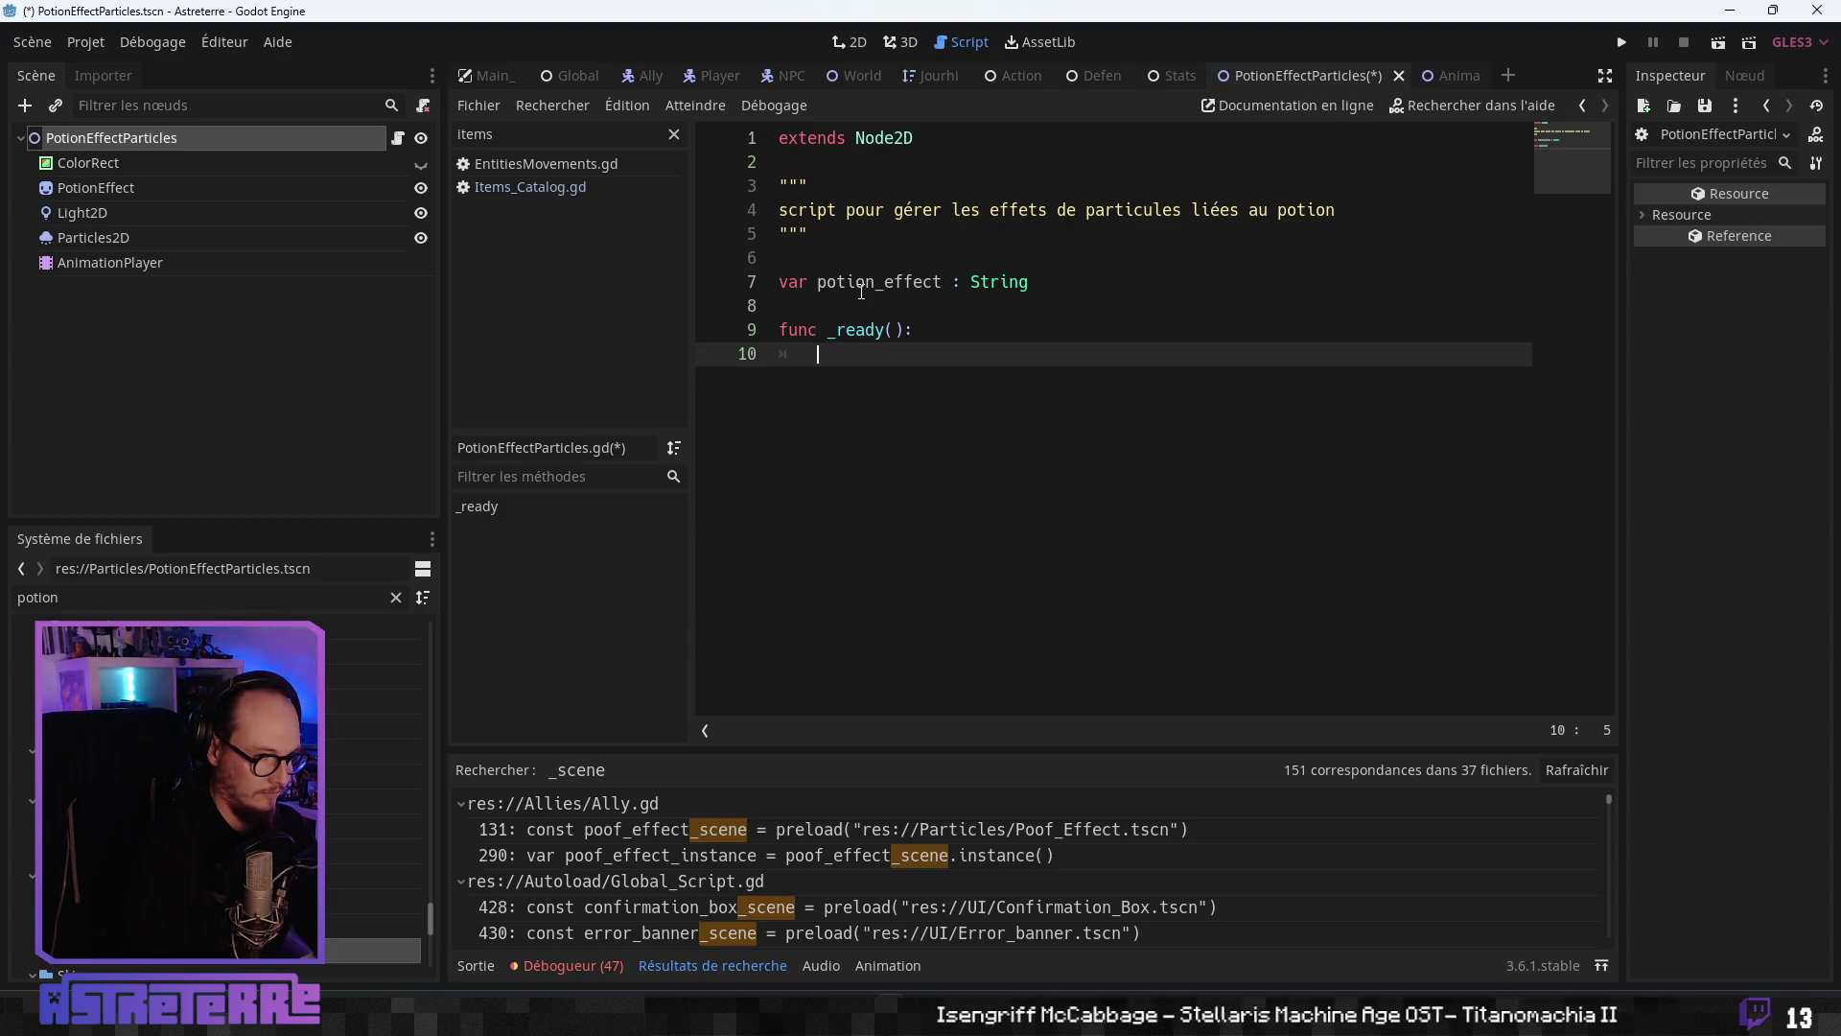
- Replace pass in _ready with match potion_effect:
text(match)
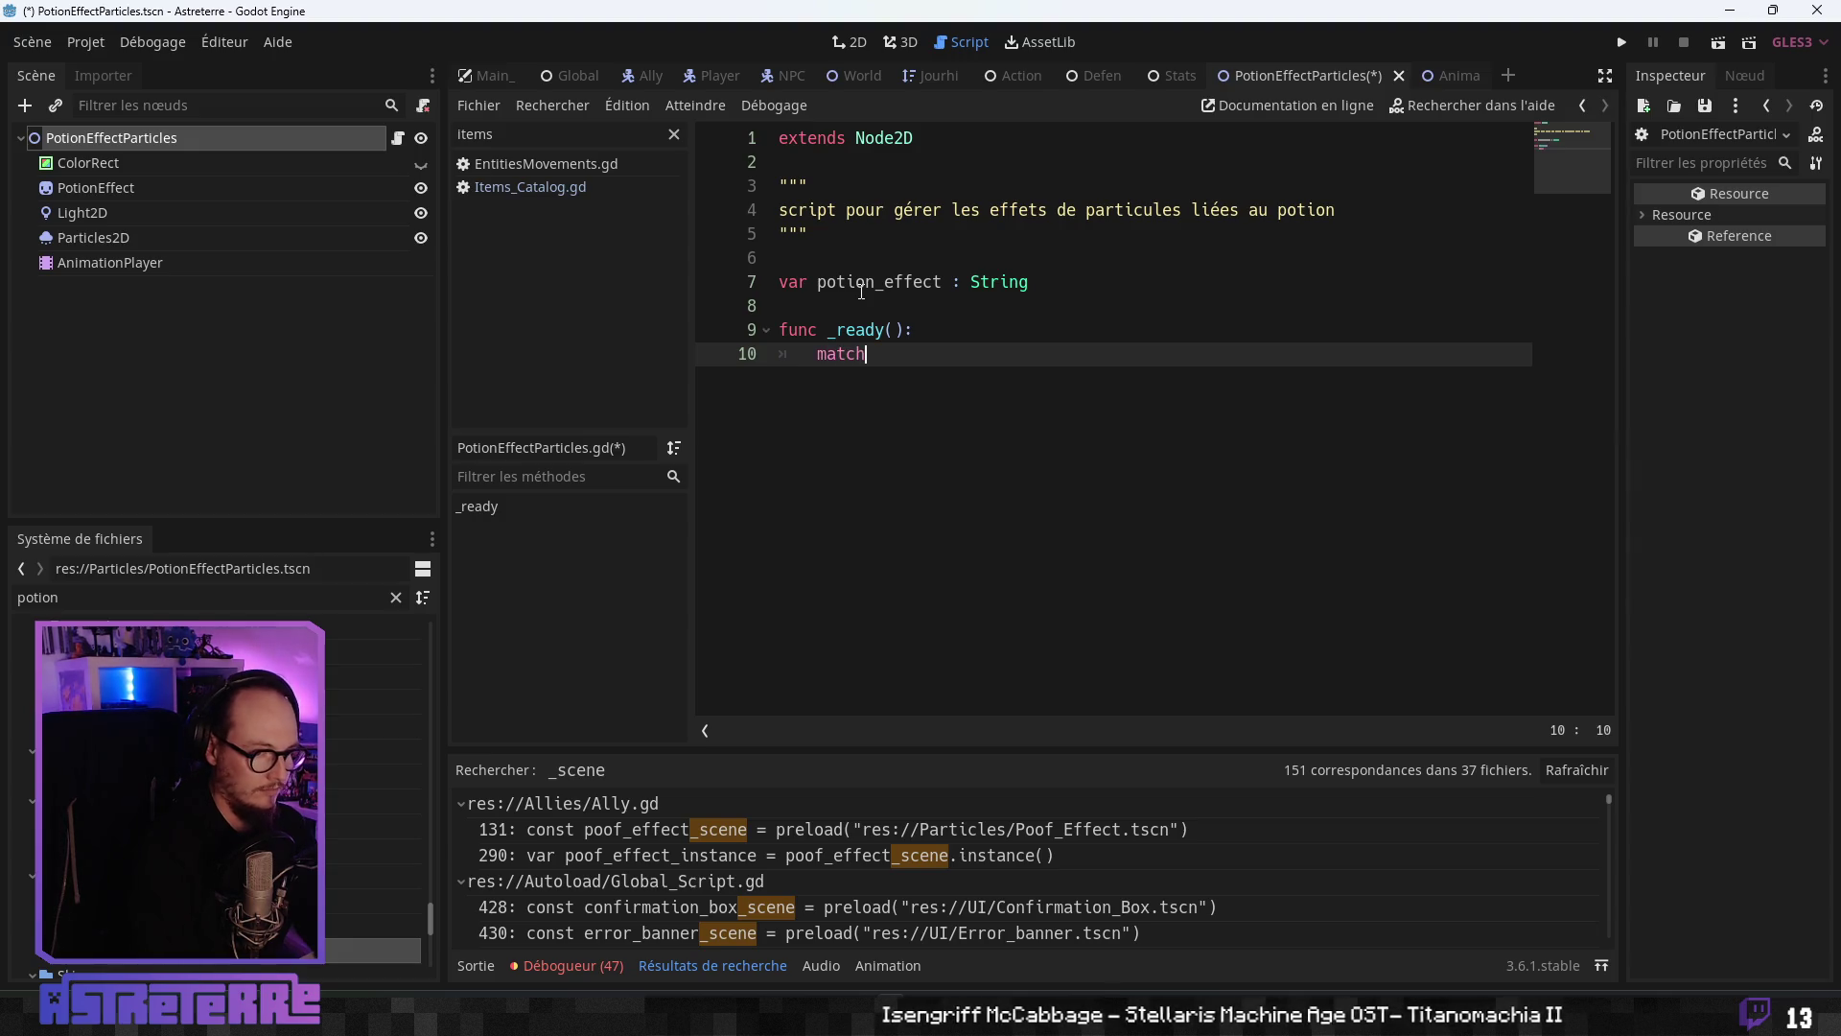
double_click(860, 283)
key(ctrl+c)
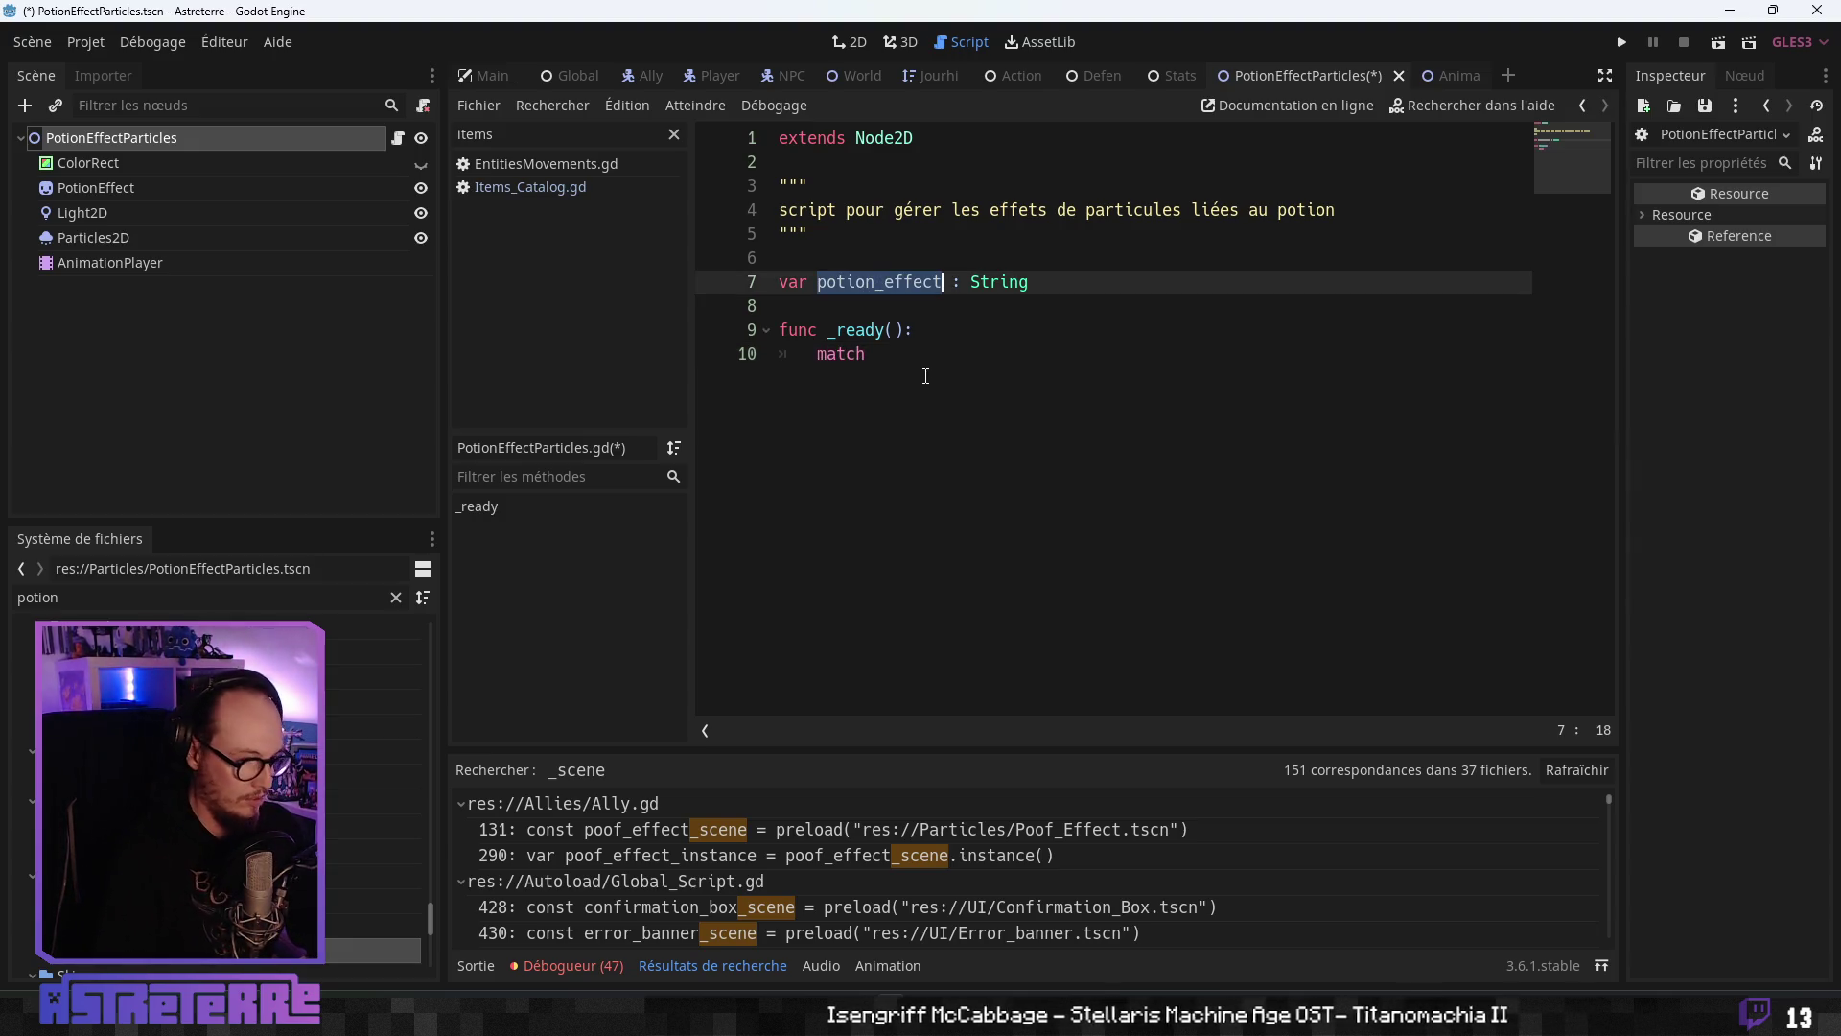
click(942, 382)
key(ctrl+v)
key(Return)
- Add blank lines below the declaration and return to the AnimatedSkin scene
click(888, 304)
key(Return)
key(Return)
click(769, 305)
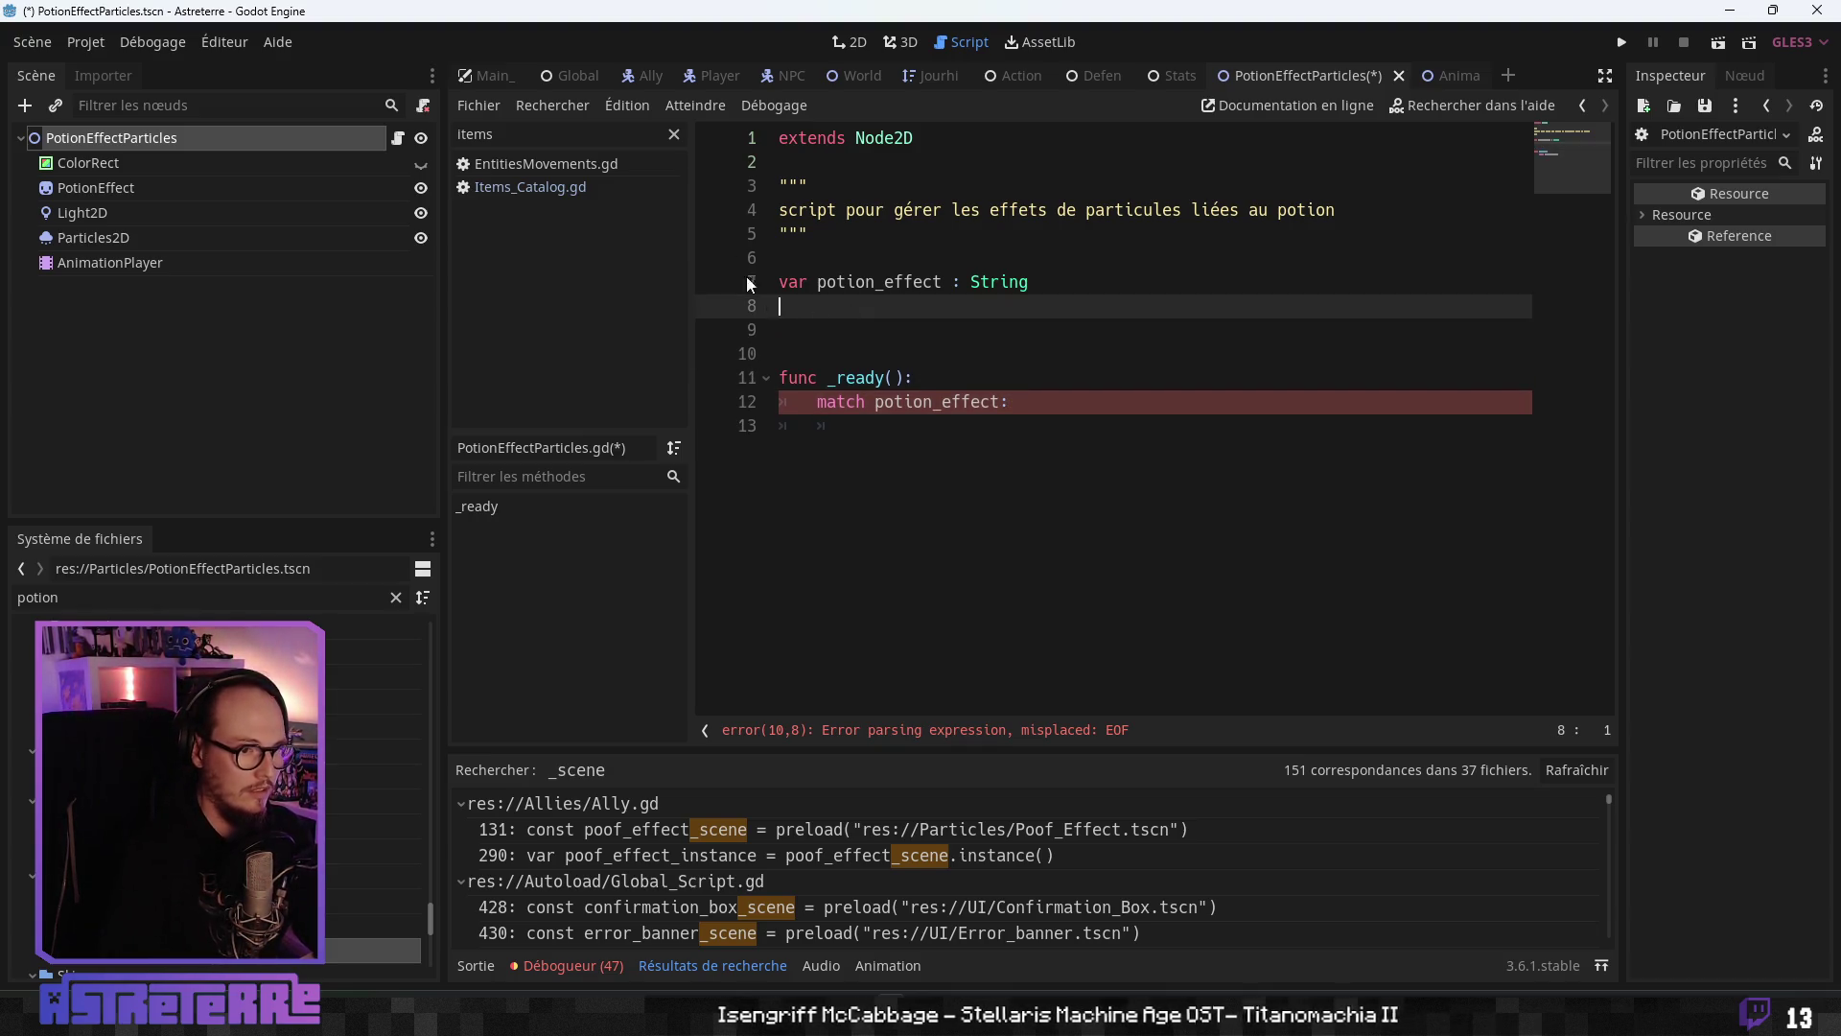
click(1450, 73)
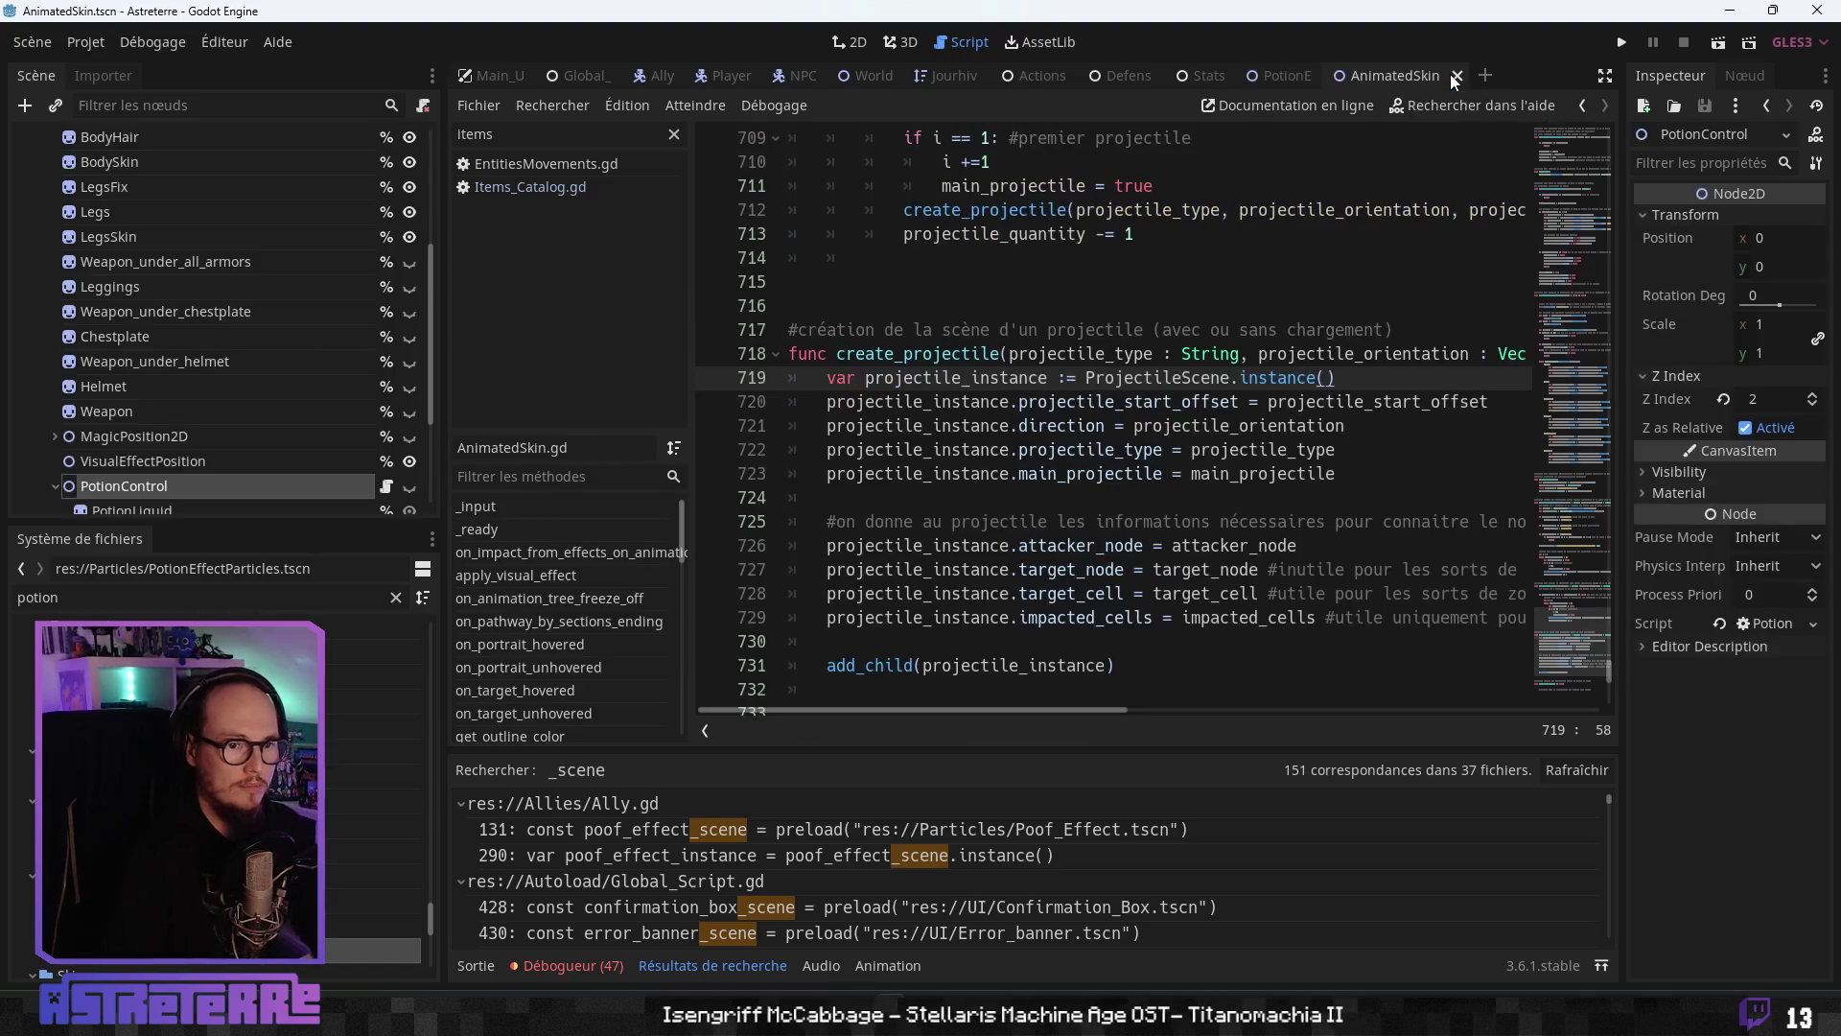
- Copy the potion colour comment and match block from PotionControl.gd
scroll(316, 491, down, 3)
click(388, 392)
scroll(1088, 504, up, 5)
scroll(1089, 504, up, 2)
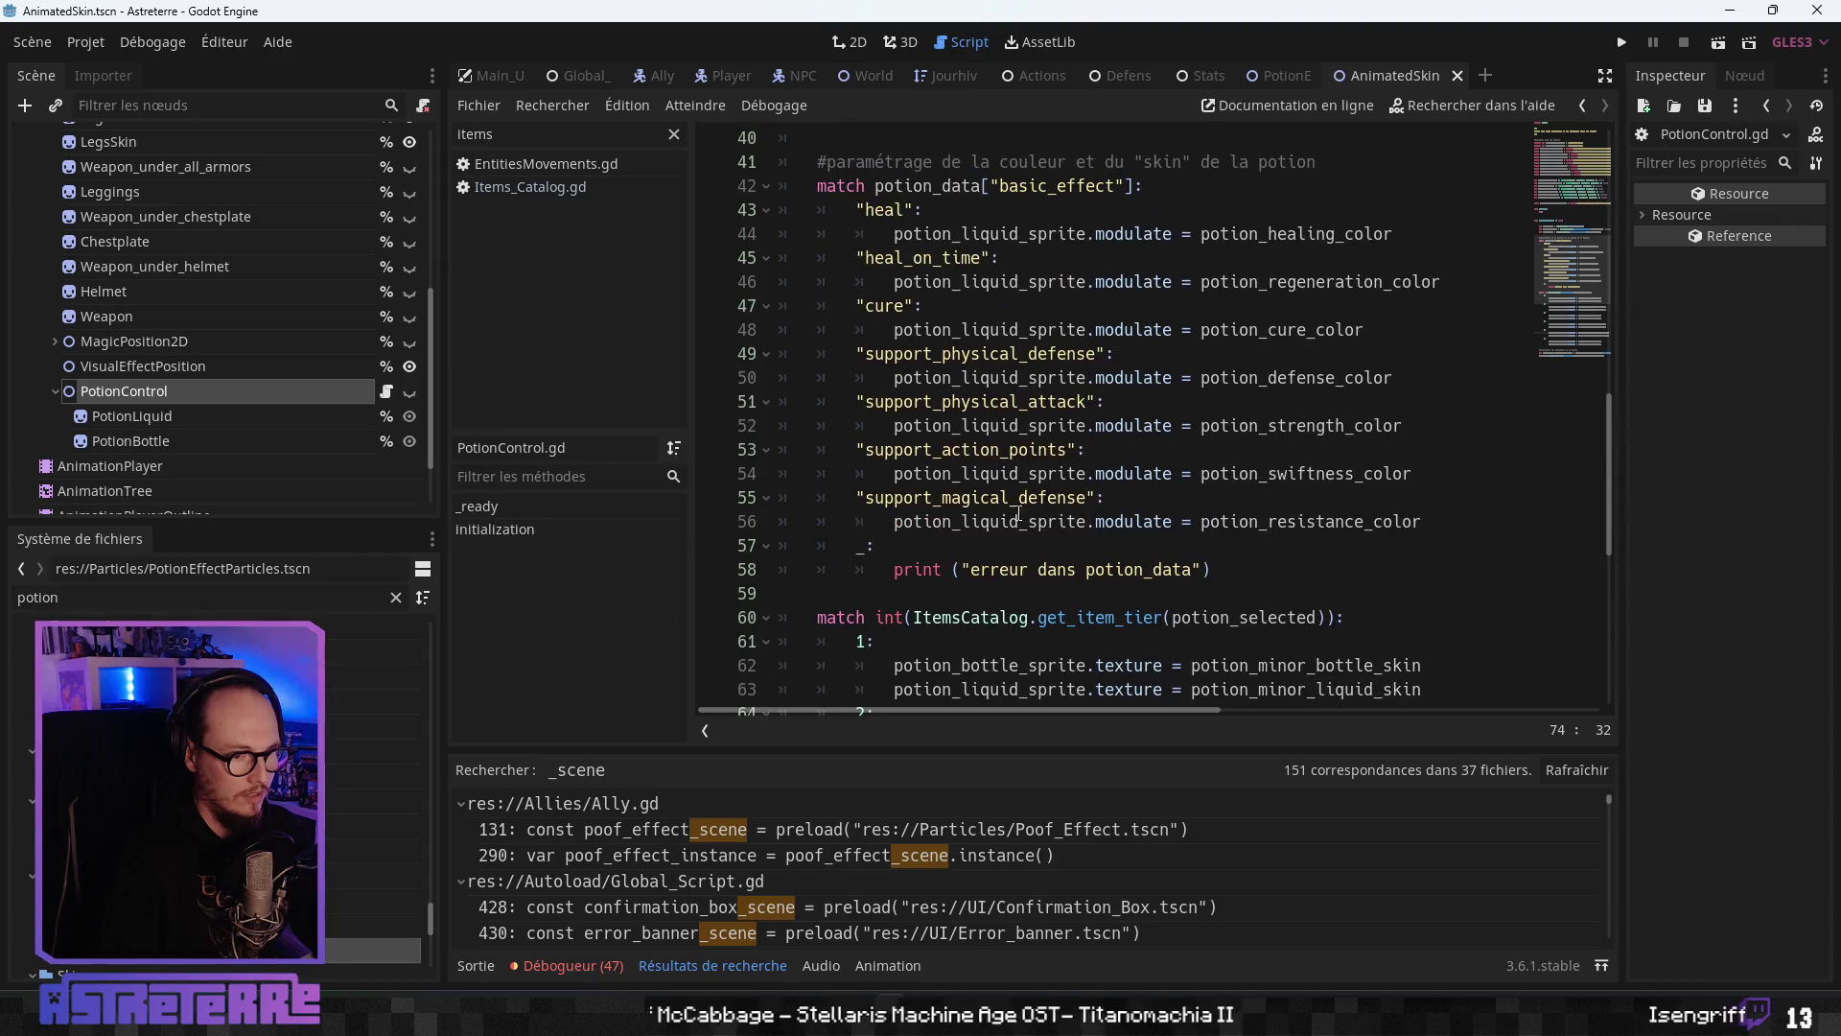
click(921, 381)
scroll(920, 380, up, 1)
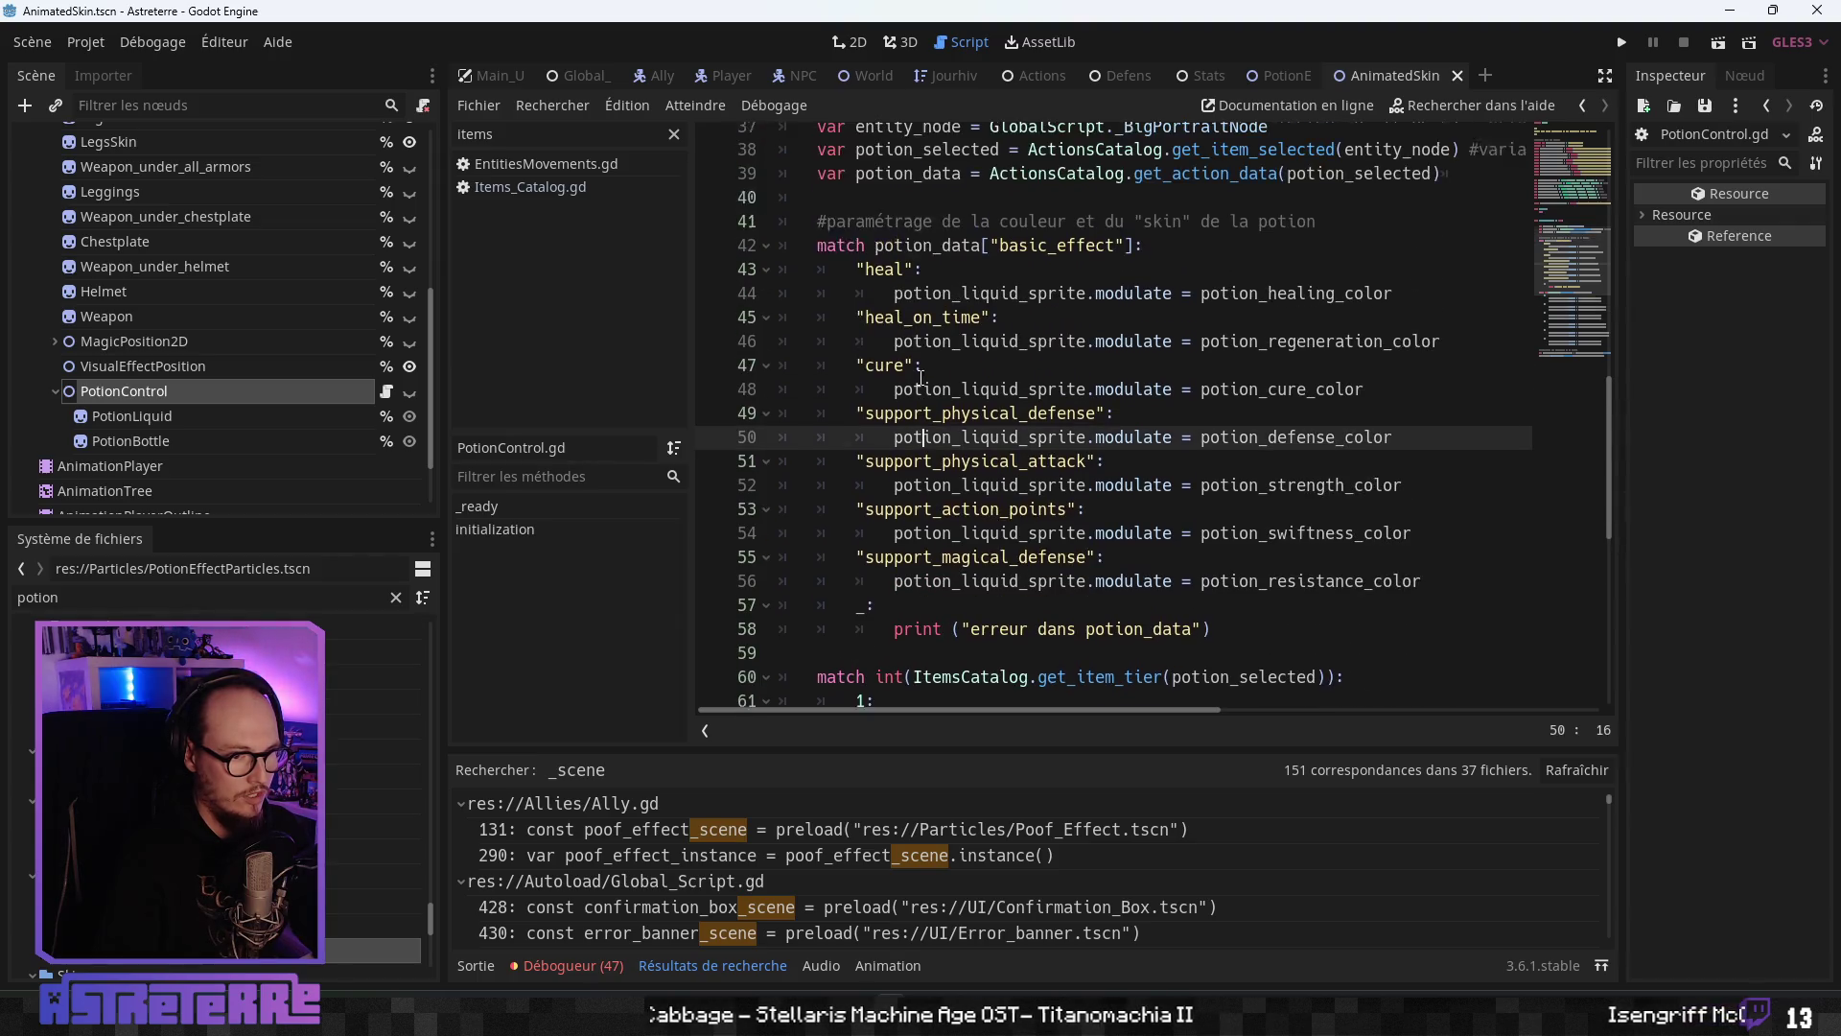
click(816, 257)
mouse_move(817, 233)
mouse_down()
mouse_move(1286, 545)
mouse_move(1380, 600)
mouse_move(1424, 595)
mouse_up()
key(ctrl+c)
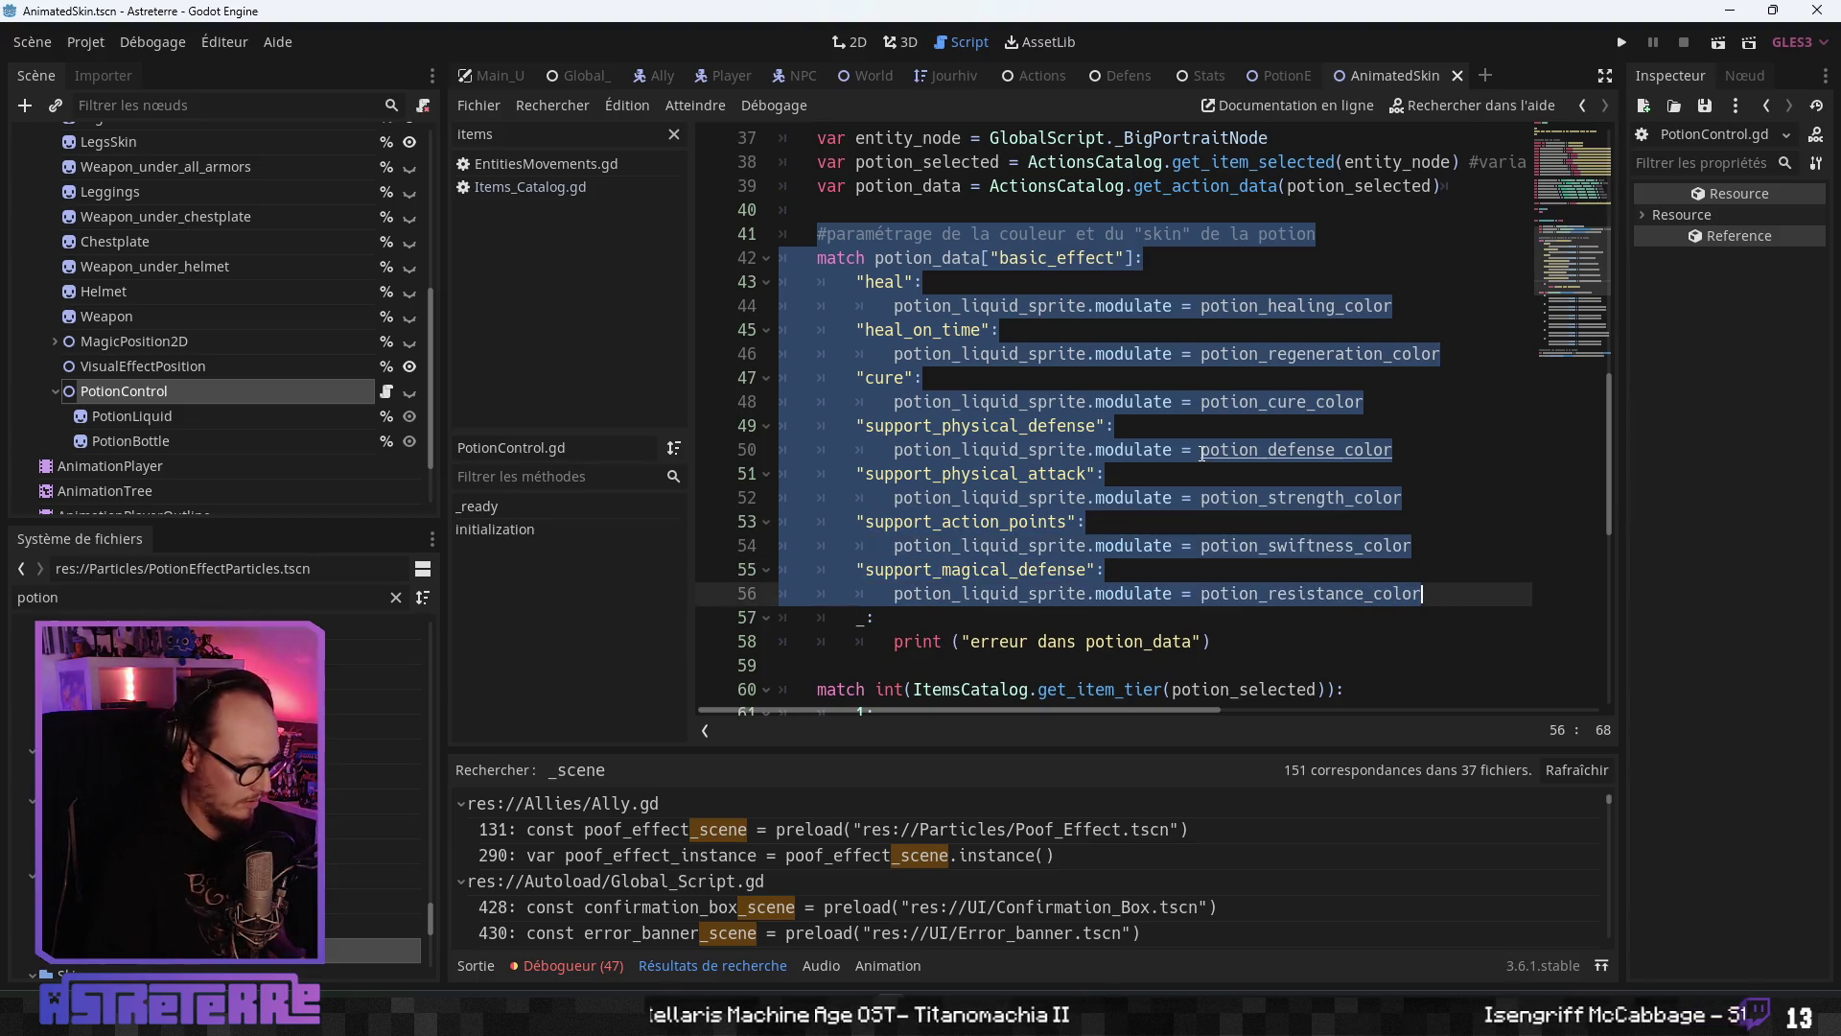
- Paste the block under match potion_effect in PotionEffectParticles.gd, removing the pasted comment
click(1289, 73)
click(852, 430)
key(Return)
key(ctrl+v)
mouse_move(1354, 342)
mouse_down()
mouse_move(713, 312)
mouse_move(1151, 343)
mouse_move(856, 343)
mouse_up()
key(BackSpace)
- Add the comment '#paramétrage de la couleur et du "skin" de la potion' and delete the duplicate match line
key(Up)
key(Up)
key(Home)
key(Home)
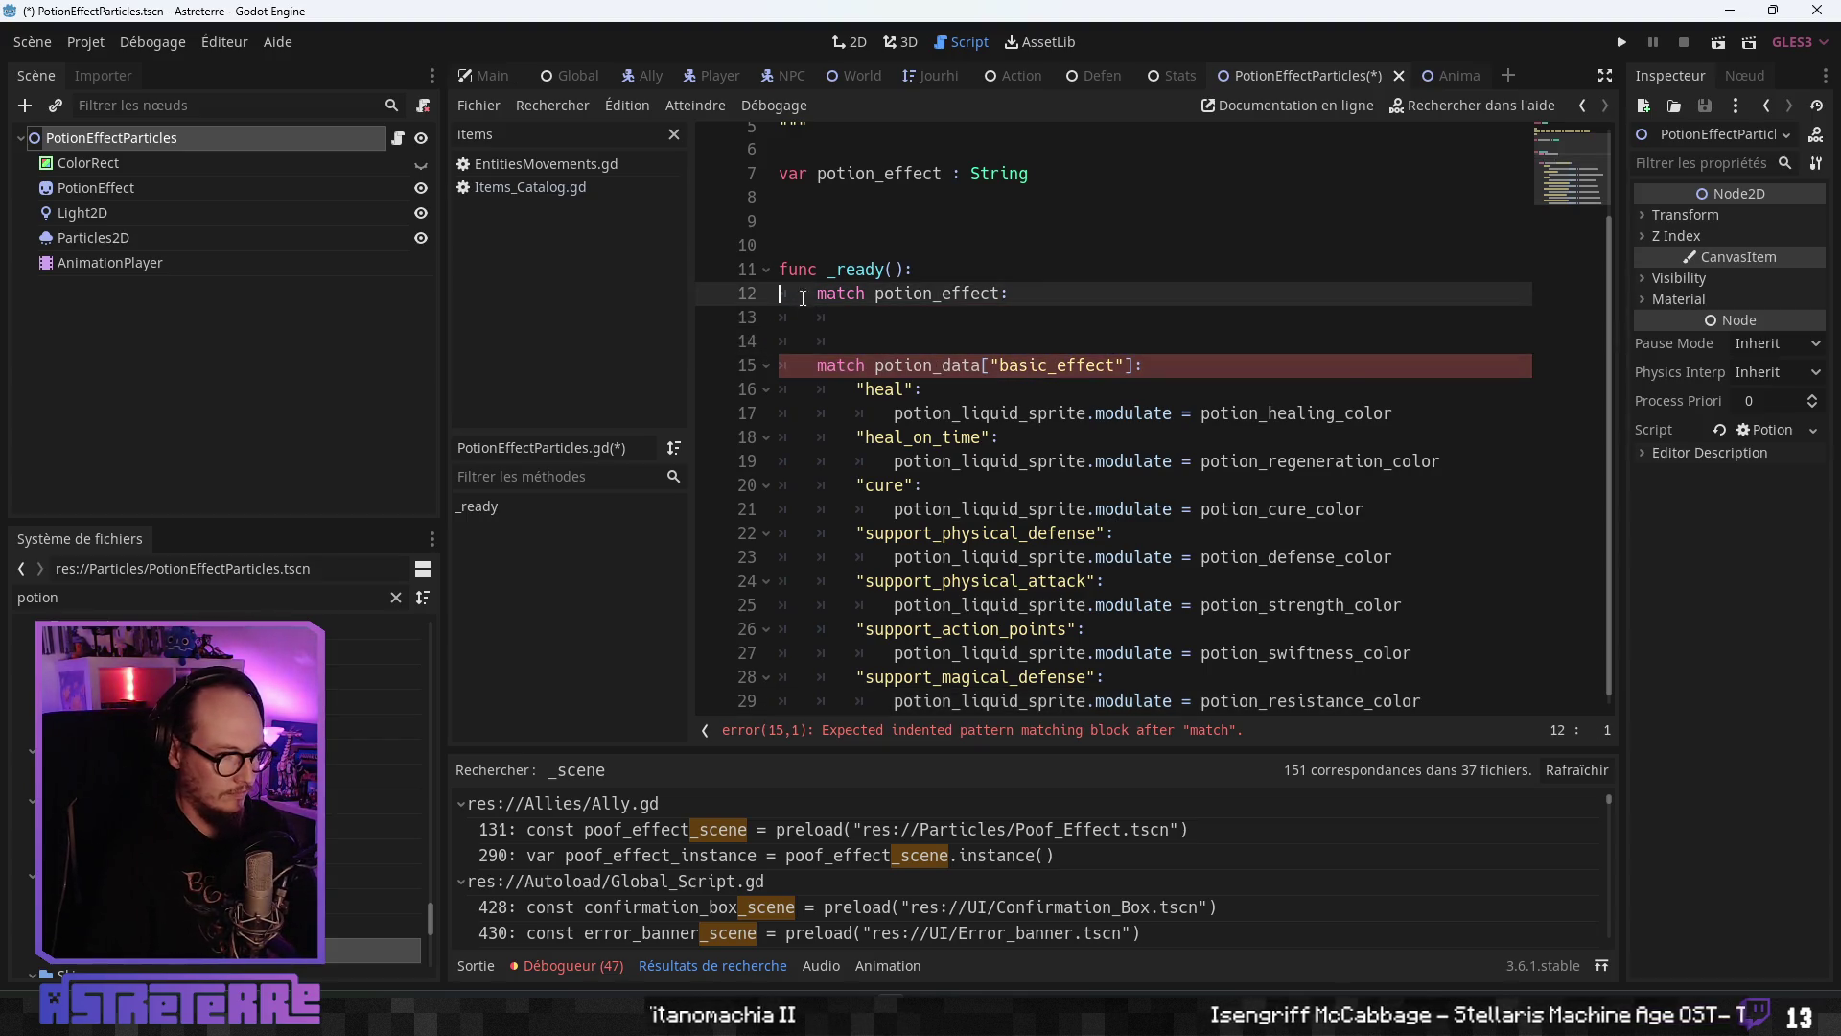
key(Return)
key(Return)
click(835, 320)
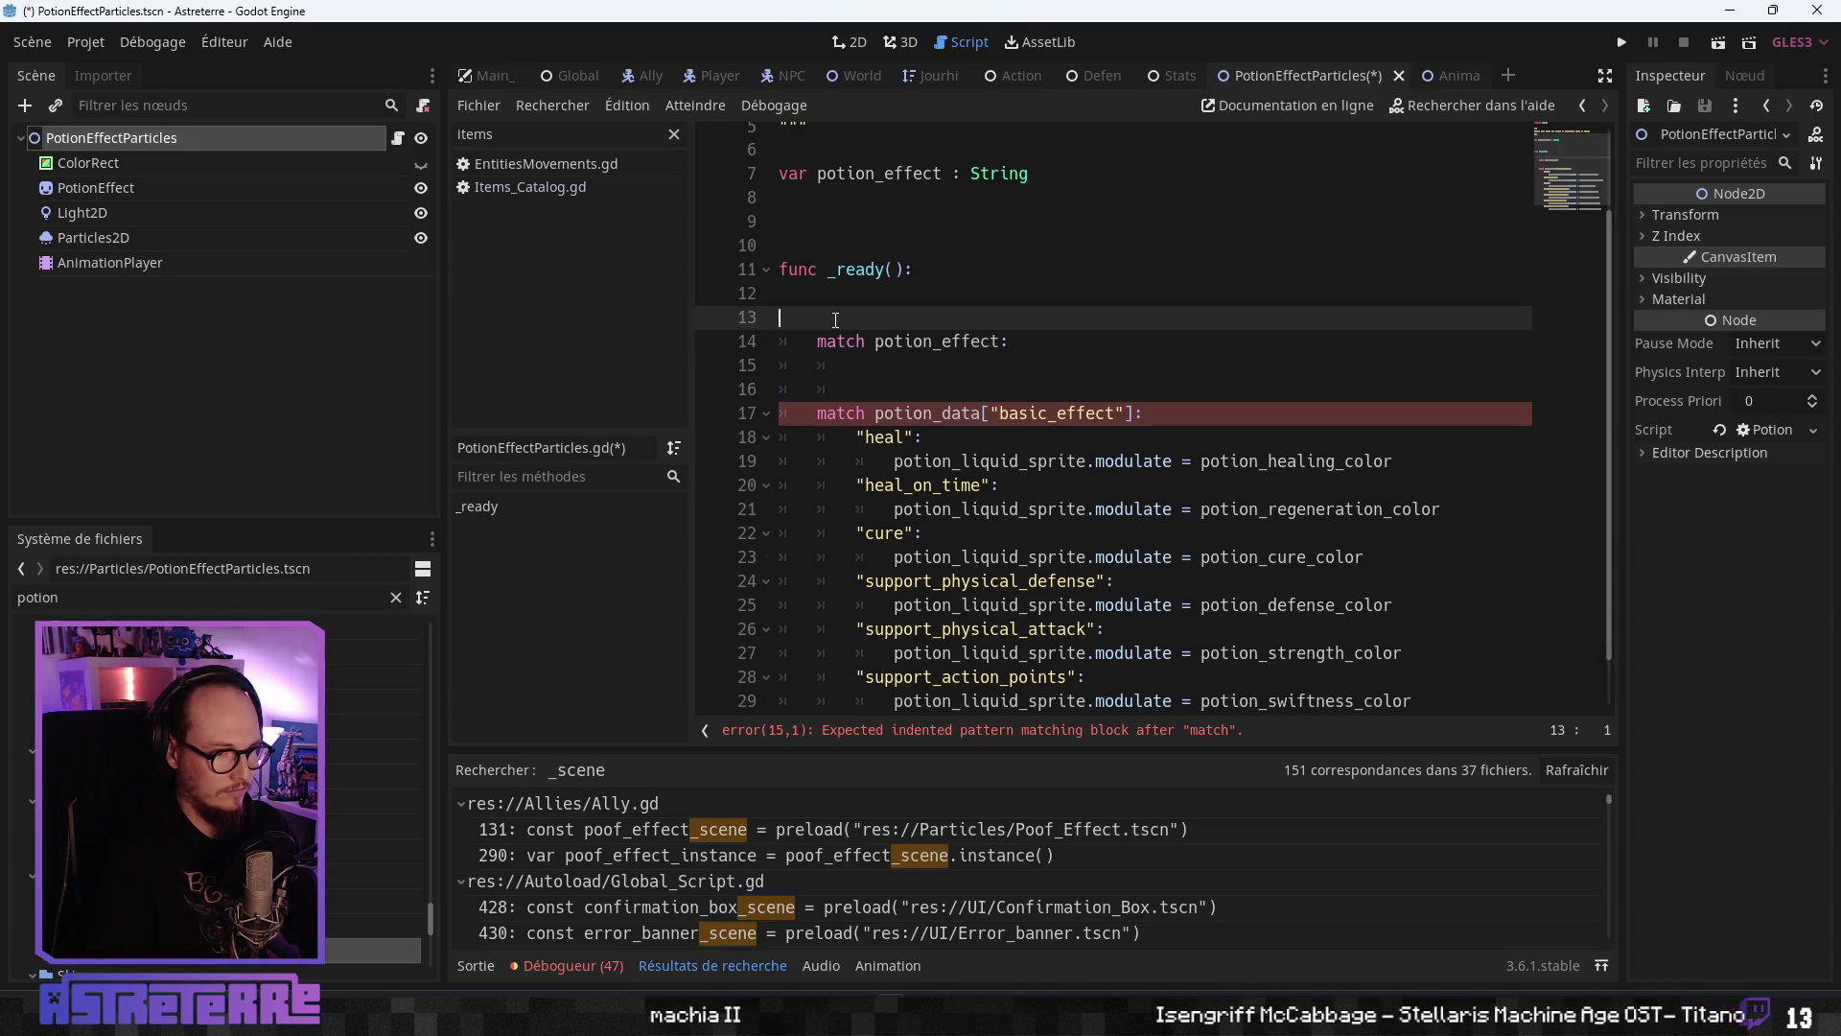
text(#paramétrage de la couleur et du "skin" de la potion)
key(Home)
key(Tab)
click(856, 343)
drag(1240, 410, 815, 365)
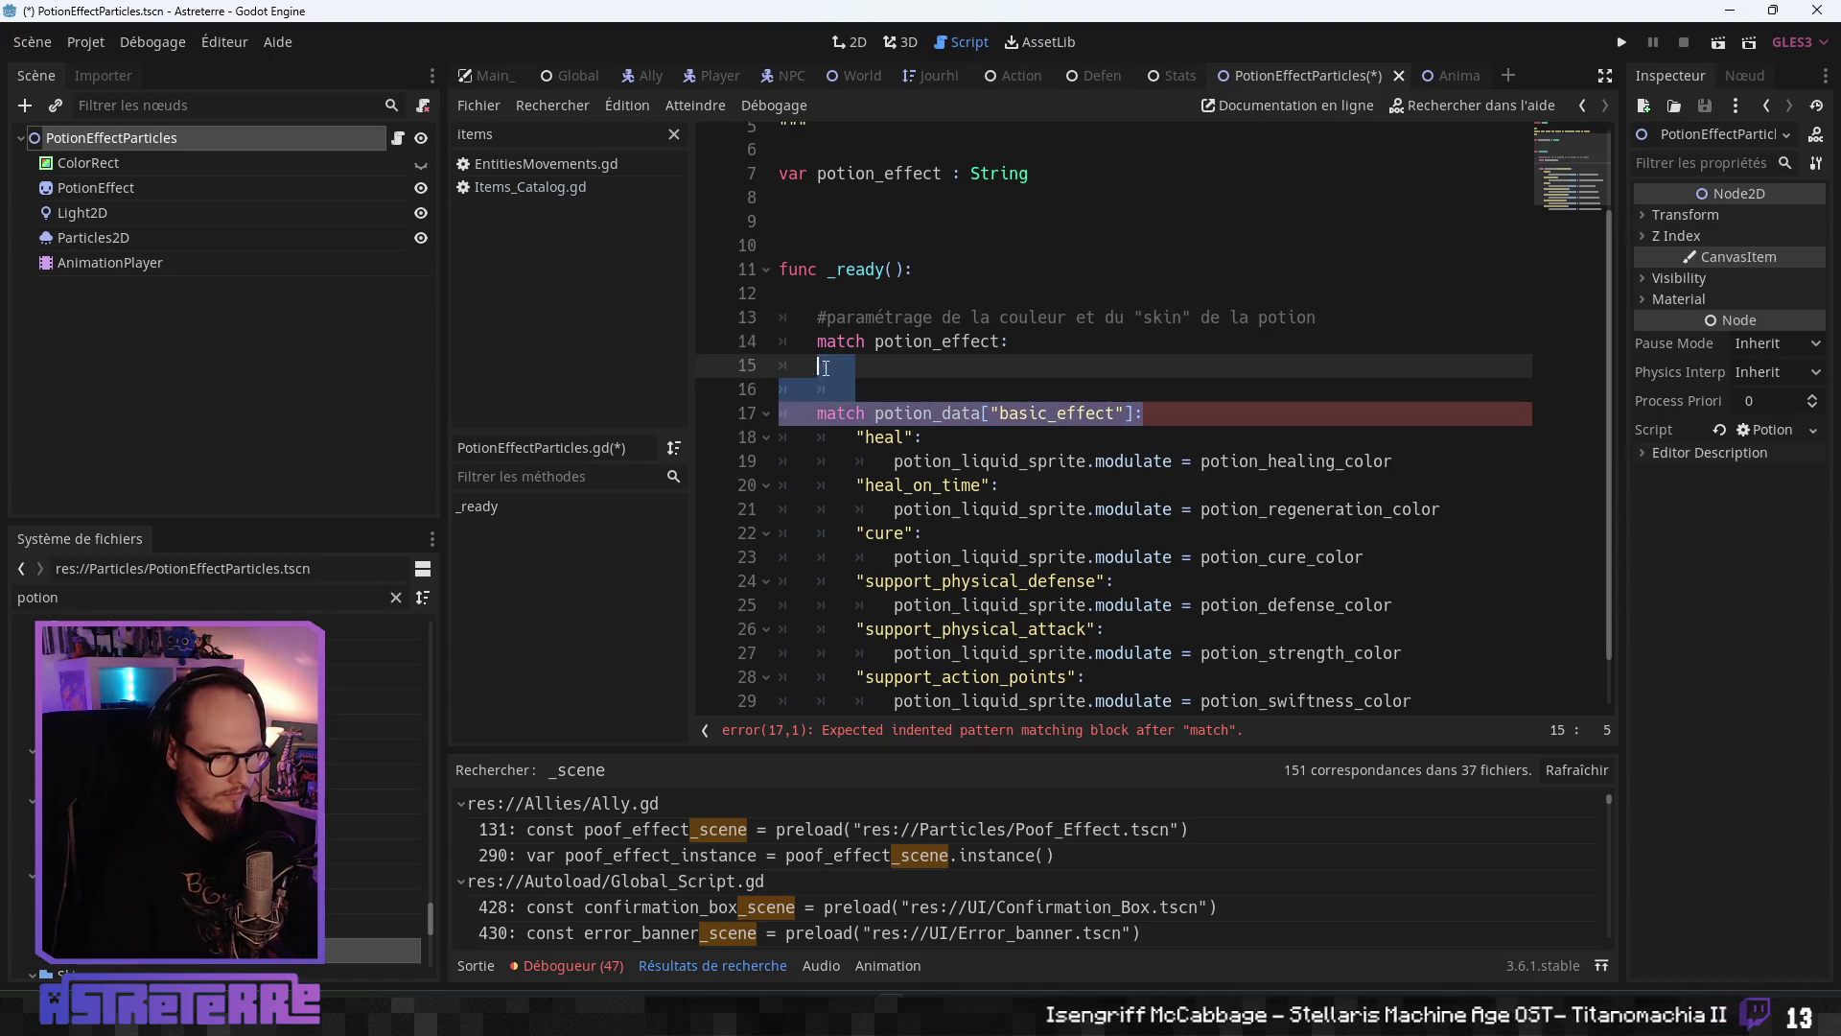
key(BackSpace)
key(BackSpace)
click(943, 401)
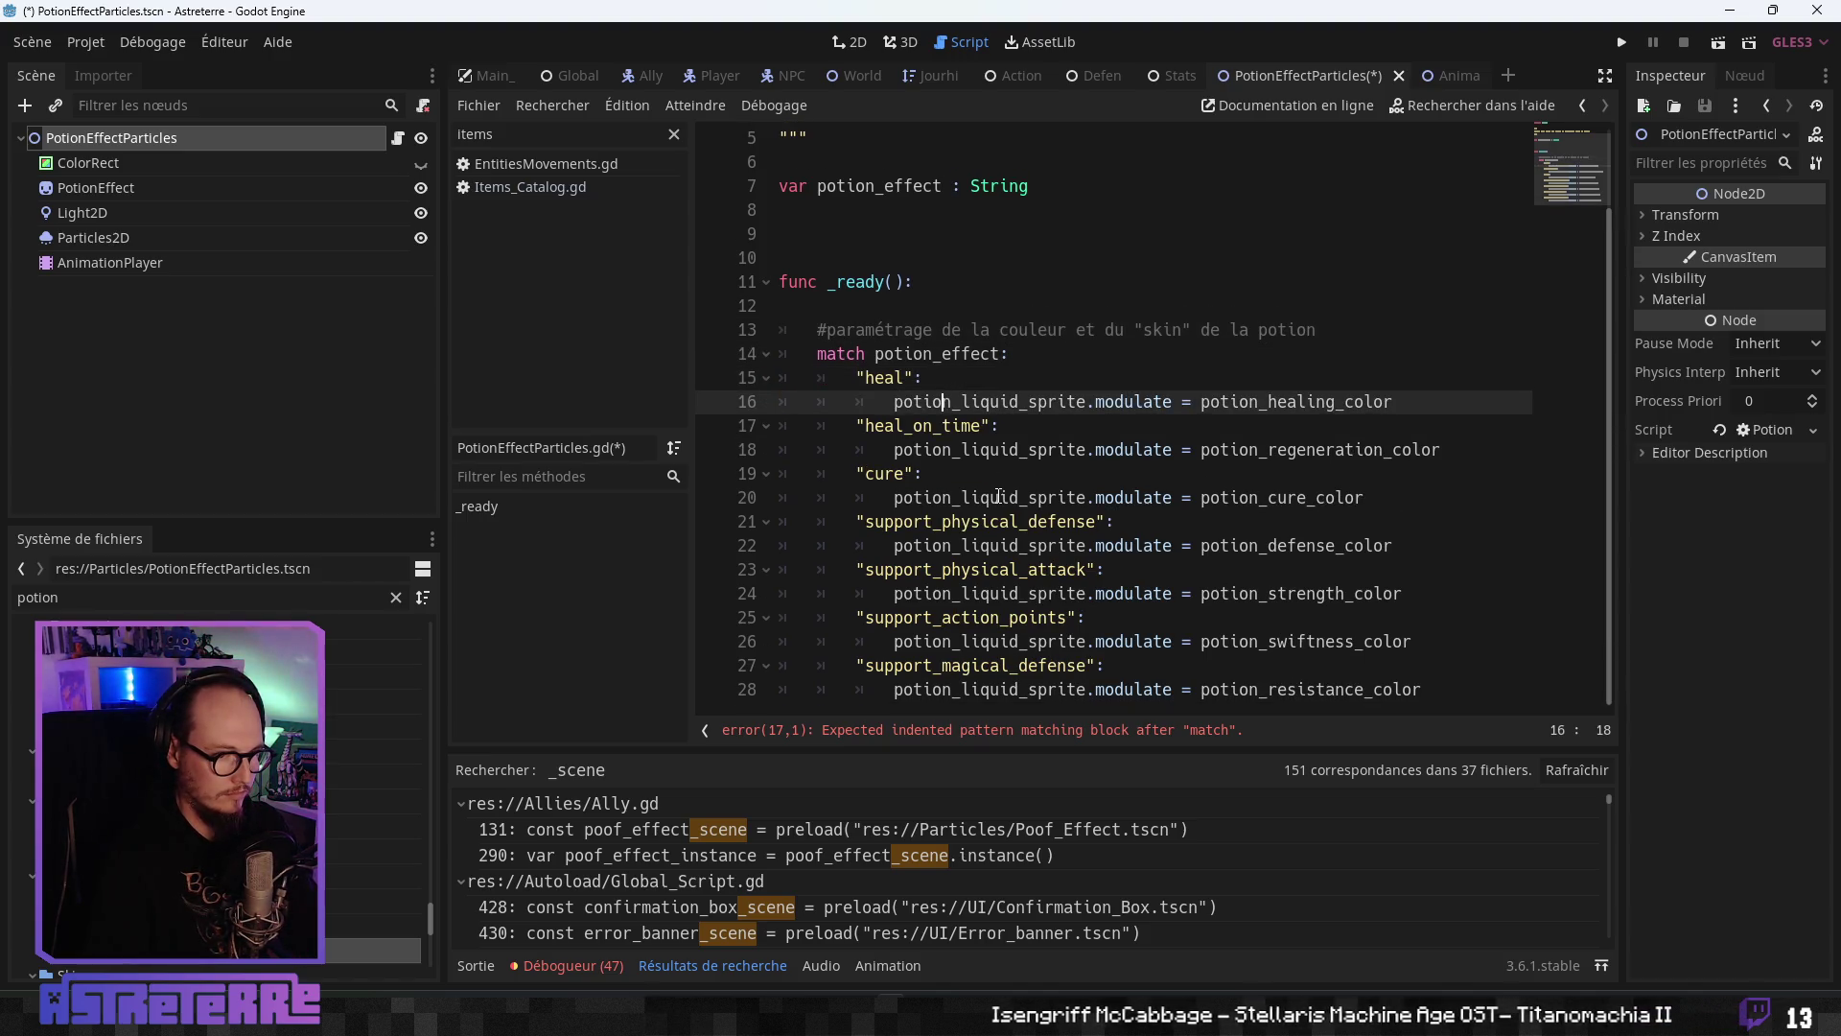
- Copy the seven potion colour variable lines (21–27) from PotionControl.gd
click(1005, 592)
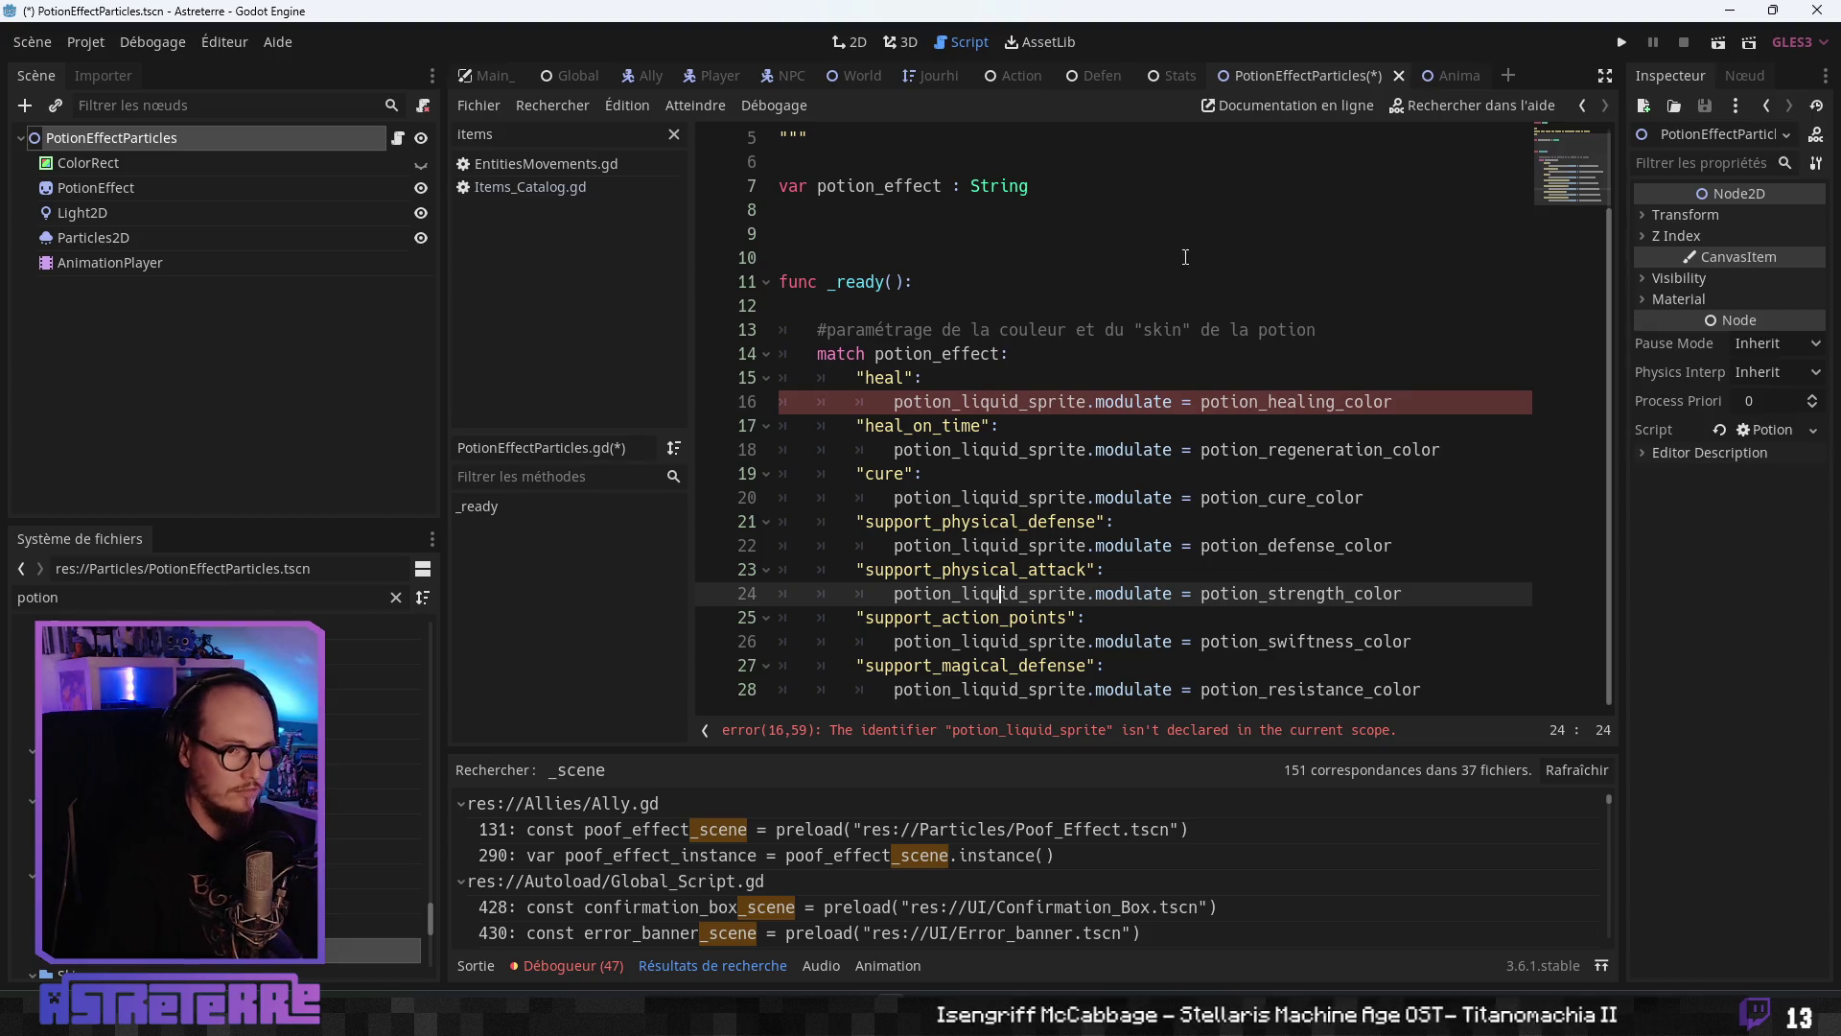
click(1451, 76)
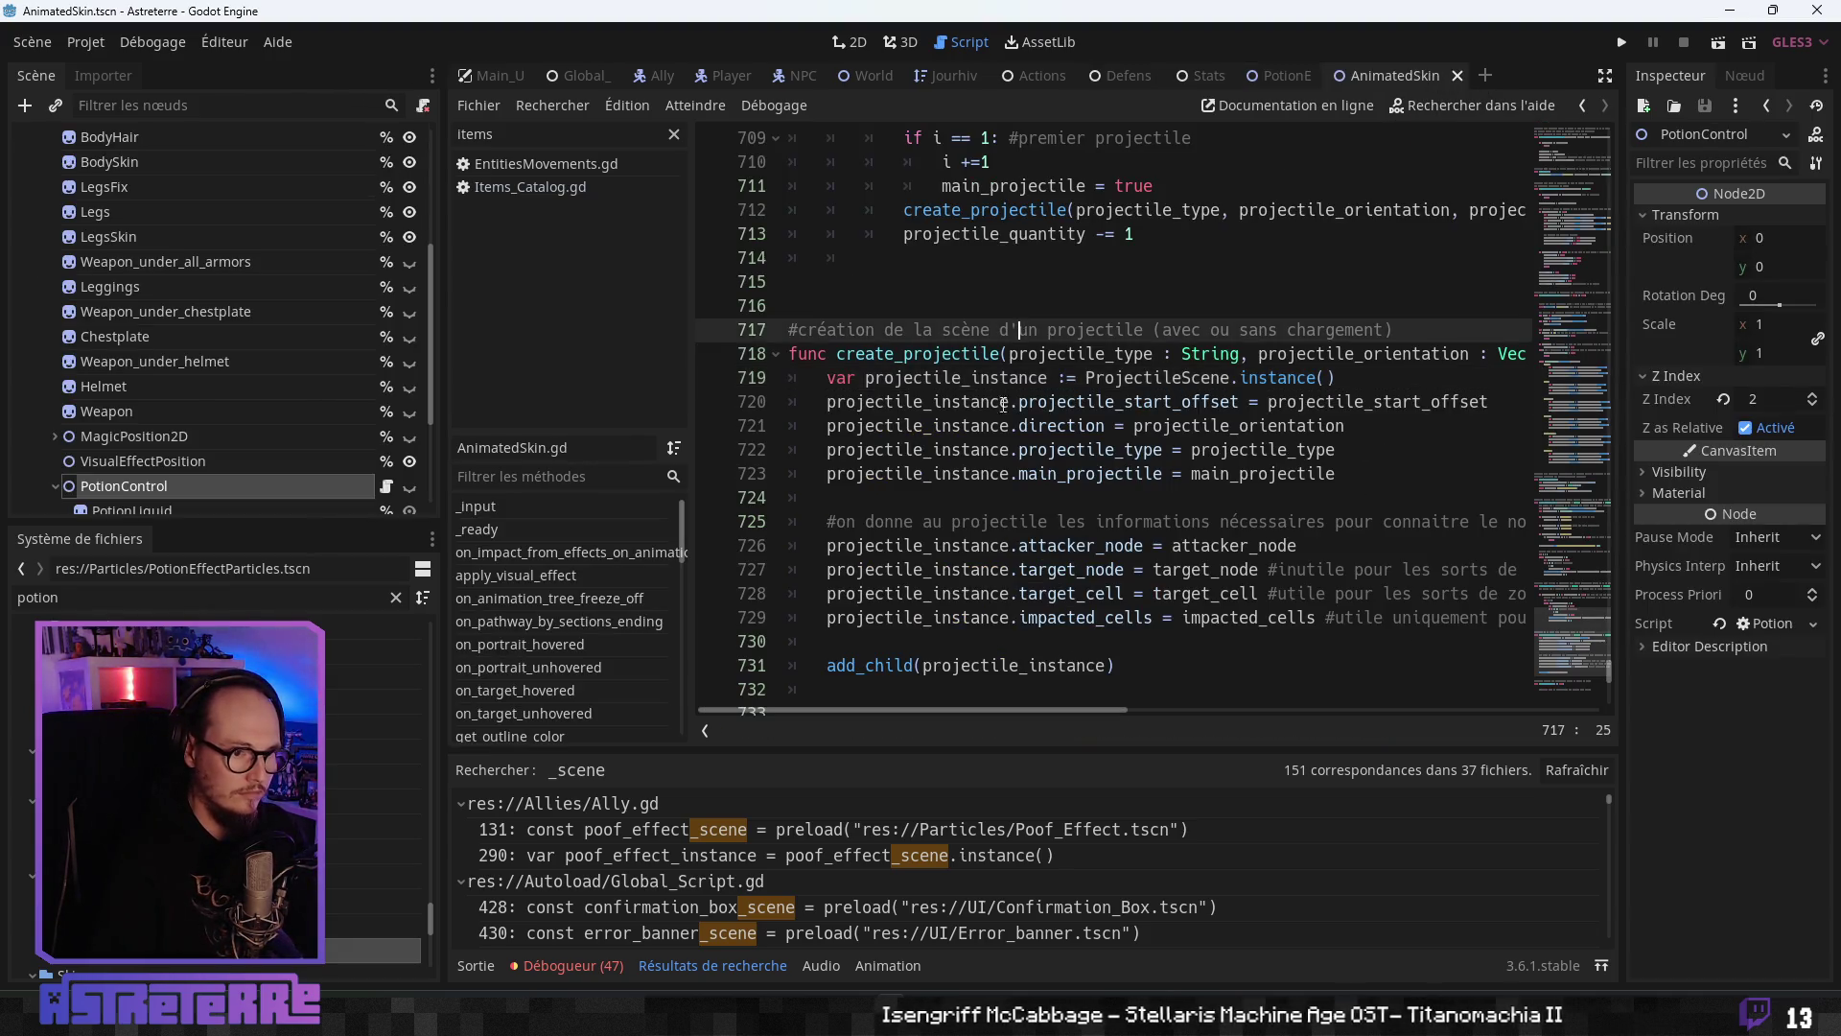
scroll(1001, 429, up, 4)
scroll(1001, 430, up, 20)
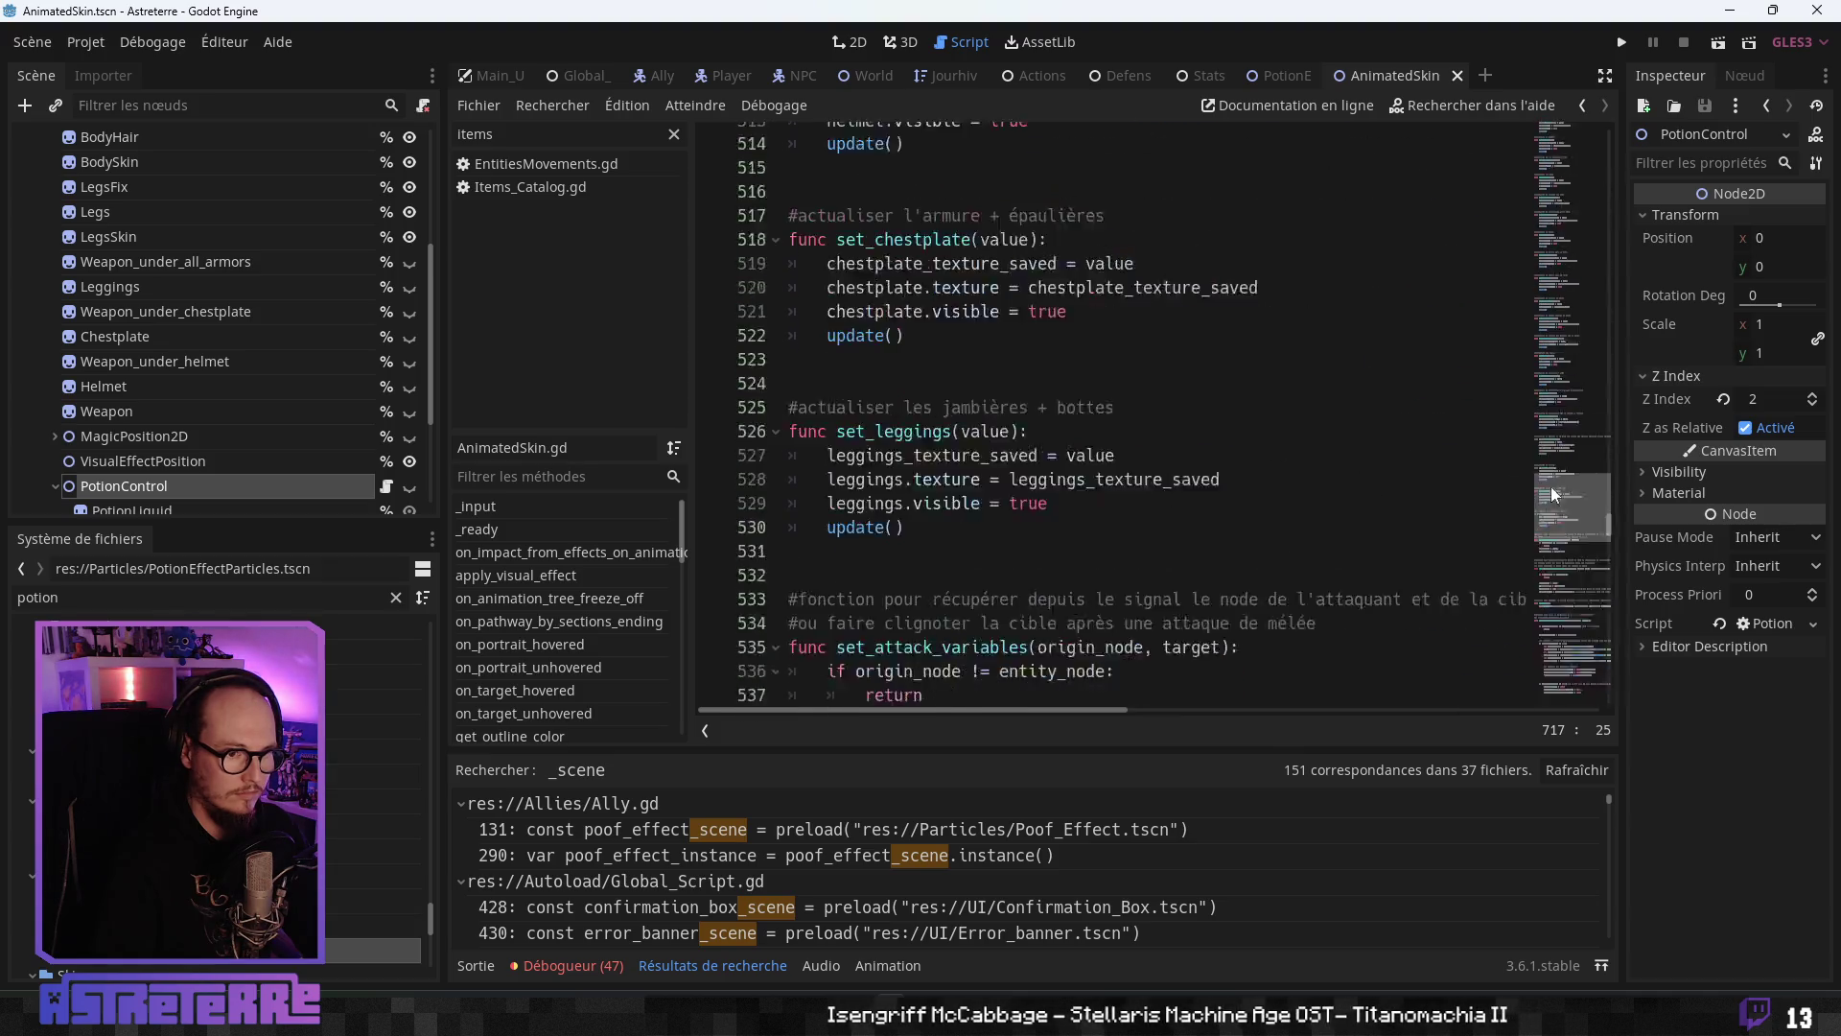
click(386, 489)
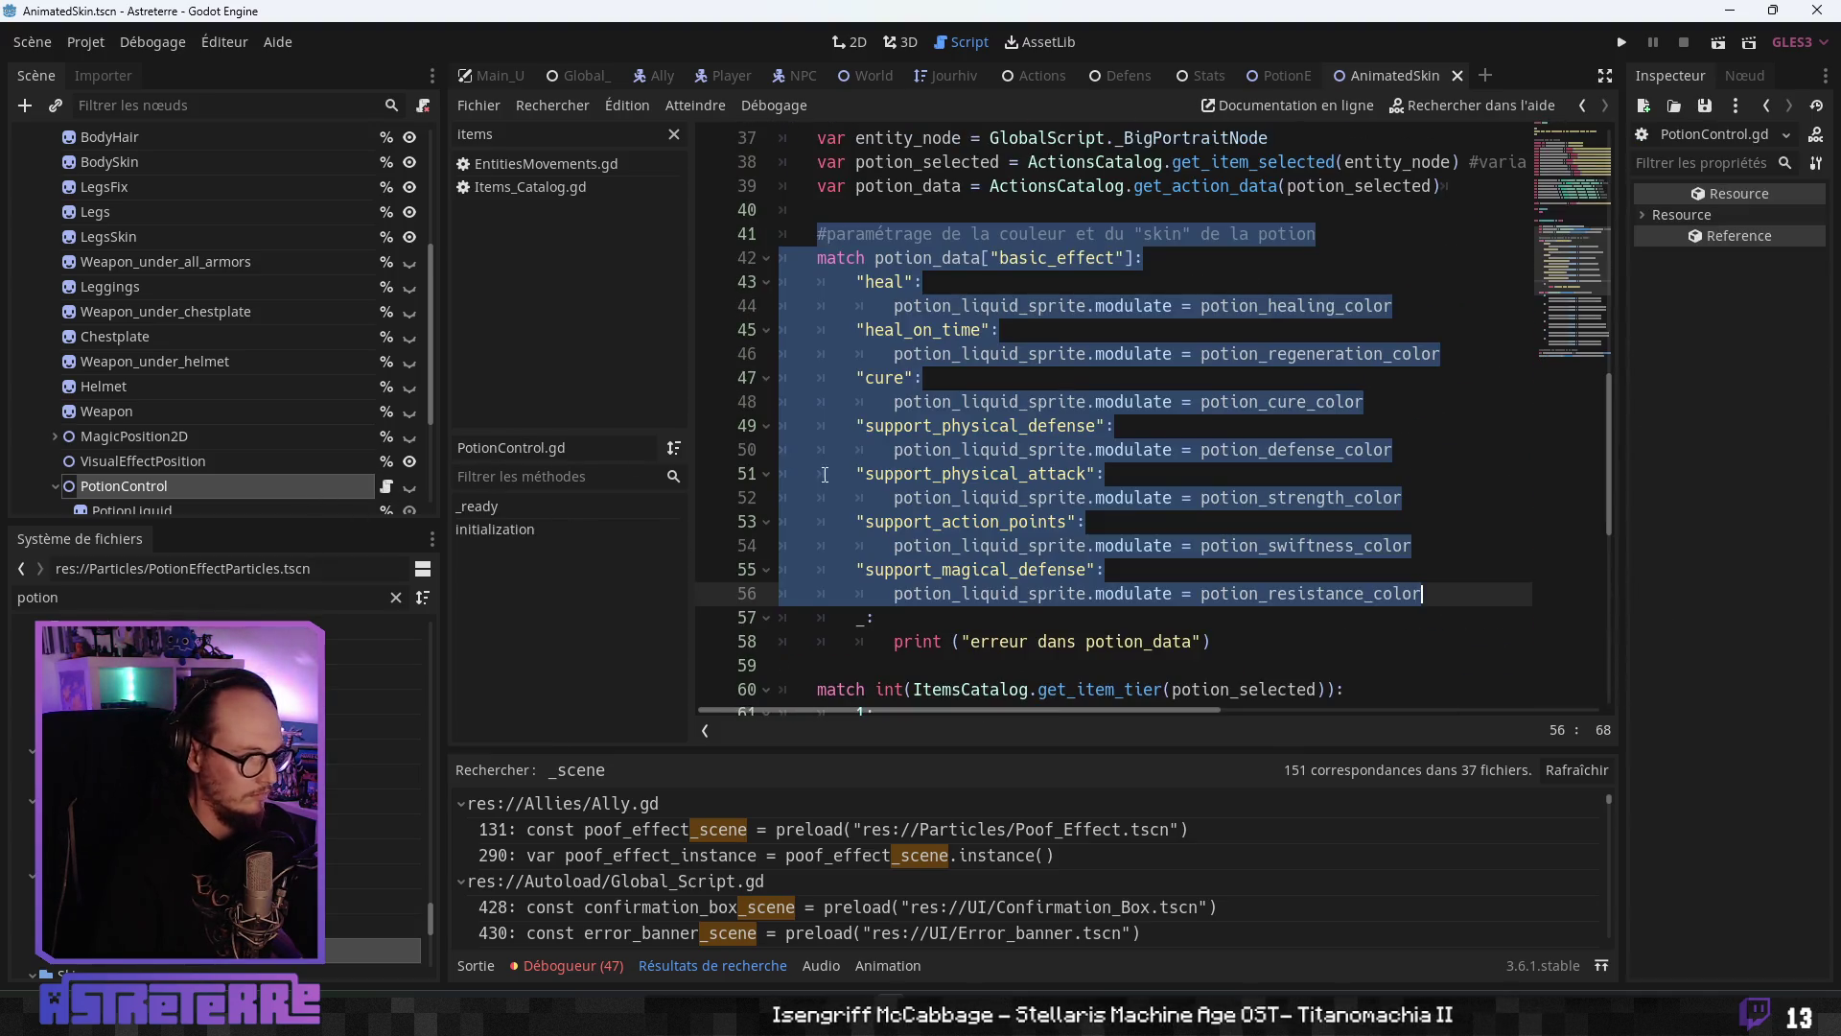
scroll(1038, 515, up, 5)
scroll(1037, 515, up, 3)
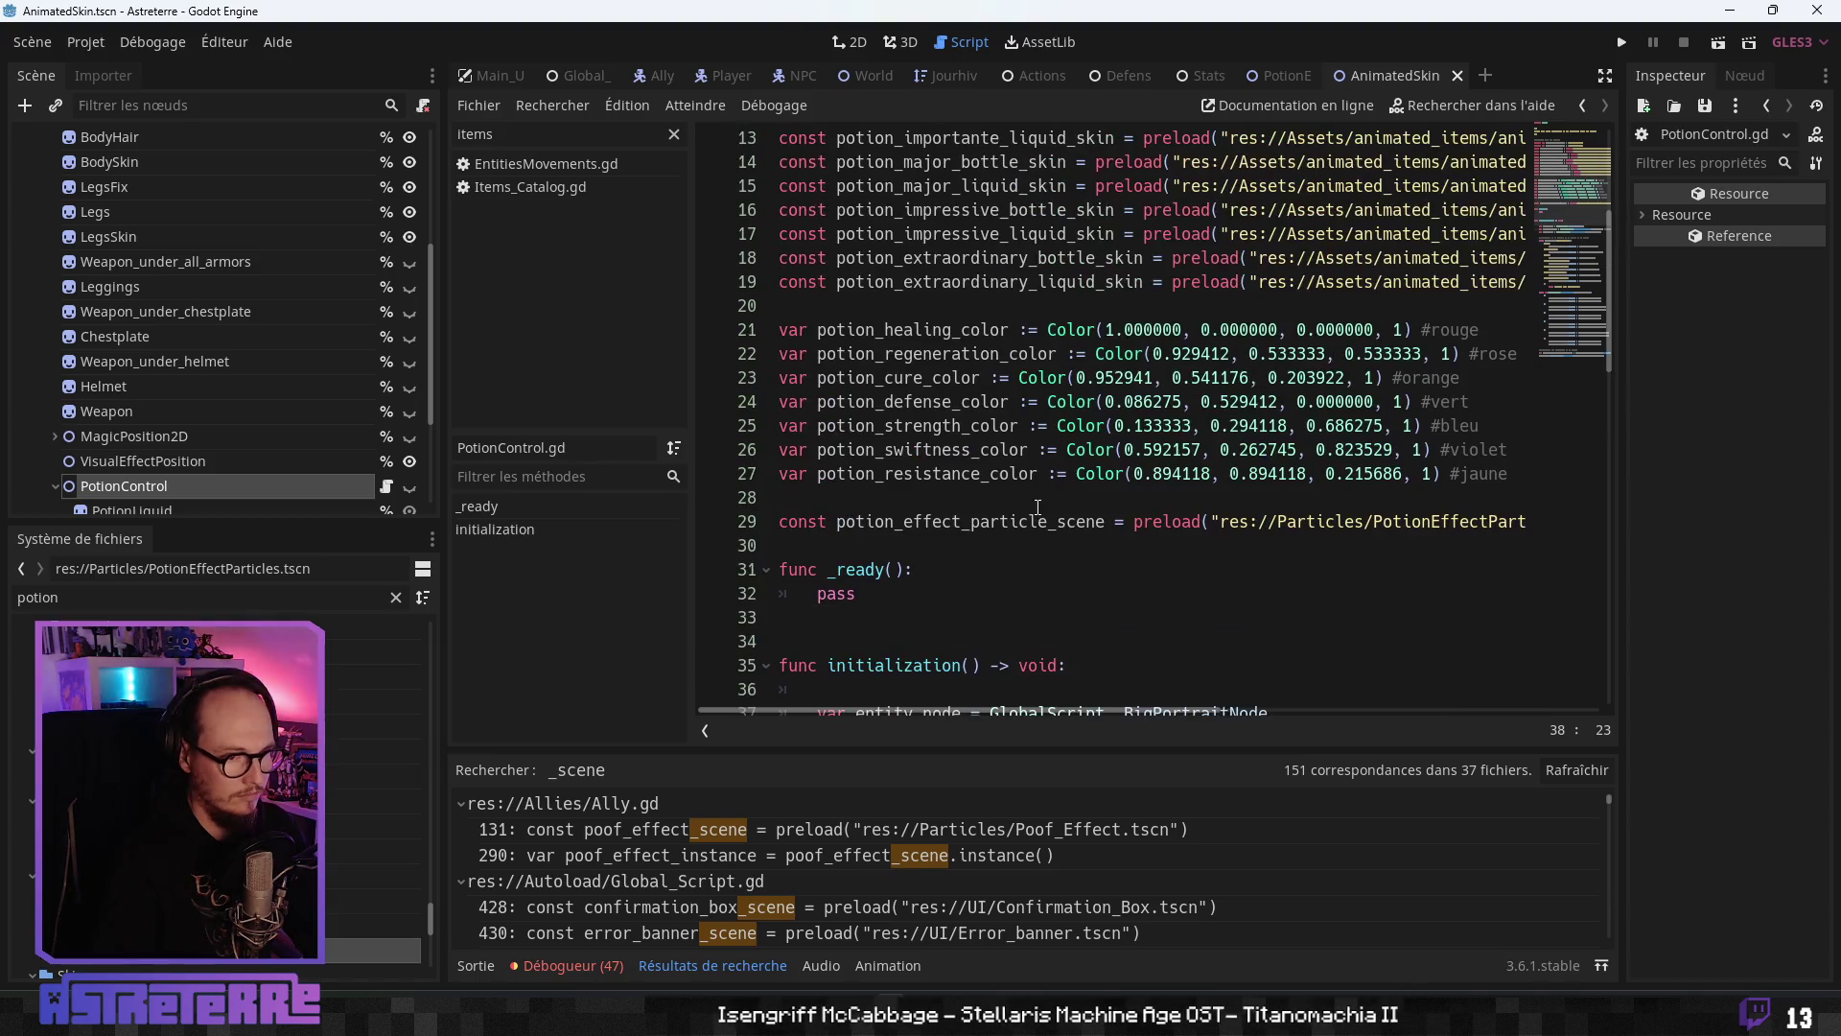
scroll(1518, 546, up, 1)
mouse_move(1518, 547)
mouse_down()
mouse_move(779, 475)
mouse_move(728, 428)
mouse_move(640, 395)
mouse_up()
key(ctrl+c)
- Paste the colour variables into PotionEffectParticles.gd at line 9, leaving a blank line before _ready
scroll(1056, 477, up, 1)
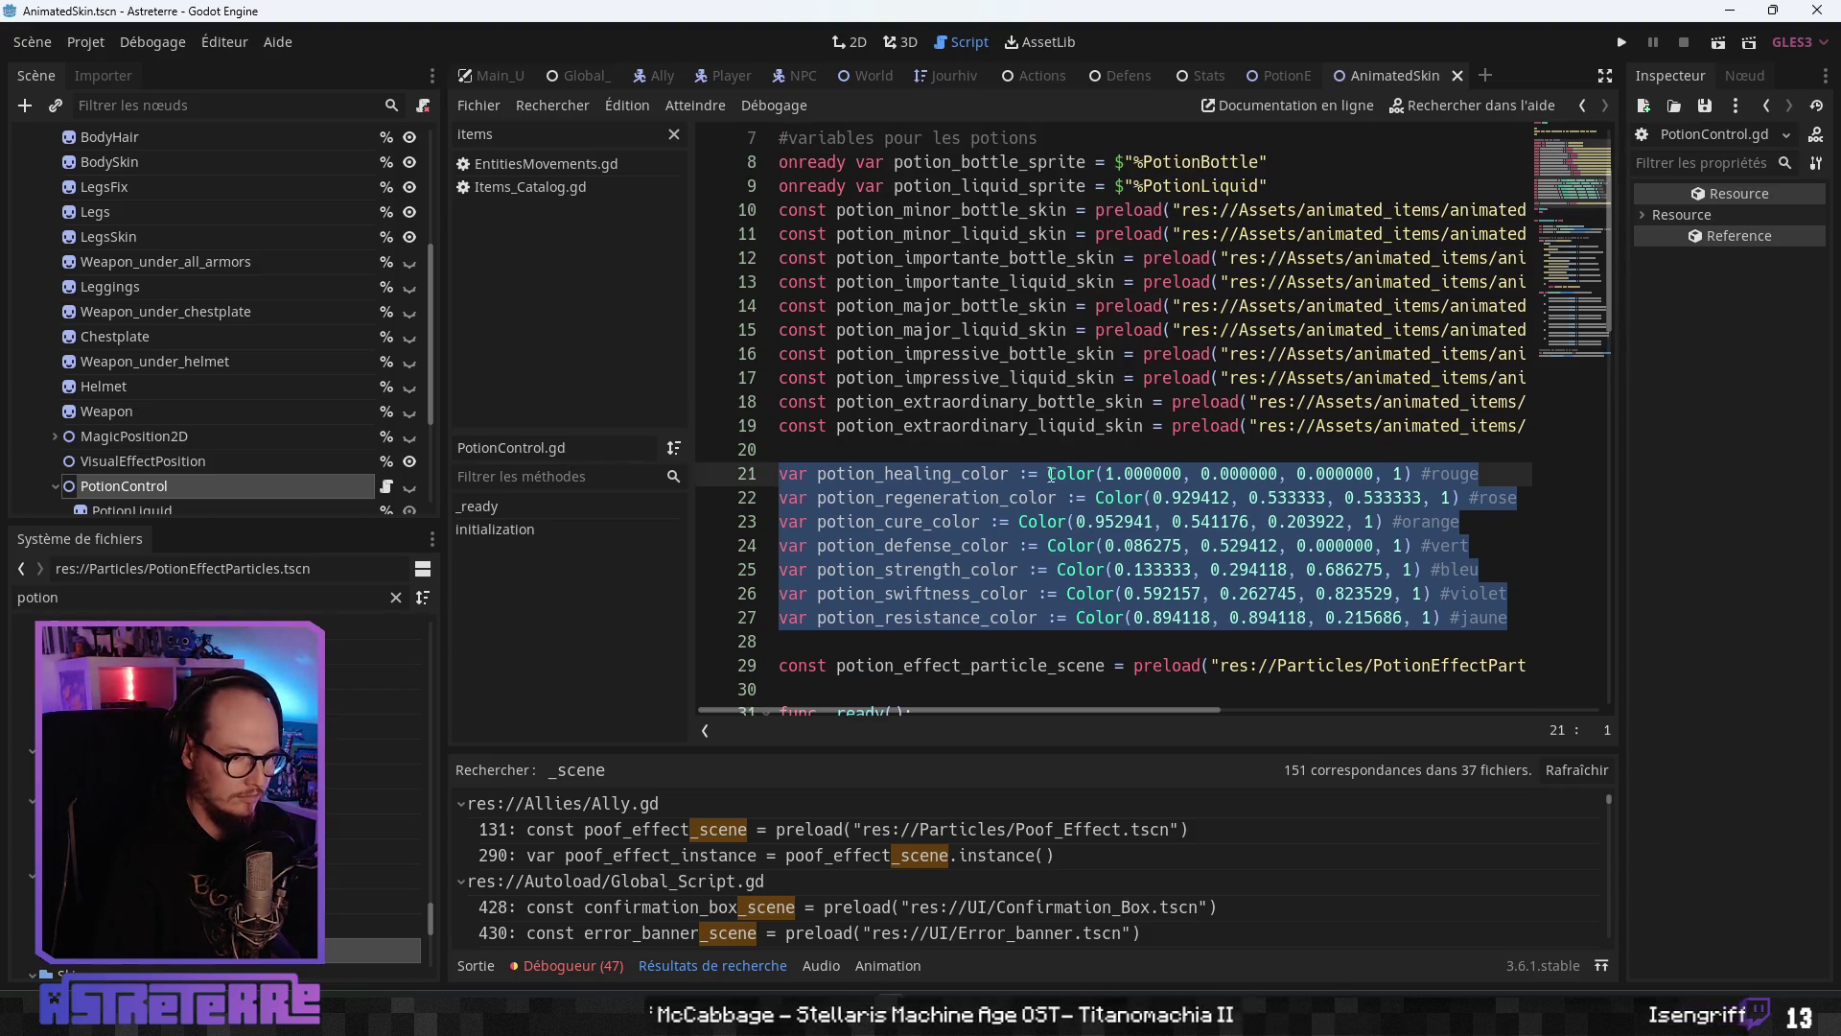
click(1293, 75)
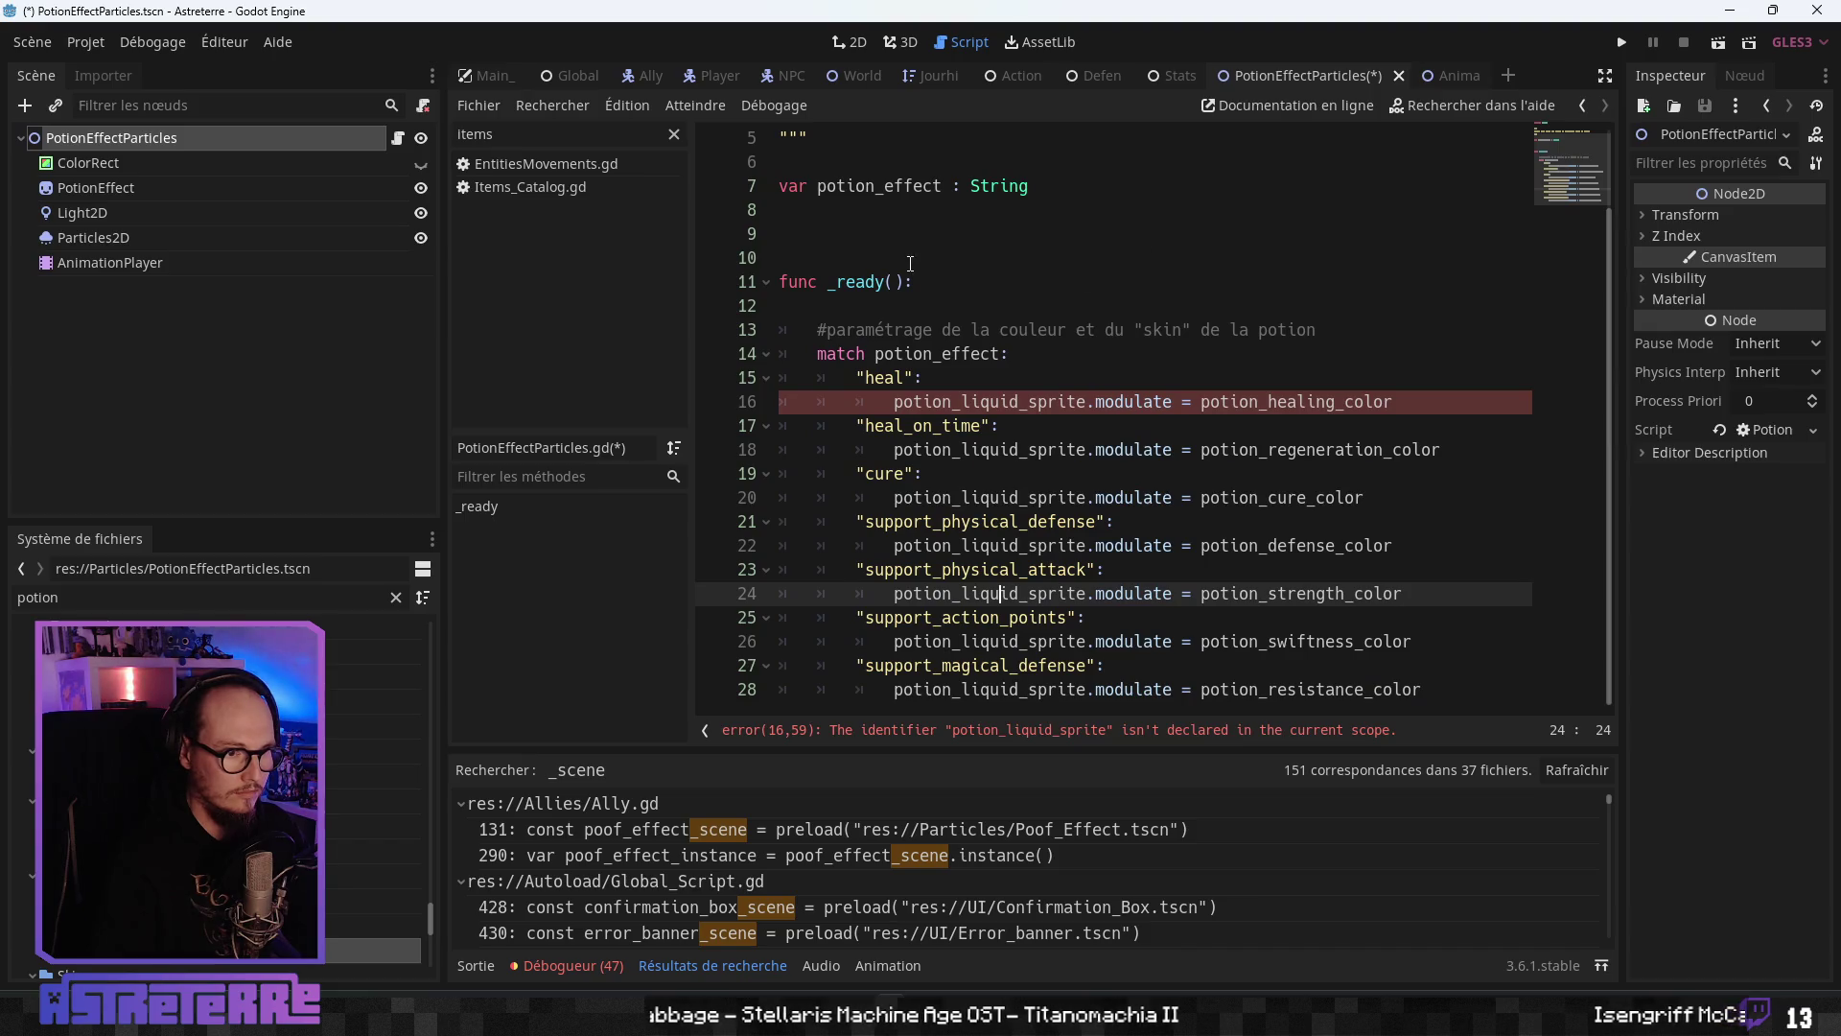
click(863, 329)
key(ctrl+v)
click(827, 507)
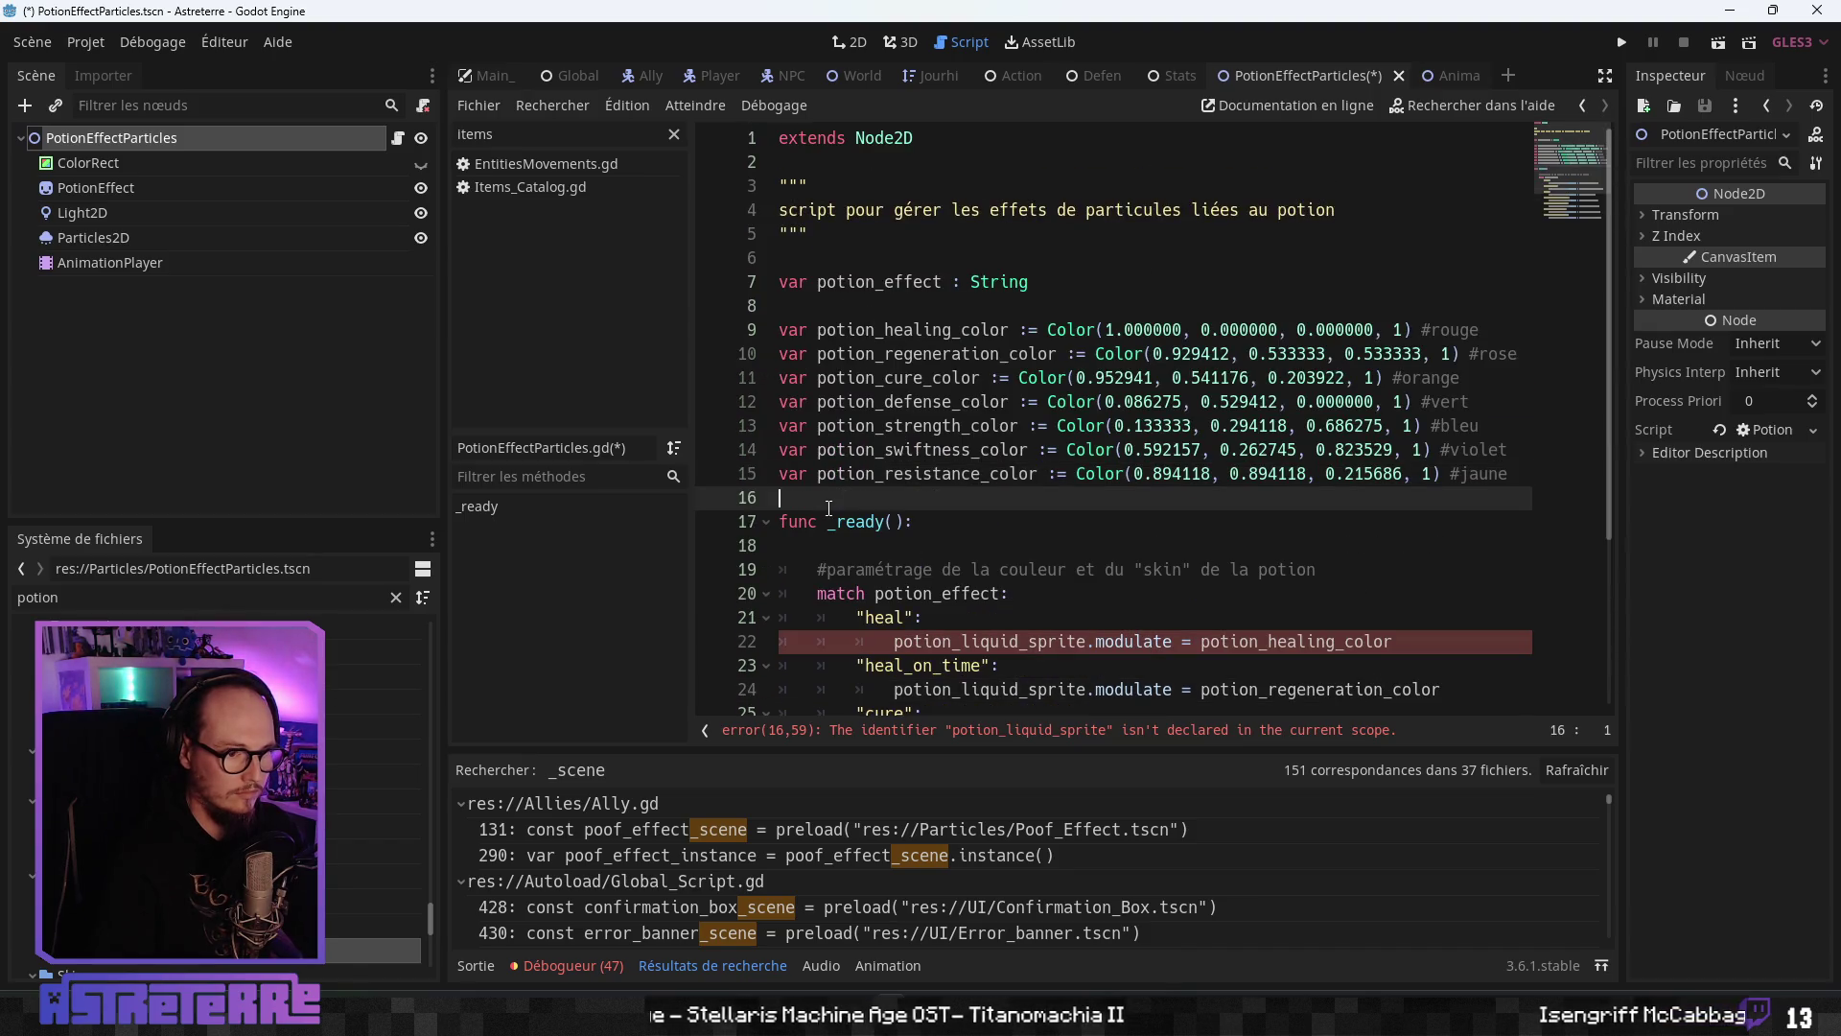
key(Return)
click(1045, 665)
scroll(1041, 653, down, 2)
scroll(1016, 480, down, 1)
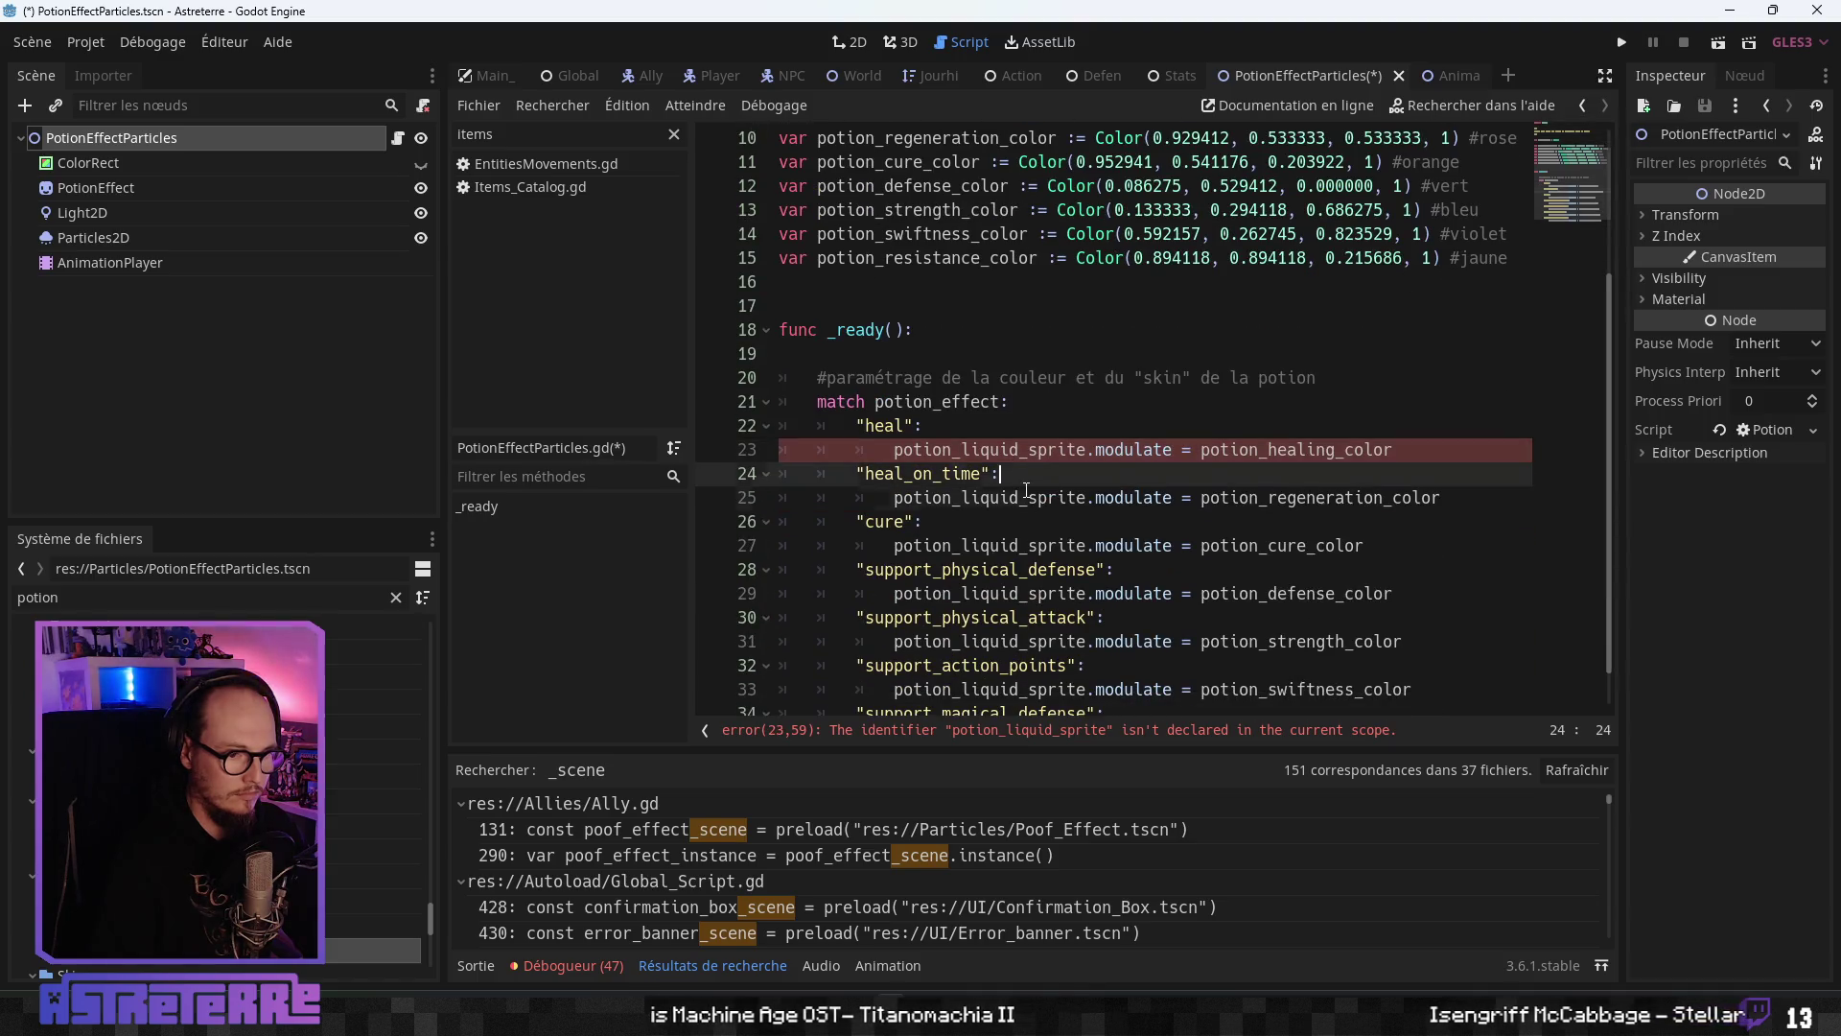
- Turn on Access as Unique Name for the PotionEffect, Particles2D and Light2D nodes
click(1024, 497)
click(161, 196)
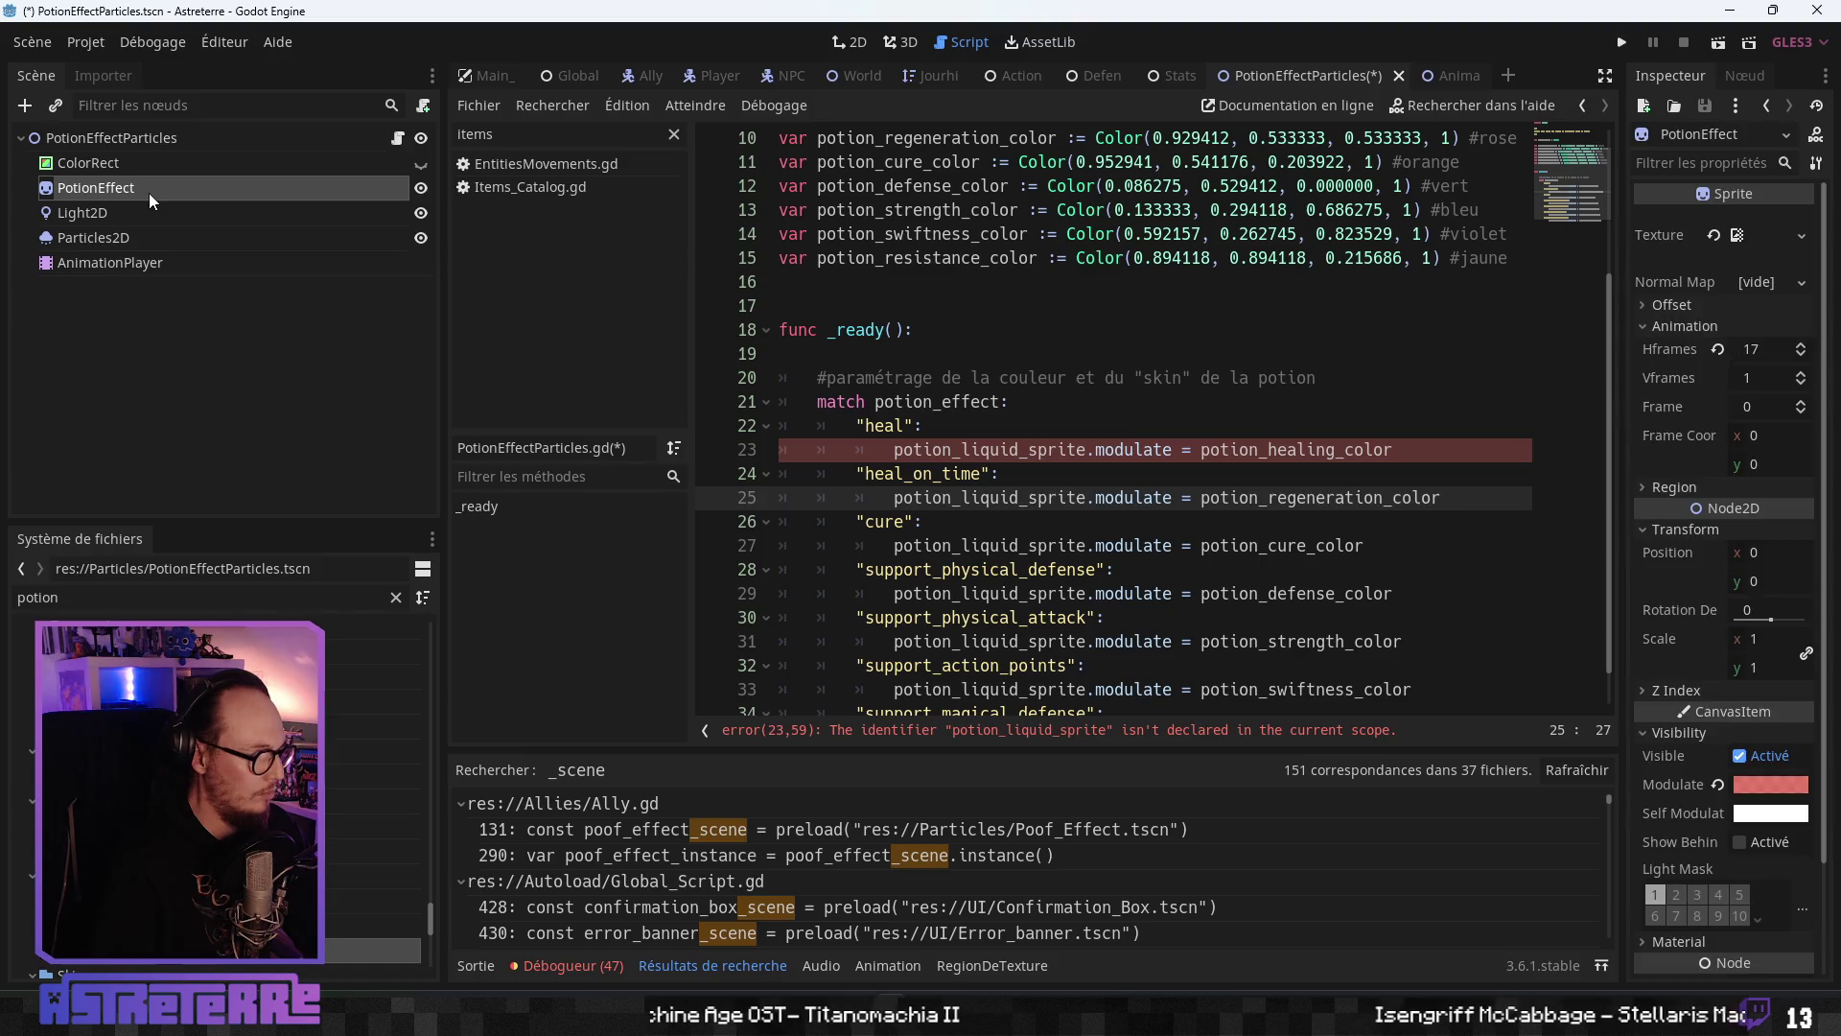
right_click(159, 190)
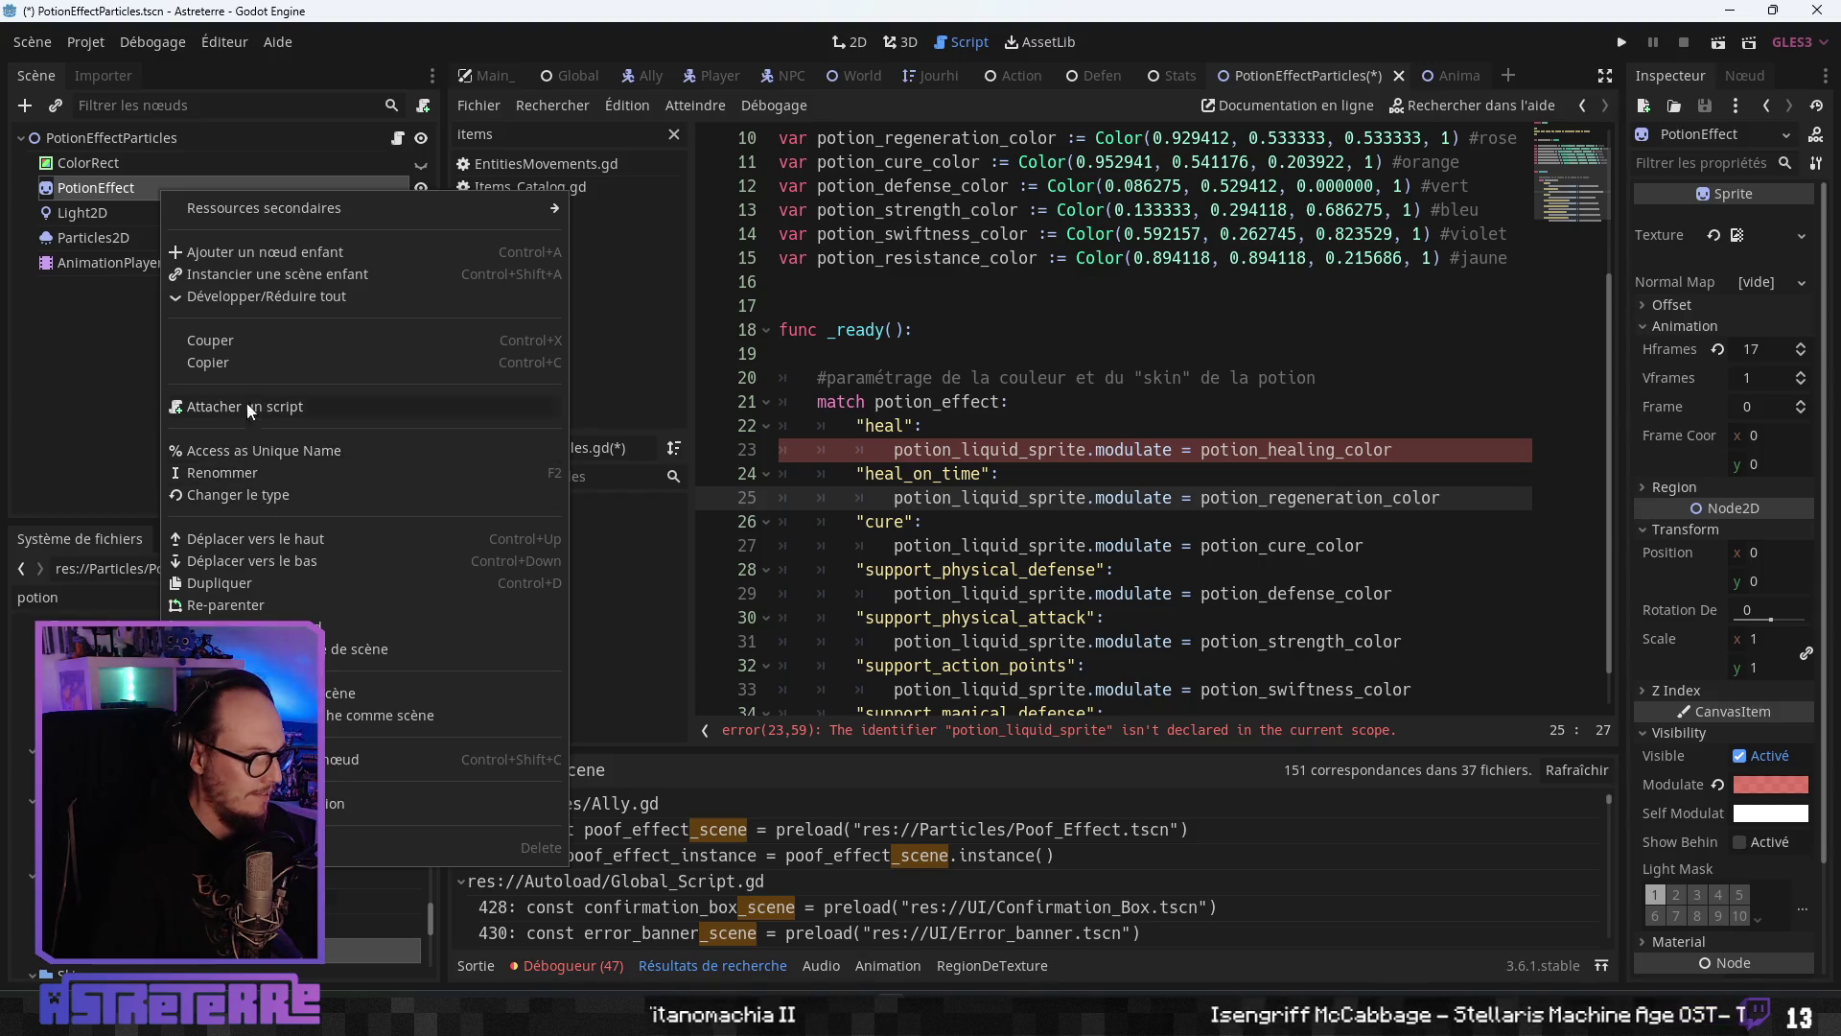
click(238, 449)
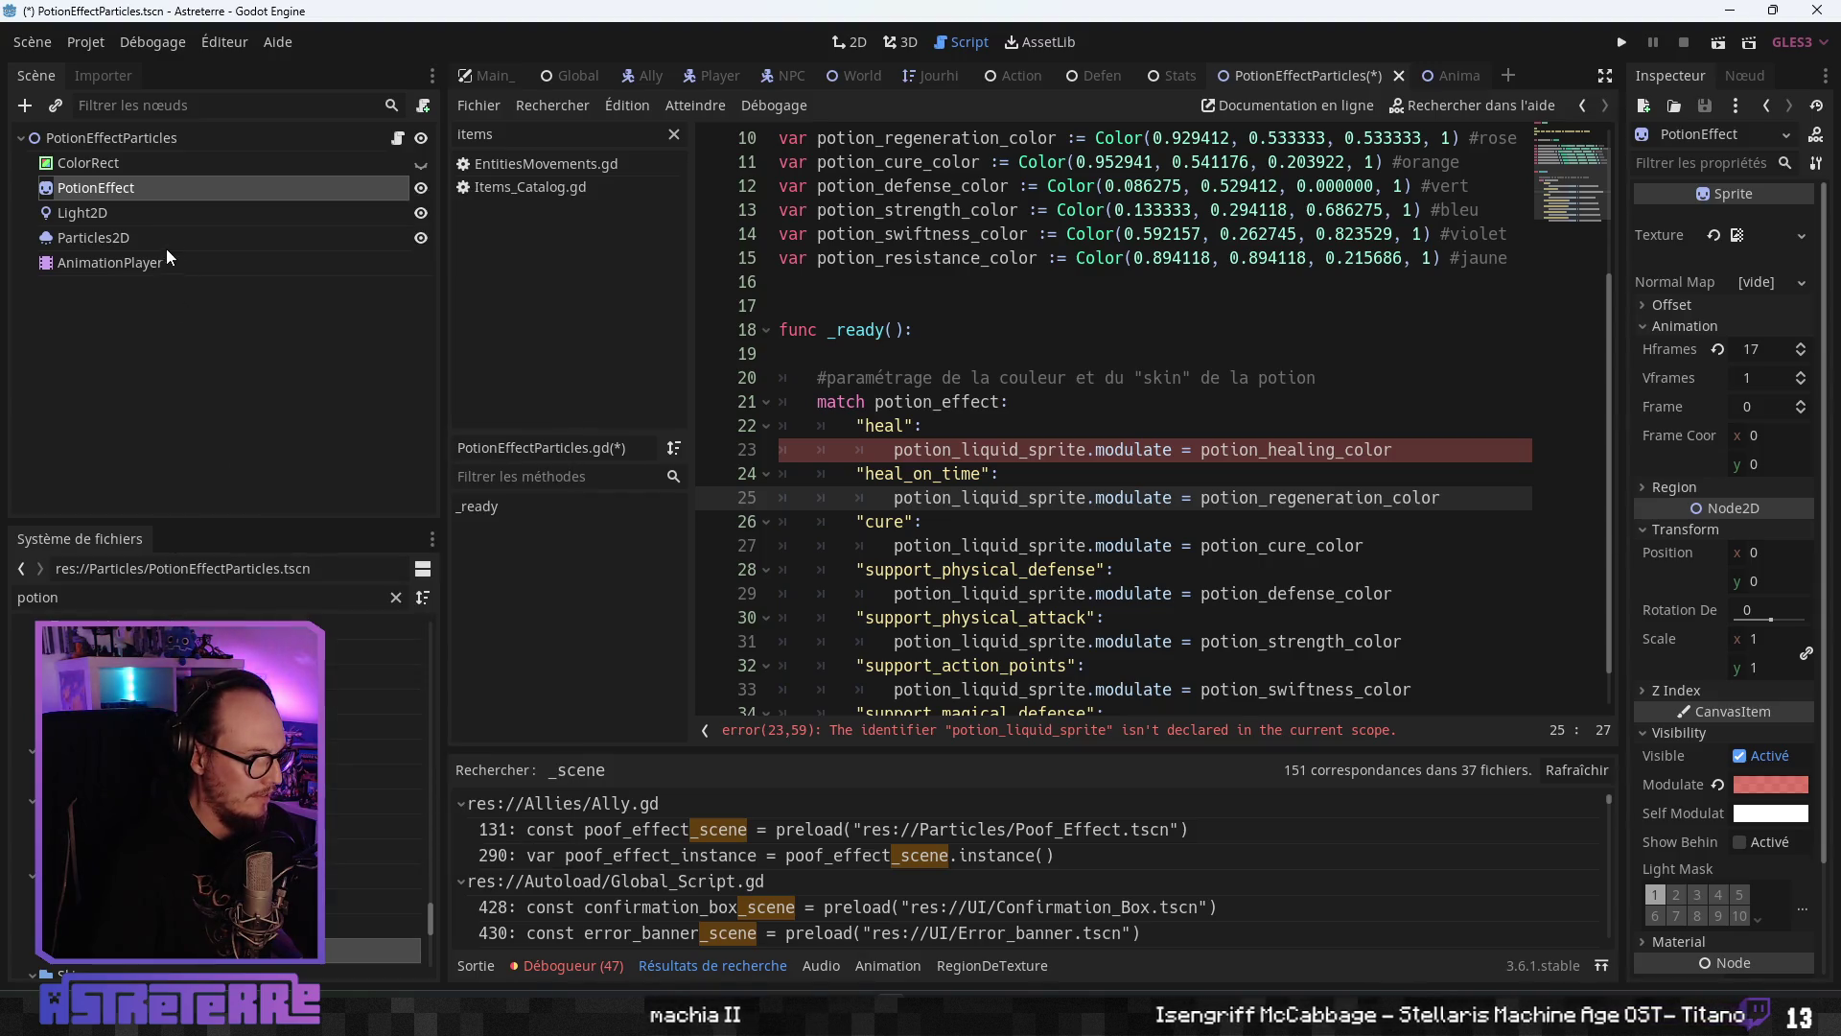
click(153, 238)
right_click(153, 238)
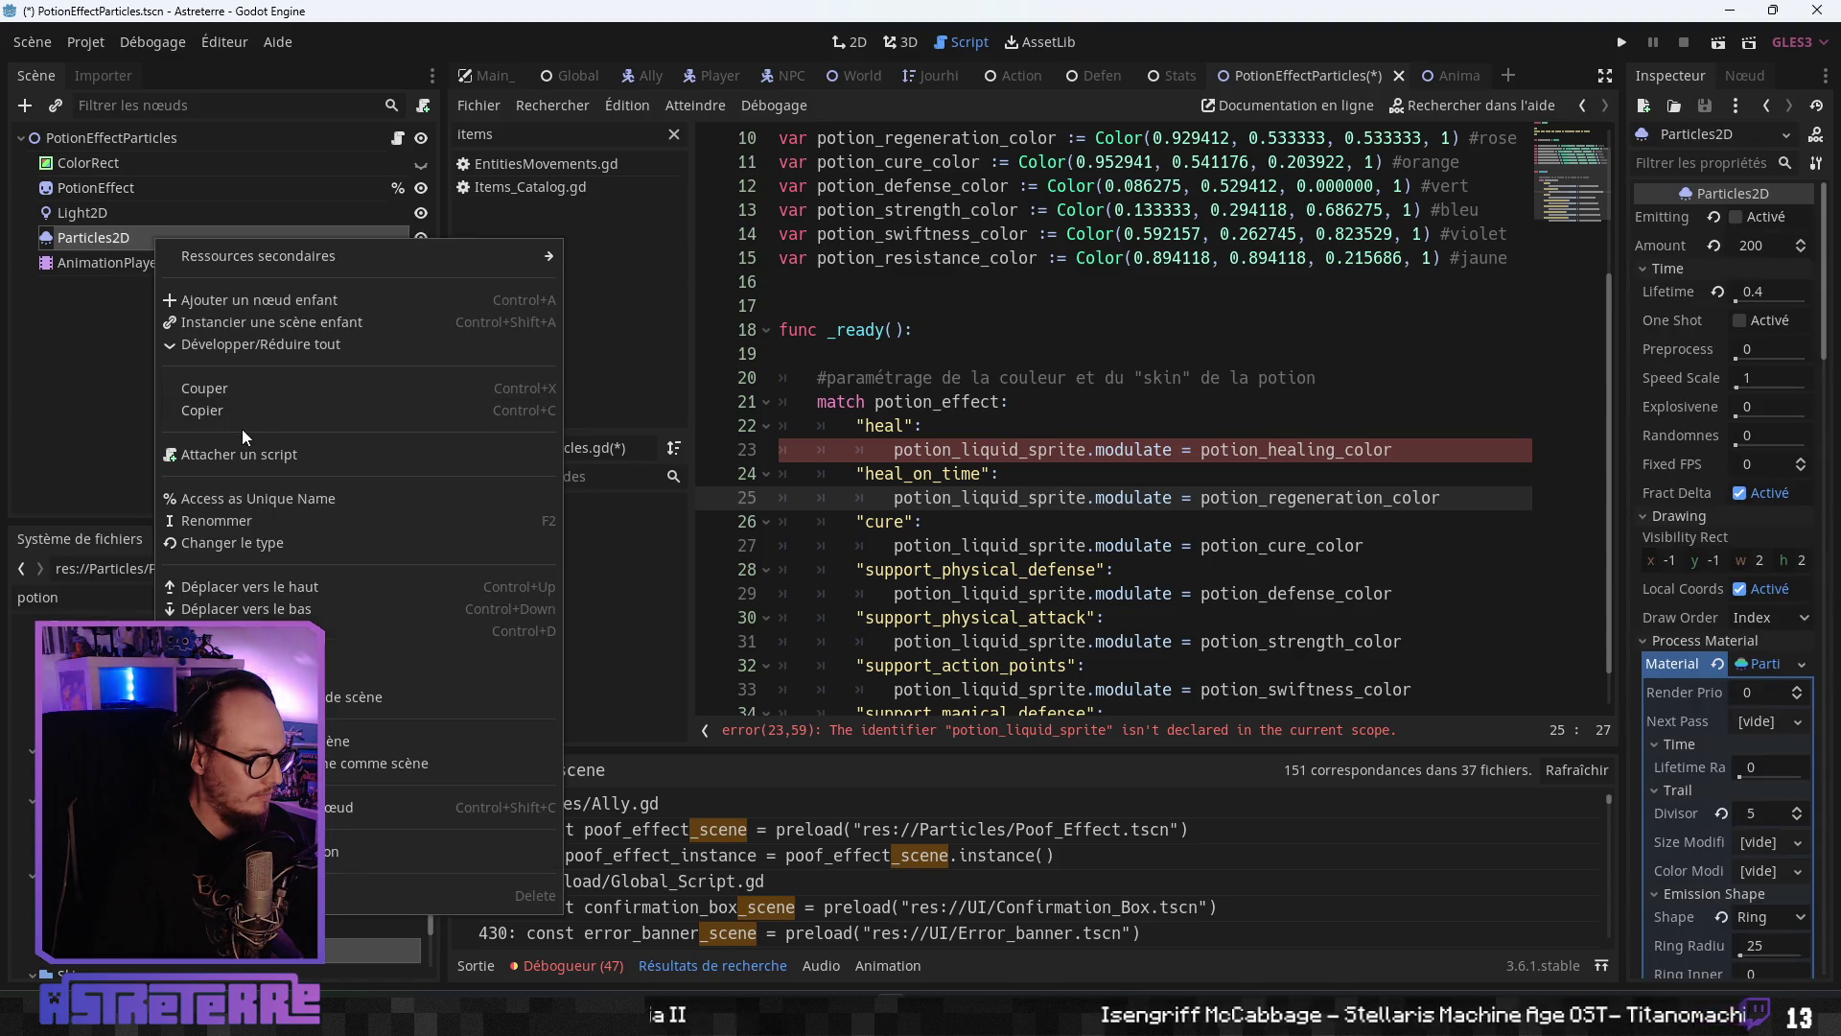
click(238, 503)
click(257, 215)
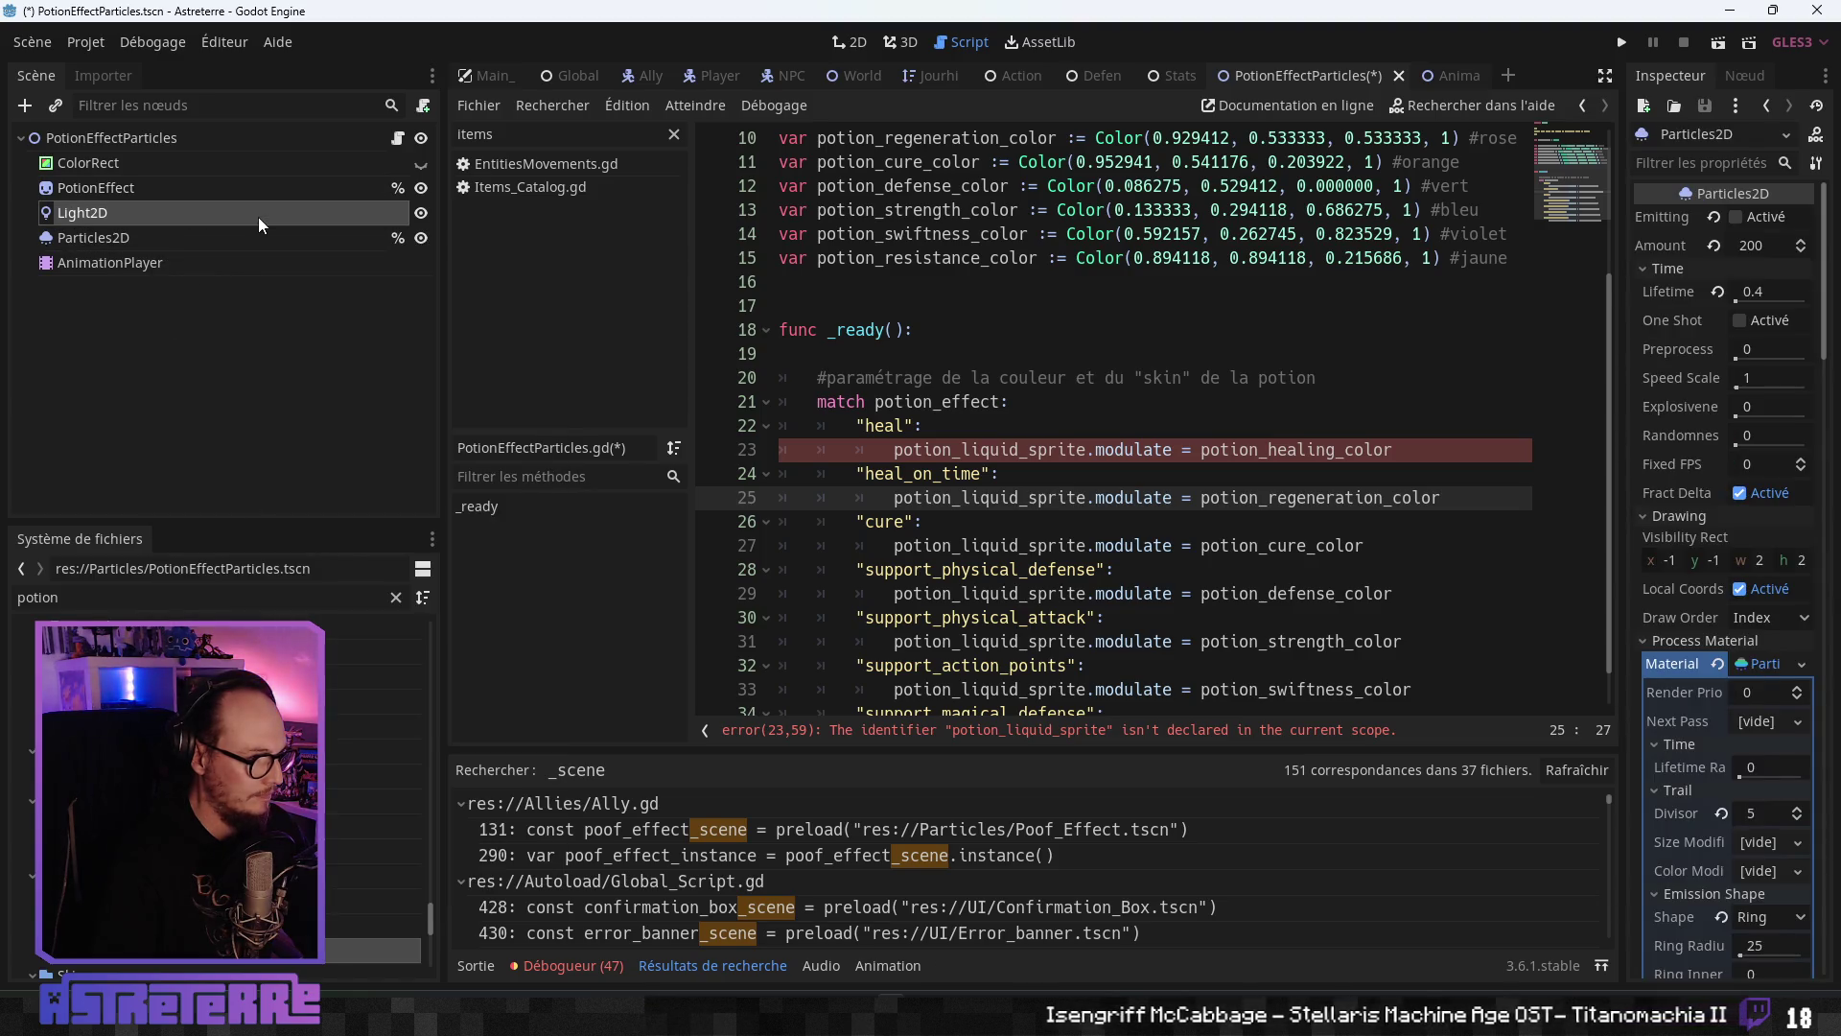
right_click(257, 217)
click(298, 470)
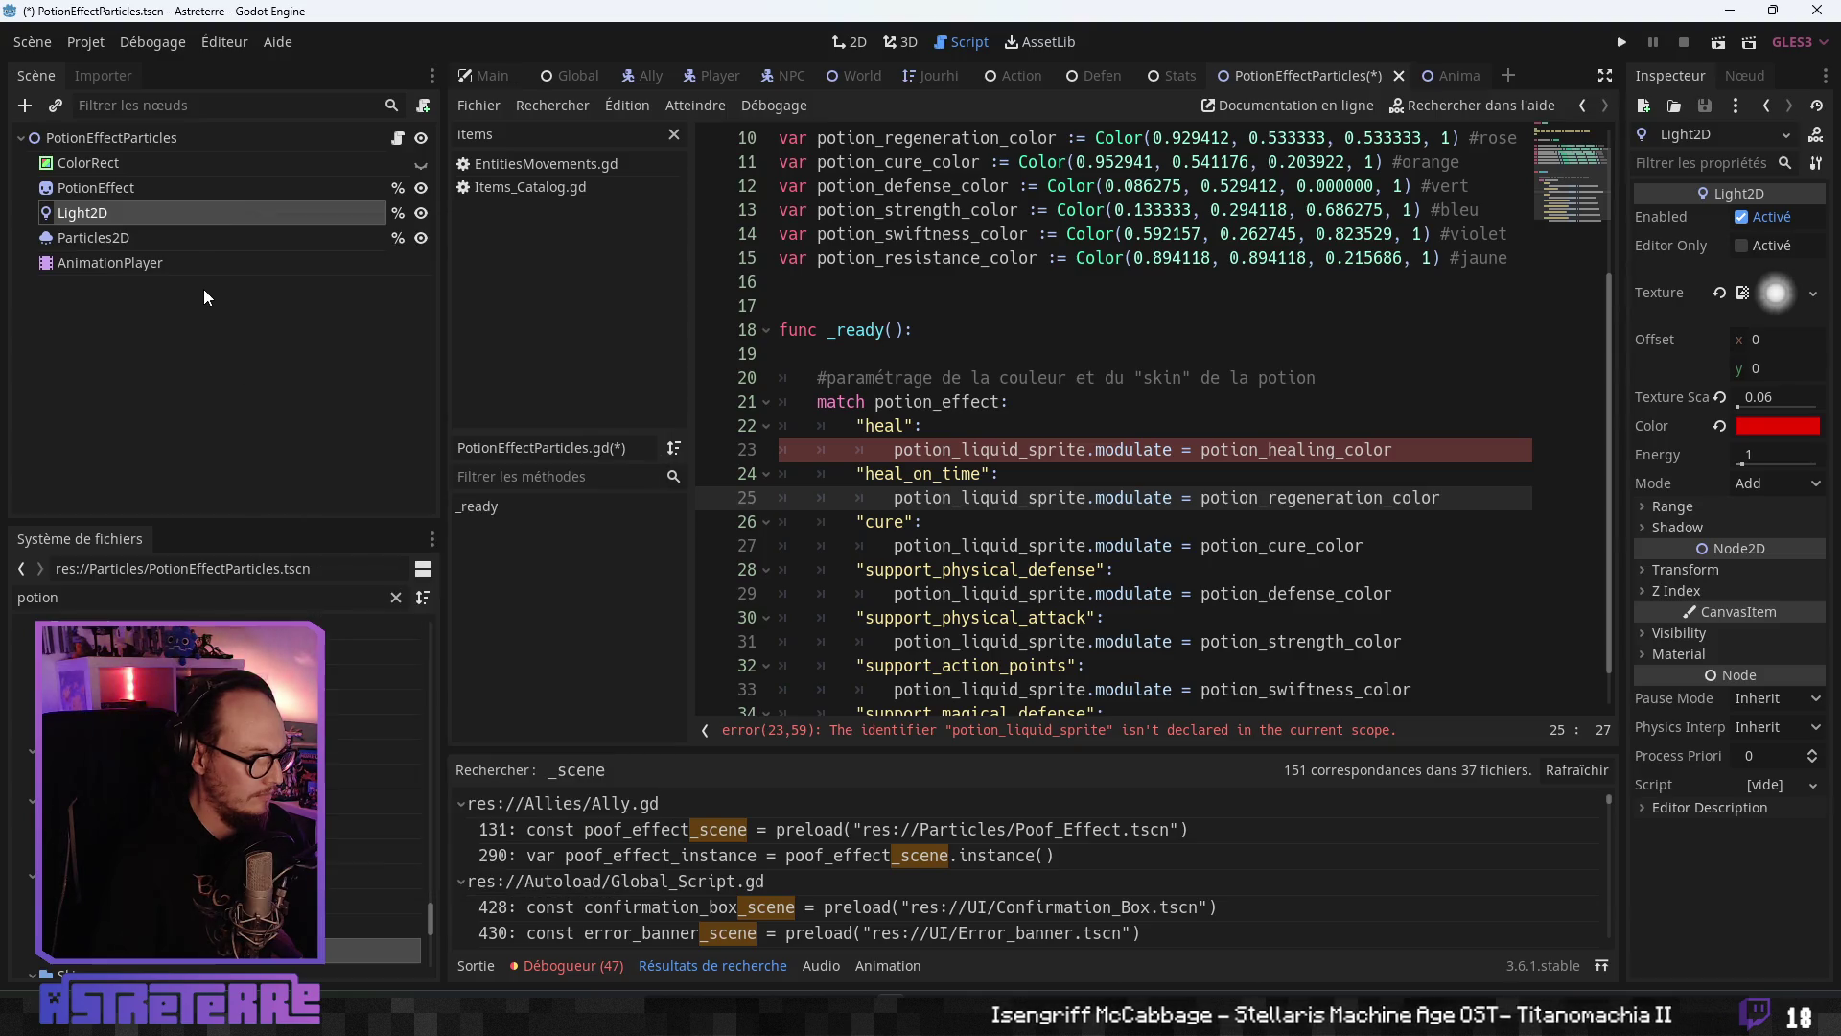
- Make room above _ready and give AnimationPlayer a unique name too
click(189, 239)
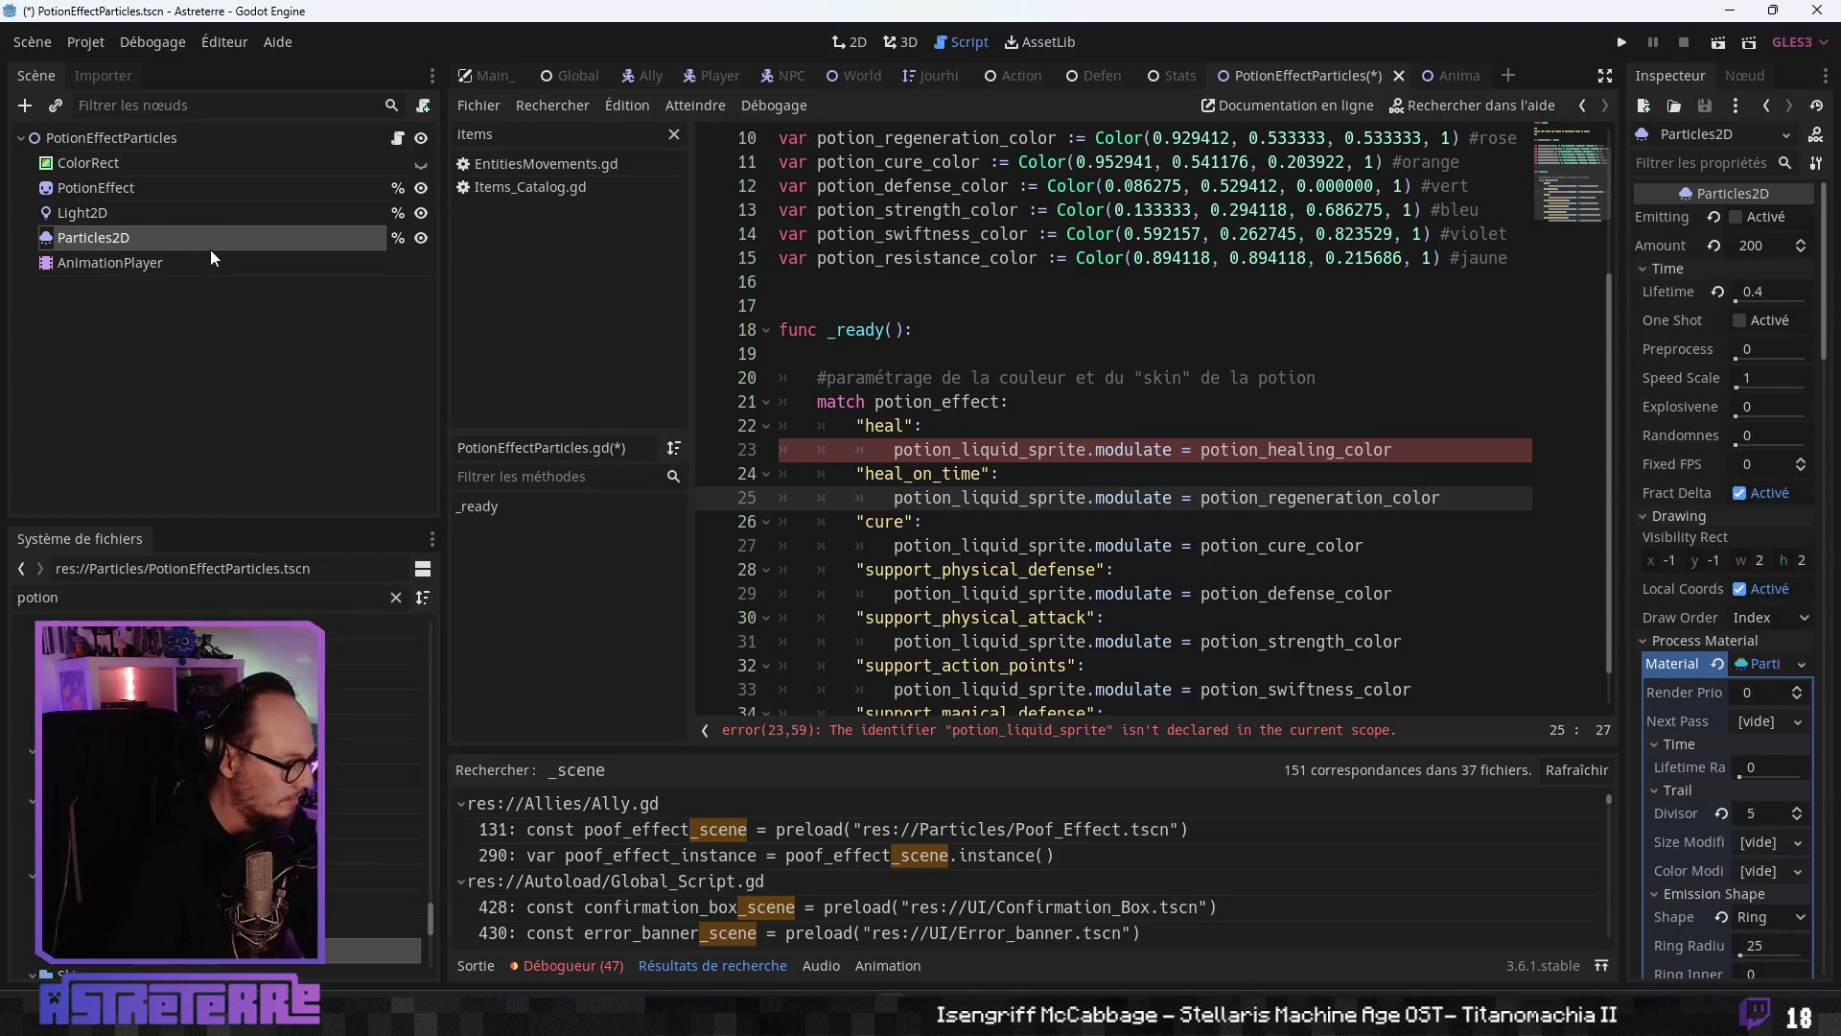
click(191, 213)
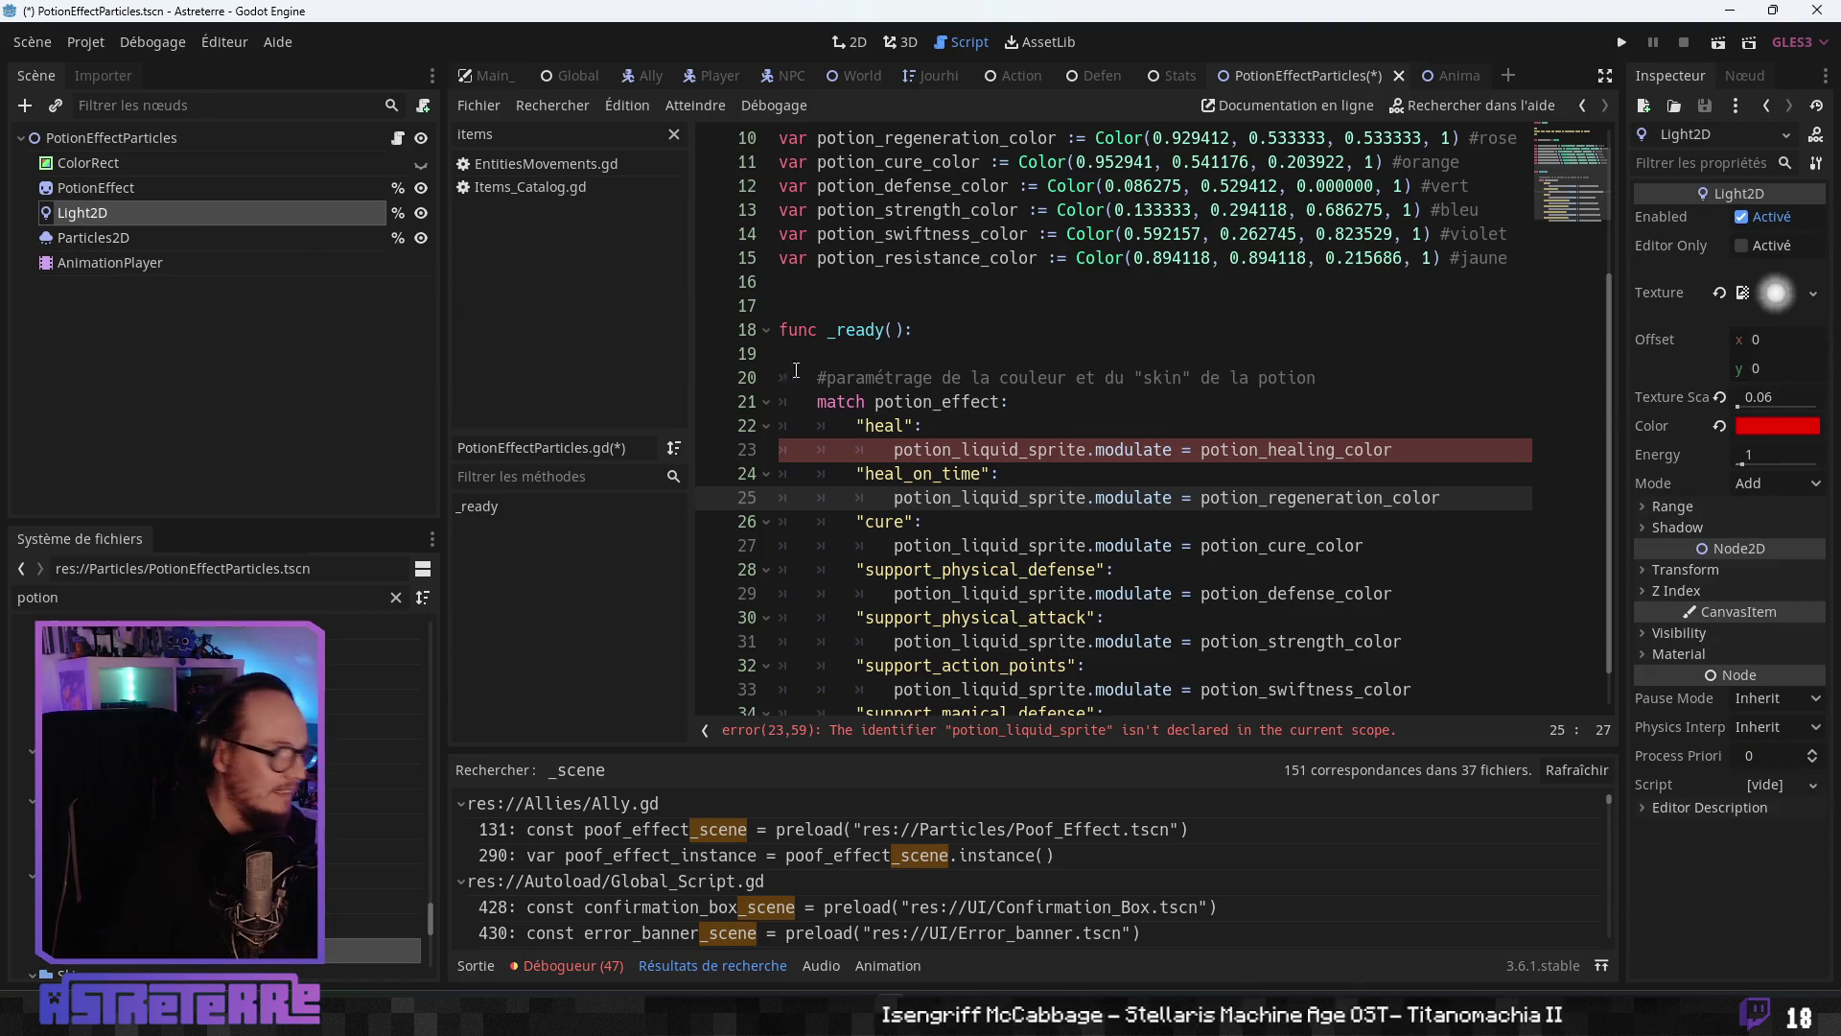
click(838, 307)
key(Return)
key(Return)
click(838, 326)
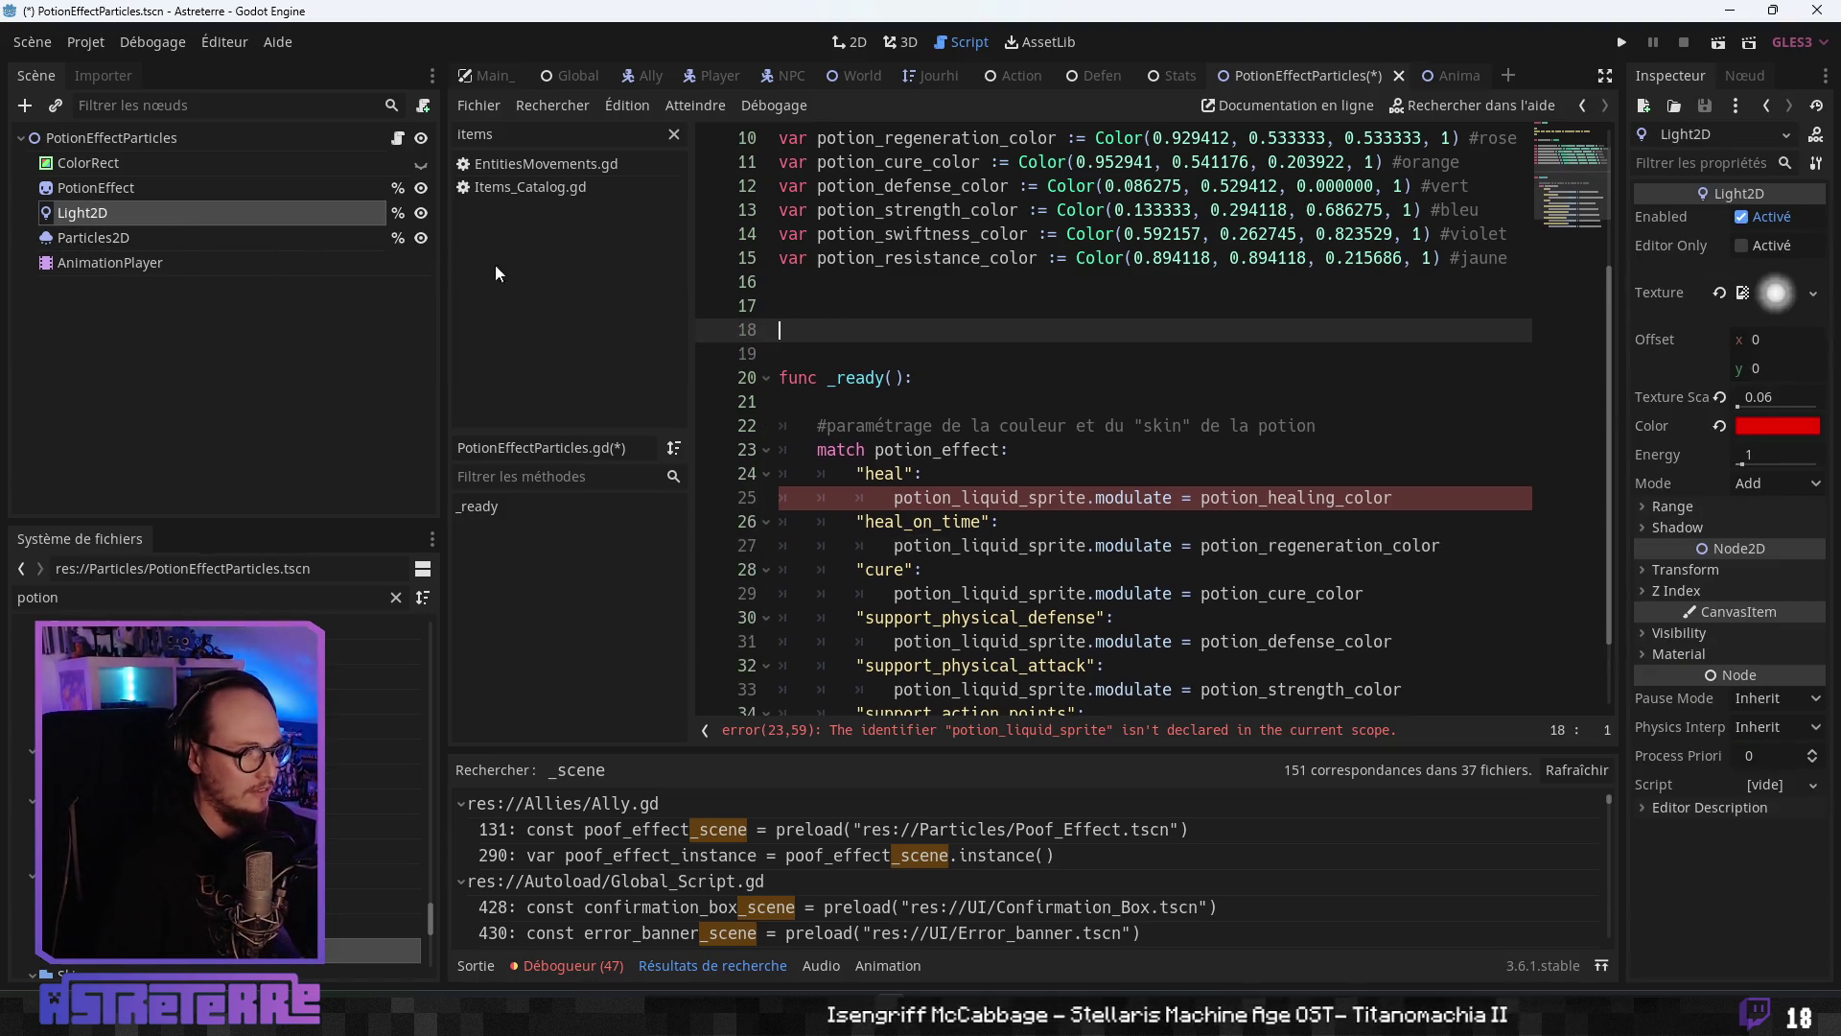
click(157, 243)
right_click(184, 268)
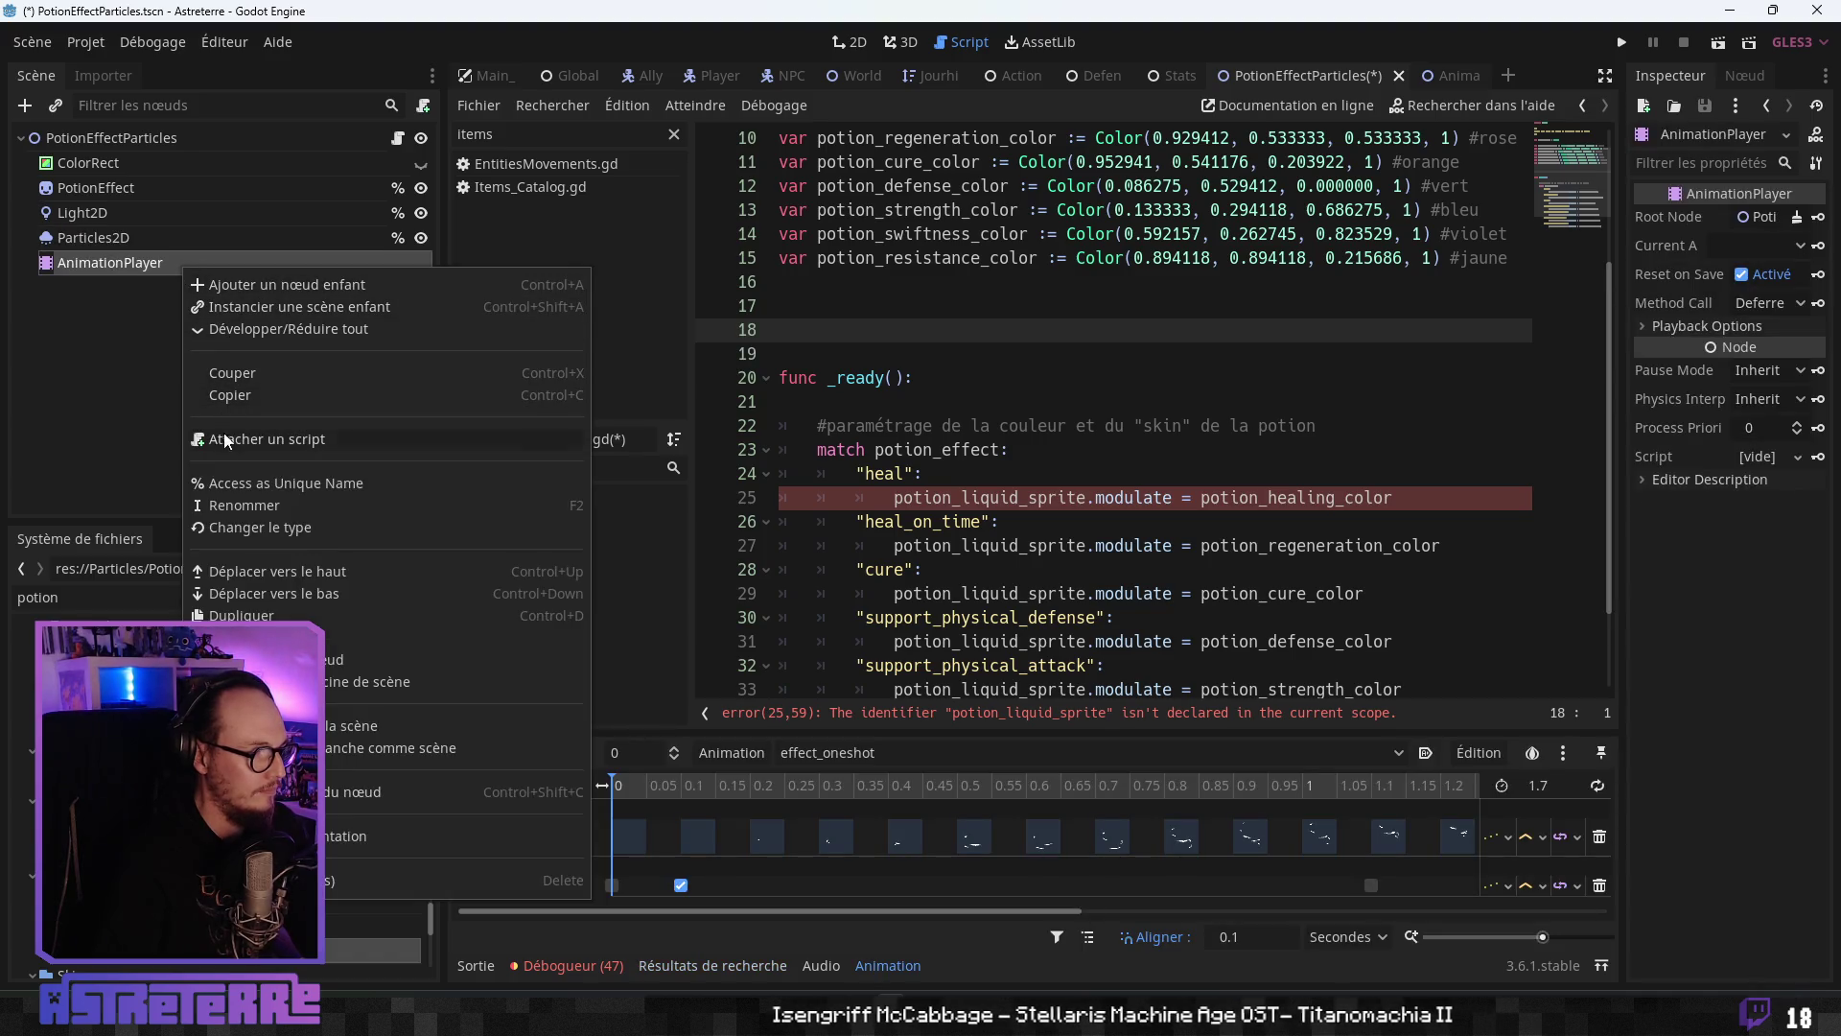
click(237, 484)
- Add onready references for PotionEffect, renamed potion_effect_sprite, and Light2D
click(767, 305)
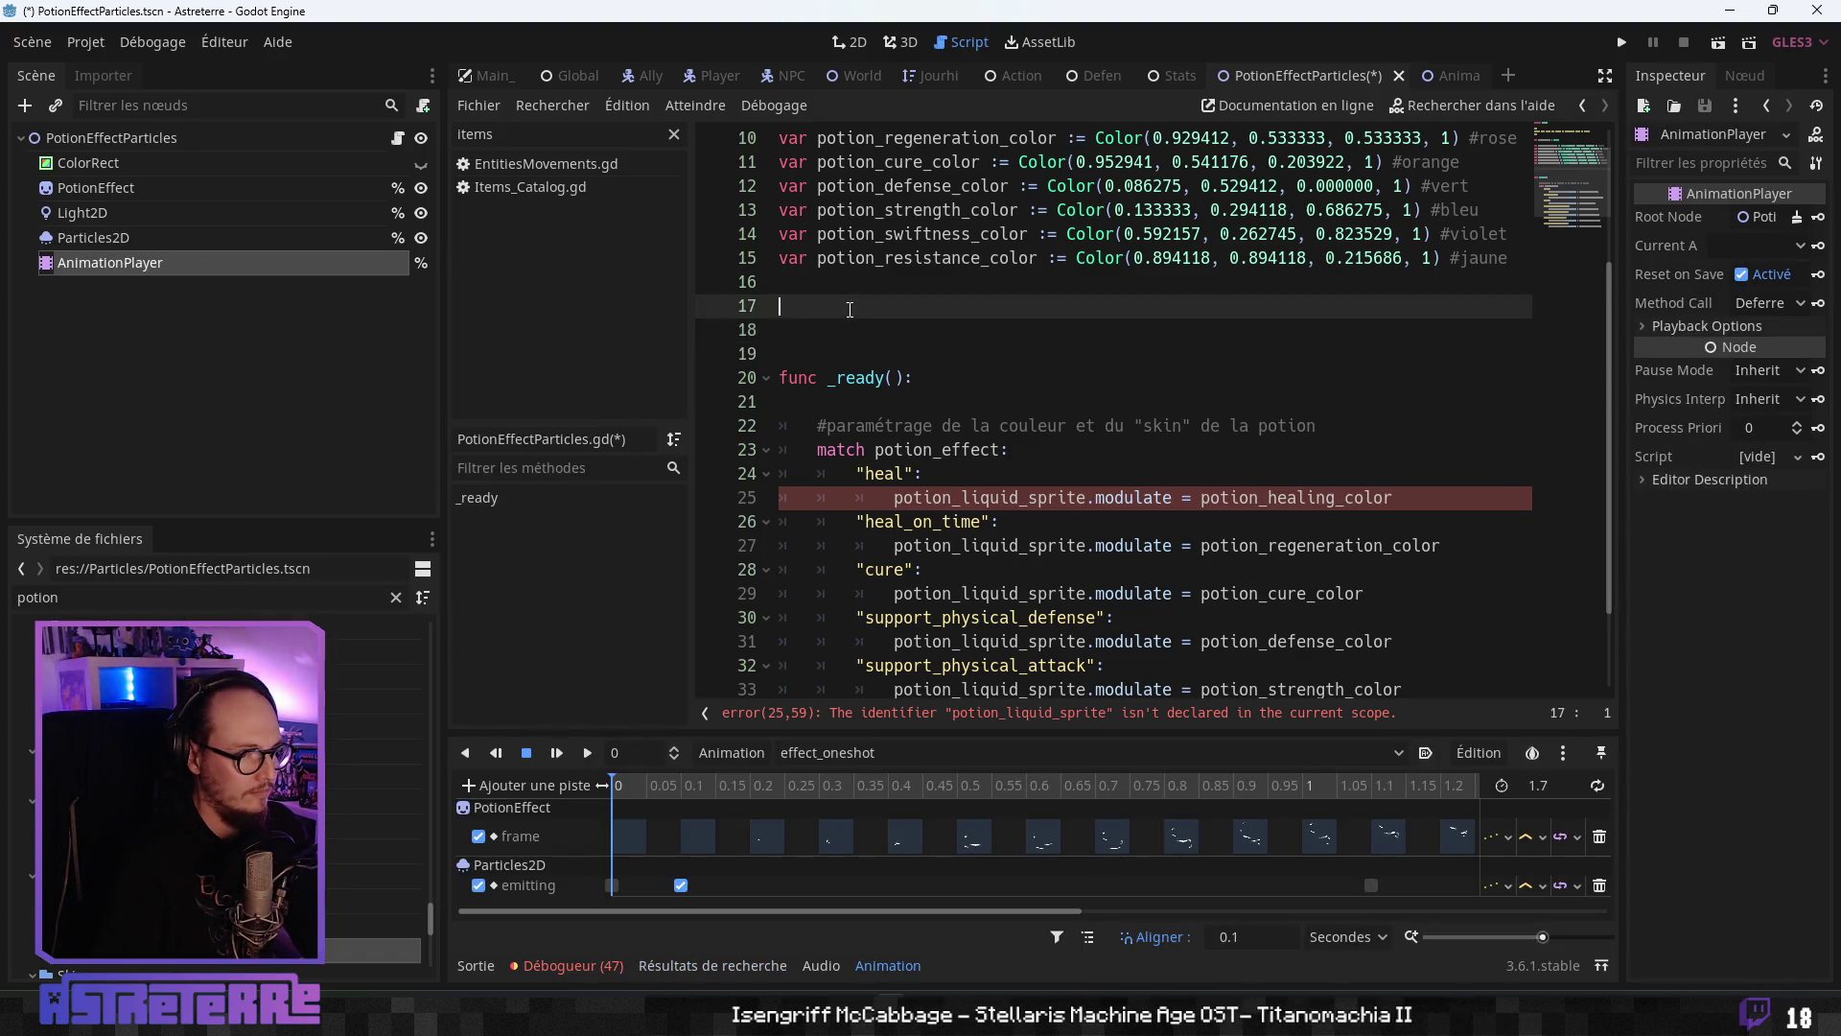
click(165, 195)
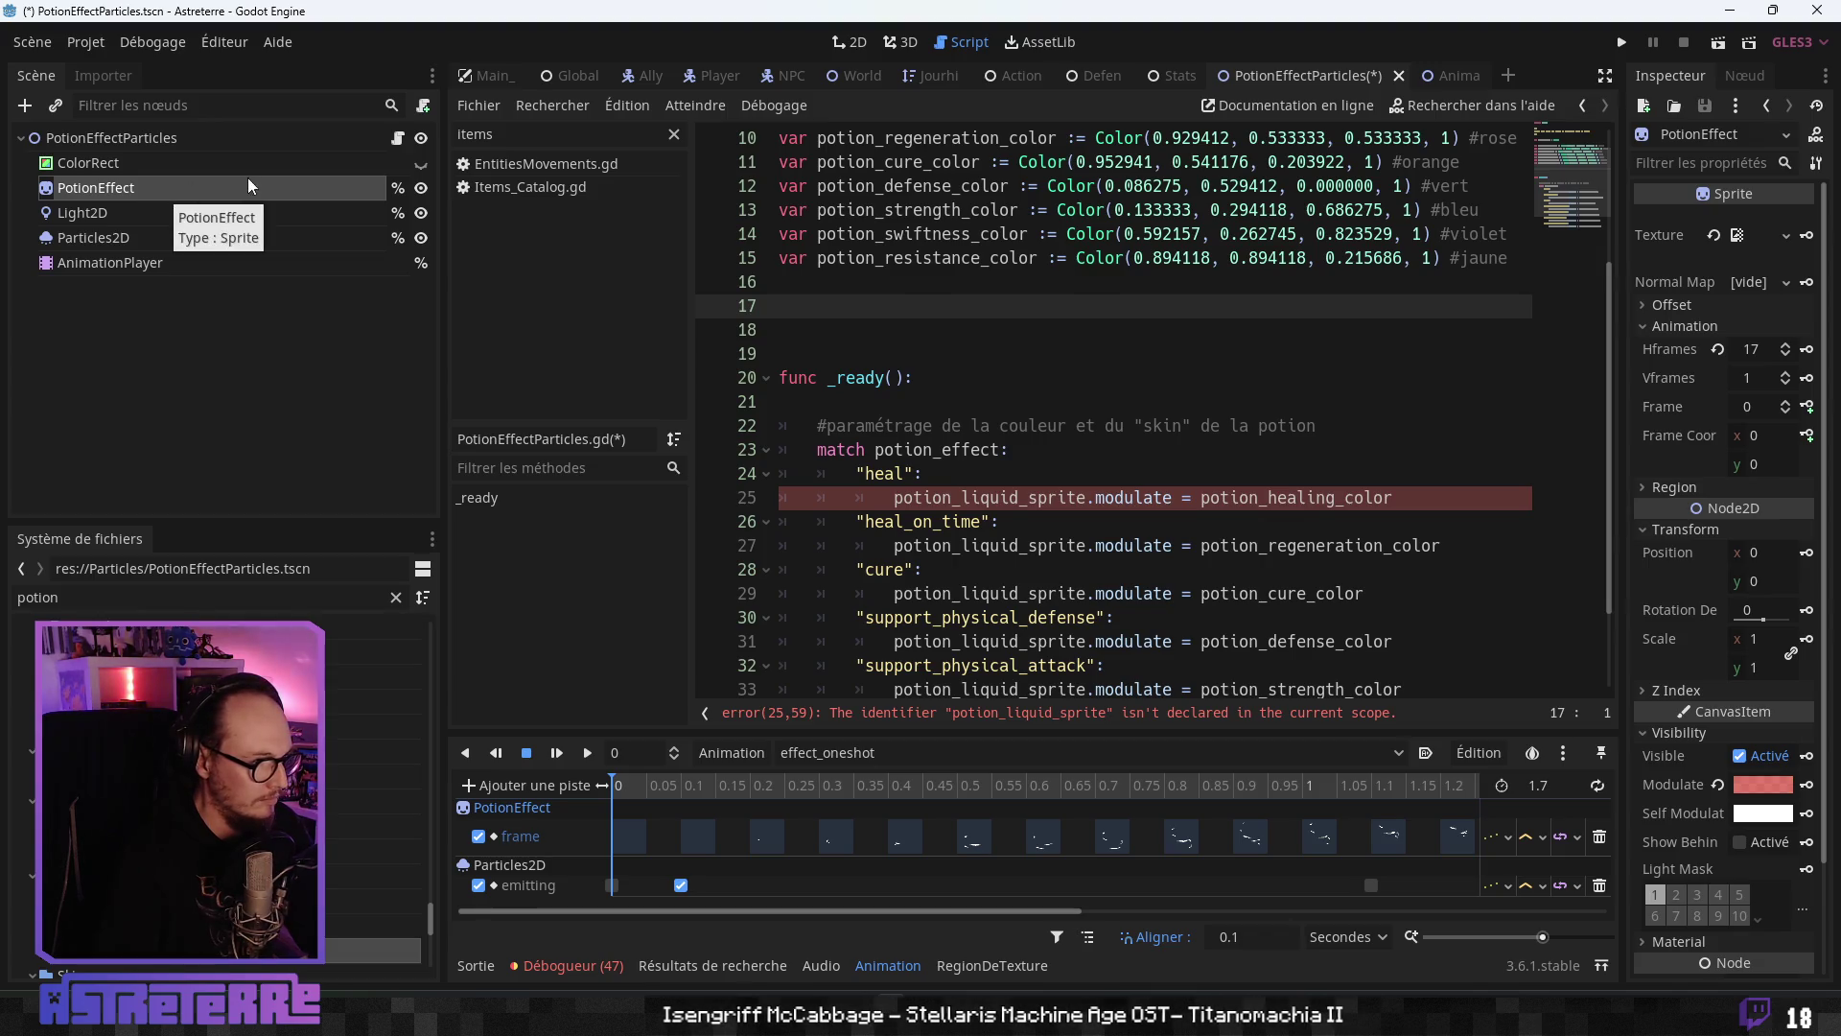
ctrl+click(167, 196)
mouse_move(240, 190)
mouse_down()
mouse_move(777, 350)
mouse_move(778, 307)
mouse_up()
click(112, 213)
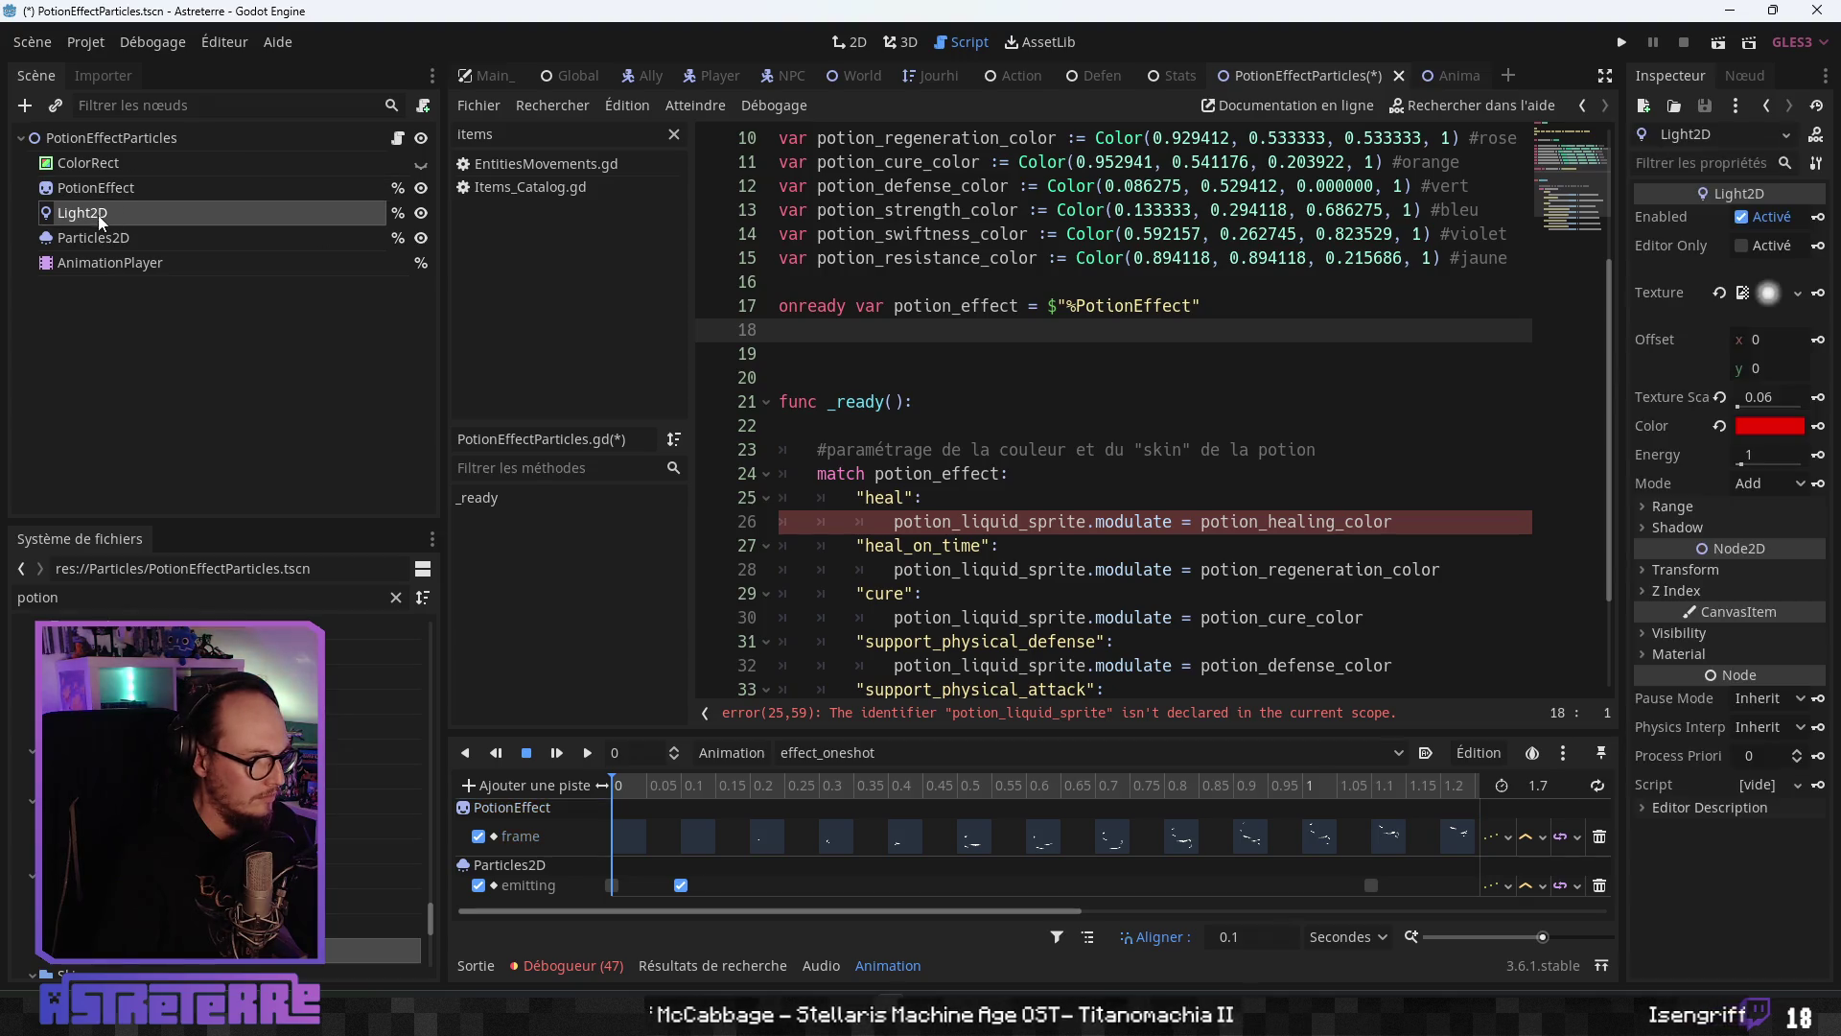
mouse_move(112, 213)
mouse_down()
mouse_move(782, 375)
mouse_move(787, 338)
mouse_up()
click(177, 188)
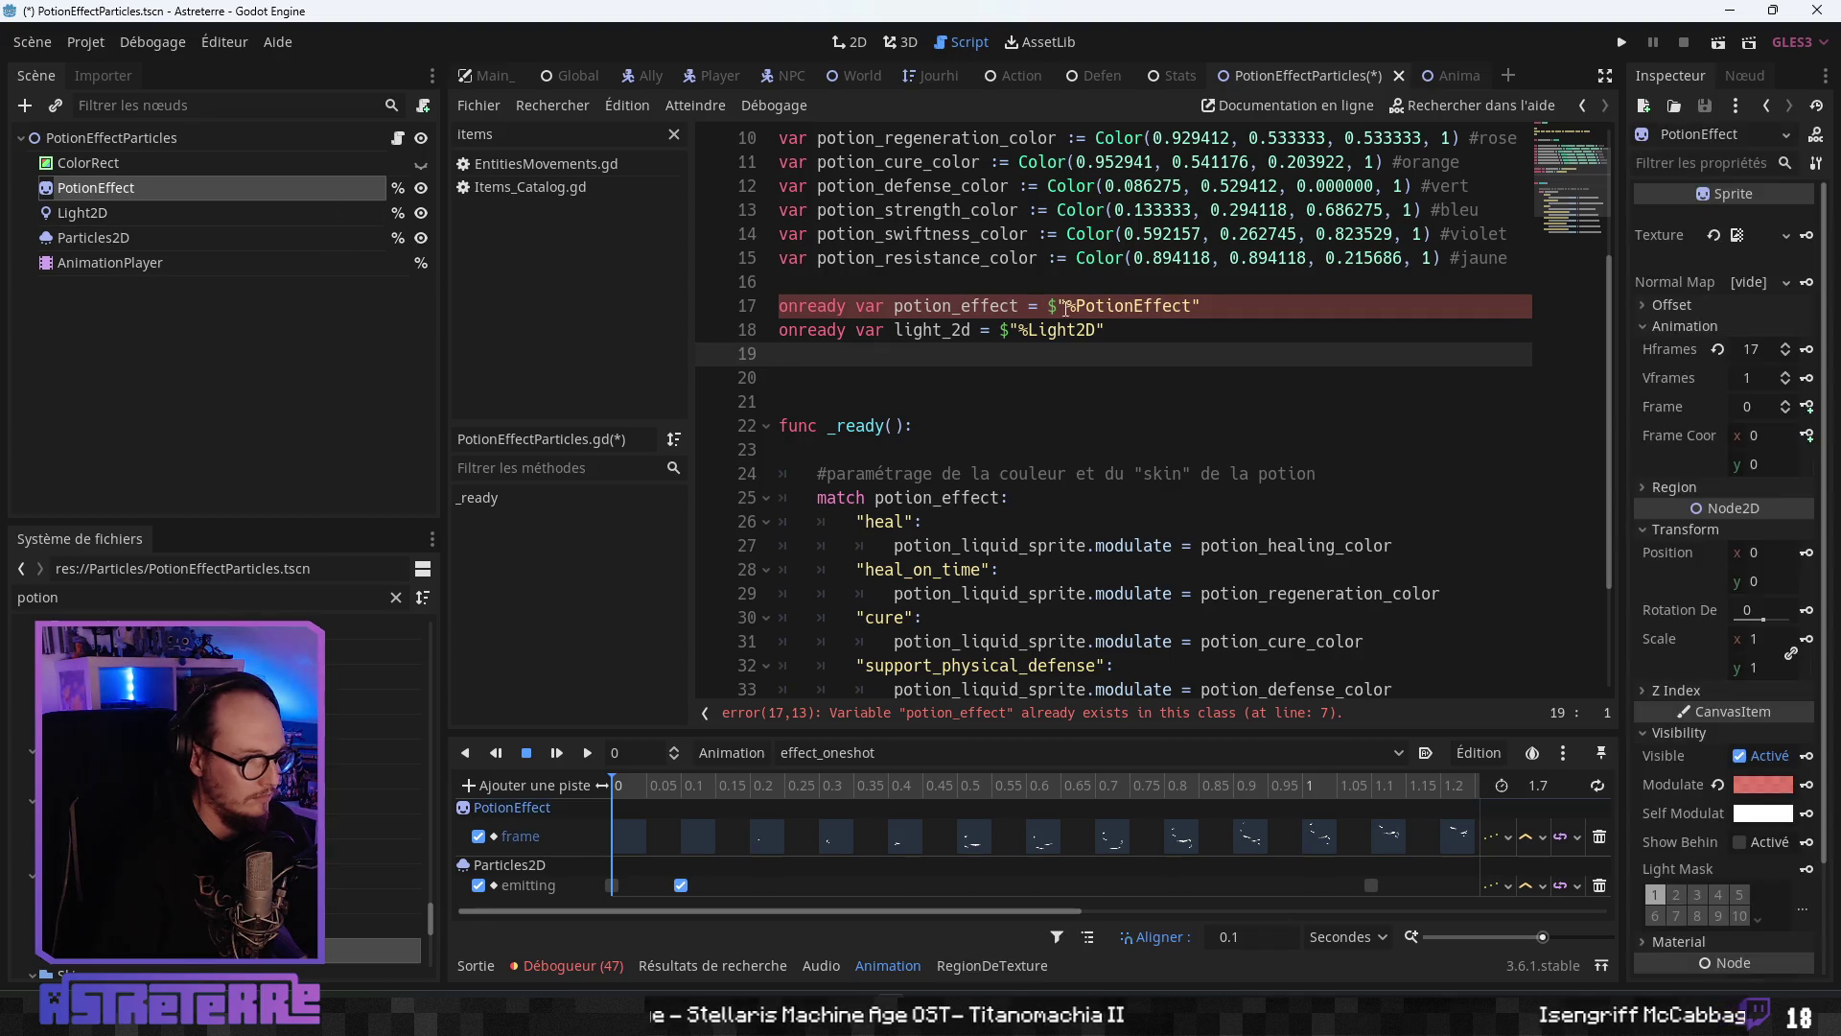
click(1019, 305)
text(_sprite)
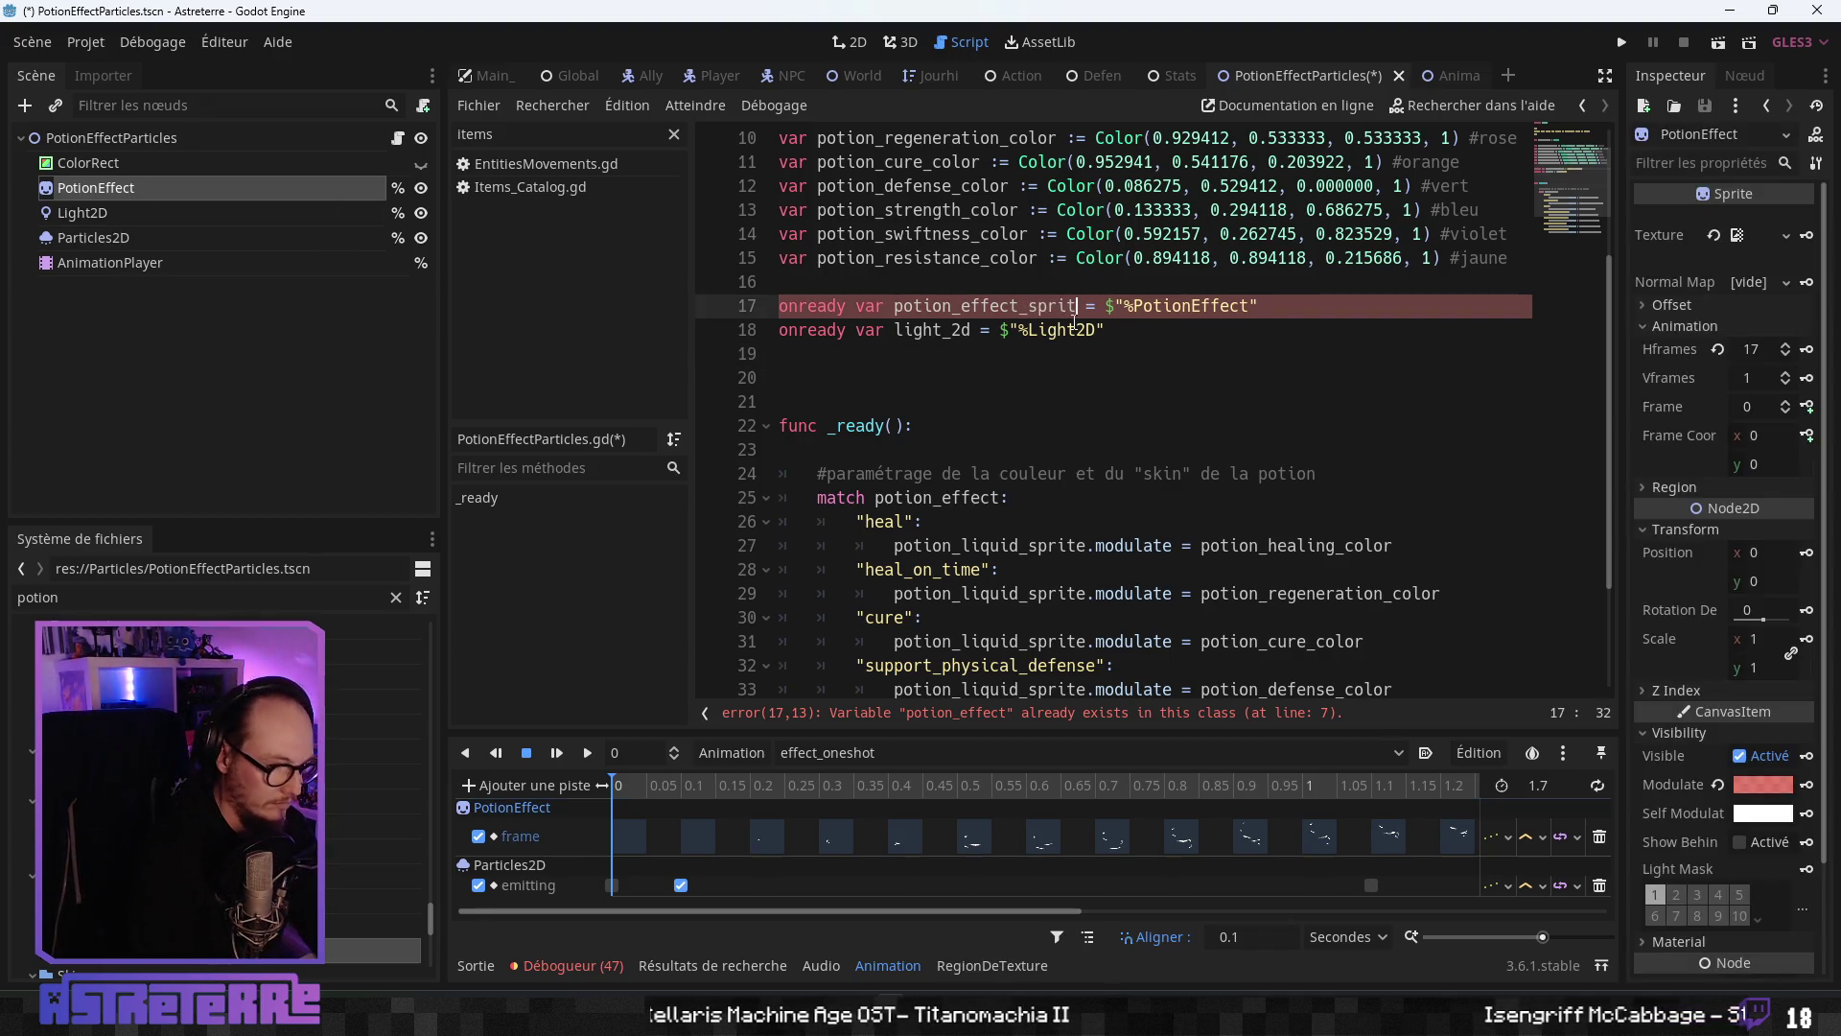
key(Down)
key(Down)
- Add onready references for Particles2D and AnimationPlayer on lines 19 and 20
click(104, 219)
click(123, 240)
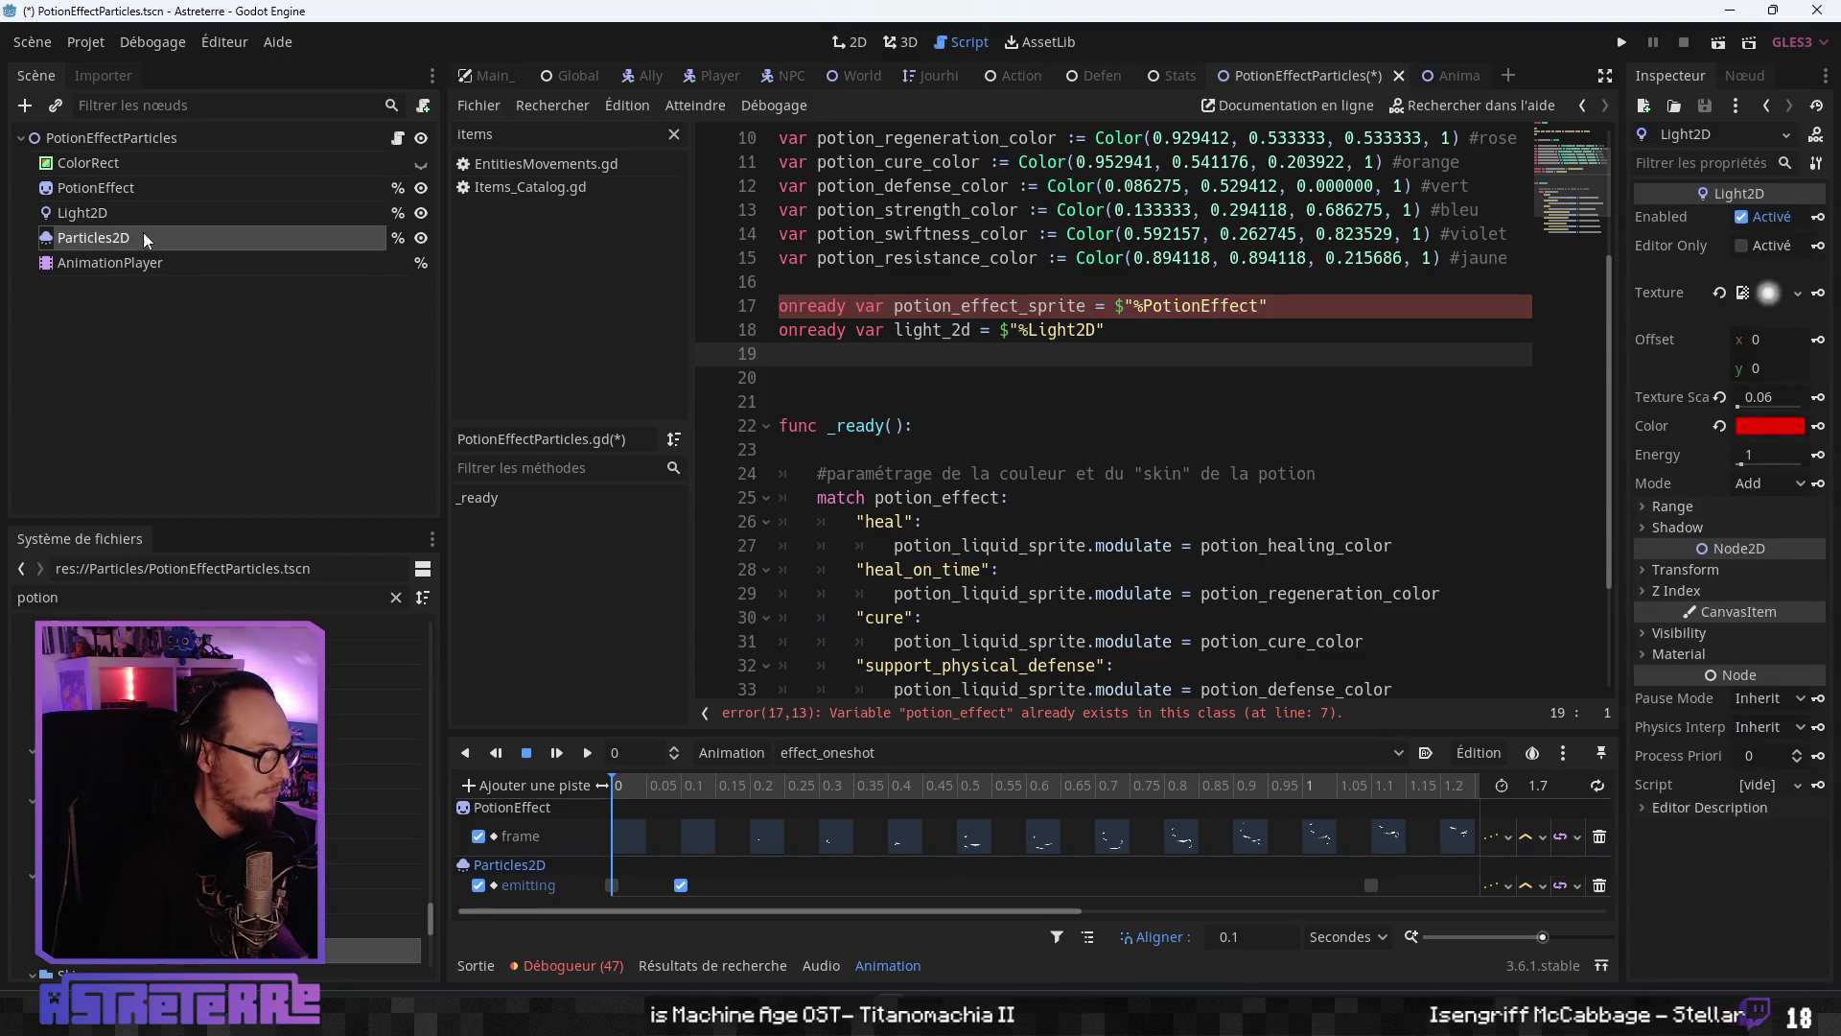
mouse_move(153, 248)
mouse_down()
mouse_move(474, 287)
mouse_move(787, 412)
mouse_move(844, 384)
mouse_up()
drag(136, 267, 903, 387)
click(964, 451)
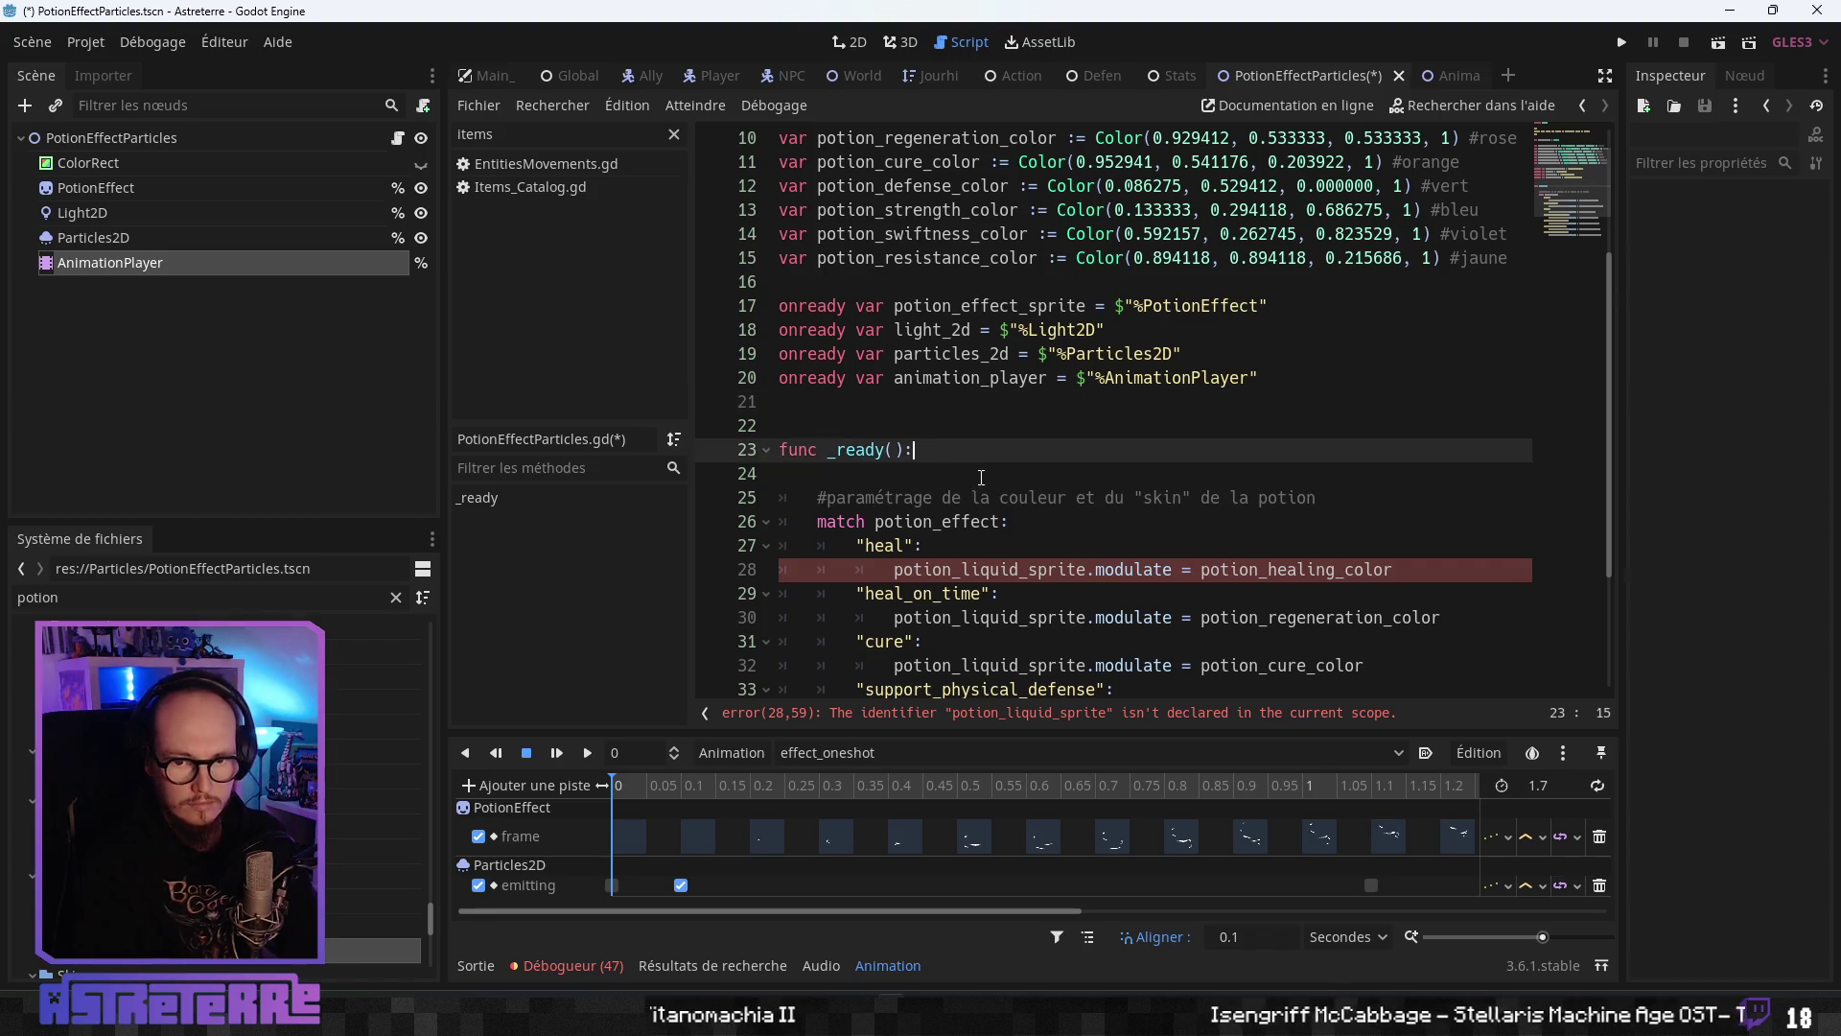
- Replace potion_liquid_sprite with potion_effect_sprite in all seven branches, heal through magical defense
scroll(969, 475, down, 3)
scroll(1008, 424, up, 2)
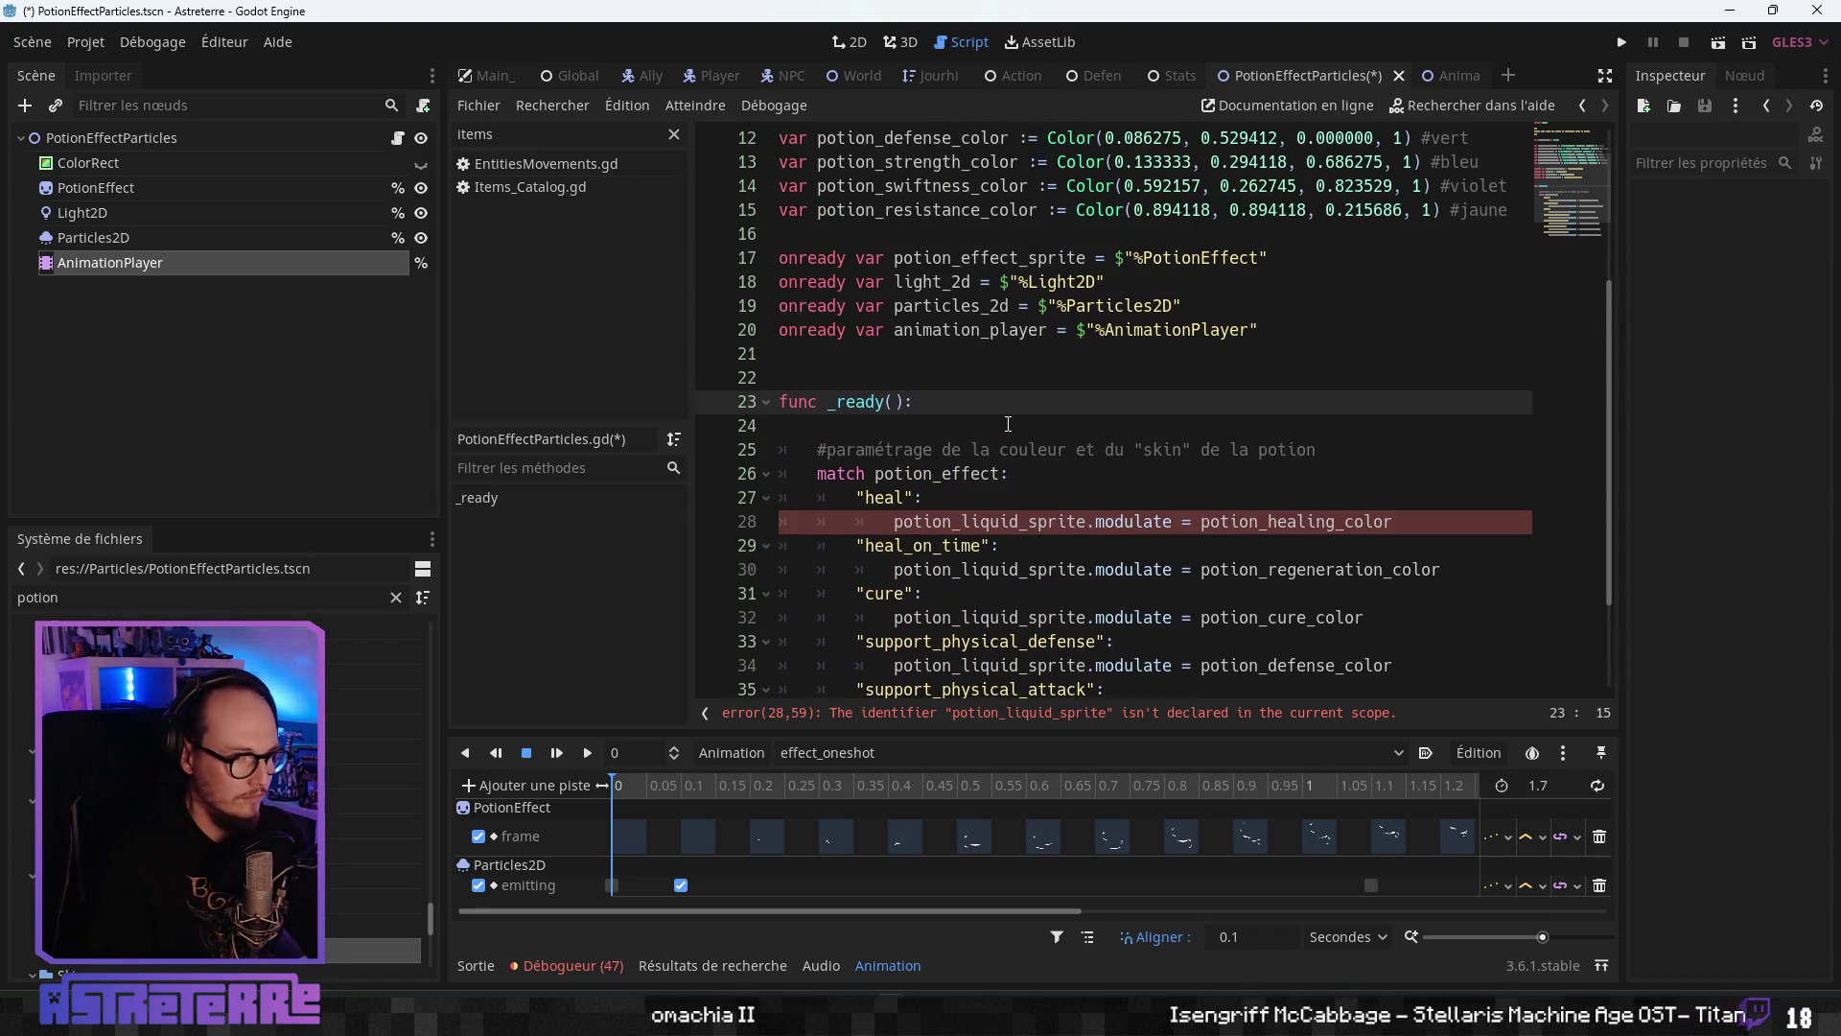
double_click(949, 258)
key(ctrl+c)
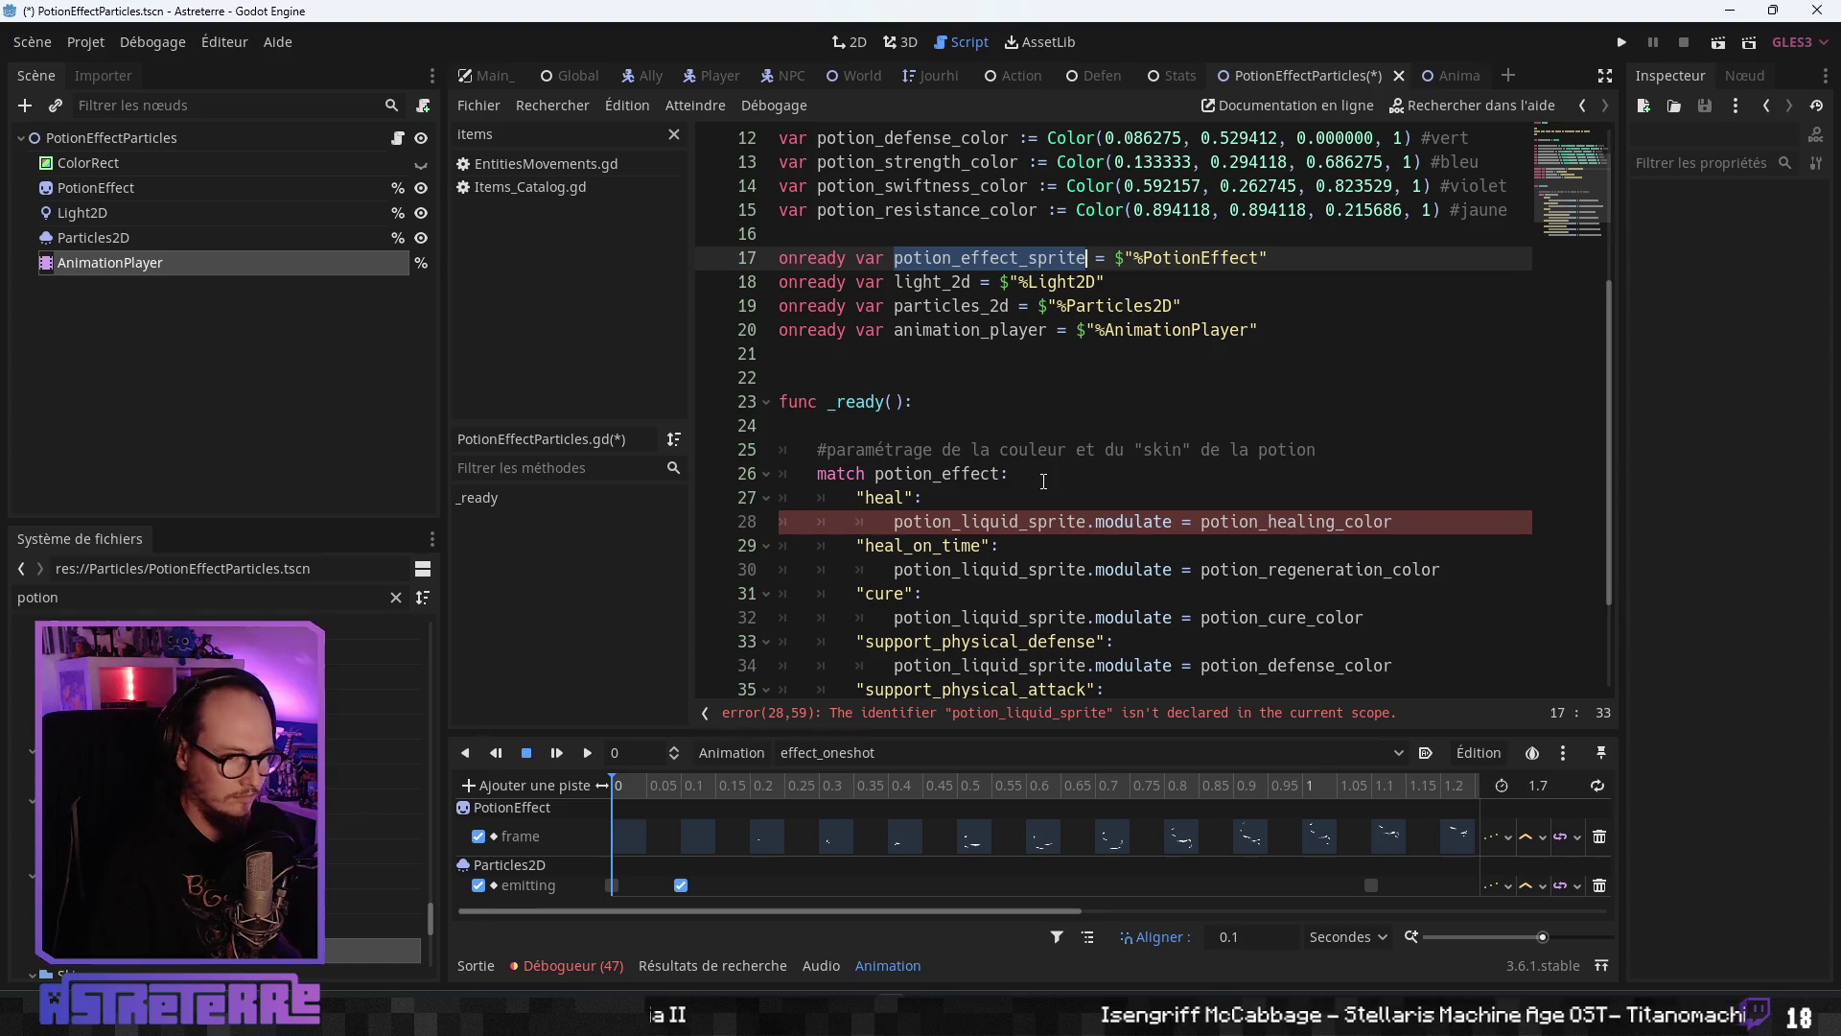
double_click(1026, 520)
key(ctrl+v)
scroll(1026, 509, down, 2)
double_click(988, 426)
key(ctrl+v)
double_click(984, 474)
key(ctrl+v)
double_click(985, 522)
key(ctrl+v)
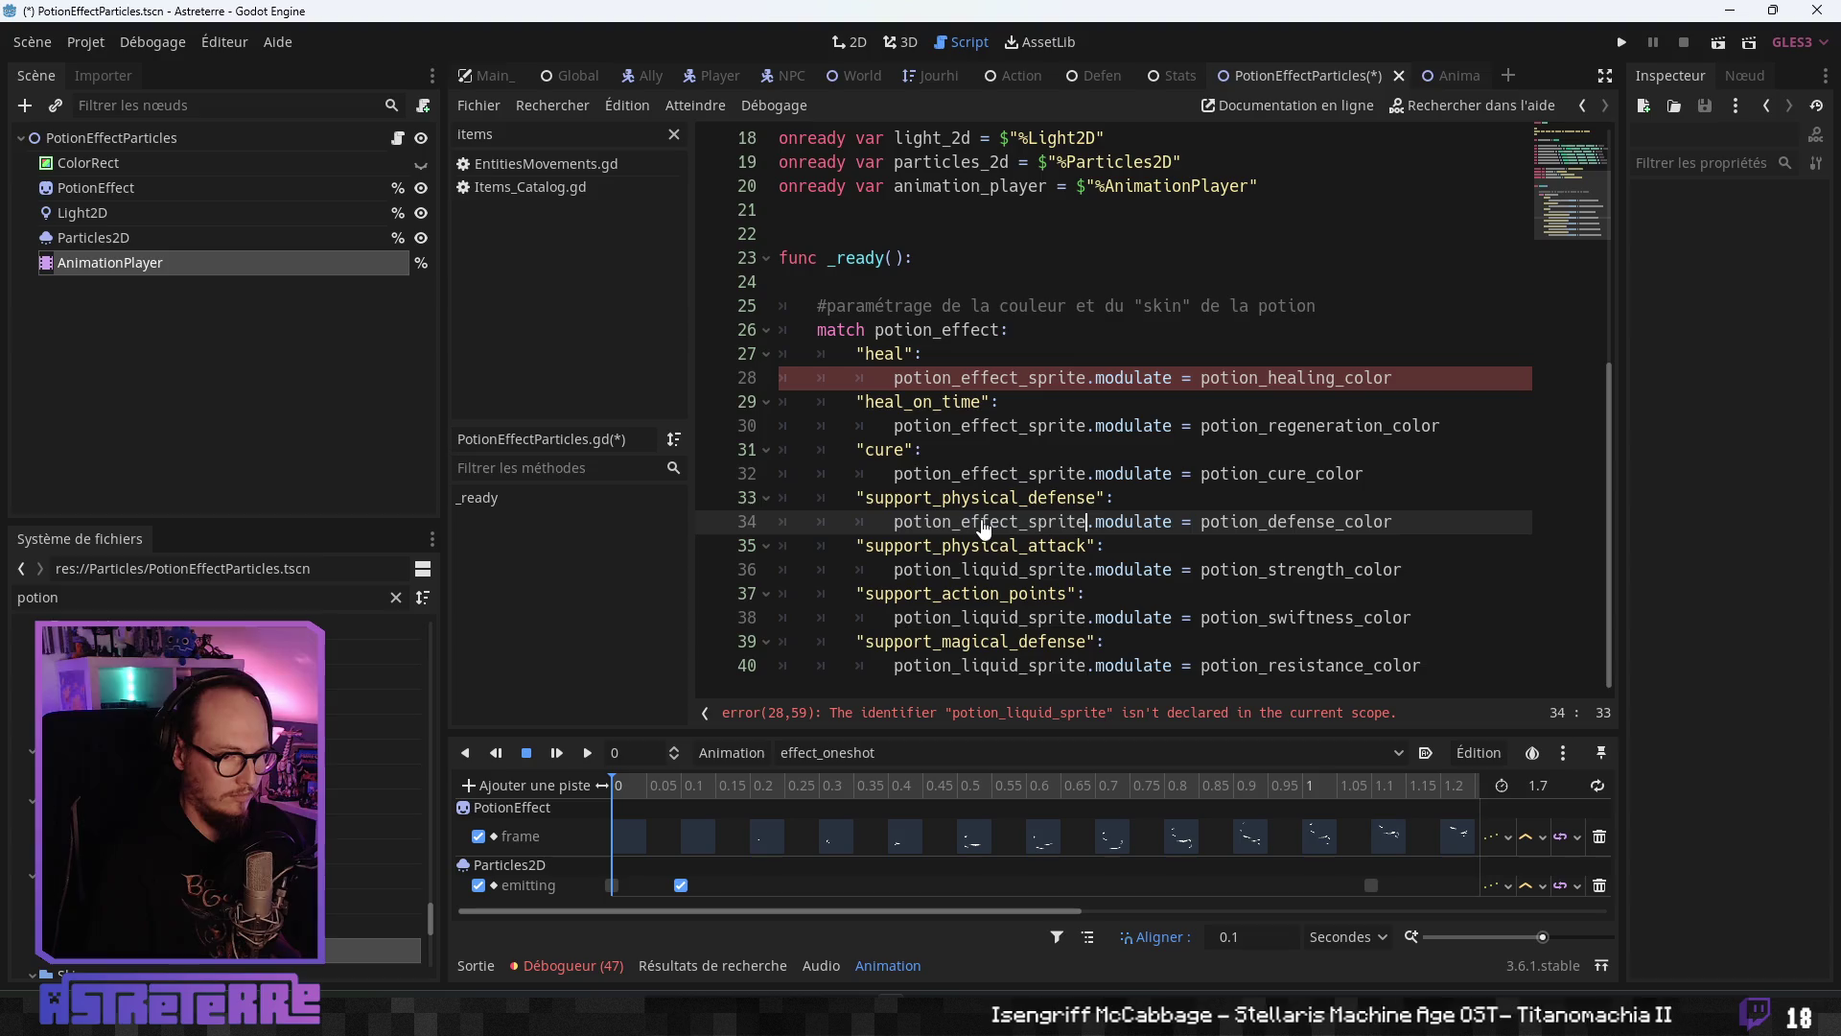
double_click(998, 570)
key(ctrl+v)
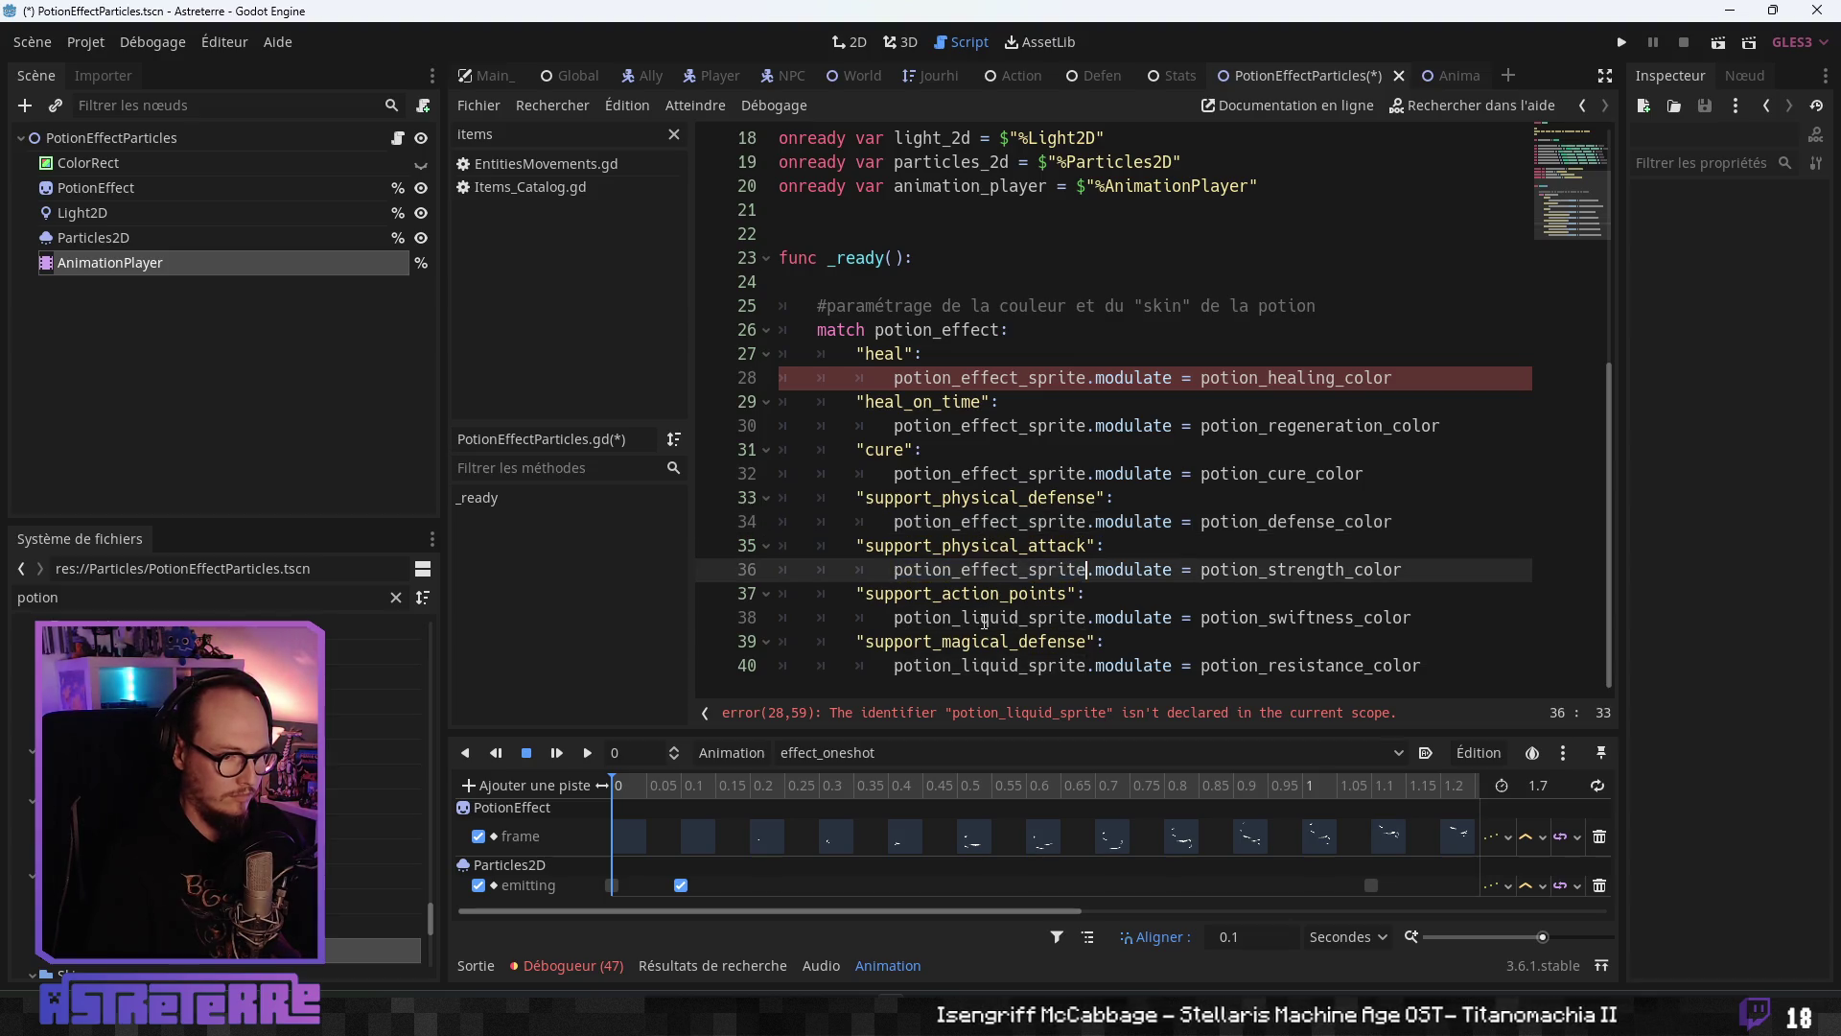
double_click(978, 618)
key(ctrl+v)
double_click(964, 666)
key(ctrl+v)
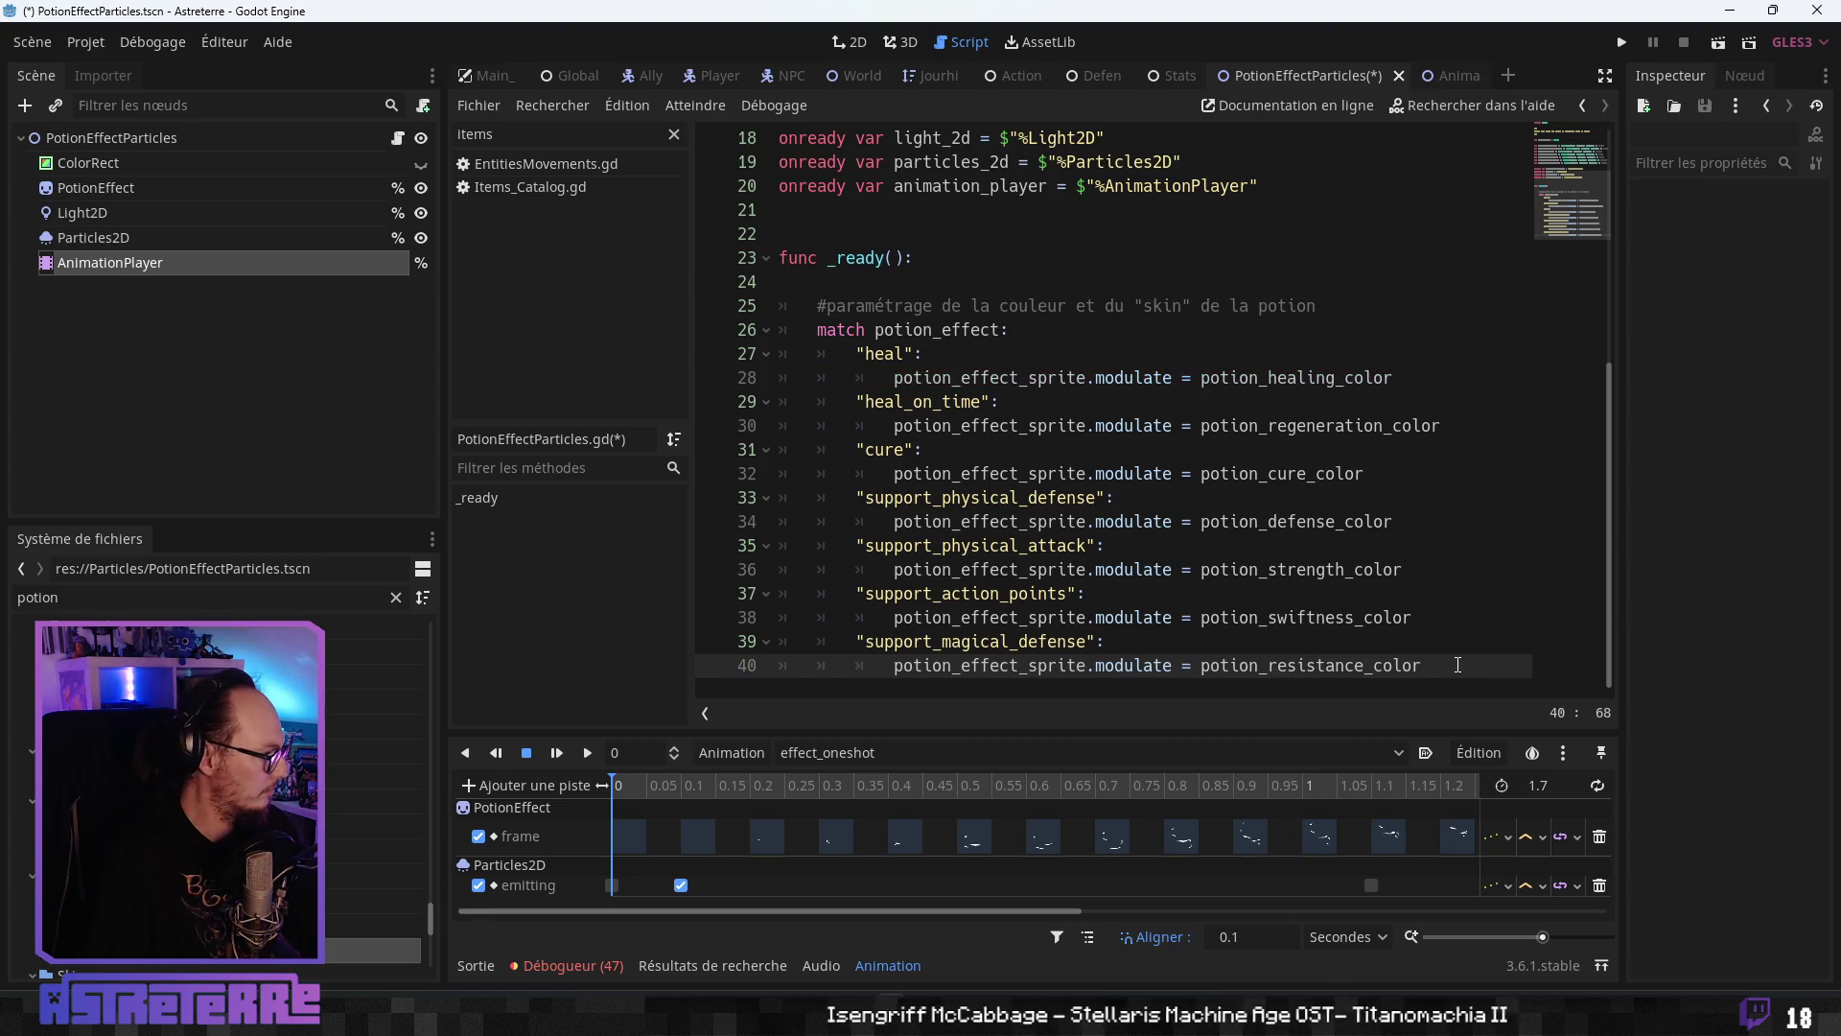
- Add animation_player.play("effect_oneshot") after the match block in _ready
key(Return)
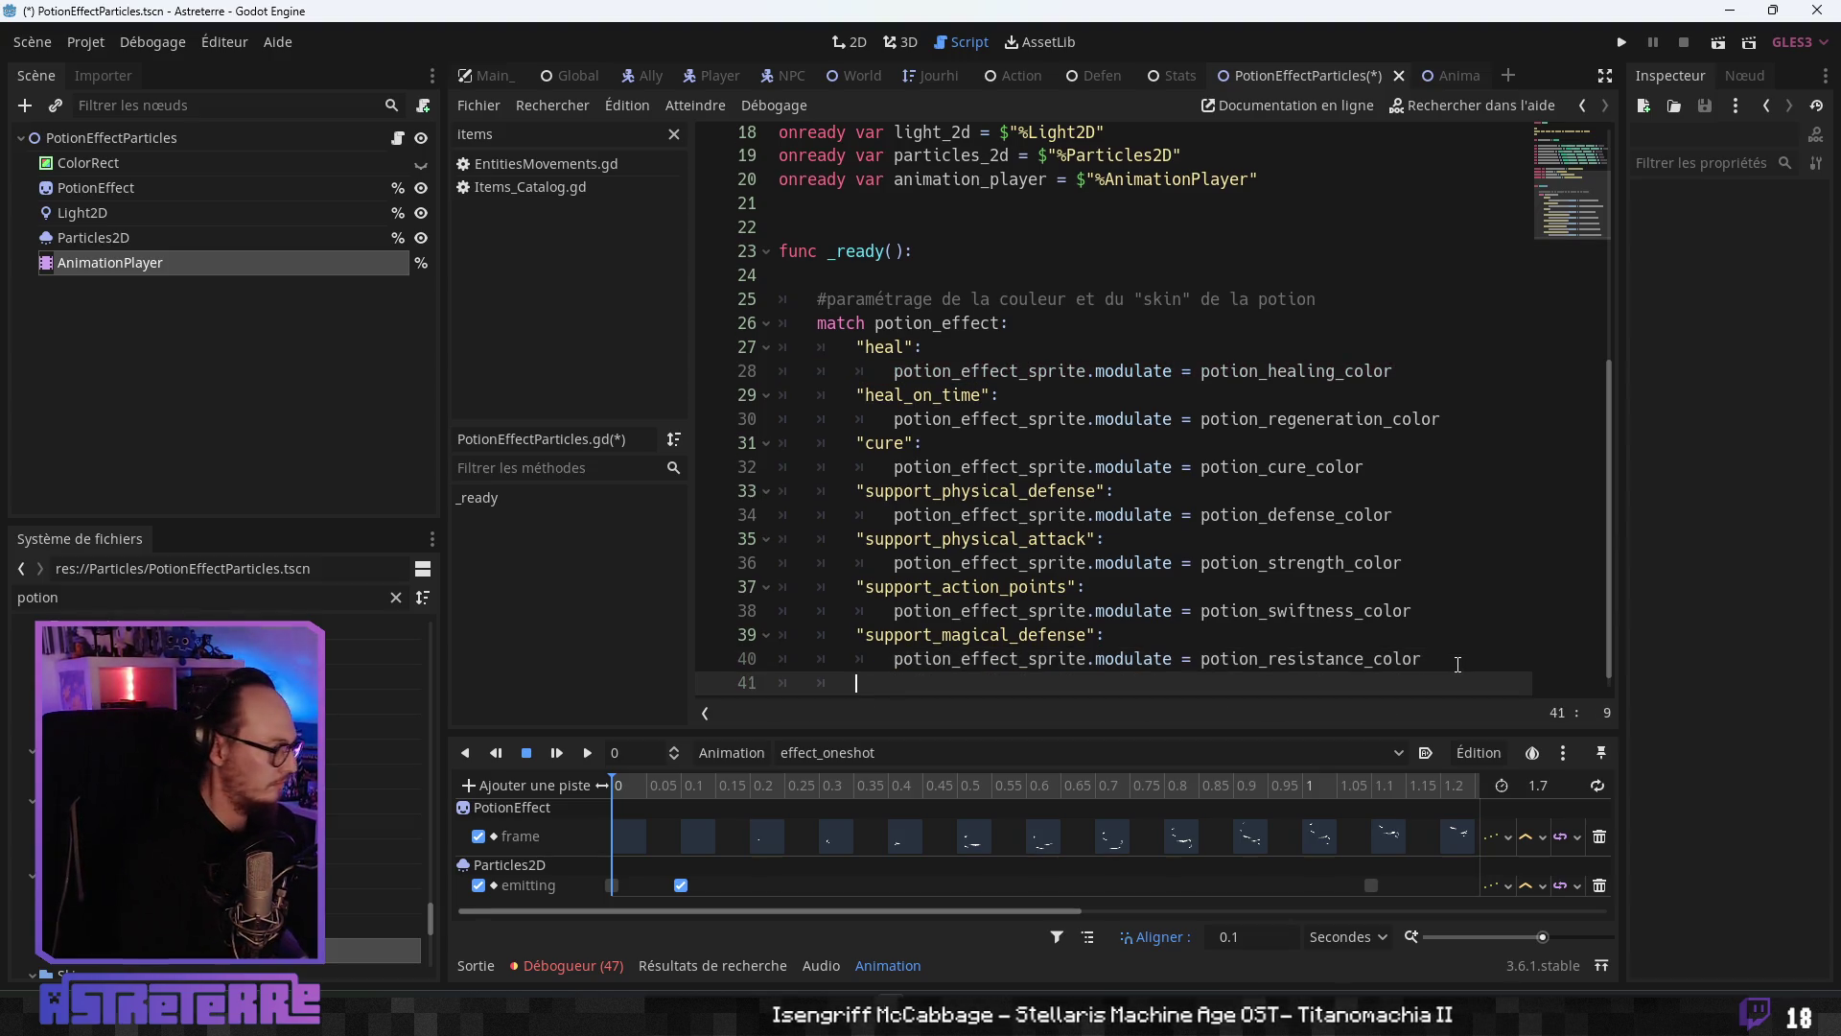
key(Return)
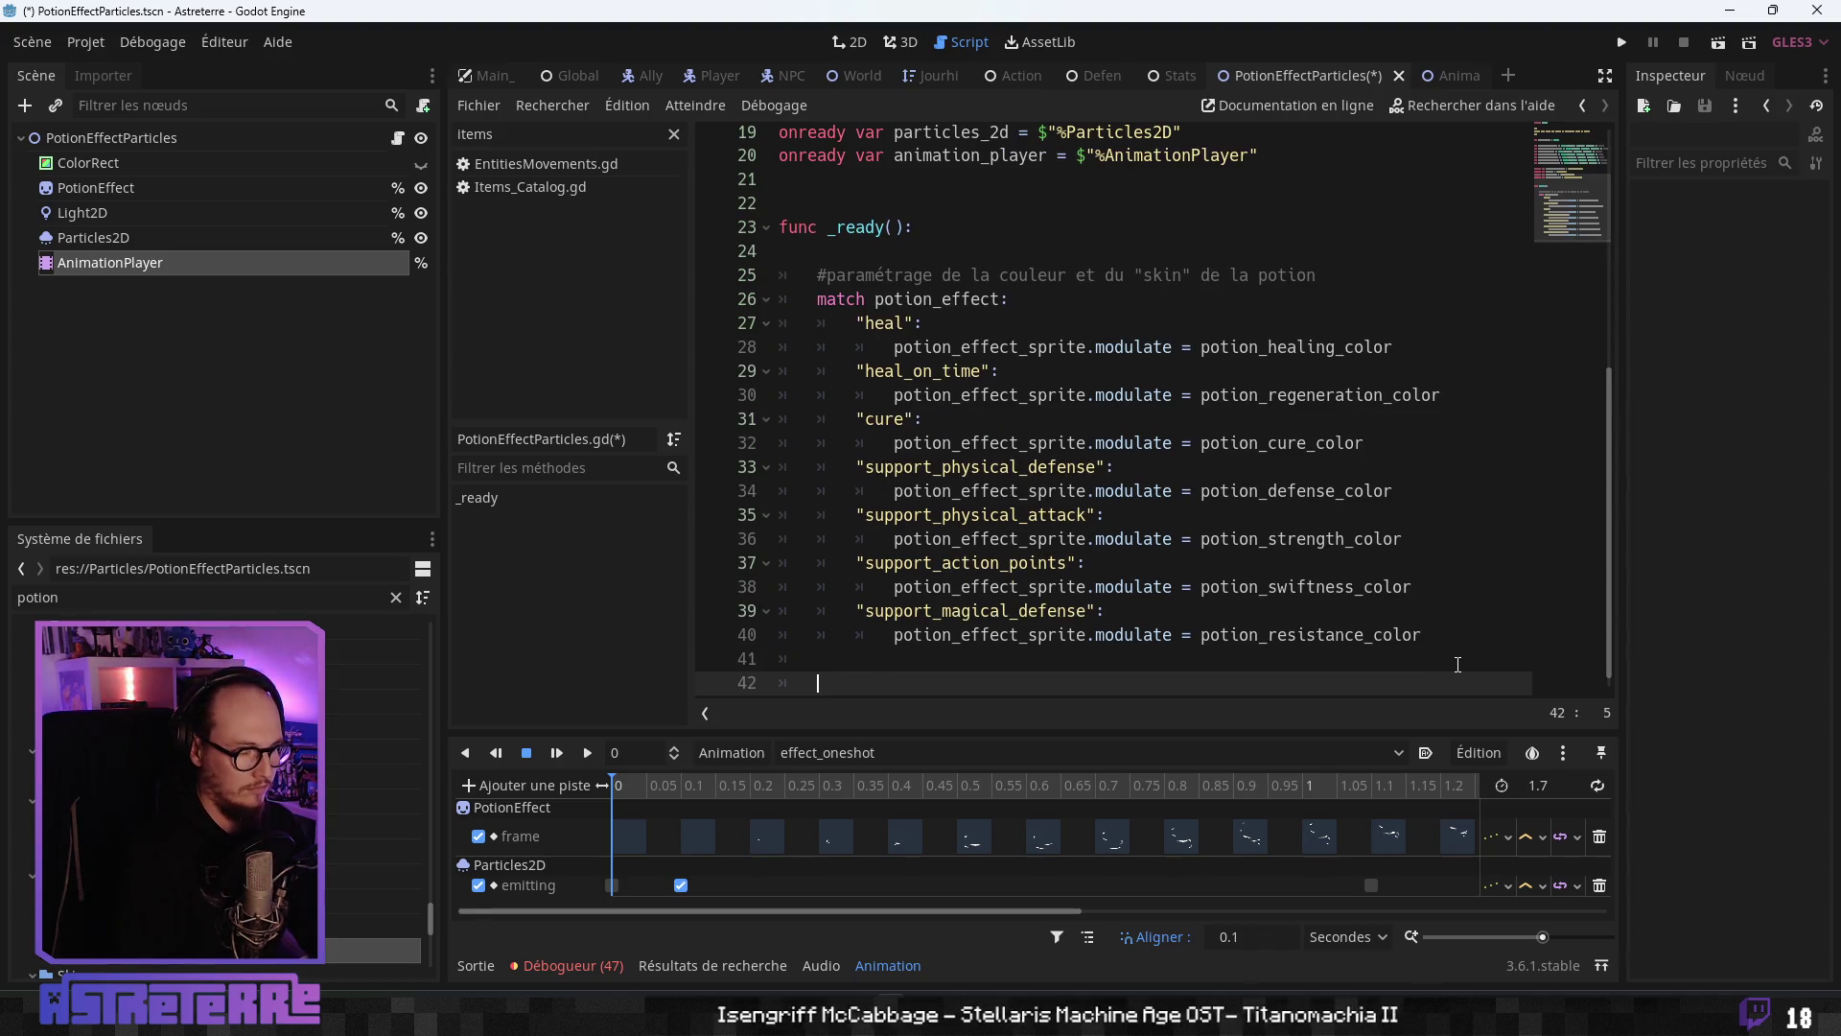
scroll(1257, 466, up, 2)
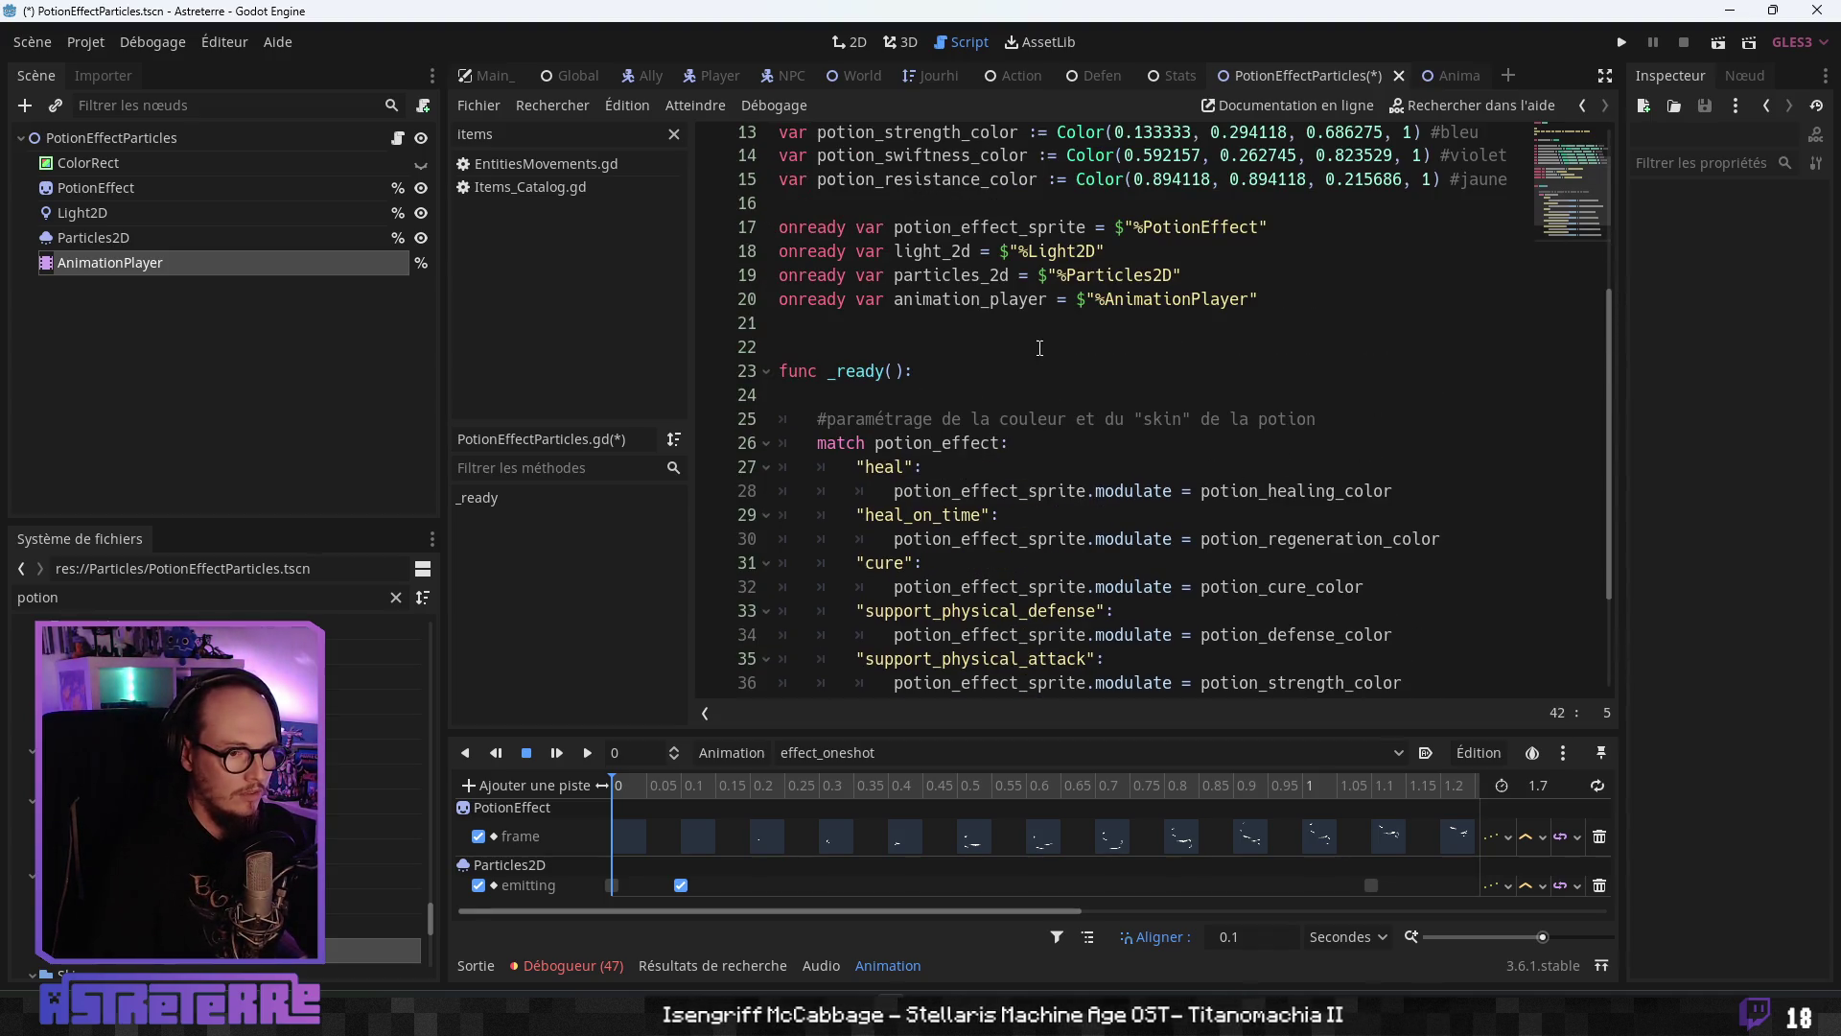
scroll(990, 314, down, 3)
text(anima)
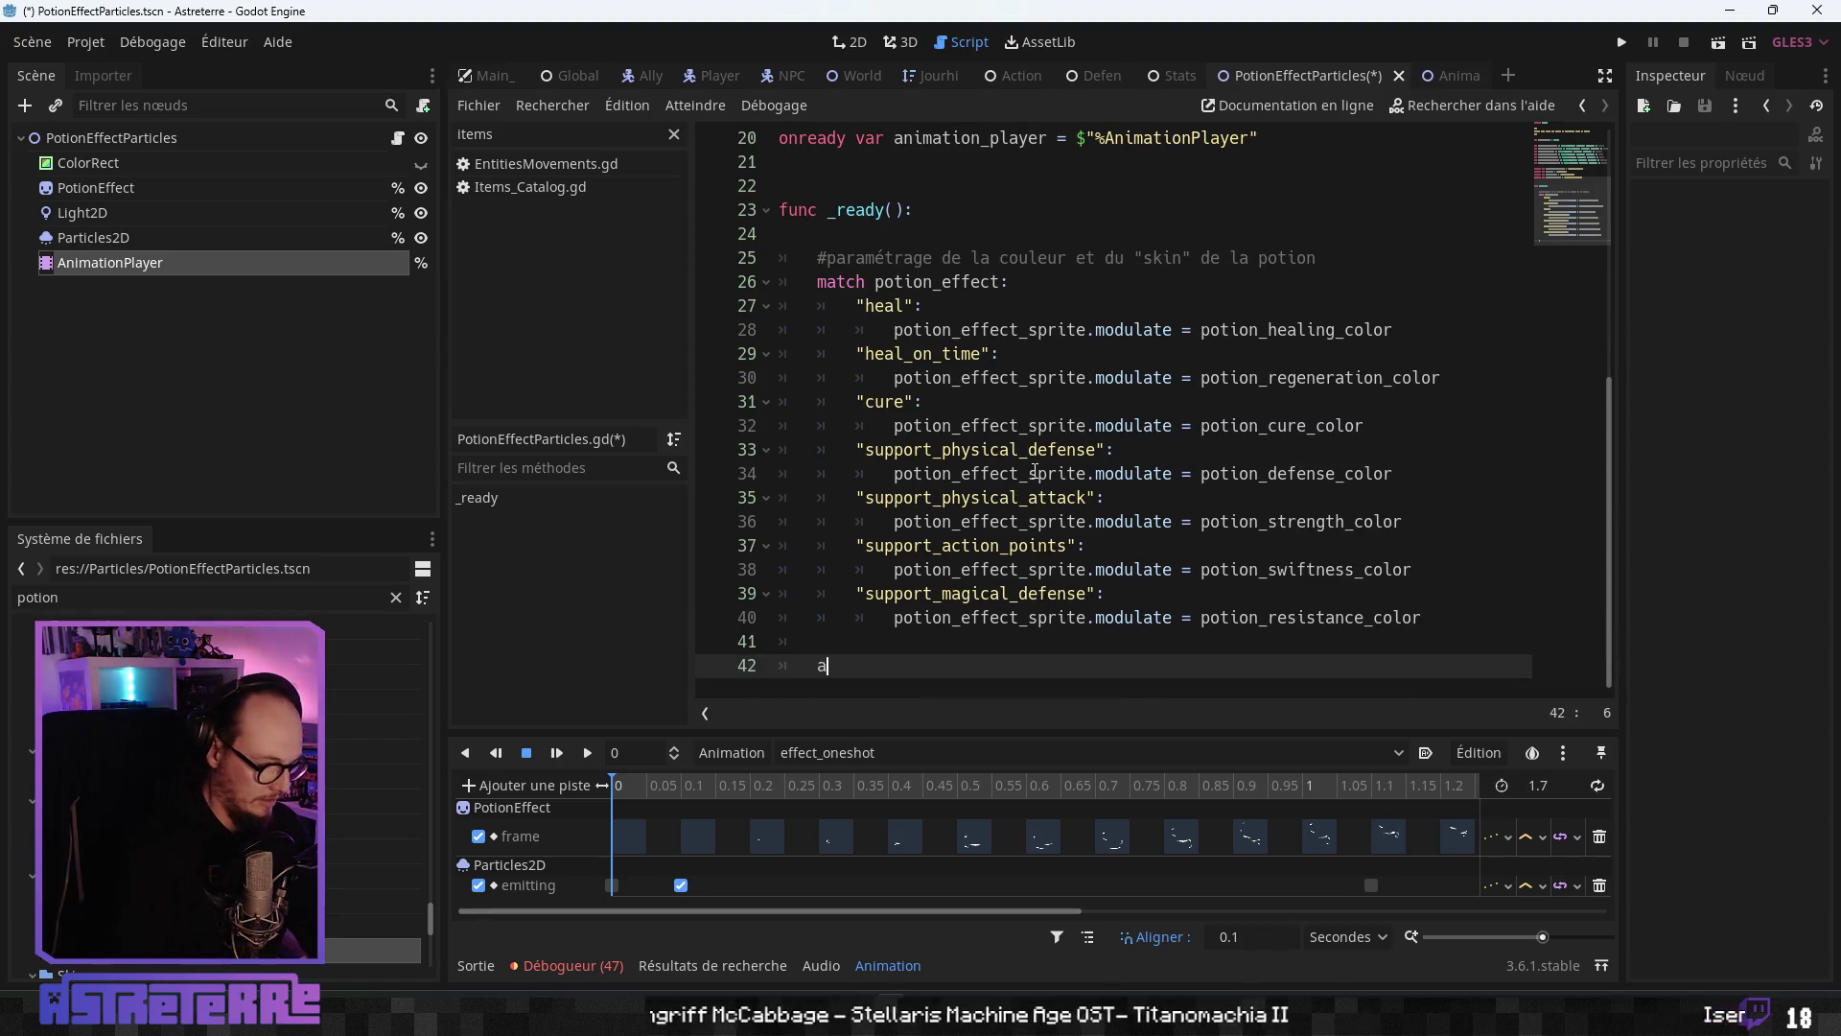
key(Down)
key(Return)
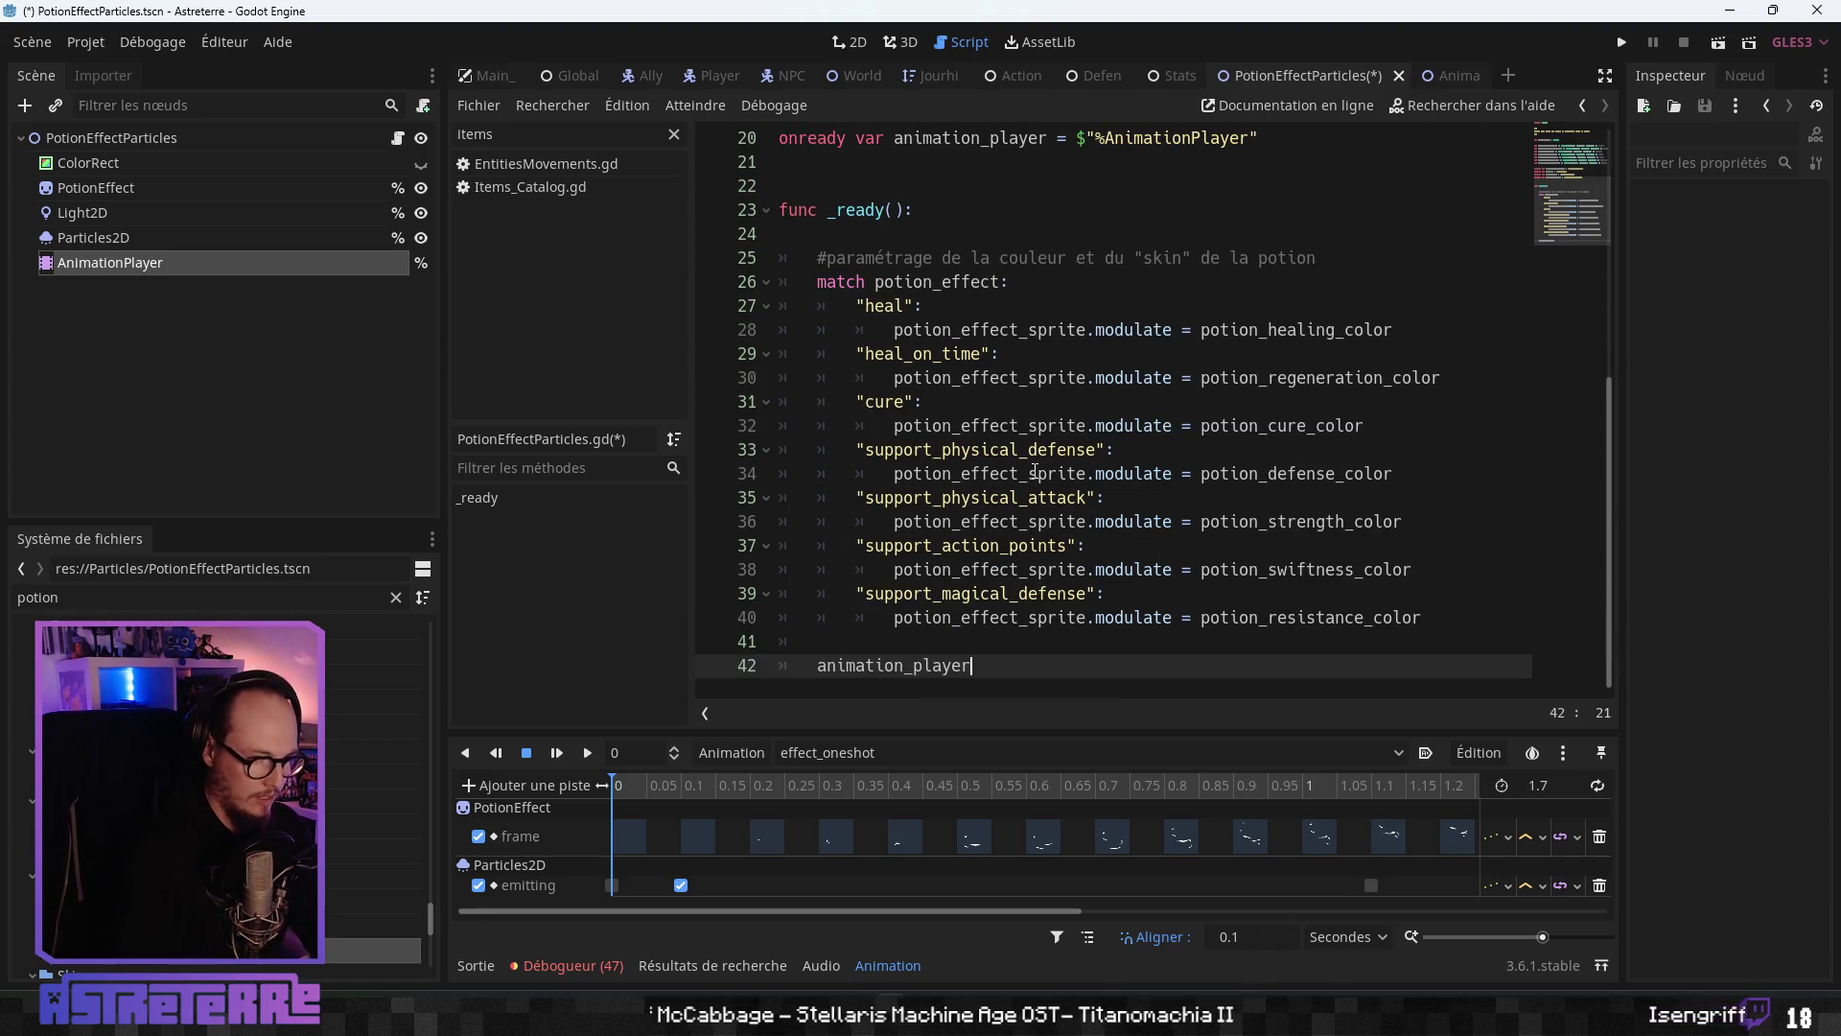
key(Return)
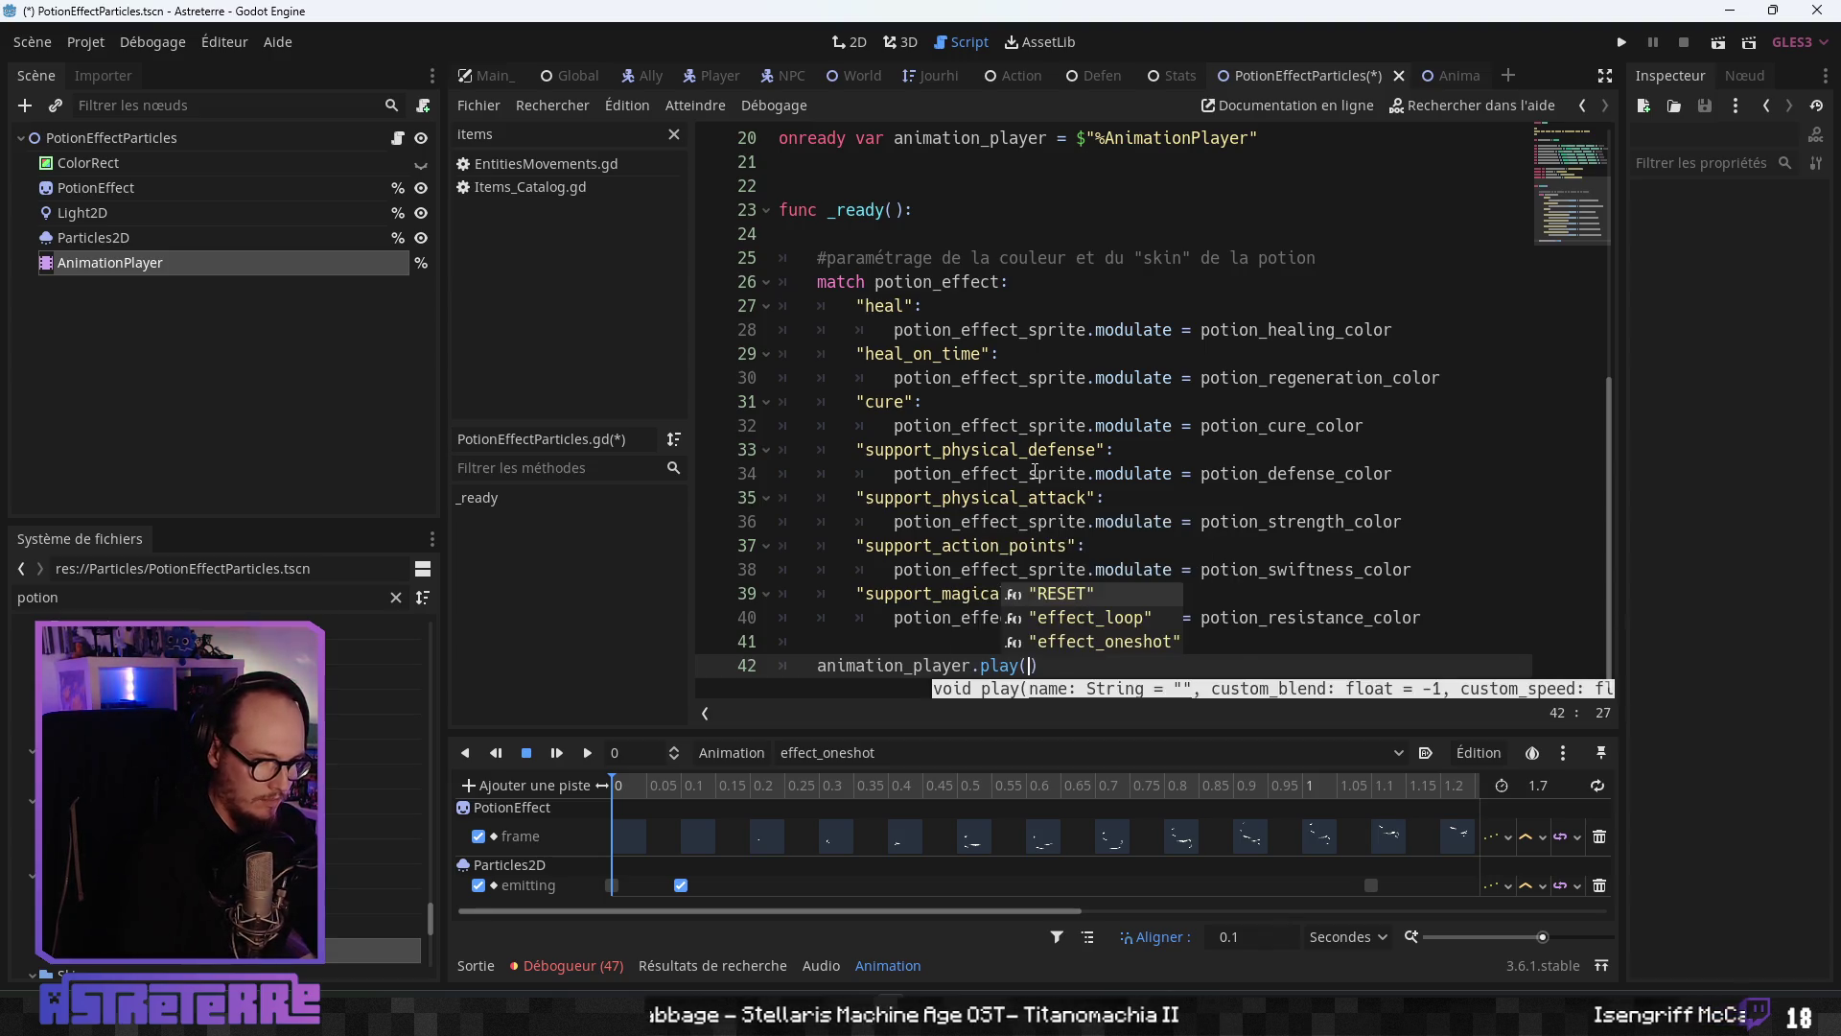
key(Down)
key(Down)
key(Return)
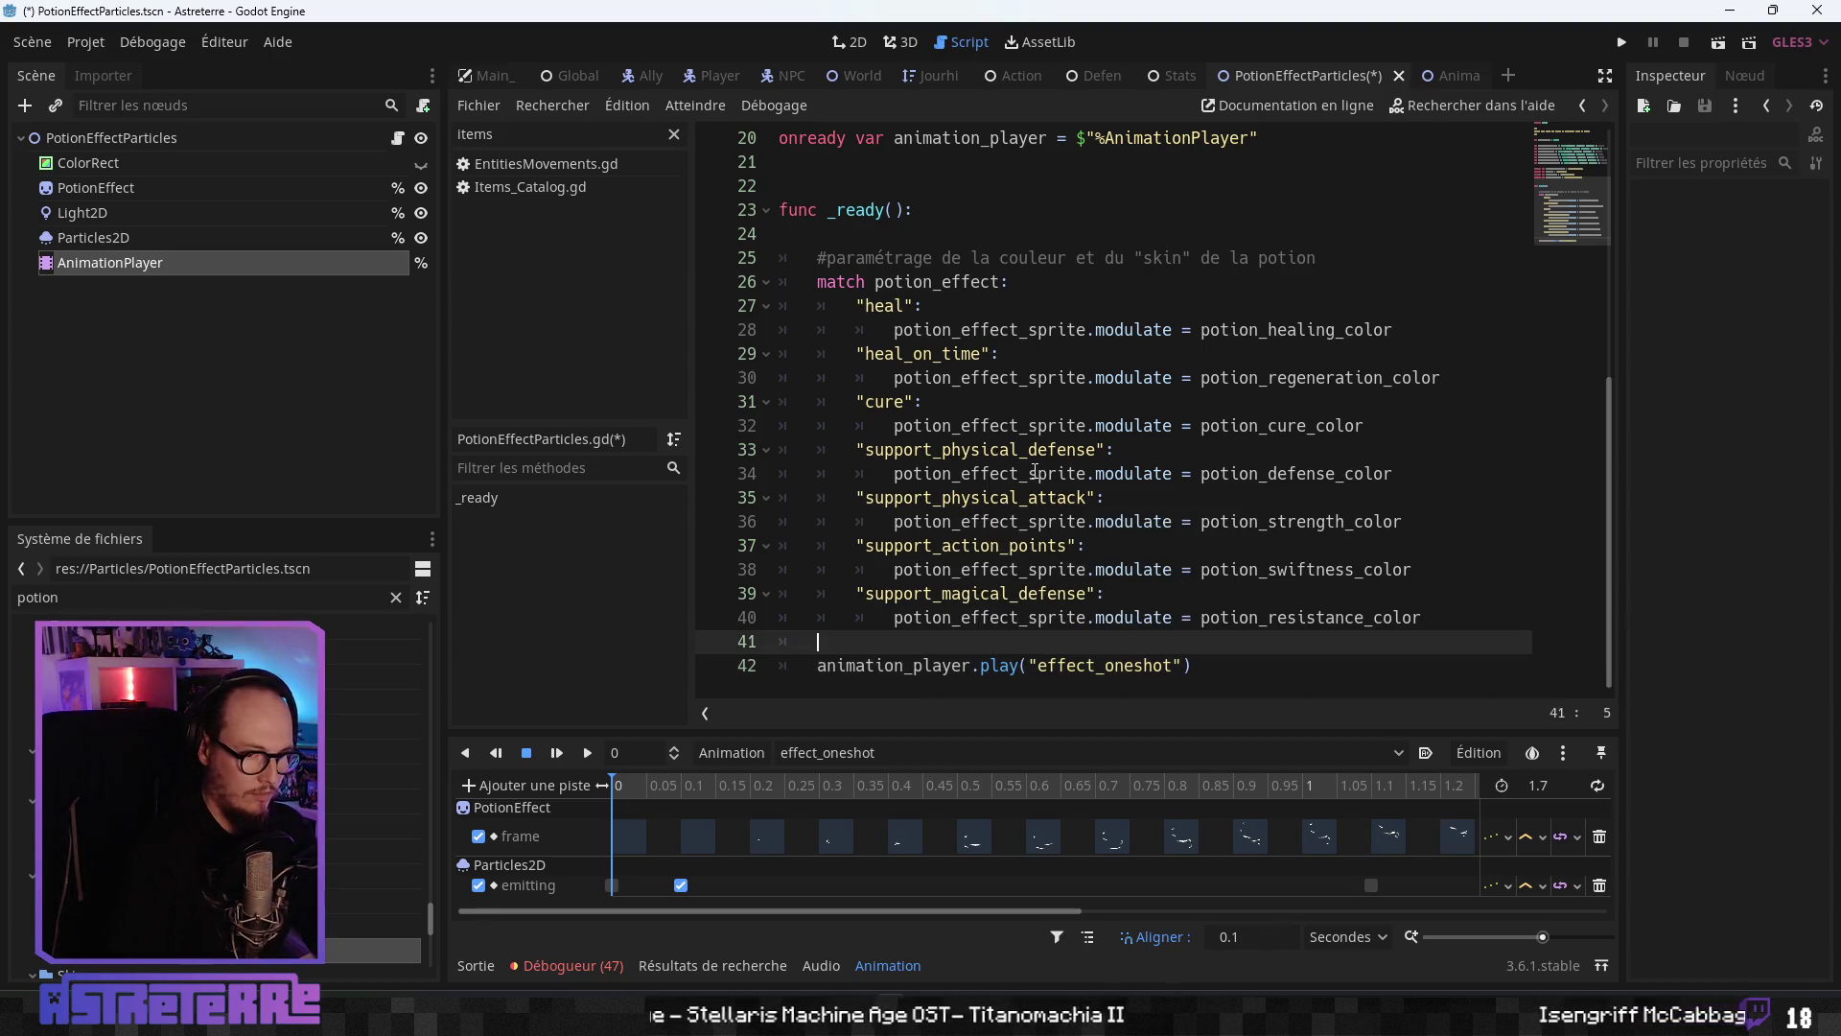
click(1160, 347)
- Save the PotionEffectParticles scene and its script
key(ctrl+s)
click(1026, 402)
scroll(1026, 402, up, 4)
click(982, 354)
key(ctrl+s)
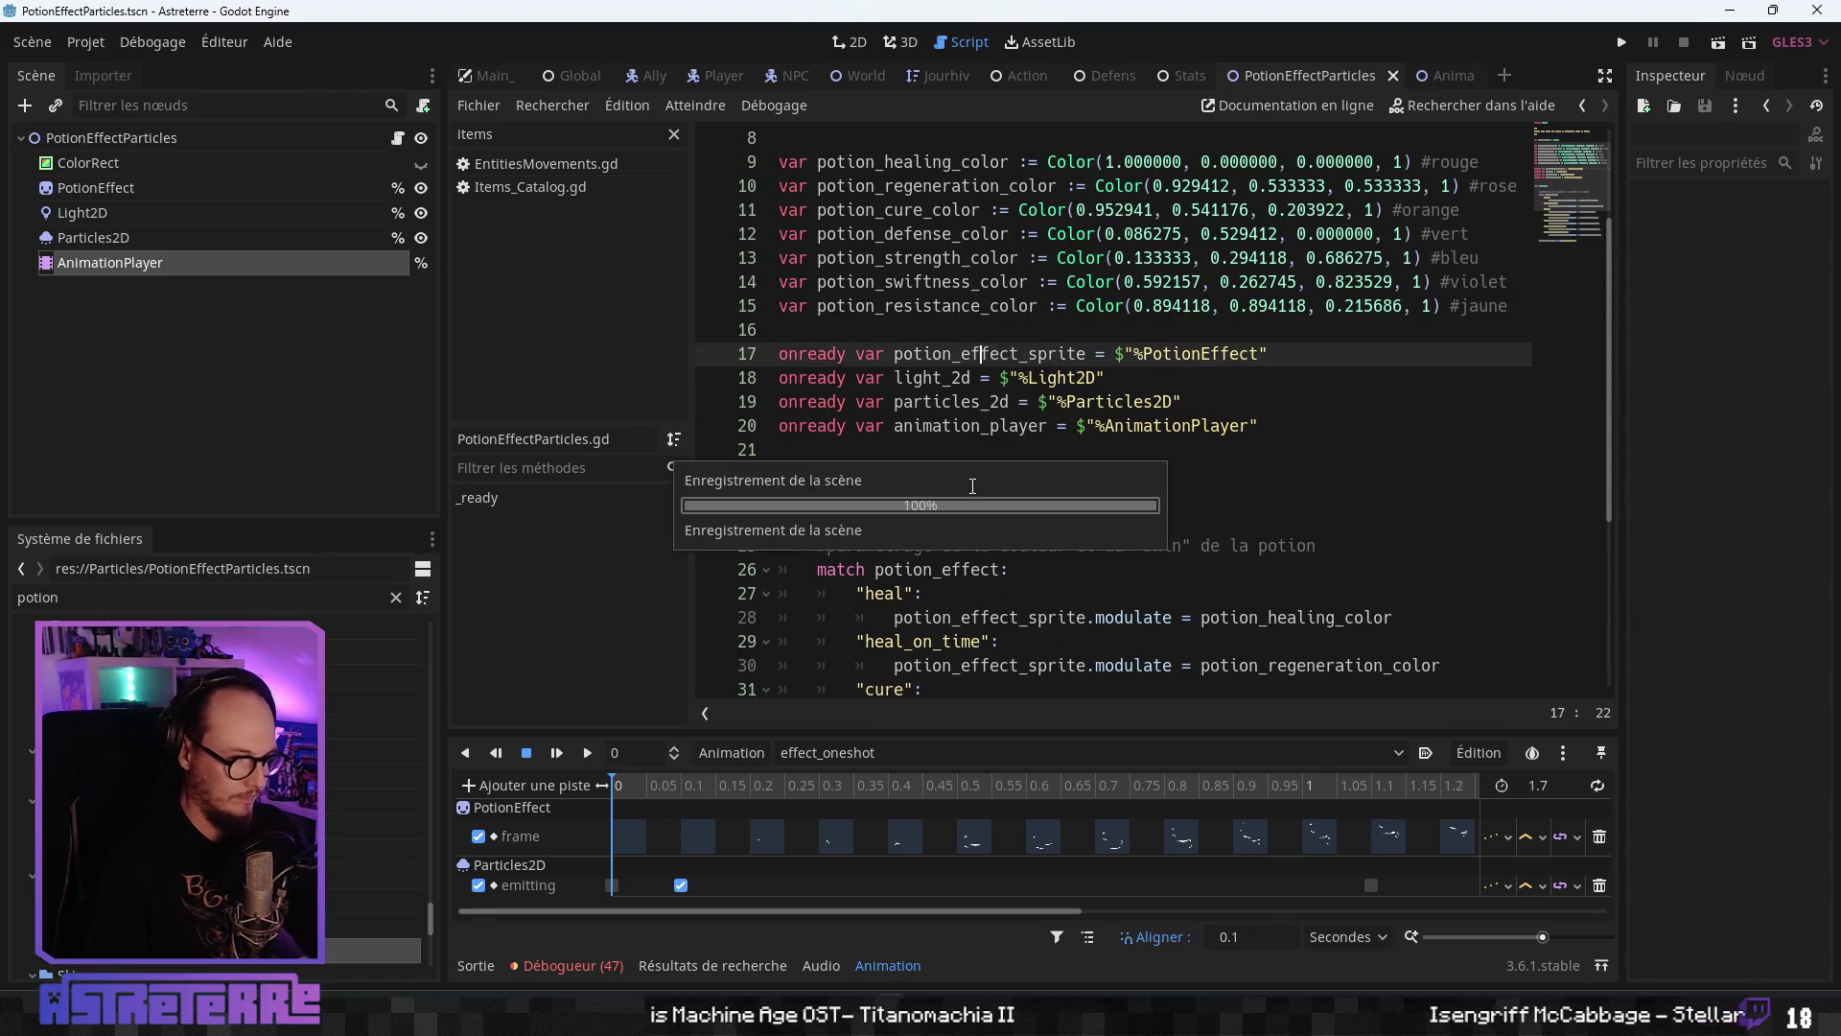
scroll(969, 490, up, 3)
double_click(902, 282)
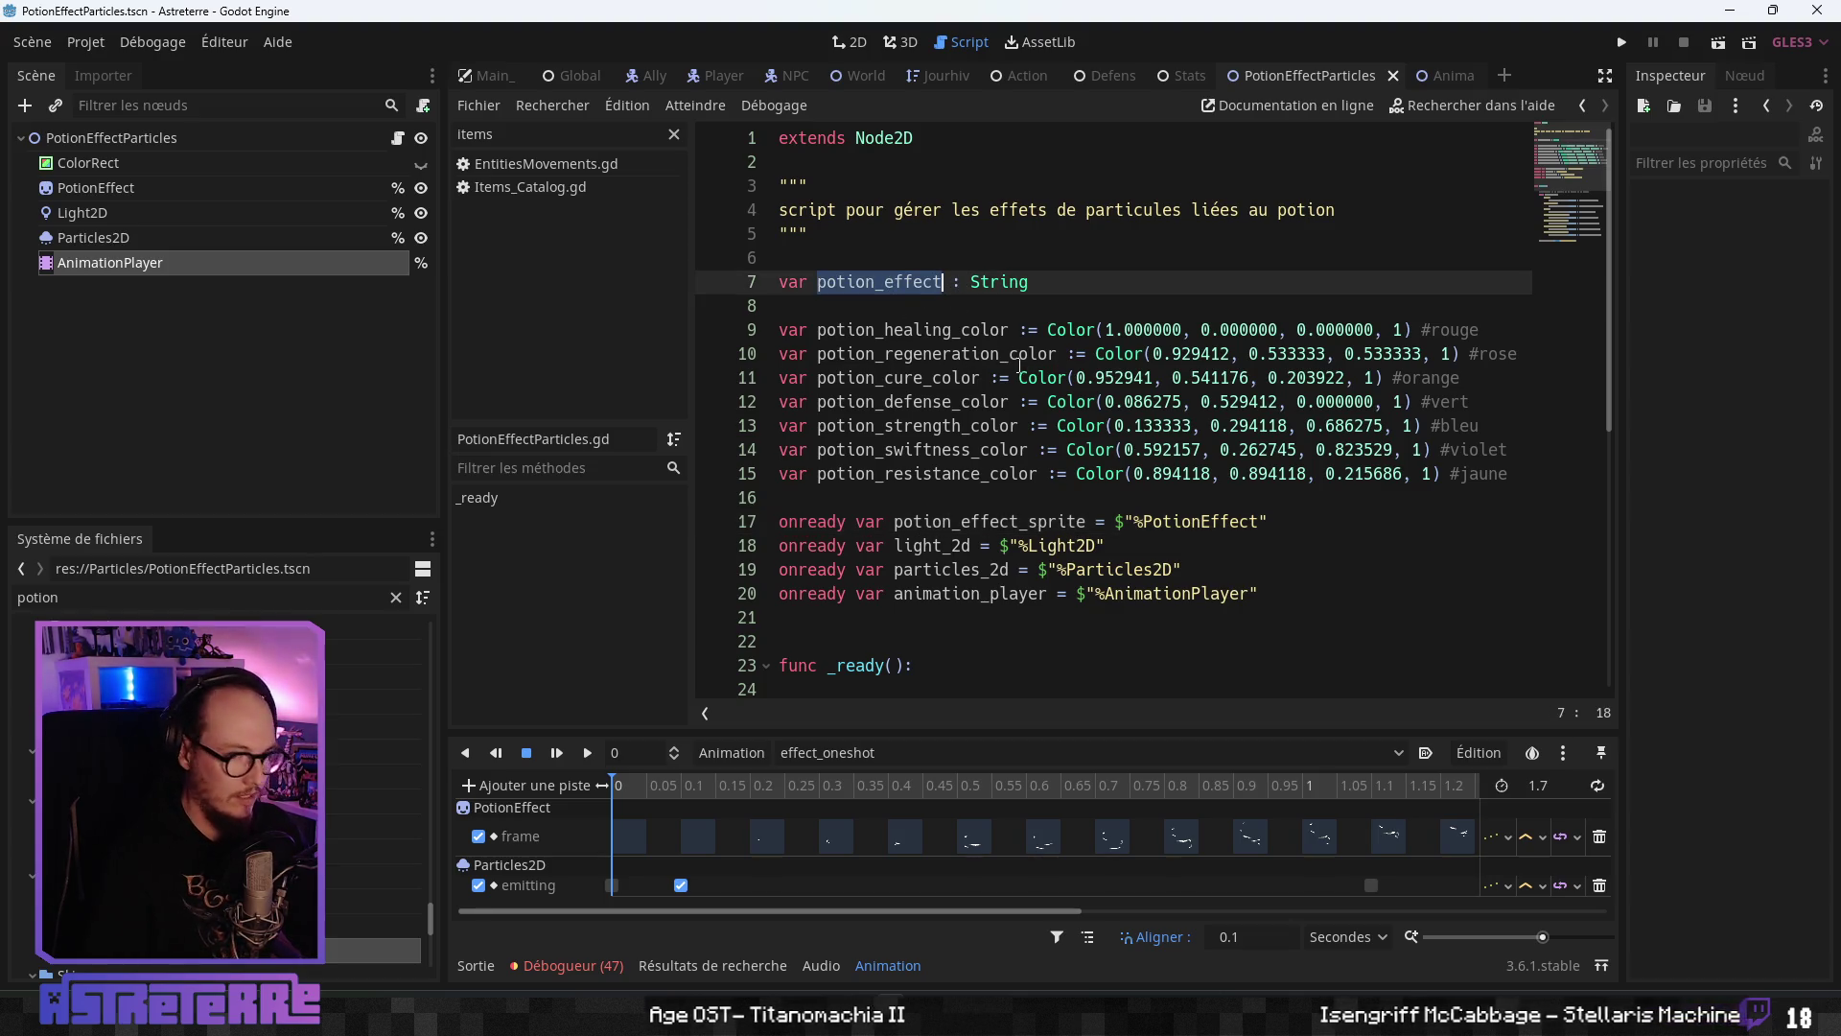
- Open the PotionControl script in the AnimatedSkin scene
click(1018, 378)
click(1444, 84)
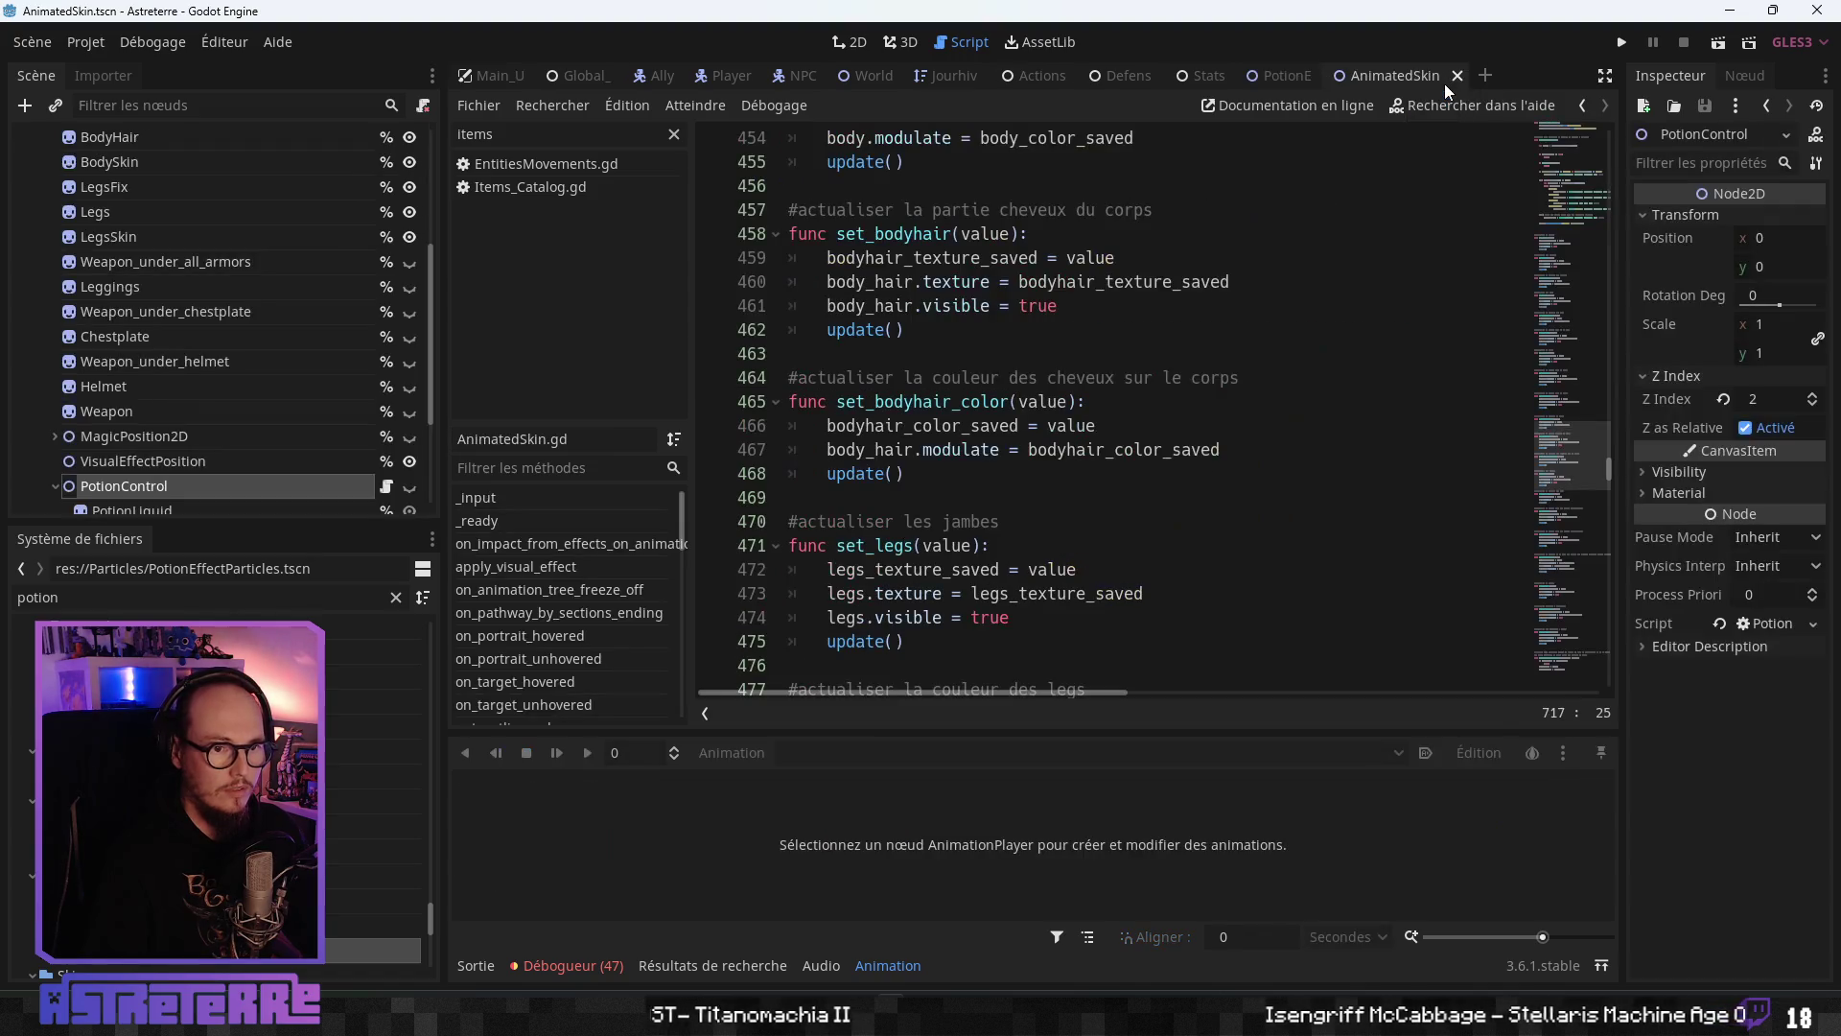
click(385, 487)
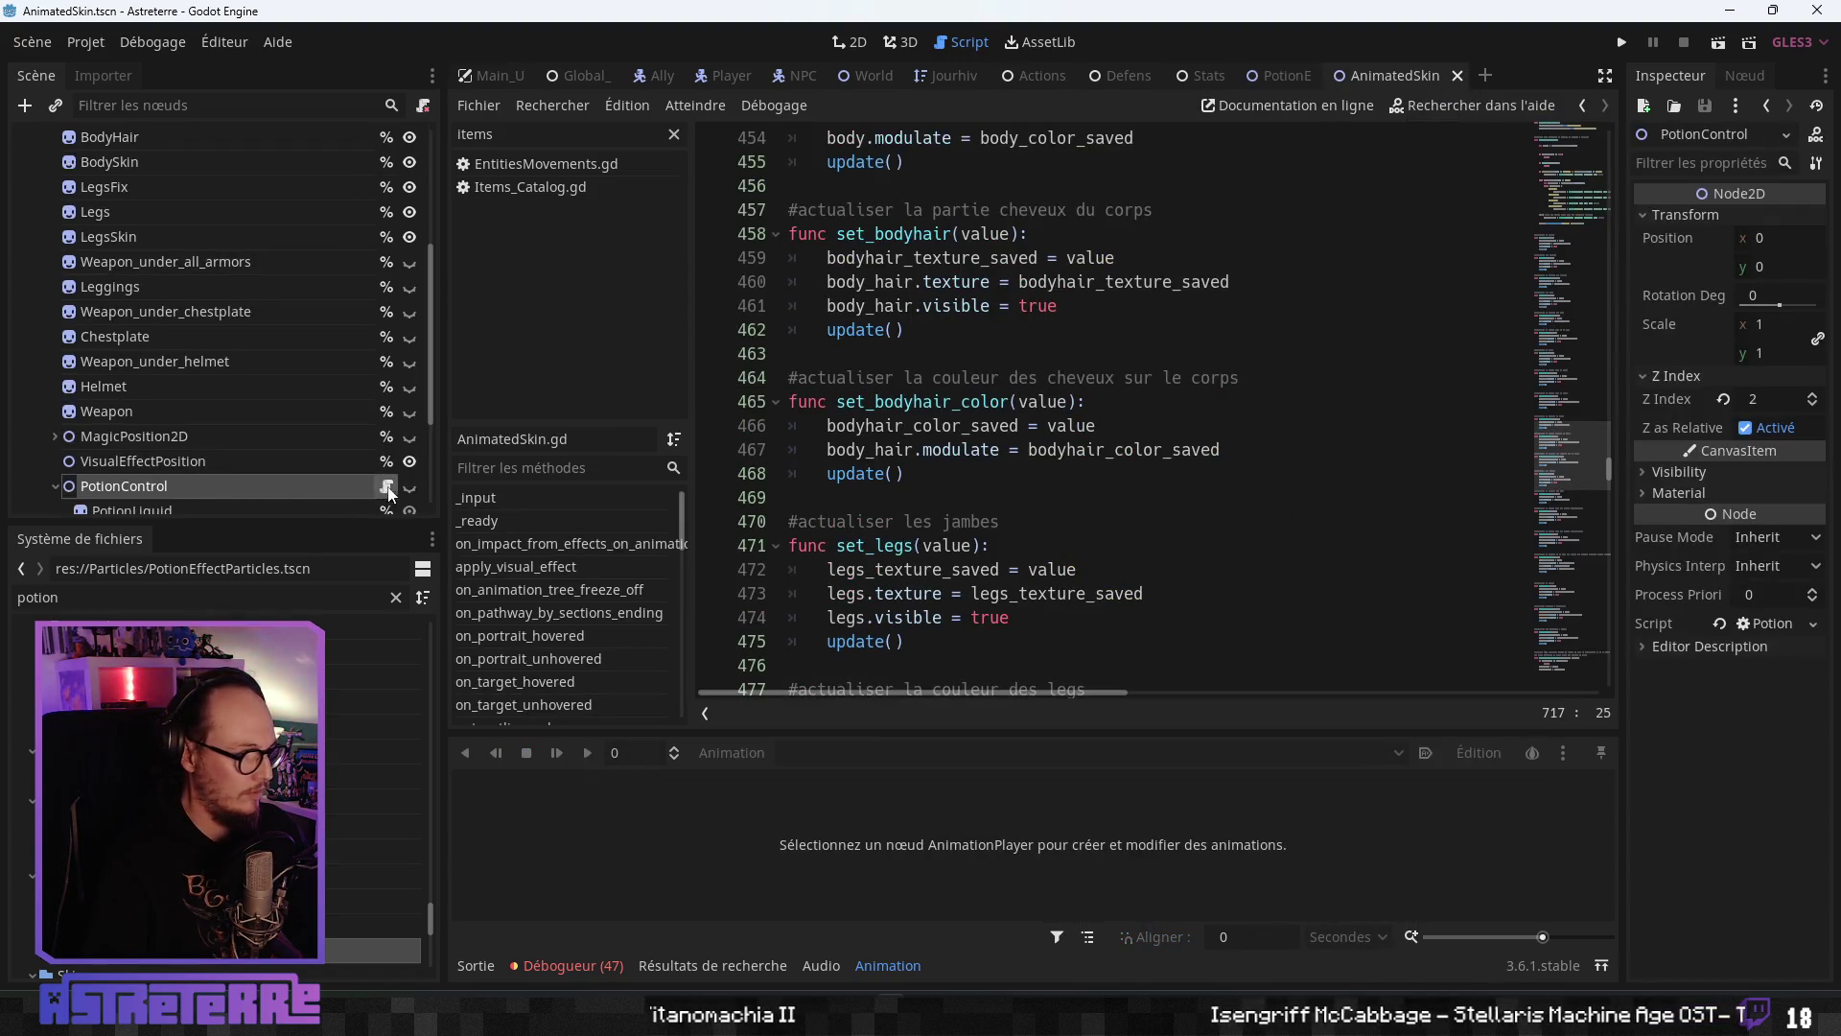
scroll(972, 557, down, 8)
scroll(973, 556, down, 5)
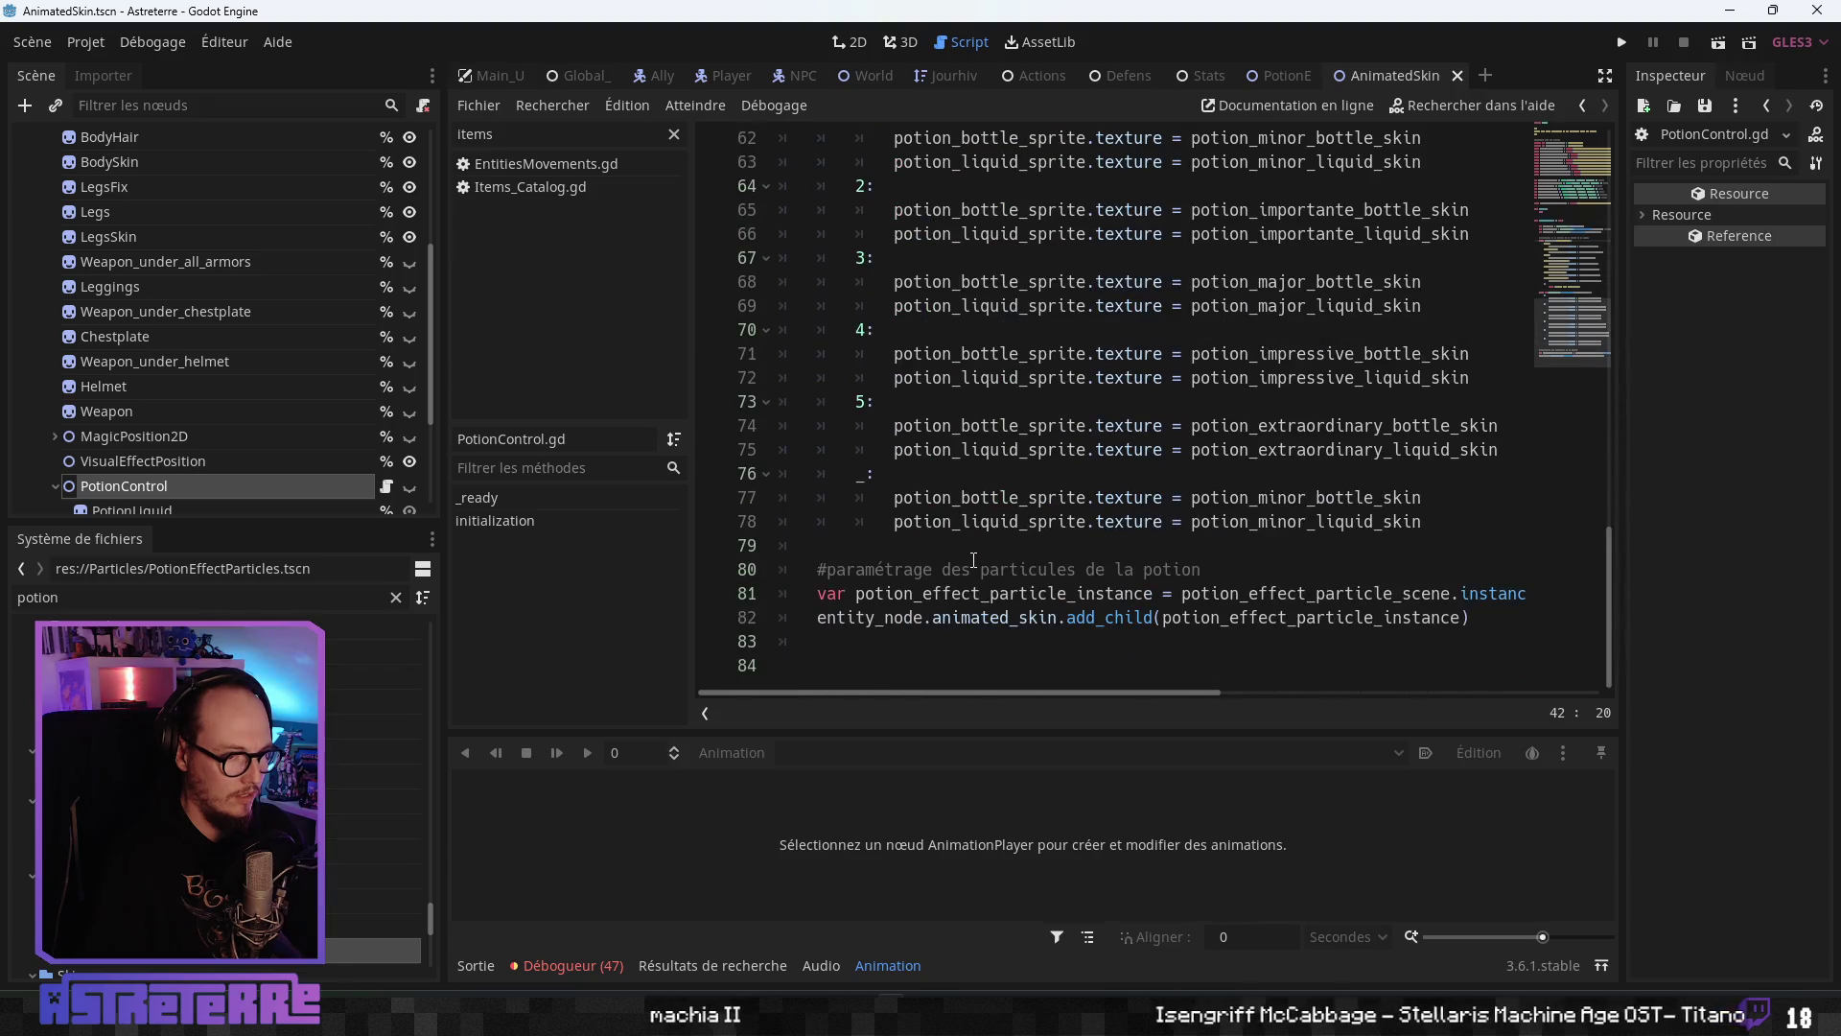
- Start a new potion_effect_particle_instance line after the particle .instance() call
click(1251, 617)
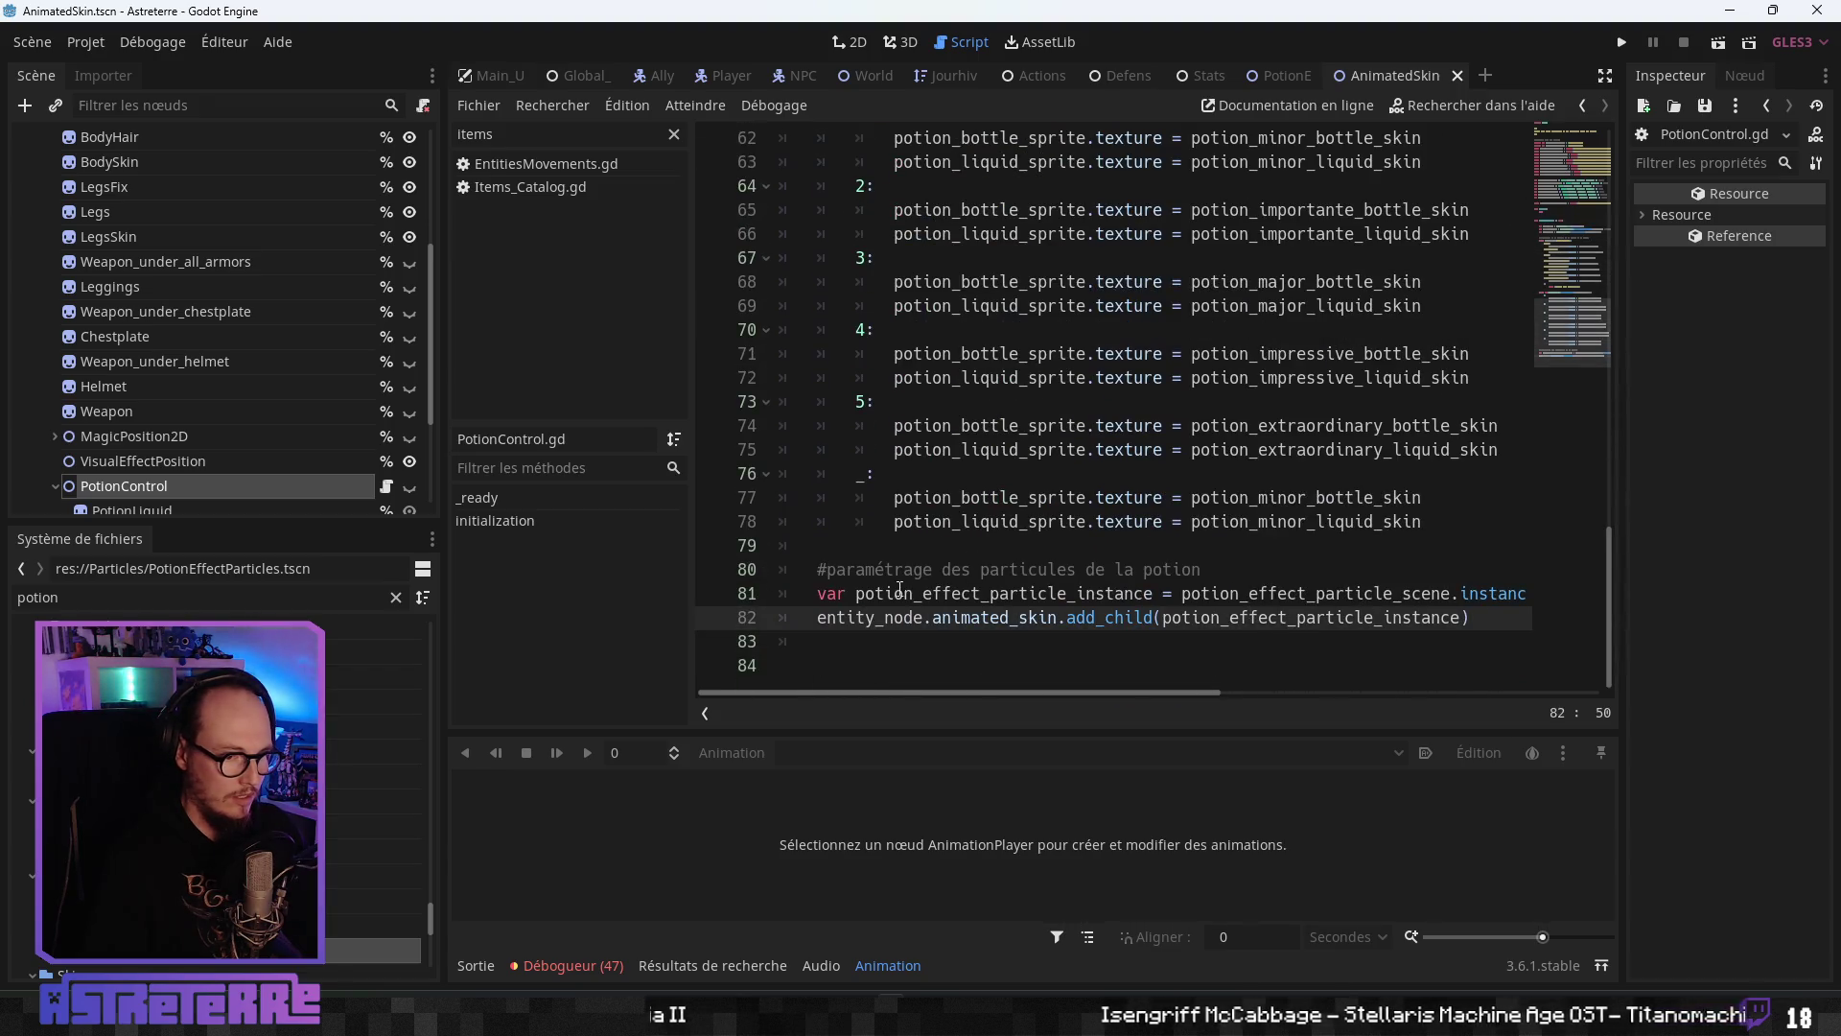
click(1388, 599)
key(End)
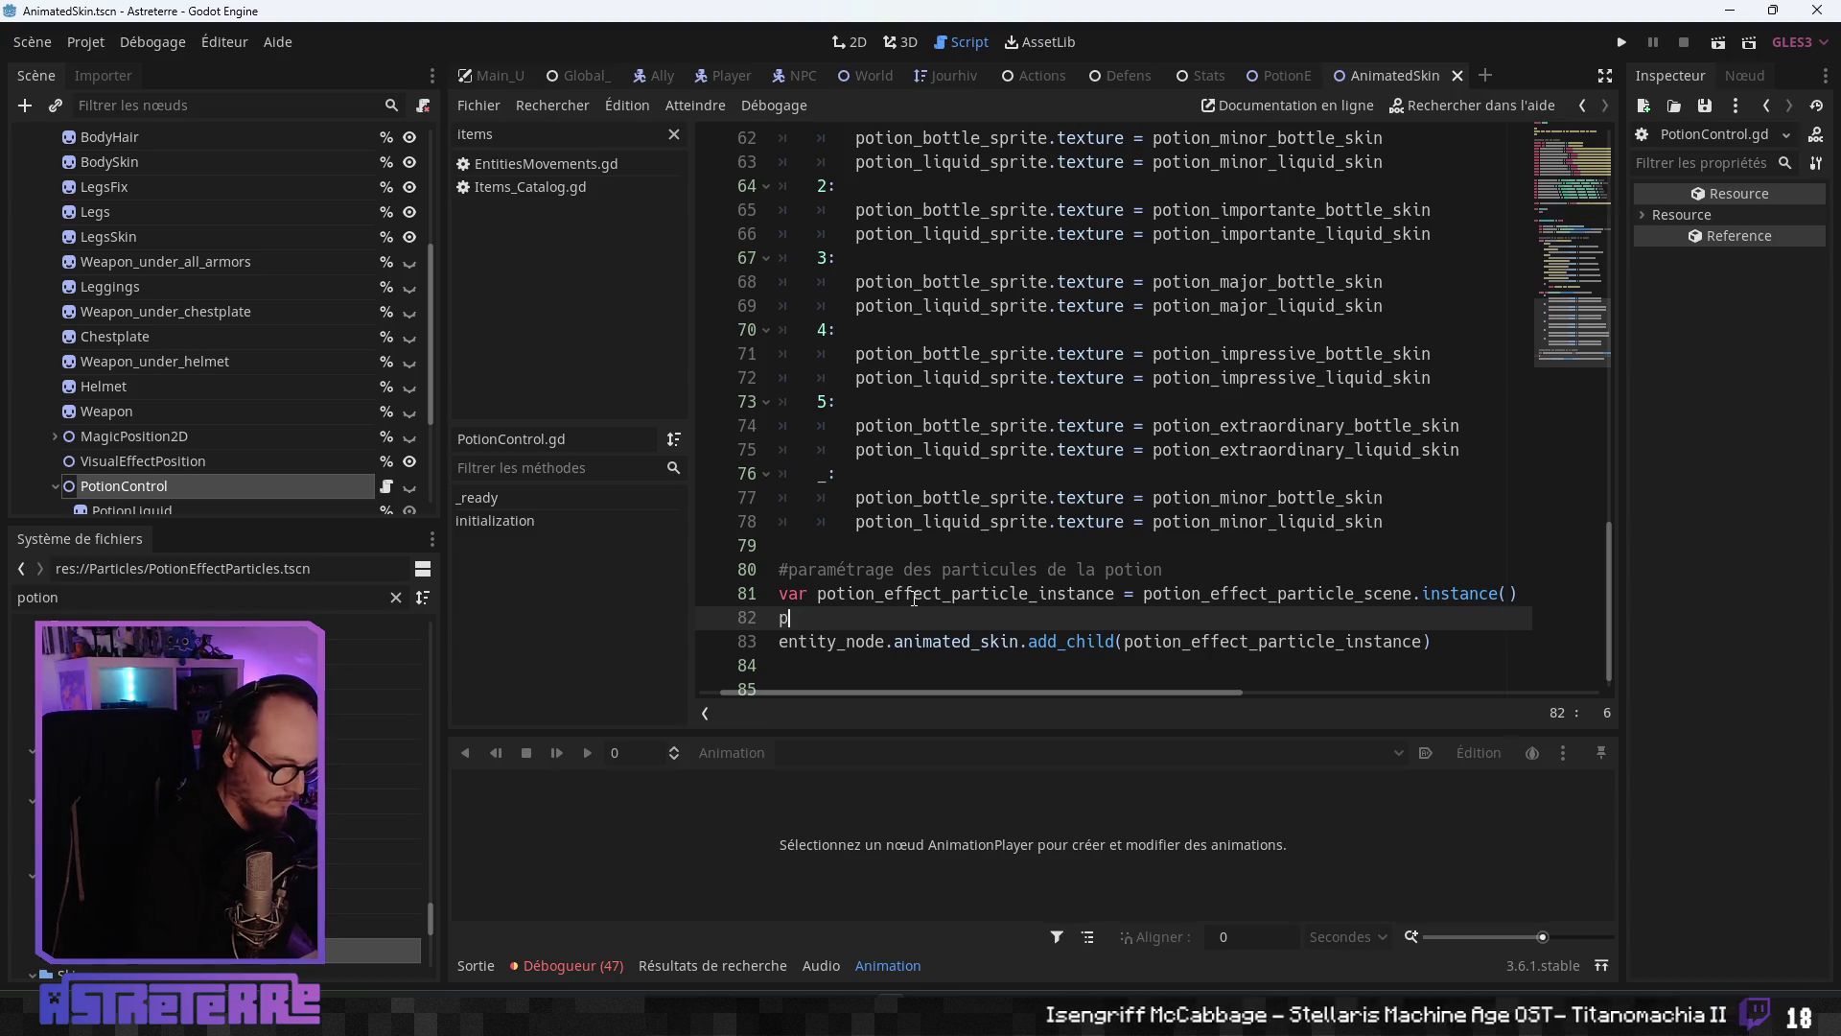
text(potion)
key(Down)
key(Down)
key(Down)
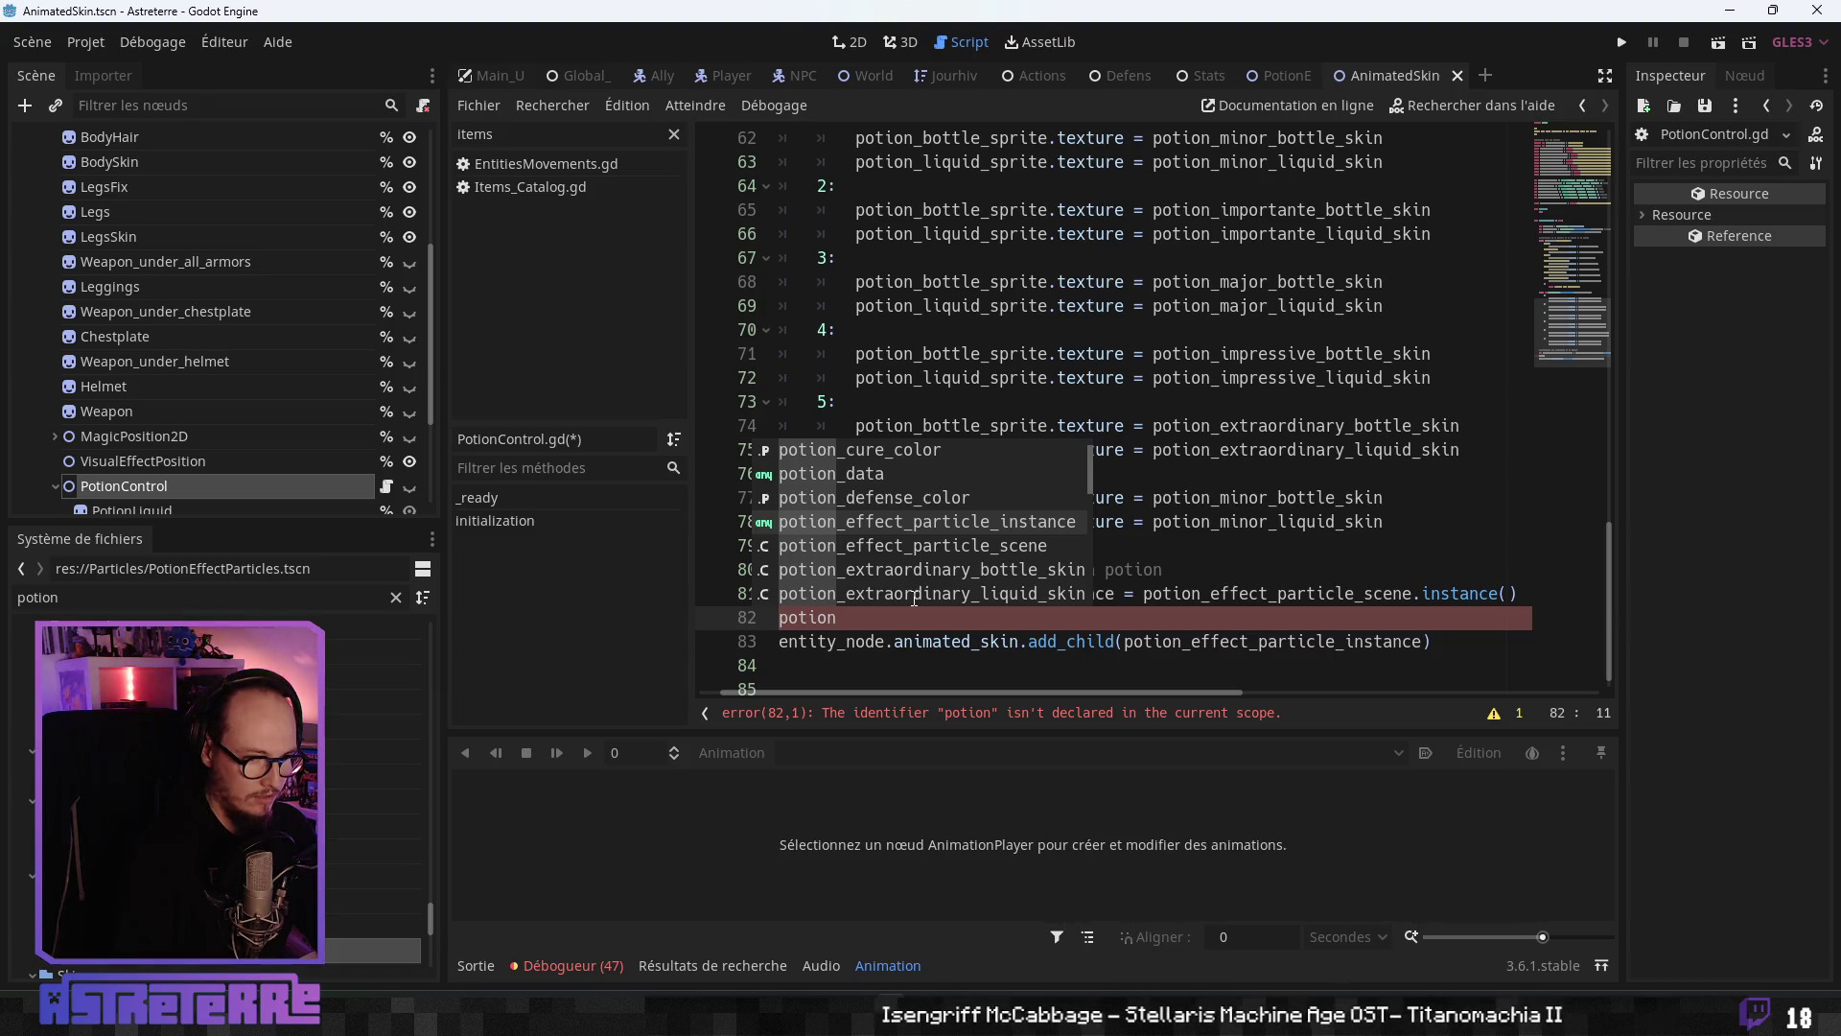
key(Escape)
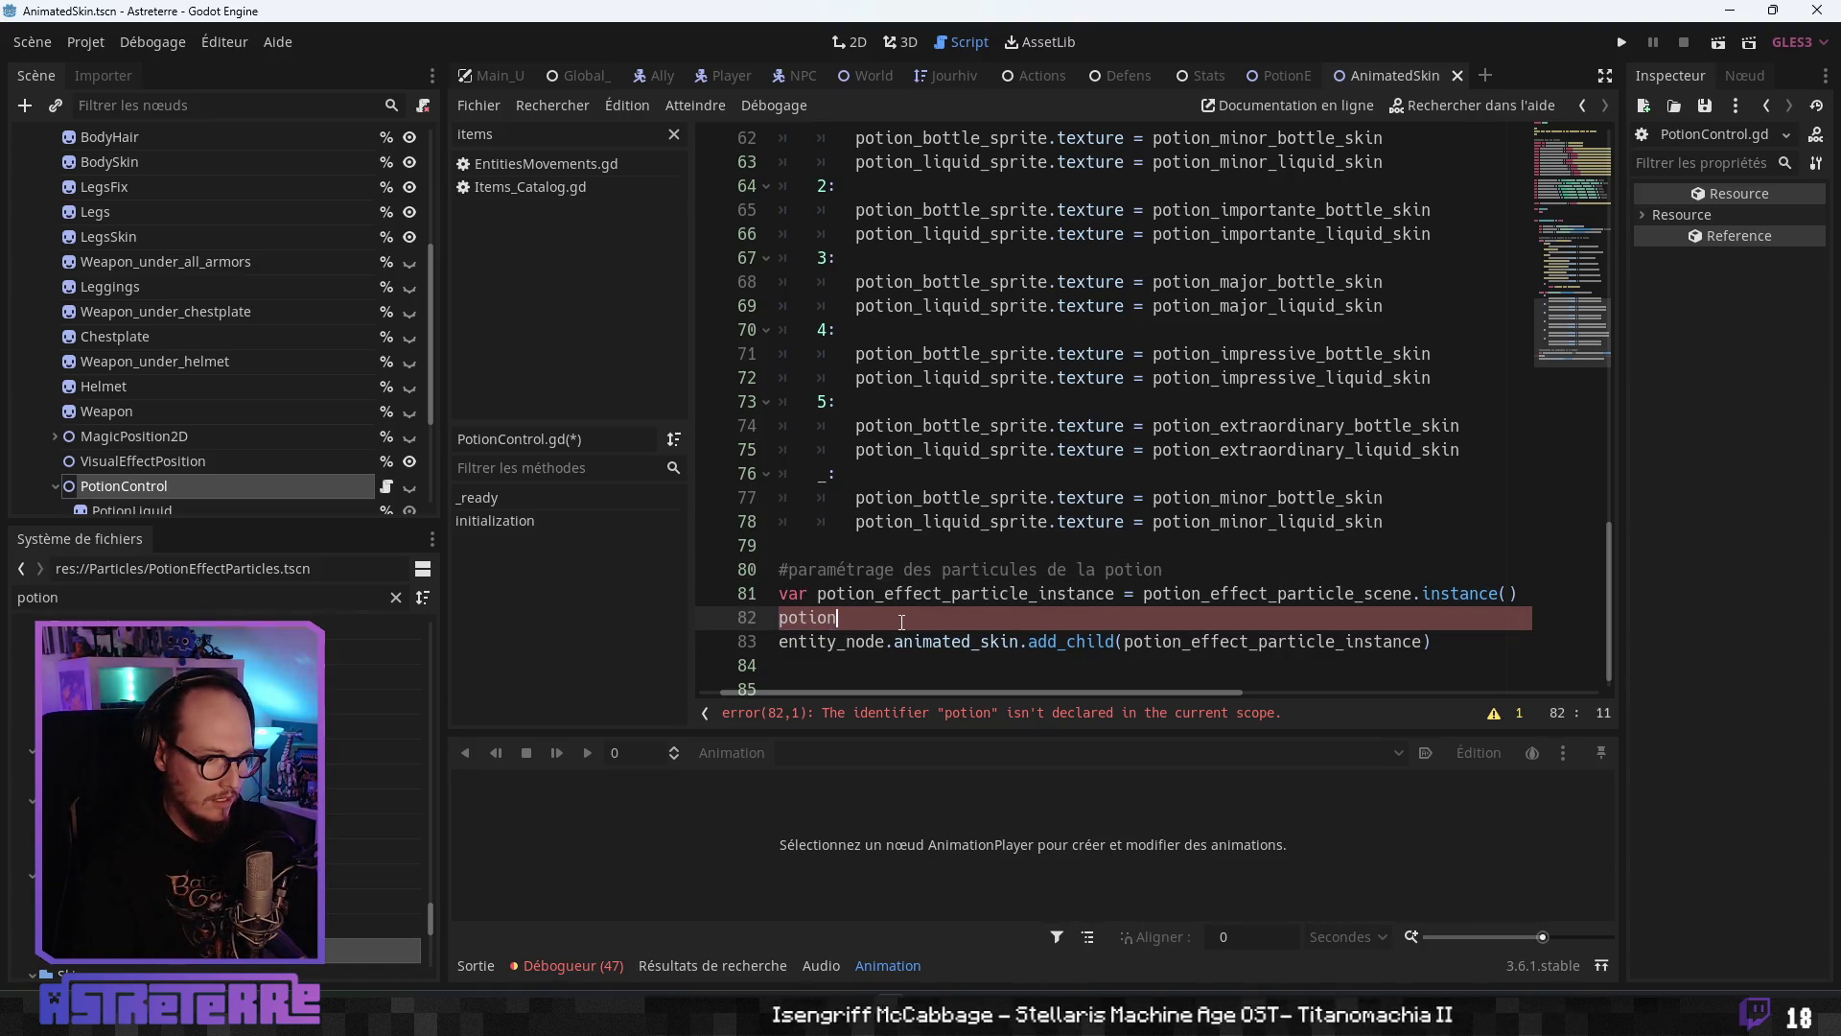
text(_e)
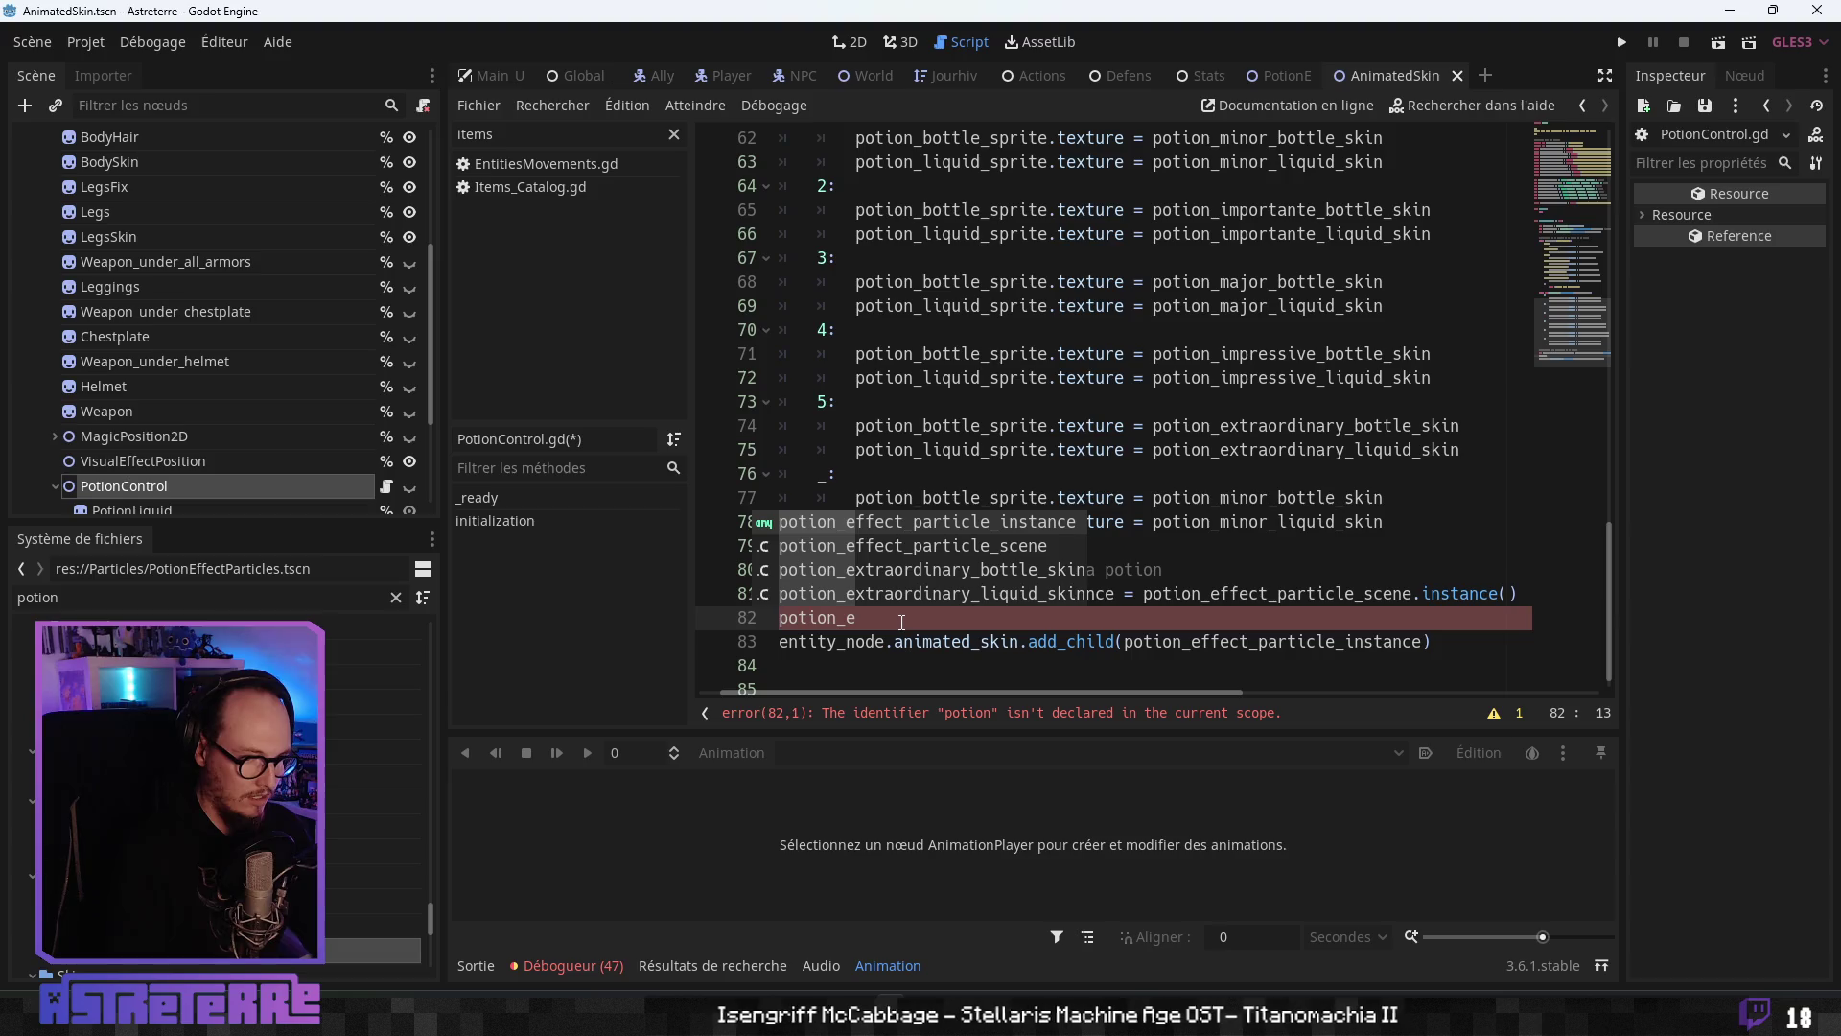
key(Return)
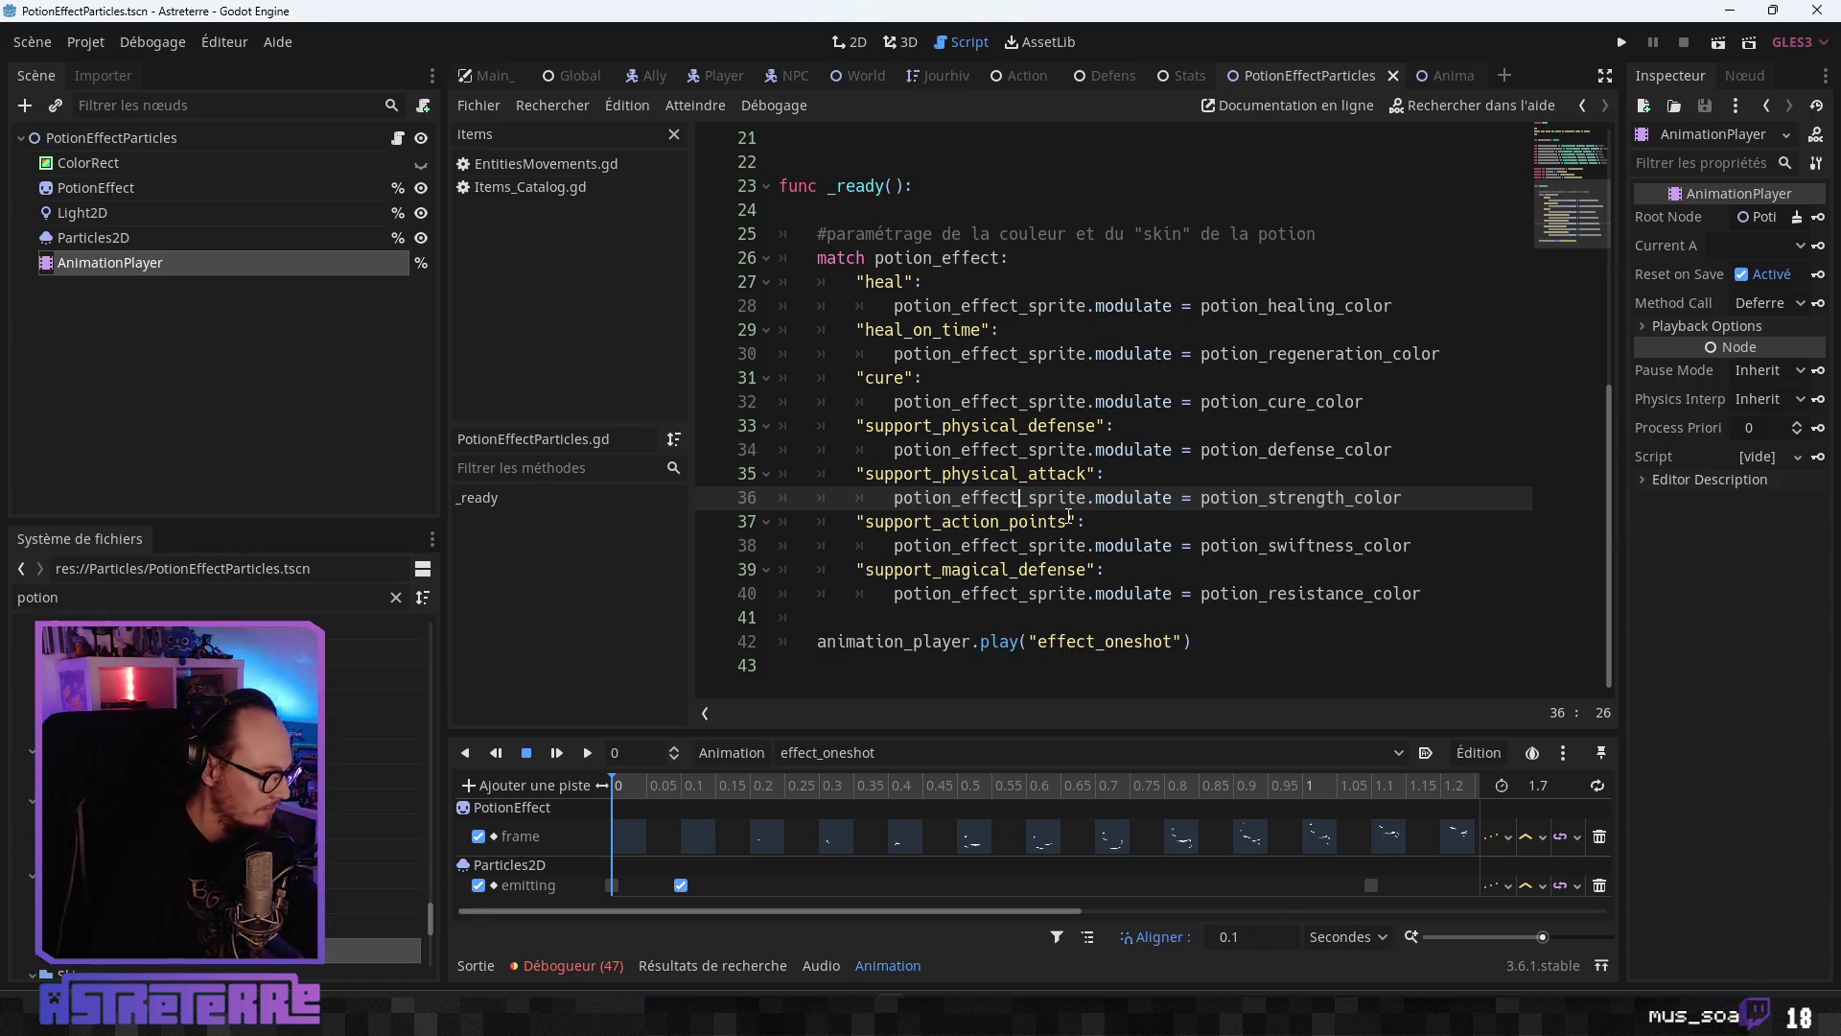
click(1068, 450)
scroll(1046, 555, up, 3)
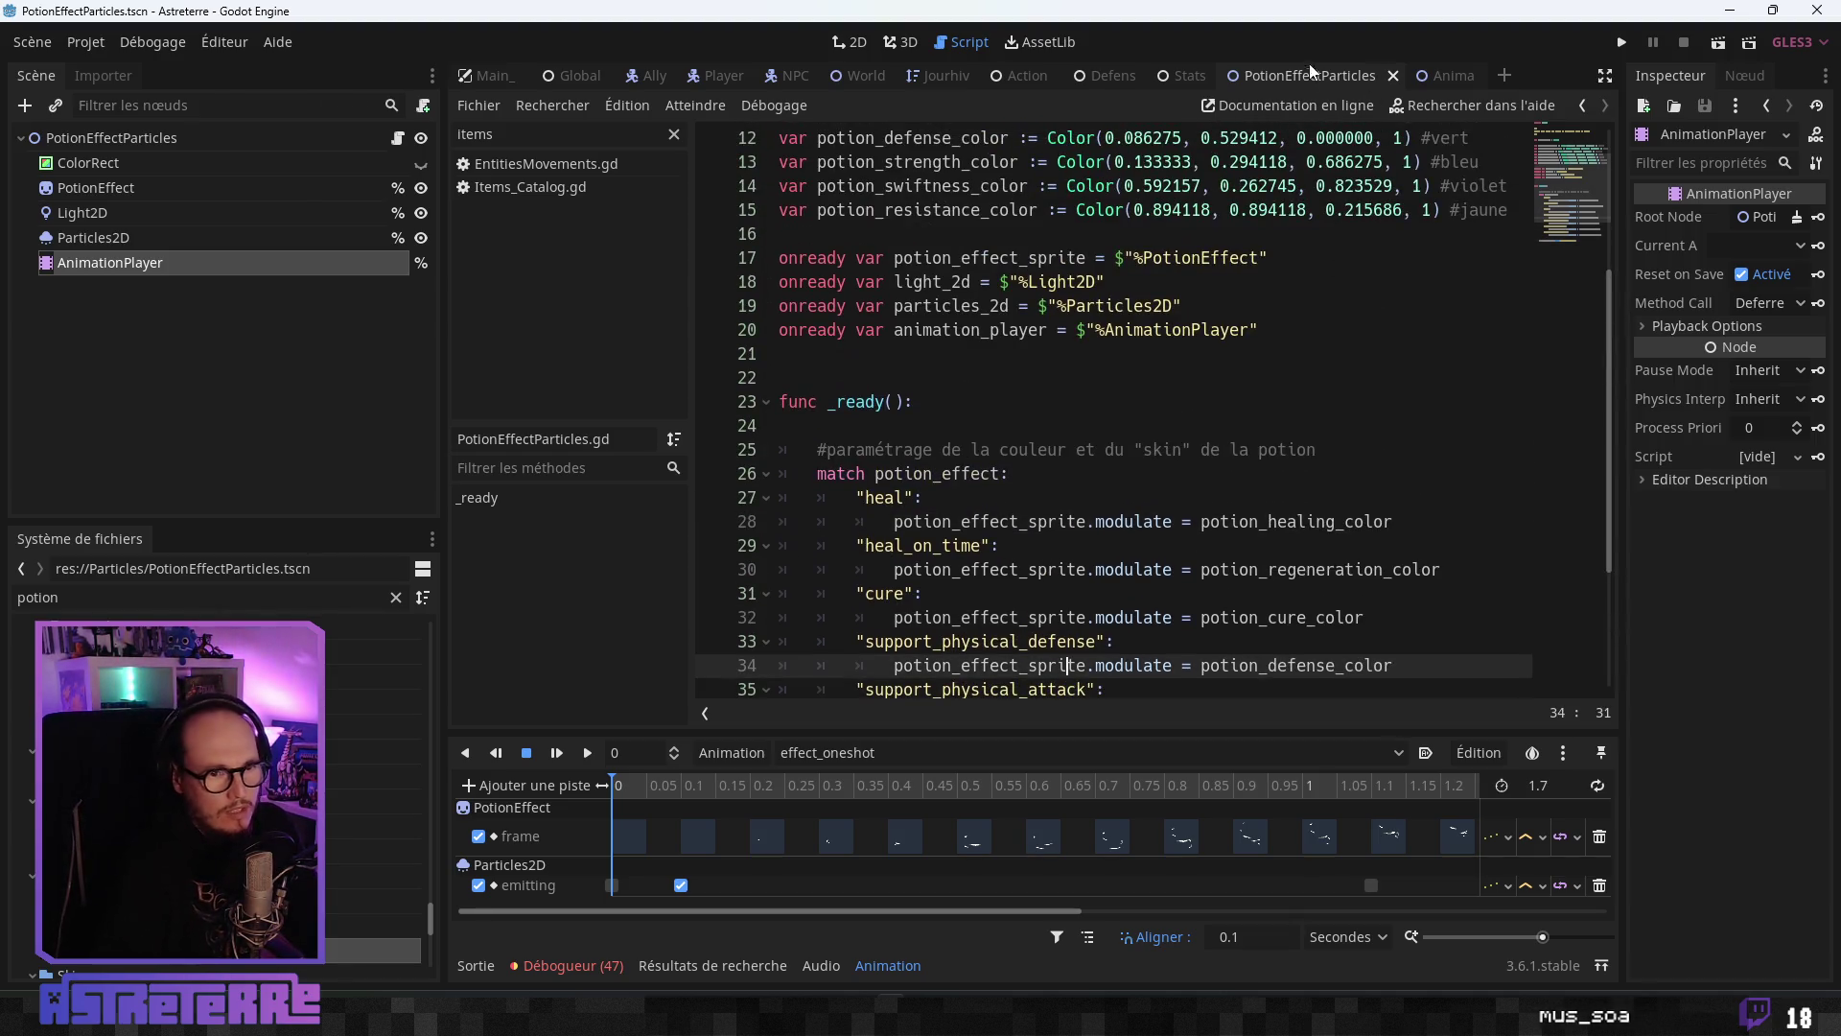
double_click(8, 596)
text(projec)
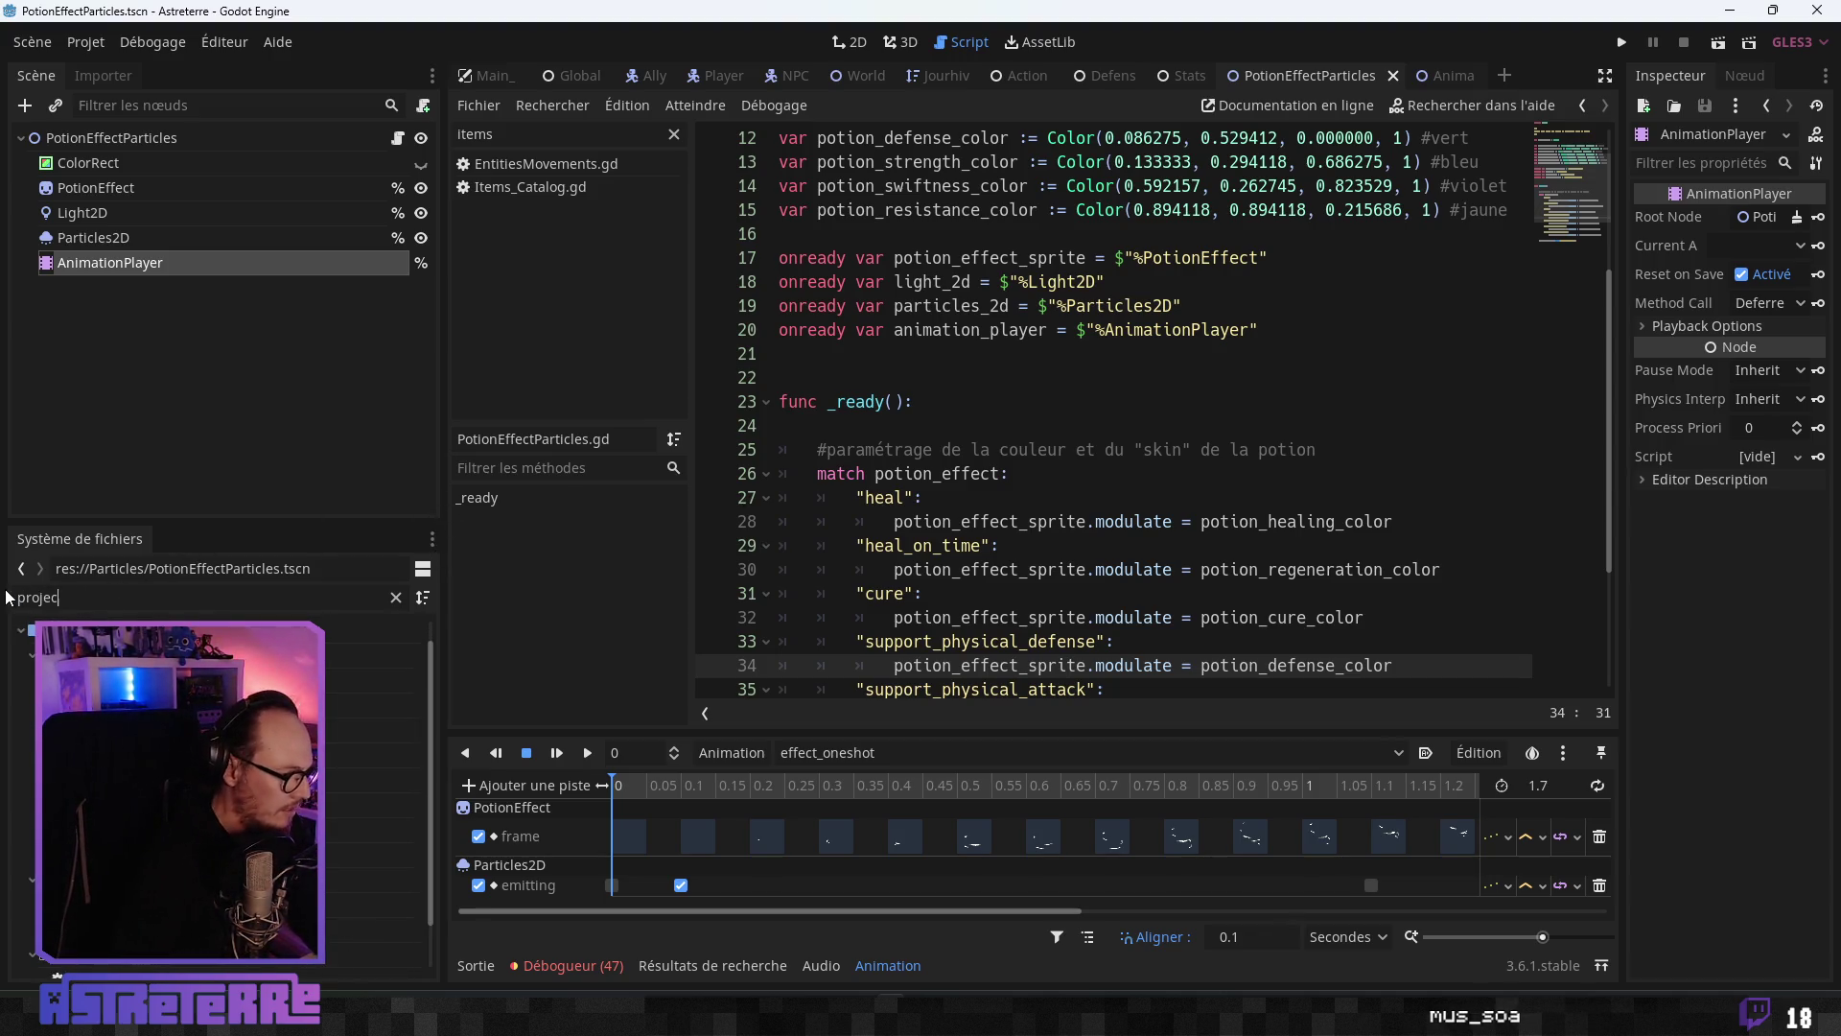
double_click(384, 830)
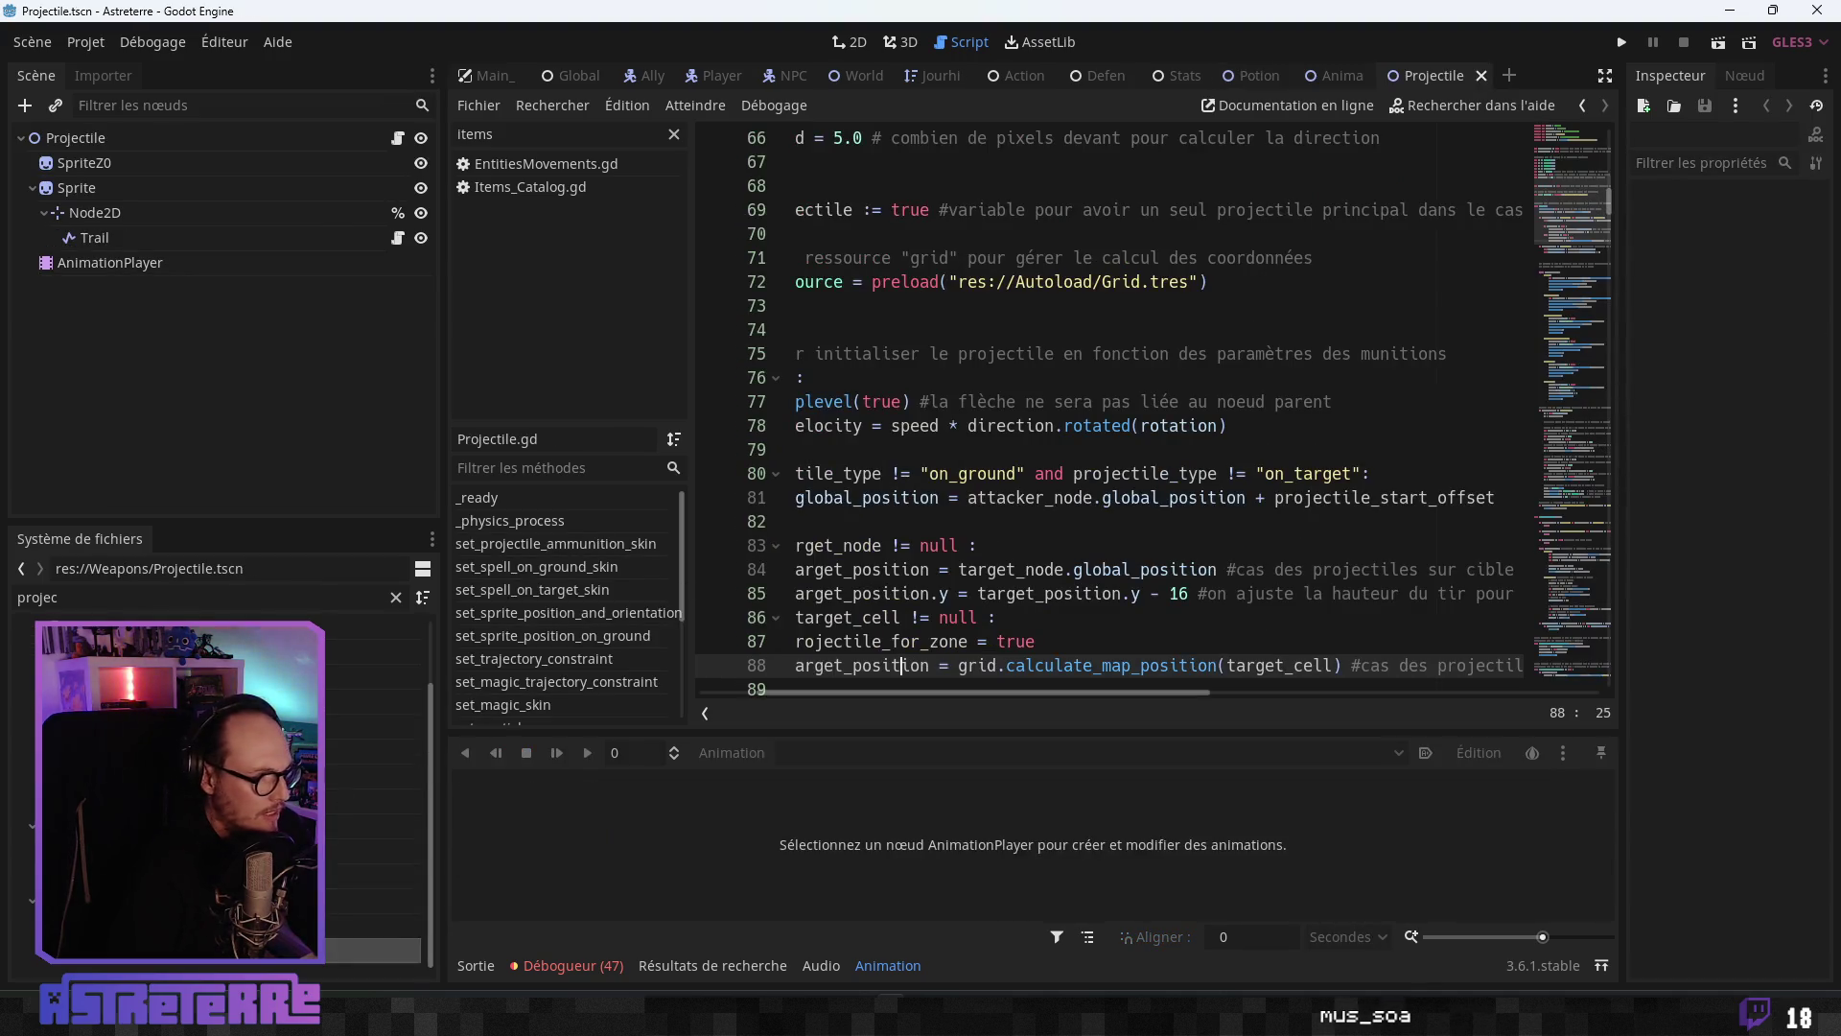
click(518, 499)
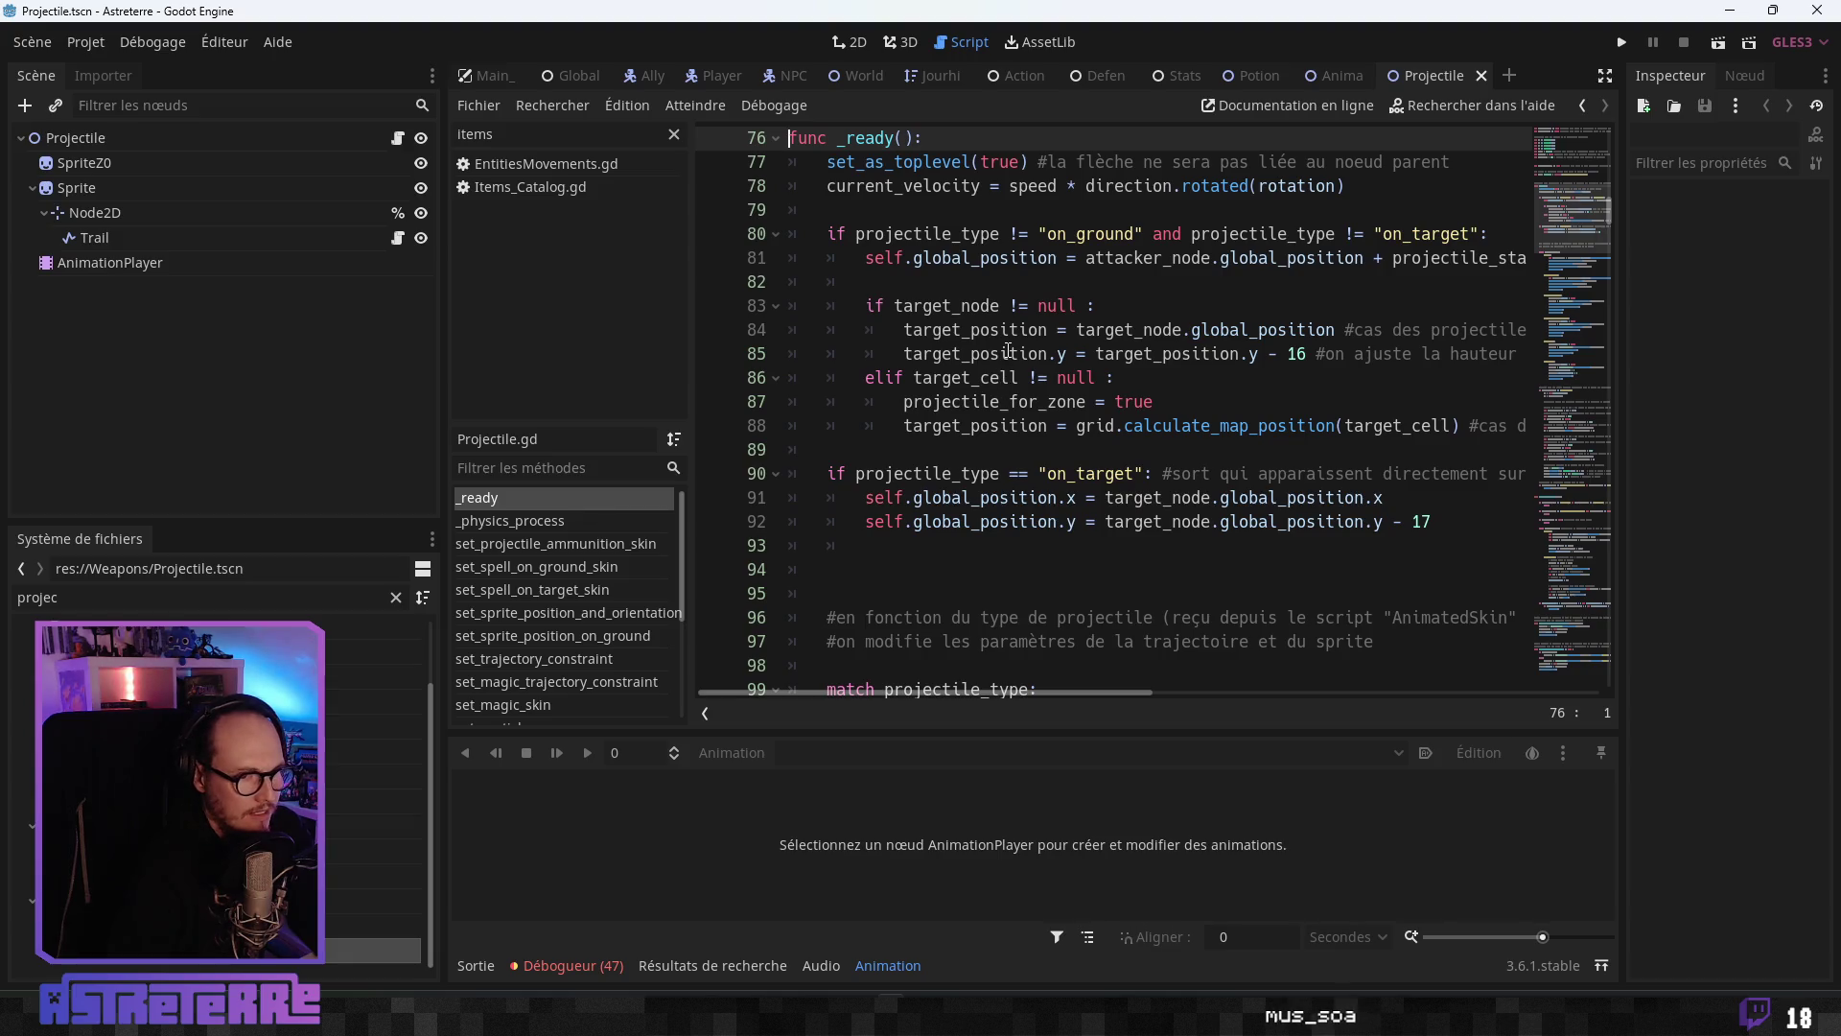
click(959, 354)
click(1019, 258)
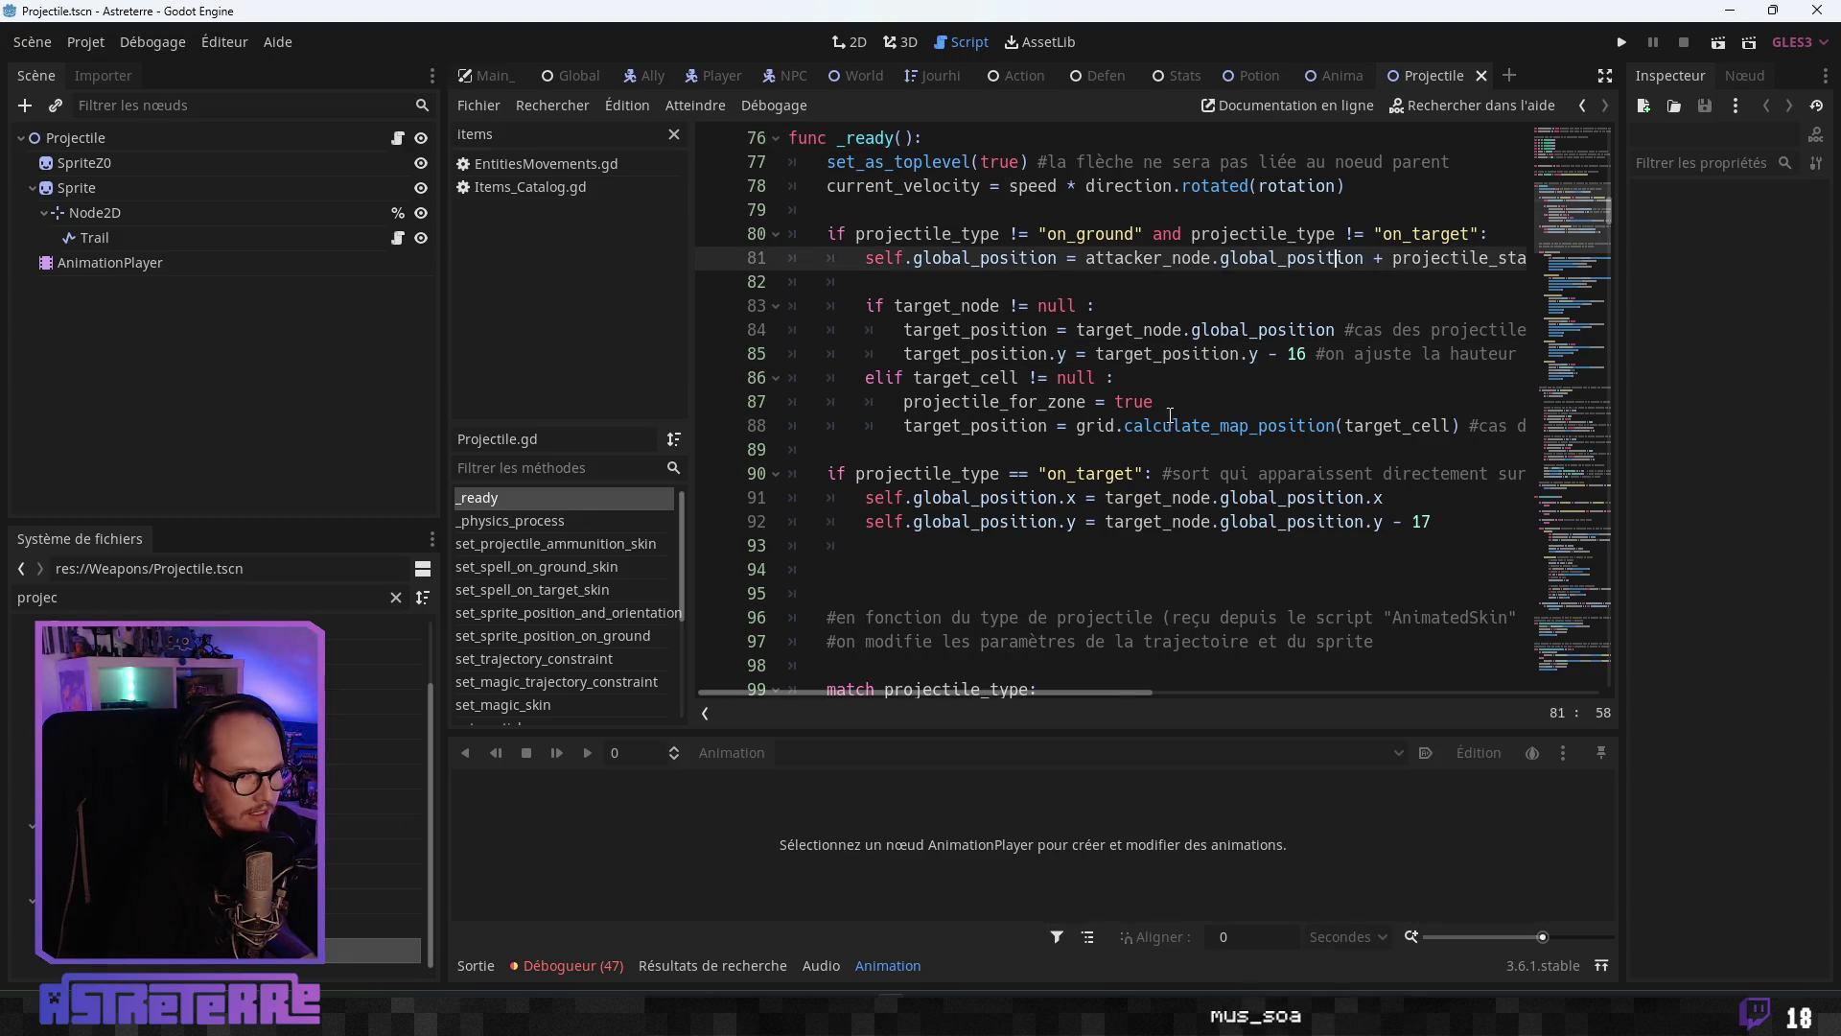
scroll(1174, 416, up, 2)
scroll(1132, 381, down, 1)
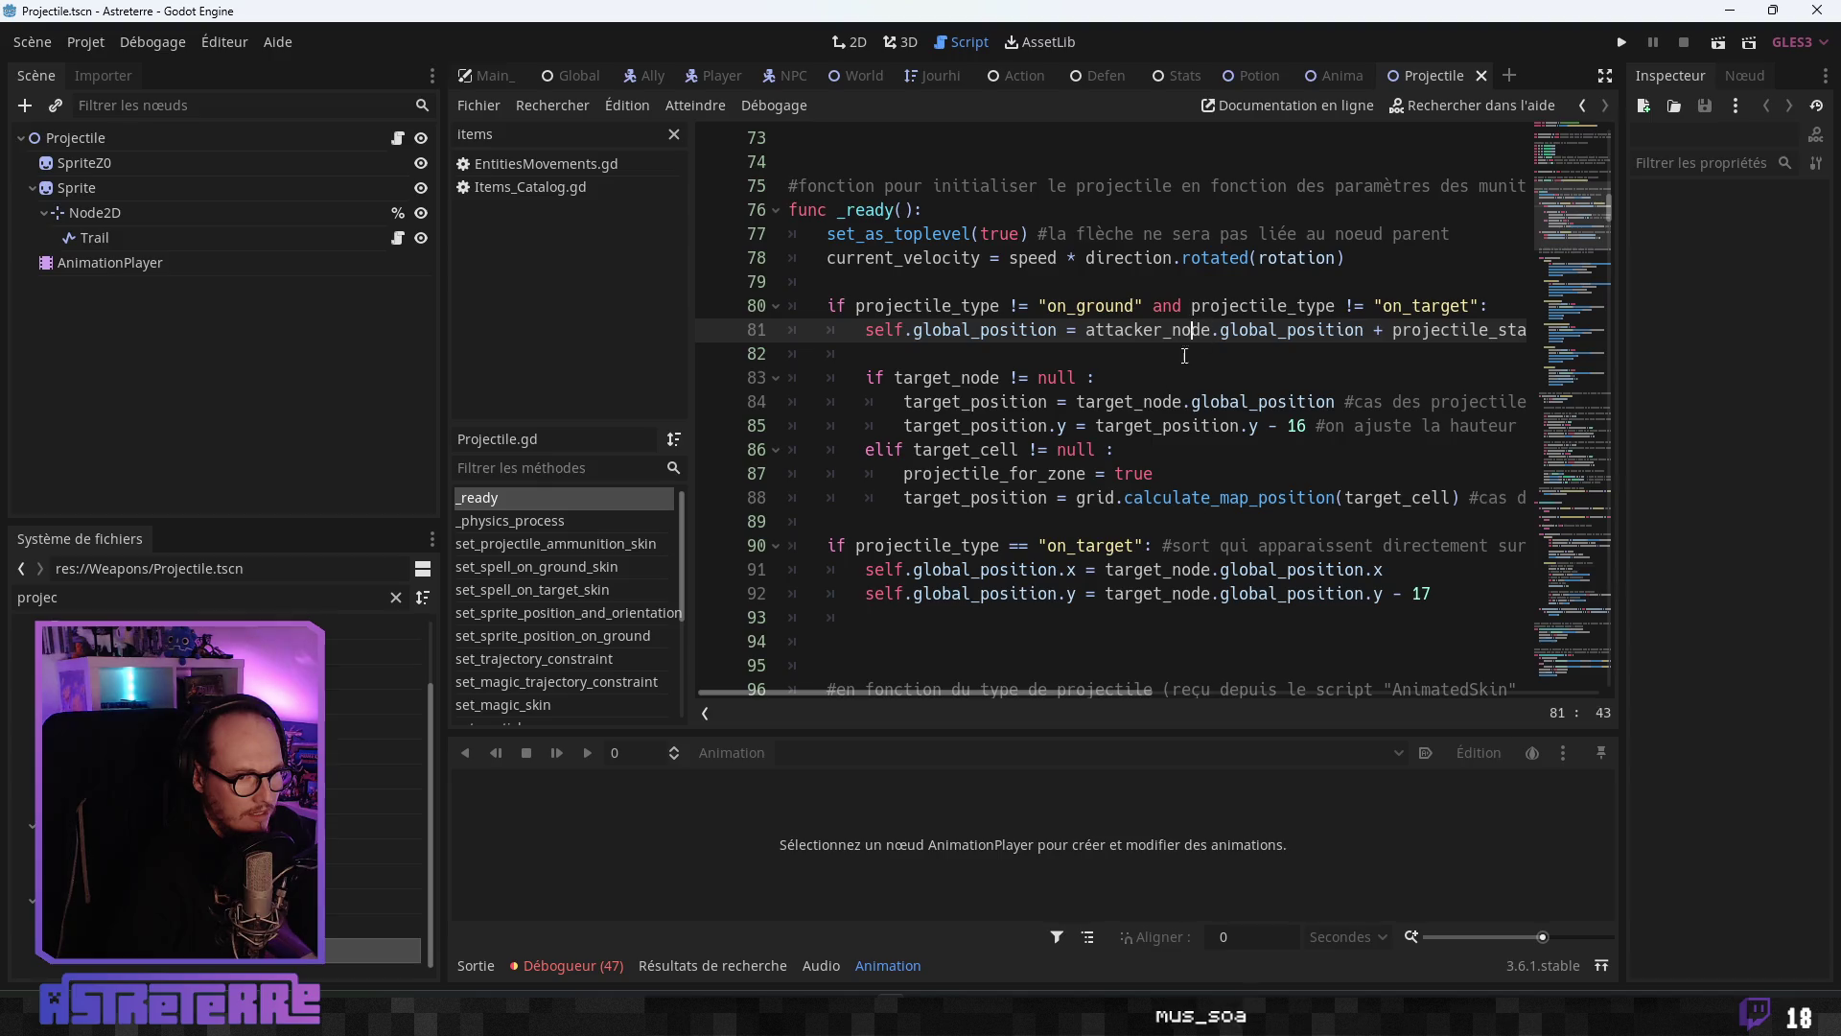
mouse_move(1019, 693)
mouse_down()
mouse_move(1253, 680)
mouse_move(1025, 679)
mouse_up()
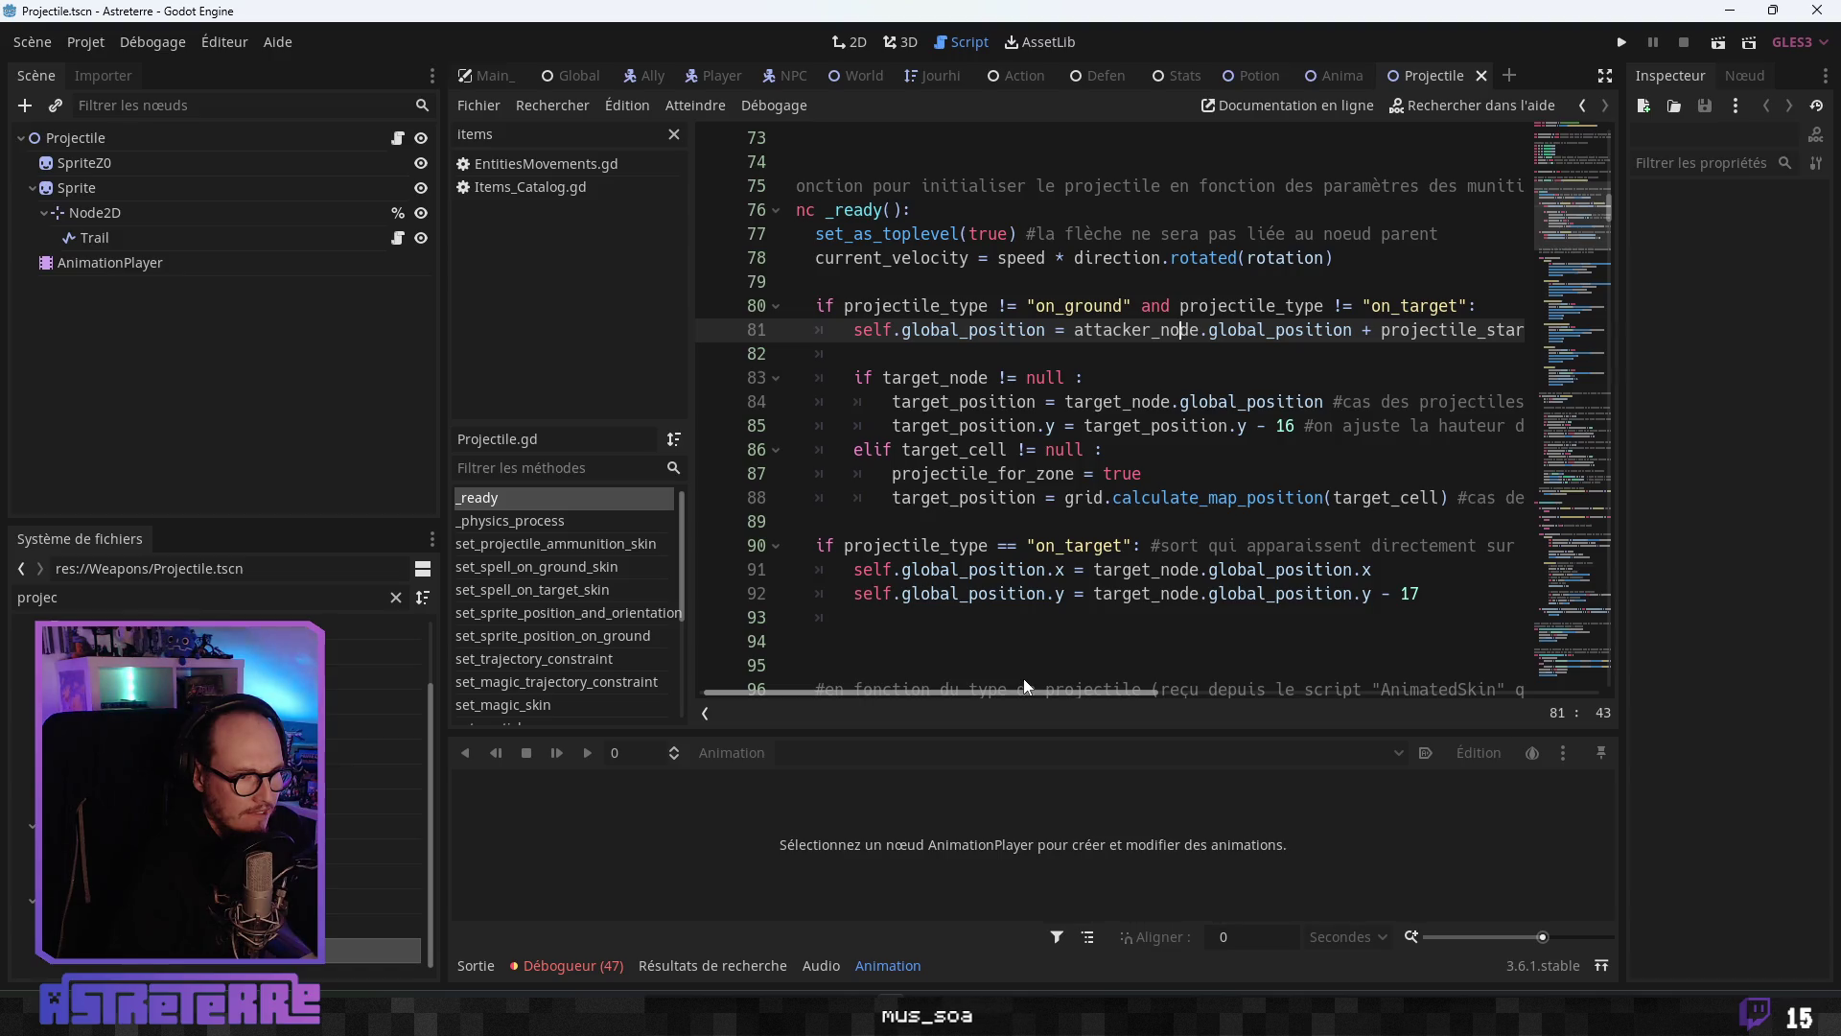
drag(1023, 677, 986, 681)
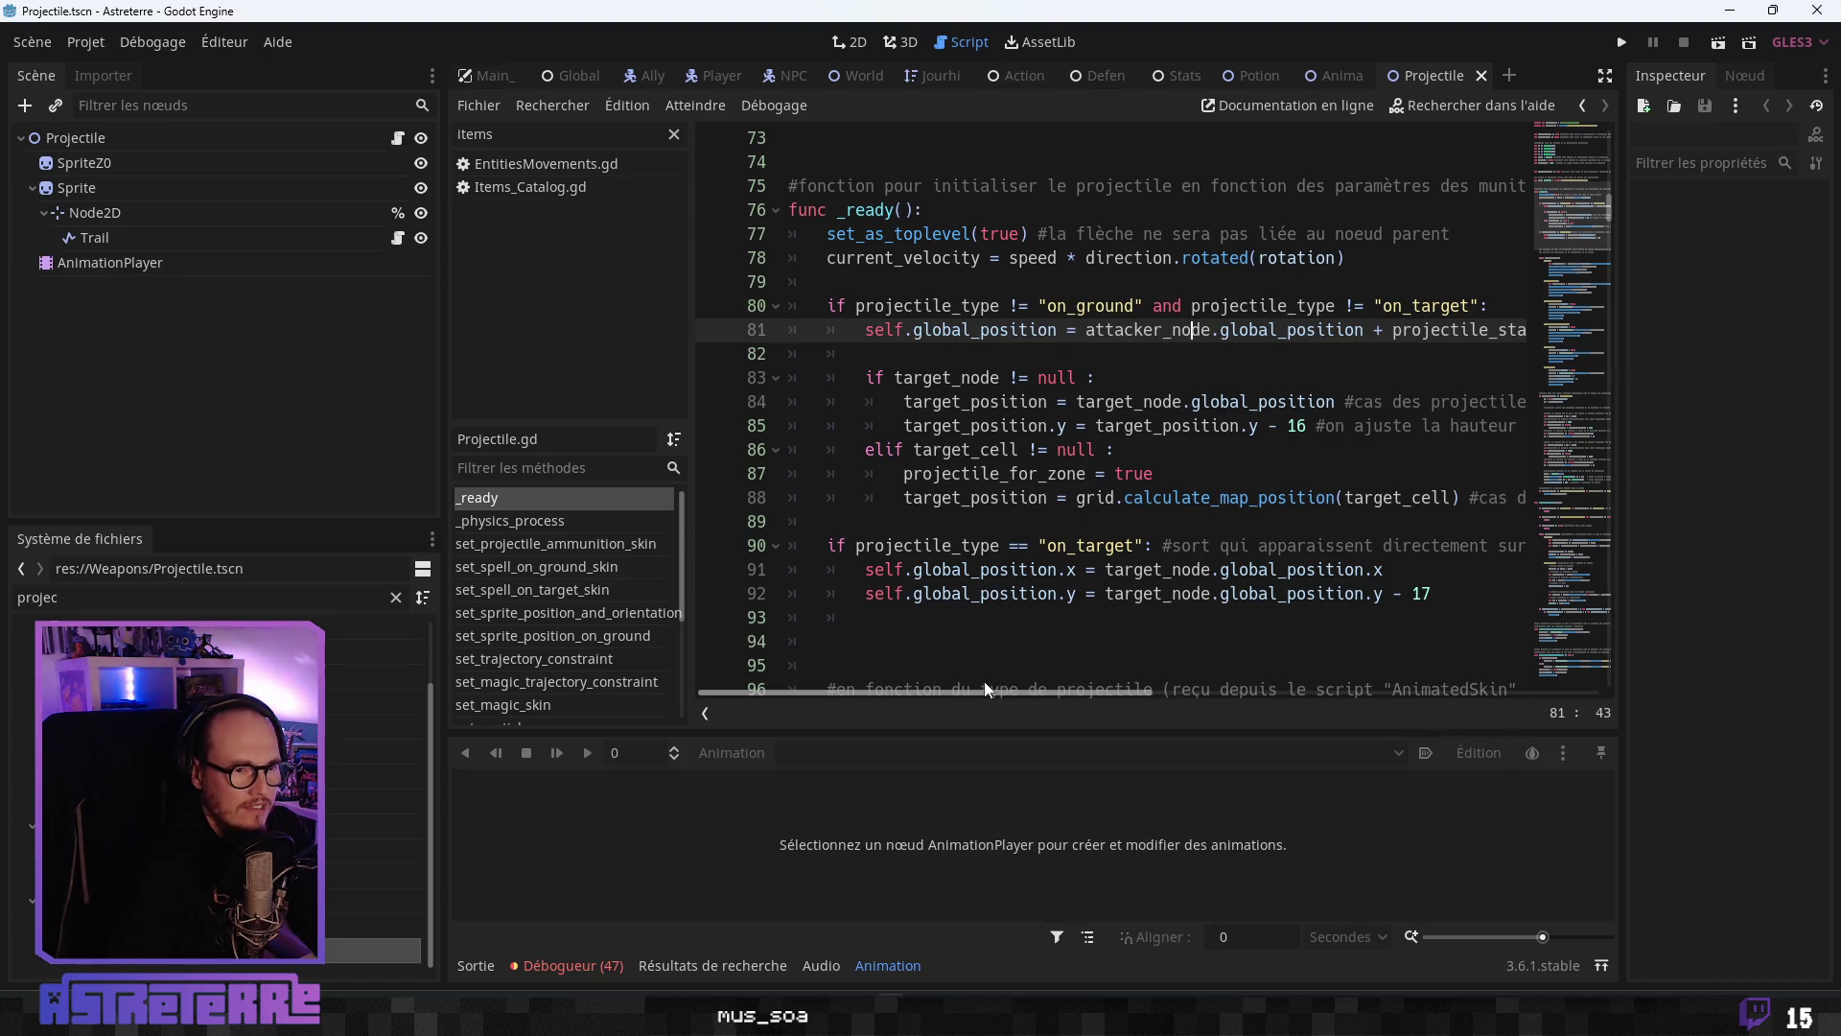
click(1231, 234)
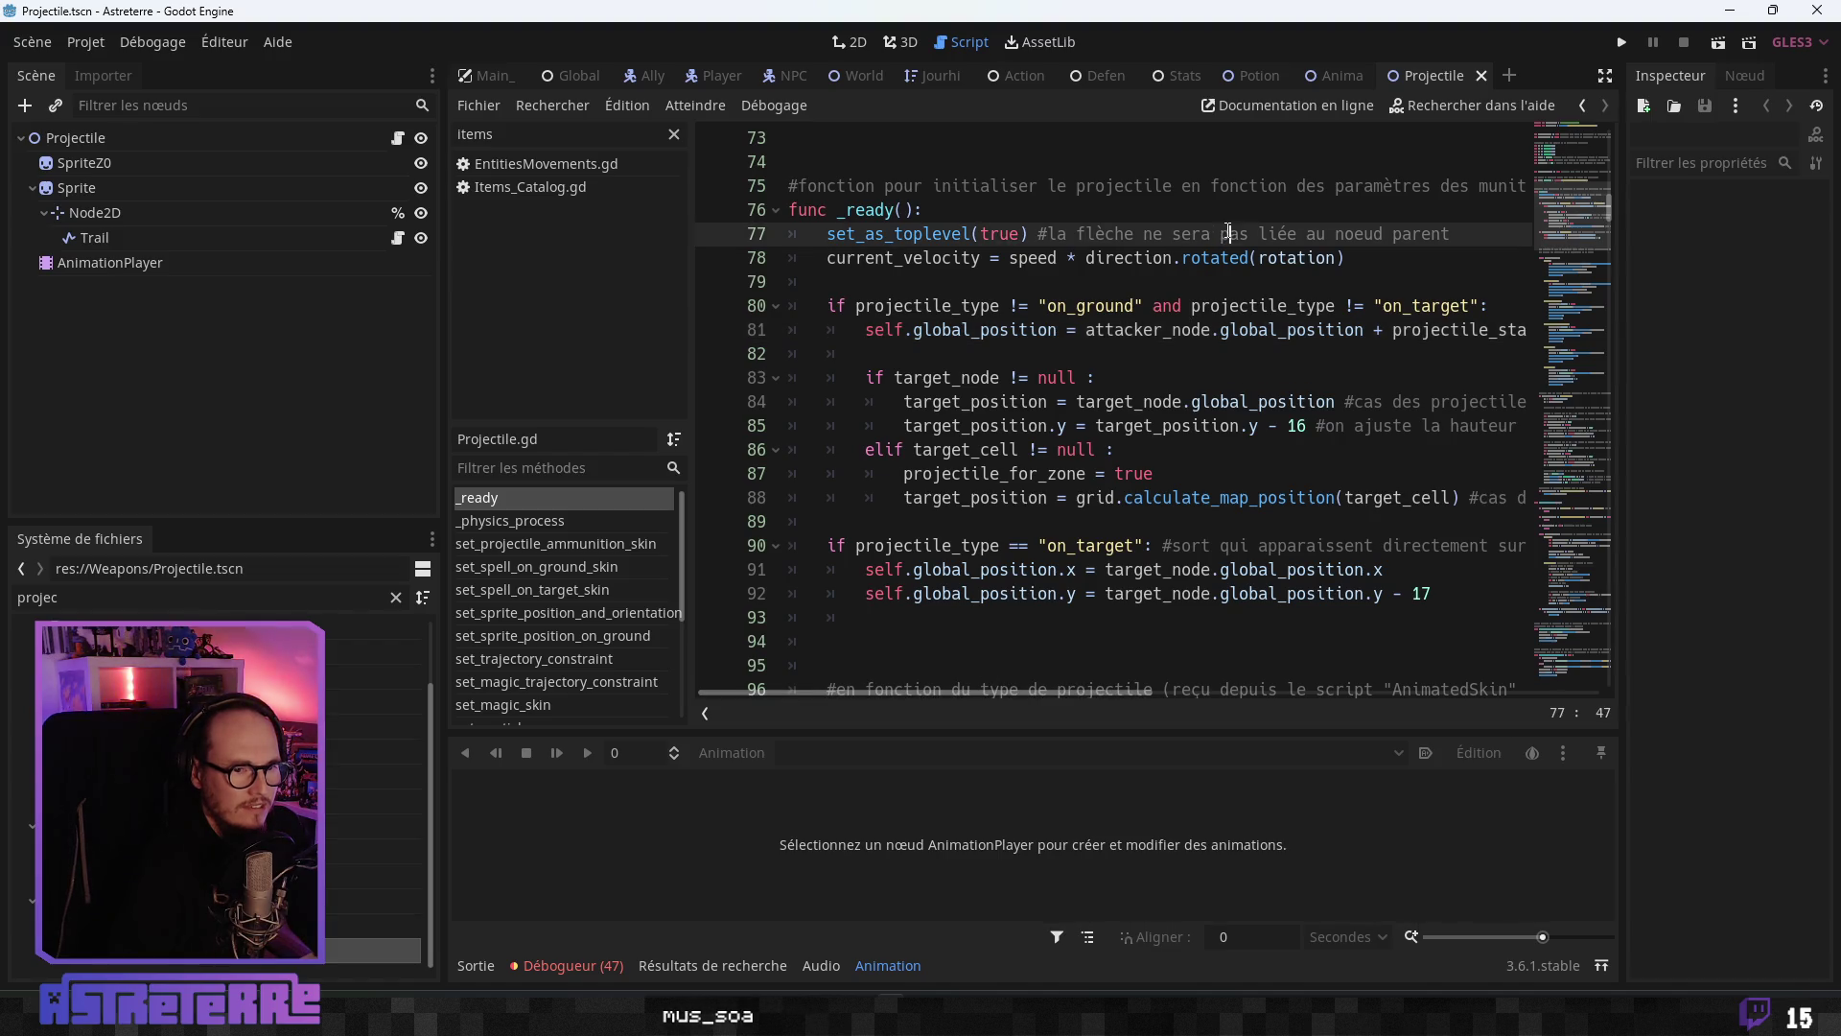
drag(827, 234, 1003, 234)
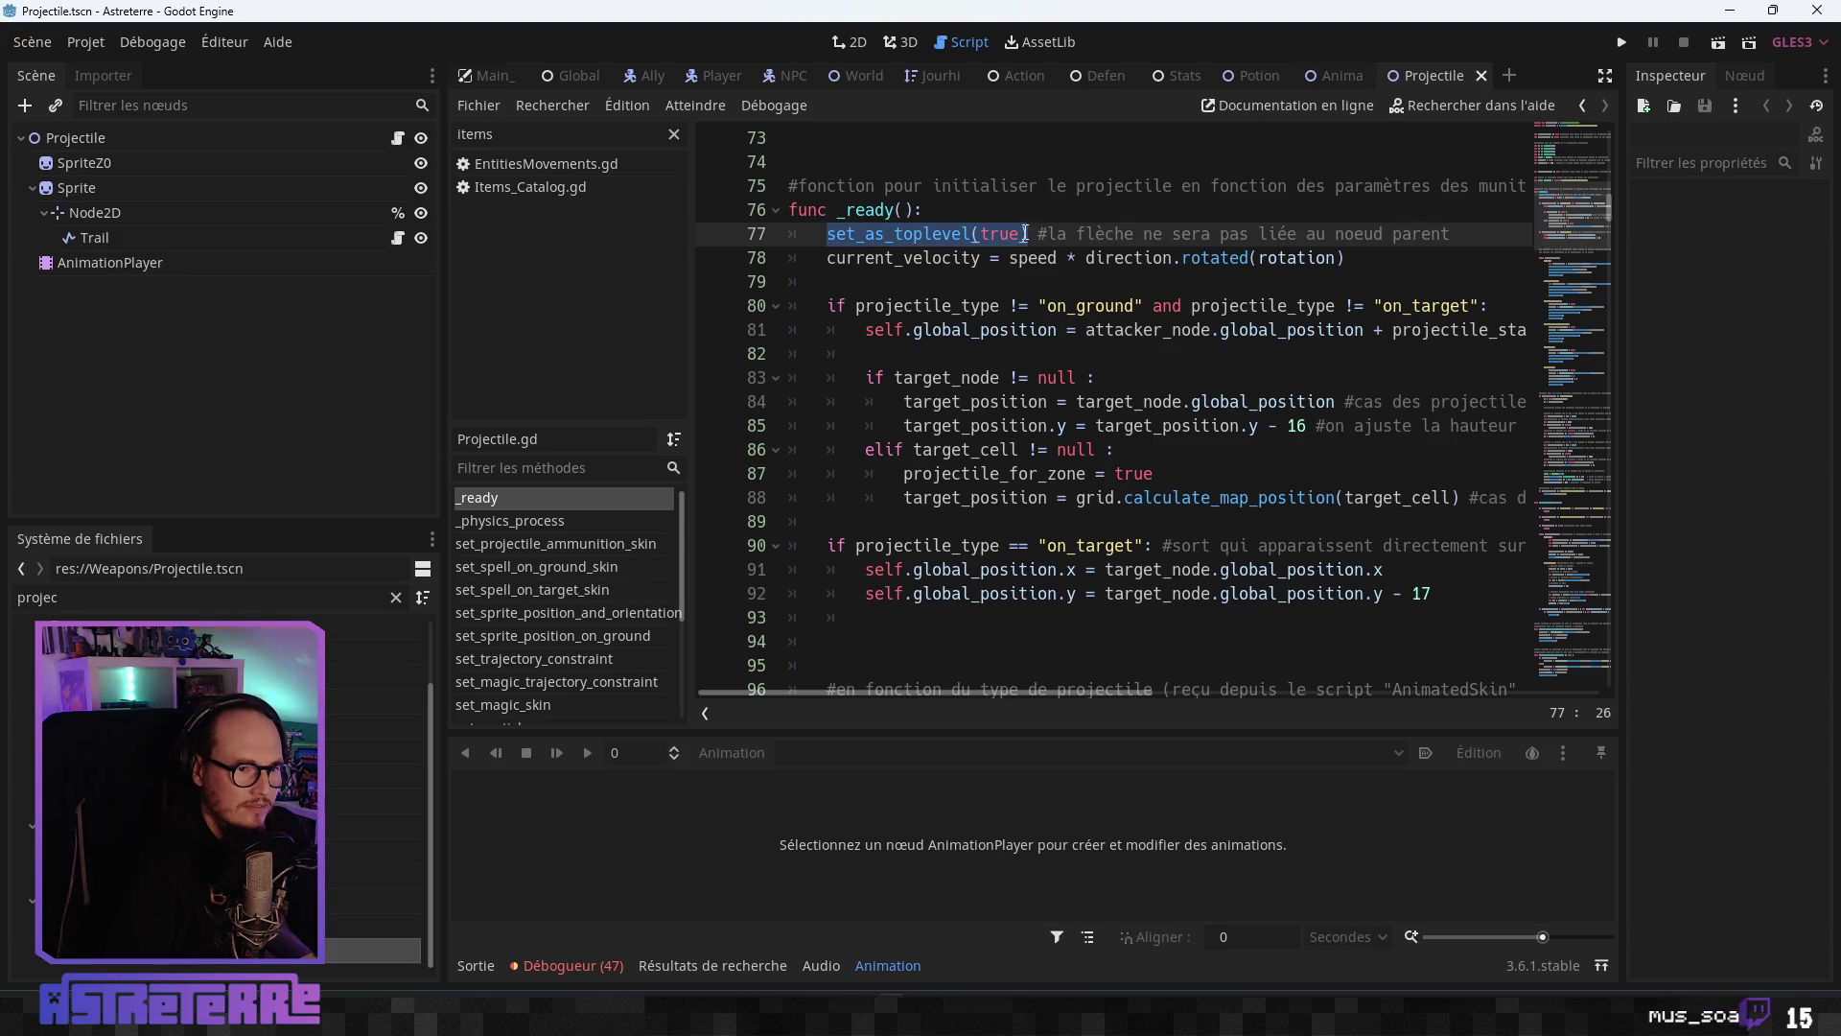
right_click(983, 230)
click(975, 330)
click(976, 330)
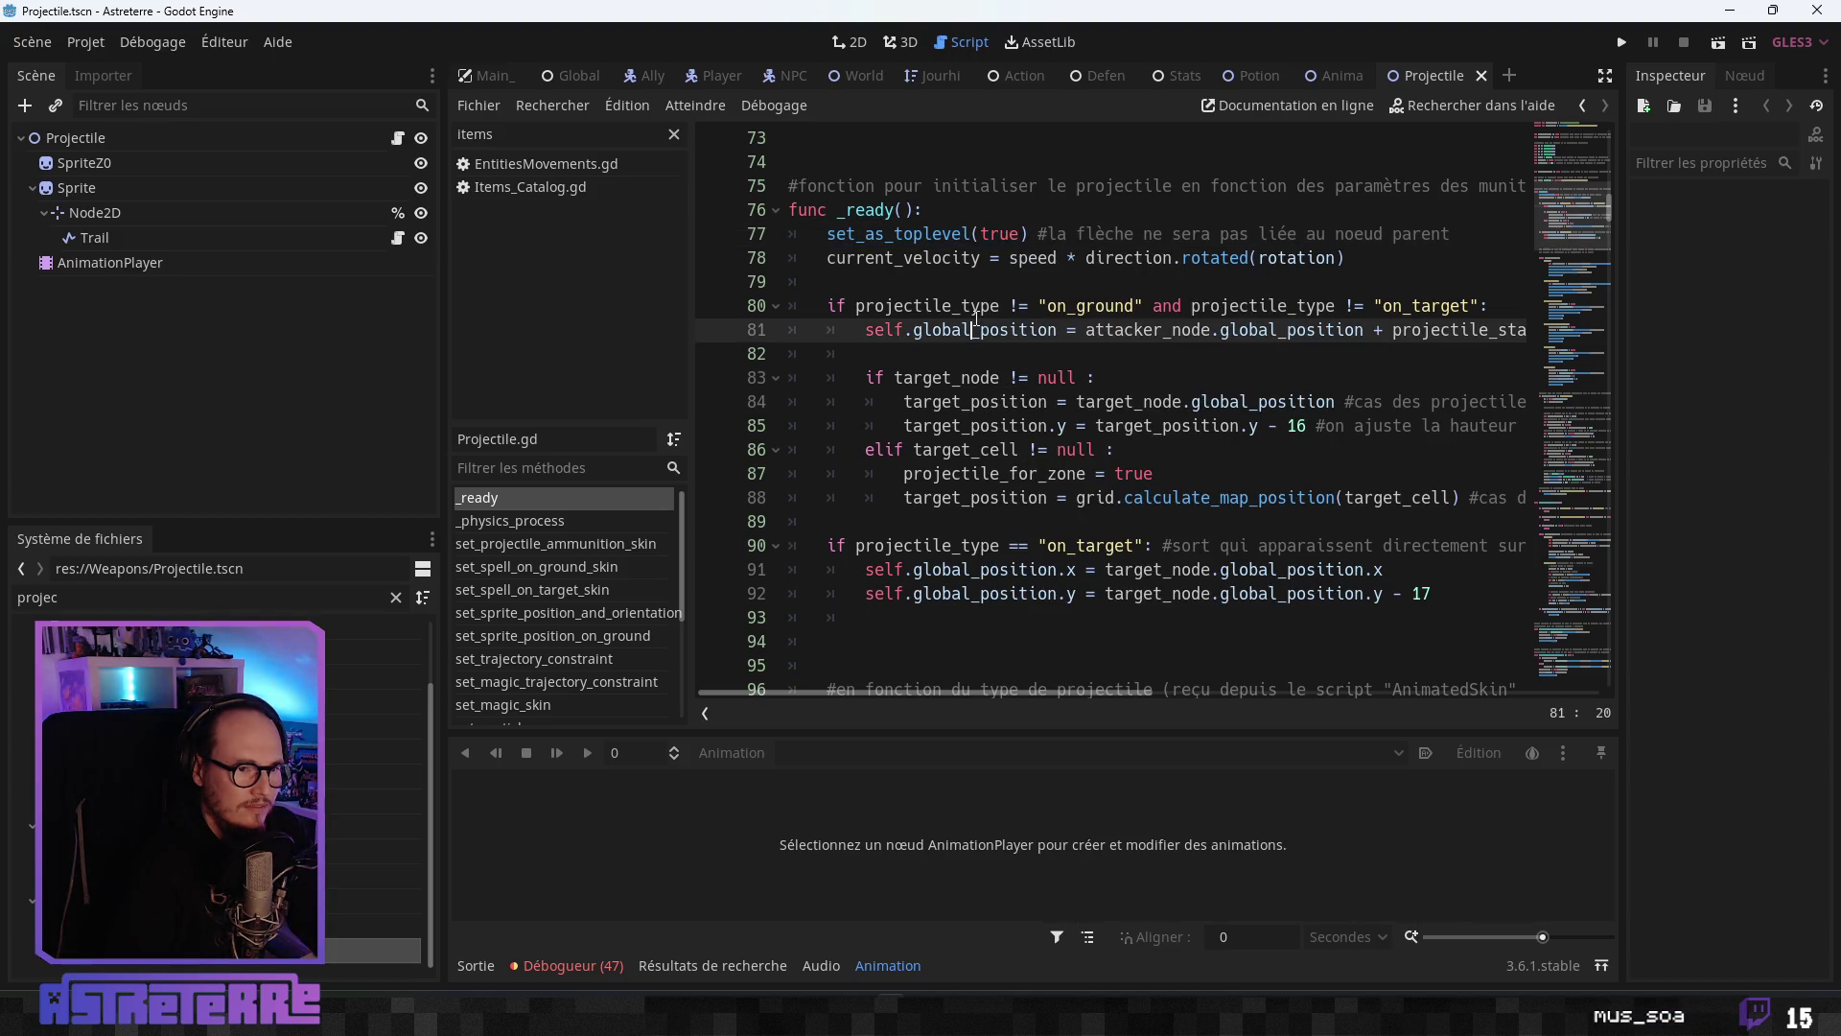
click(1340, 80)
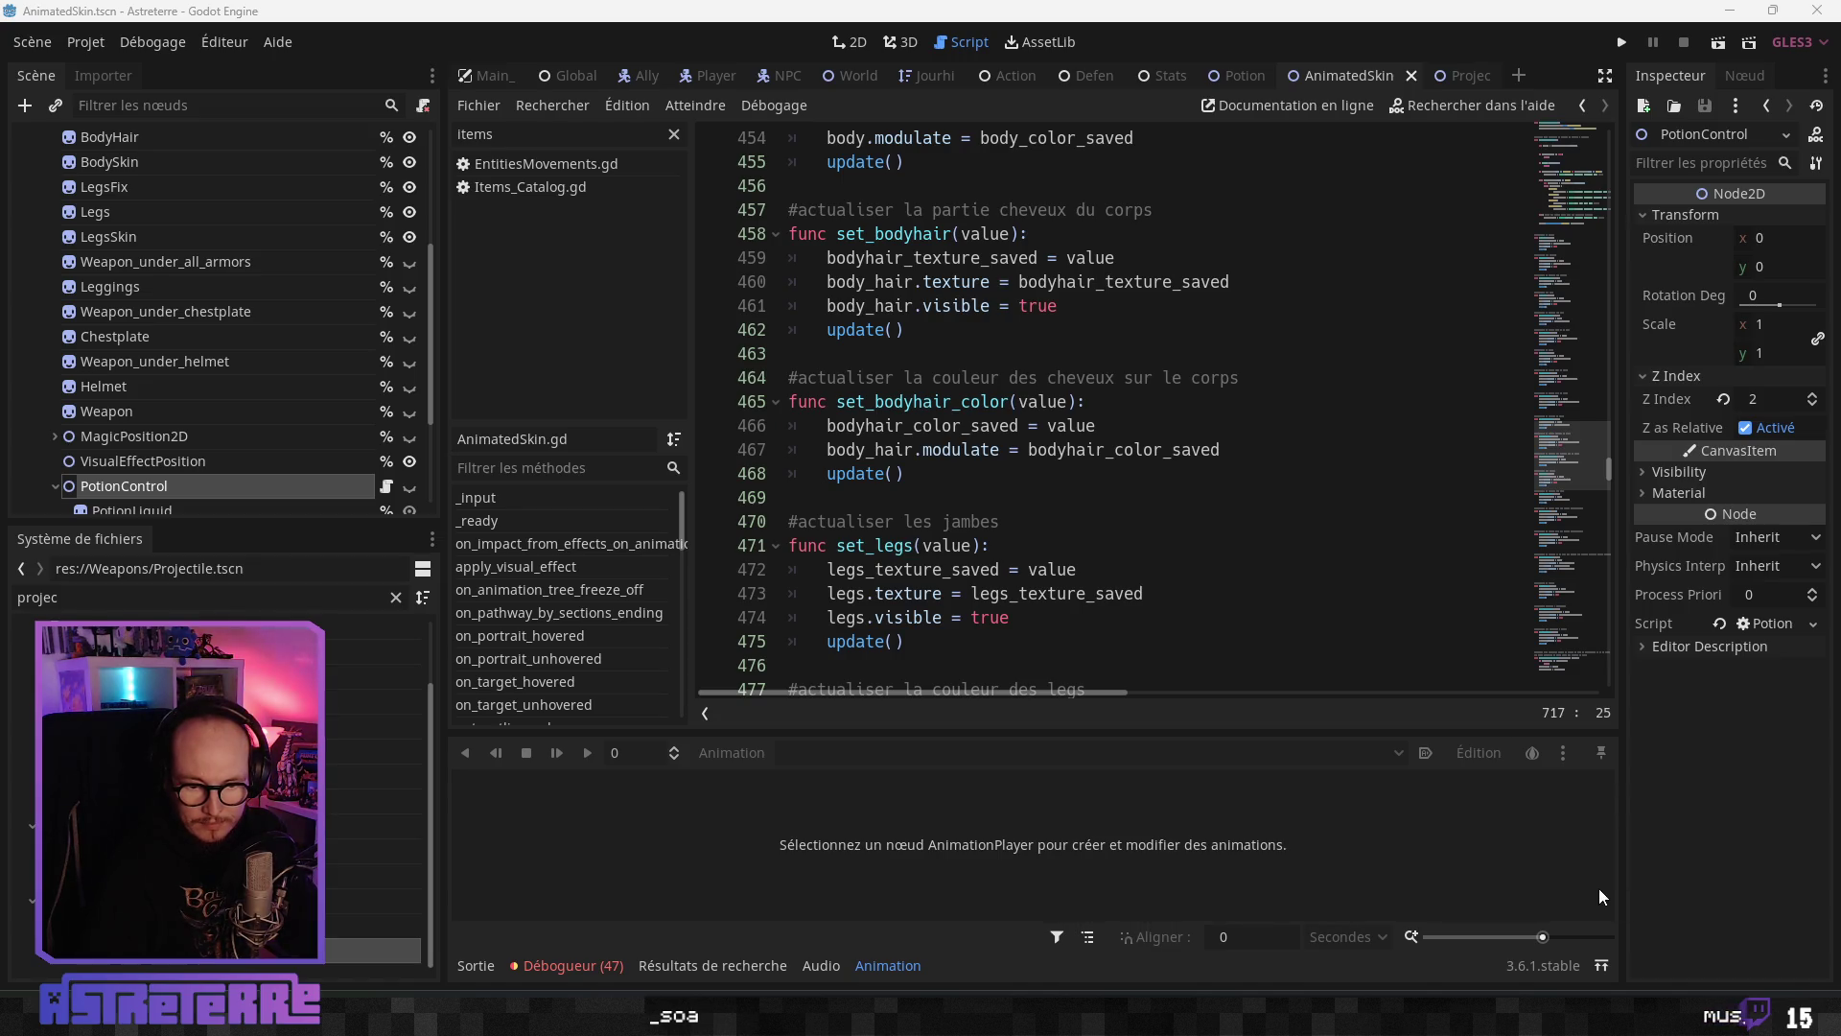
- Bring the PotionEffectParticles scene and its script back up
scroll(940, 589, down, 2)
scroll(949, 590, up, 2)
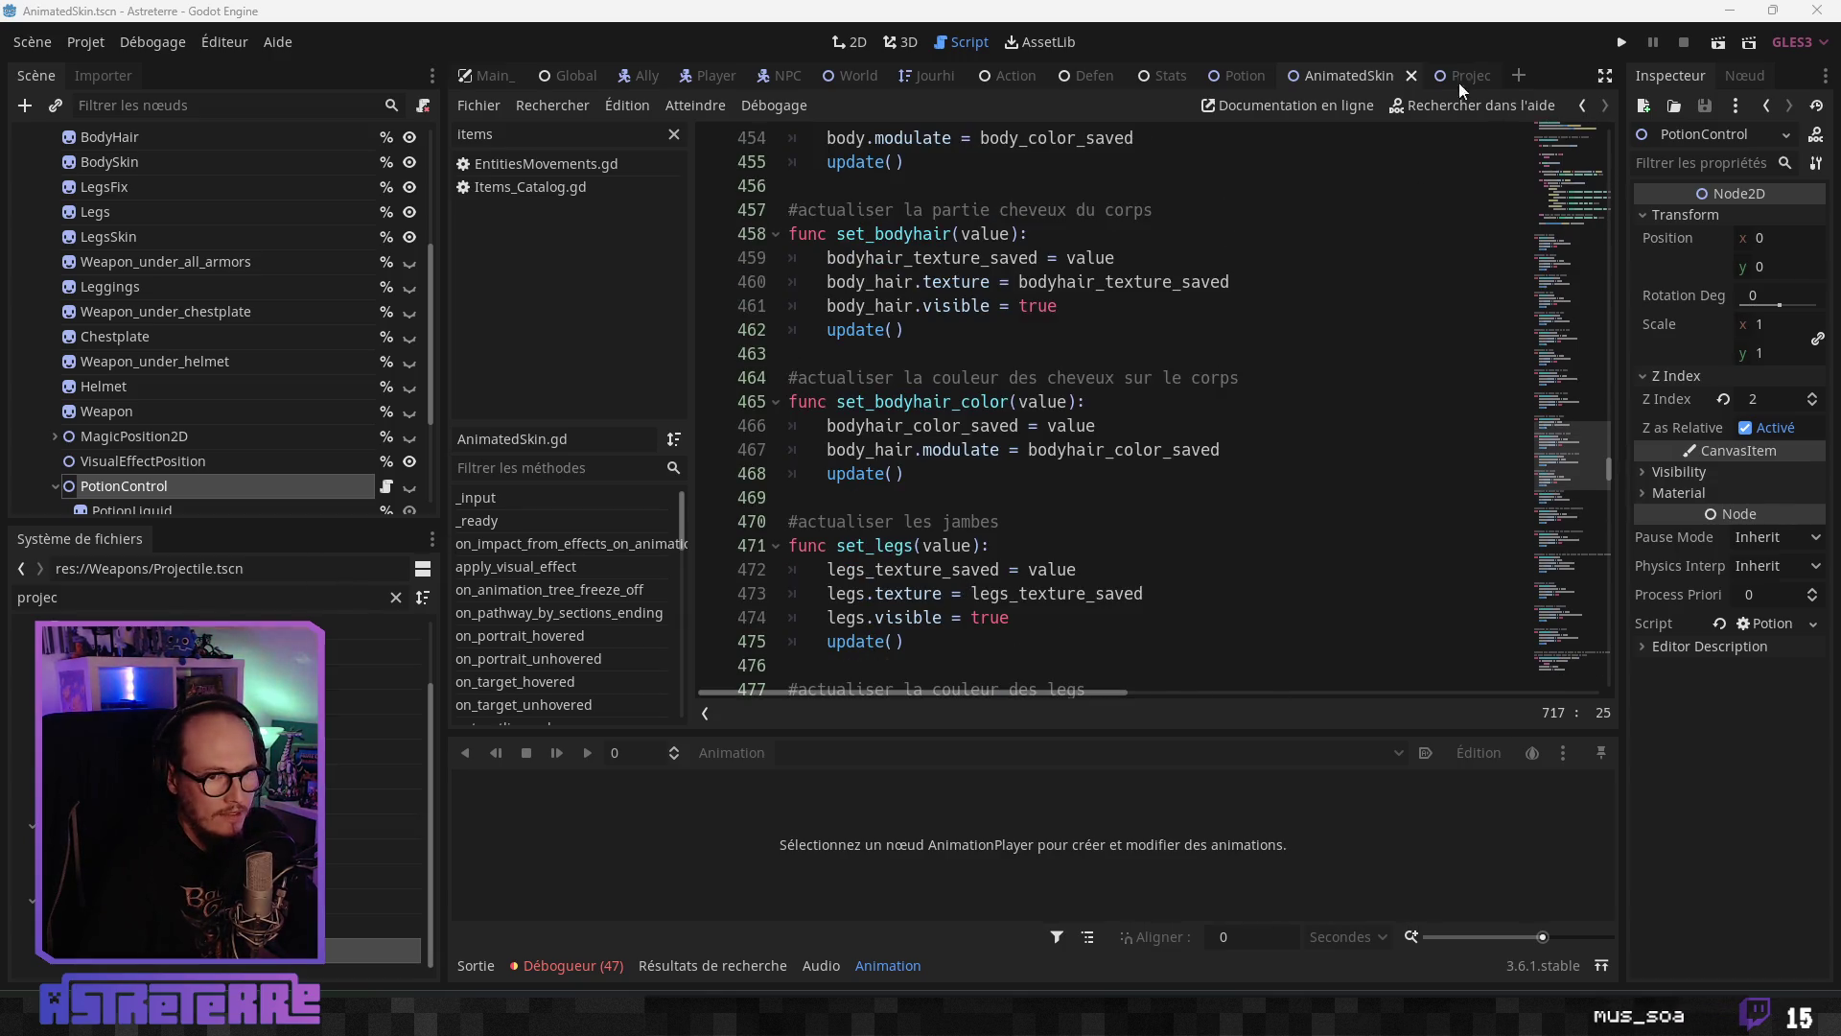
click(1256, 75)
- Paste set_as_toplevel(true) as the first line of the particles' _ready, followed by a blank line
click(888, 429)
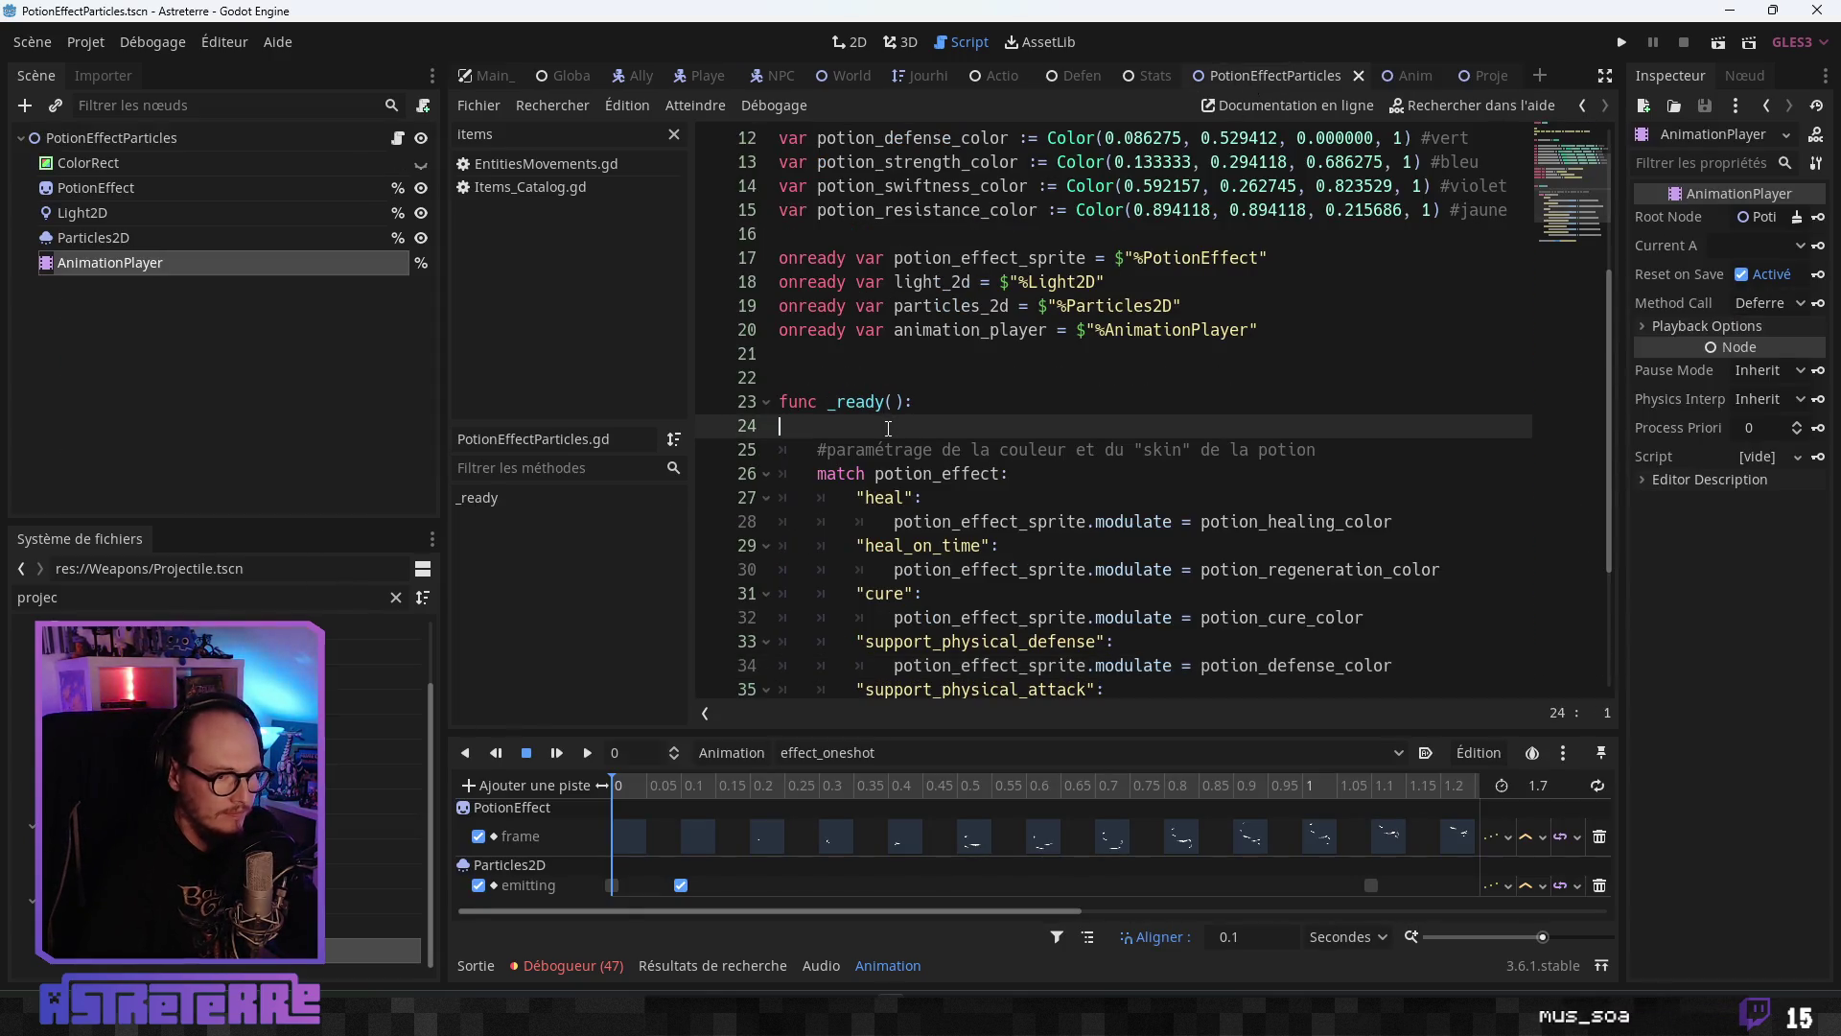
key(ctrl+v)
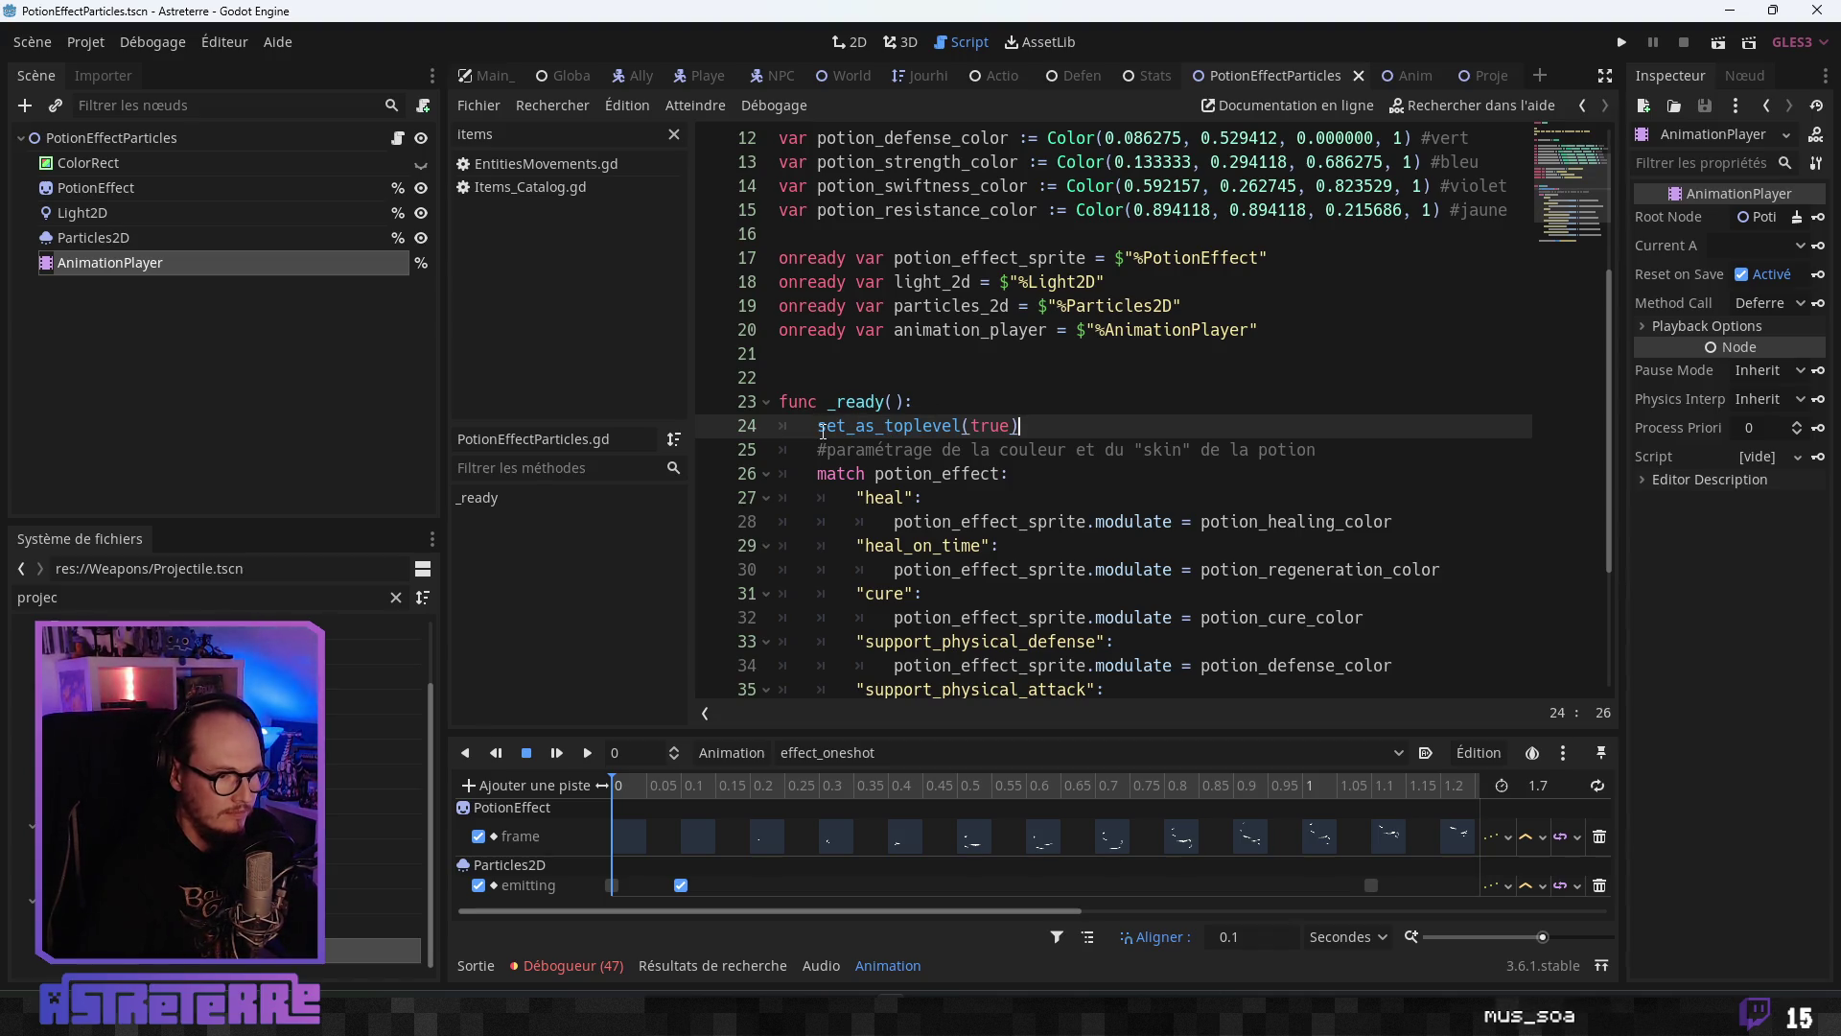
click(817, 449)
key(Return)
click(1037, 420)
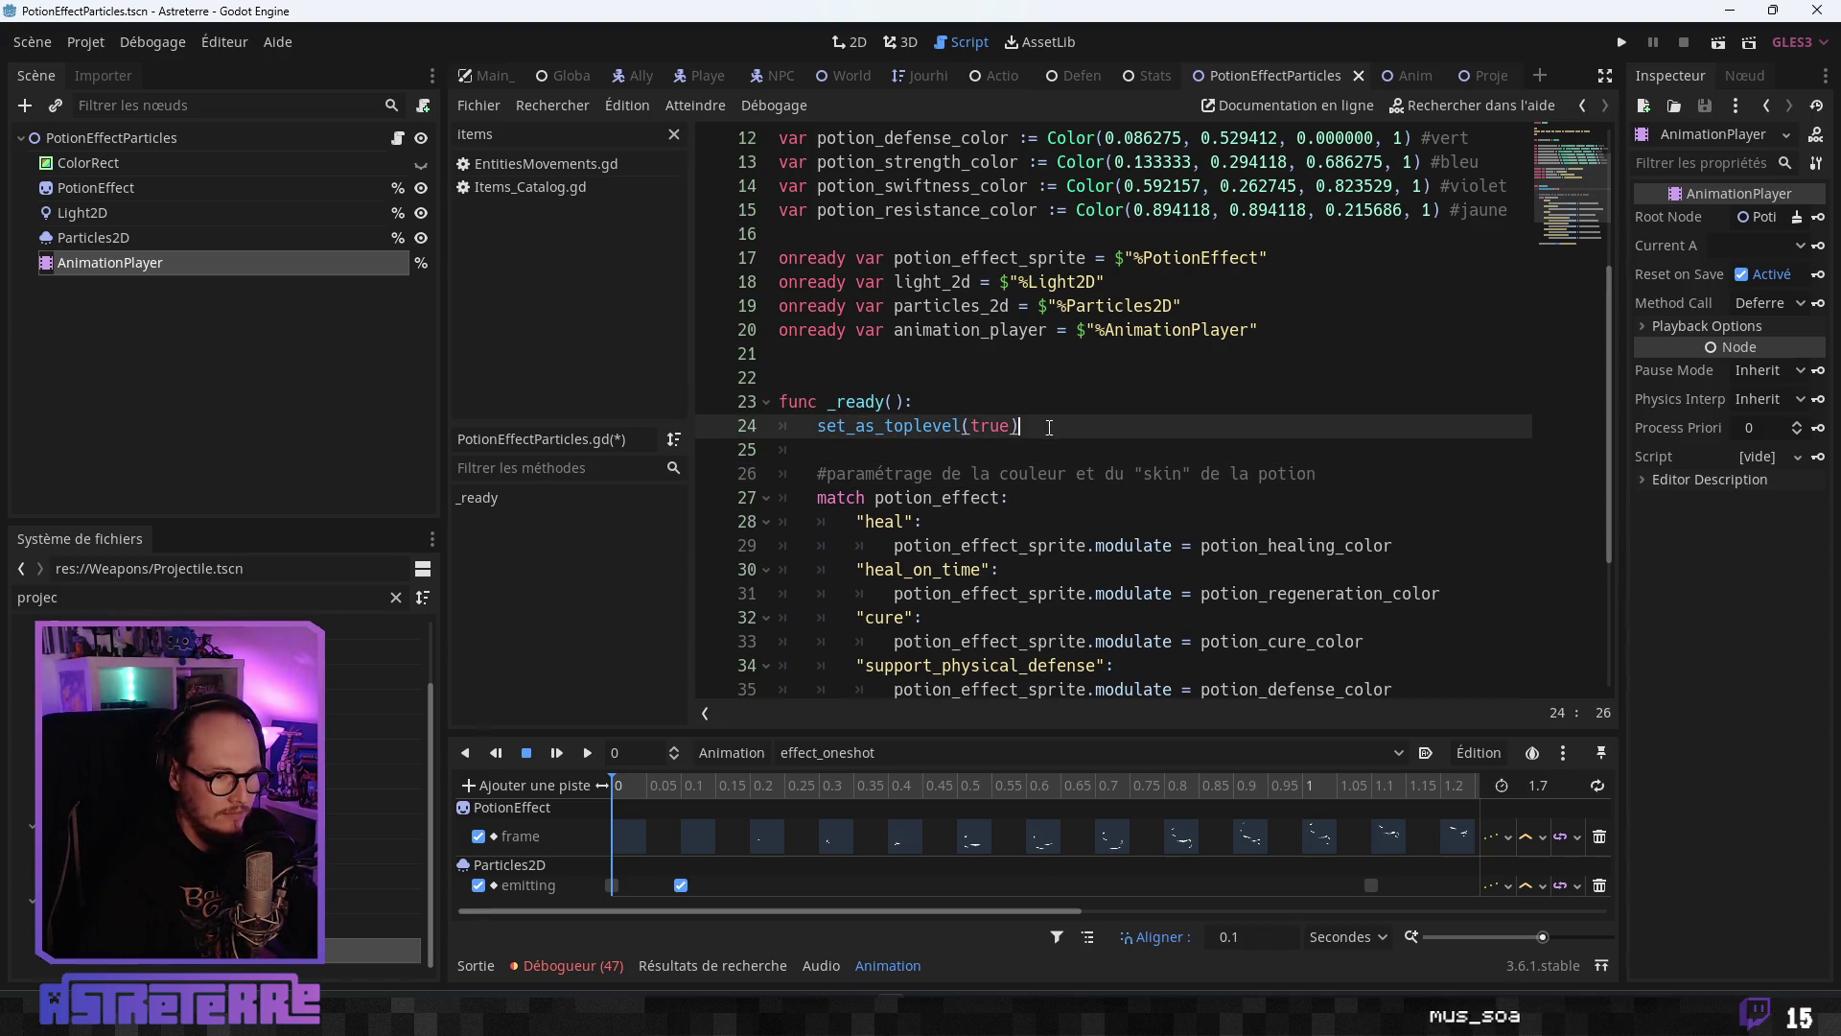
click(993, 570)
scroll(1047, 602, down, 2)
click(1045, 619)
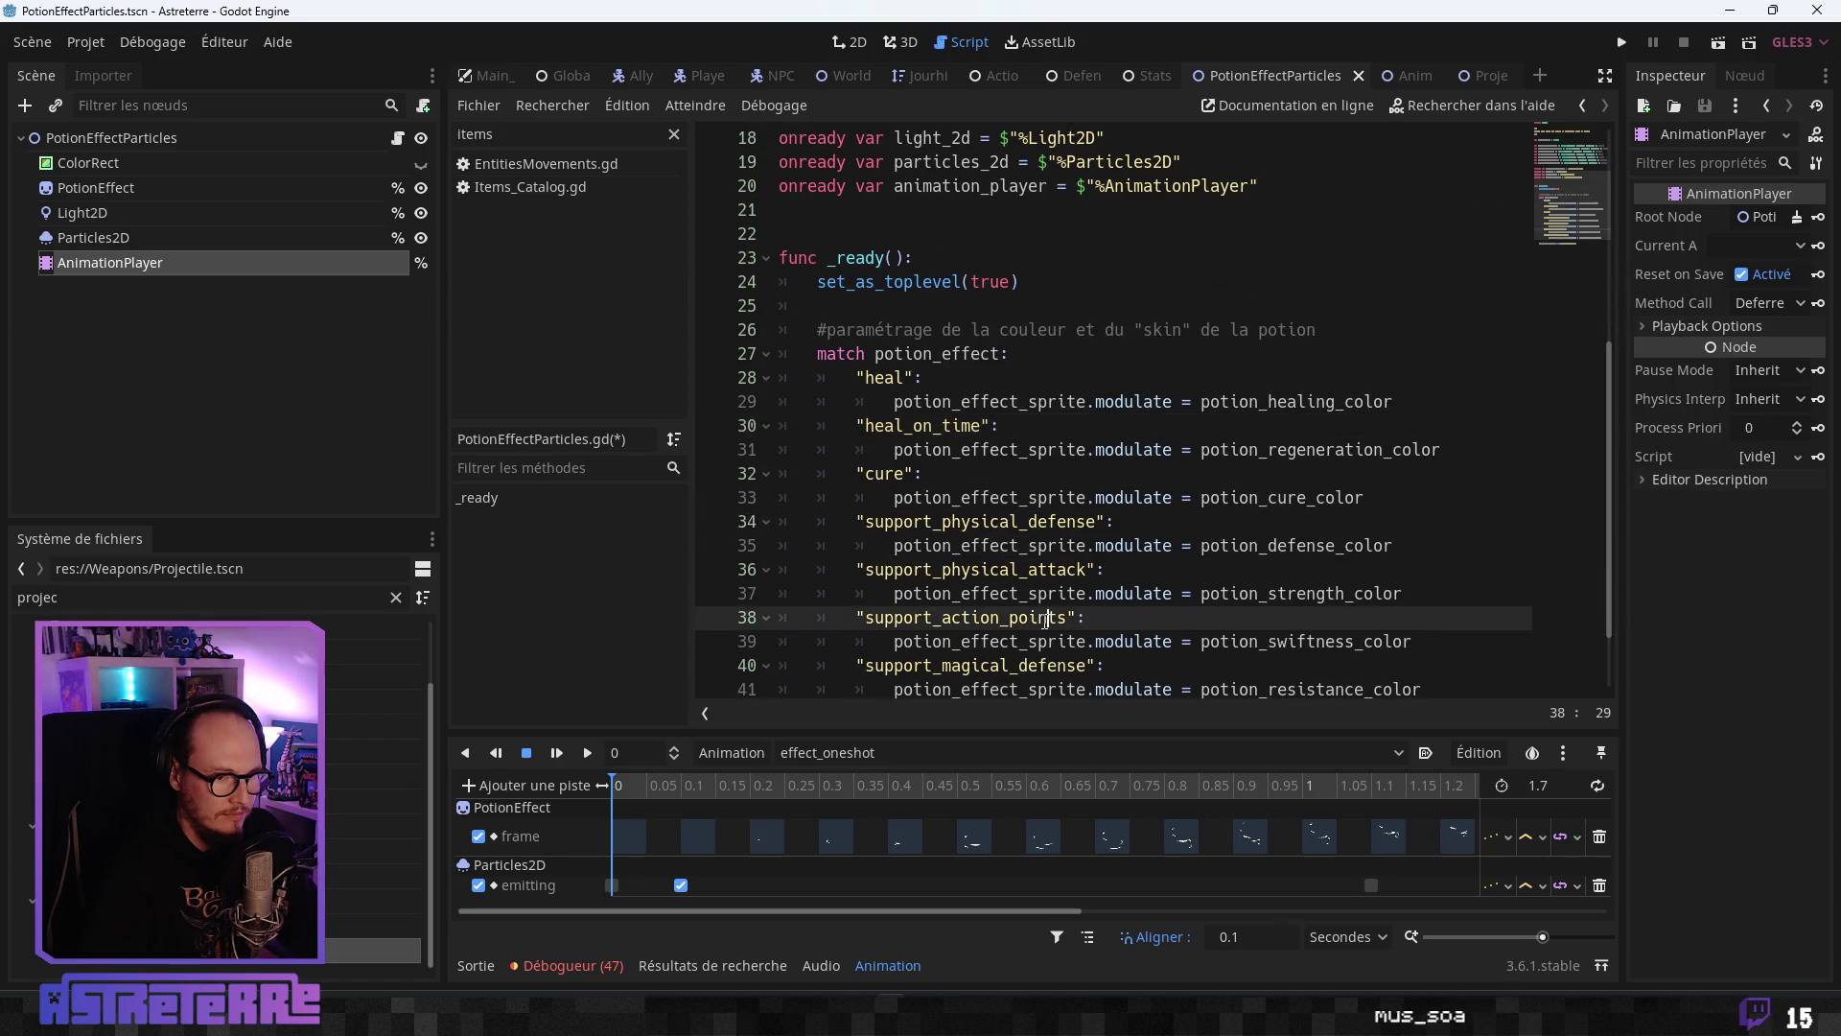
scroll(1045, 618, down, 2)
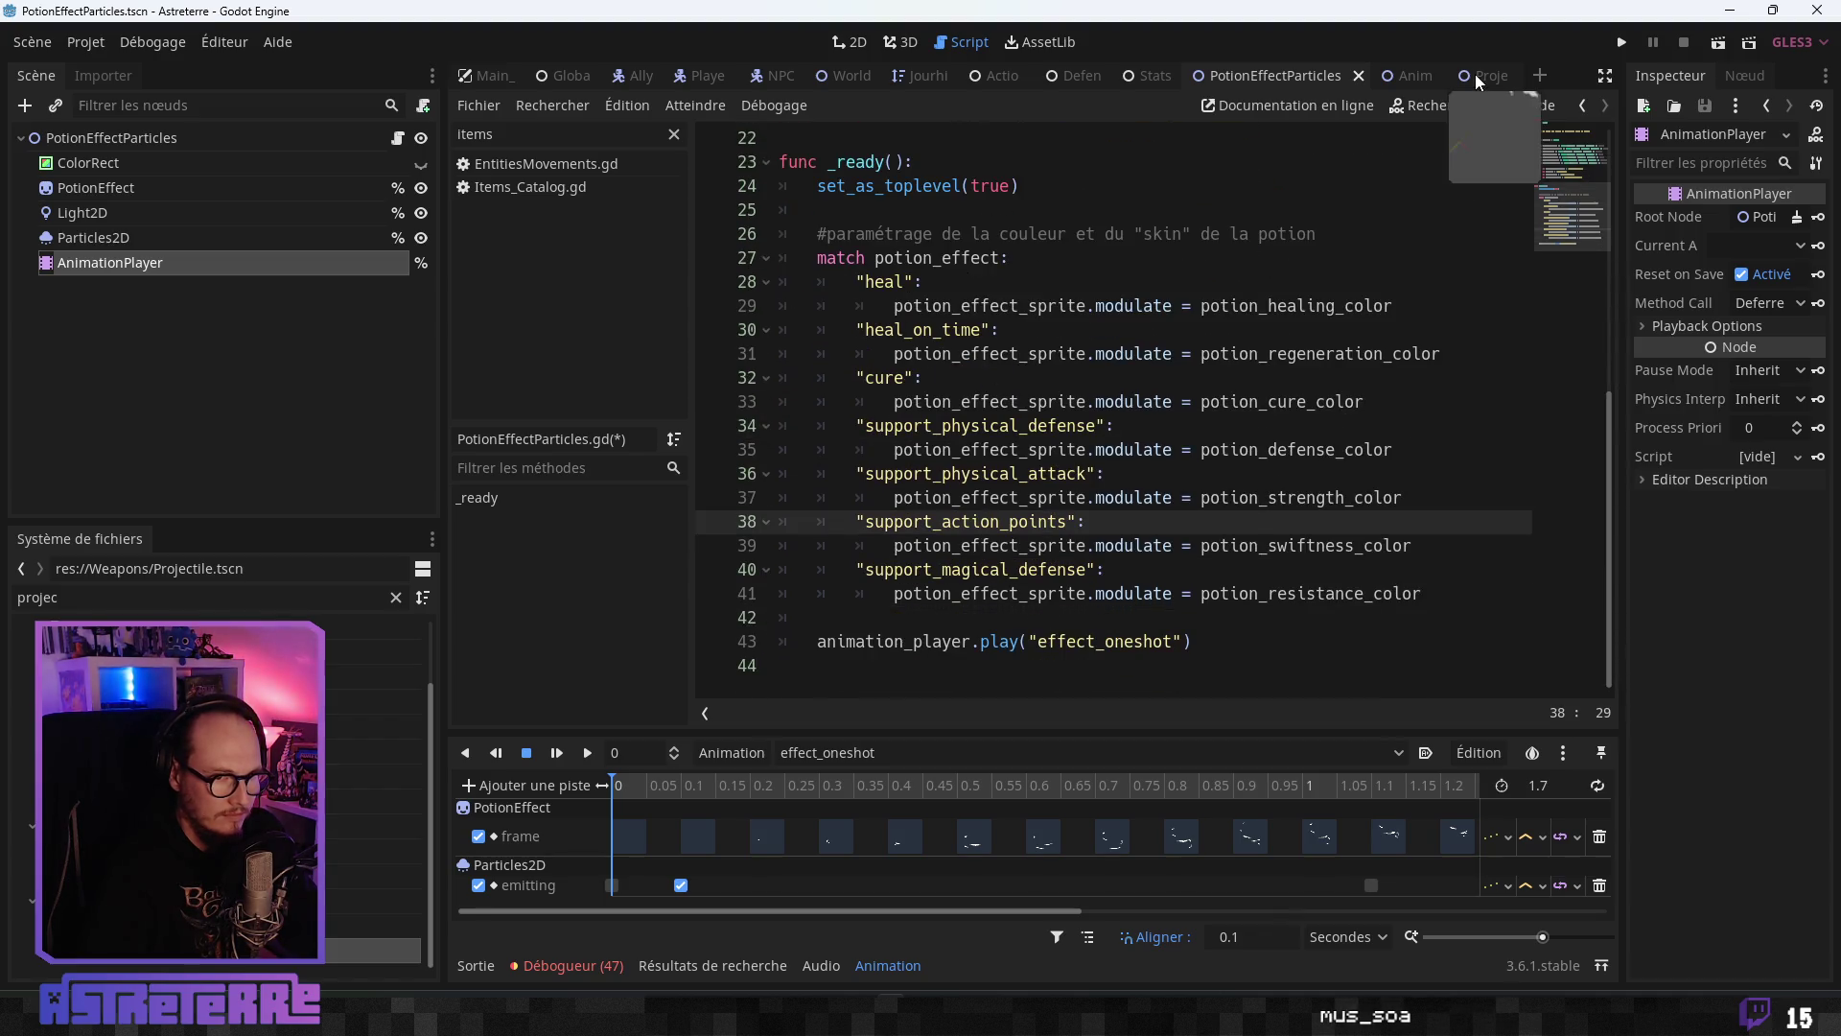
click(1491, 74)
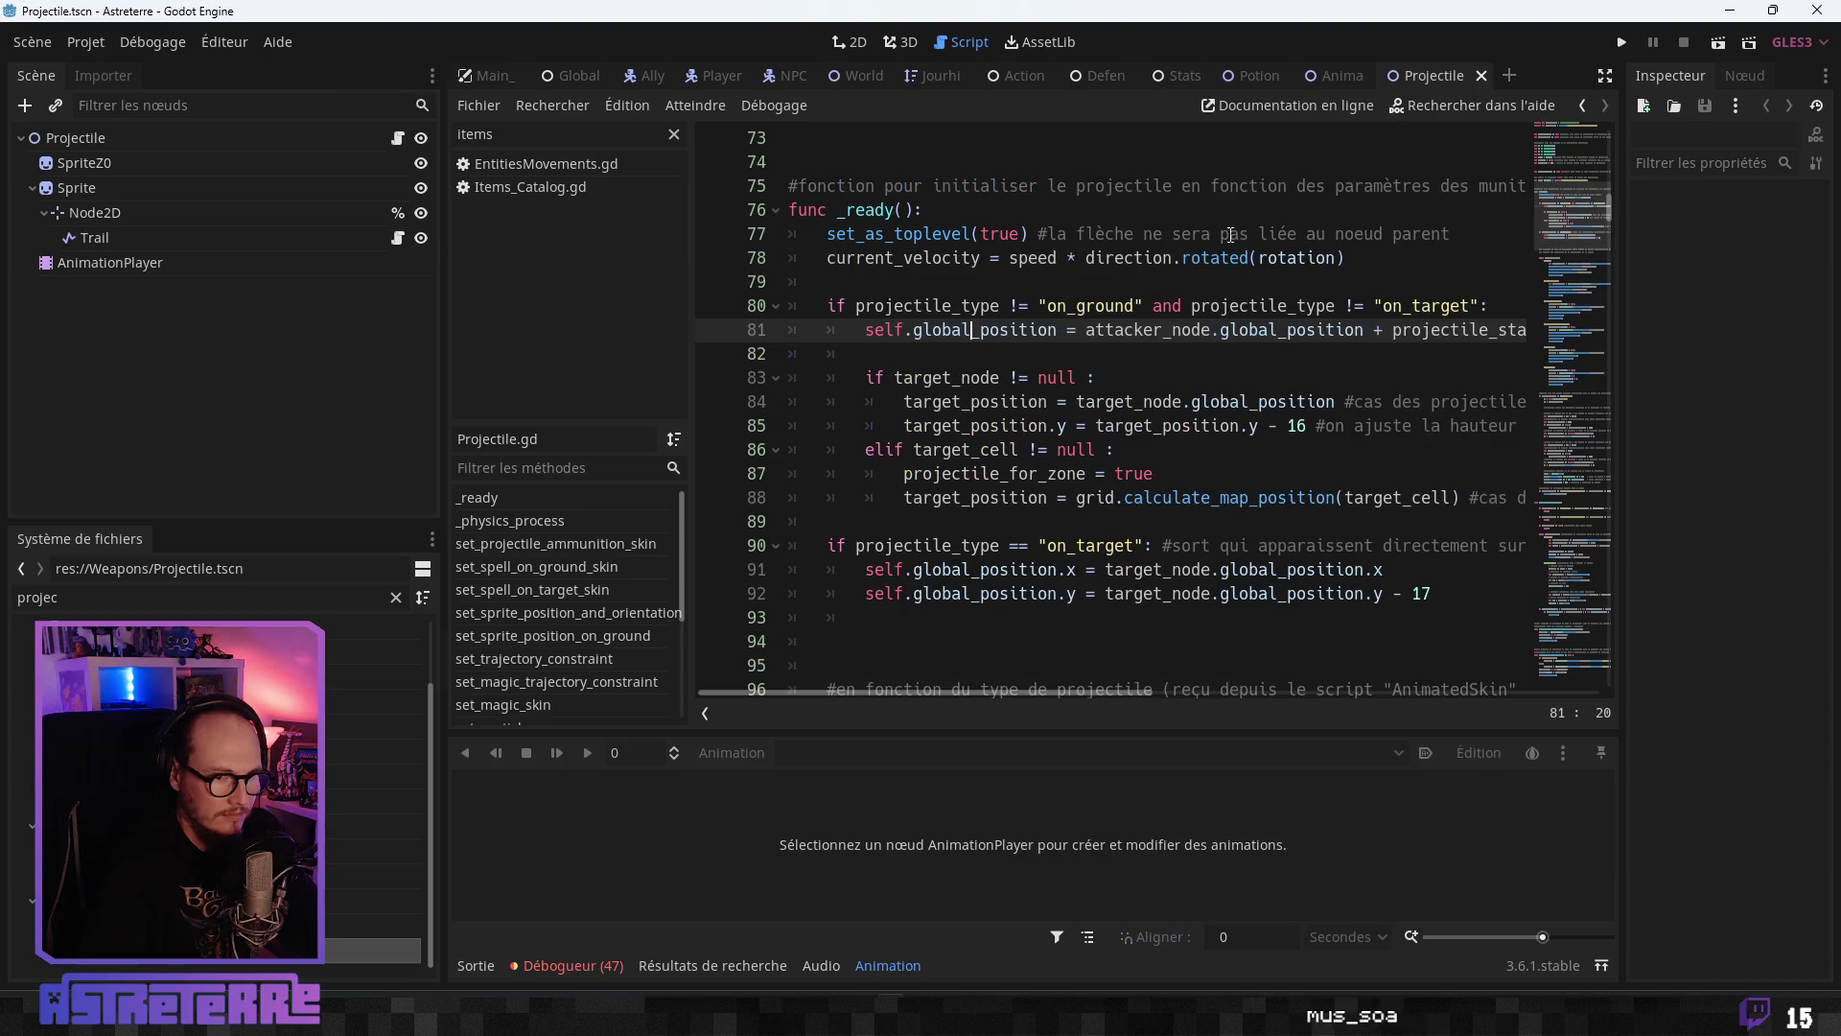
- Put the Projectile script editor into distraction-free mode
click(1330, 329)
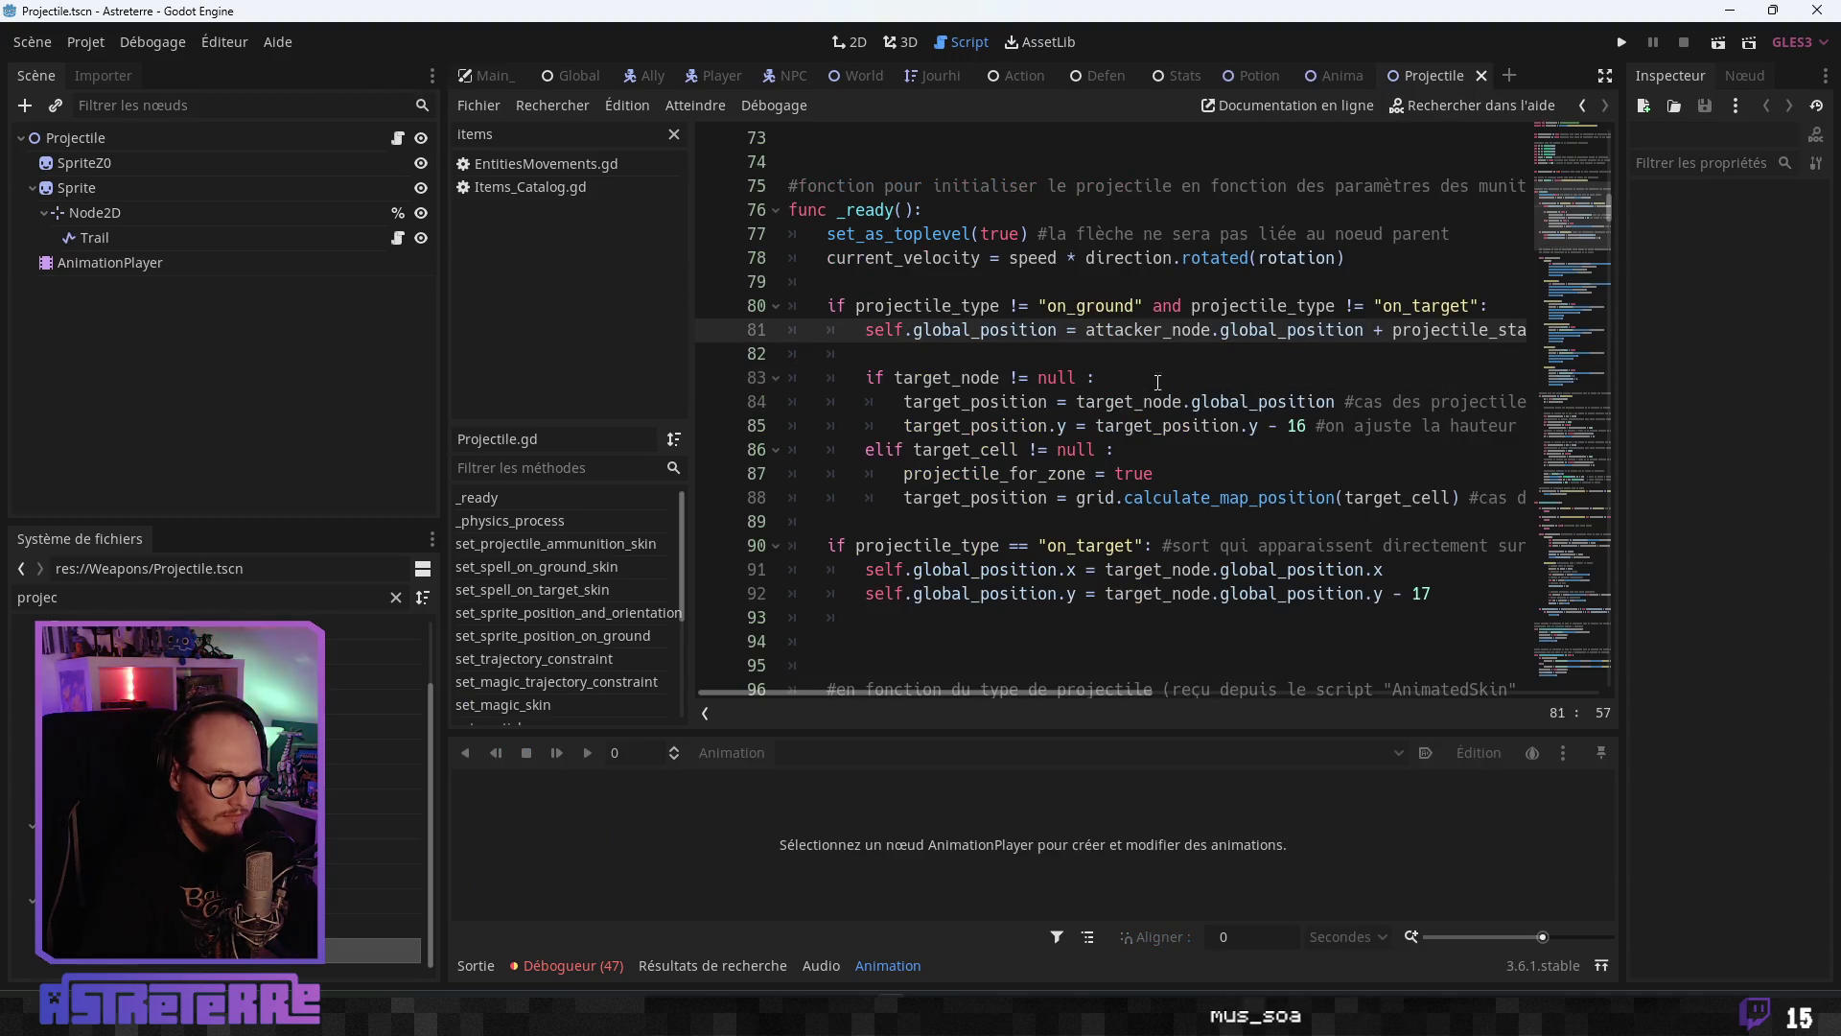
click(1108, 384)
mouse_move(1118, 692)
mouse_down()
mouse_move(1268, 688)
mouse_move(1072, 688)
mouse_move(1393, 683)
mouse_move(1260, 685)
mouse_up()
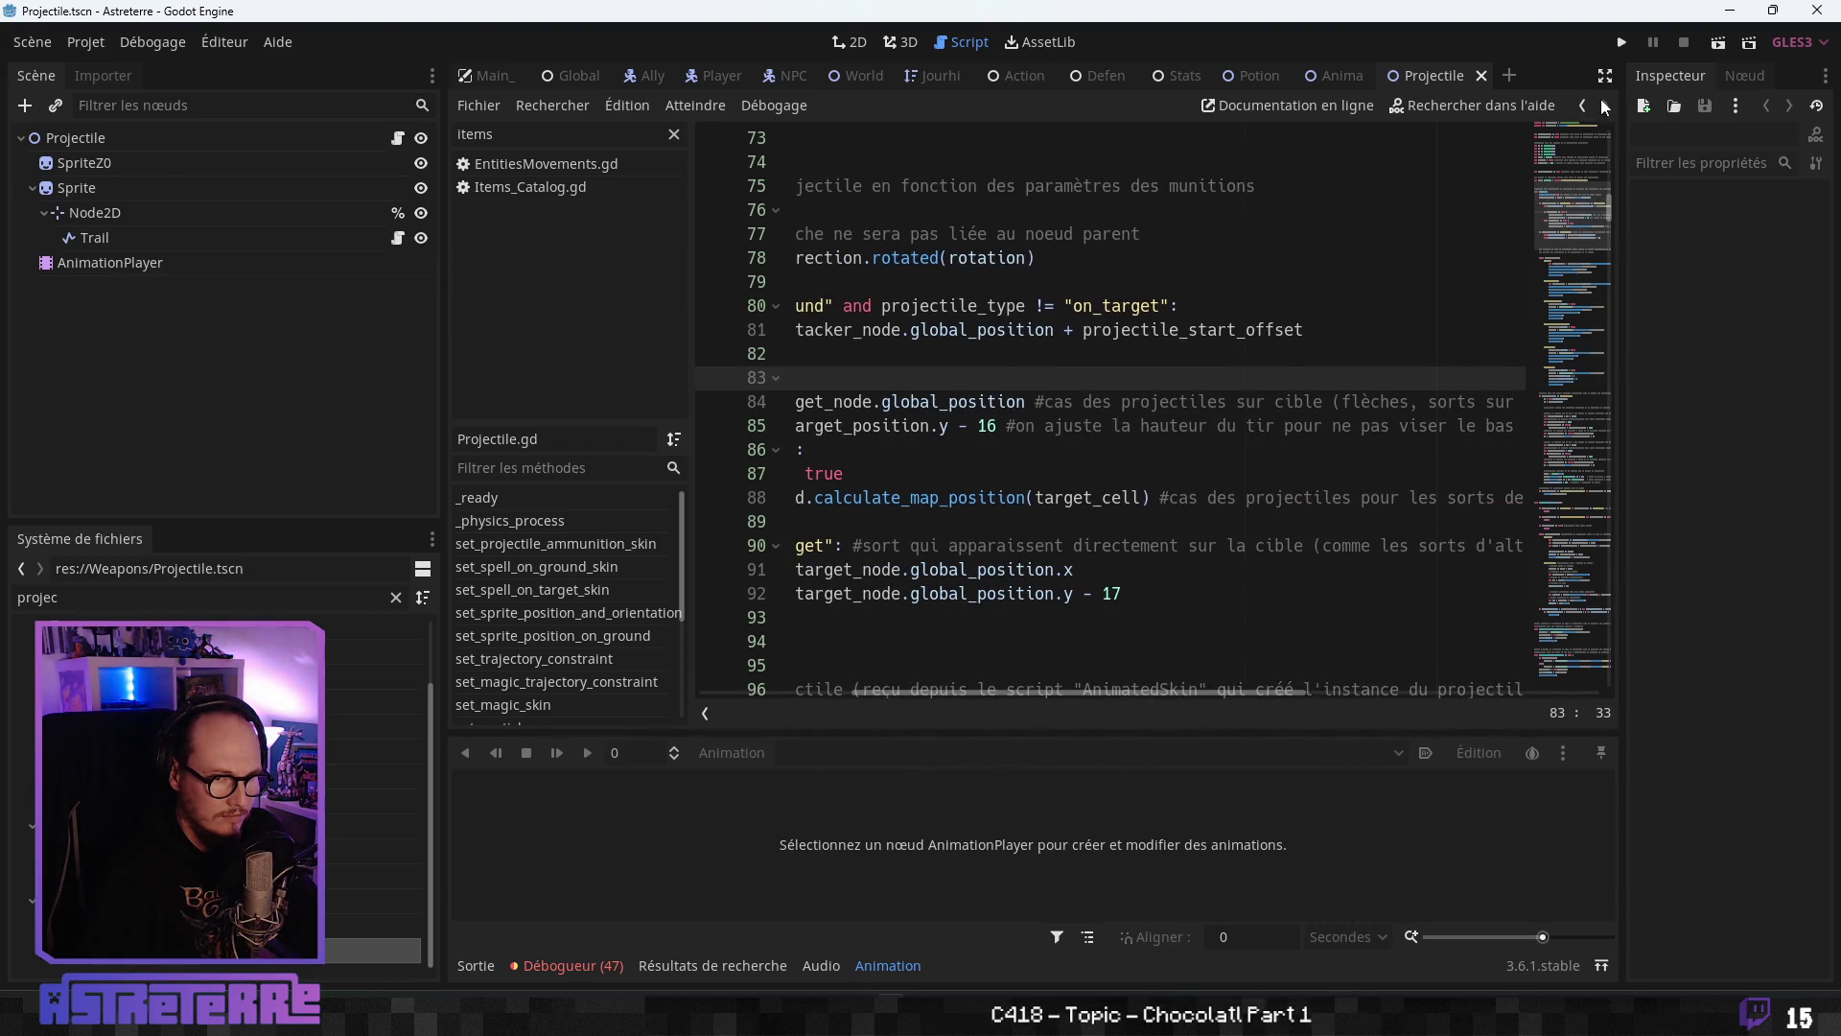
key(ctrl+shift+F11)
- Review Projectile _ready down to the line-92 y offset, then select line 77's set_as_toplevel call
scroll(863, 509, left, 5)
click(902, 470)
key(Down)
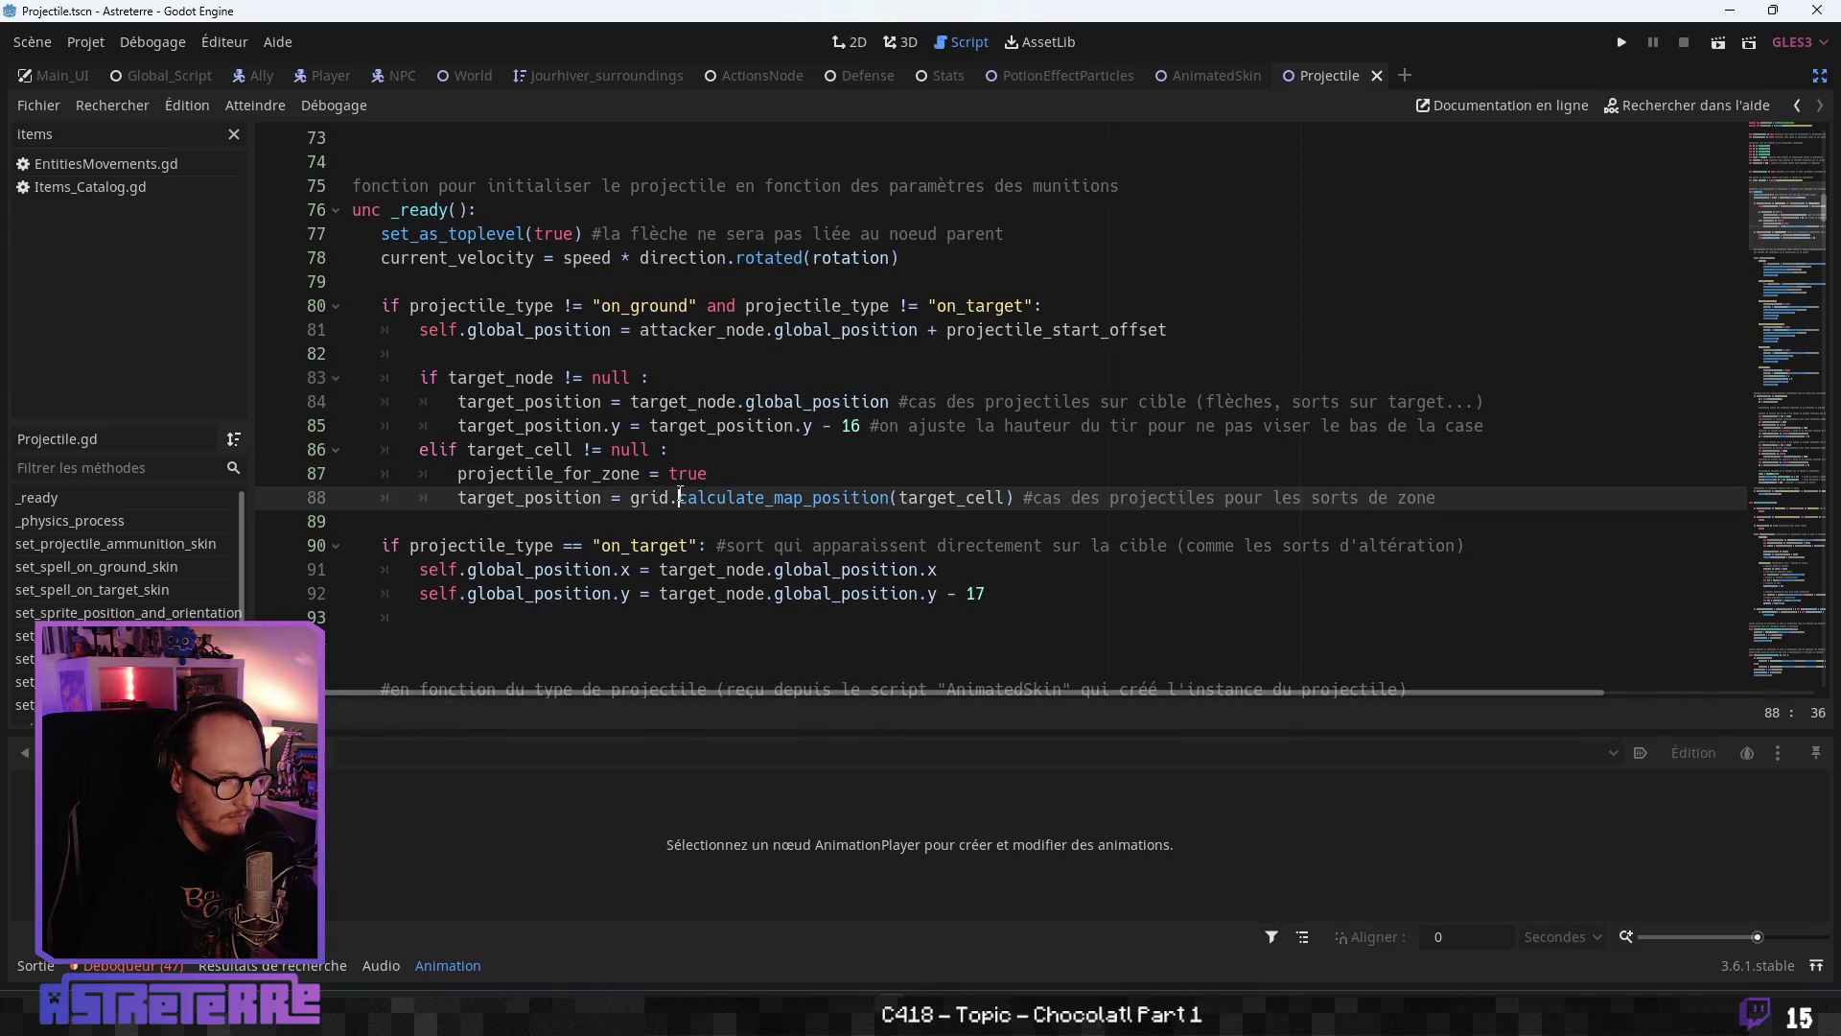
scroll(712, 471, down, 2)
key(Down)
key(Down)
key(Down)
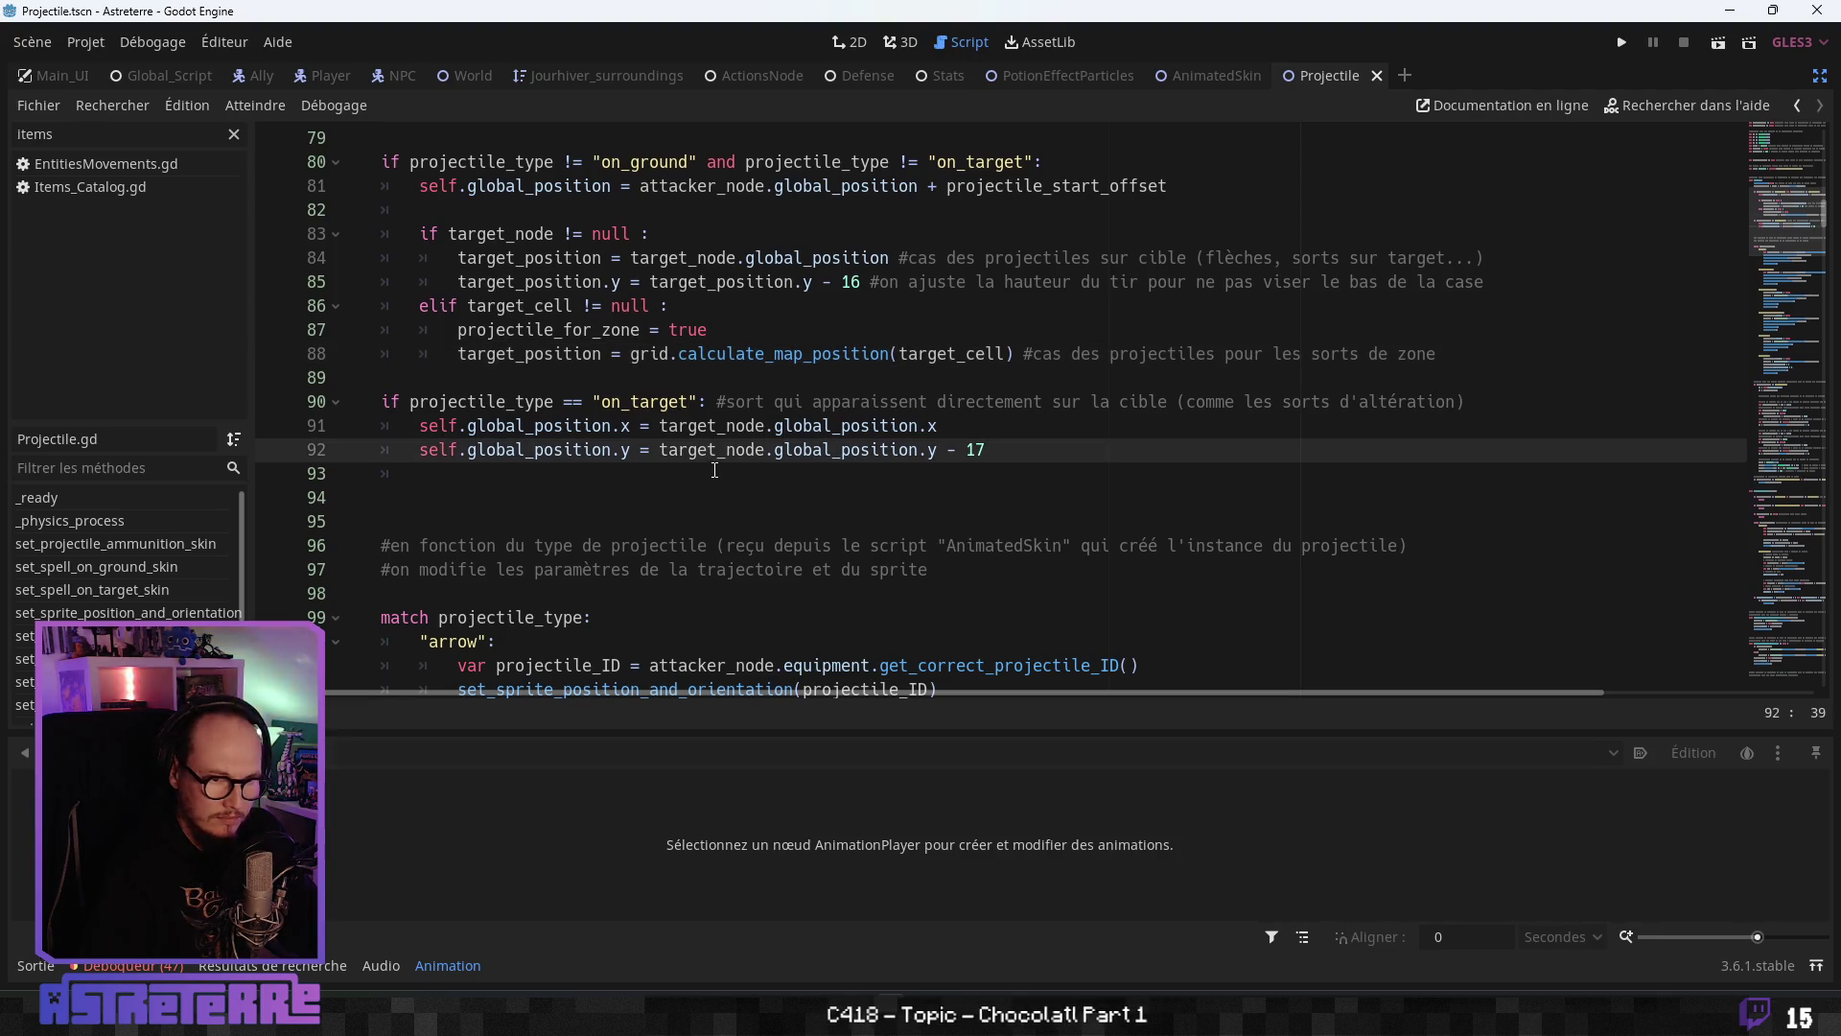
scroll(585, 506, down, 1)
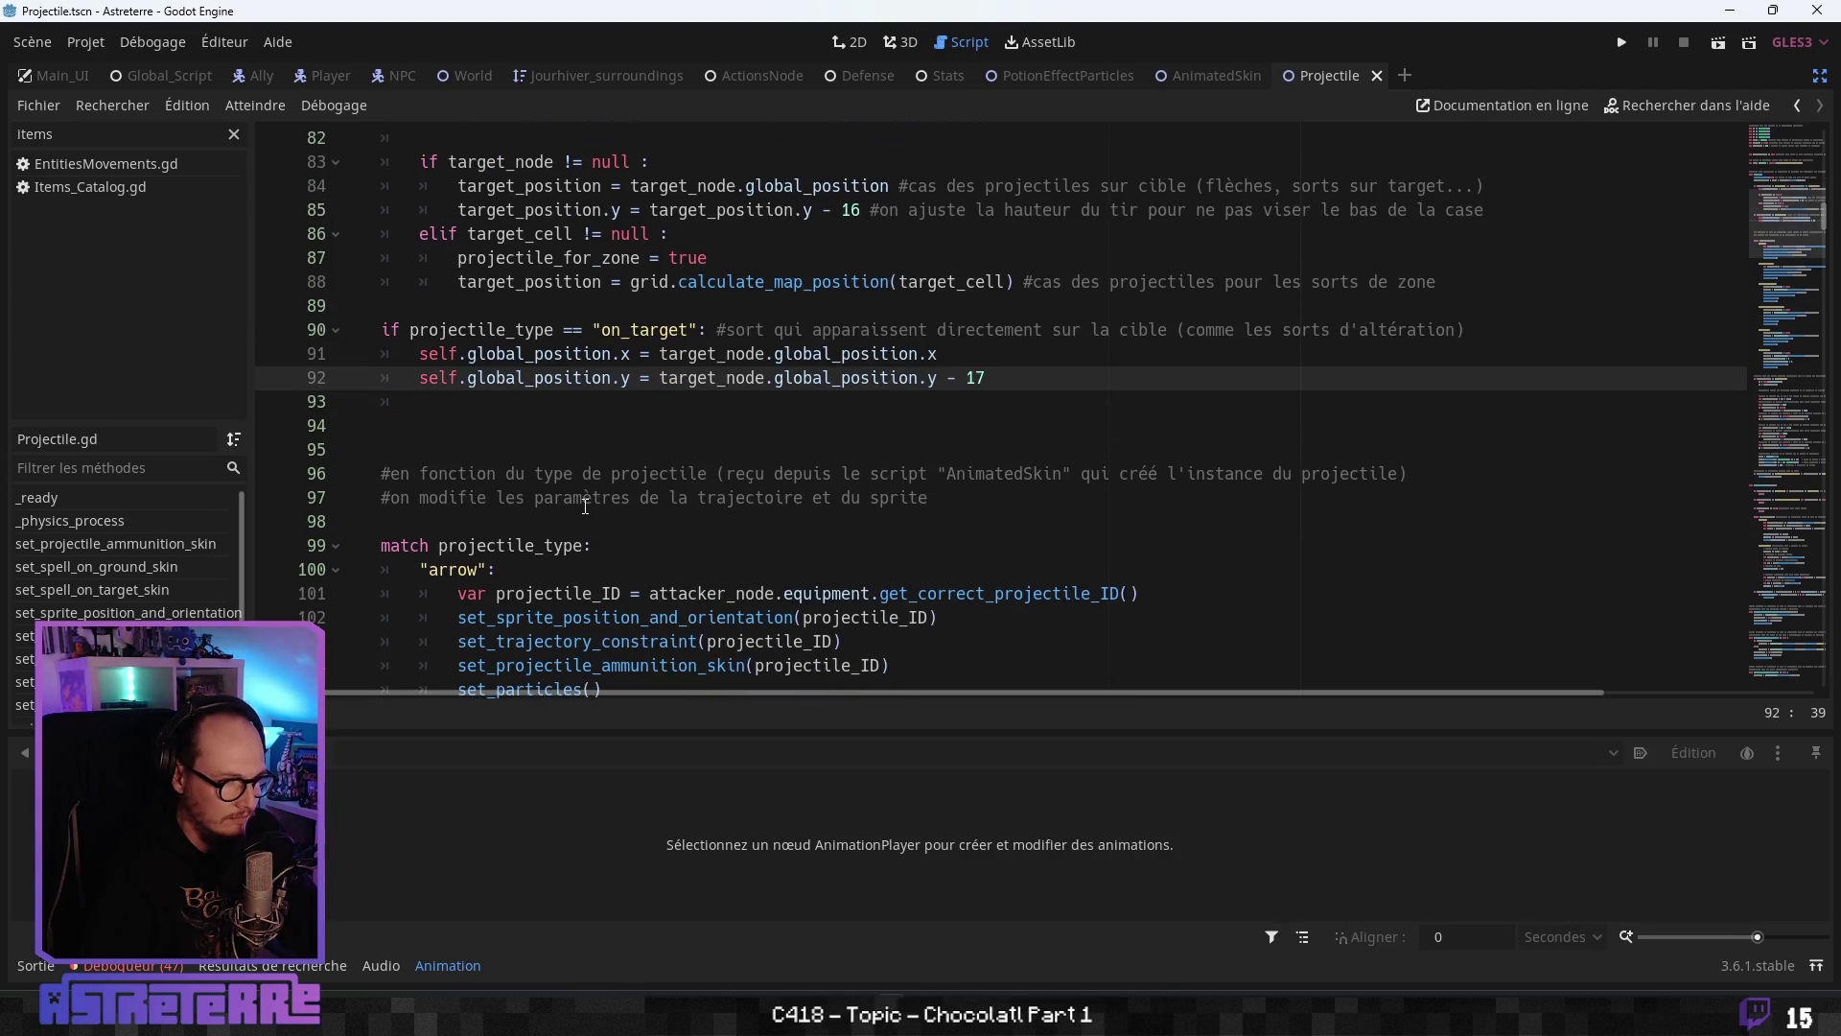
scroll(585, 506, down, 2)
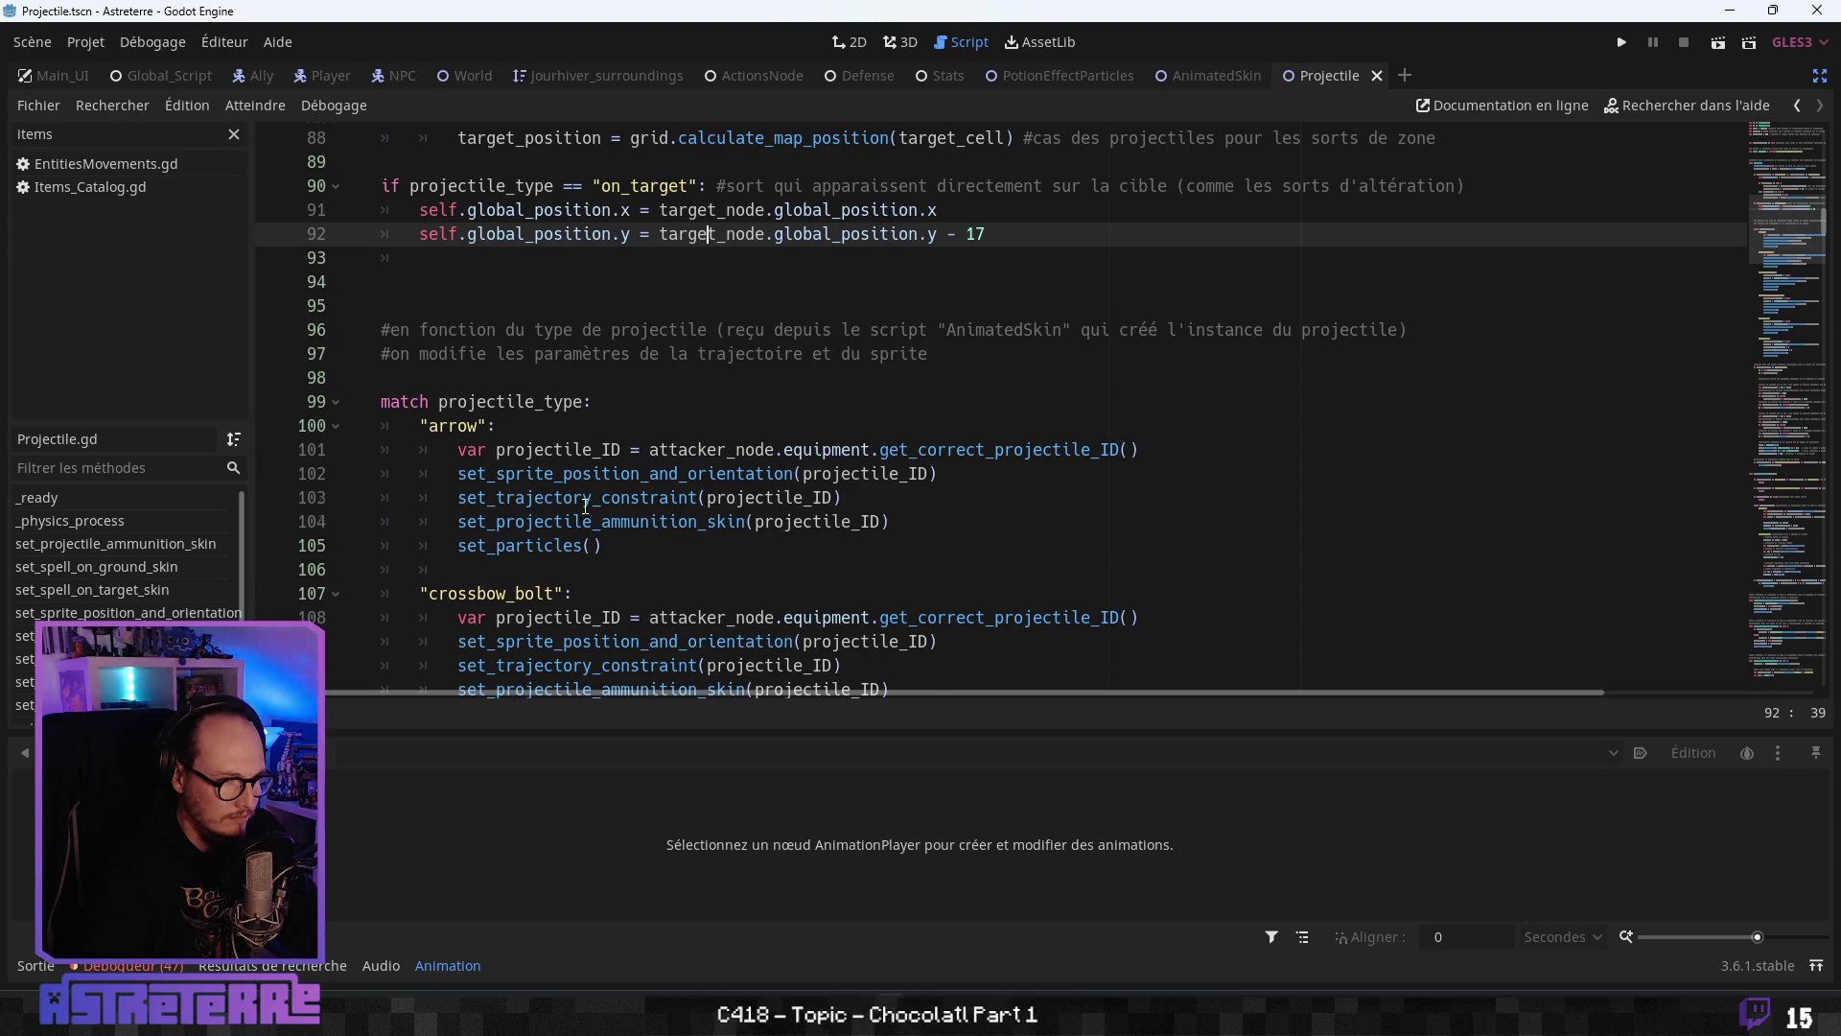
scroll(585, 506, up, 2)
scroll(585, 506, up, 4)
scroll(586, 506, up, 2)
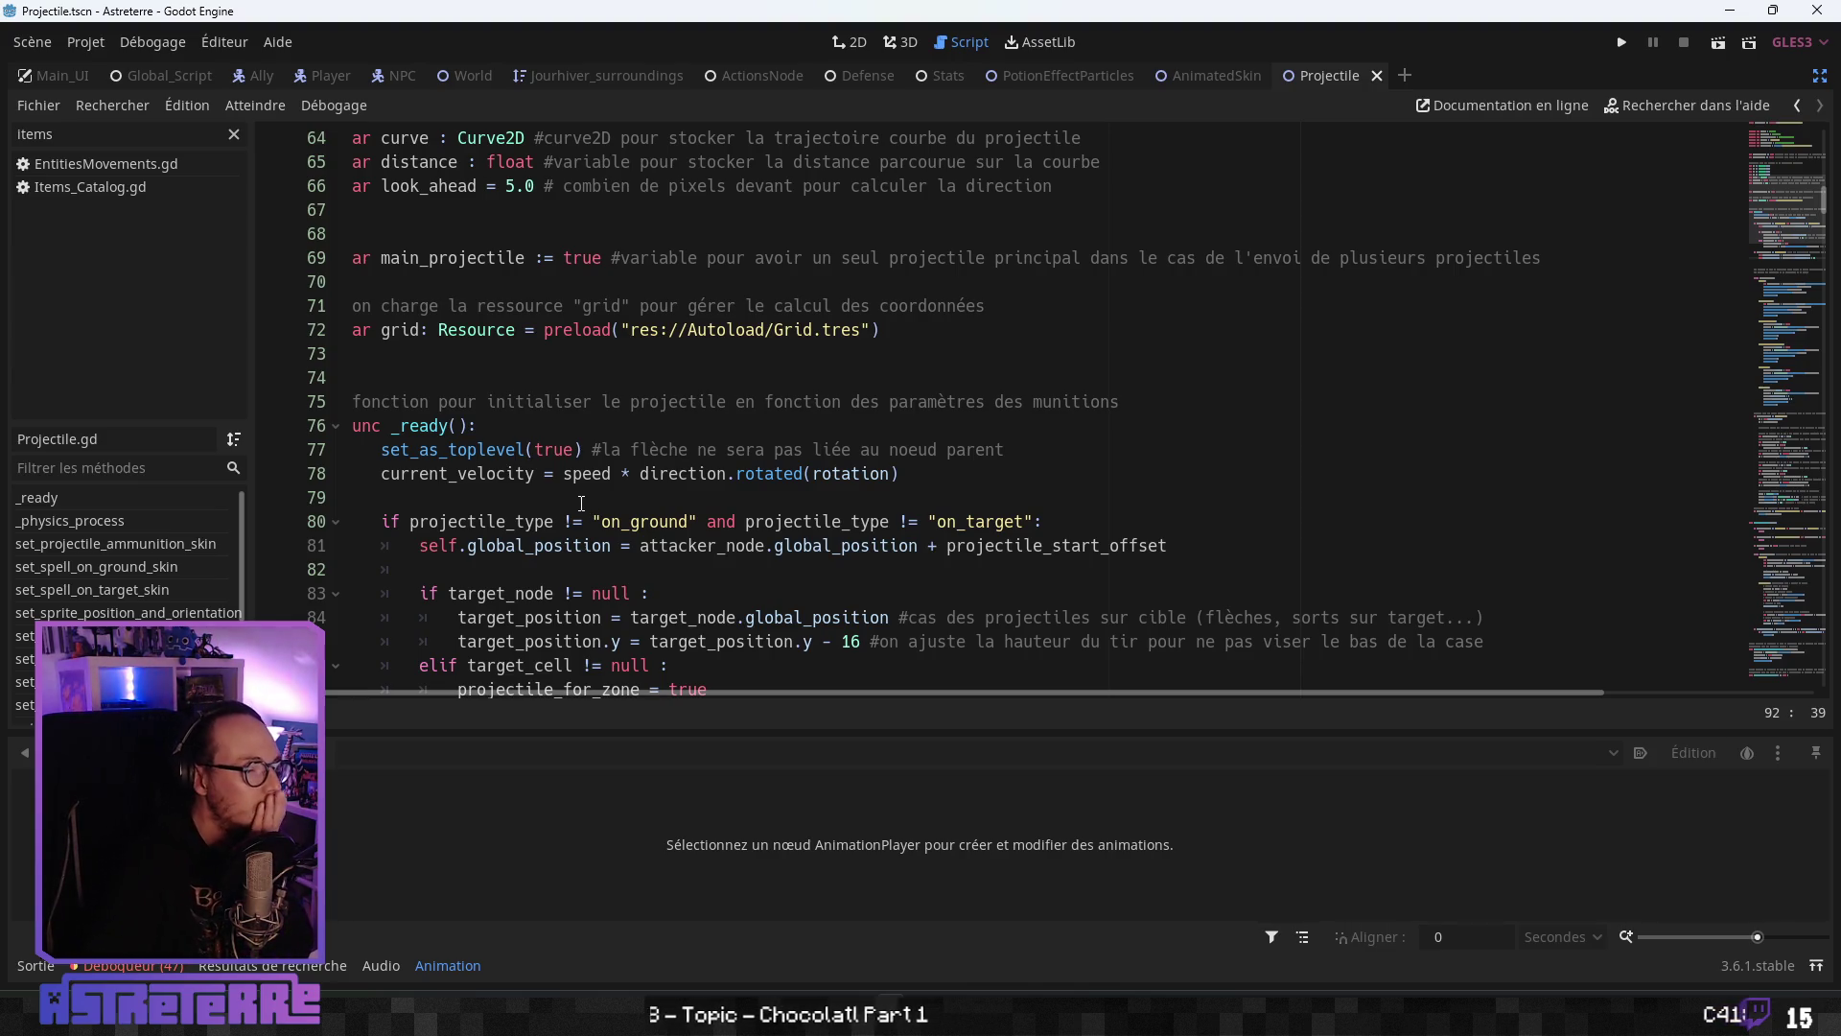
mouse_move(1004, 449)
mouse_down()
mouse_move(605, 434)
mouse_move(593, 449)
mouse_up()
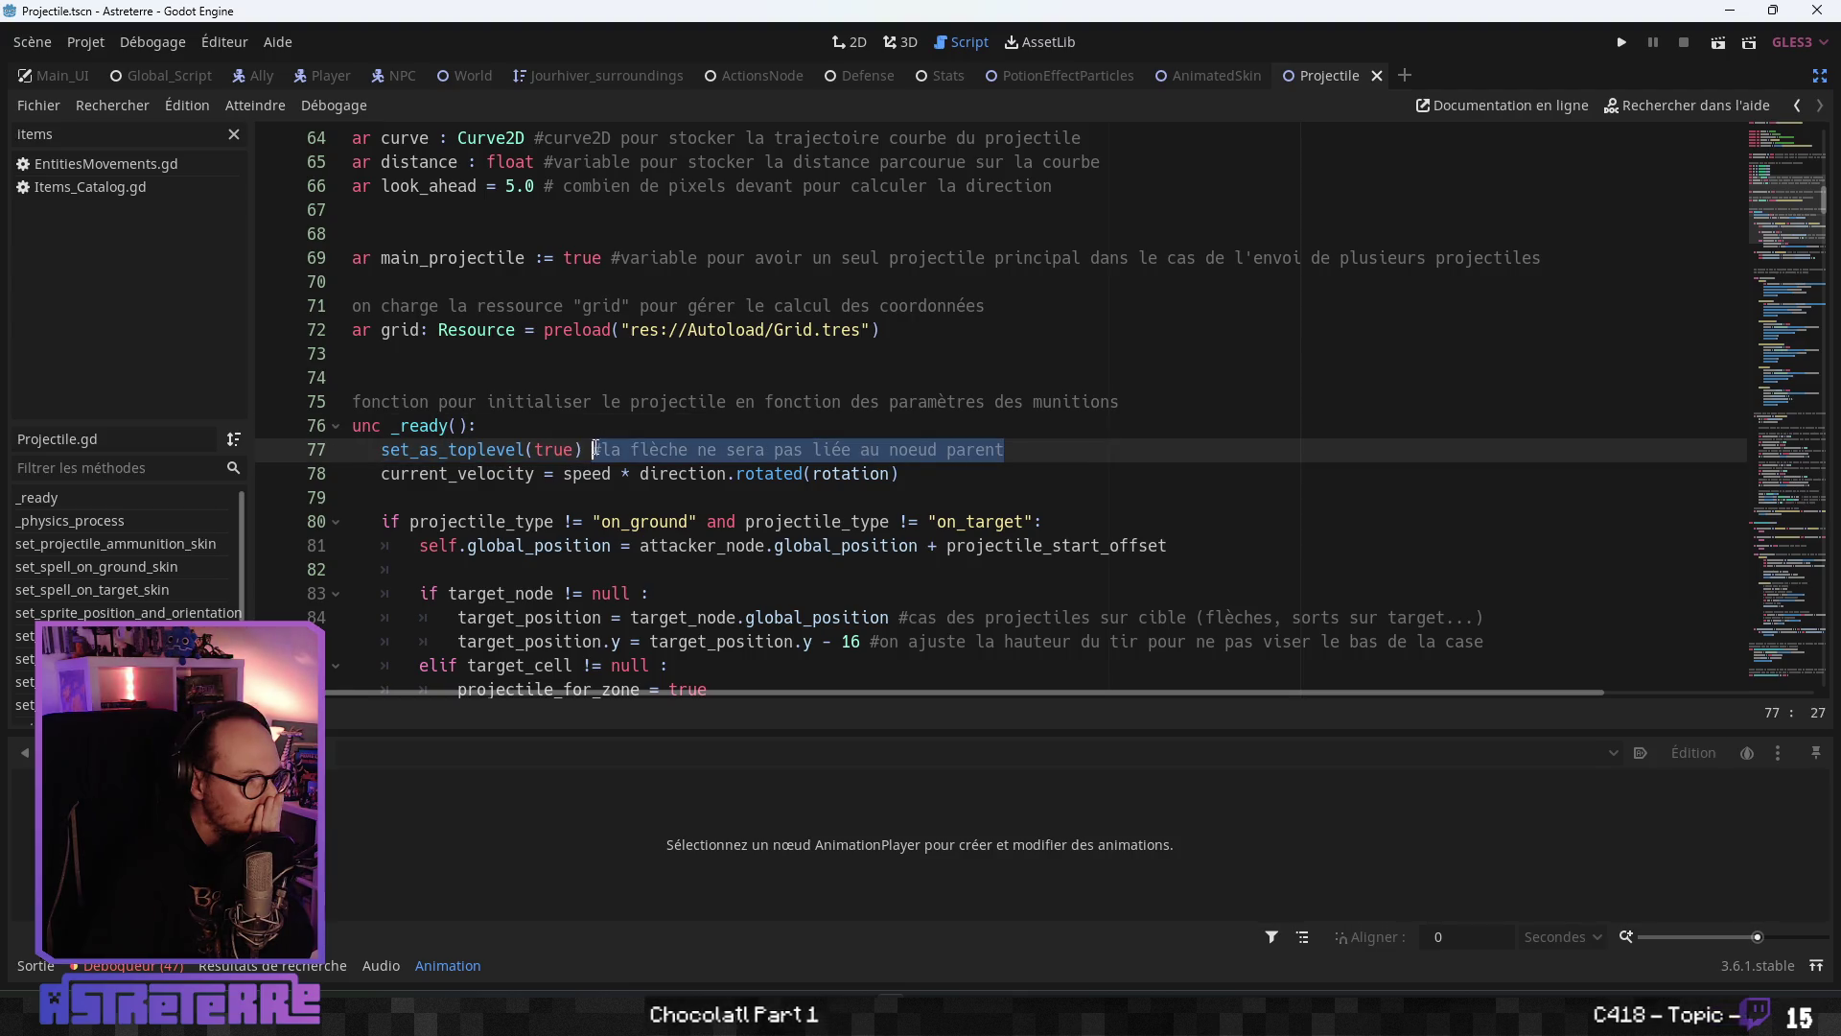
right_click(602, 439)
- Copy the line 77 comment and paste it after set_as_toplevel(true) in PotionEffectParticles.gd
click(611, 518)
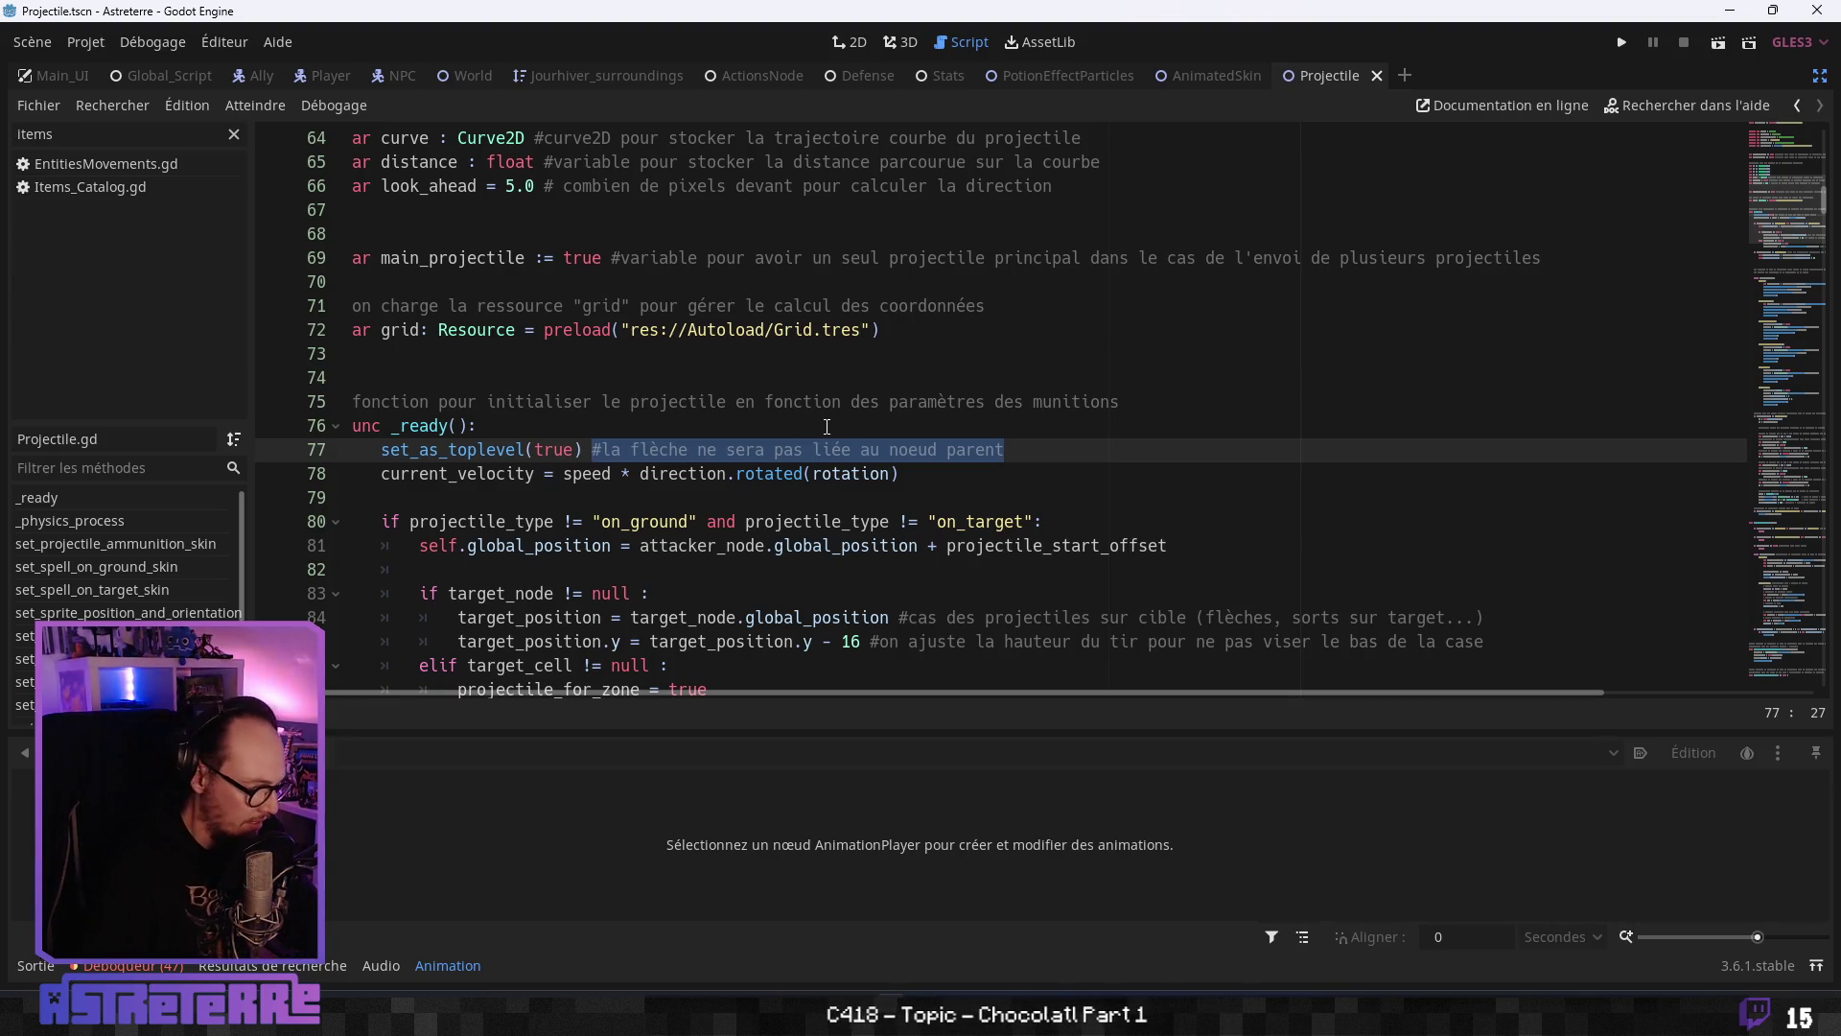
click(1211, 73)
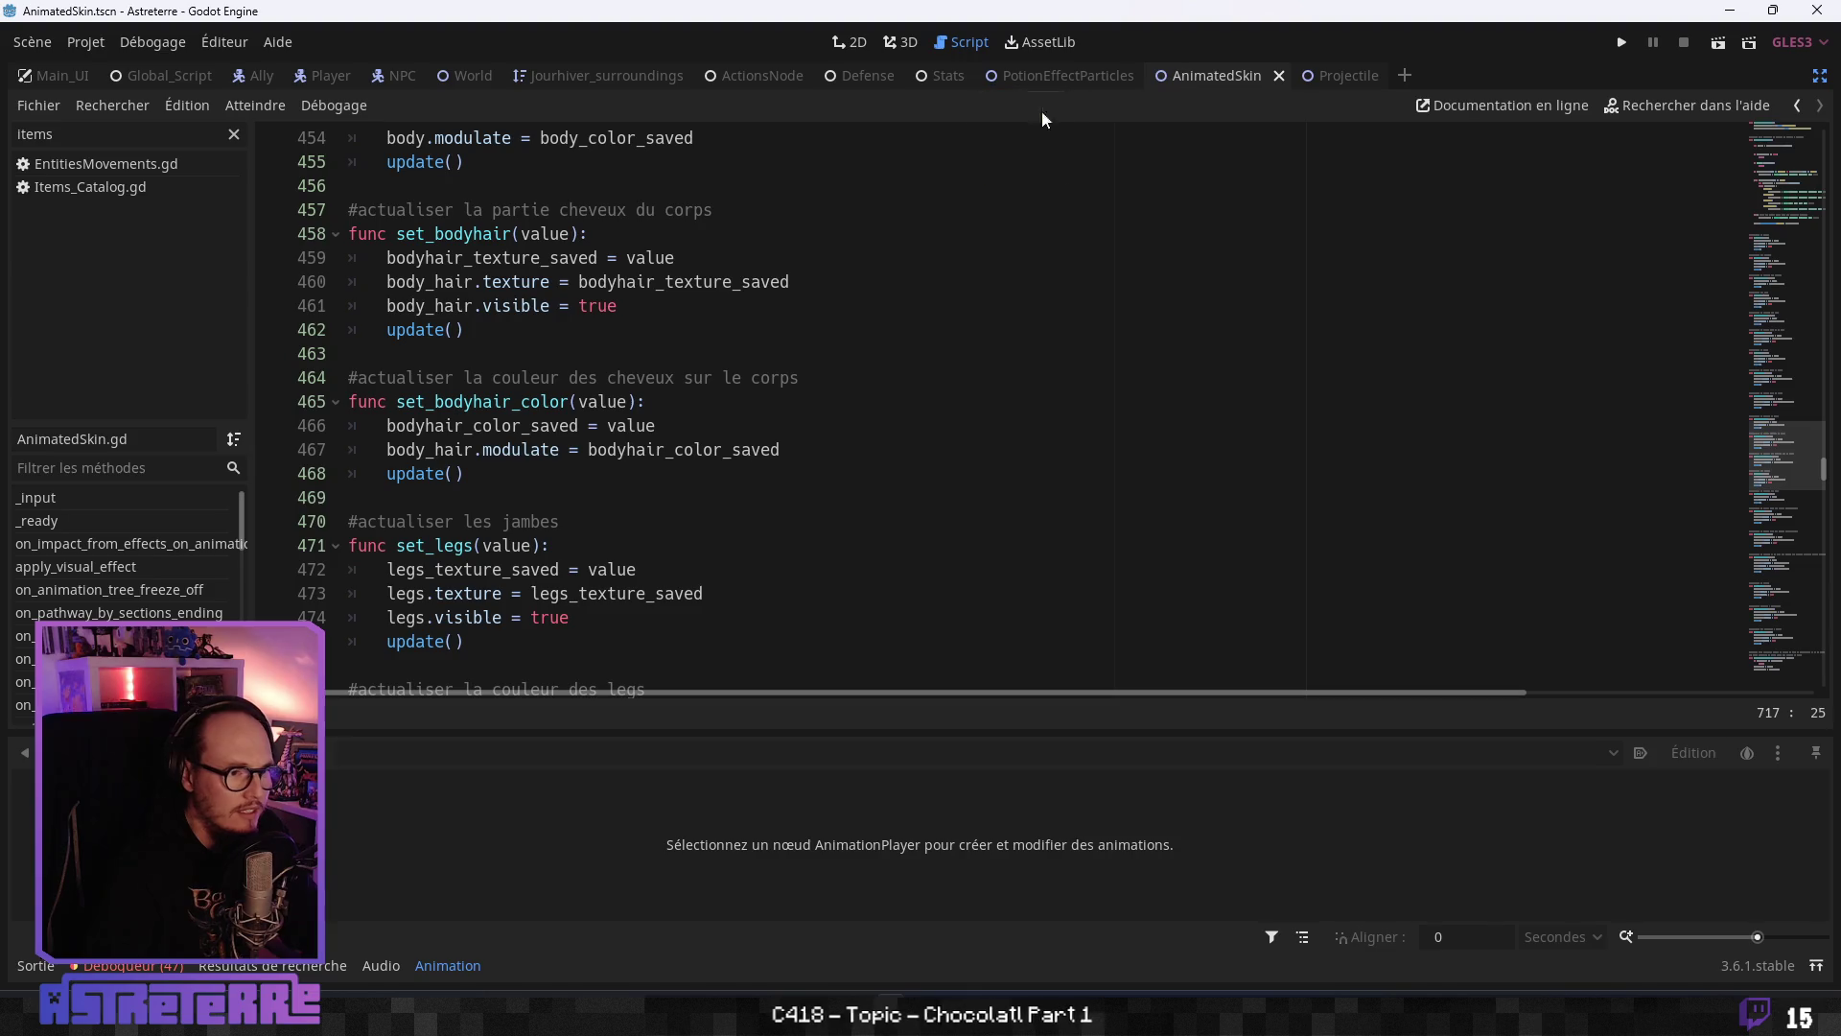
click(1065, 75)
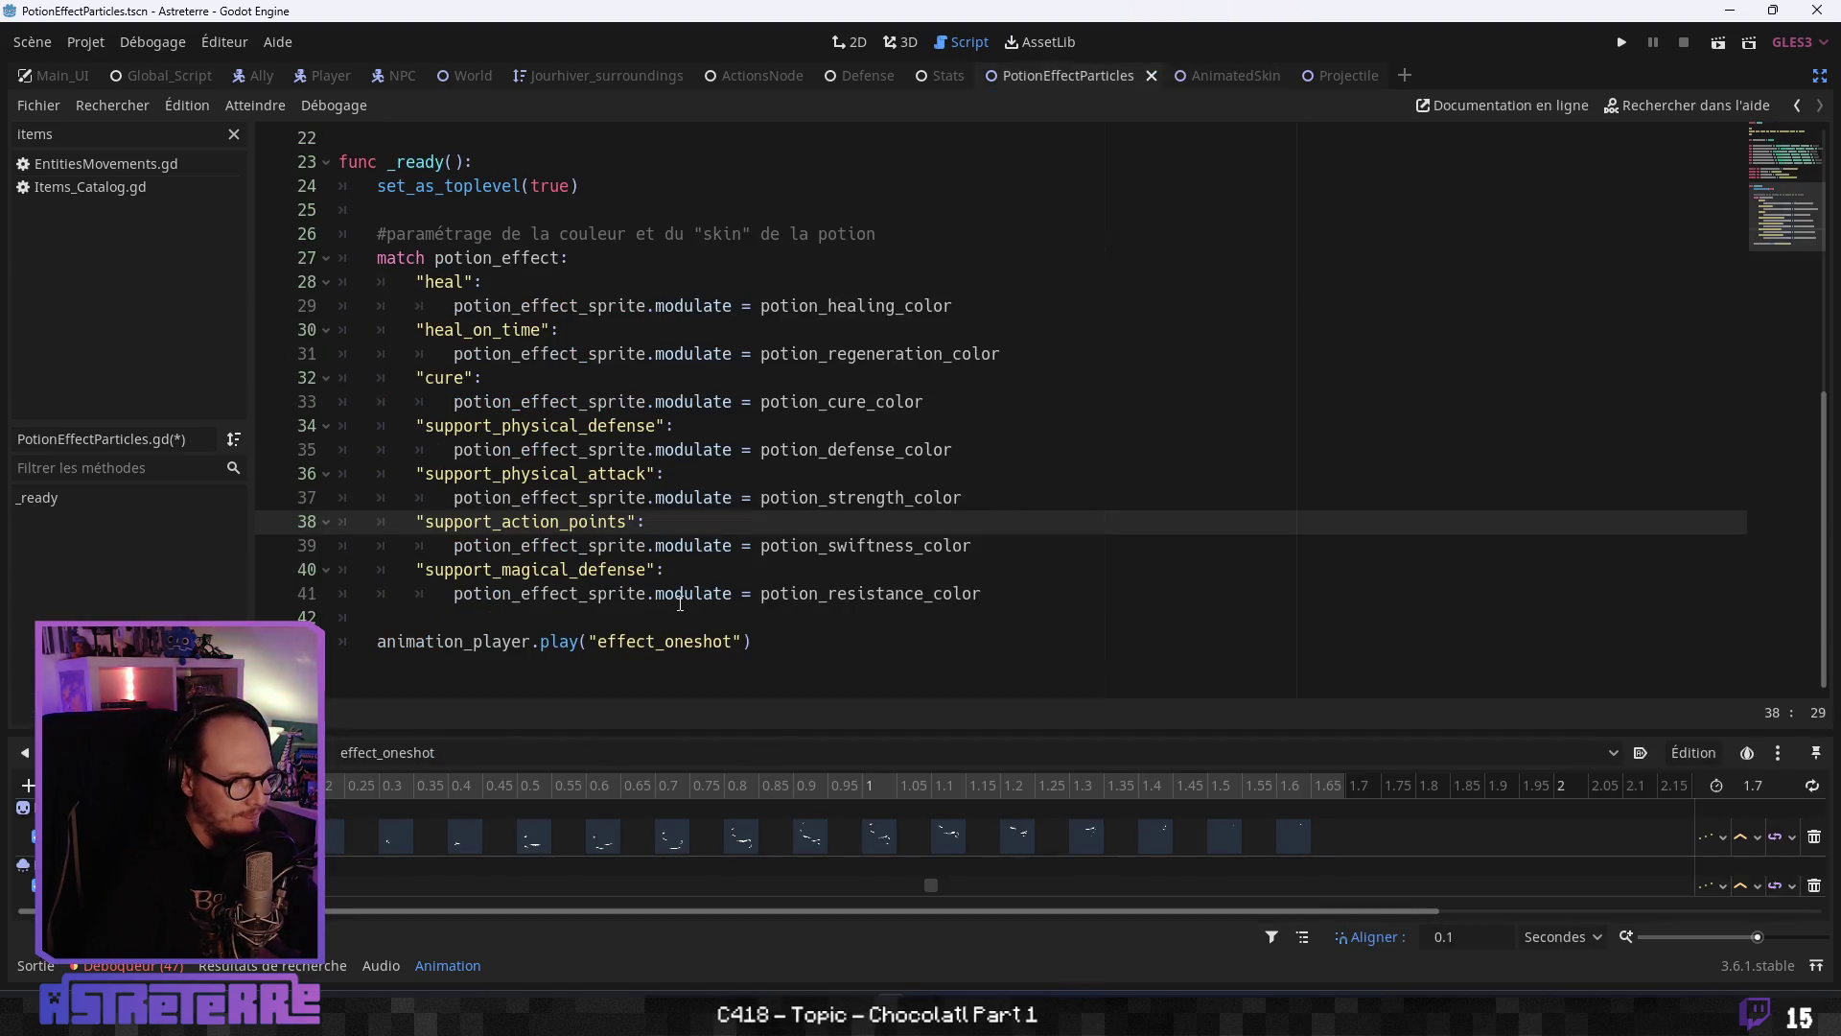
click(677, 594)
scroll(683, 561, up, 3)
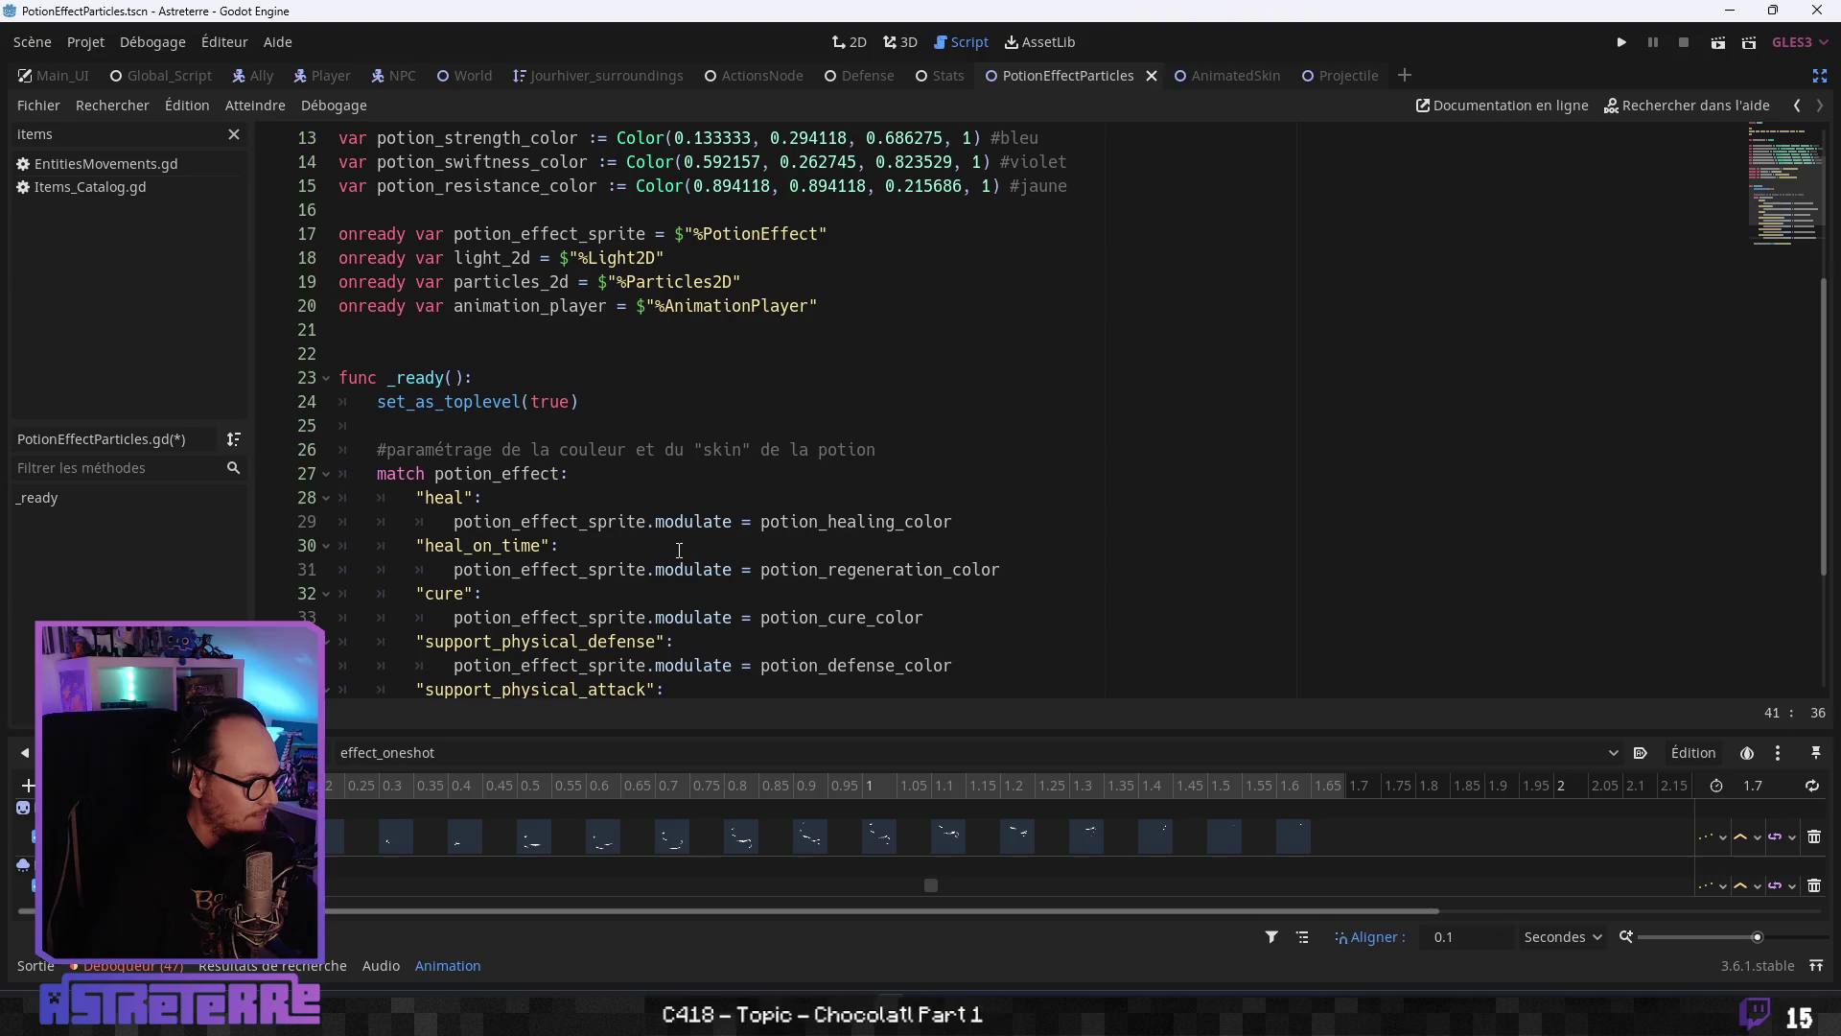
scroll(652, 402, down, 1)
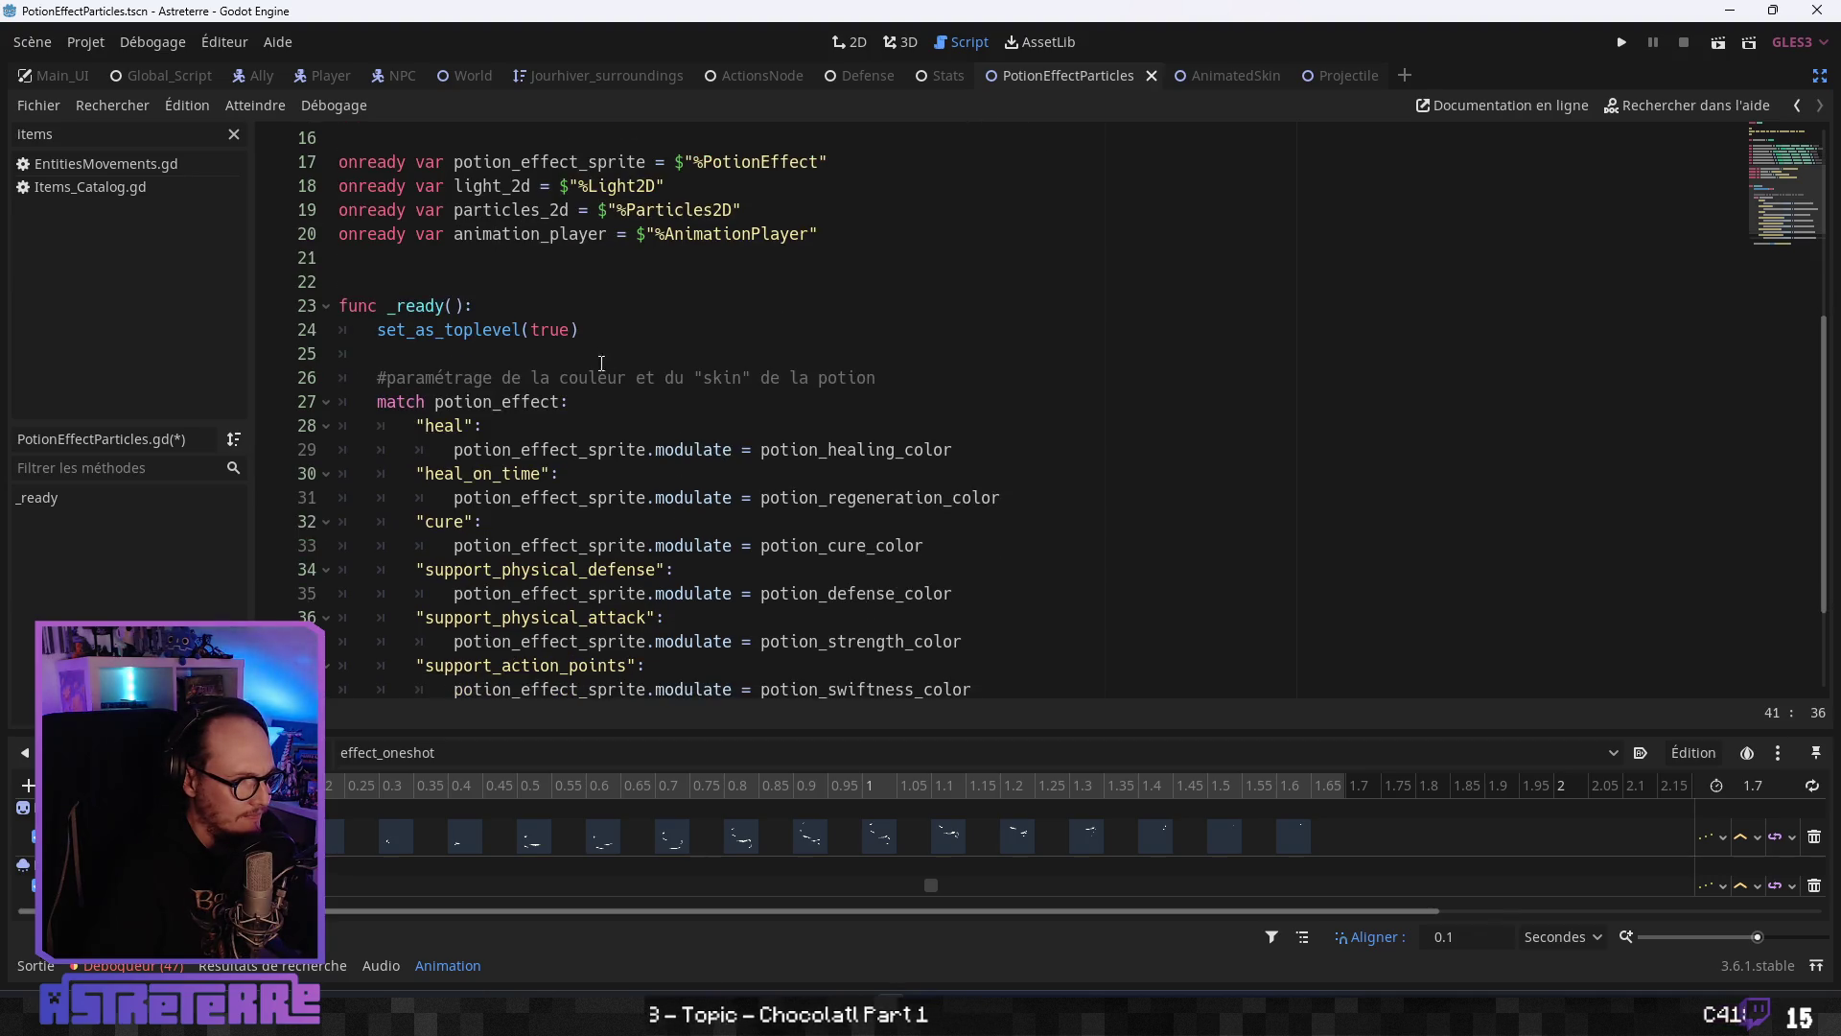
click(624, 340)
text(#la flèche ne sera pas liée au noeud parent)
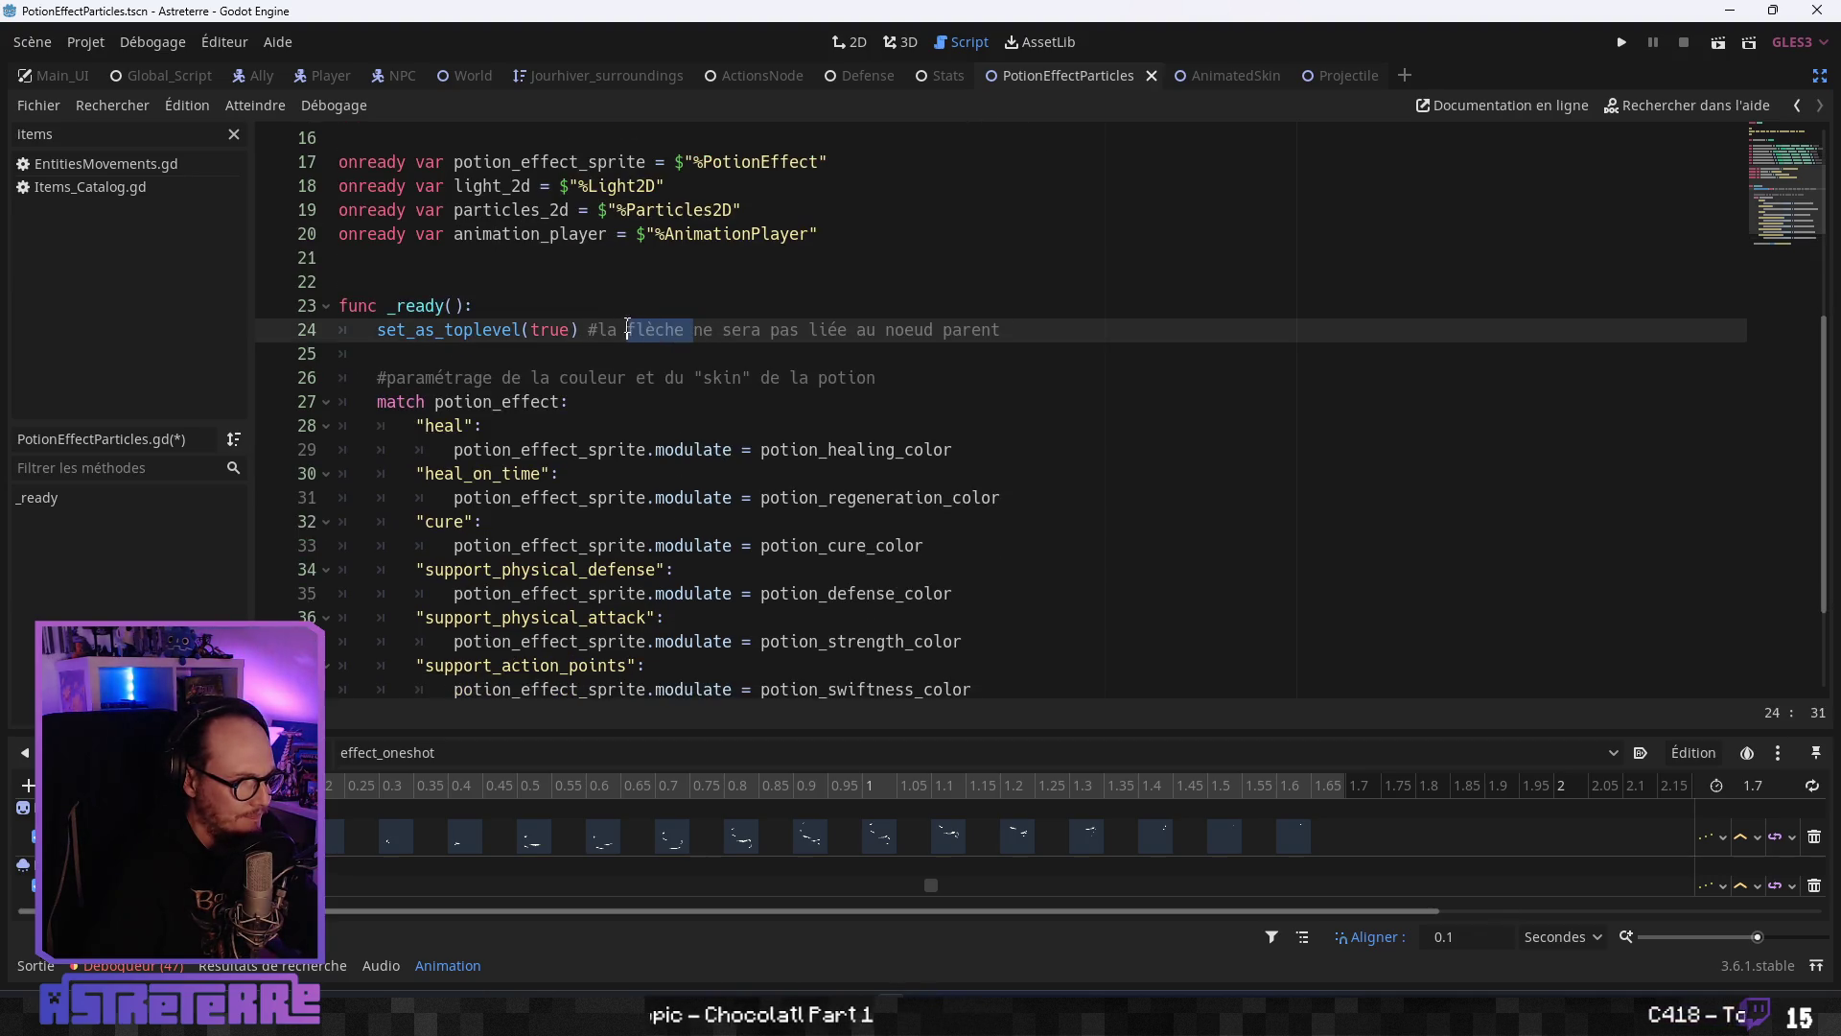
- Edit the pasted comment to read 'les particules ne seront pas liées'
drag(685, 326, 612, 329)
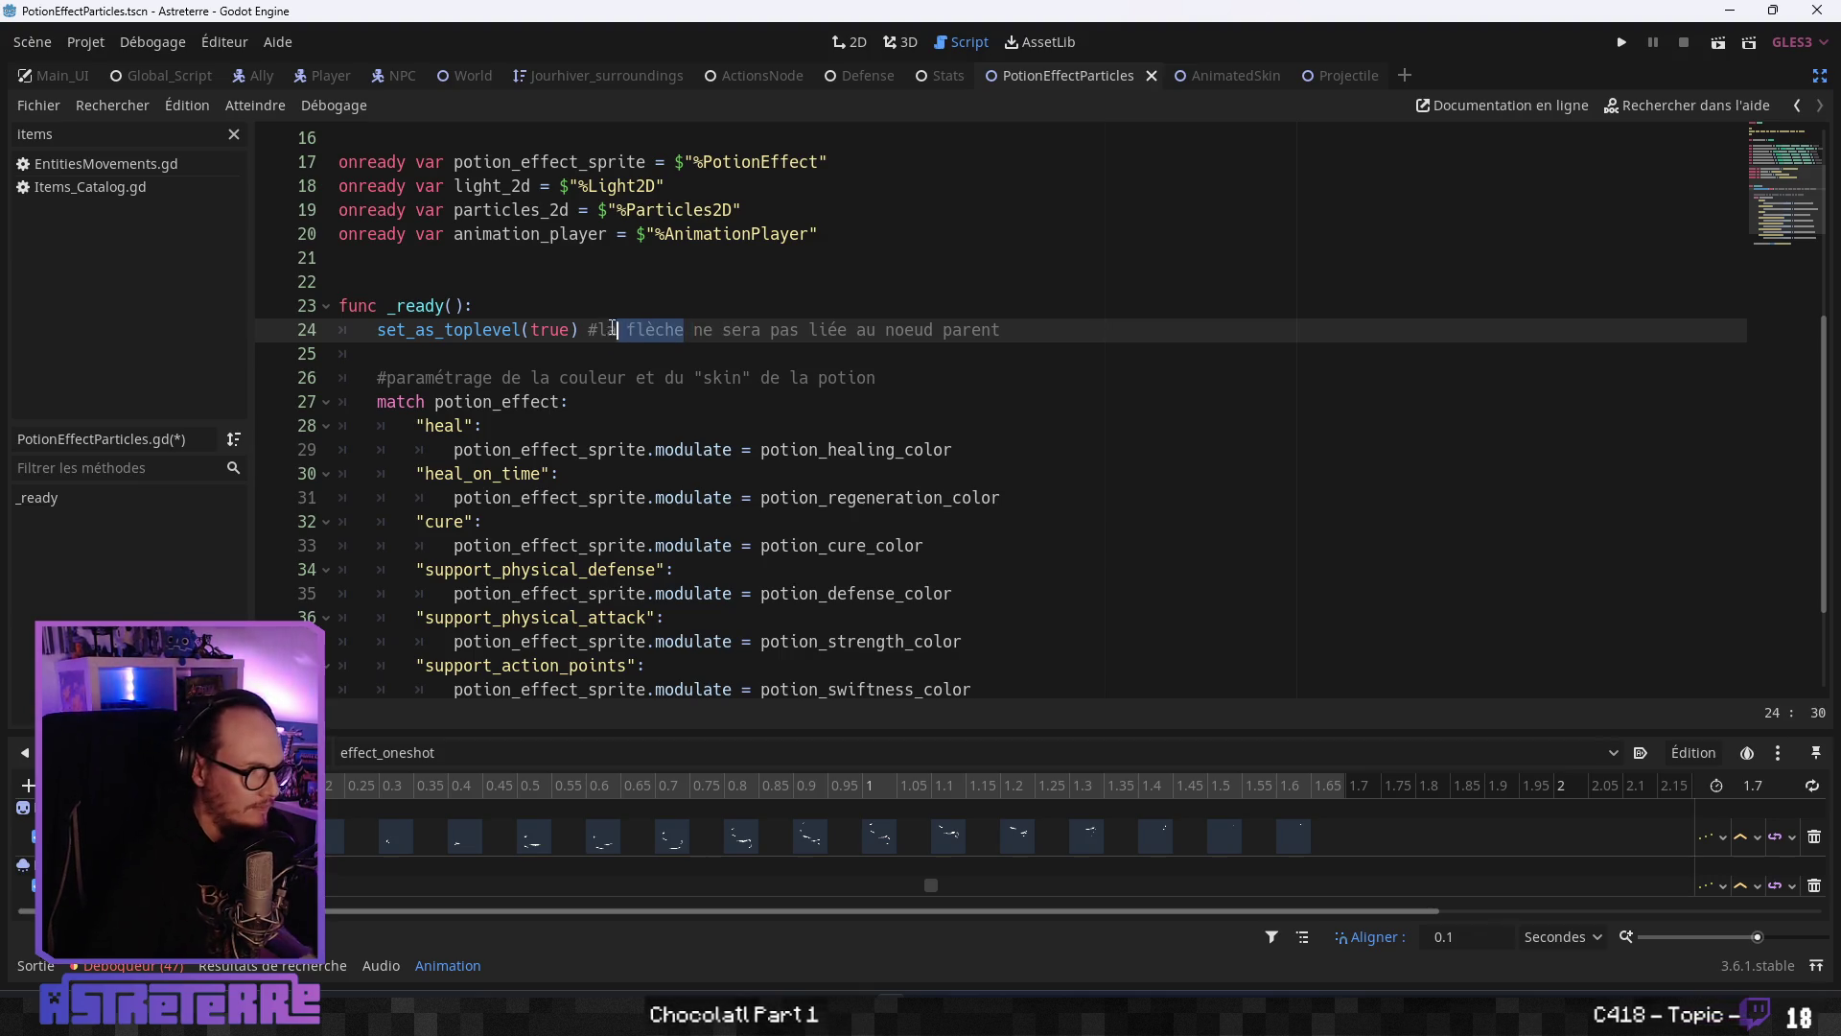
text(es pa)
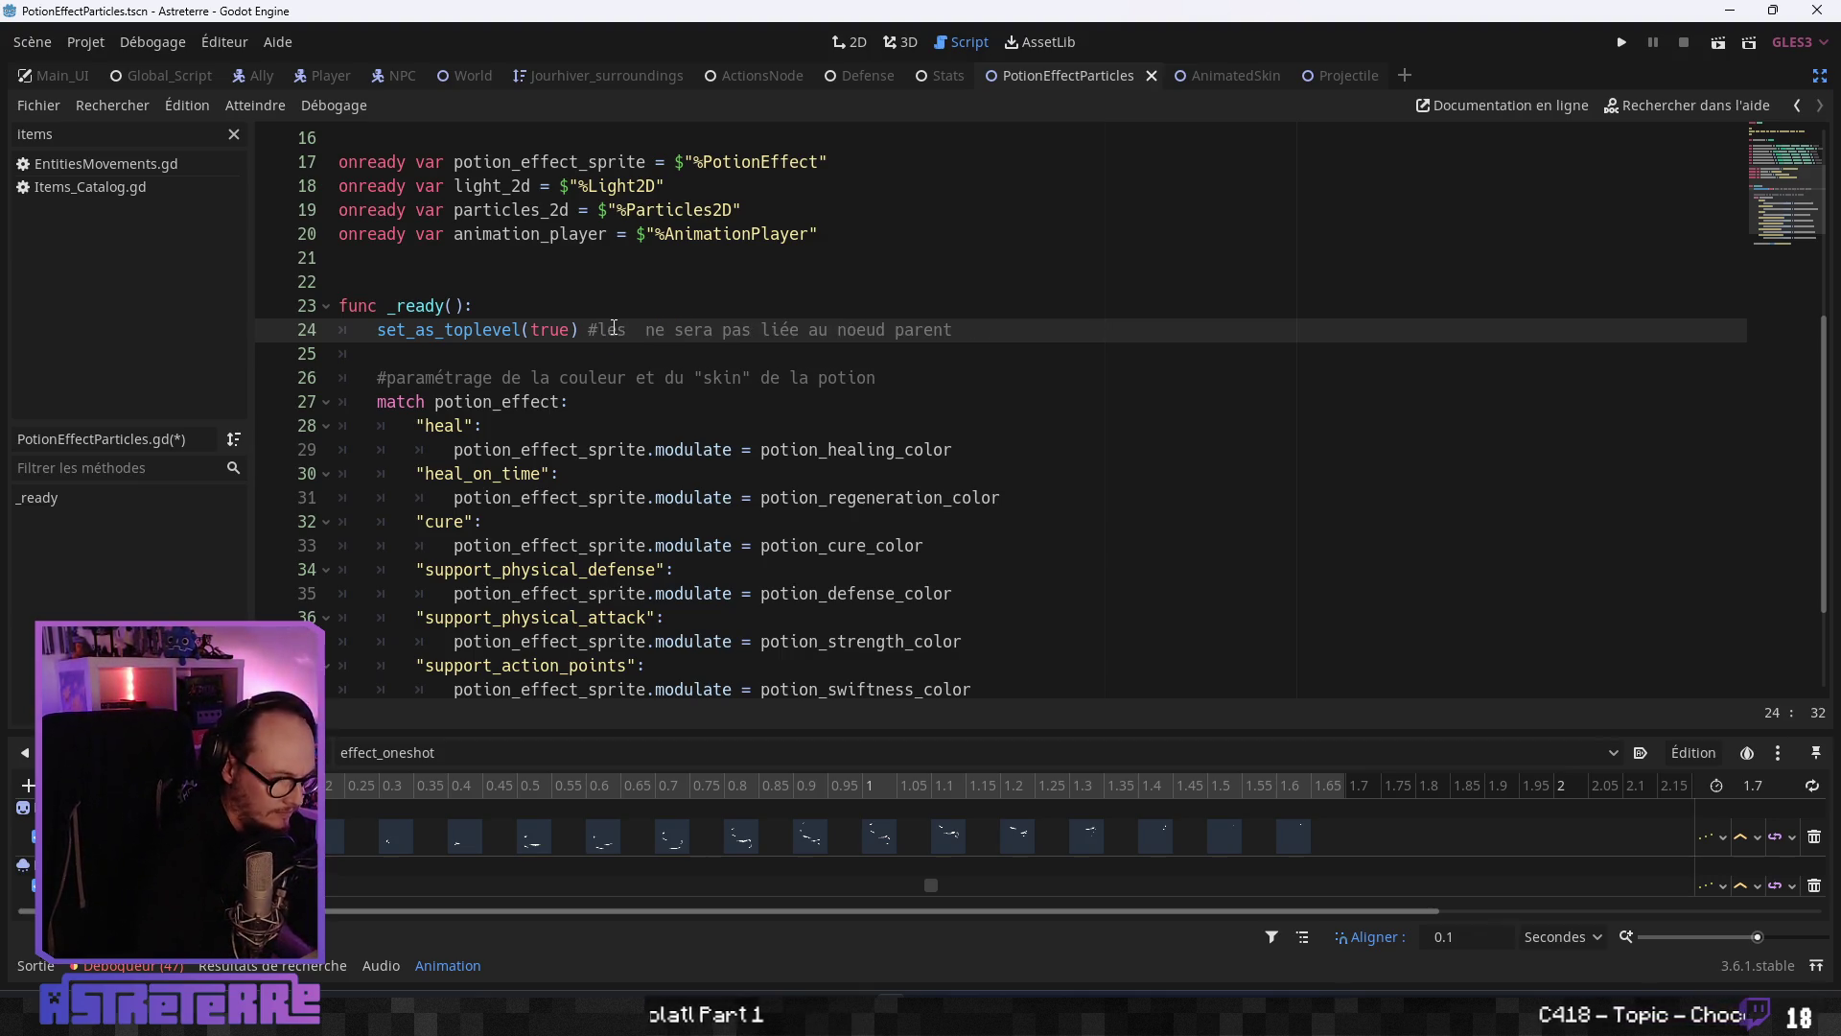
text(rticules)
click(808, 343)
click(806, 330)
key(BackSpace)
text(ont)
click(904, 330)
text(s)
- Look over the potion_effect match cases, then return to the Projectile script's velocity line
click(825, 401)
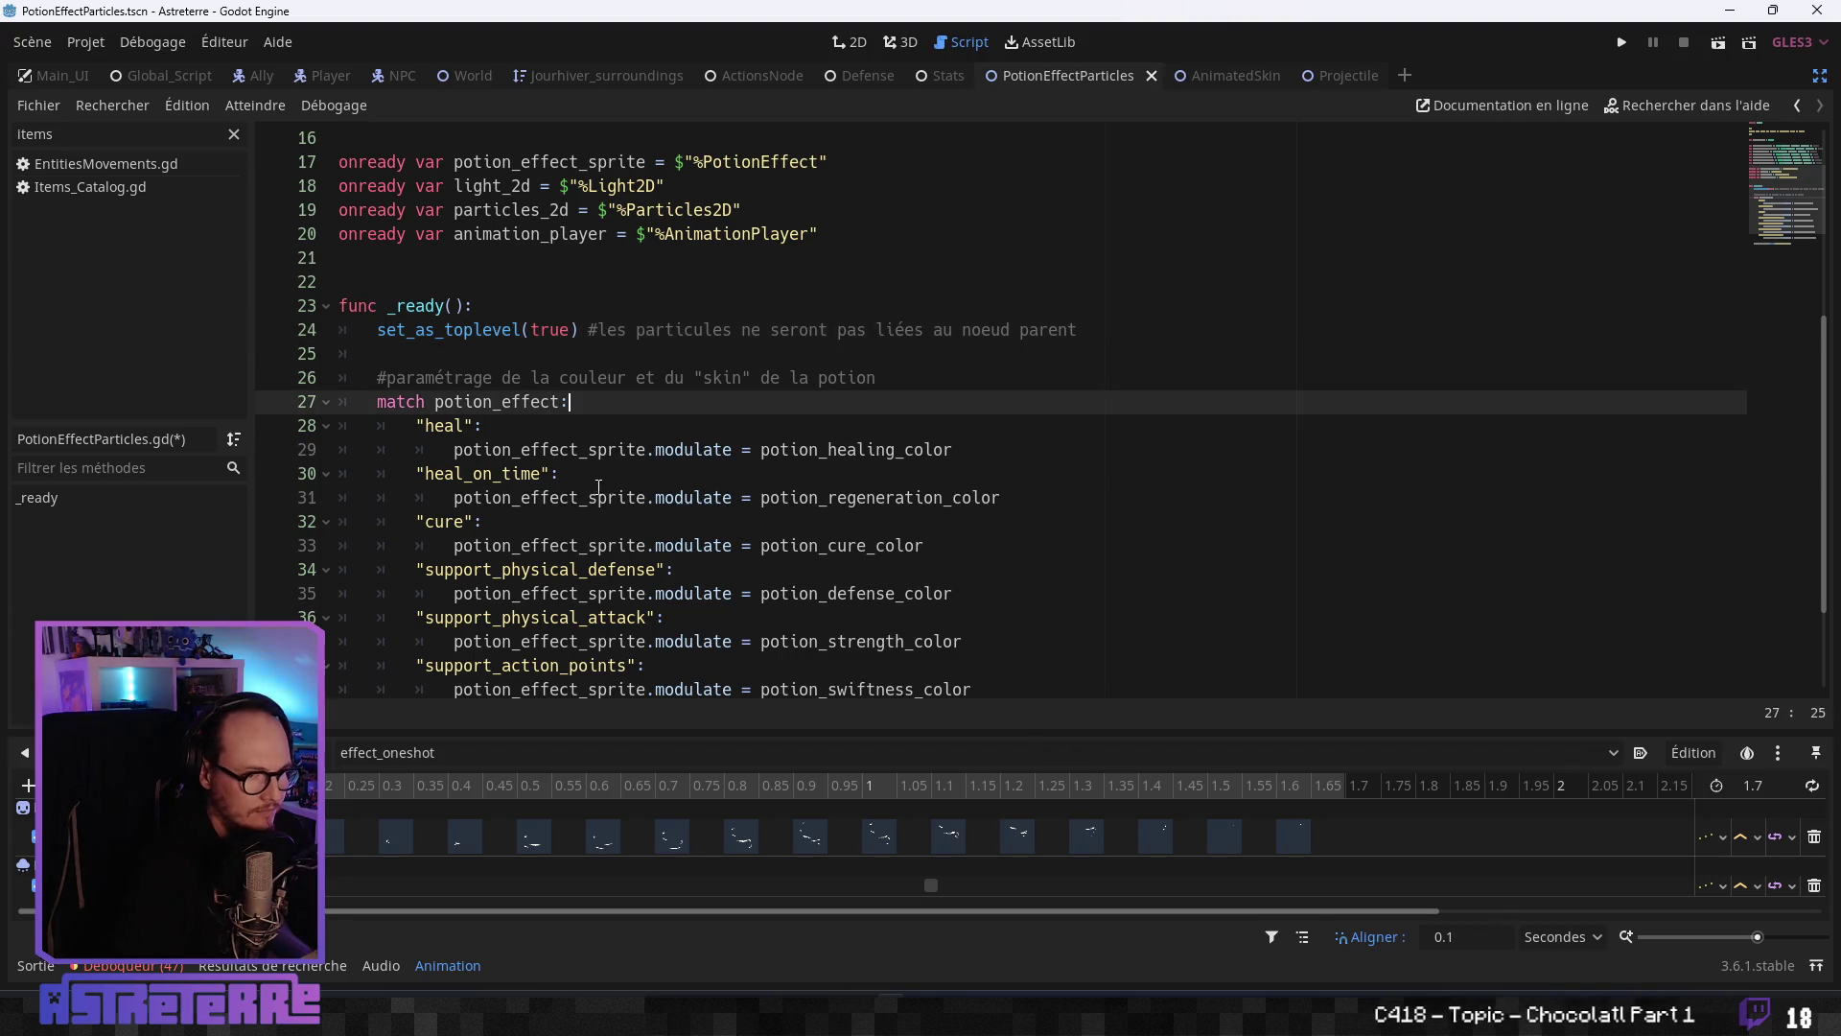
scroll(579, 464, down, 1)
click(579, 452)
scroll(595, 468, down, 1)
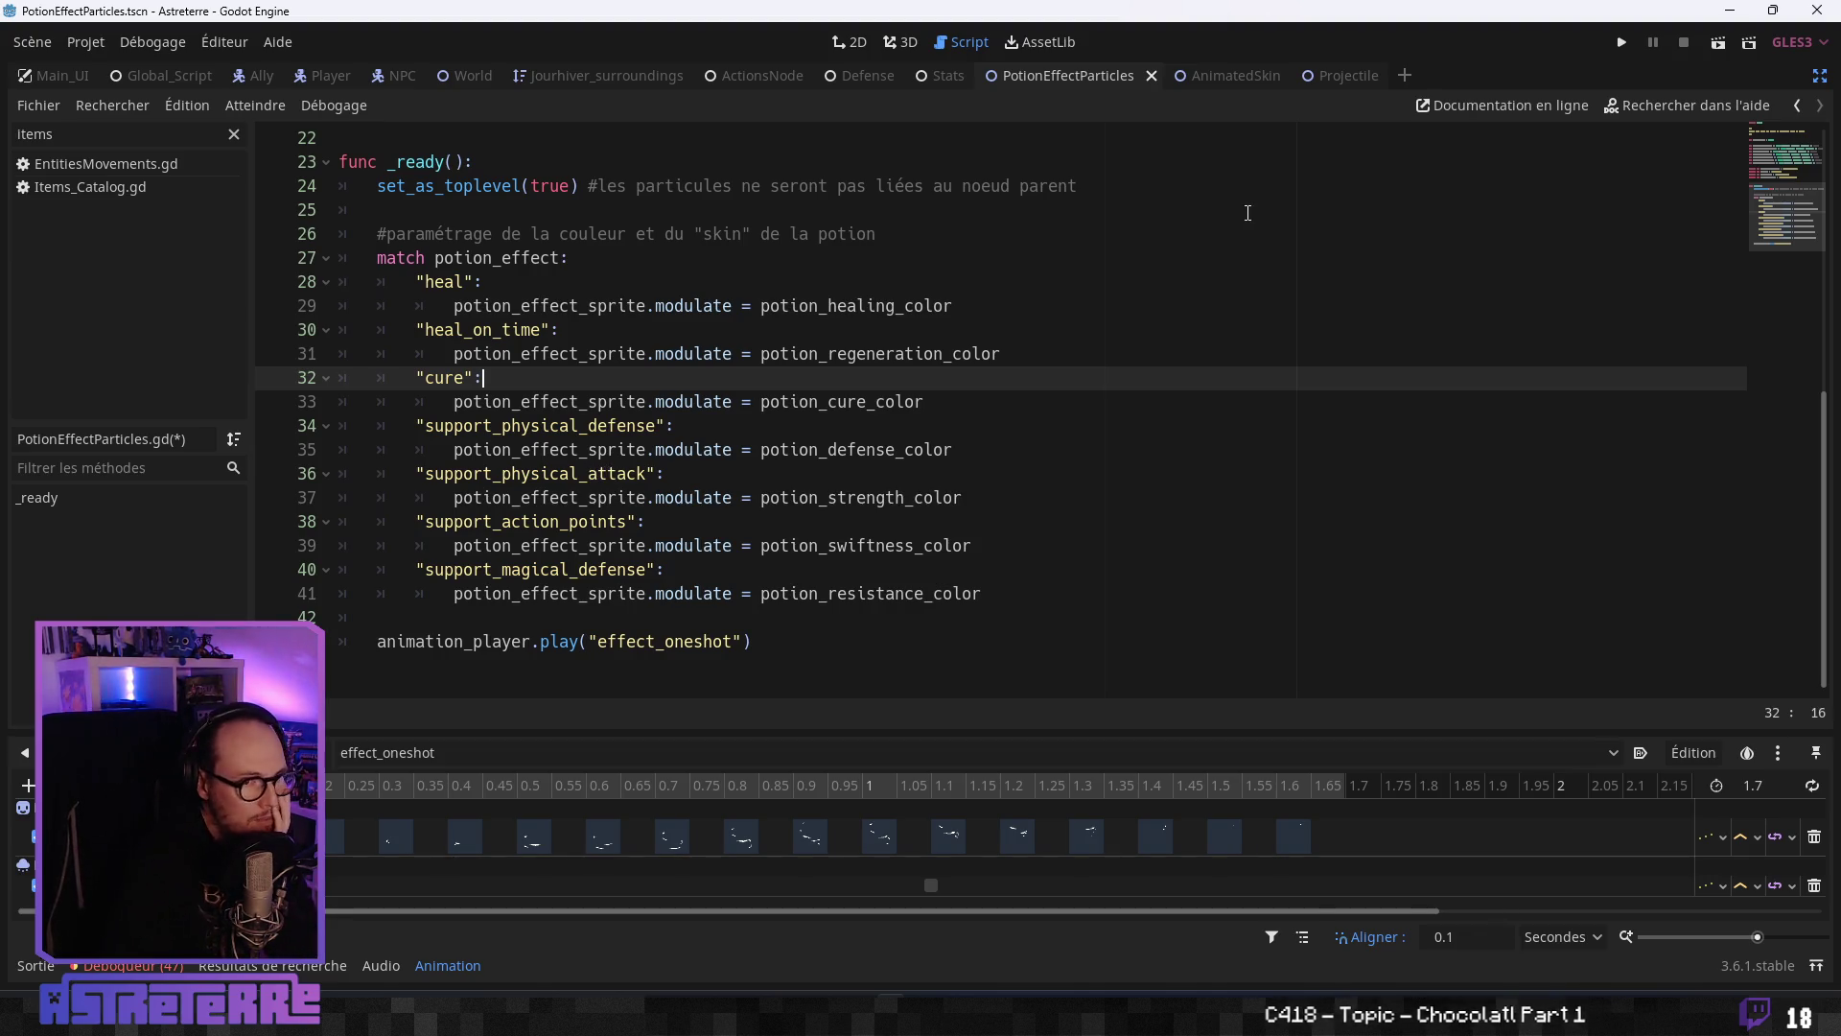
click(1351, 87)
click(720, 477)
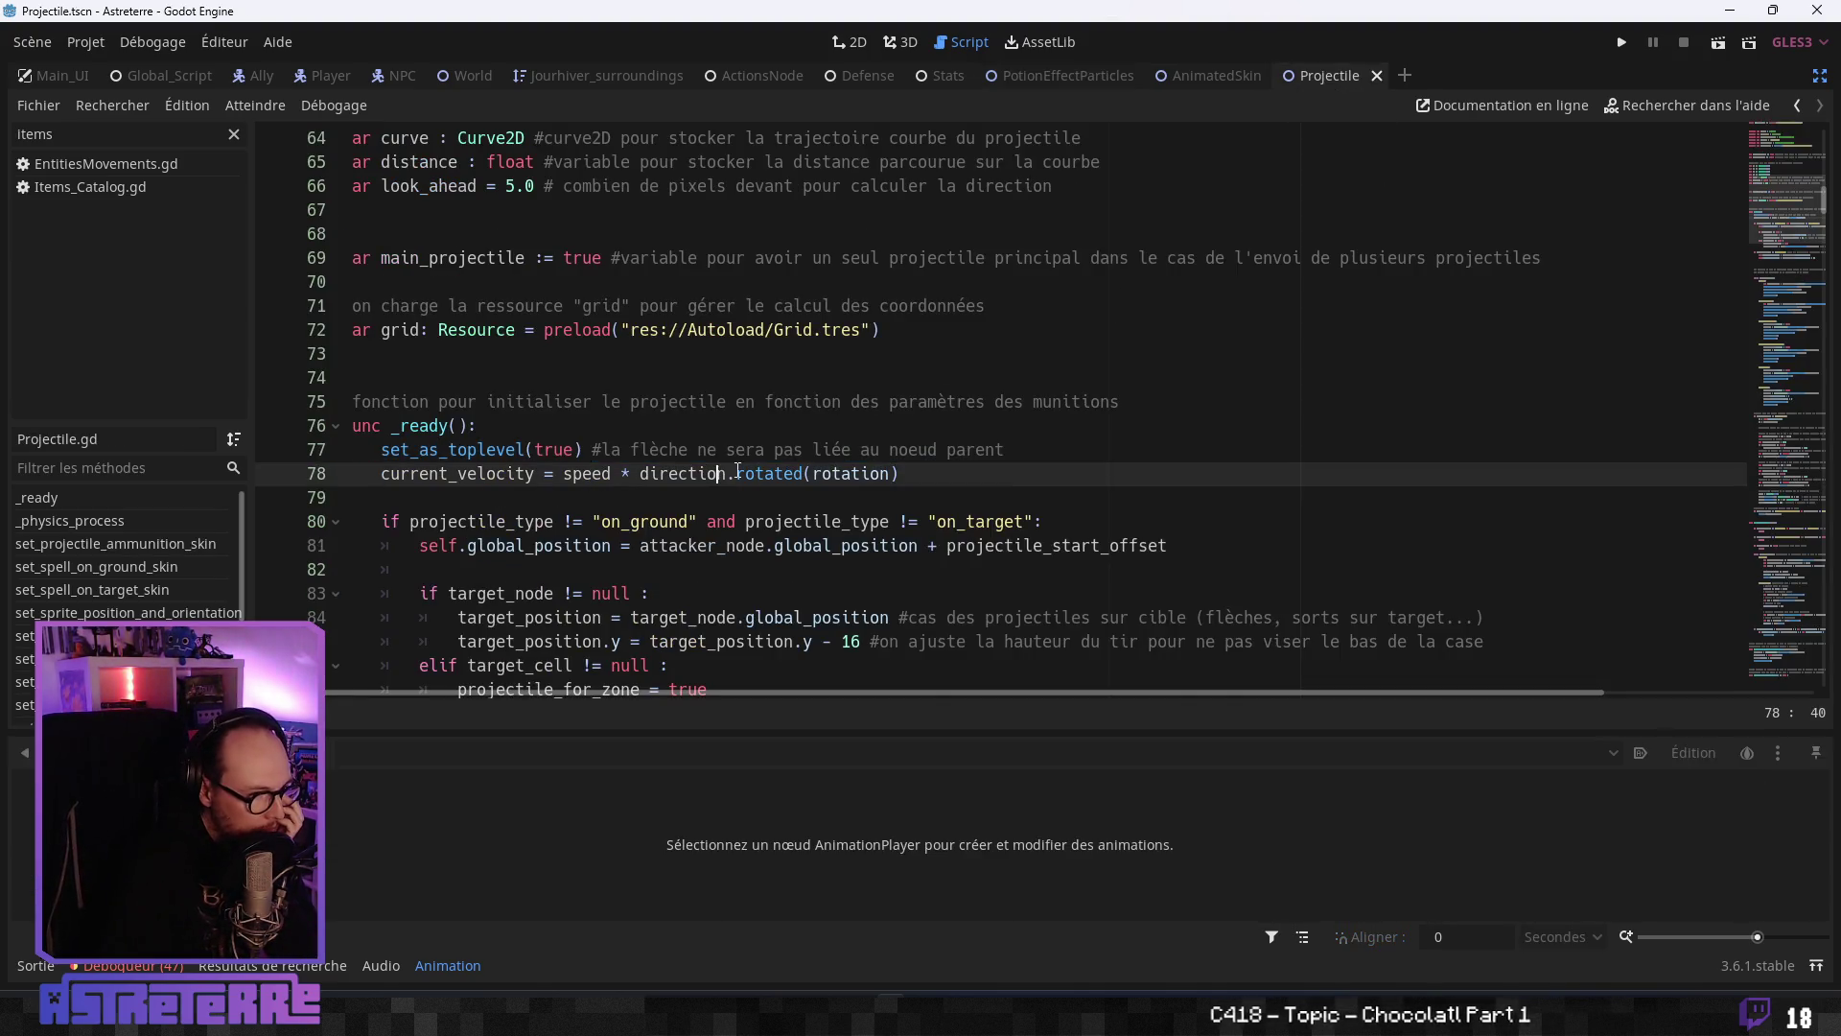
- Copy Projectile.gd's line 81 attacker position assignment into _ready of PotionEffectParticles.gd, commented out
scroll(738, 465, down, 2)
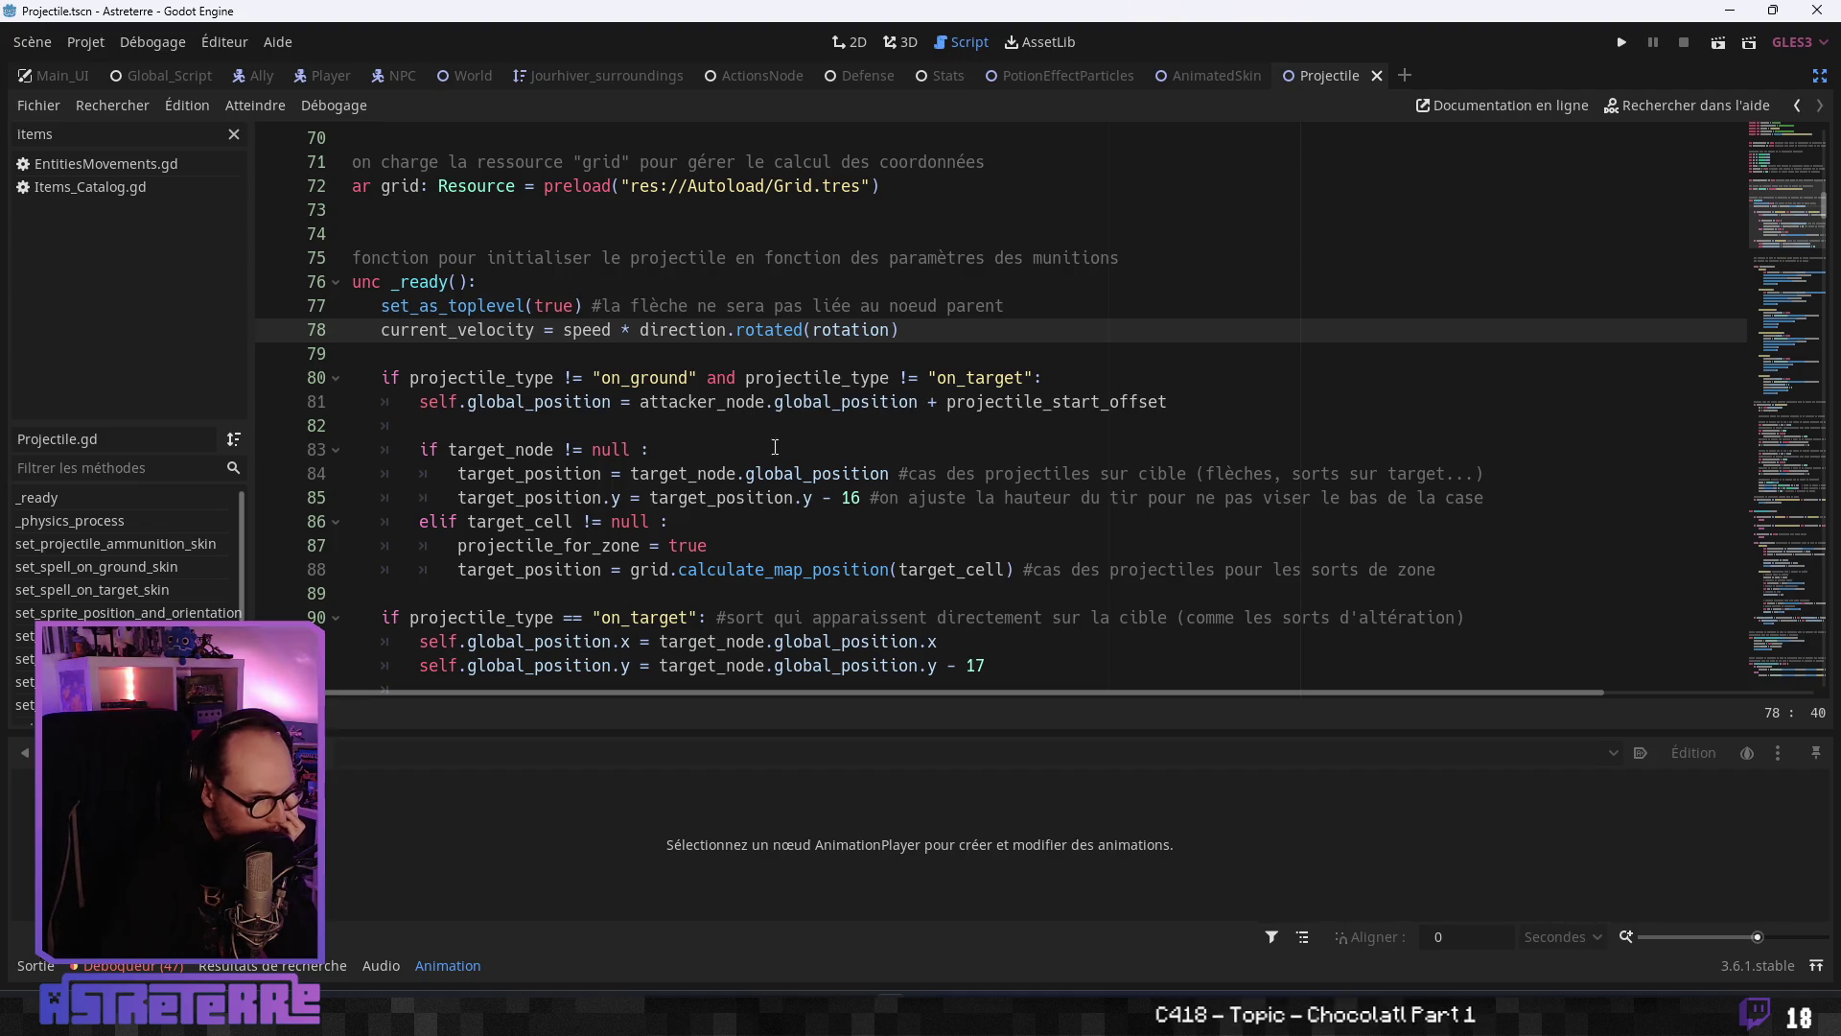
drag(918, 403, 432, 403)
right_click(433, 406)
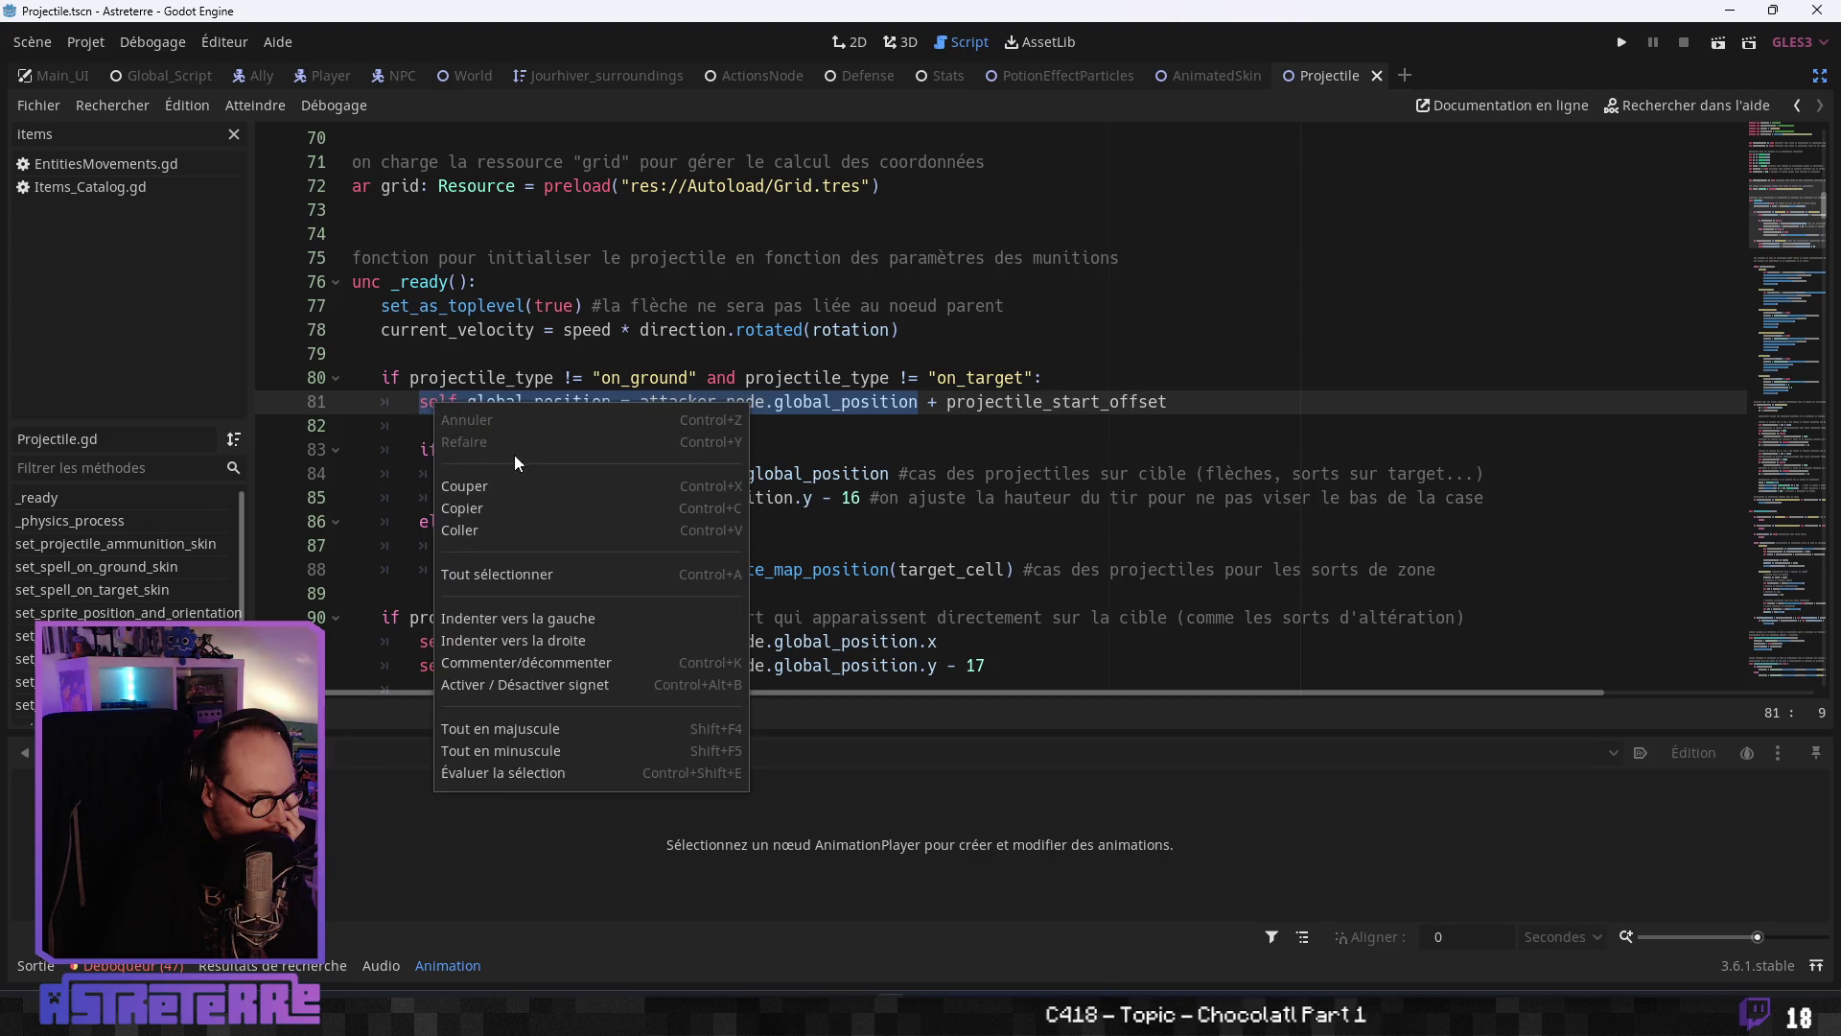
click(509, 508)
click(1210, 76)
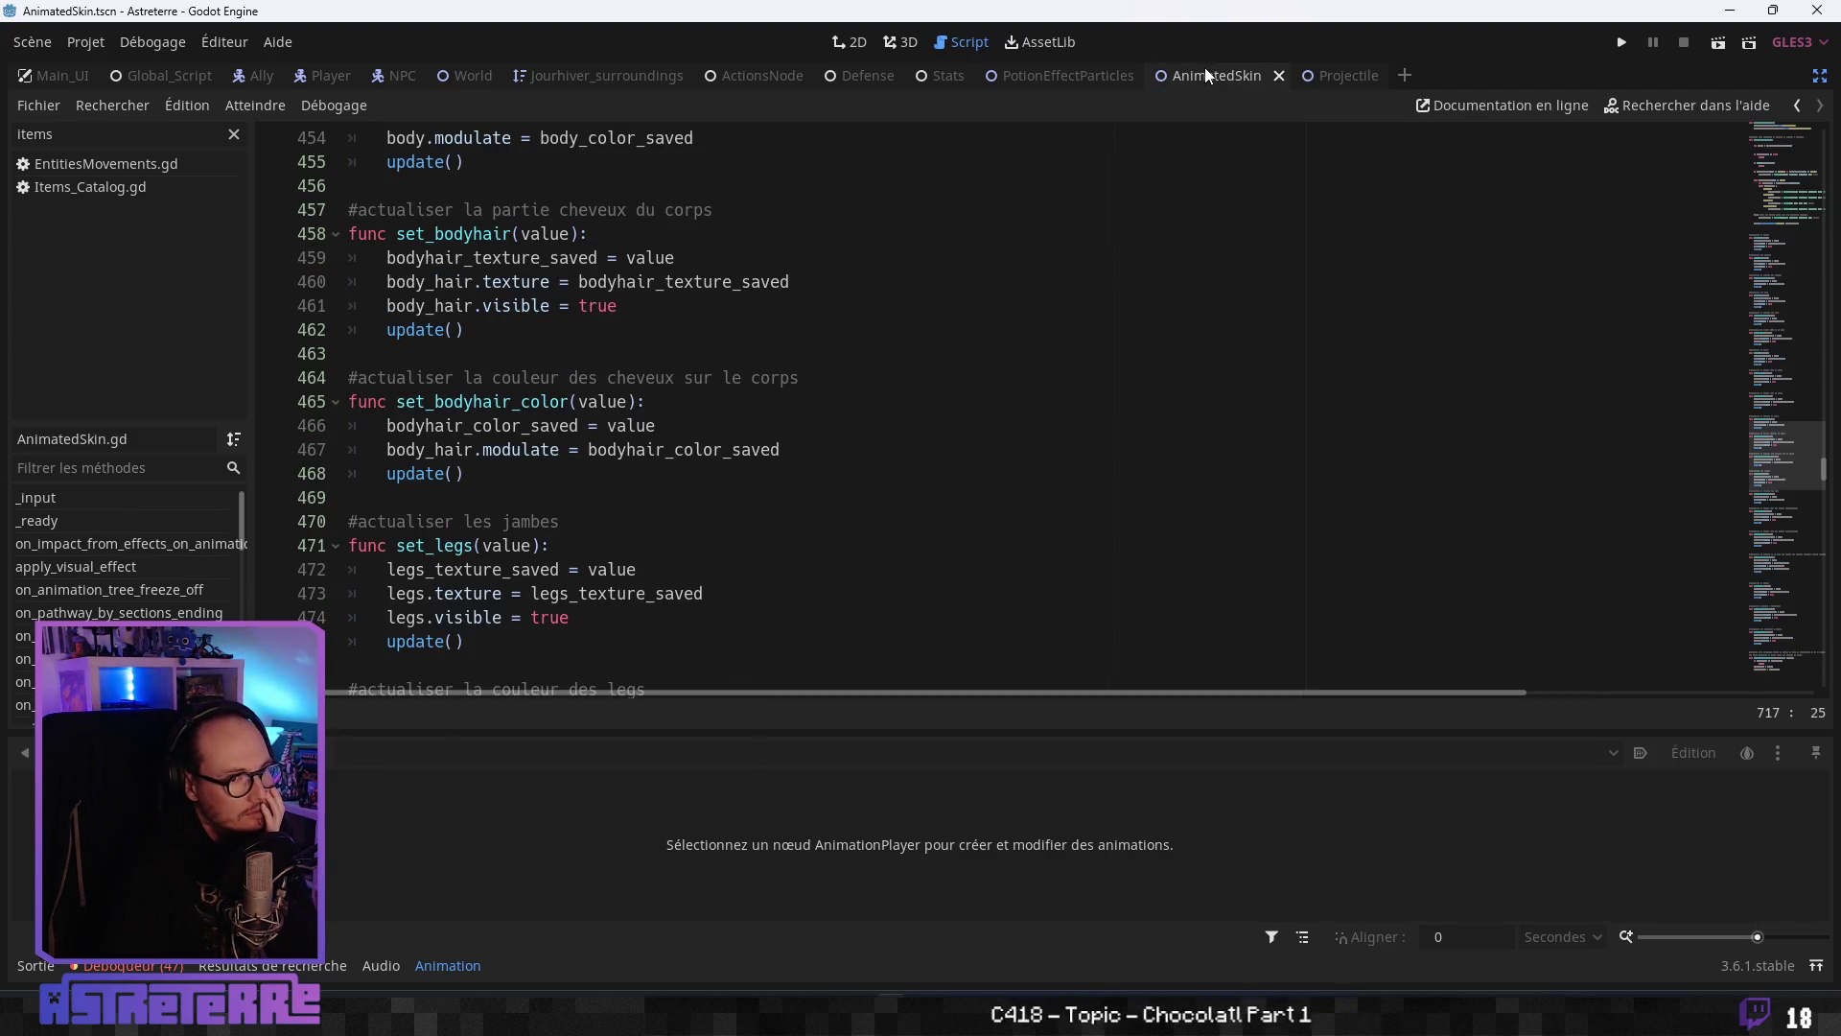
click(1060, 76)
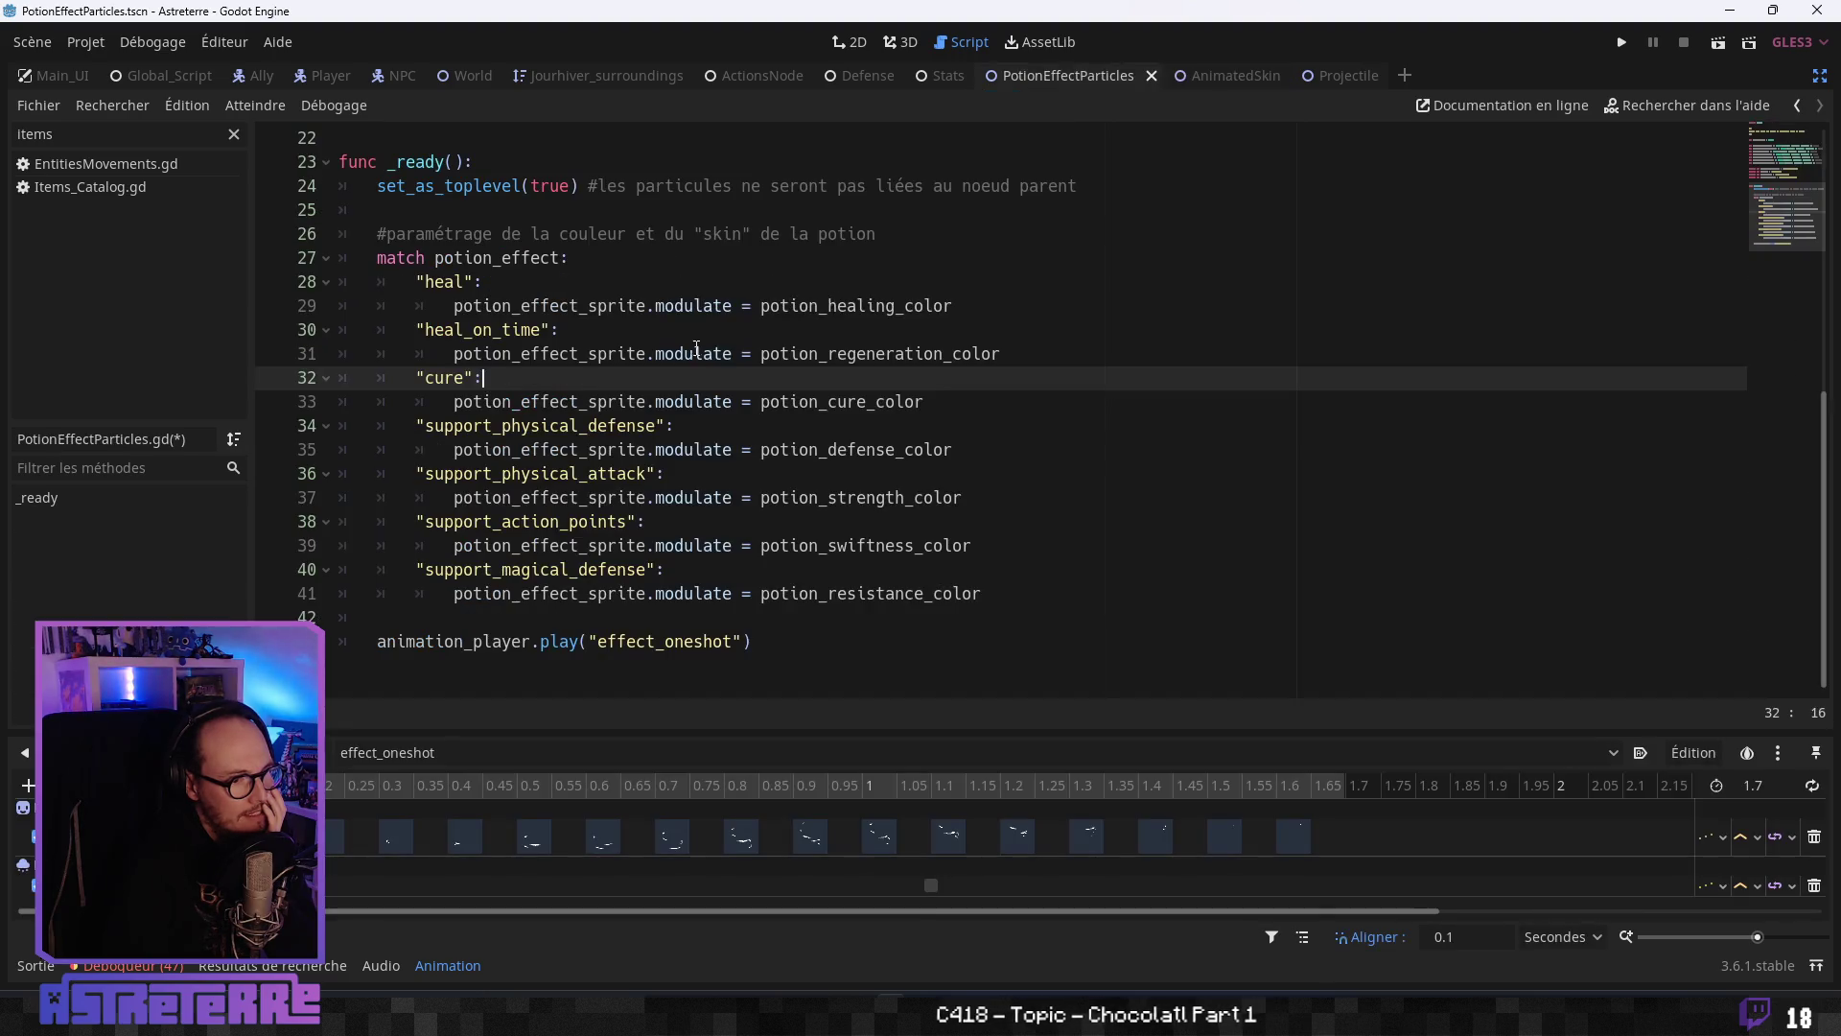
scroll(556, 268, up, 2)
click(542, 353)
key(Return)
key(Return)
click(542, 377)
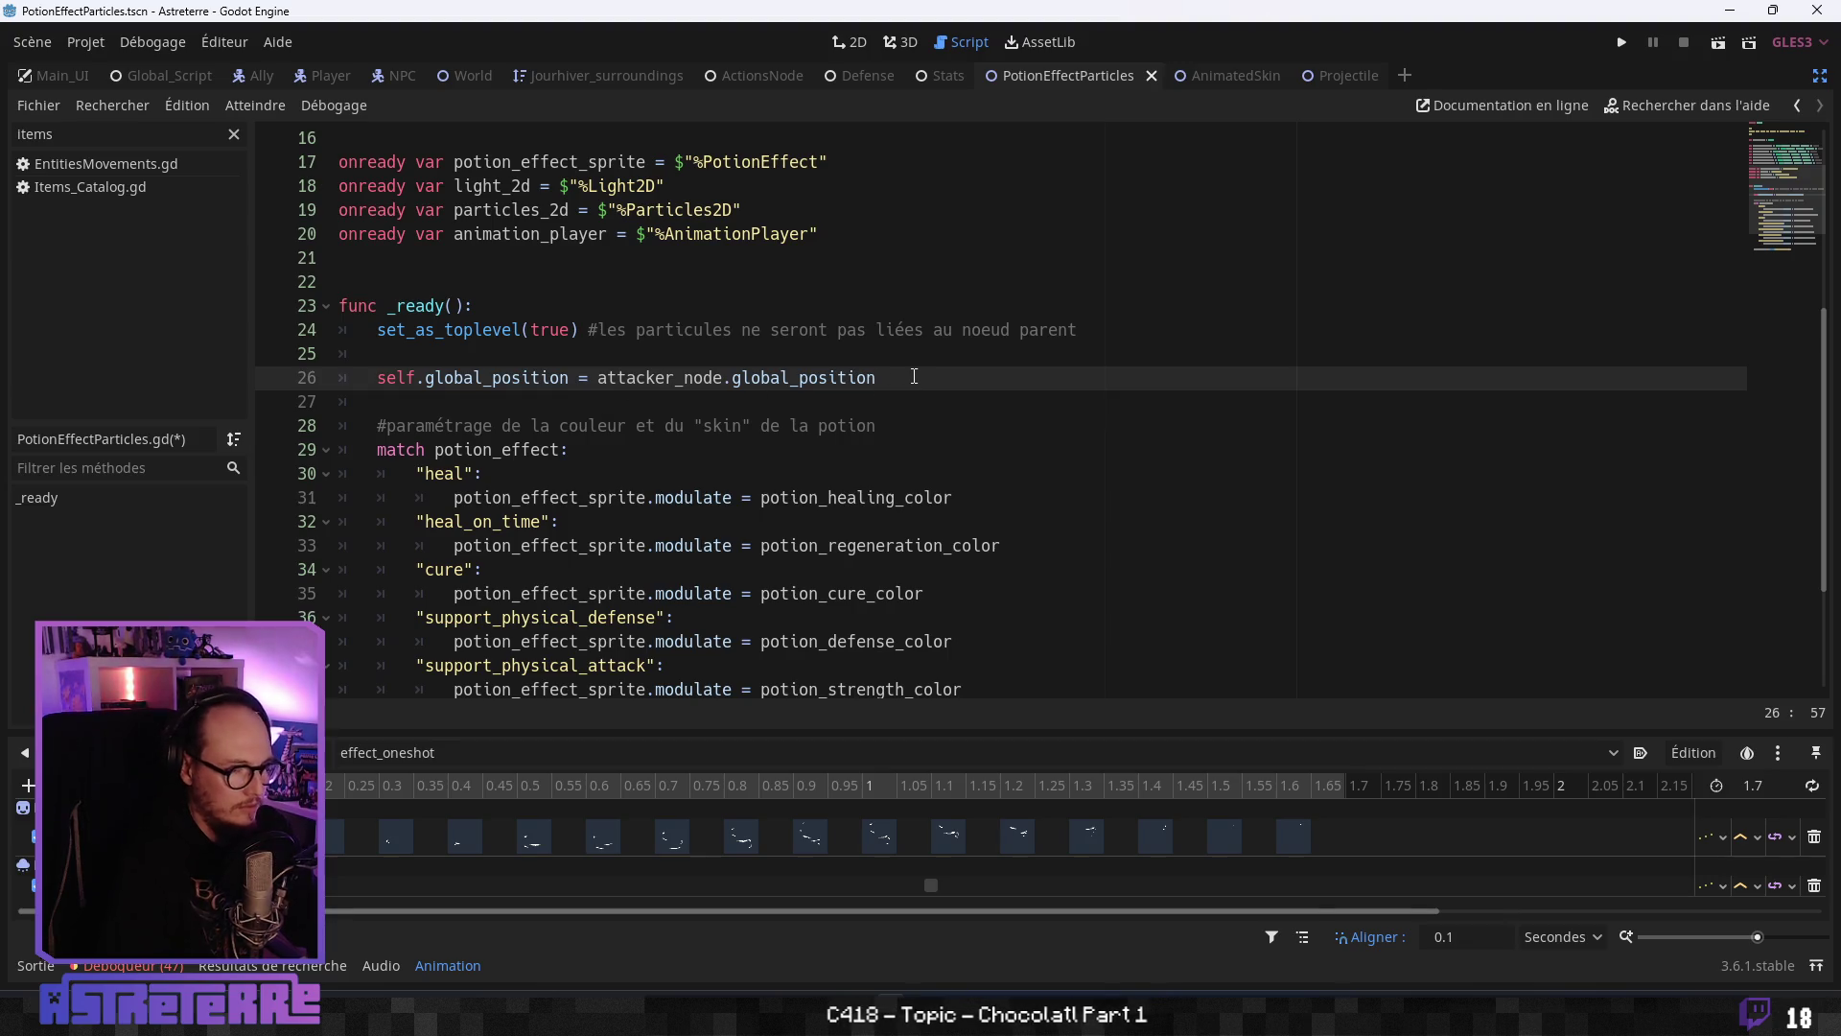
key(ctrl+k)
- Review the potion match branches' colour assignments, ending on the empty line after the script
click(861, 450)
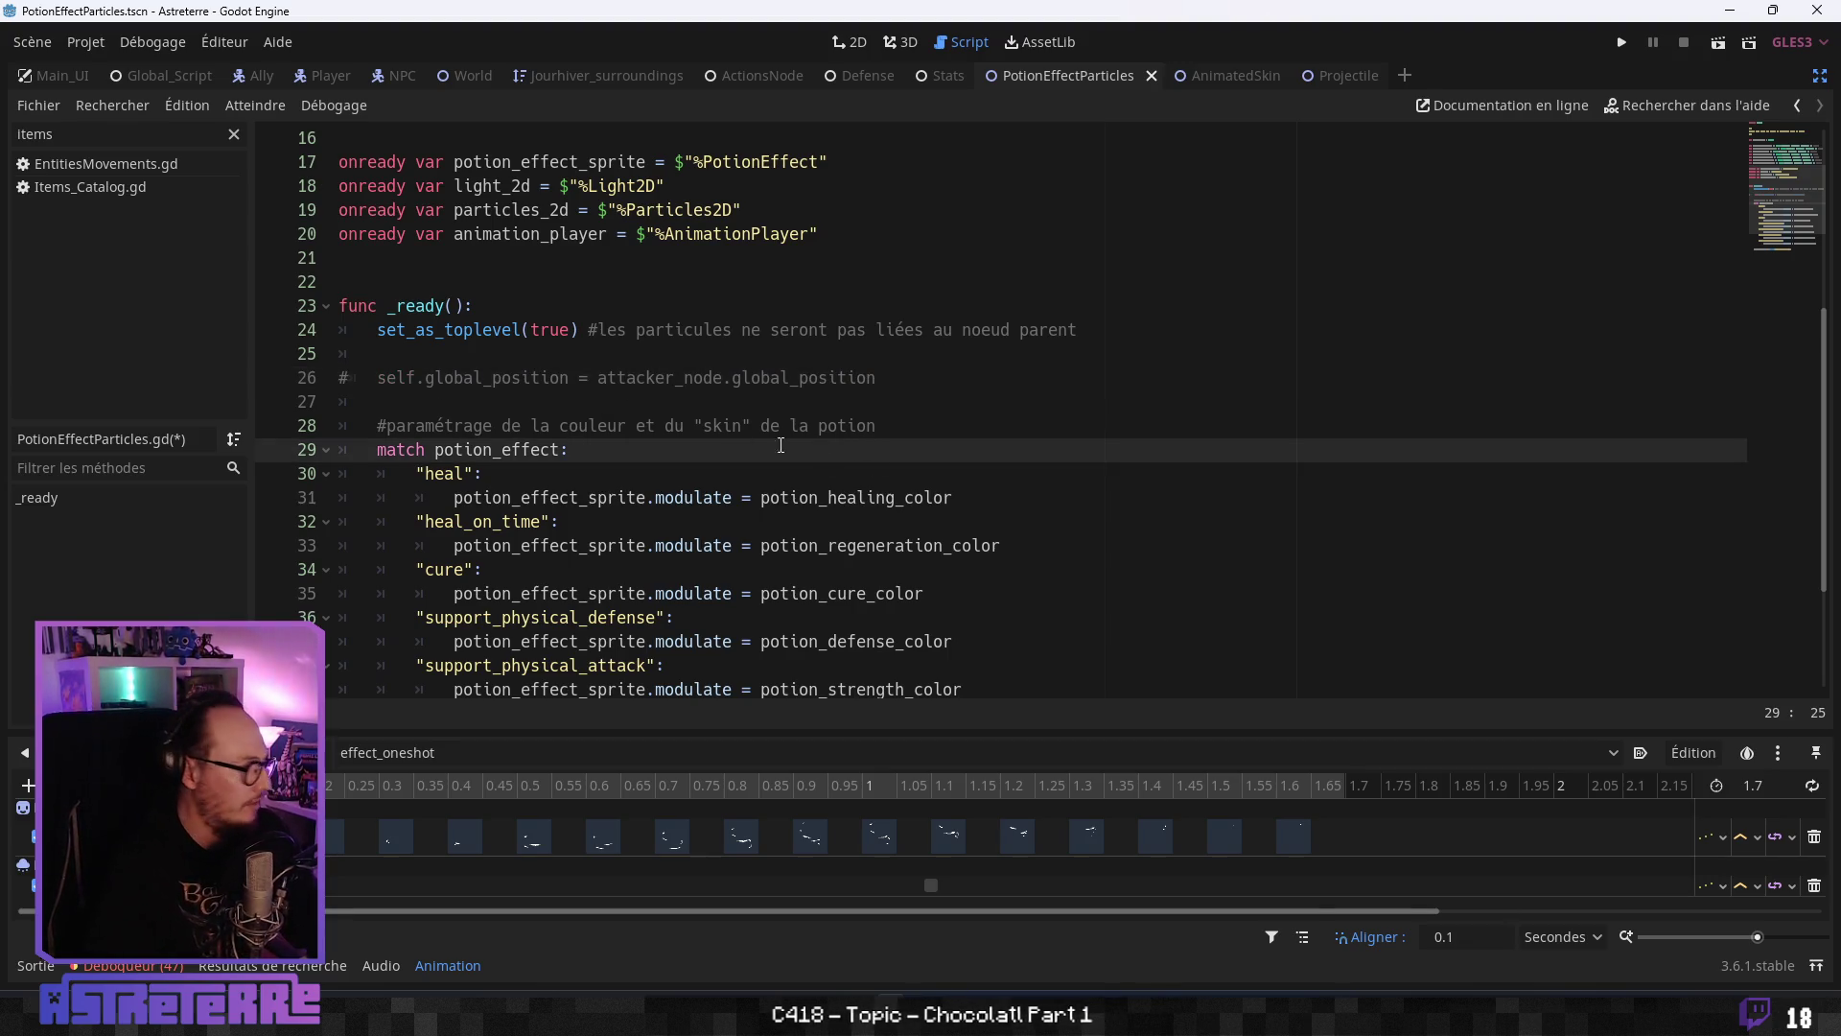
key(Down)
key(Down)
key(Down)
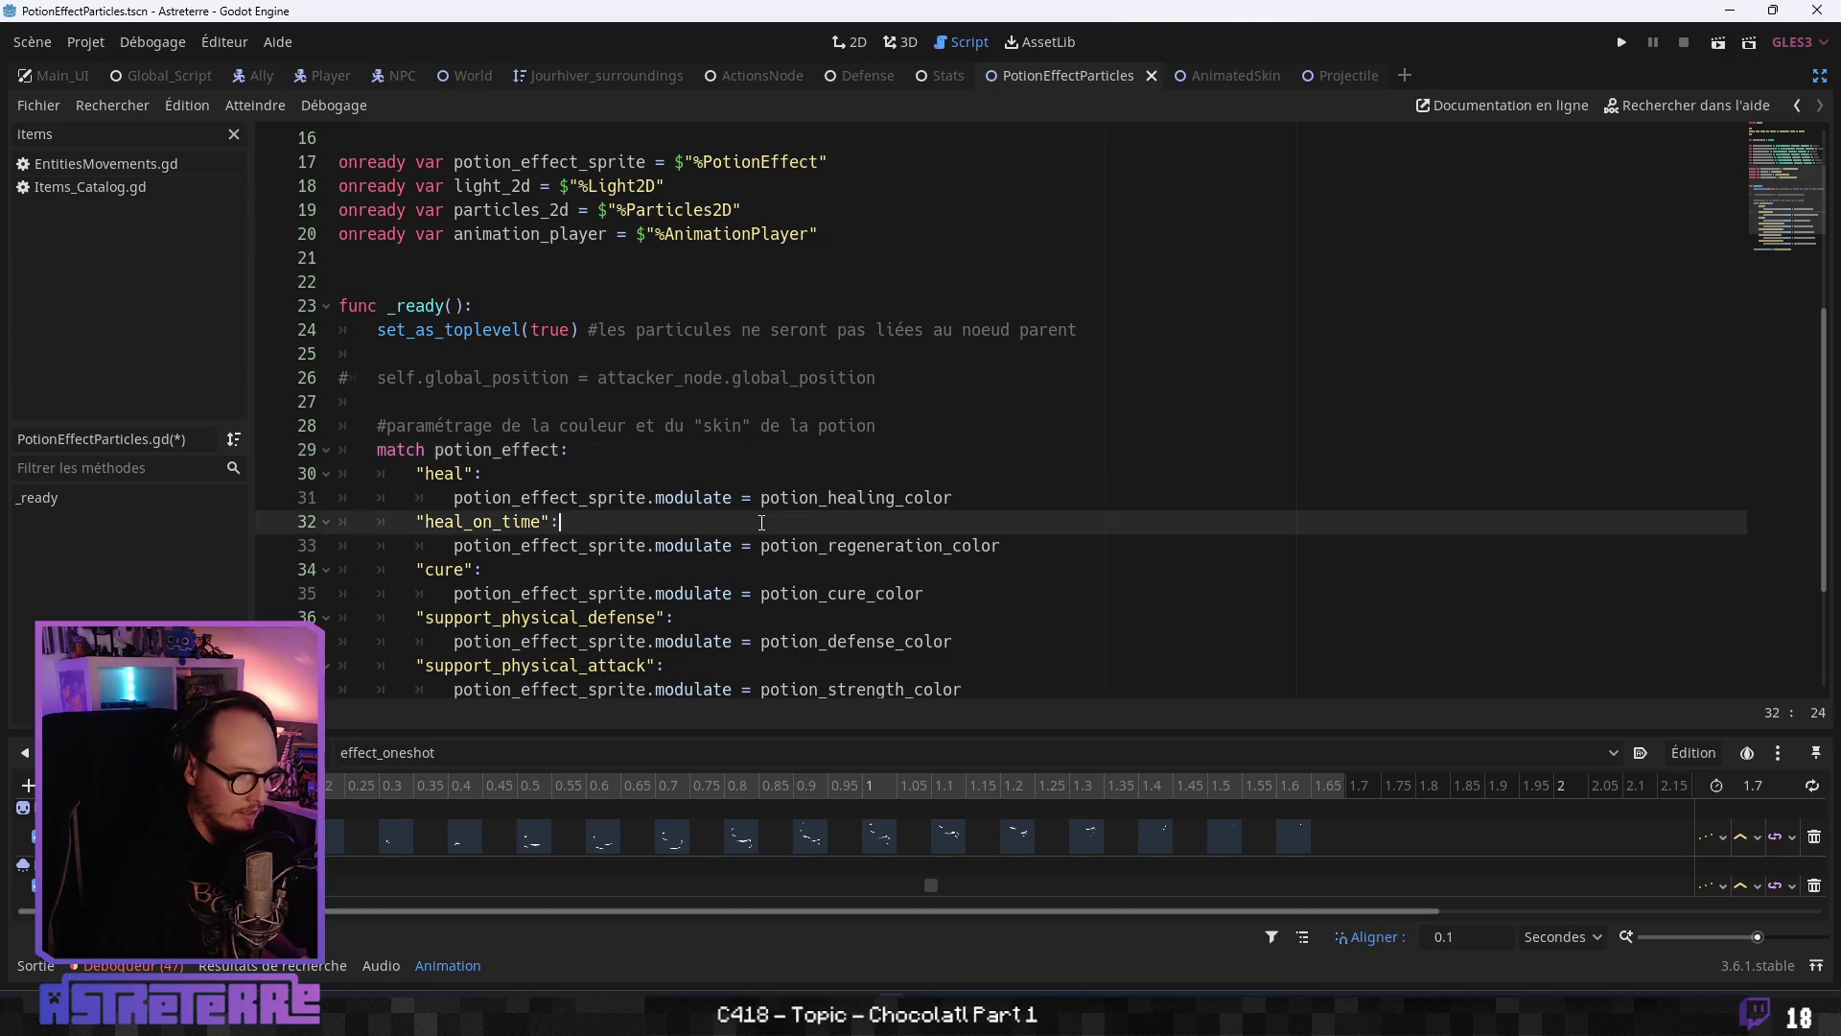
scroll(815, 465, down, 3)
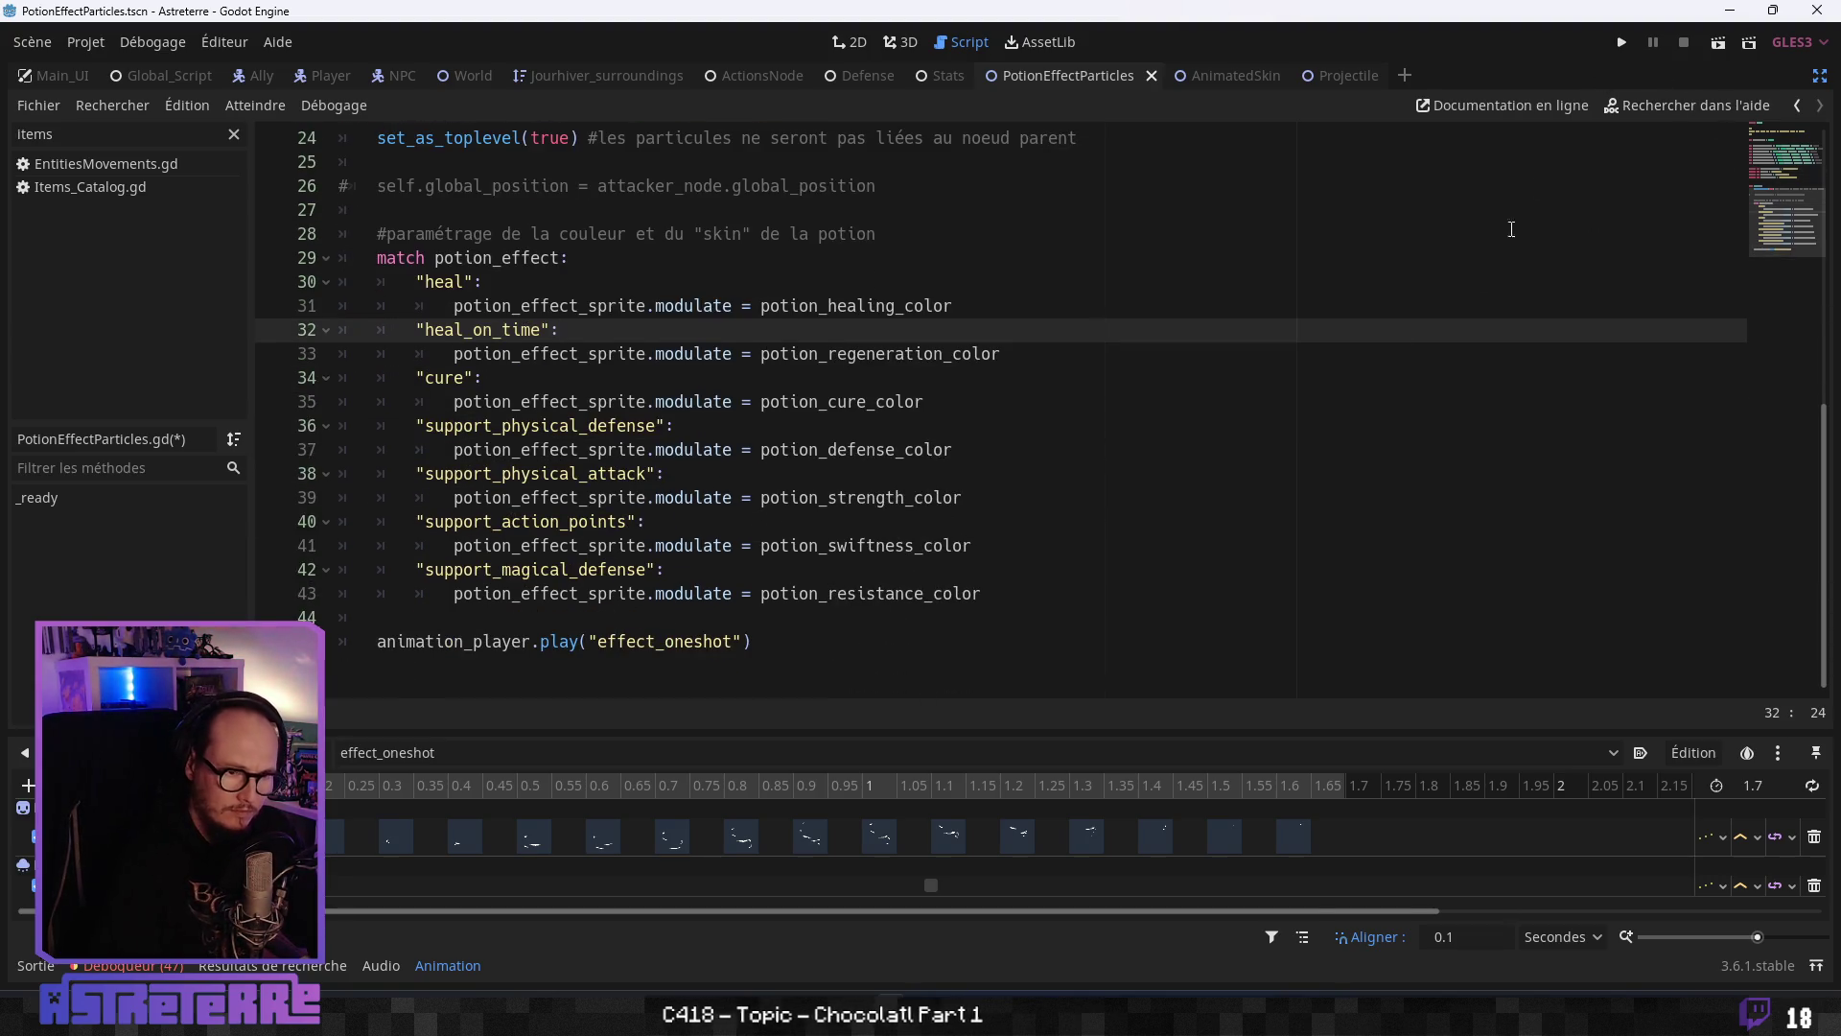
click(670, 572)
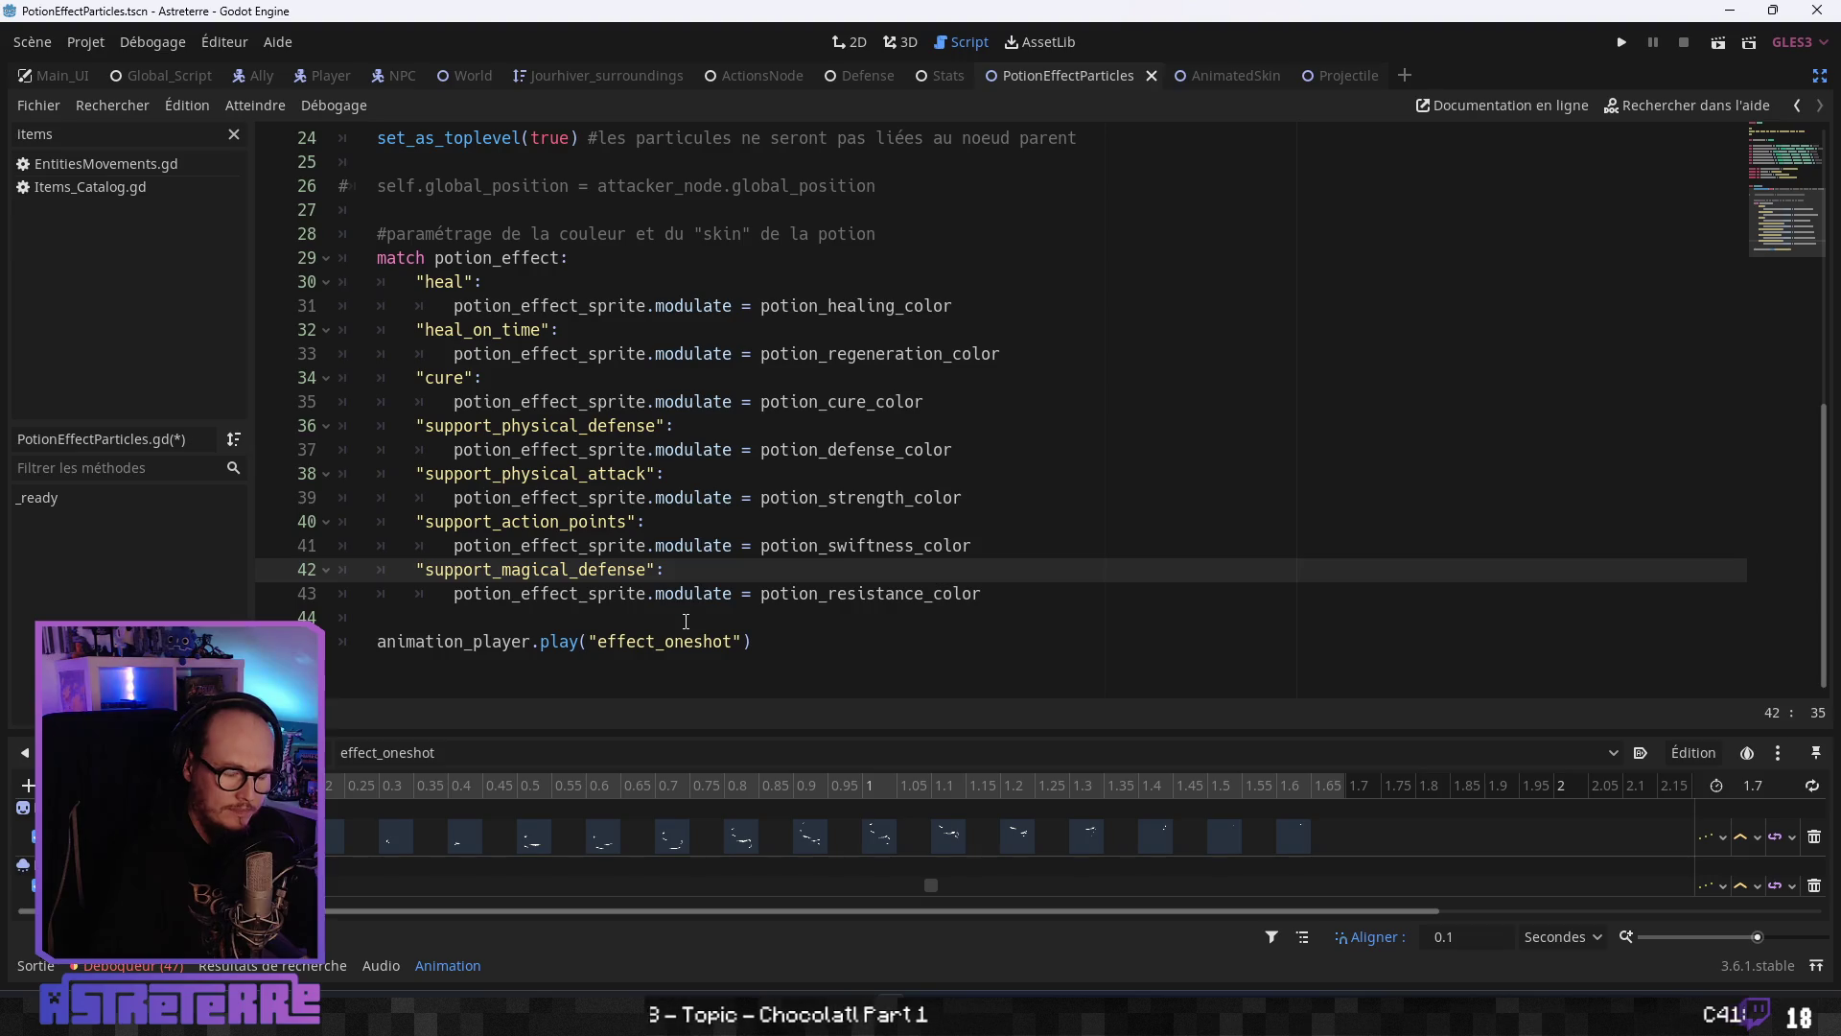
click(660, 403)
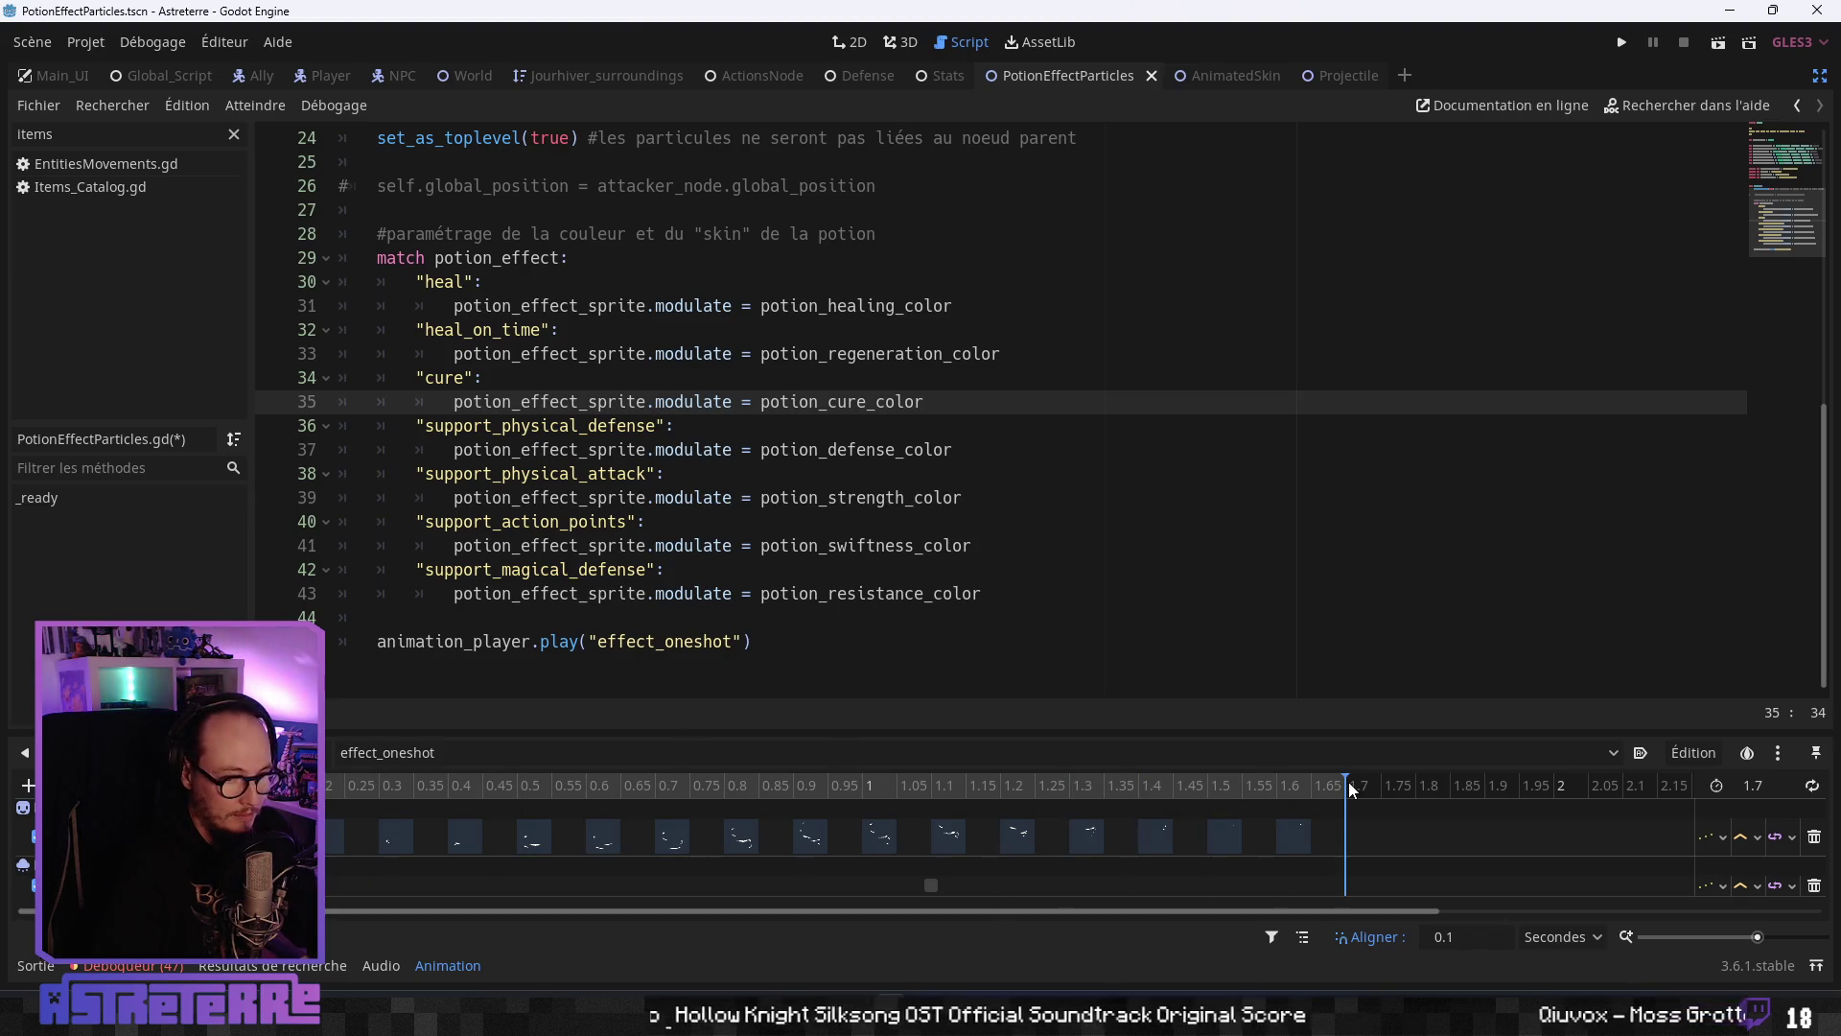
click(680, 499)
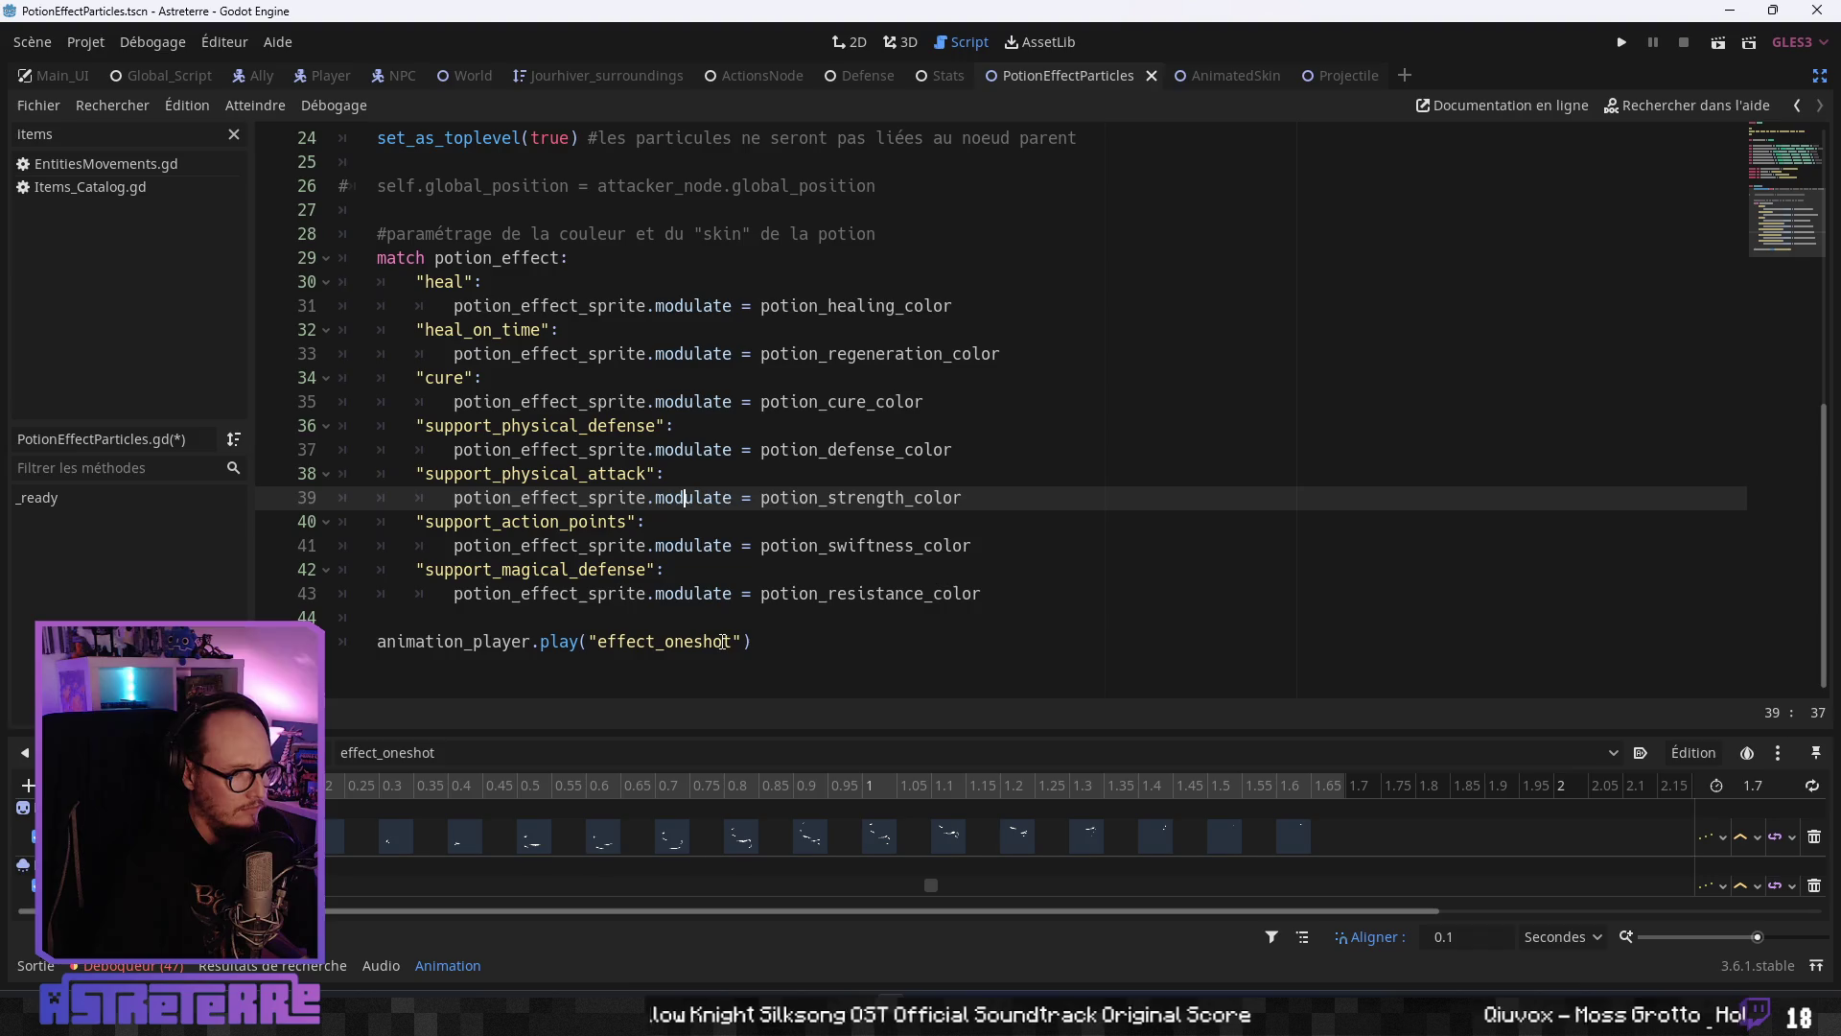
scroll(660, 573, up, 4)
scroll(644, 599, down, 4)
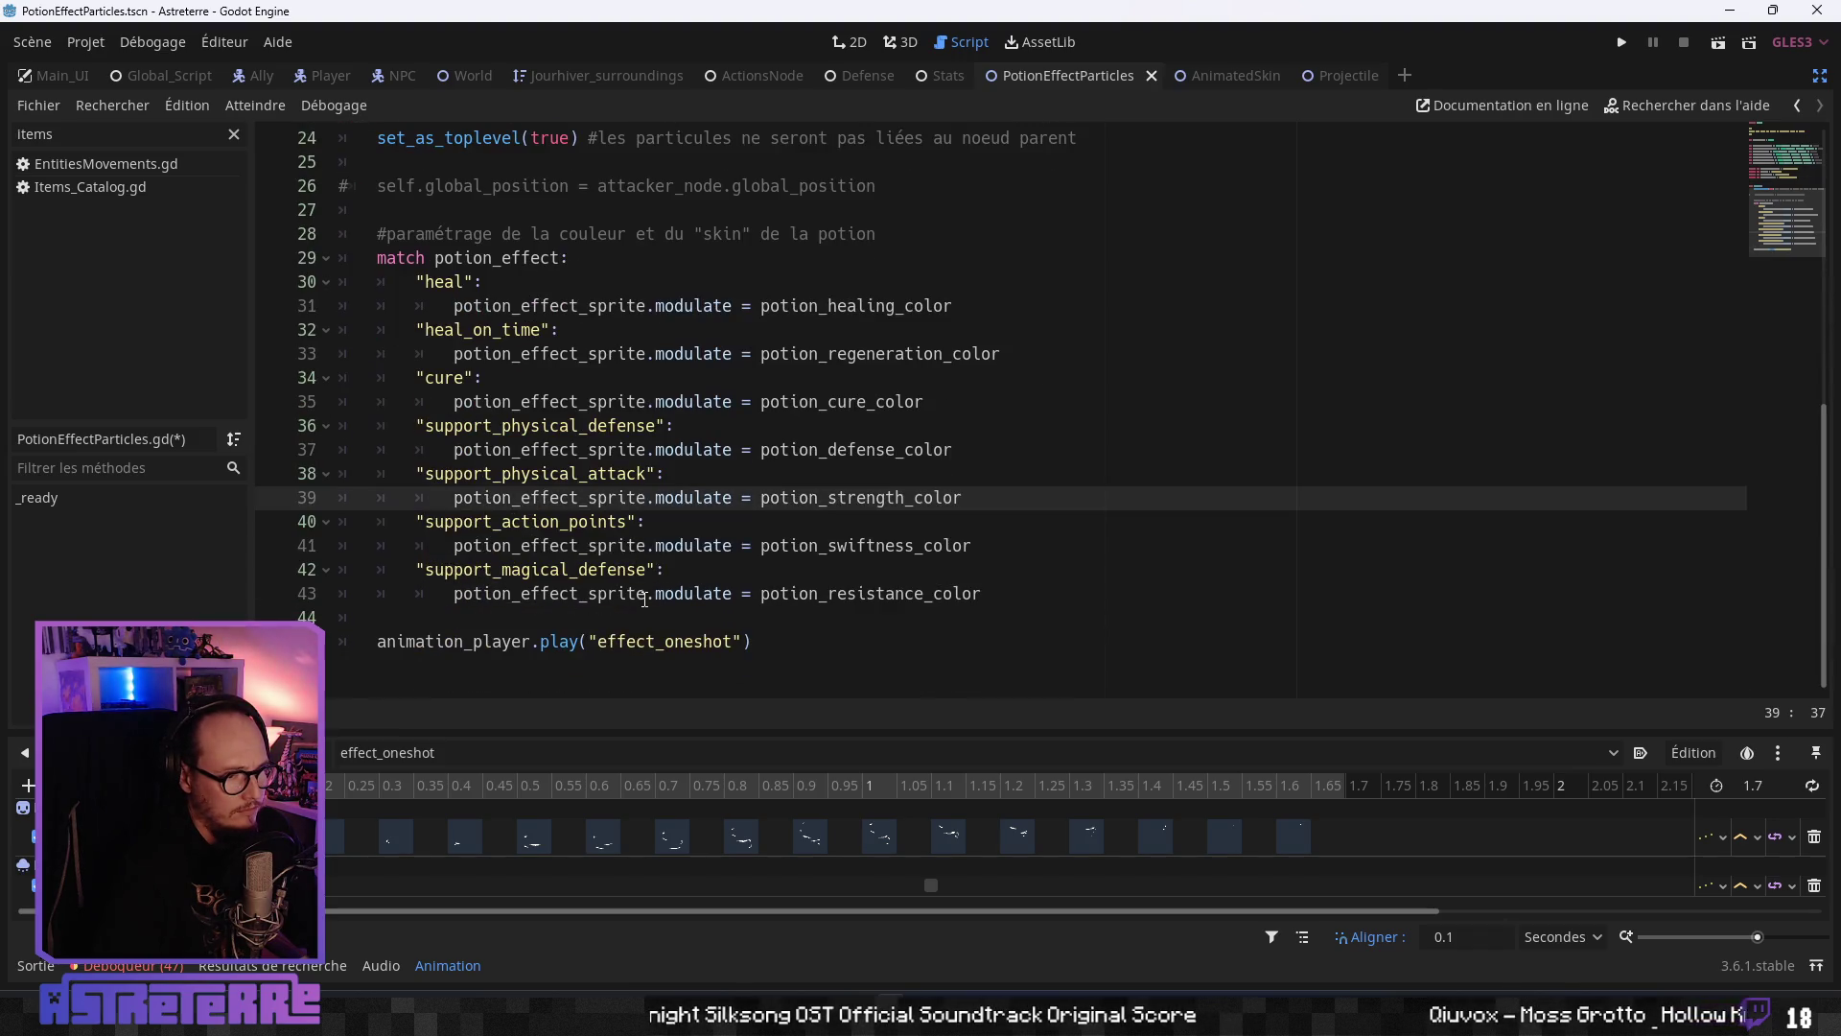
click(408, 687)
text(func kill() -> void:)
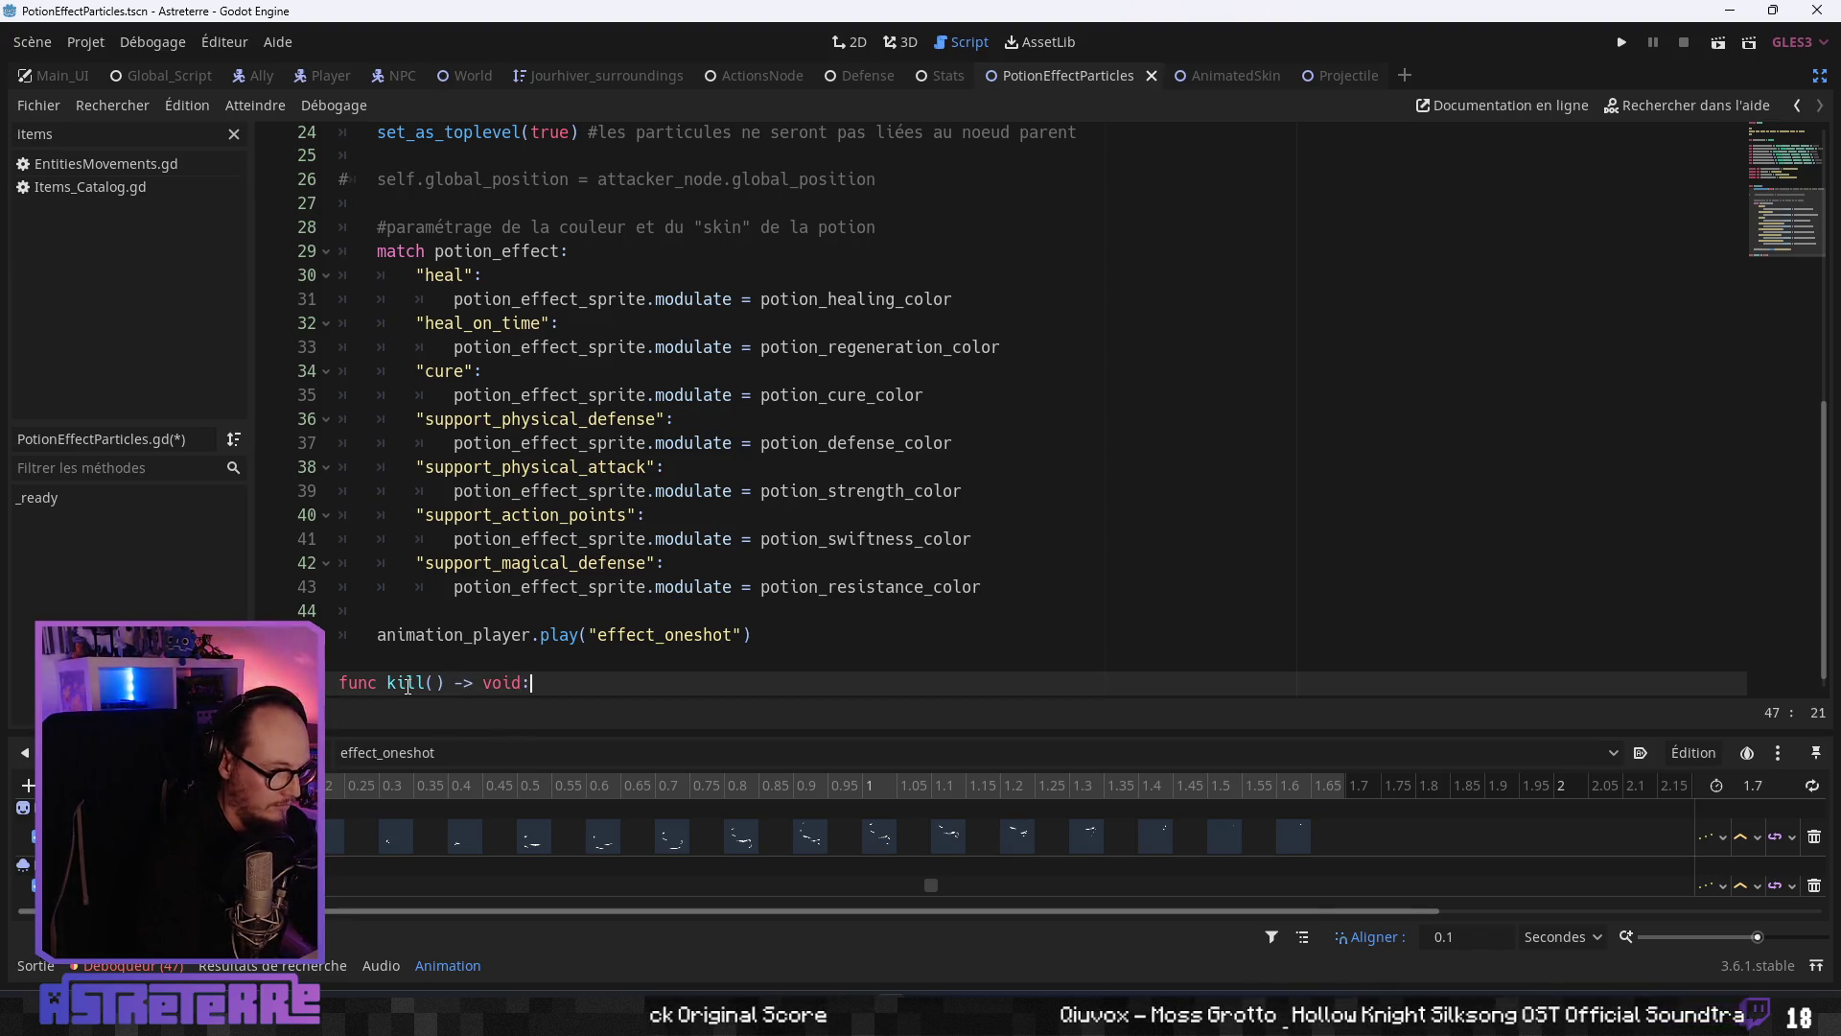
- Give kill() the body self.queue_free() and add a blank line above the function
key(Return)
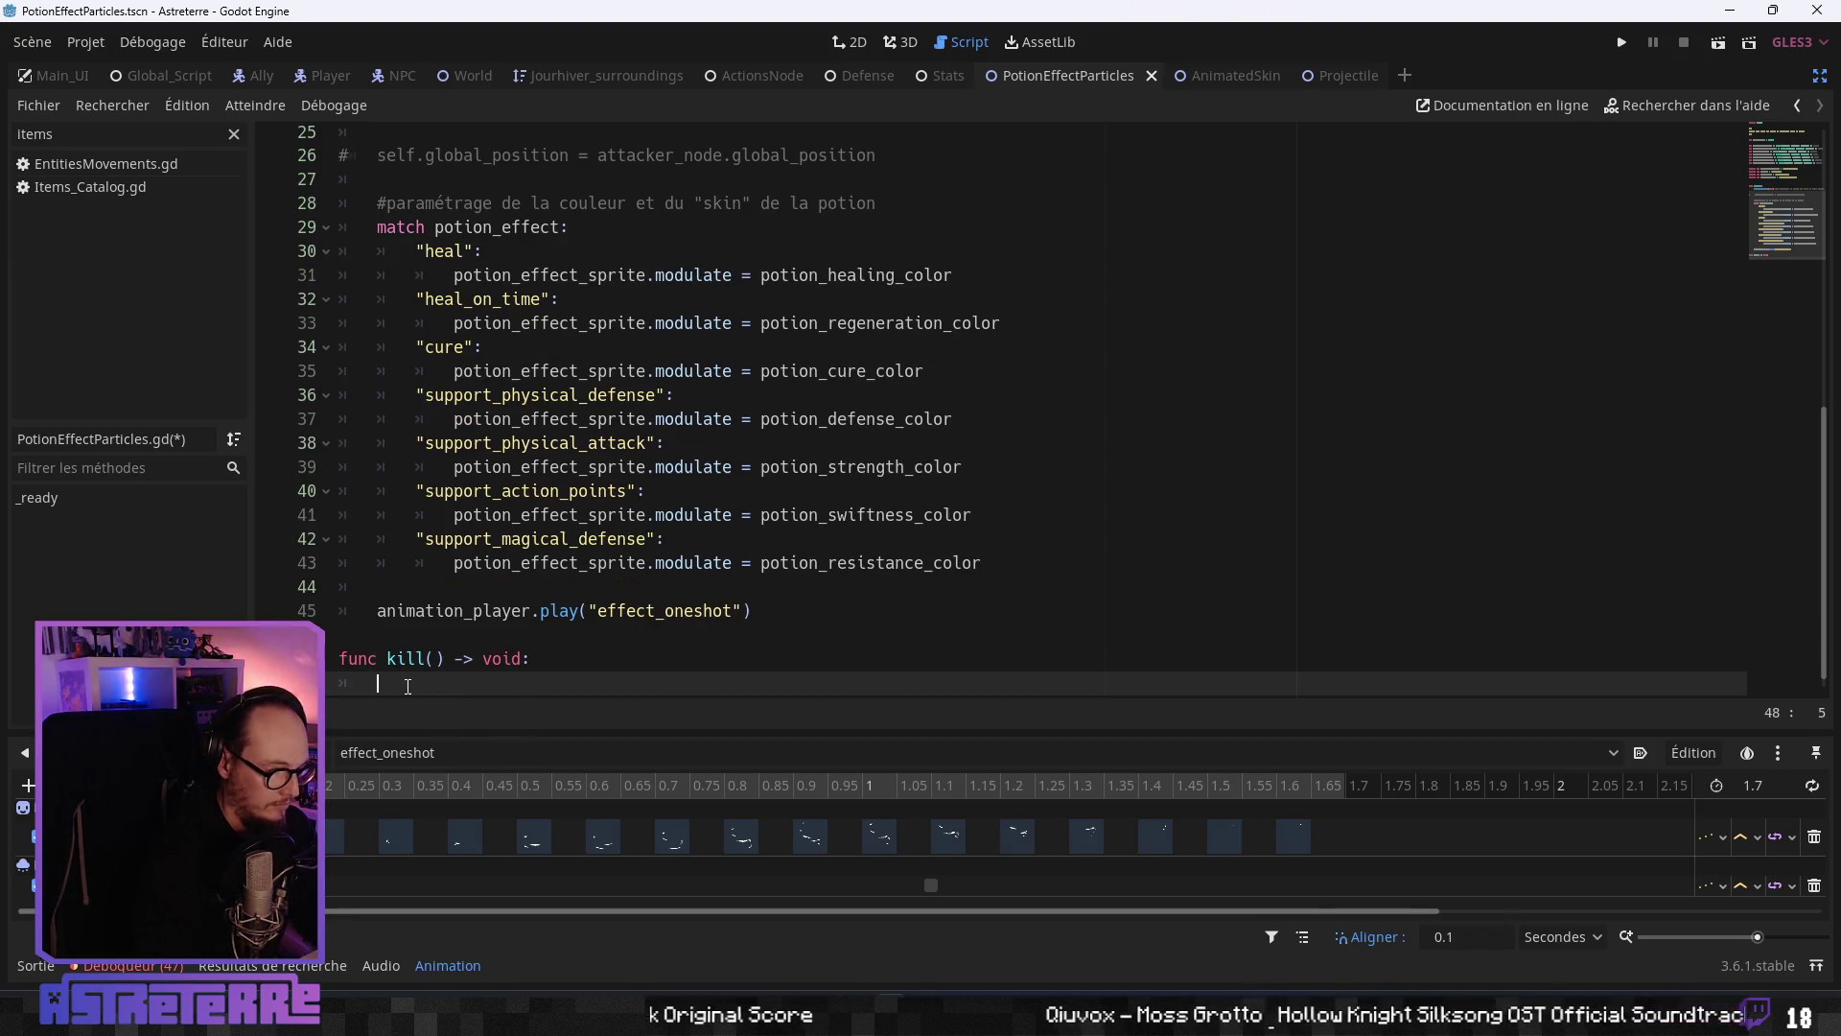
key(BackSpace)
text(self)
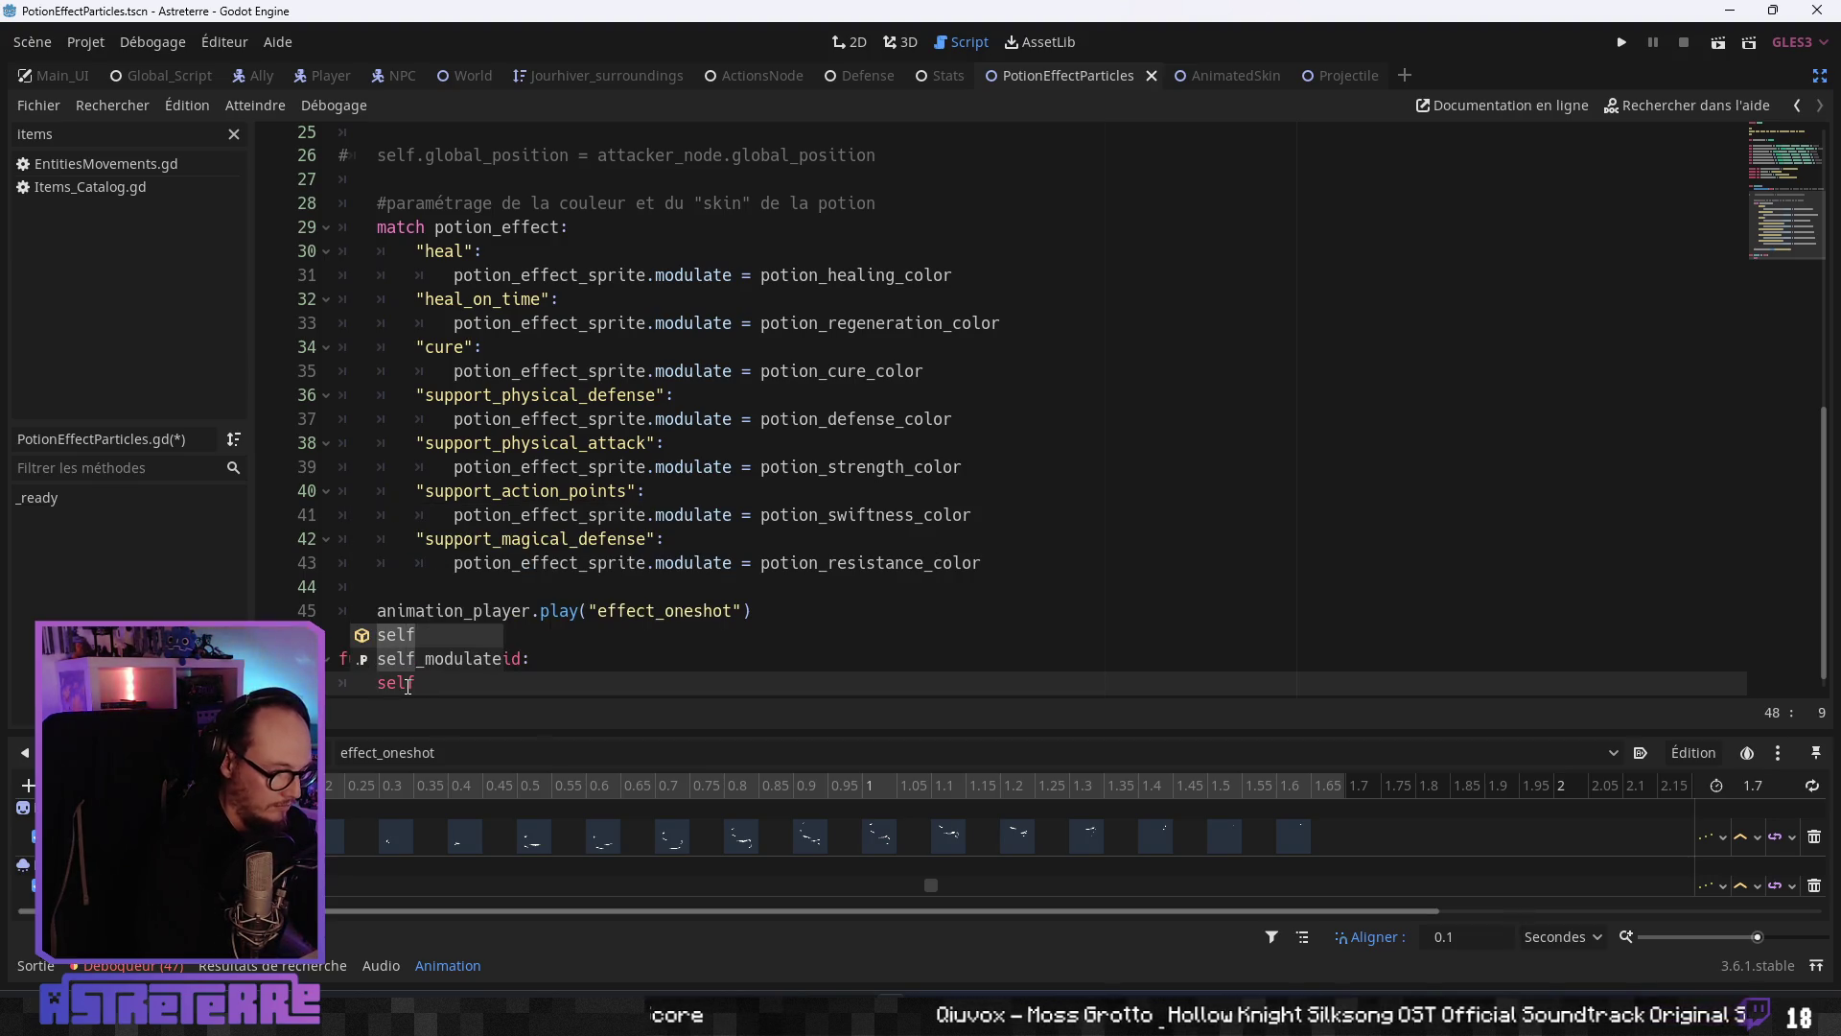
text(.que)
key(Return)
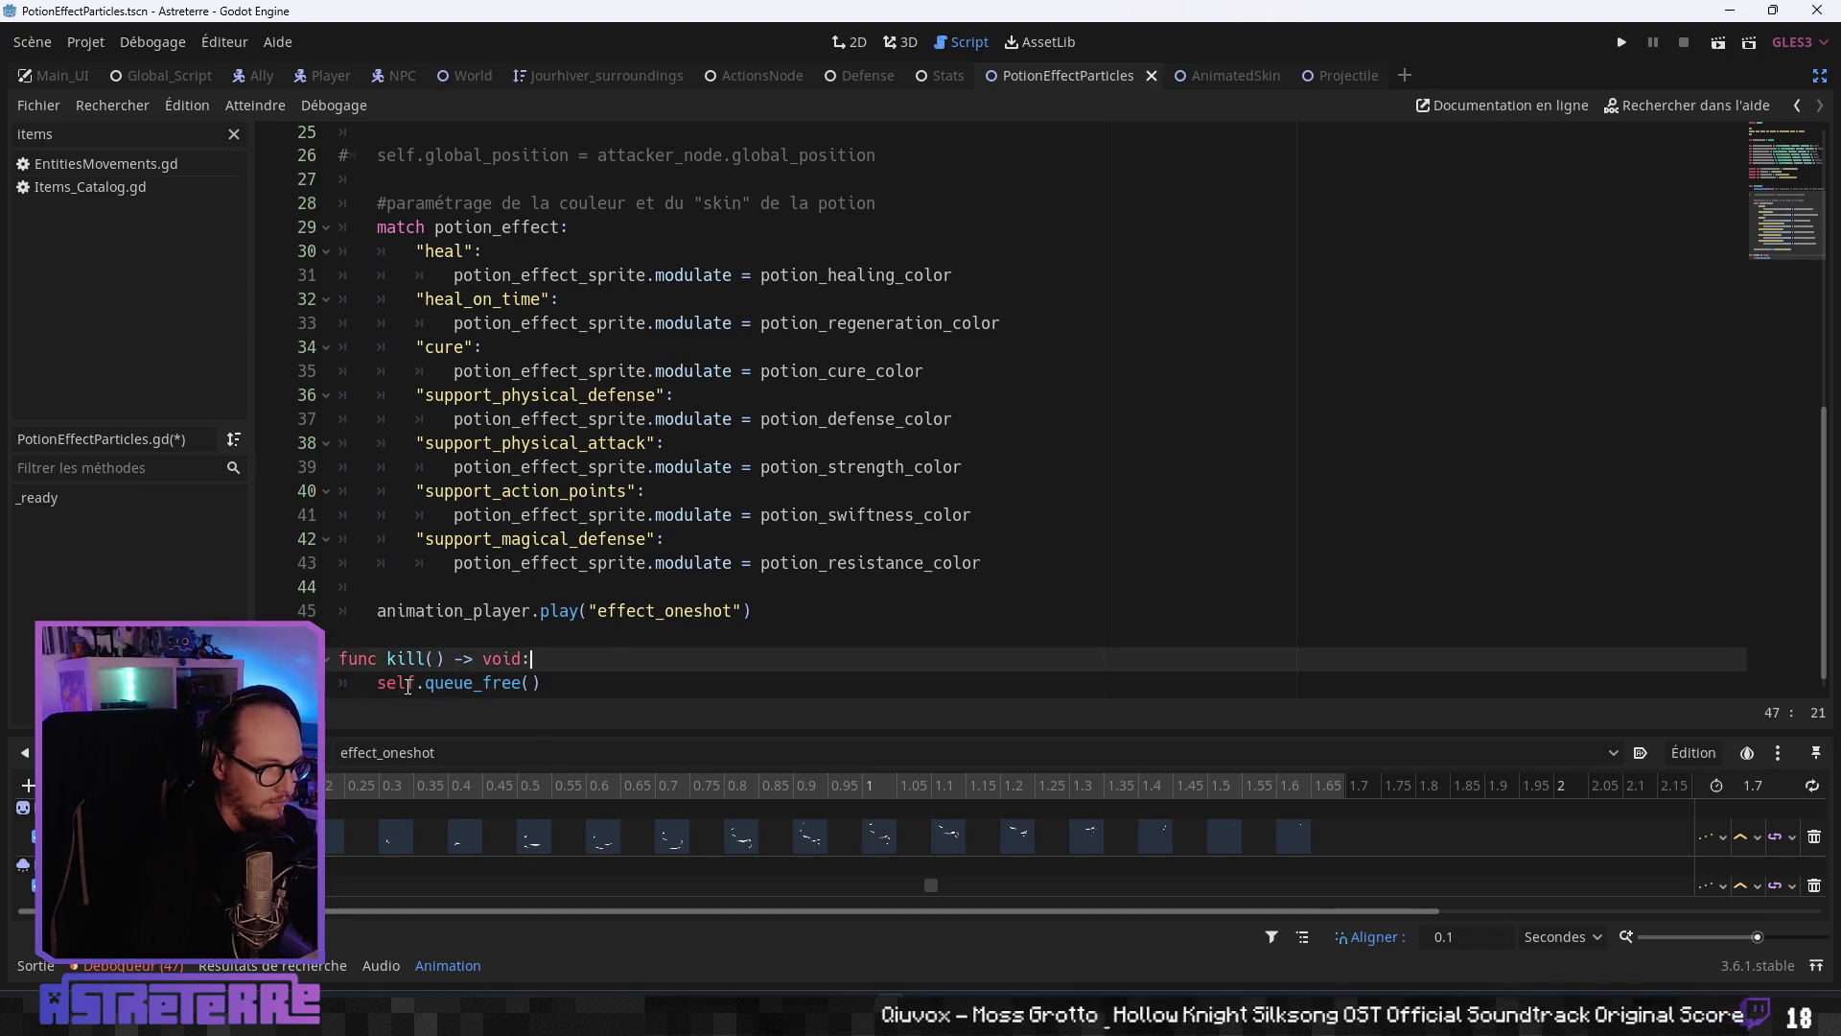
scroll(535, 557, down, 1)
click(426, 615)
key(Return)
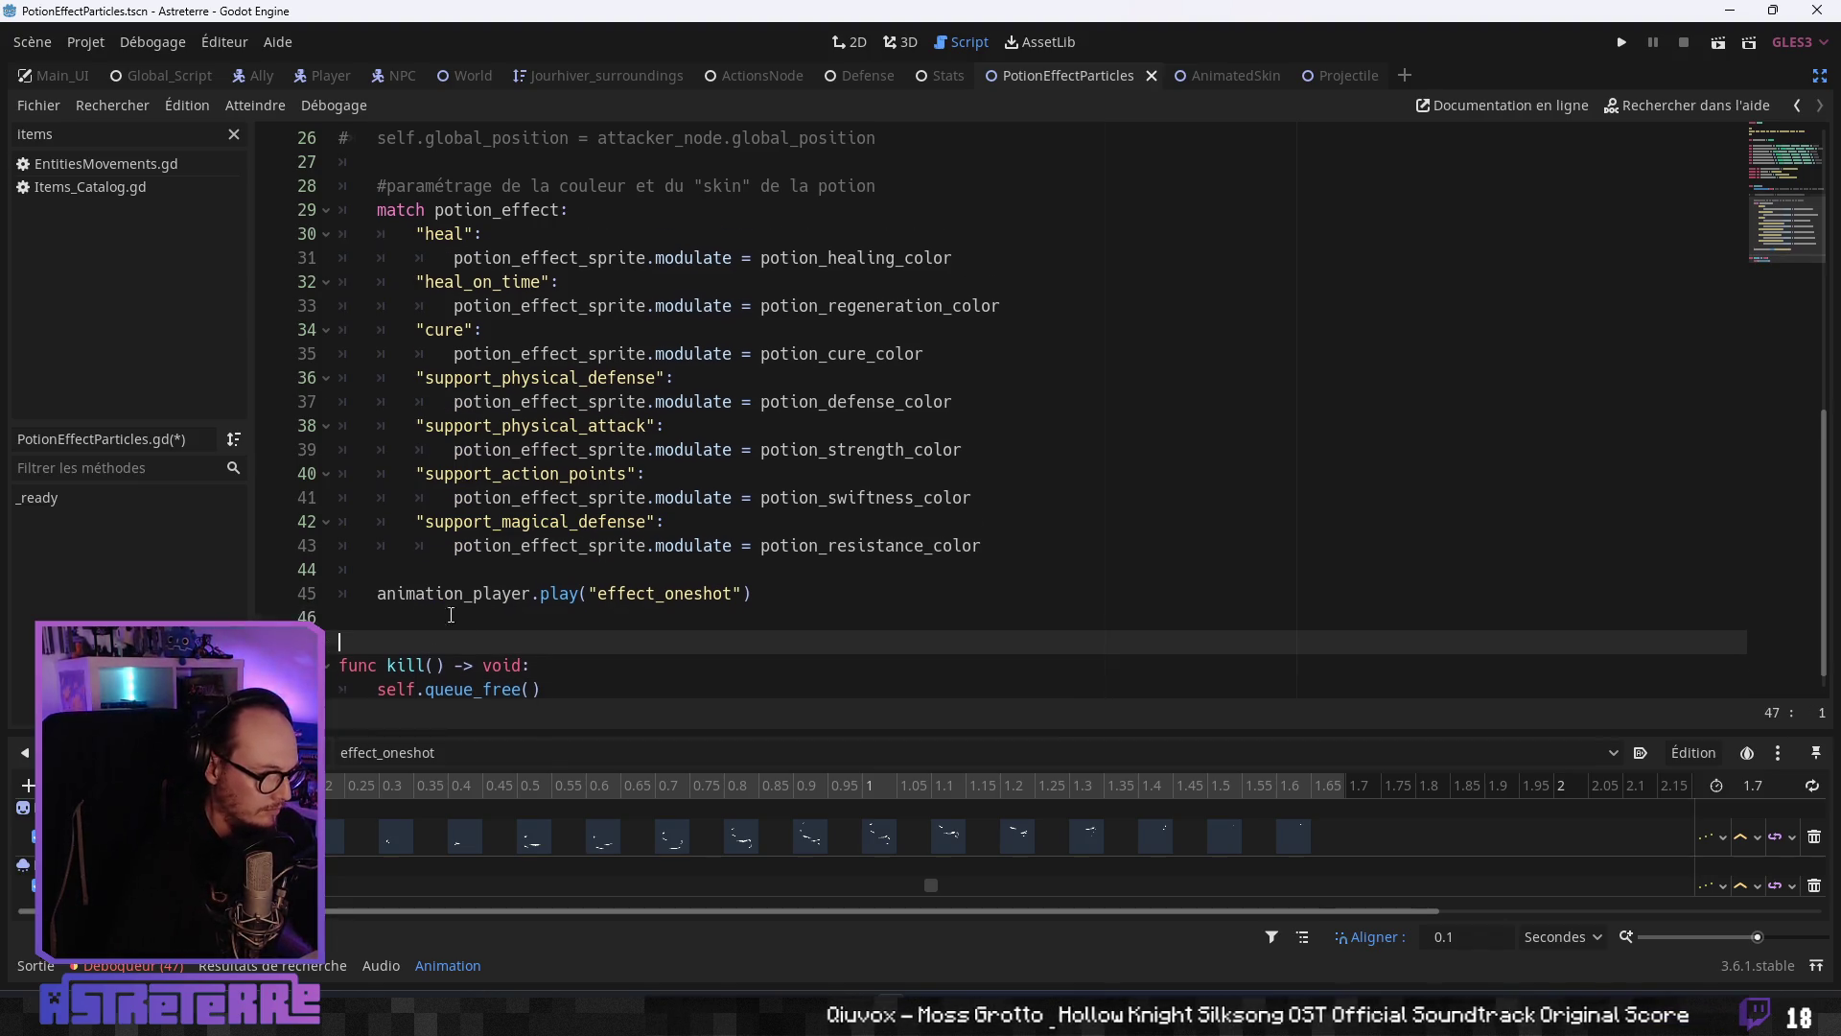
click(575, 668)
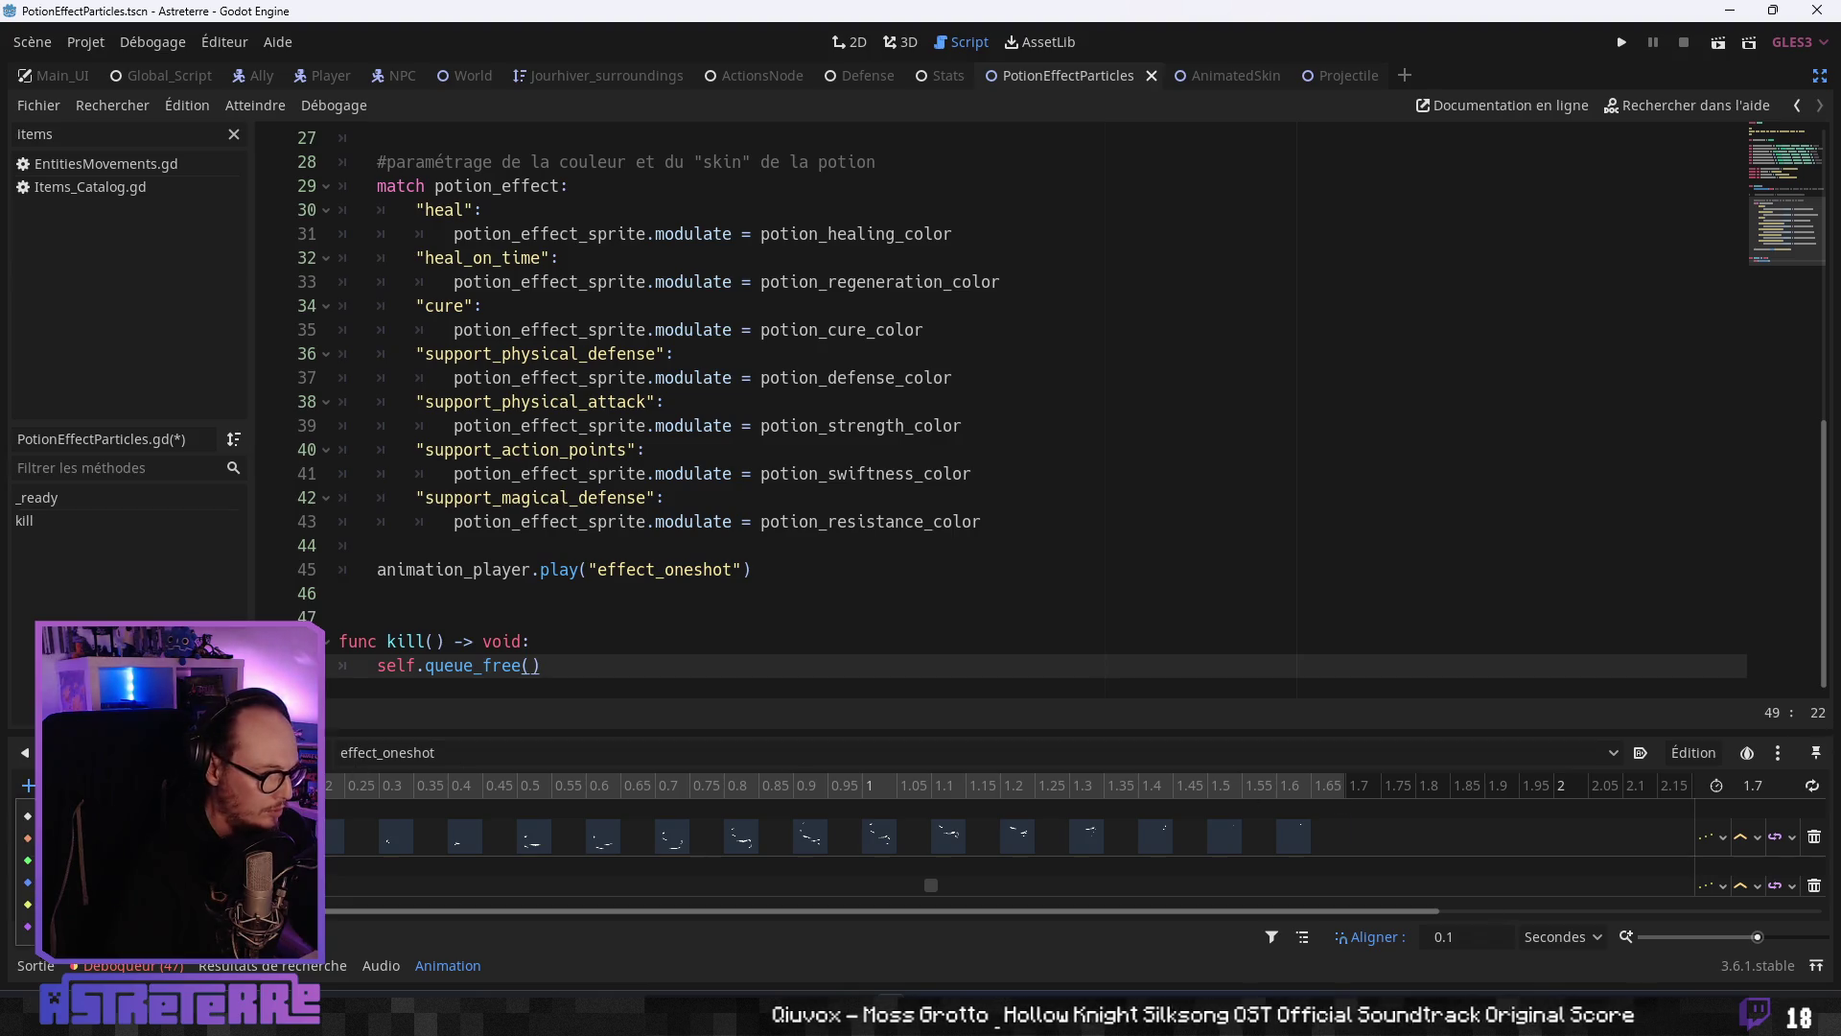
click(96, 815)
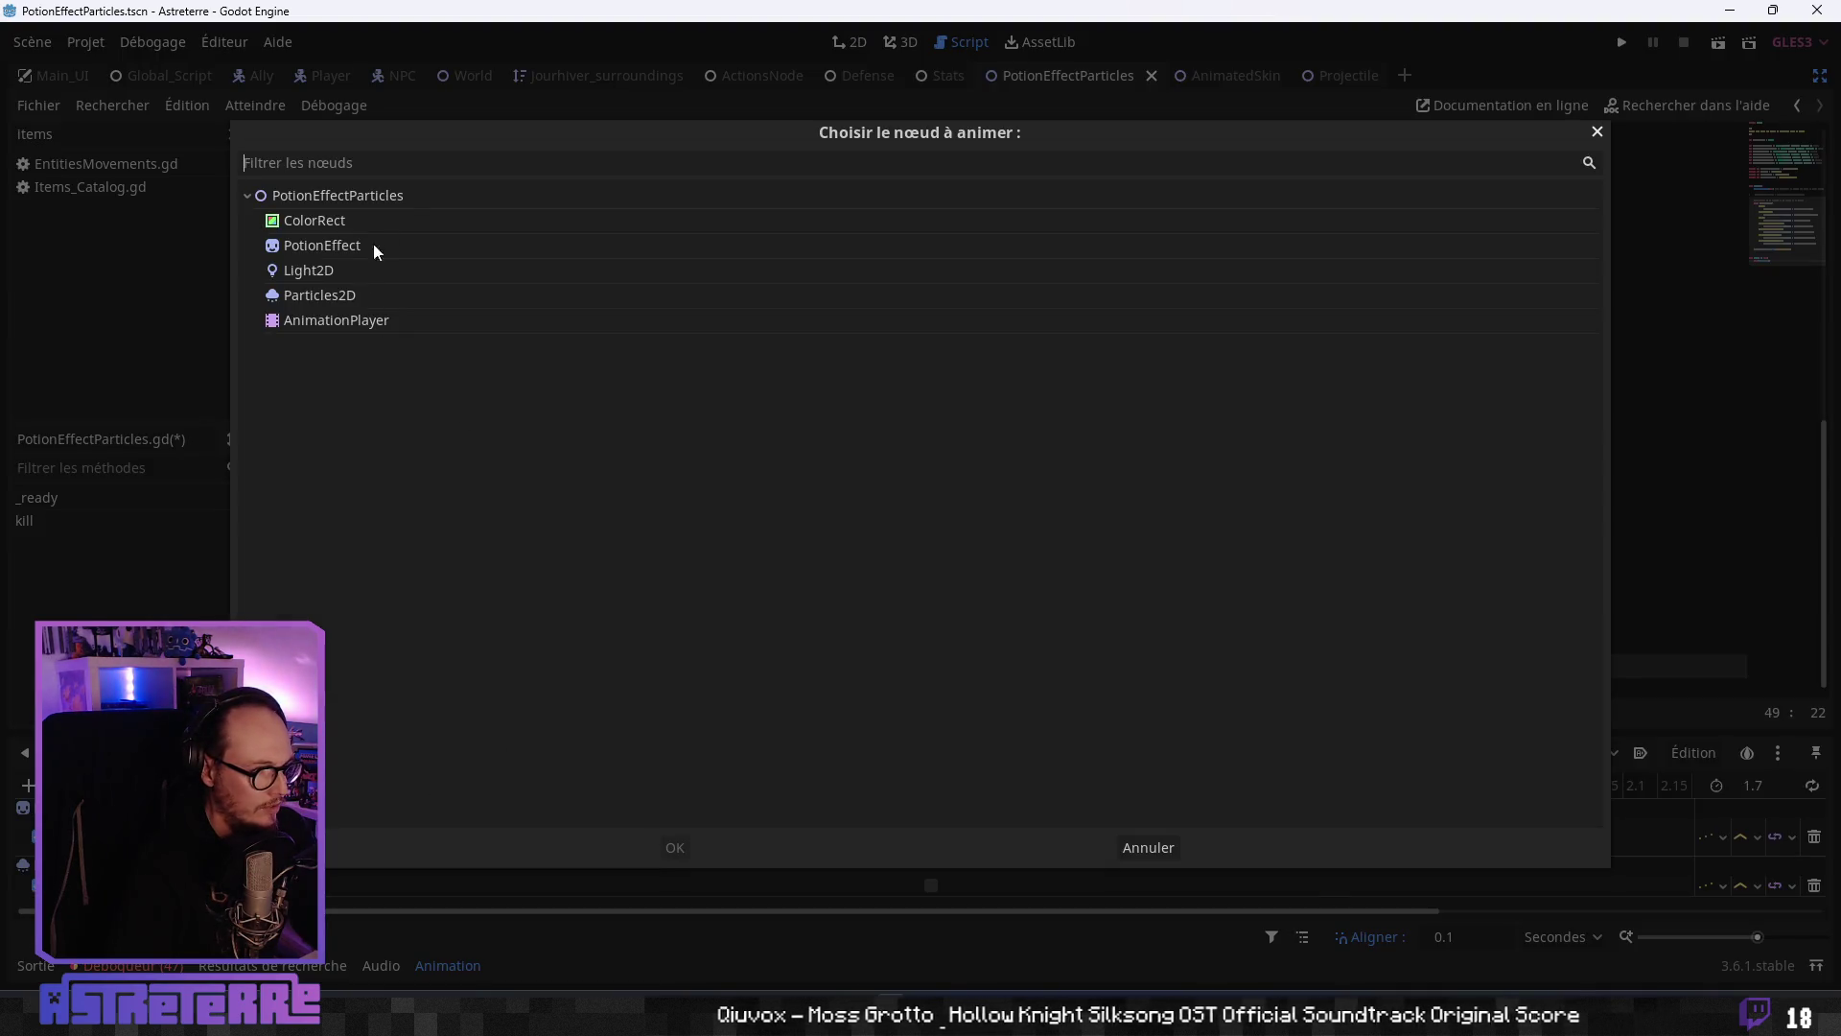
- Add a Call Method track for the PotionEffectParticles root node and save the scene
mouse_move(551, 140)
mouse_down()
mouse_move(1451, 136)
mouse_move(407, 185)
mouse_up()
click(436, 242)
click(534, 889)
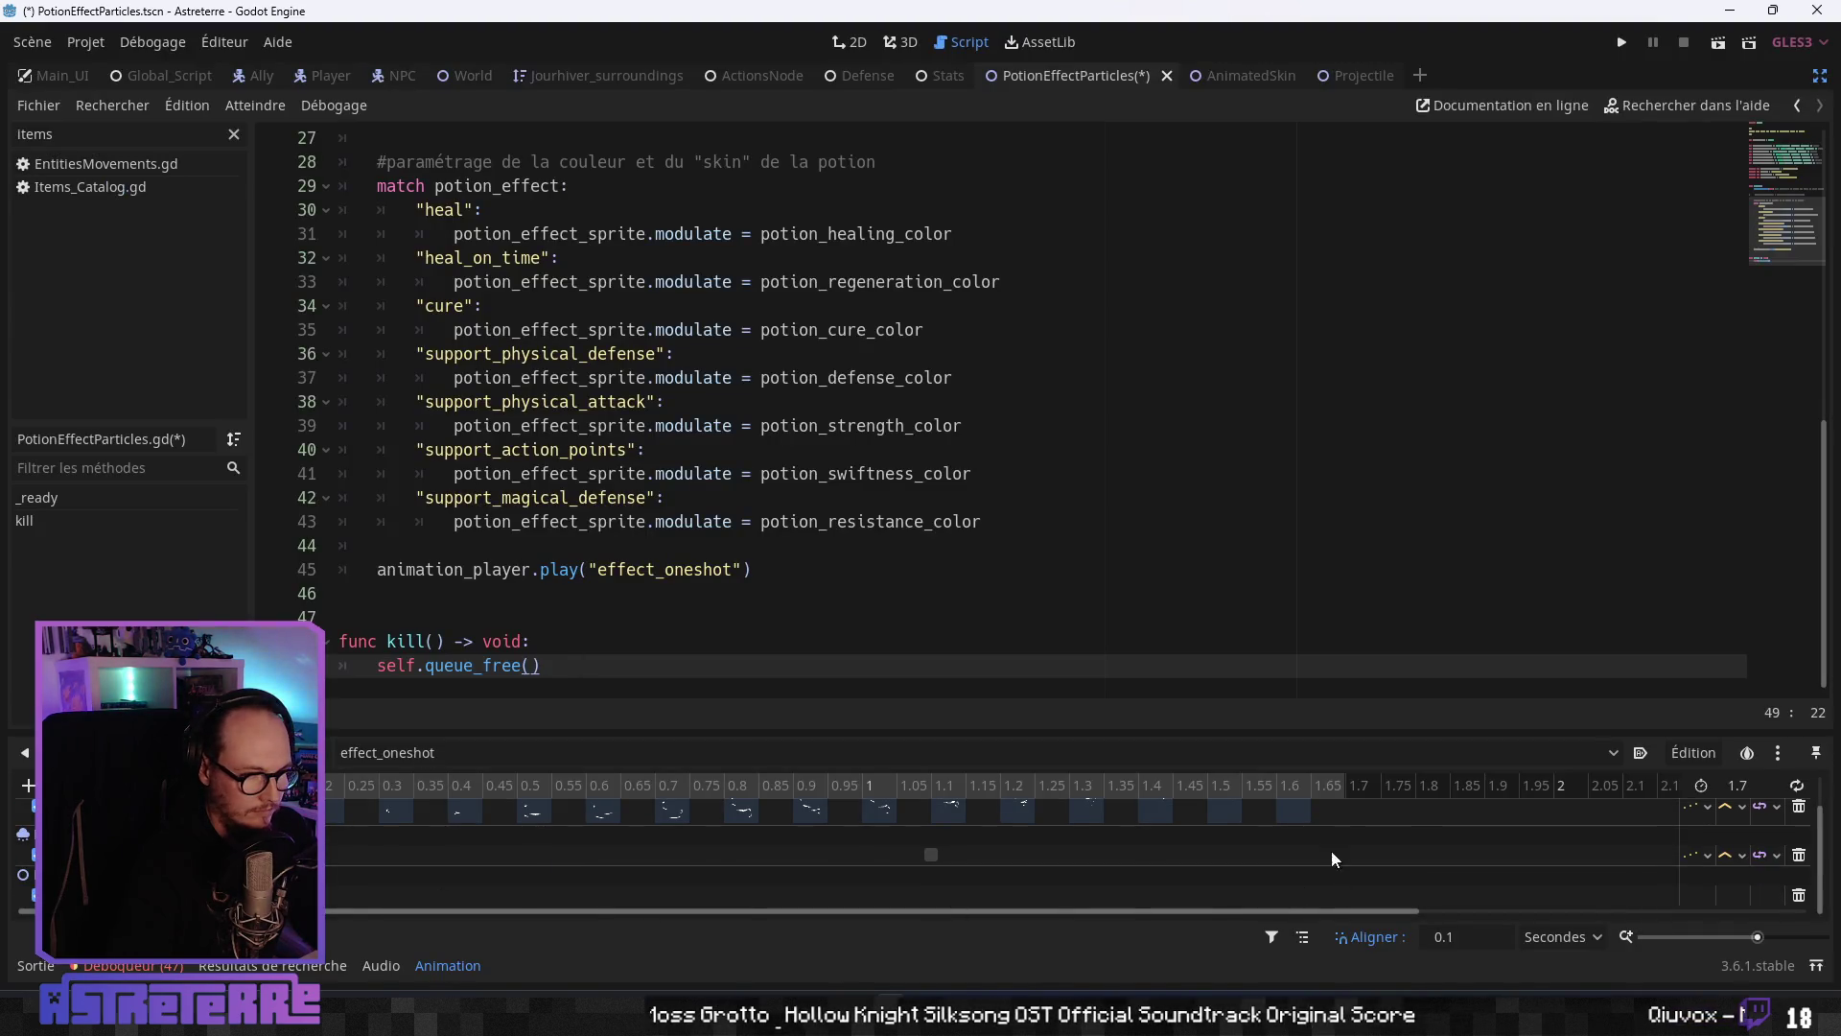
right_click(1343, 895)
click(1371, 906)
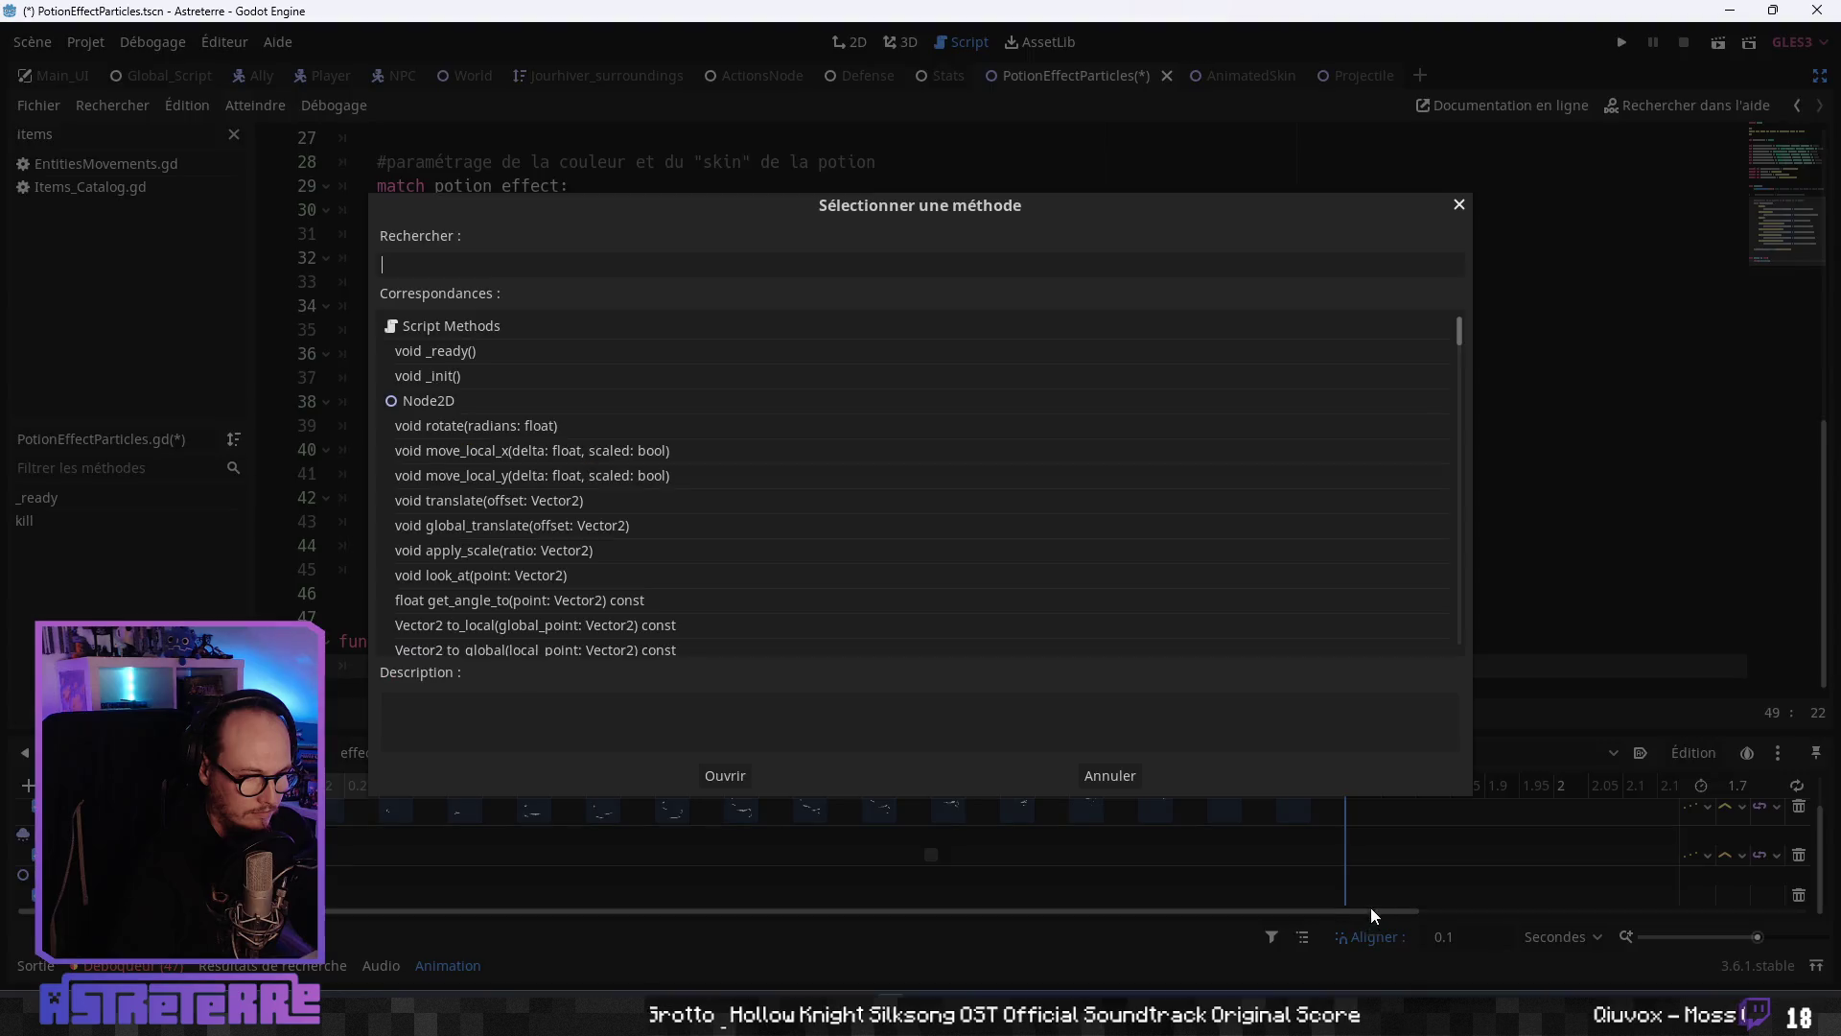
scroll(529, 479, down, 3)
scroll(532, 509, up, 3)
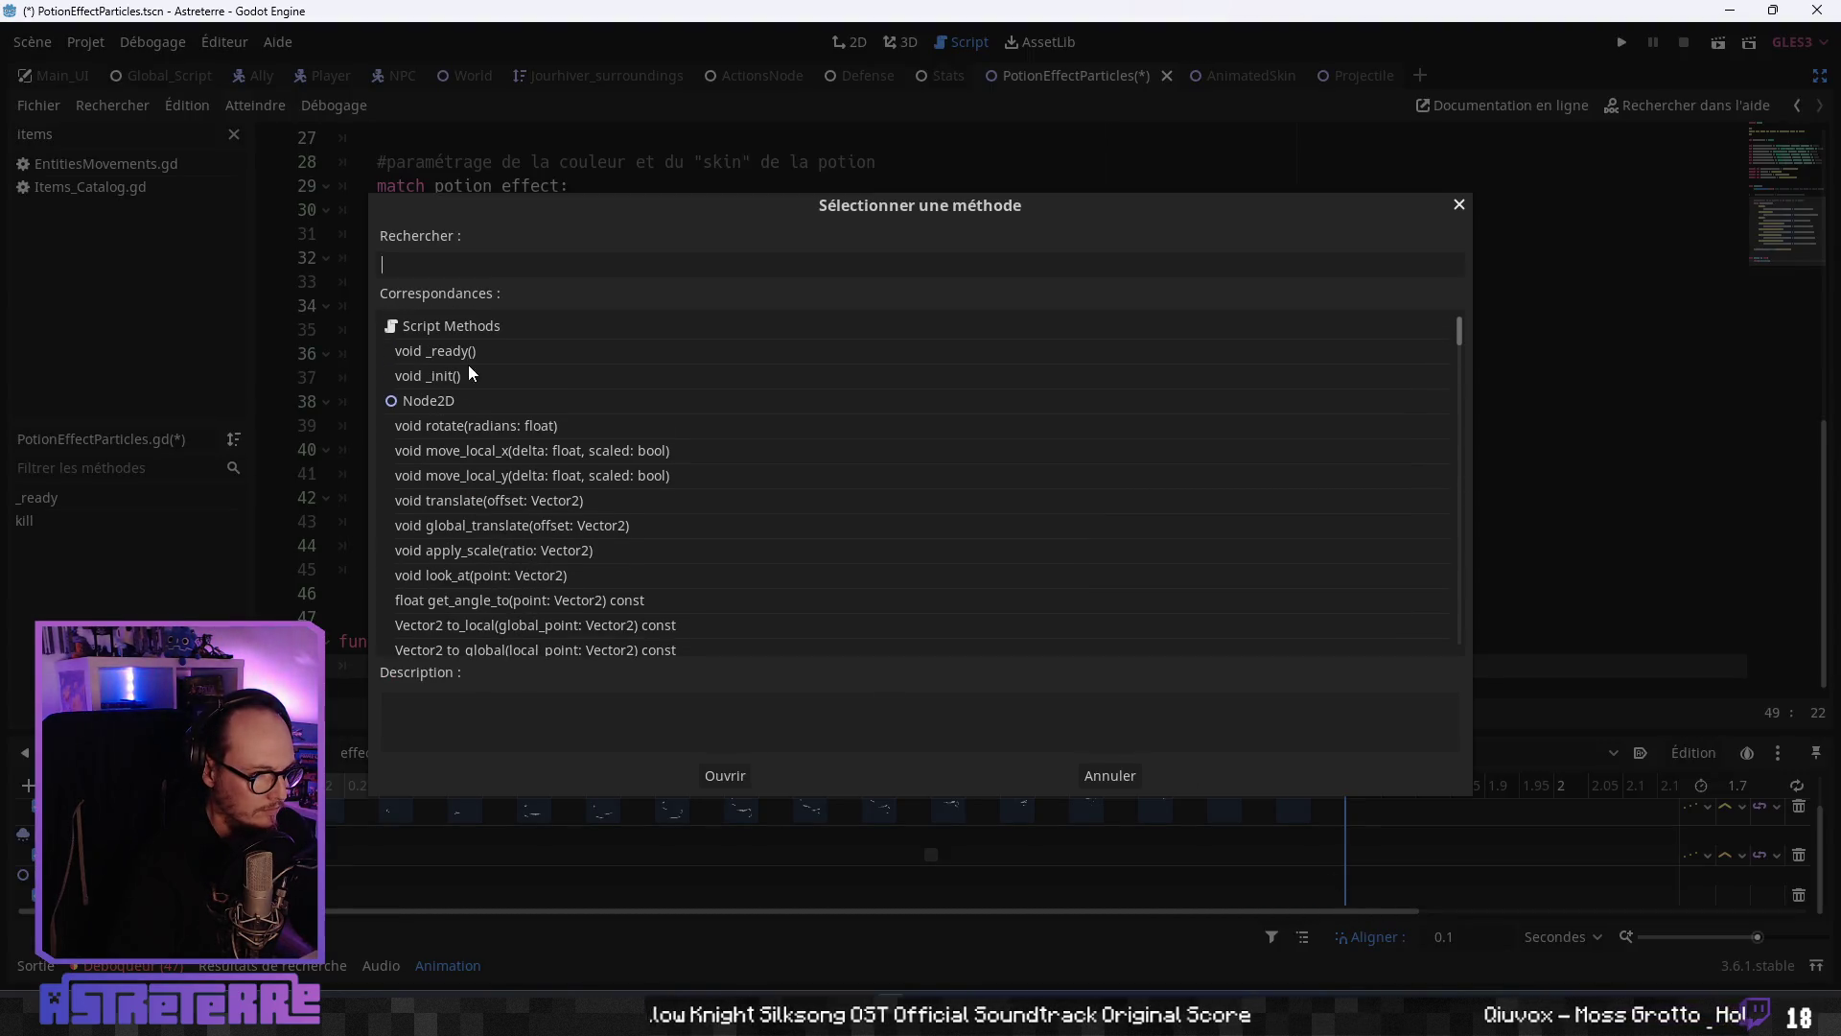
key(Escape)
key(ctrl+s)
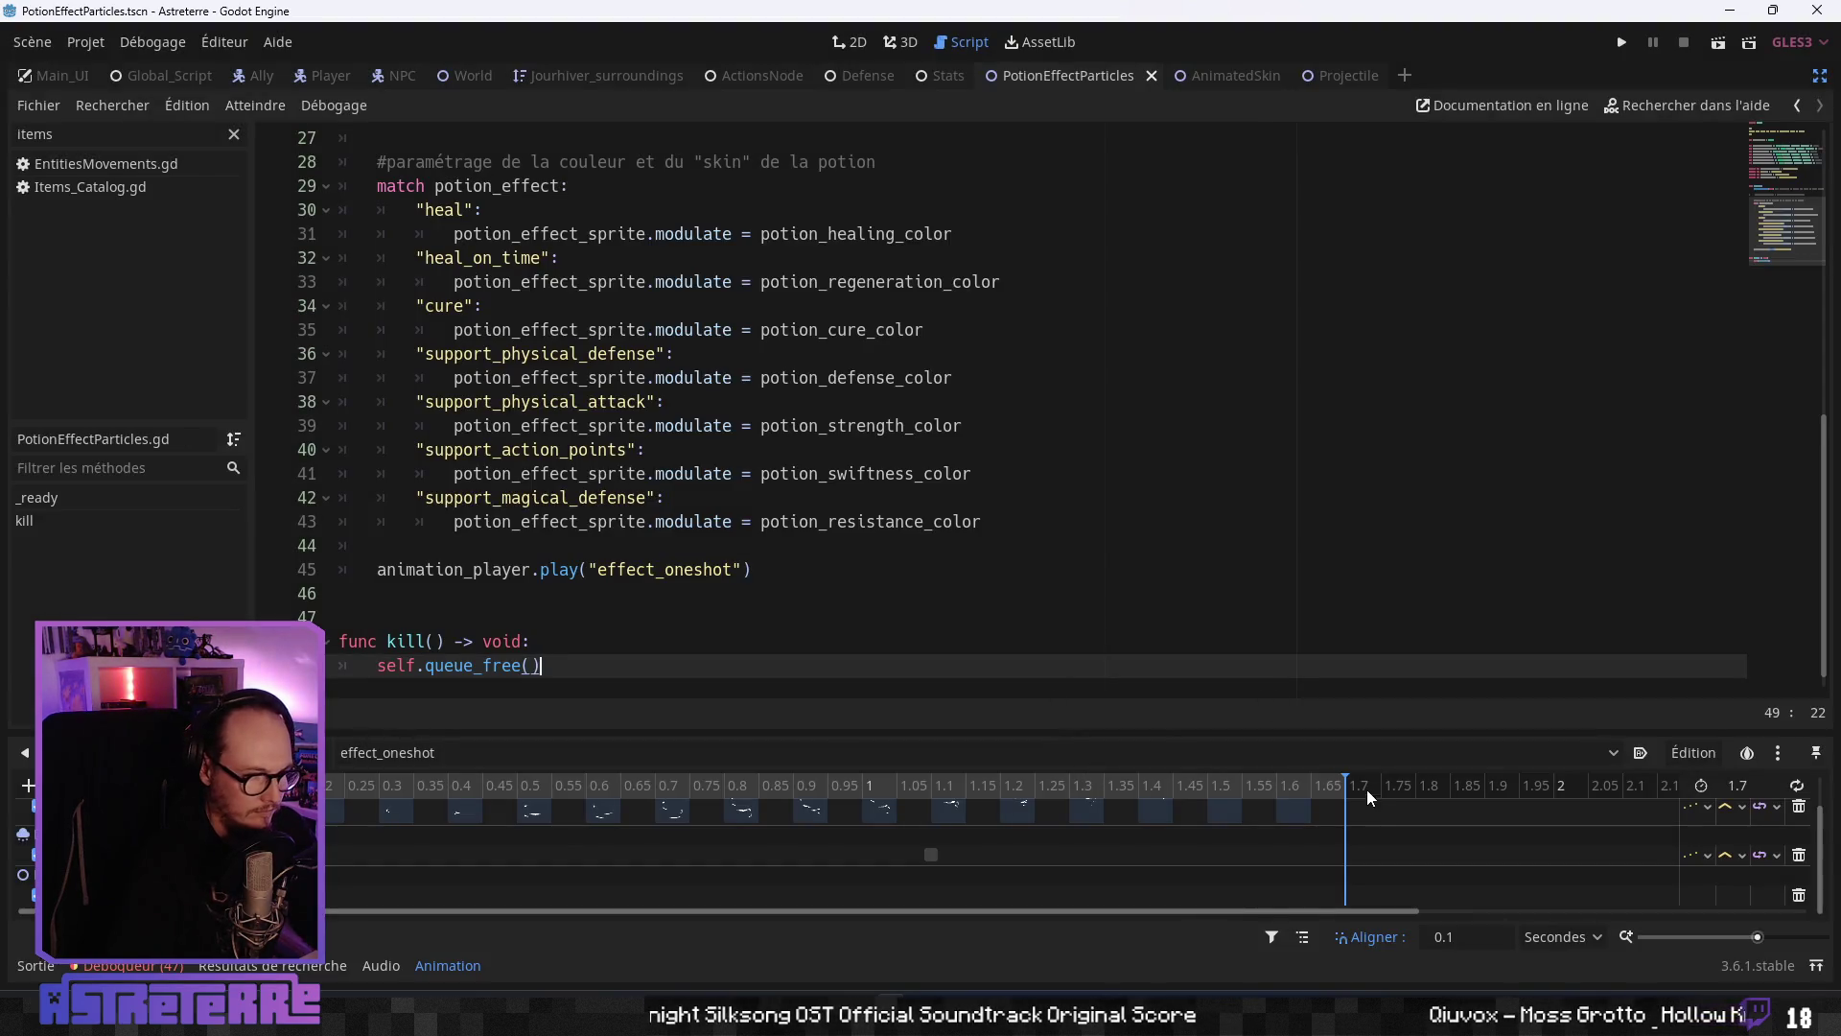
- Insert a method key at about 1.65 s that calls kill()
right_click(1347, 898)
click(1429, 919)
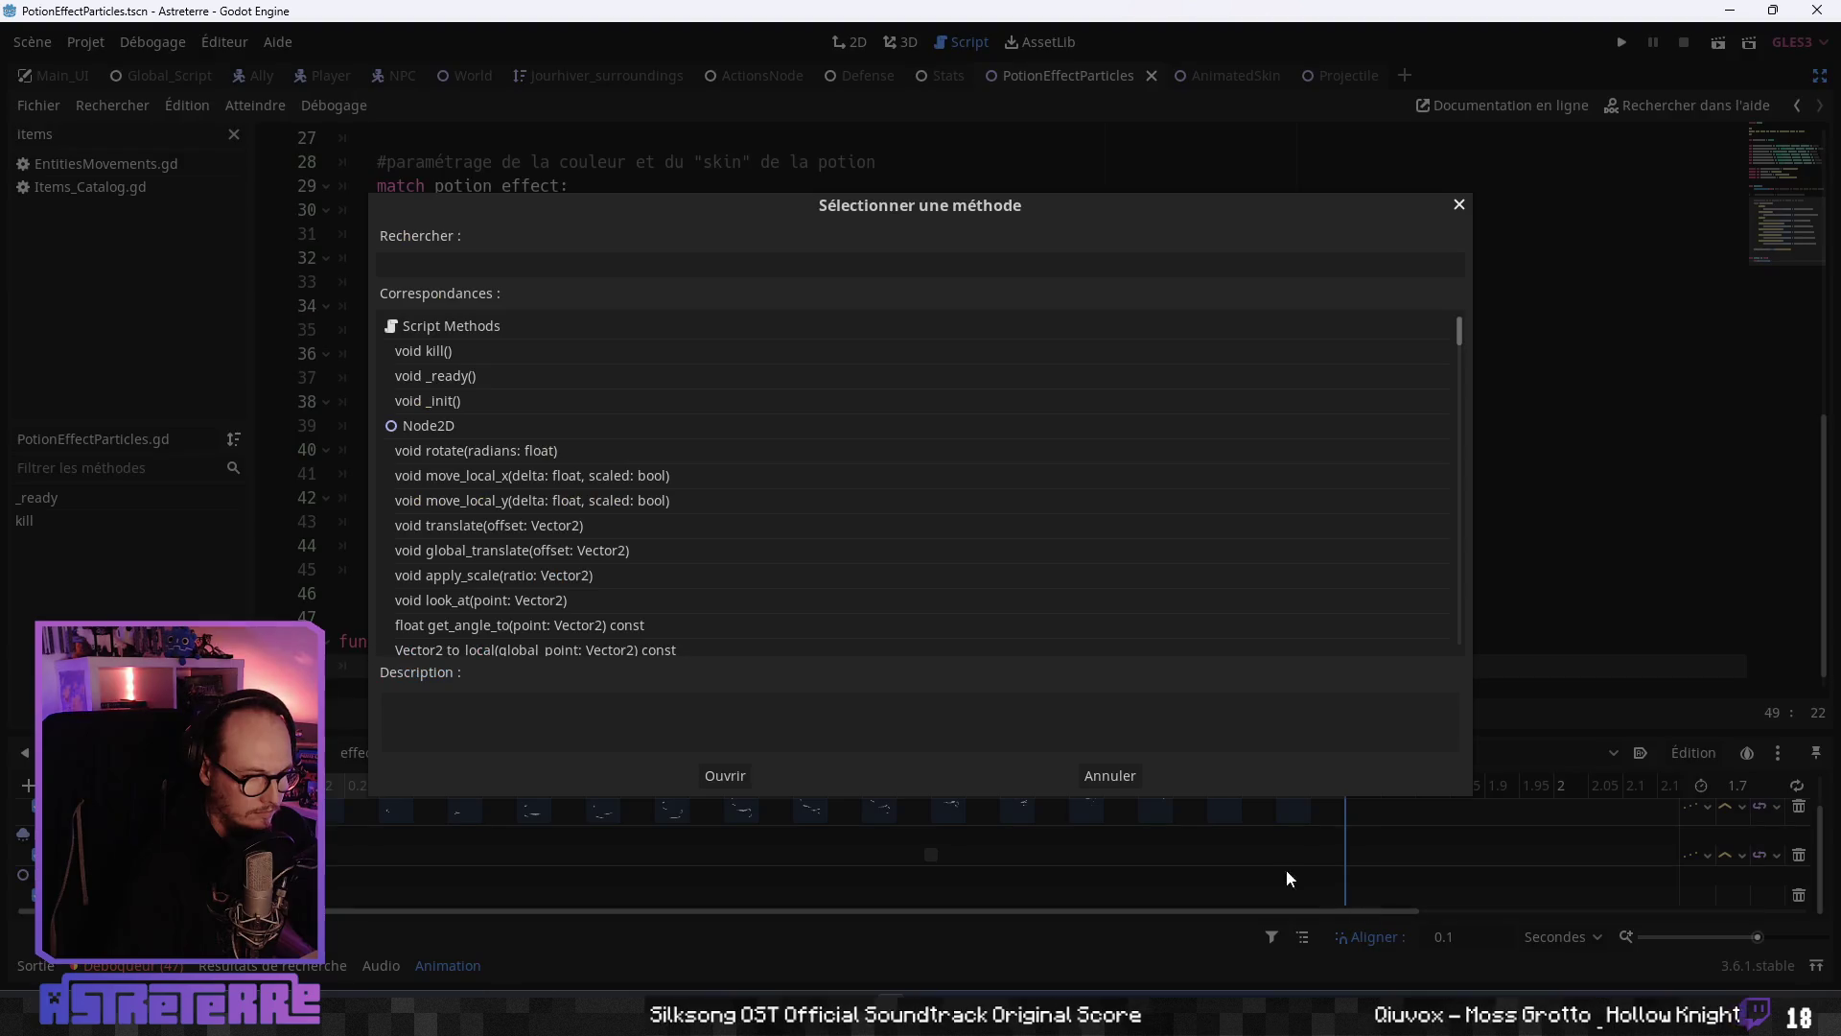
click(723, 779)
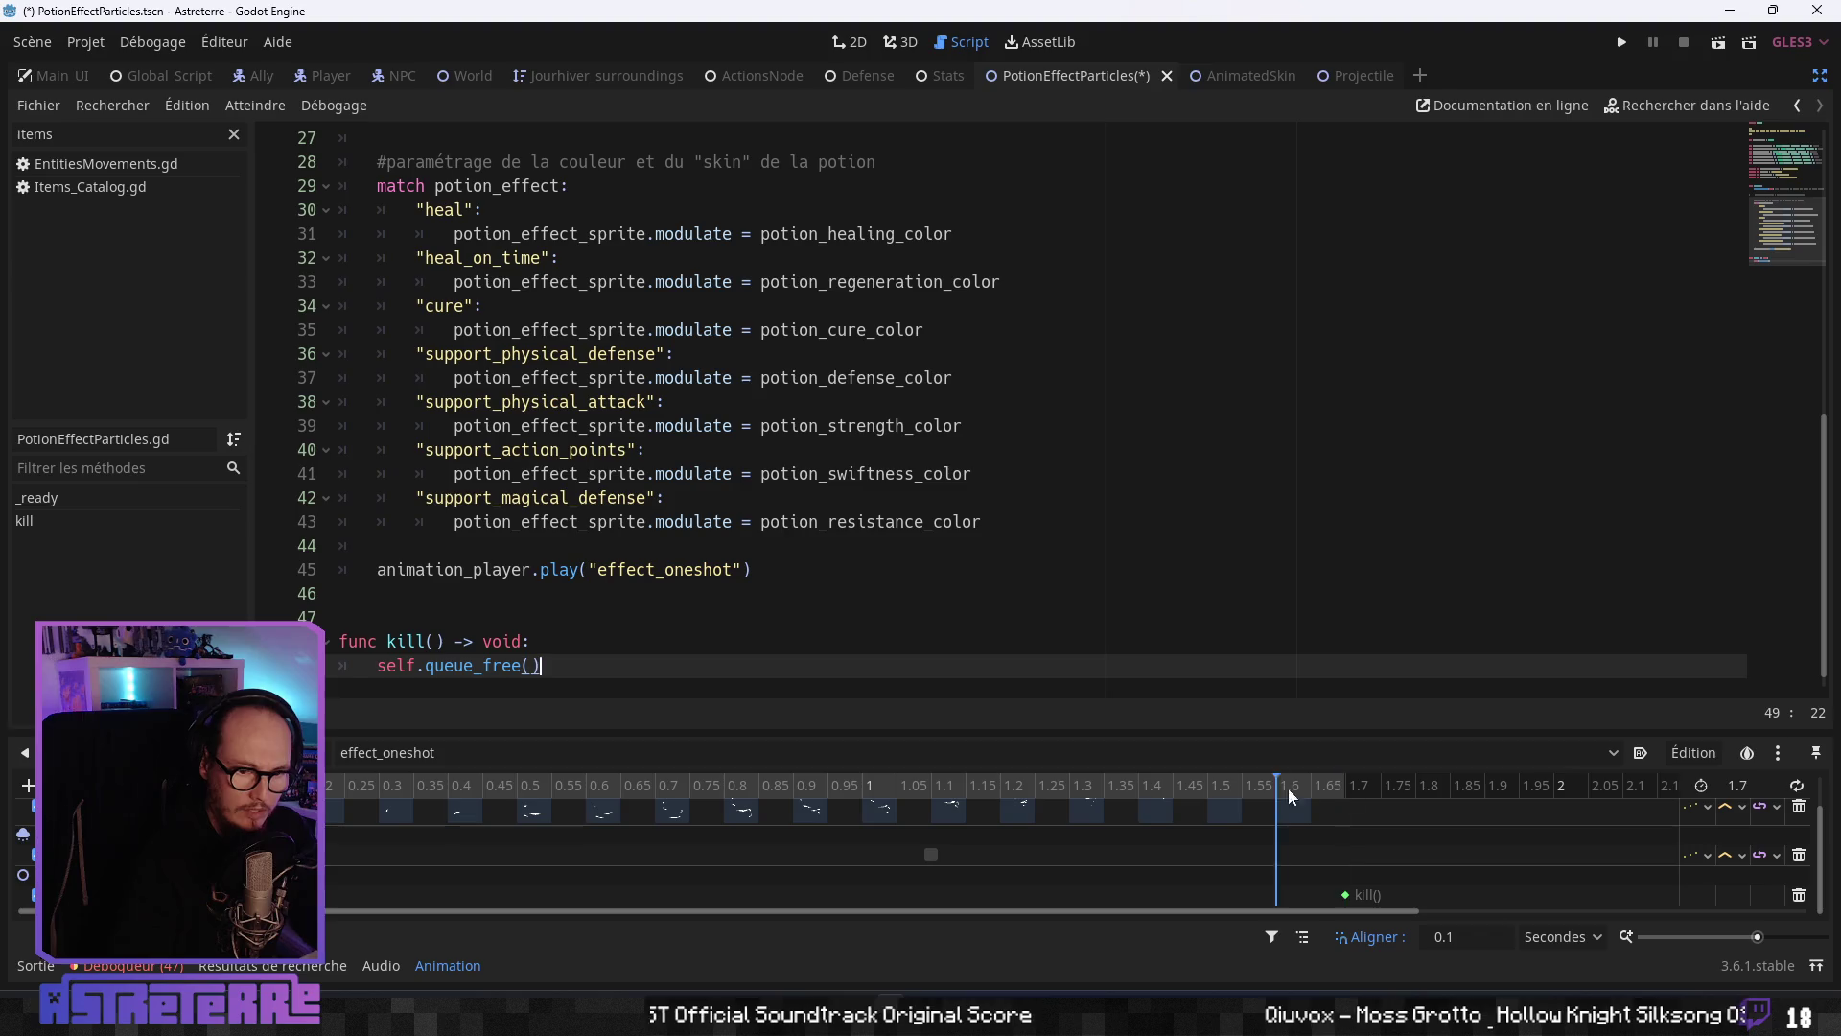
click(728, 449)
click(714, 521)
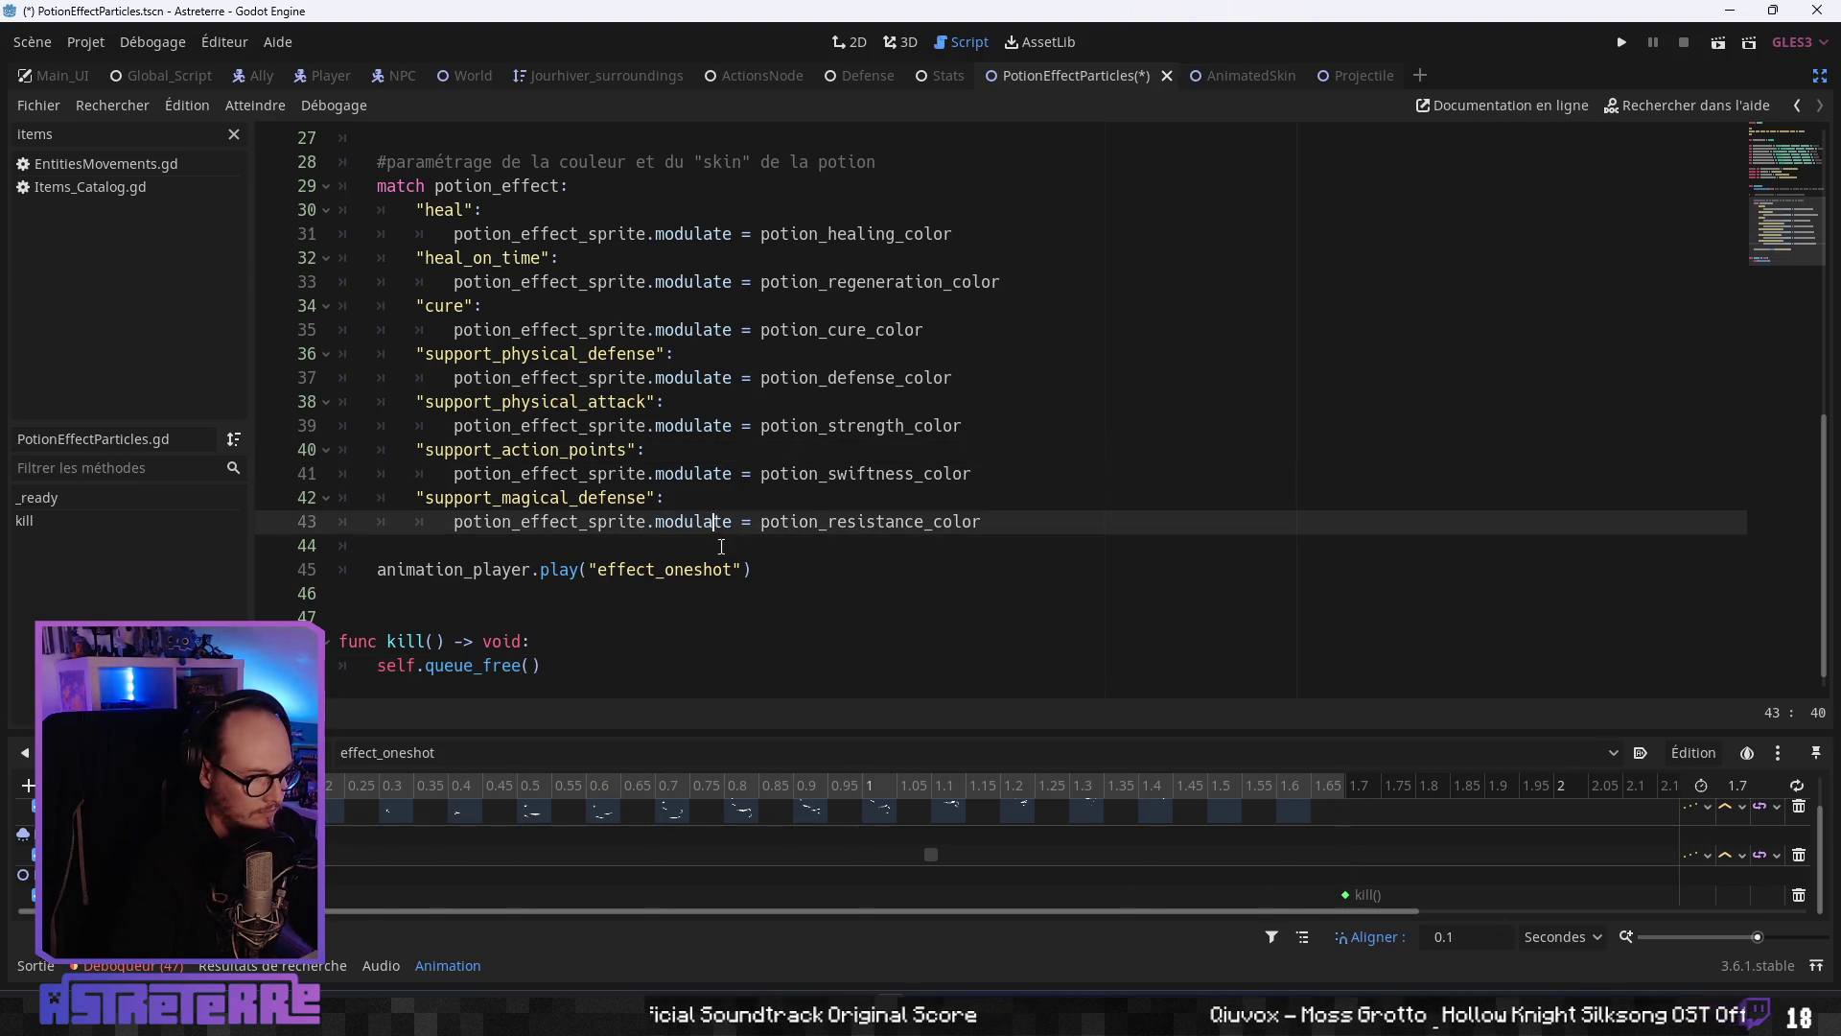
scroll(720, 588, up, 1)
scroll(741, 565, down, 2)
click(763, 537)
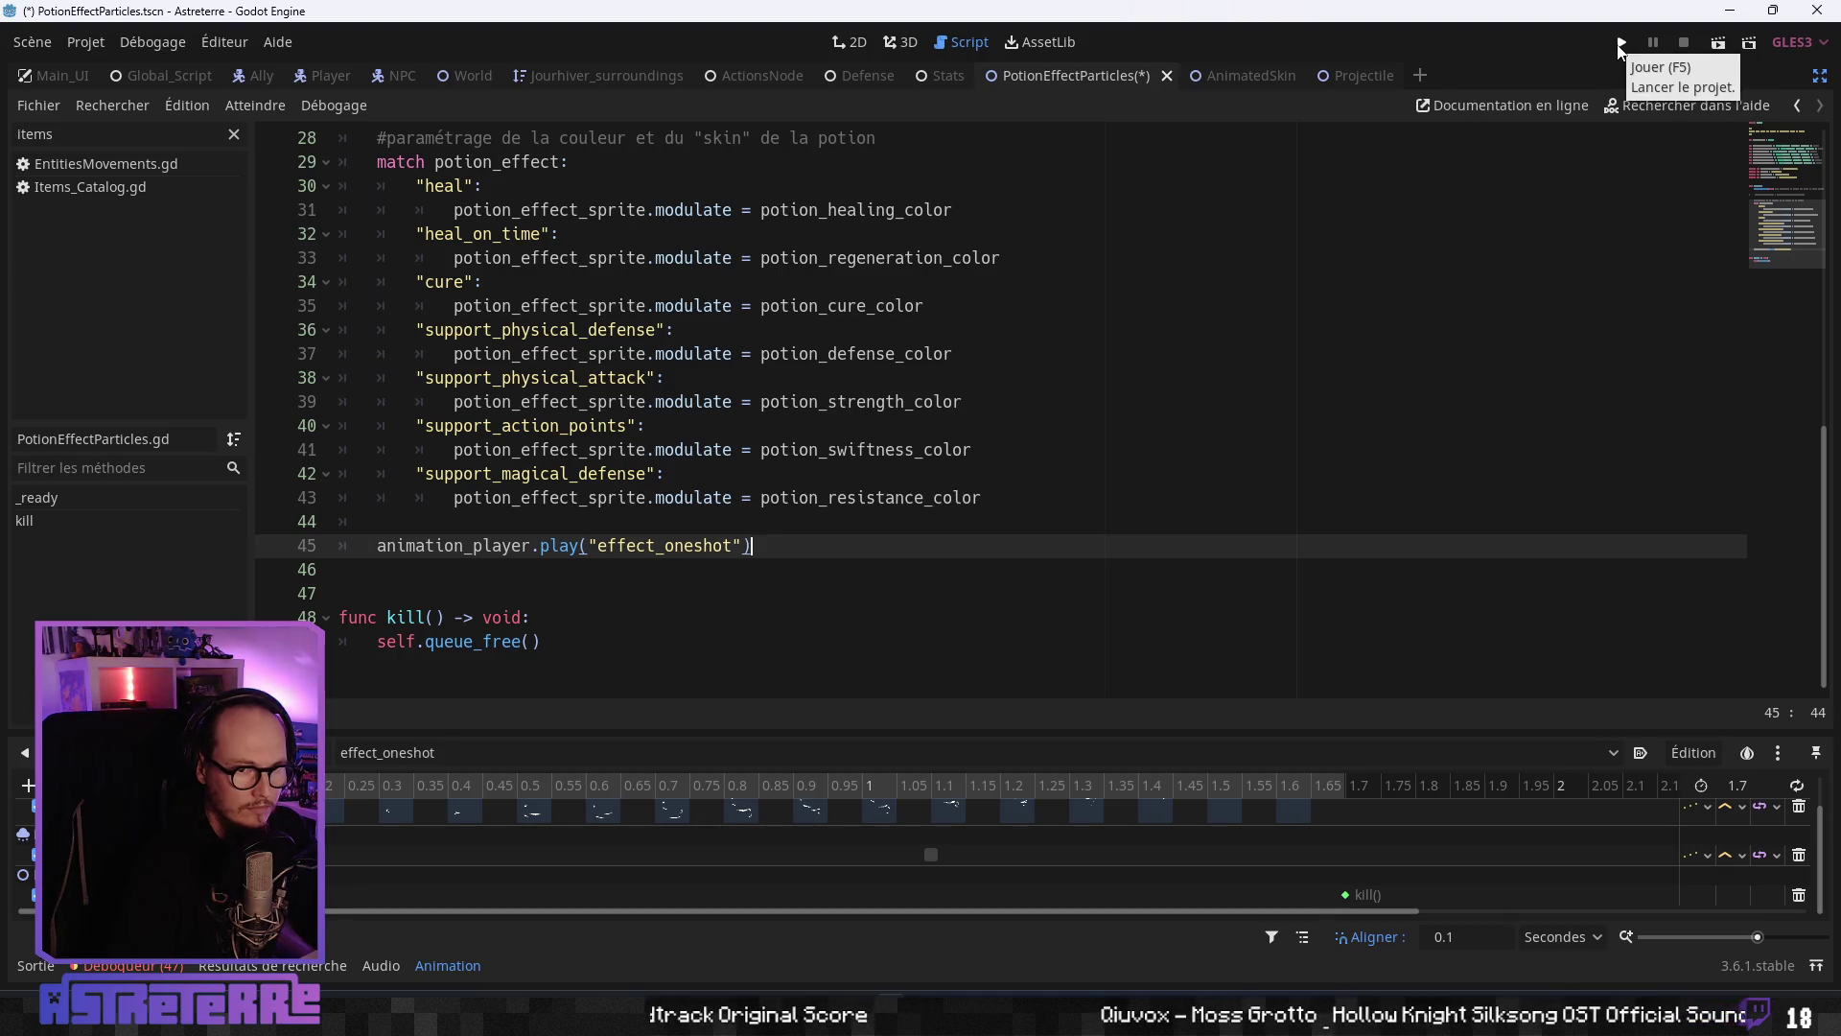
- Launch the game, unequip the gold helmet, chestplate and leggings, end placement, and pick the potion
click(1621, 45)
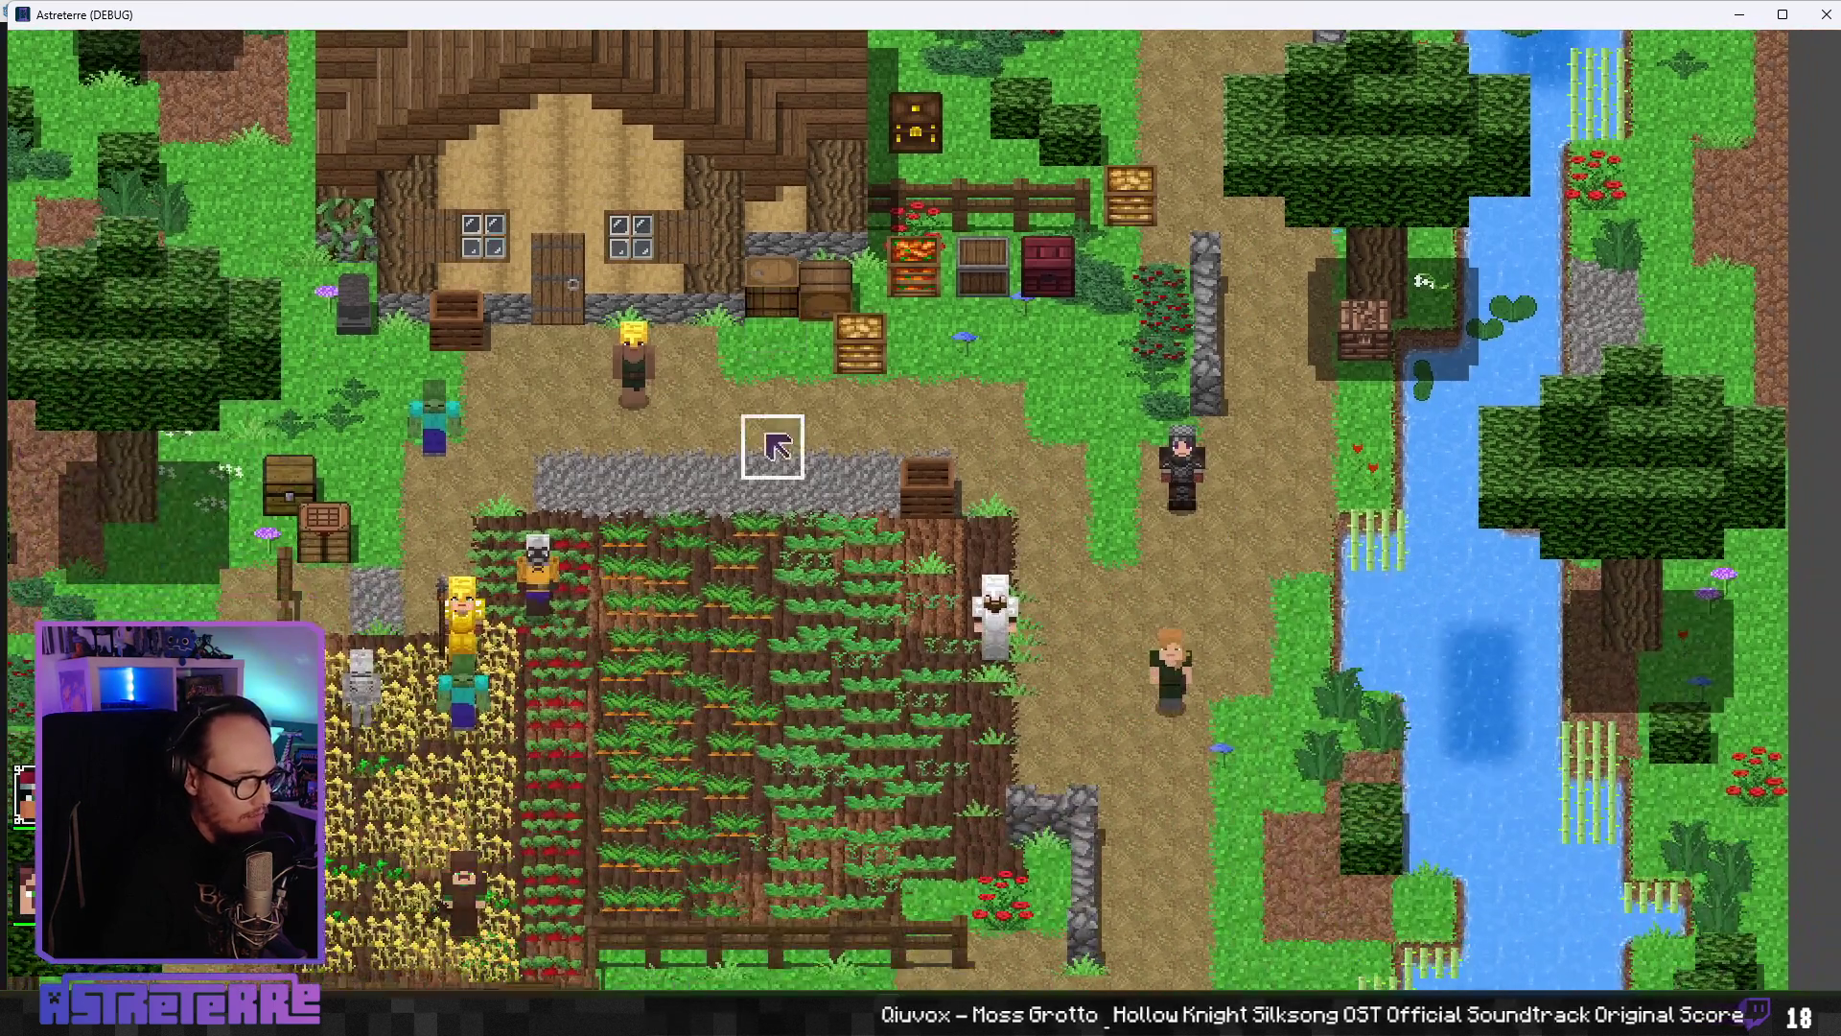
click(736, 553)
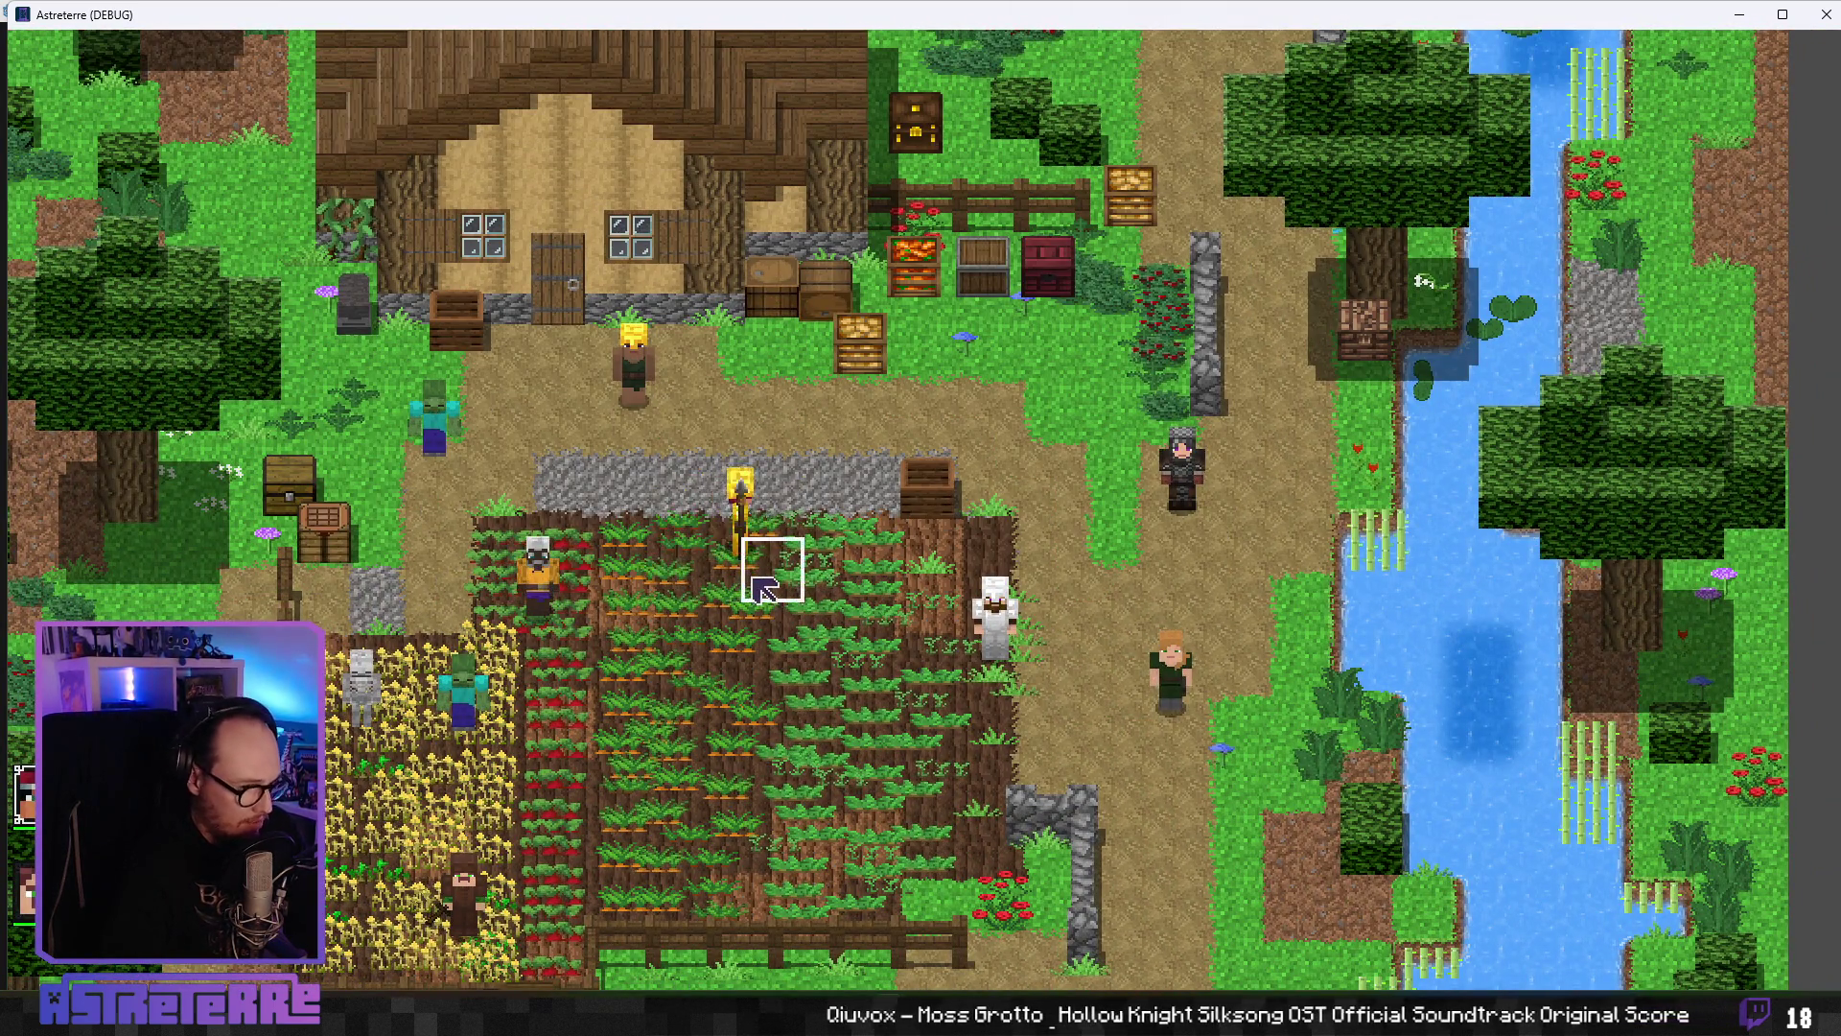
key(e)
click(500, 853)
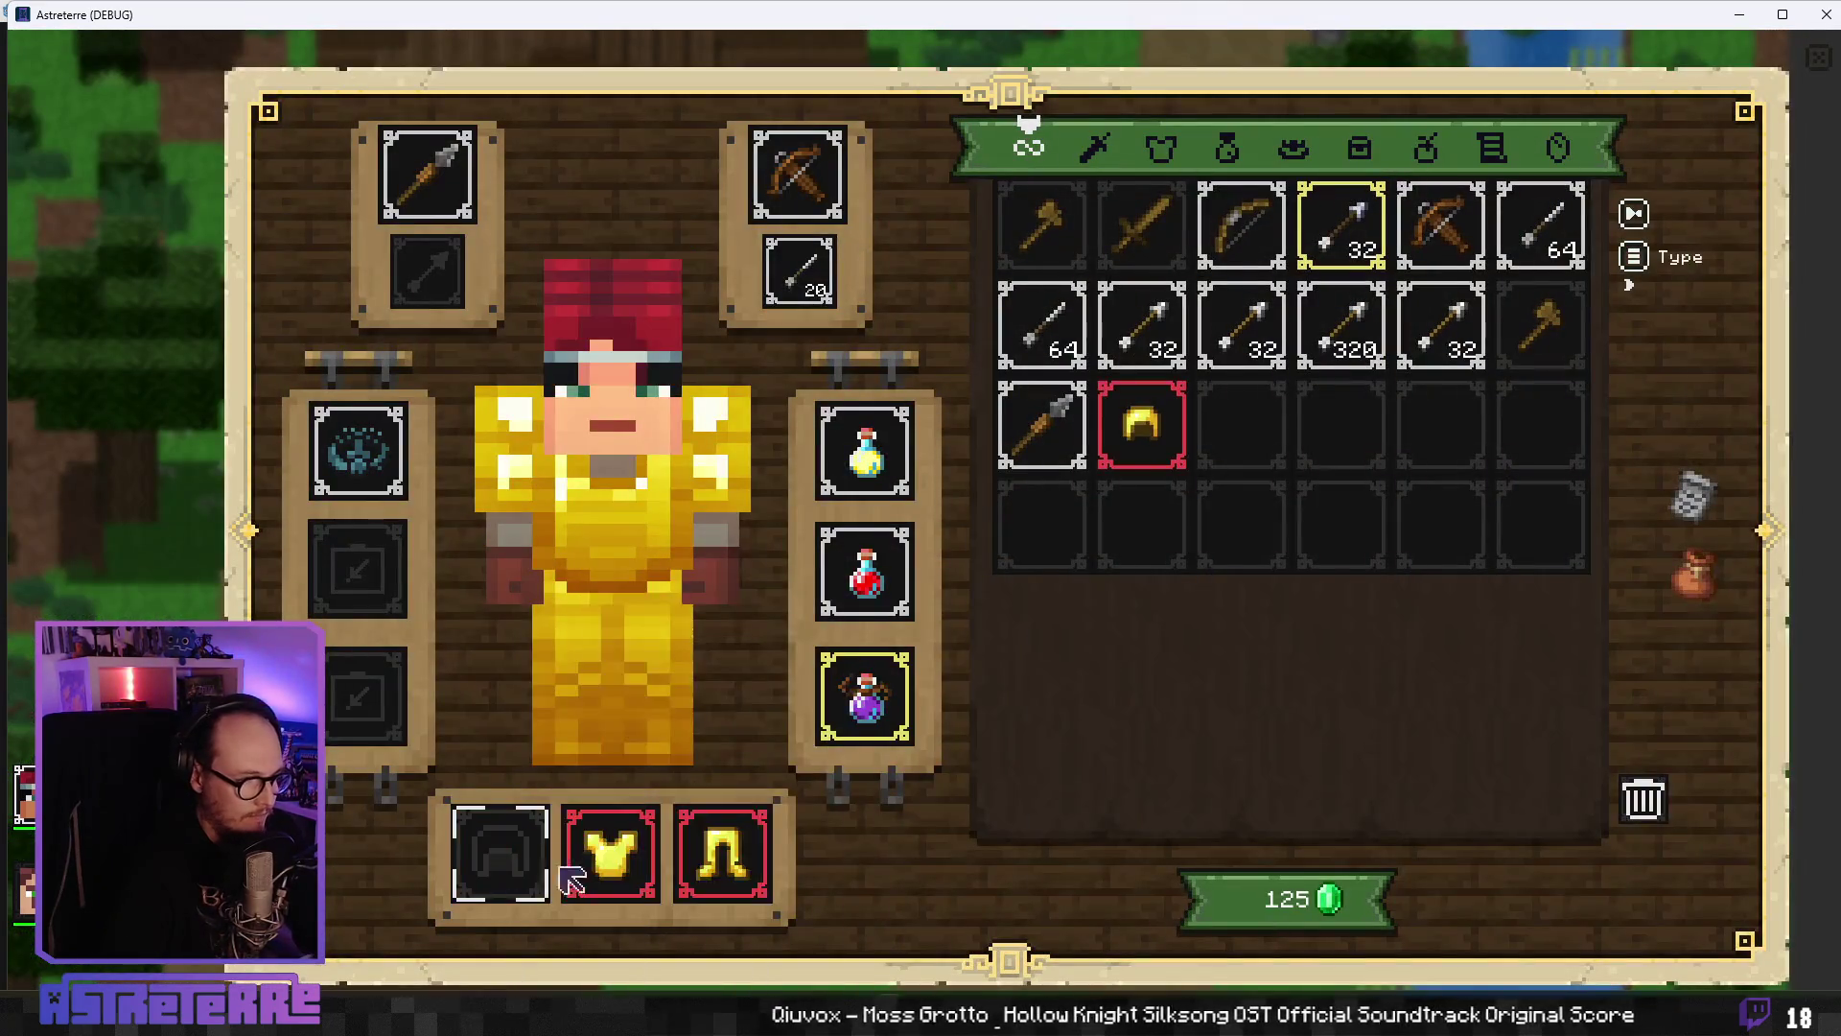
click(611, 854)
click(722, 853)
key(e)
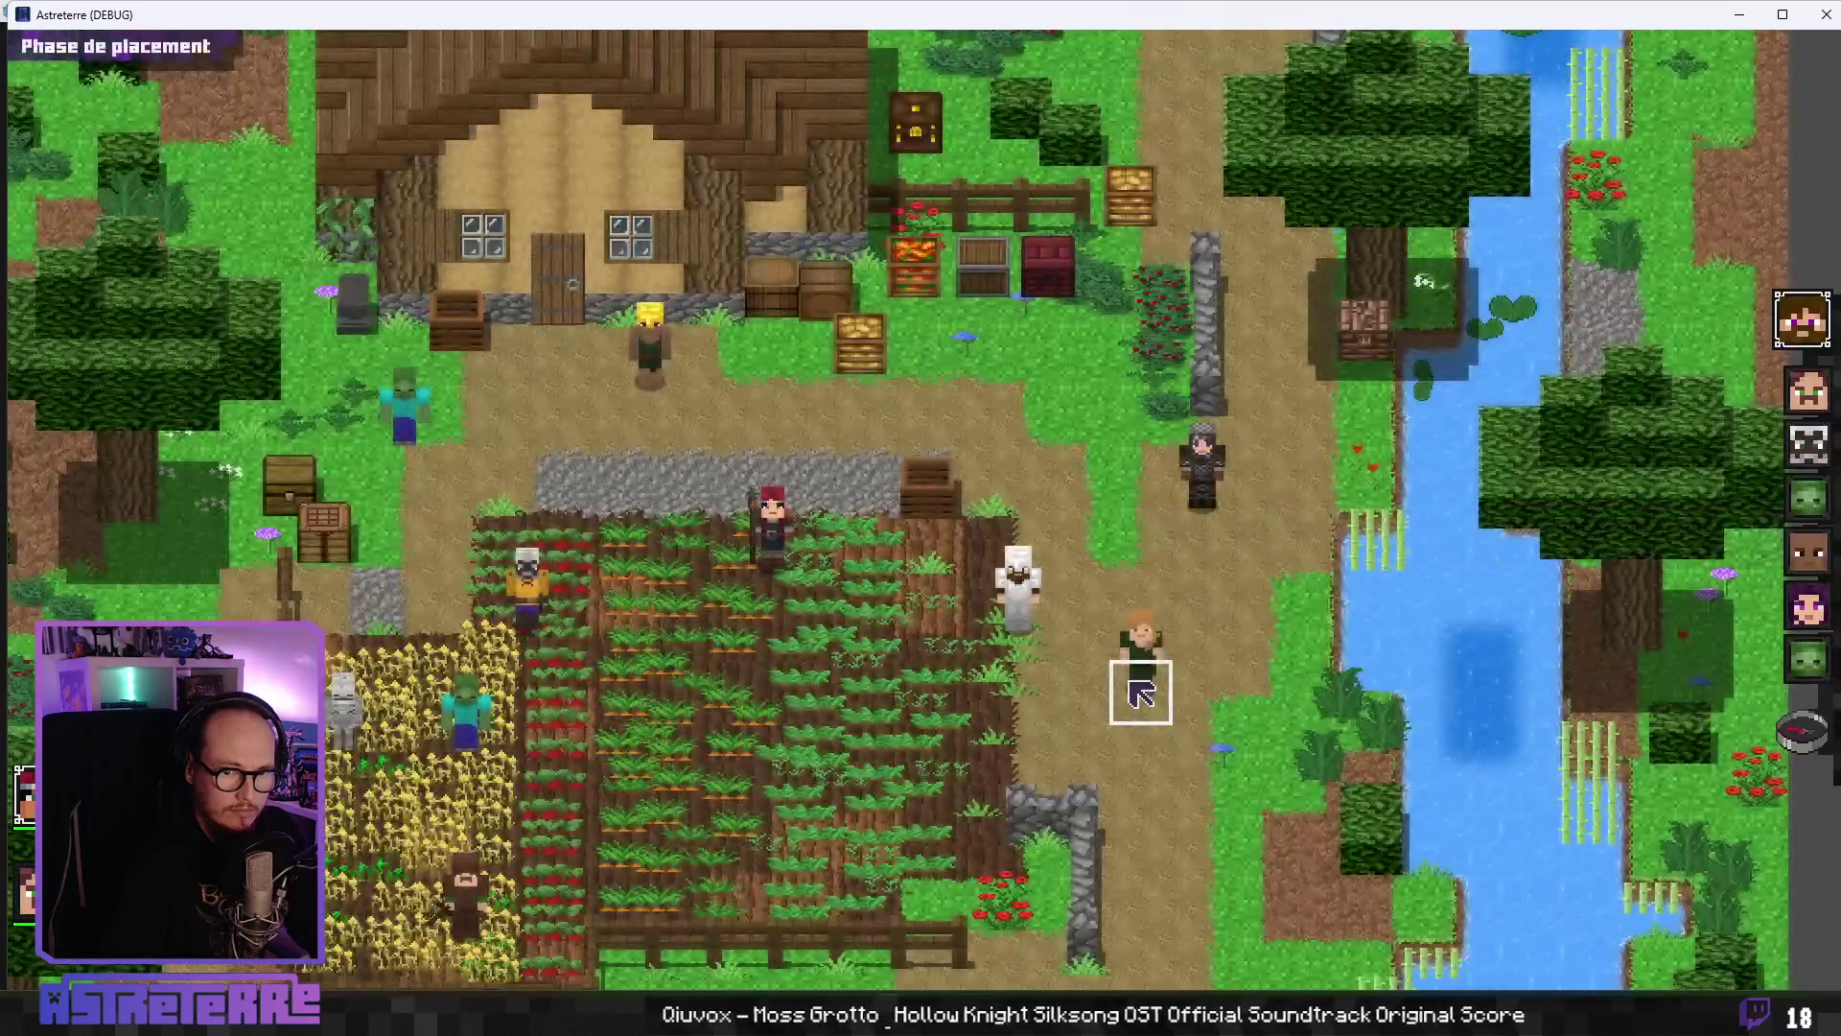
click(1802, 731)
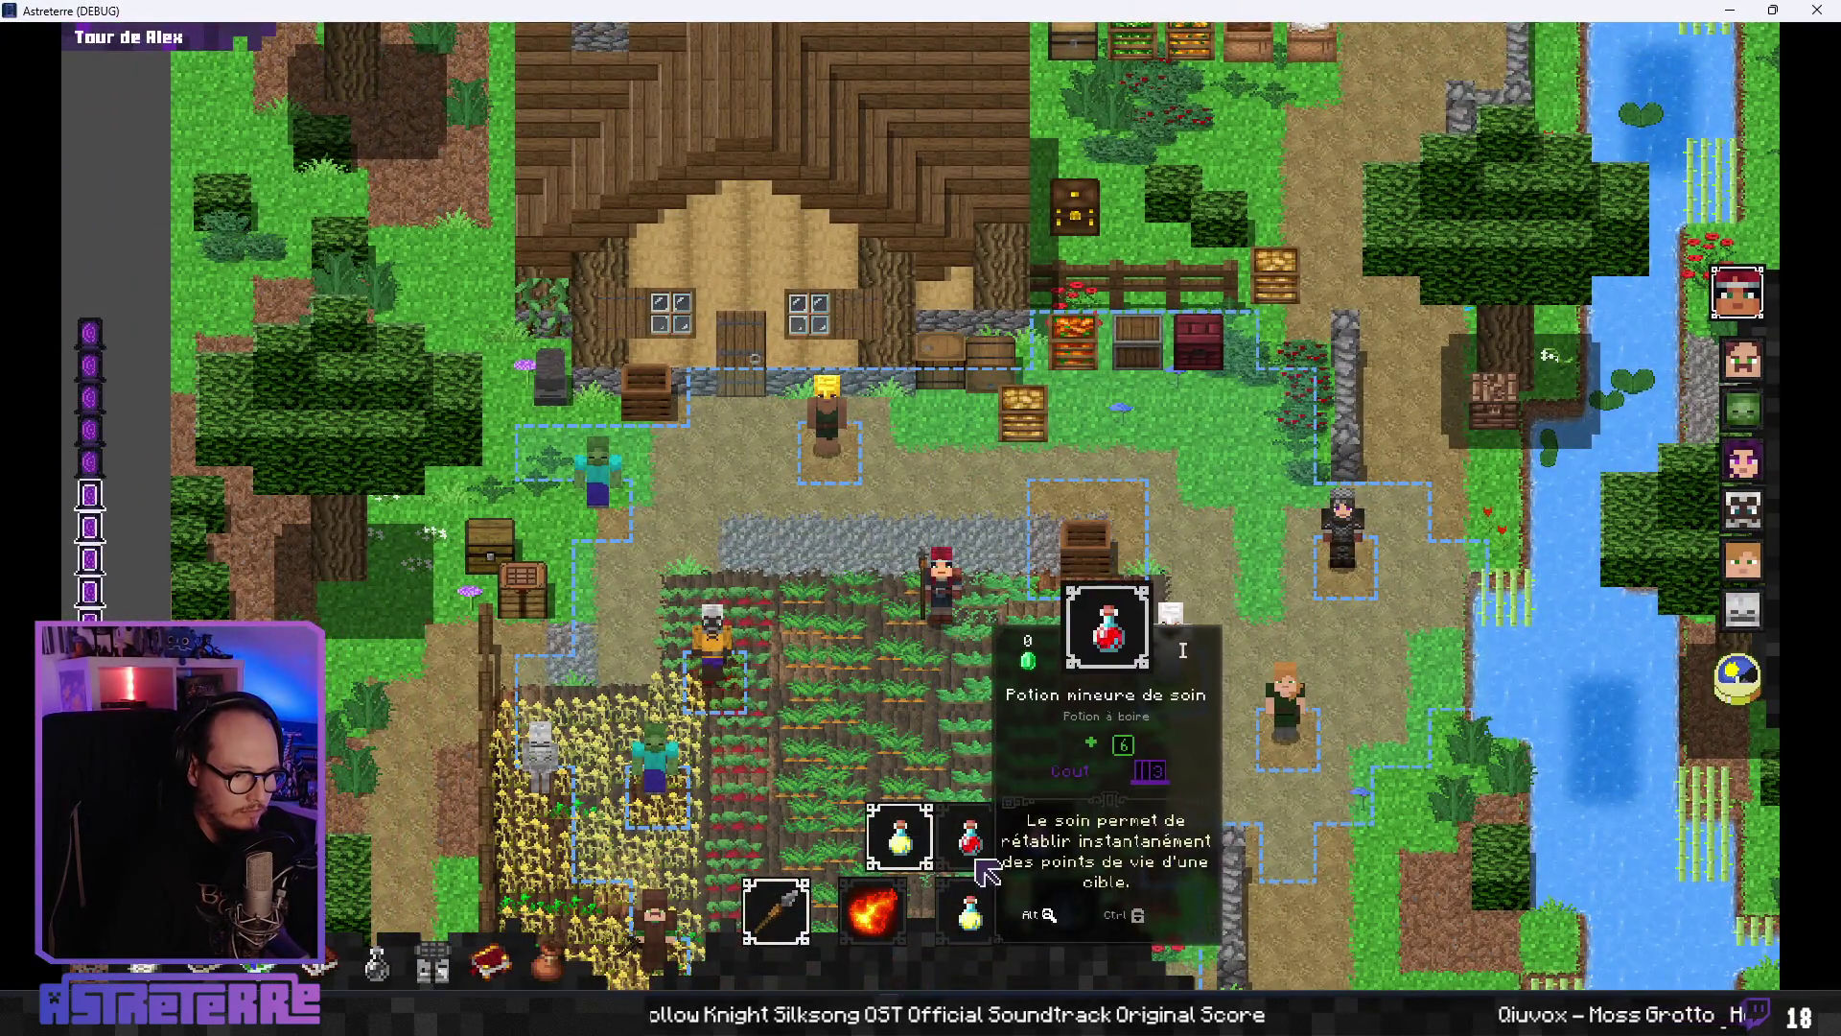
click(970, 913)
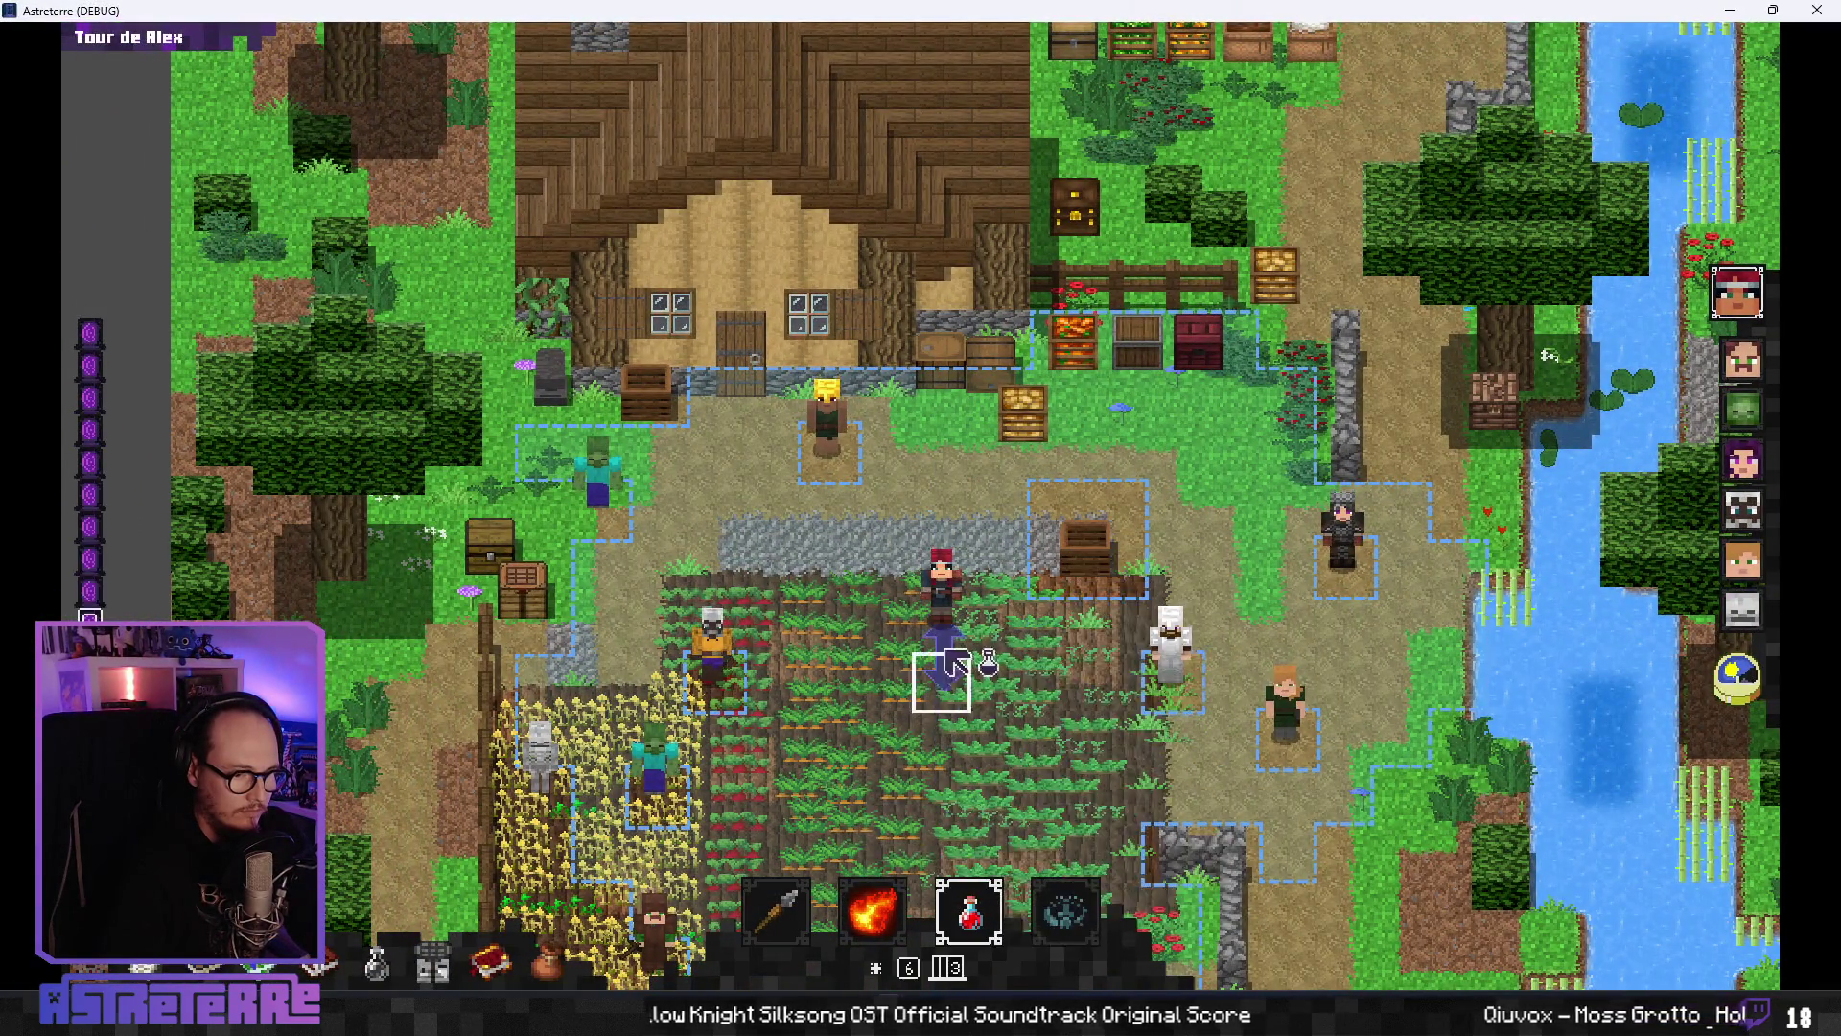
- Aim the potion at a tile, then find the animated_skin_node declaration in Ally.gd
click(943, 662)
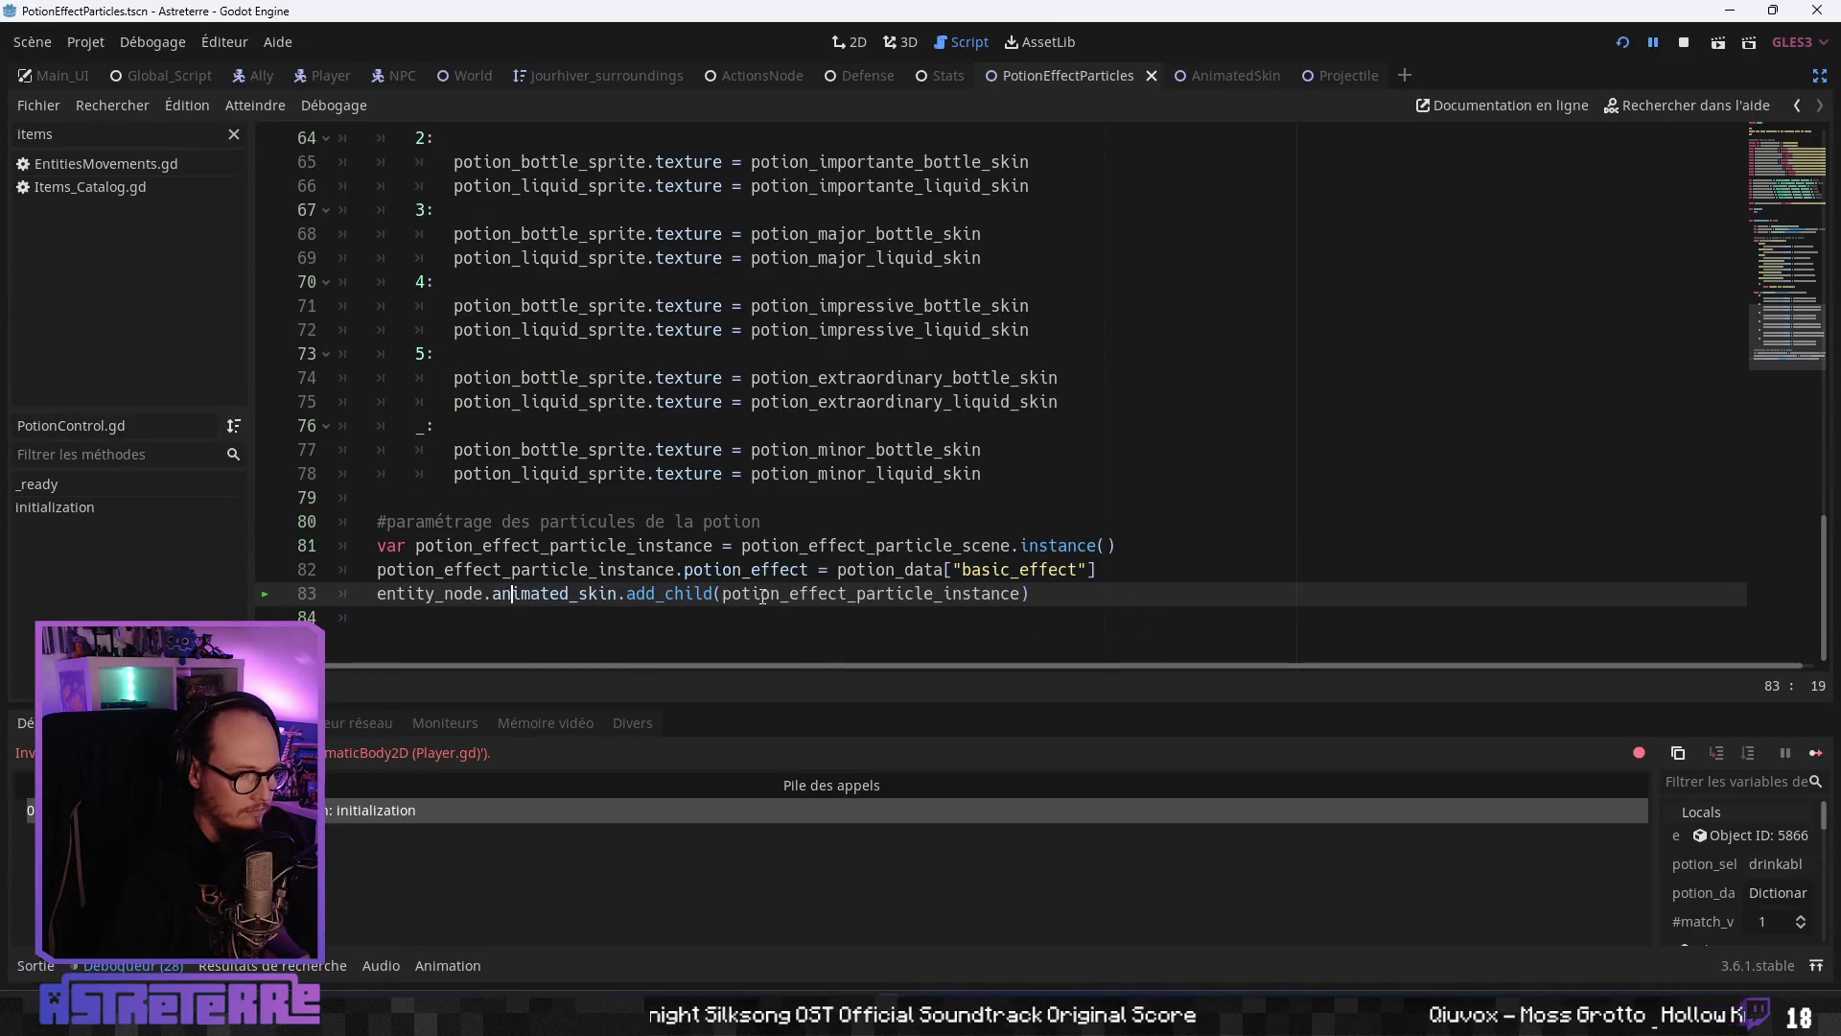
click(796, 594)
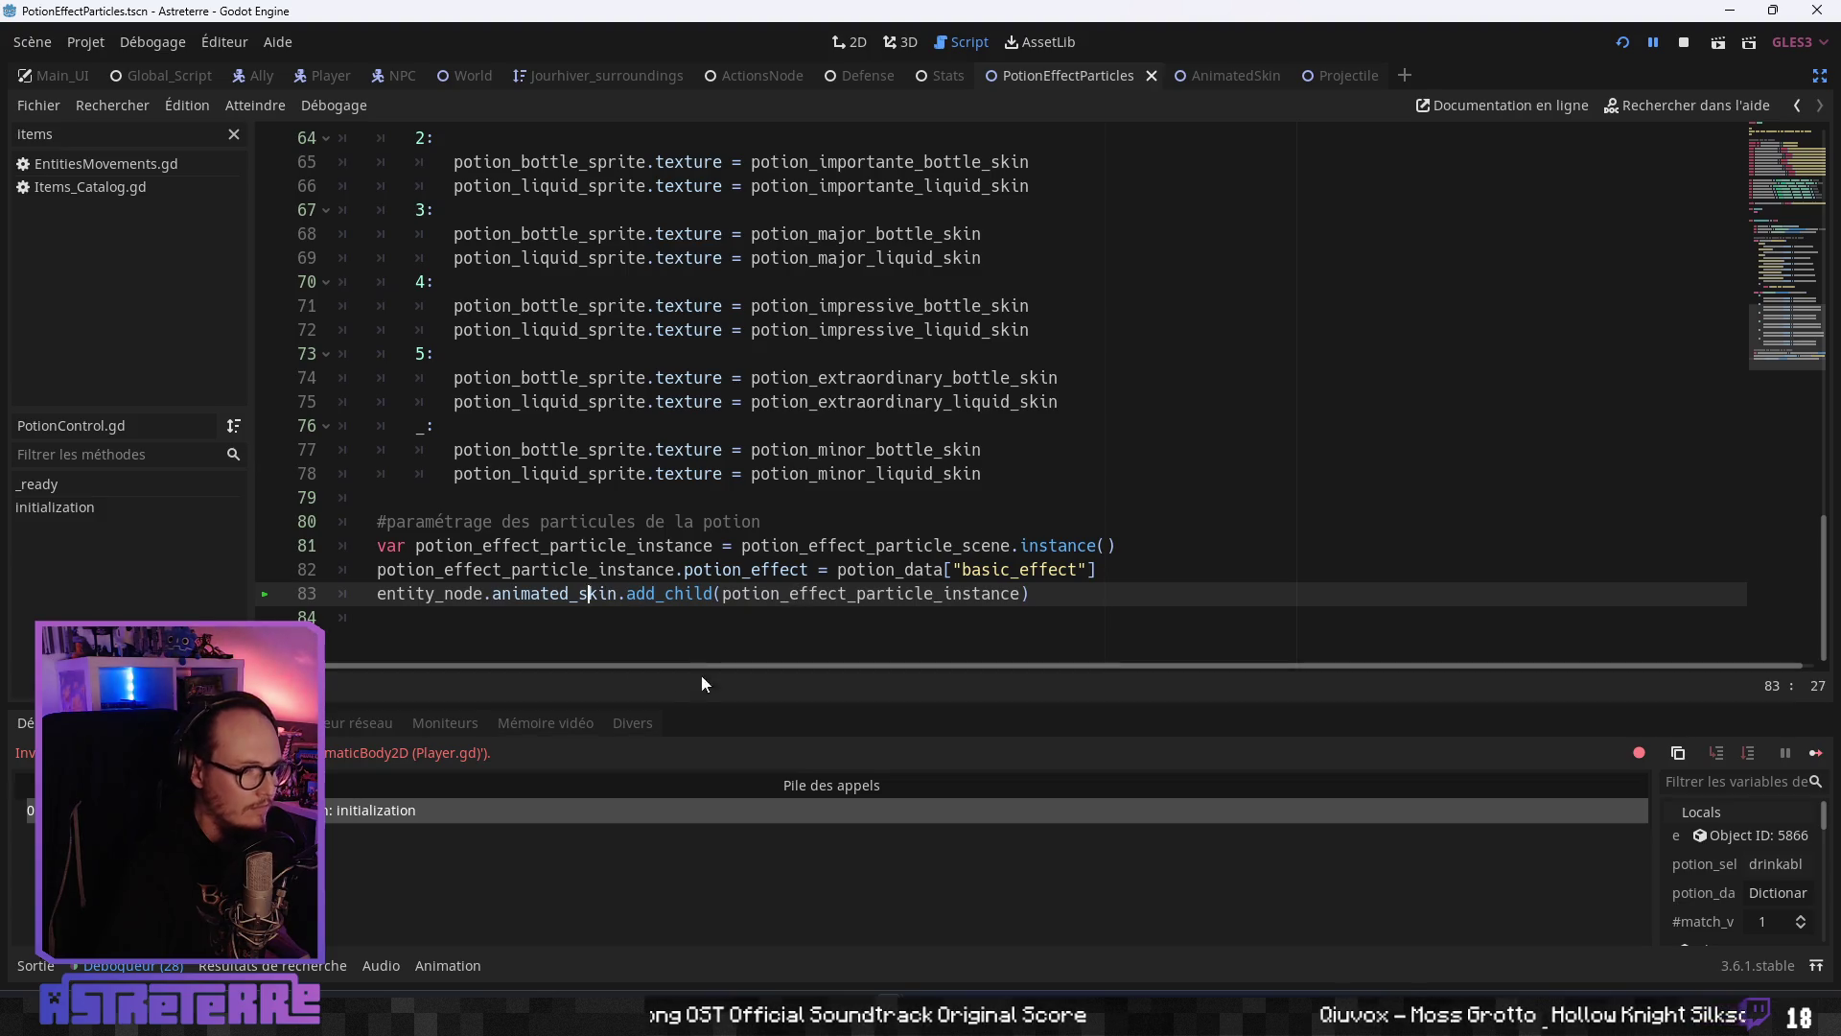
click(258, 76)
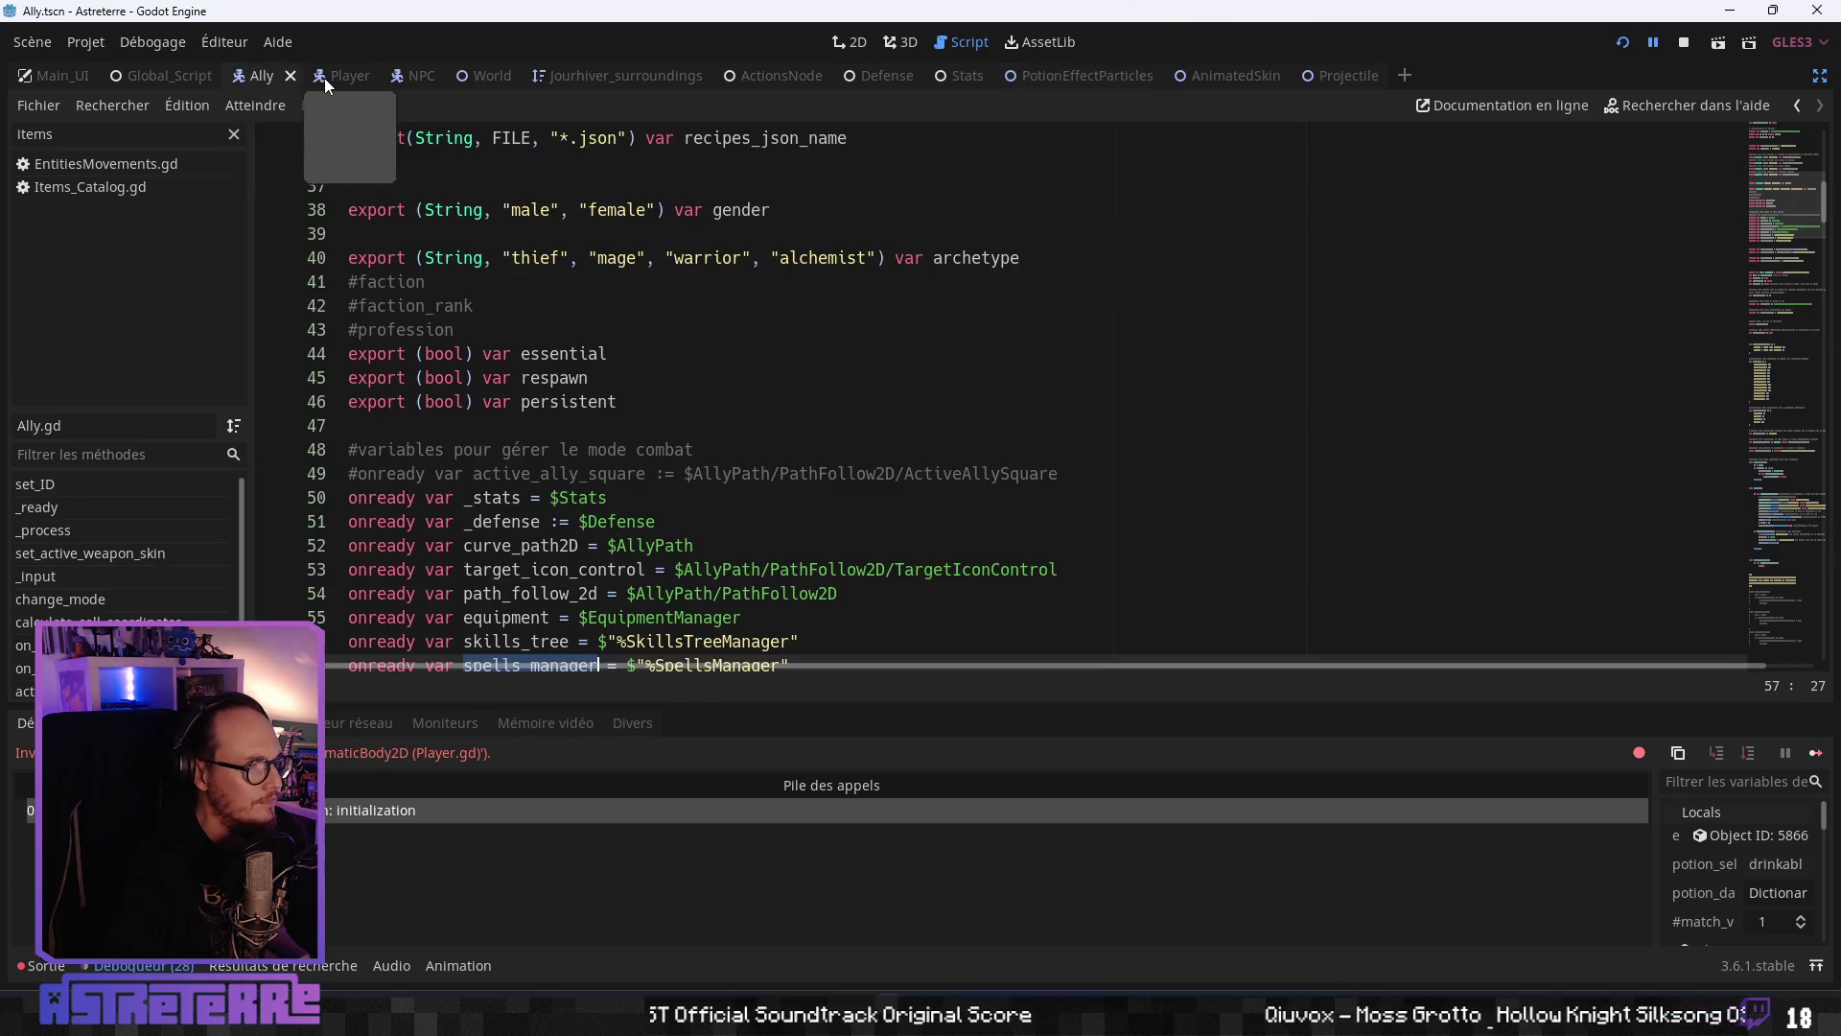
click(569, 593)
scroll(569, 587, down, 2)
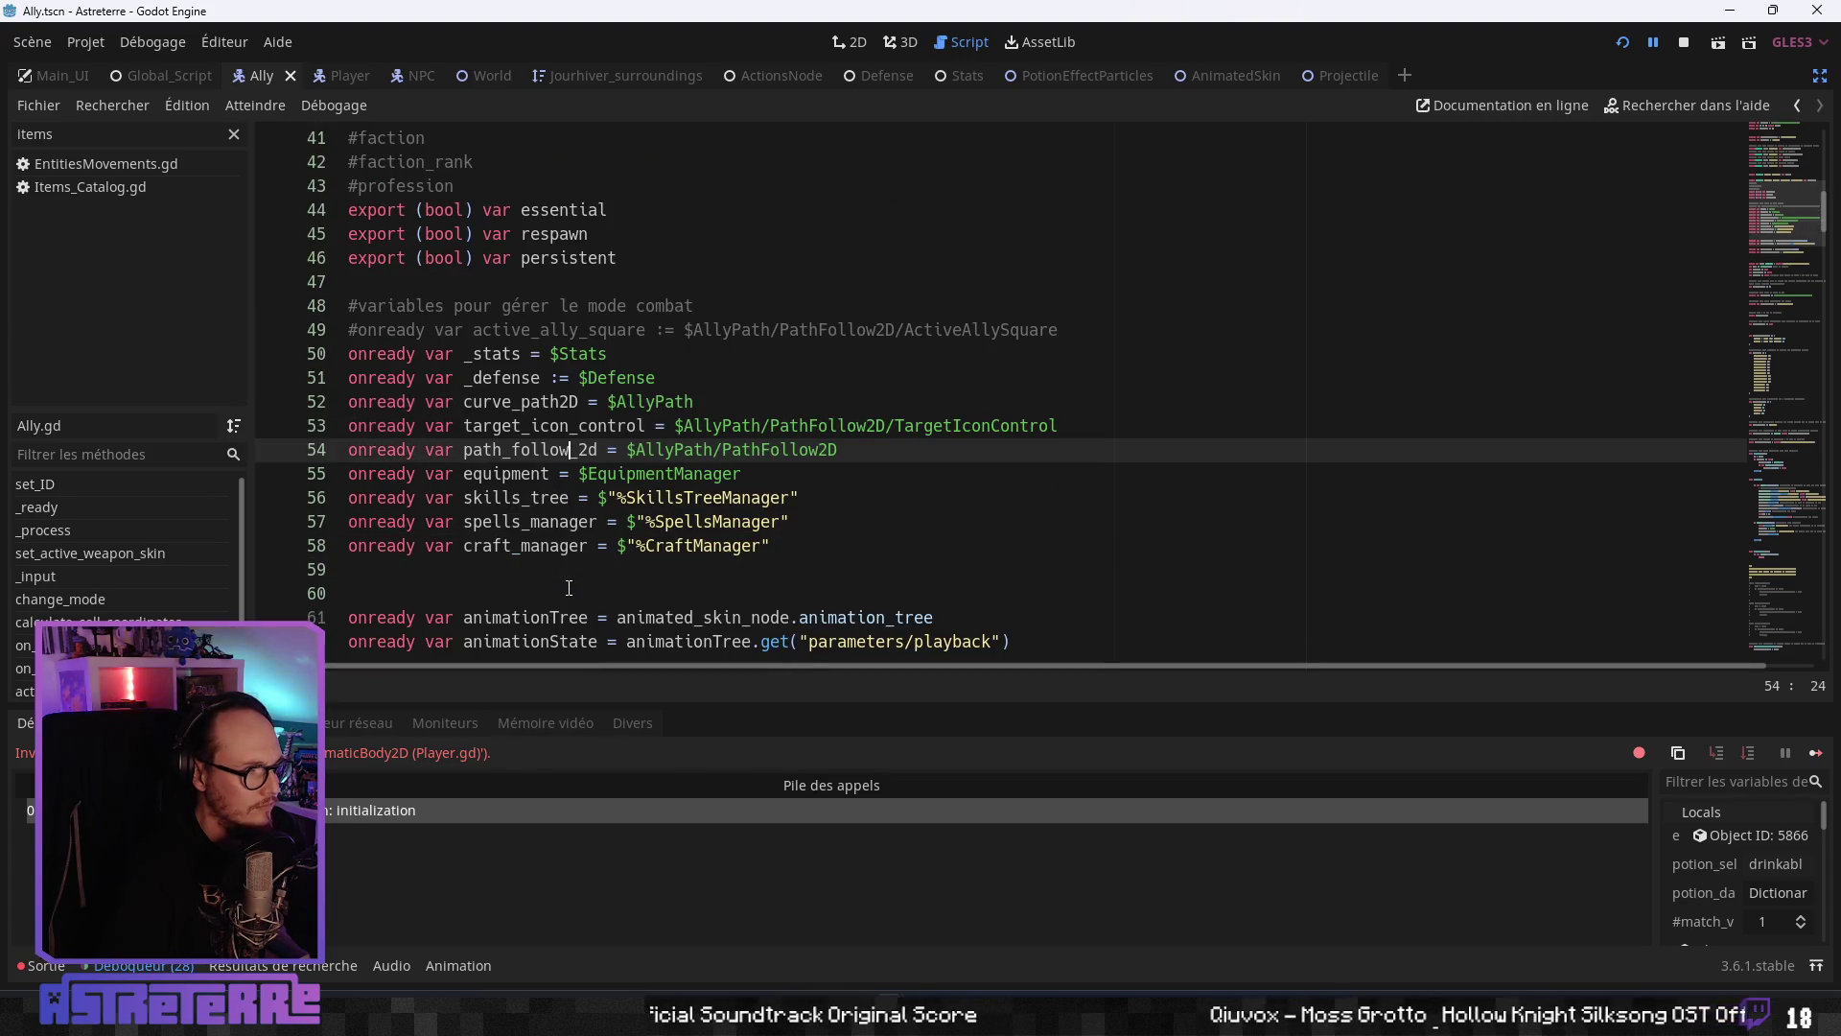
scroll(513, 494, down, 2)
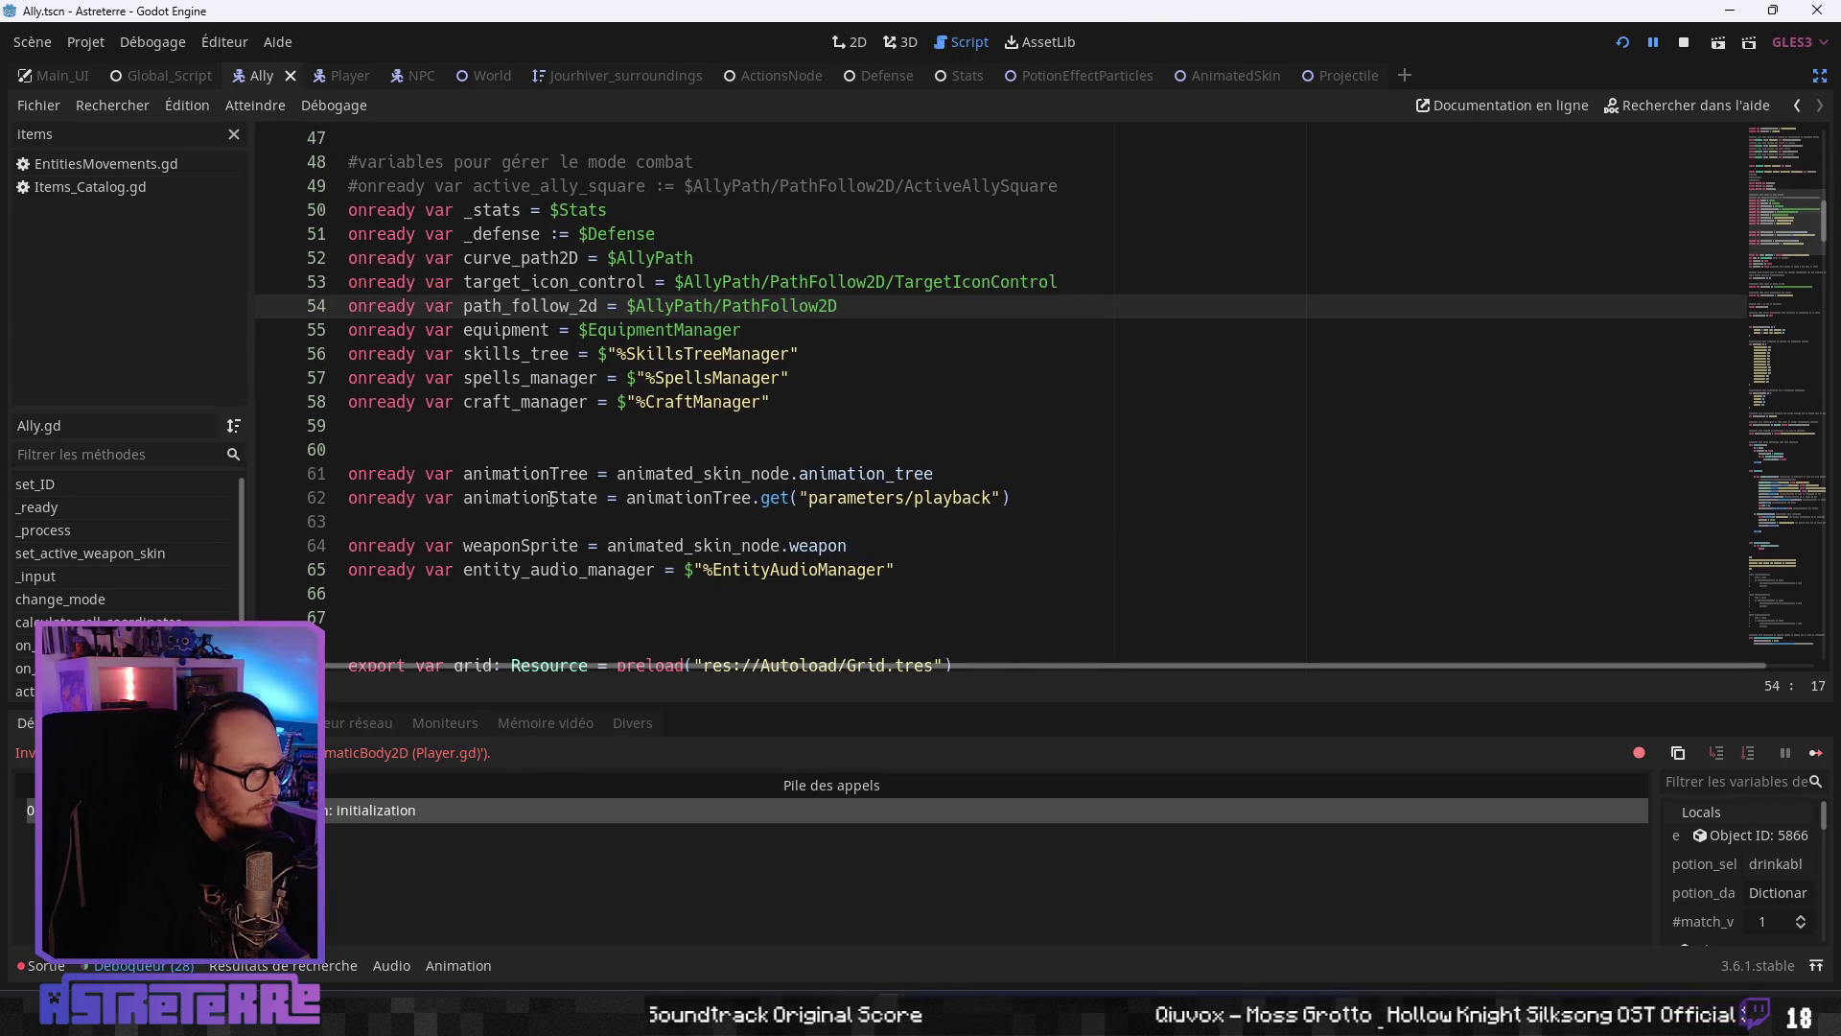
scroll(550, 498, down, 3)
scroll(531, 528, up, 3)
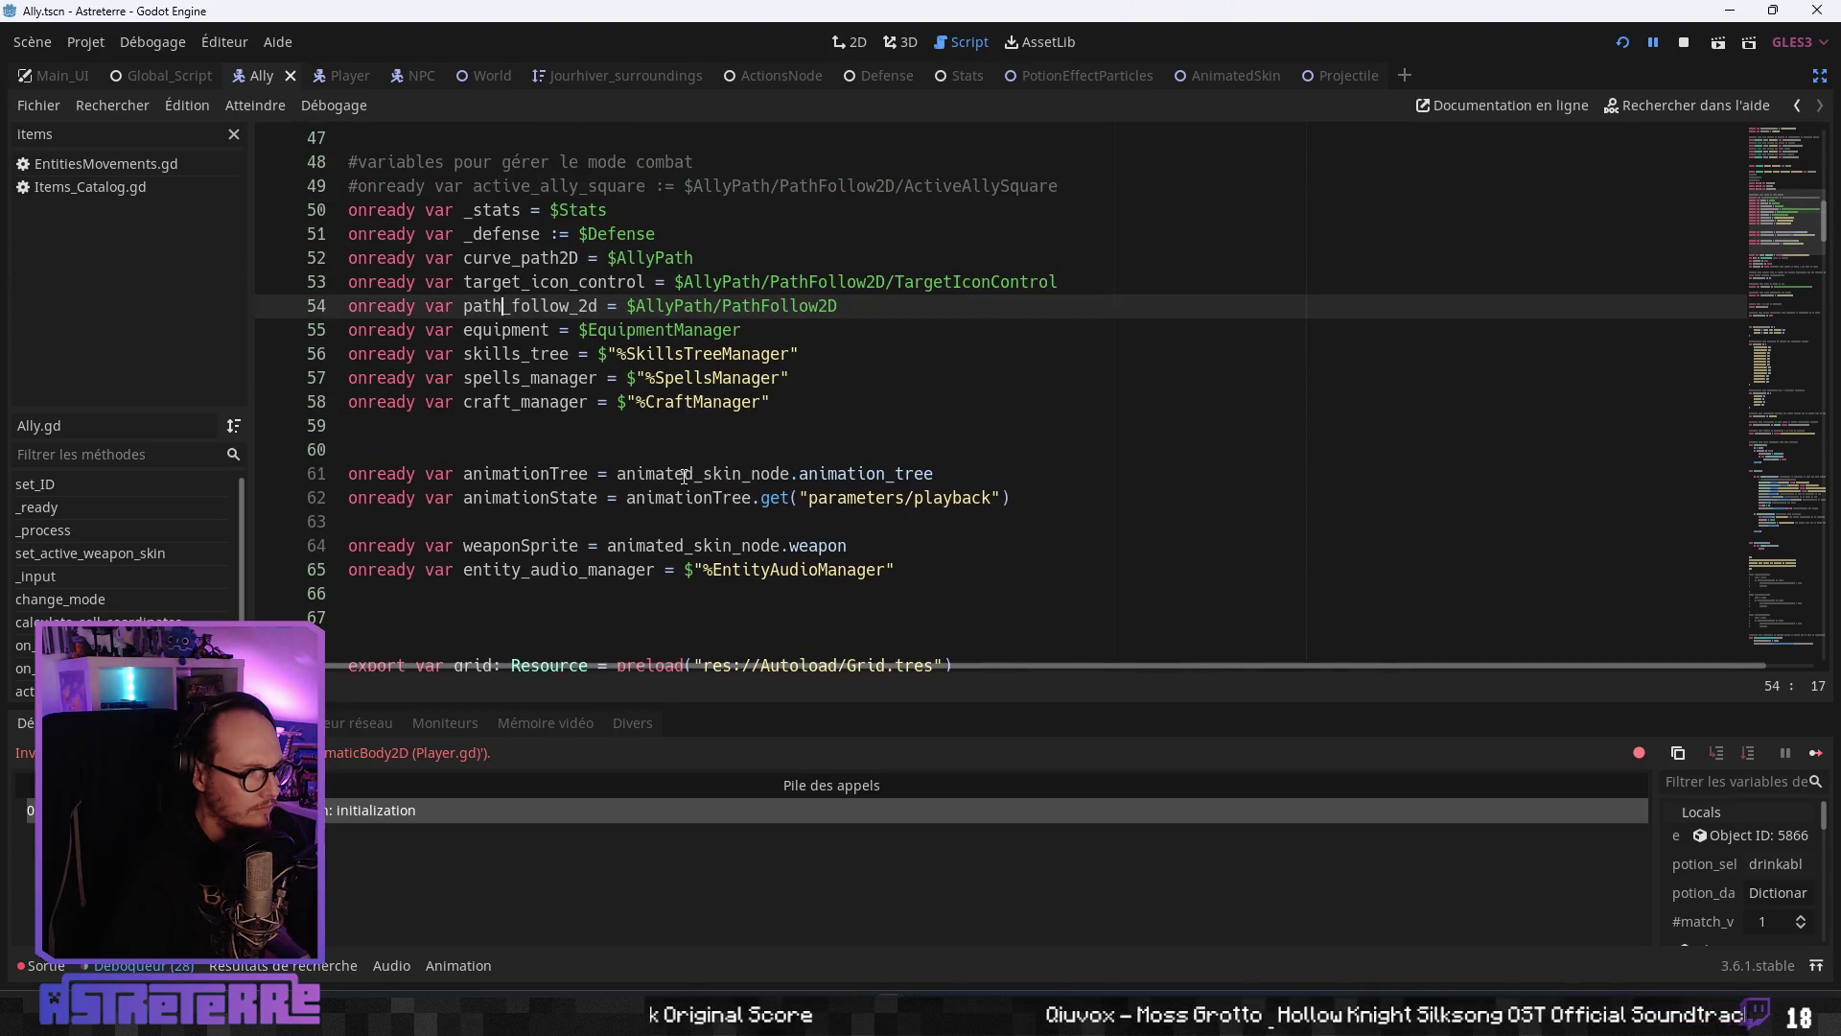
click(684, 474)
scroll(528, 458, up, 1)
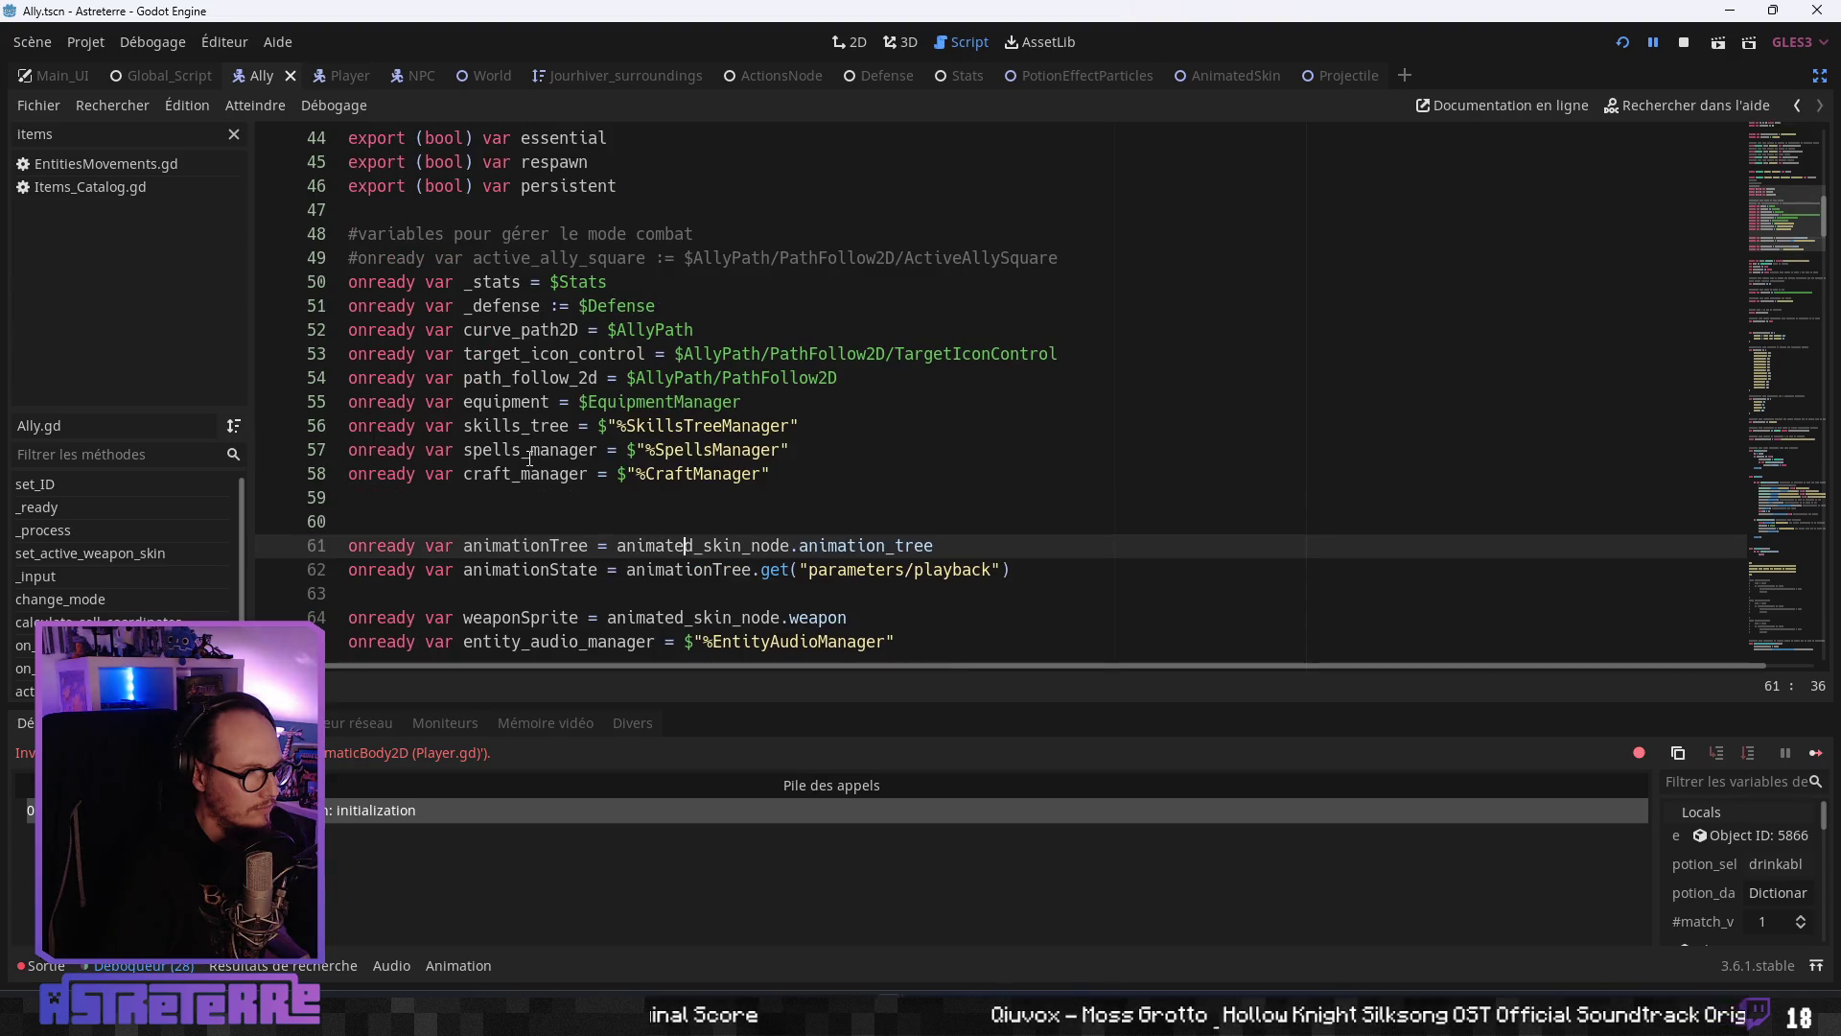
scroll(528, 465, up, 1)
click(518, 443)
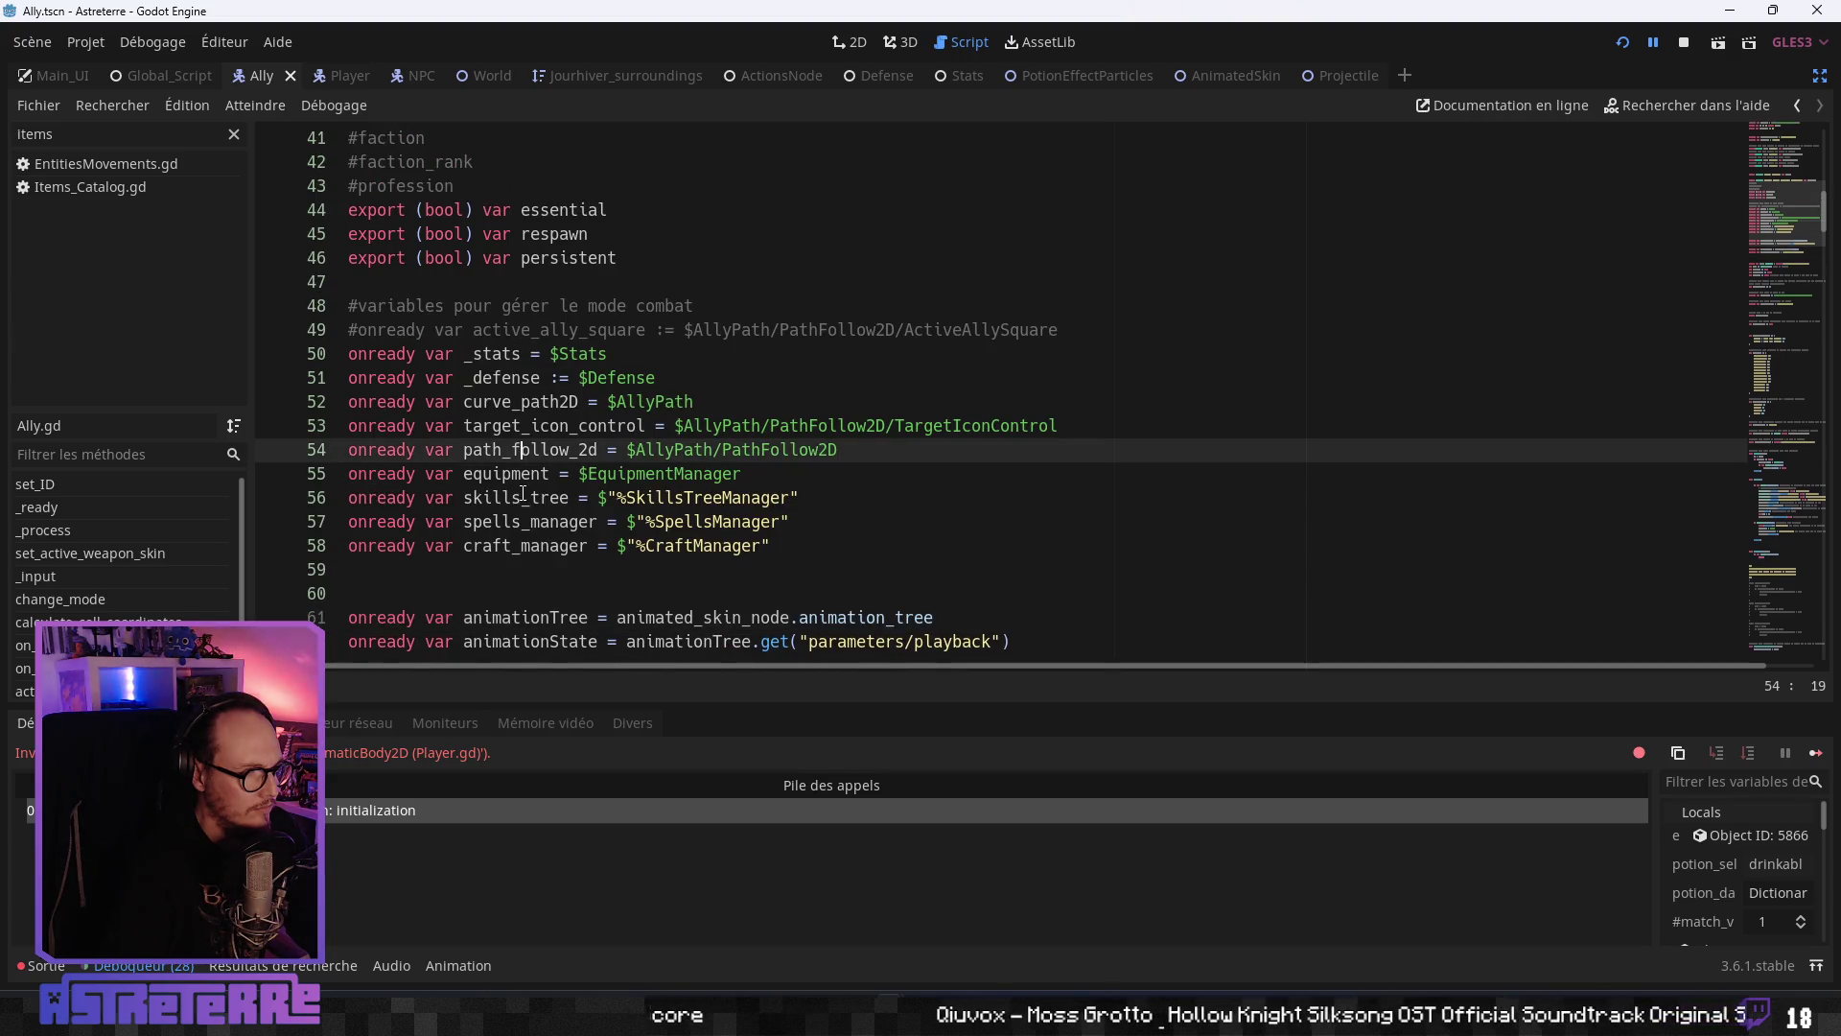
scroll(518, 520, up, 1)
scroll(518, 520, up, 8)
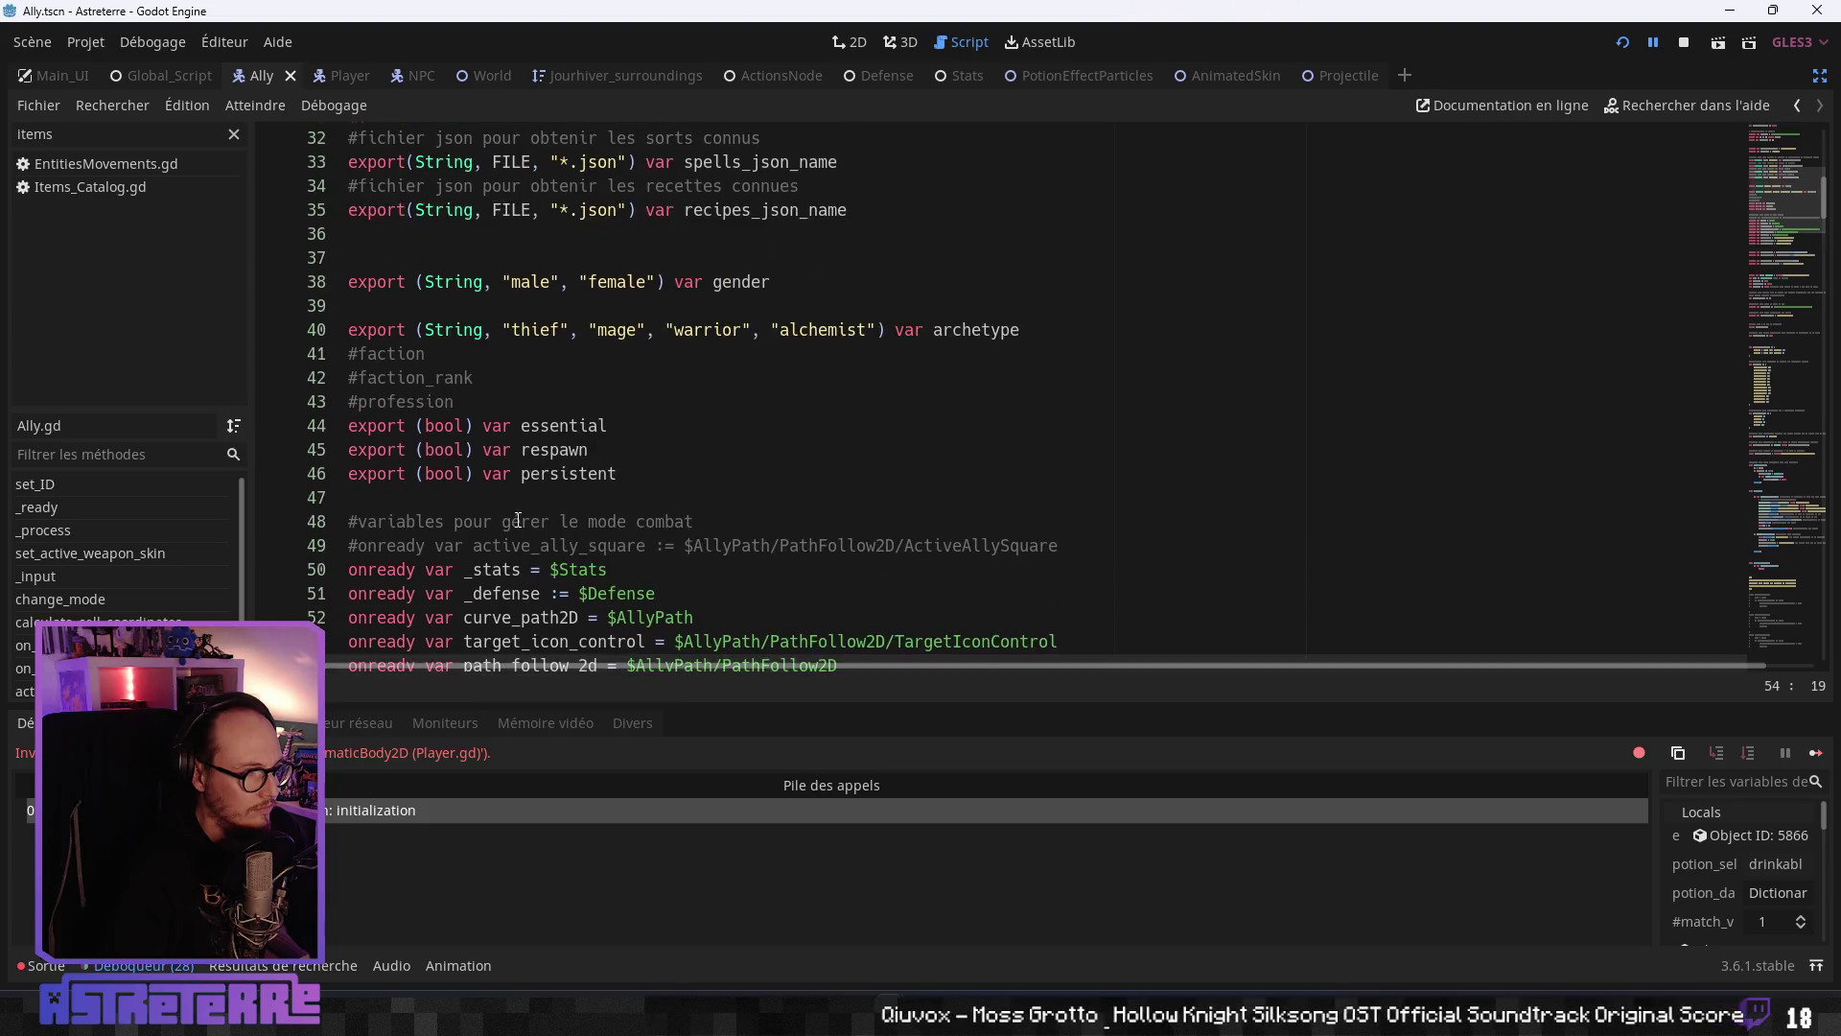
- Replace animated_skin with animated_skin_node on line 83 of PotionControl.gd, then save and relaunch with F5
double_click(549, 402)
key(ctrl+c)
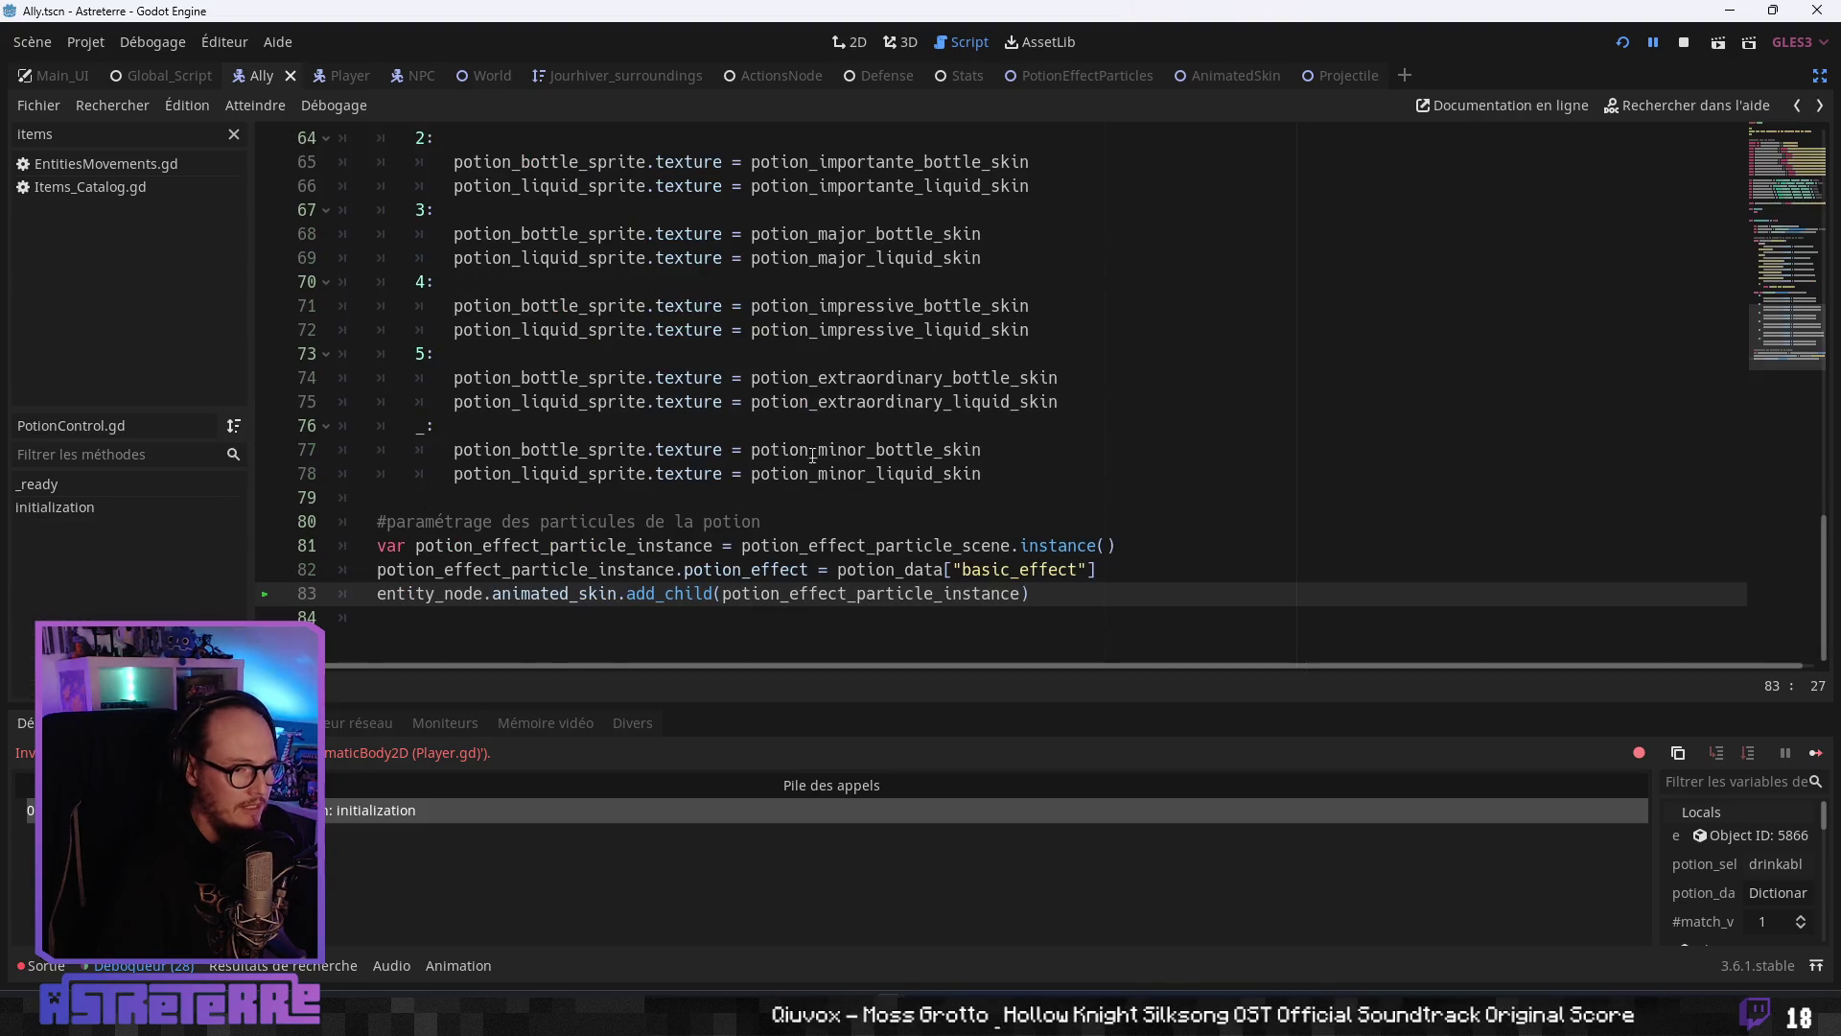
double_click(622, 594)
key(ctrl+v)
click(627, 519)
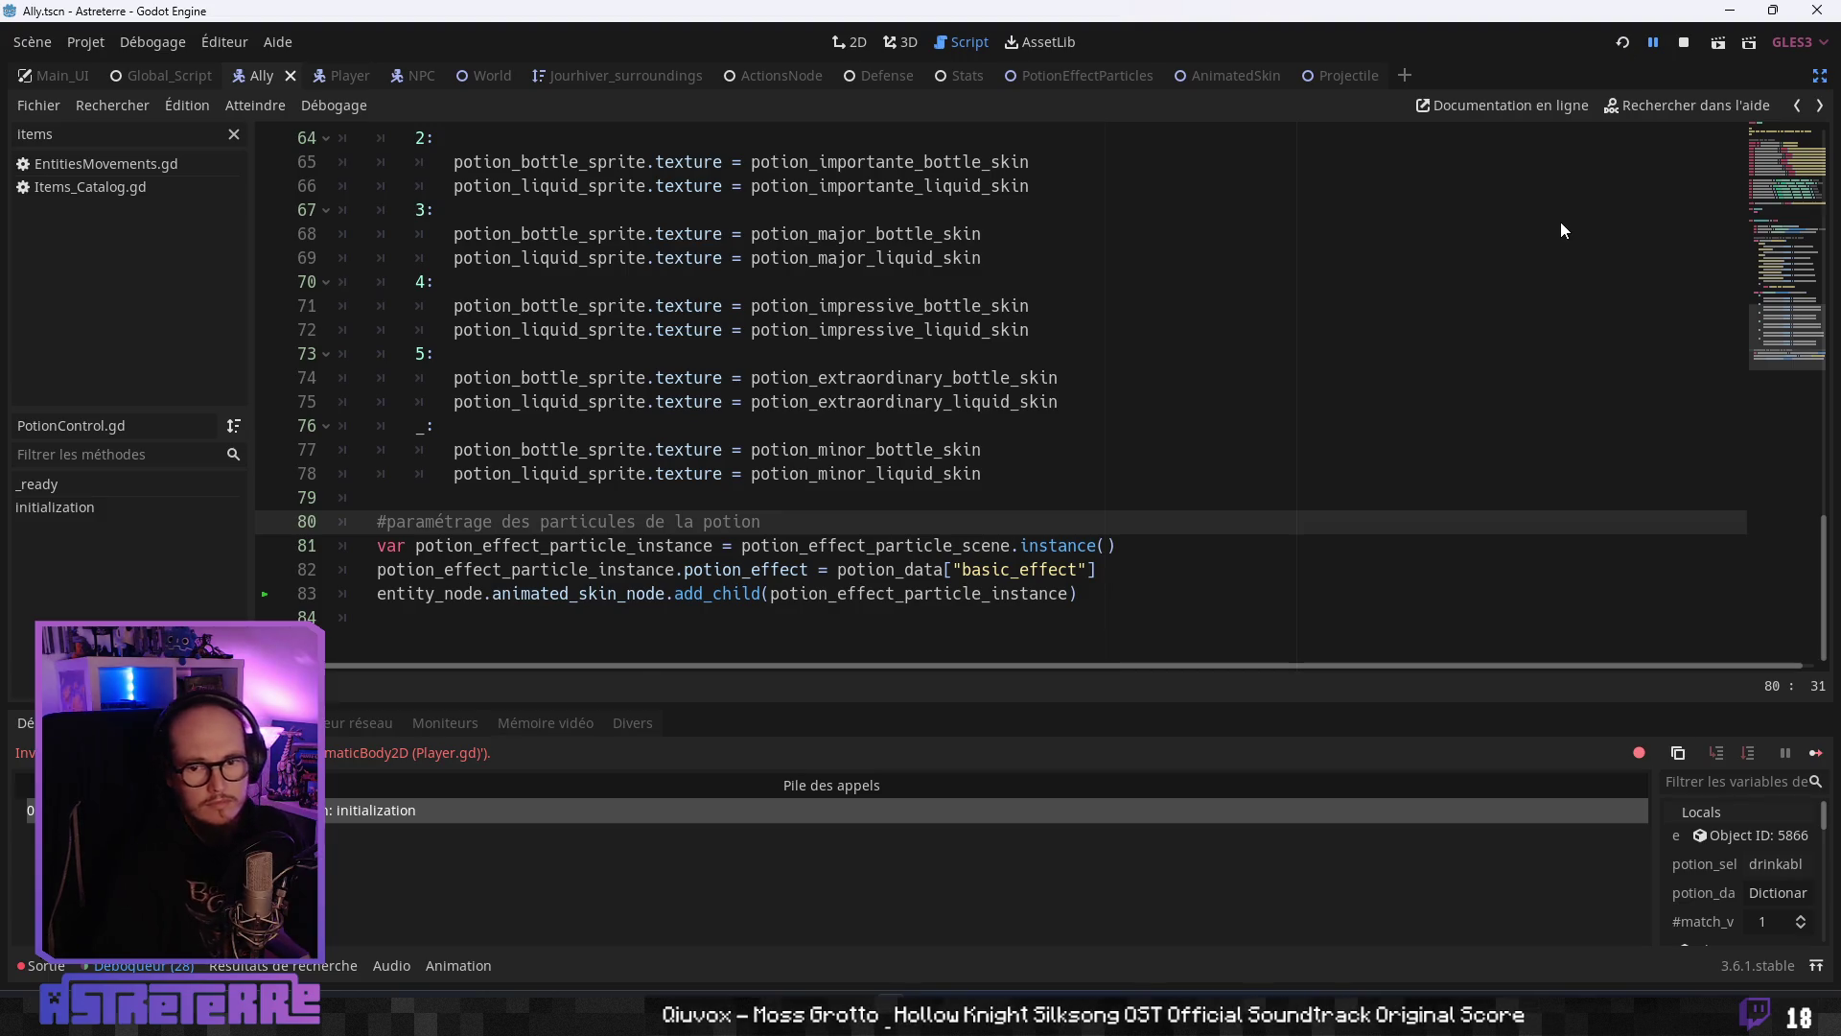
key(F5)
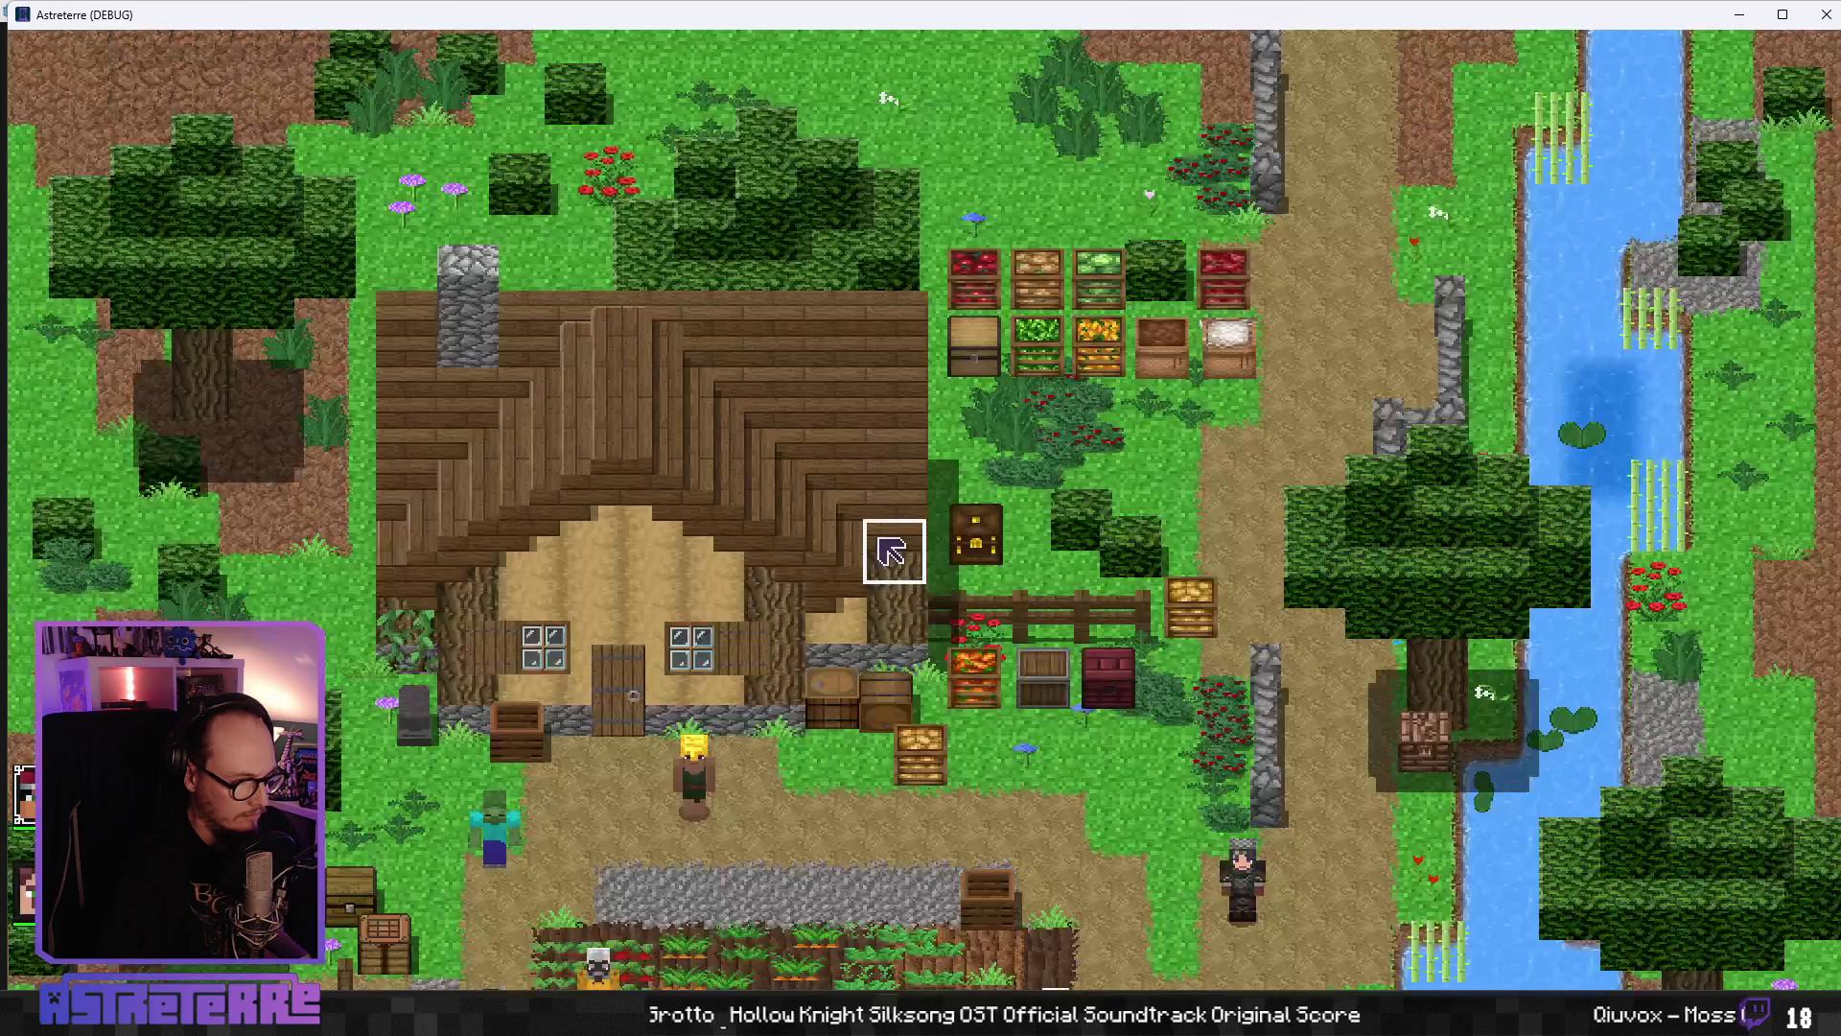
- Unequip the gold helmet, chestplate and leggings, then end the placement phase
scroll(888, 739, down, 4)
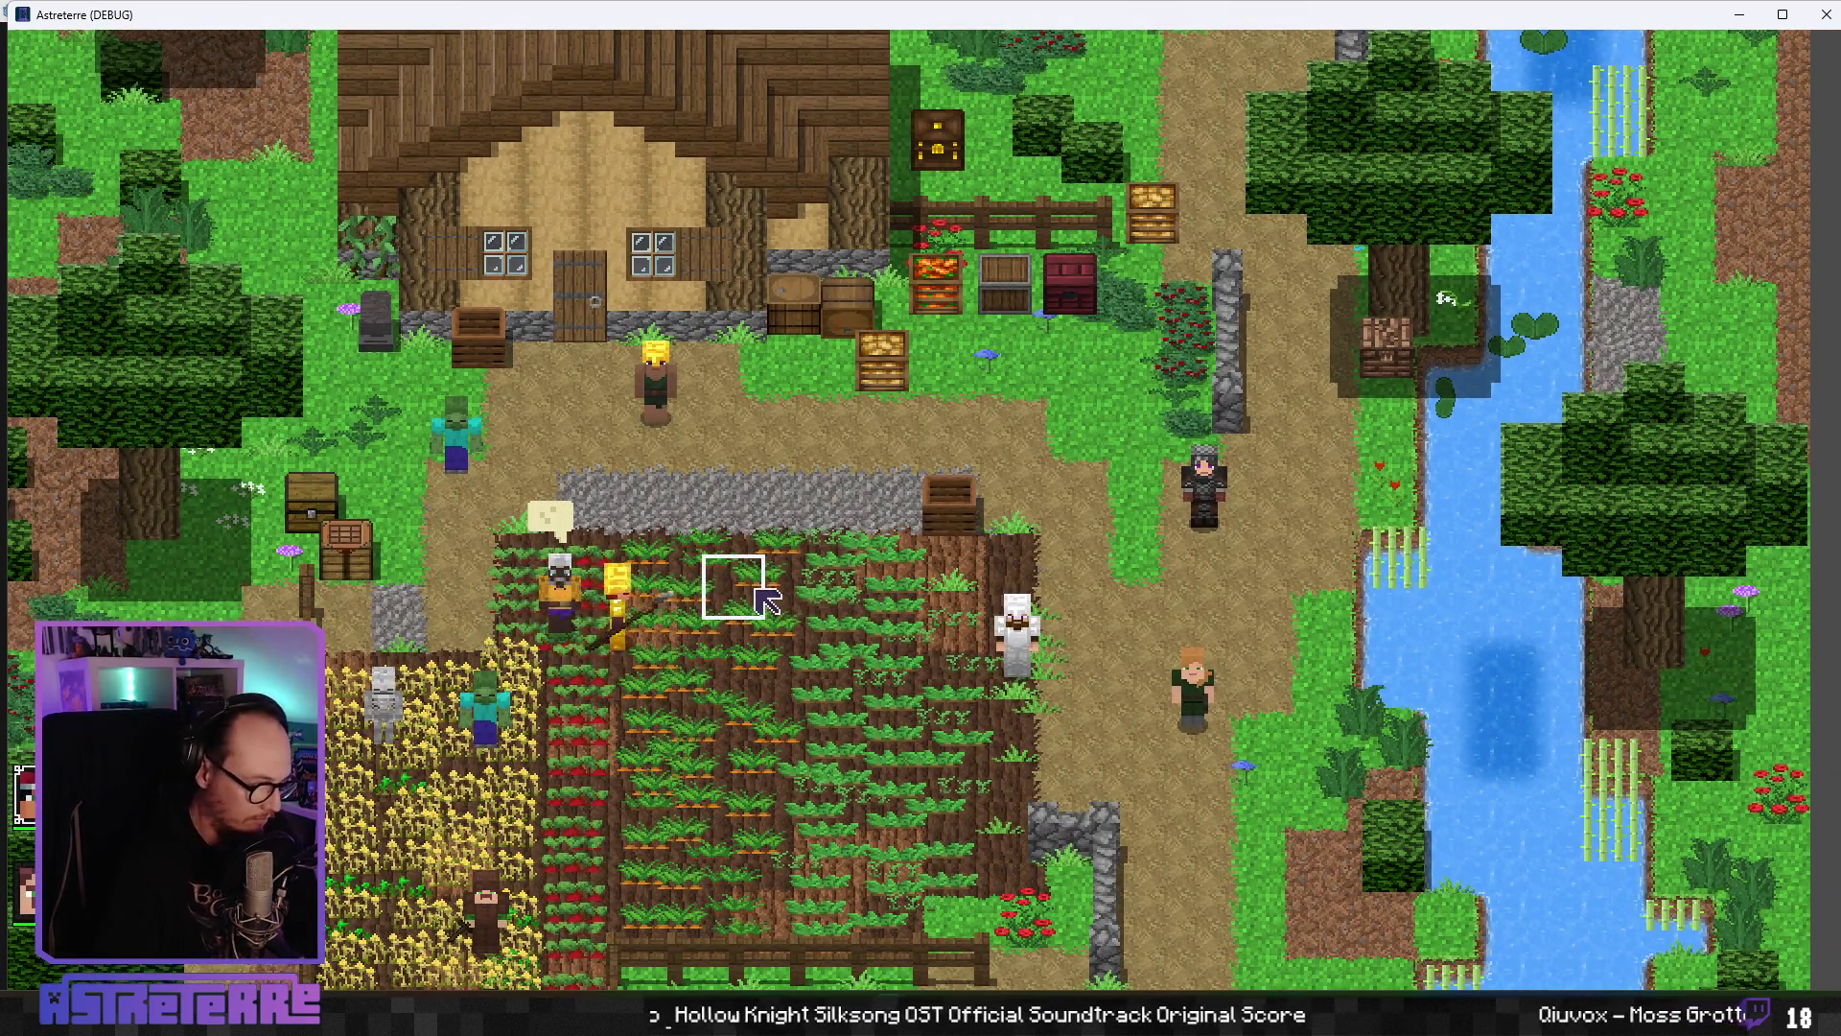
key(i)
click(509, 853)
click(604, 854)
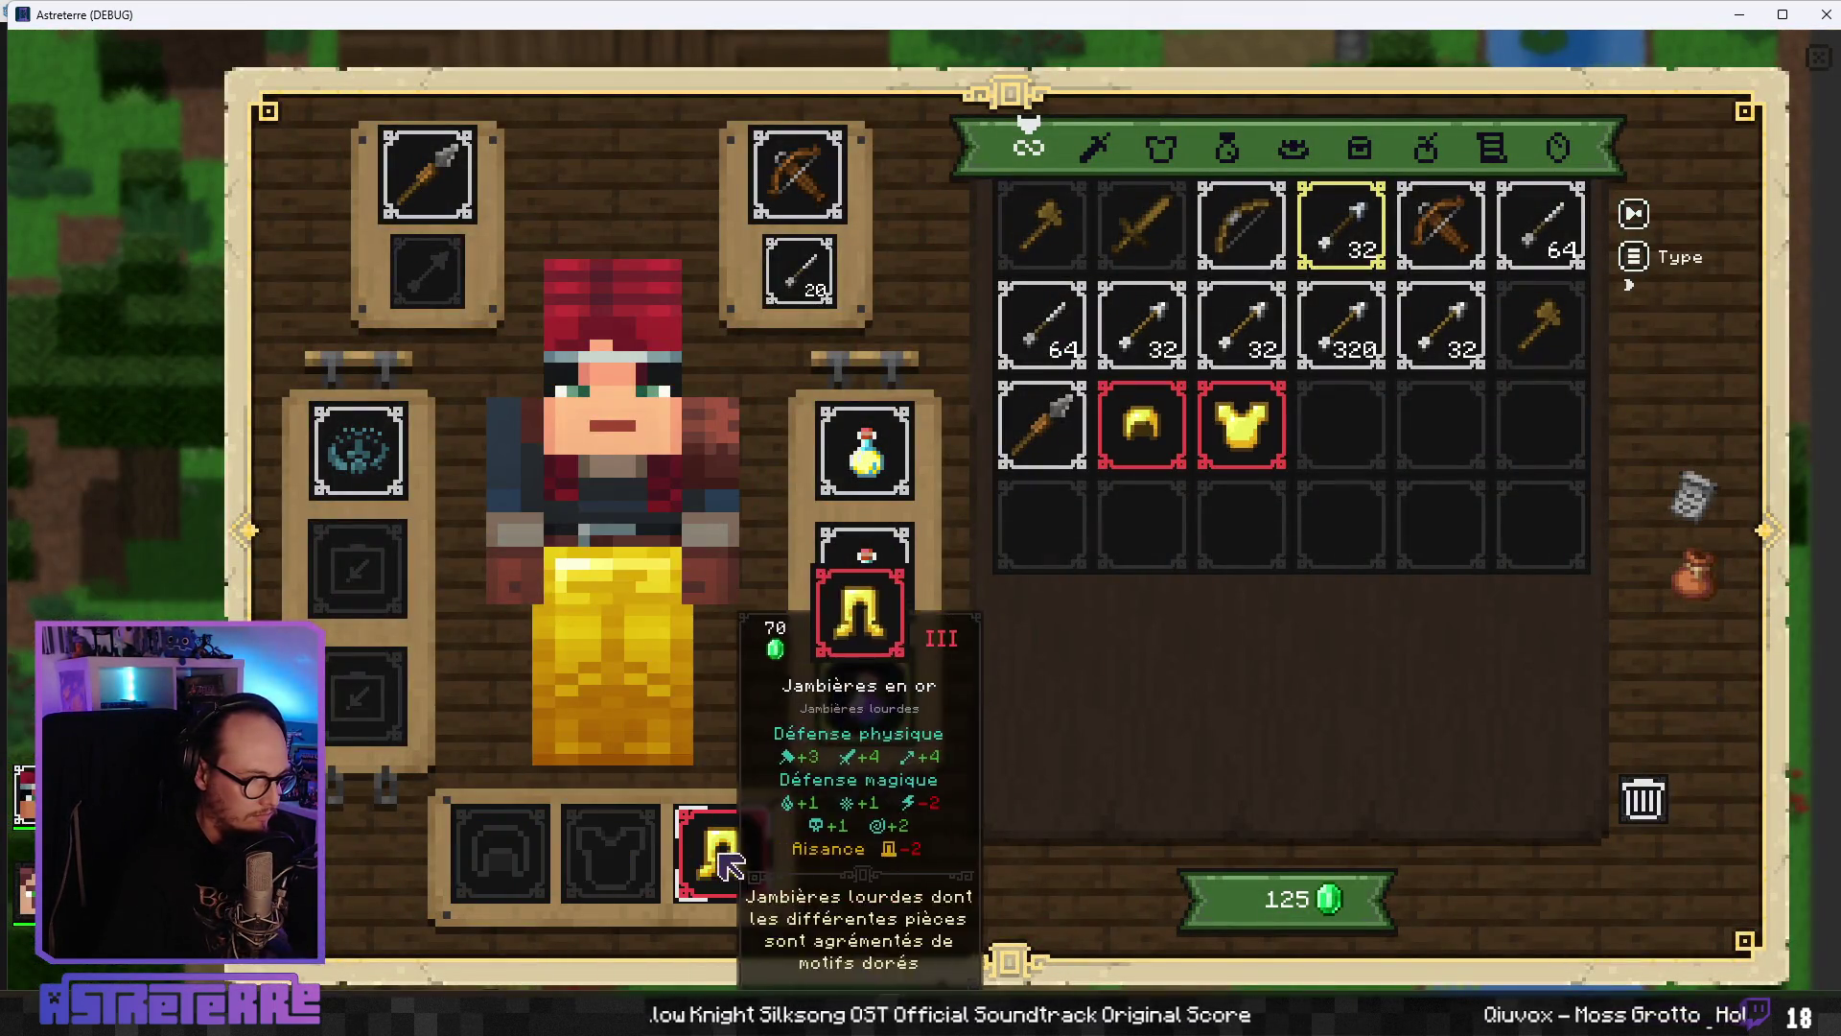
click(722, 852)
key(i)
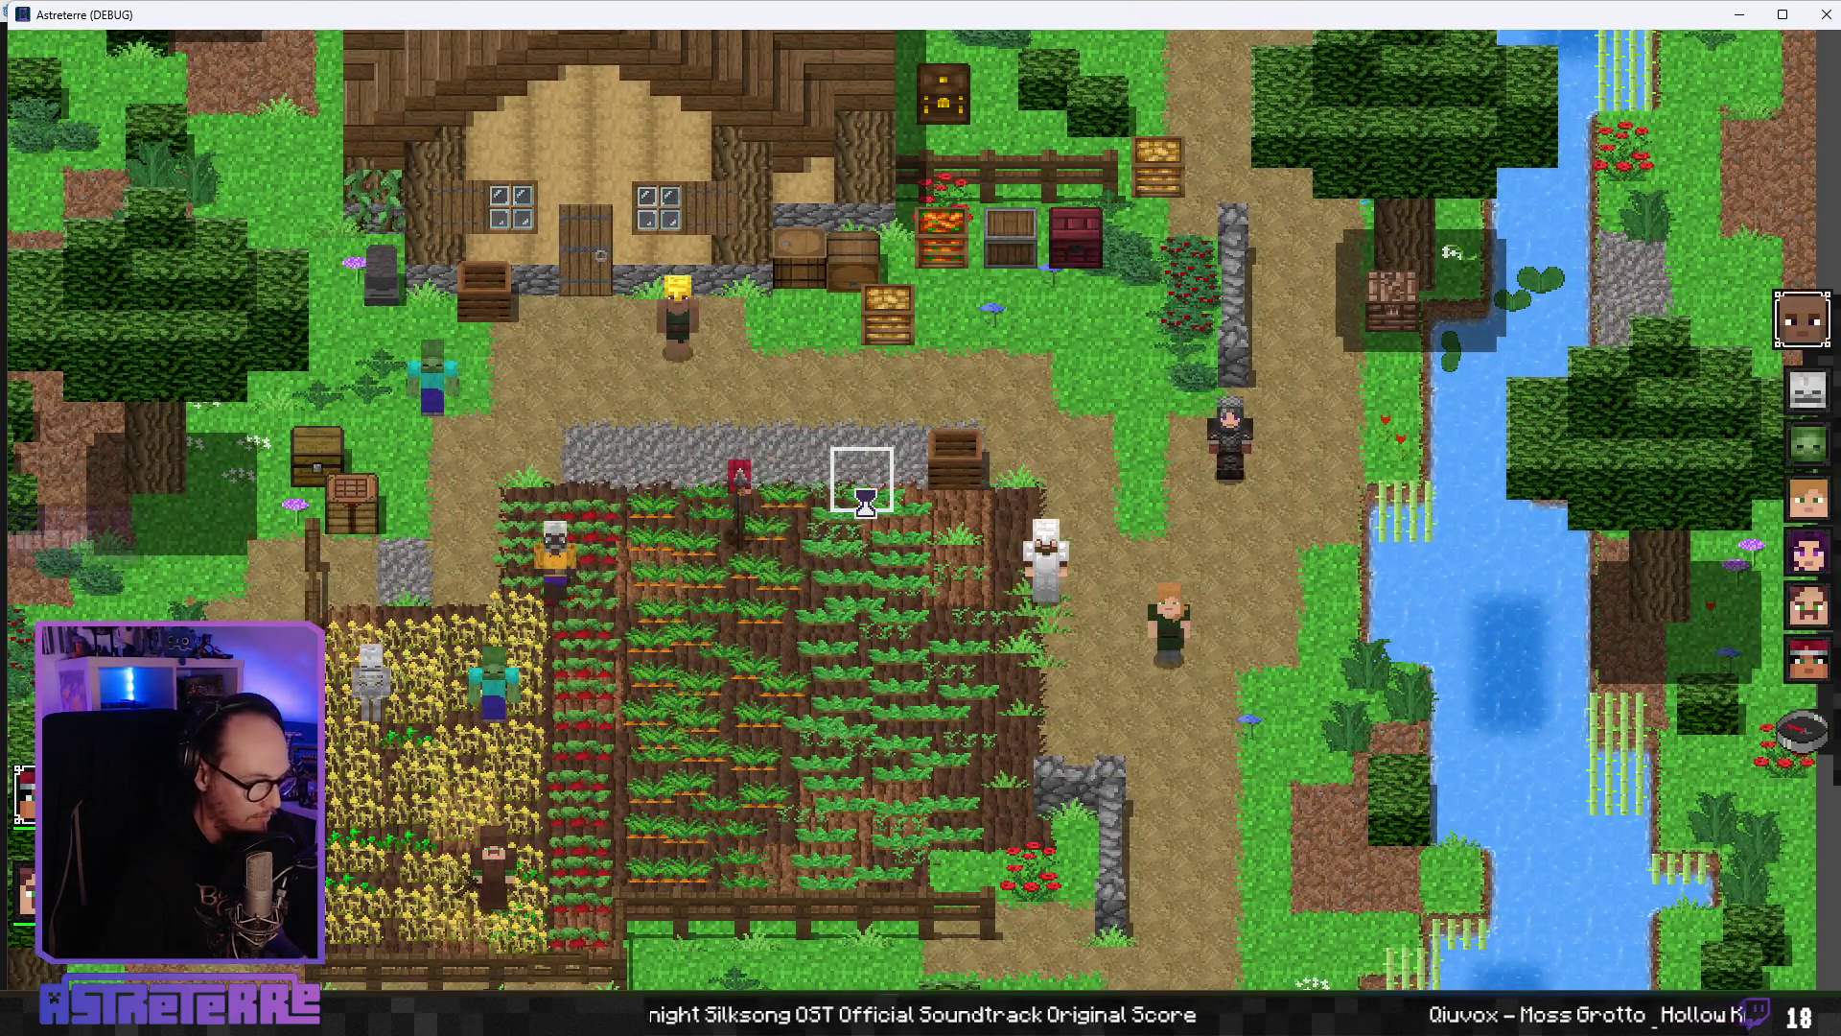
click(1669, 703)
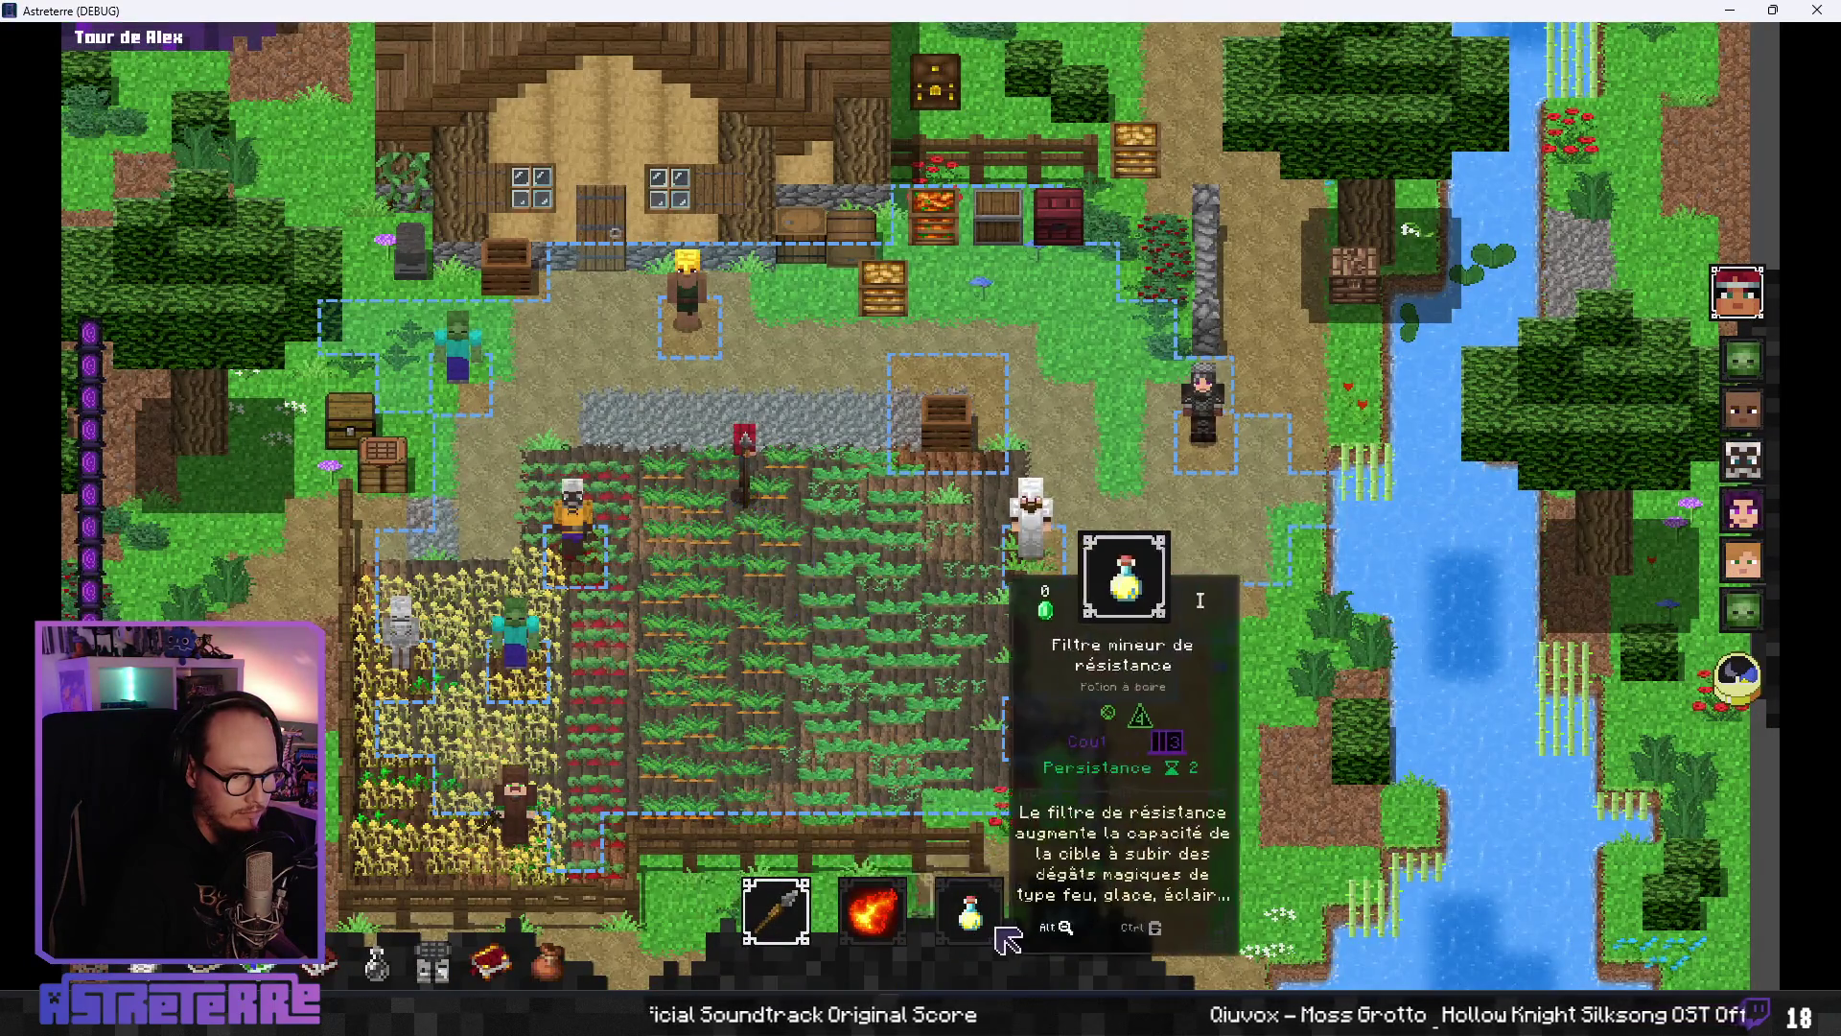
- Drink the minor resistance potion on a target tile, then close the game
click(988, 923)
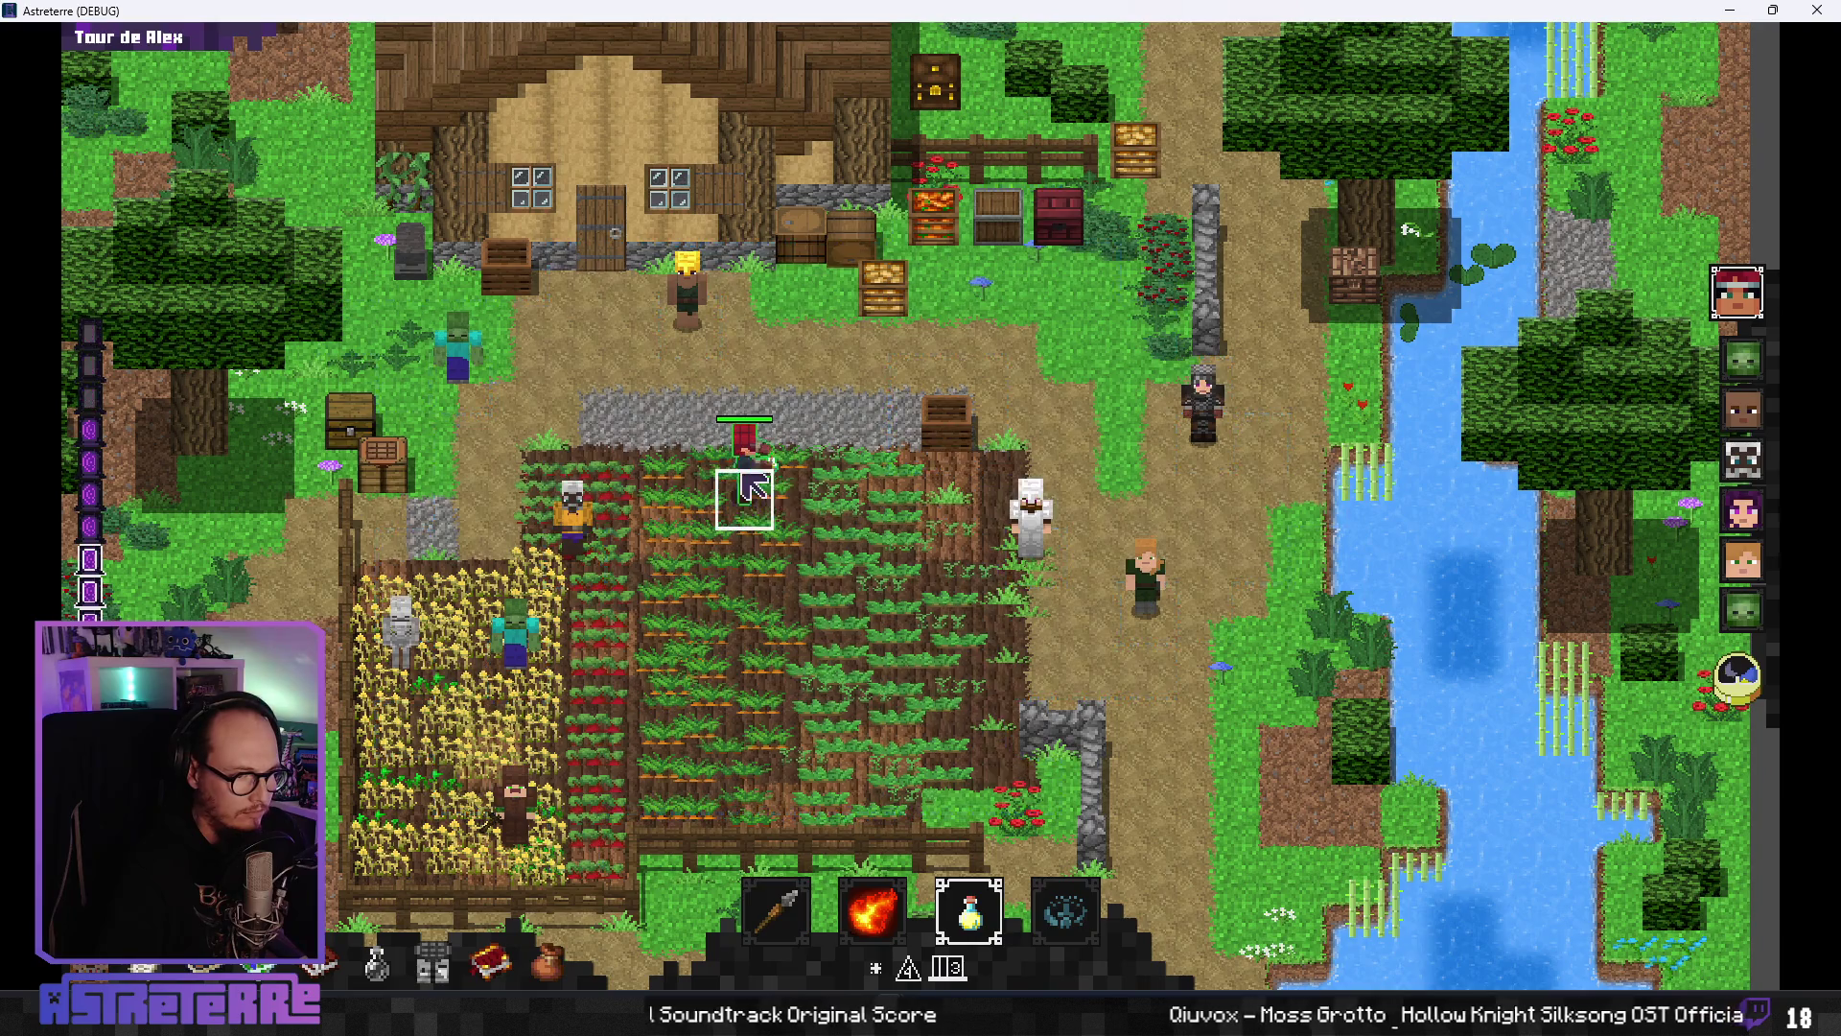
click(976, 505)
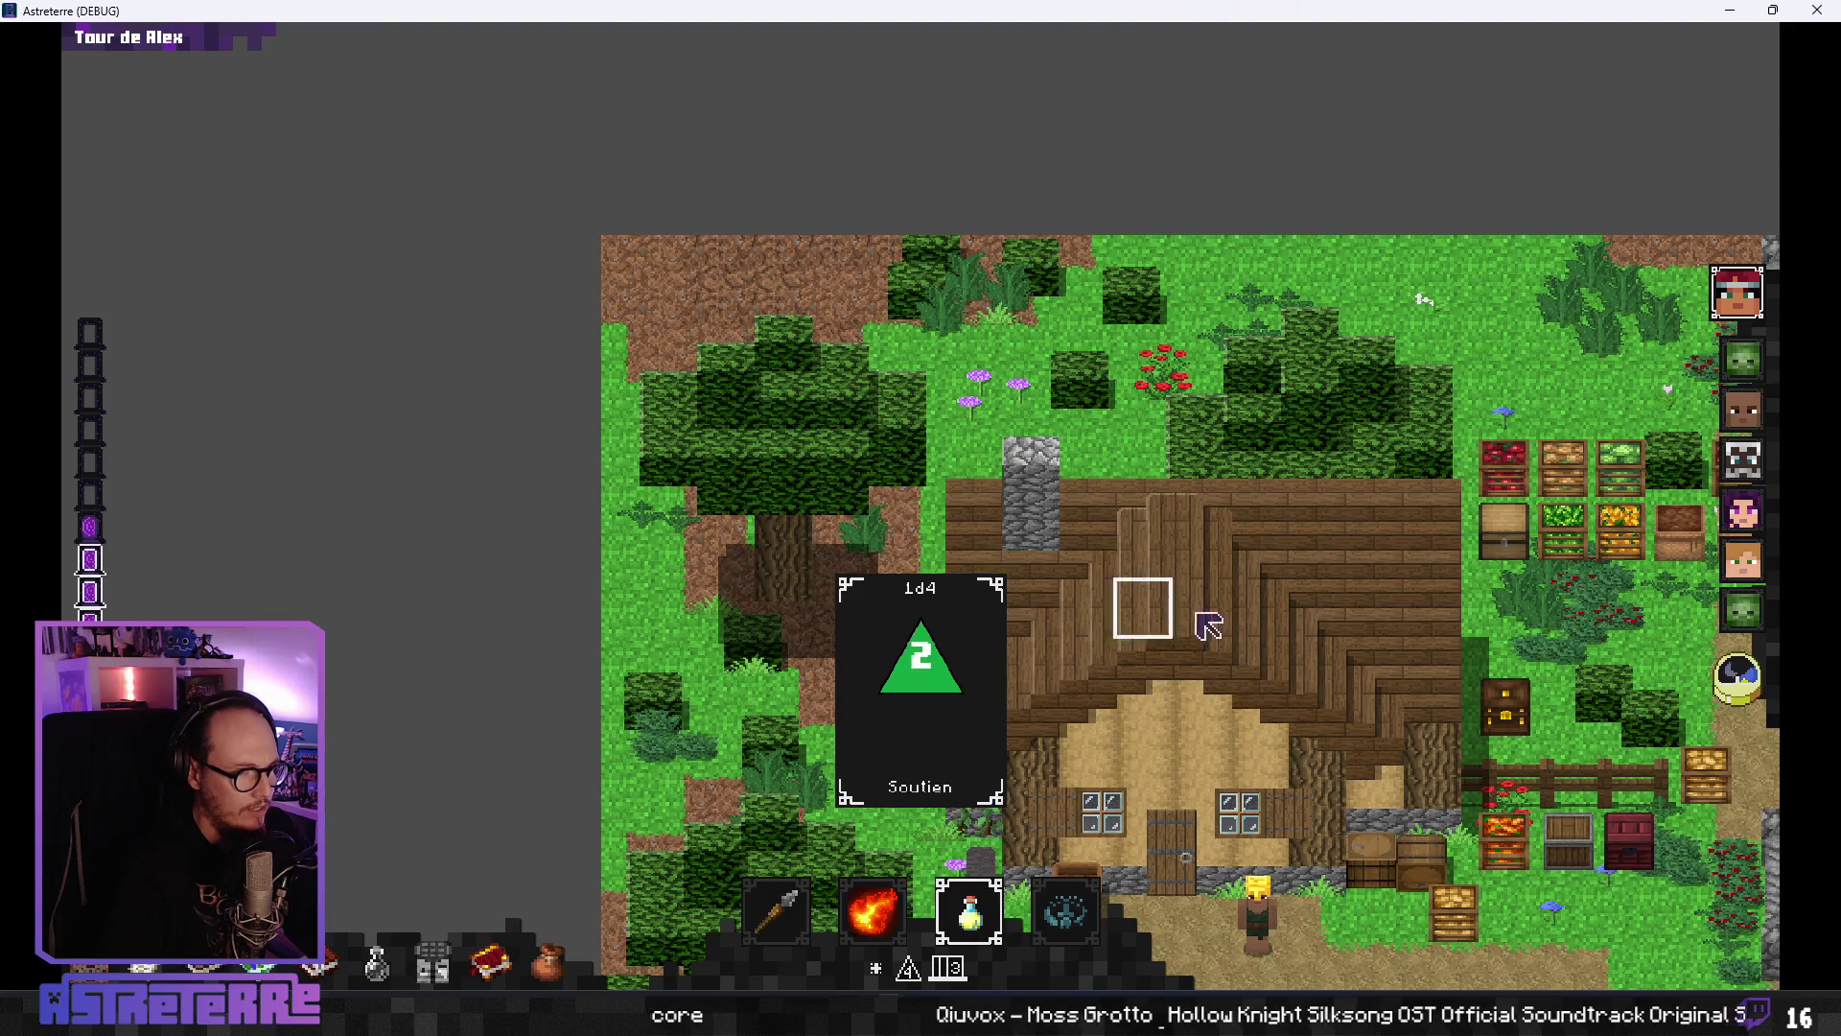
scroll(969, 906, down, 1)
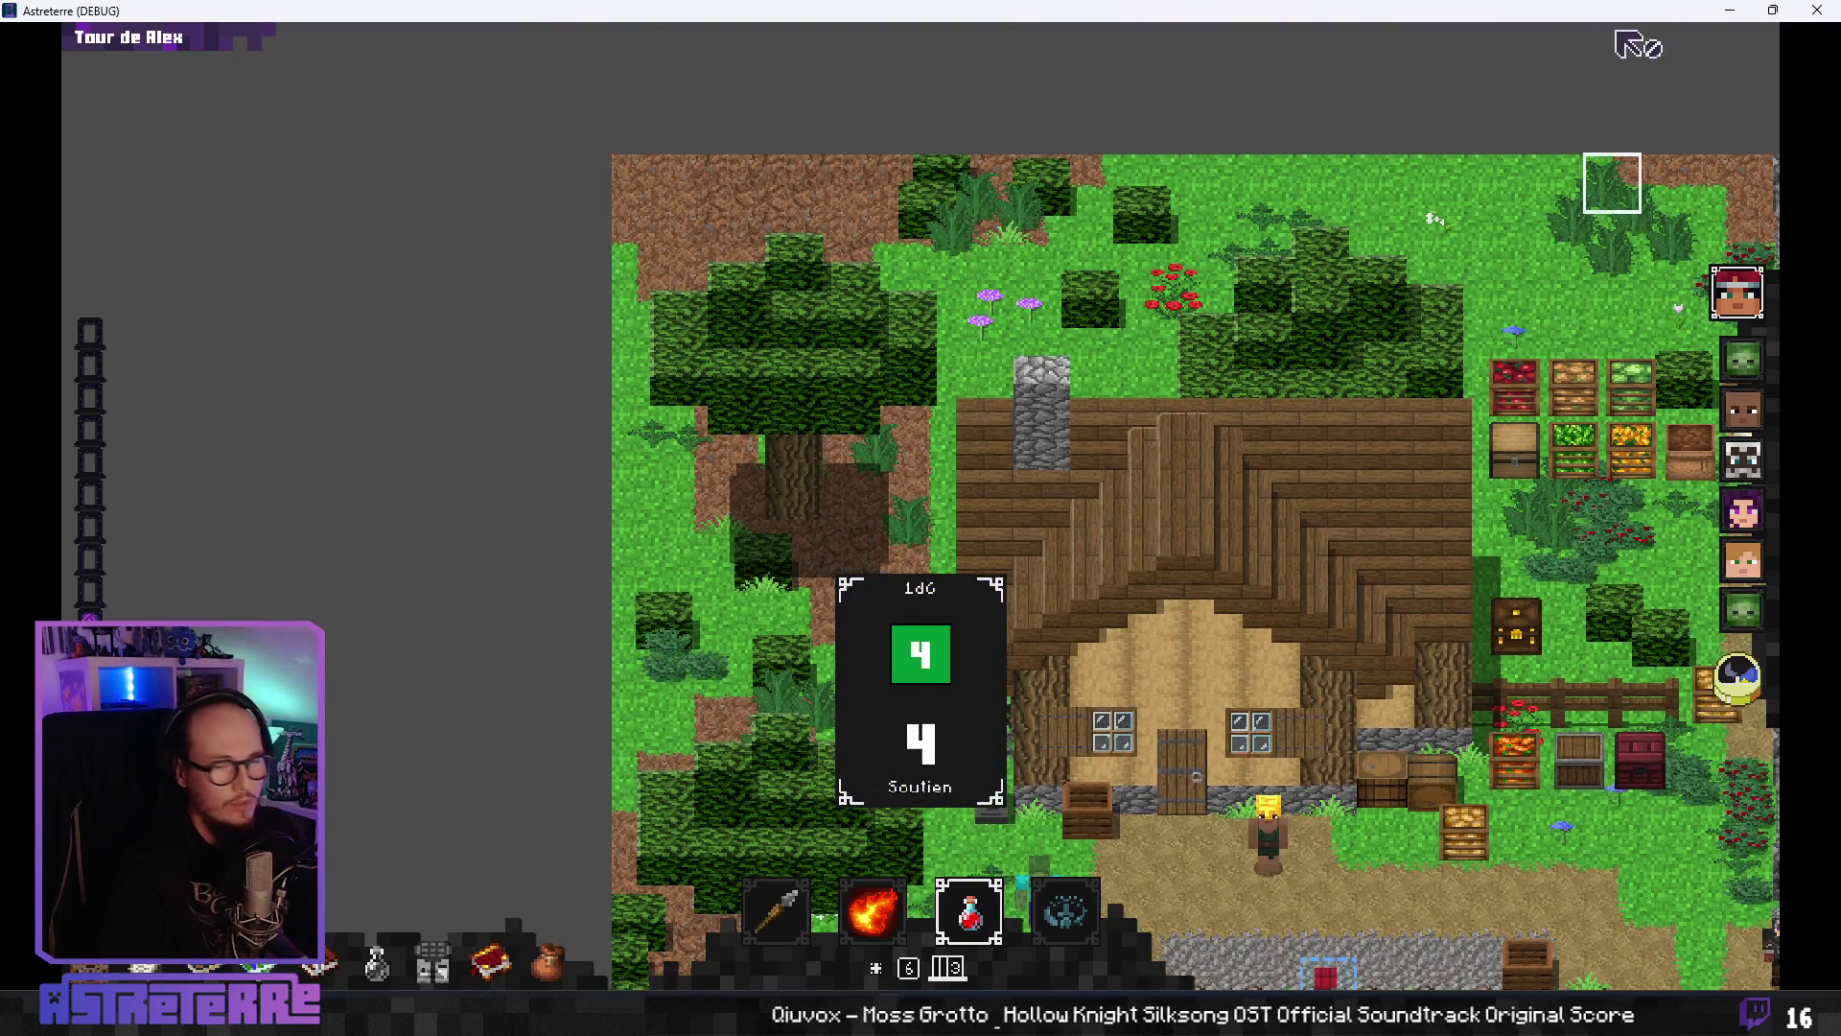
click(1818, 10)
click(803, 404)
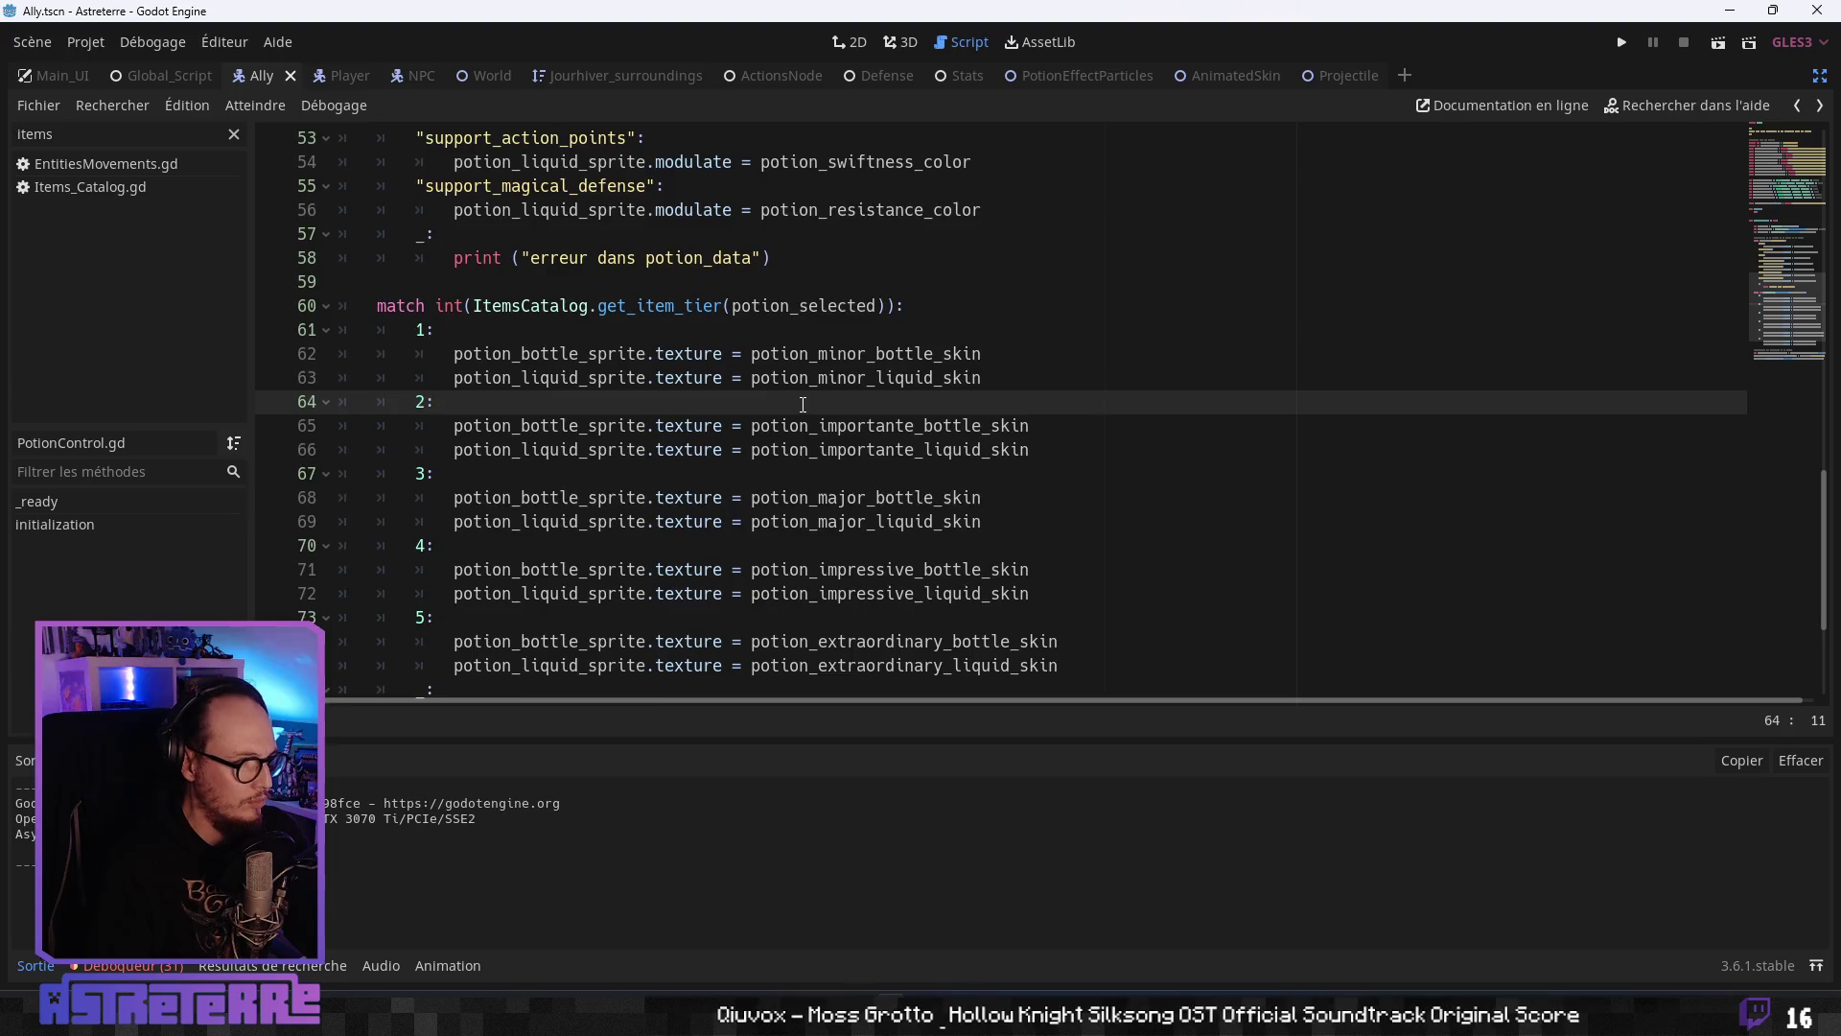
- In PotionEffectParticles.gd, add a new line after line 7 and type 'e'
scroll(803, 404, up, 4)
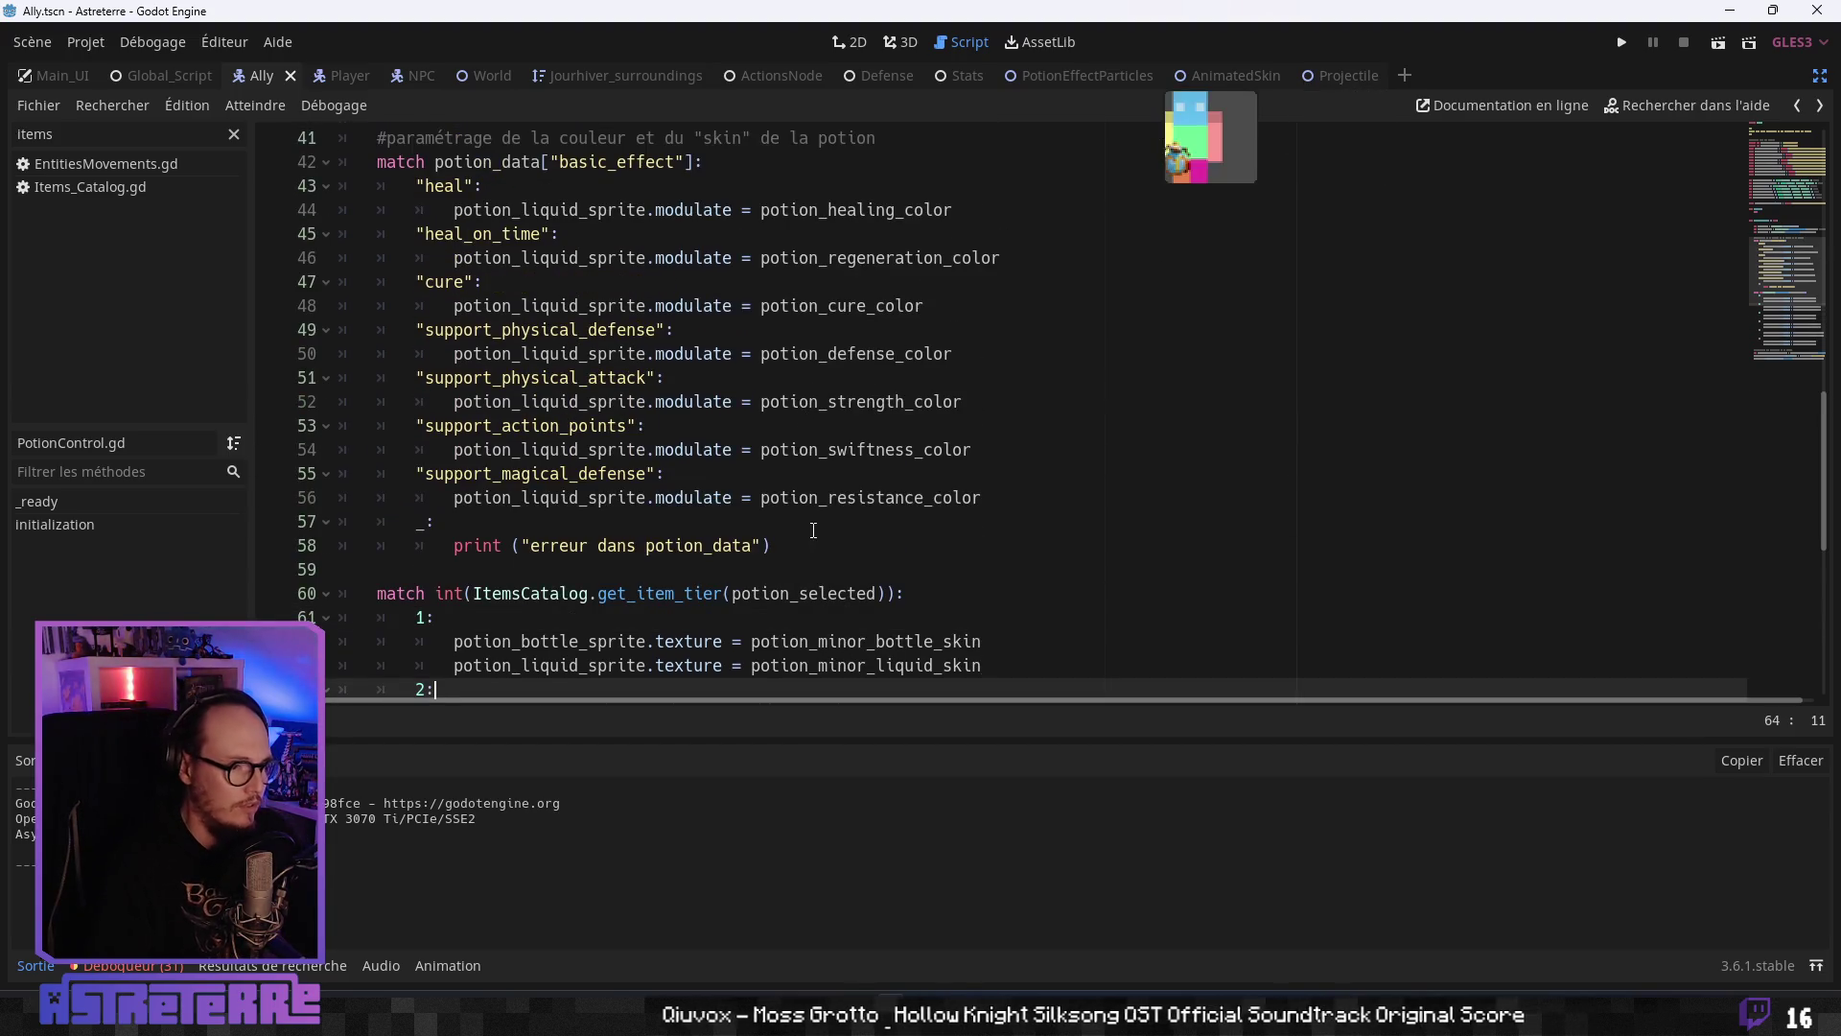
scroll(816, 530, down, 4)
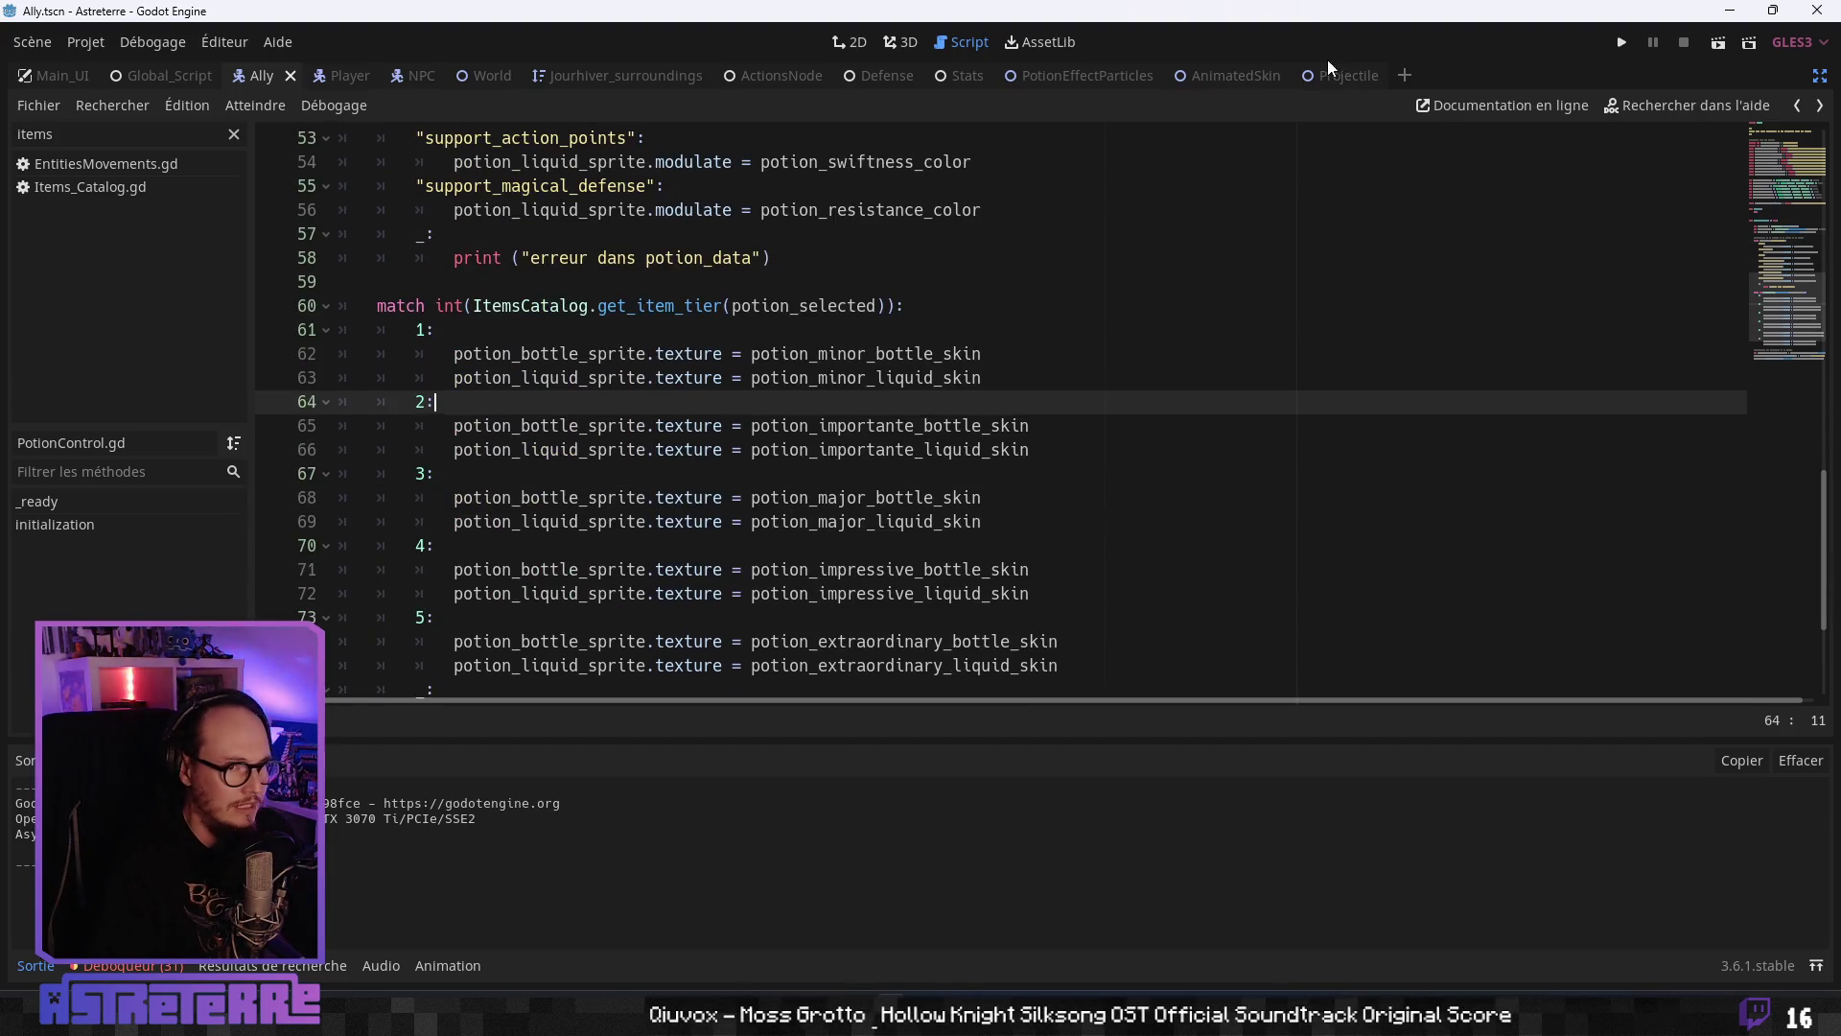
click(1065, 77)
click(622, 402)
scroll(621, 403, up, 8)
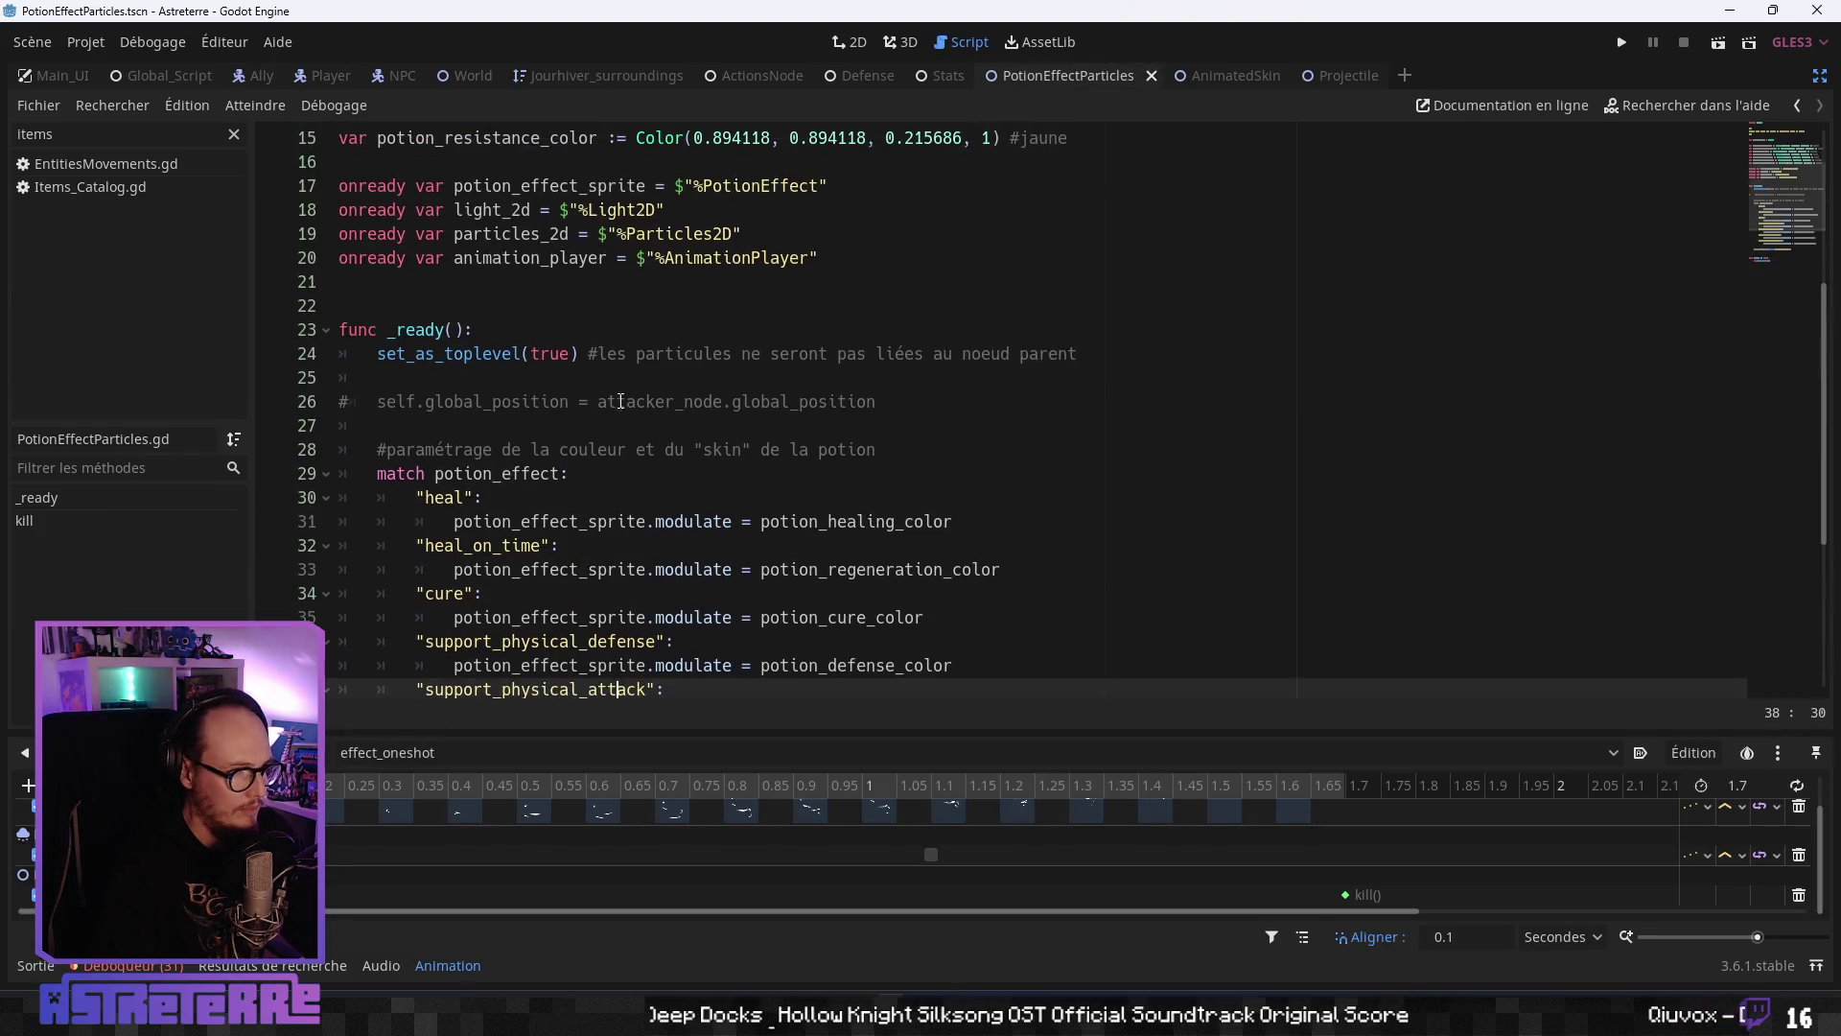
click(619, 237)
key(Return)
text(var entity_node : Nod)
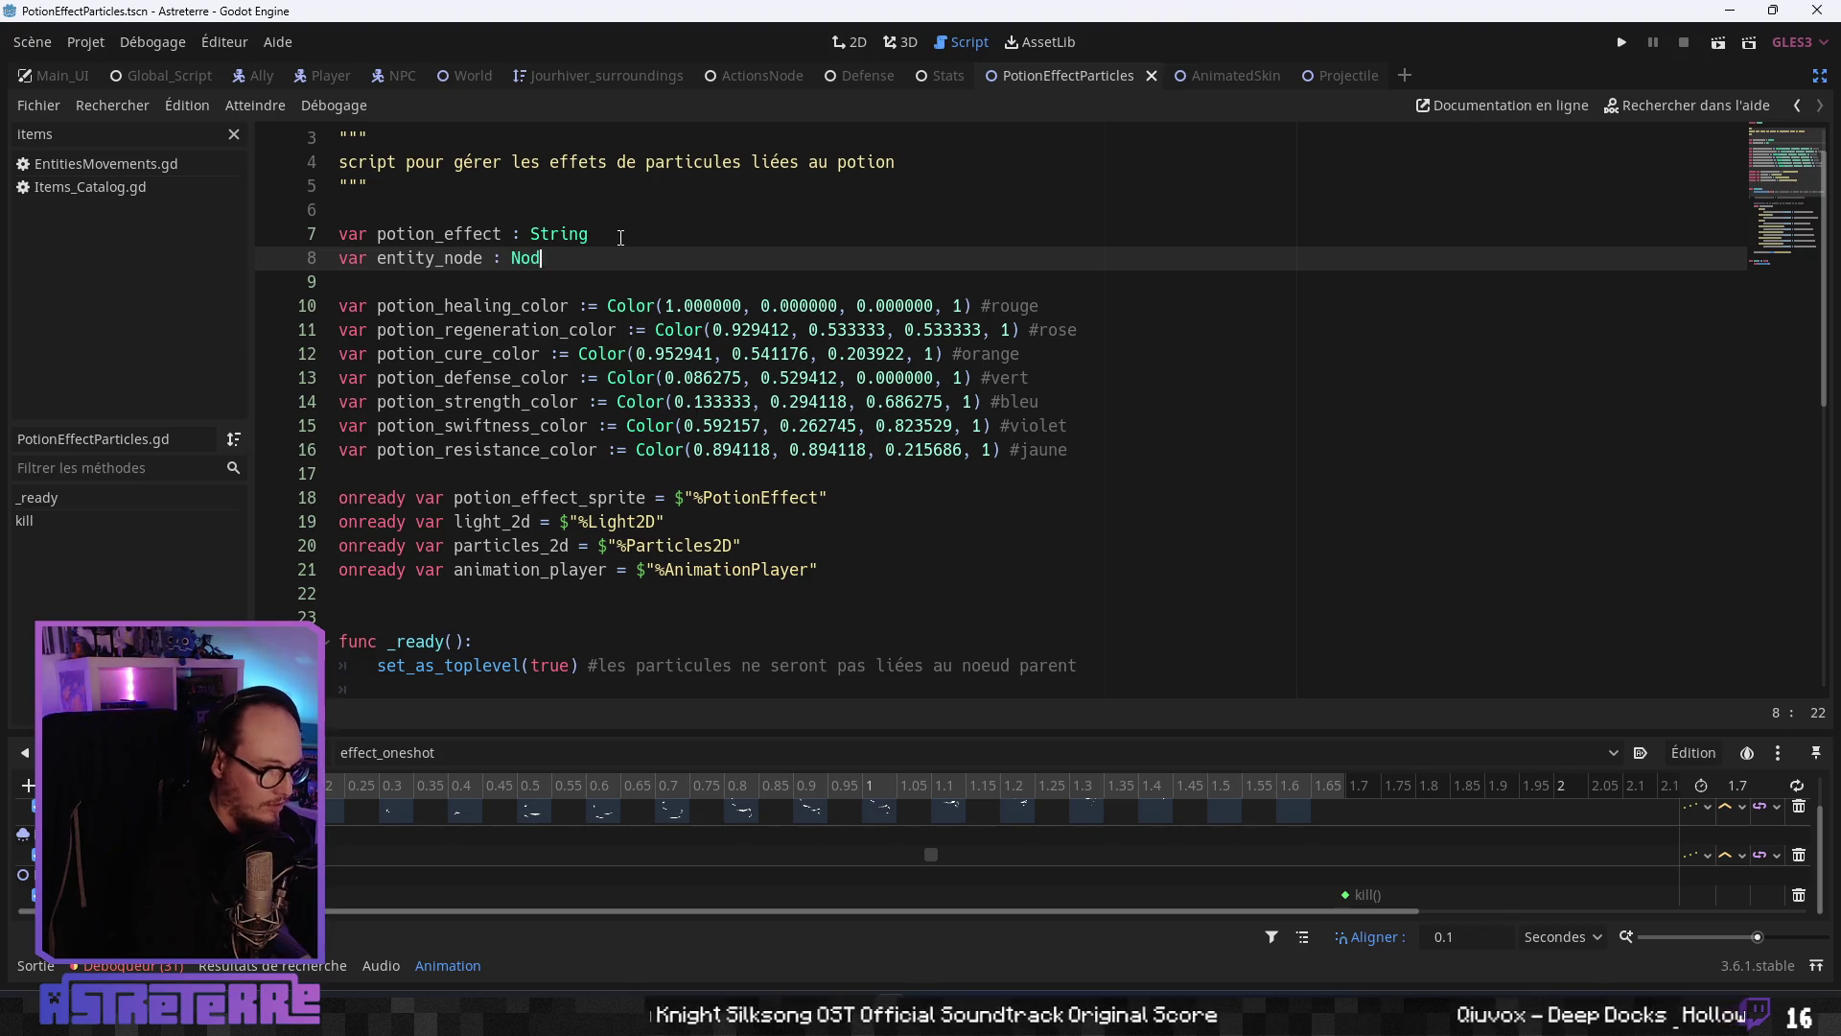
text(e)
scroll(540, 479, down, 3)
click(540, 523)
scroll(540, 448, down, 2)
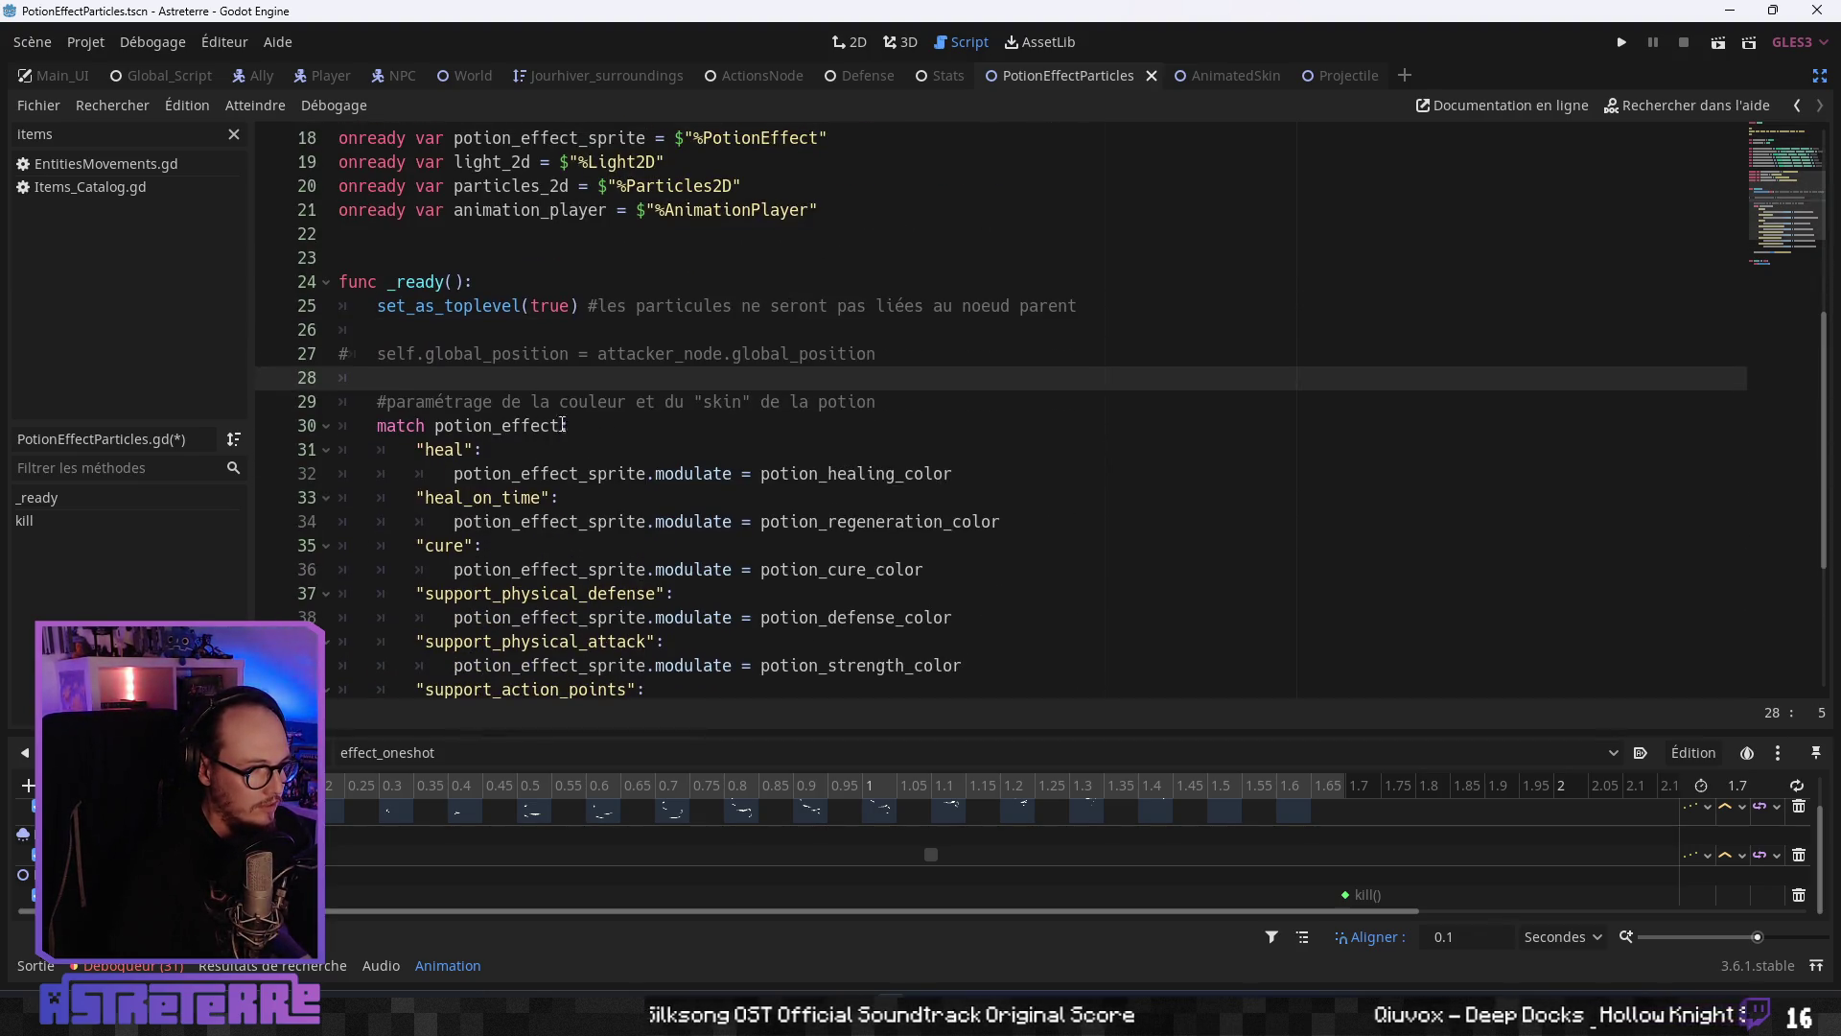
- Uncomment line 27 and change attacker_node to entity_node in the global_position assignment
click(635, 354)
drag(903, 354, 383, 352)
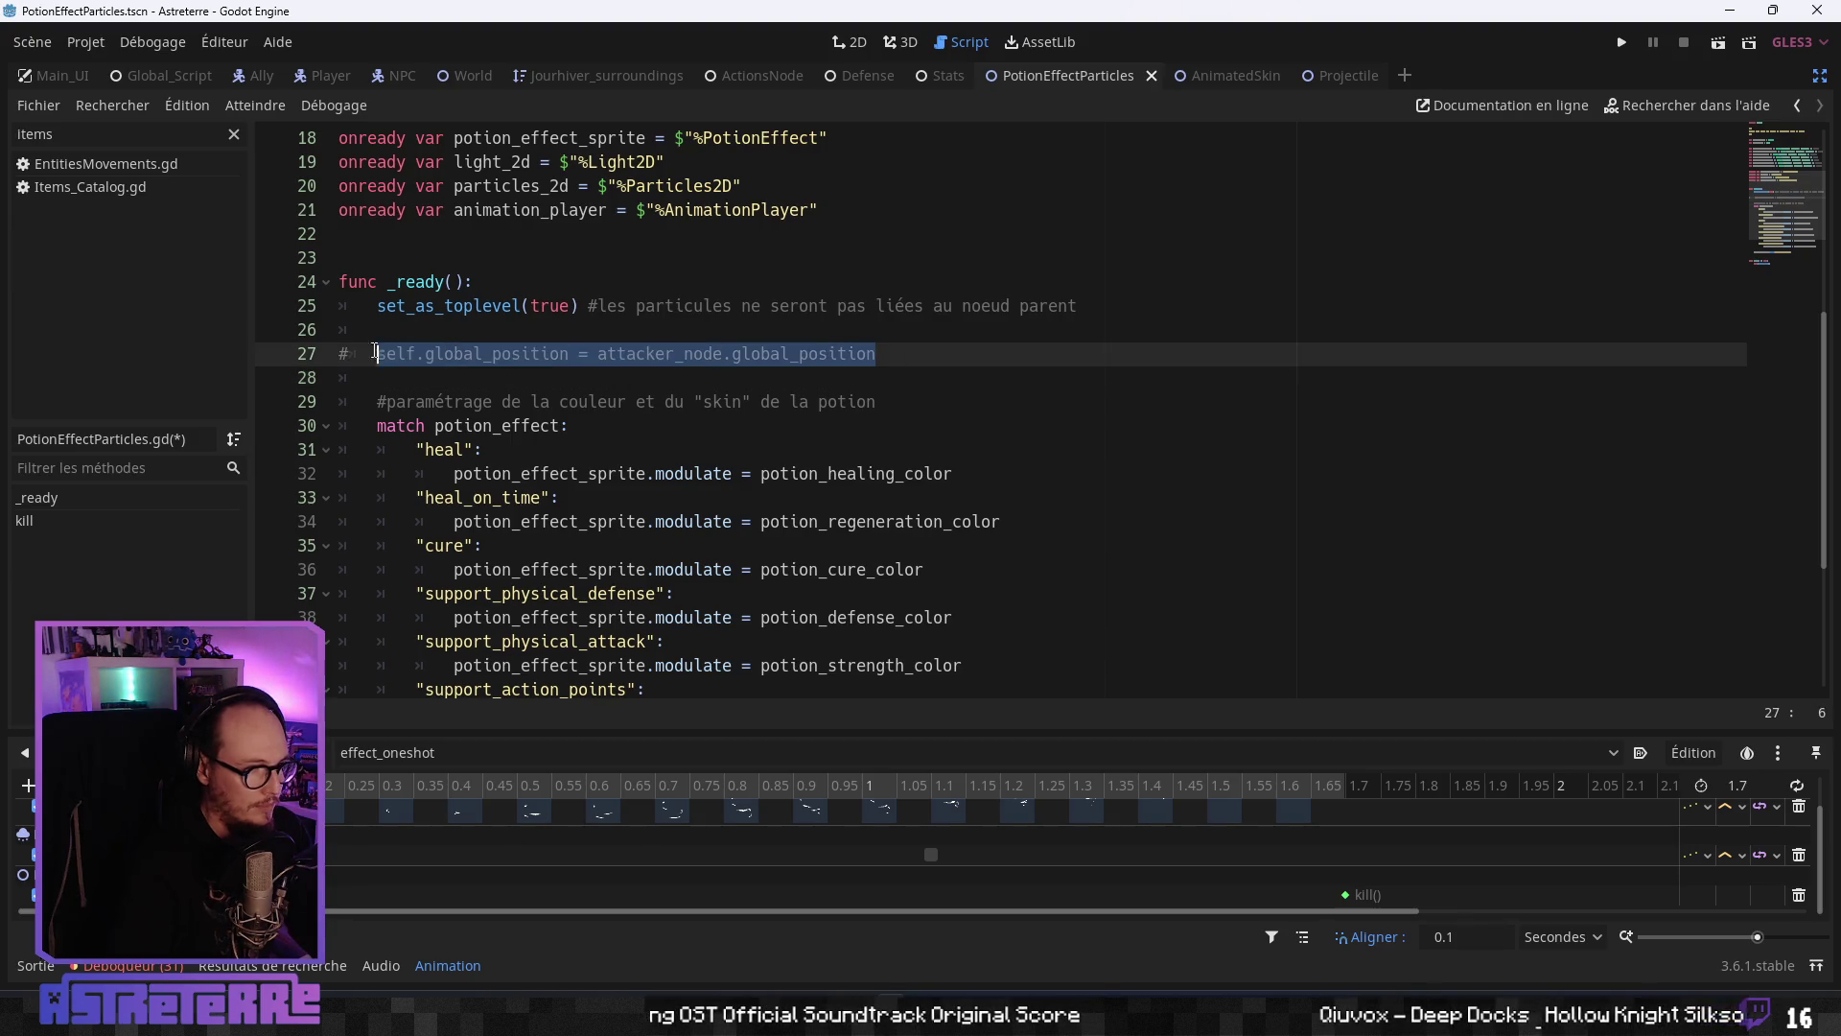
key(ctrl+k)
click(534, 378)
double_click(692, 355)
text(entity)
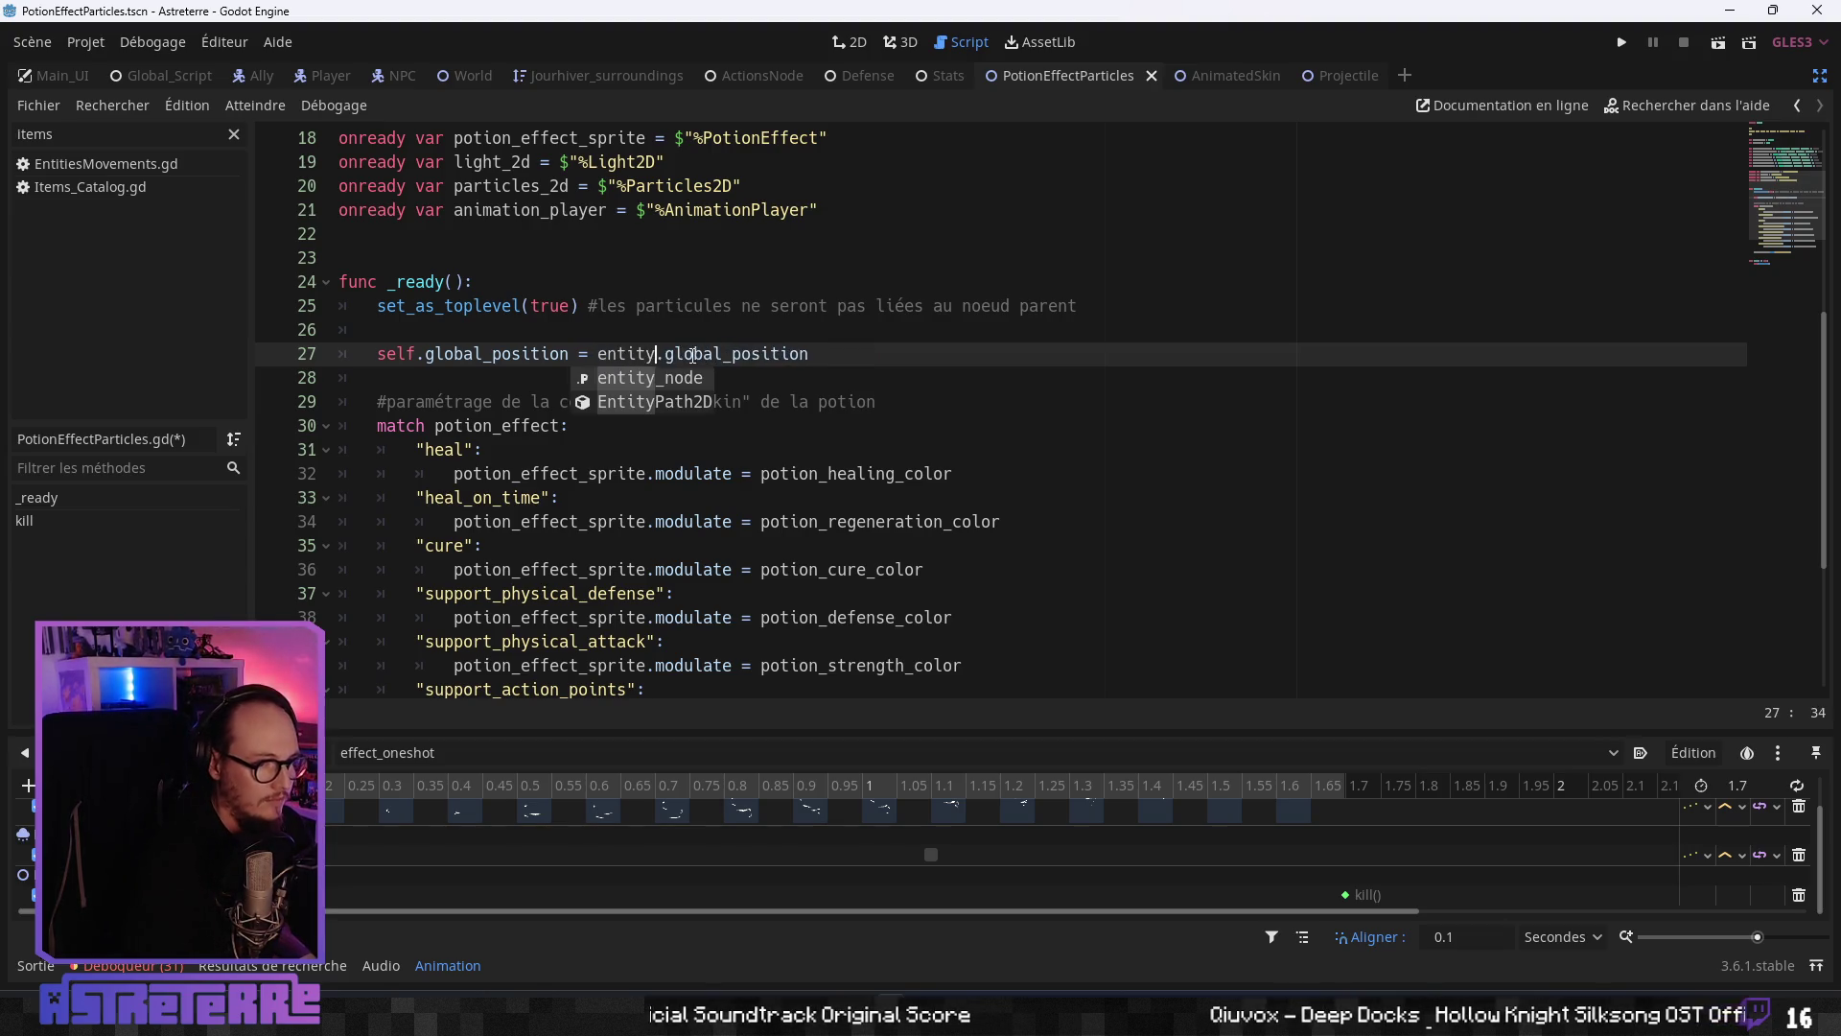
key(Return)
- Move up to the _ready function header and save PotionEffectParticles.gd
key(Up)
key(Up)
key(Down)
key(Down)
key(Down)
key(Up)
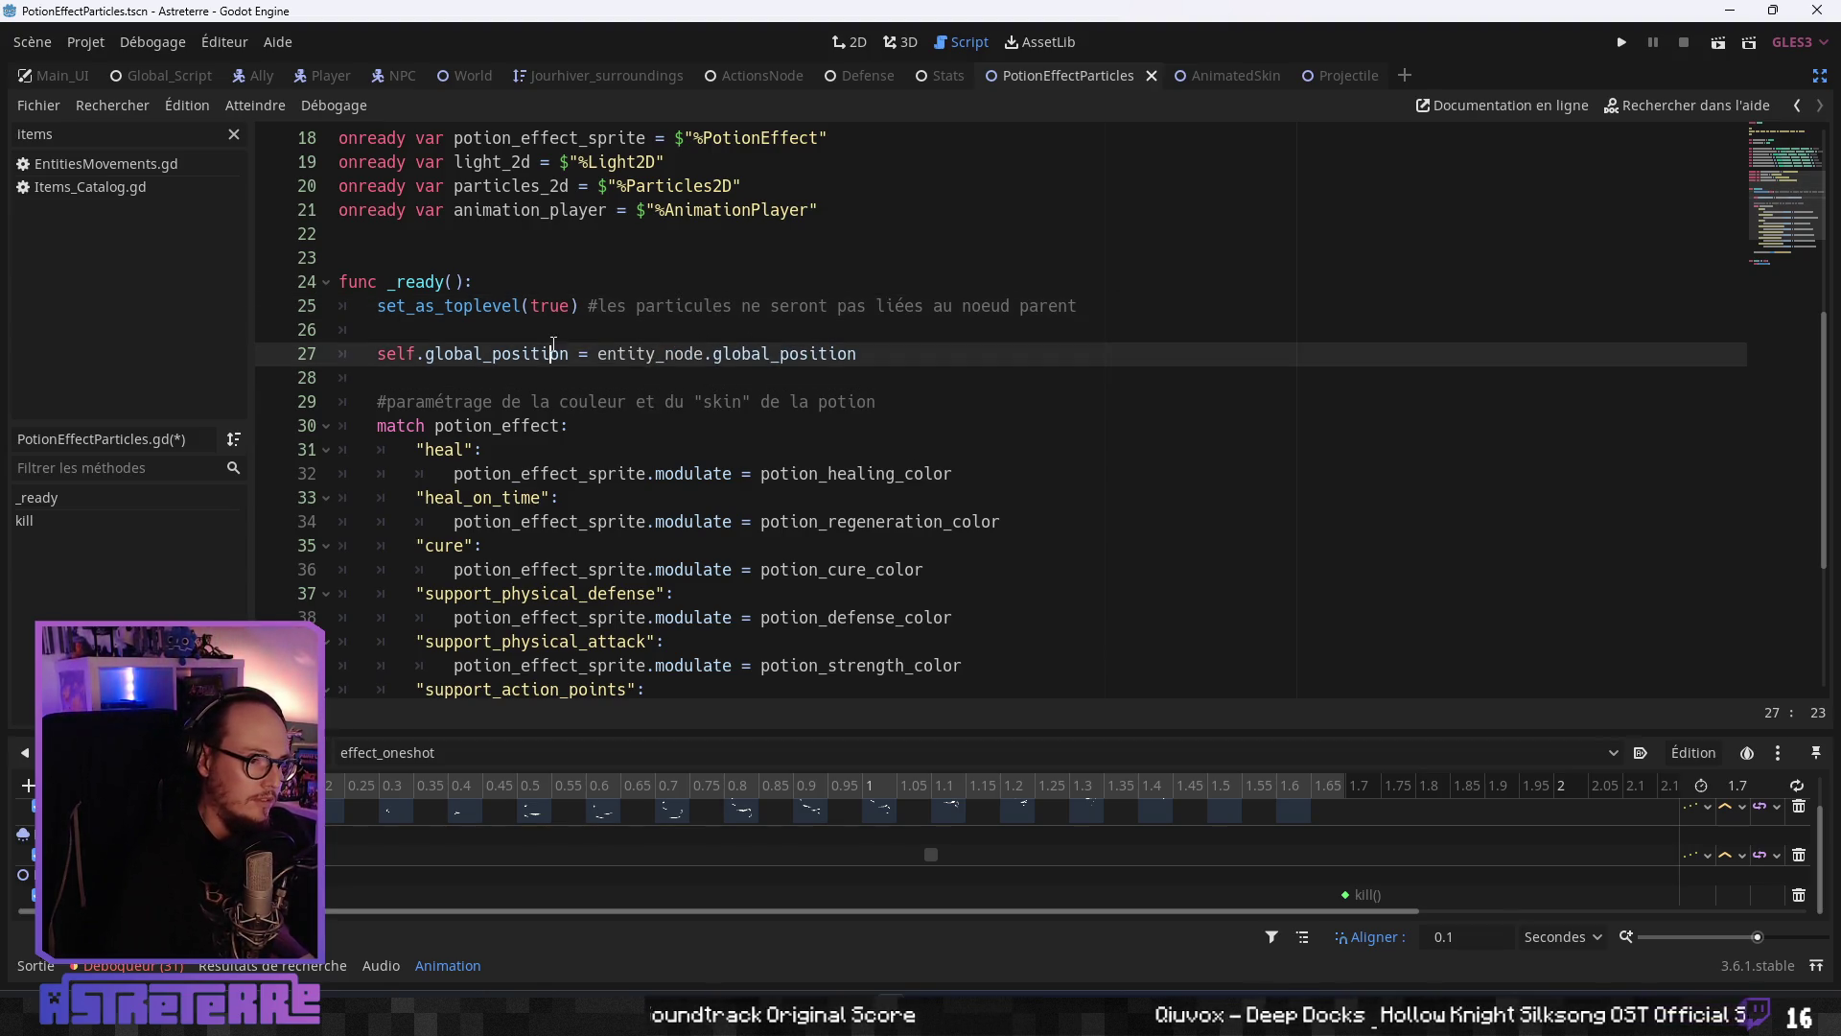
scroll(786, 360, up, 1)
key(Up)
key(Up)
key(Up)
key(ctrl+s)
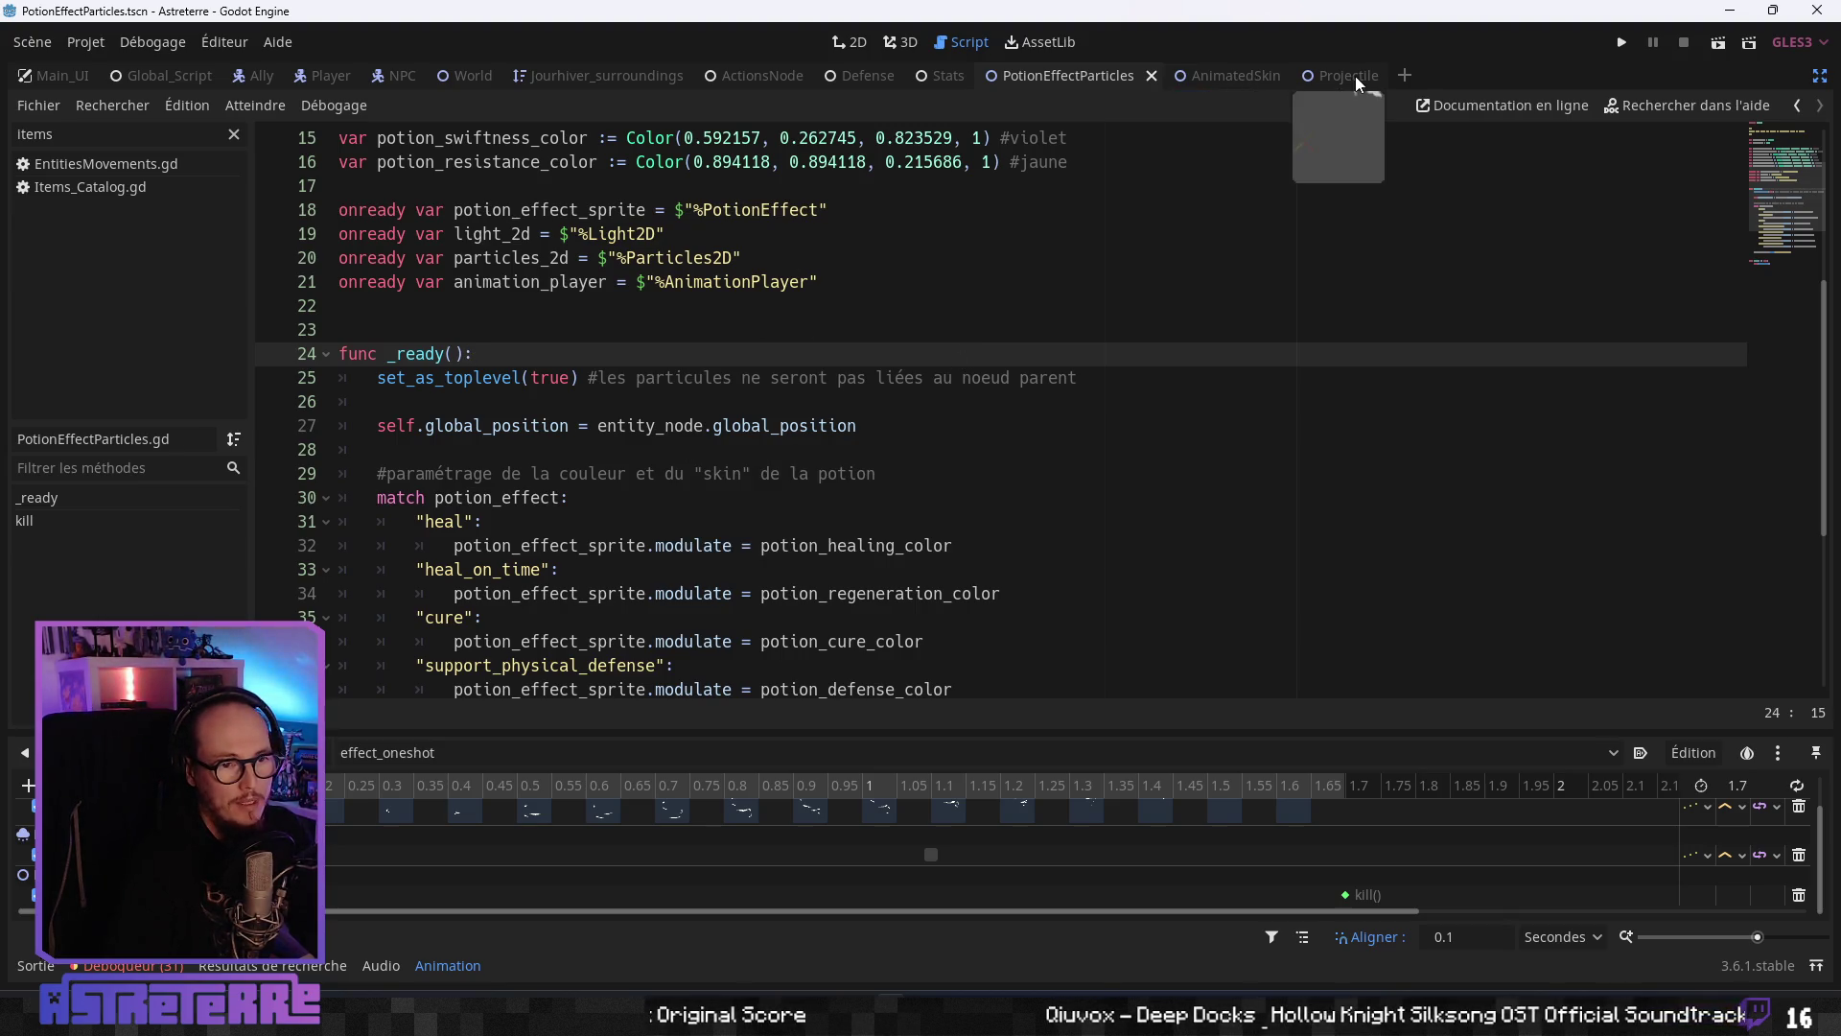
- Open PotionControl.gd from the AnimatedSkin scene and go to the potion_effect assignment line
click(1210, 76)
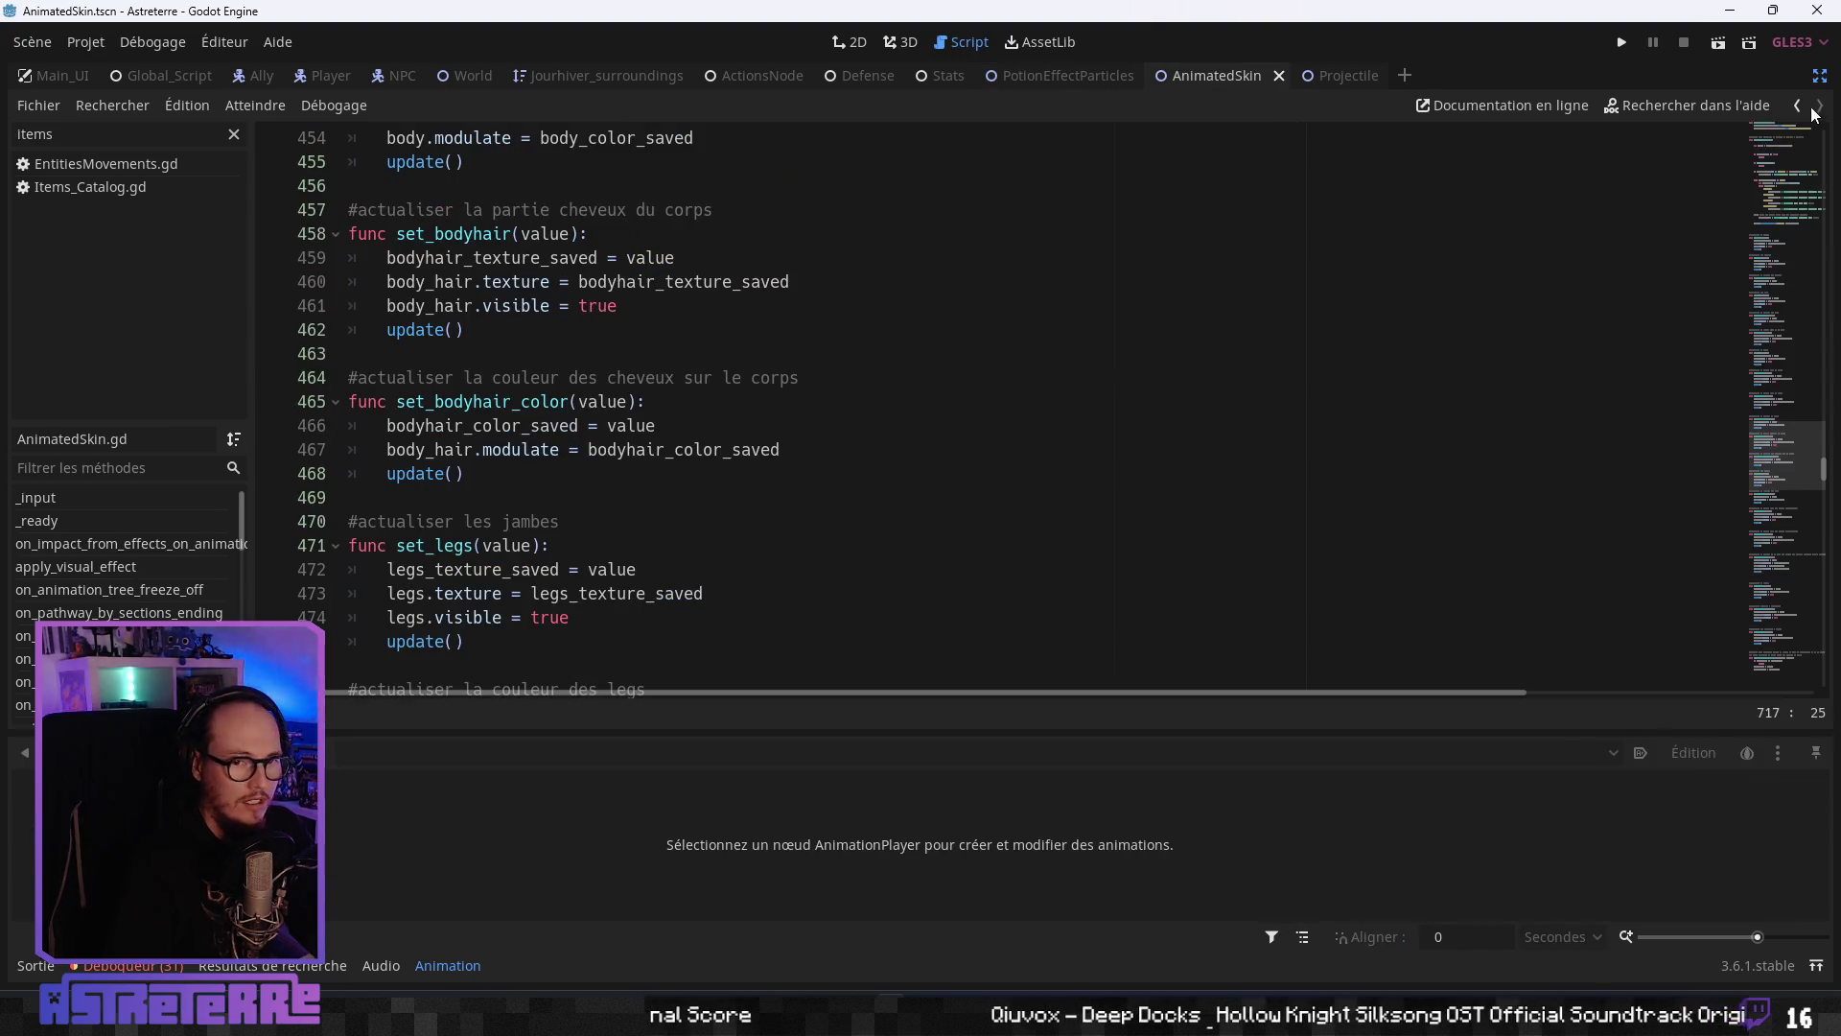
click(1819, 82)
scroll(350, 463, down, 1)
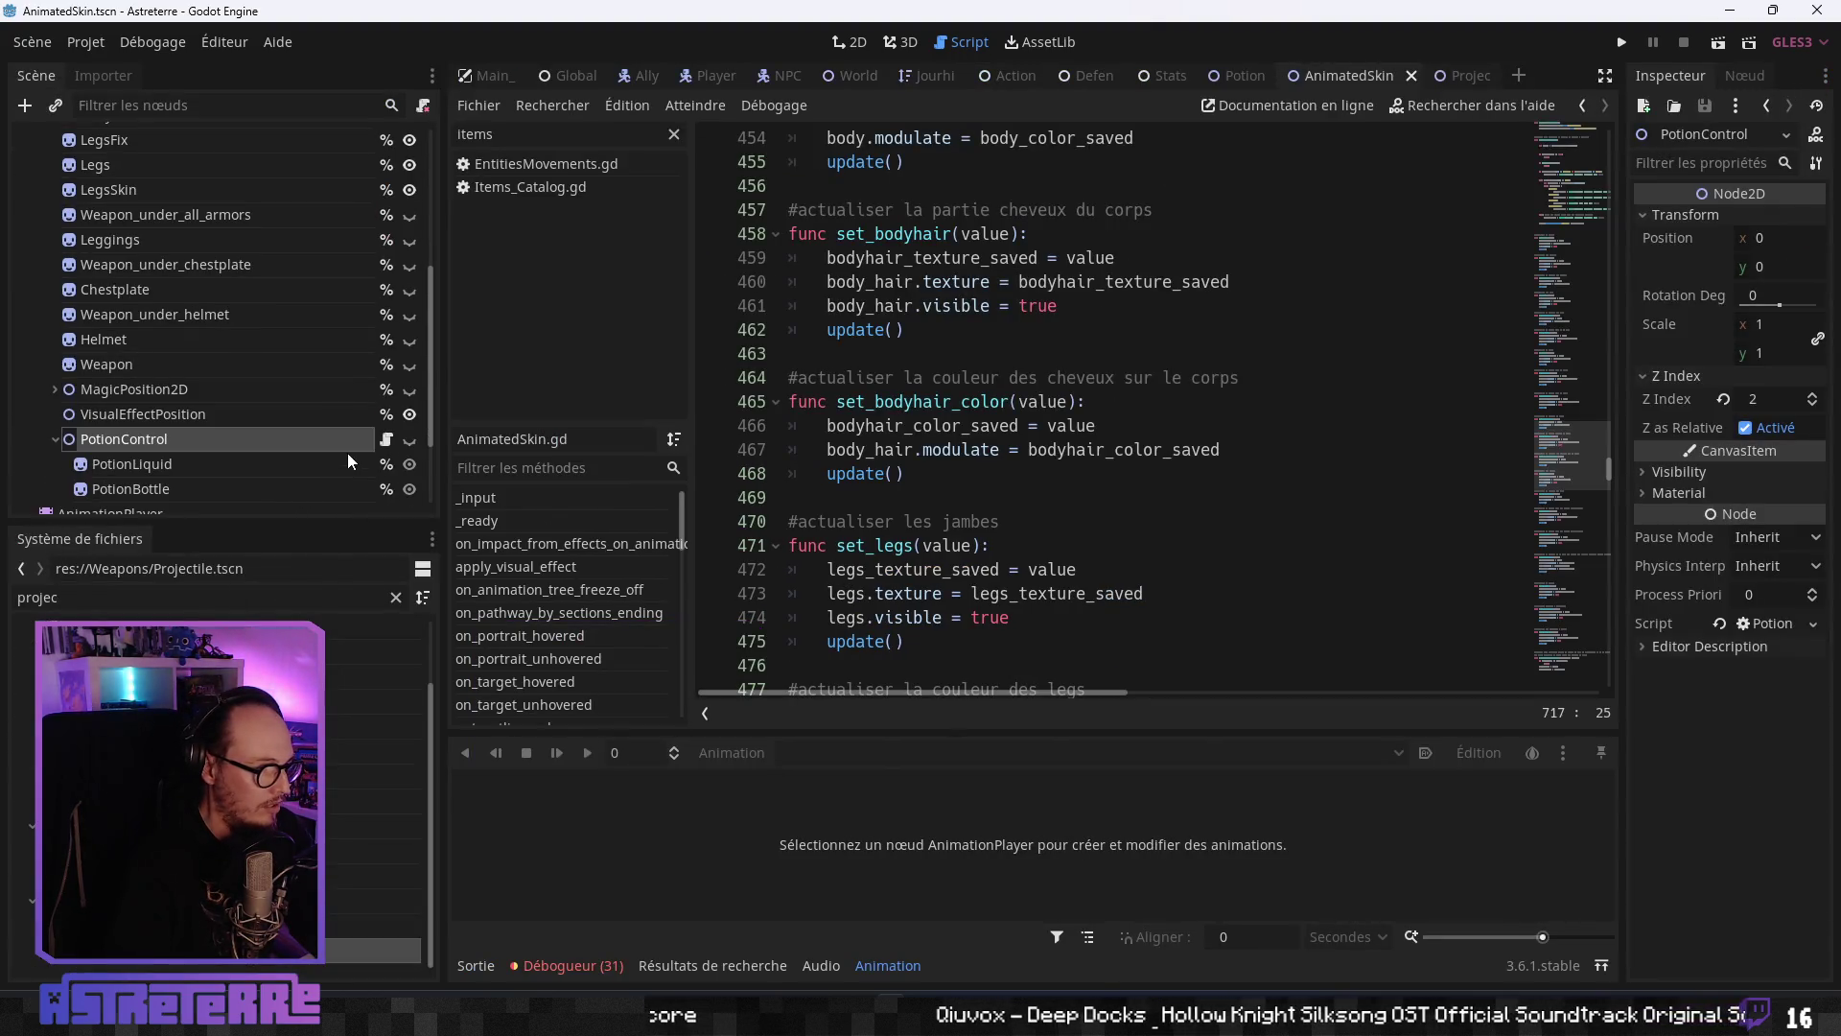
click(388, 439)
scroll(1048, 590, down, 5)
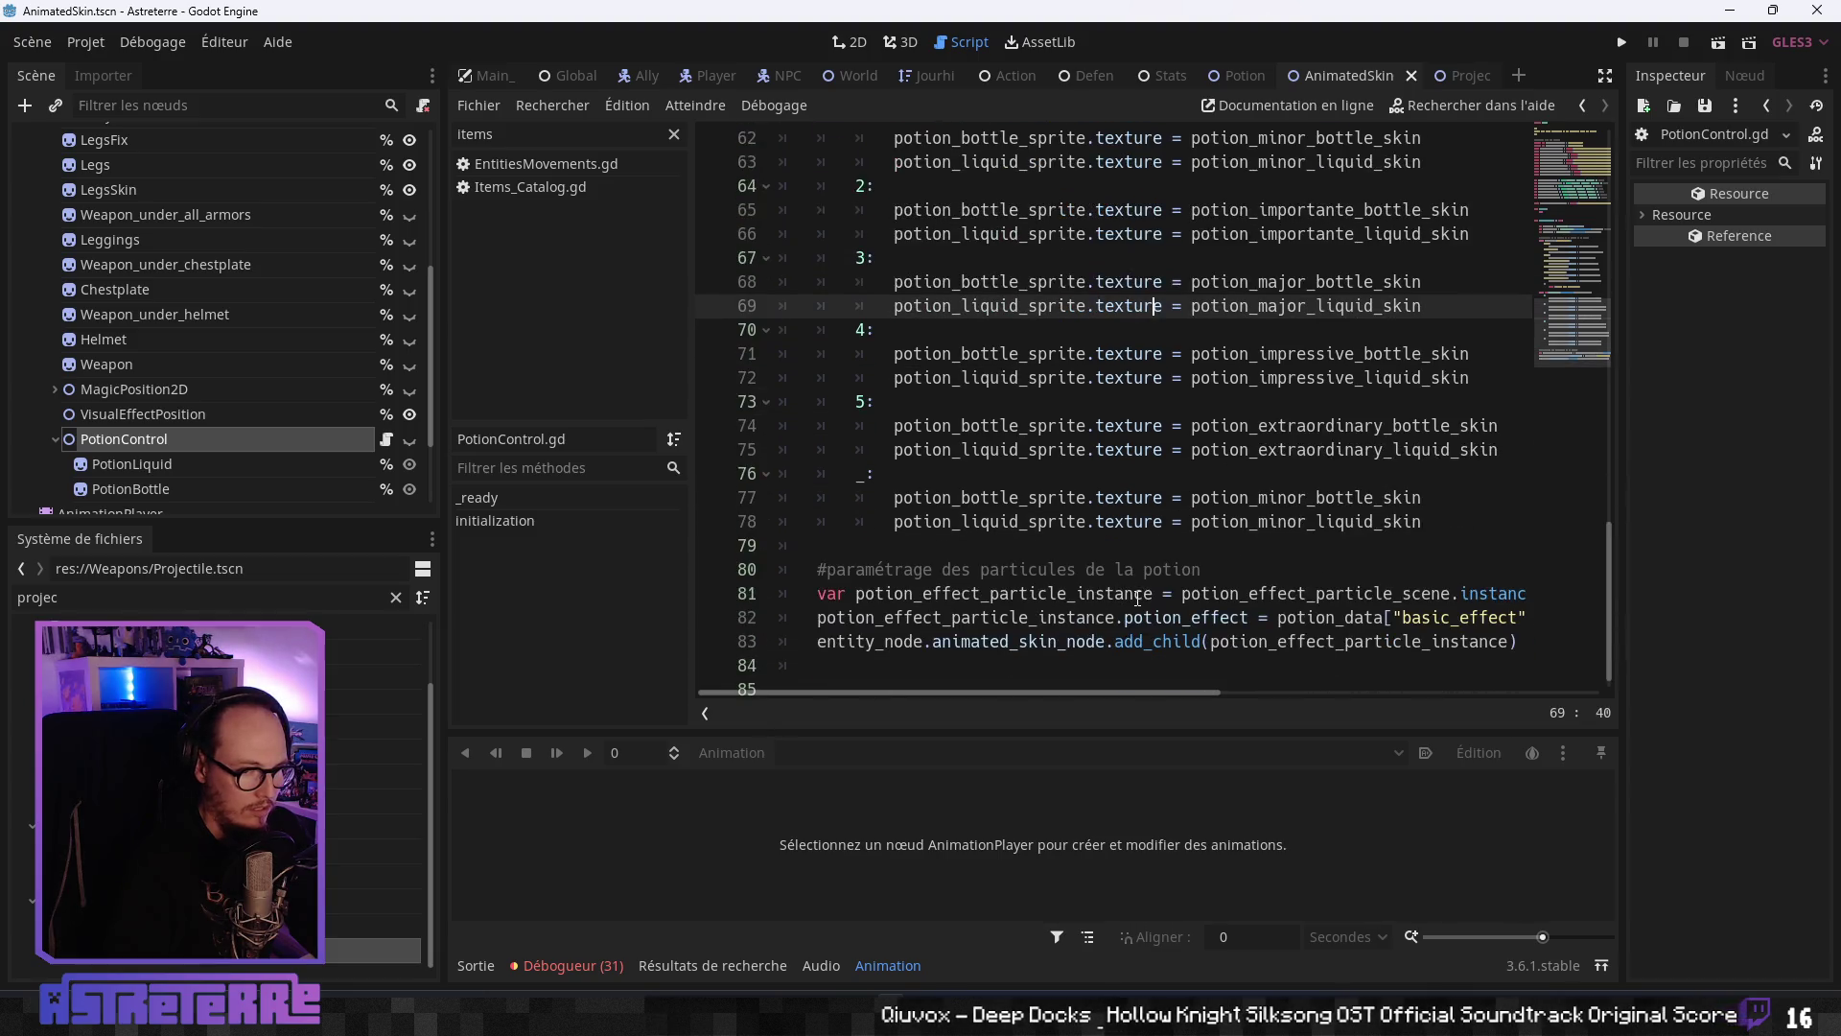
click(1049, 592)
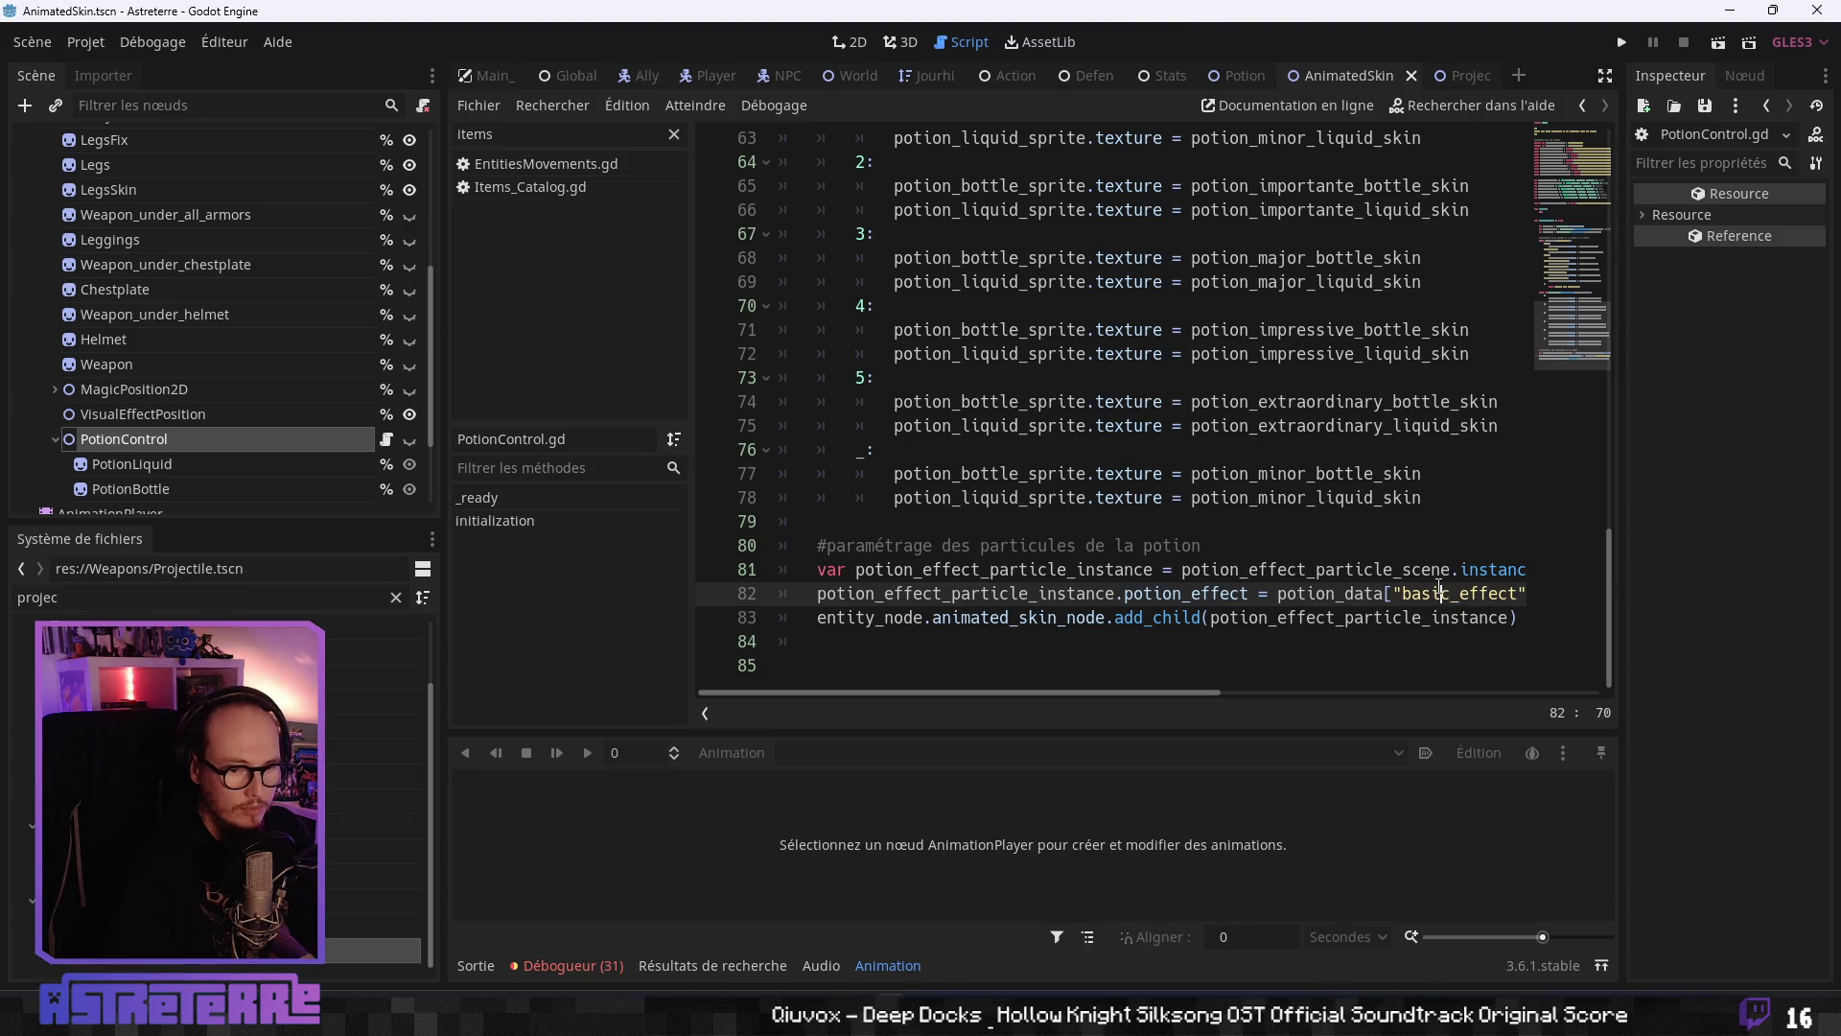
click(1606, 75)
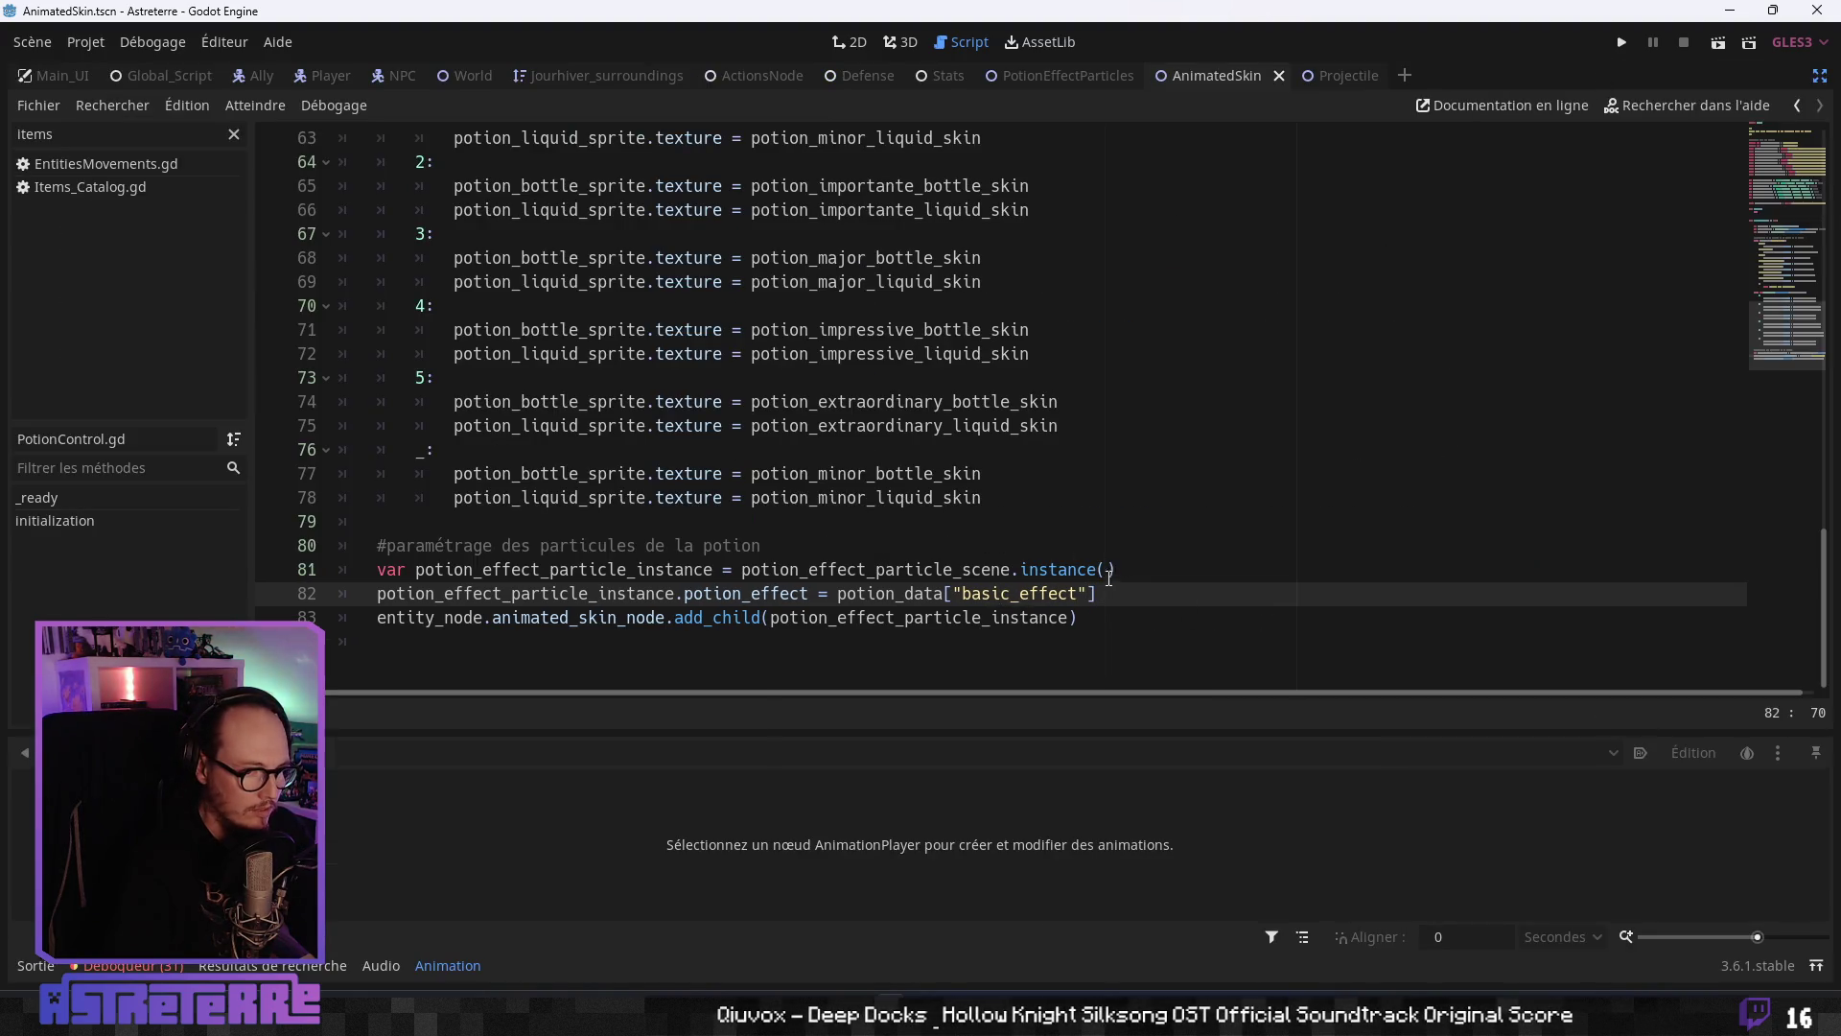
- Add line 83 'potion_effect_particle_instance.entity_node = entity_node' after the potion_effect assignment
key(Return)
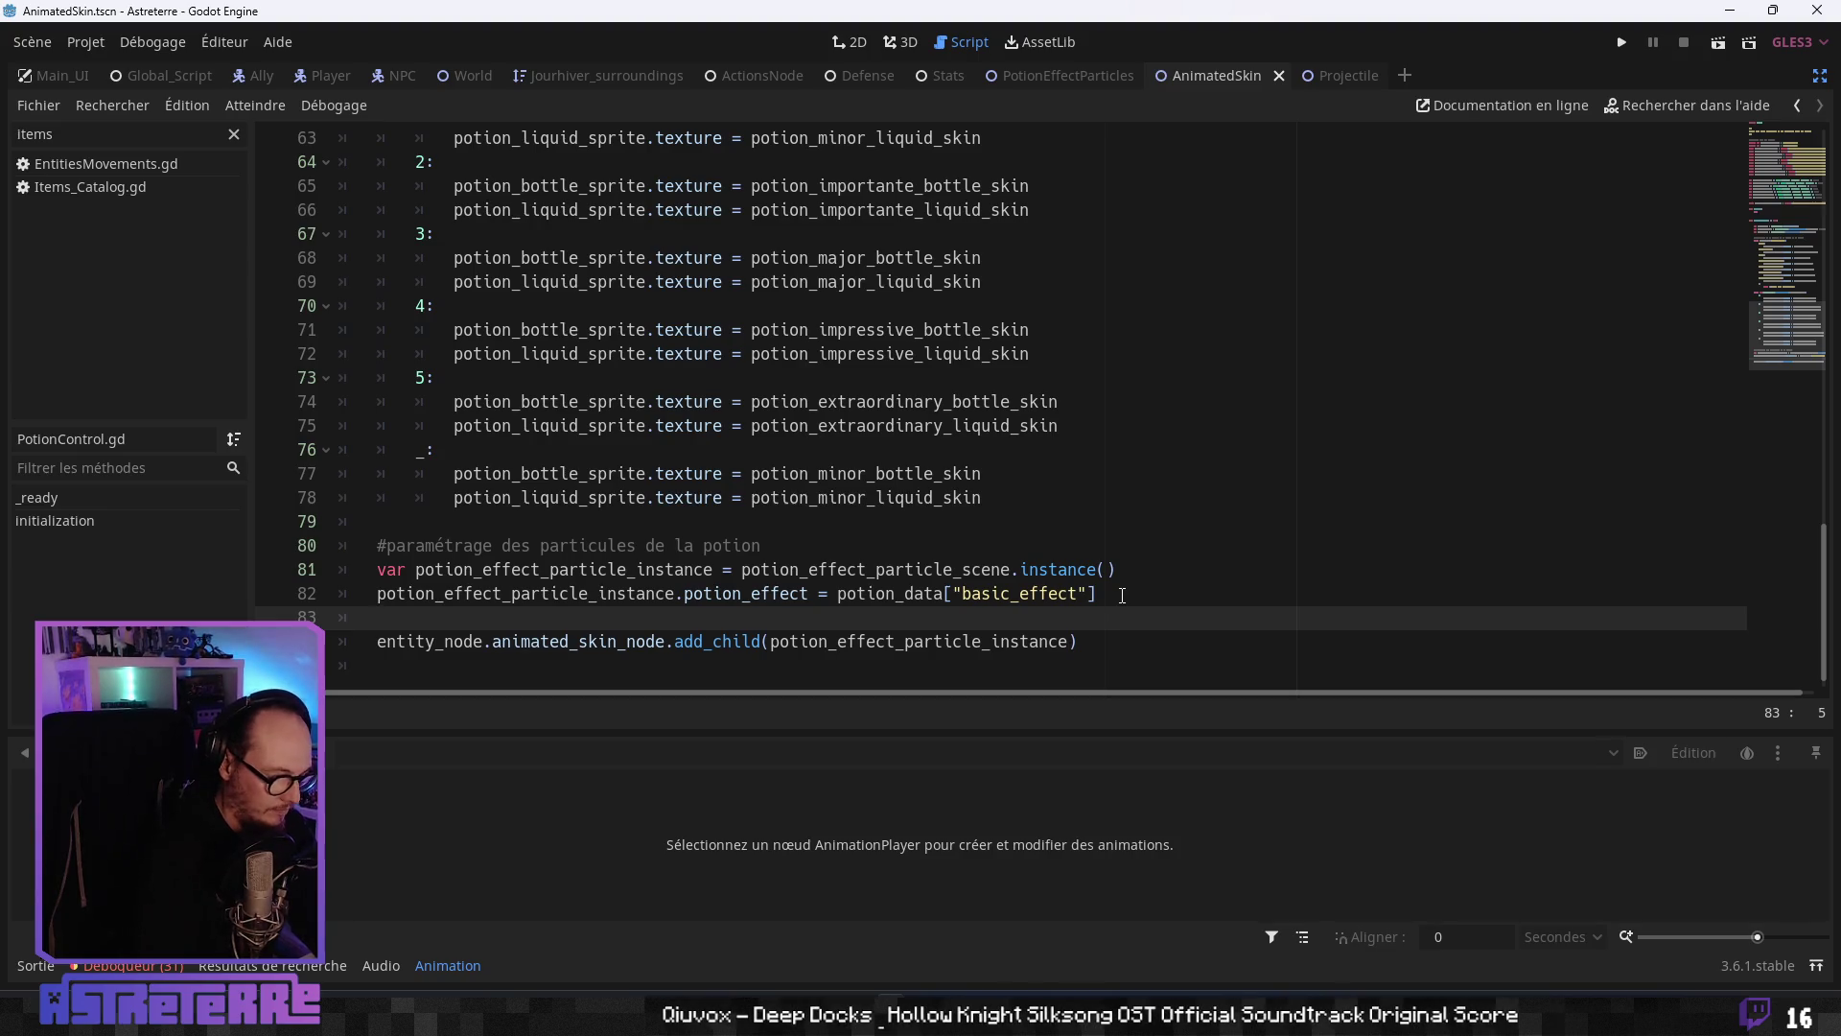
text(potion_effec)
key(Return)
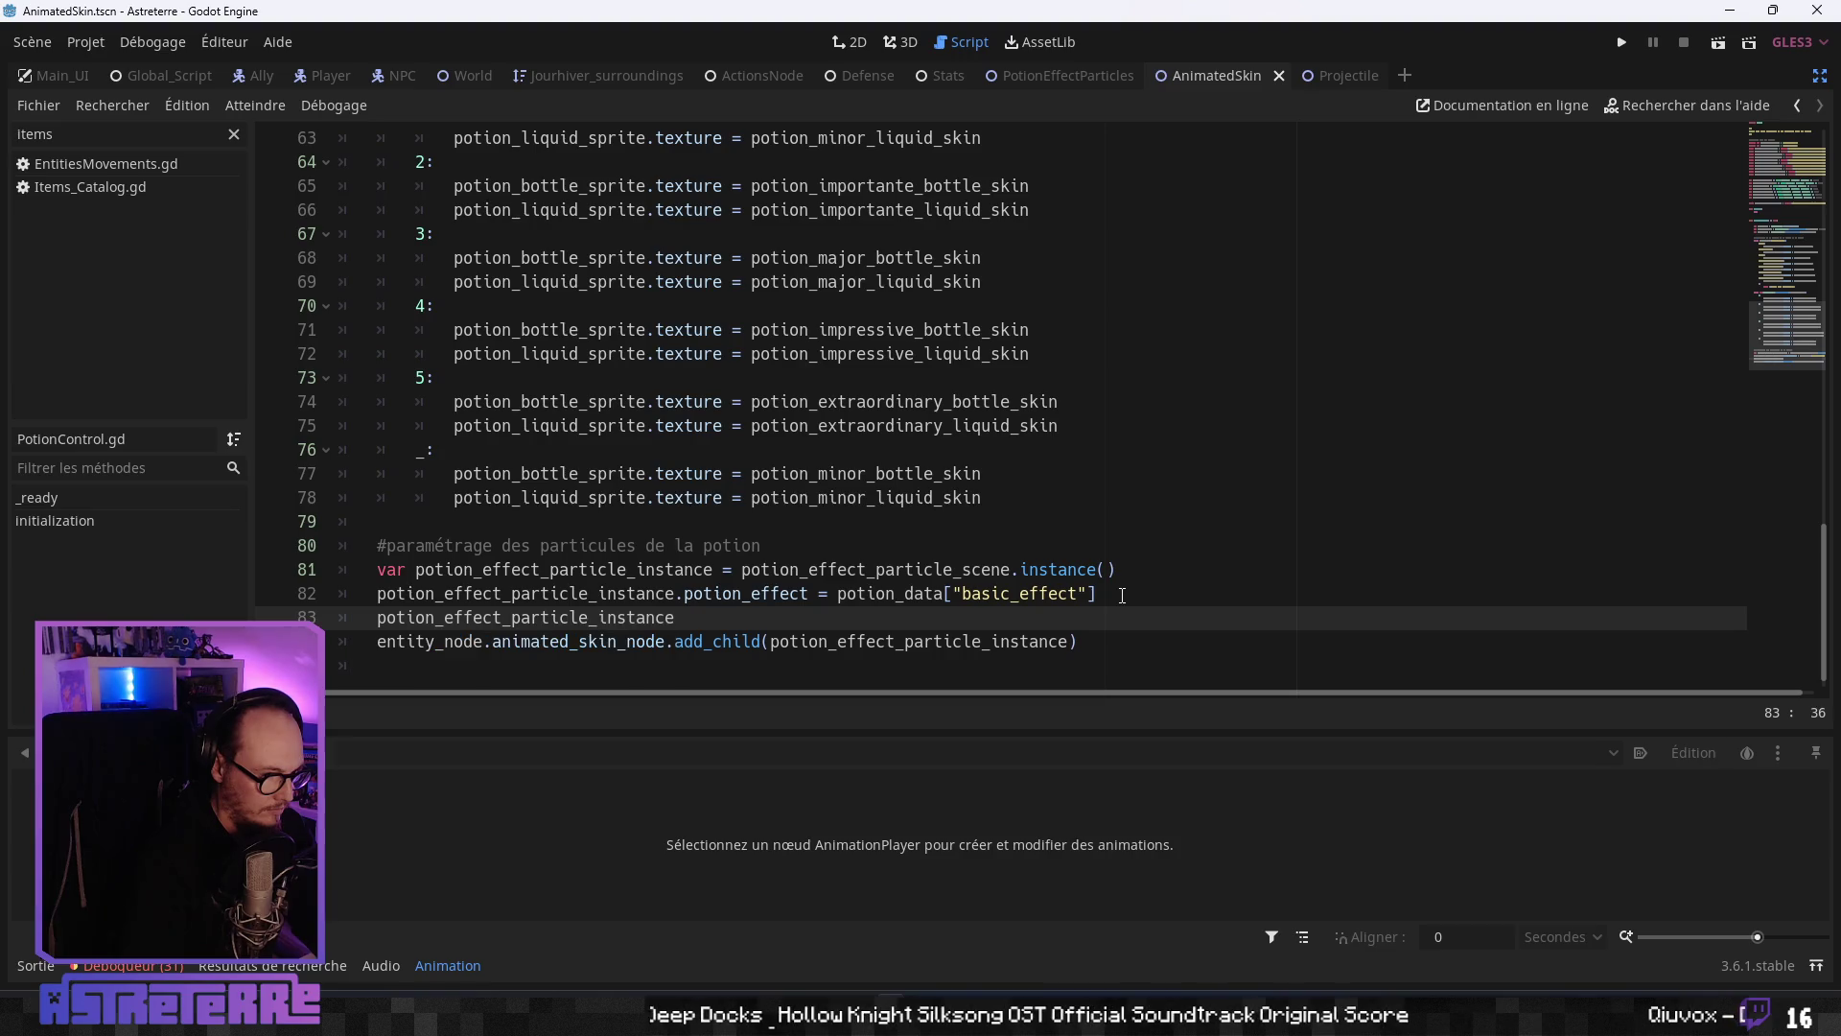
text(.entit)
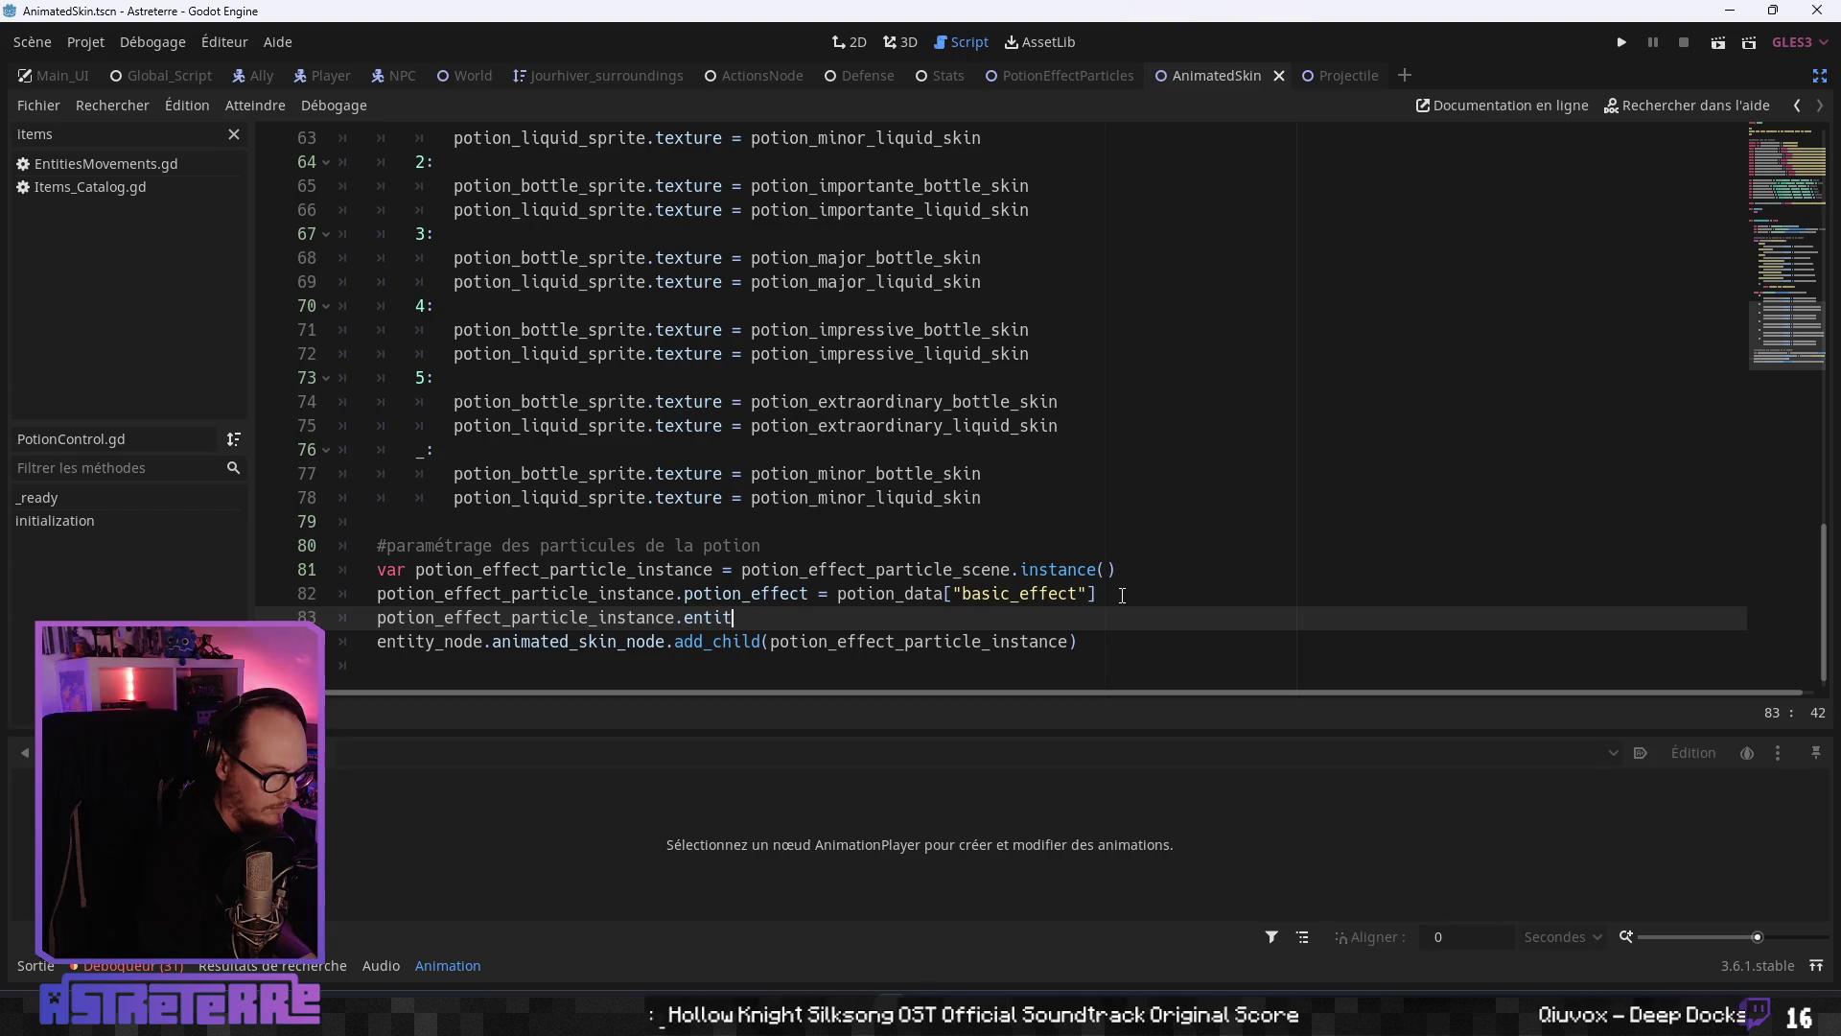
text(yuy)
key(Return)
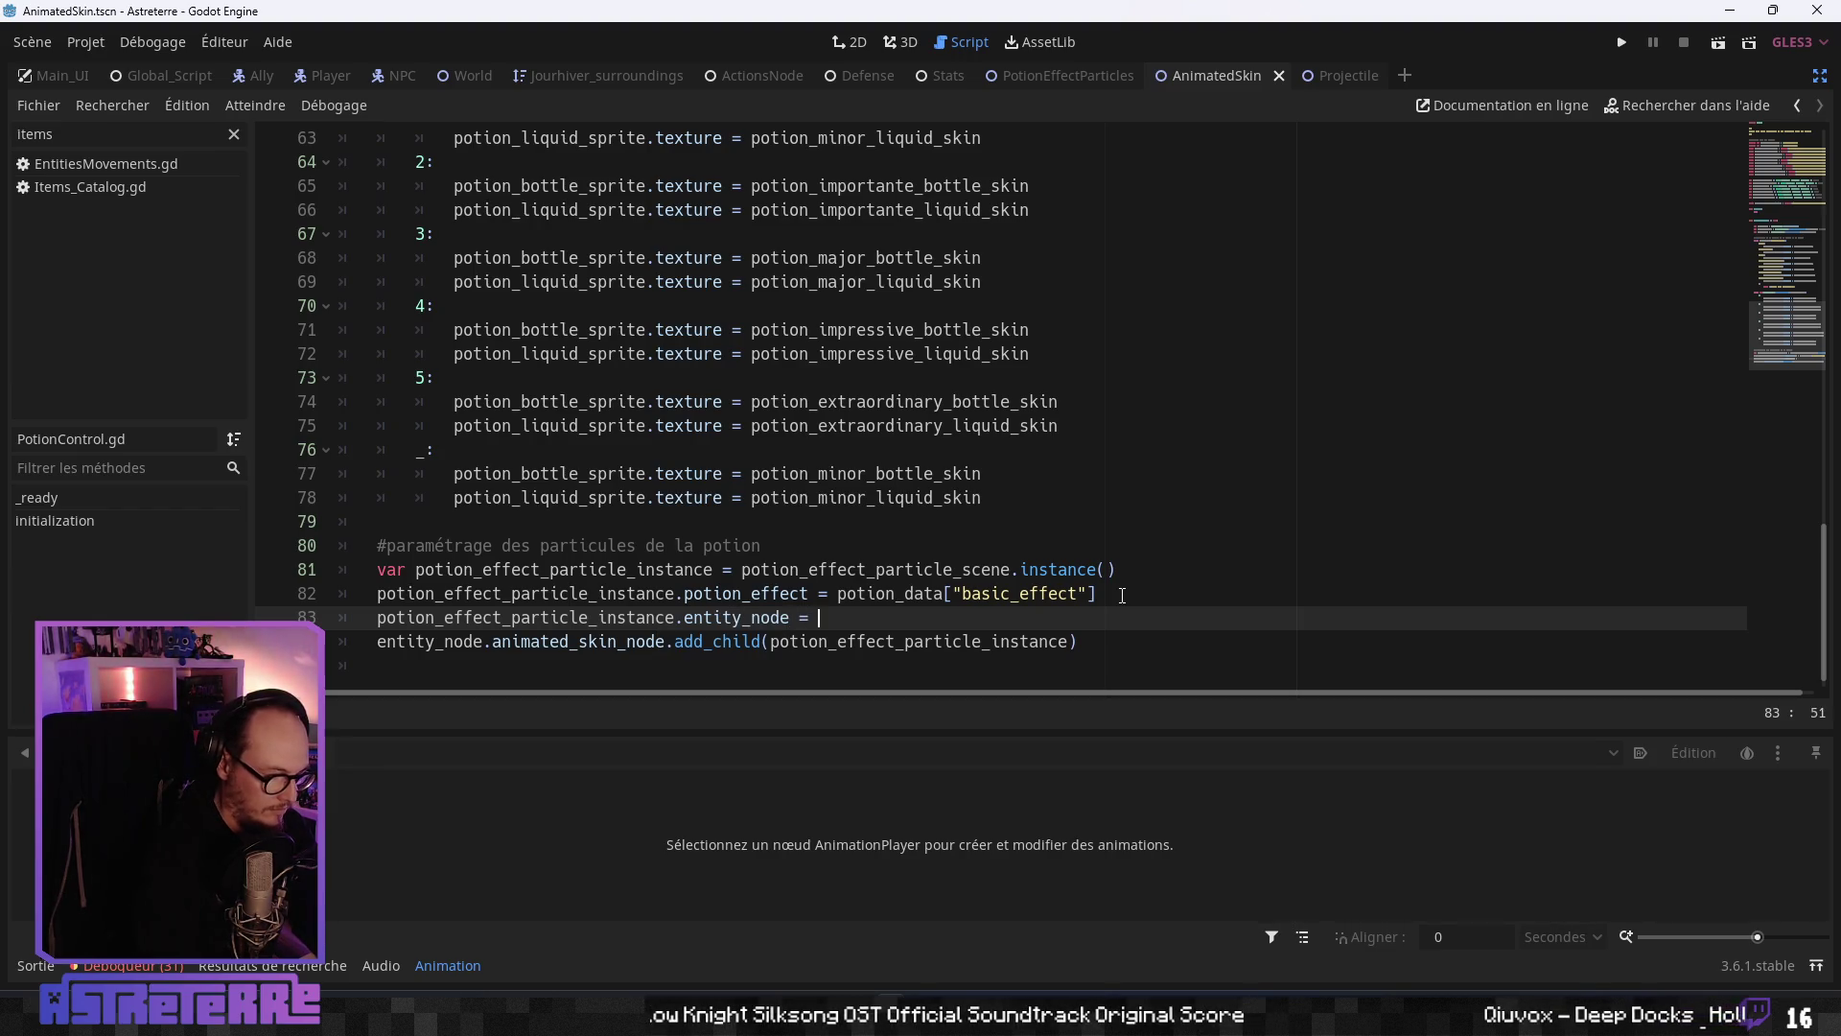
text(t)
key(Return)
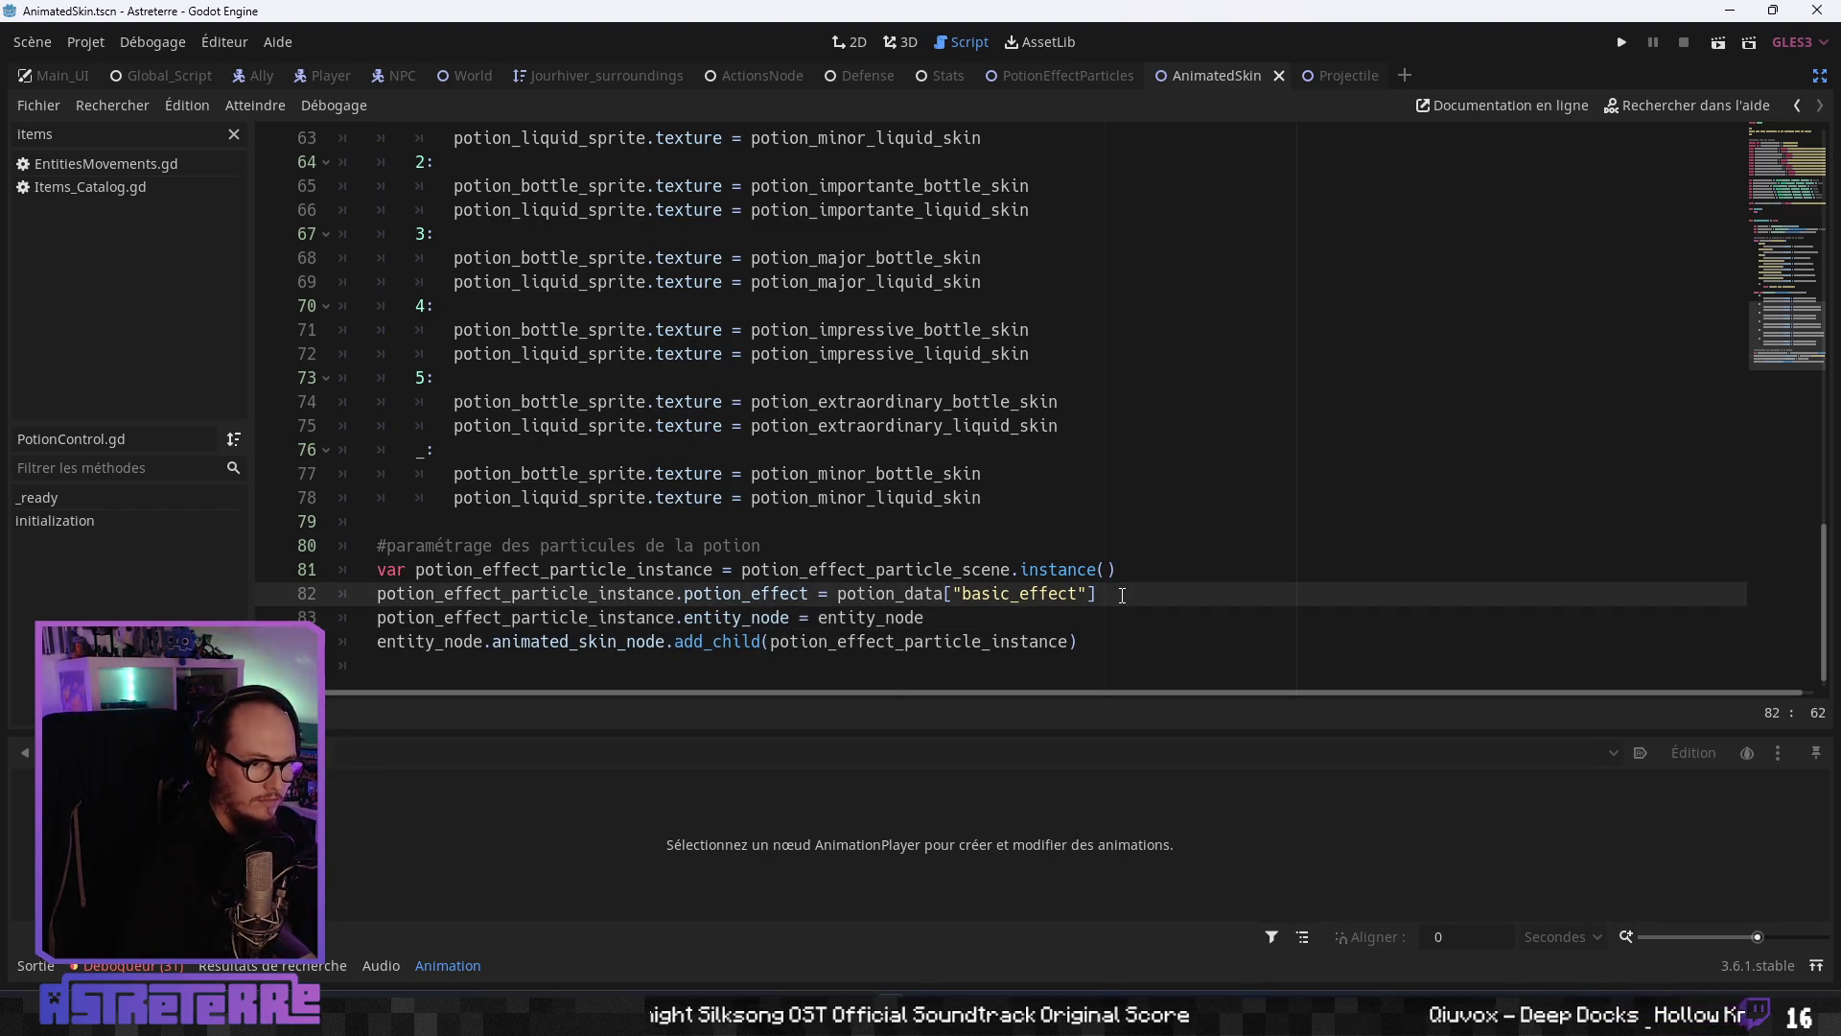
click(944, 642)
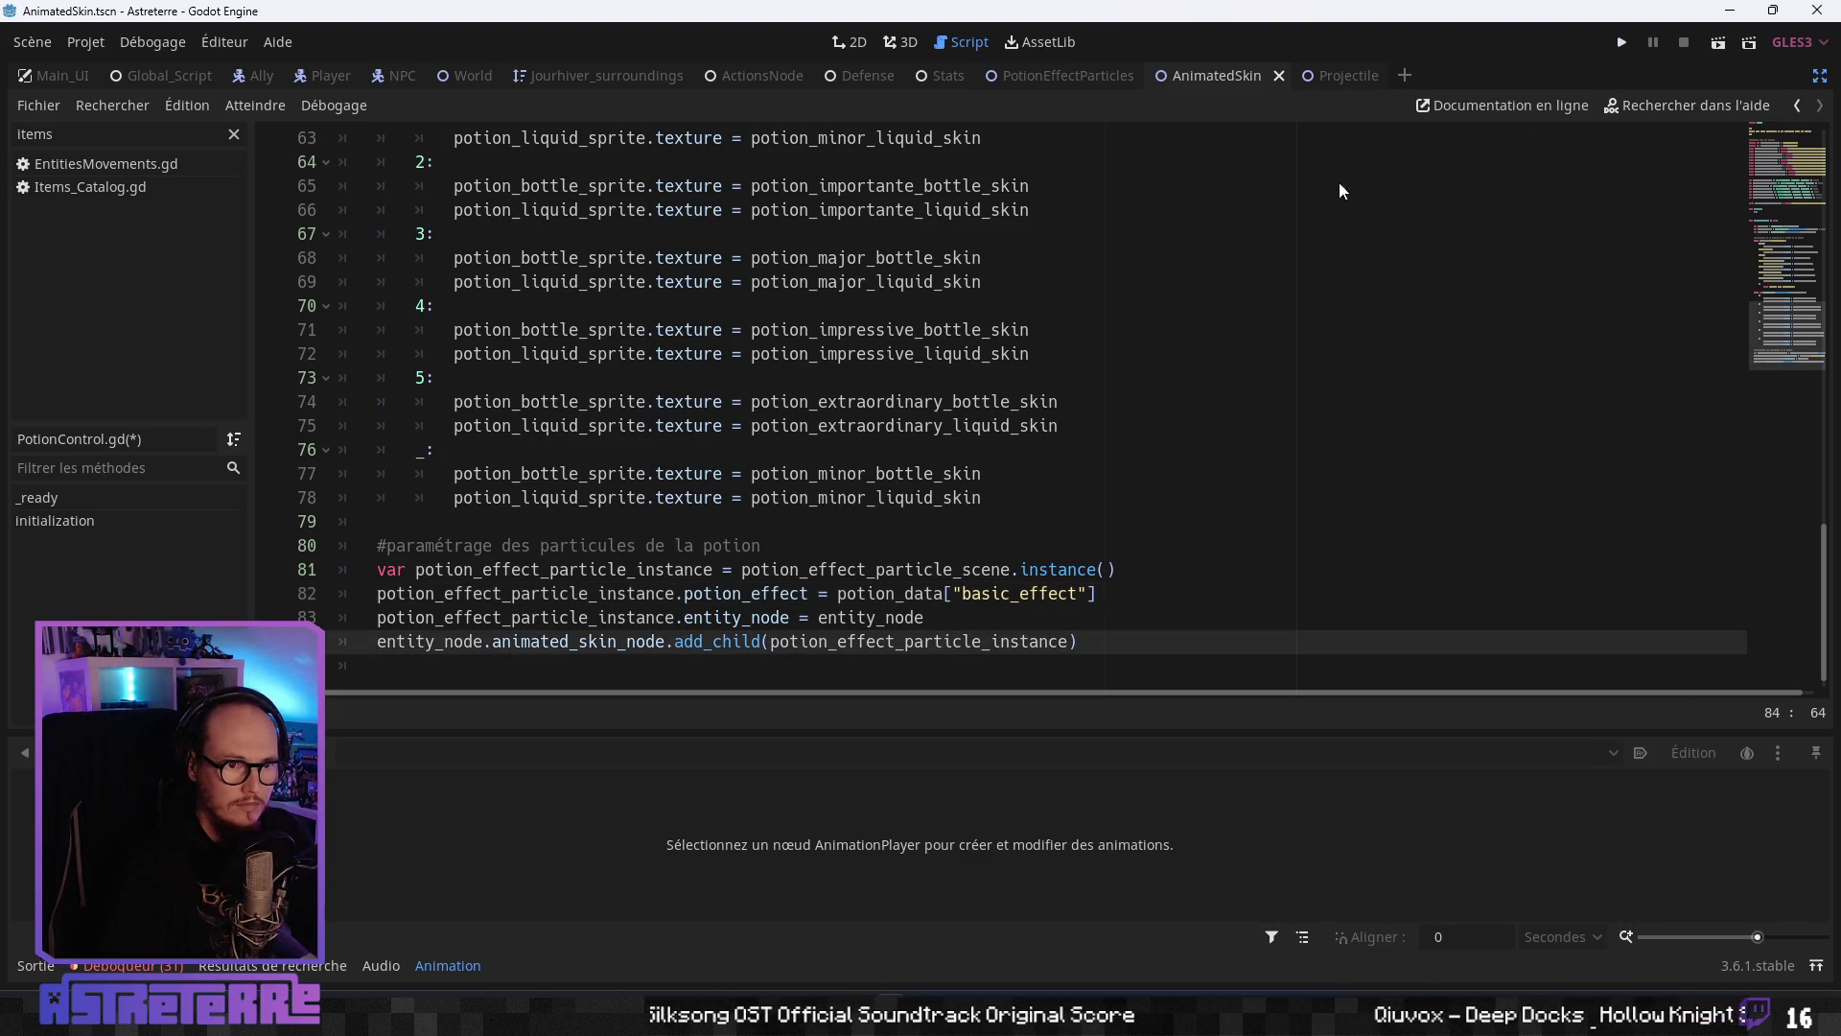
- Save PotionControl.gd and PotionEffectParticles, then maximize the launched game window
key(ctrl+s)
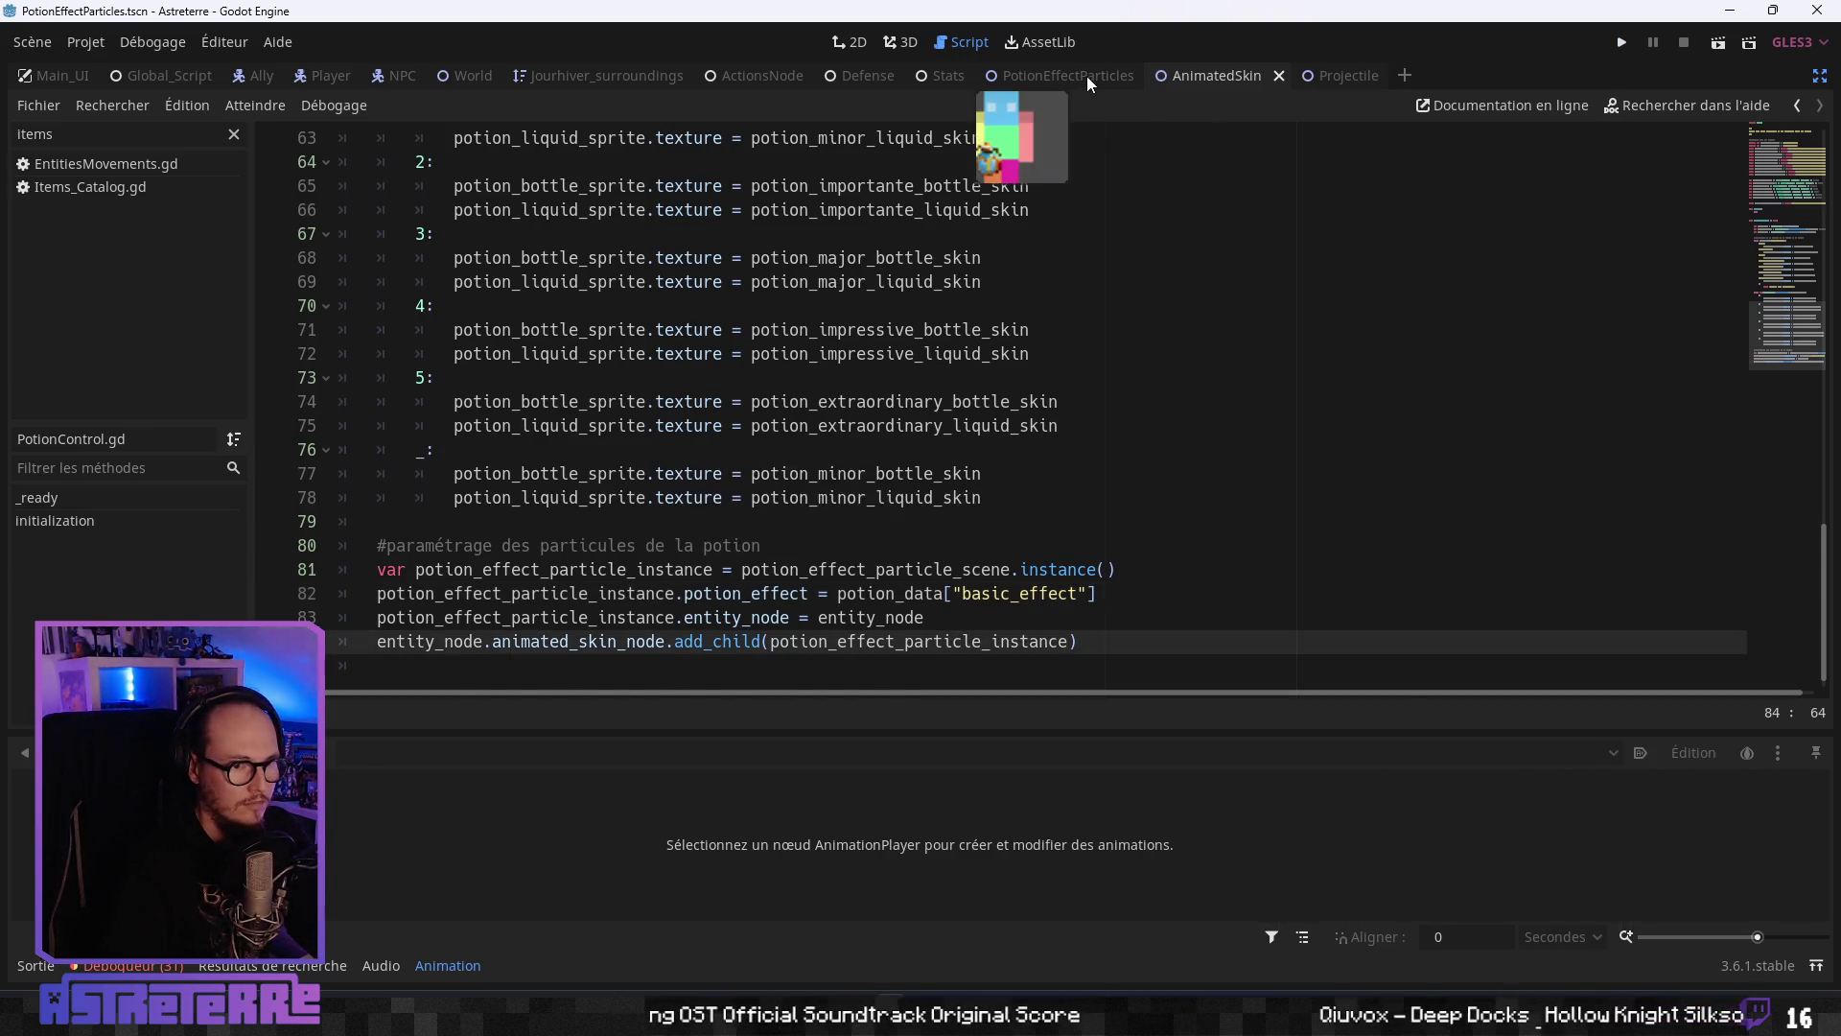
click(1088, 79)
click(698, 453)
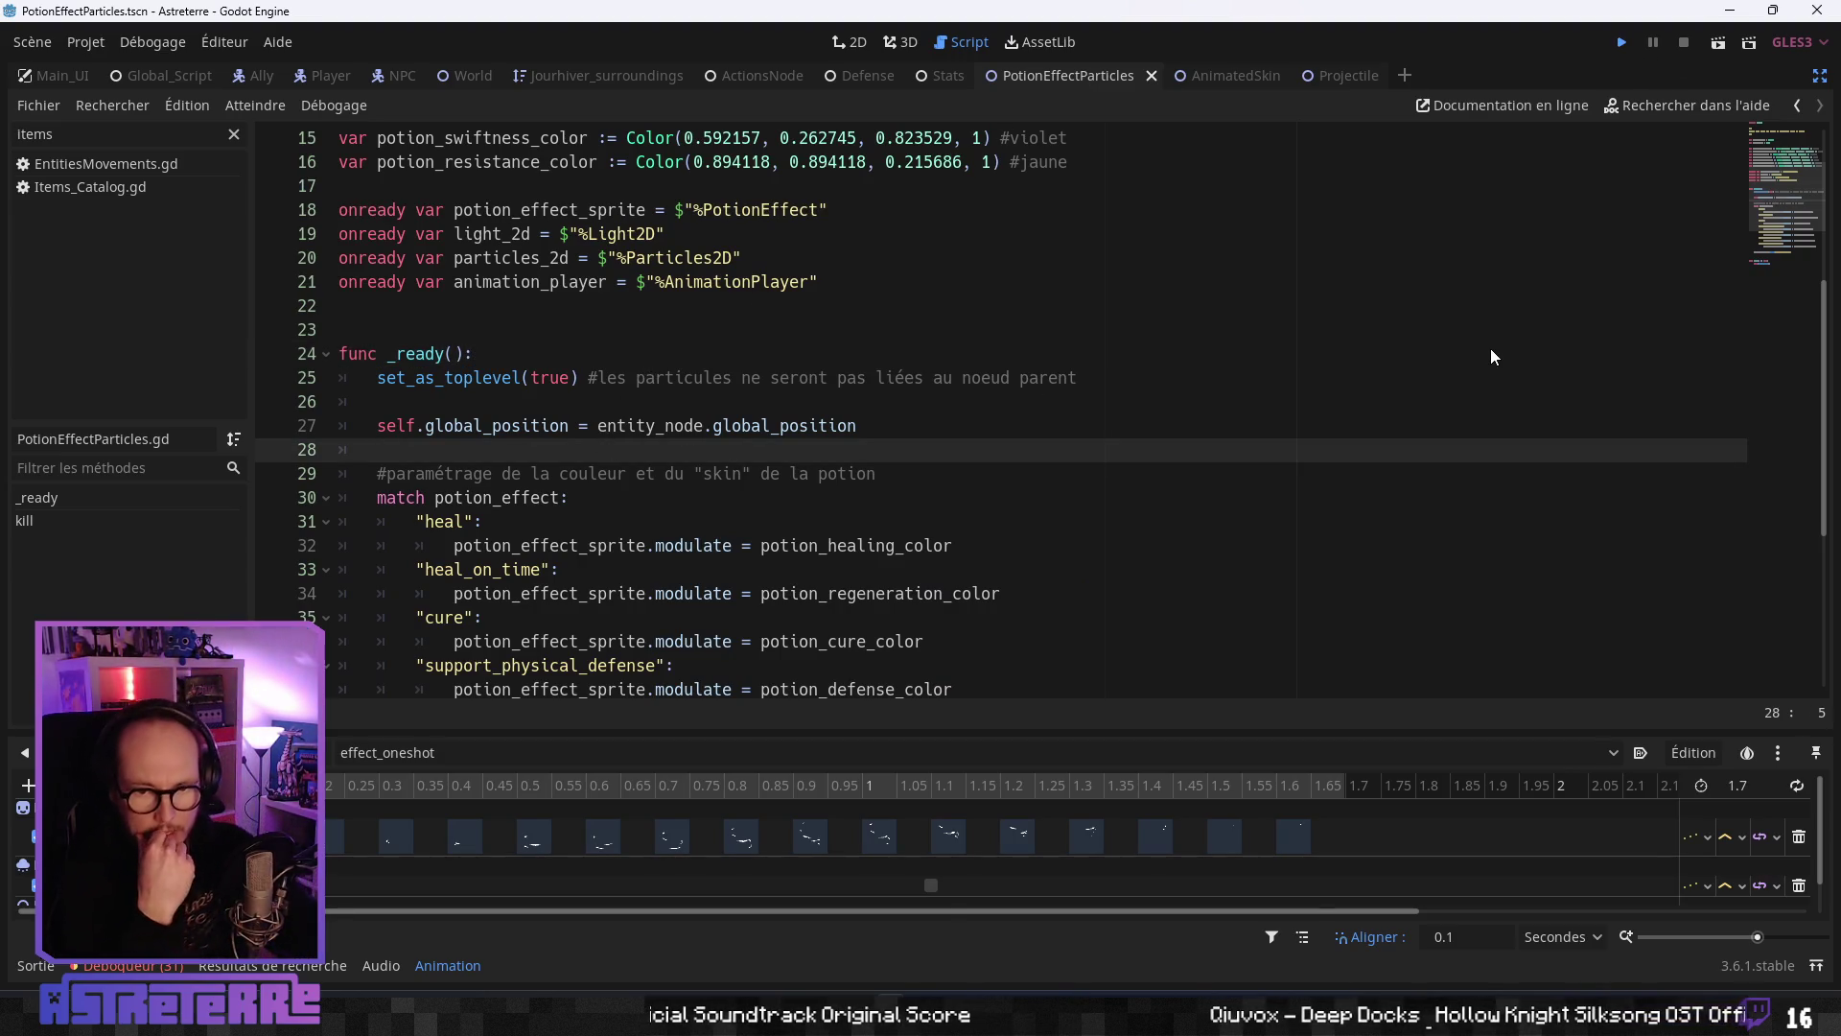
key(ctrl+s)
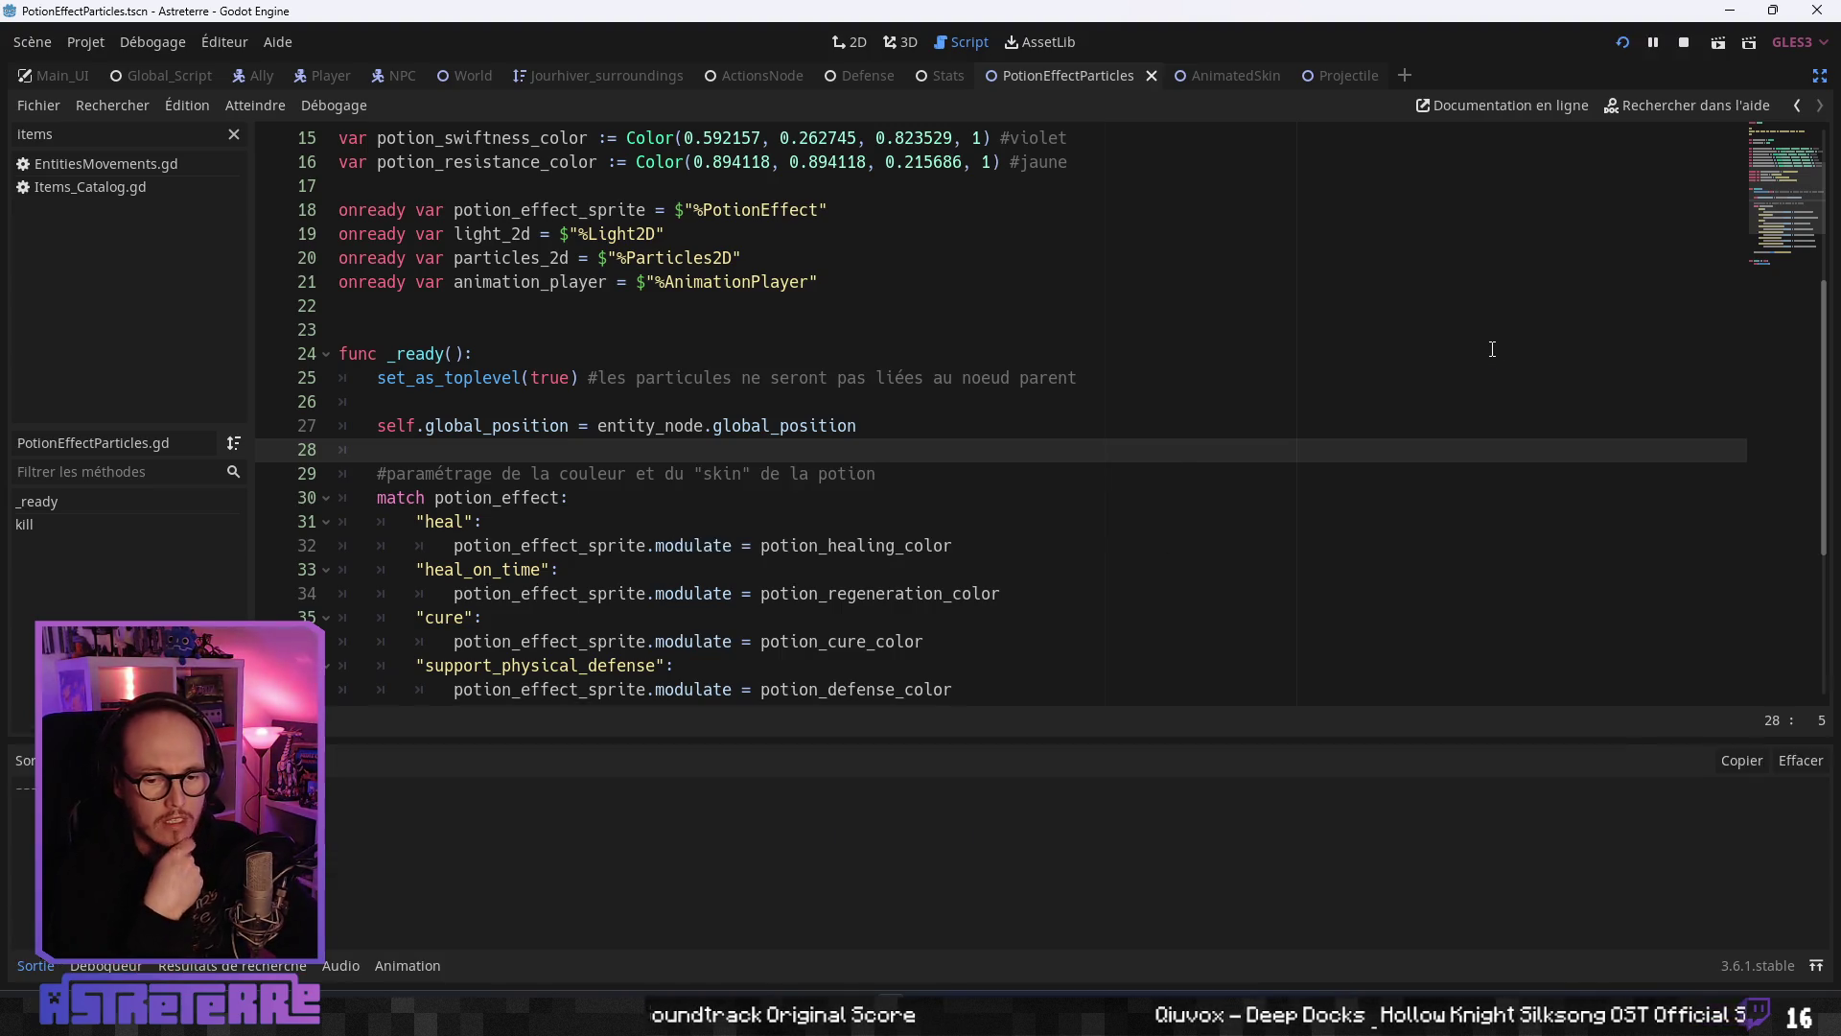
double_click(768, 21)
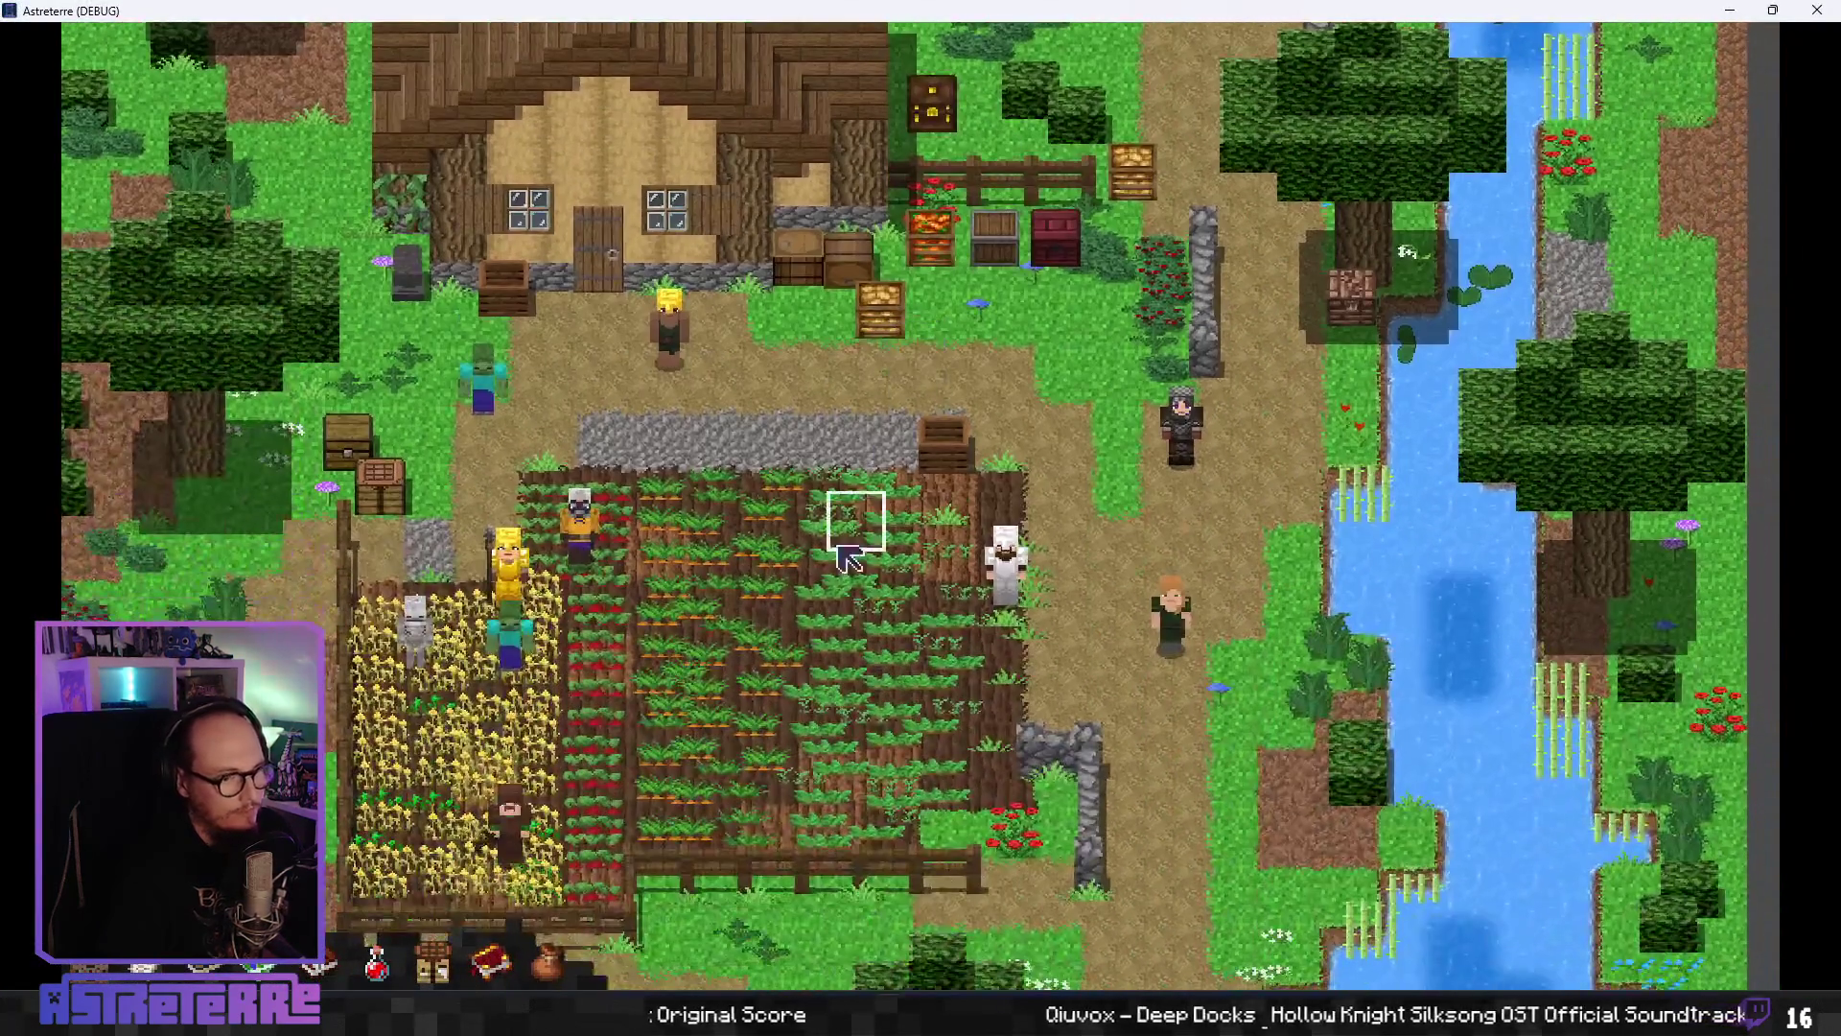
- Walk the player to the farm tile and unequip the gold helmet, chestplate and leggings
click(816, 518)
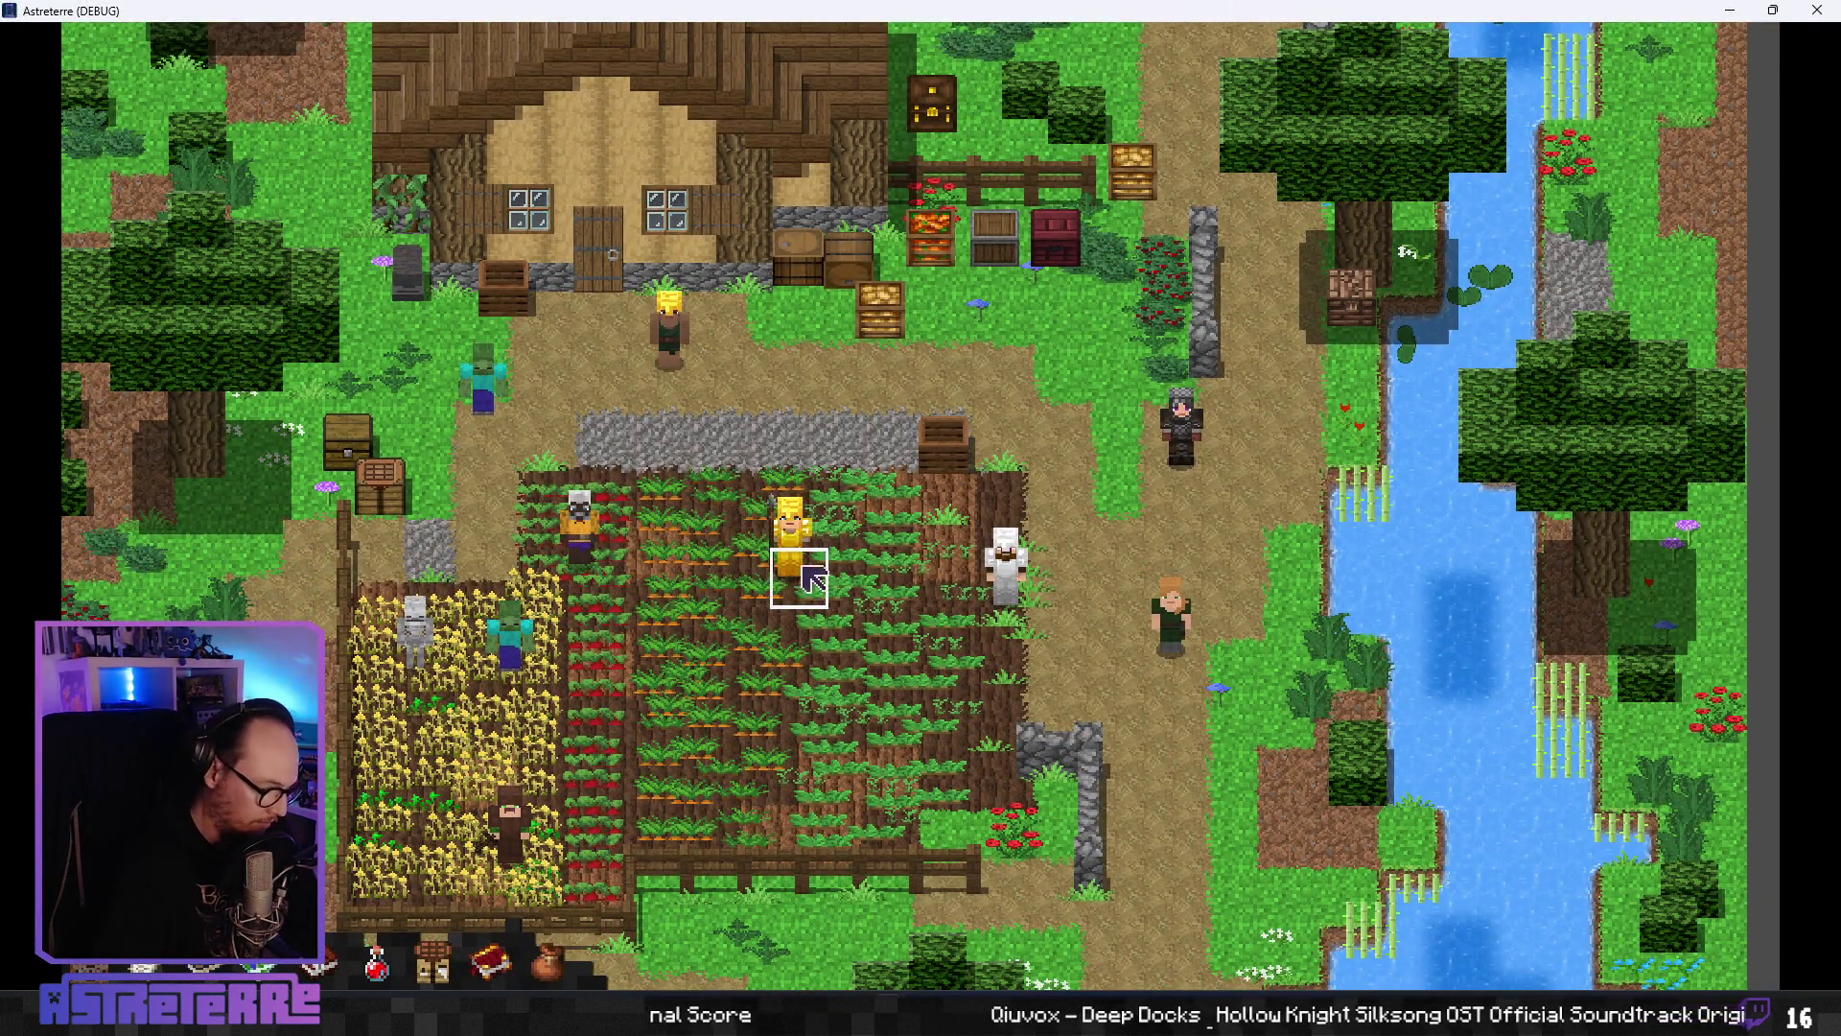
key(i)
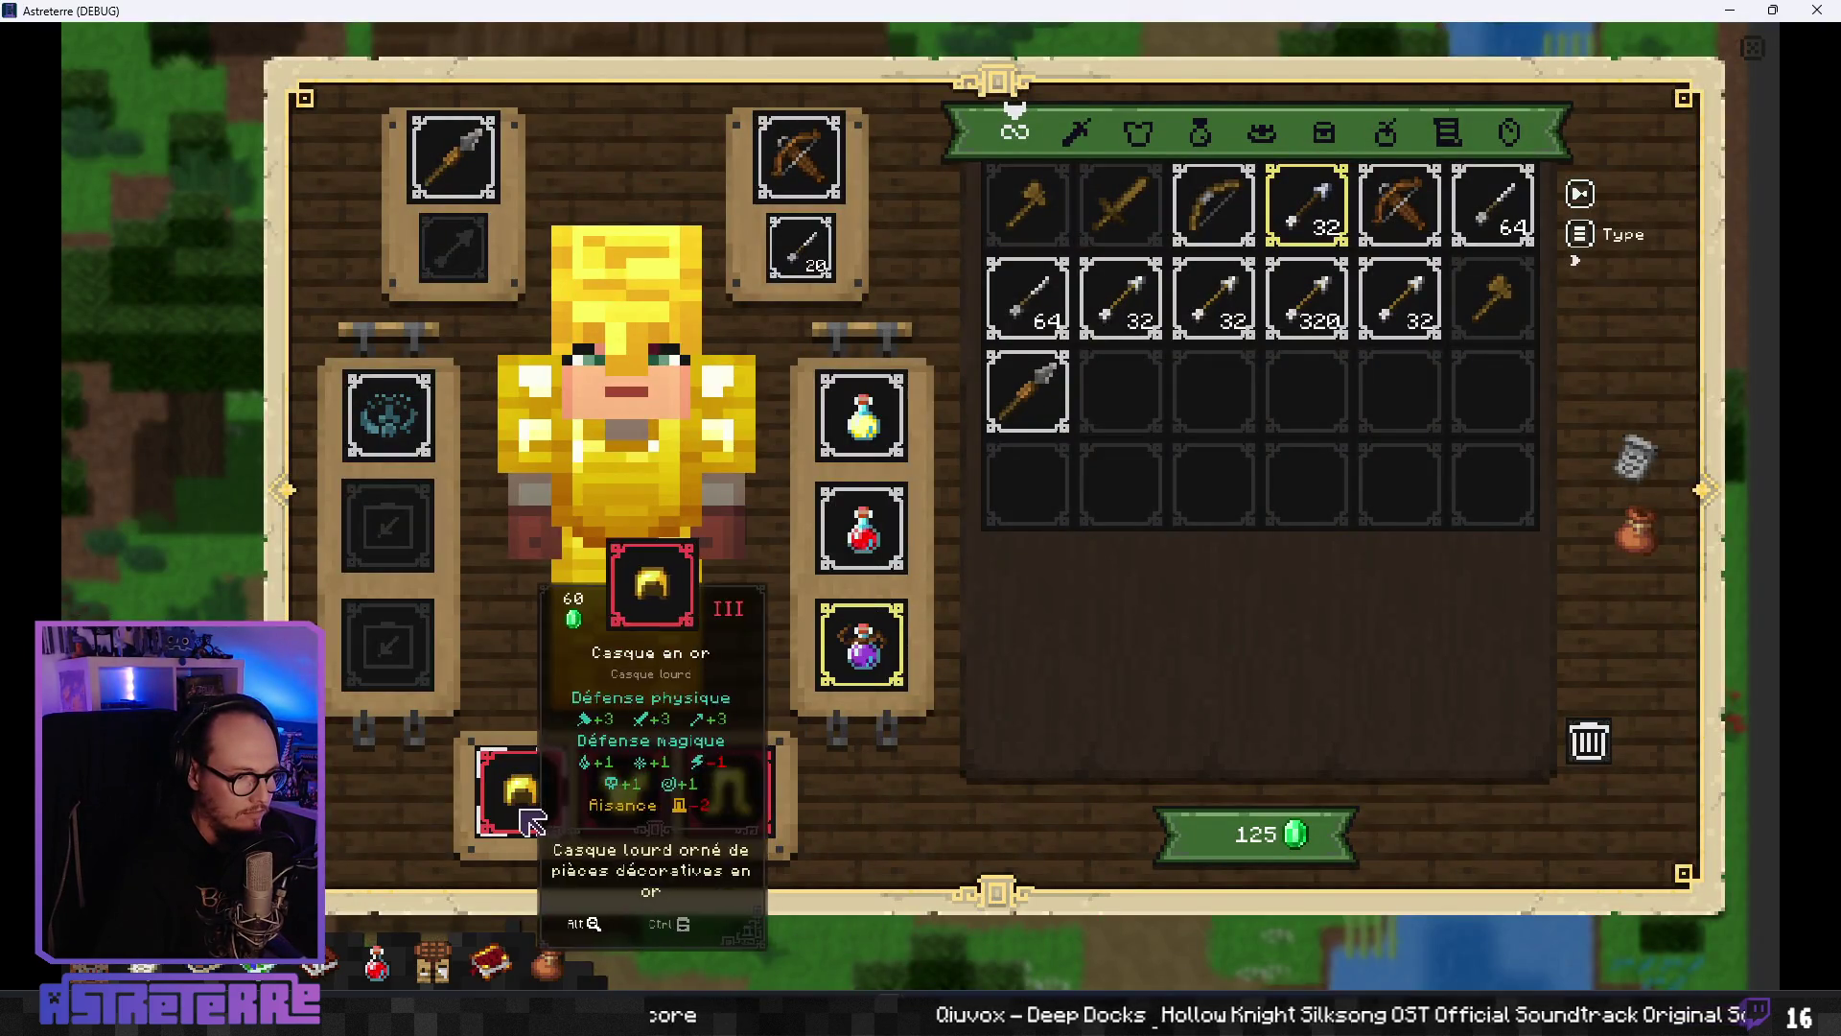
click(523, 801)
click(628, 822)
click(731, 806)
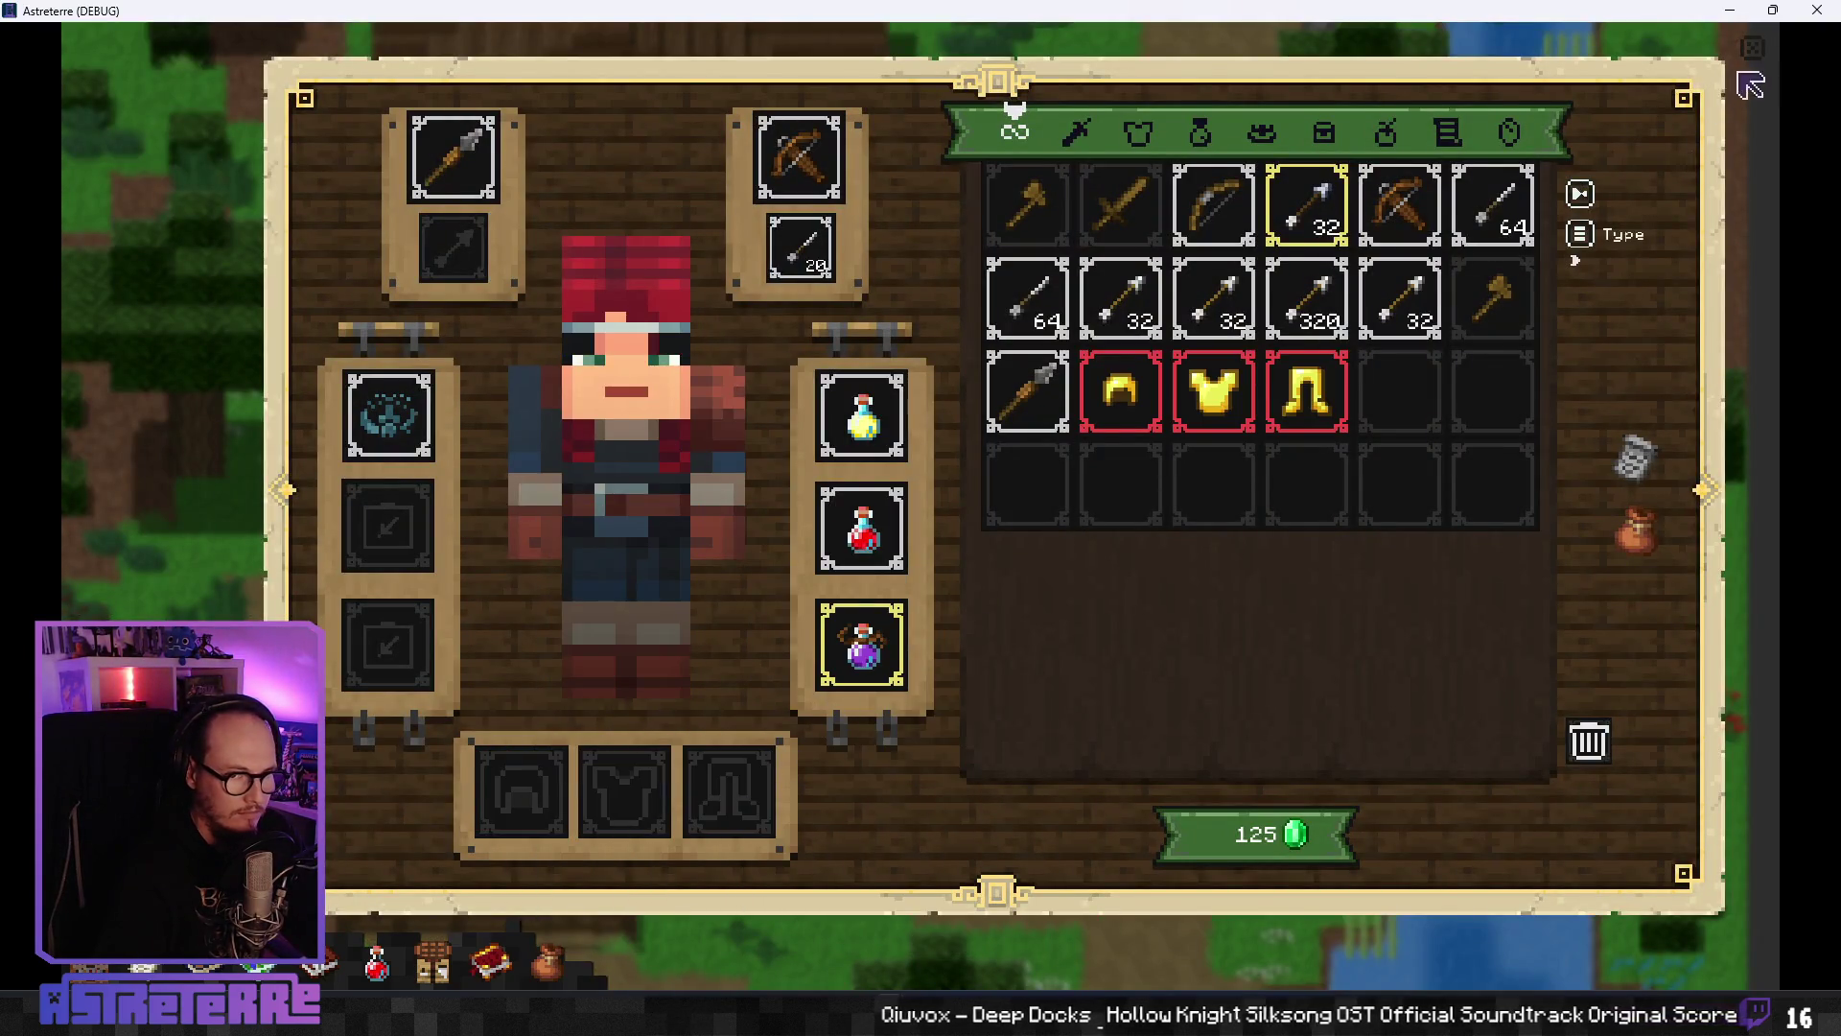
click(1753, 48)
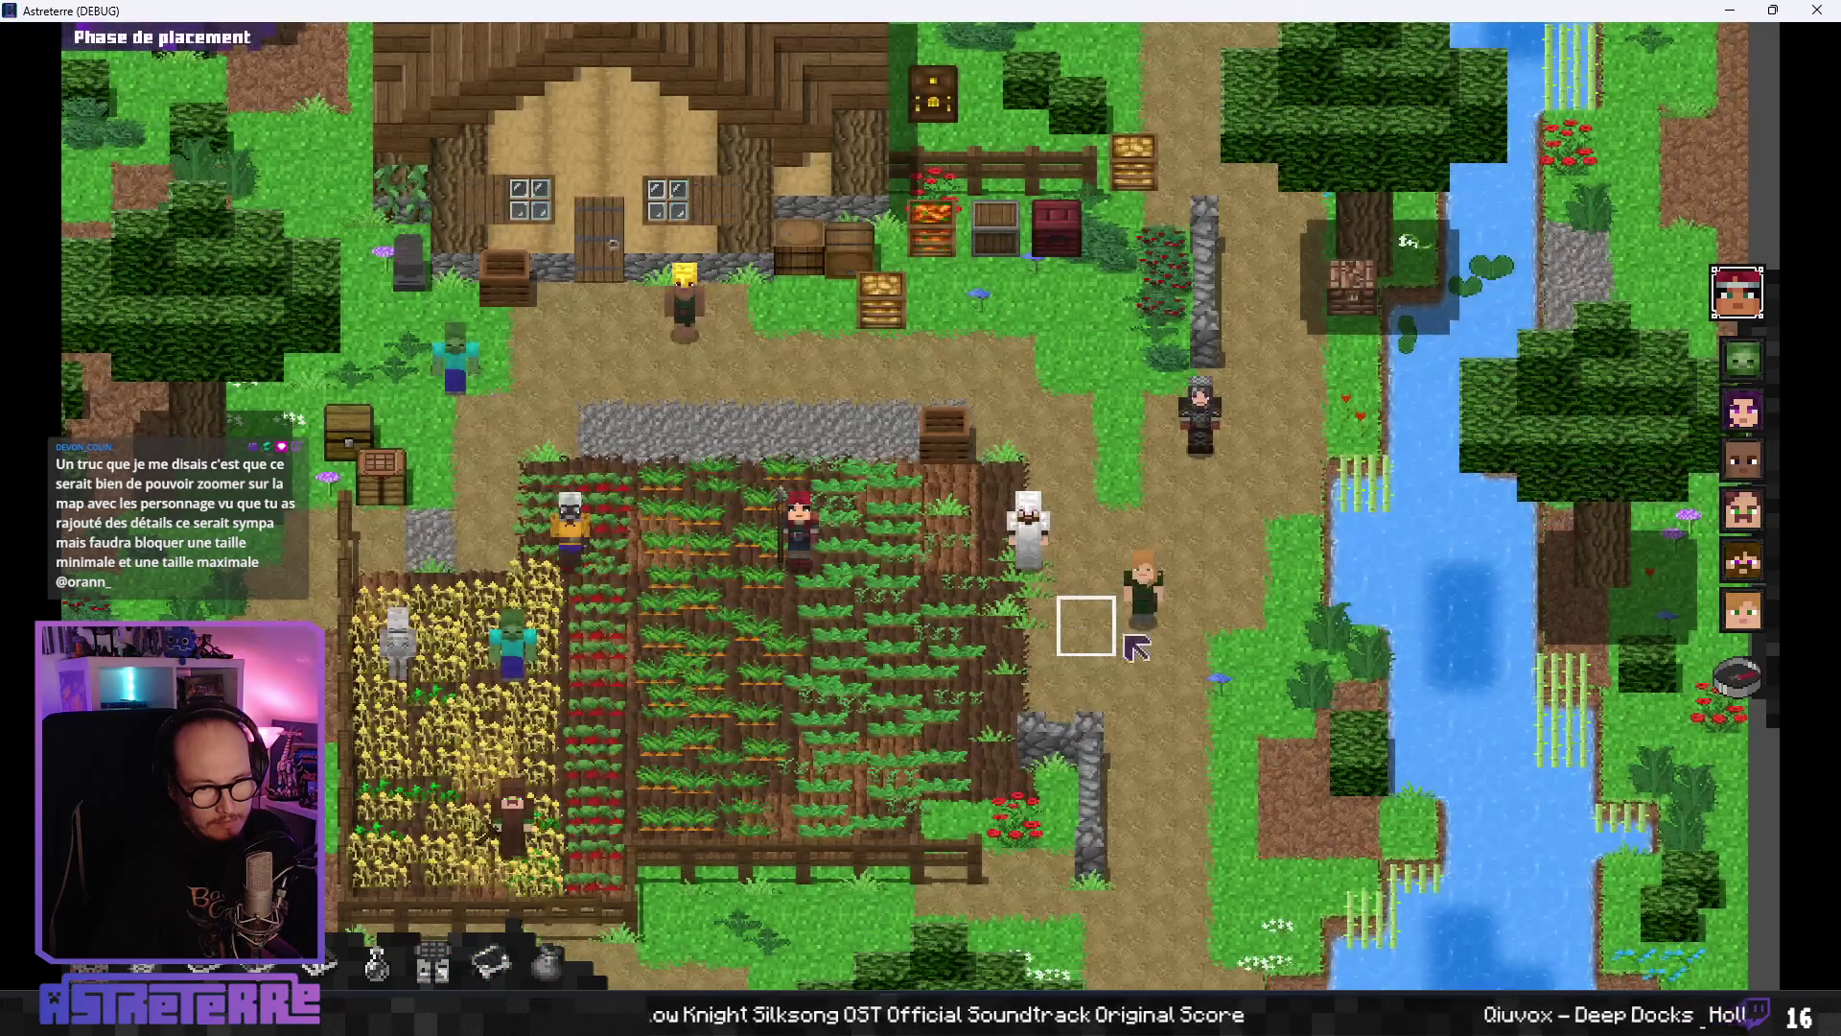
- Start the turn and have Alex drink potions, running 'add action_points' for extra points
click(1746, 679)
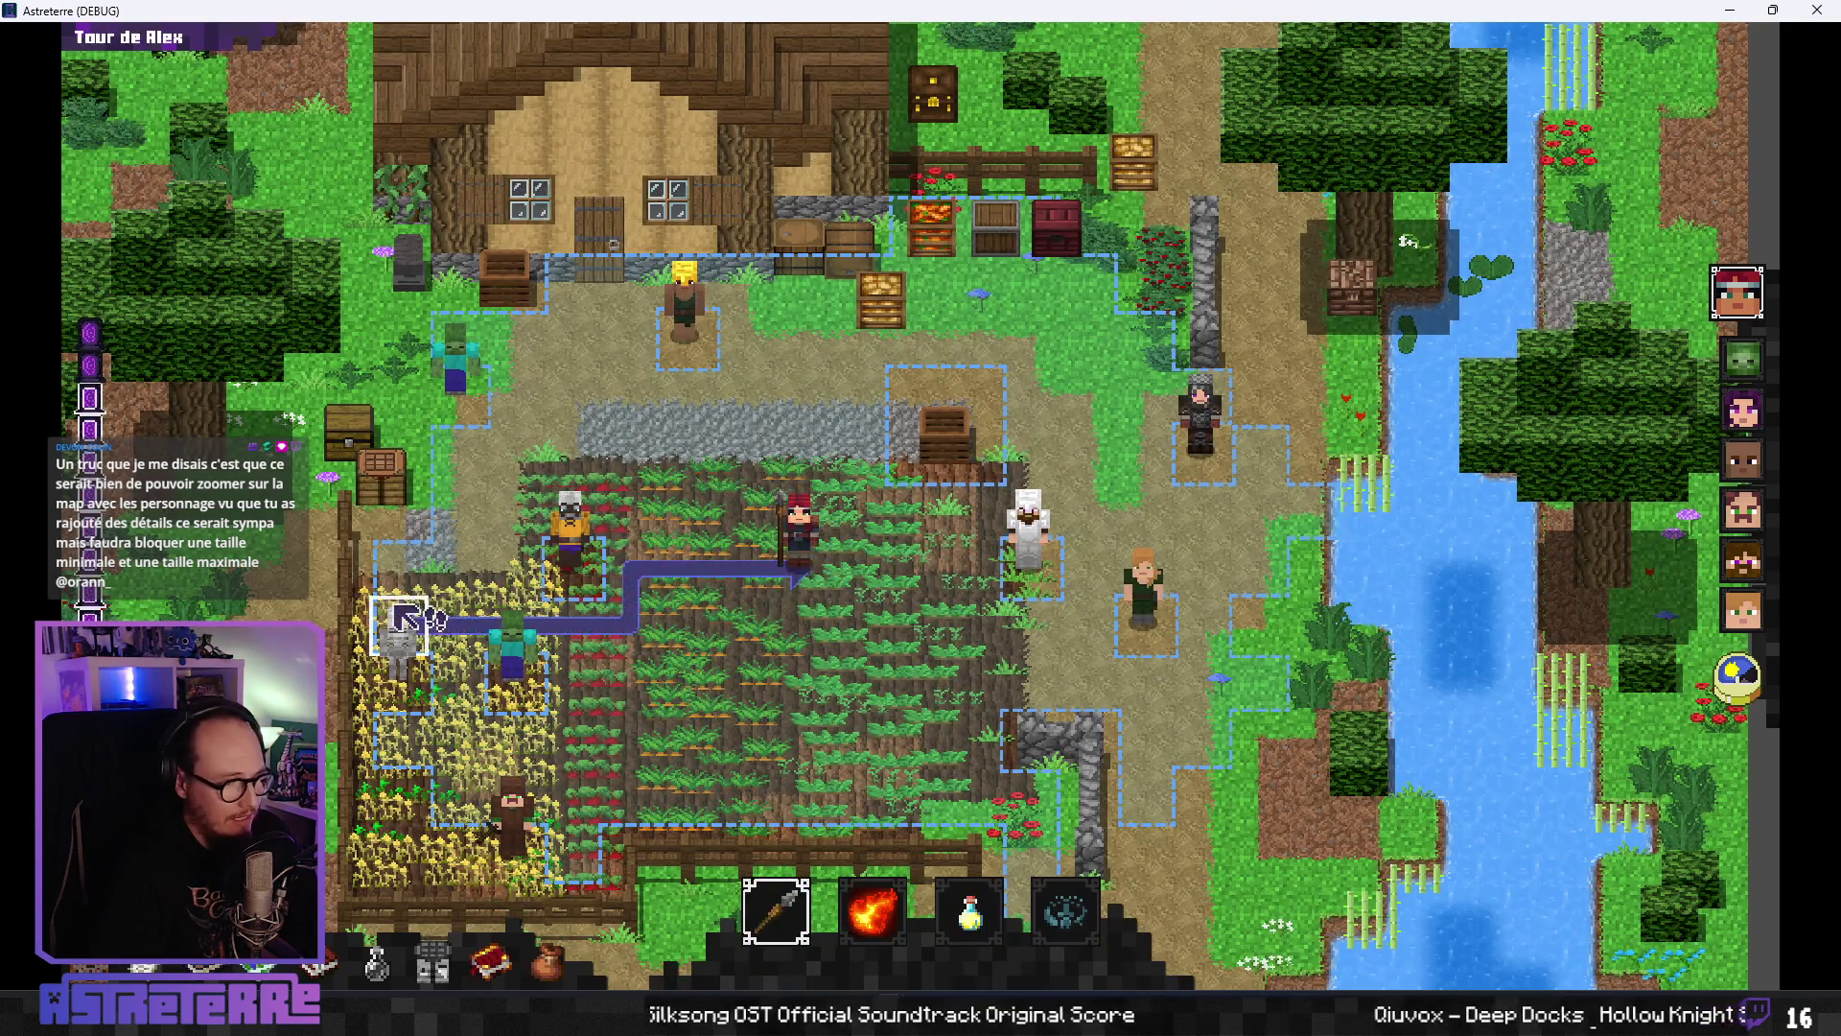
click(969, 910)
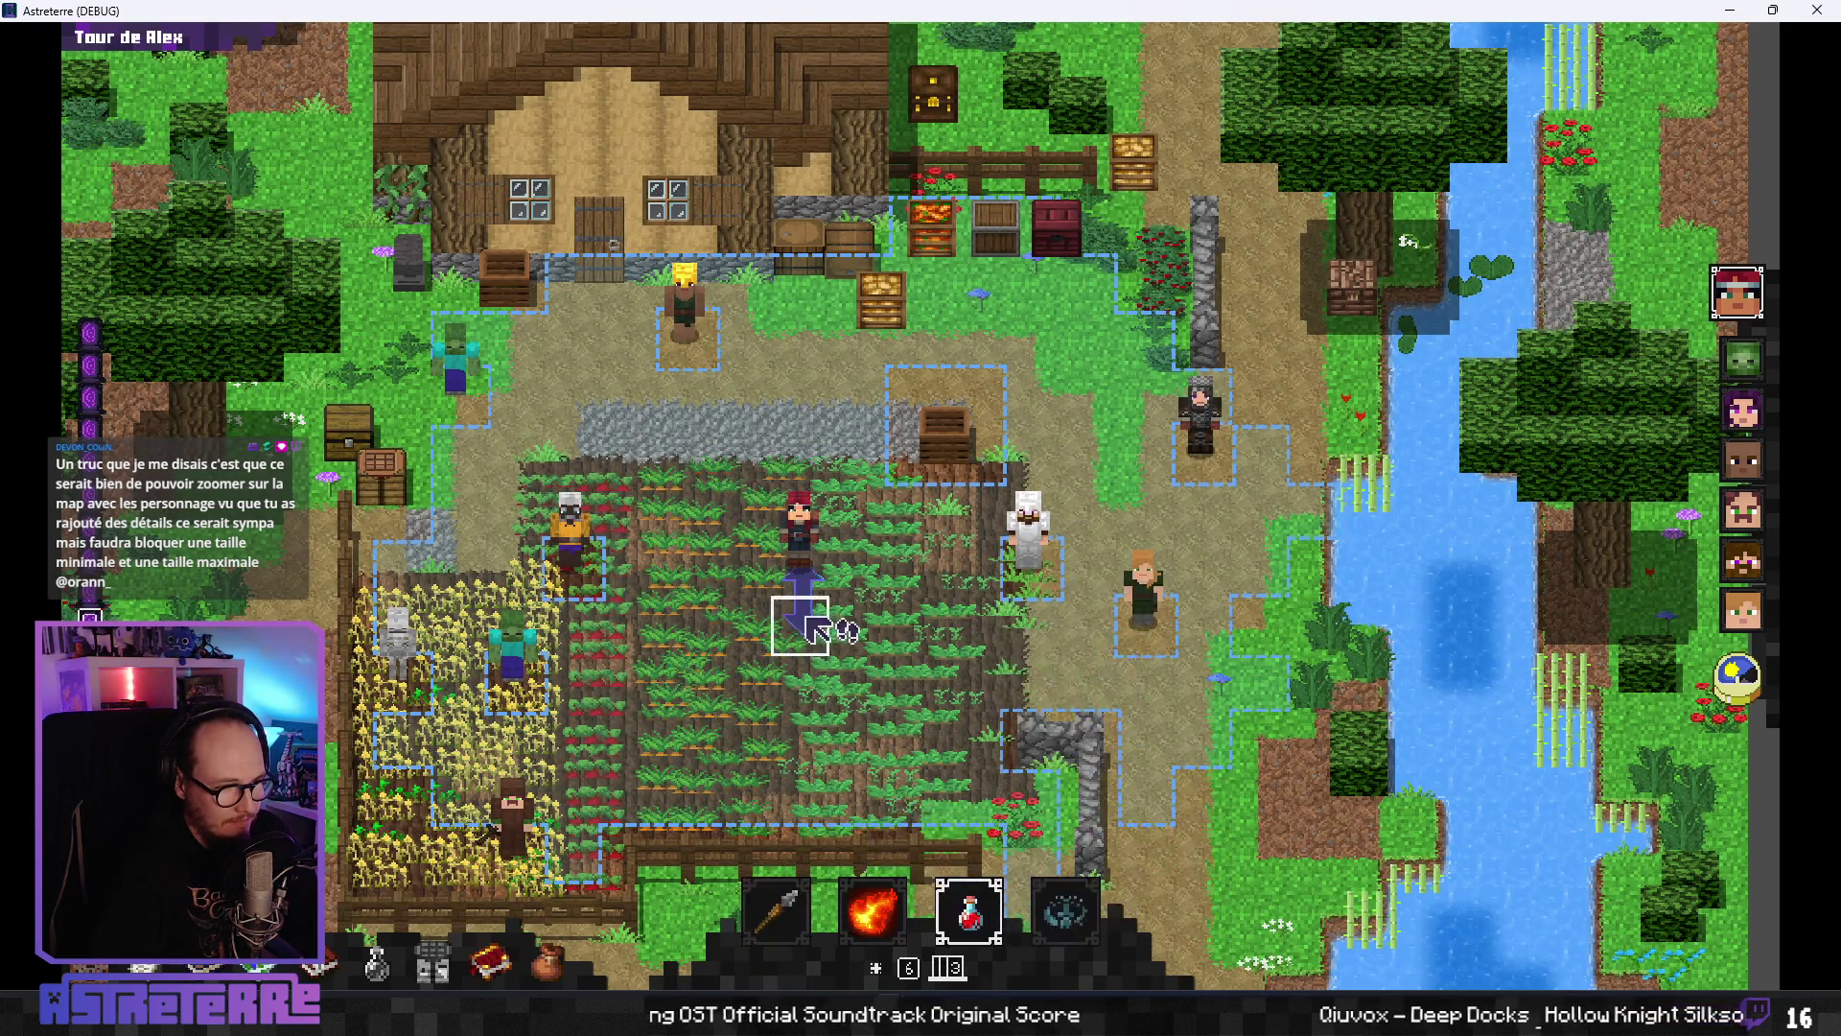
click(814, 581)
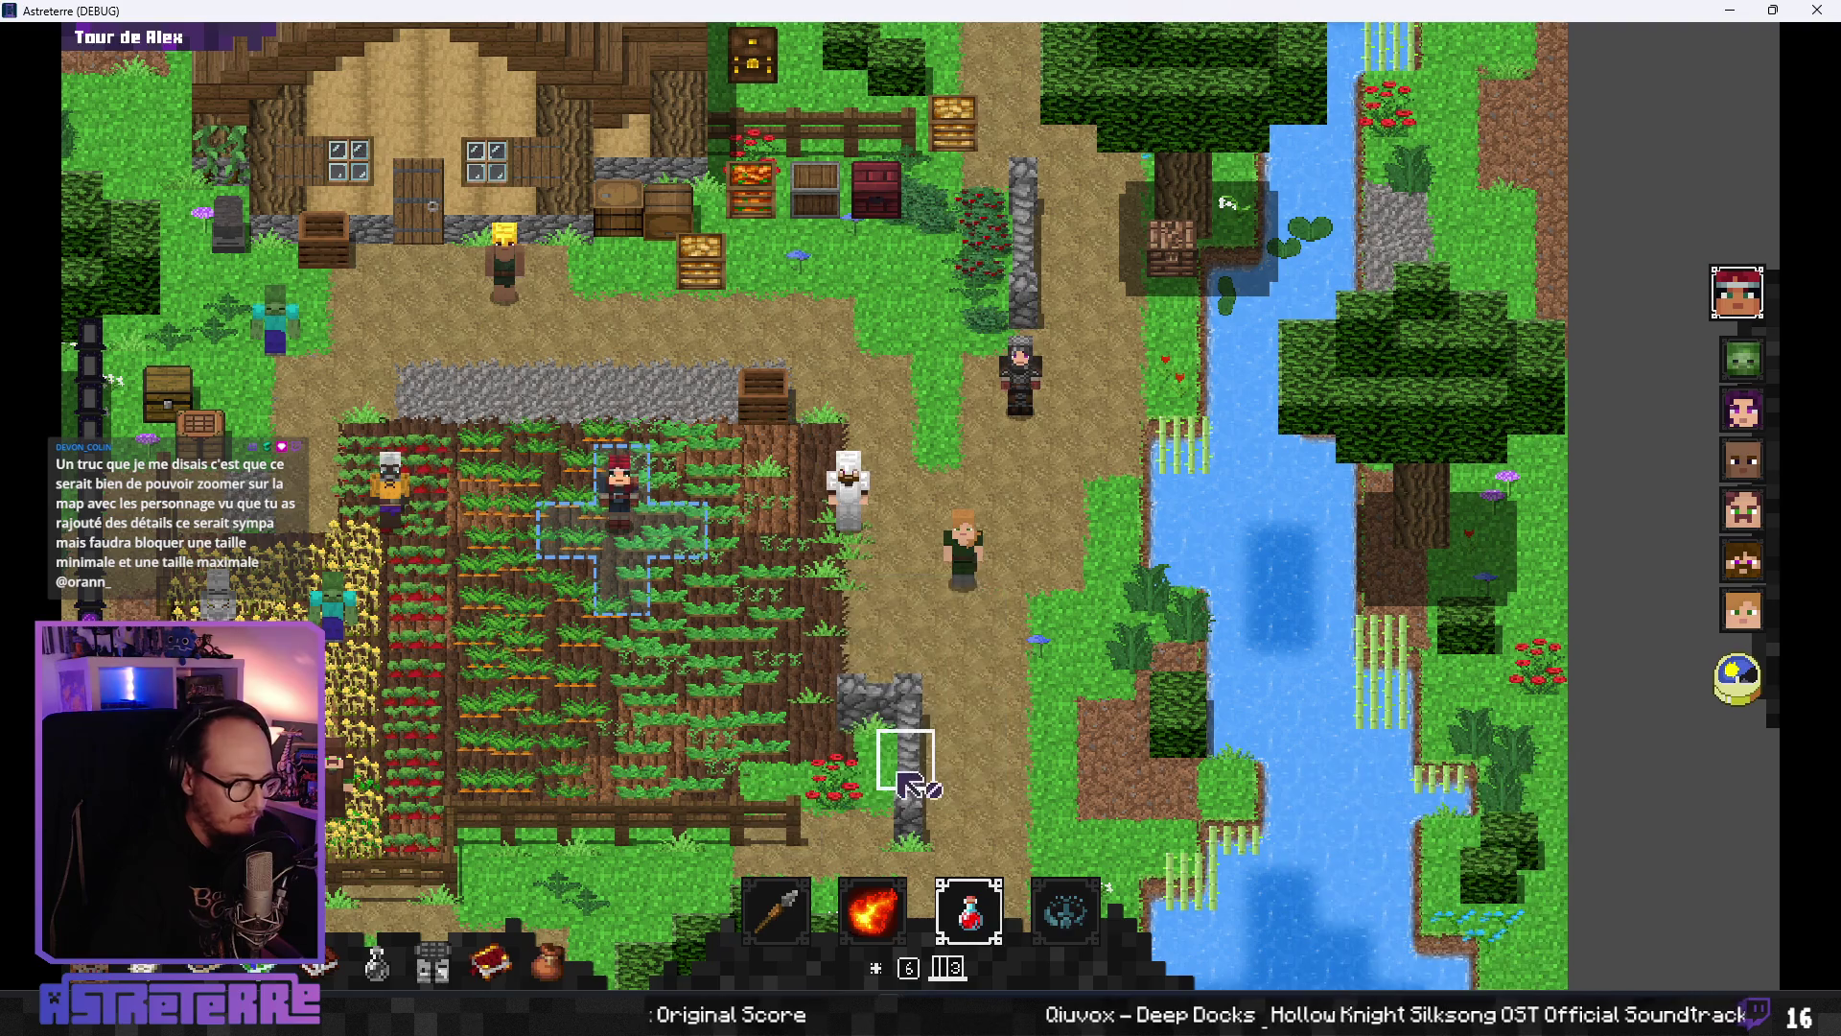
click(1320, 979)
text(add action_points)
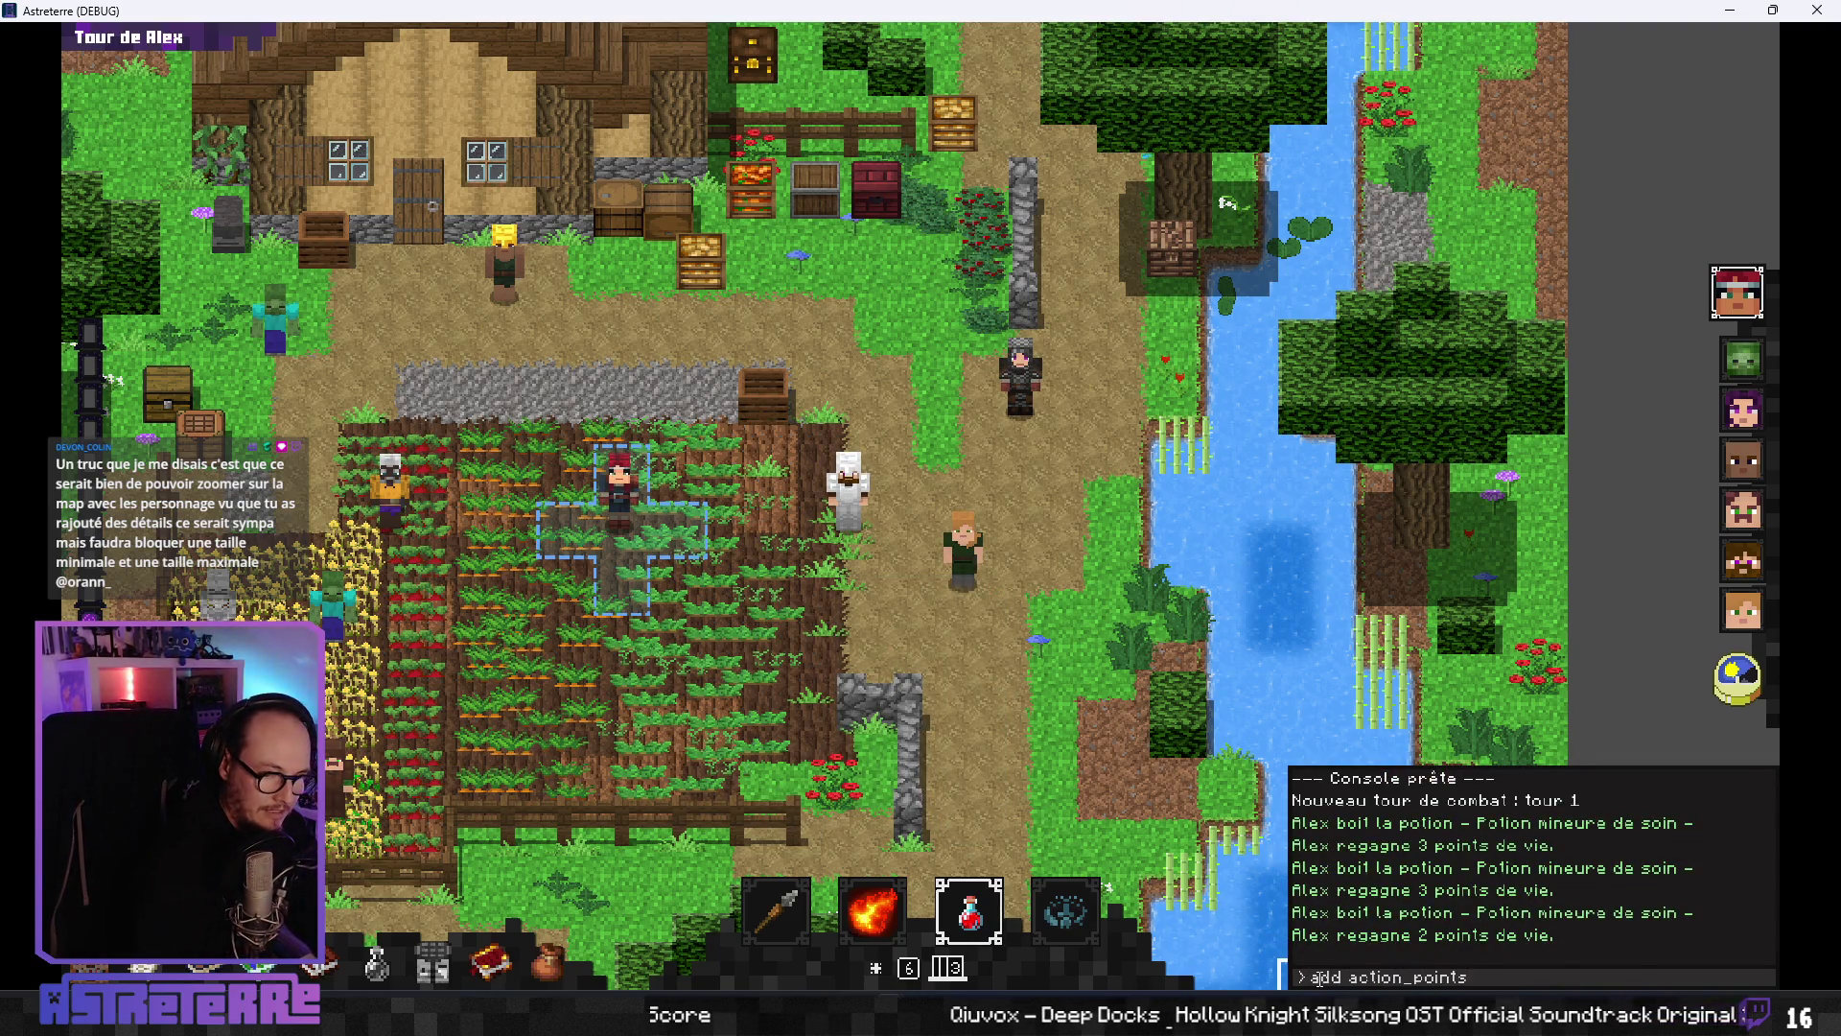
key(Return)
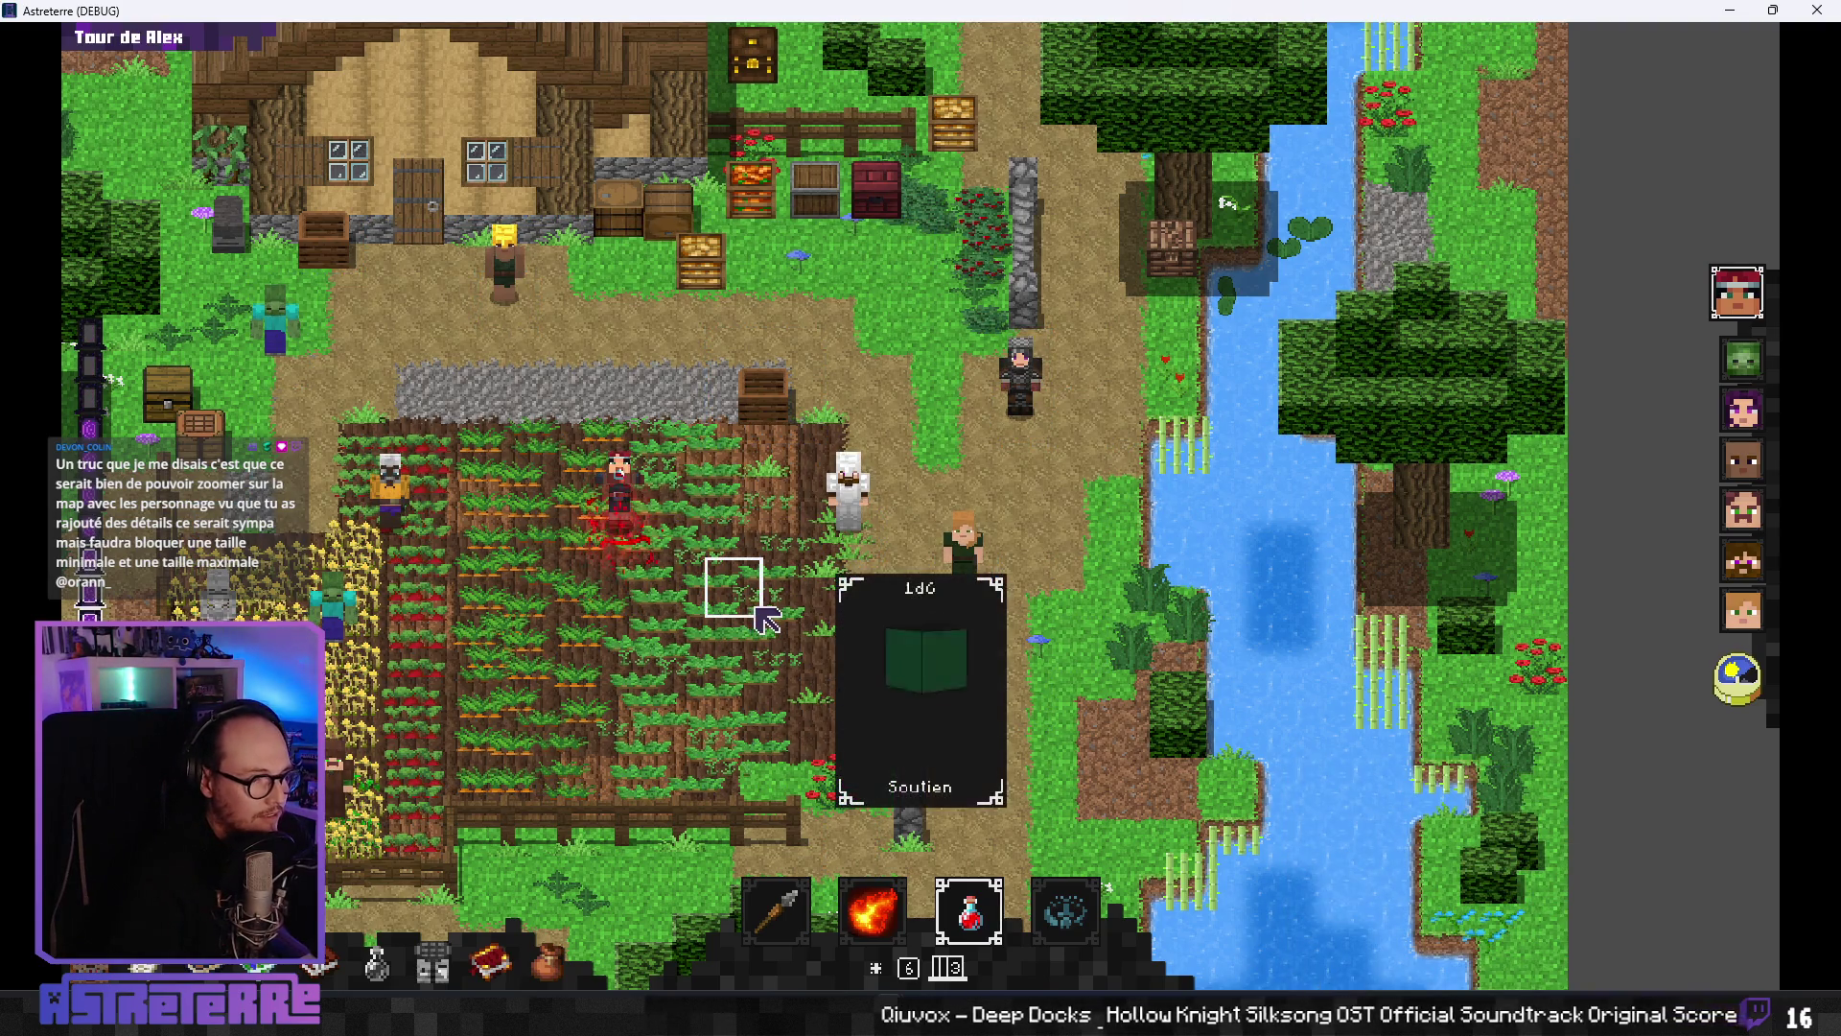
click(637, 525)
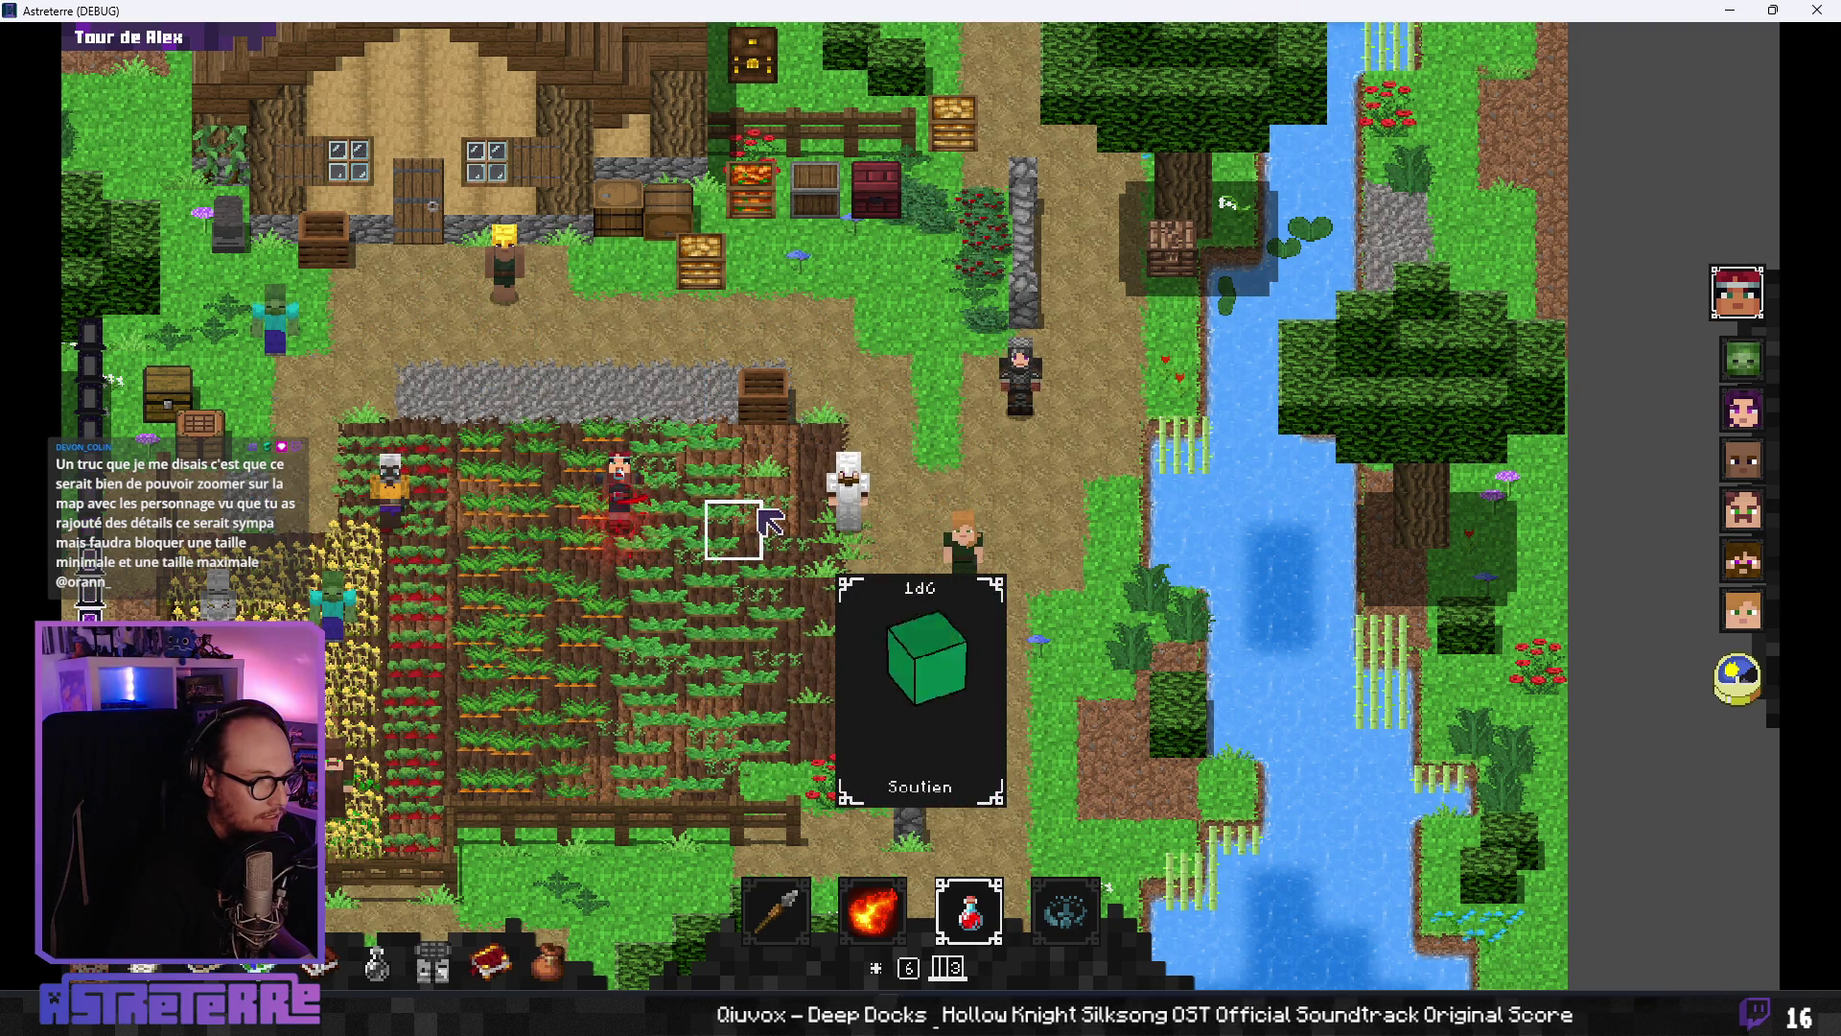
key(alt+Tab)
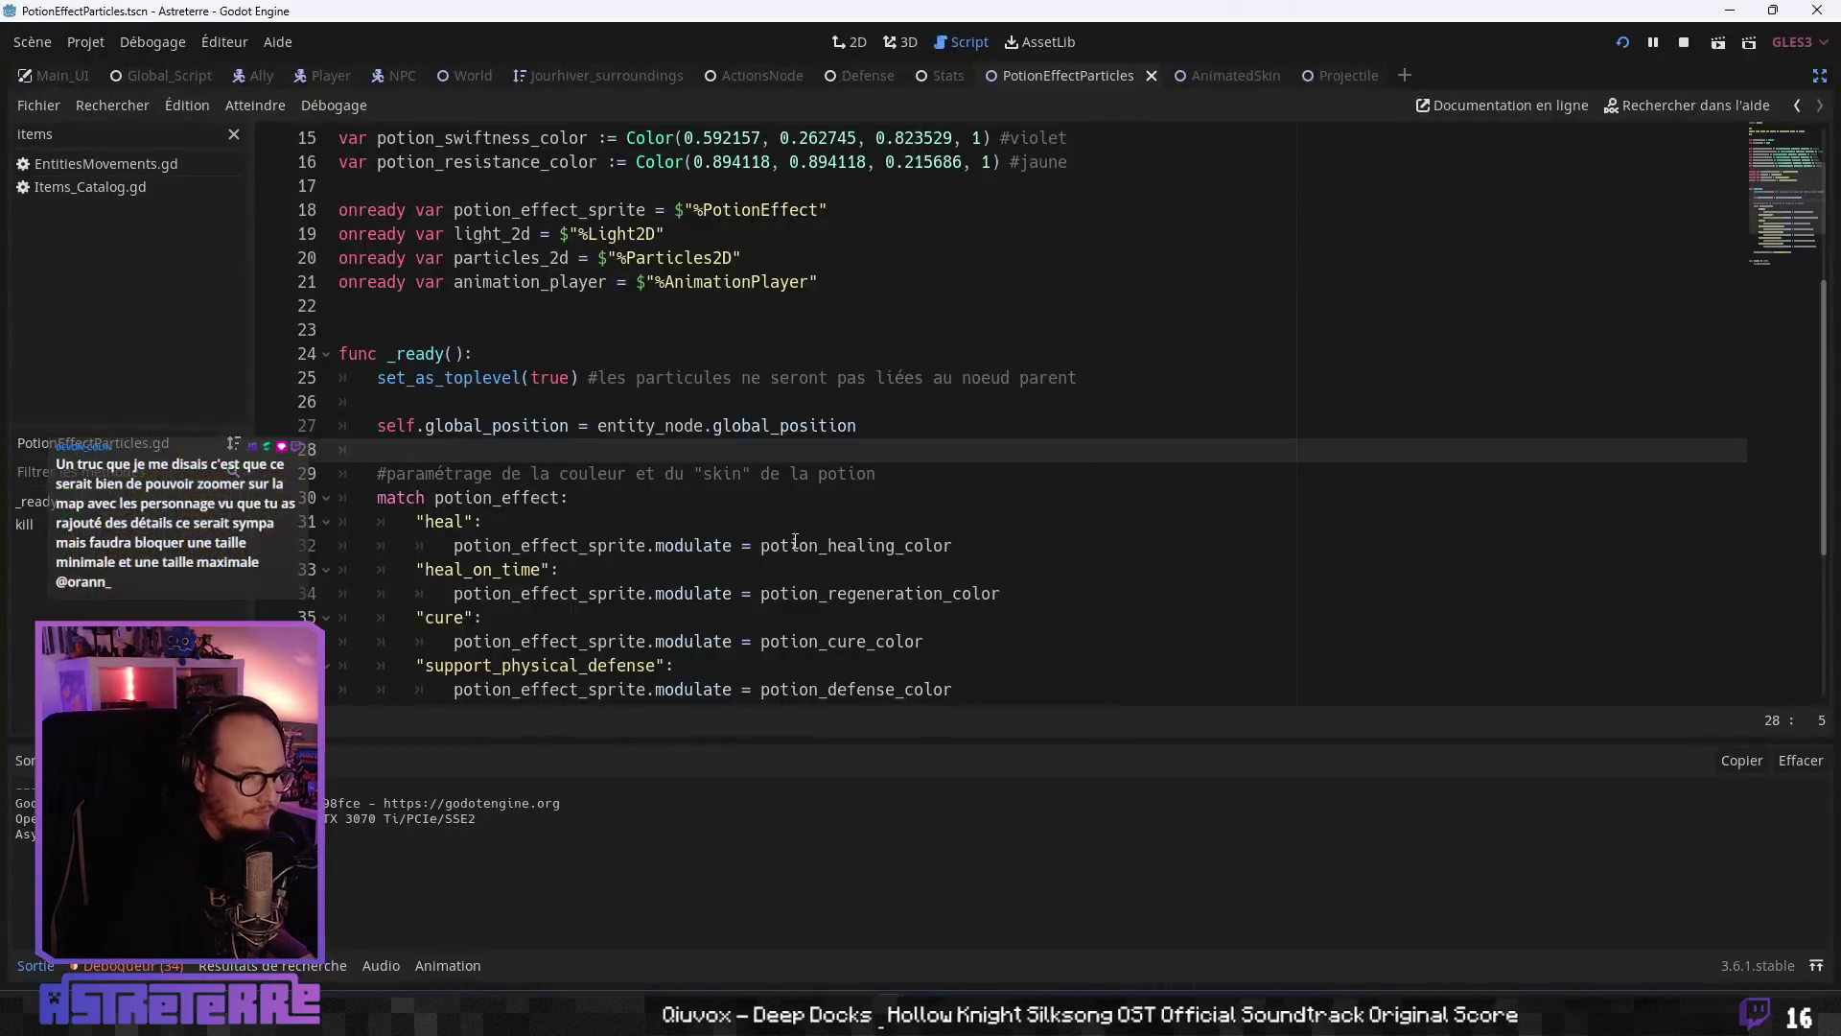
- Change line 27 to set global_position.y = entity_node.global_position.y - 16
click(720, 430)
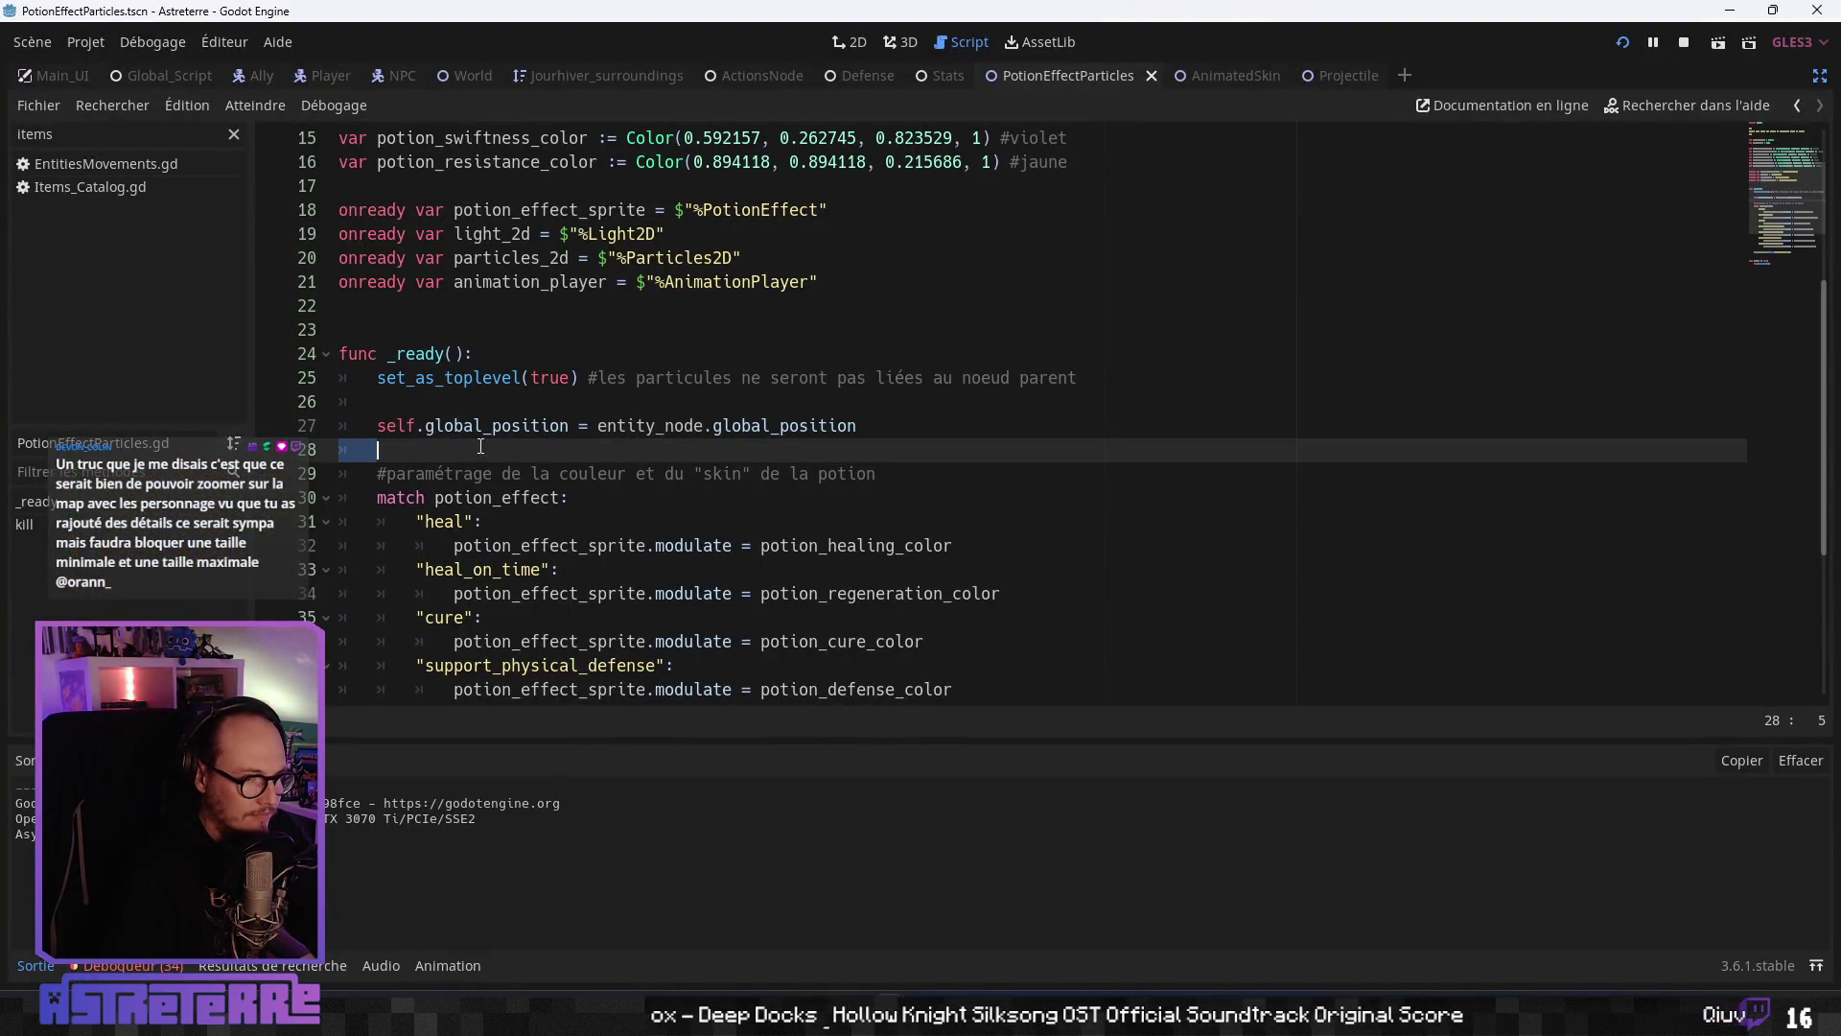
triple_click(720, 429)
click(655, 429)
drag(572, 425, 394, 430)
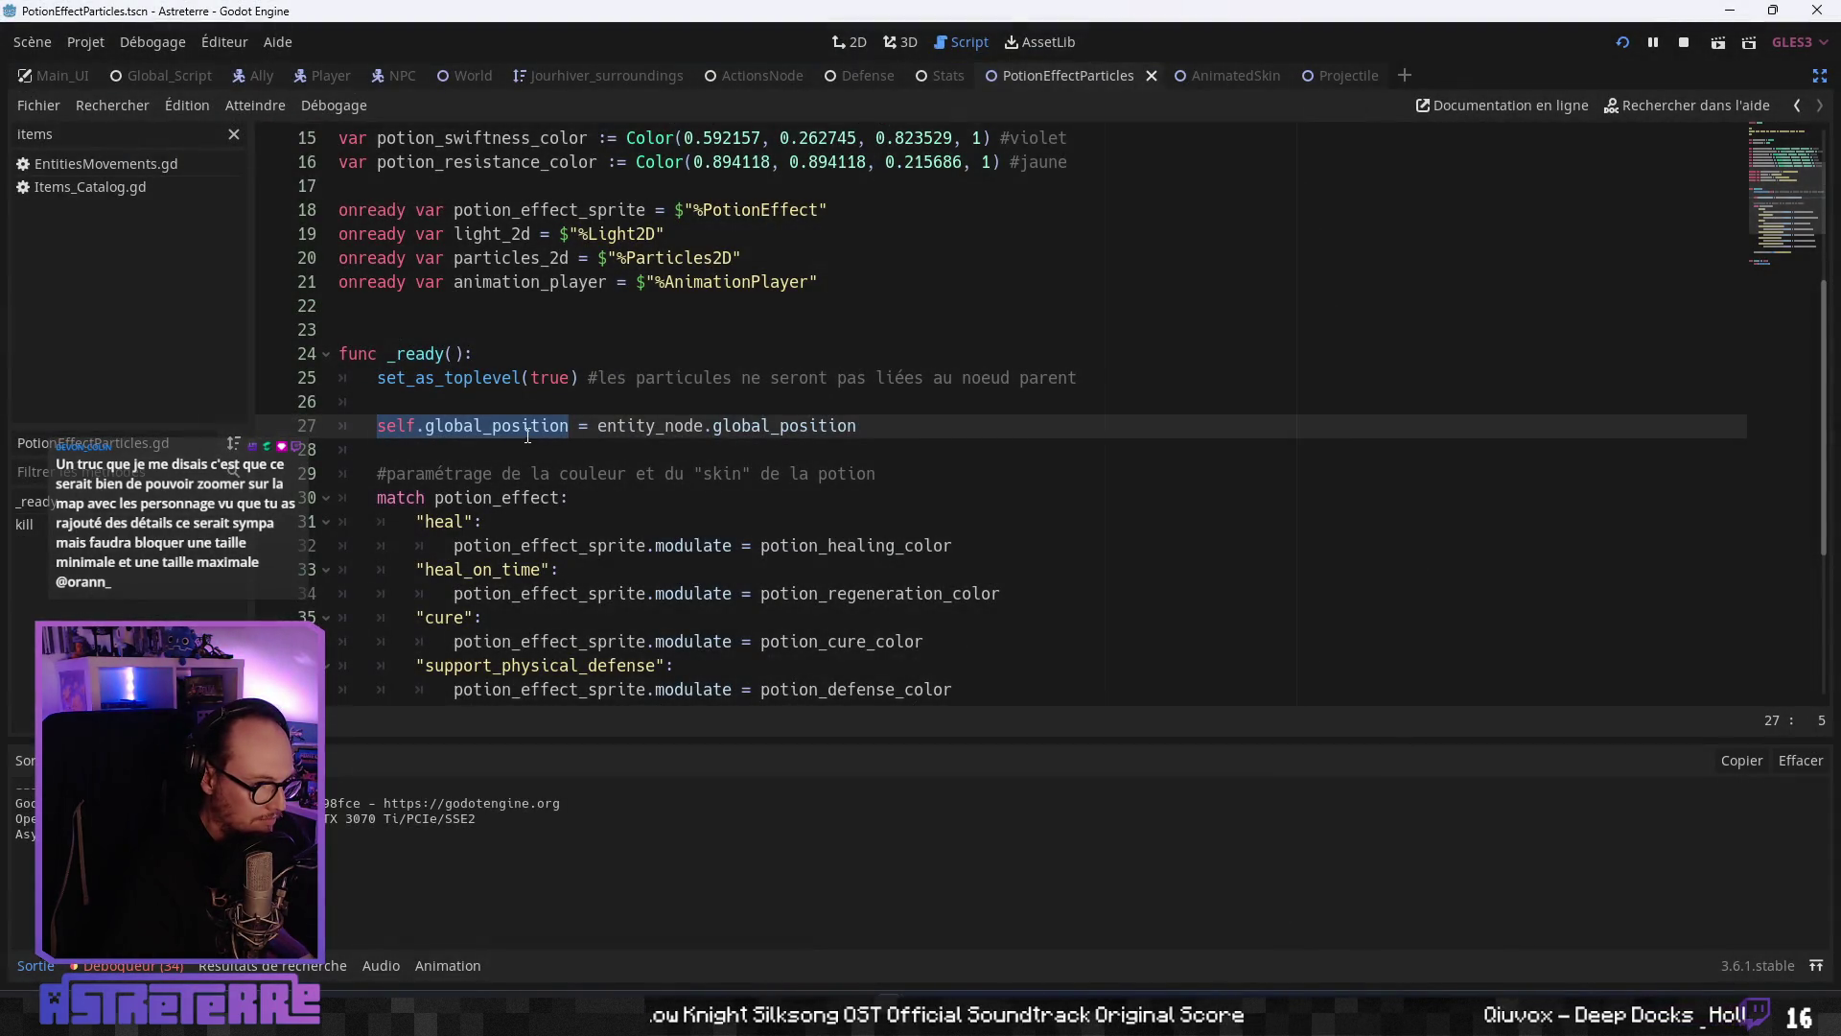
click(569, 426)
text(.y)
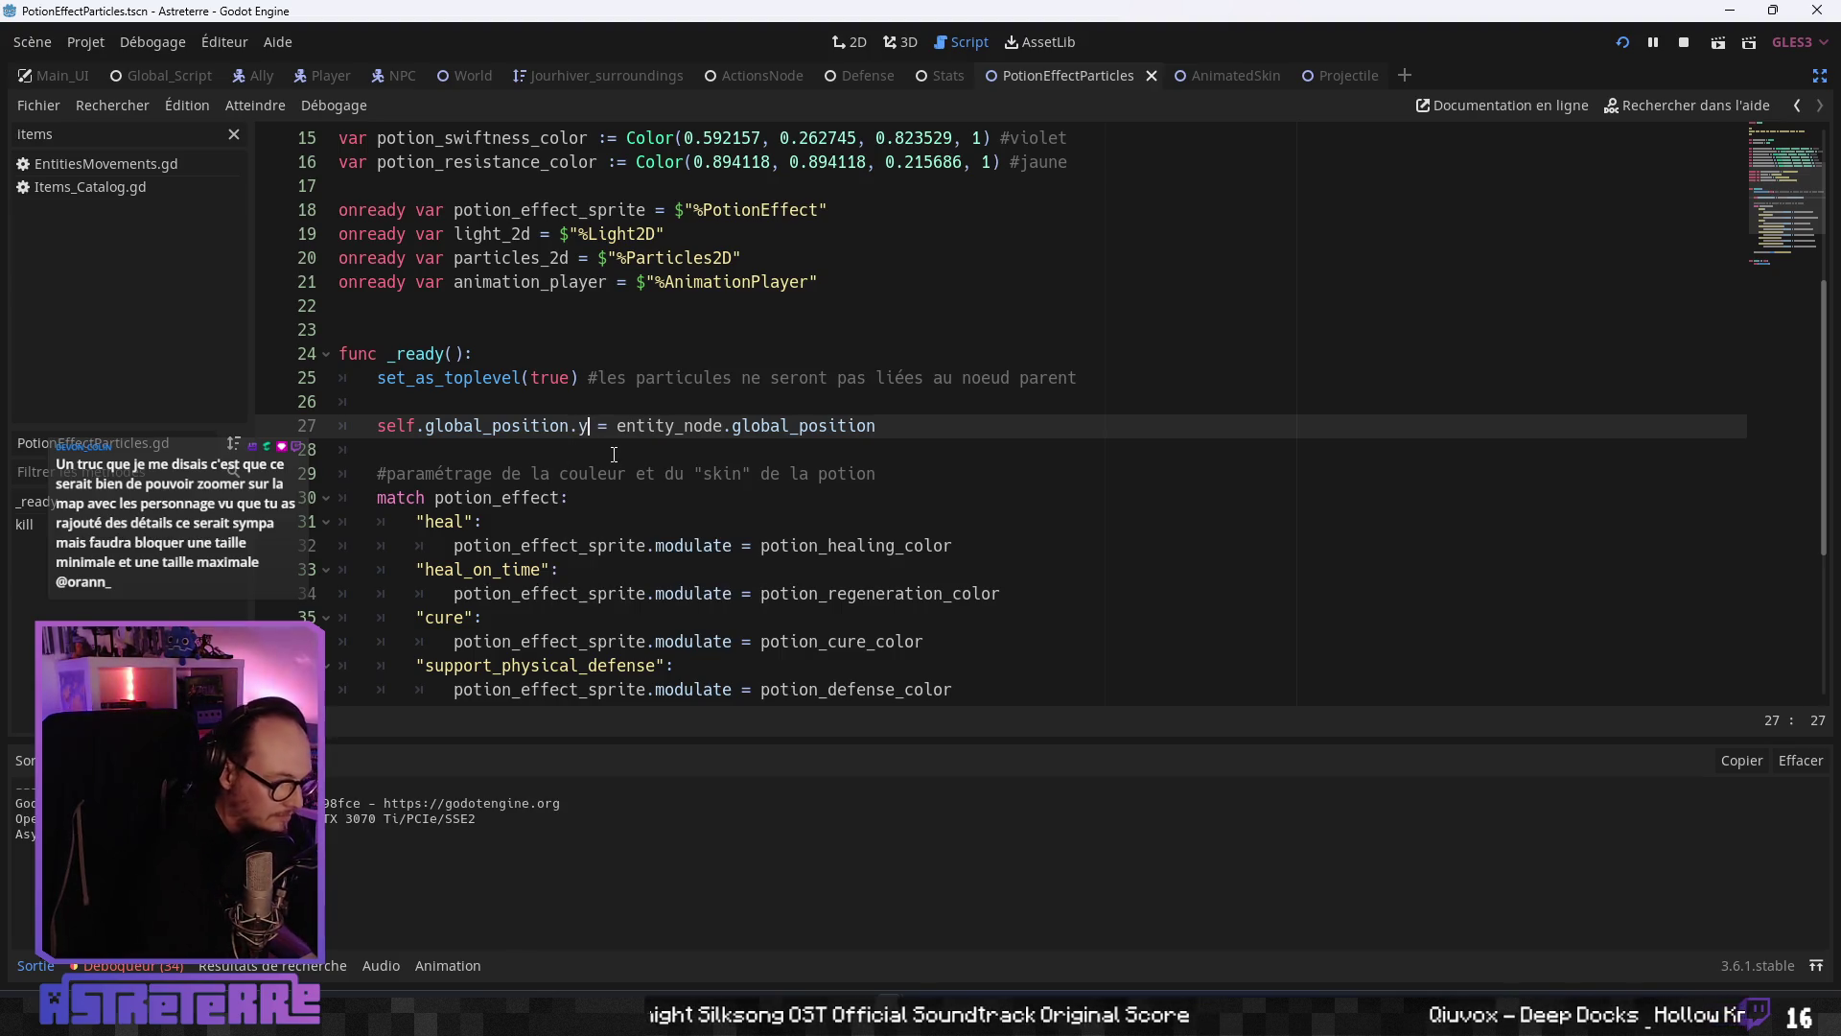
click(914, 426)
text(.y - 16)
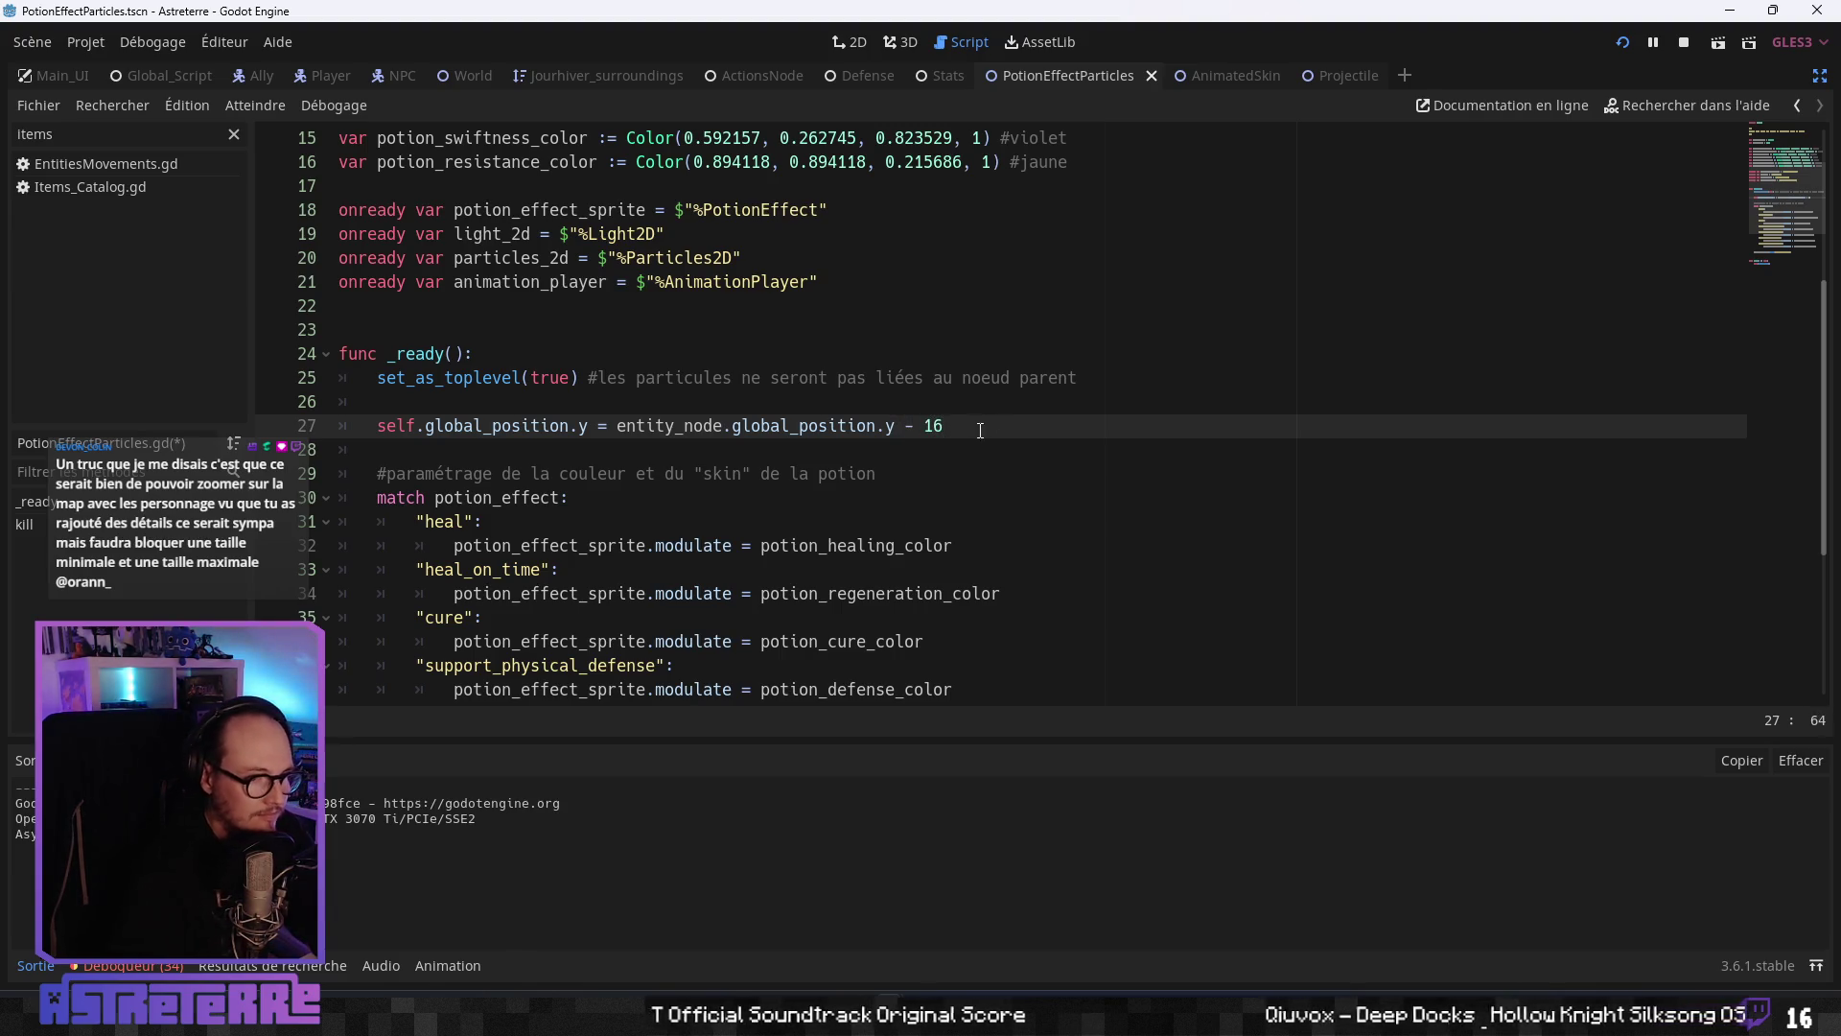
- Duplicate line 27 as an x line without the -16 offset, save, and run the game
drag(980, 430, 387, 431)
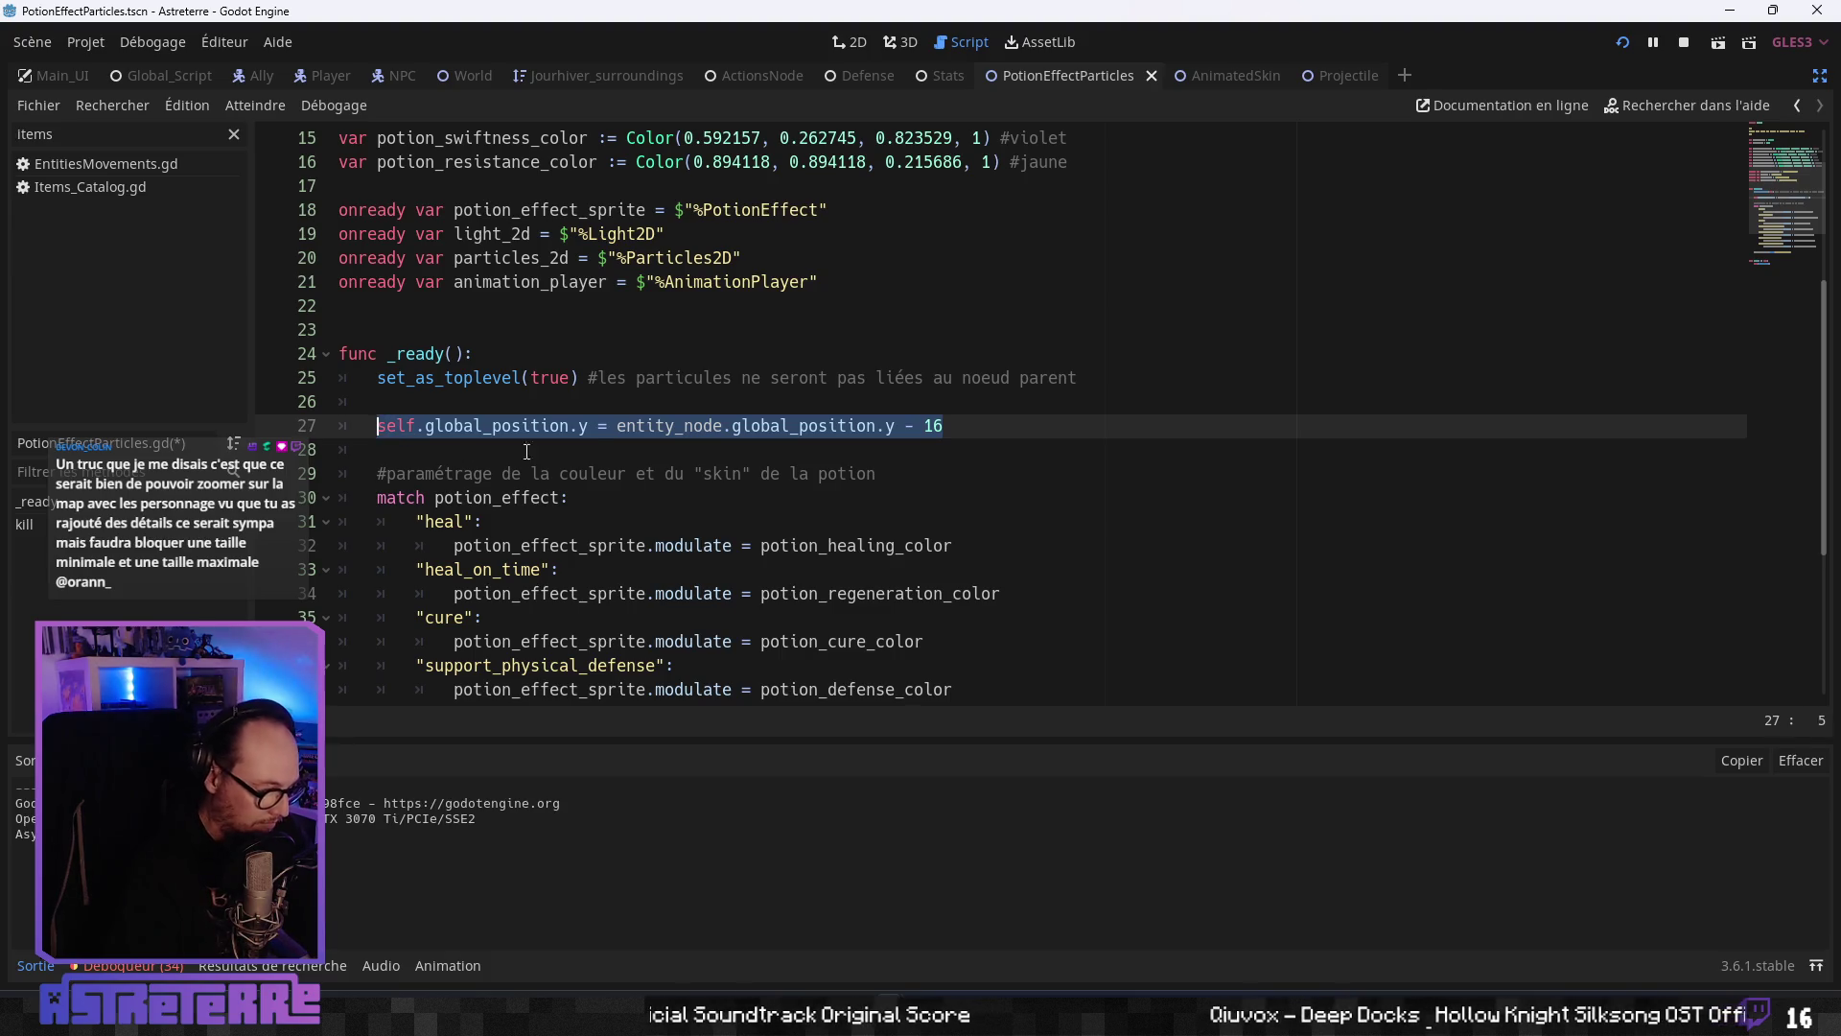
click(967, 429)
key(ctrl+d)
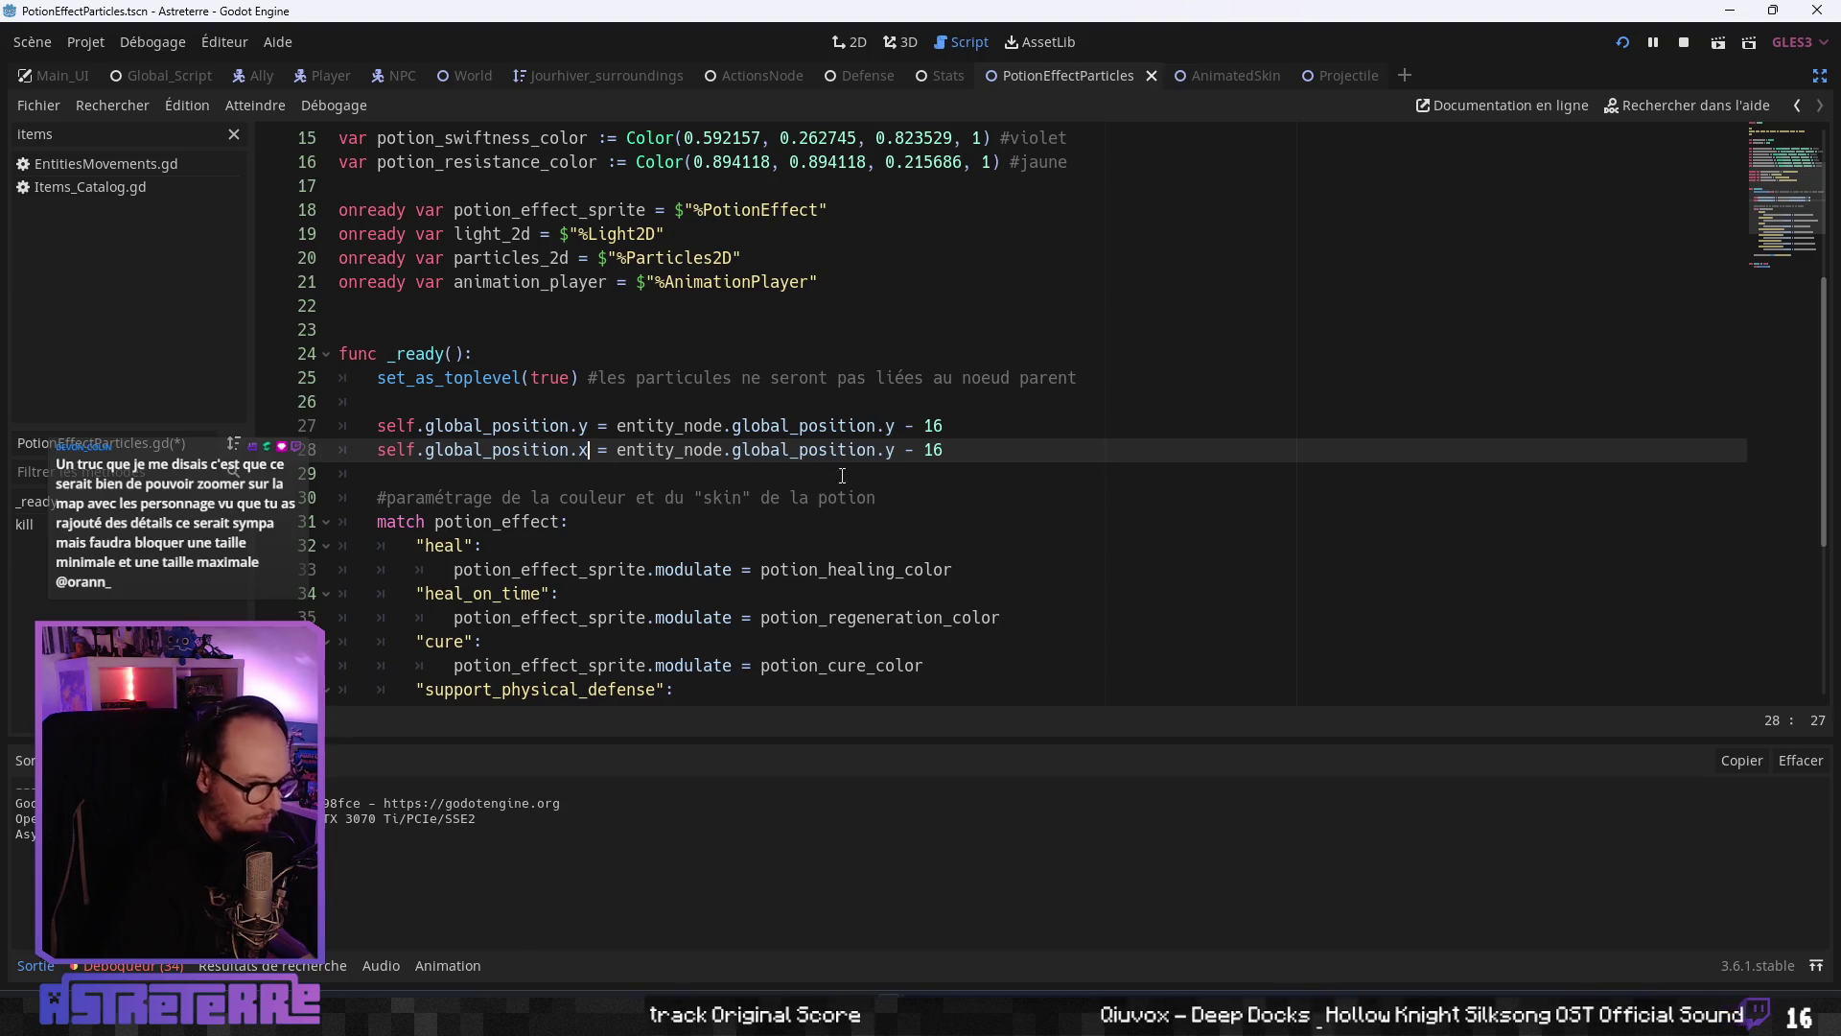
drag(945, 450, 904, 453)
text(x)
key(Up)
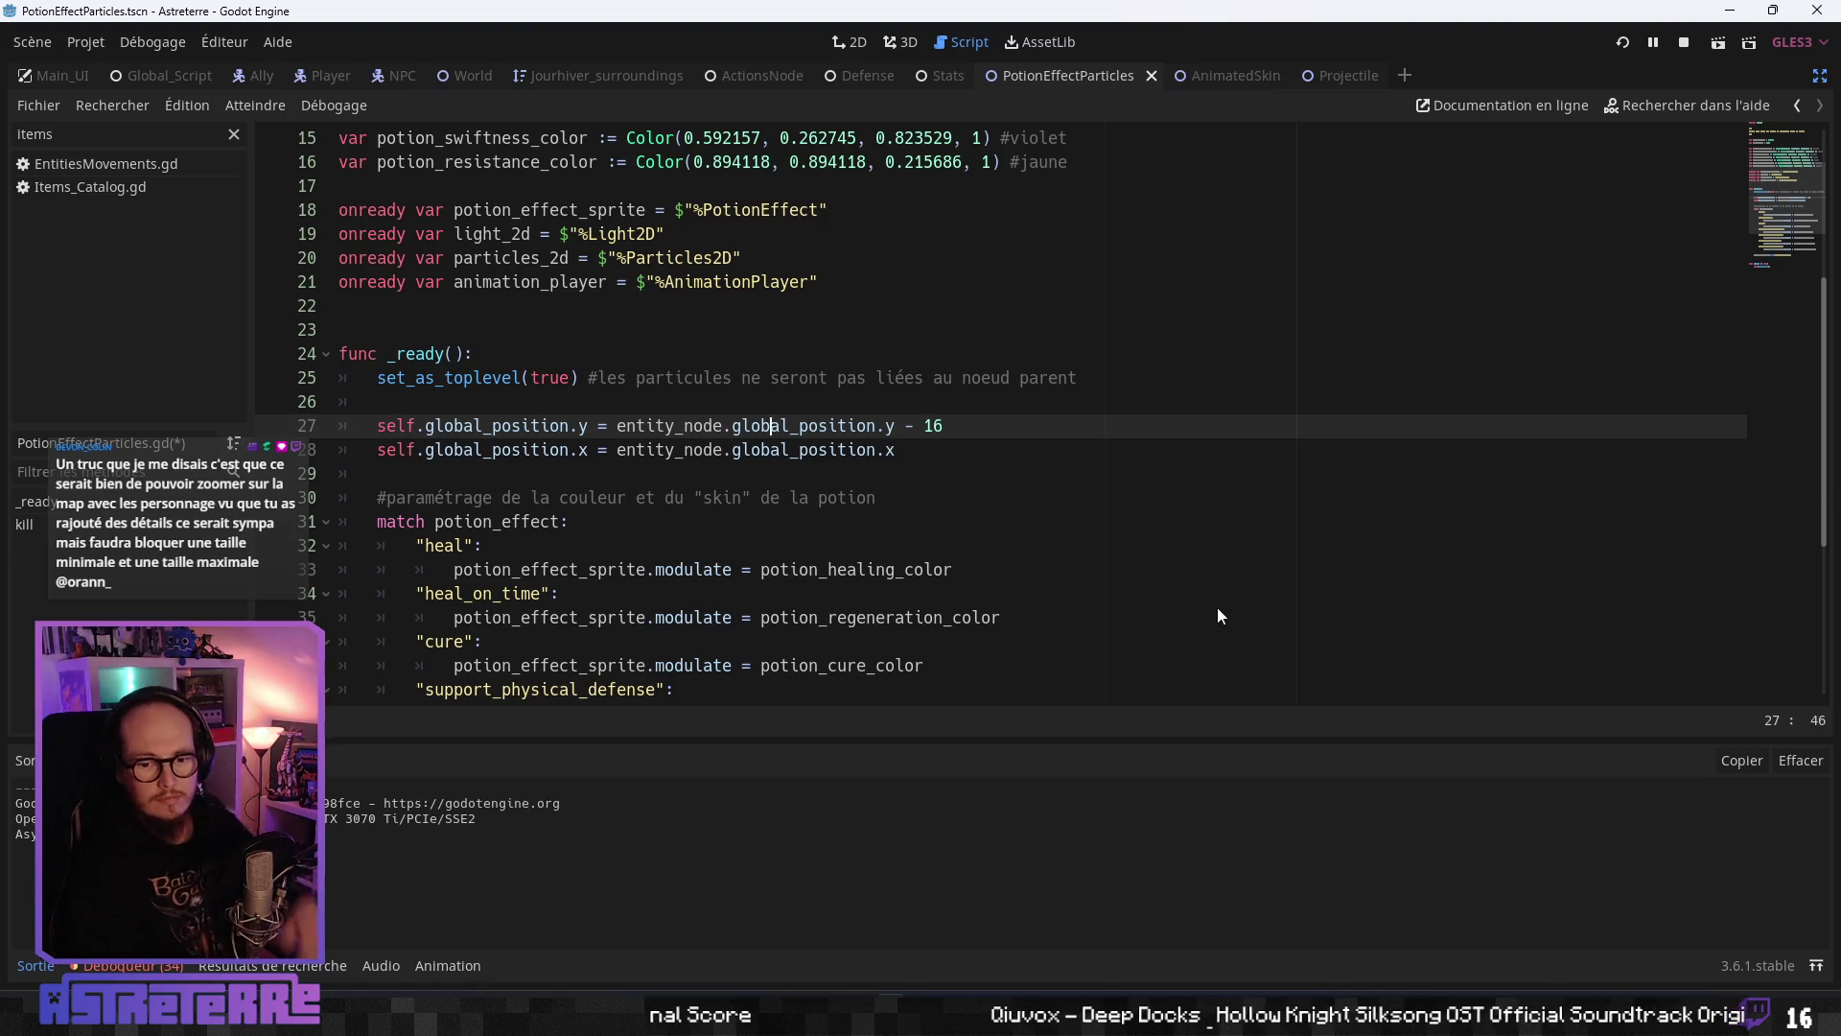
key(ctrl+s)
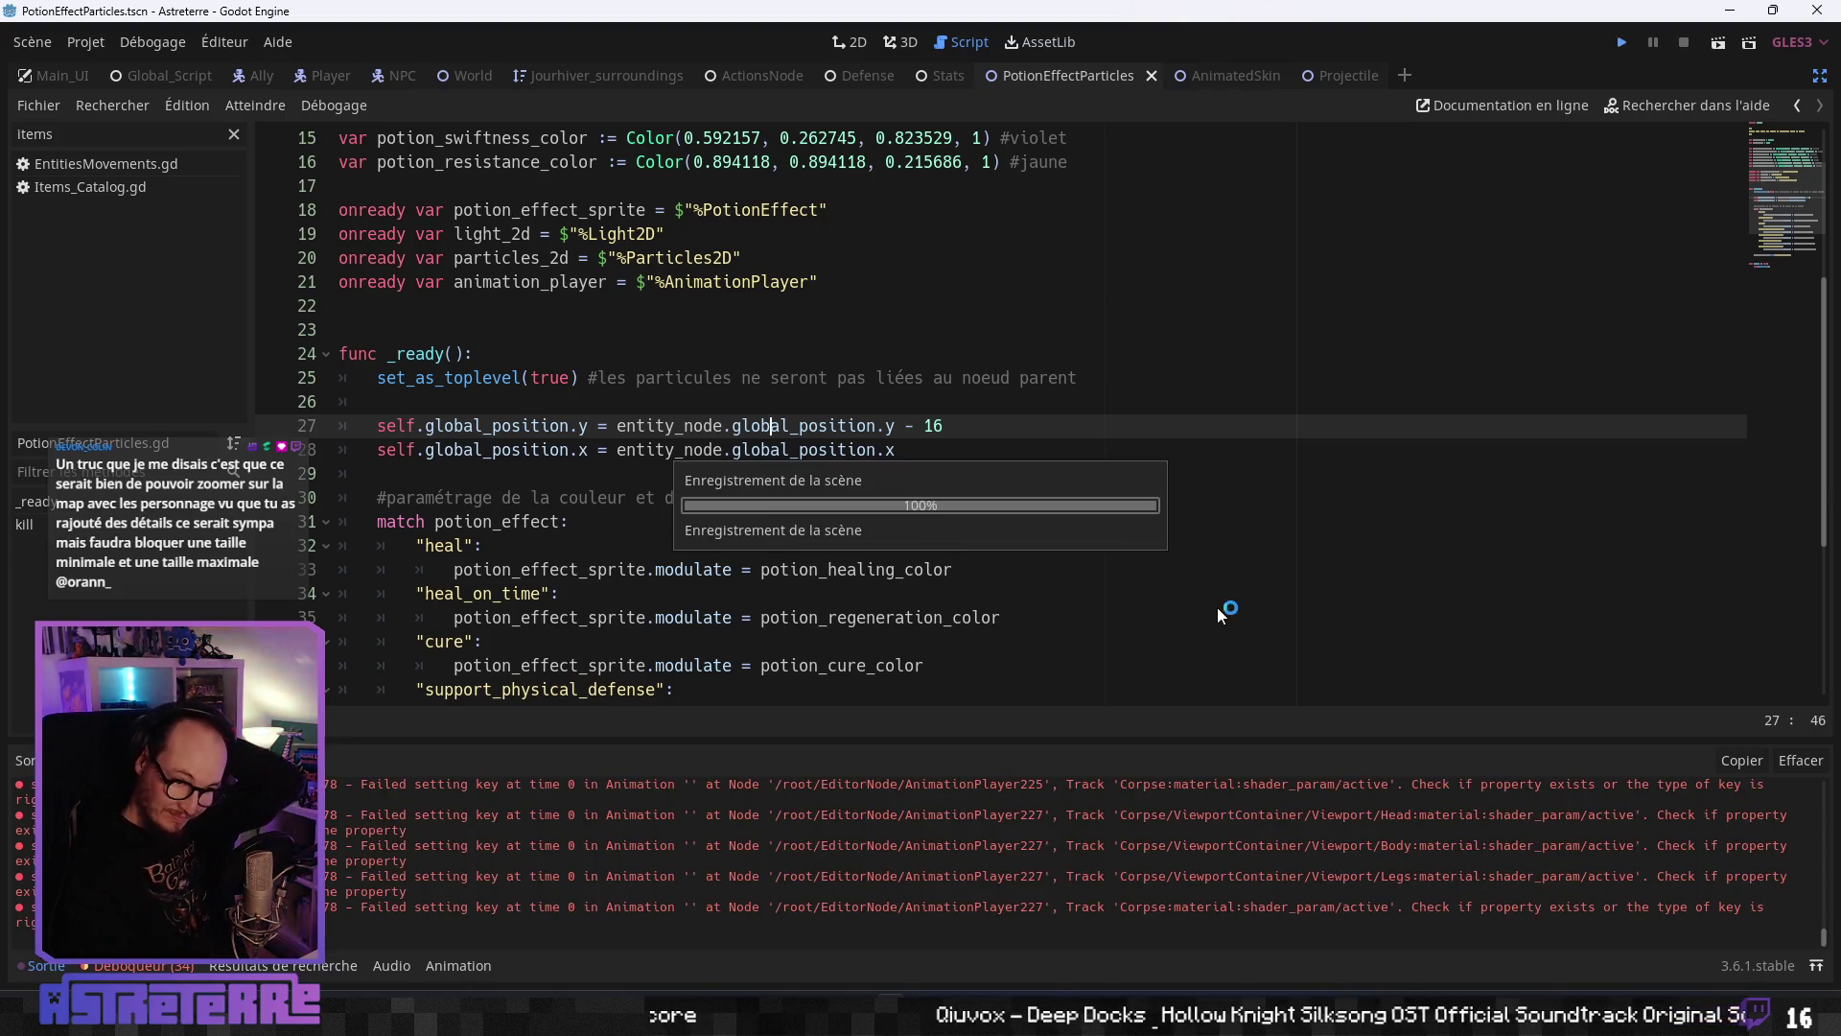
key(F5)
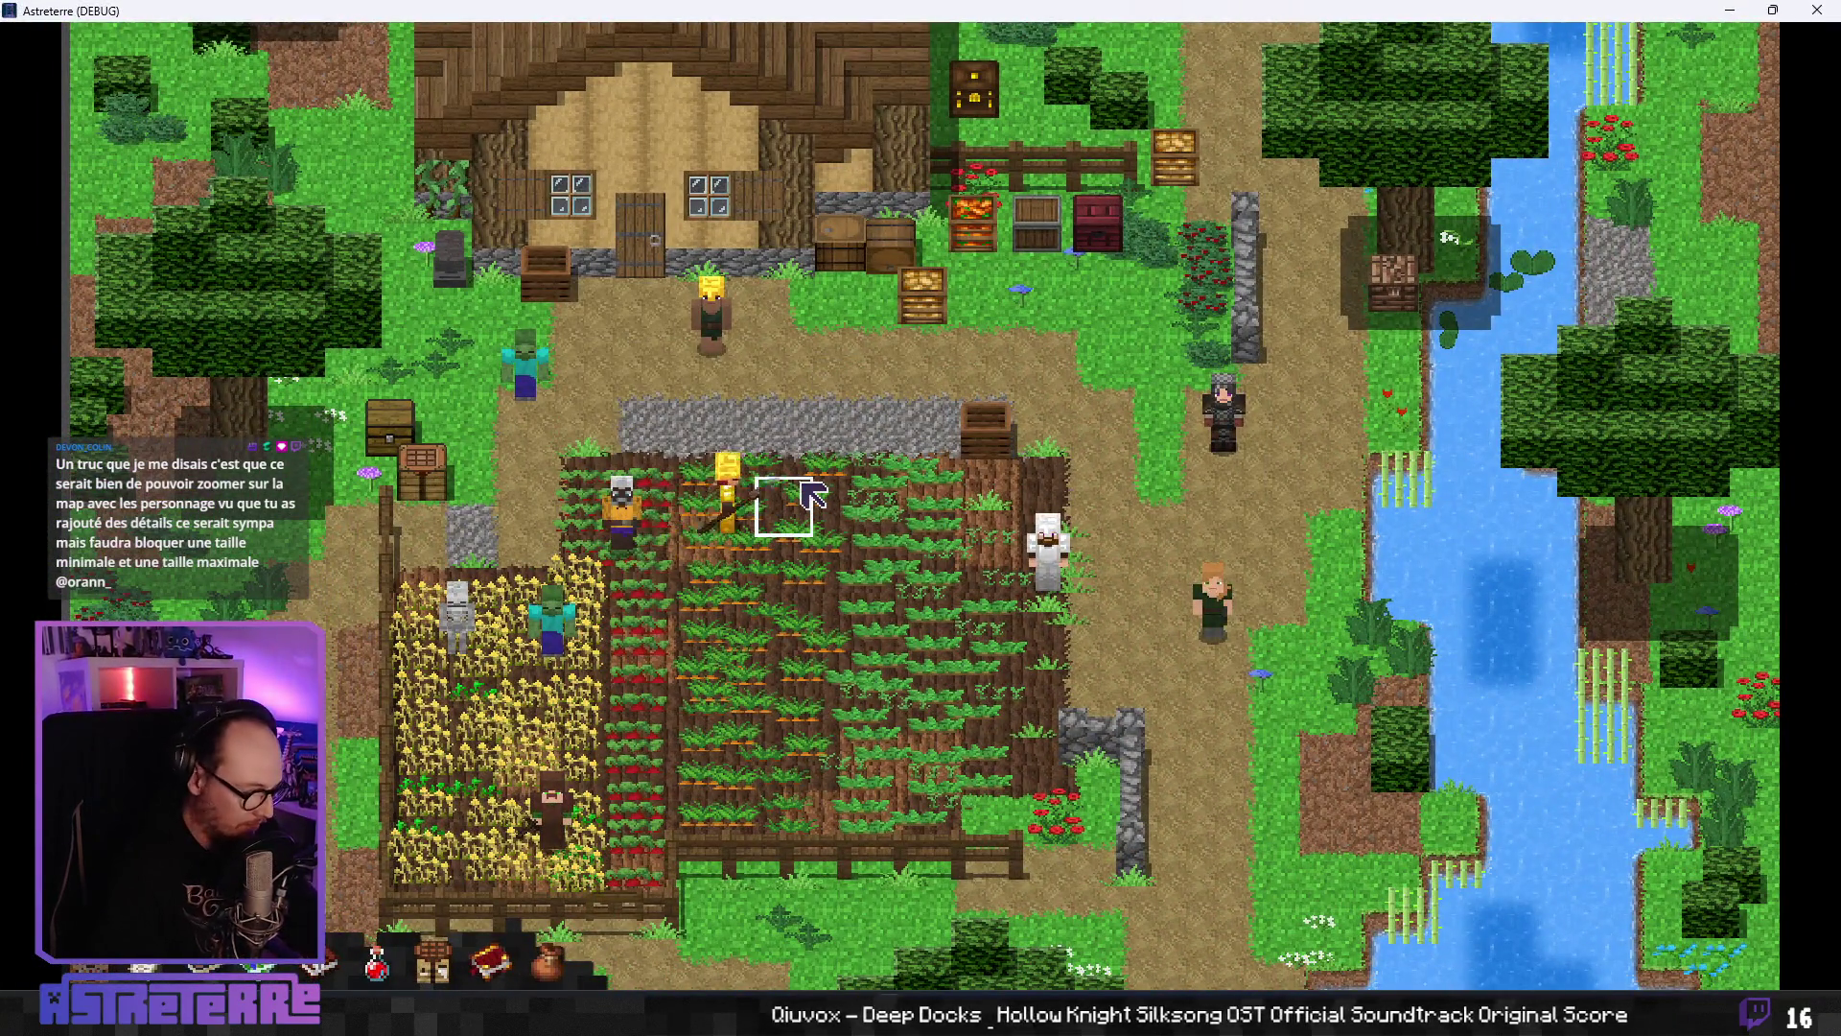
- Unequip Alex's gold helmet, chestplate and leggings in the inventory
key(e)
click(521, 791)
click(640, 808)
click(729, 791)
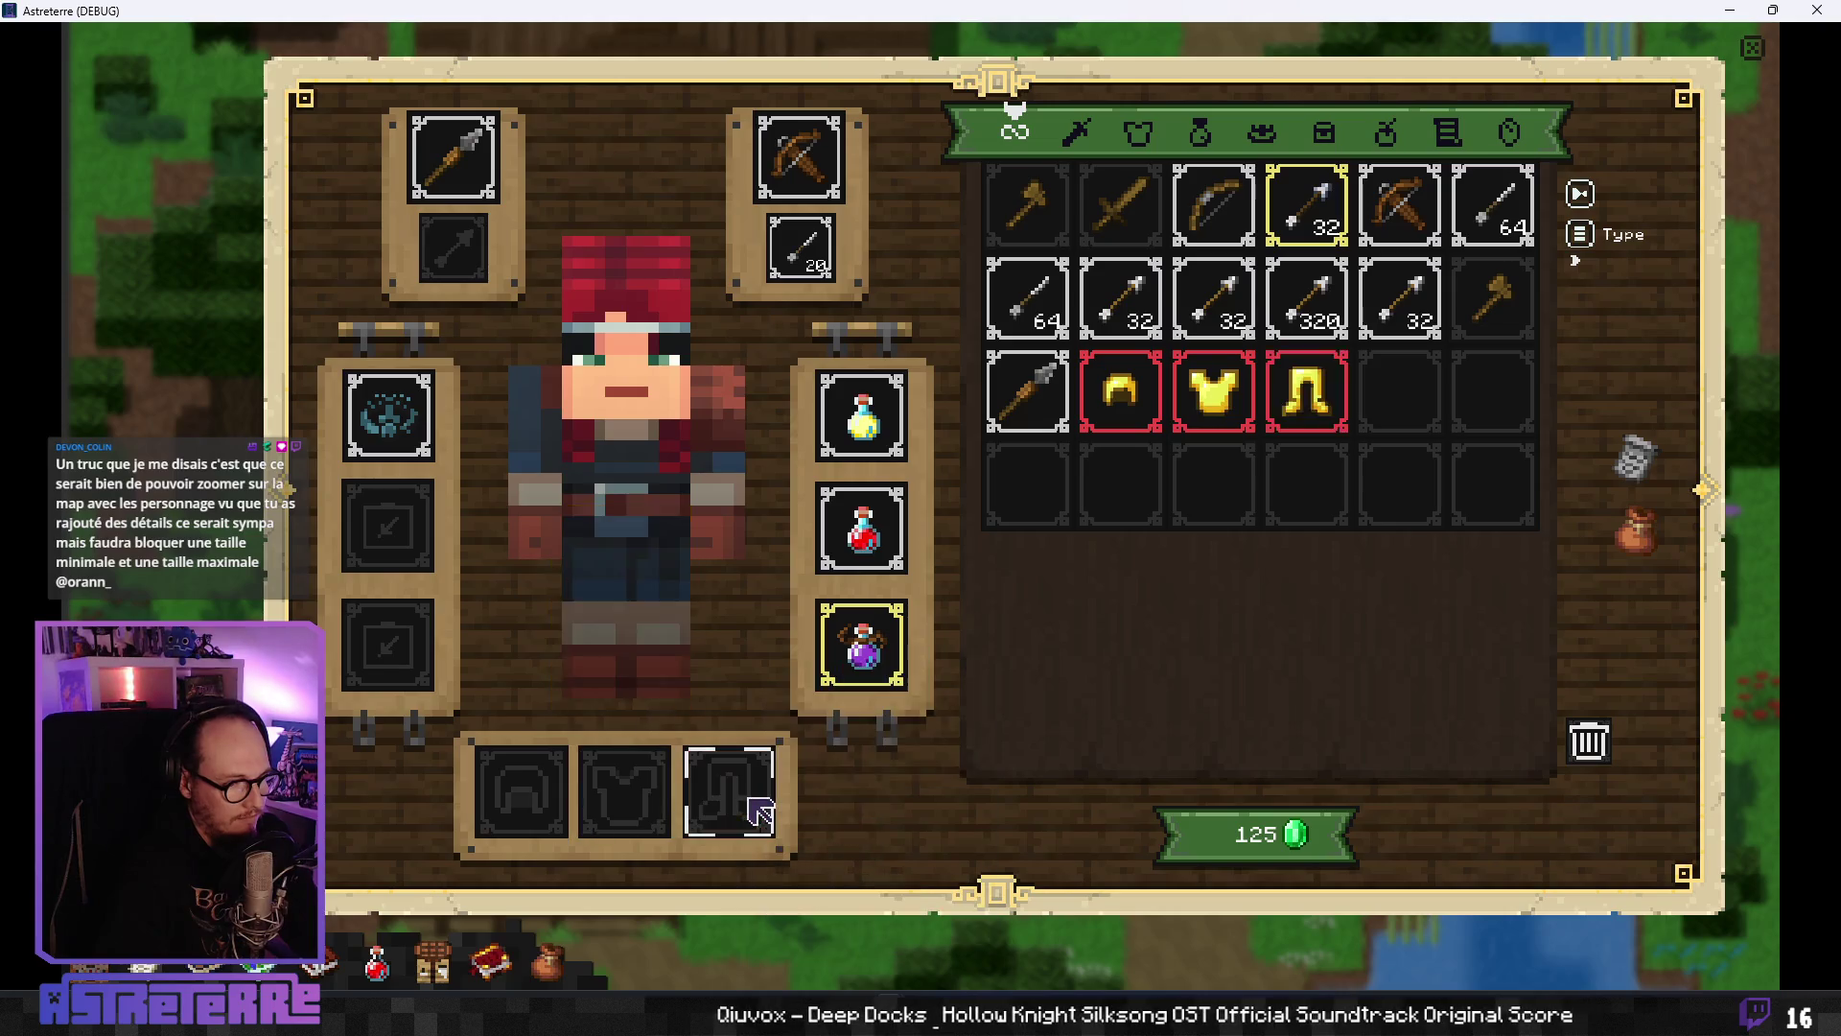
key(e)
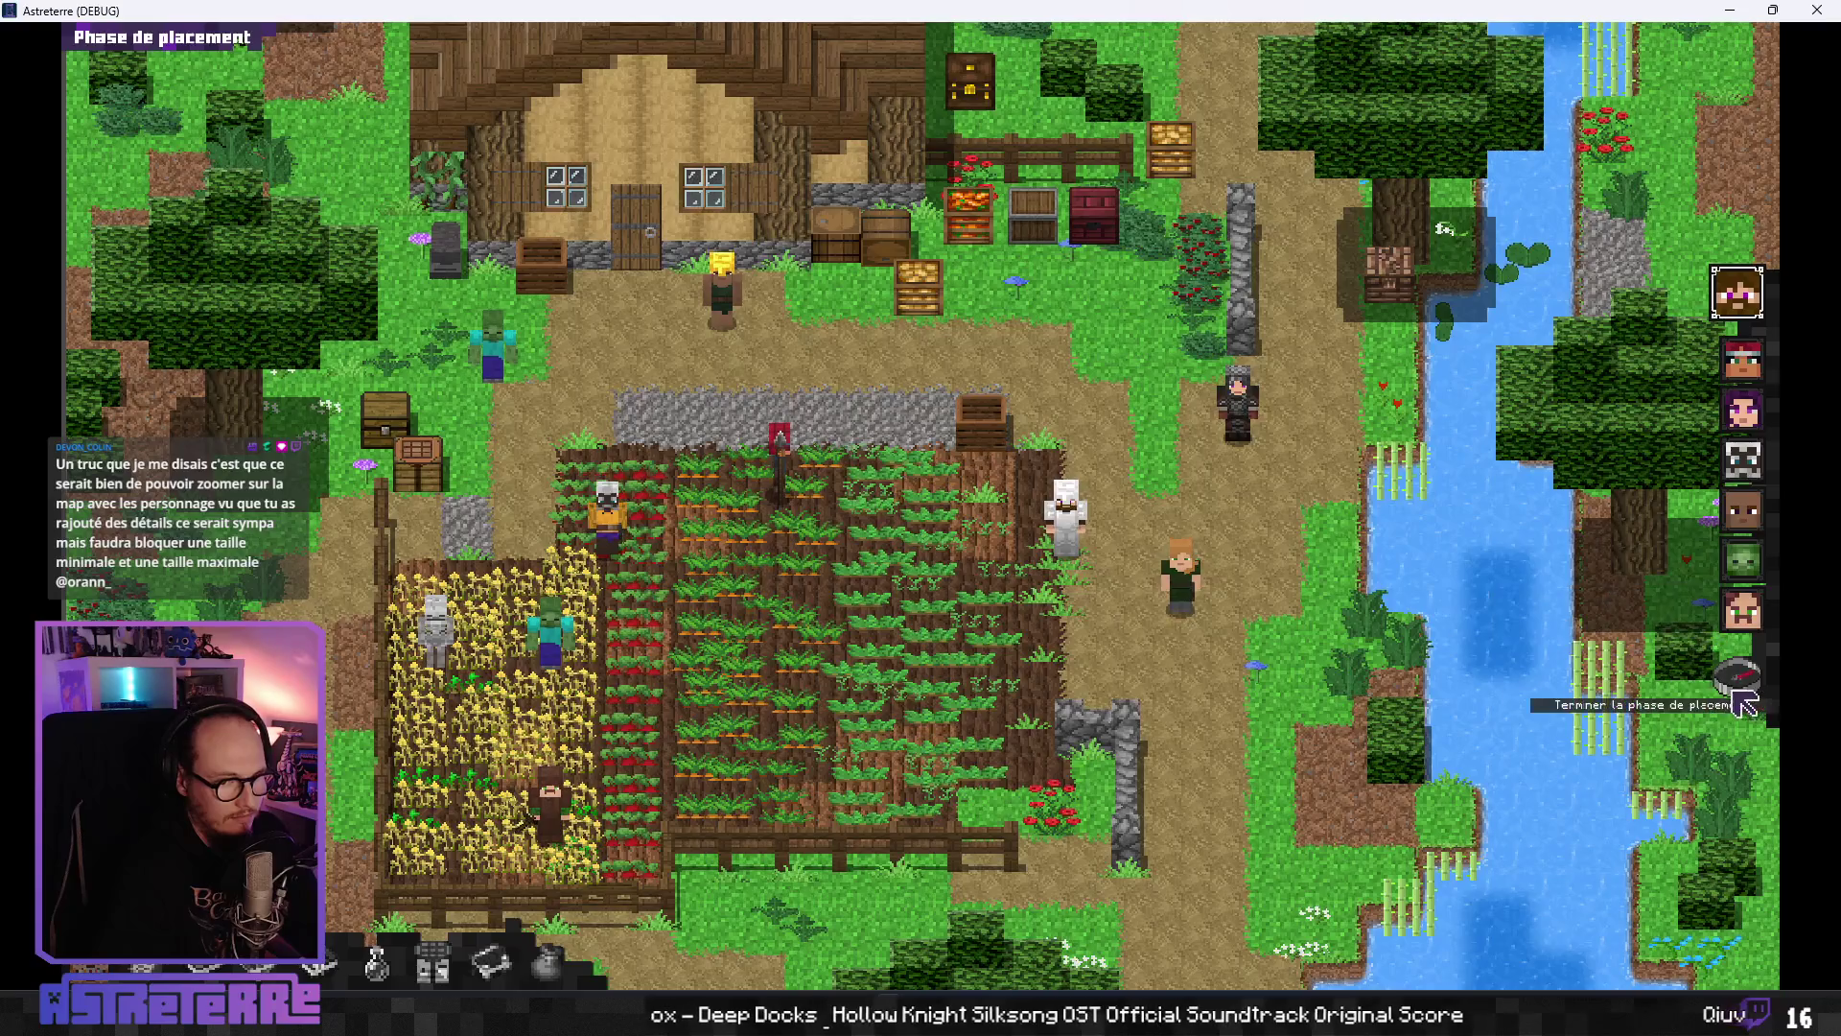
- End placement and Steve's turn, then have Alex drink a potion, rolling 4 for Soutien
click(1008, 593)
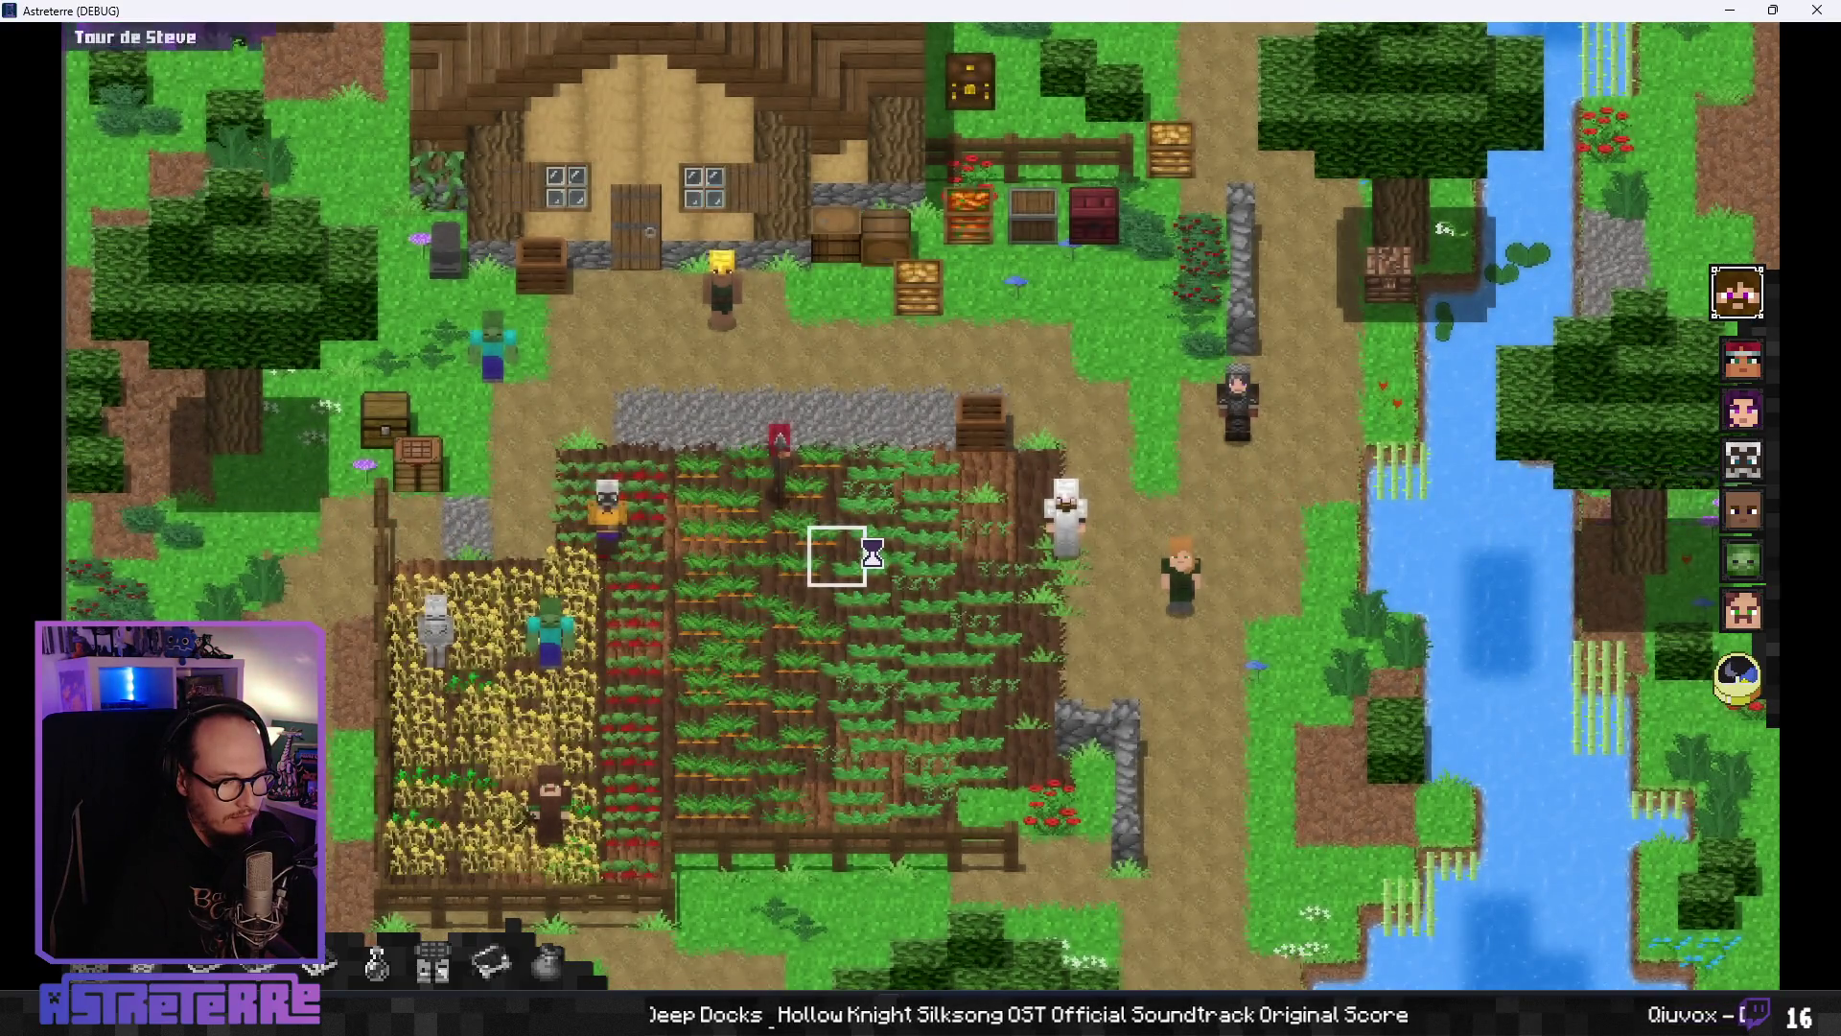
click(1738, 678)
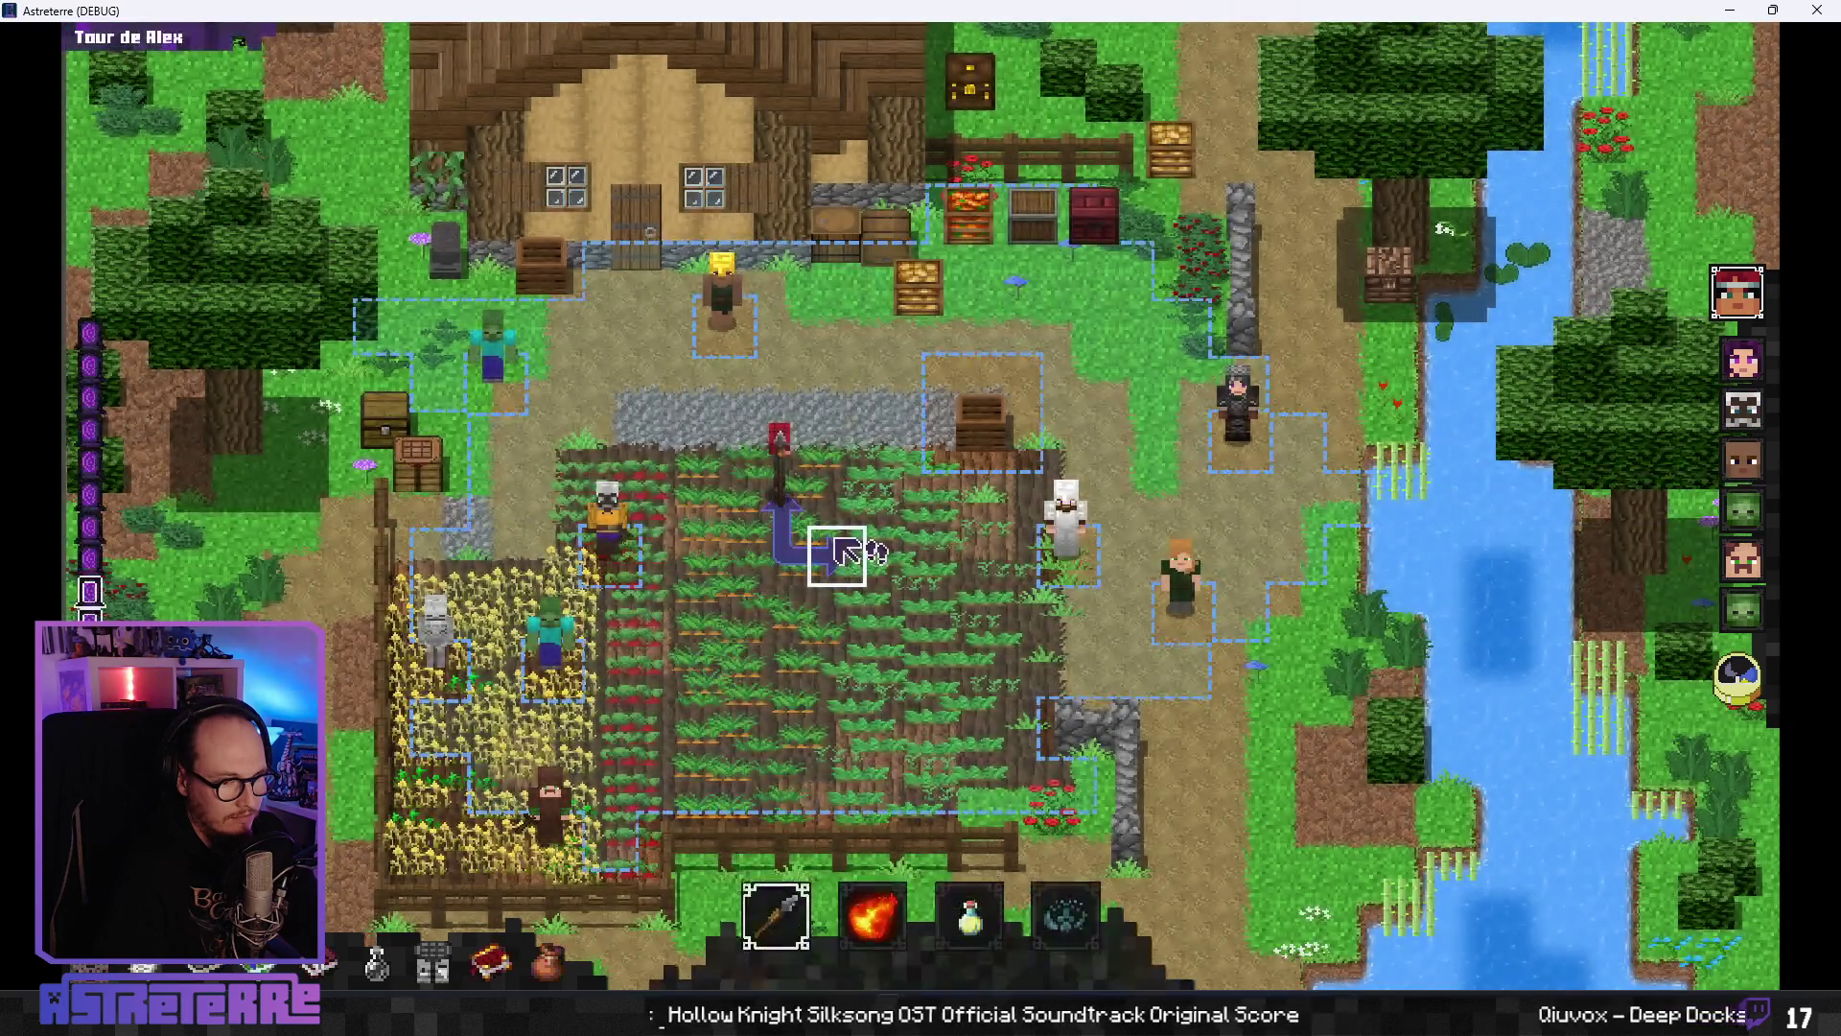
click(899, 837)
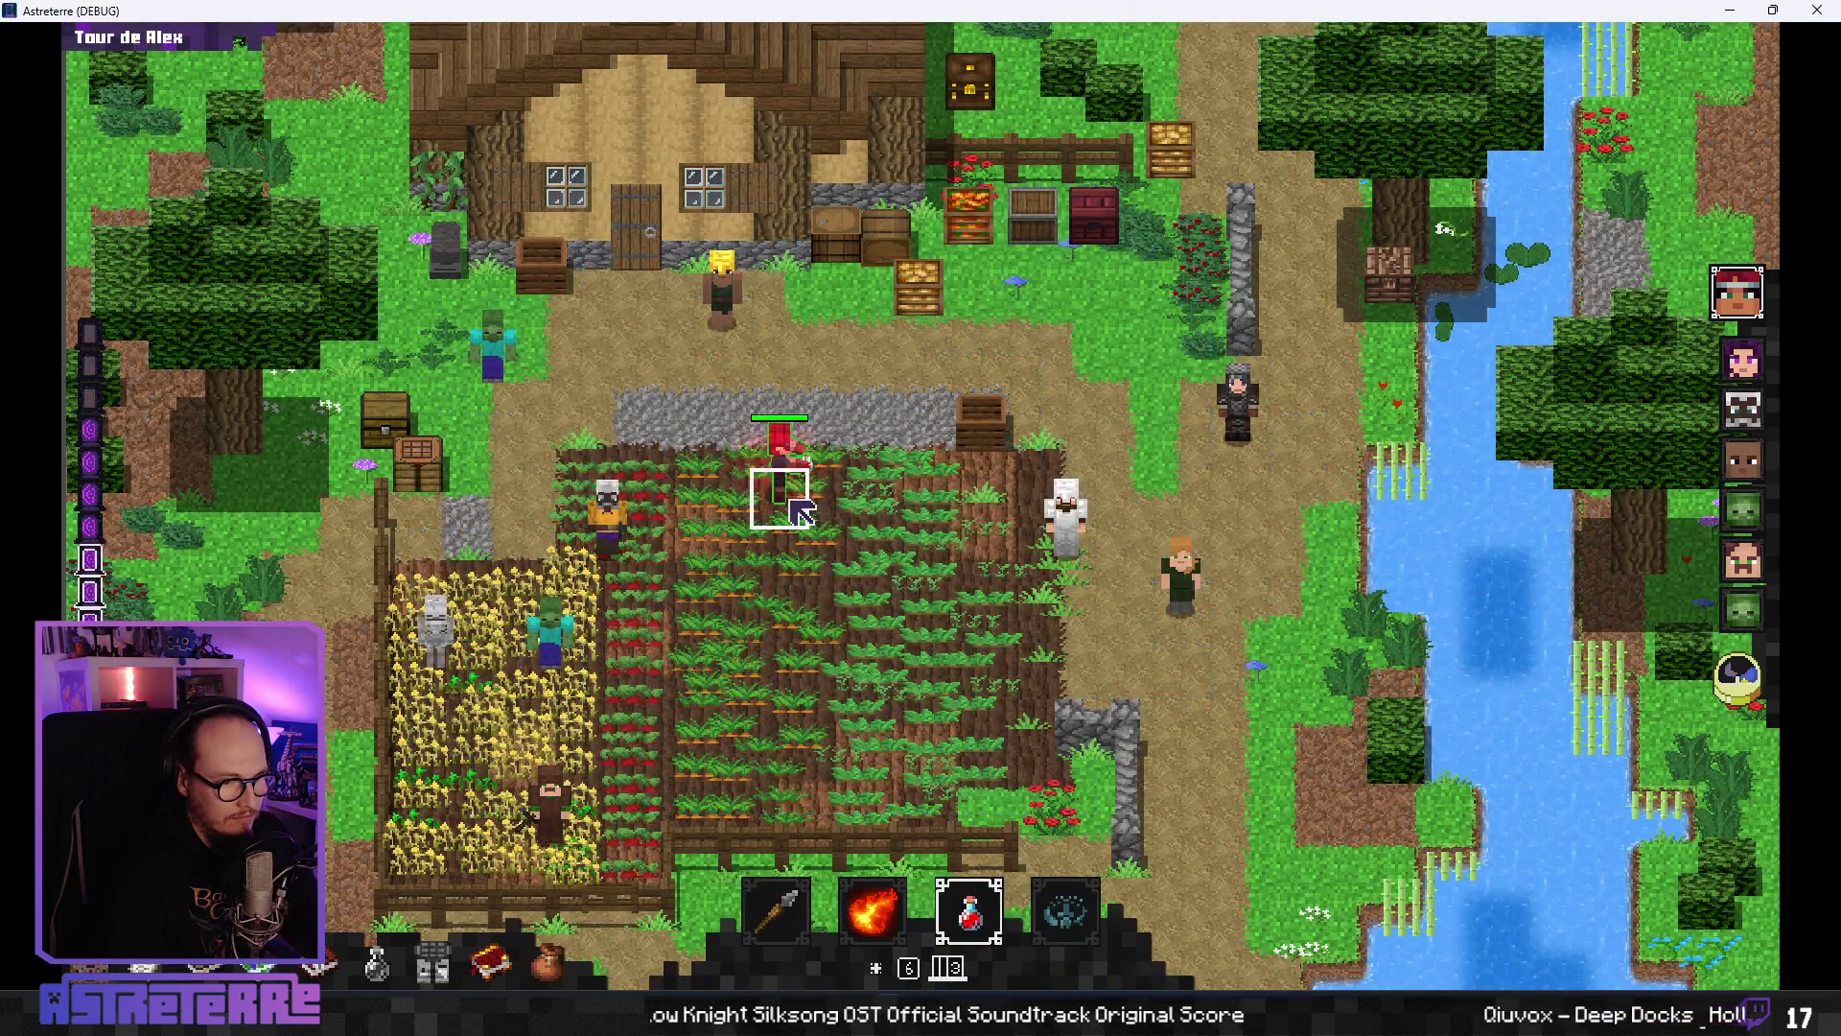
click(779, 480)
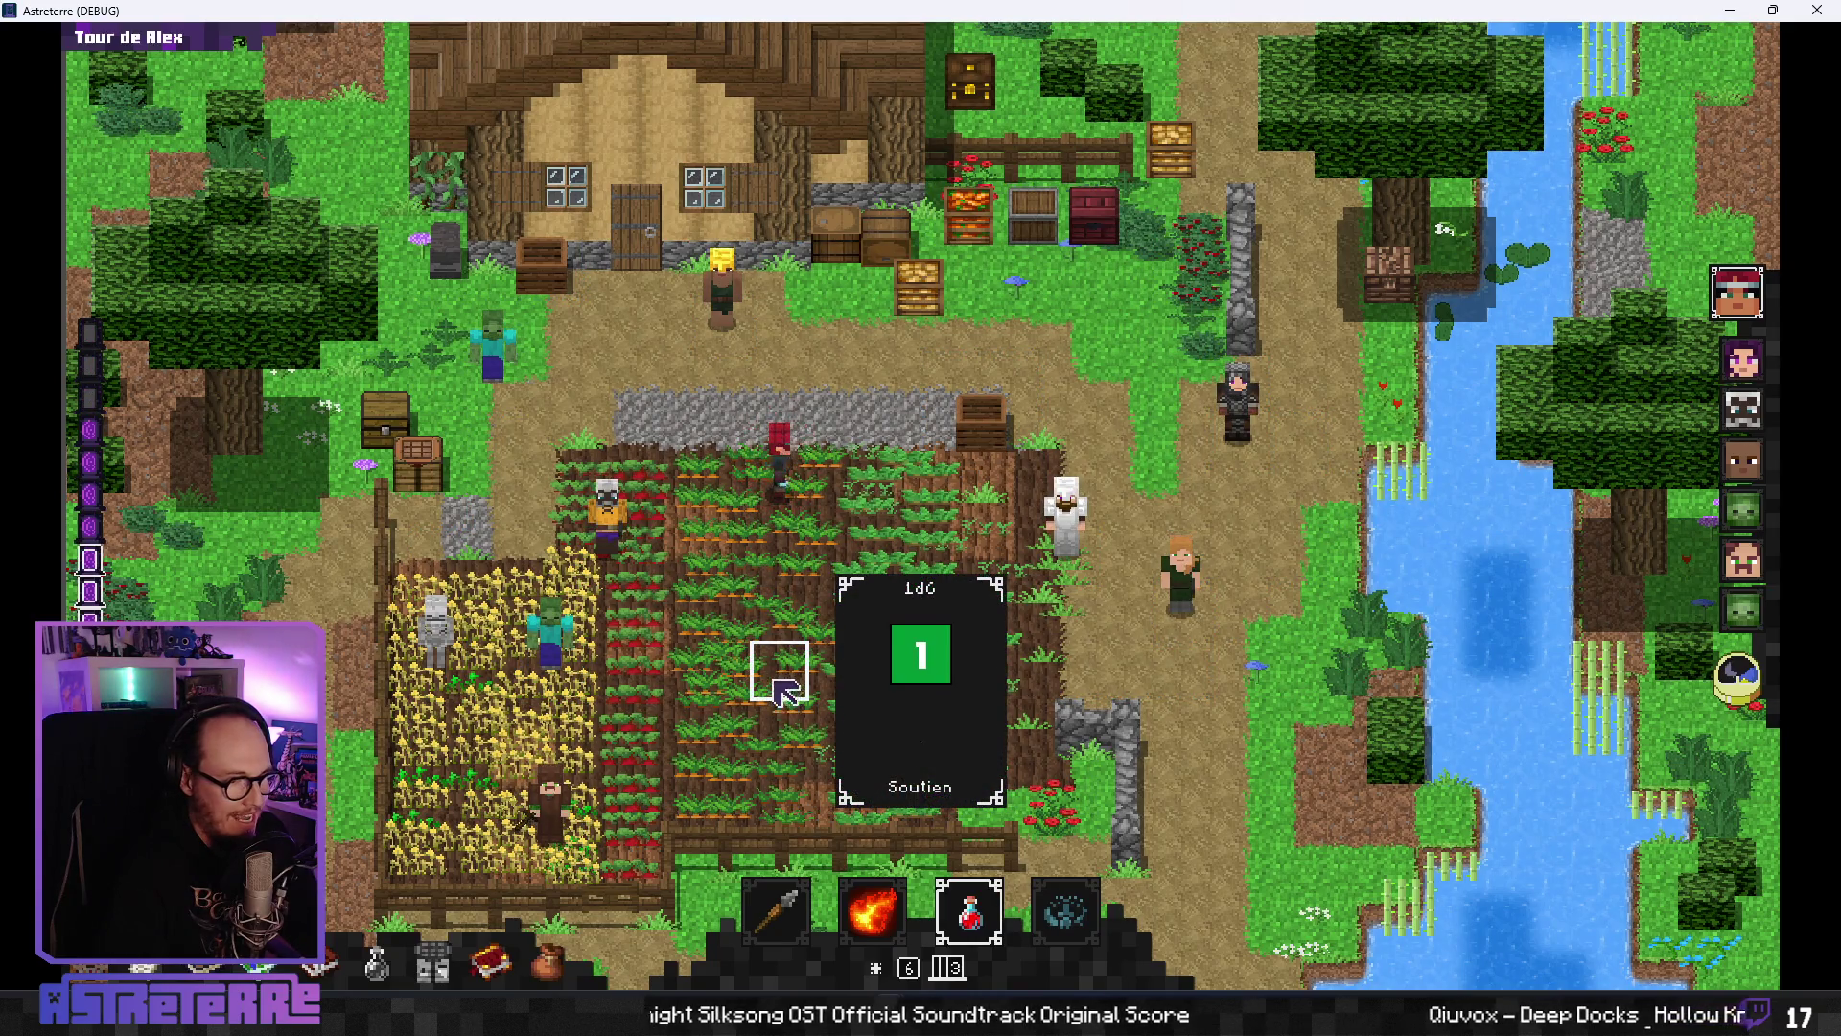
click(779, 491)
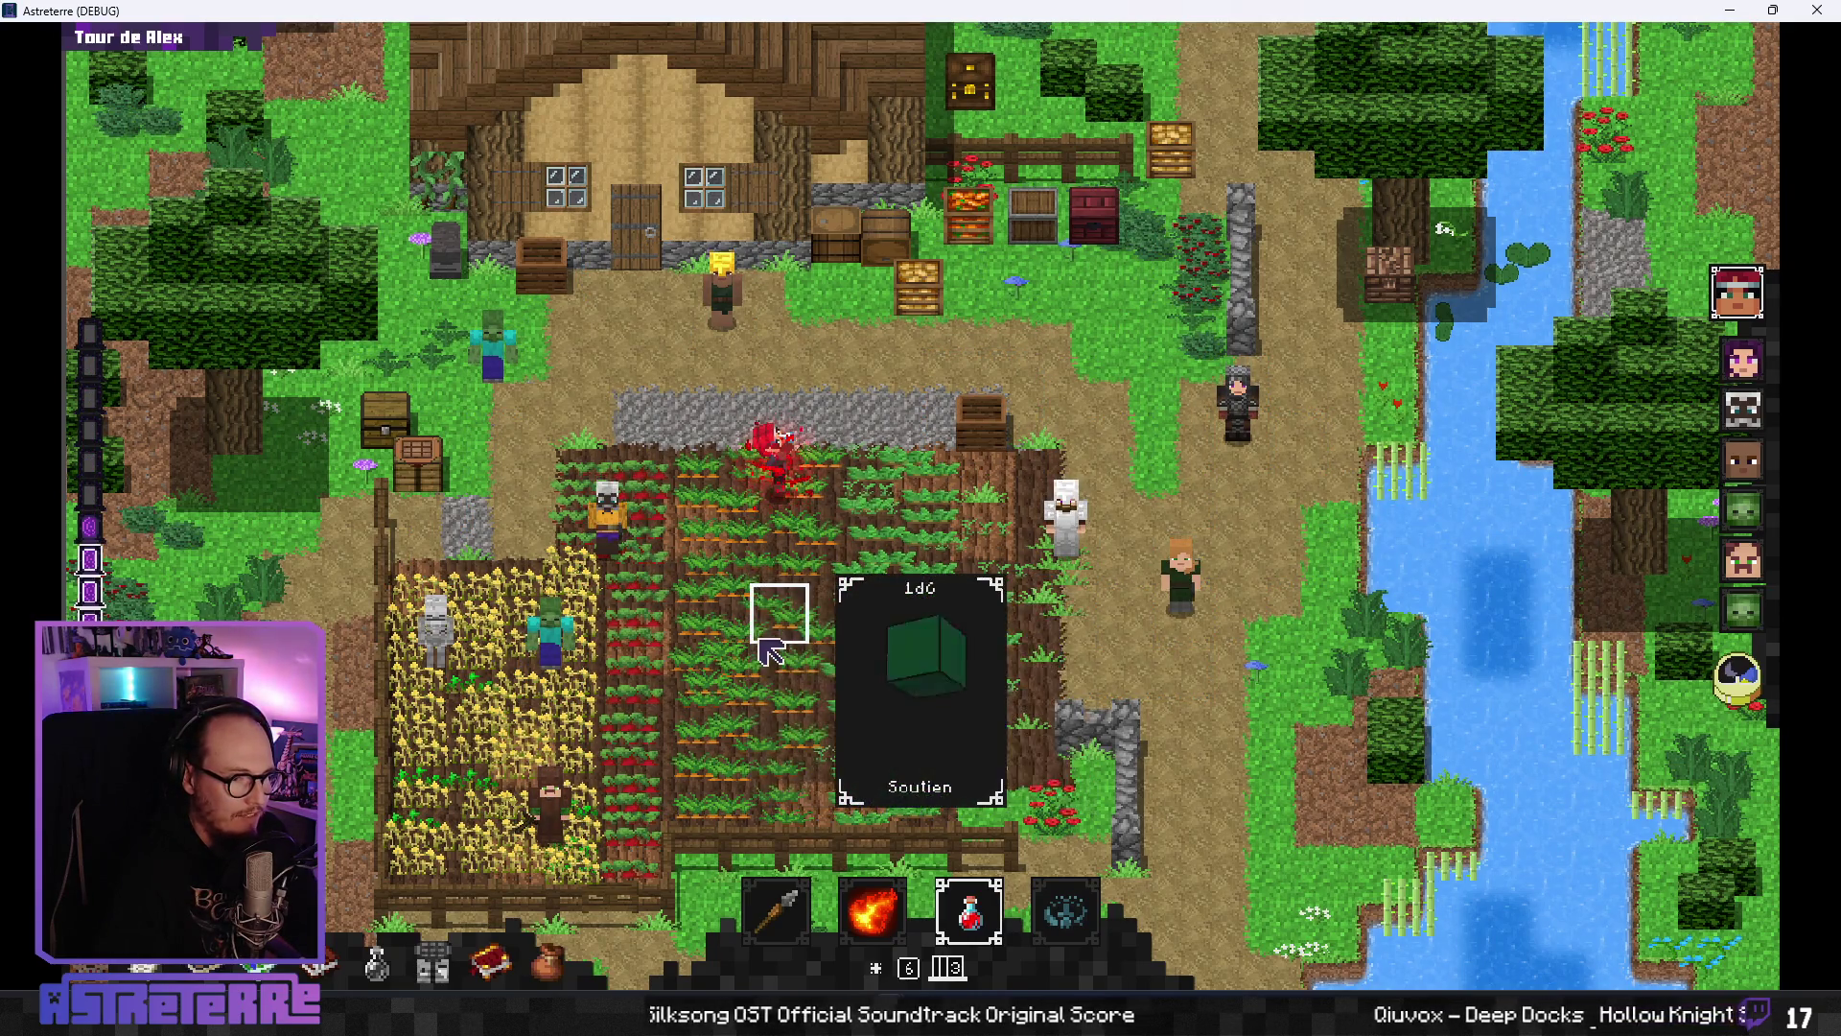
click(773, 511)
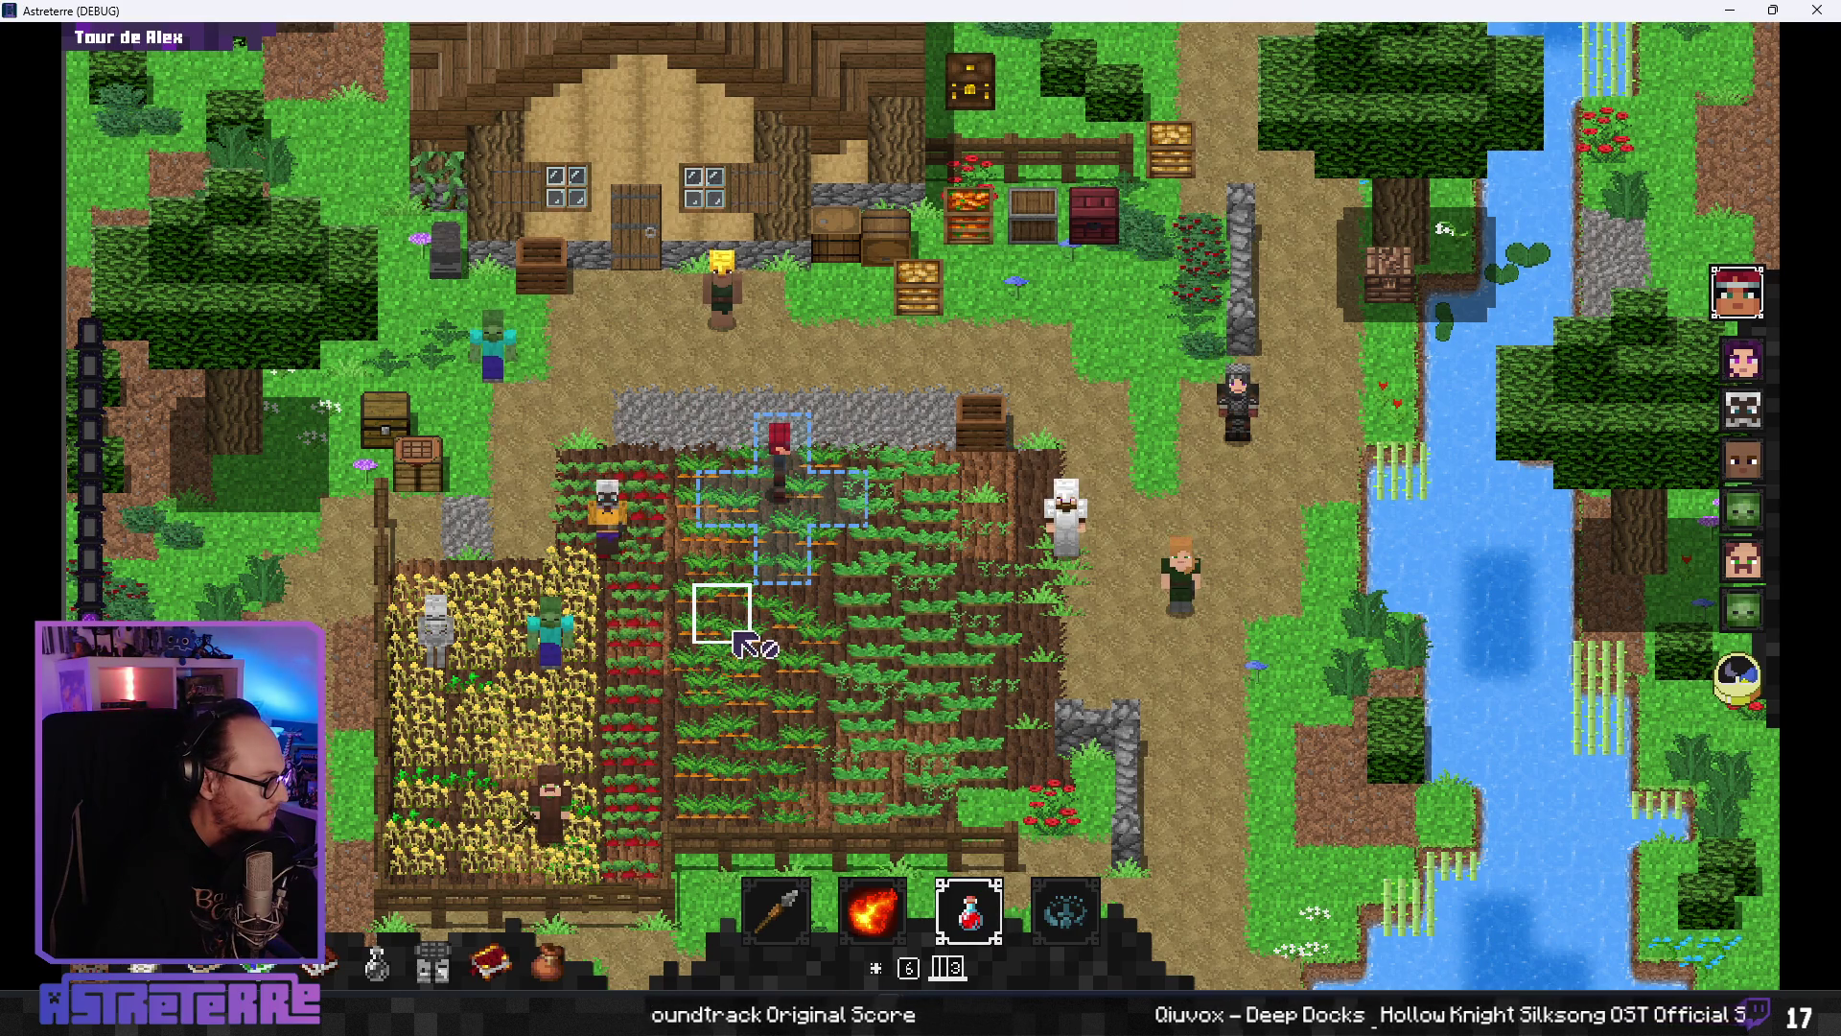
click(796, 494)
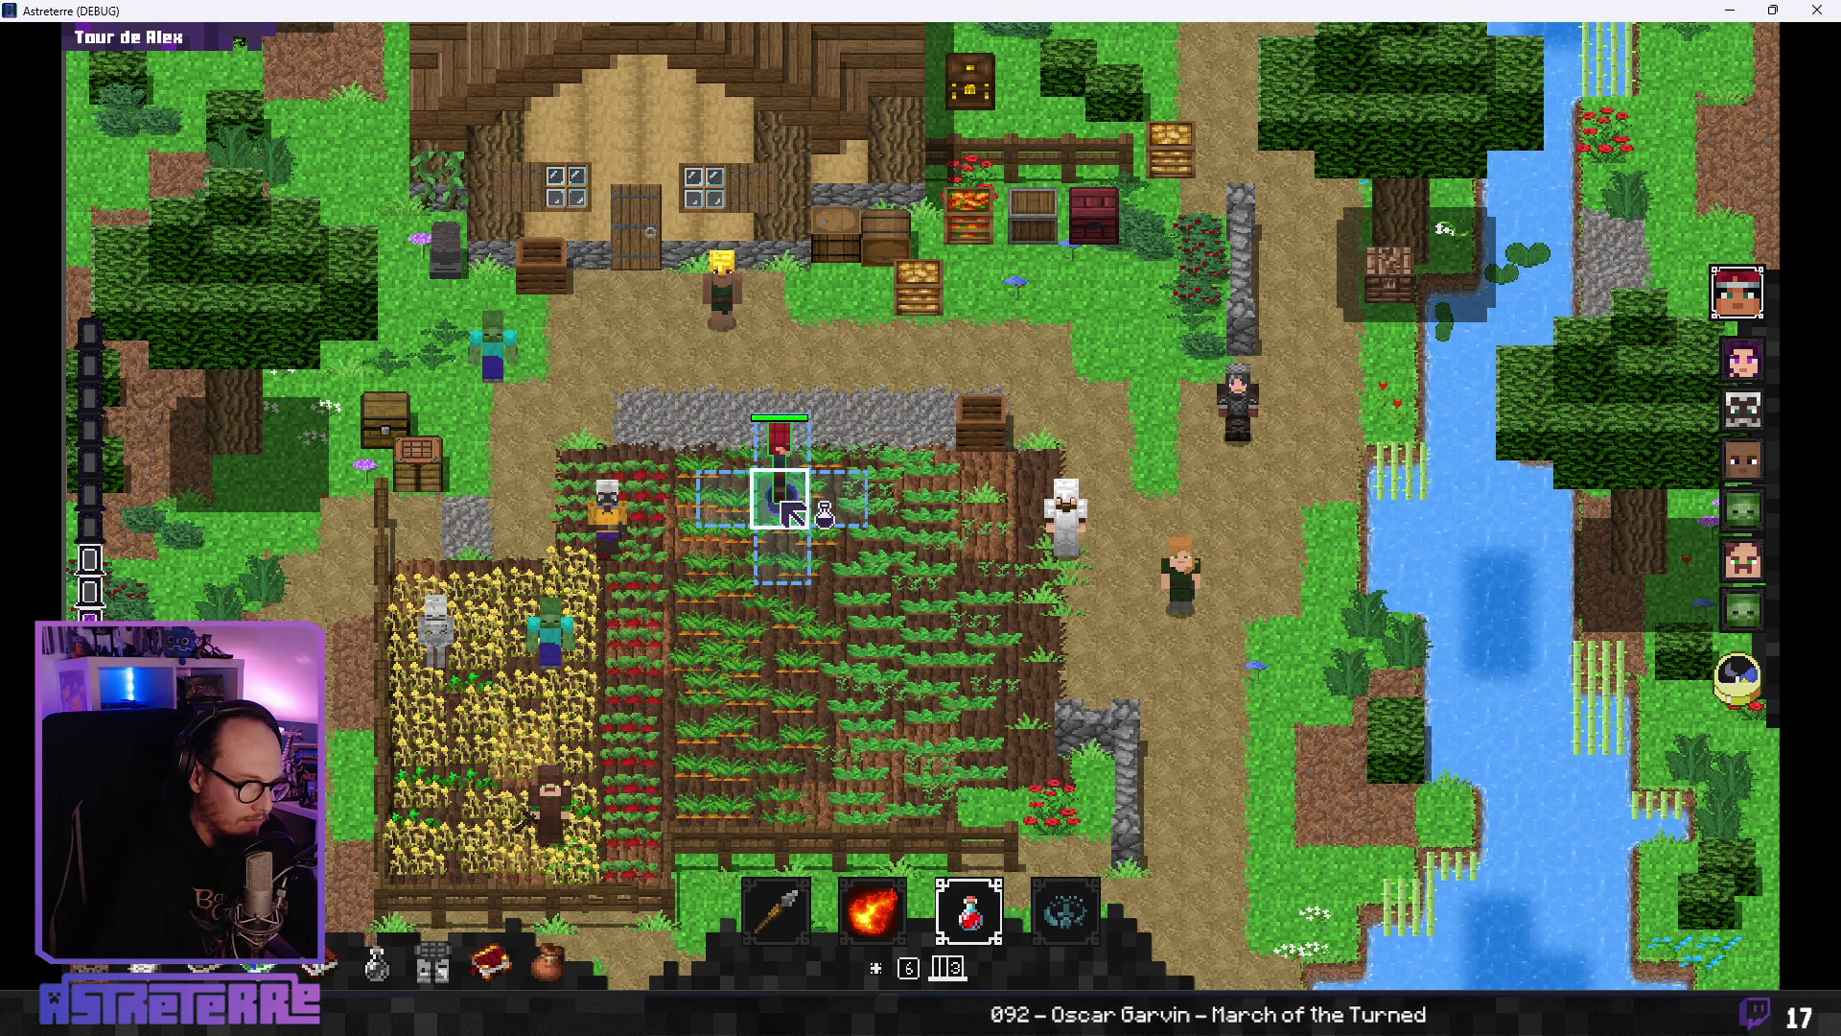
click(794, 516)
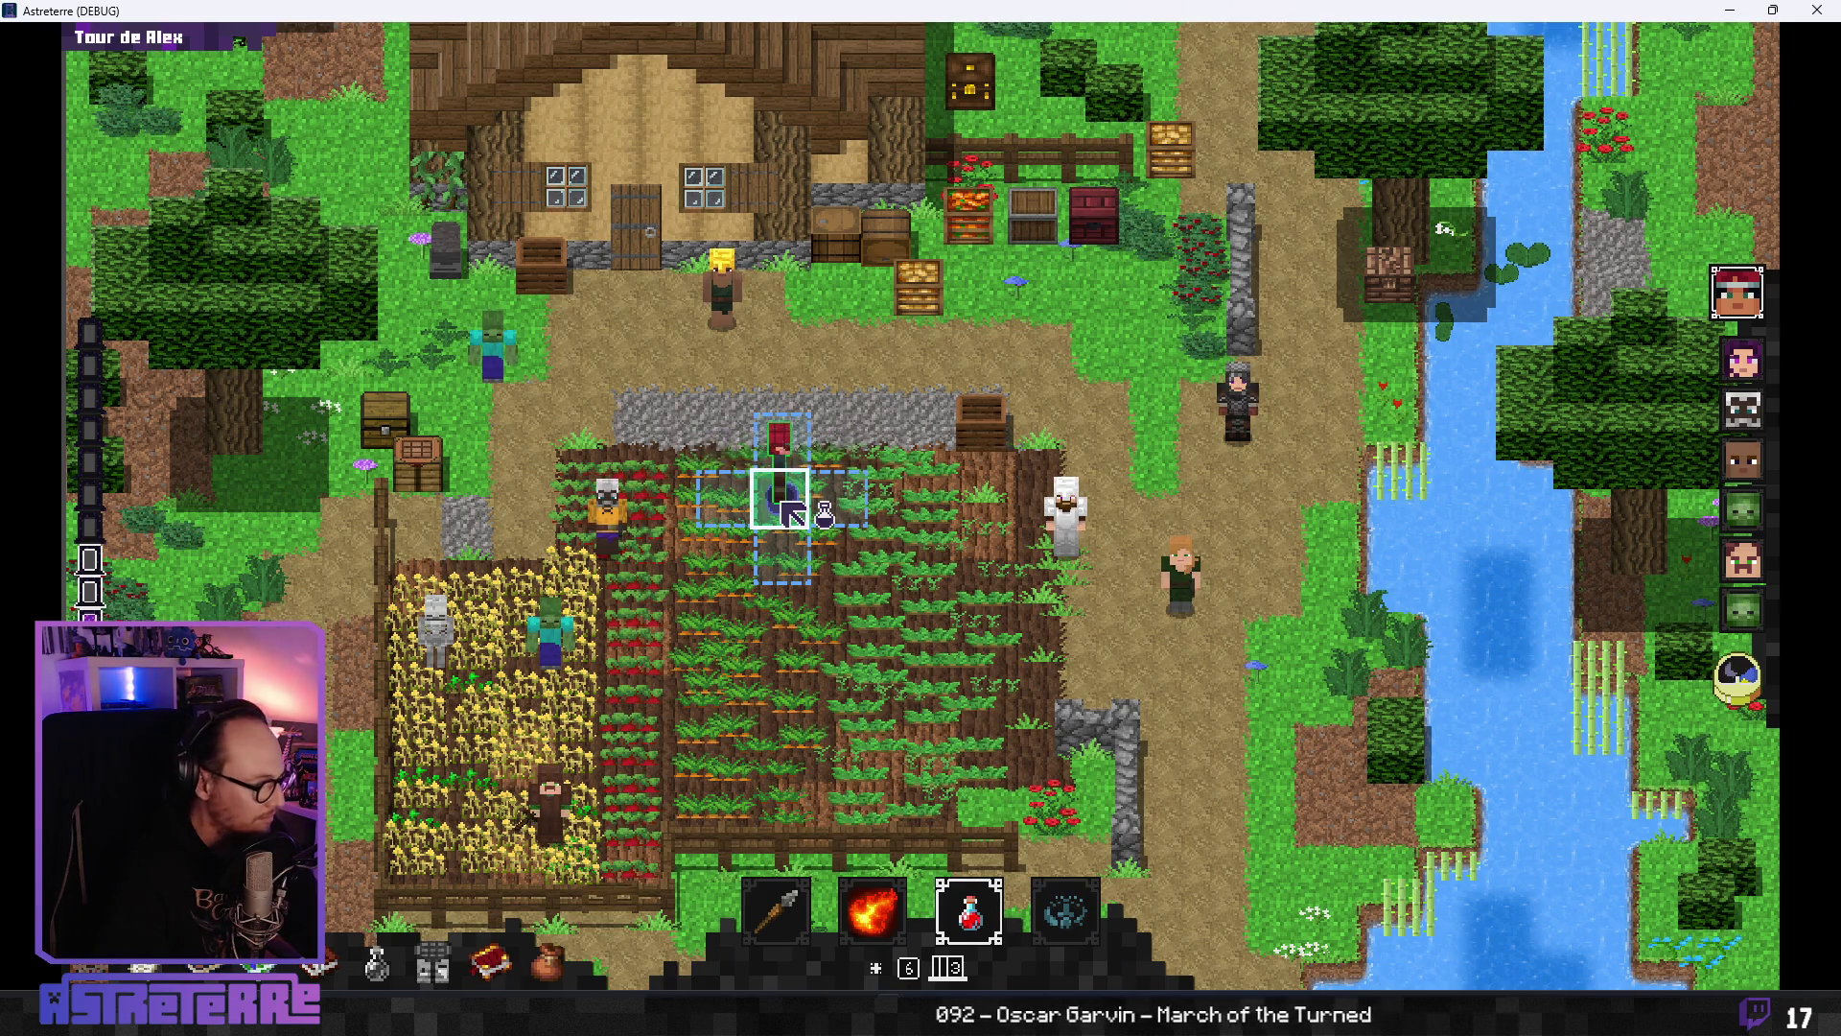
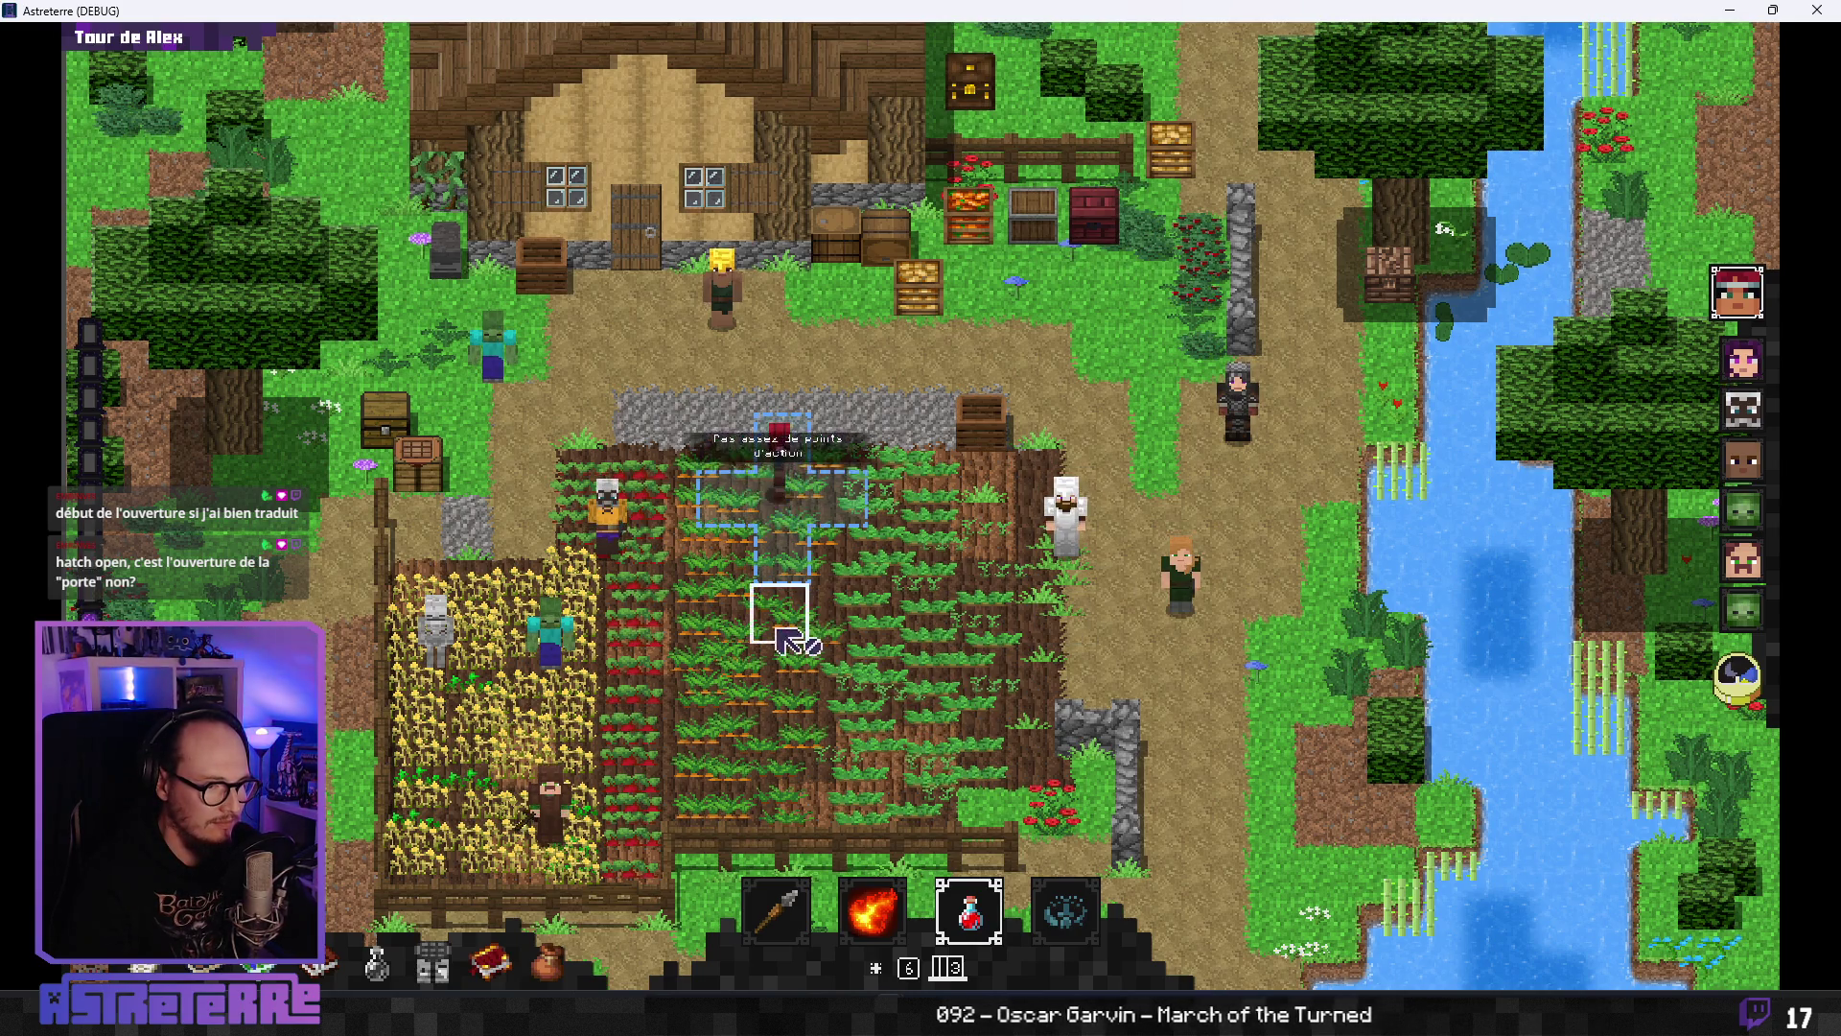
- Add 10 action points with the debug console command add action_points 10
key(grave)
text(add action_points 10)
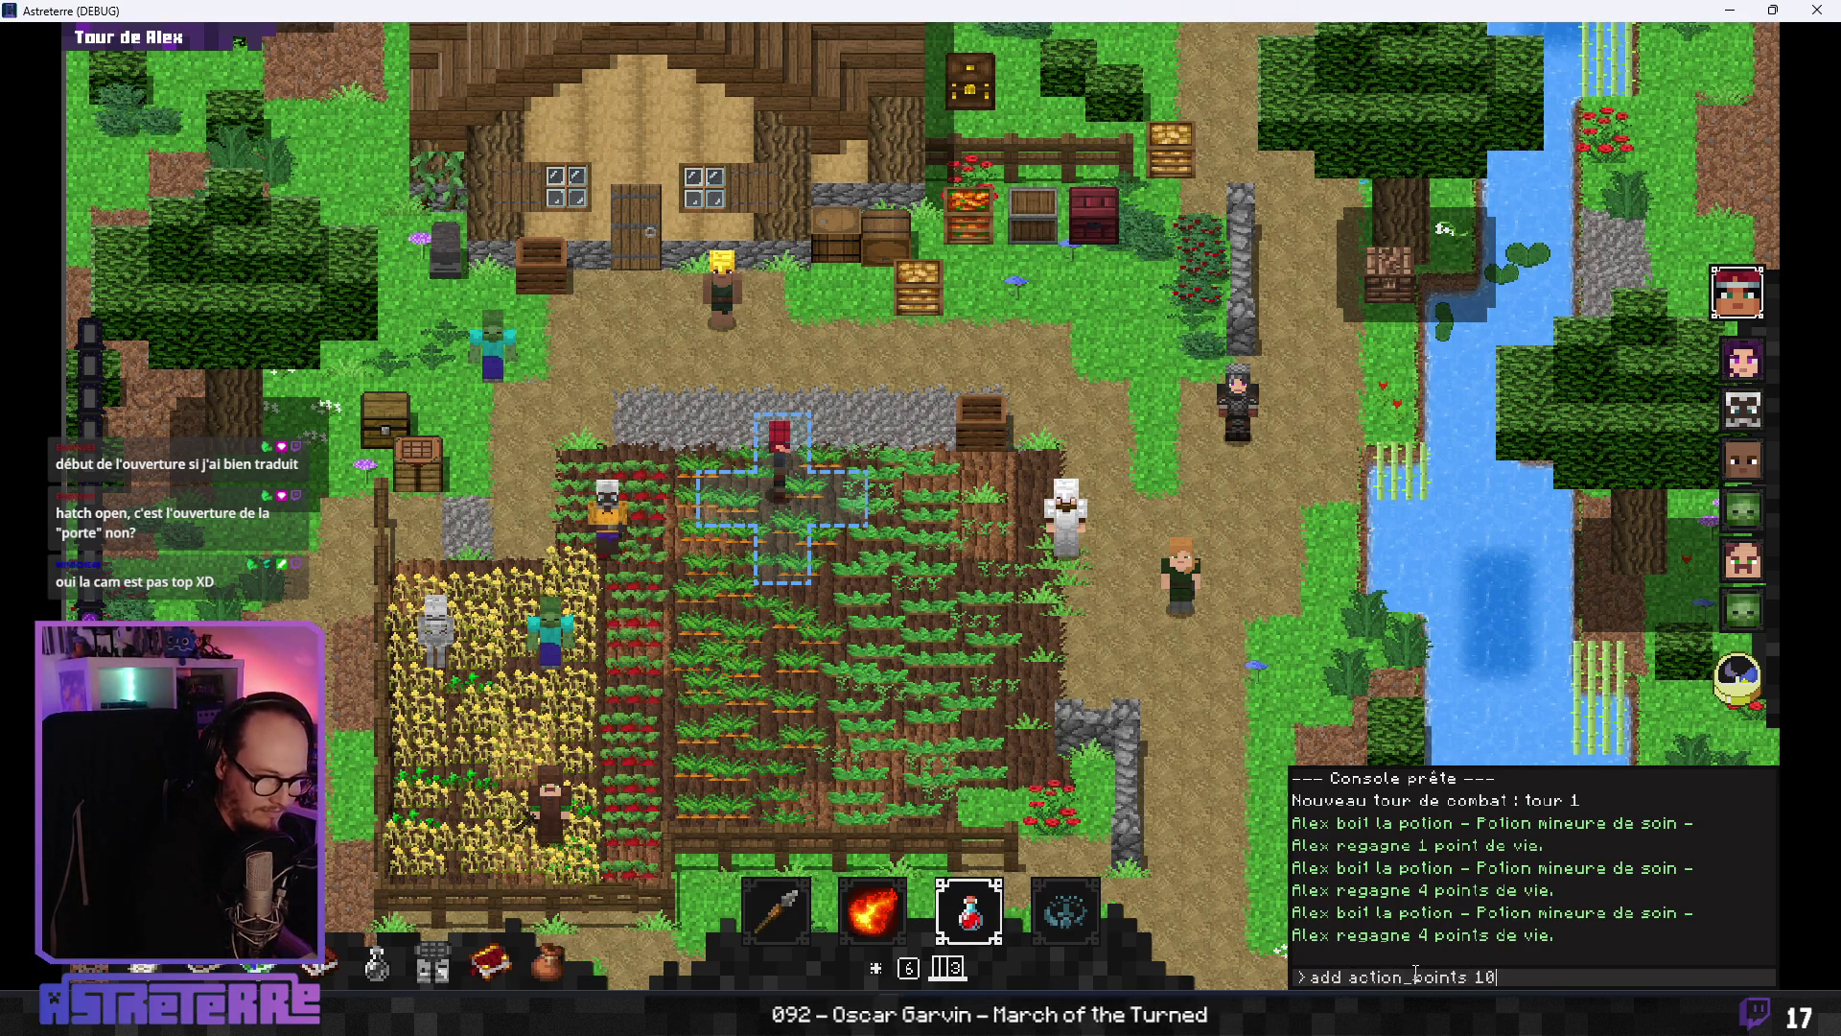
key(Return)
- Use the healing potion on the red-haired character, then close the game
click(780, 480)
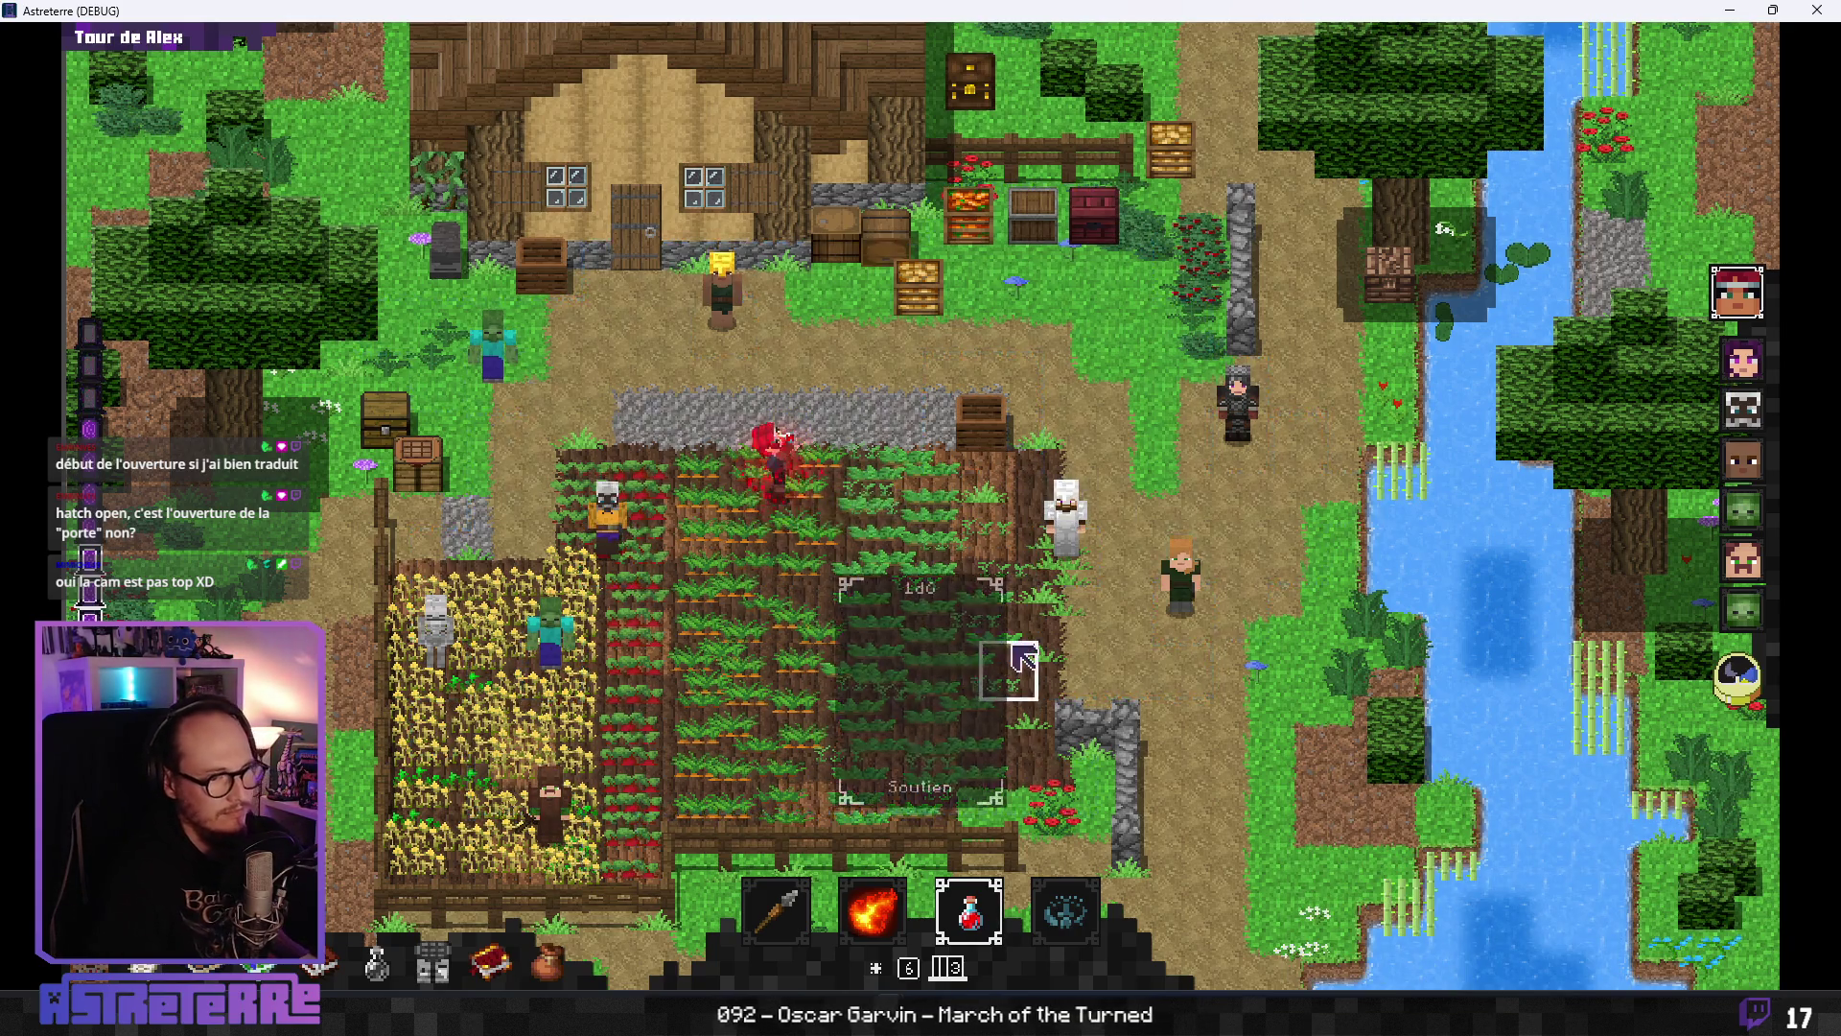
click(781, 493)
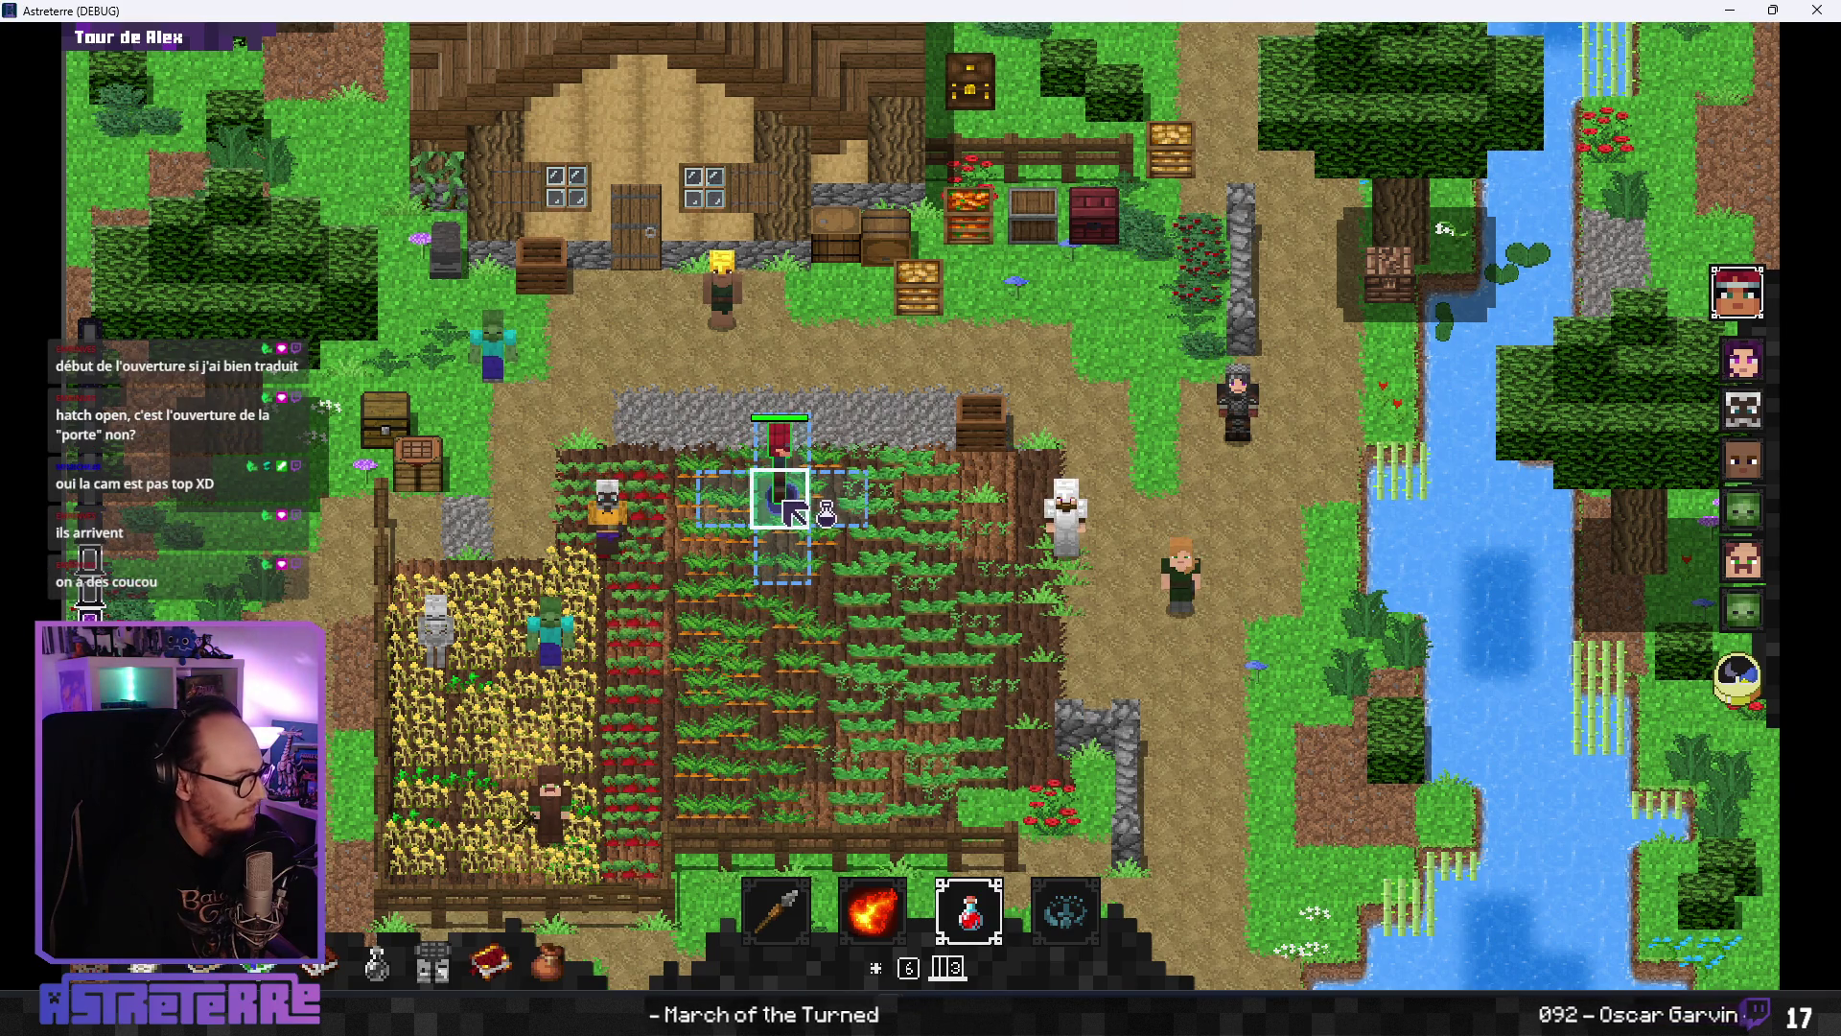
click(1818, 10)
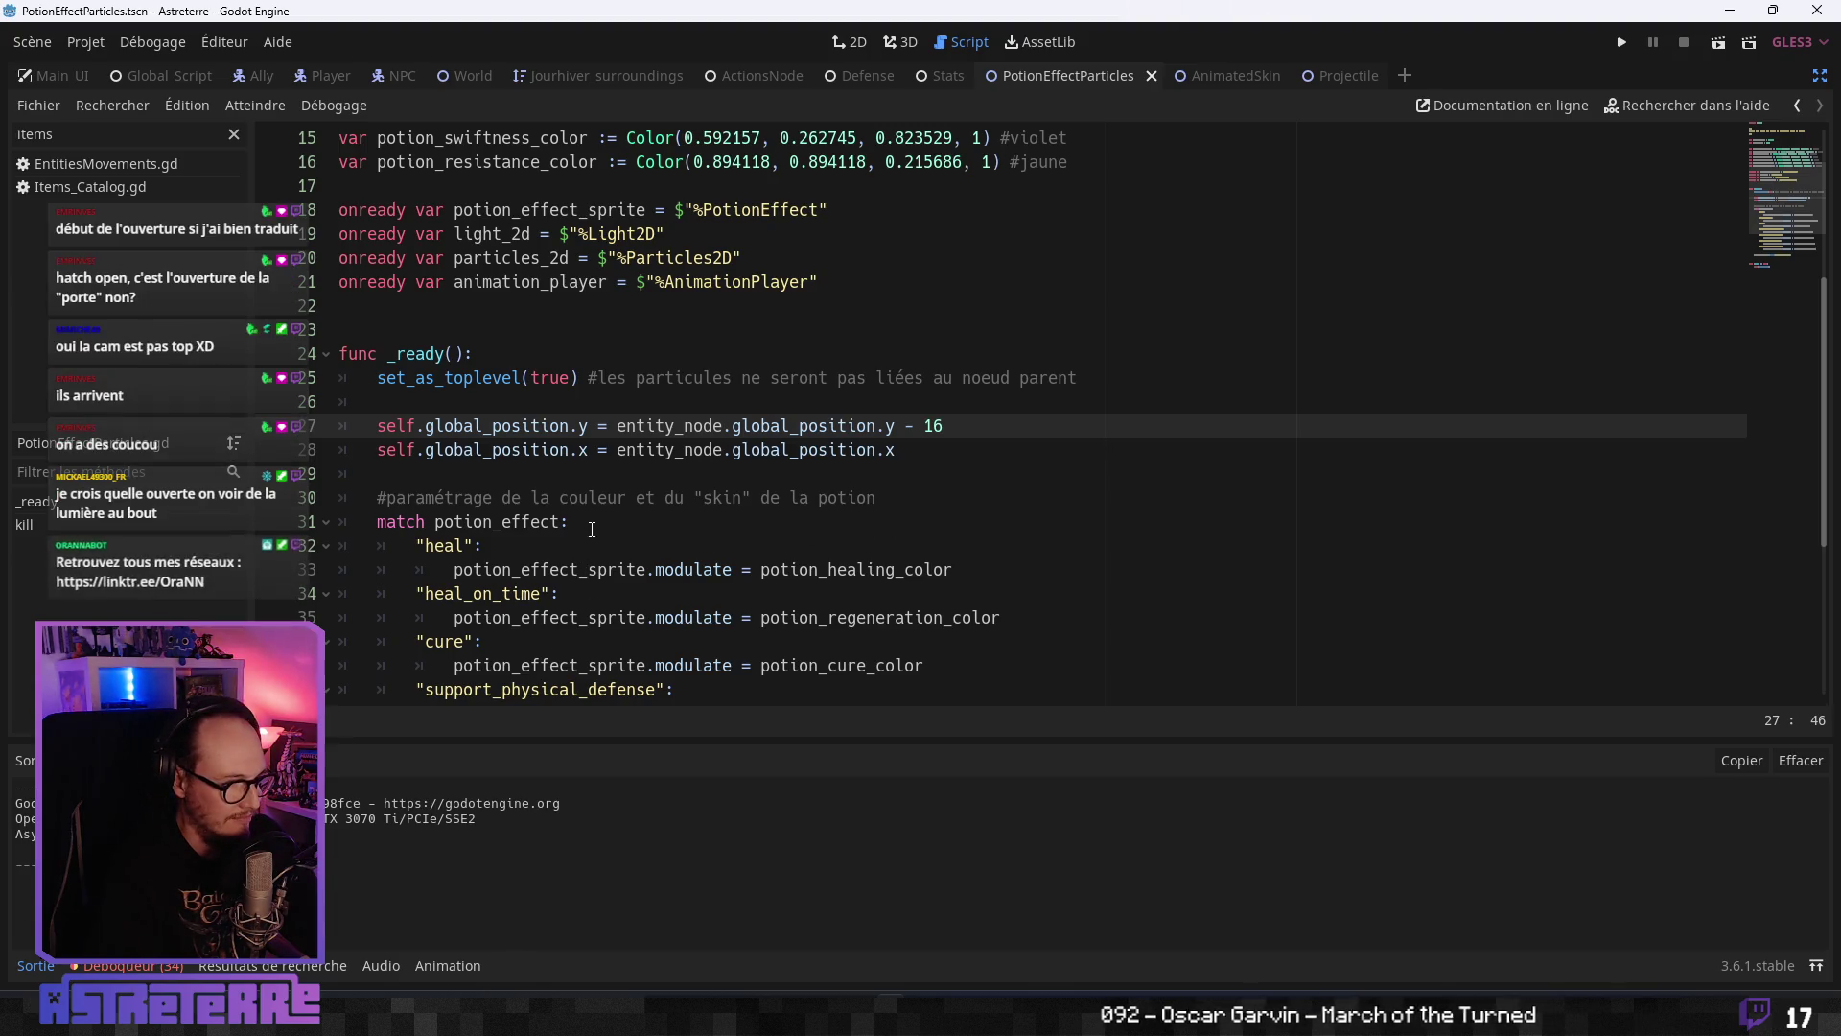
- Restore the scene docks and show the effect_oneshot animation timeline in an enlarged panel
click(815, 521)
scroll(1670, 208, down, 1)
click(1819, 76)
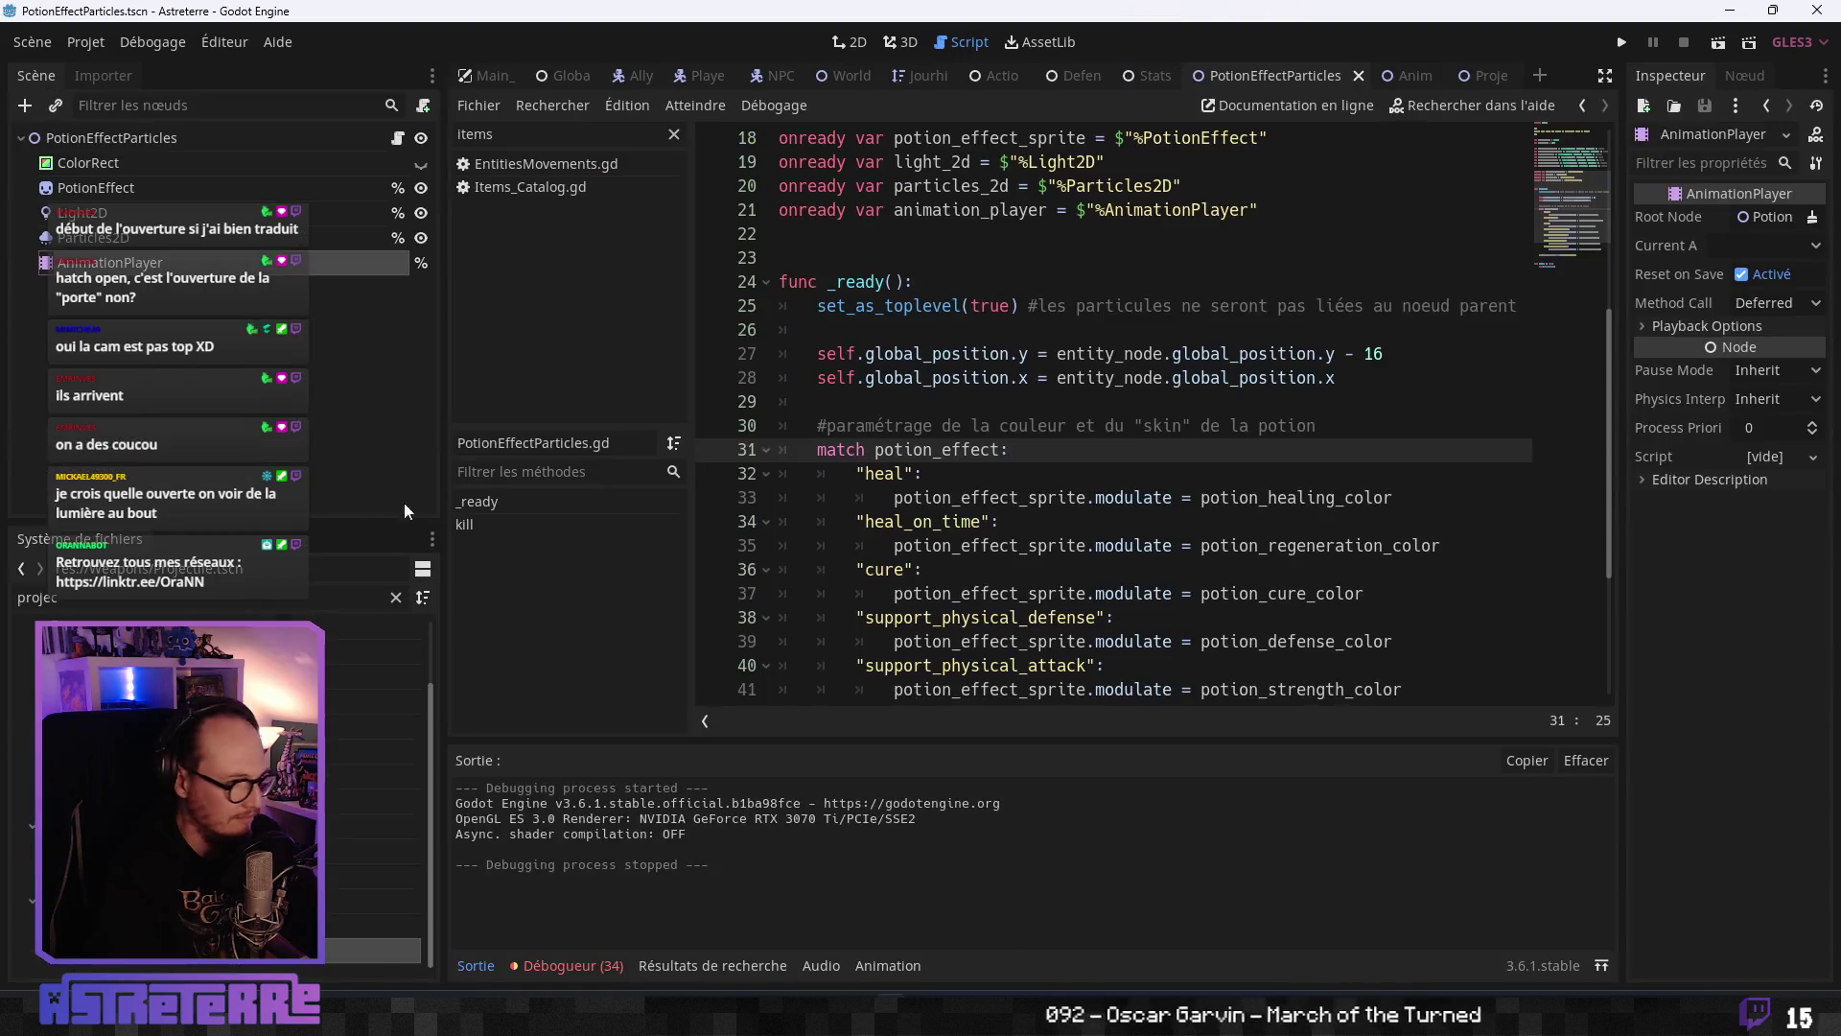
click(195, 261)
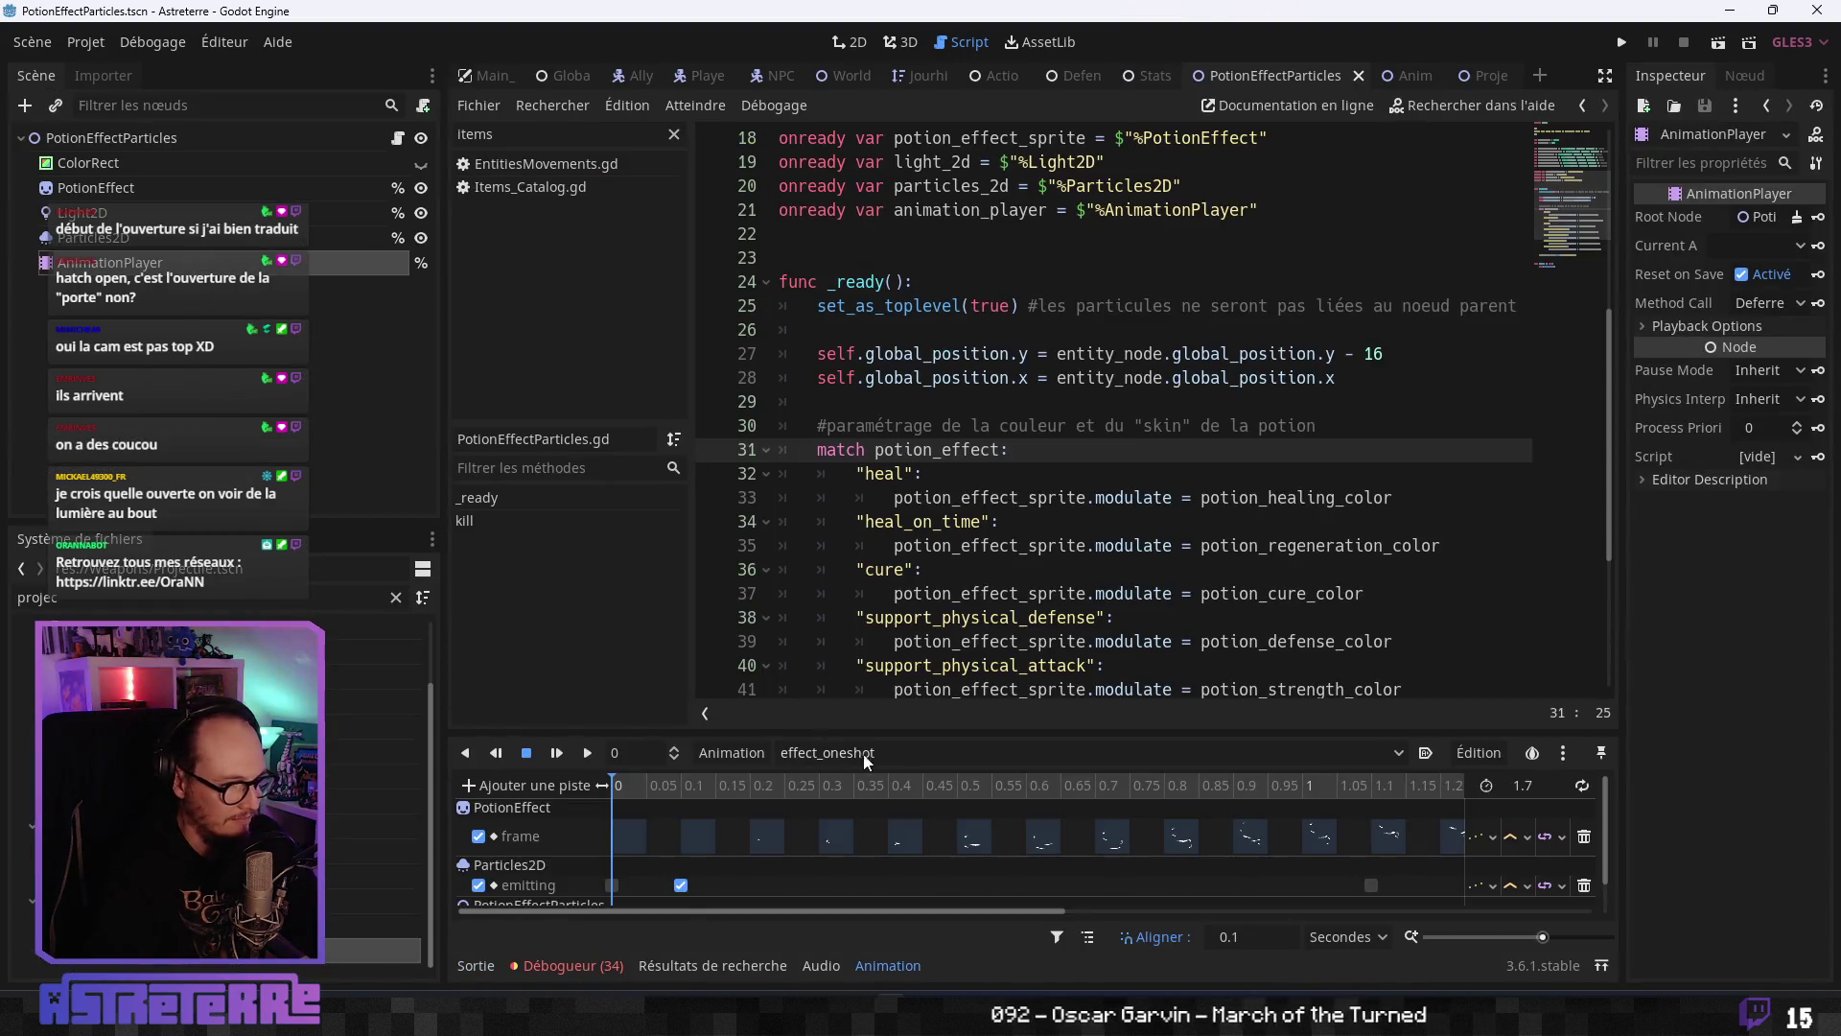
mouse_move(996, 732)
mouse_down()
mouse_move(997, 351)
mouse_move(998, 489)
mouse_up()
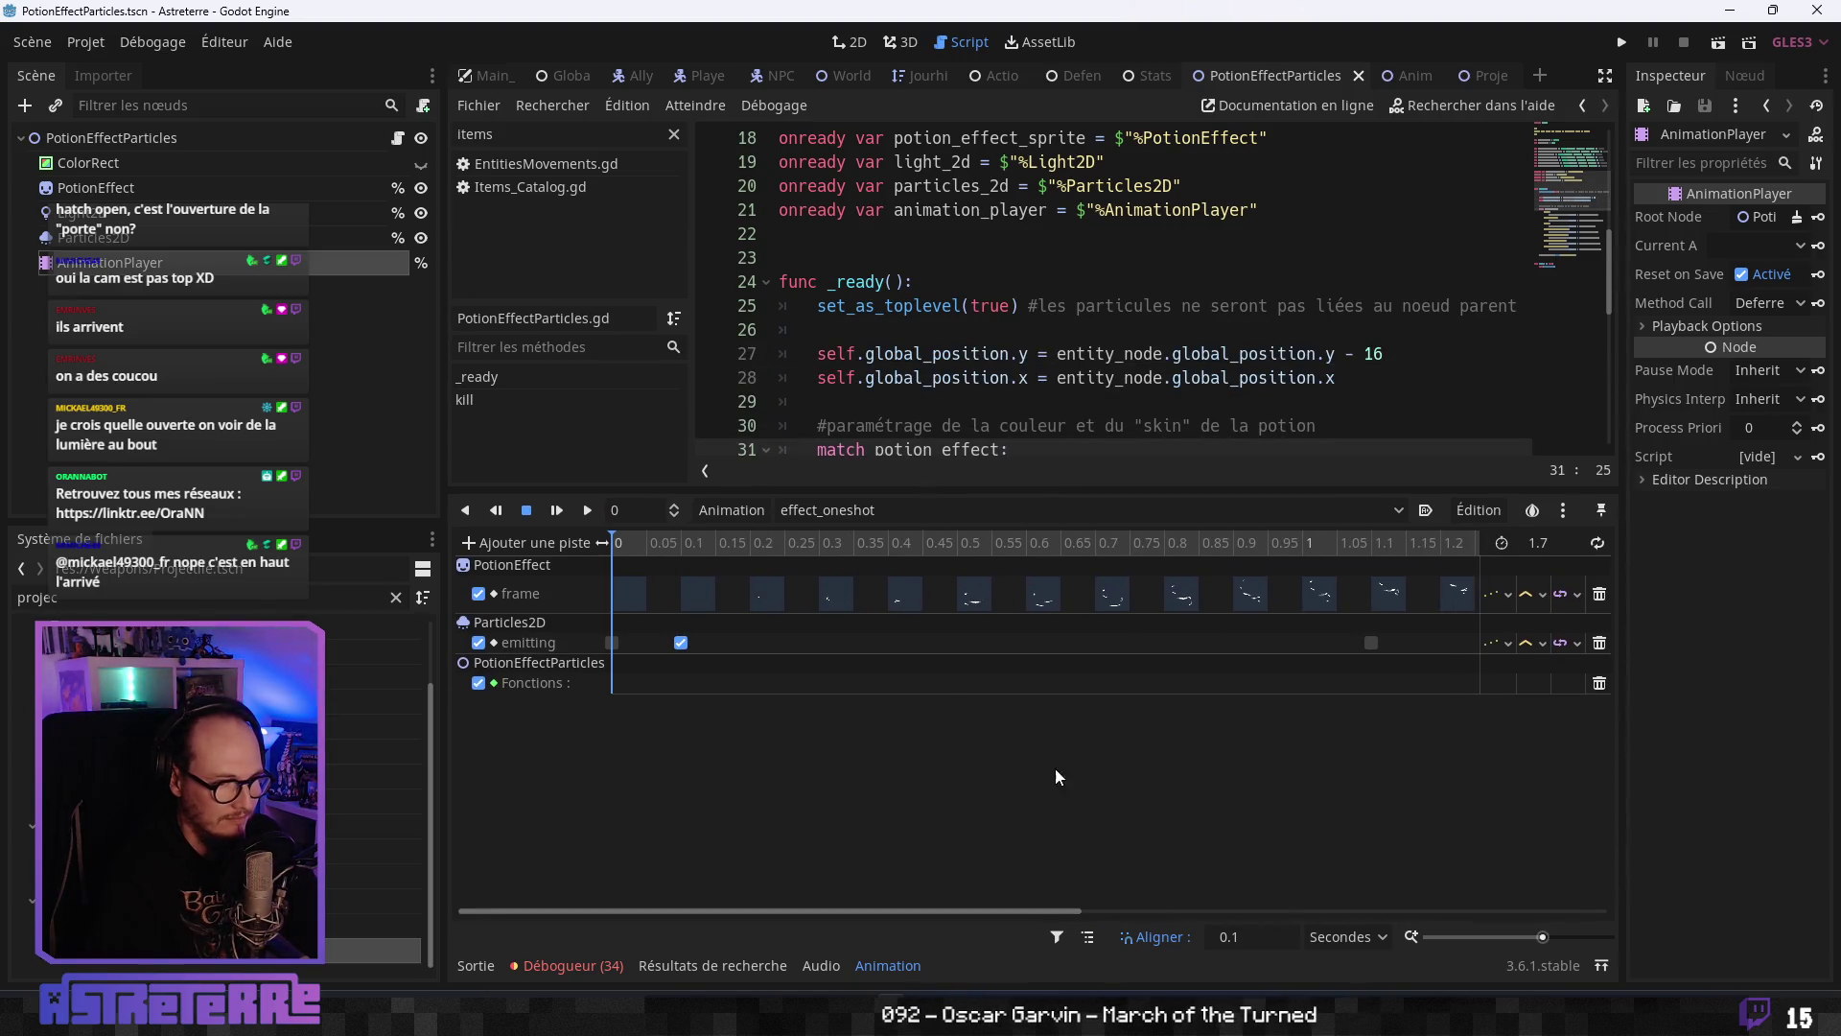
ctrl+scroll(983, 723, down, 5)
- Set the effect_oneshot length to 2.7 seconds and shift all keys about one second later
click(1555, 540)
text(2.)
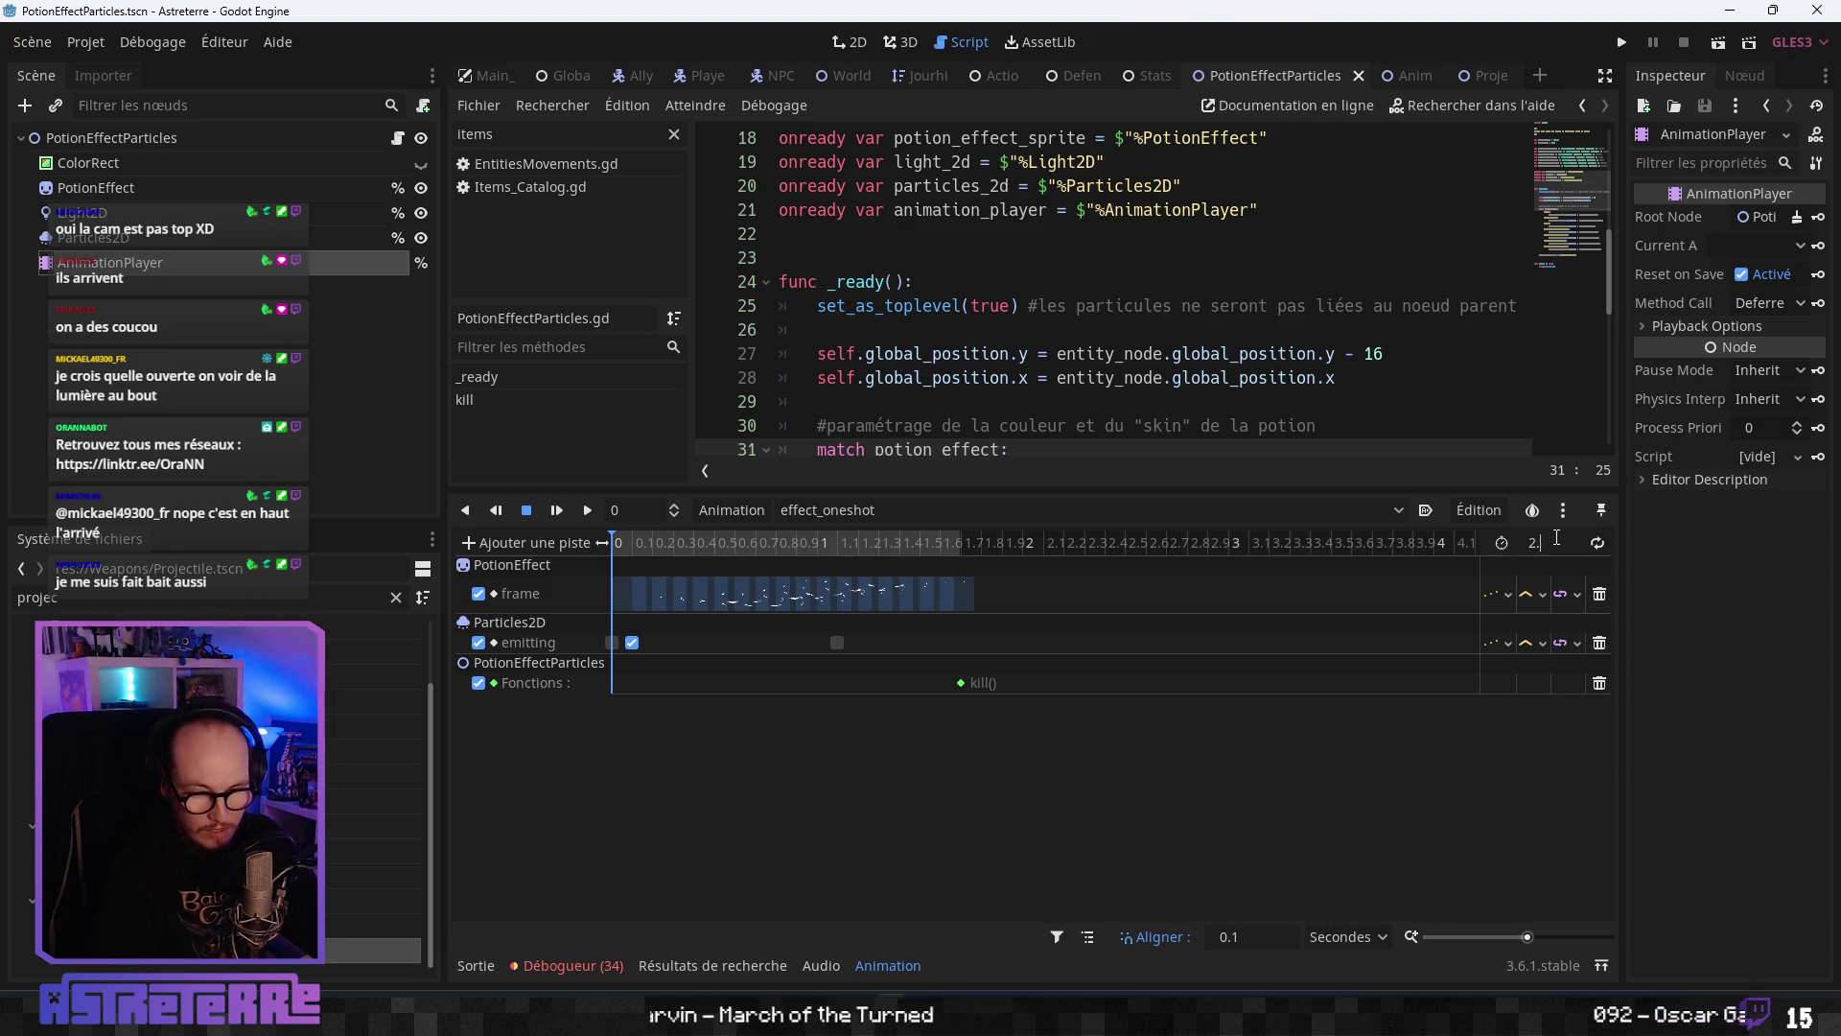
text(7)
key(Return)
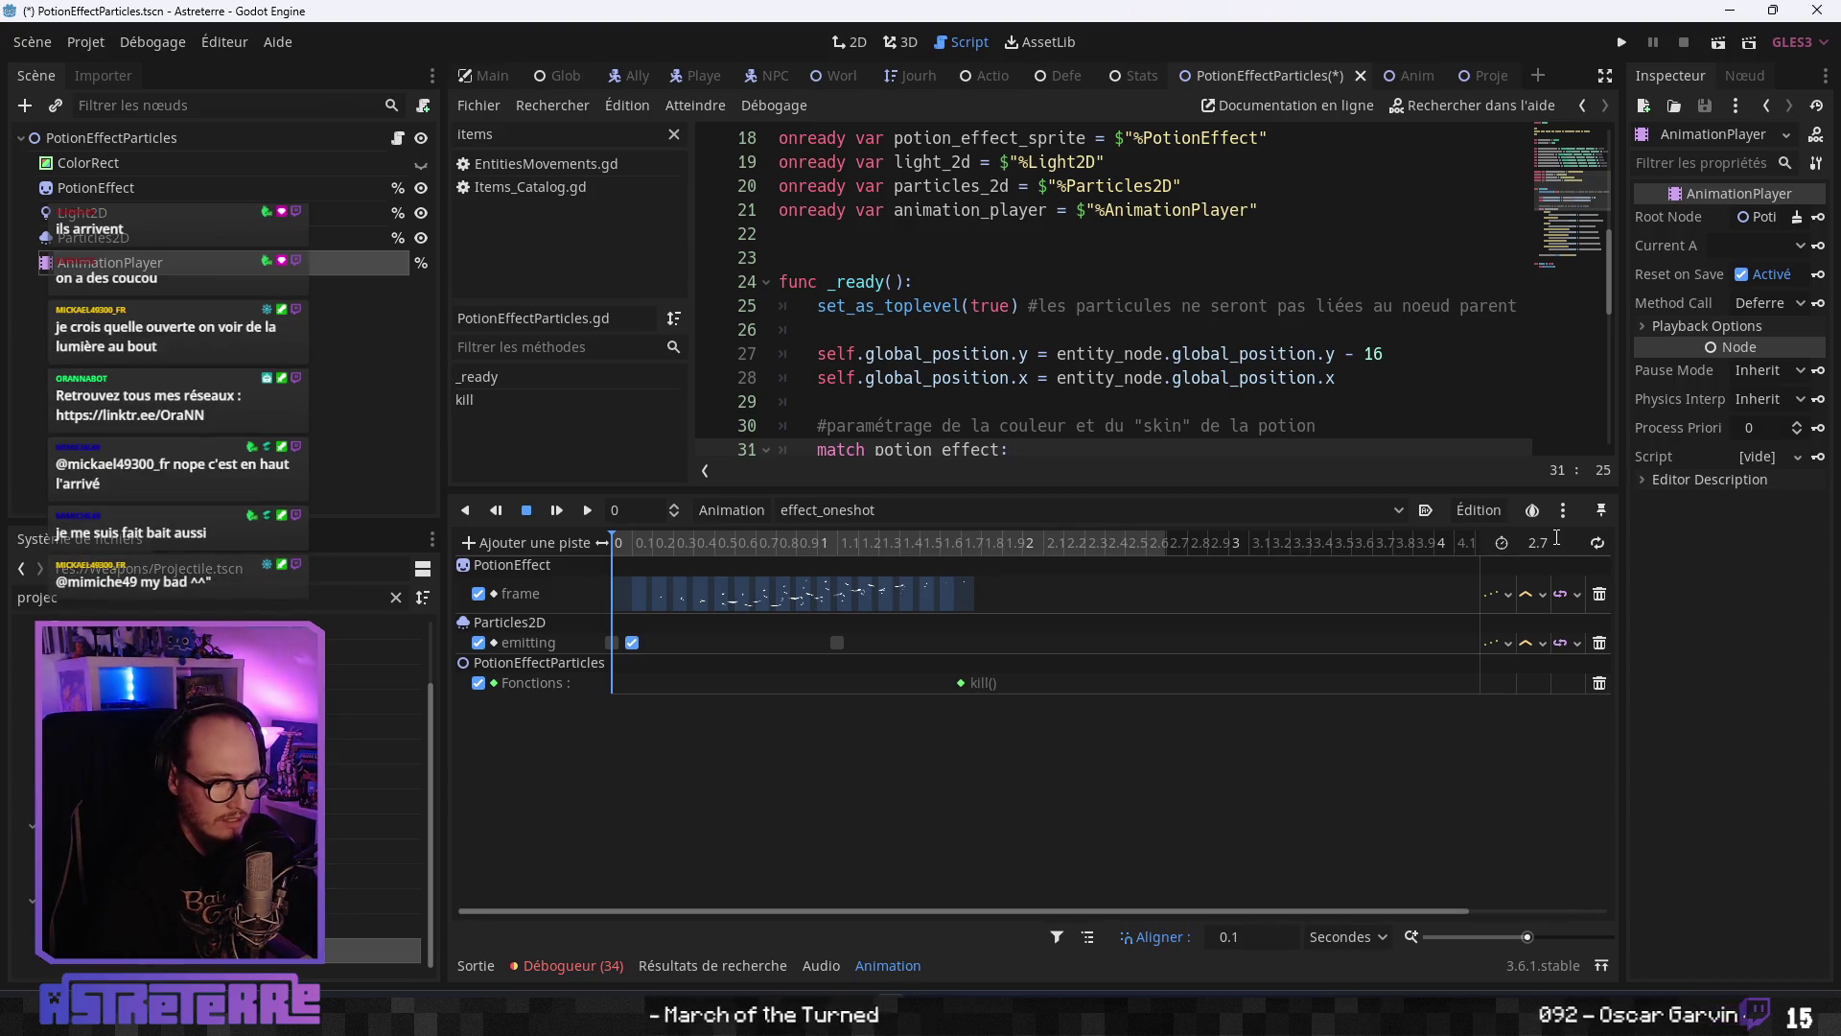
drag(991, 643, 631, 721)
mouse_move(640, 602)
mouse_down()
mouse_move(853, 611)
mouse_move(833, 614)
mouse_up()
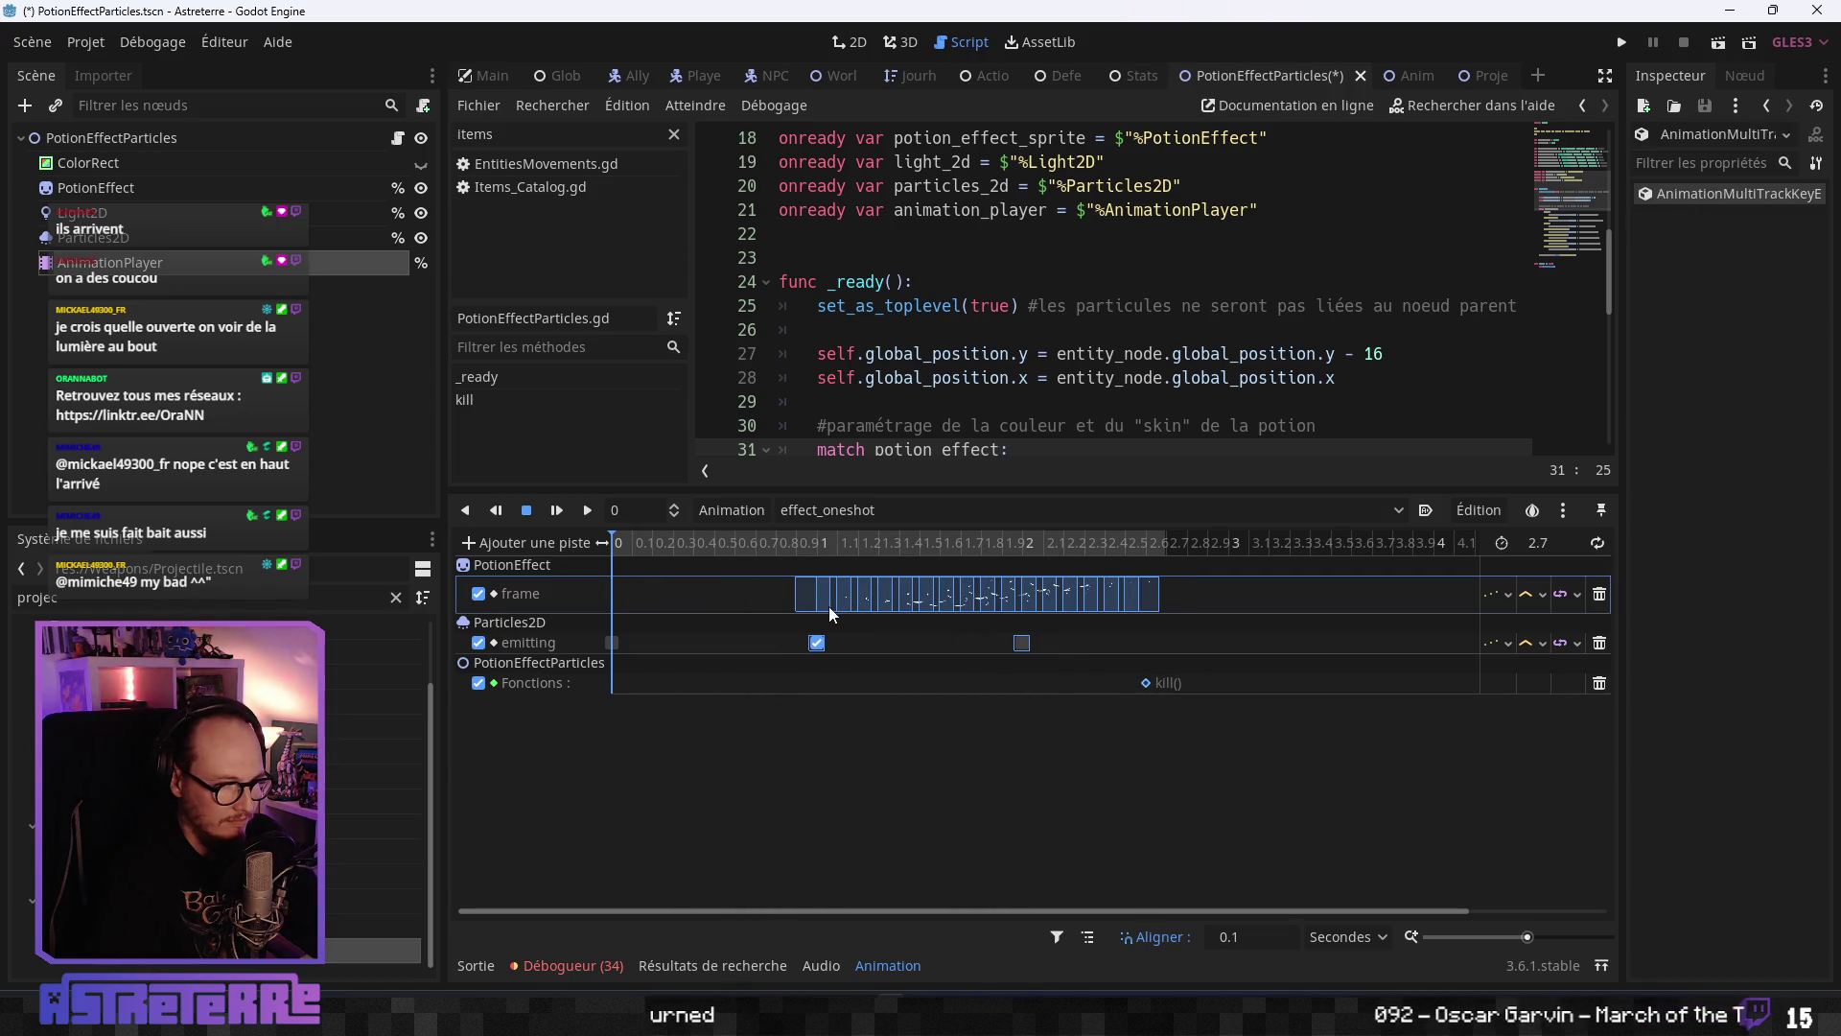
- Preview the animation from 1 second, then save the scene and run the game
click(1168, 543)
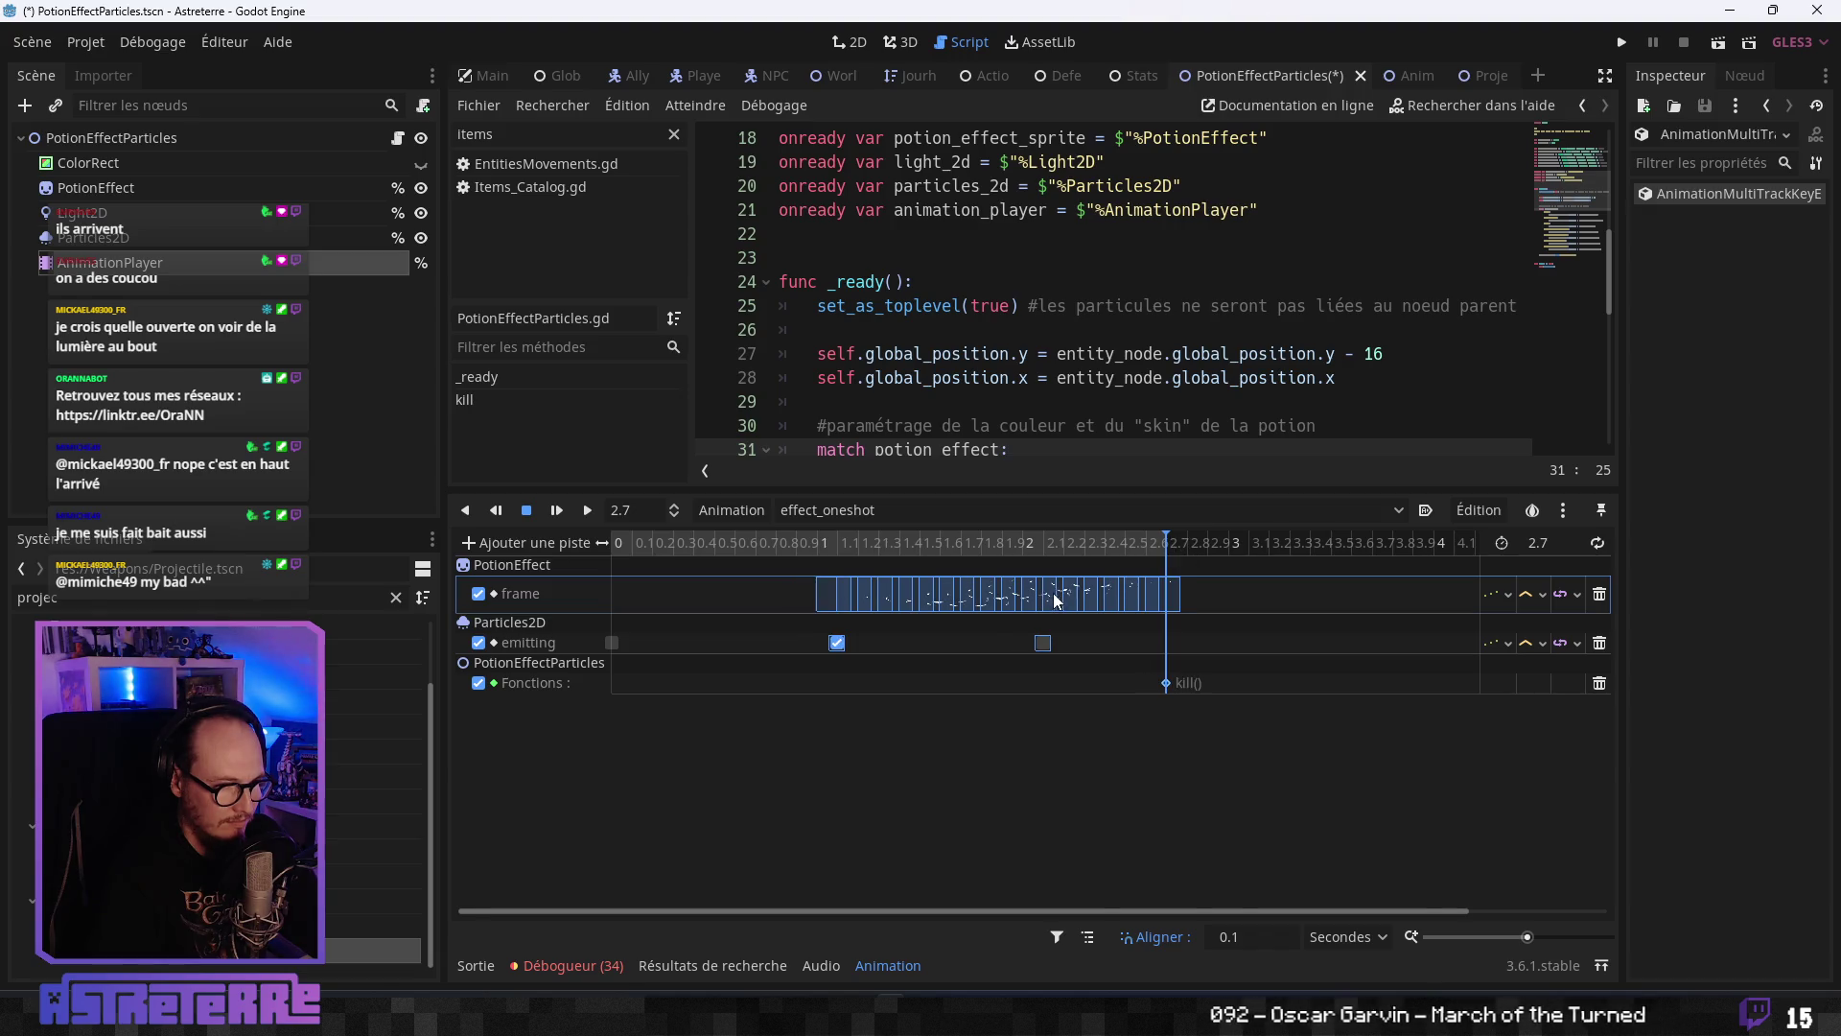
click(814, 544)
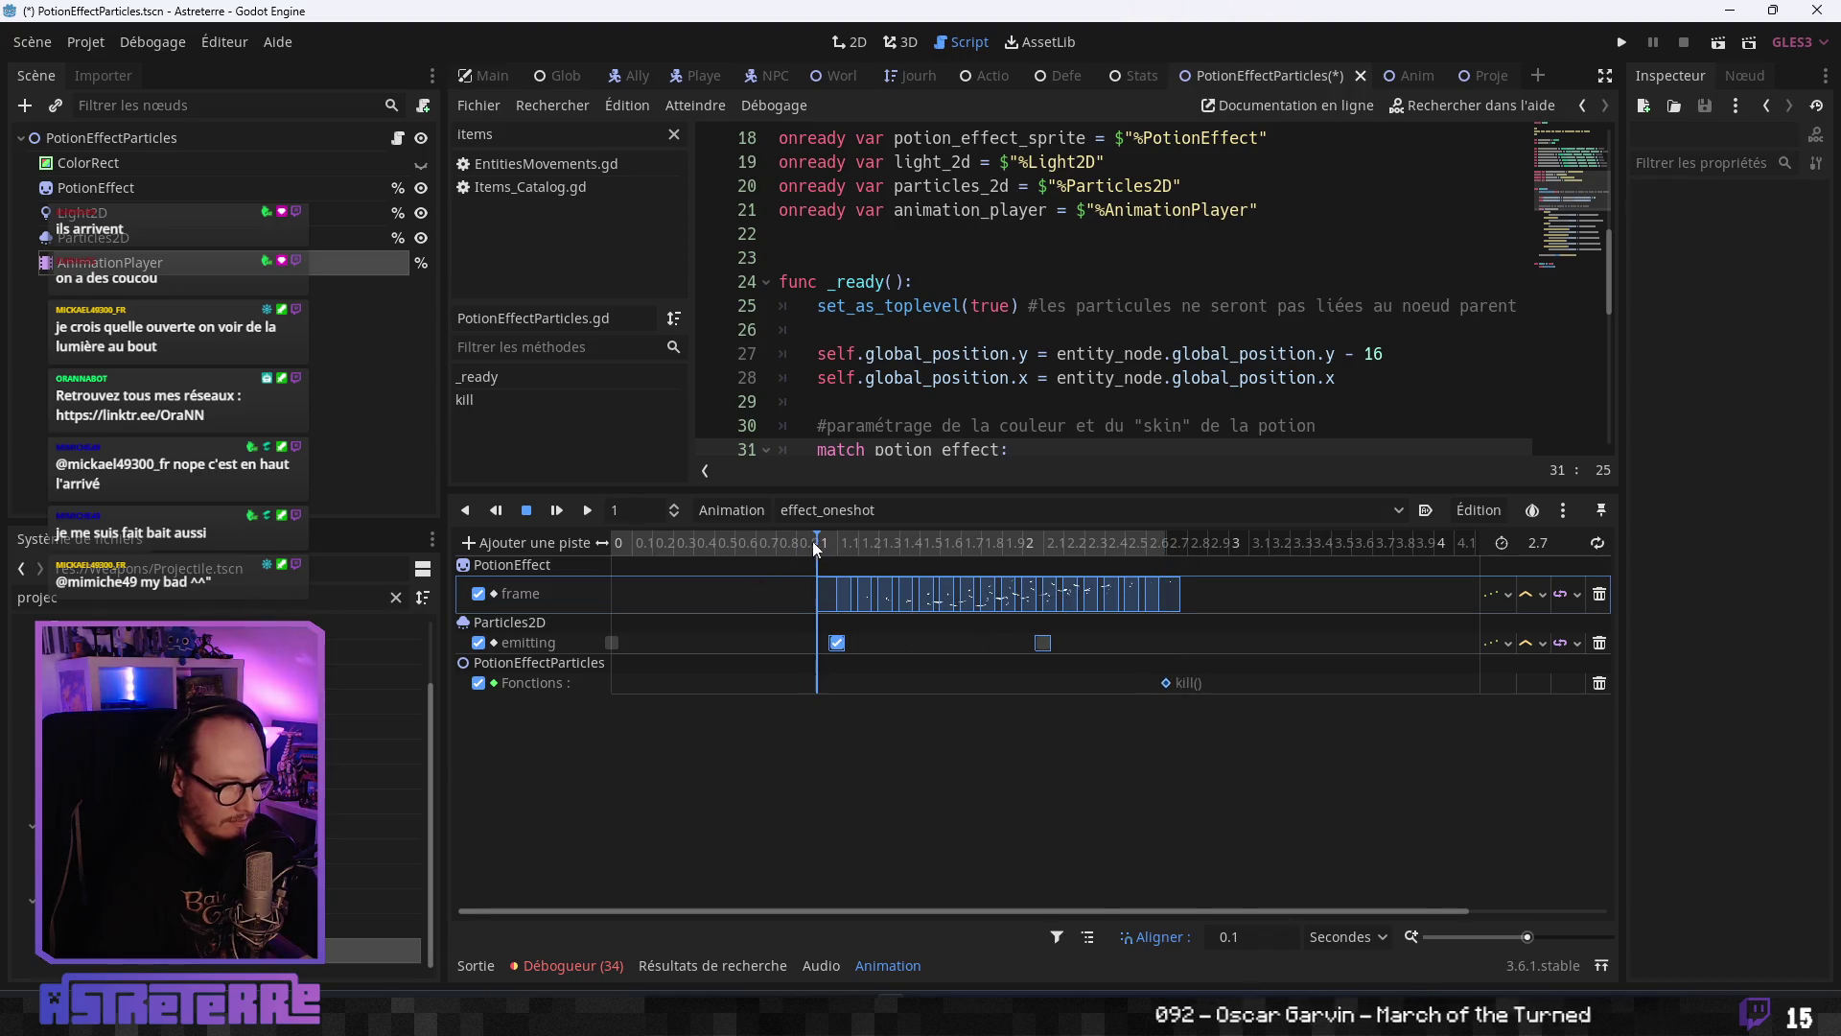
click(586, 509)
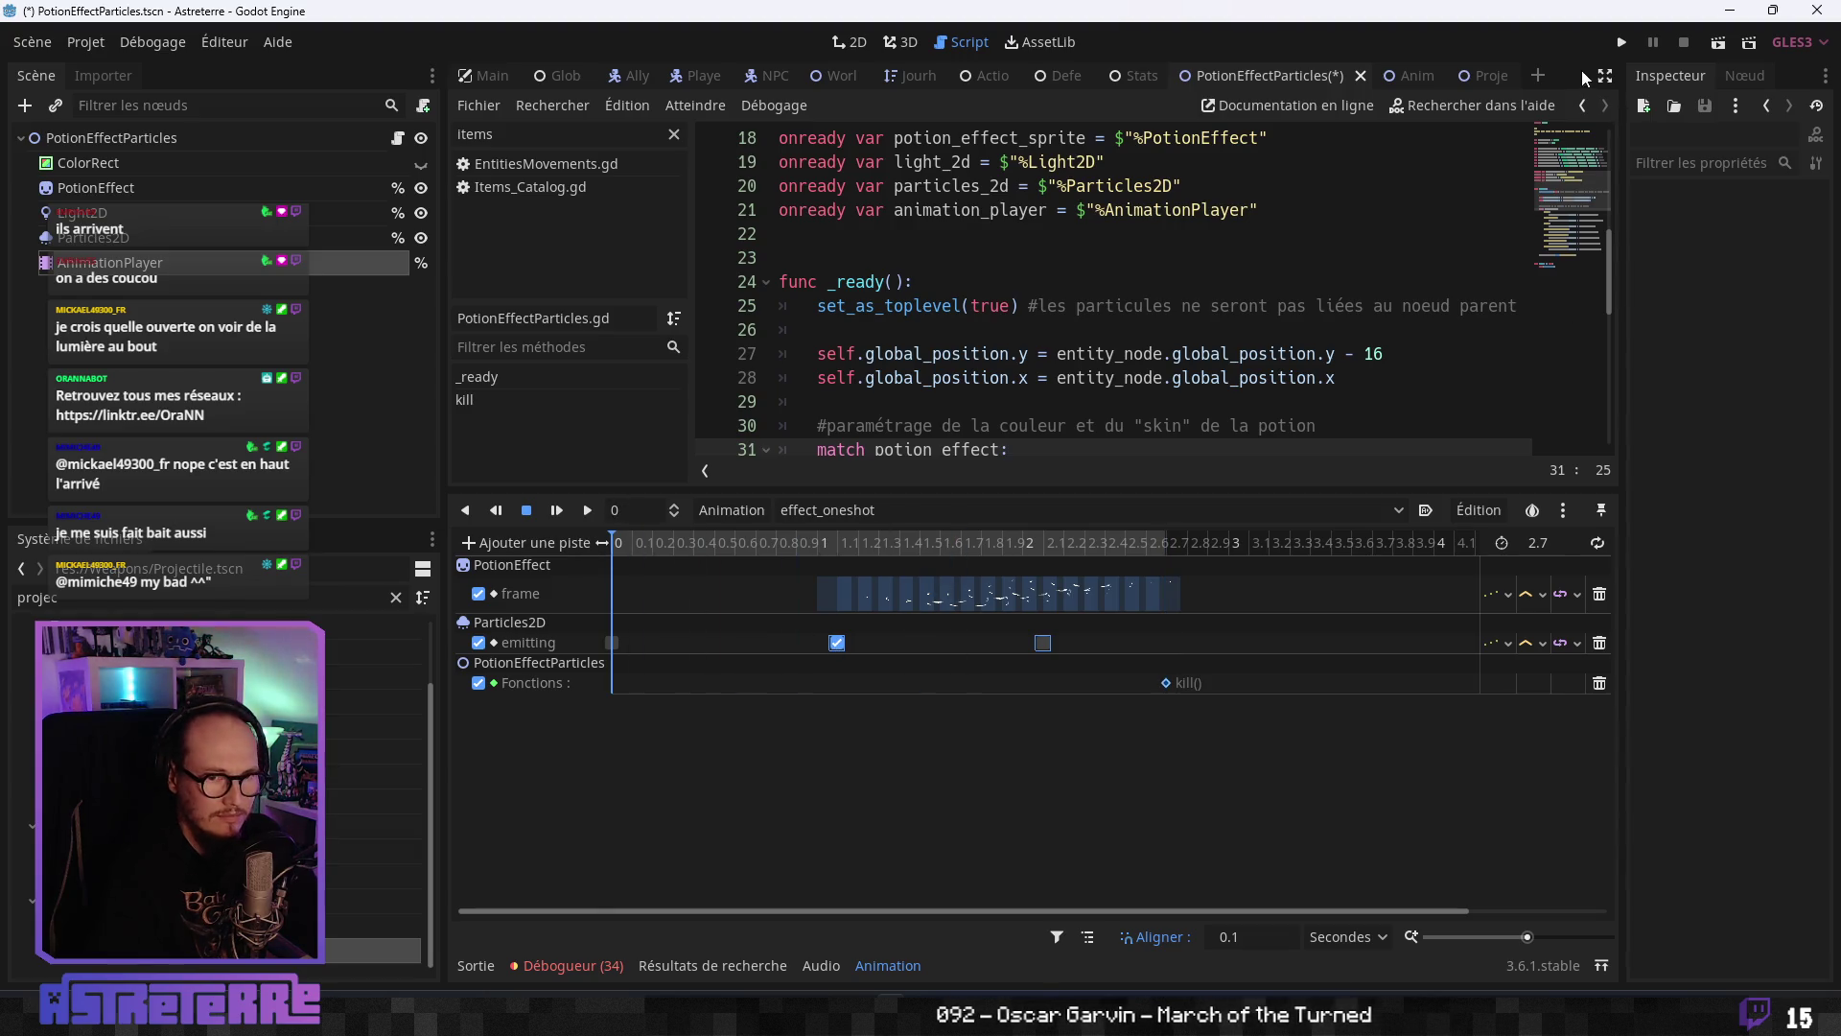
click(1620, 43)
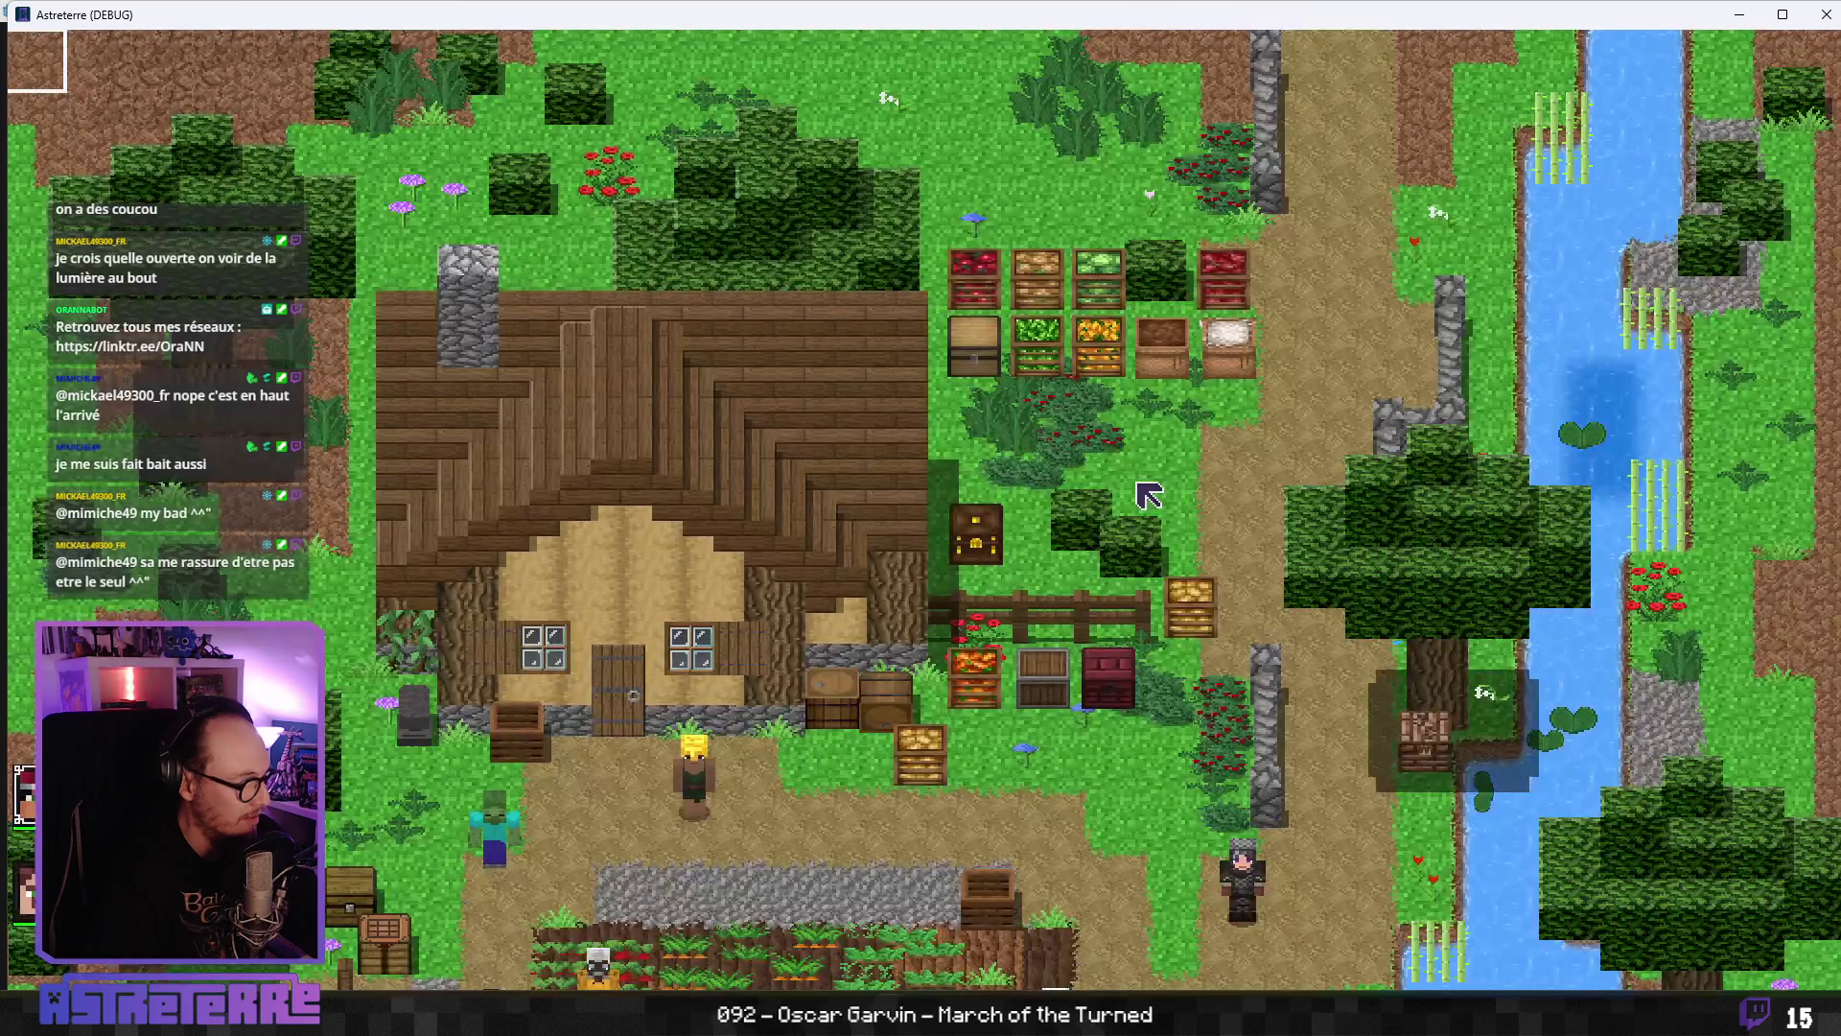
- Walk the character onto the field and unequip its gold helmet, chestplate and leggings
drag(938, 772, 905, 407)
click(781, 566)
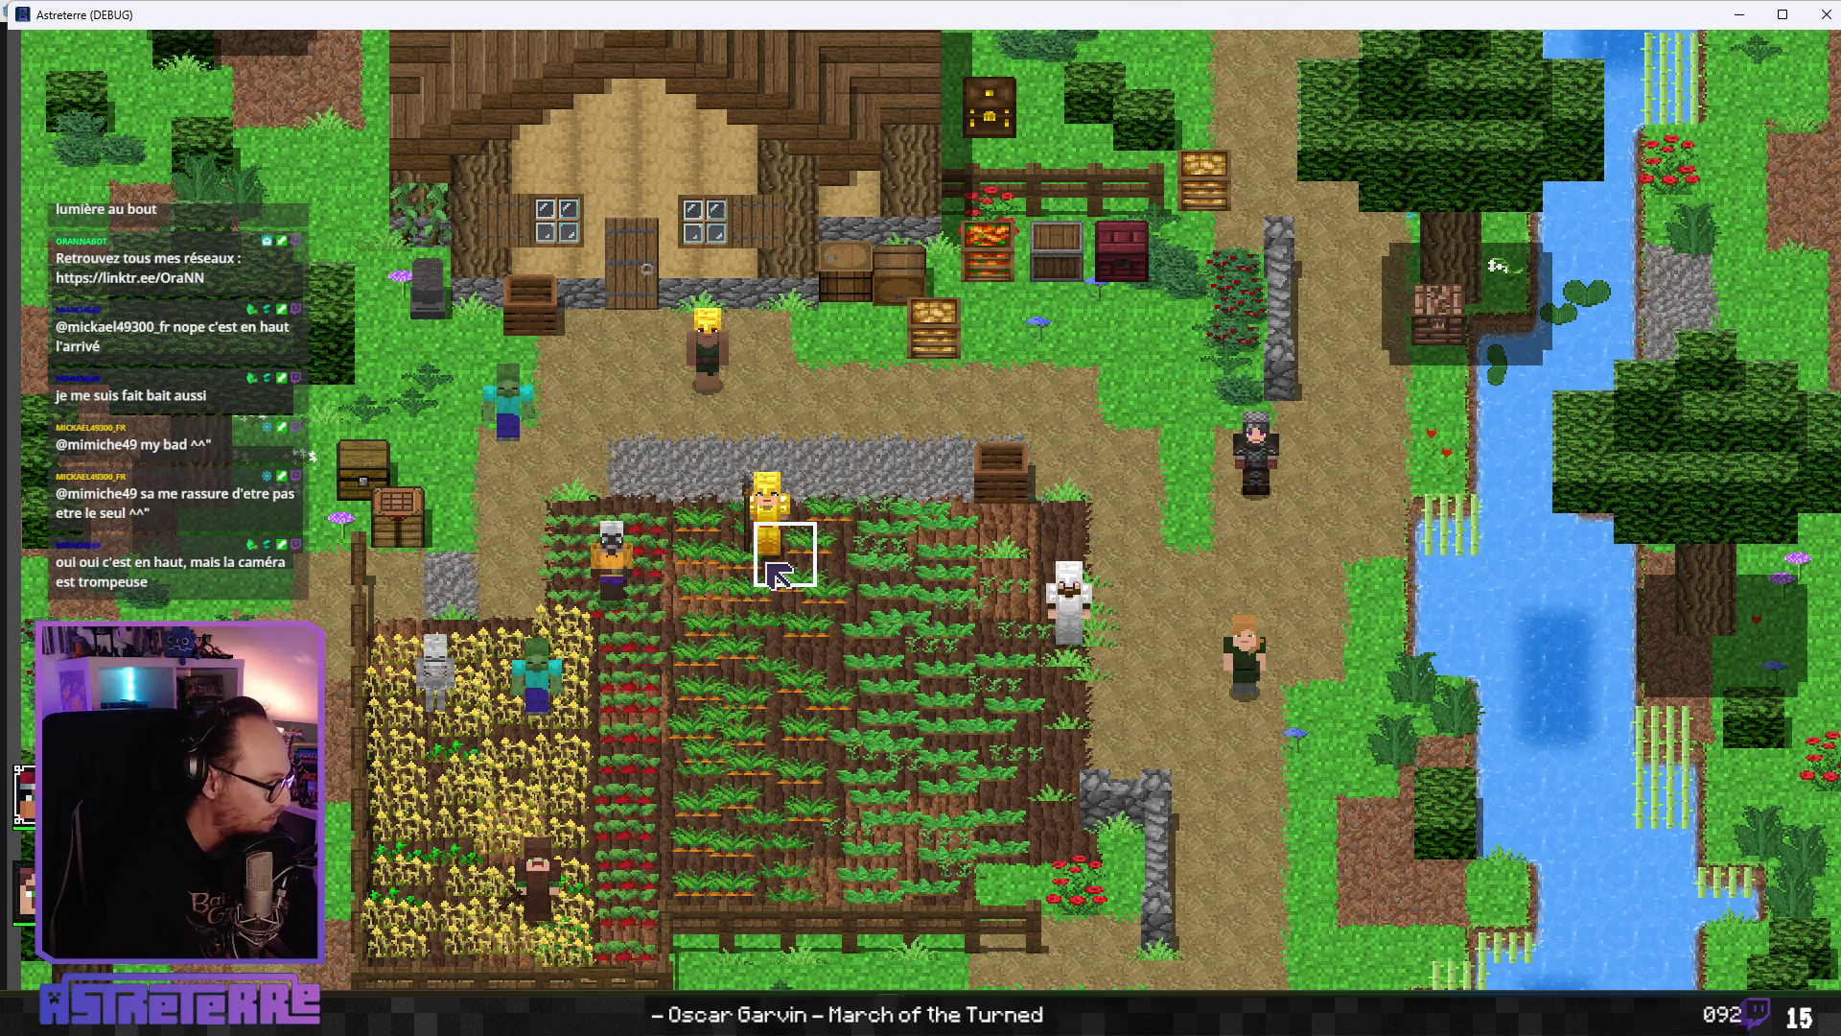
key(i)
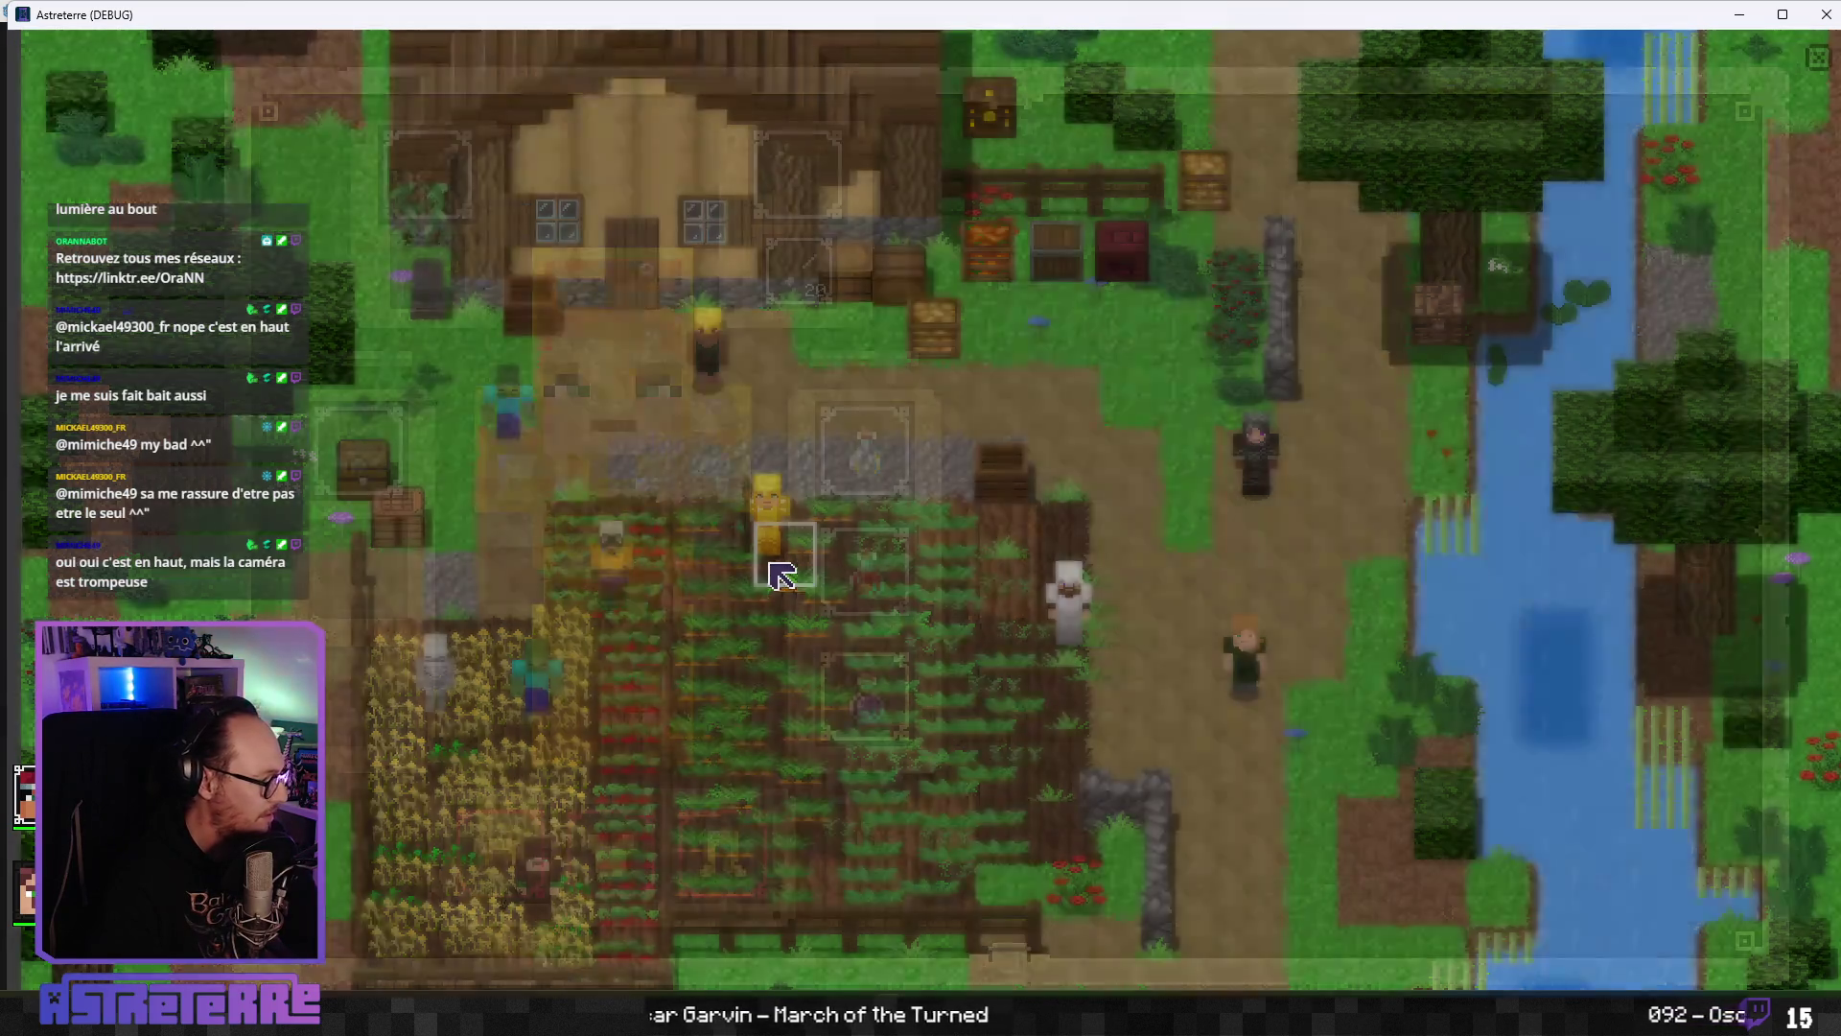
click(544, 844)
click(614, 849)
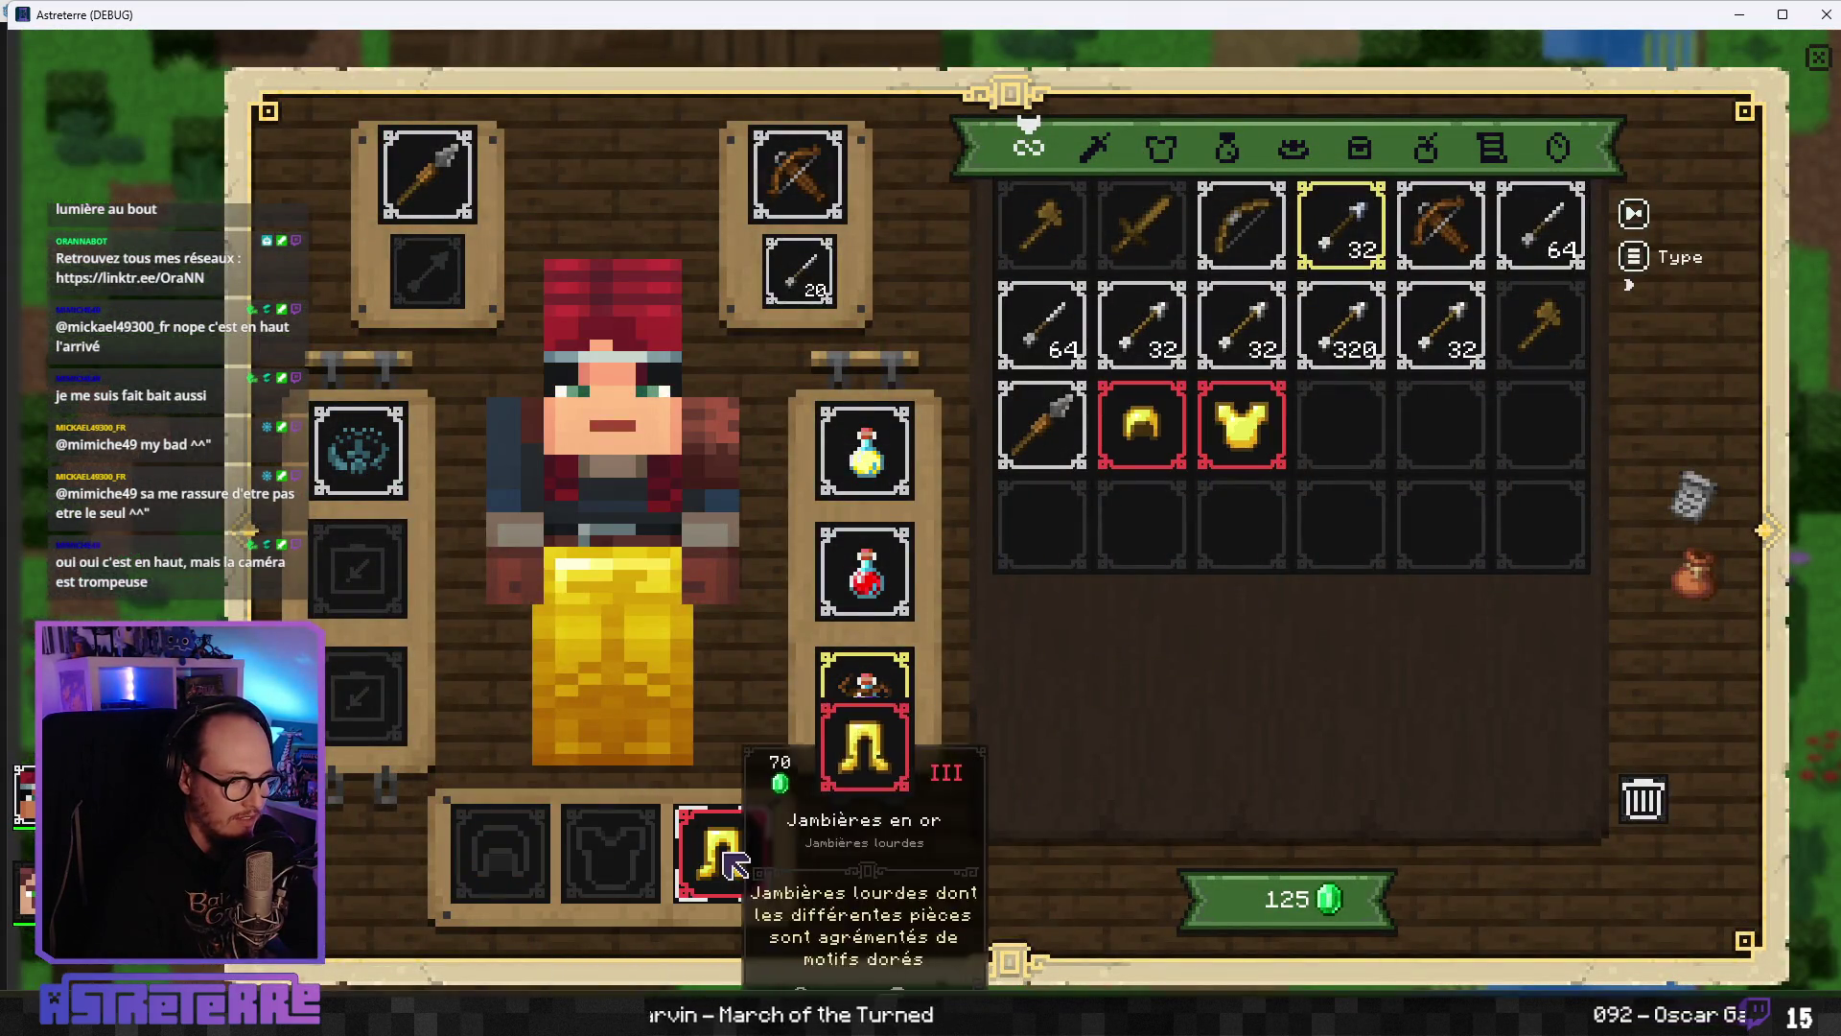
click(729, 849)
key(i)
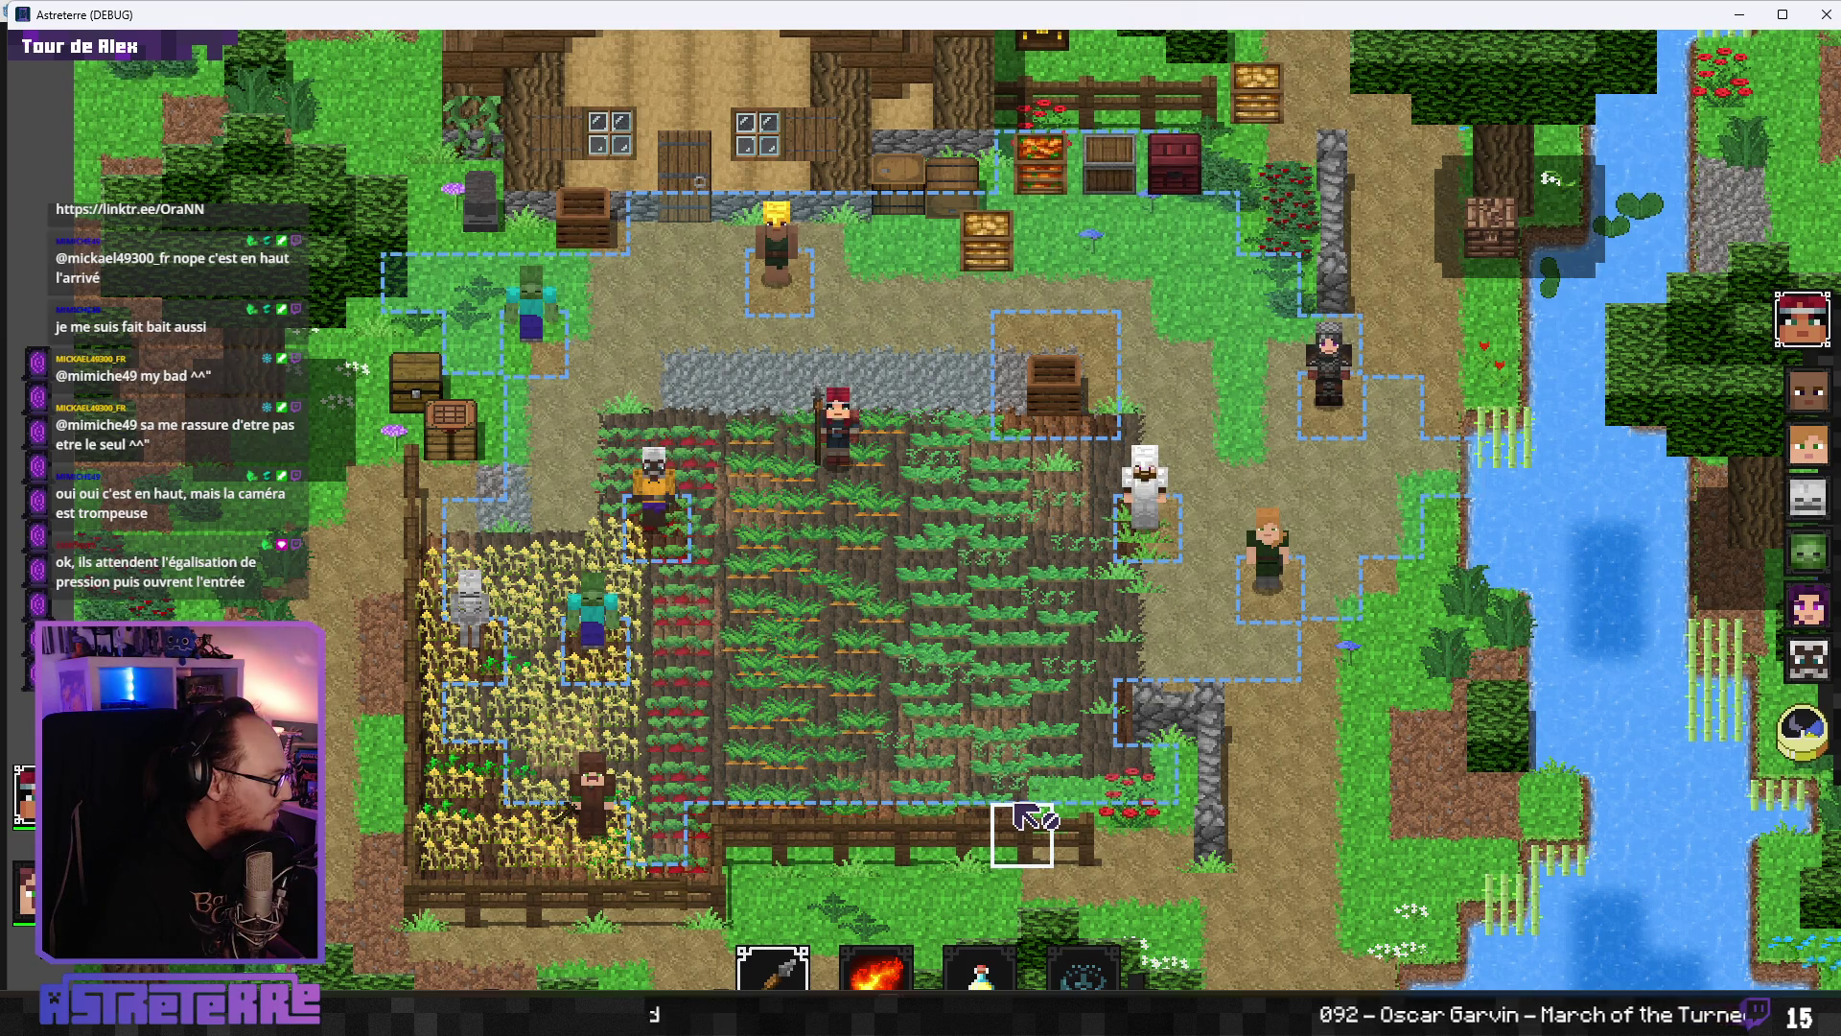
- Use the red healing potion on the red-haired character three times, then close the game
click(979, 971)
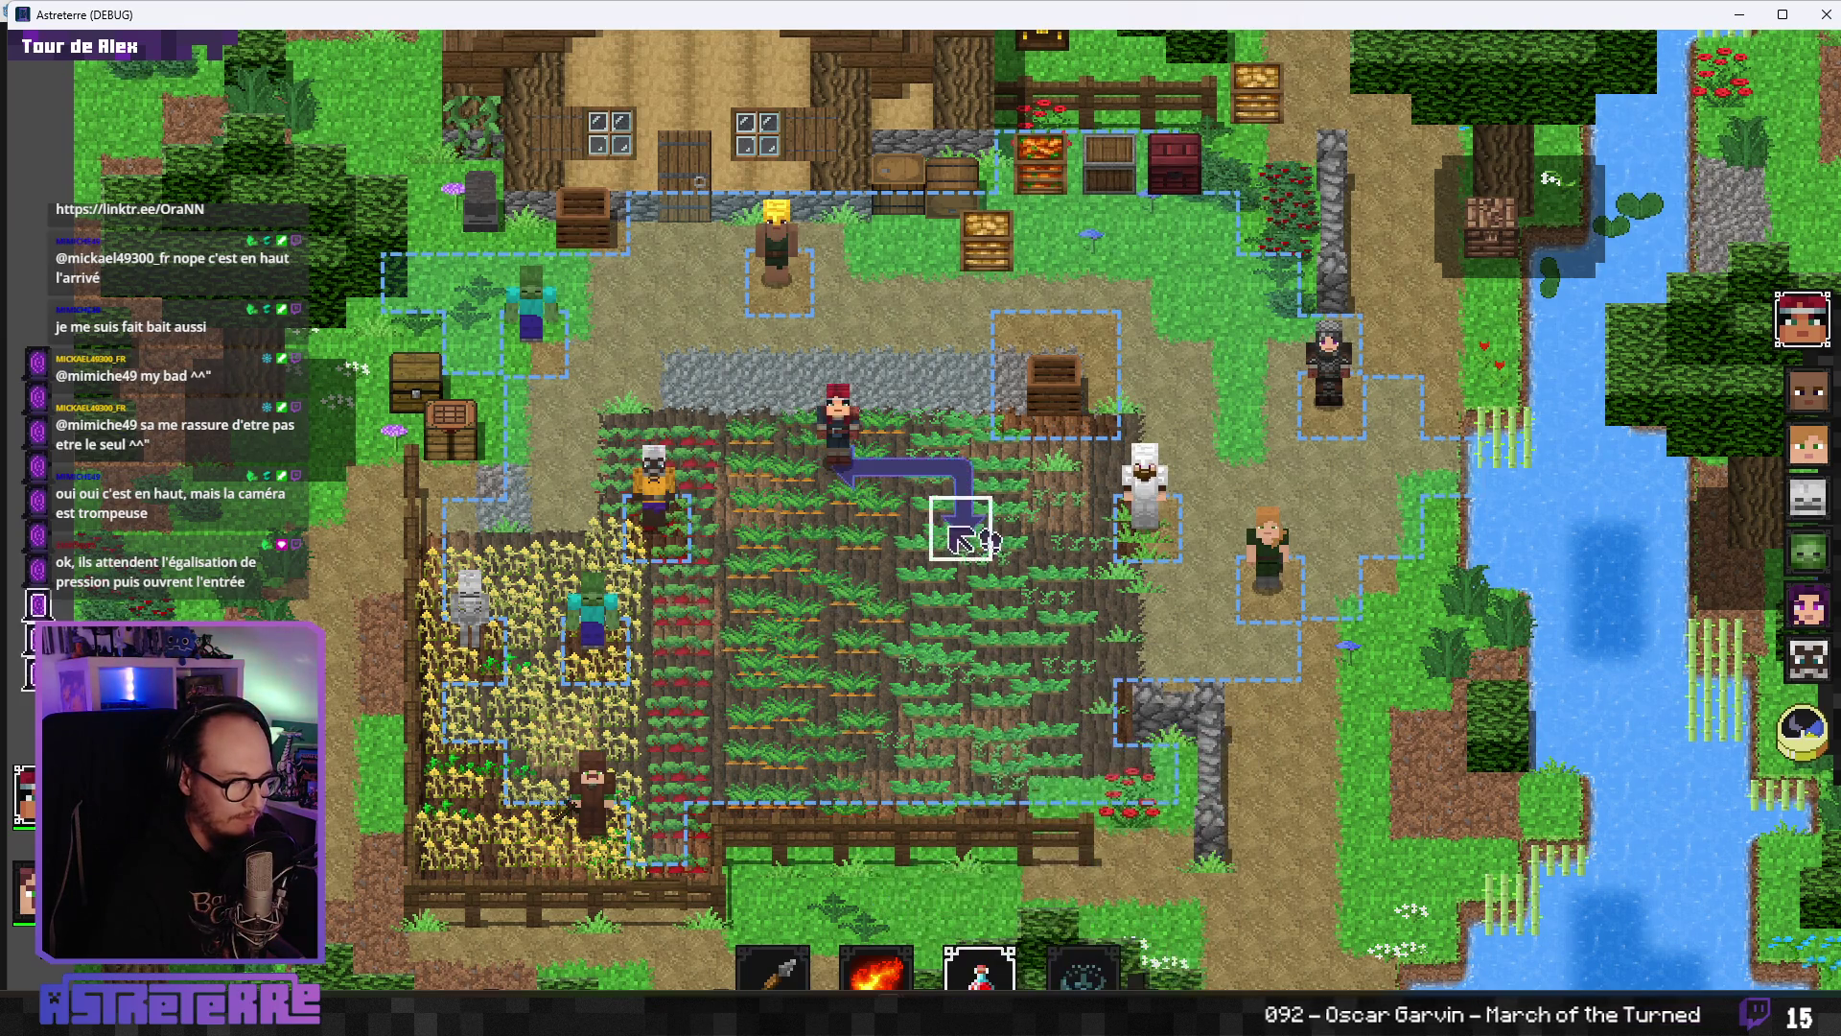
click(867, 484)
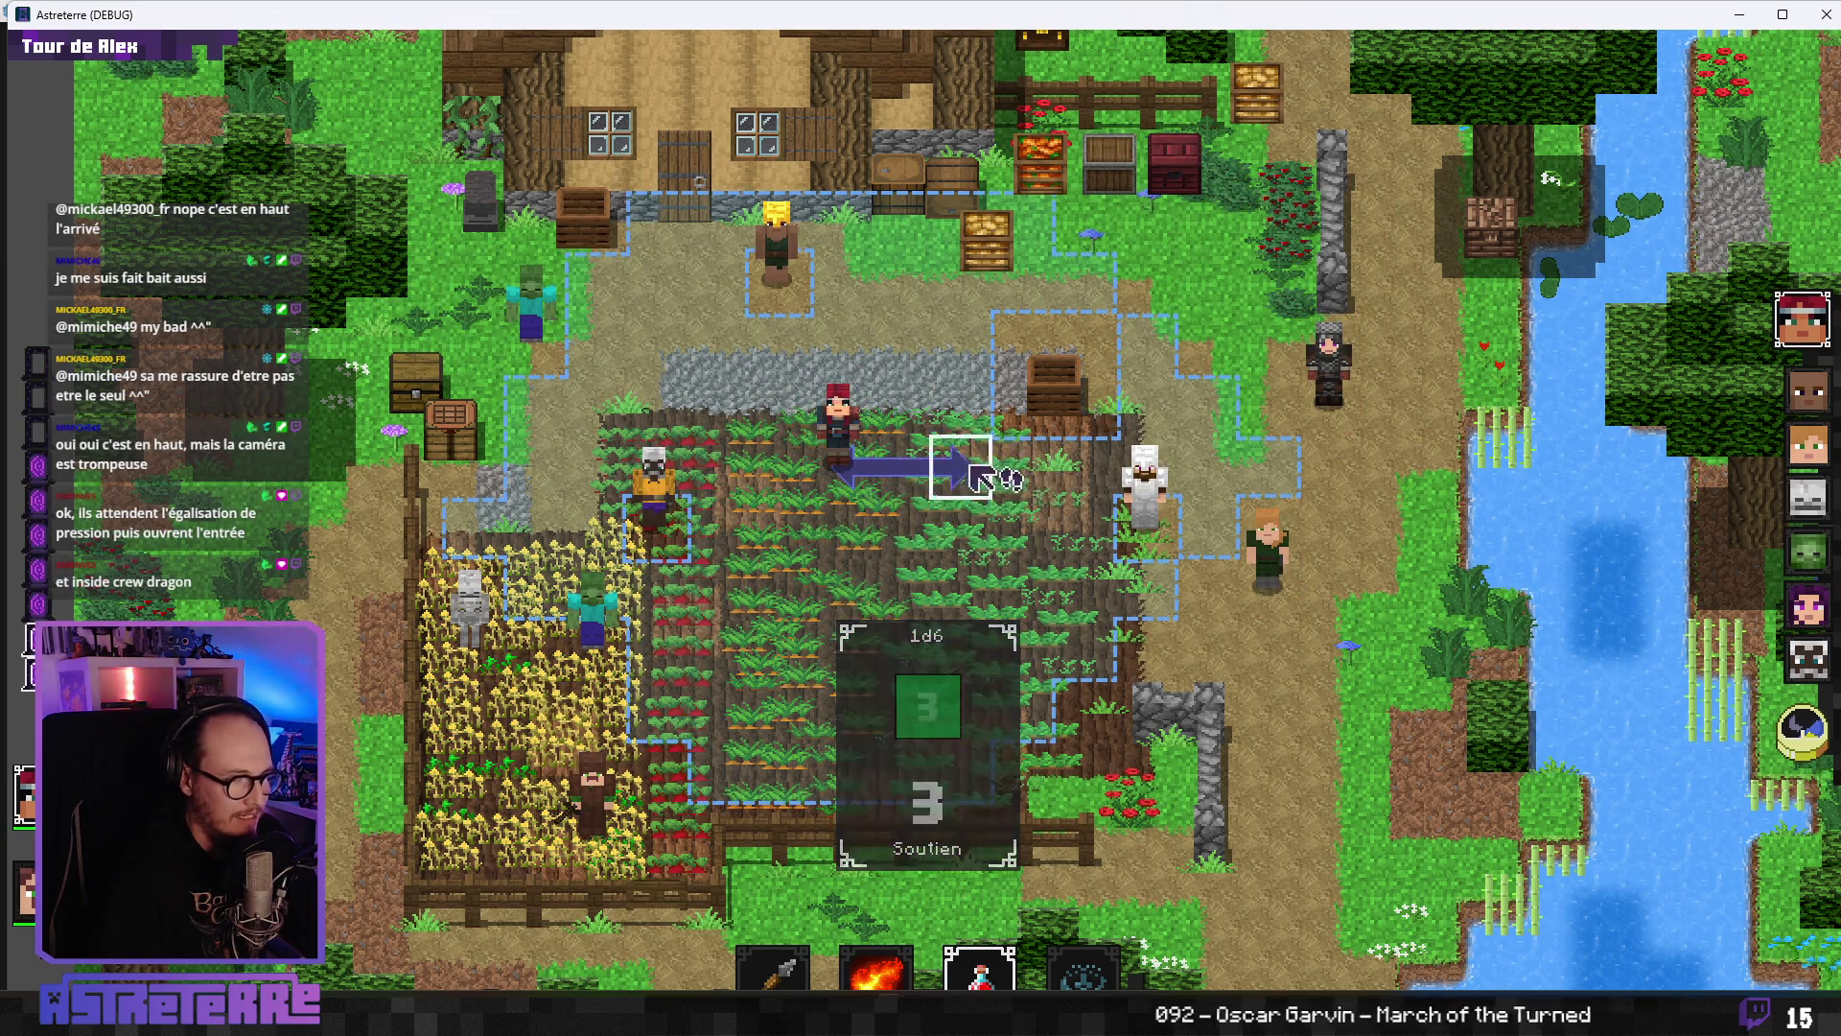
click(831, 465)
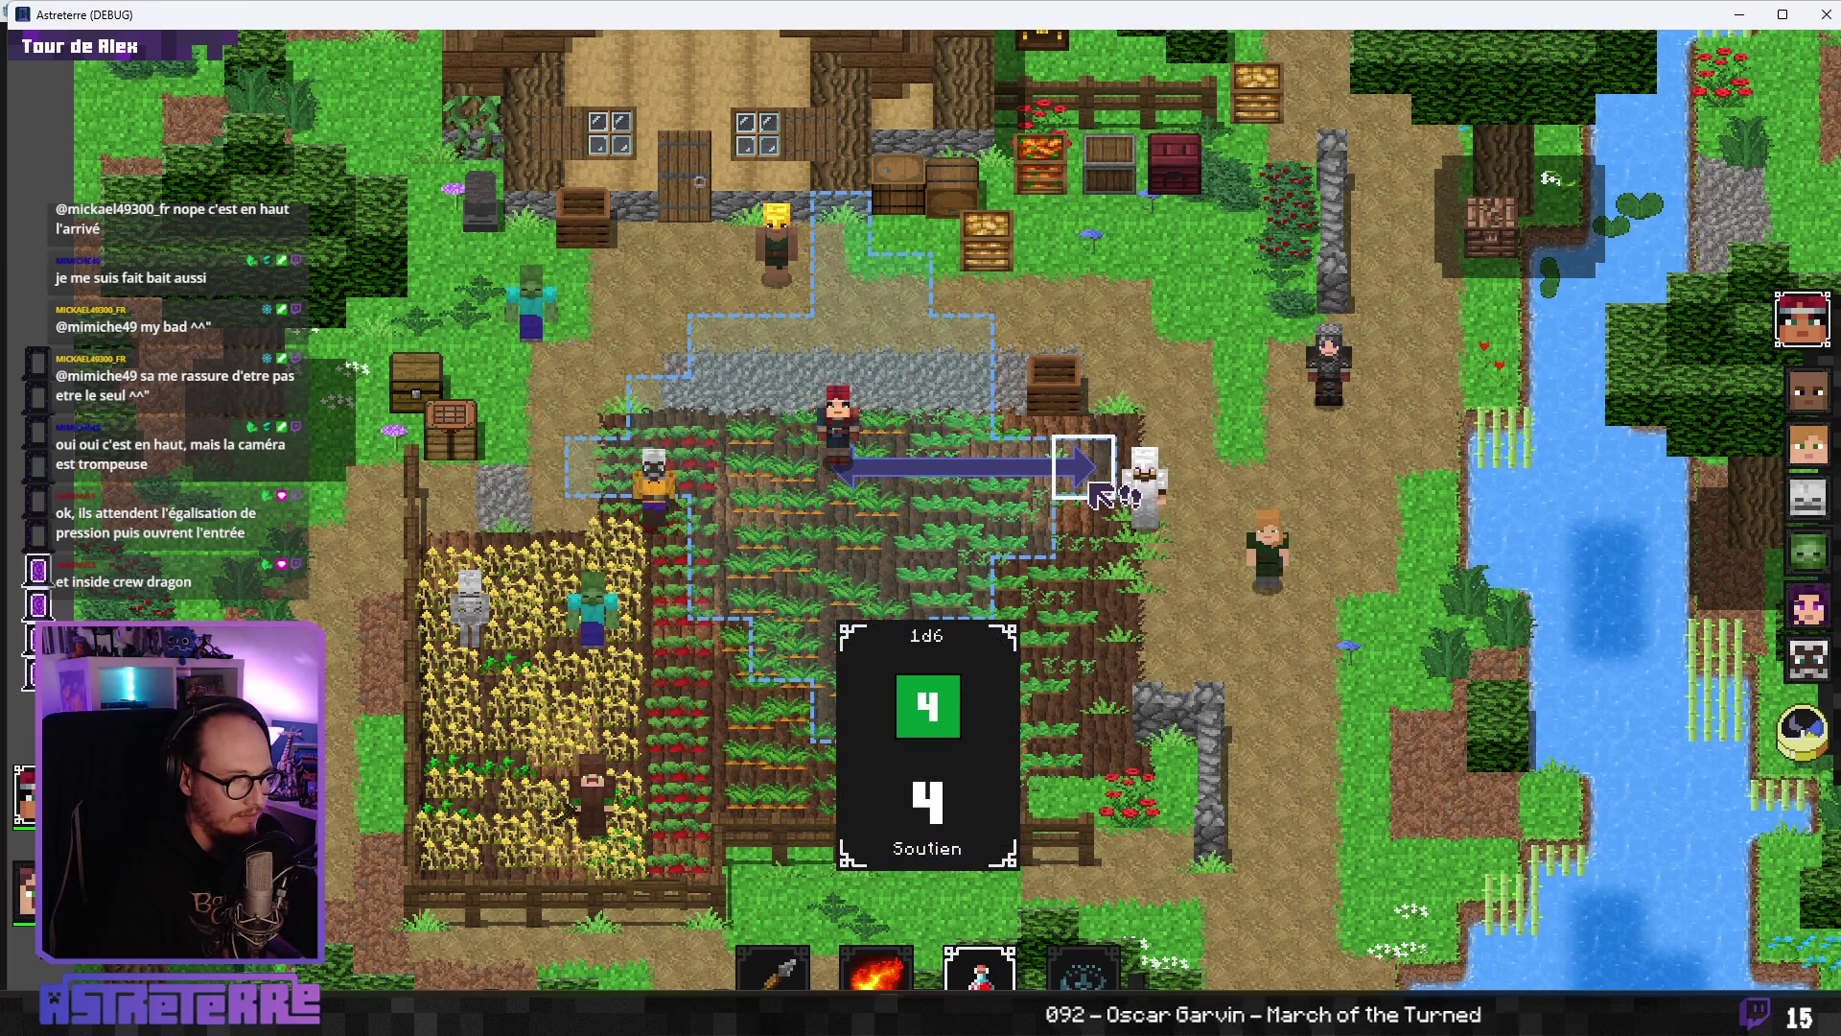
click(836, 458)
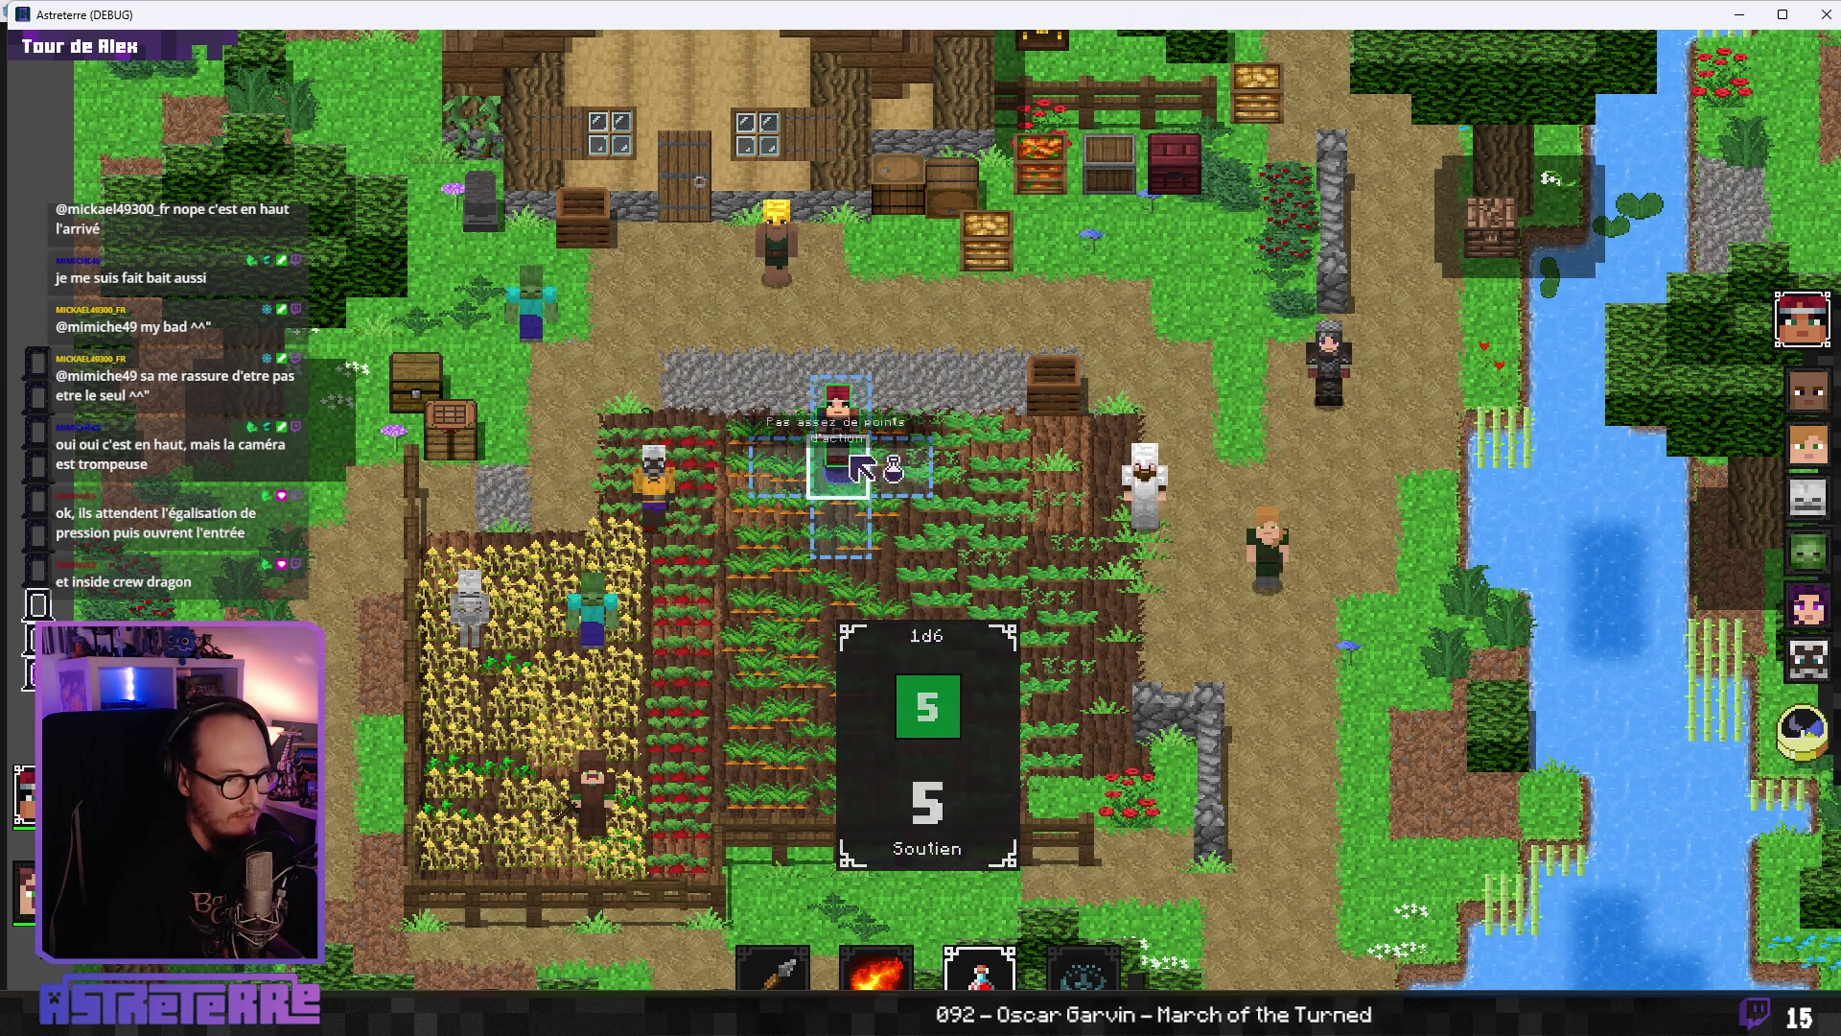
click(1828, 14)
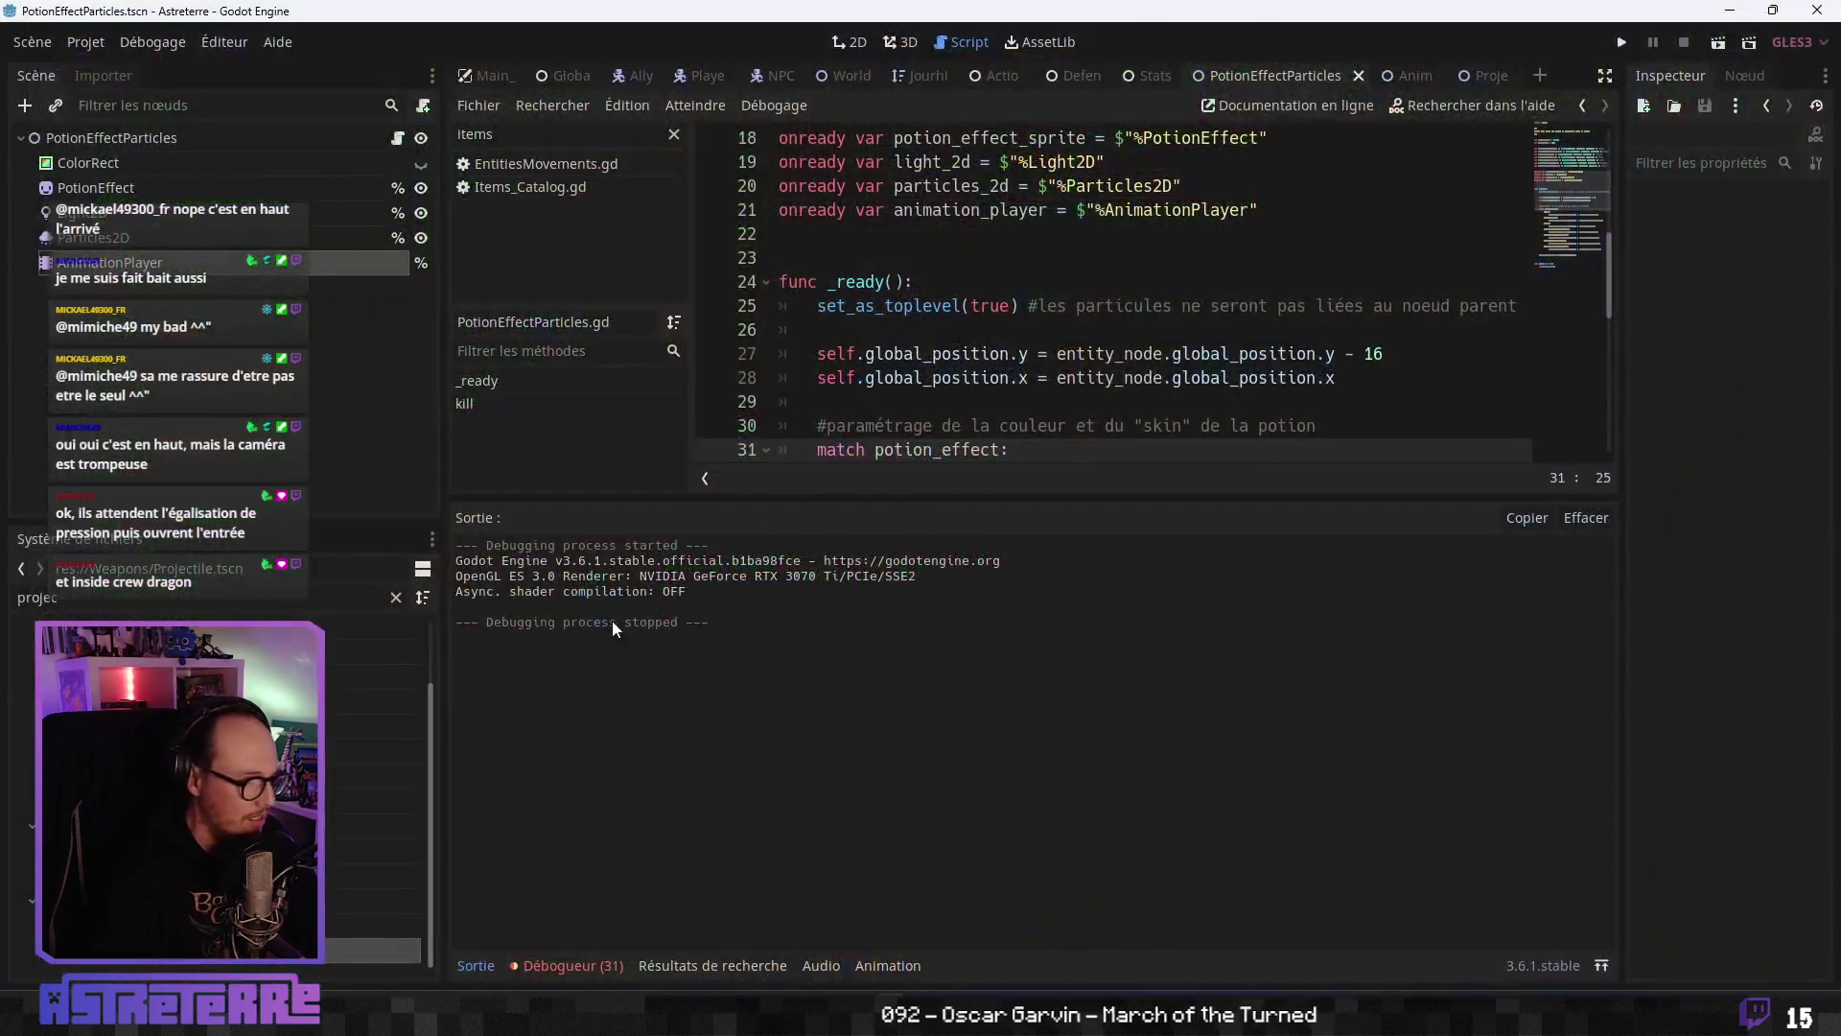
- Add a Light2D modulate property track to the effect_oneshot animation
click(154, 263)
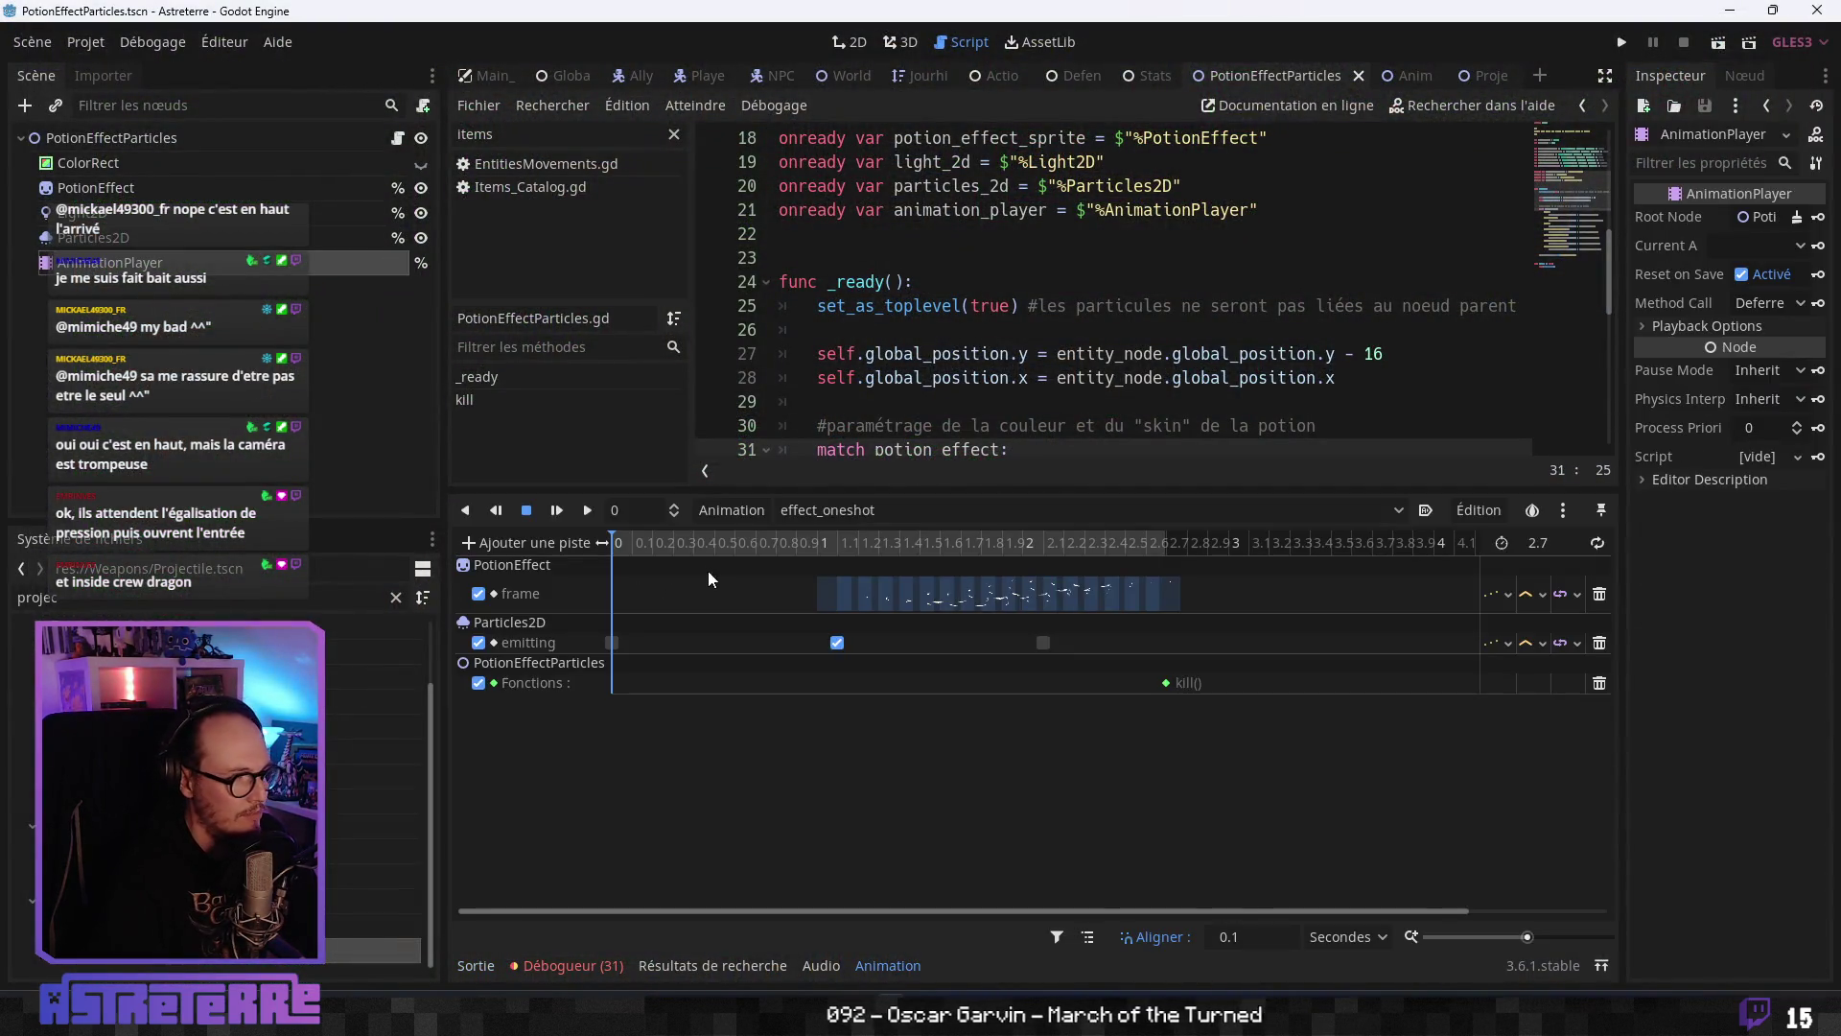
click(554, 543)
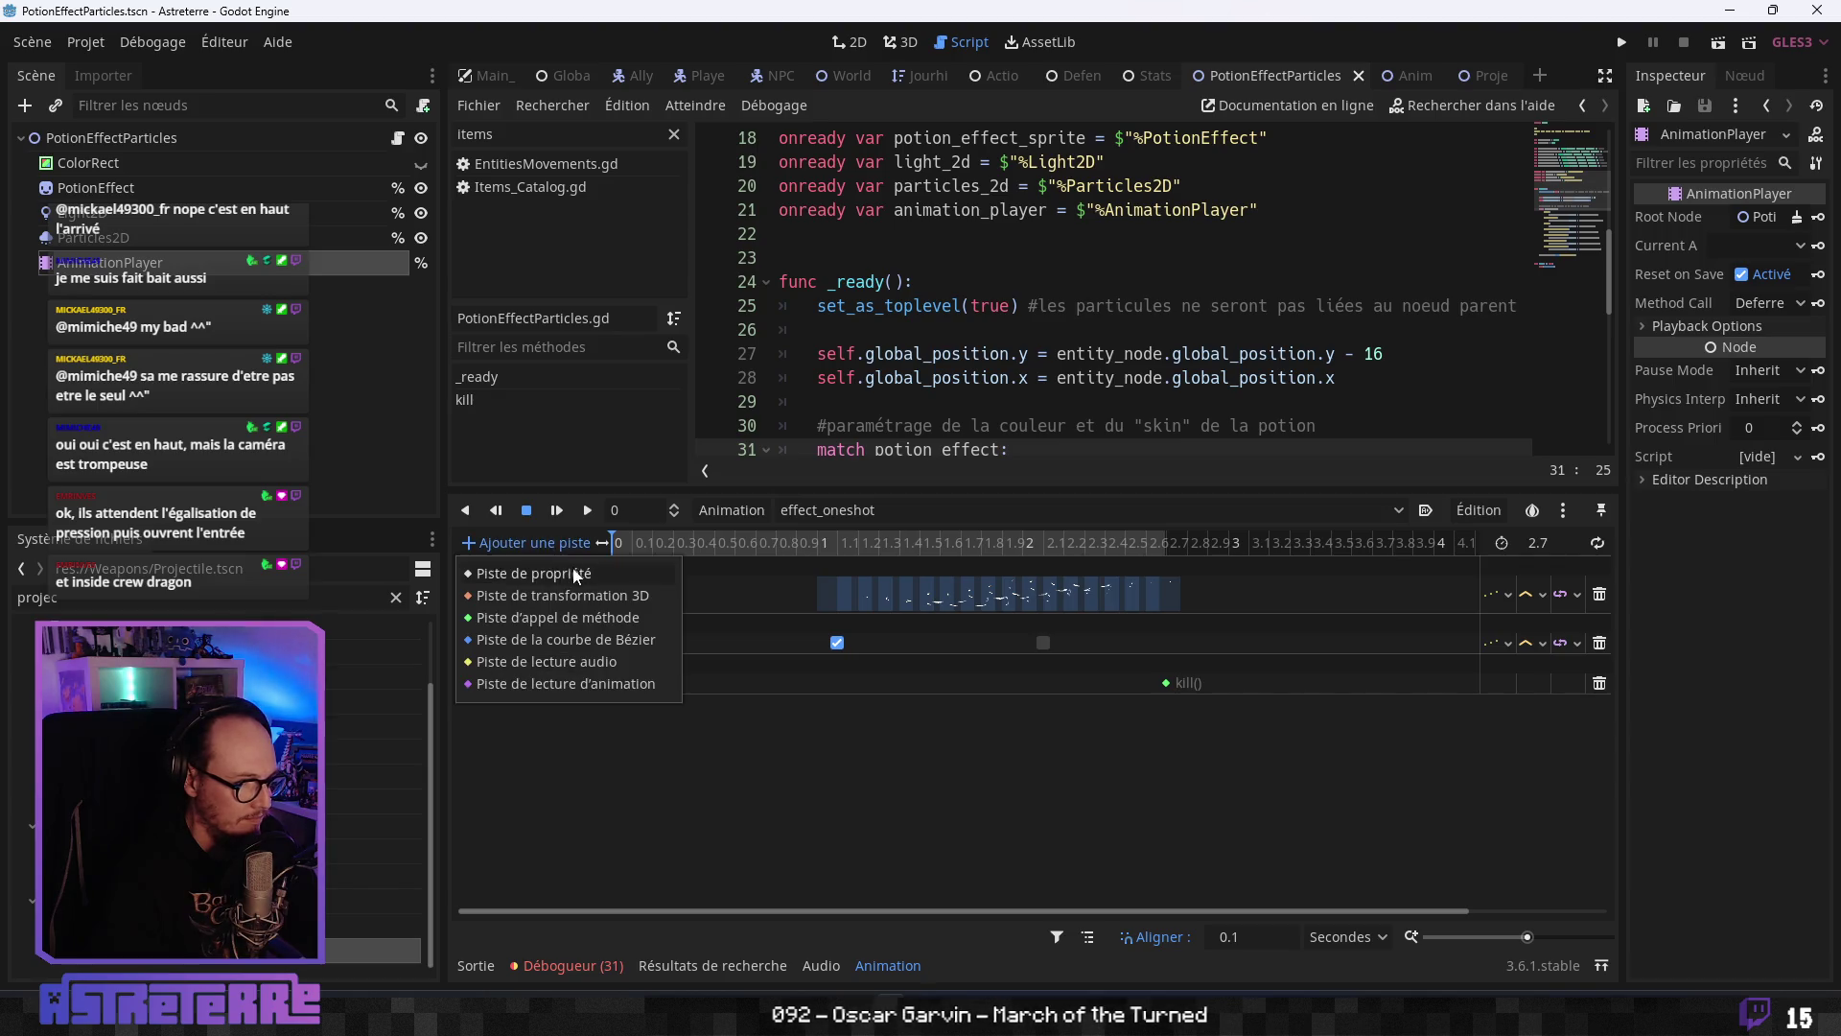
click(573, 573)
click(331, 273)
click(691, 850)
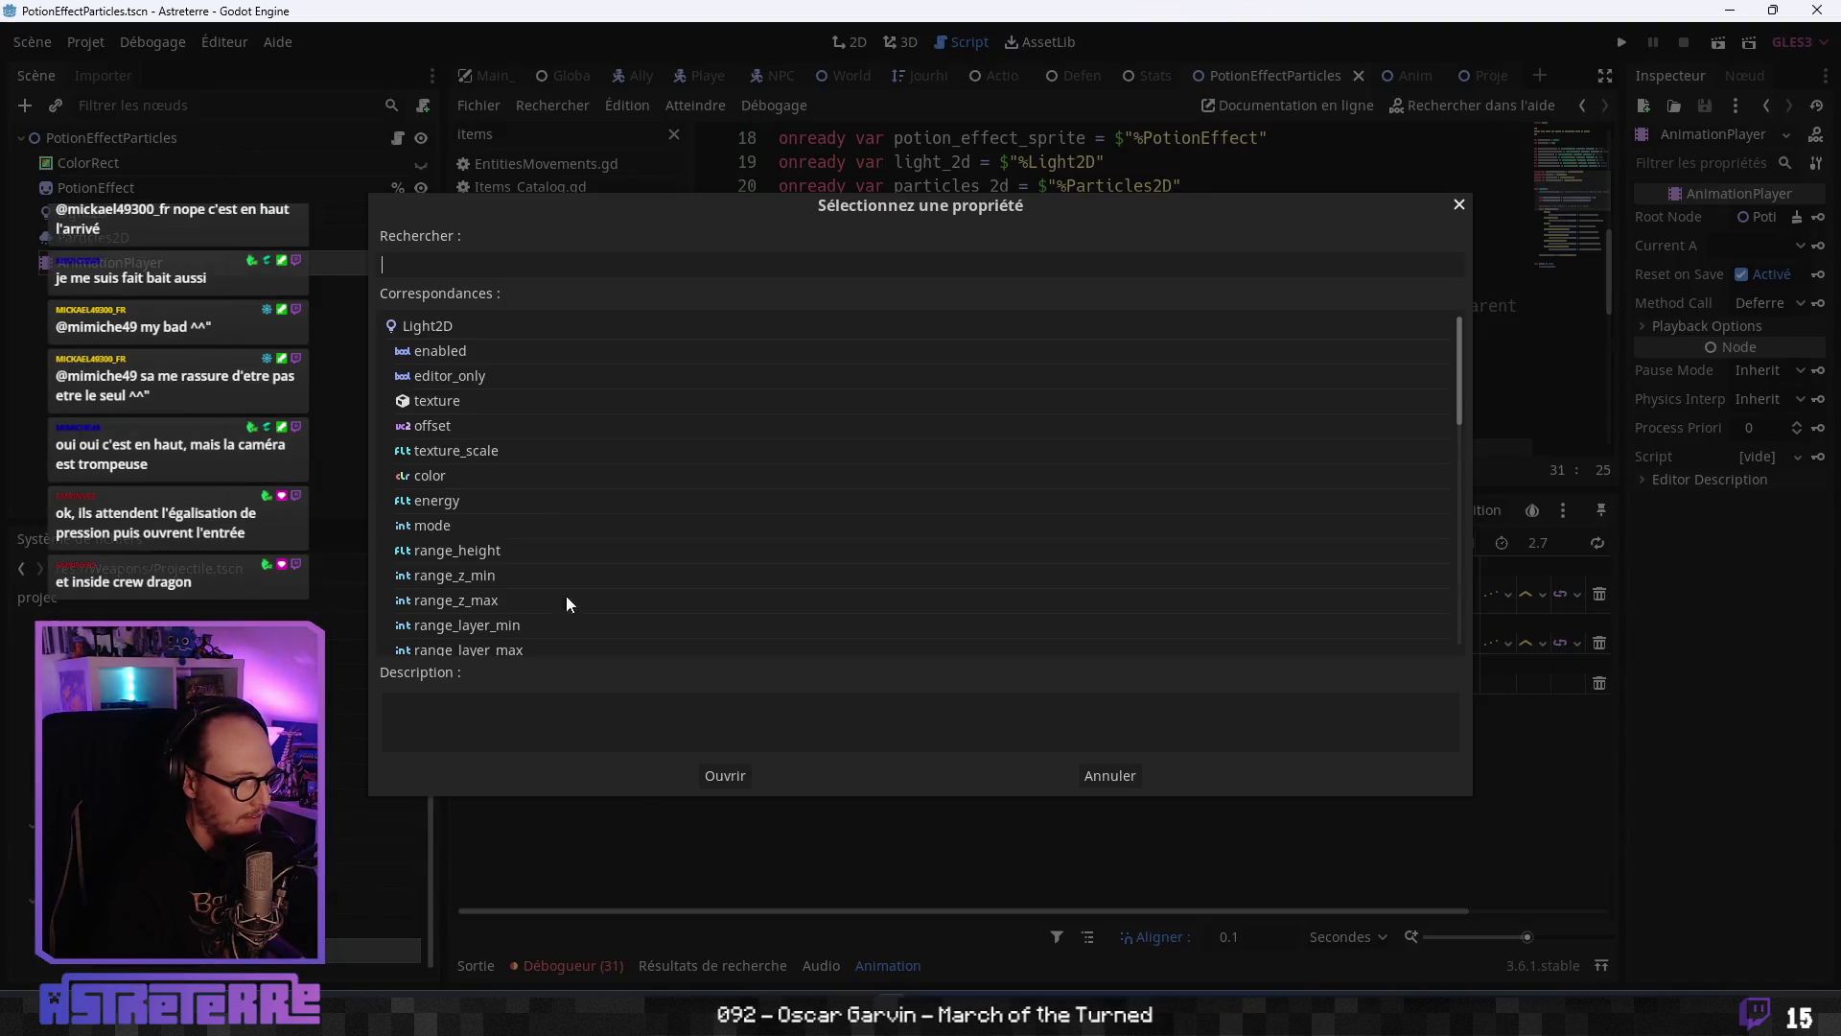
text(mod)
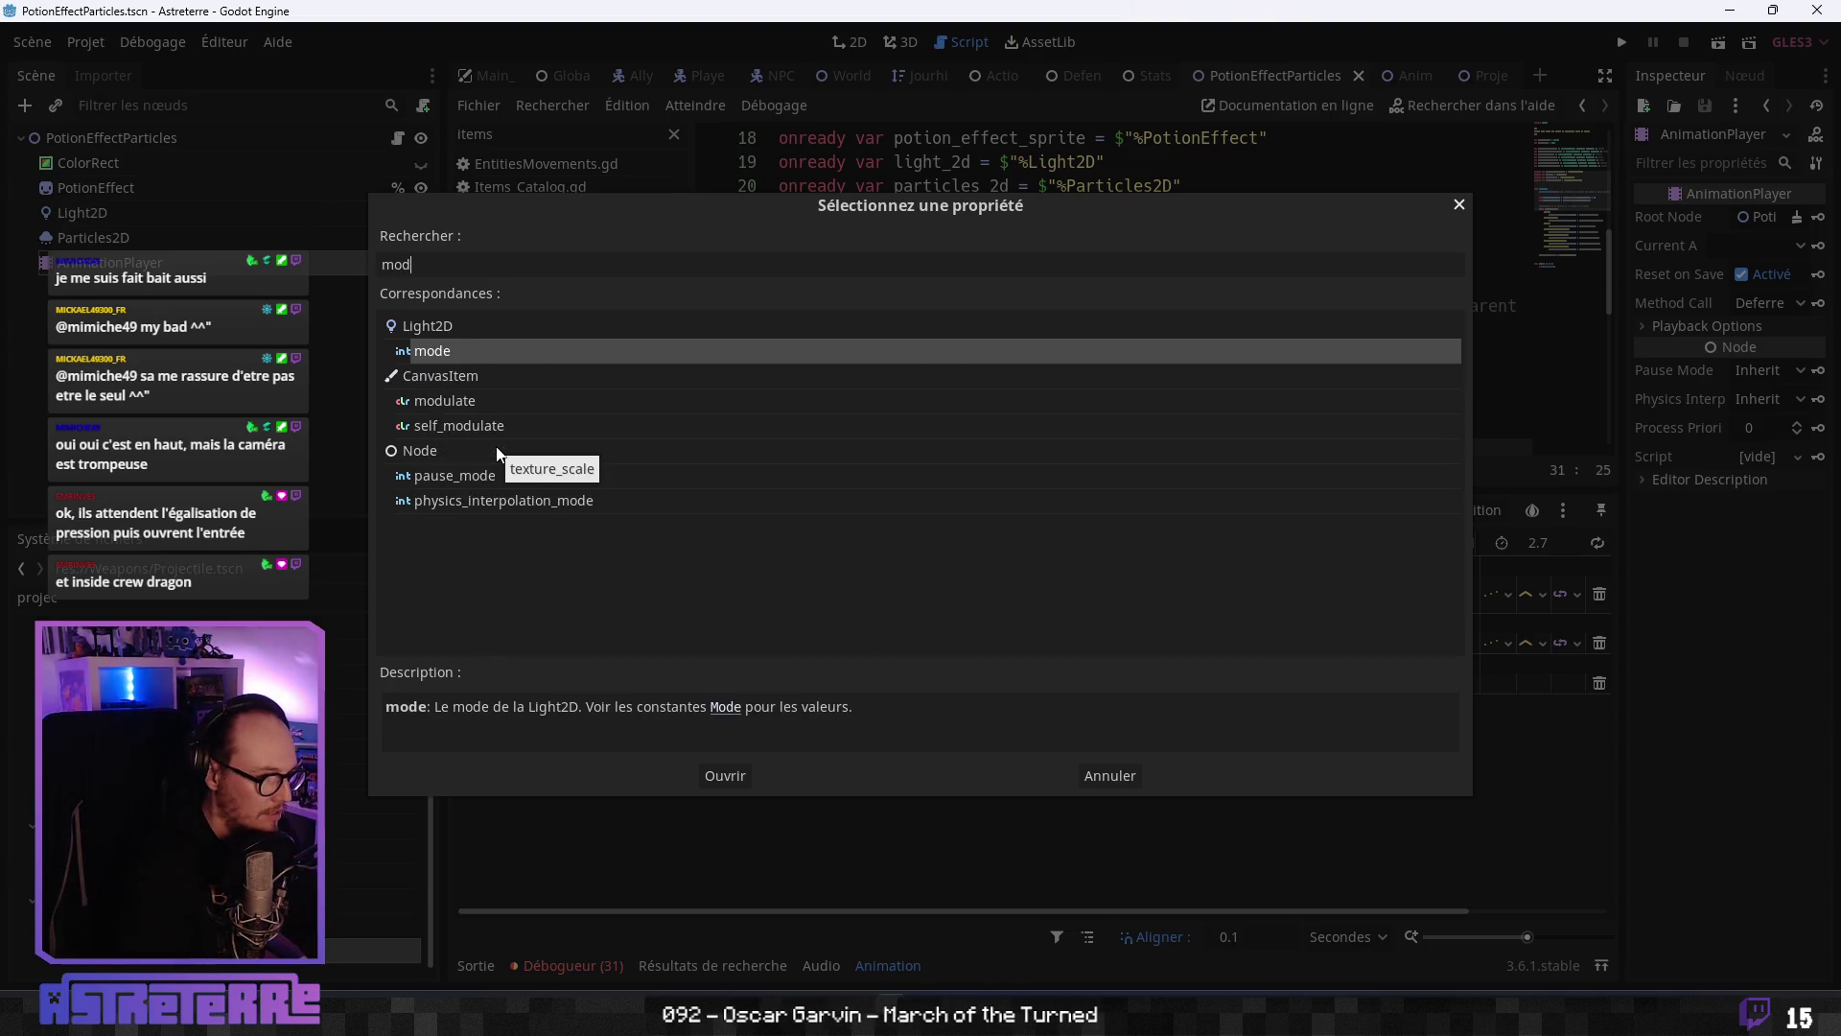
key(Down)
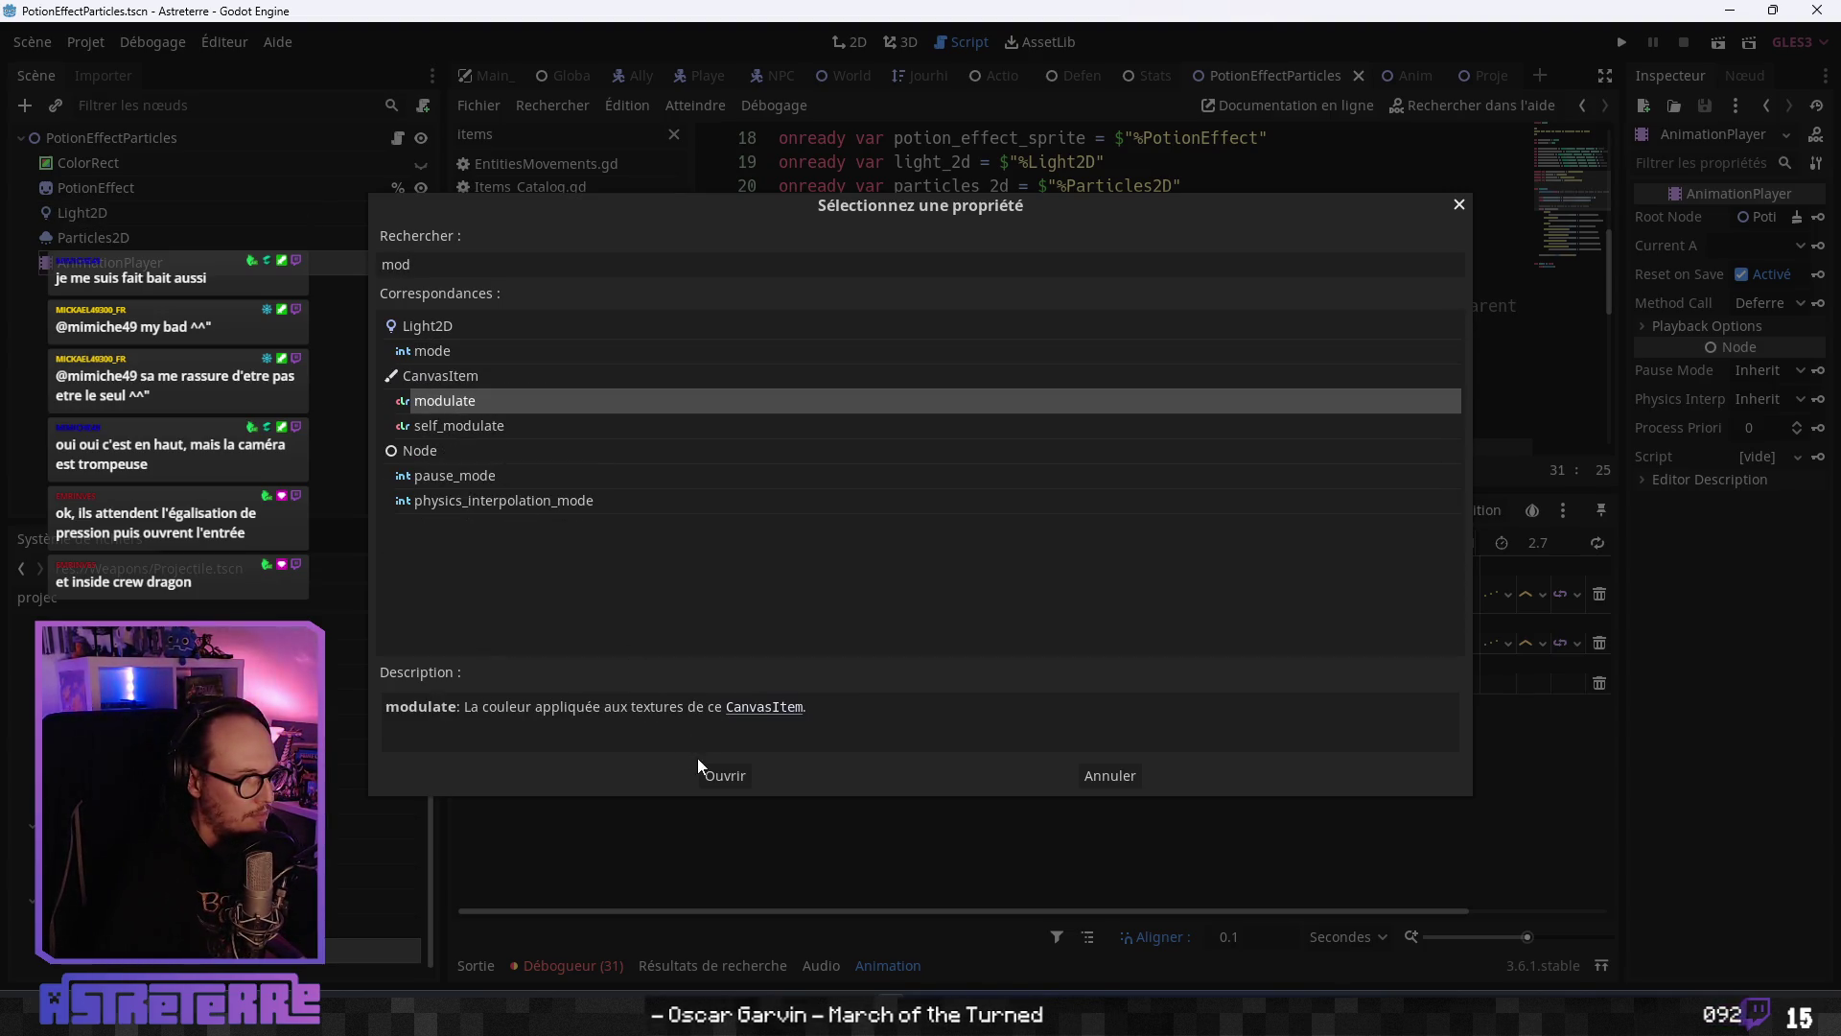
click(717, 772)
- Insert a transparent modulate key at 0 seconds and another key at 1 second
right_click(612, 723)
click(676, 743)
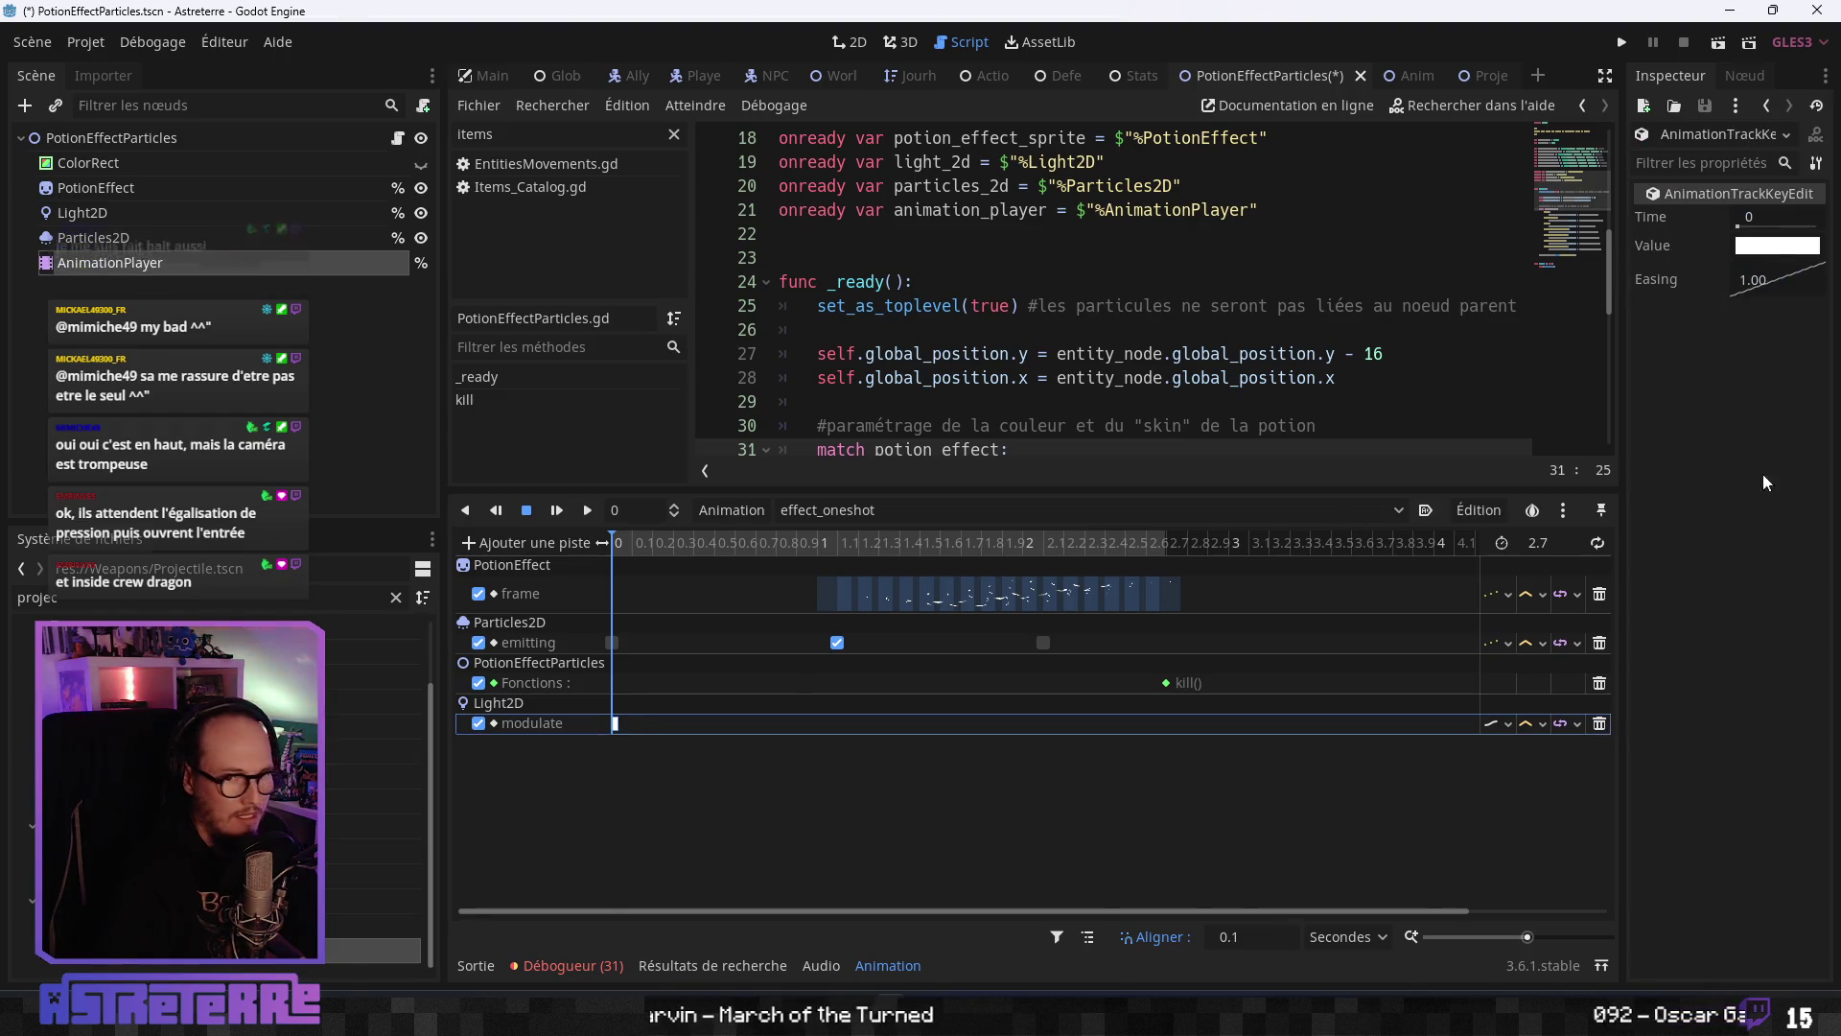
click(1777, 246)
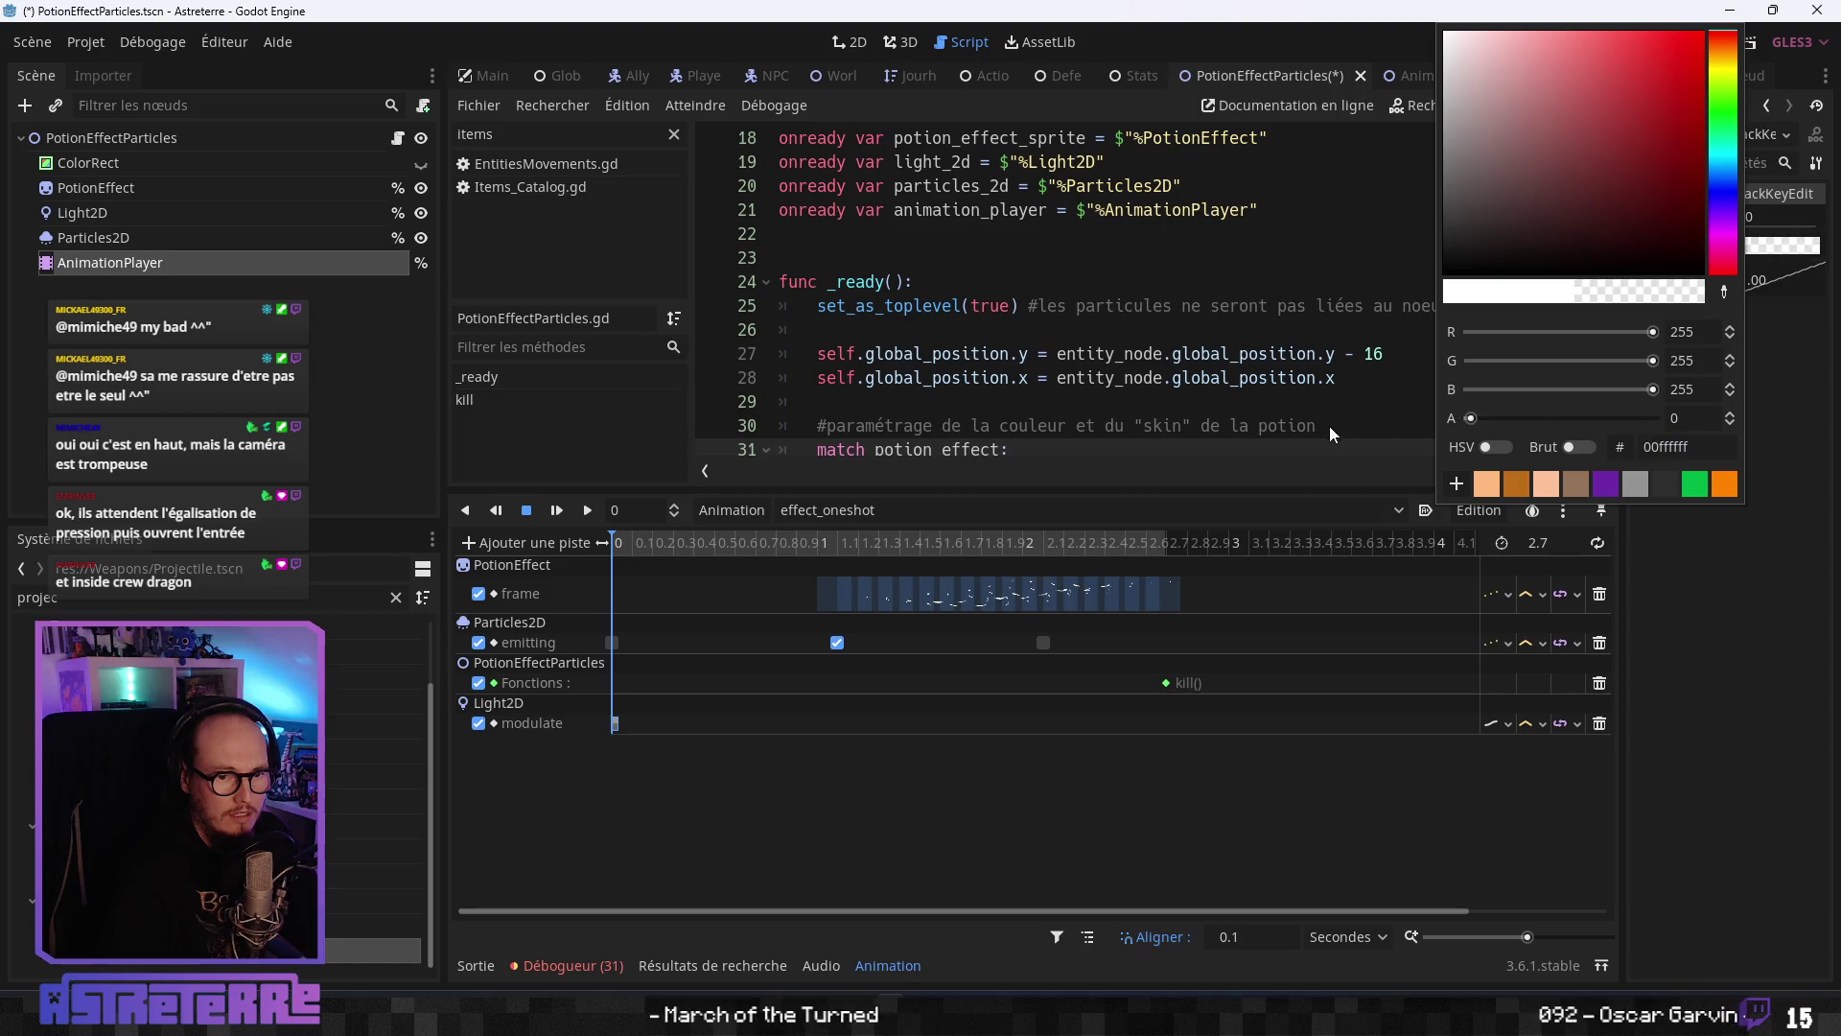
click(1775, 567)
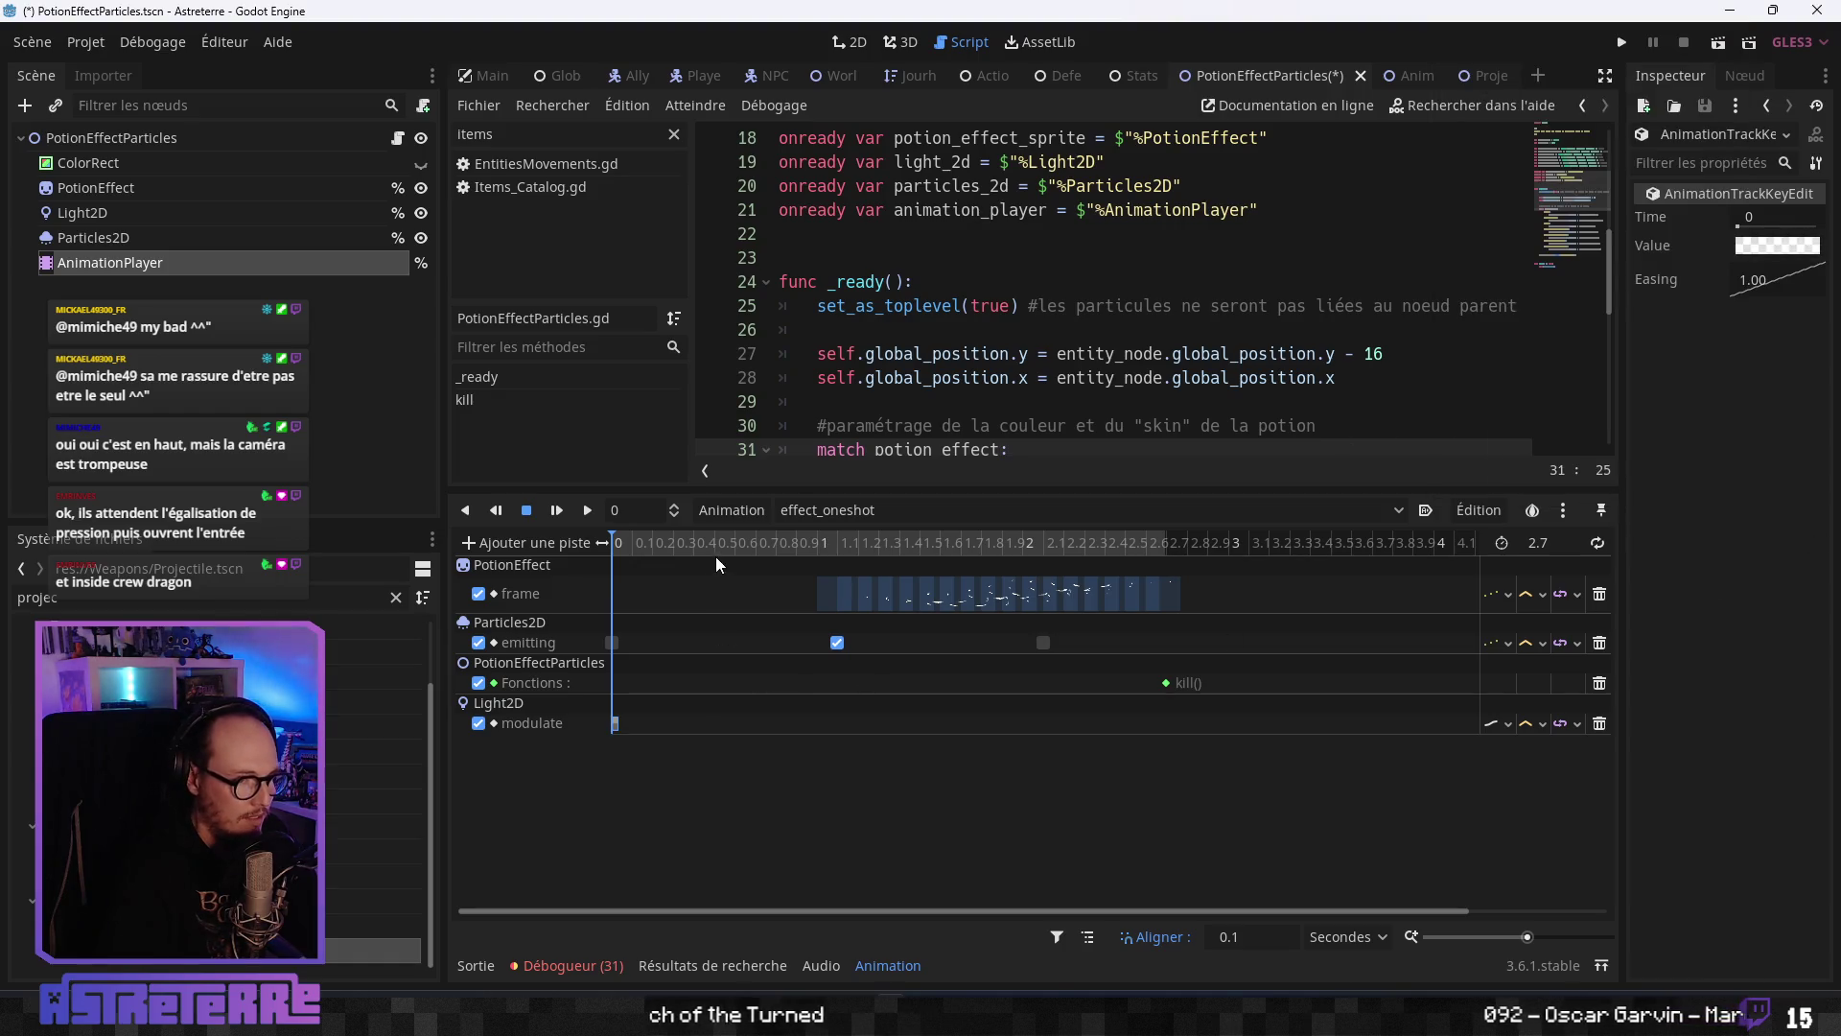
drag(802, 552, 817, 543)
right_click(817, 729)
click(834, 745)
- Insert a fully opaque white modulate key at 1.5 seconds and move it to about 1.8 seconds
drag(849, 539, 917, 539)
right_click(918, 731)
click(945, 745)
click(919, 724)
click(1769, 251)
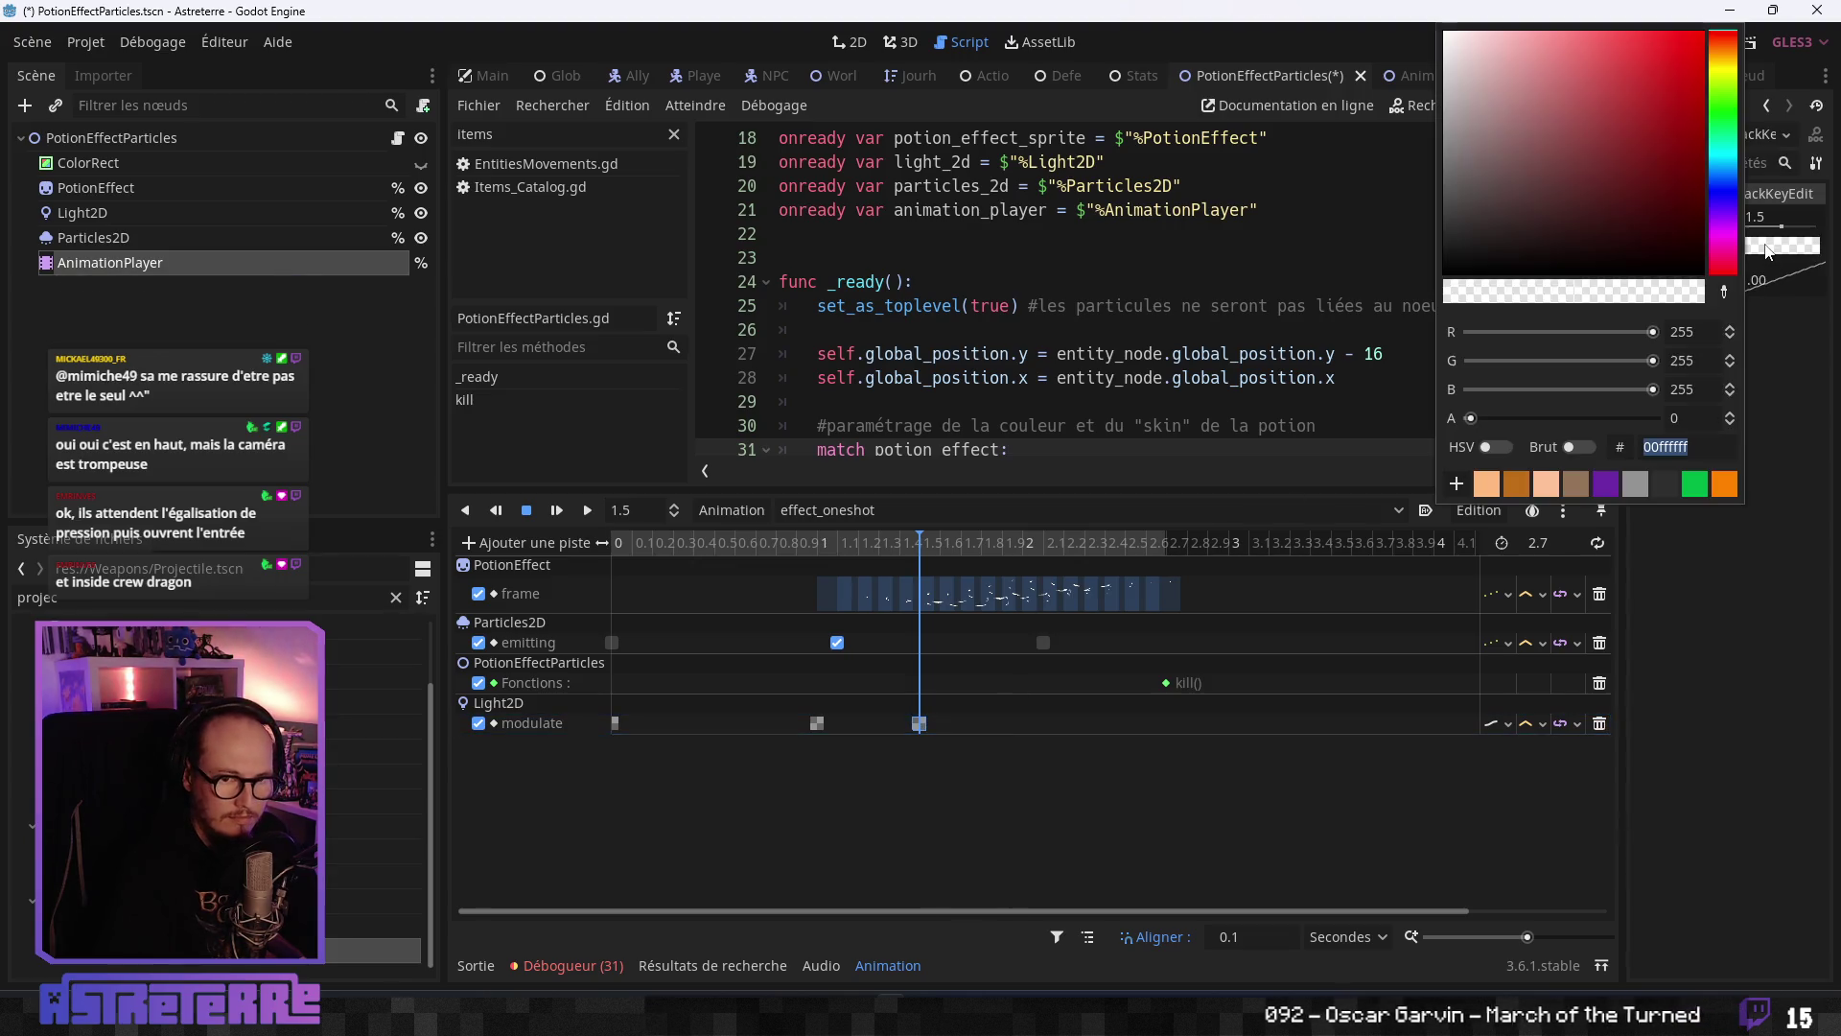
drag(1472, 419, 1713, 435)
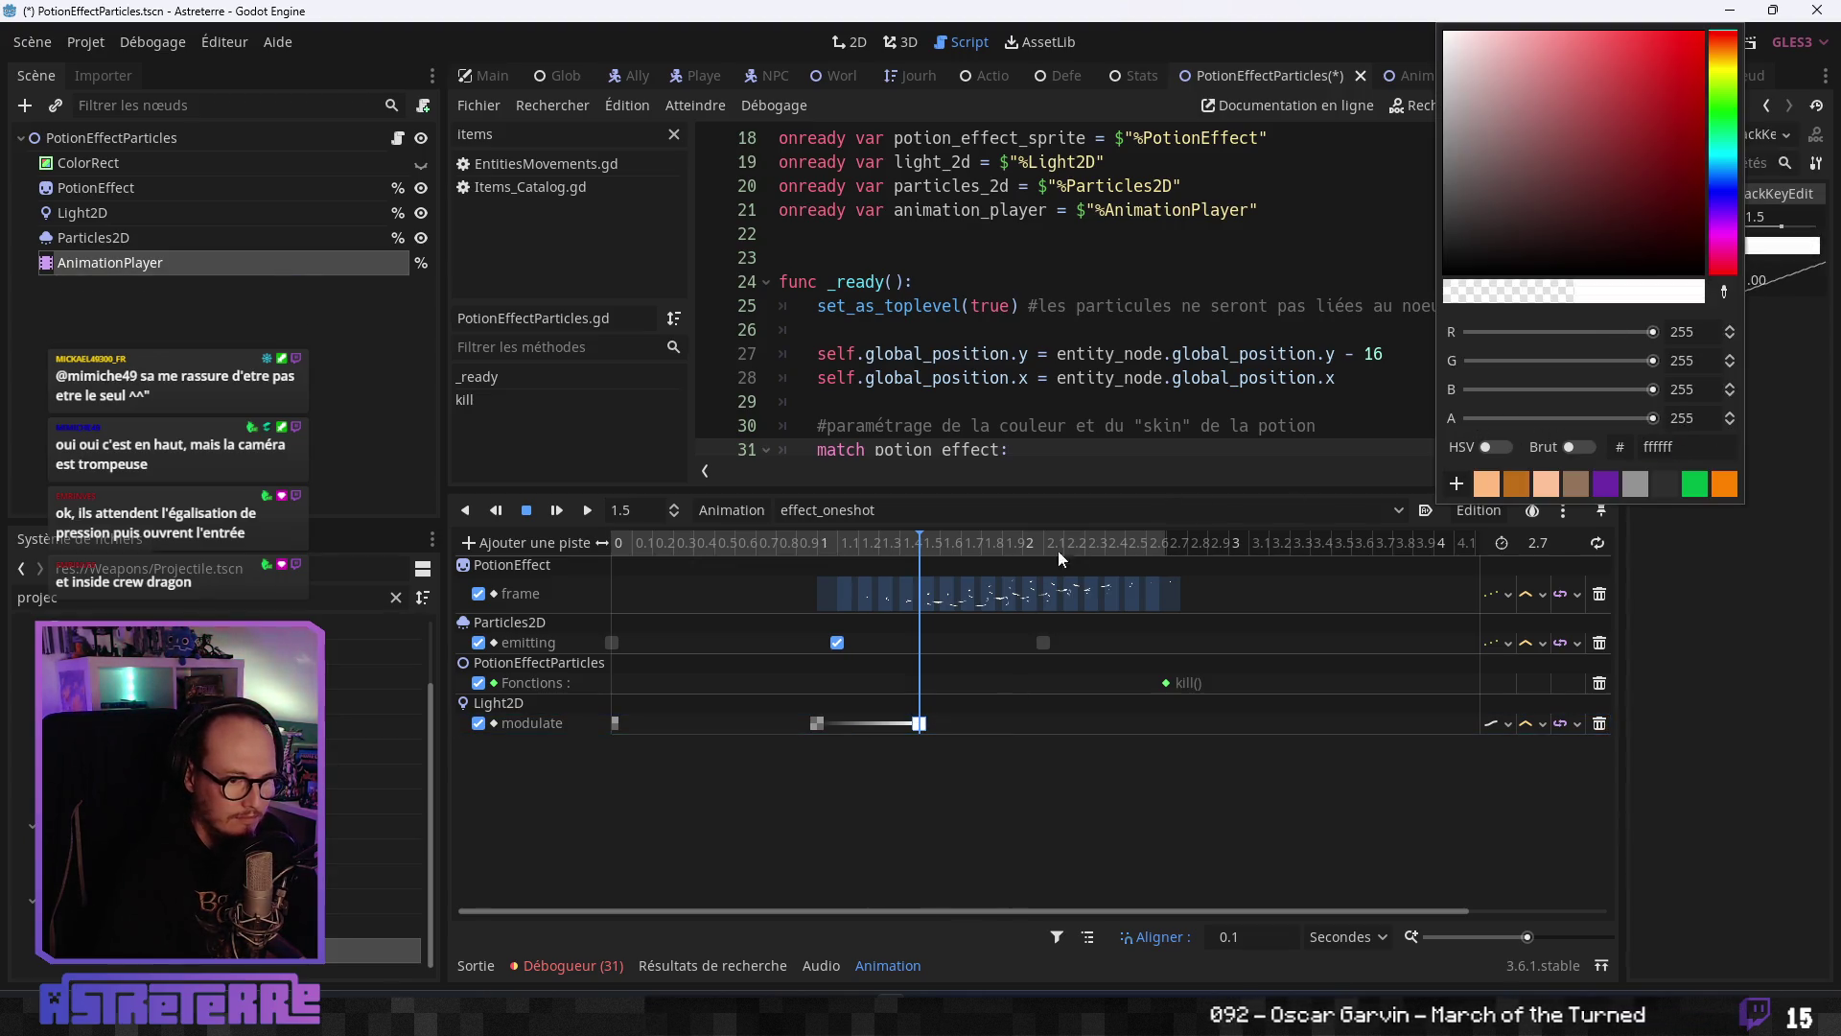
drag(923, 729, 985, 731)
- Insert modulate keys at 2.5 and 2.7 seconds, making the final one transparent 00ffffff
mouse_move(938, 545)
mouse_down()
mouse_move(1159, 543)
mouse_move(1147, 558)
mouse_up()
right_click(1151, 730)
click(1180, 744)
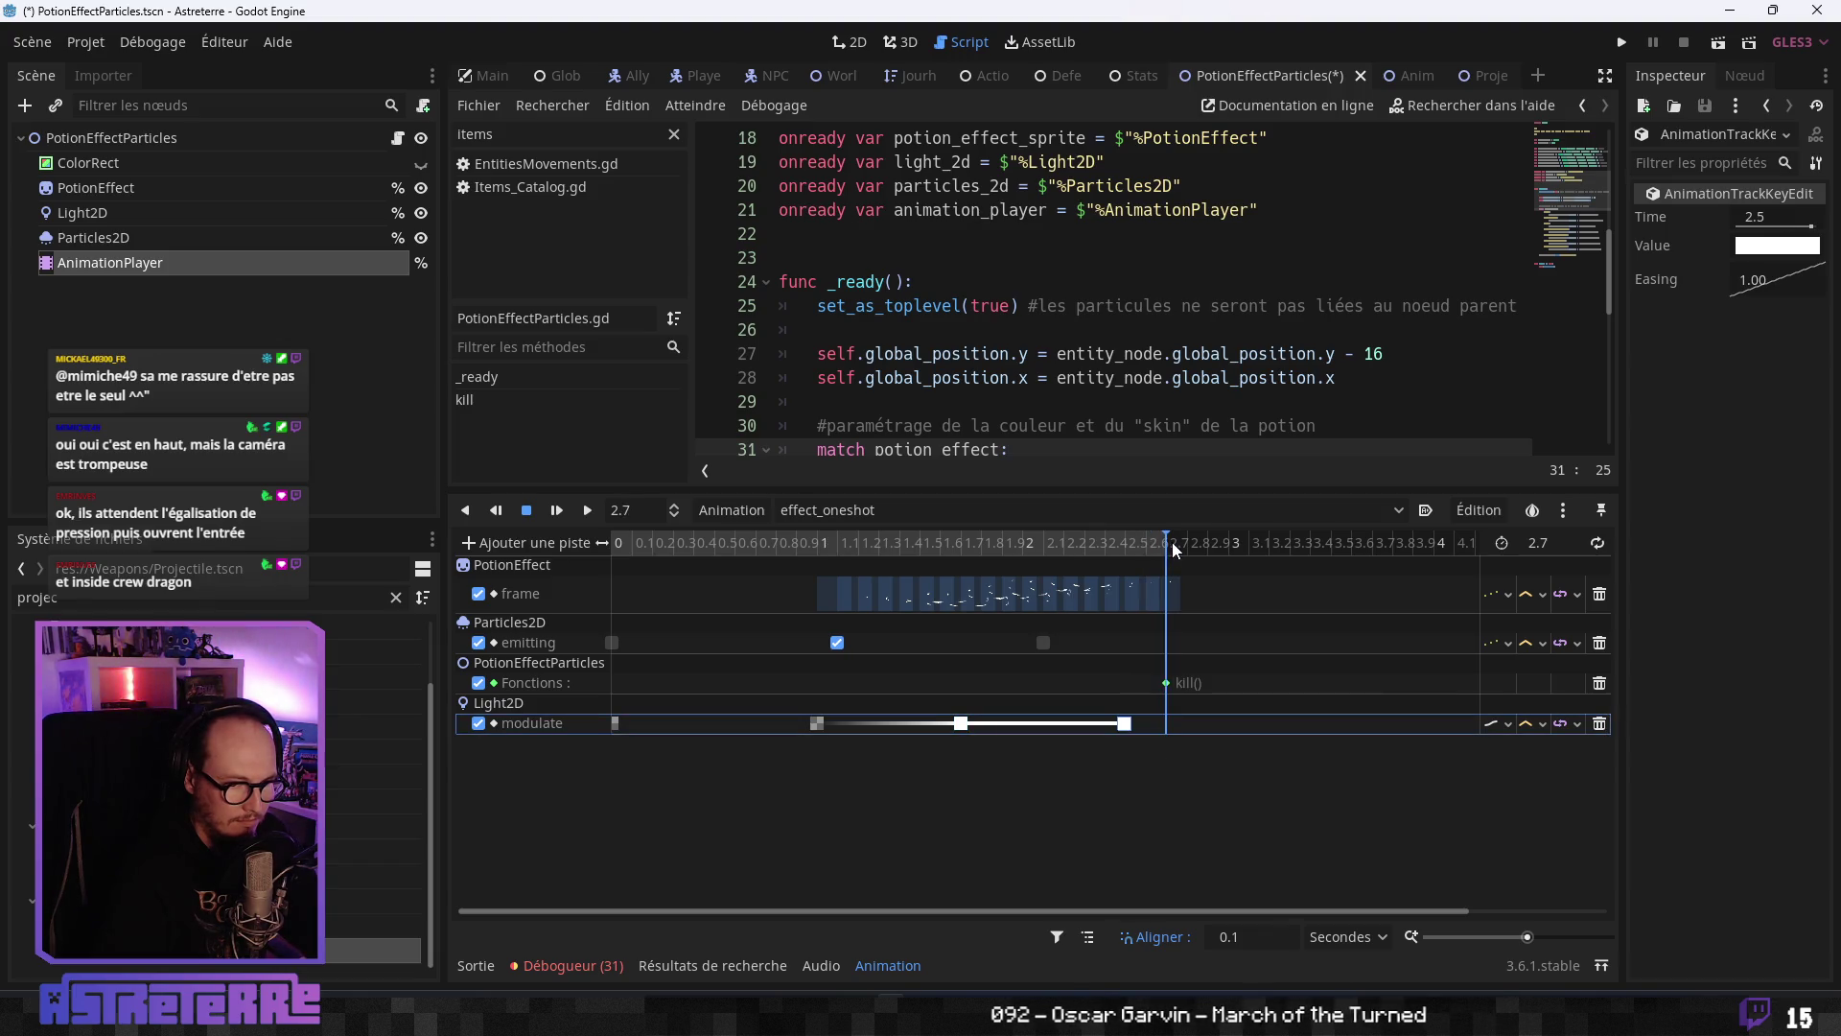
right_click(1174, 725)
click(1172, 743)
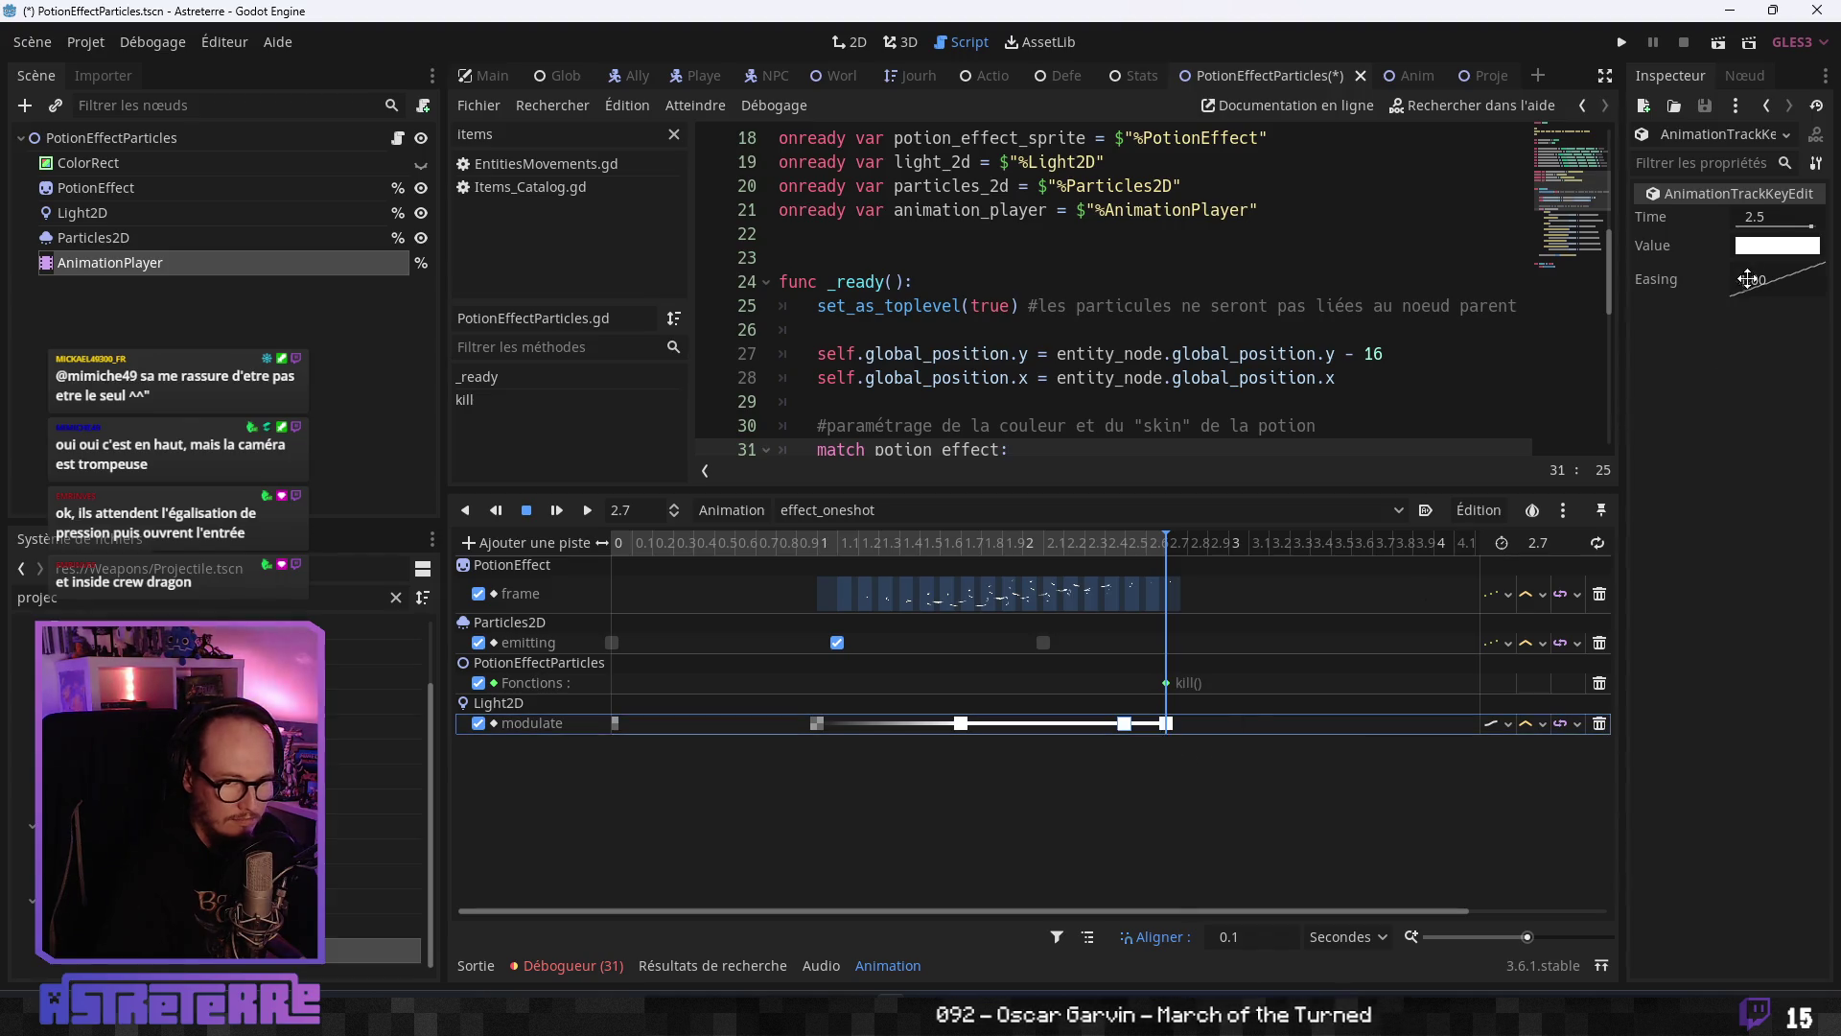
click(1769, 246)
text(00ffffff)
key(Return)
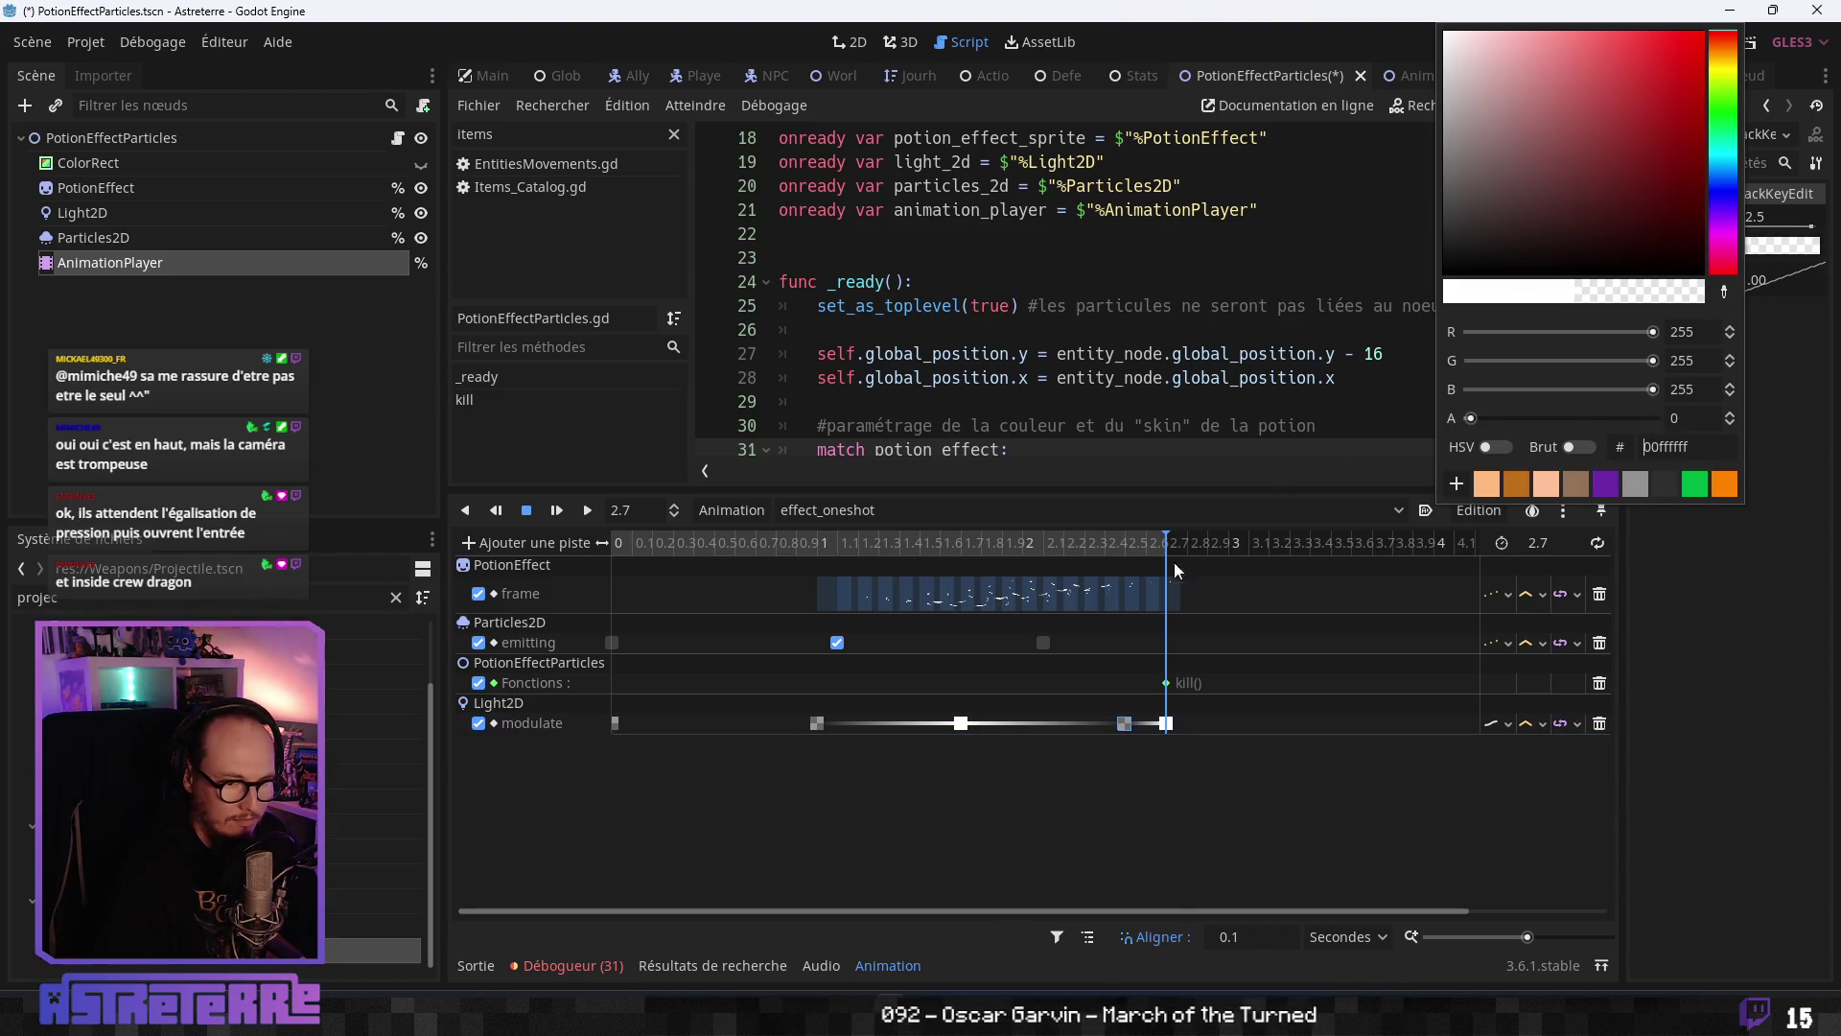
click(1131, 724)
mouse_move(1131, 723)
mouse_down()
mouse_move(1238, 736)
mouse_move(1166, 726)
mouse_up()
- Rewind the effect_oneshot playhead to 0 on the timeline ruler
drag(1147, 541, 589, 562)
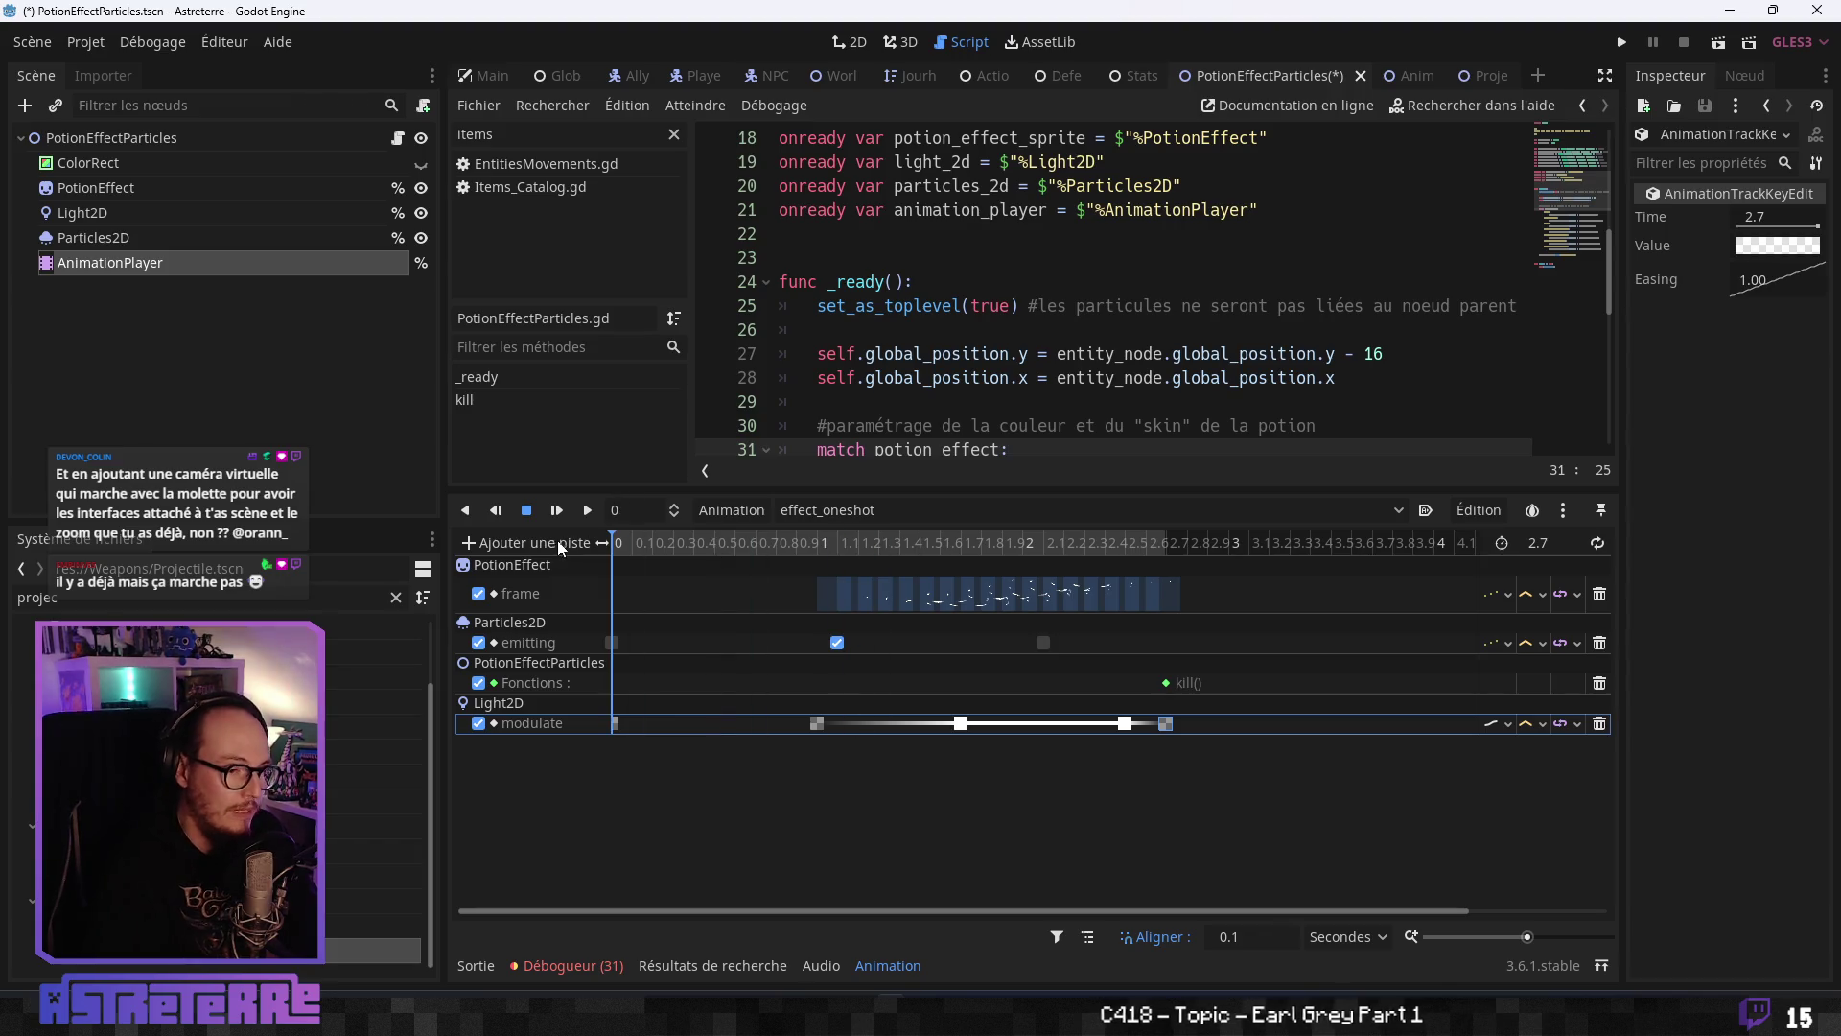
- Save and run the game, maximize it, and unequip the character's gold helmet, chestplate and leggings
key(F5)
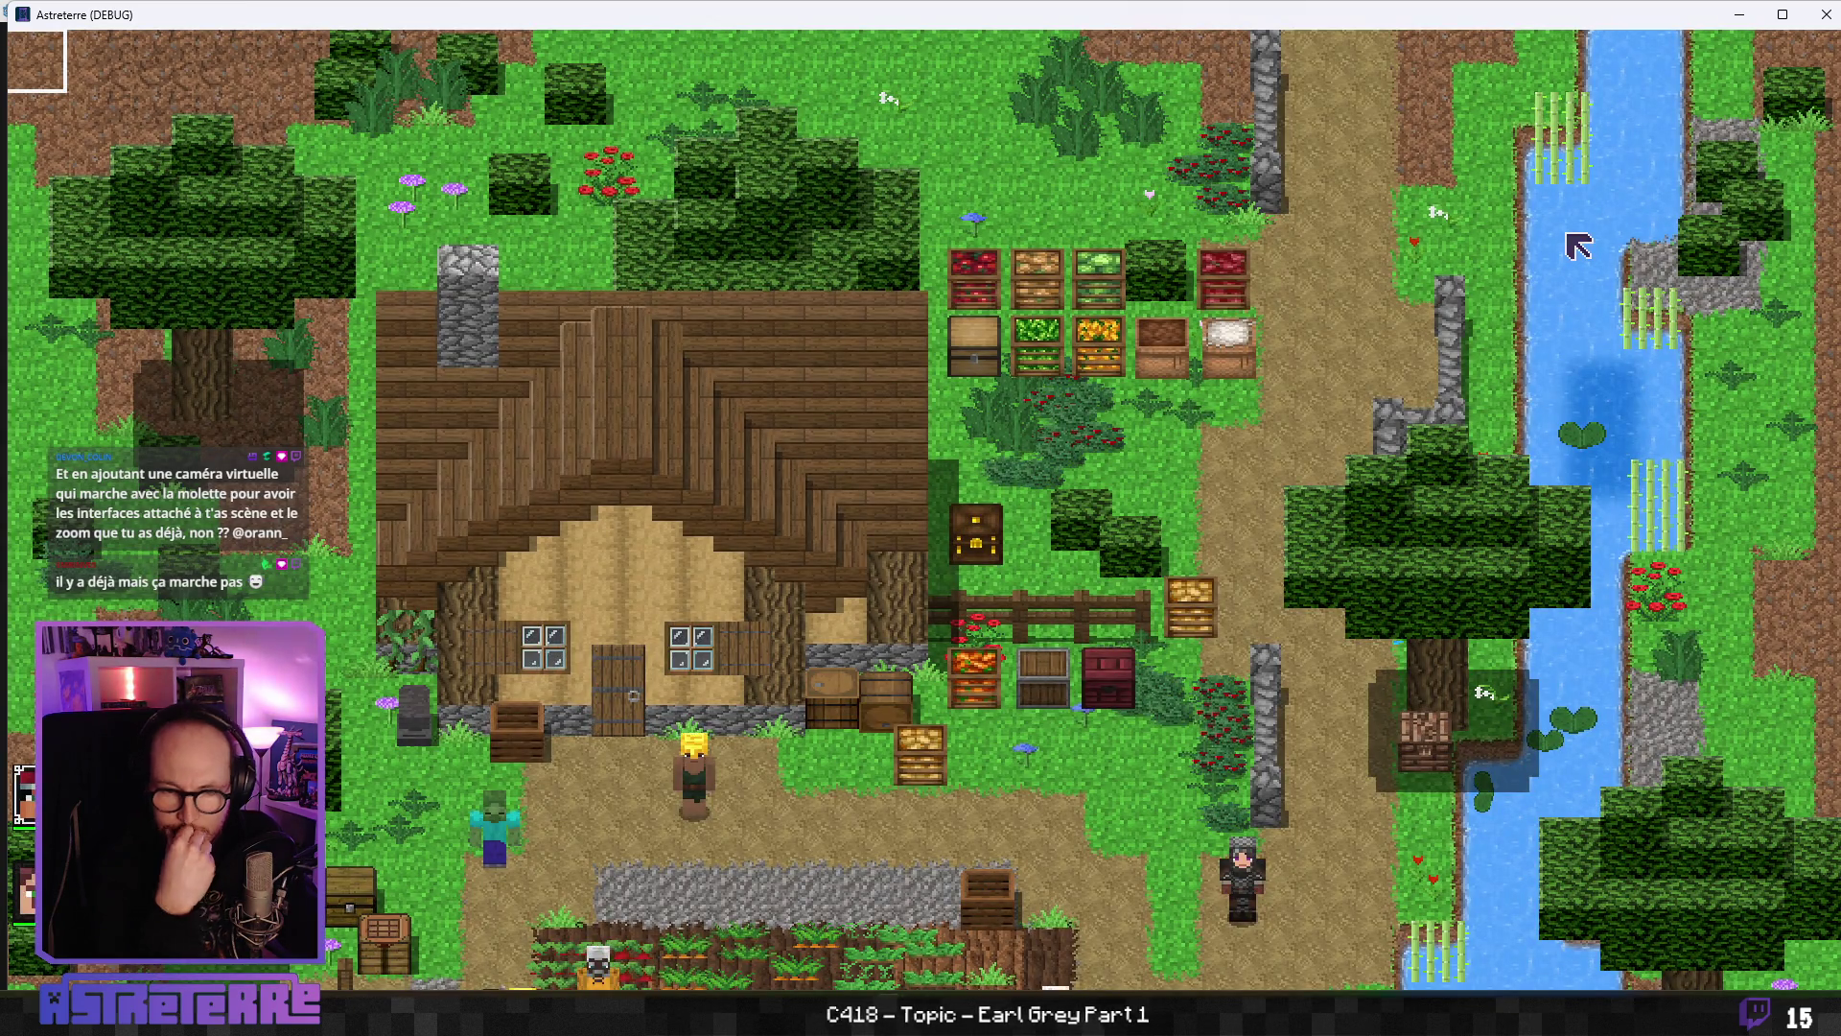
double_click(1013, 19)
scroll(897, 555, down, 3)
click(856, 578)
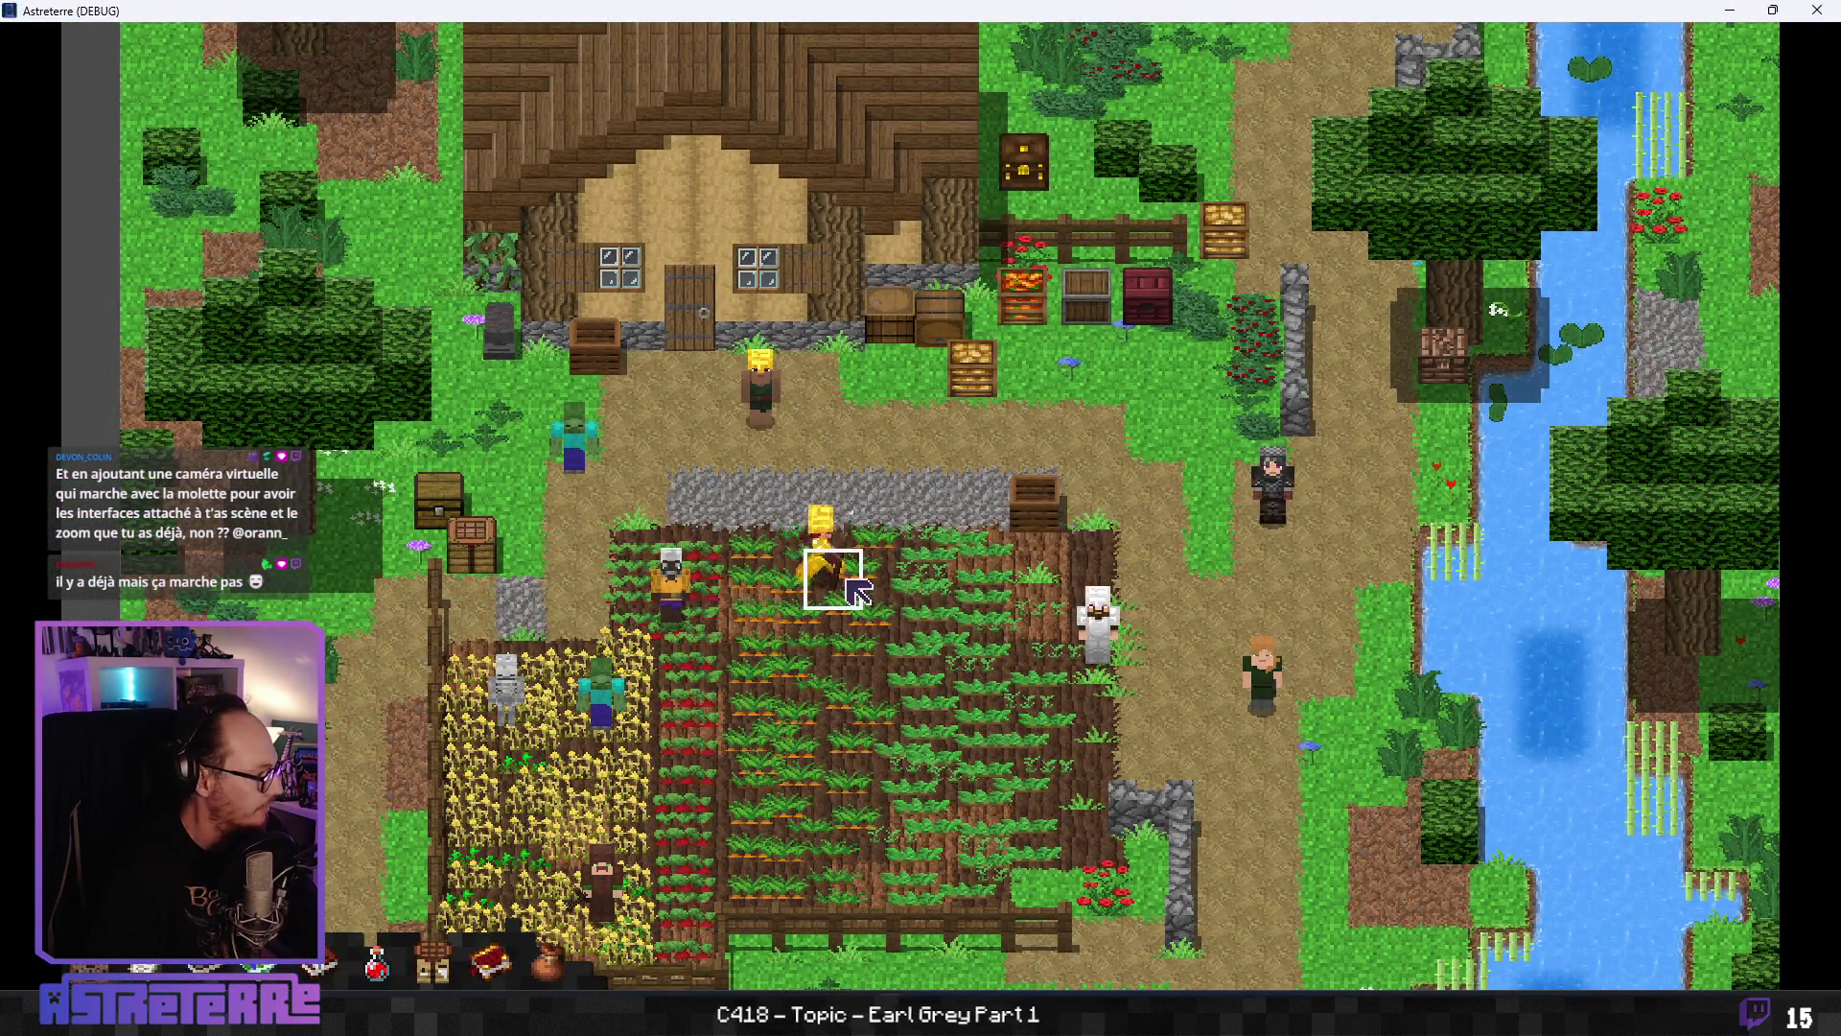
key(i)
click(559, 791)
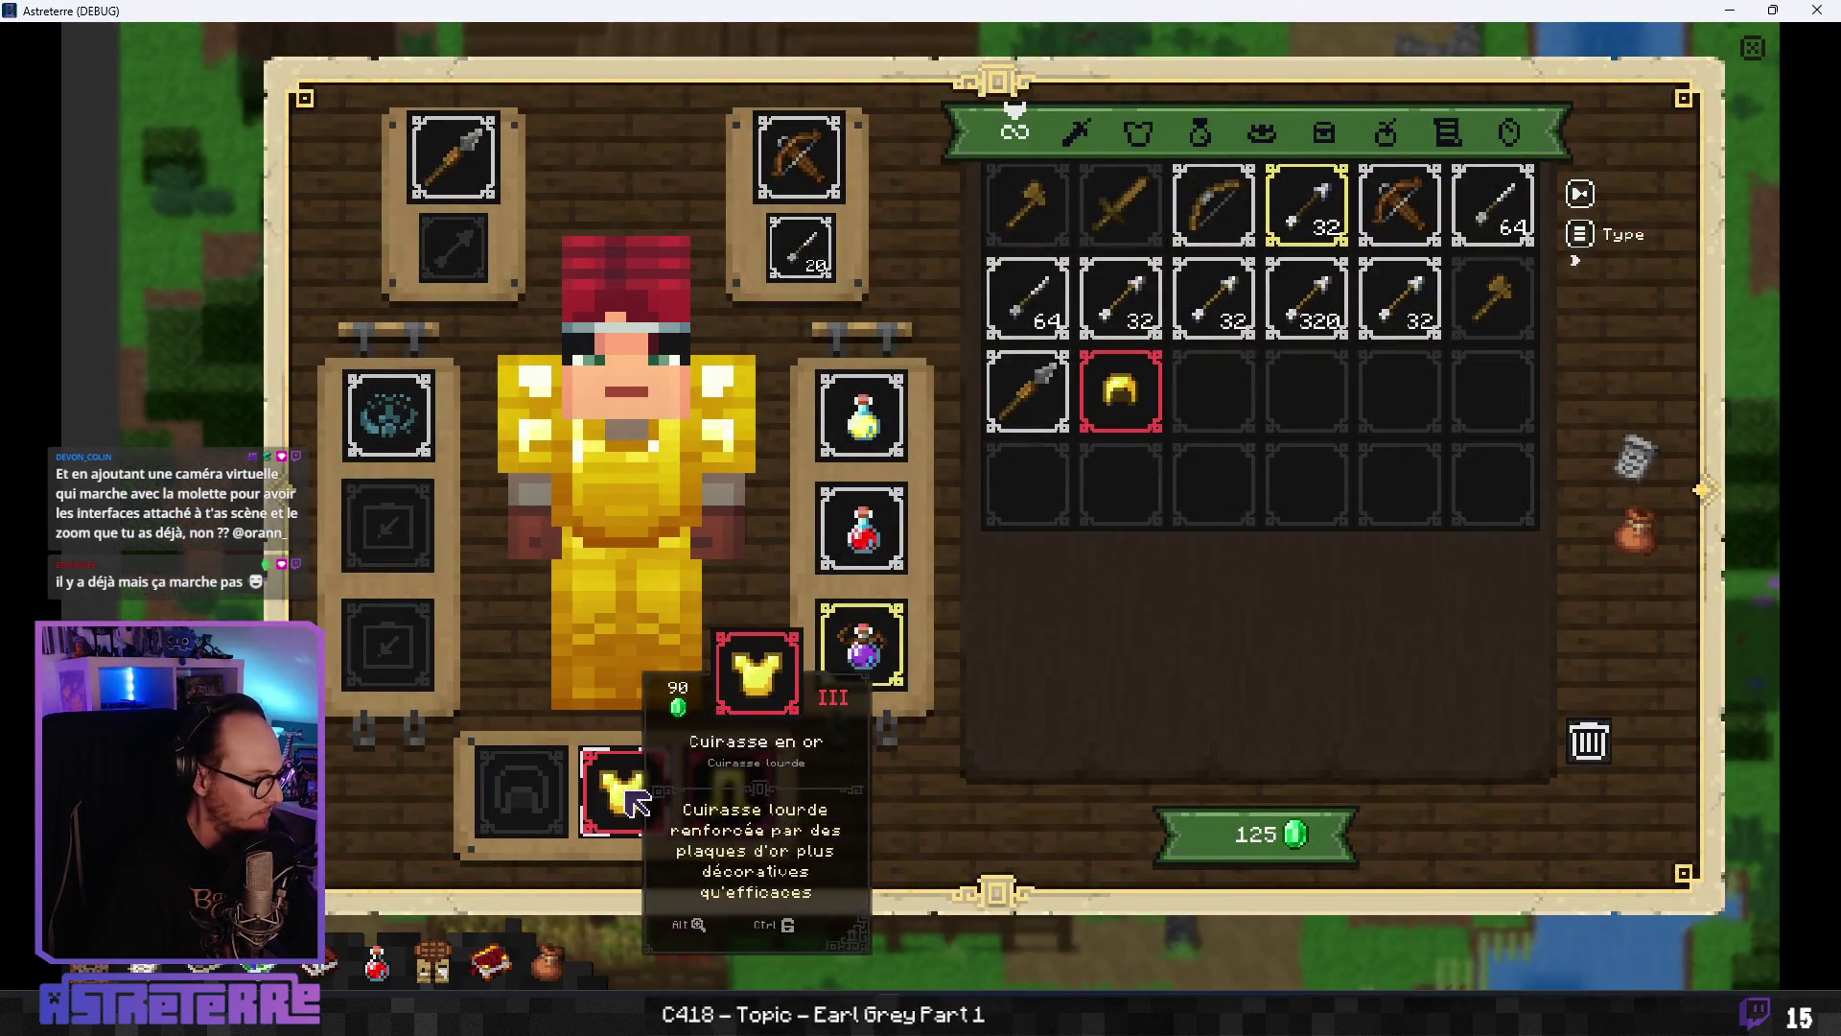
click(637, 801)
click(747, 815)
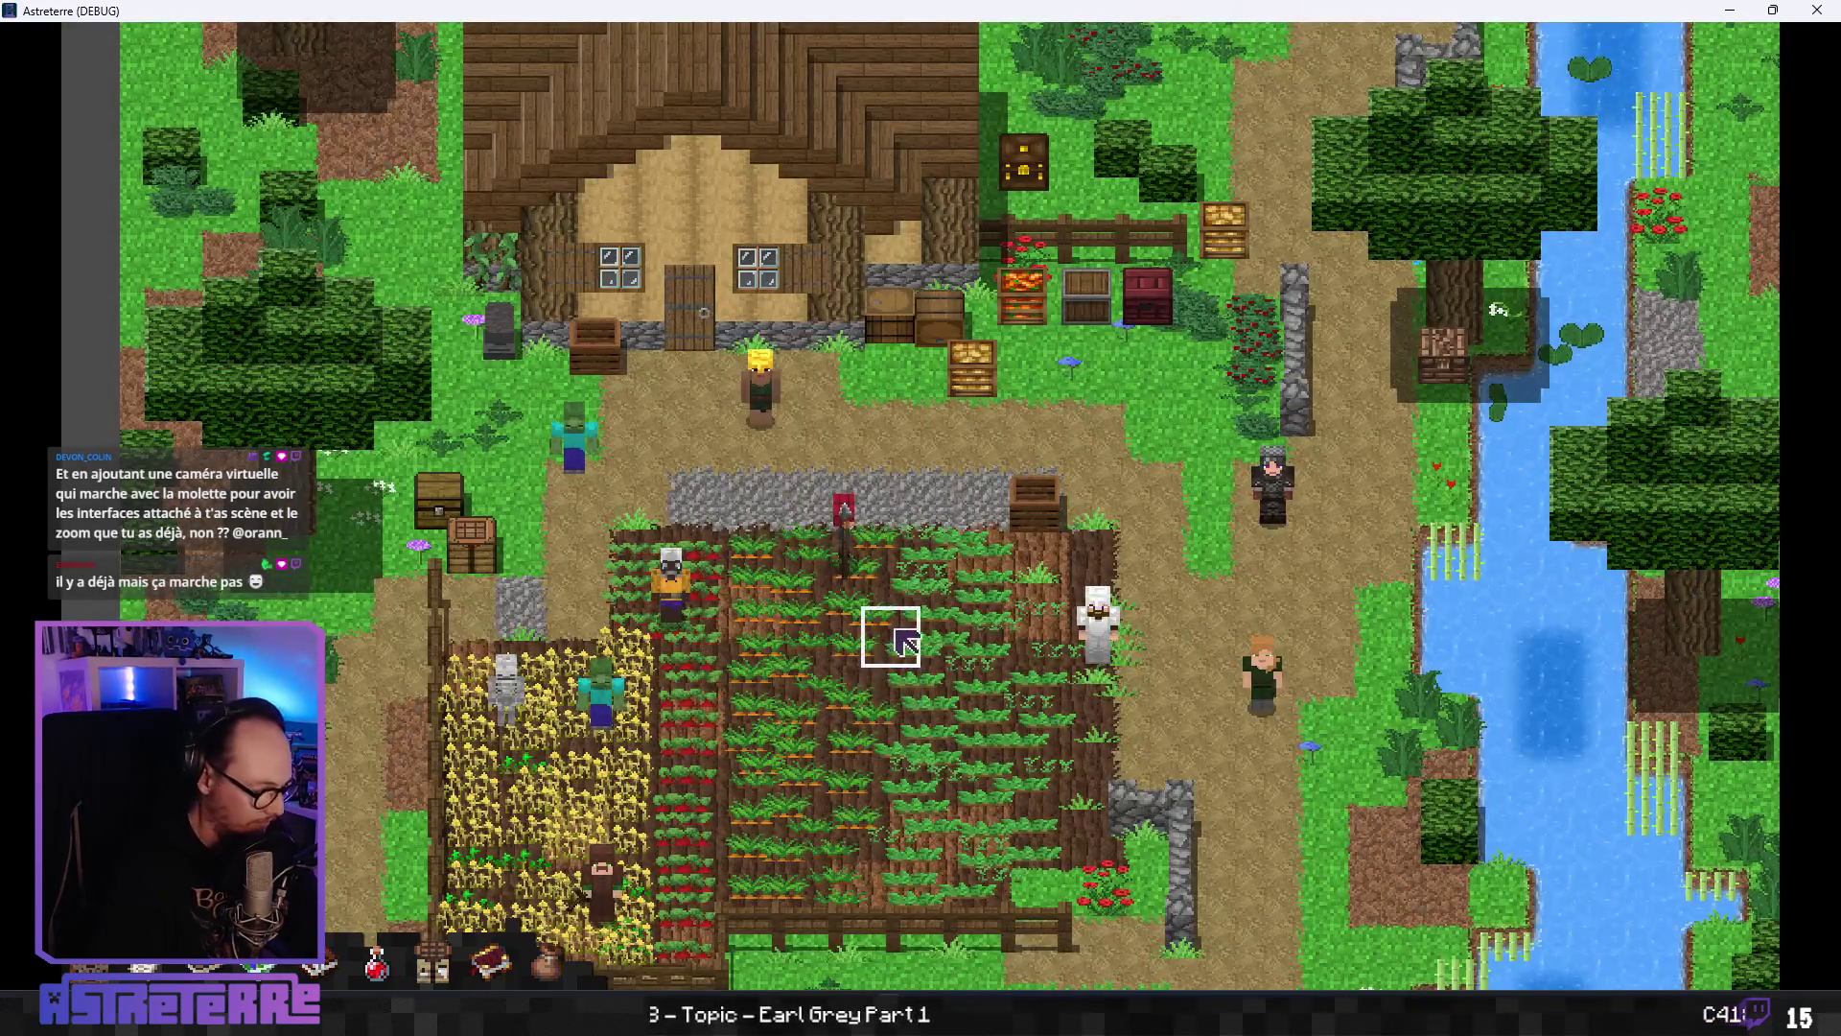
- Start a battle, end the zombie's turn, and use the red potion twice on the player before quitting
click(910, 628)
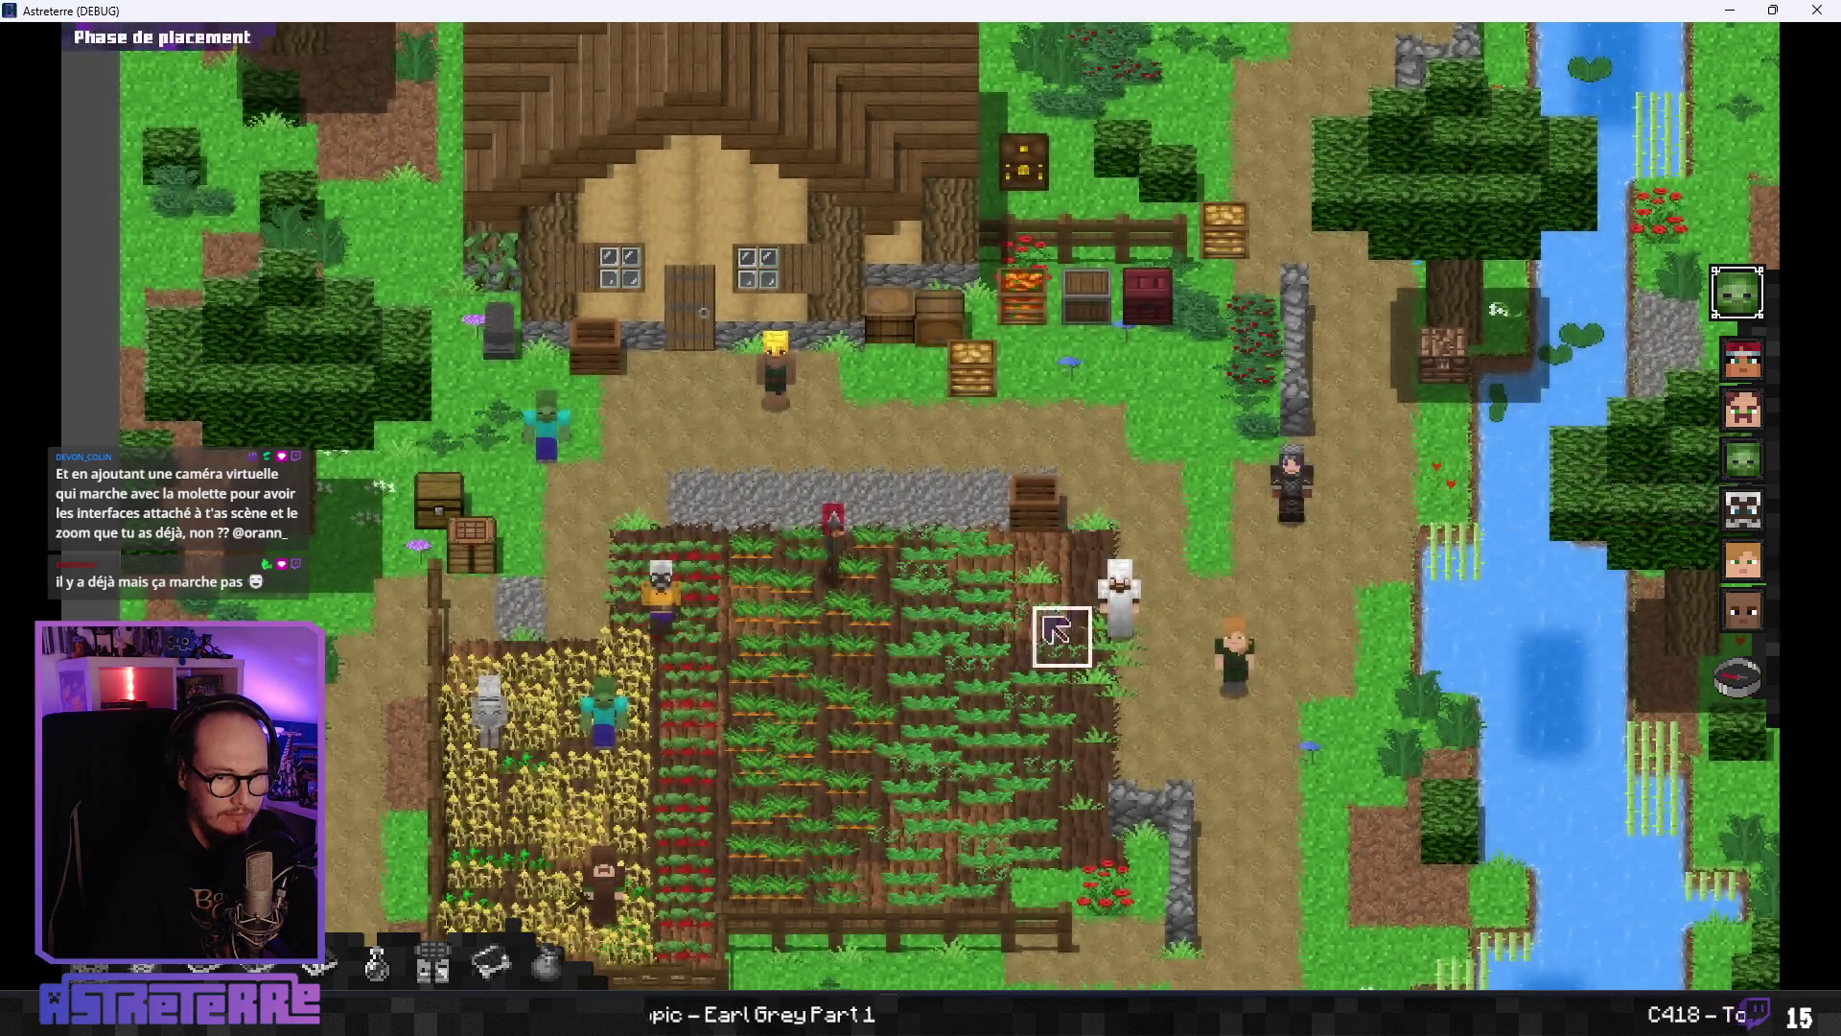
click(1737, 677)
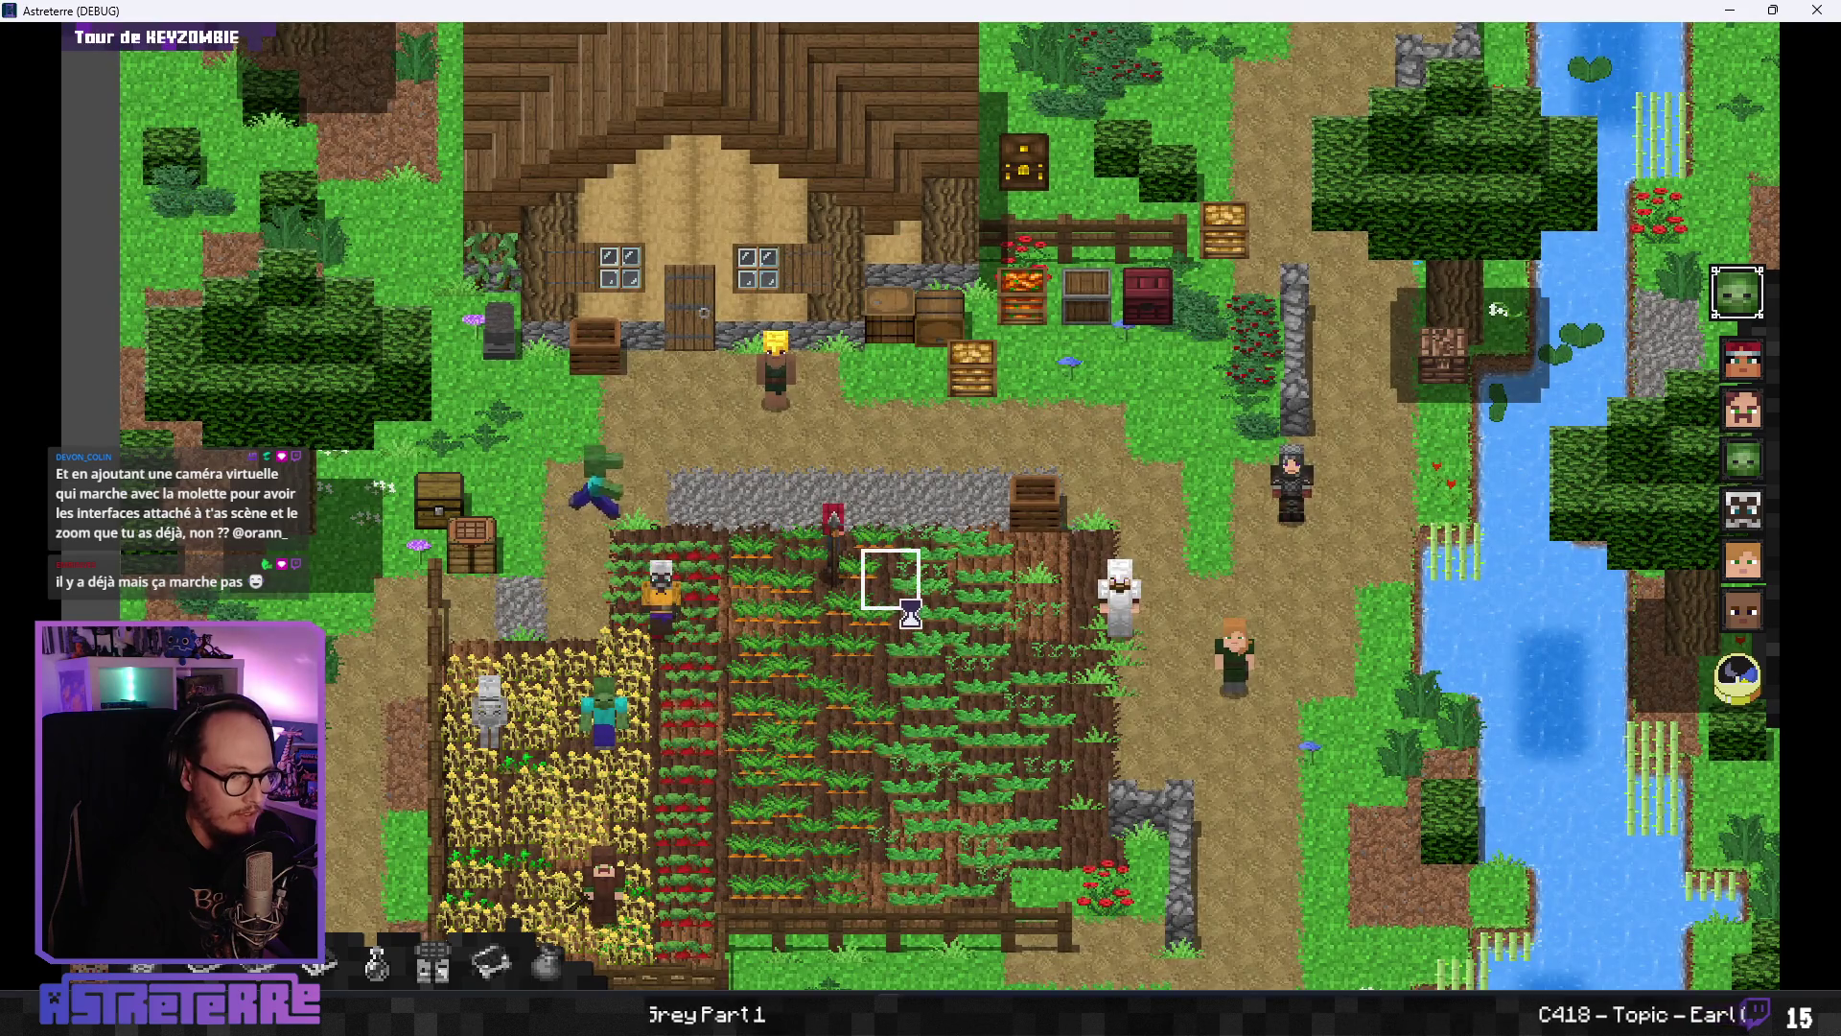
click(1740, 706)
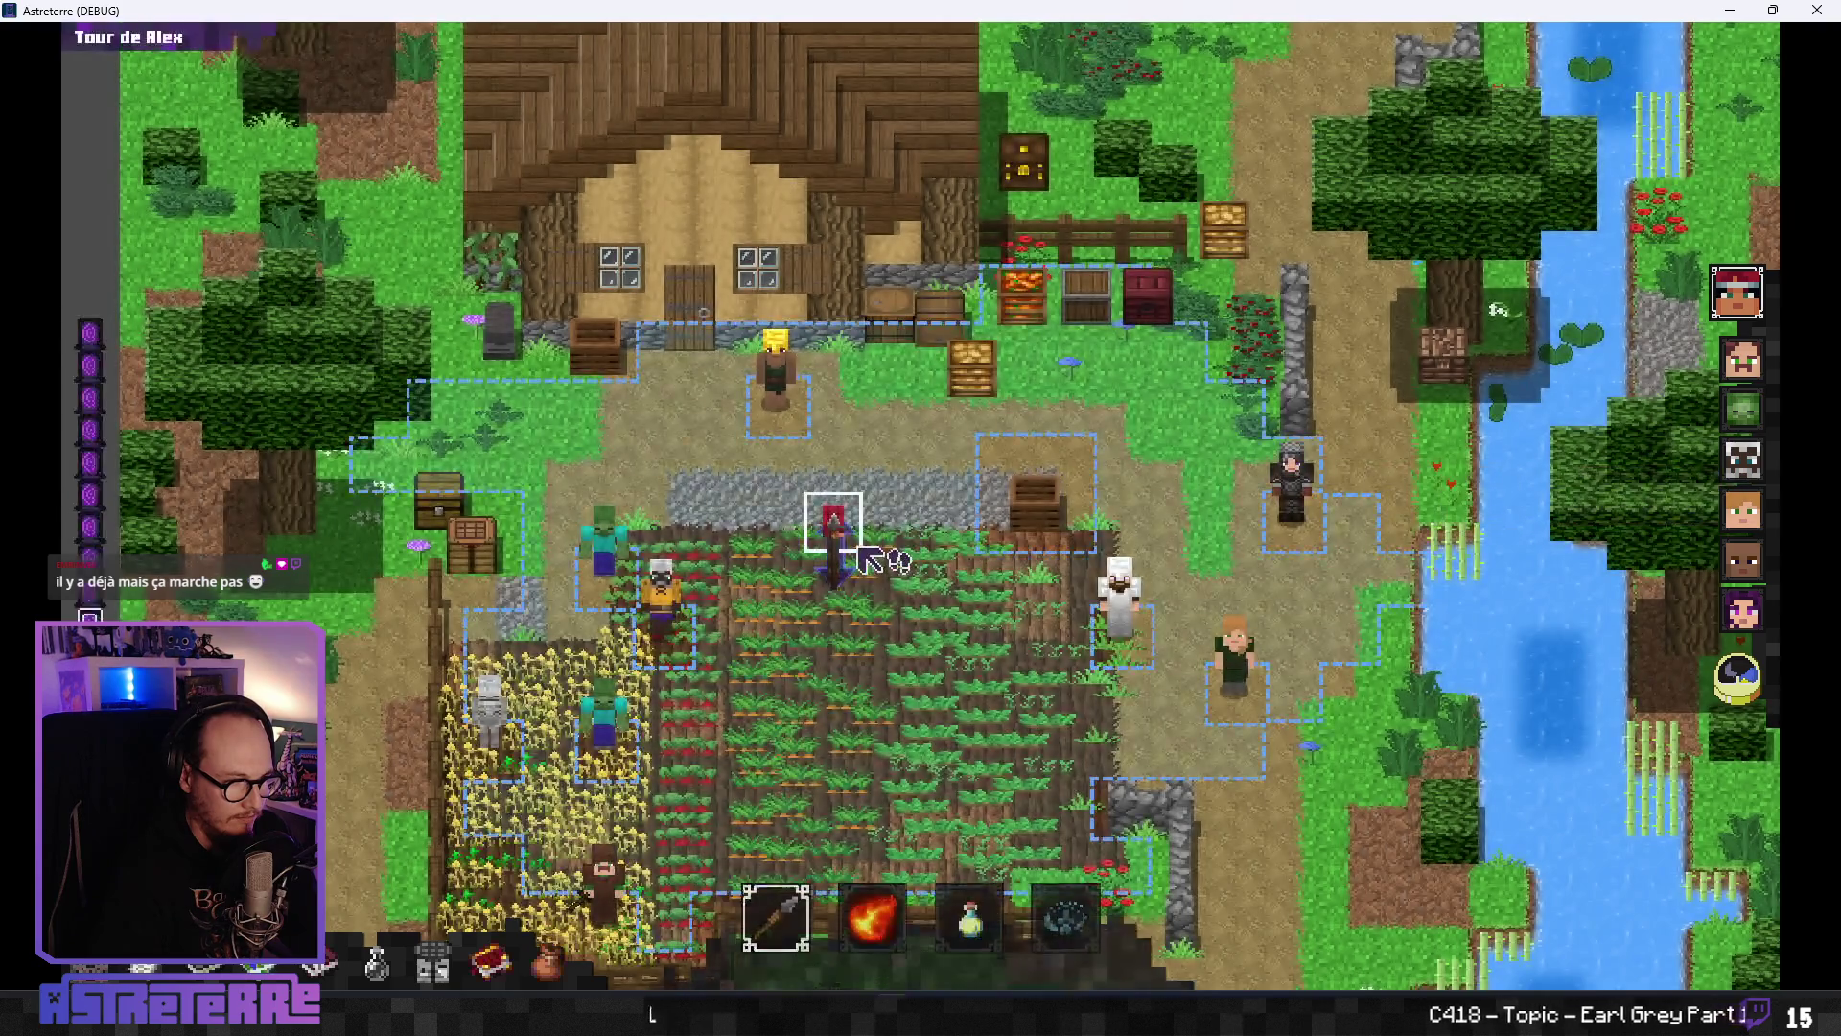
click(969, 911)
click(841, 600)
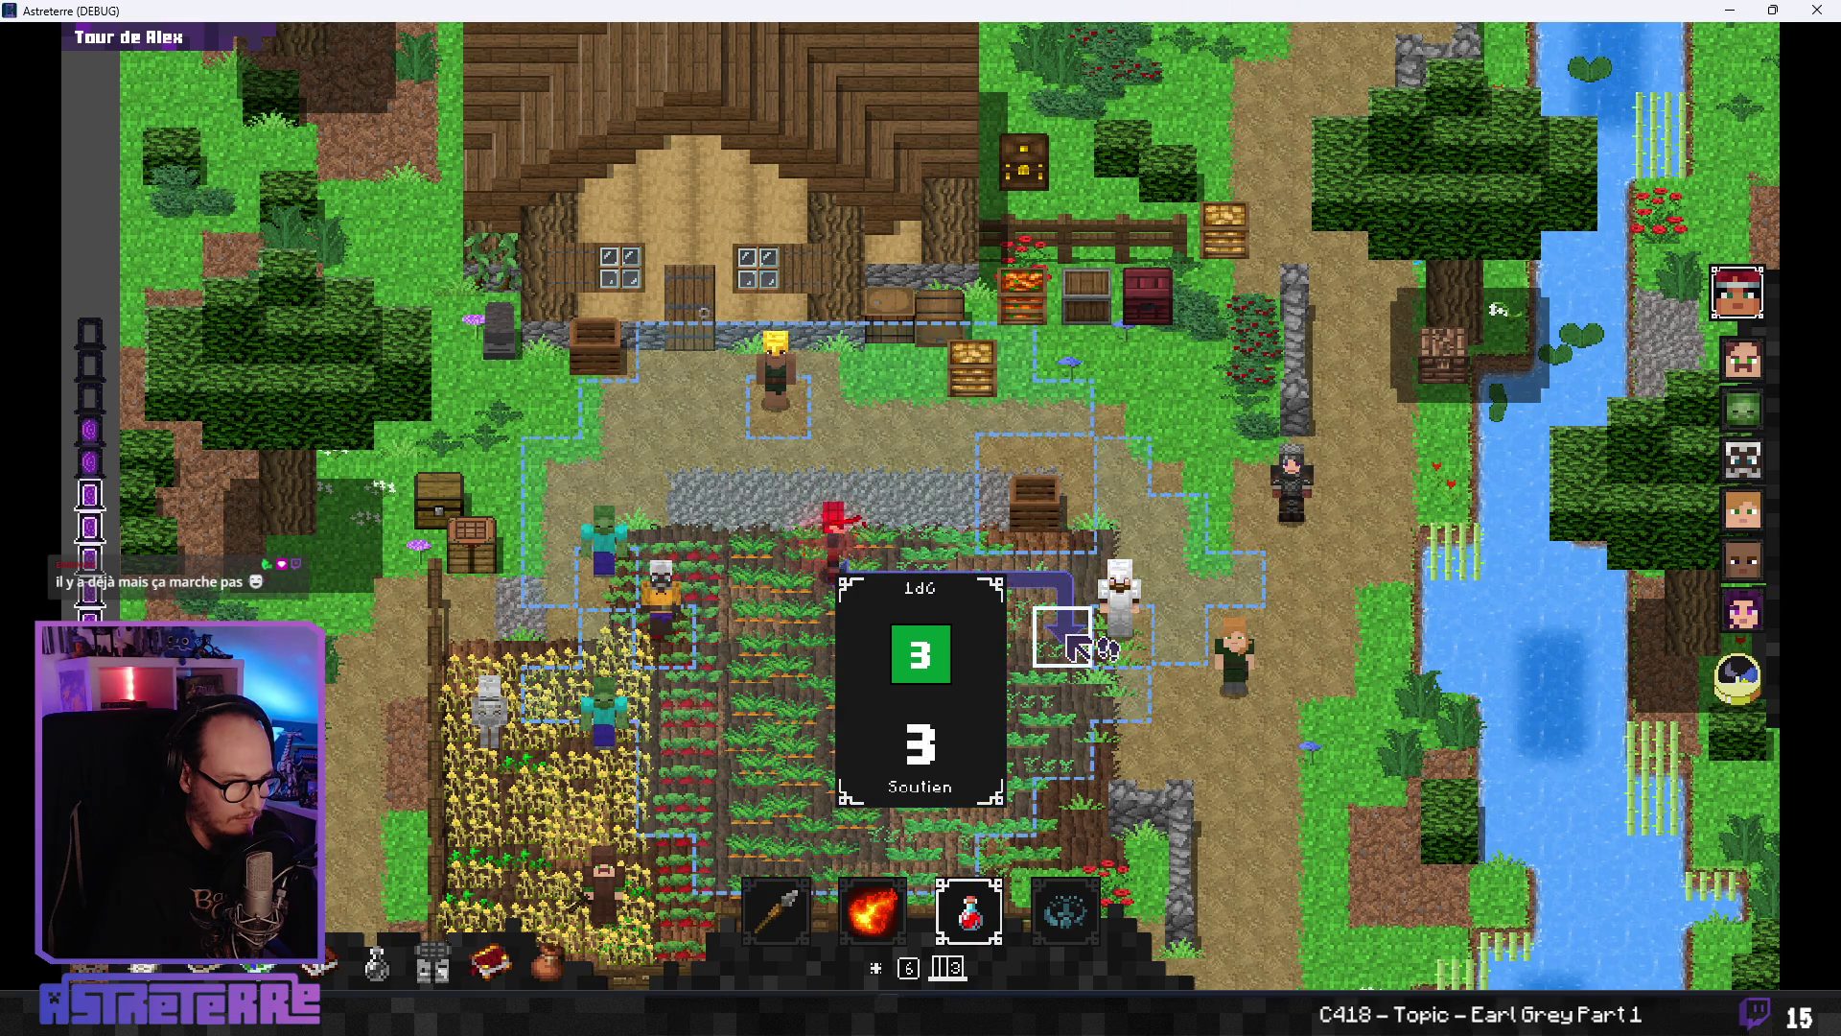
click(842, 587)
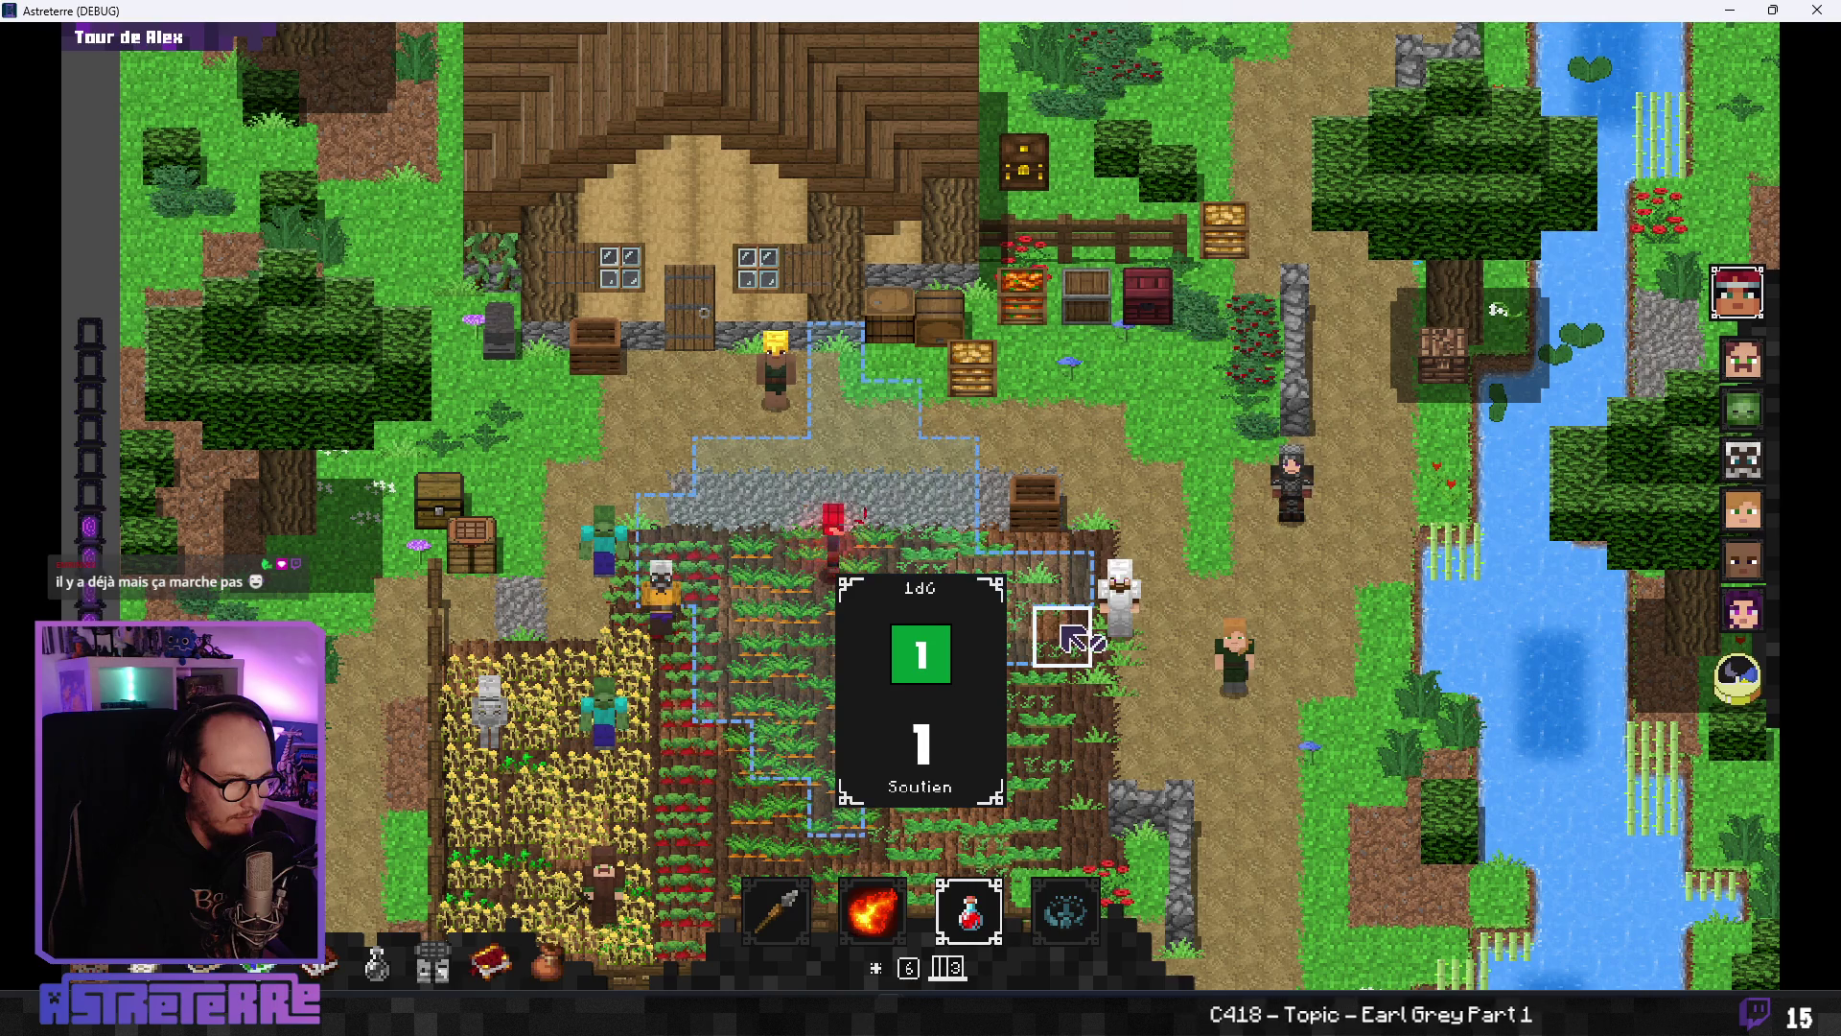
key(alt+F4)
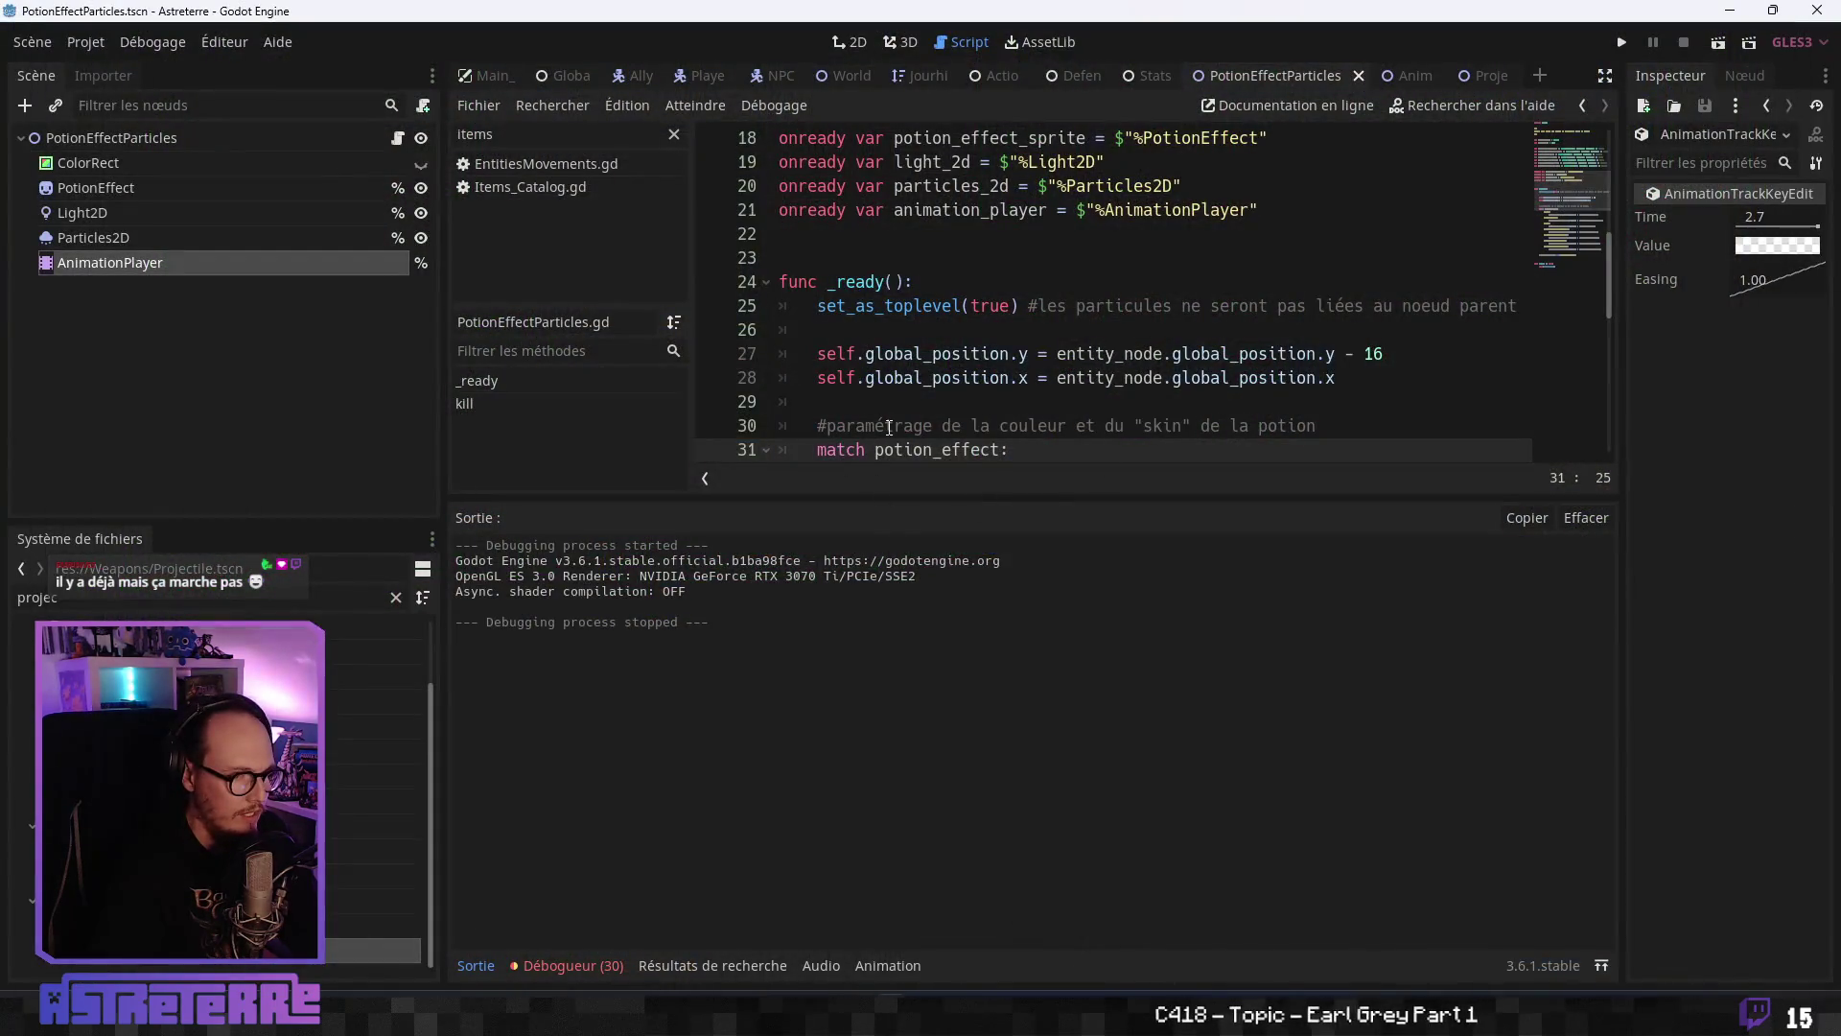
- Select the Light2D node and expand its Visibility properties in a widened Inspector
click(894, 424)
click(134, 213)
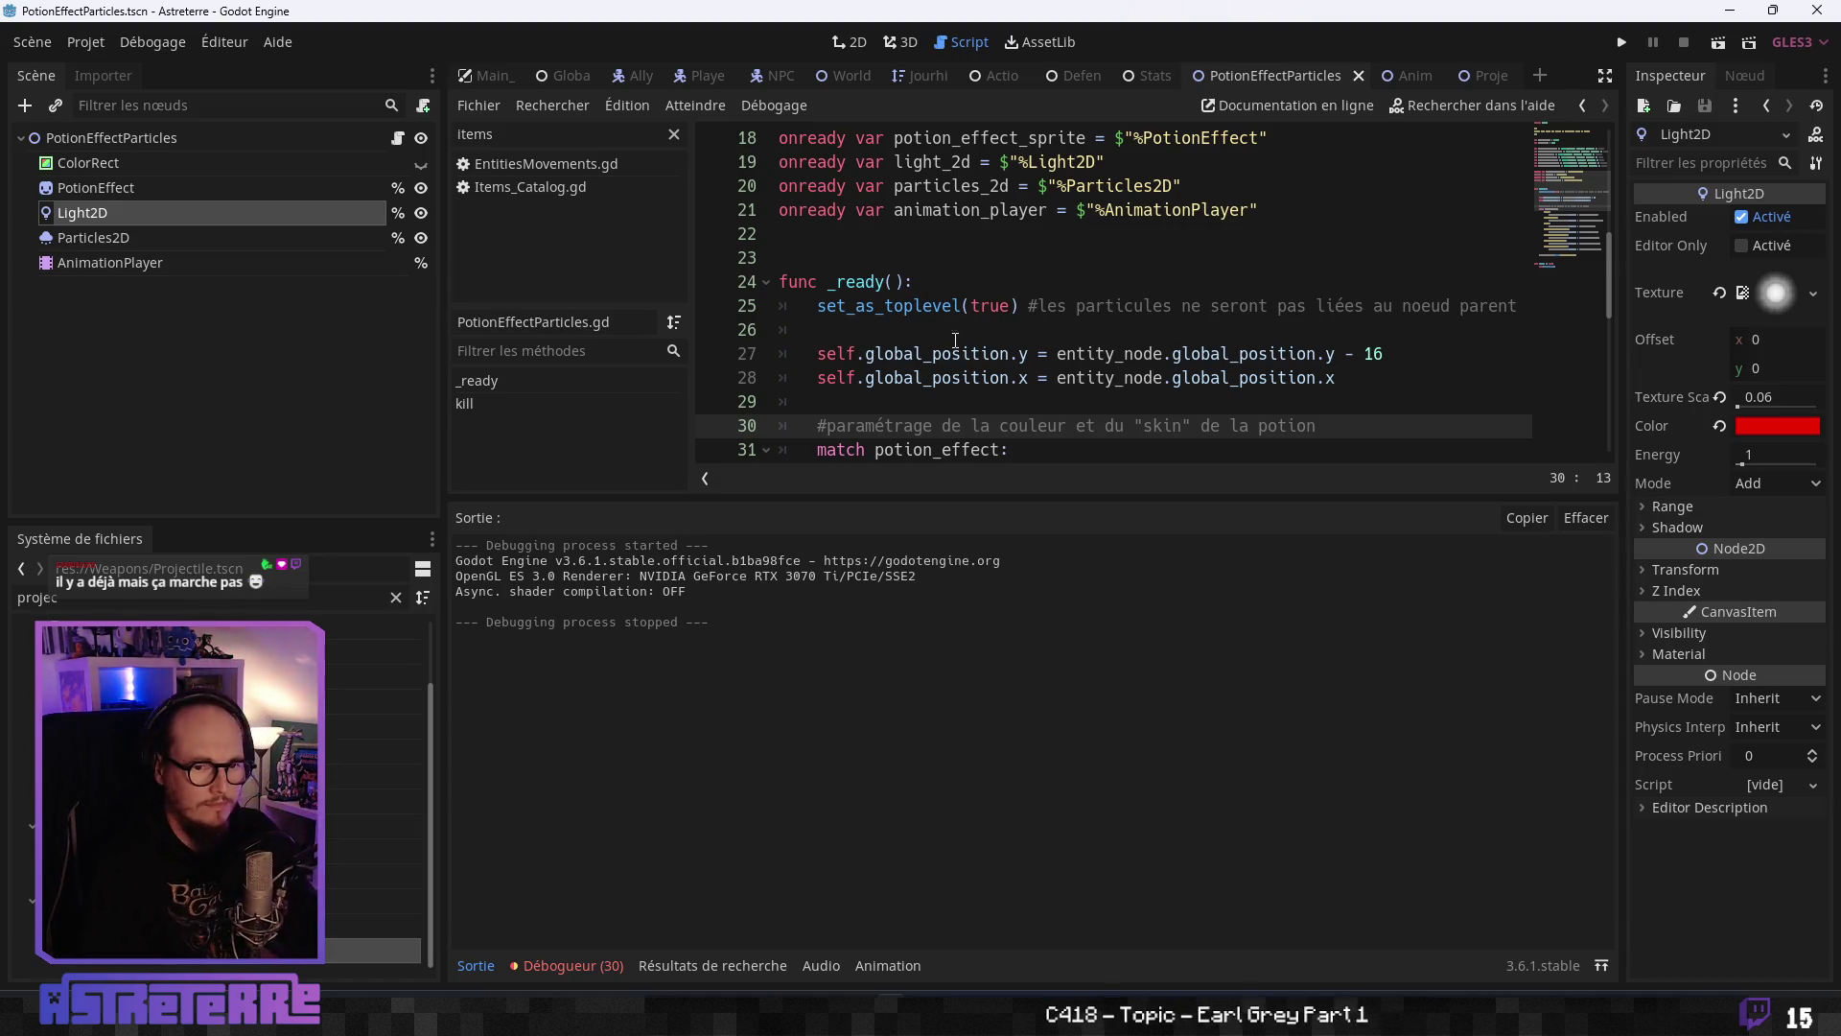
drag(1618, 410, 1468, 413)
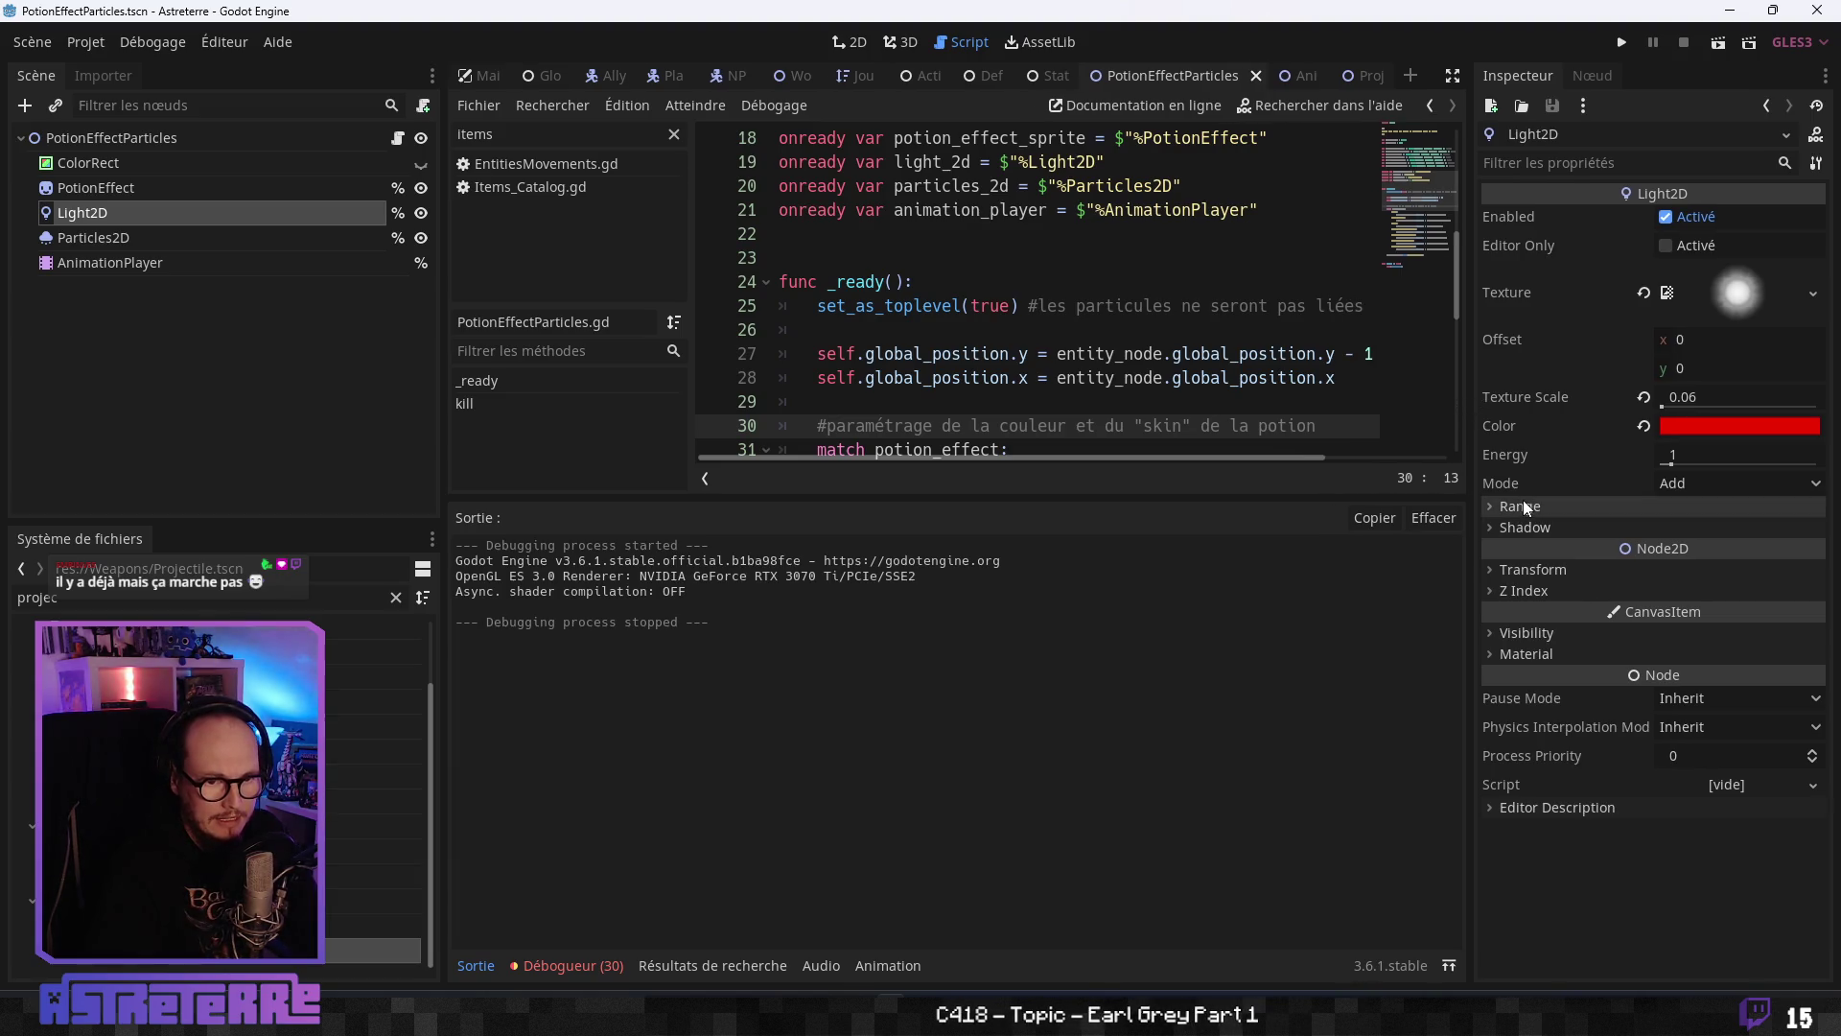
click(1534, 633)
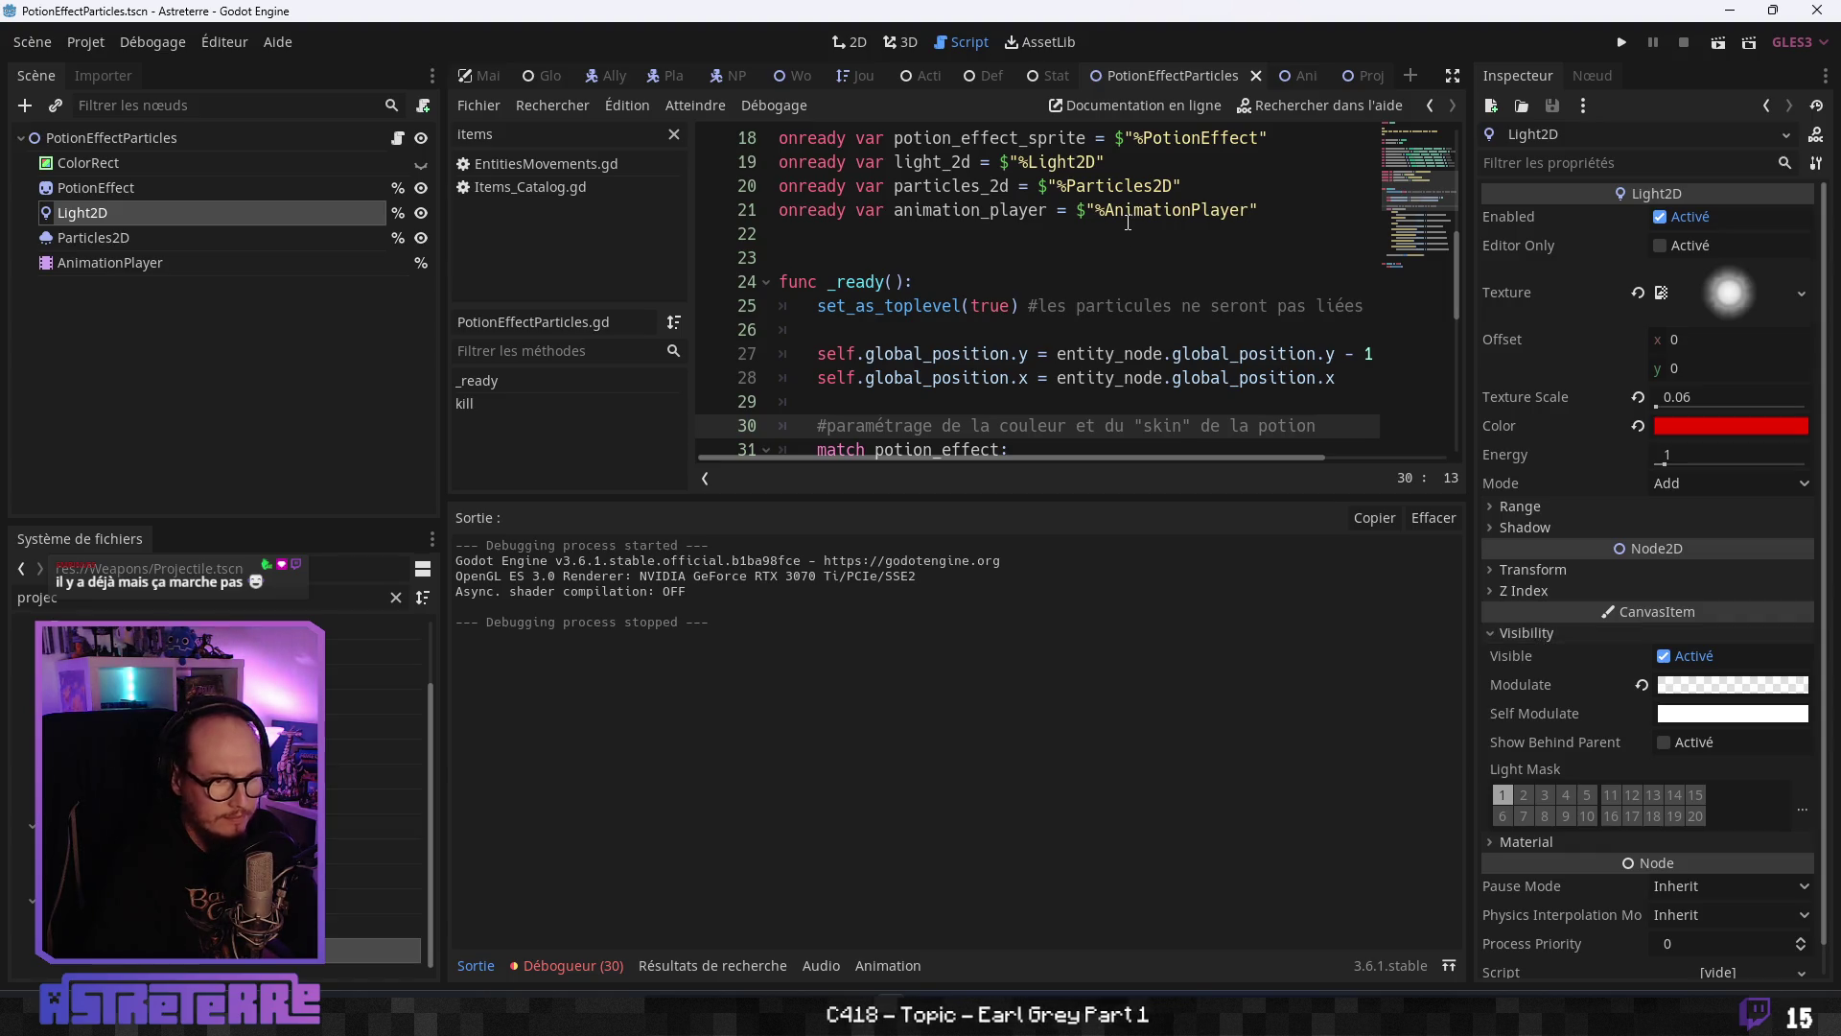
- Switch to the 2D view, toggle the ColorRect visibility on and off, and select AnimationPlayer
click(848, 41)
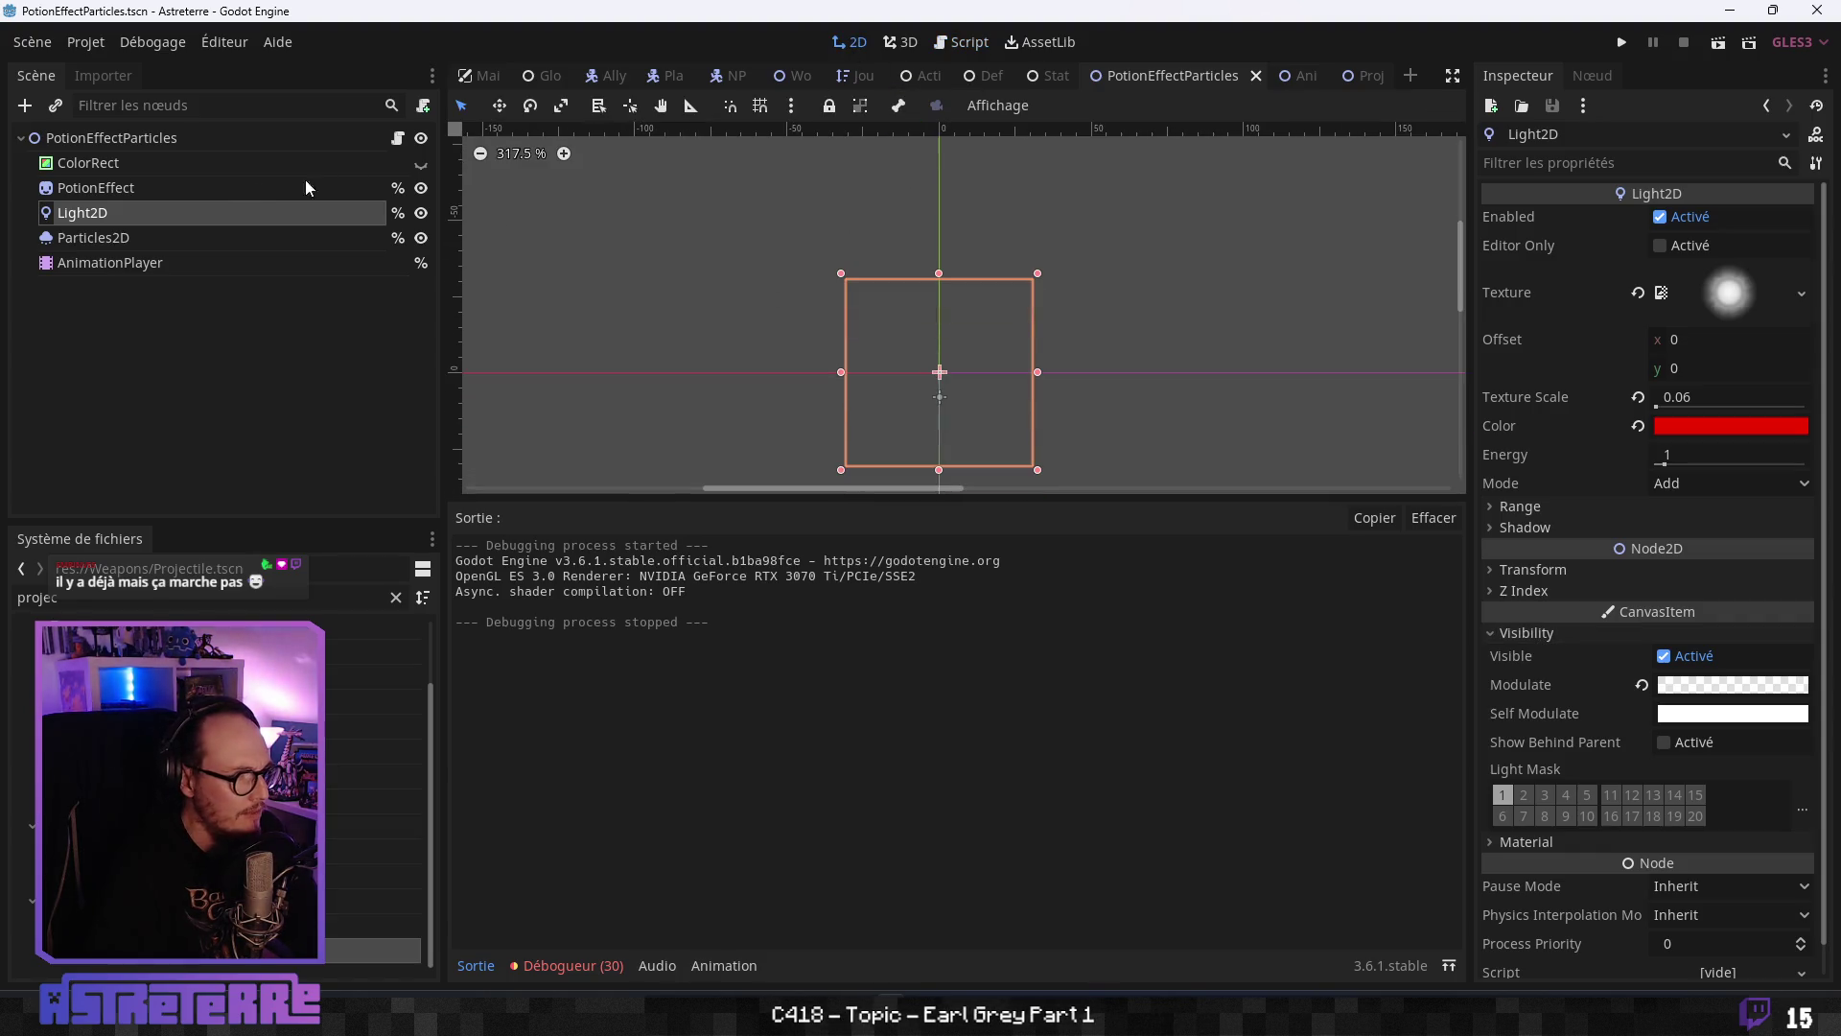
click(422, 163)
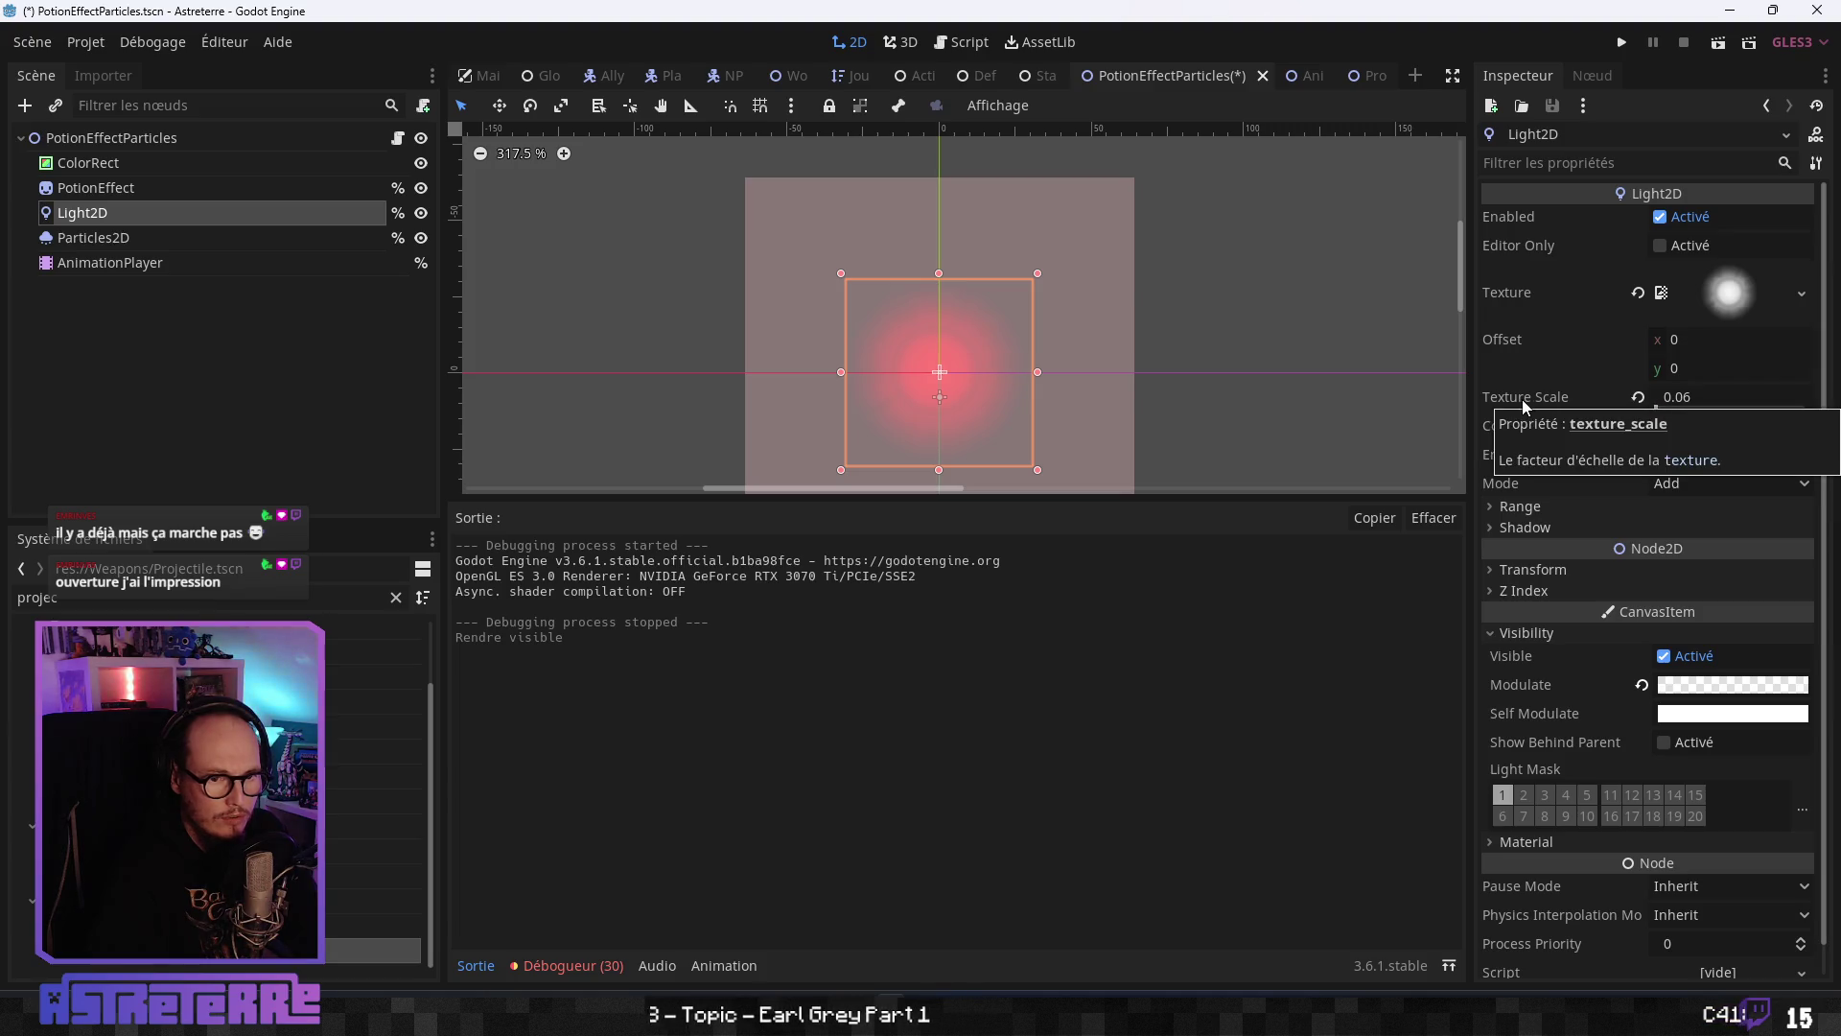
click(187, 269)
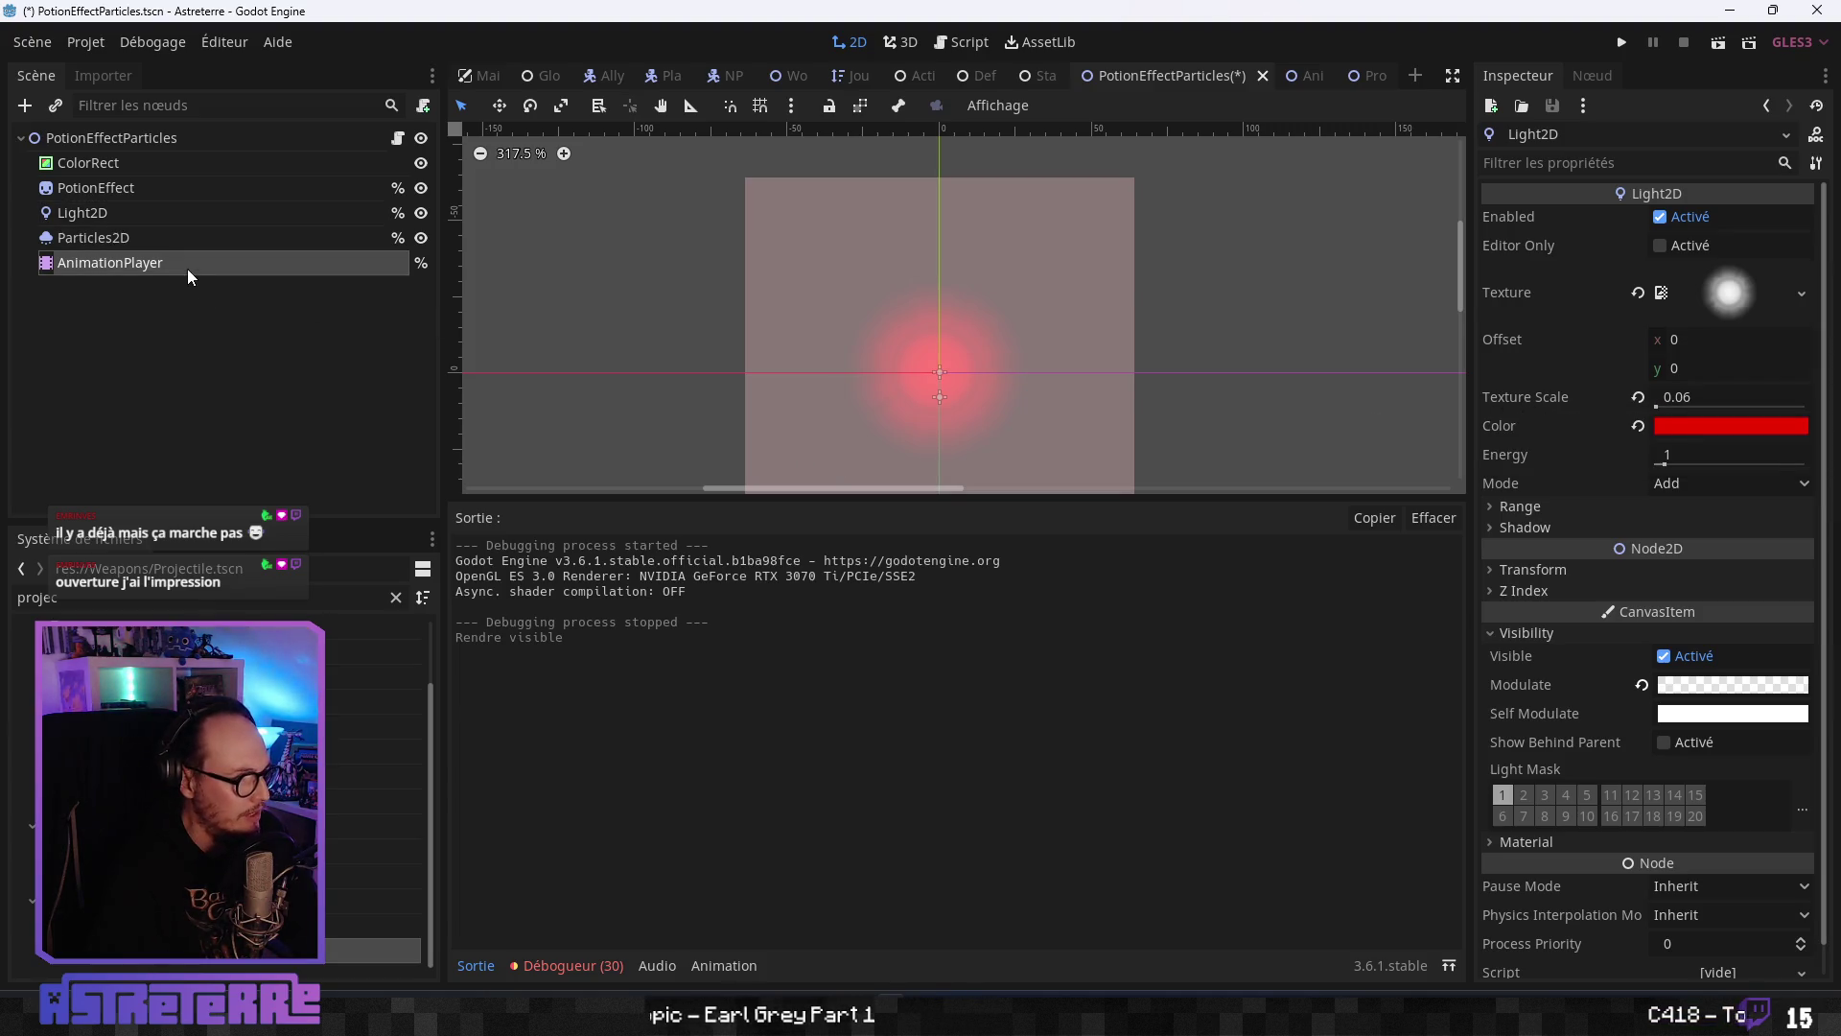
click(421, 163)
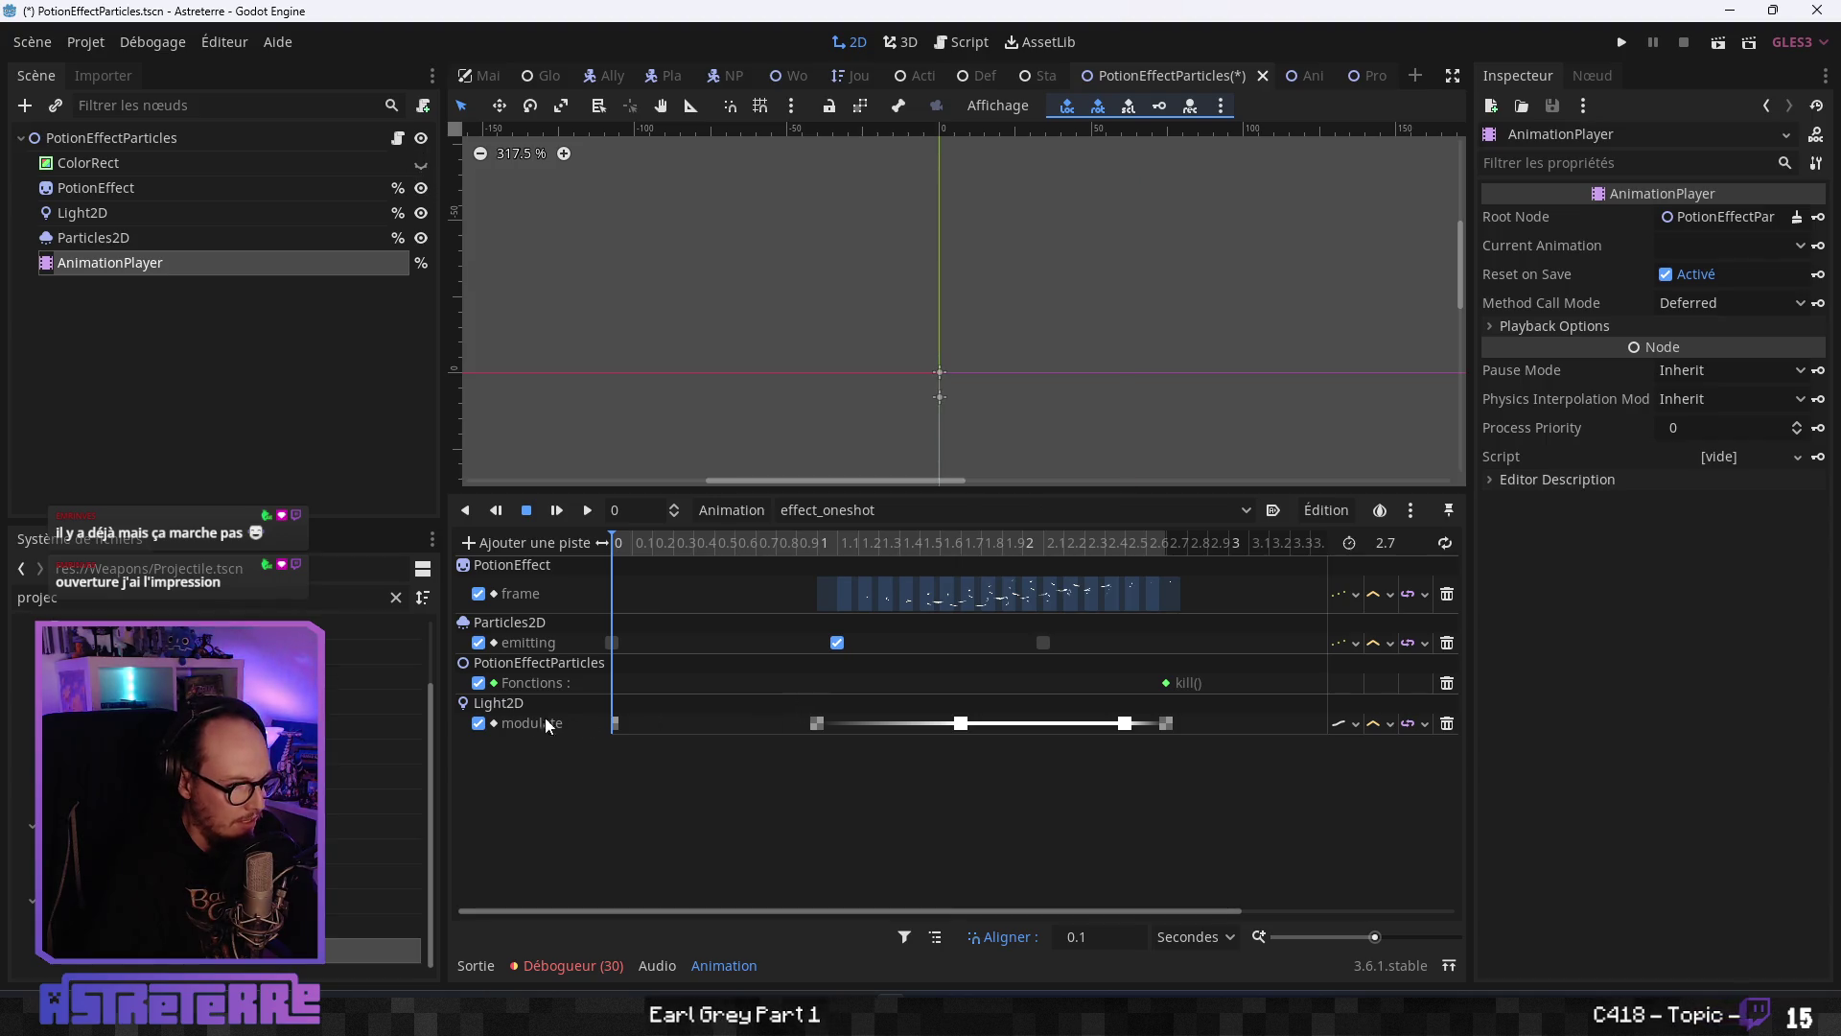
- Replace the Light2D modulate track with a Light2D texture_scale property track
click(1446, 723)
click(537, 539)
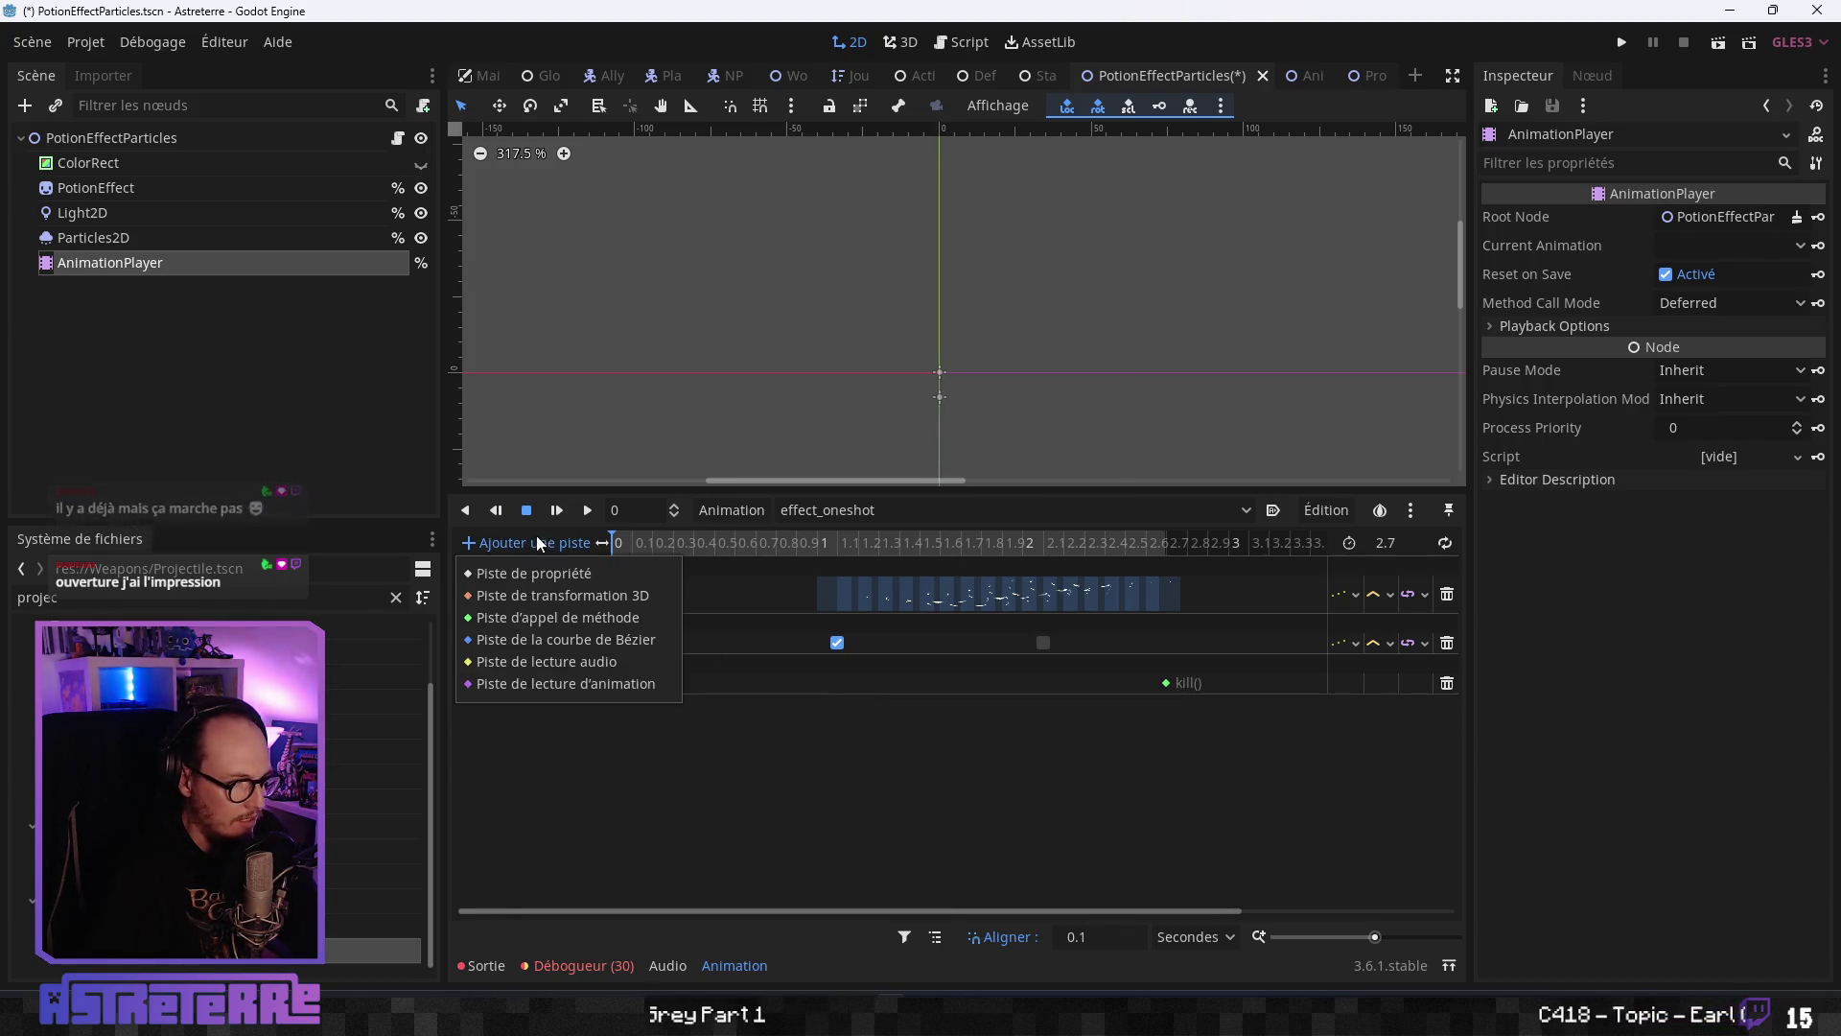
click(549, 568)
click(307, 270)
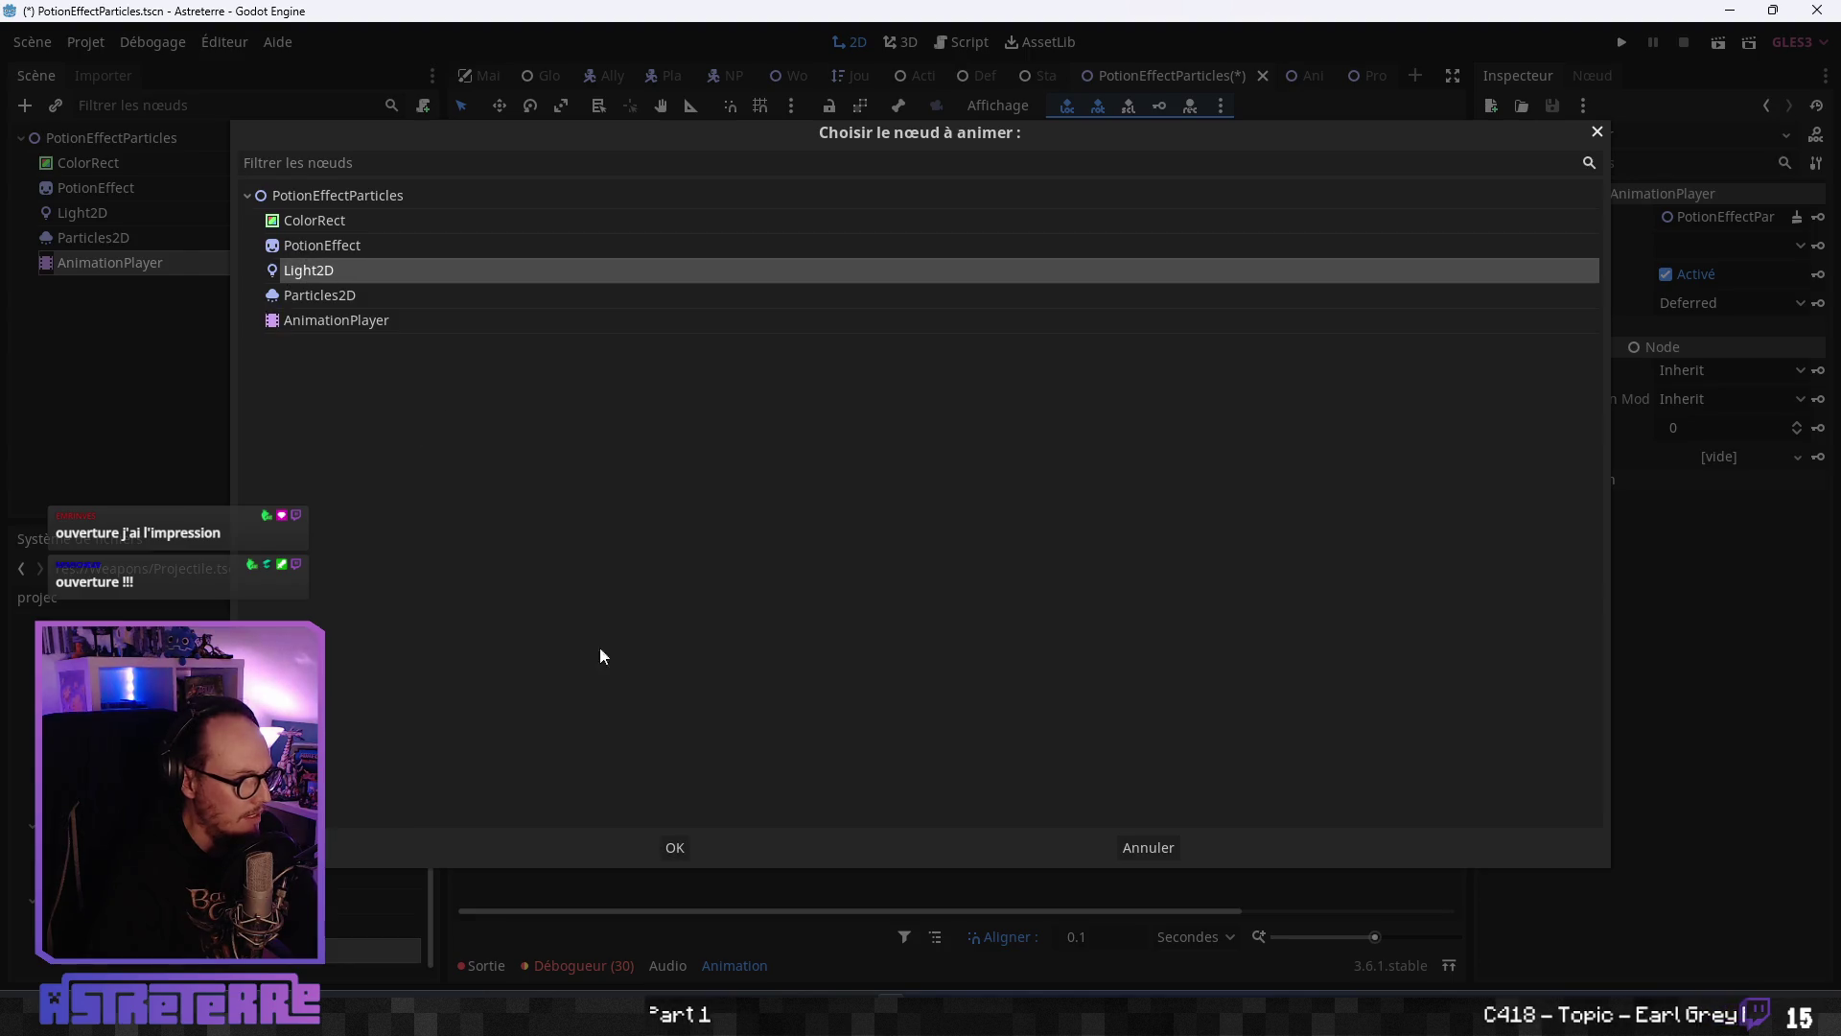
click(675, 847)
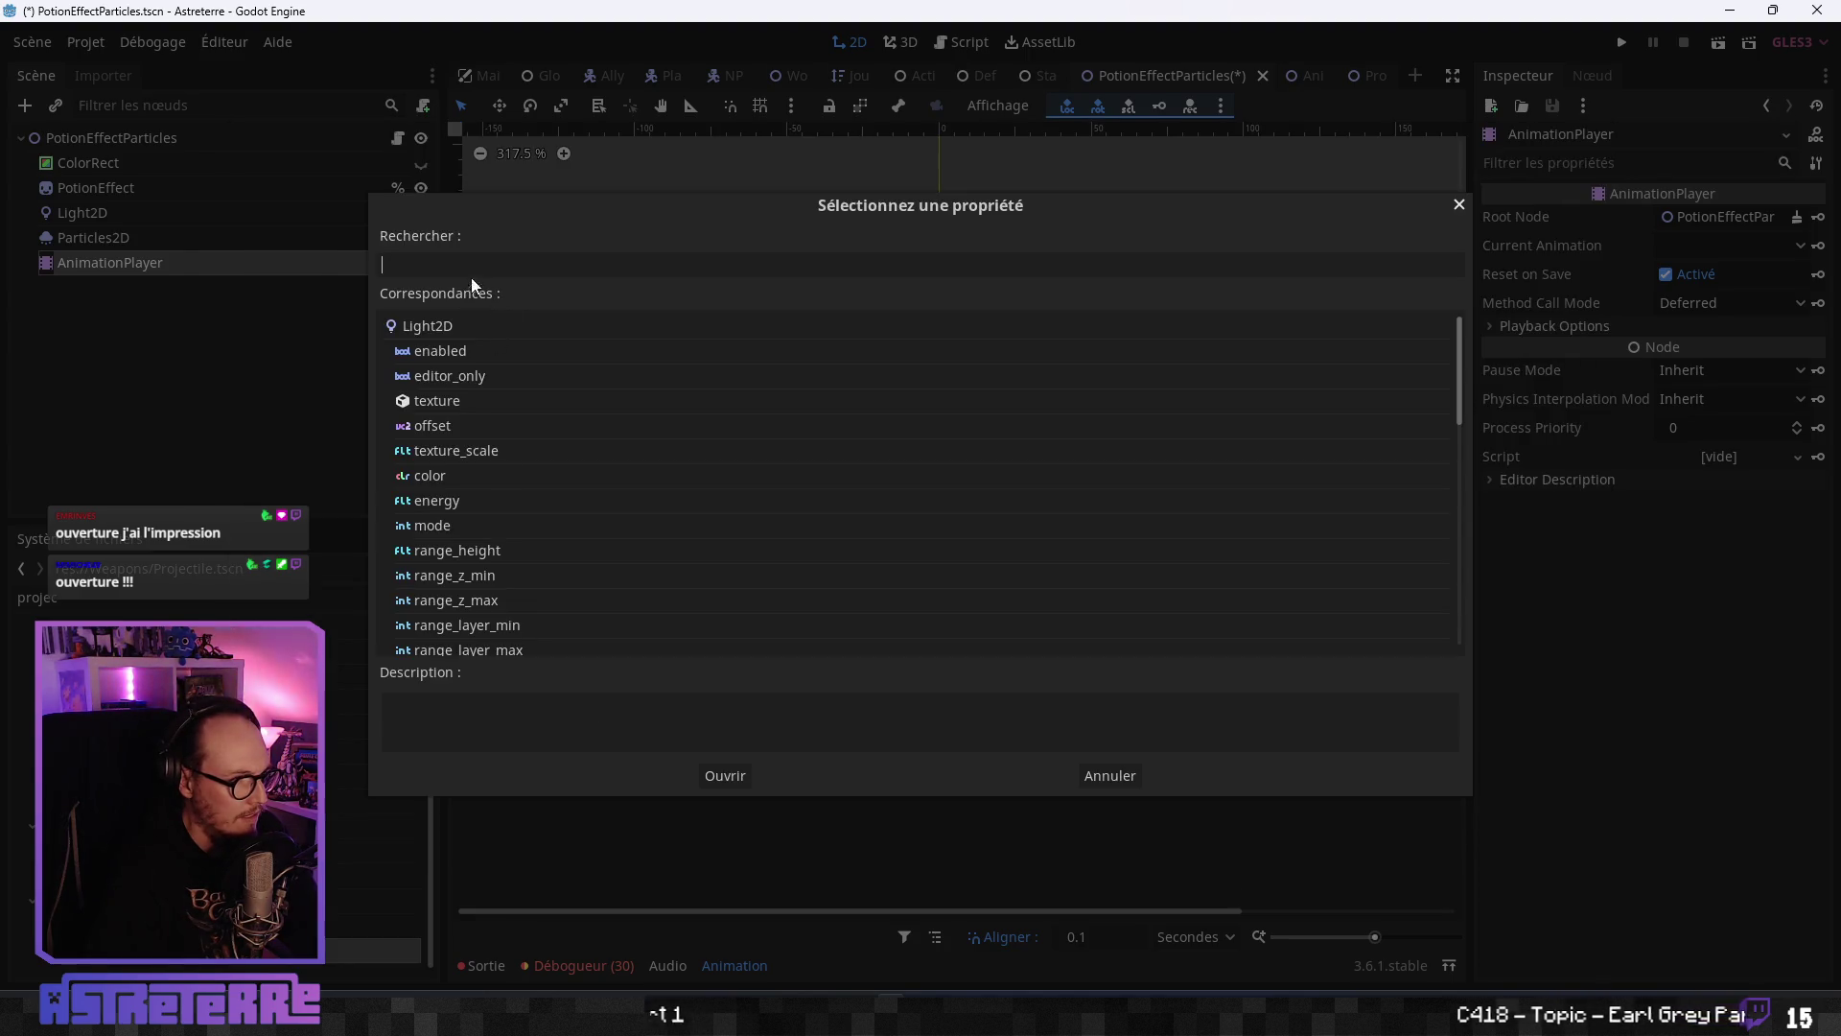
click(470, 449)
click(721, 775)
- Insert texture_scale keys at 0, 1 and 1.6 seconds
right_click(612, 723)
click(669, 746)
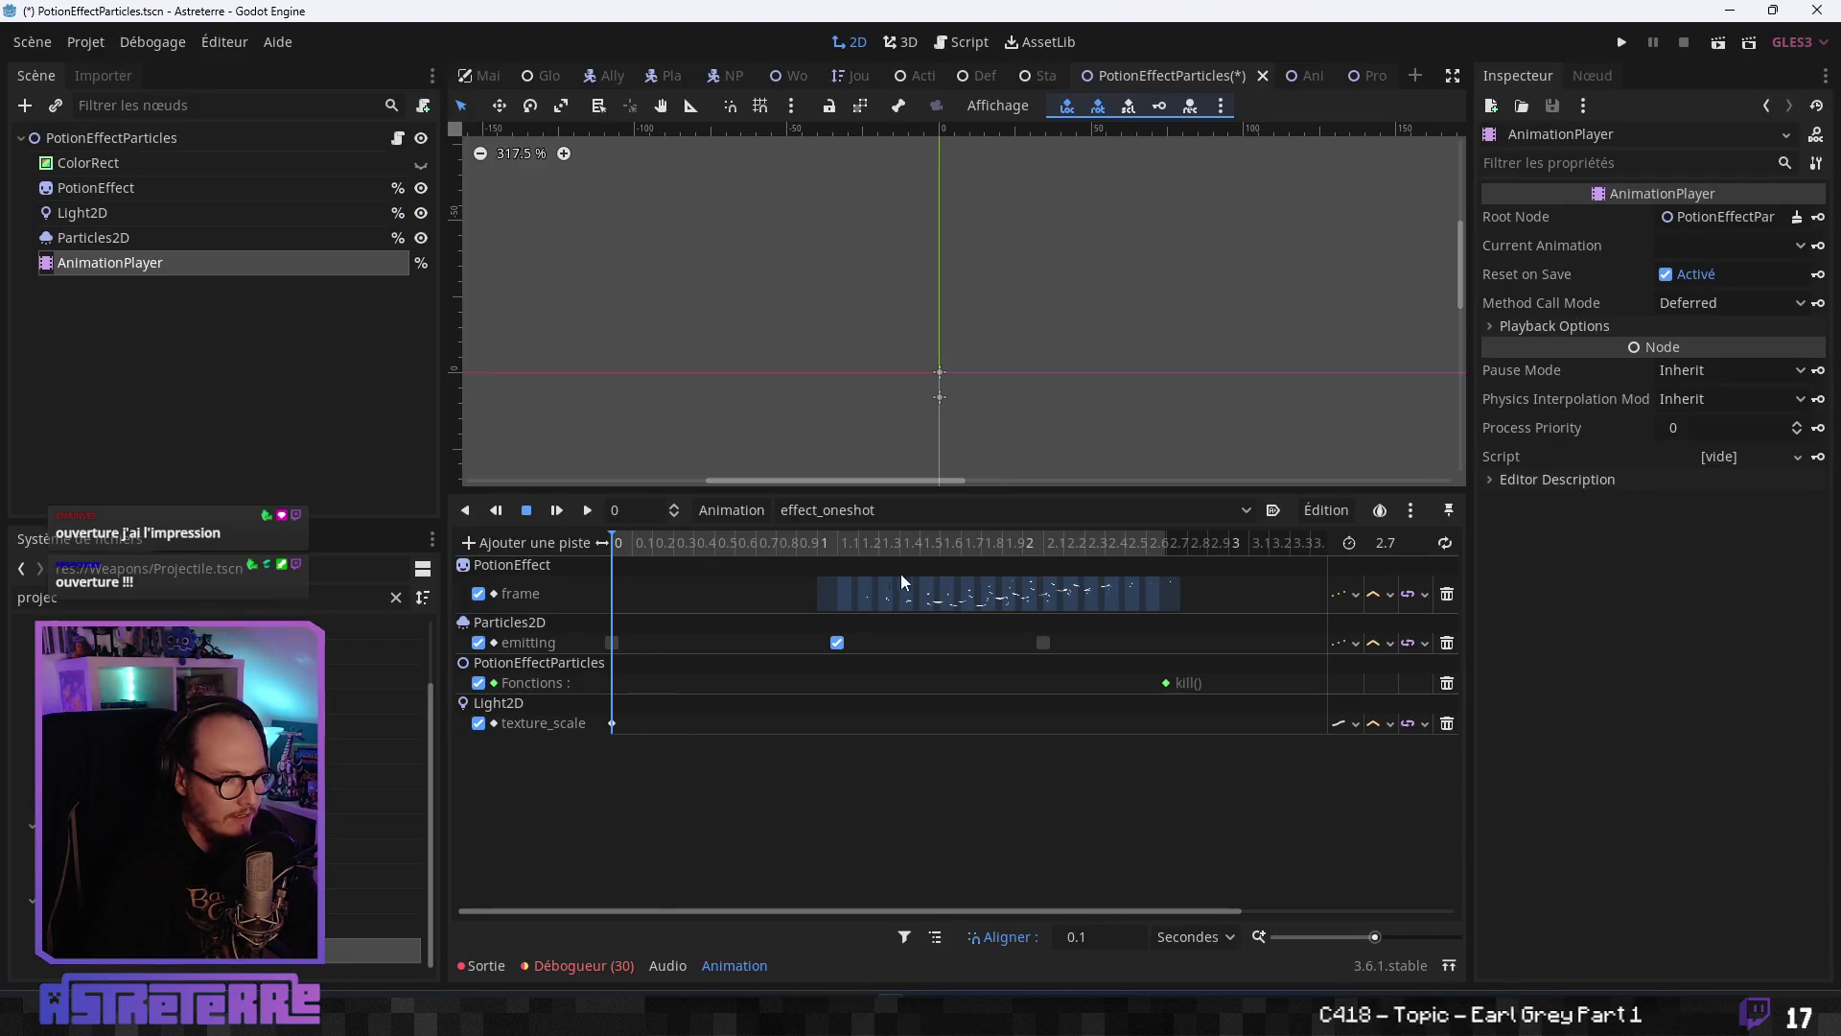
click(820, 543)
click(831, 542)
click(813, 545)
right_click(819, 722)
click(831, 737)
click(922, 545)
click(942, 544)
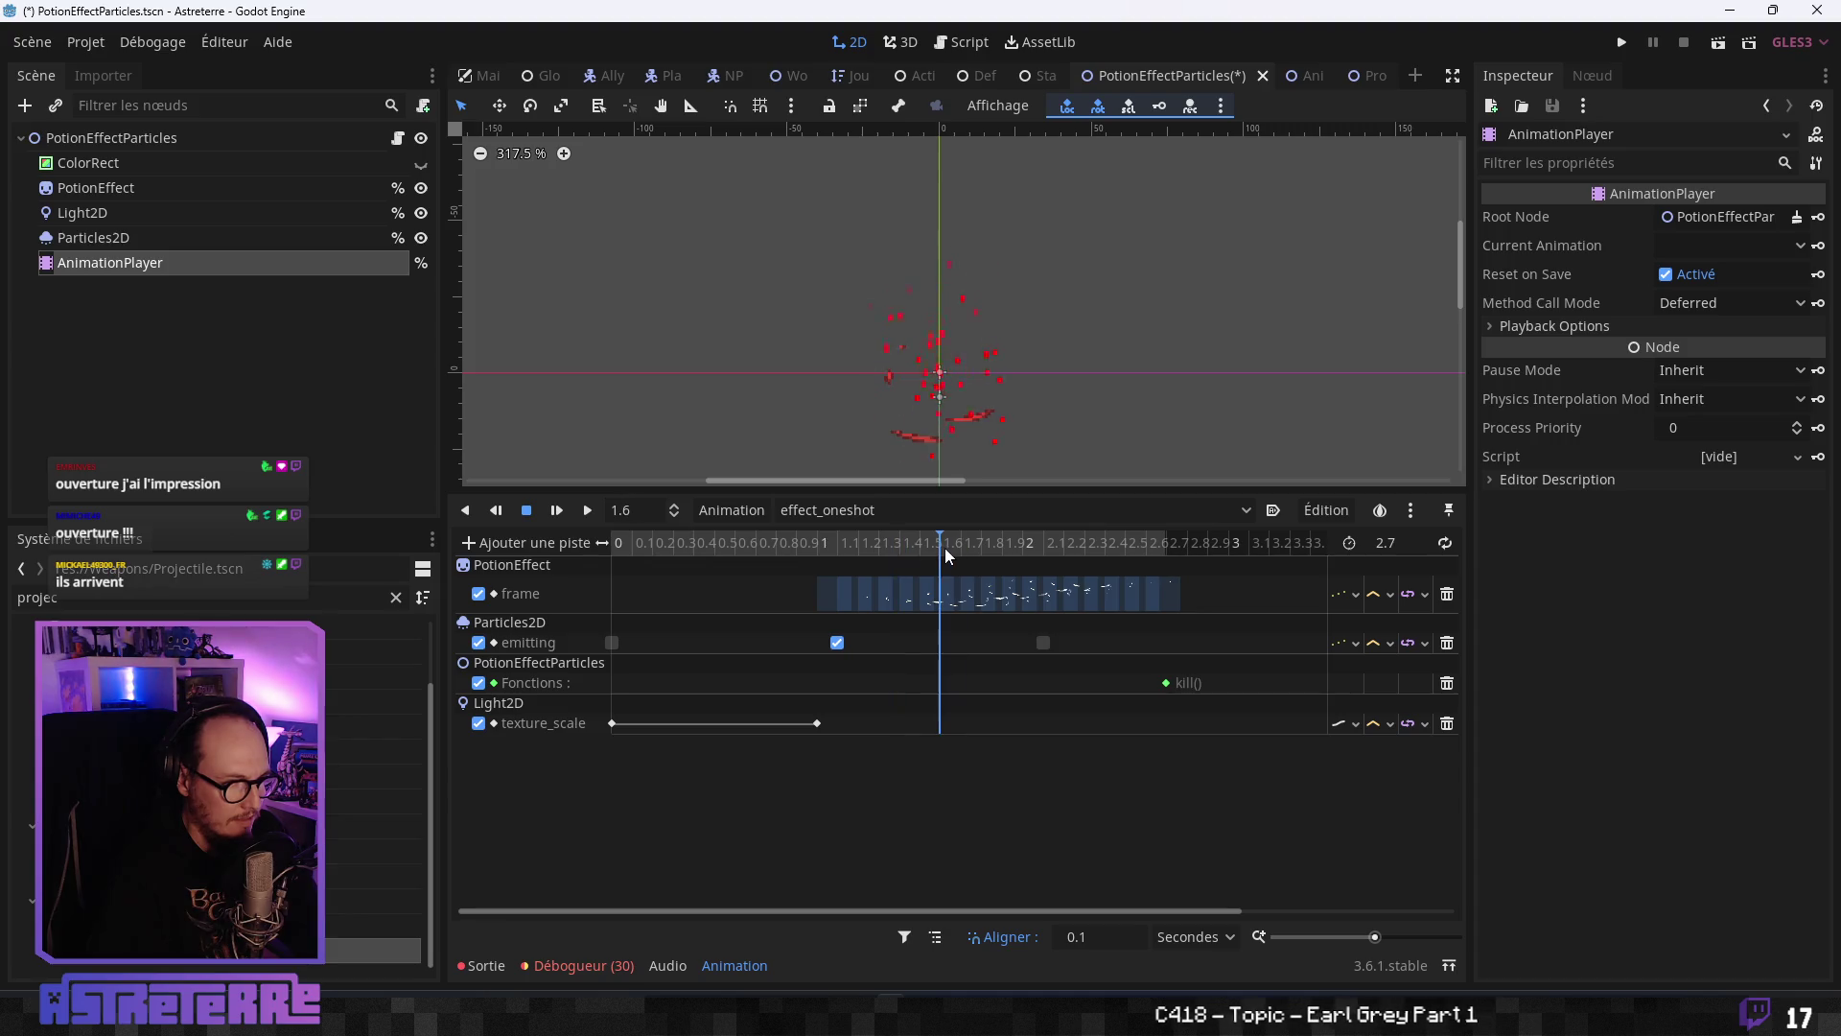
right_click(939, 725)
click(951, 744)
- Insert texture_scale keys at 2.5 and 2.7 seconds
drag(952, 541, 1130, 550)
right_click(1127, 724)
click(1141, 745)
click(1178, 547)
right_click(1165, 725)
click(1180, 744)
- Set the texture_scale keys at 2.7, 1 and 0 seconds to 0.01
click(1166, 723)
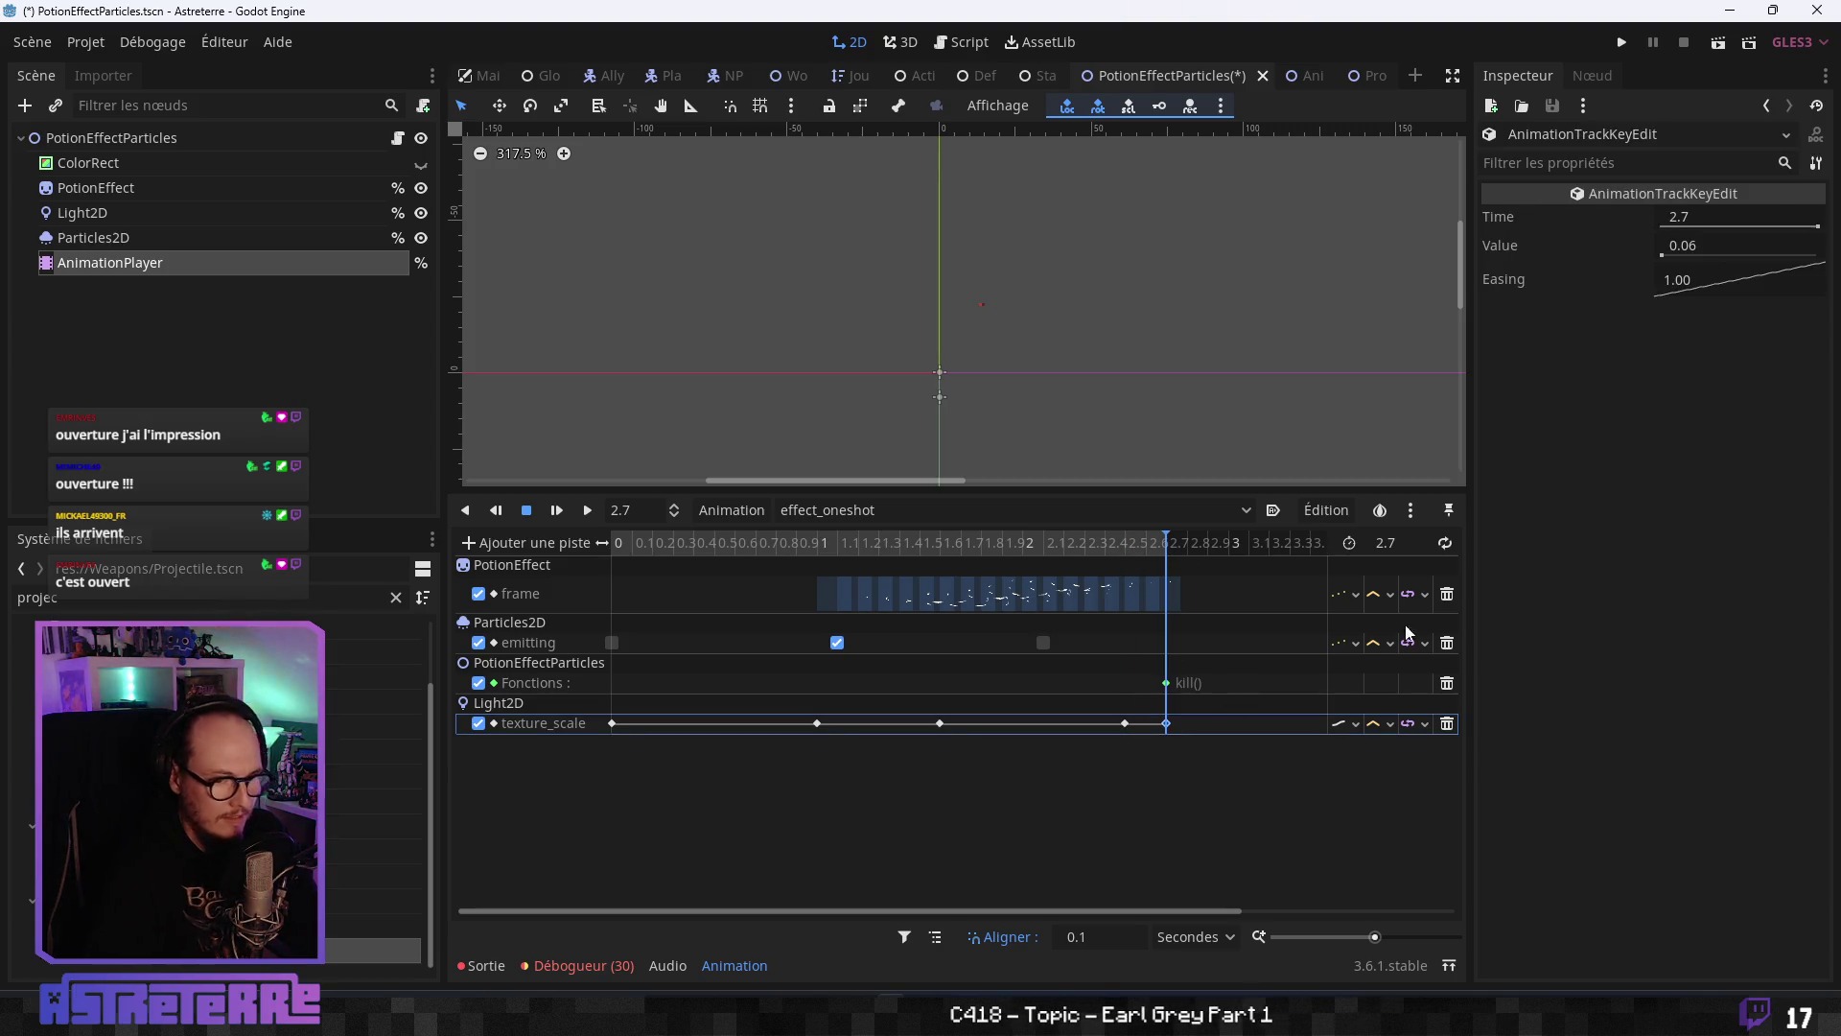
click(1686, 251)
text(0.01)
key(Return)
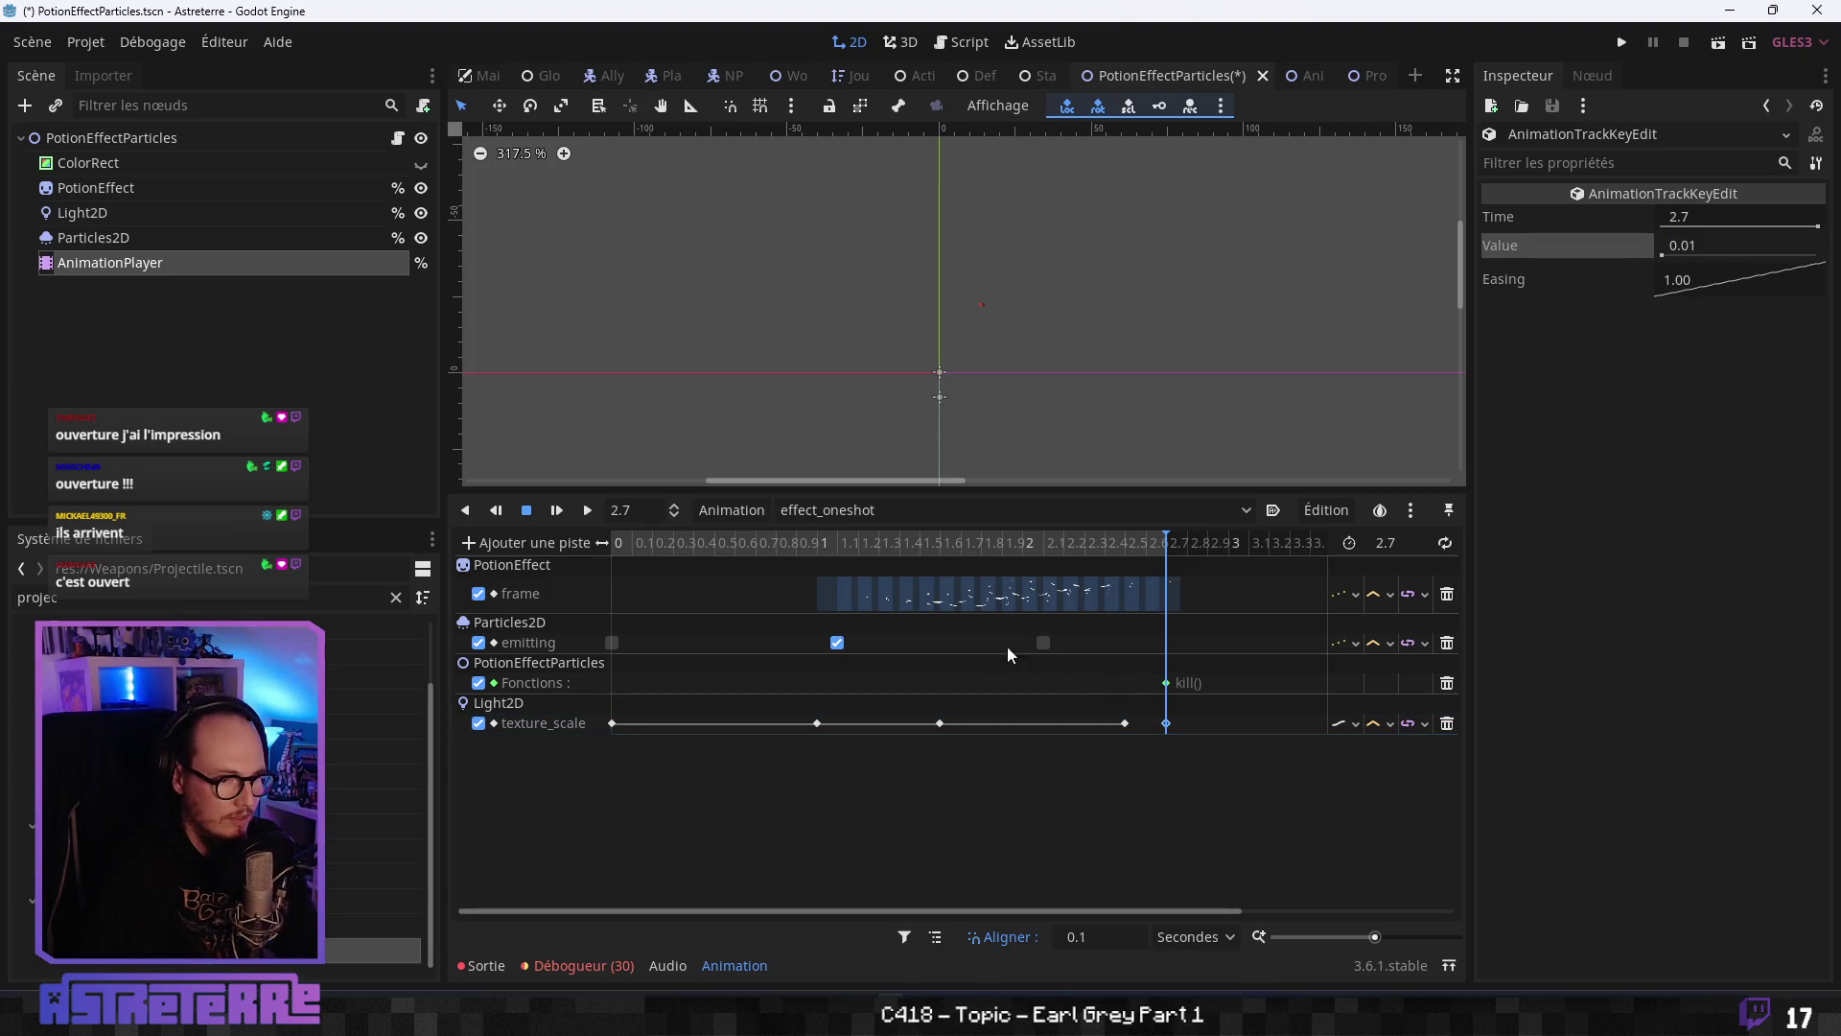
click(818, 724)
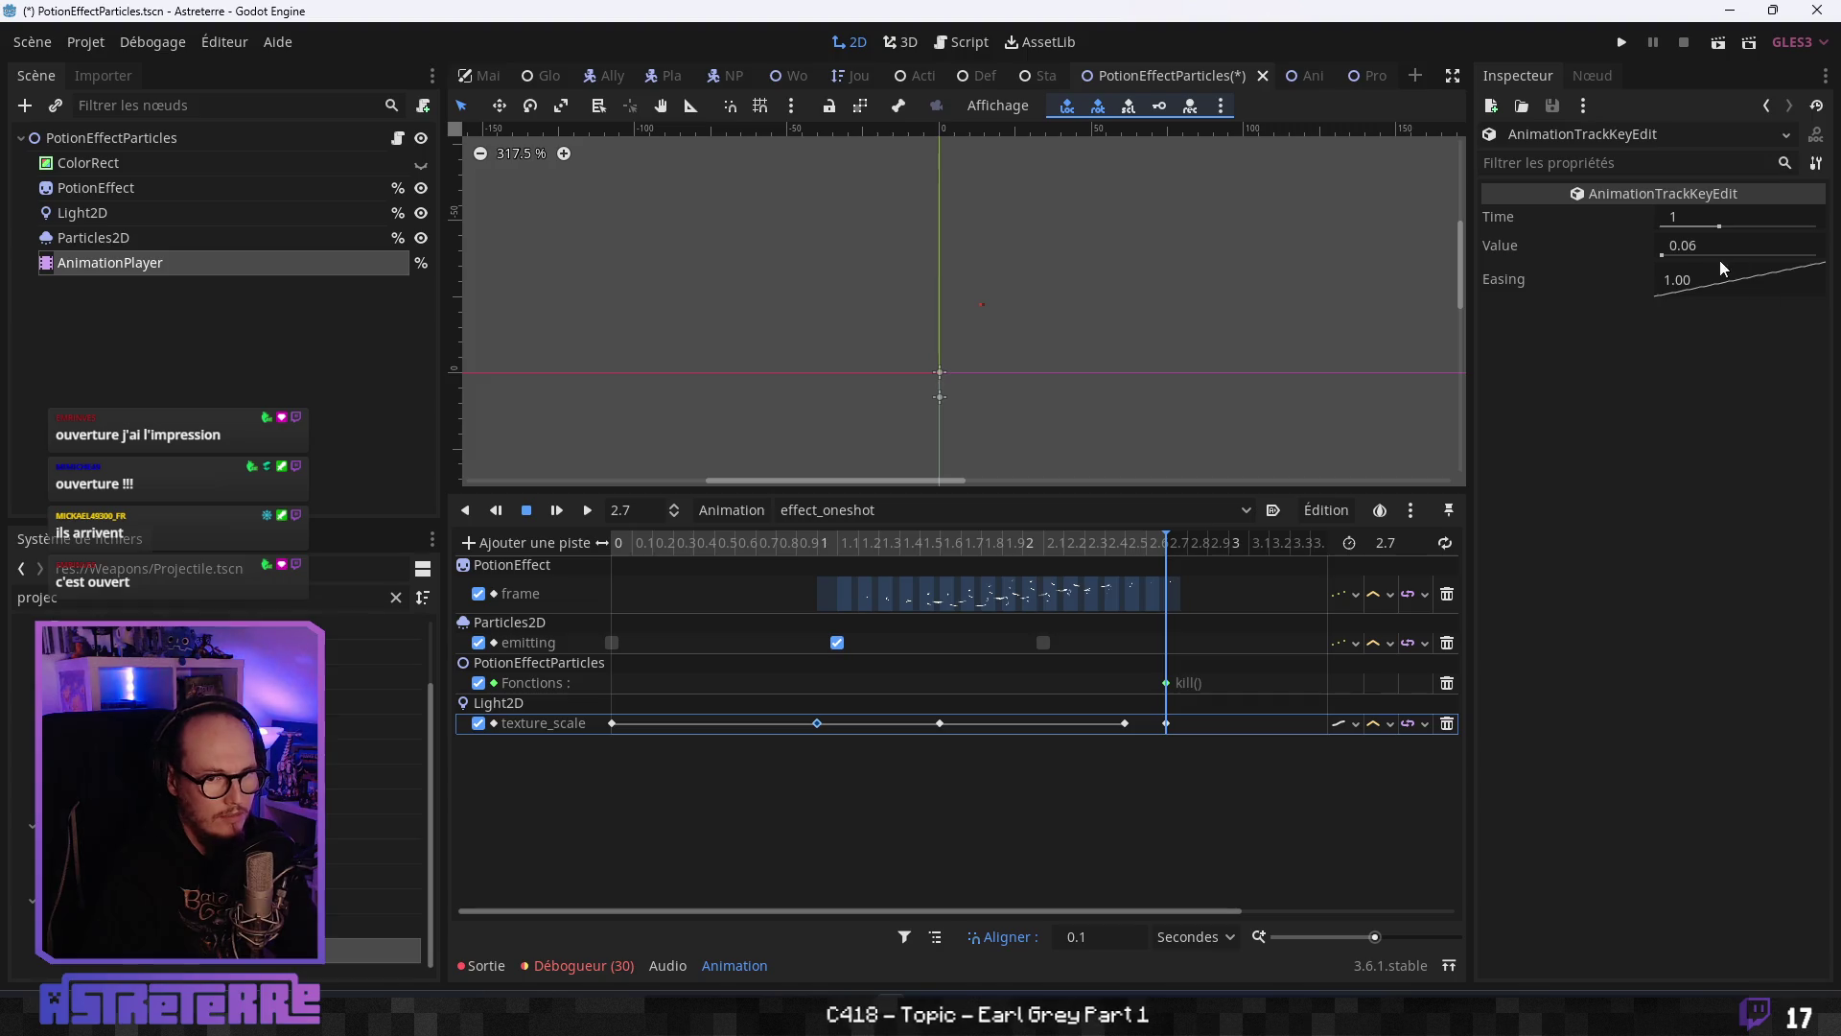
click(1685, 246)
text(0.01)
key(Return)
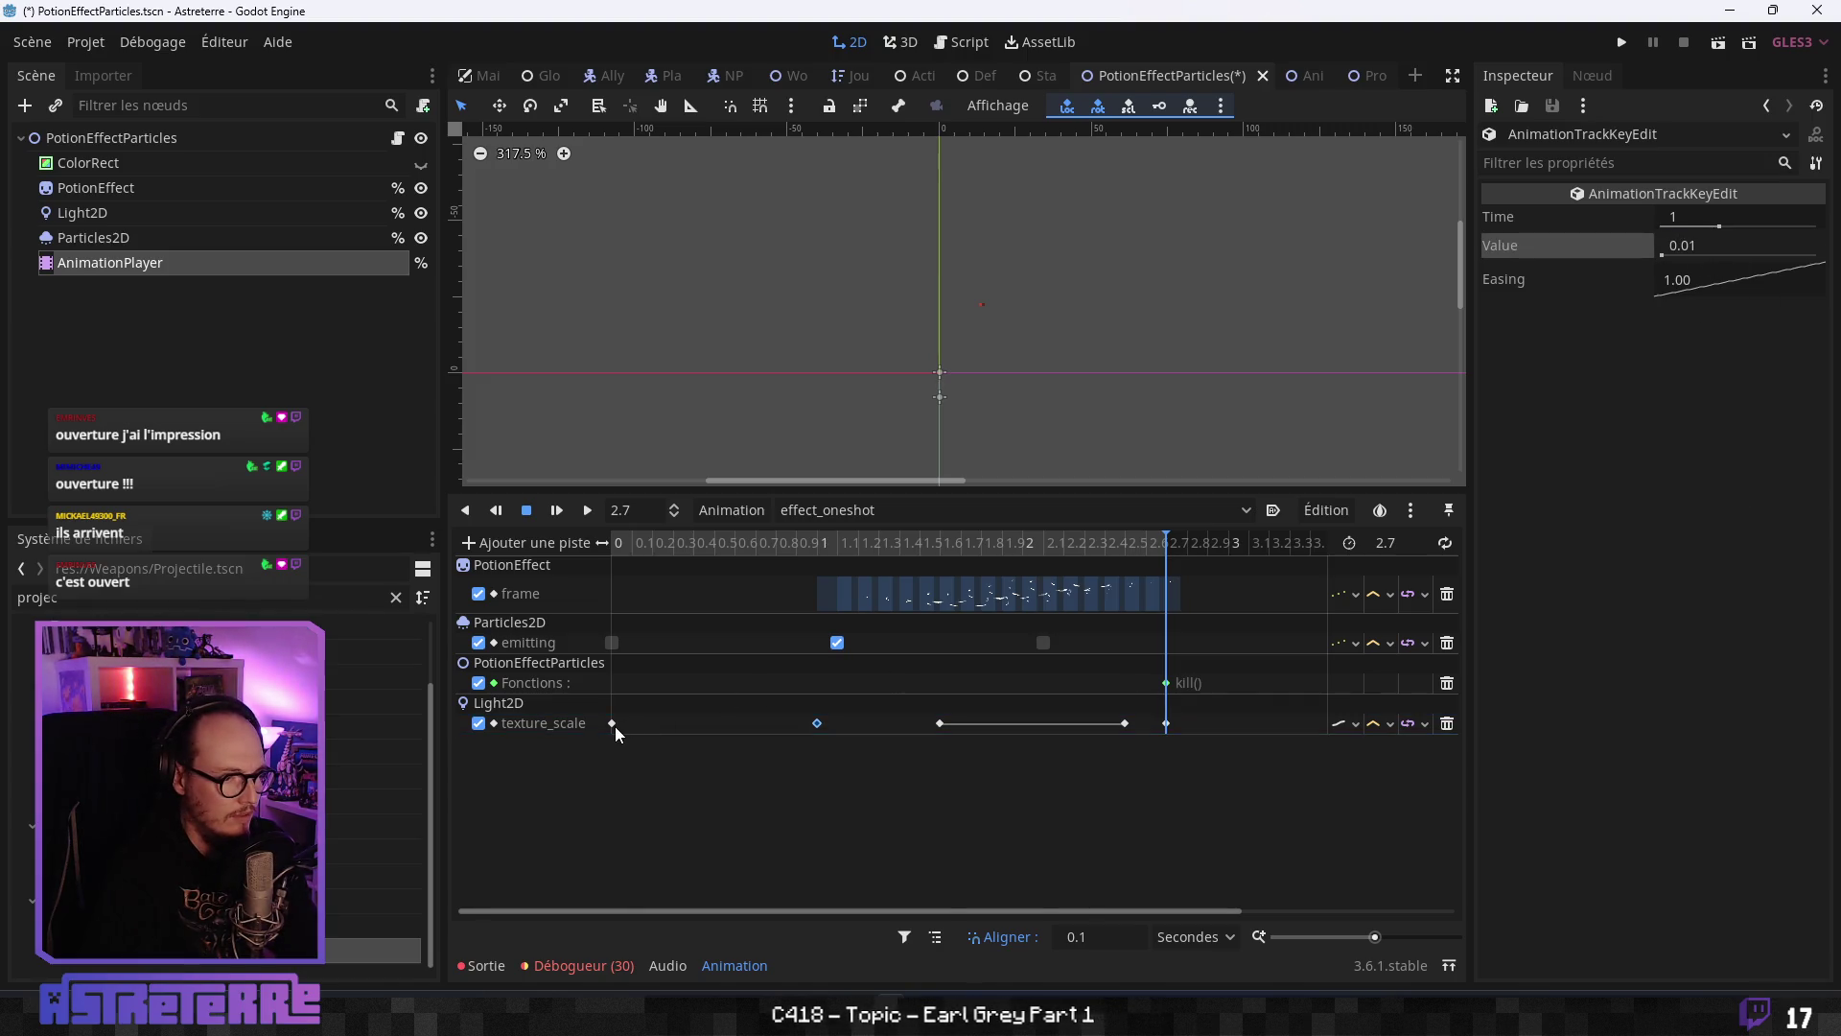
click(612, 724)
click(1714, 249)
text(0.01)
key(Return)
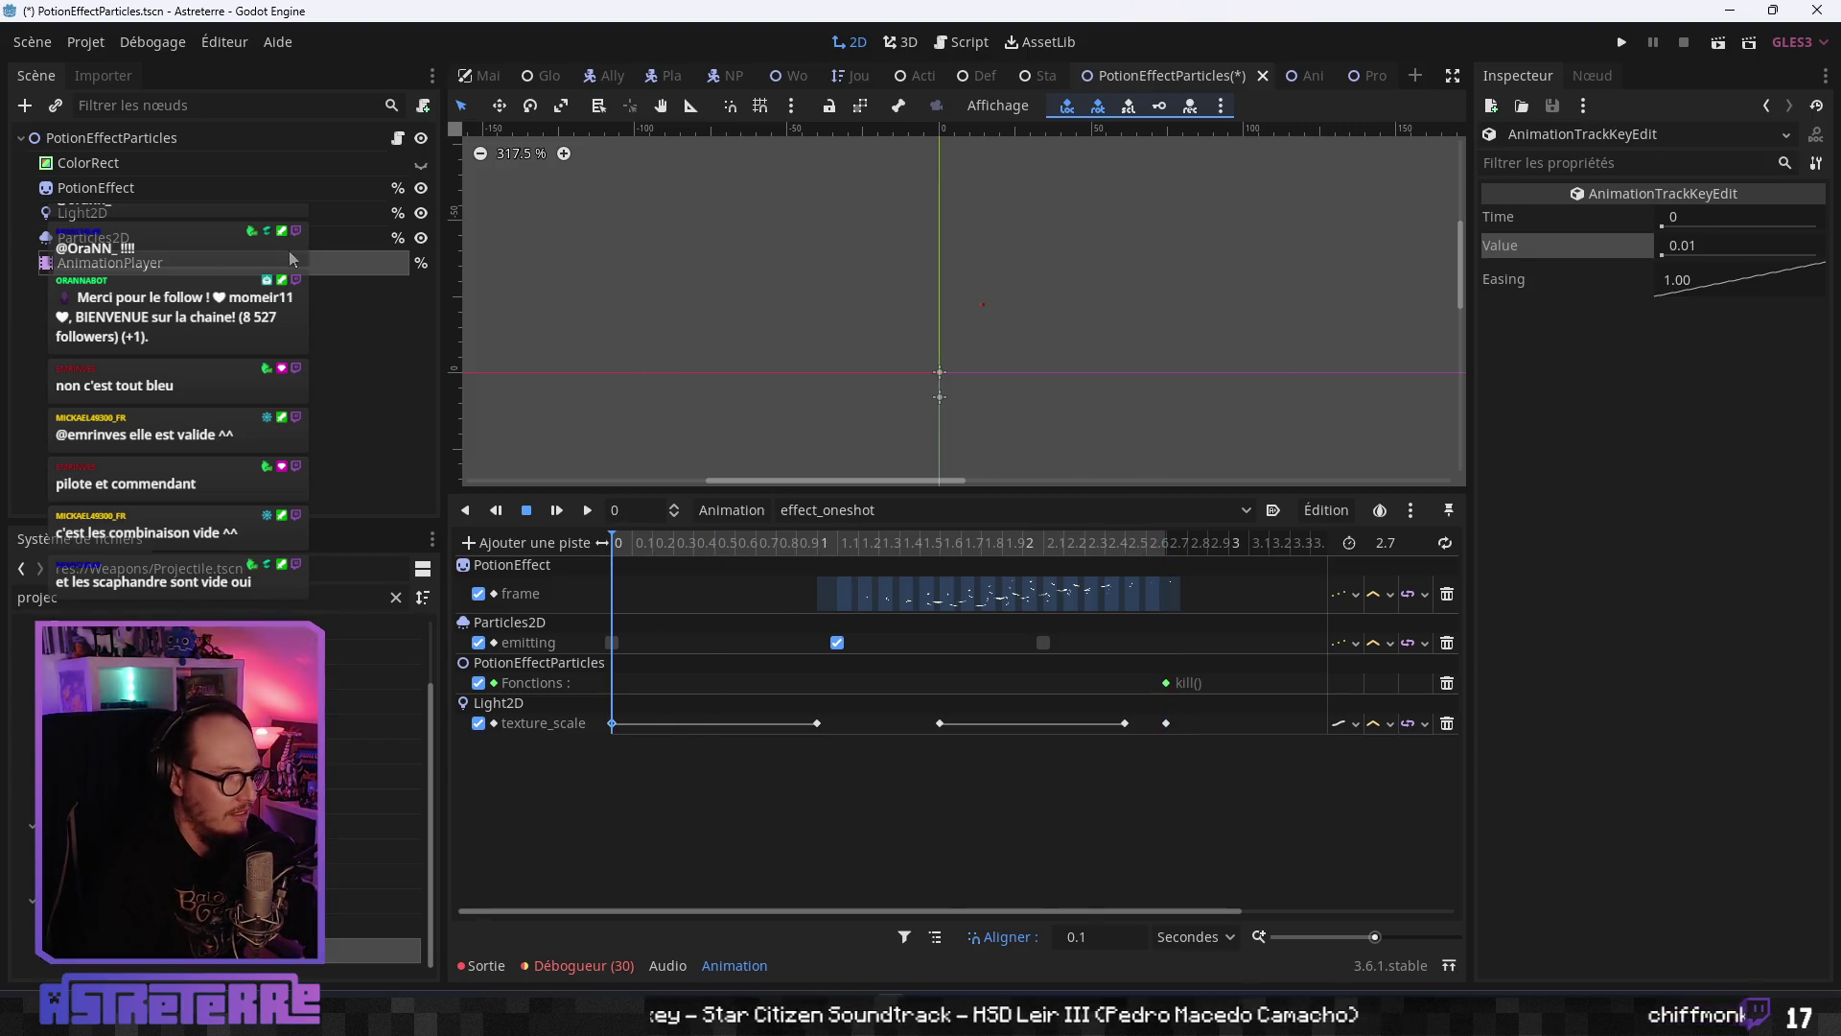
- Show the pink ColorRect backdrop and preview the effect animation from the start
click(420, 165)
mouse_move(607, 543)
mouse_down()
mouse_move(1251, 539)
mouse_move(662, 545)
mouse_up()
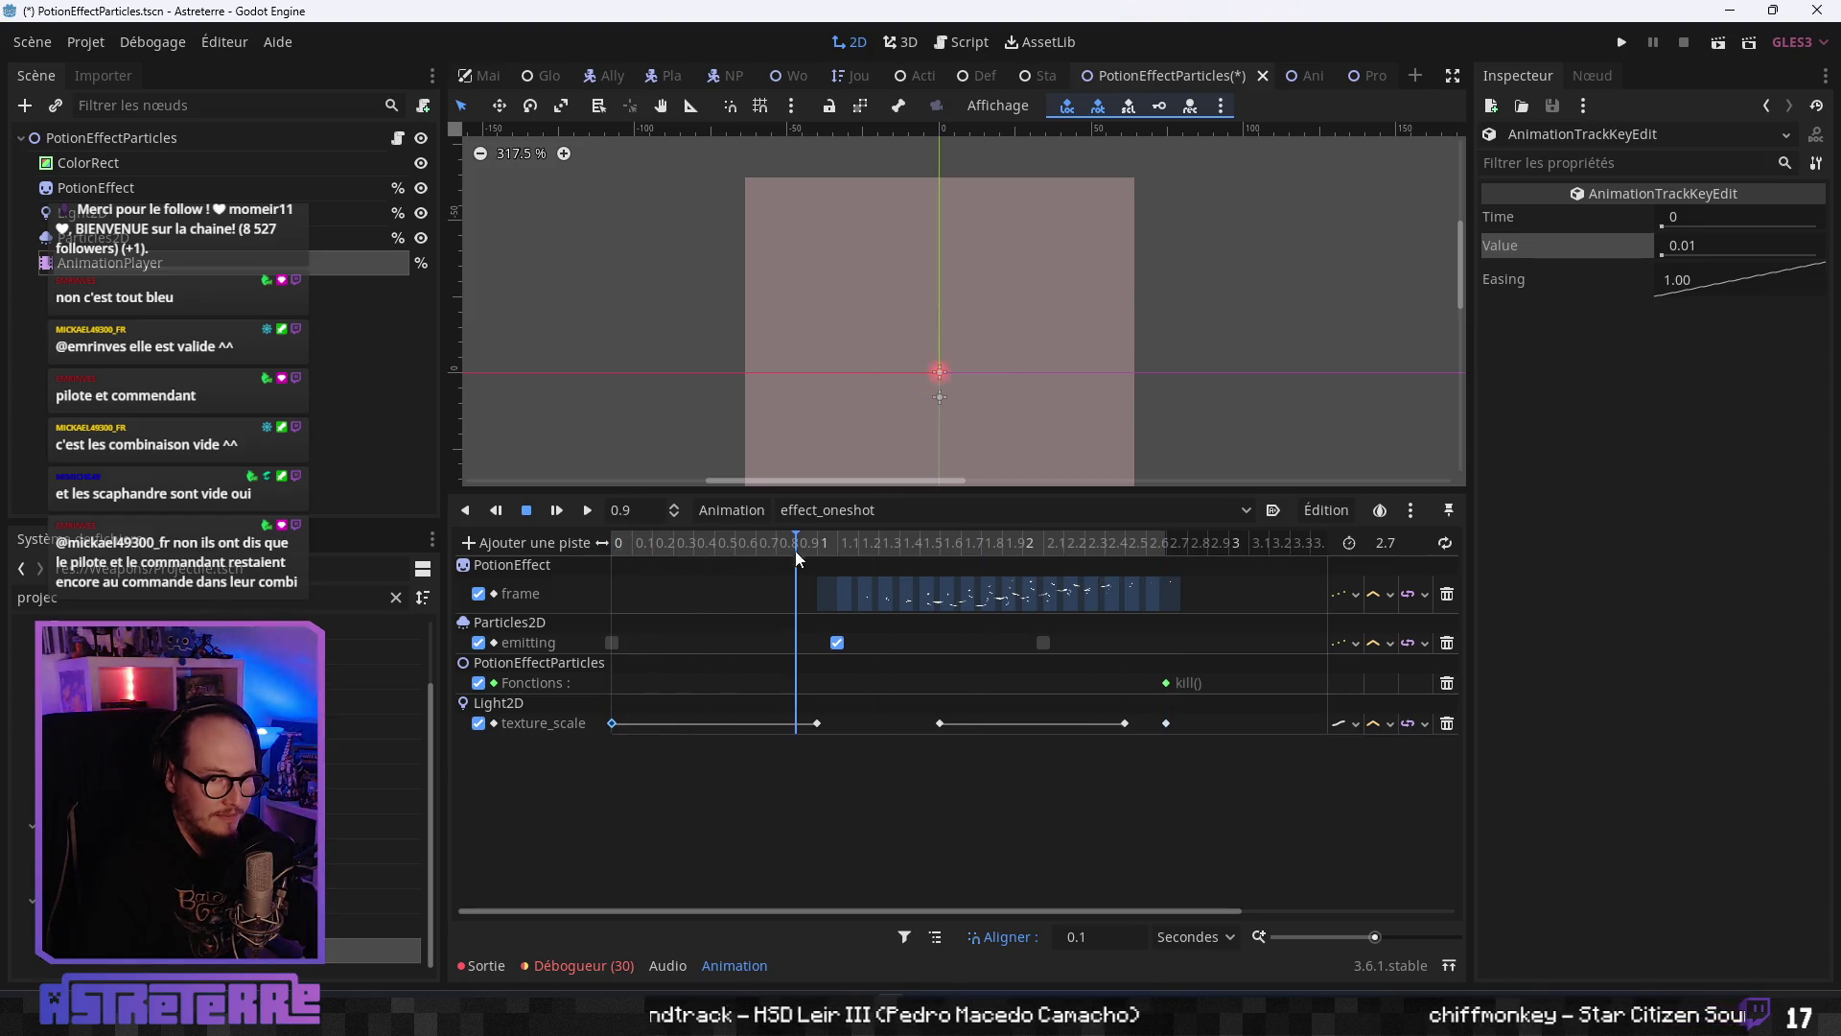
click(612, 724)
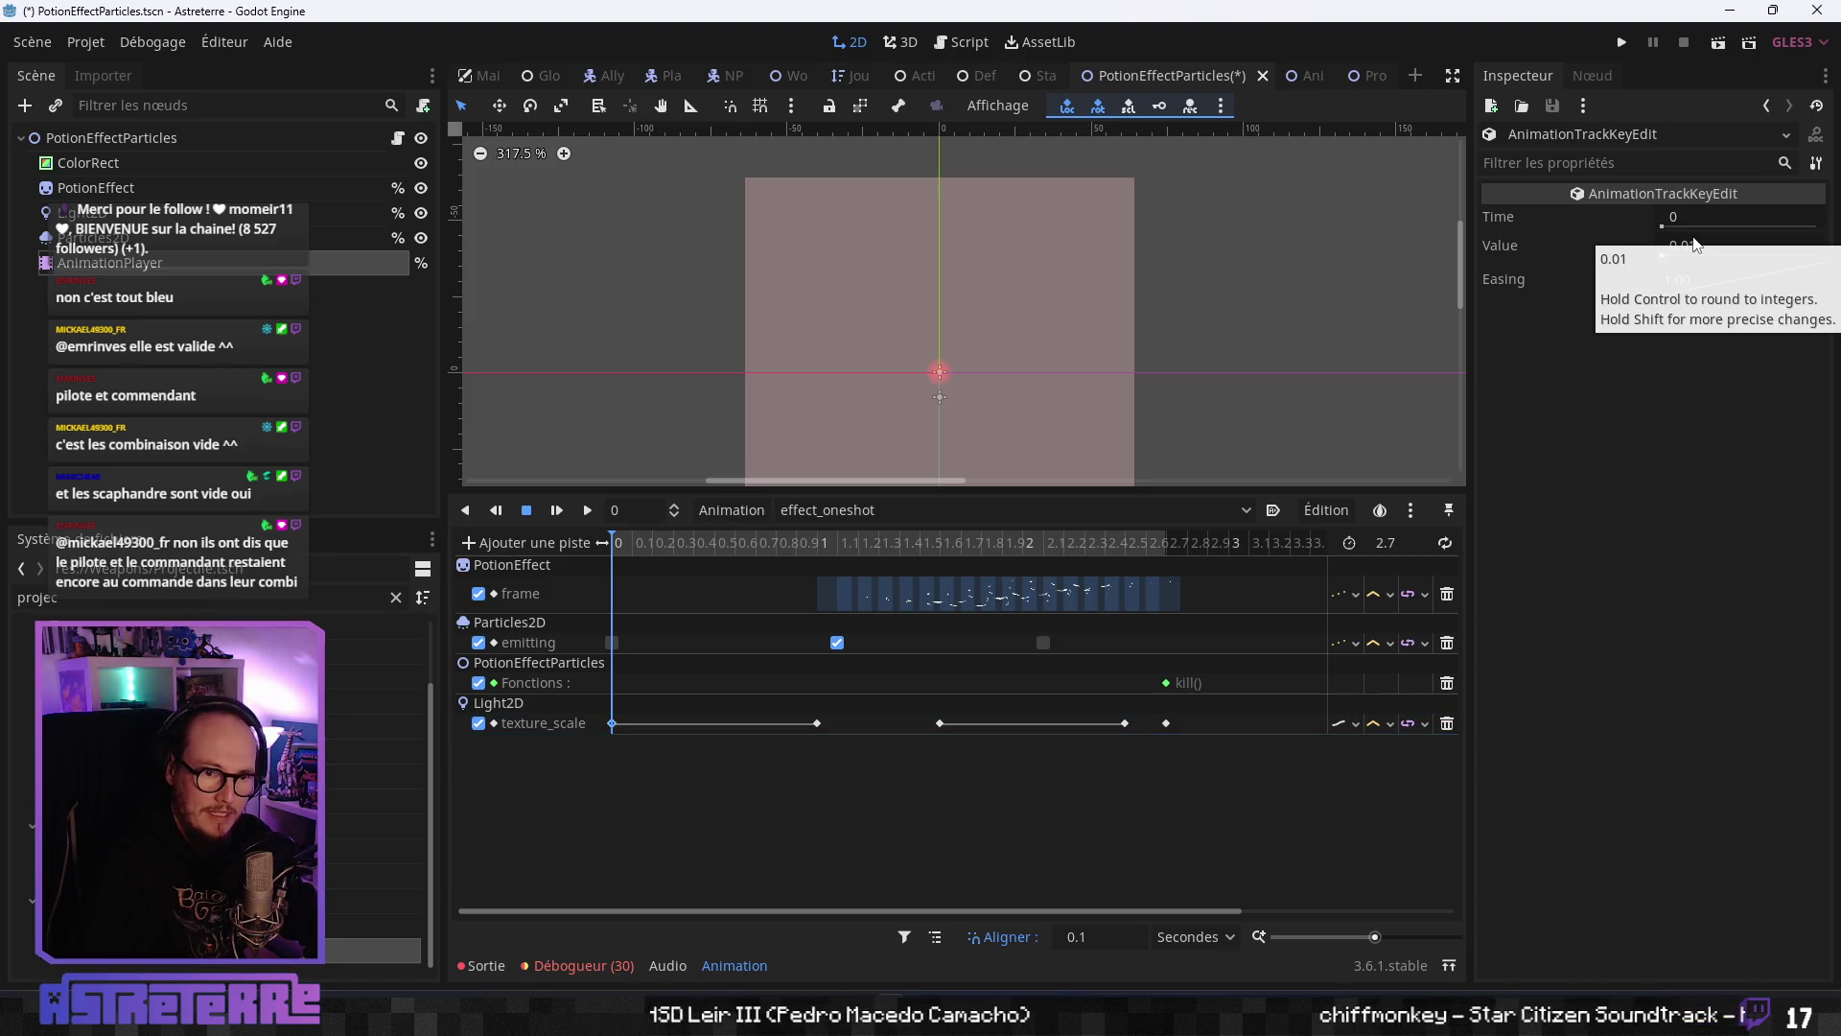
mouse_move(731, 549)
mouse_down()
mouse_move(1168, 530)
mouse_move(583, 547)
mouse_up()
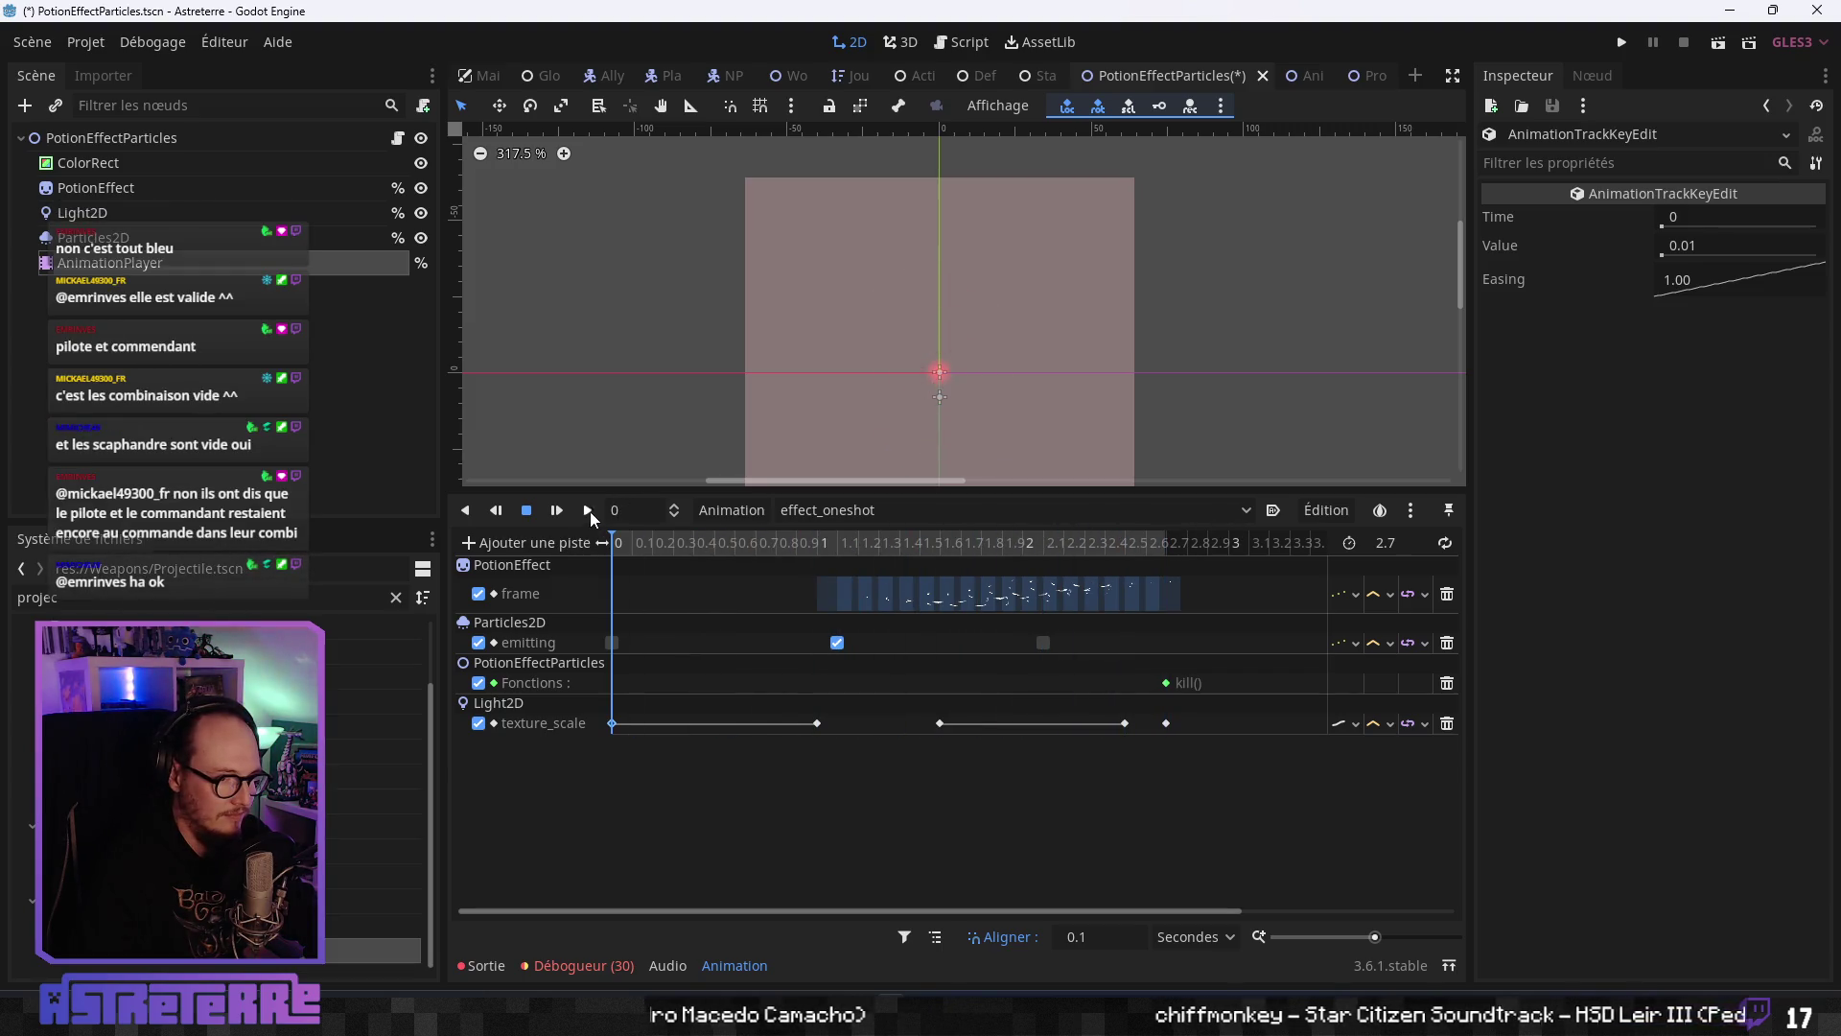
click(588, 513)
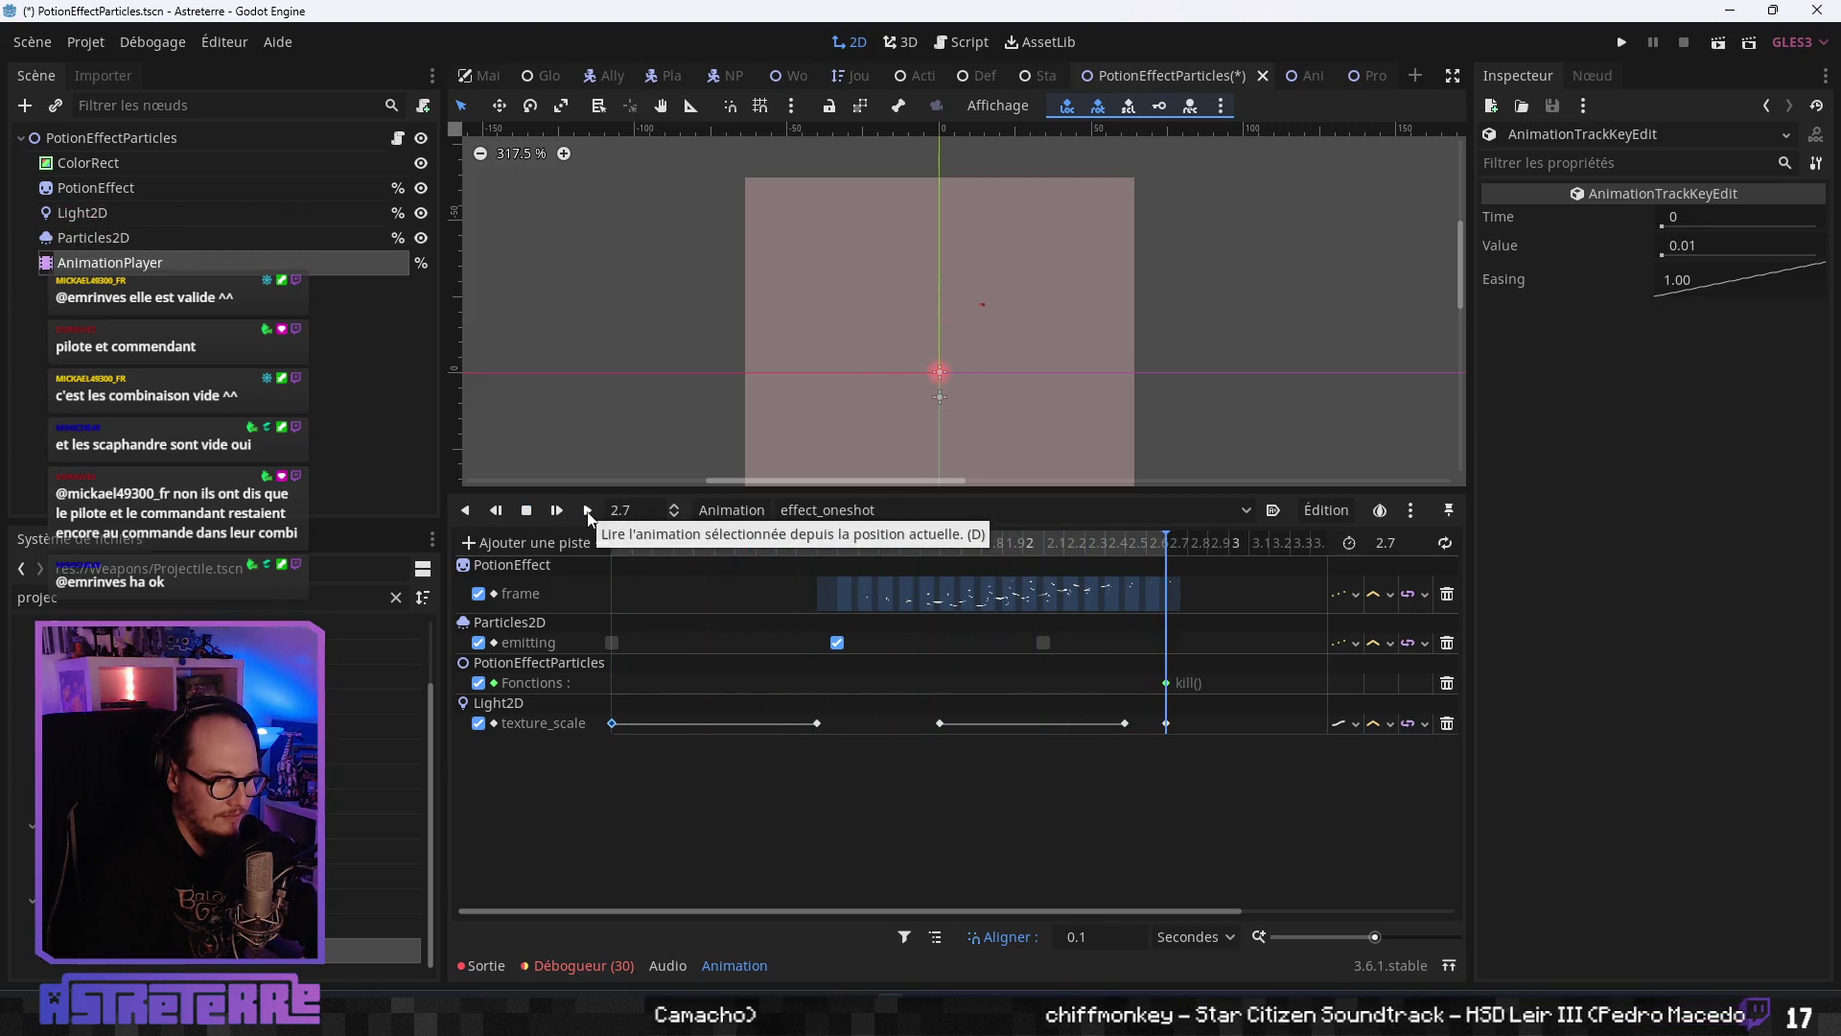
- Move the 2.4 s texture_scale key to 2.5 s and replay the animation
drag(1155, 555, 1105, 551)
drag(1126, 724, 1146, 725)
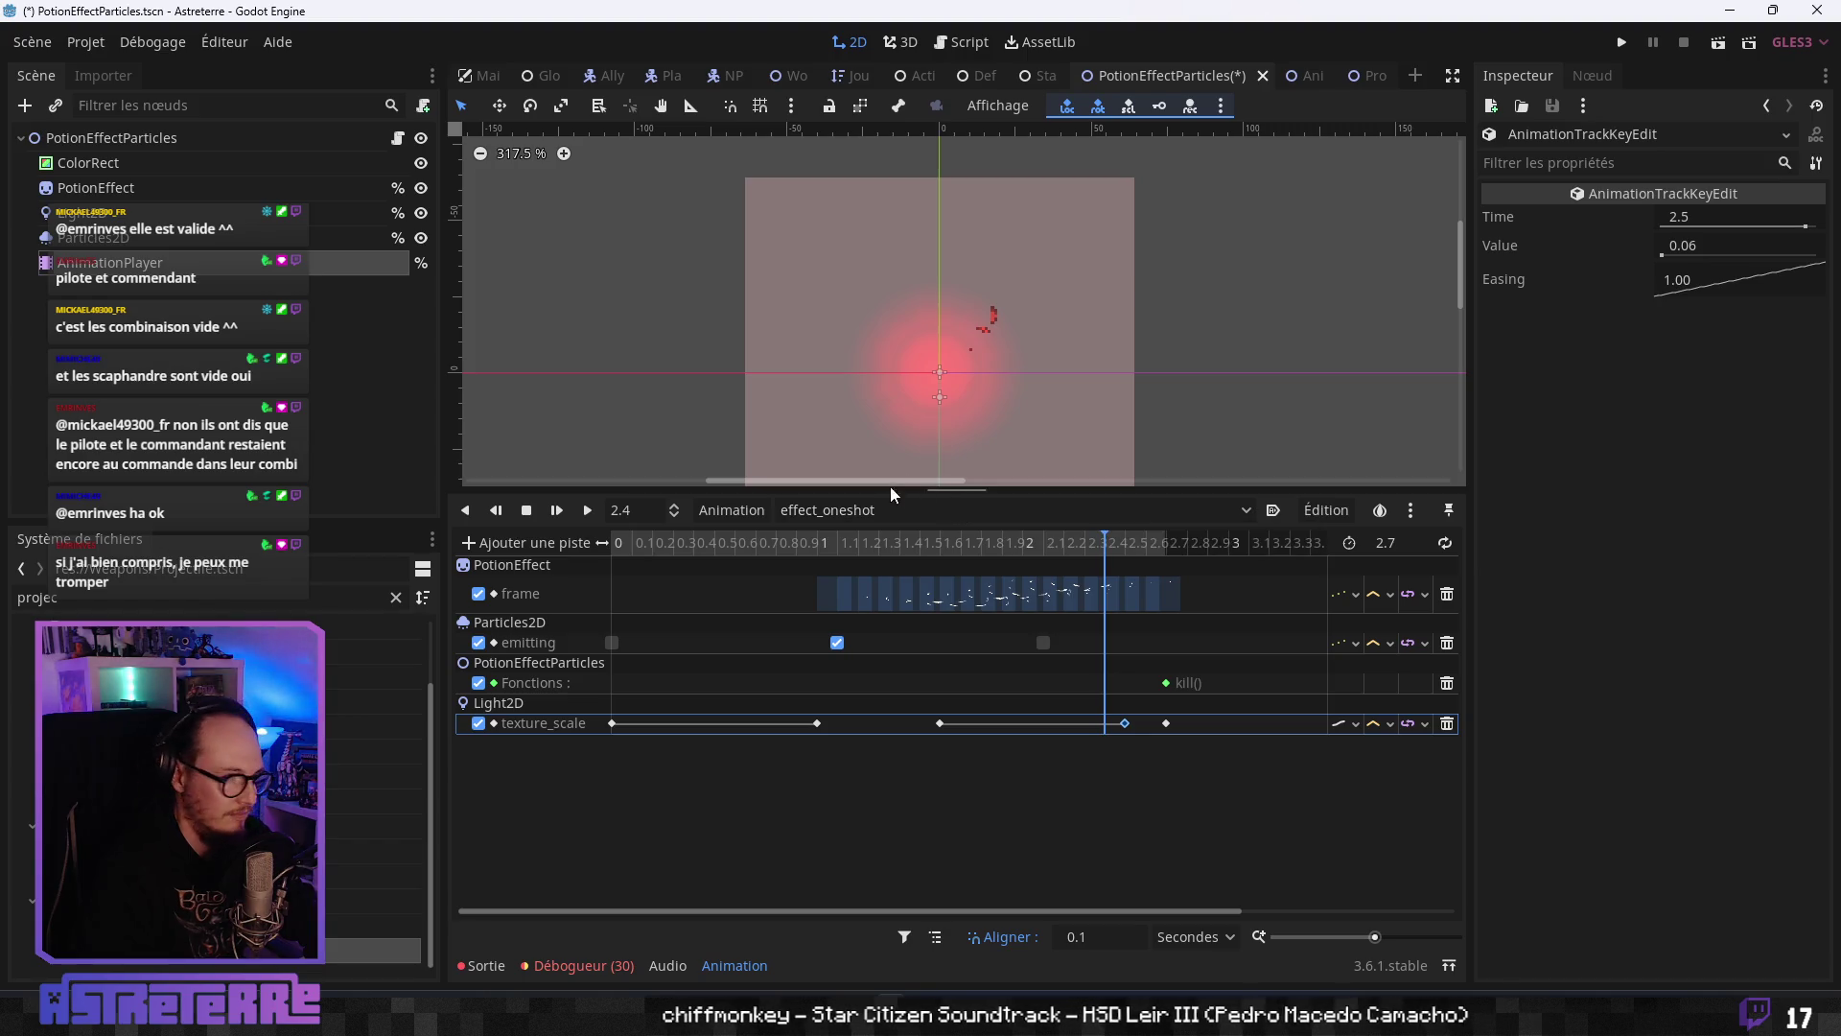
drag(837, 542, 573, 545)
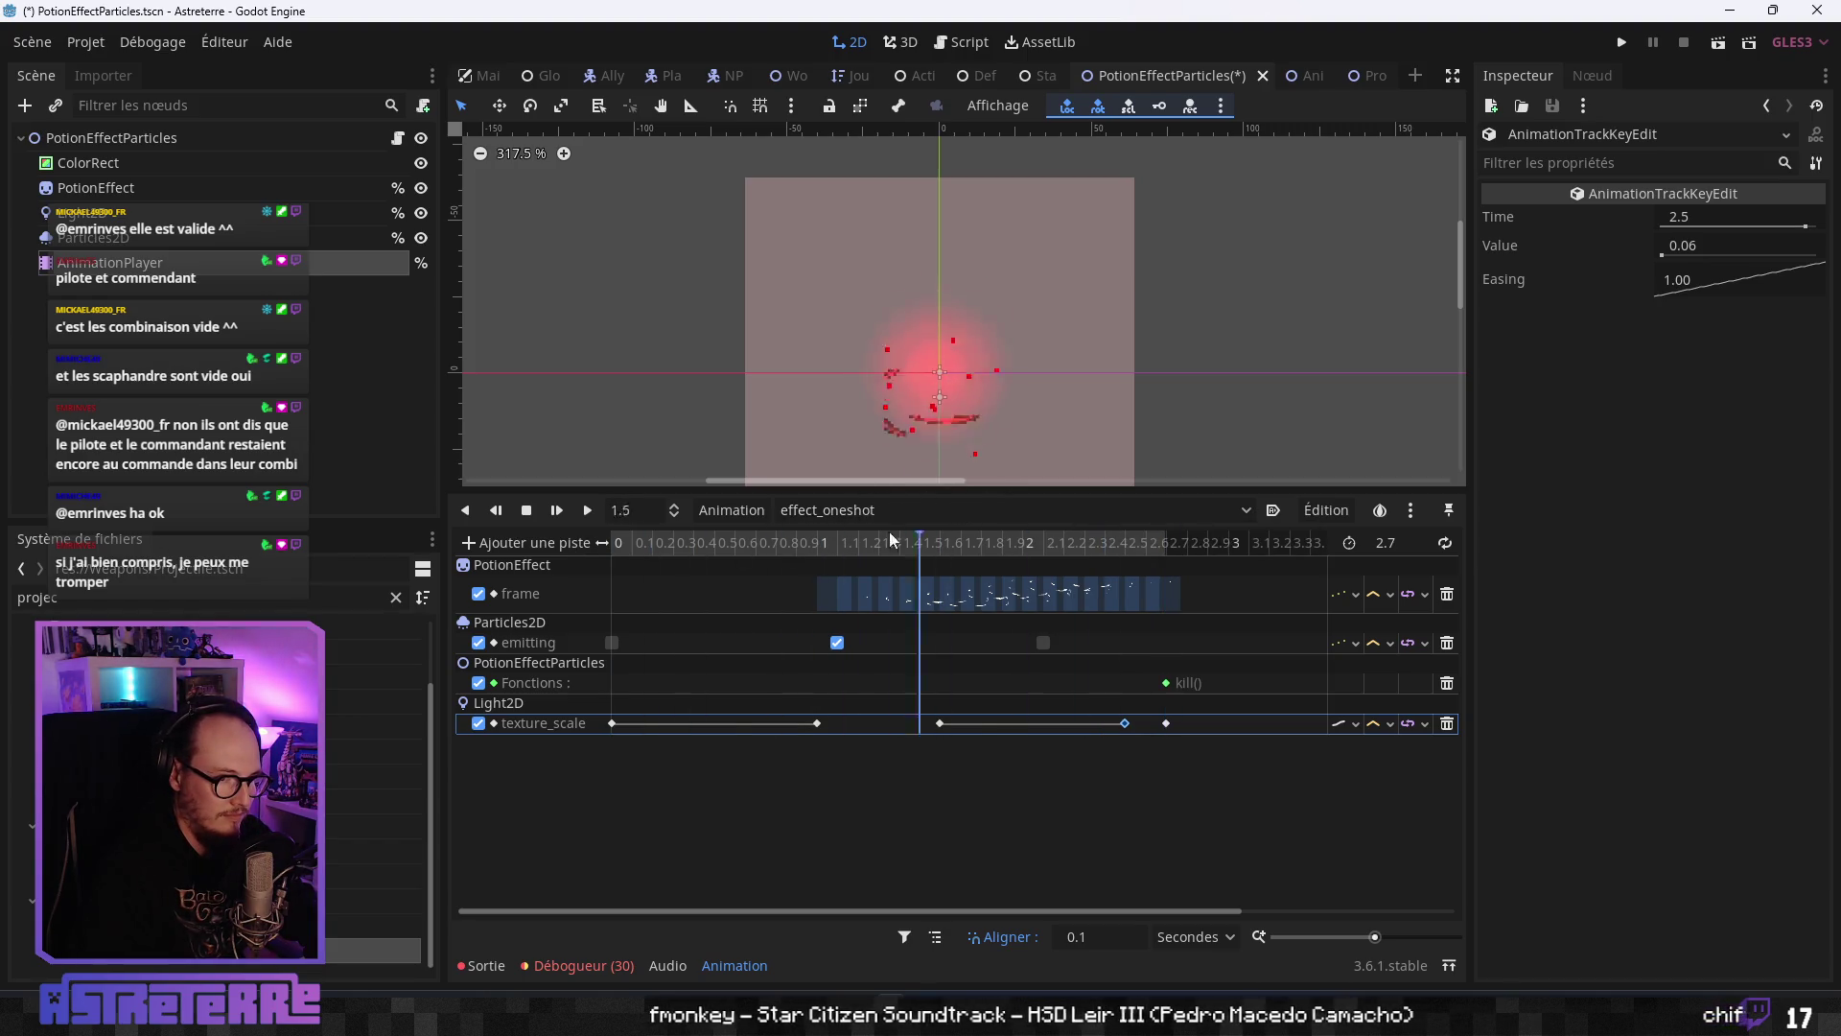
click(591, 510)
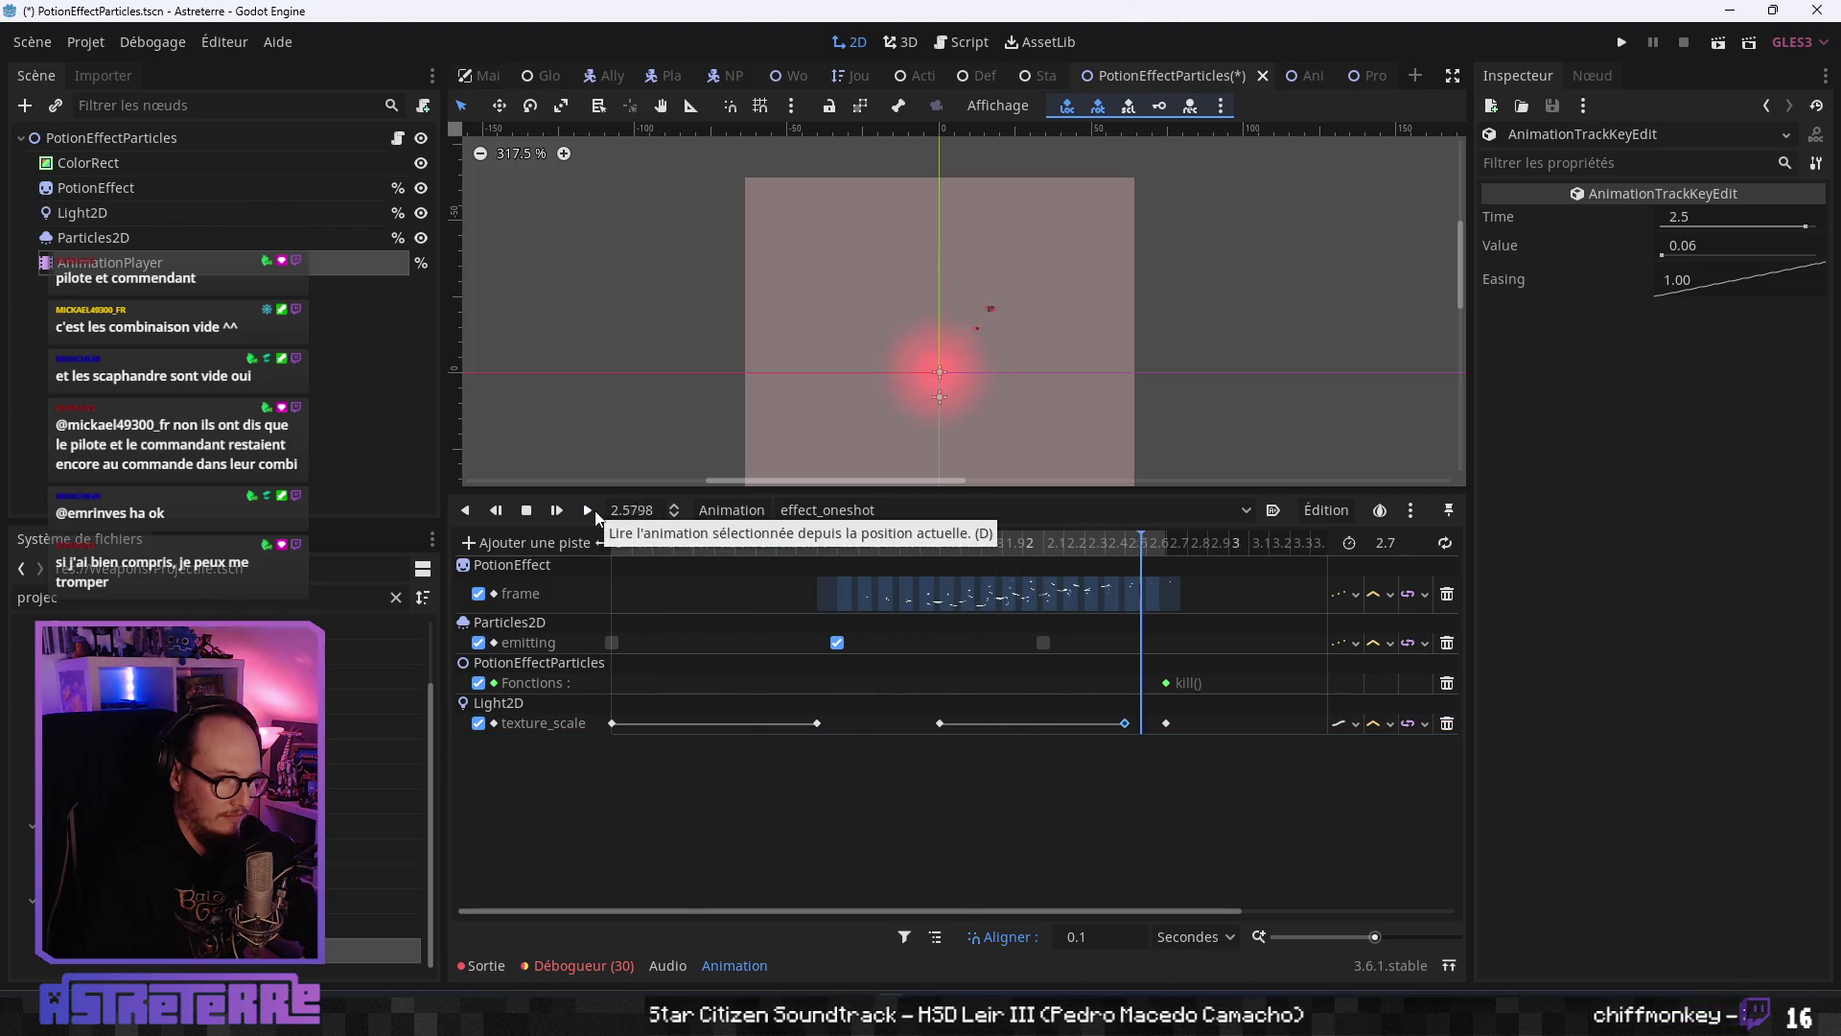
mouse_move(863, 539)
mouse_down()
mouse_move(892, 539)
mouse_move(560, 551)
mouse_up()
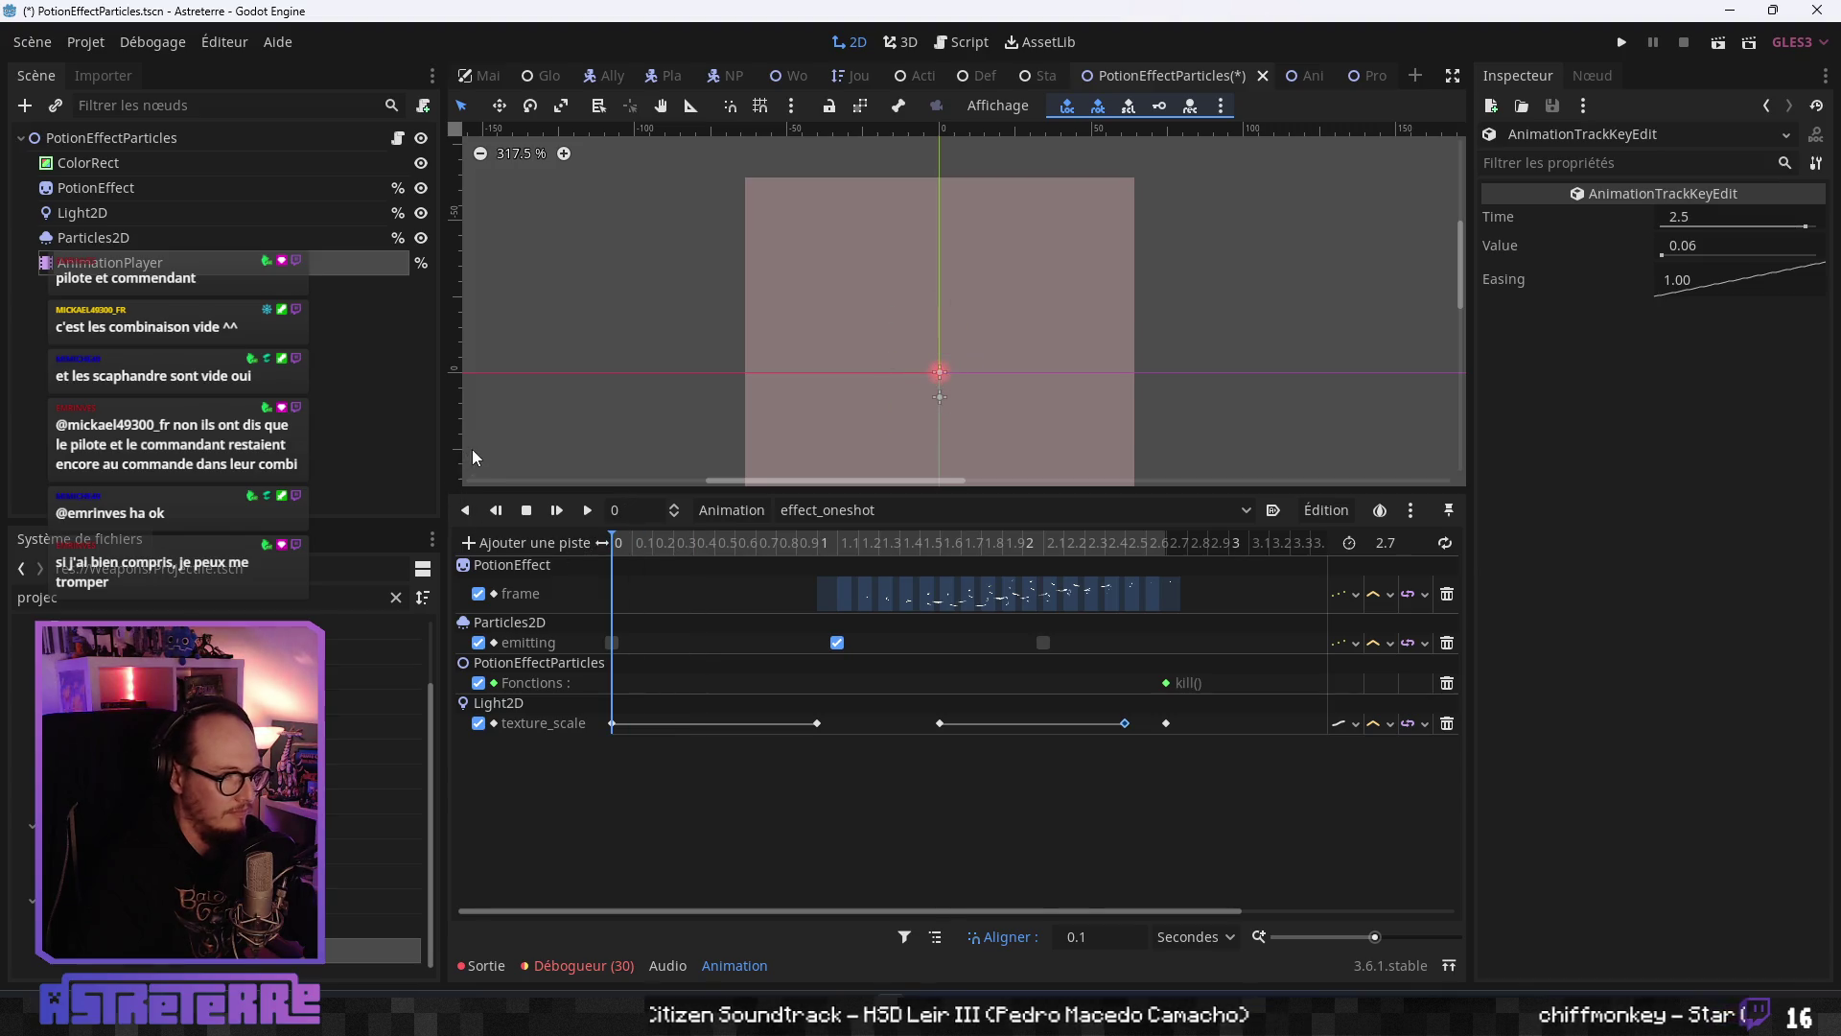
click(611, 723)
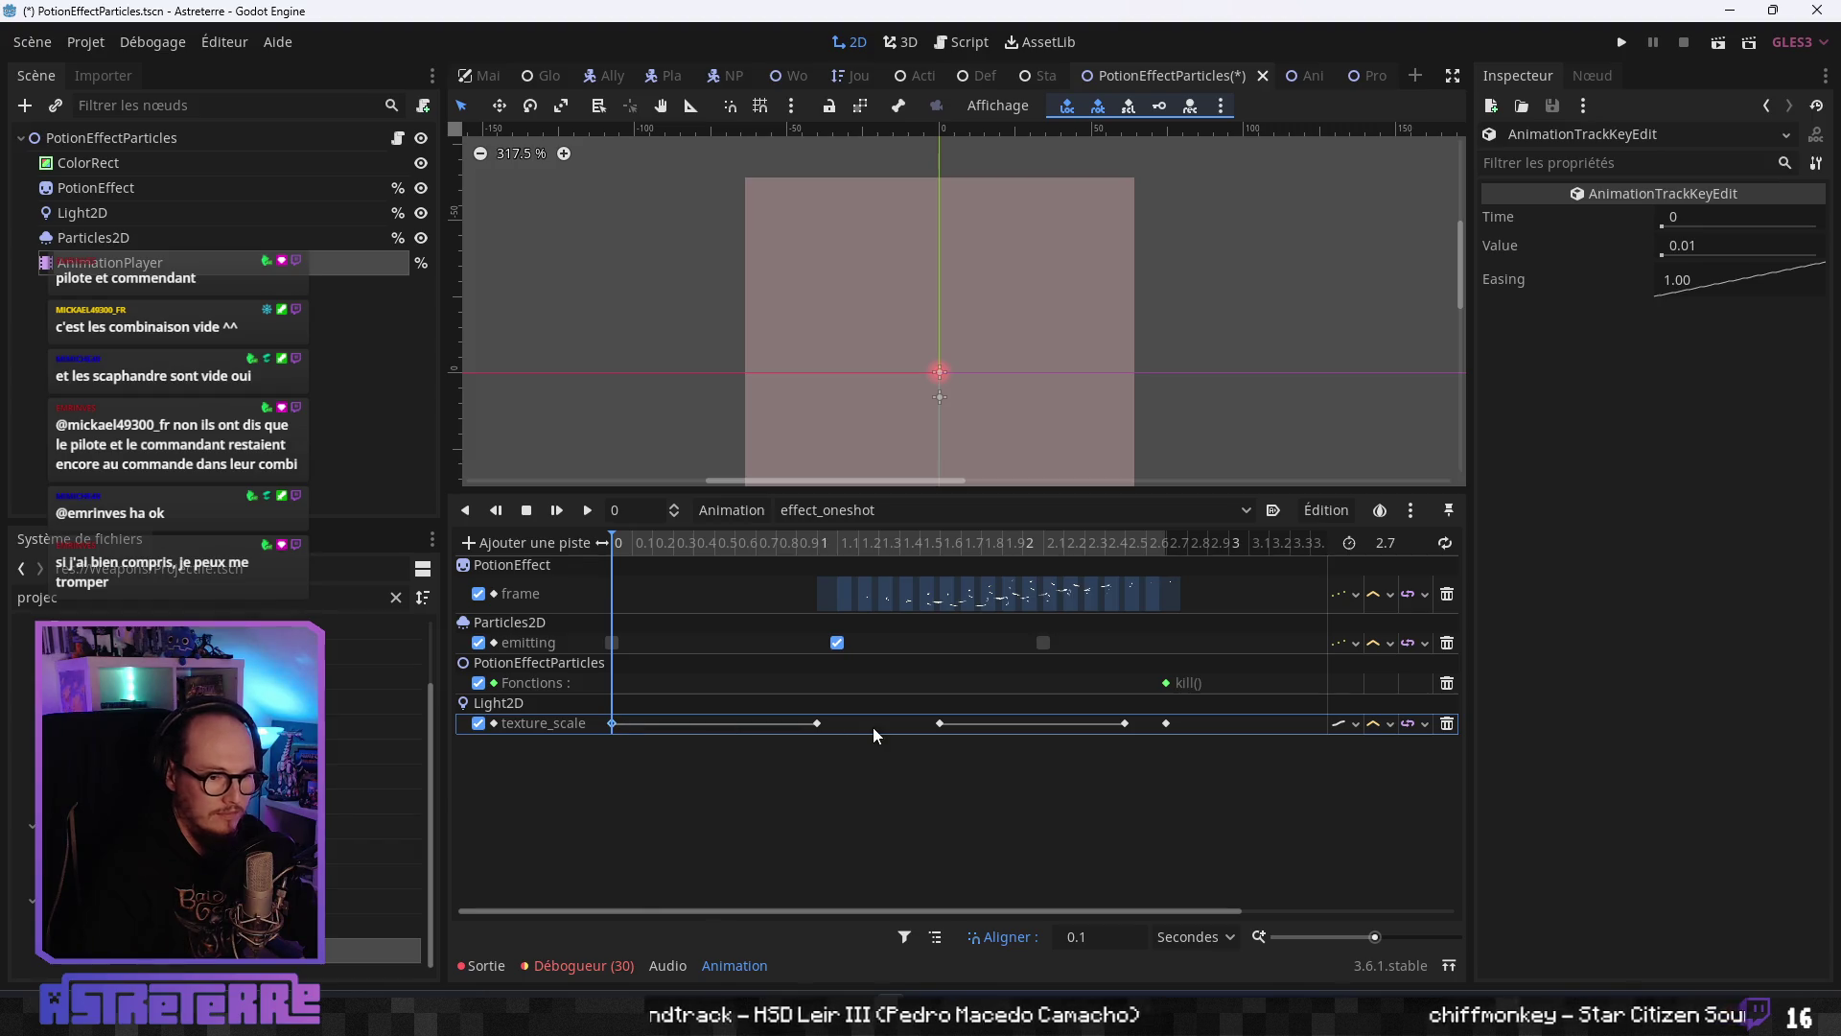
mouse_move(816, 731)
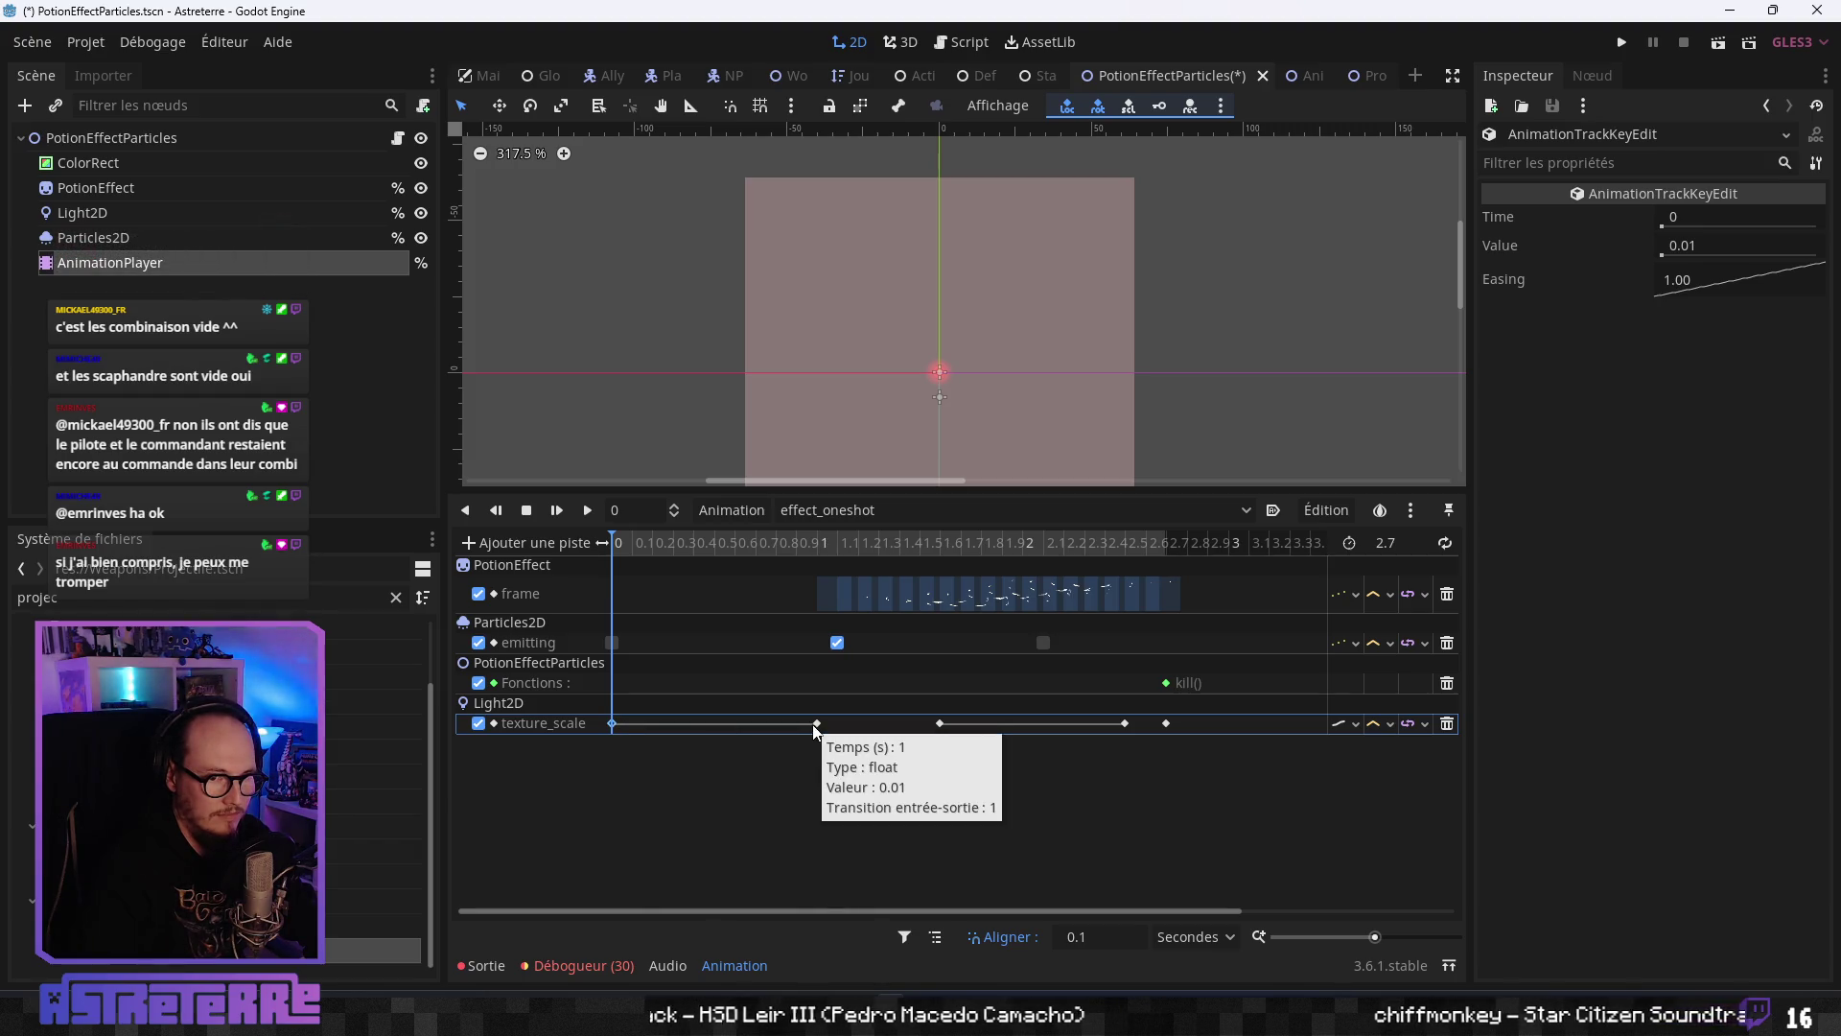
mouse_move(614, 542)
mouse_down()
mouse_move(961, 543)
mouse_move(544, 544)
mouse_up()
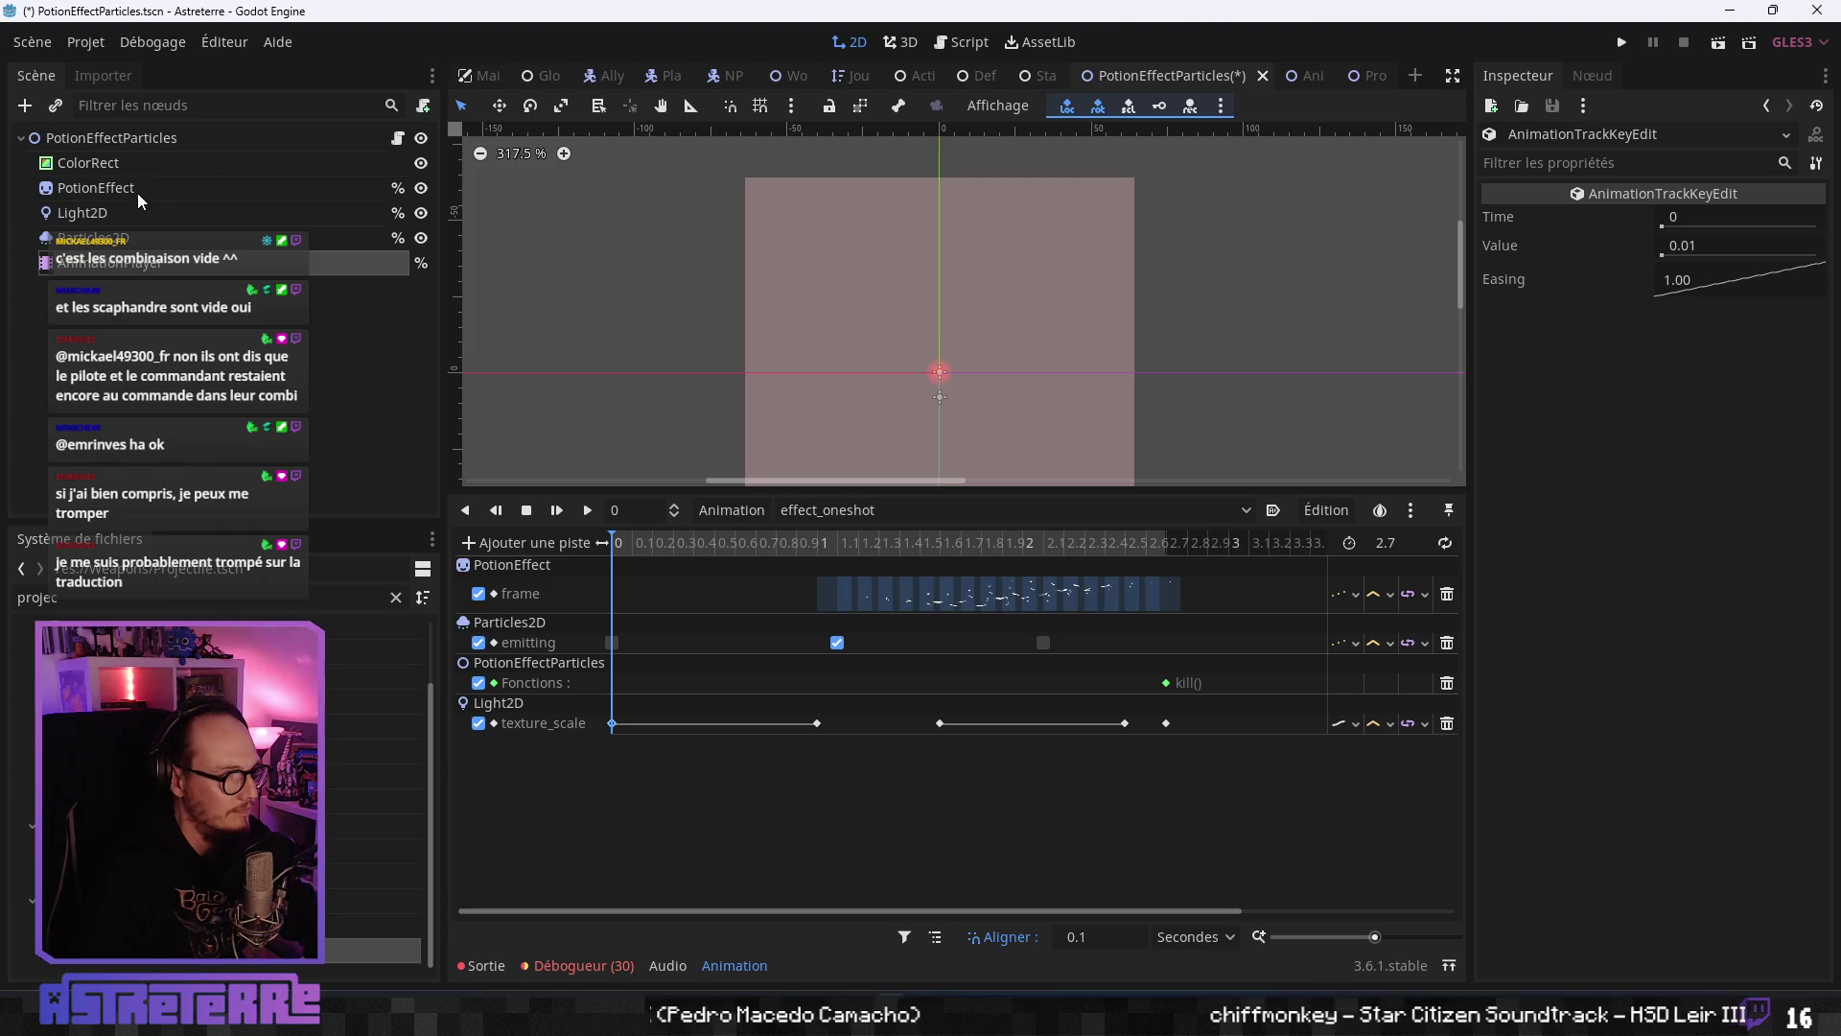
- Make the Light2D's modulate colour fully opaque with alpha 255
click(117, 215)
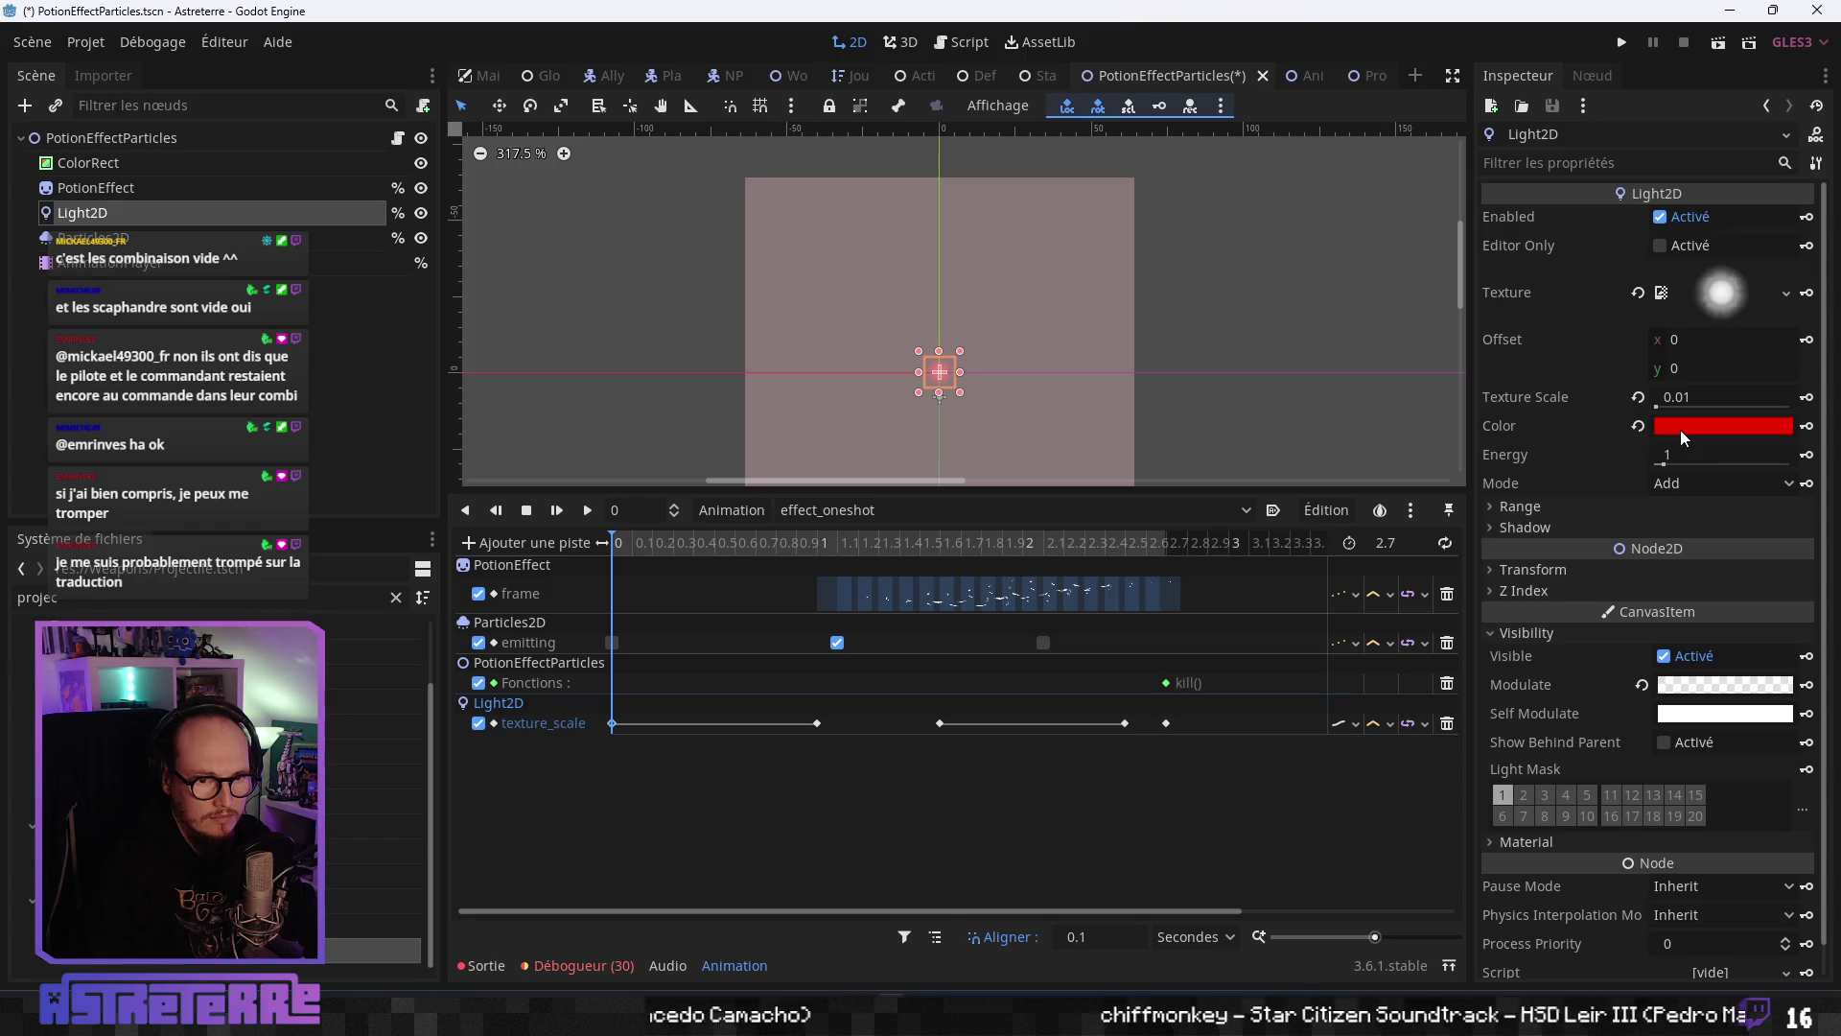
mouse_move(1680, 429)
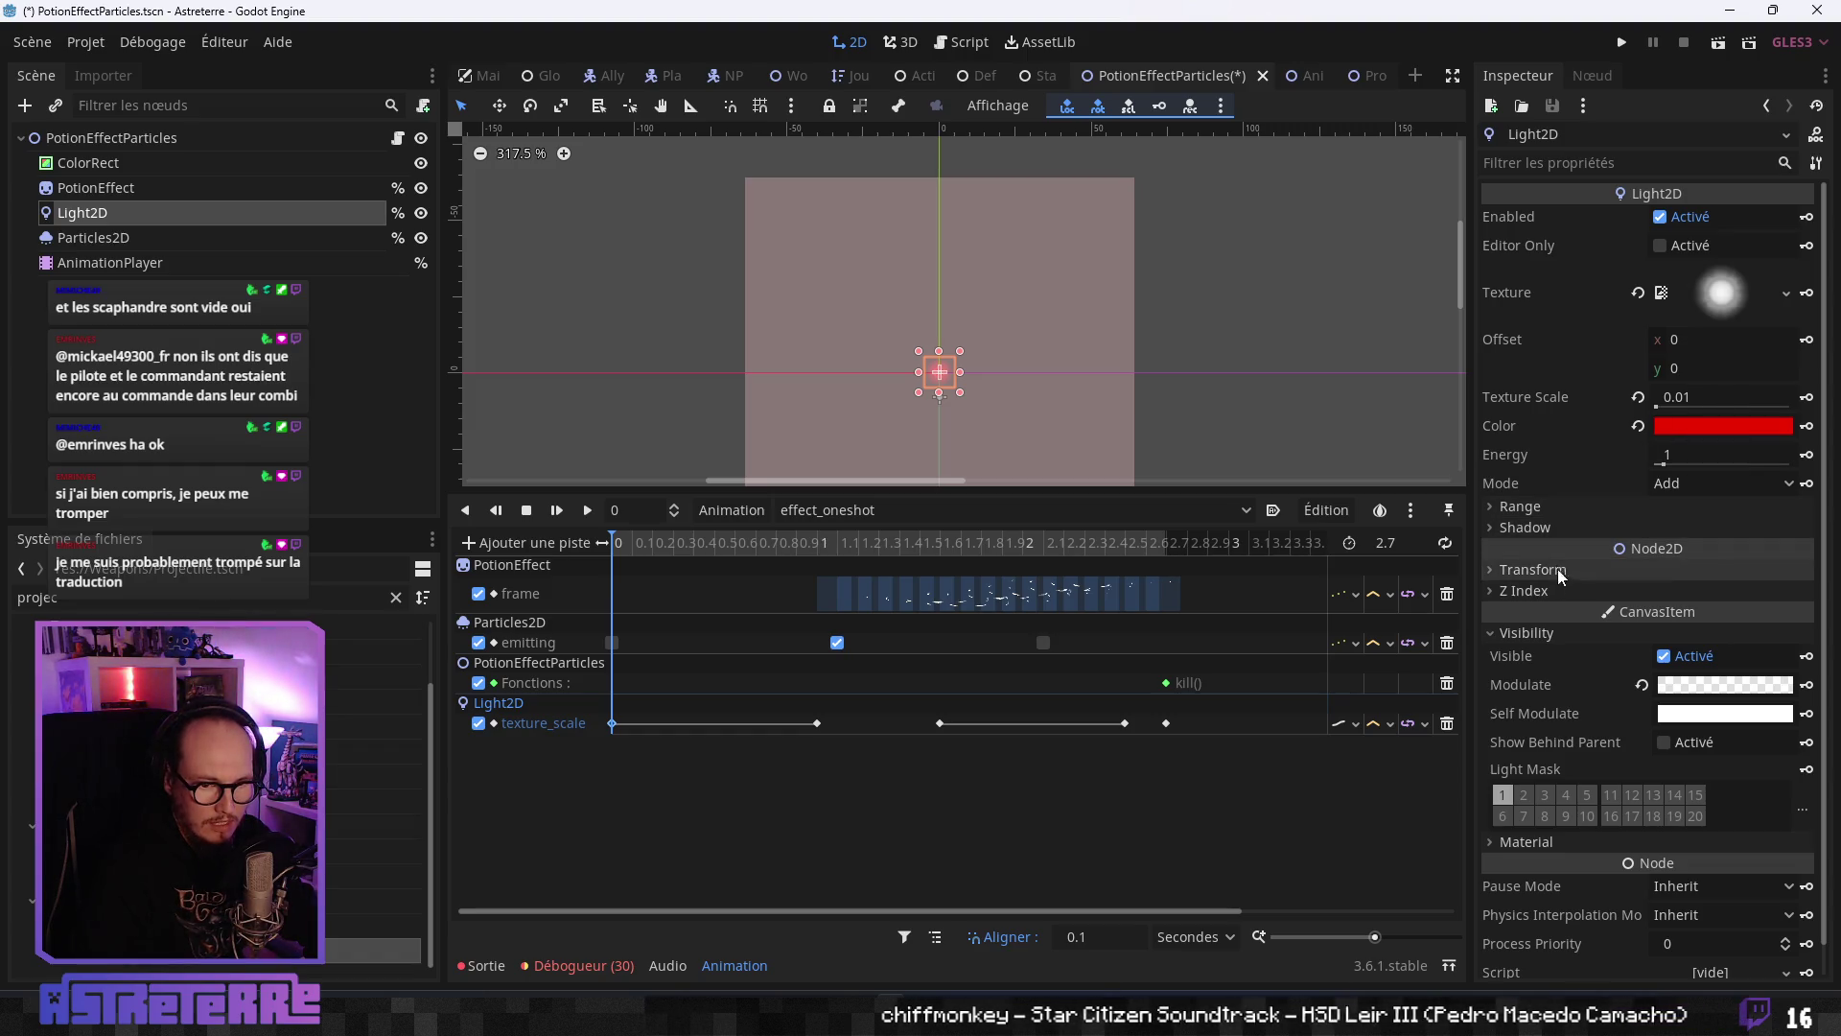
click(1697, 684)
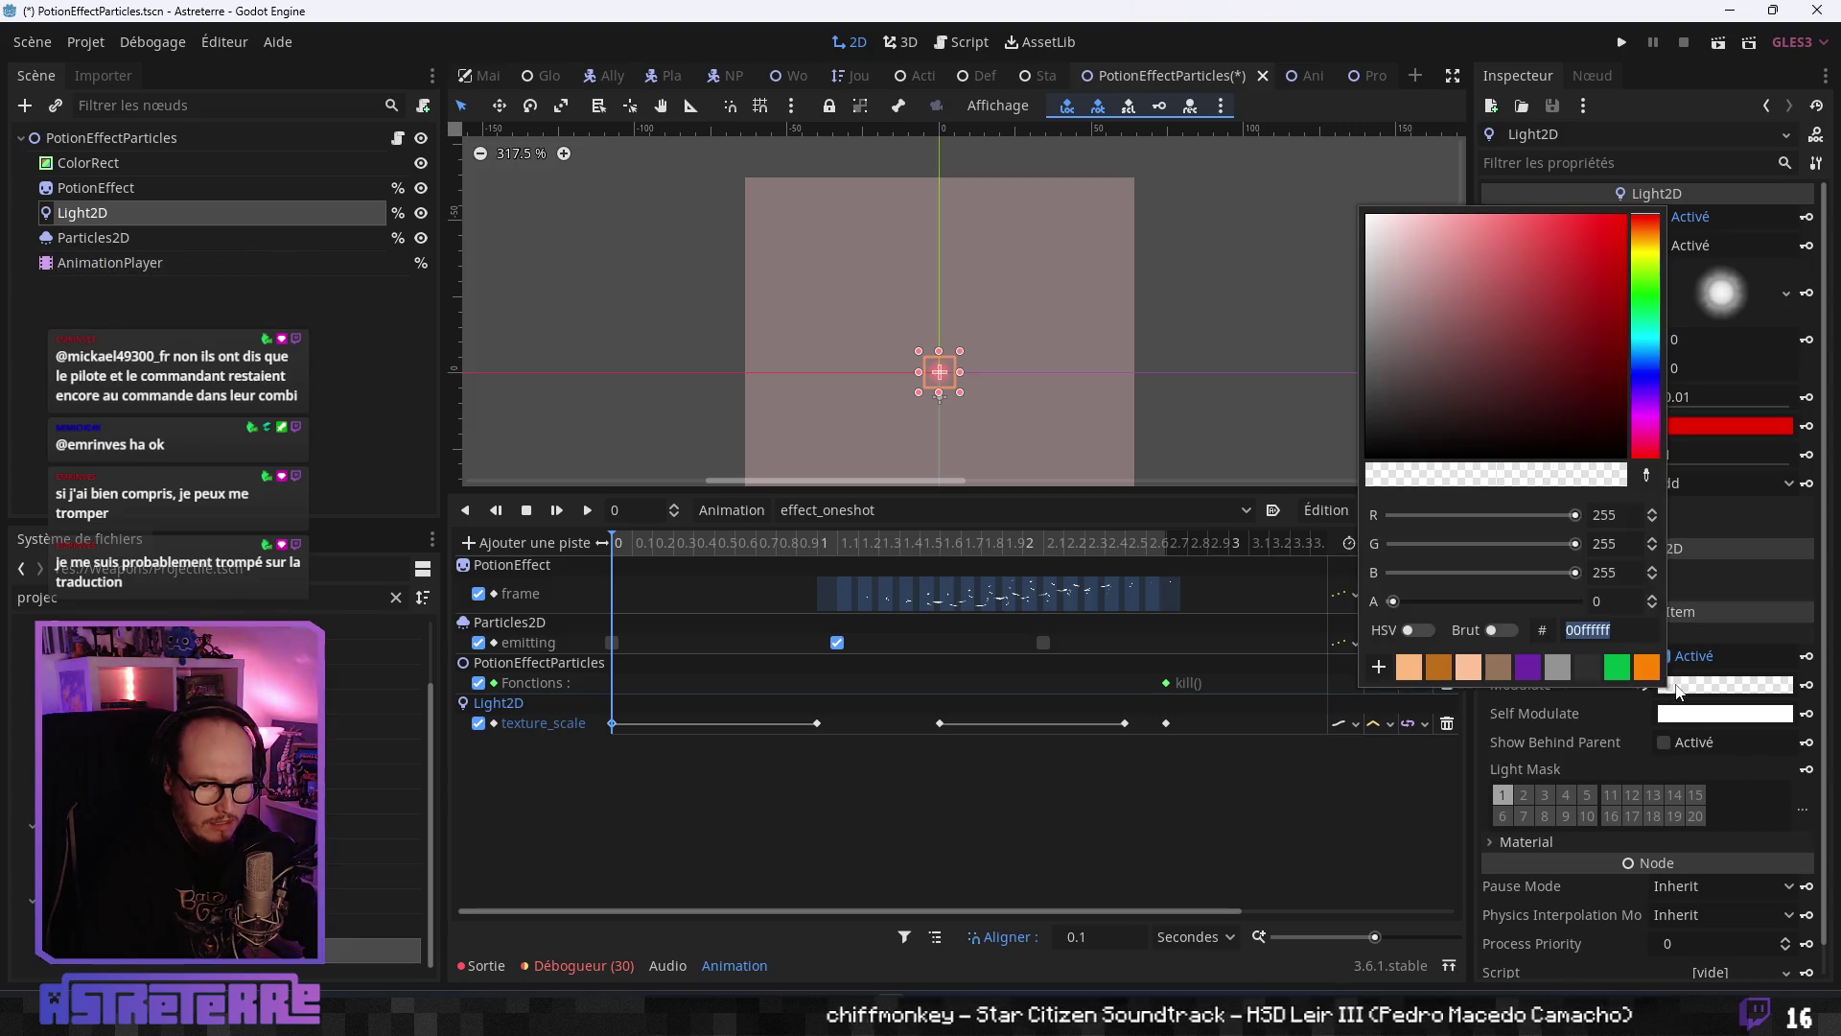
drag(1408, 605, 1670, 621)
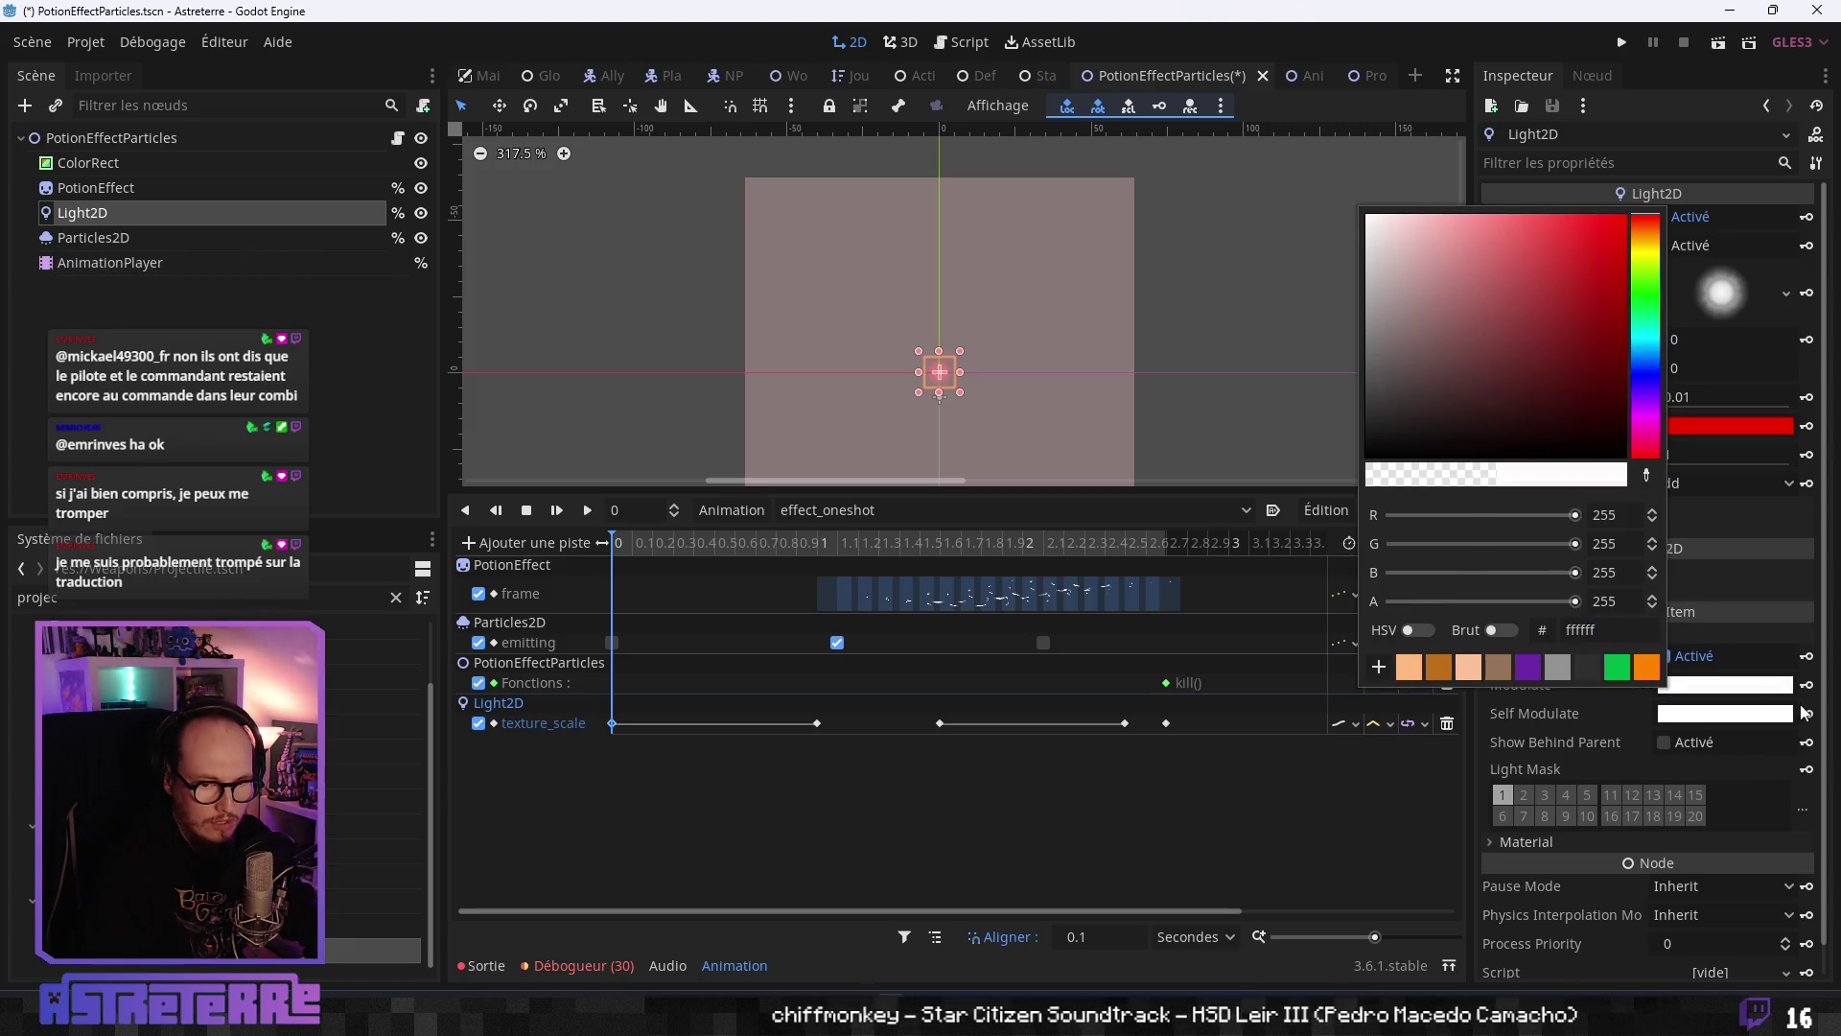
click(1829, 727)
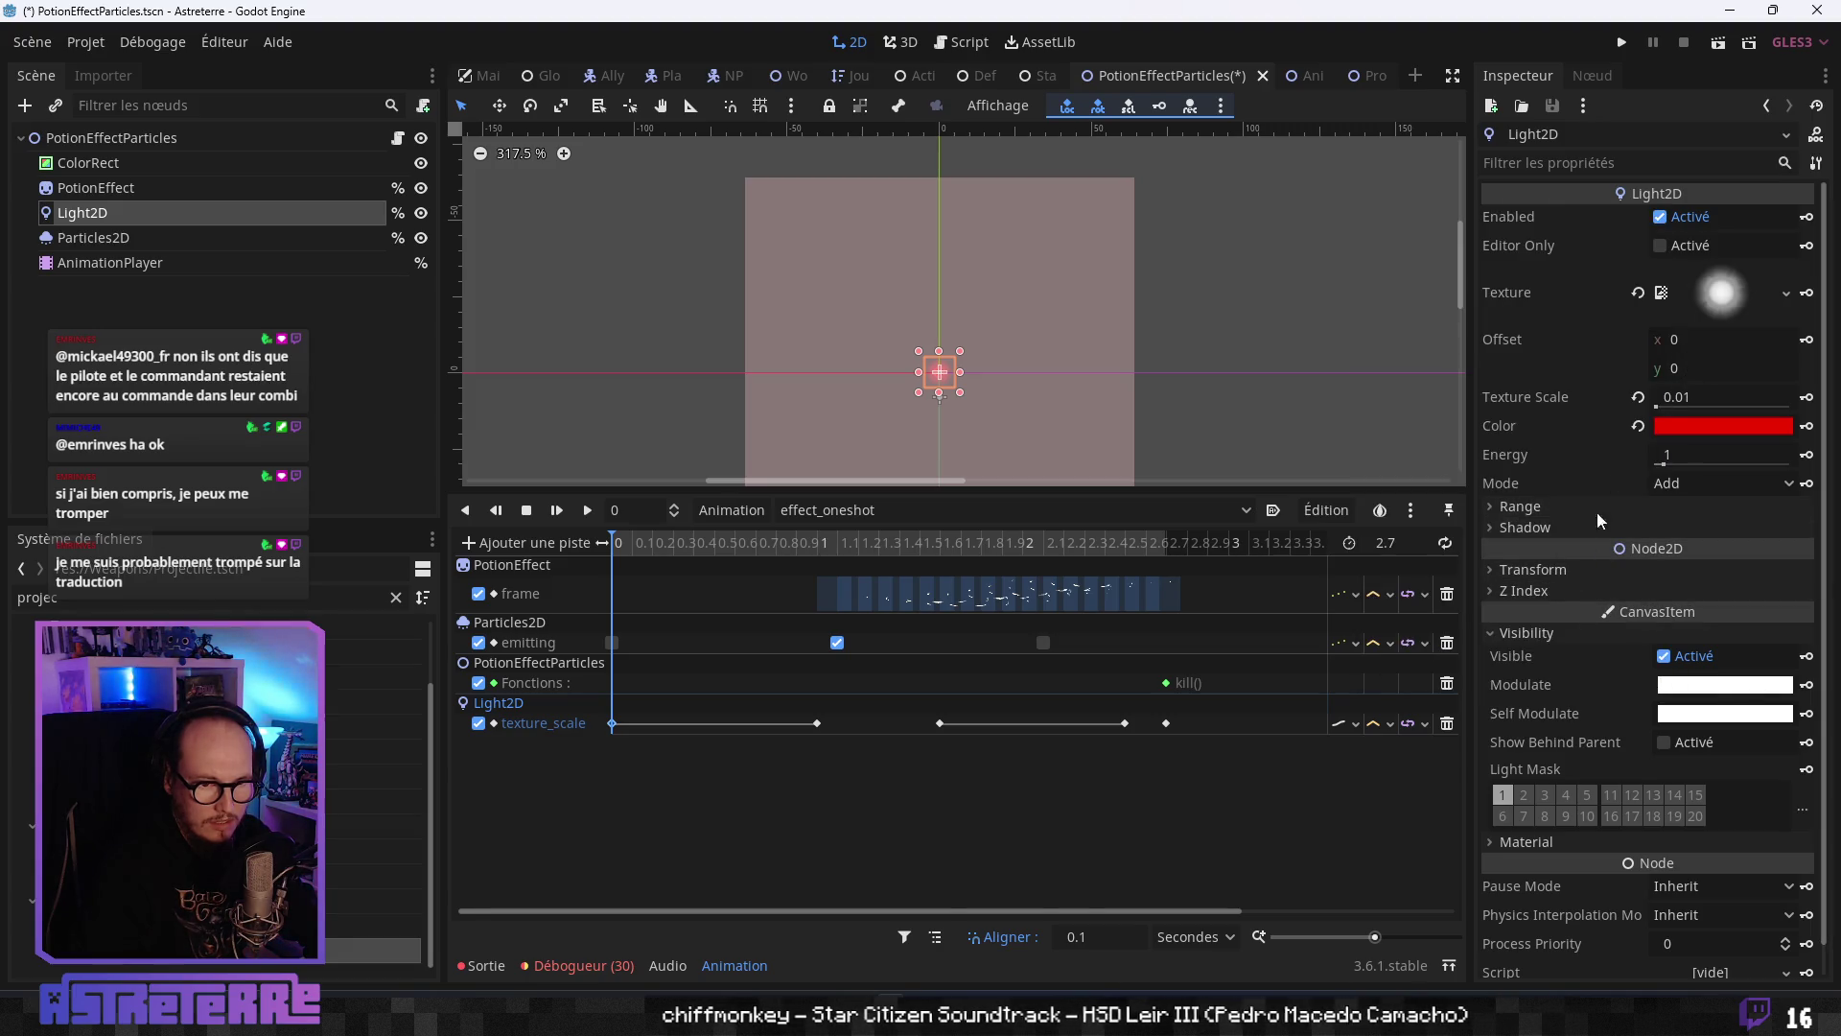
- Try a Light2D scale of 0, then restore the scale to 1
click(1556, 573)
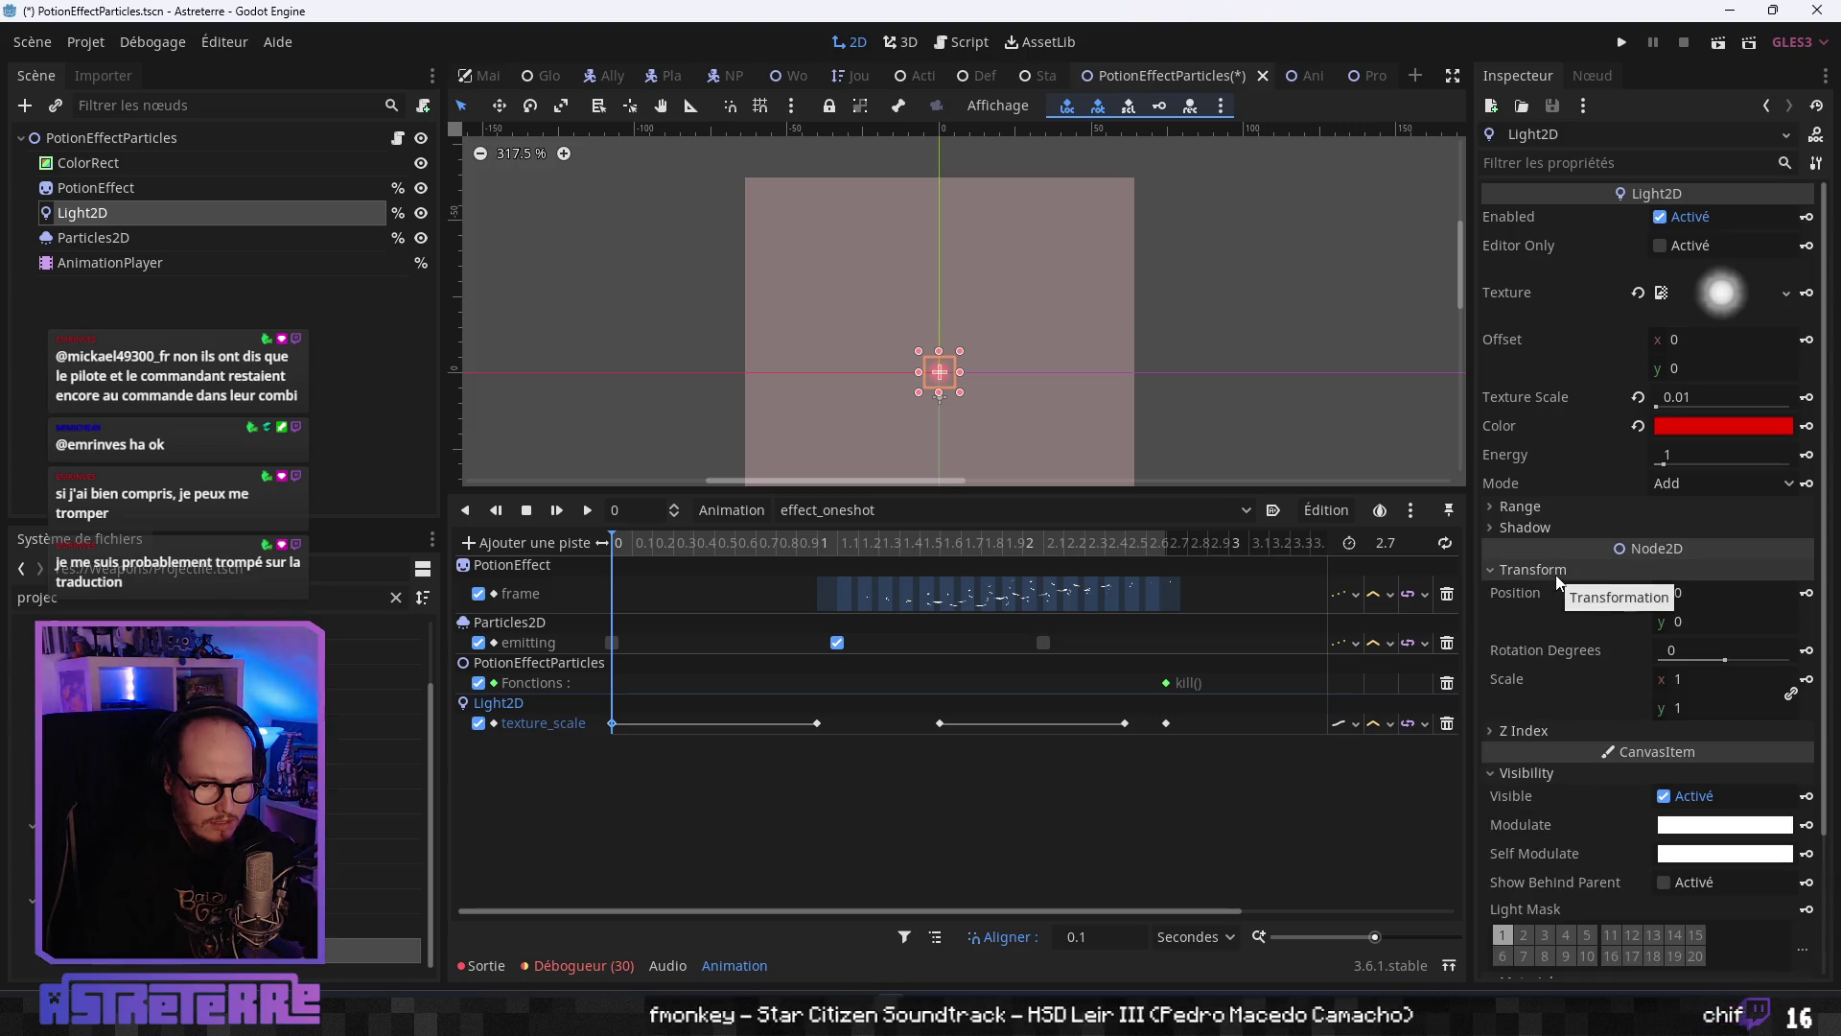
click(1698, 683)
text(0)
key(Tab)
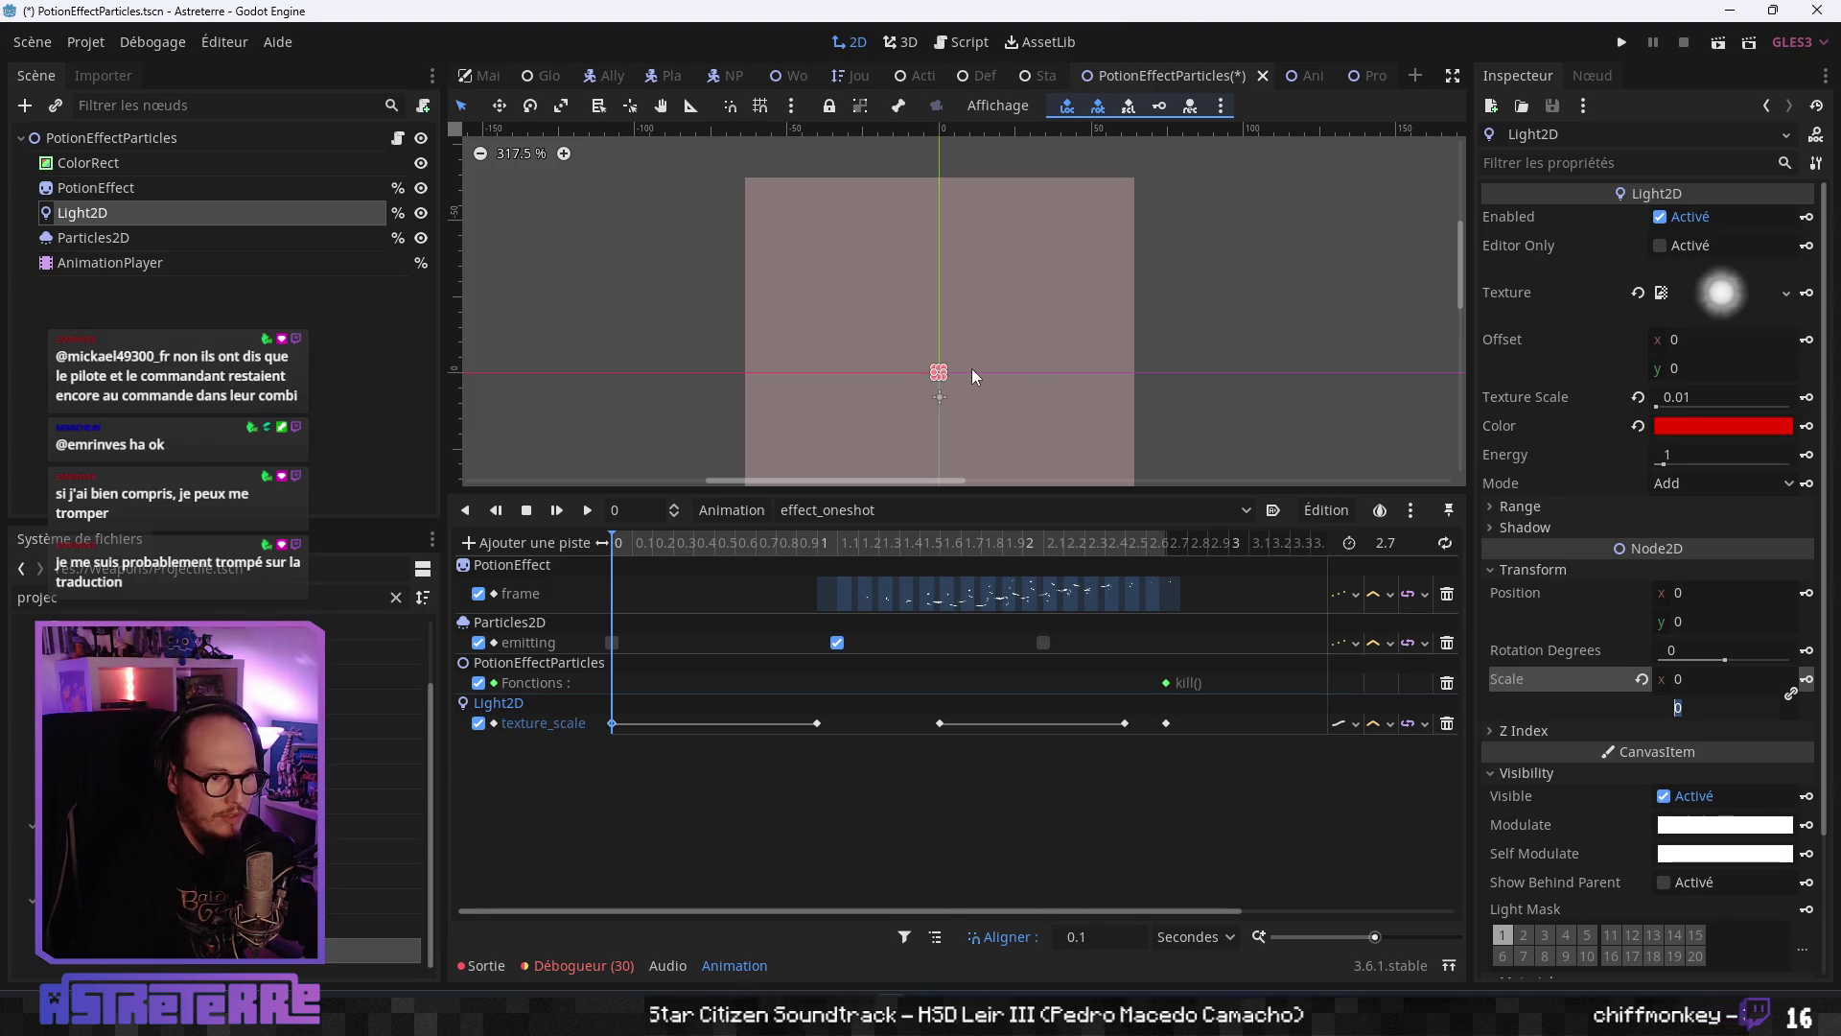
scroll(952, 388, up, 8)
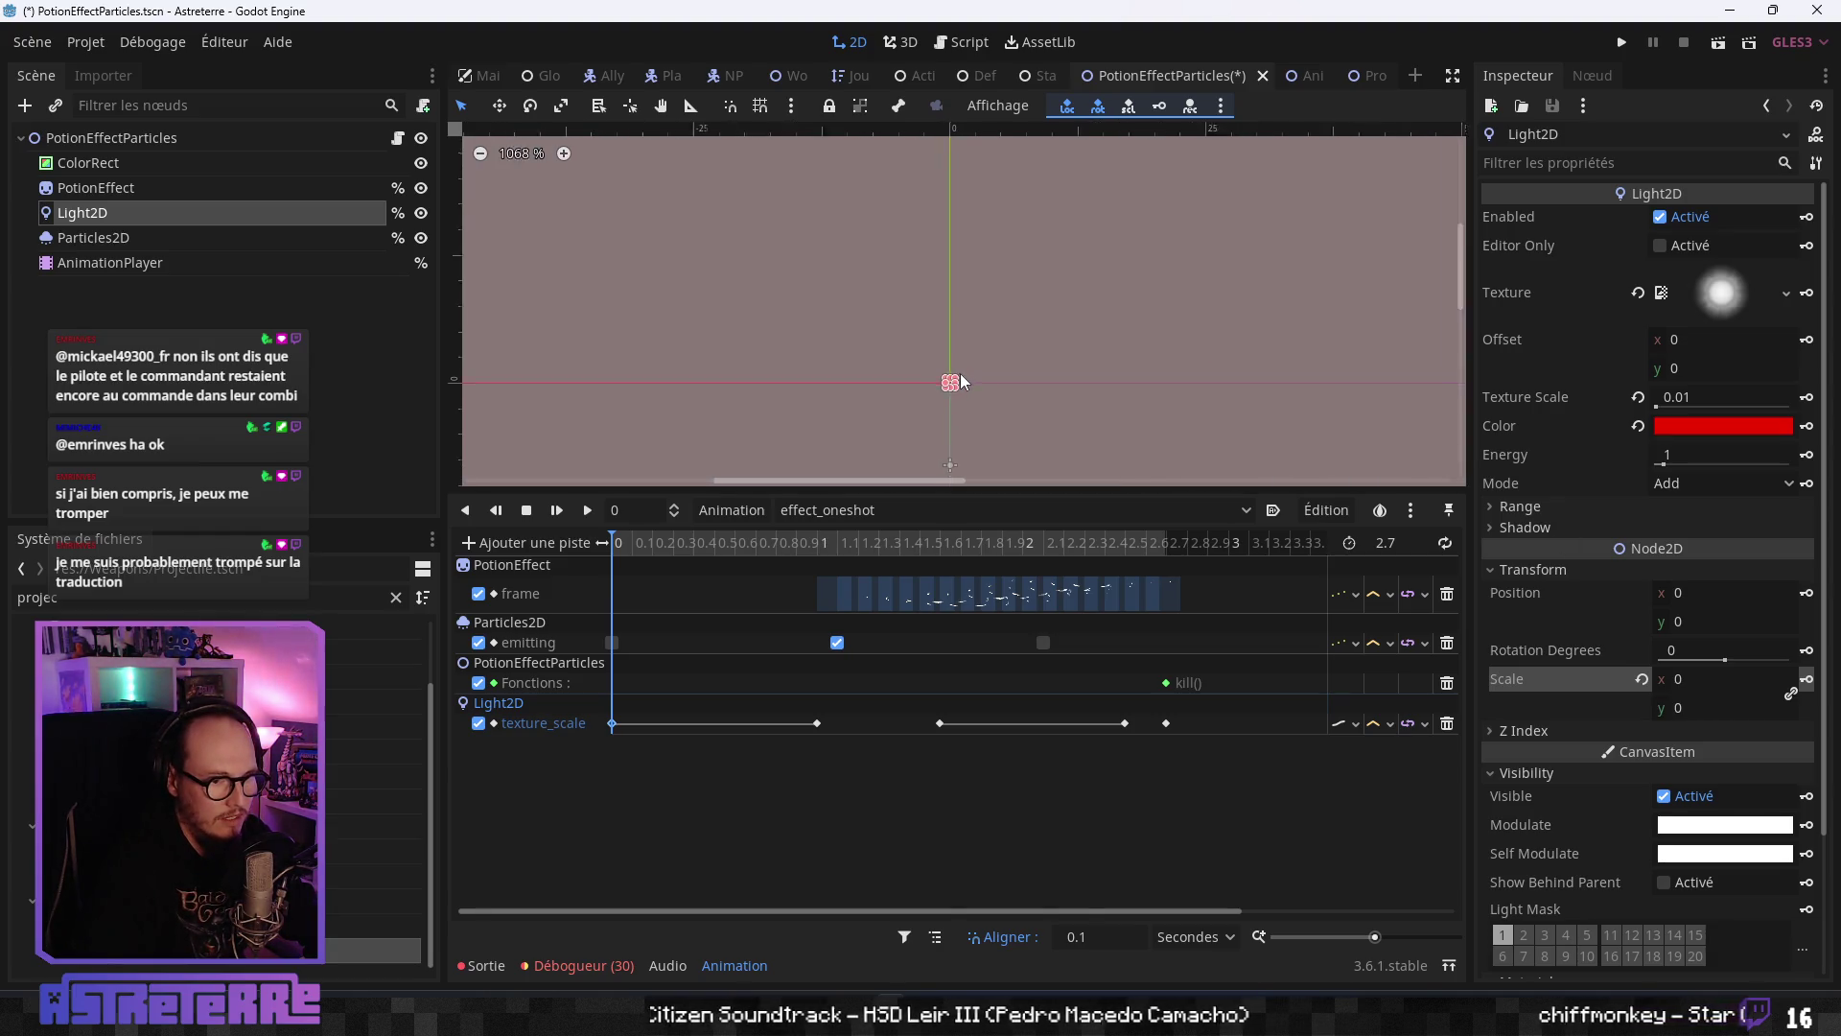
scroll(959, 372, down, 2)
text(1)
key(Tab)
text(1)
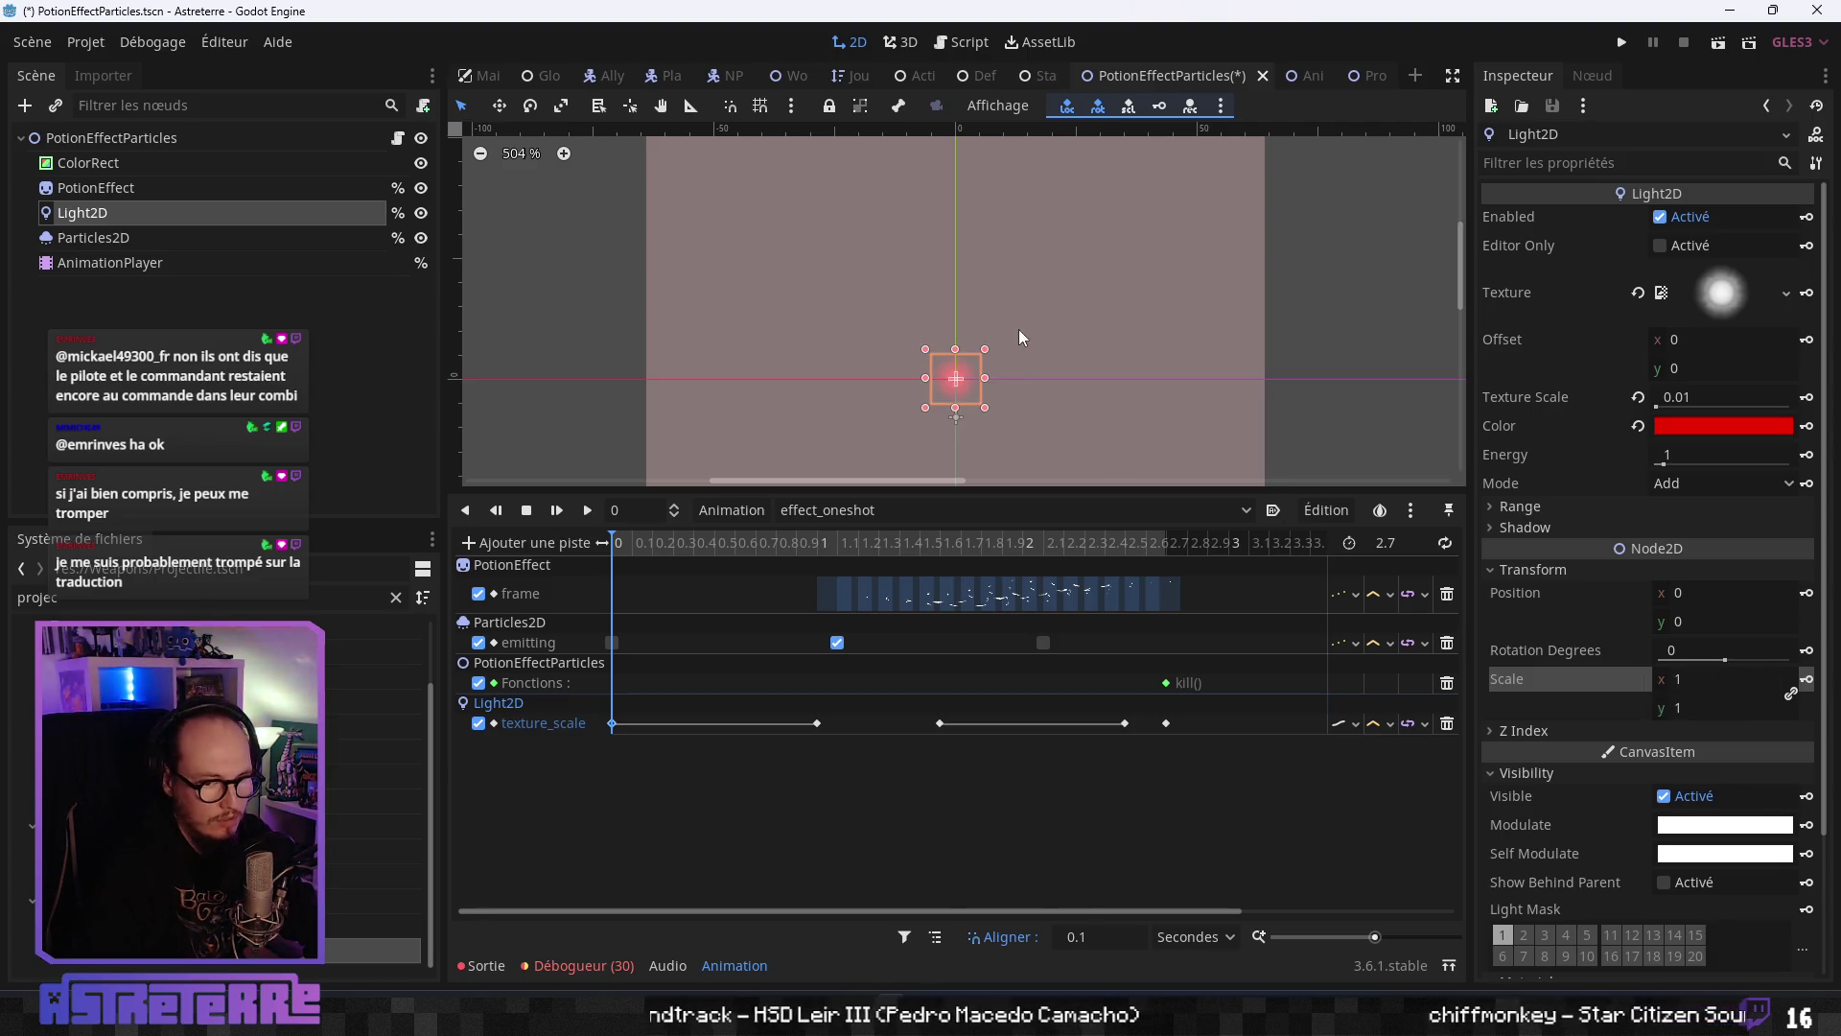
scroll(998, 345, down, 3)
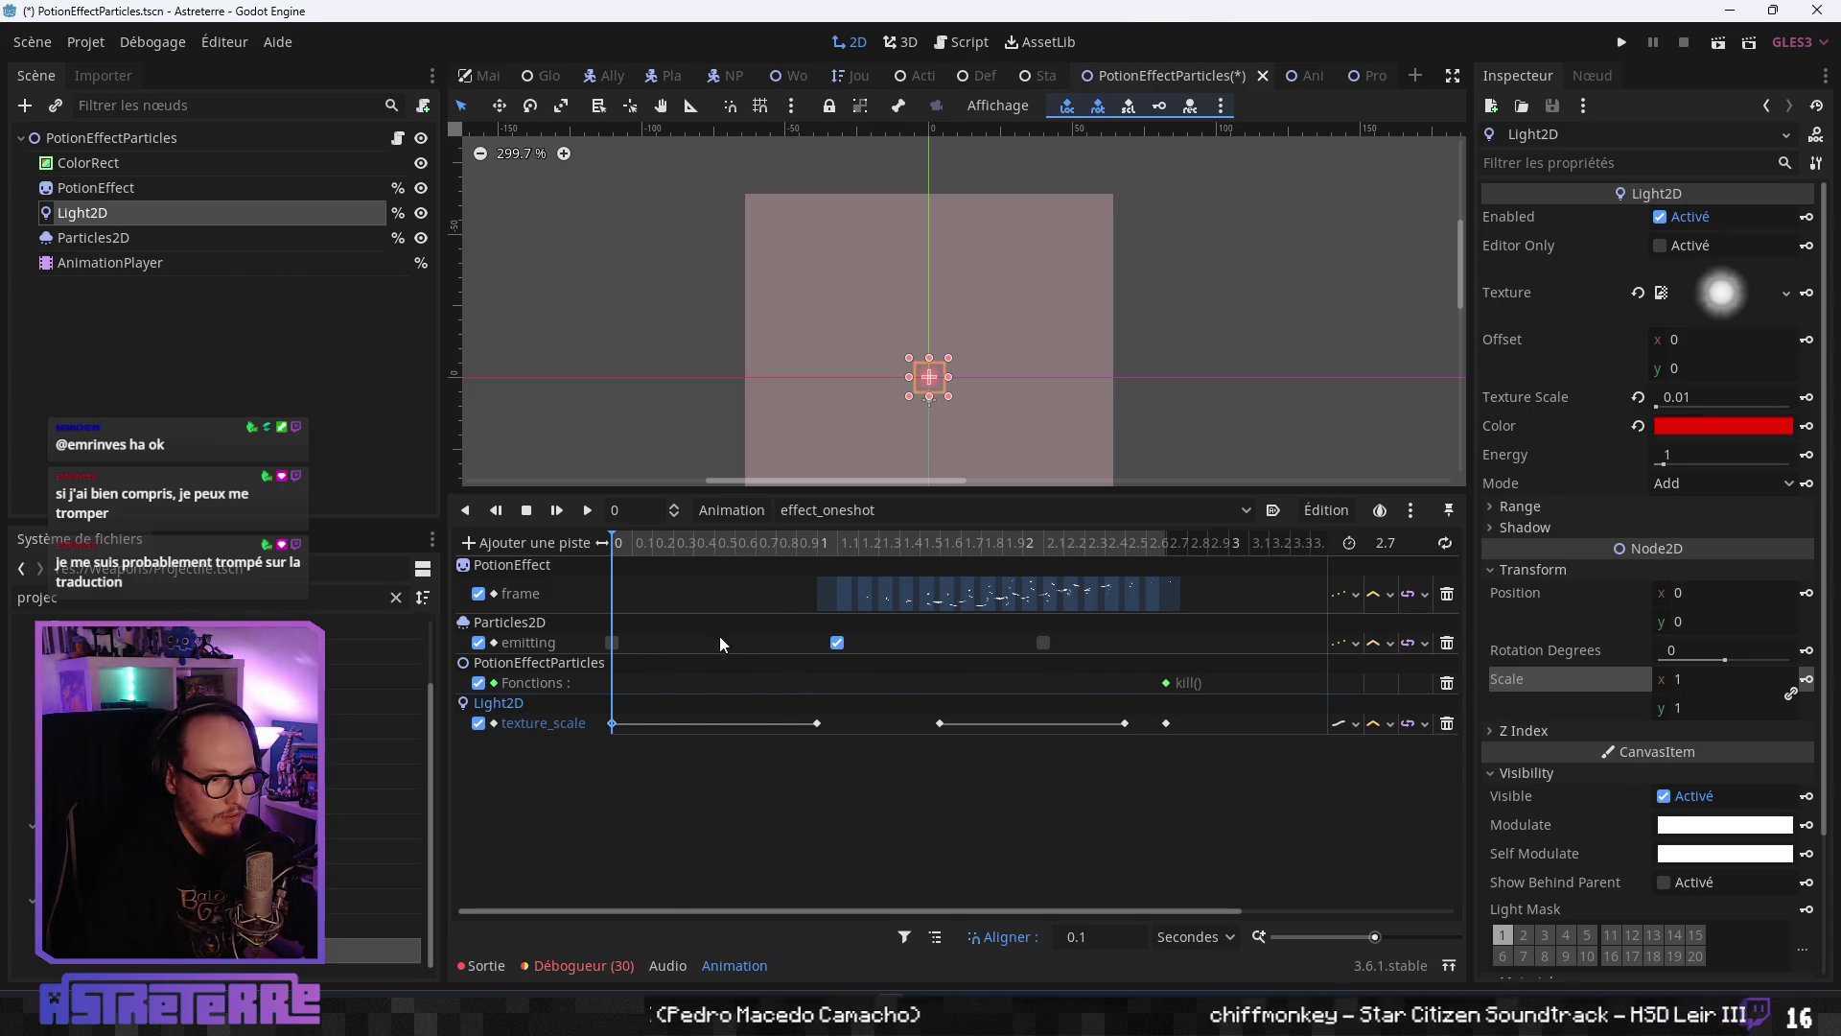
- Replace the Light2D texture_scale track with a Light2D scale property track
click(1447, 725)
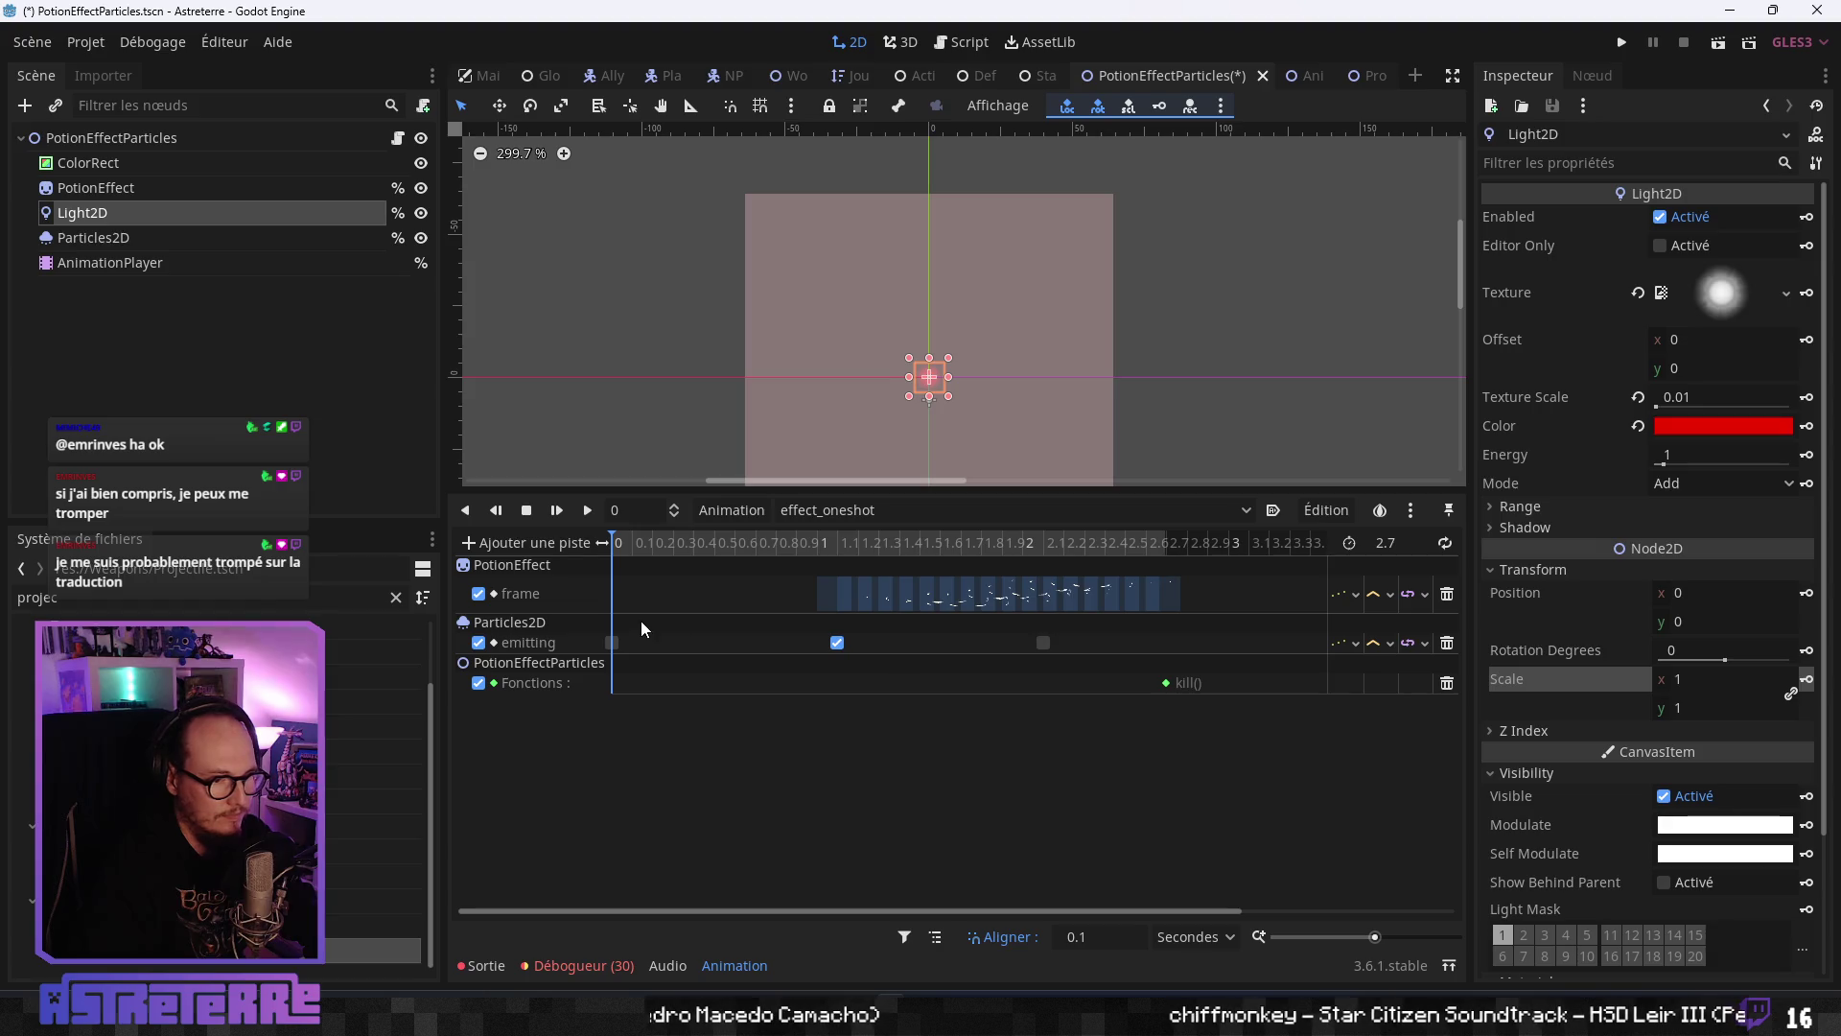
click(544, 543)
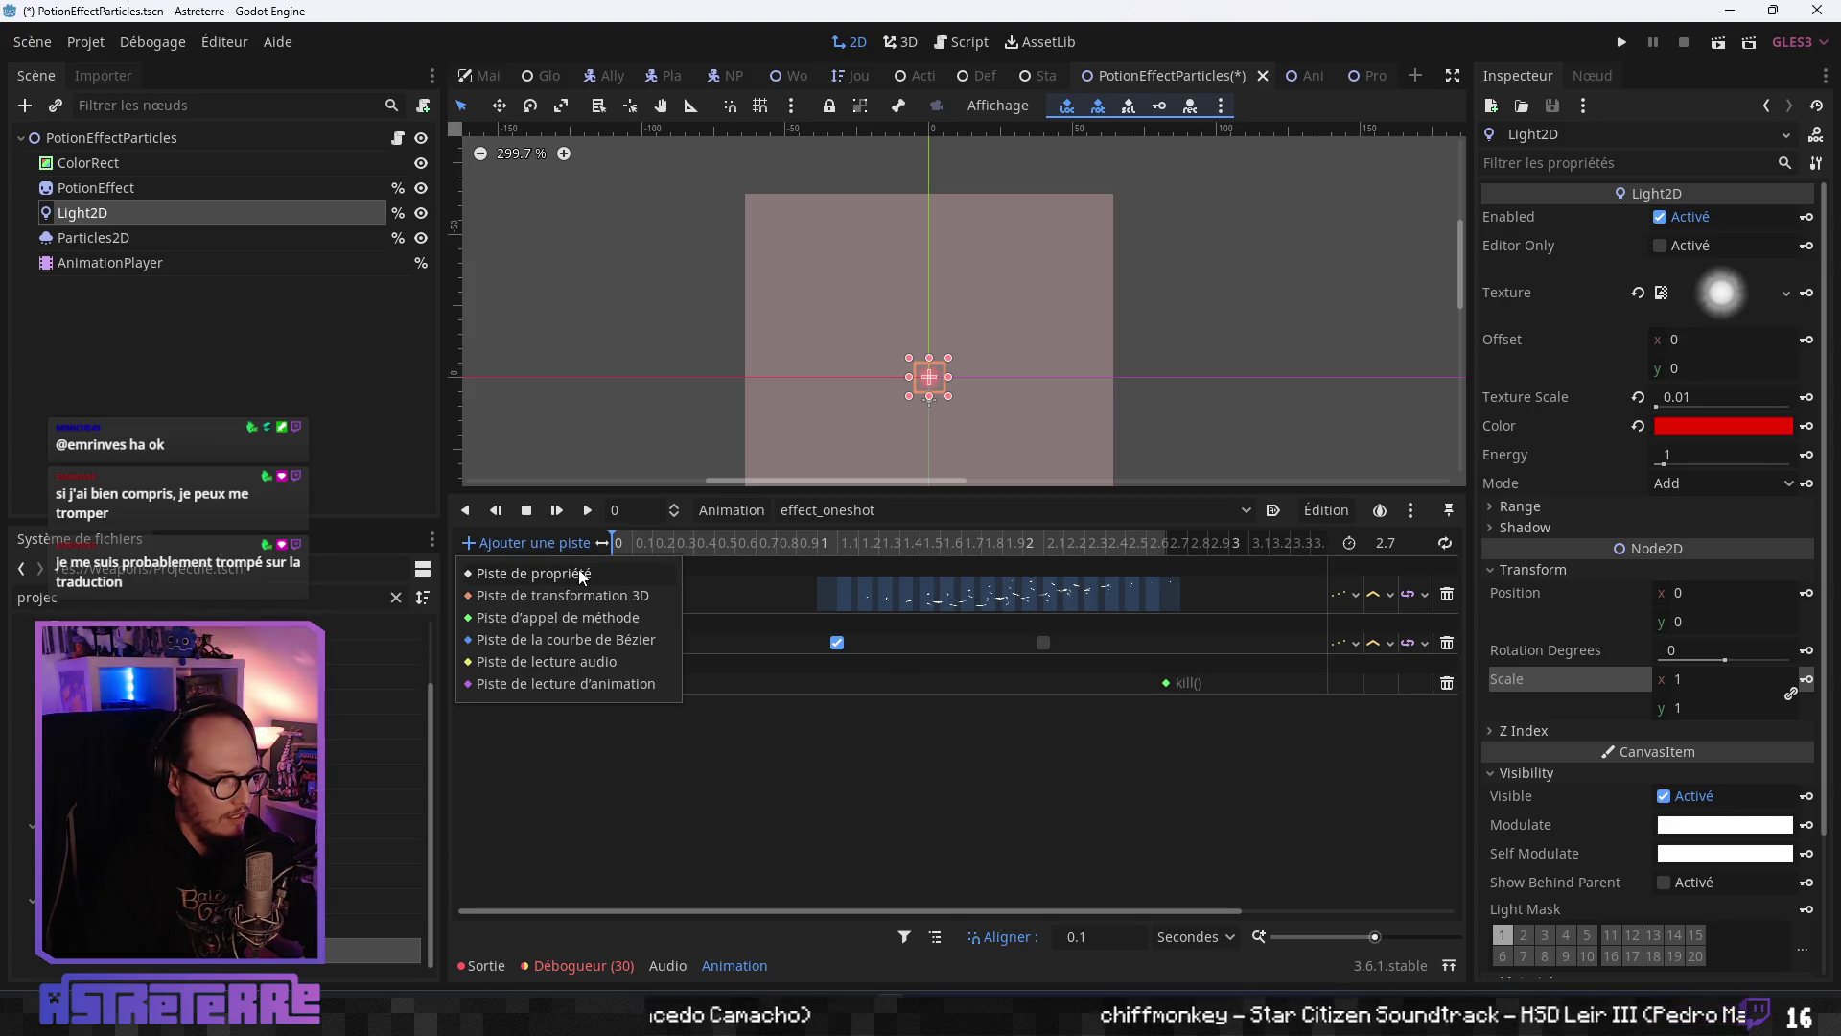
click(534, 574)
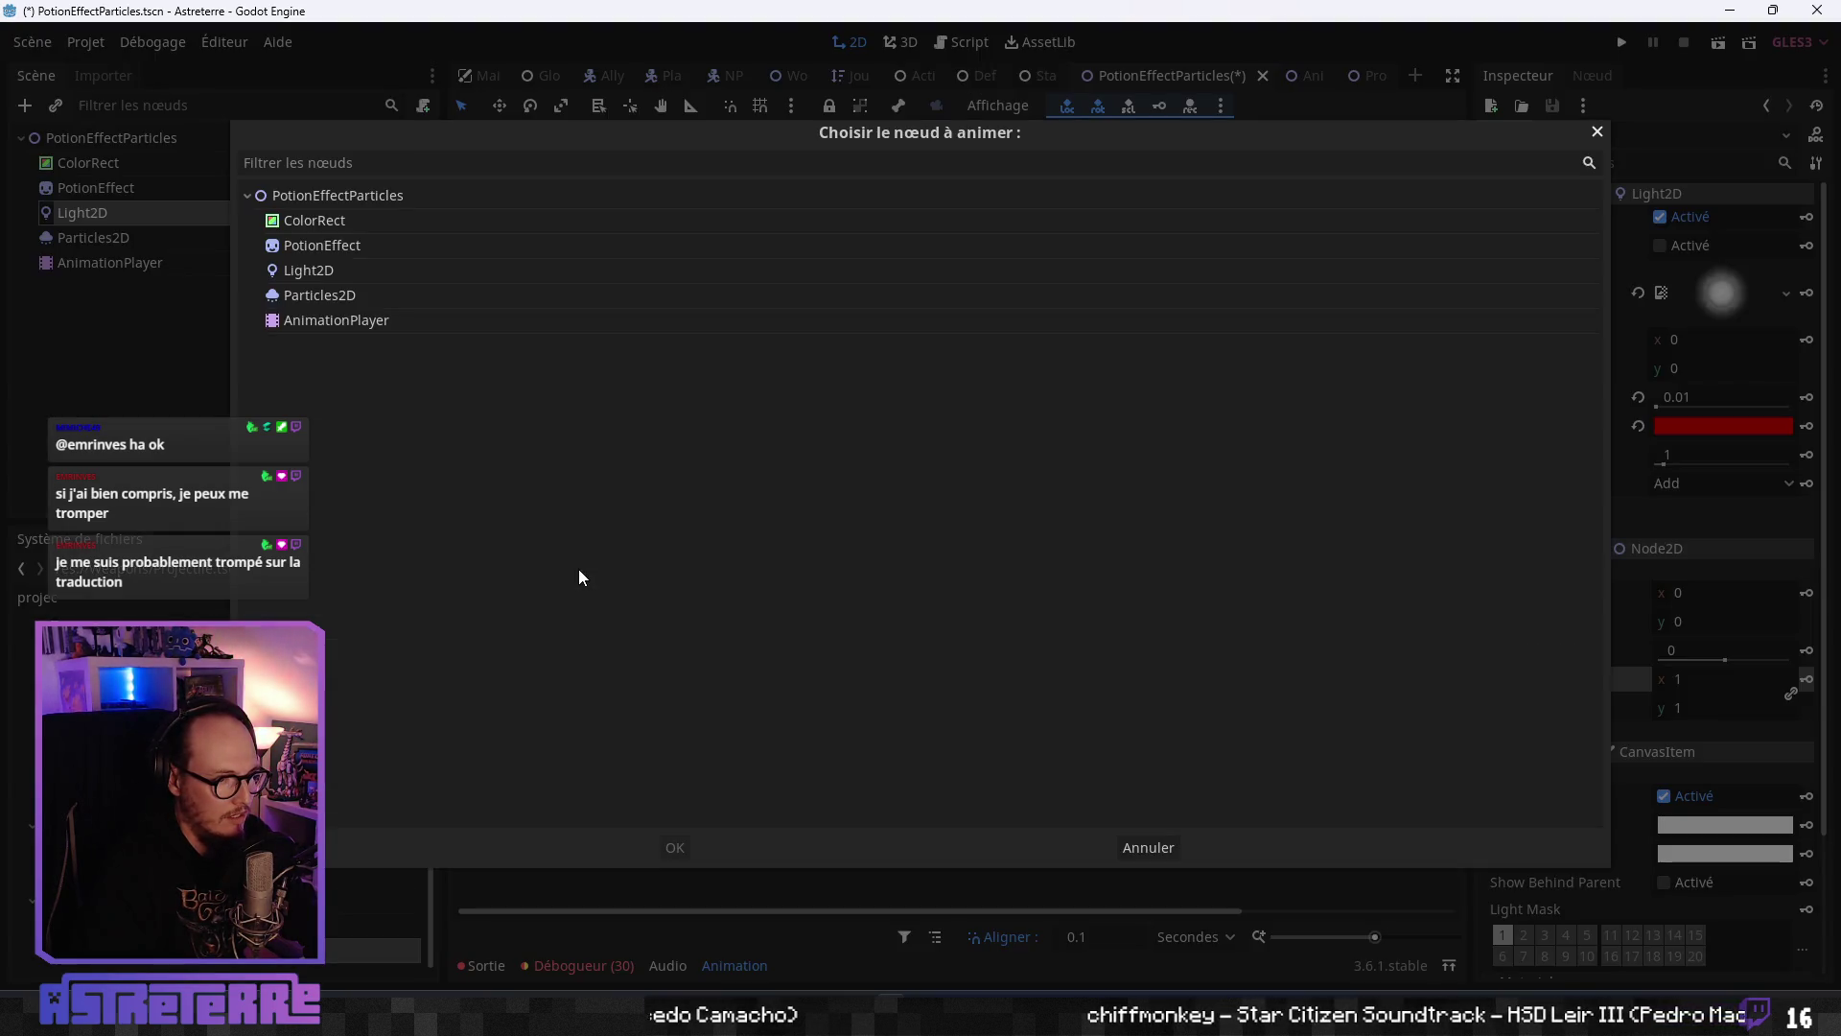
click(331, 274)
click(674, 848)
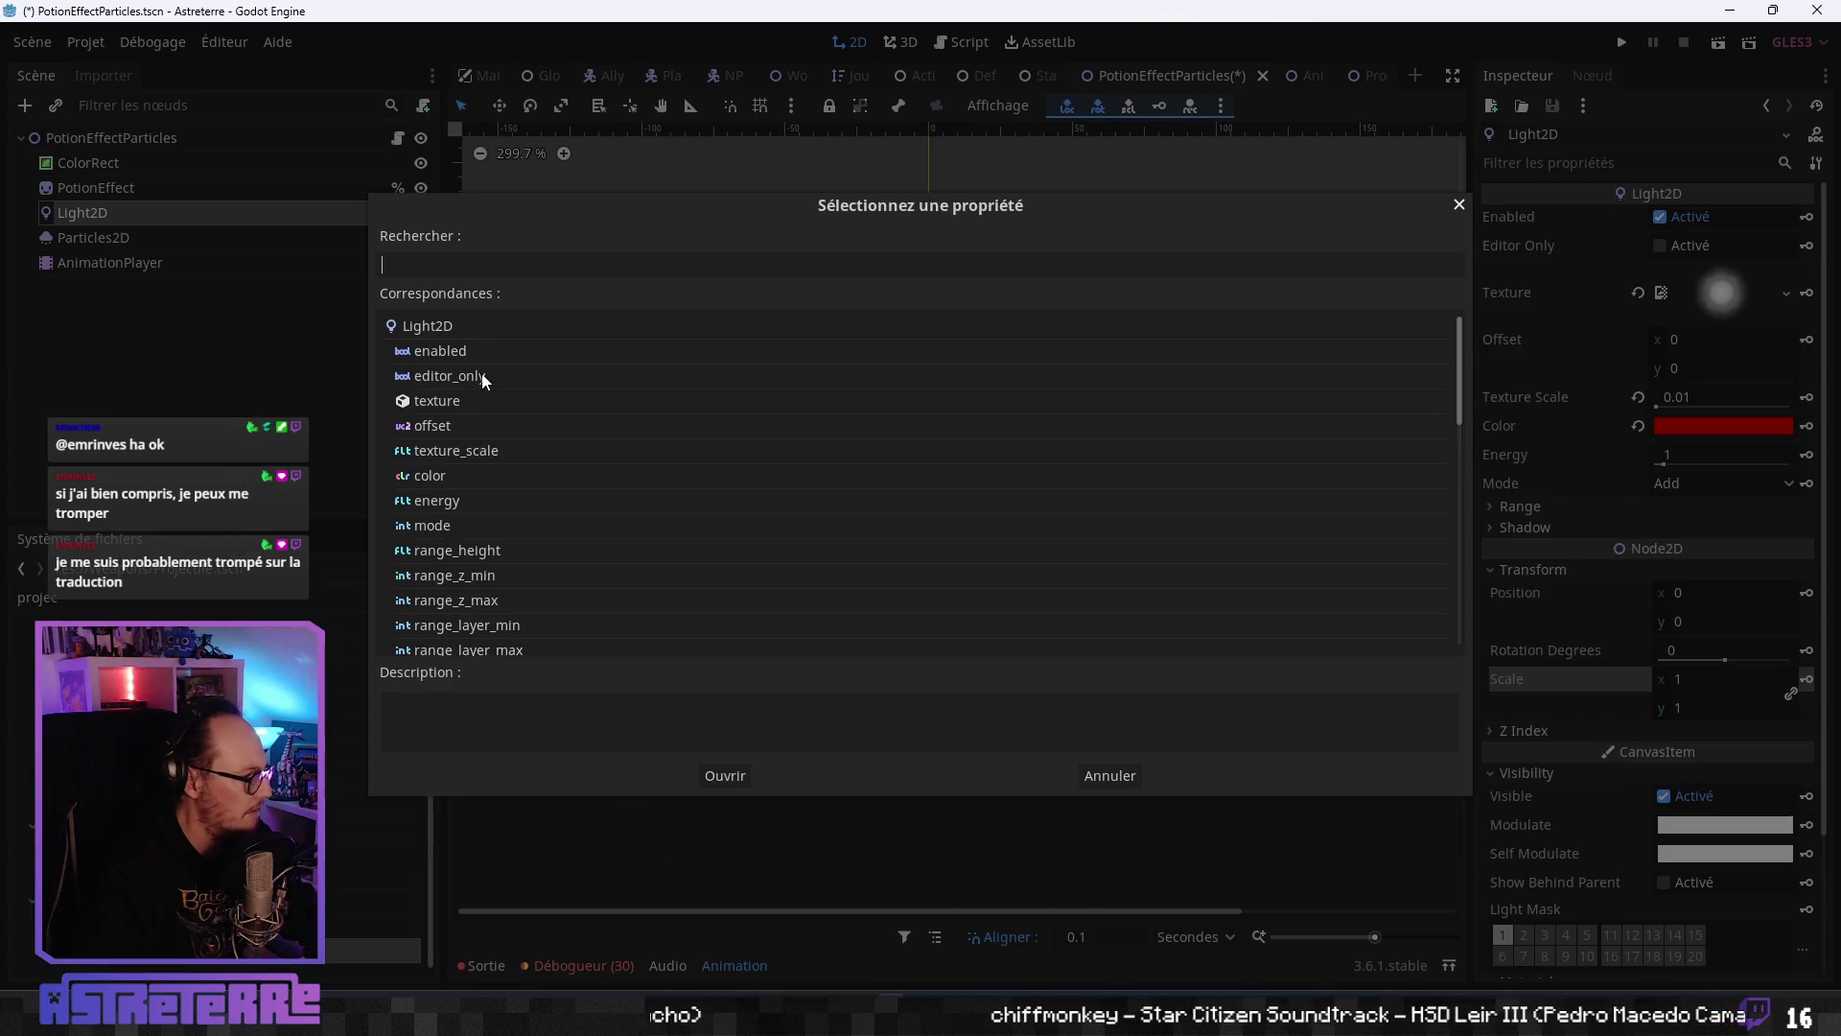
text(sc)
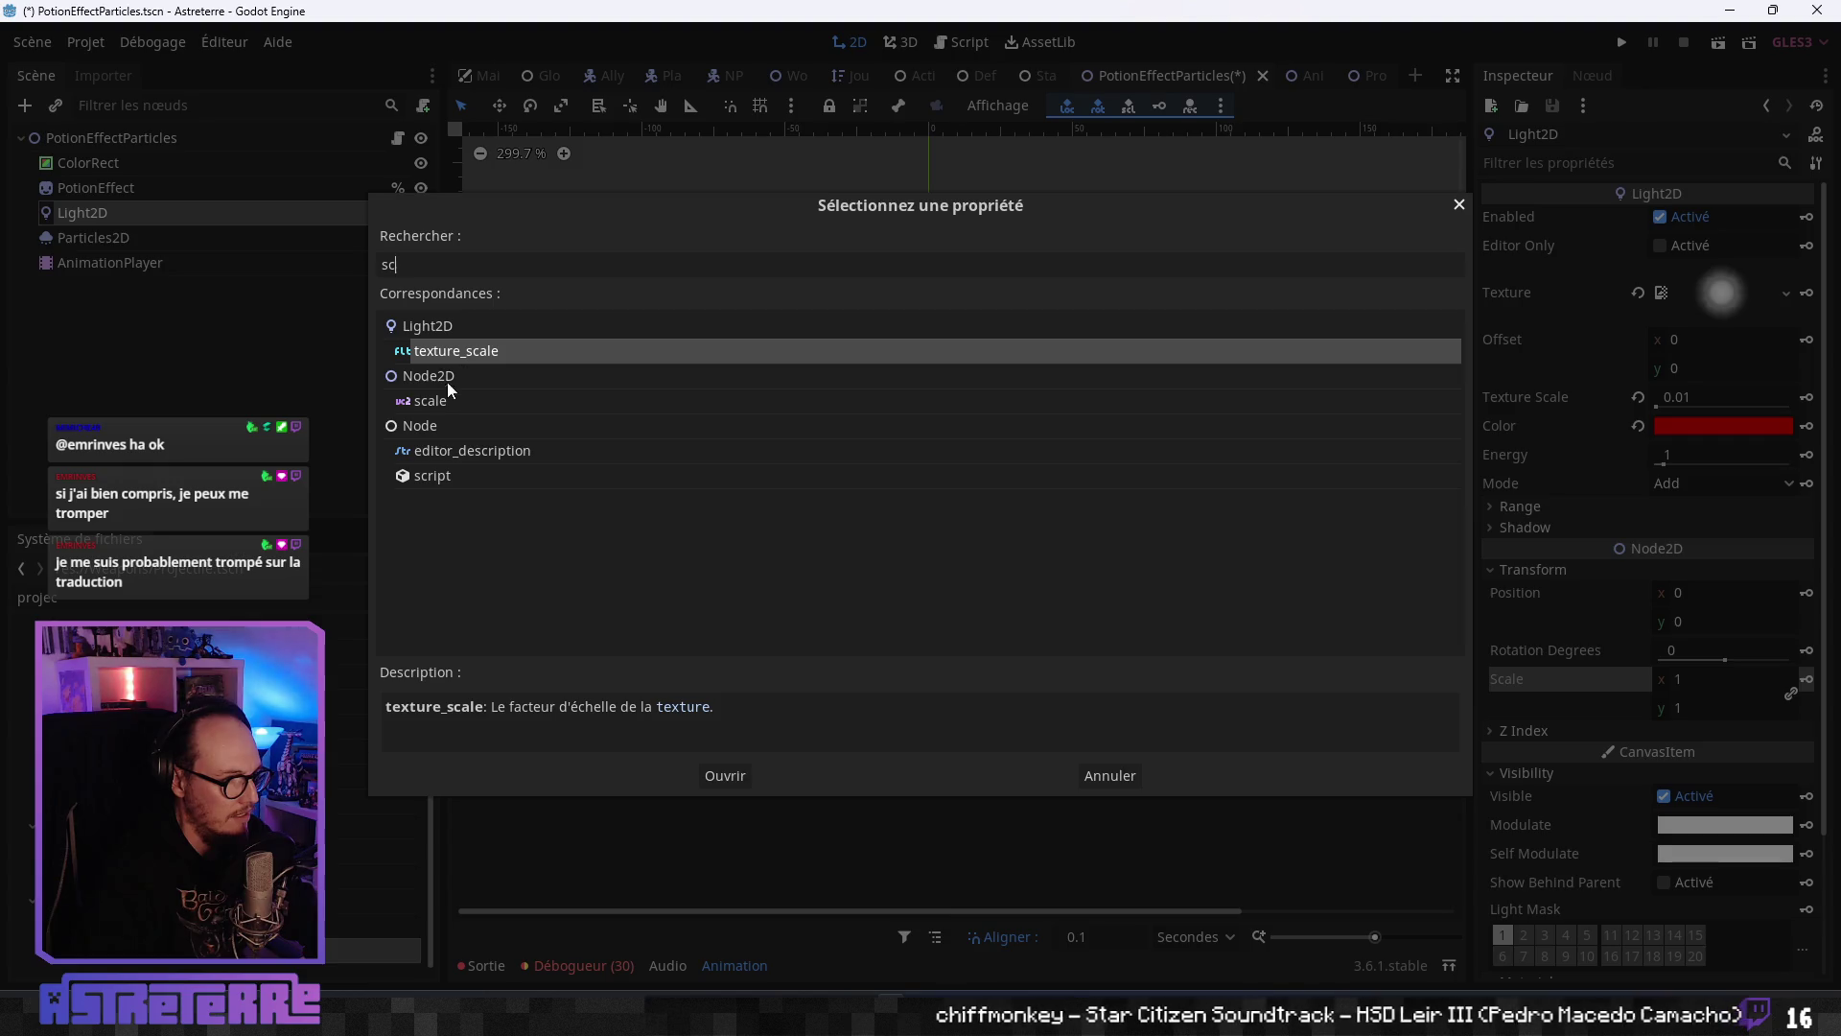
click(479, 401)
click(710, 779)
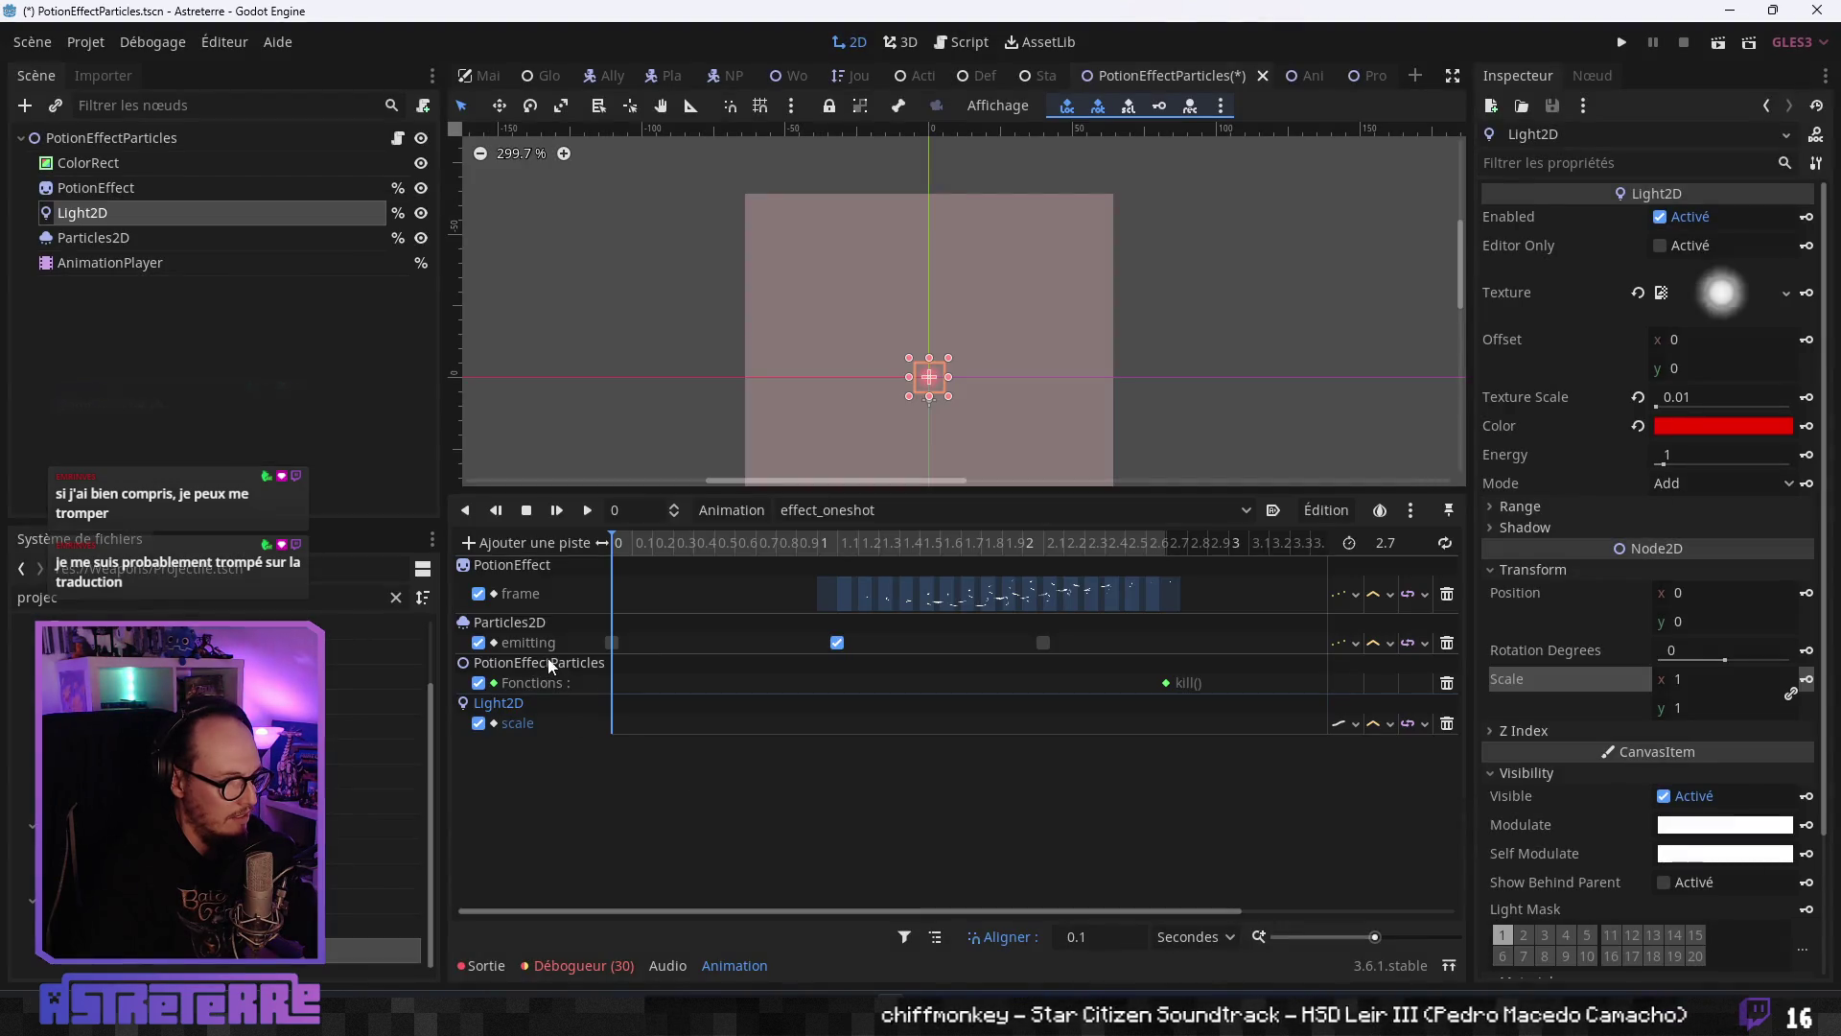
- Set the Light2D's Texture Scale to 0.06
click(142, 233)
click(268, 213)
click(1716, 397)
text(0.0)
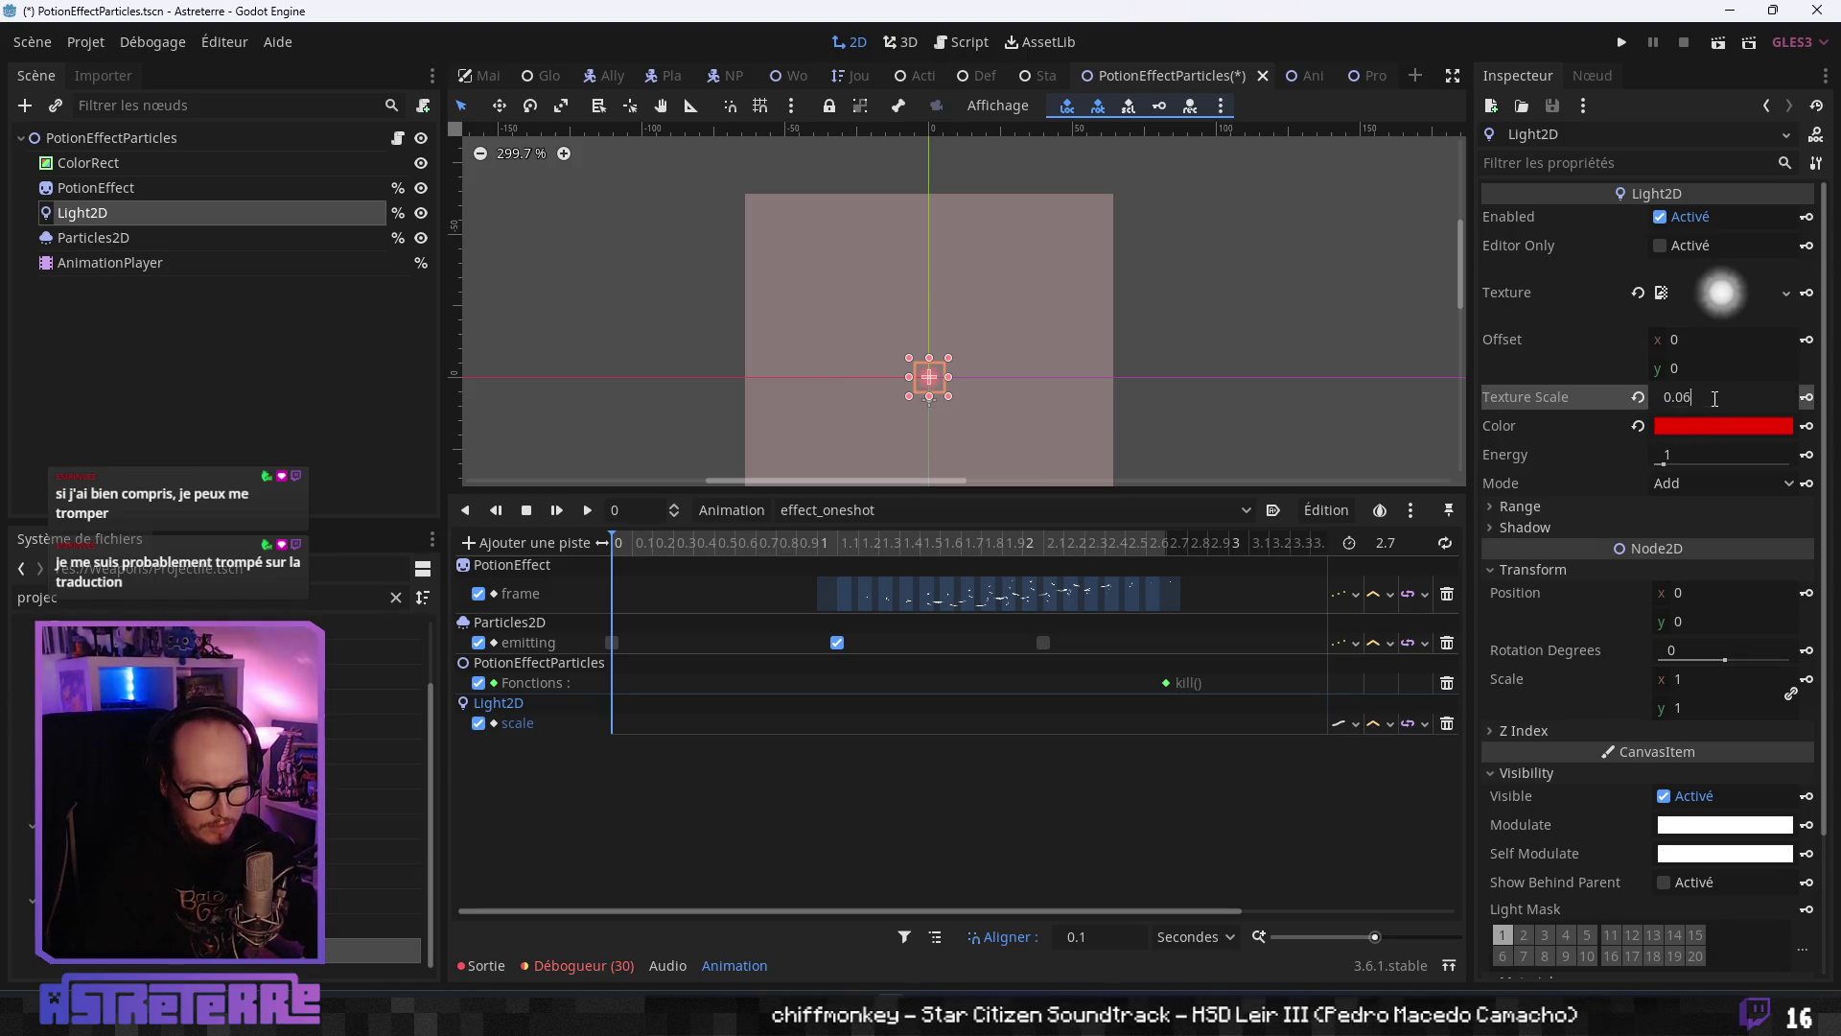
key(Return)
- Add Light2D scale keys at 0, 1, 1.6, 2.5 and 2.7 s
right_click(618, 727)
drag(672, 543, 1122, 555)
right_click(821, 731)
right_click(946, 723)
click(988, 744)
right_click(1130, 723)
click(1189, 740)
click(1169, 546)
right_click(1167, 724)
click(1194, 739)
- Set the 2.7 s scale key to 0,0 and preview the glow shrinking
click(1167, 726)
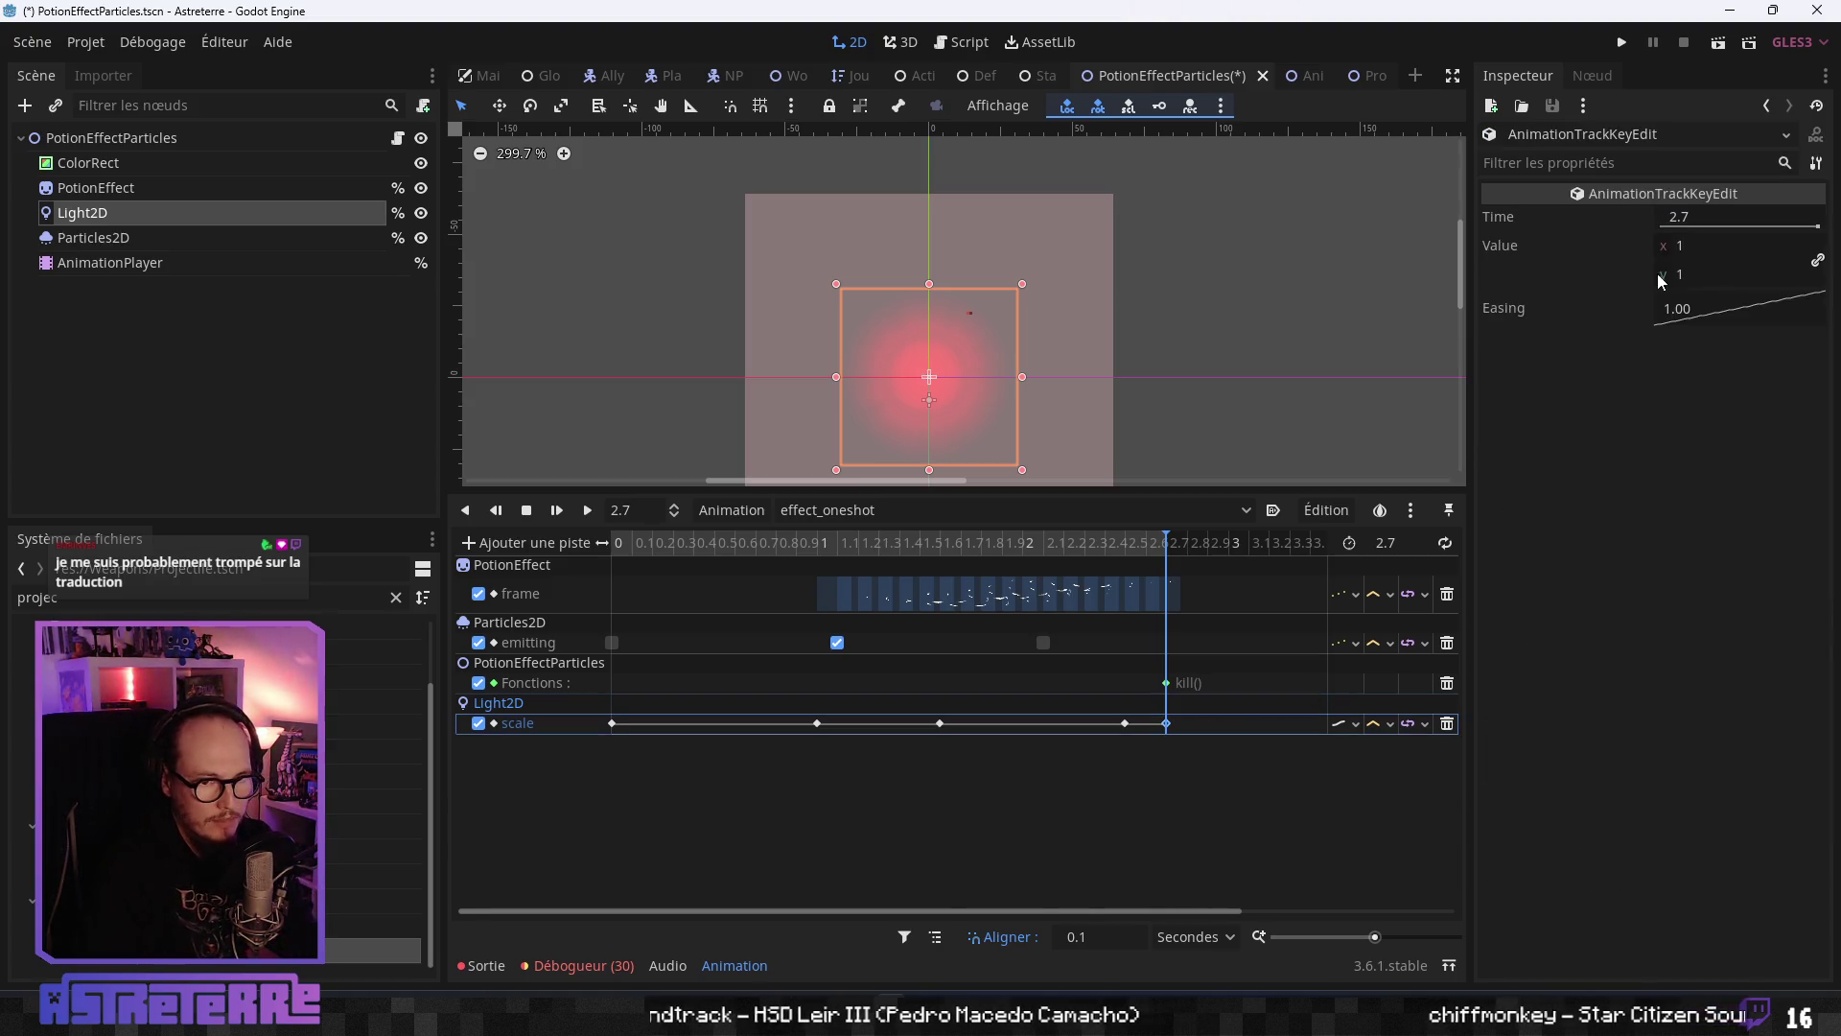
click(1703, 245)
text(0)
key(Return)
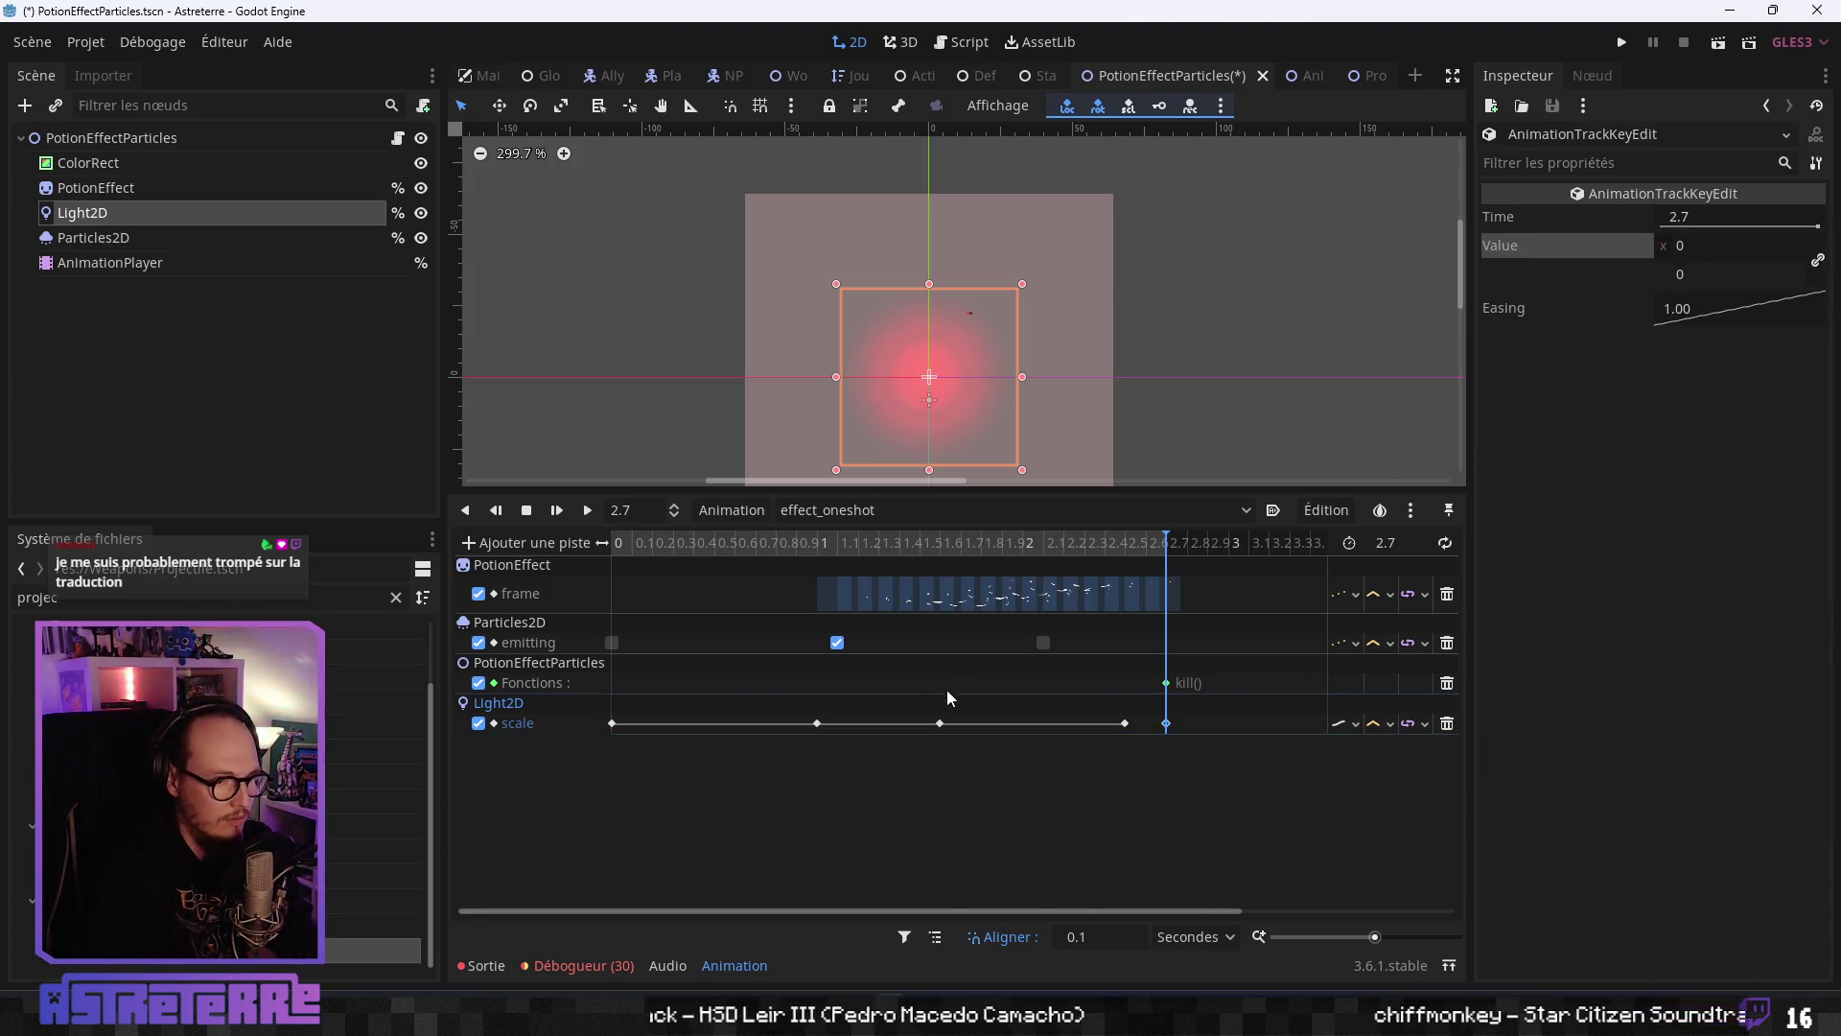
click(819, 724)
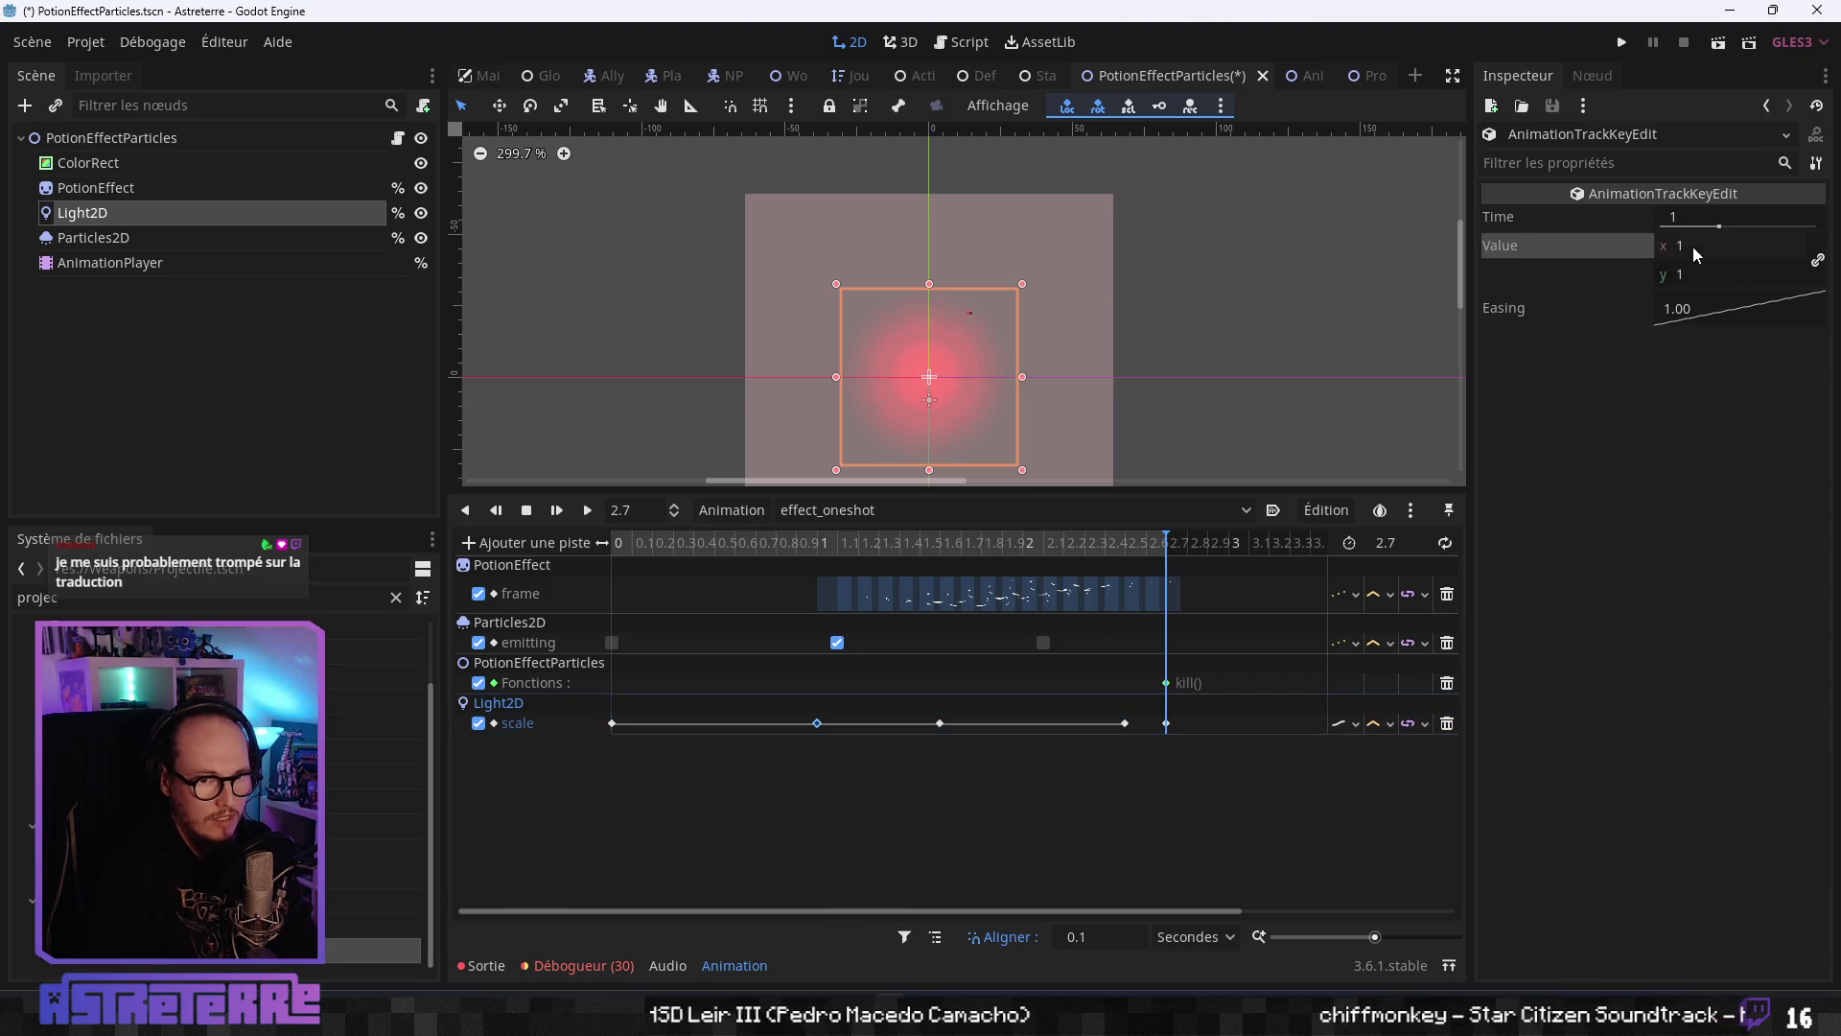
click(612, 723)
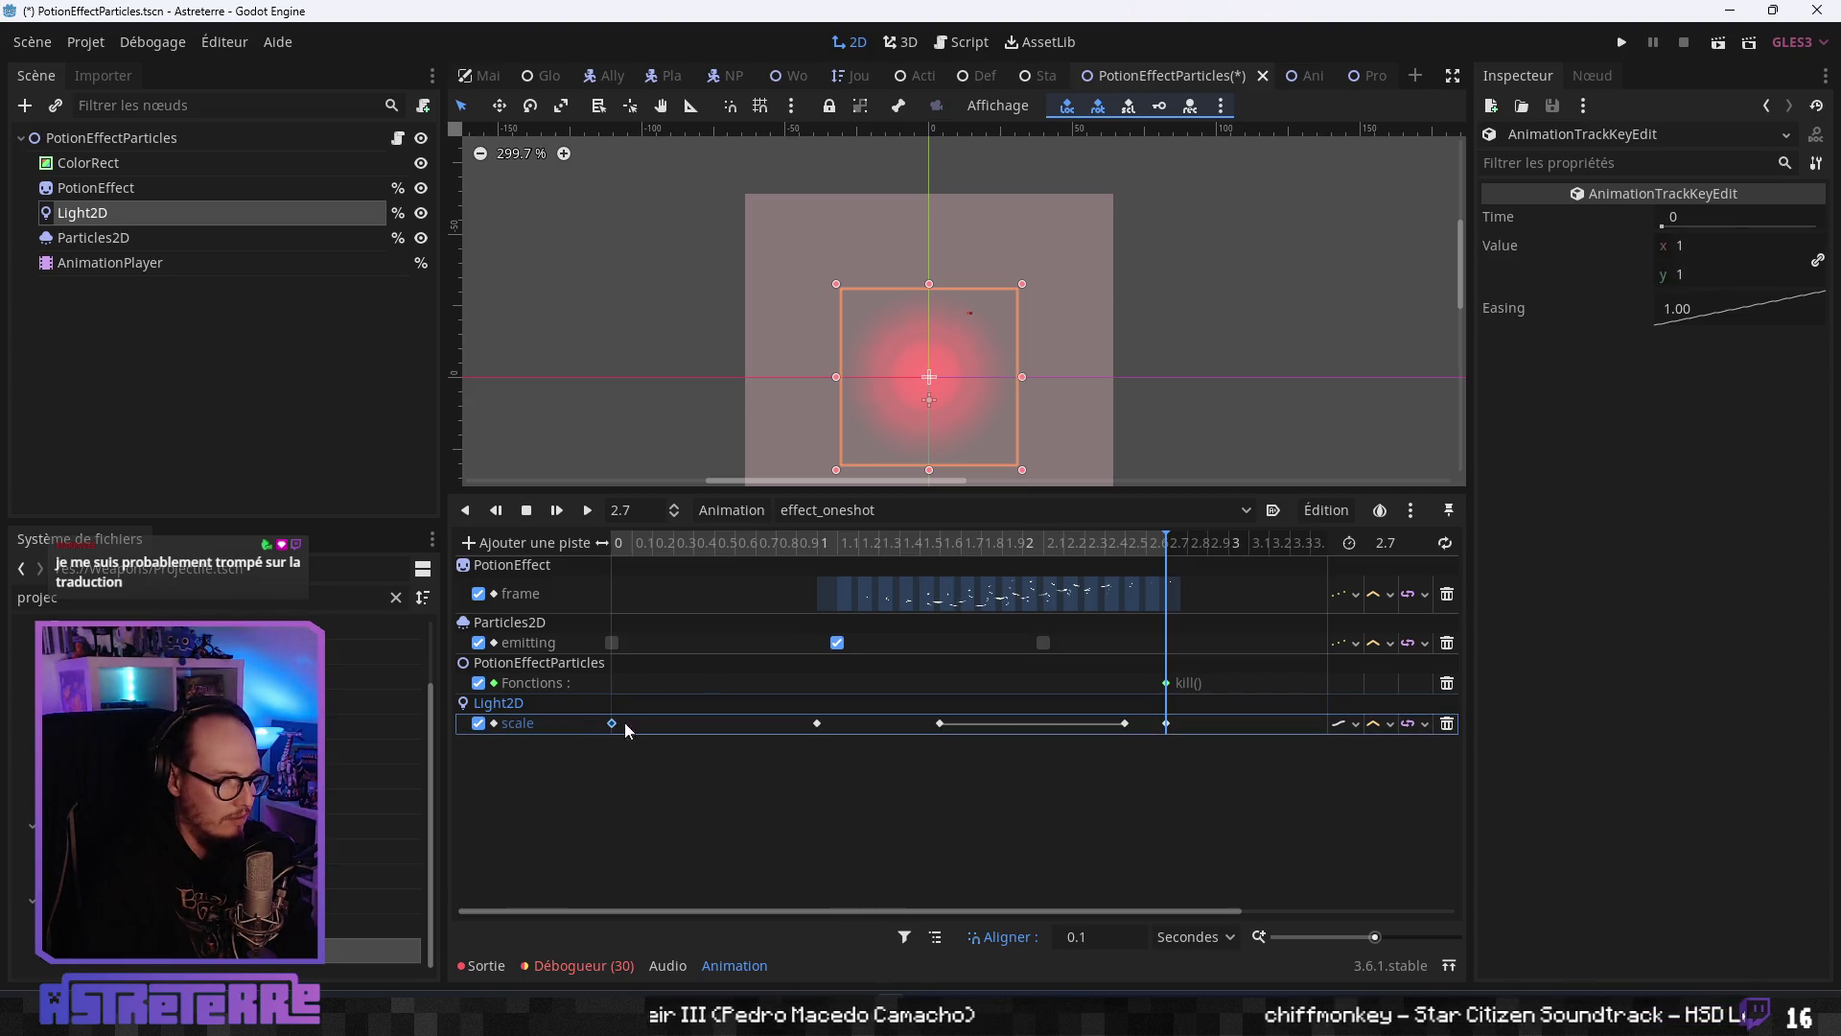
click(777, 543)
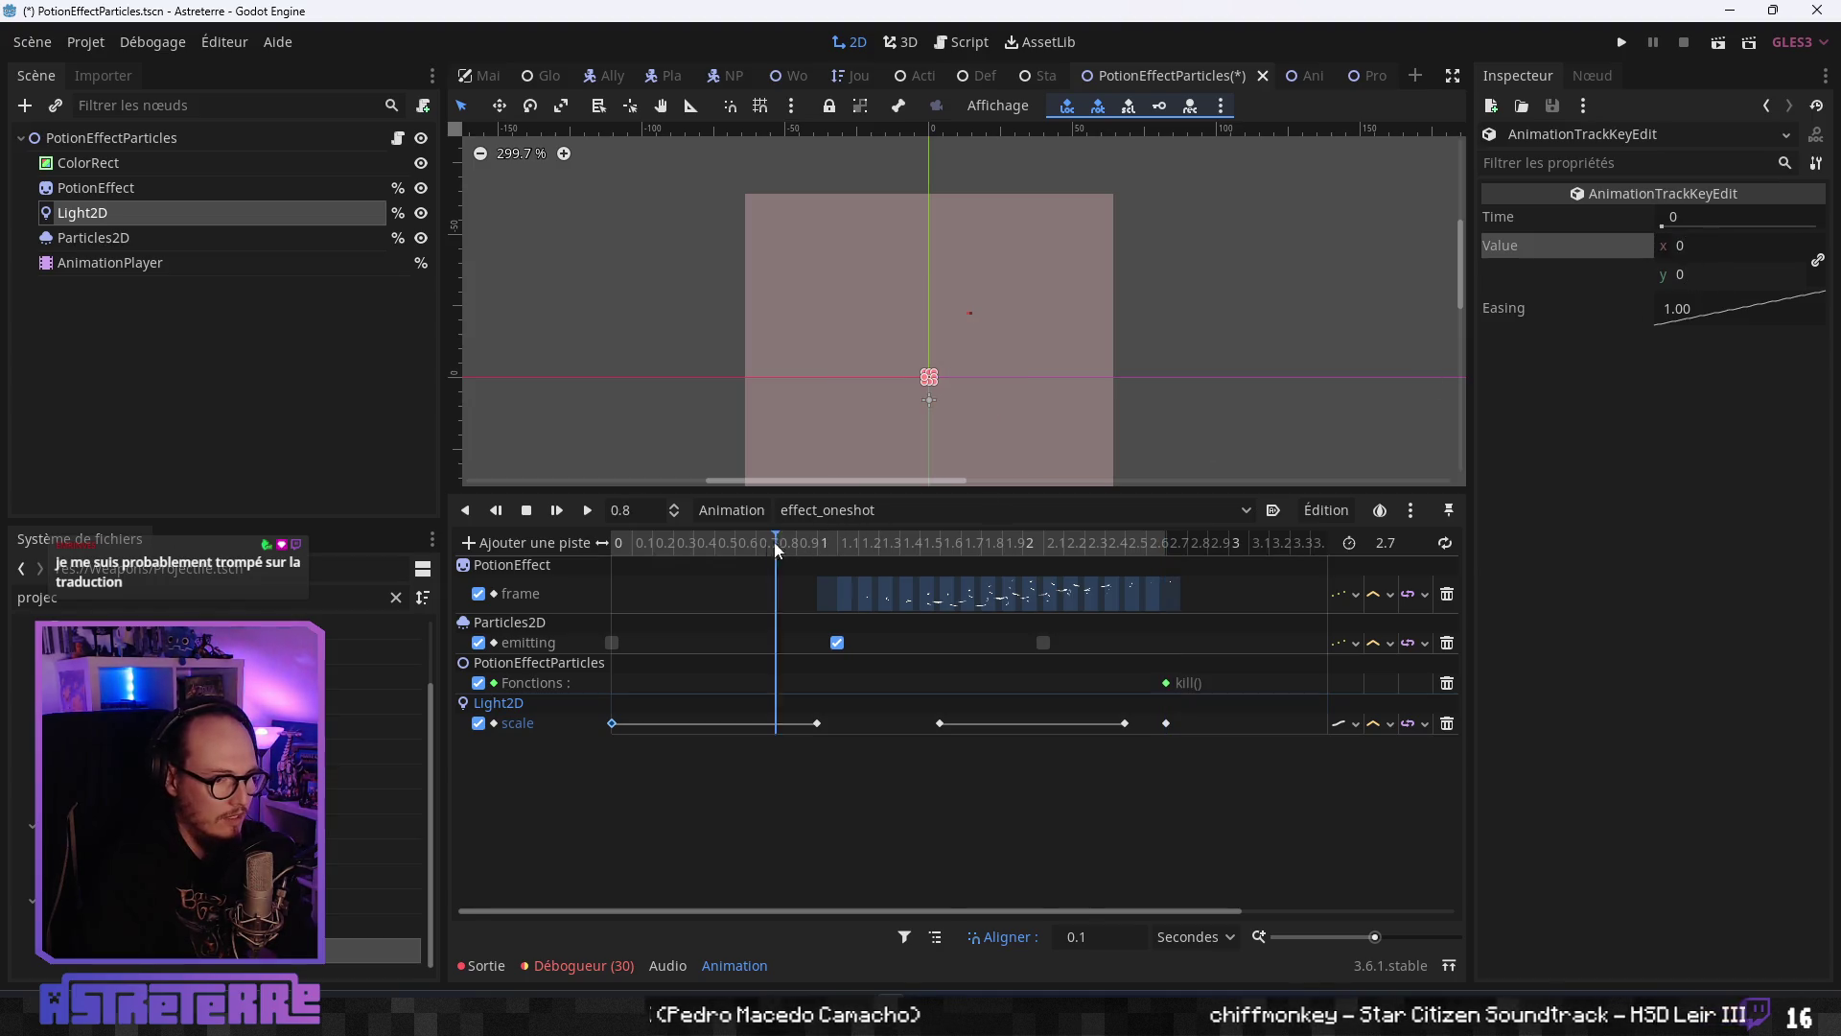
mouse_move(761, 551)
mouse_down()
mouse_move(1122, 550)
mouse_move(538, 566)
mouse_move(920, 554)
mouse_move(581, 532)
mouse_up()
click(587, 514)
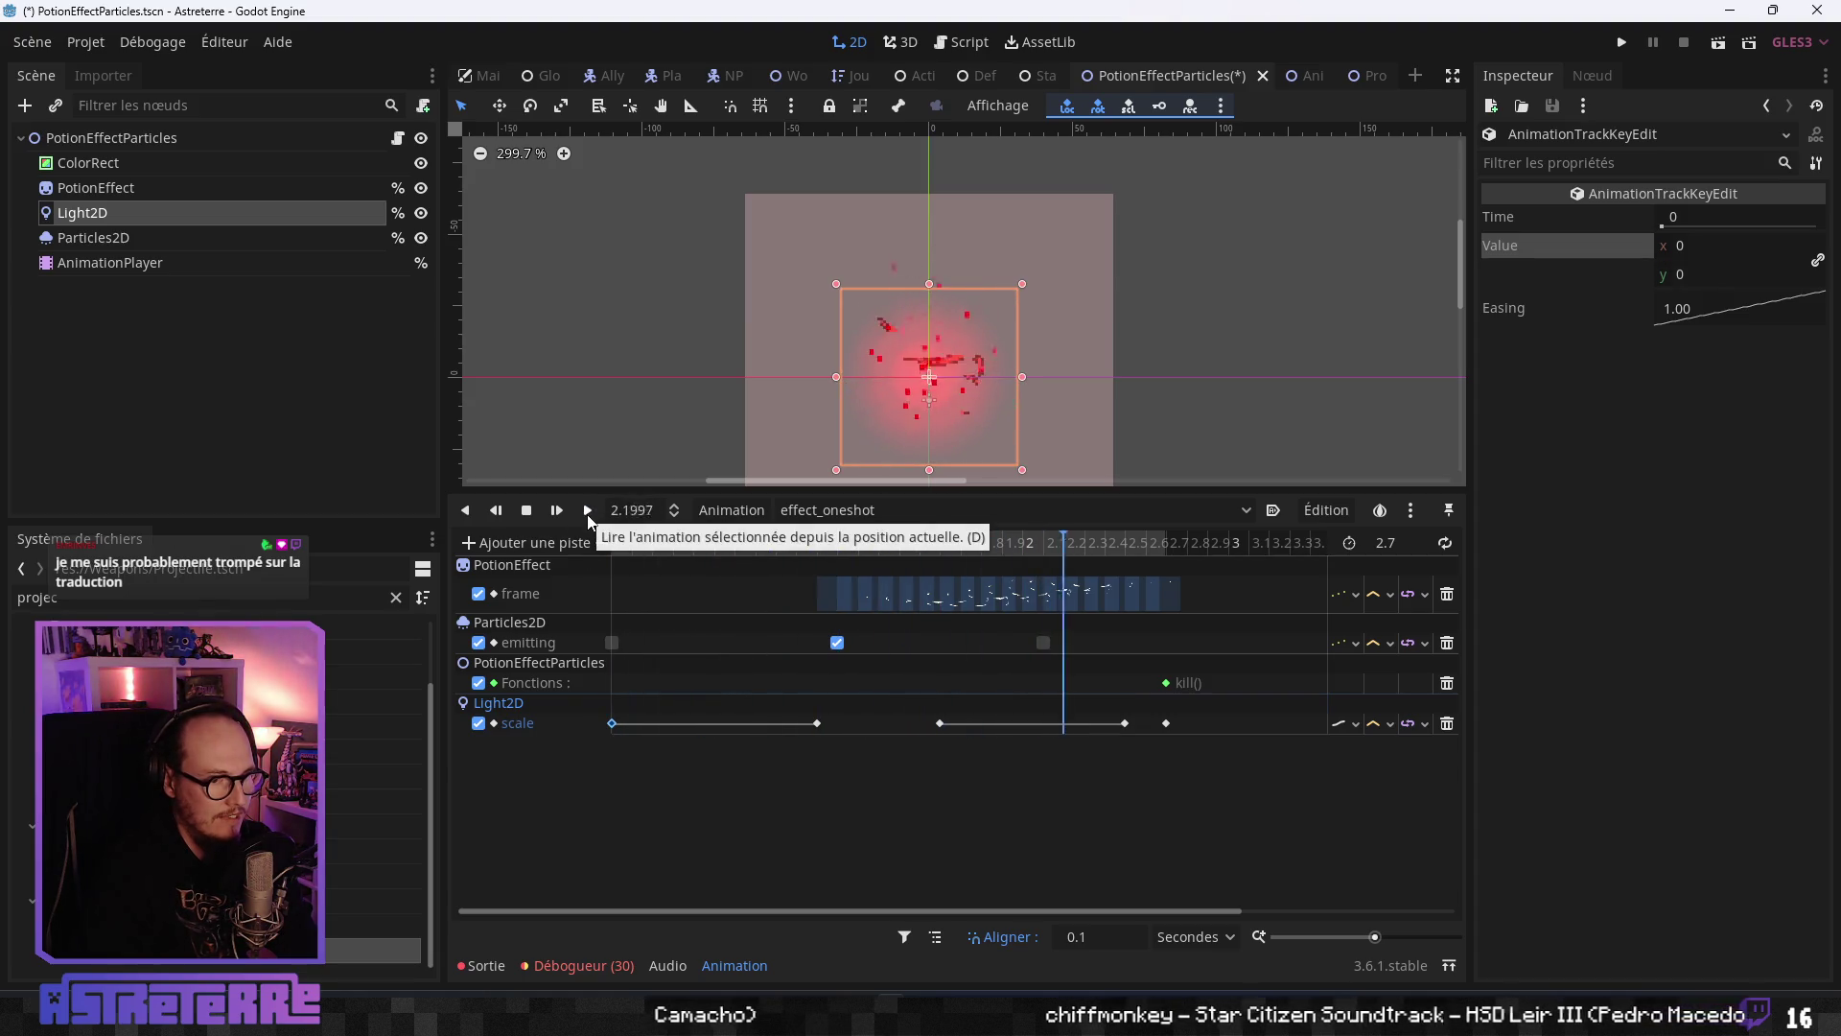
click(817, 725)
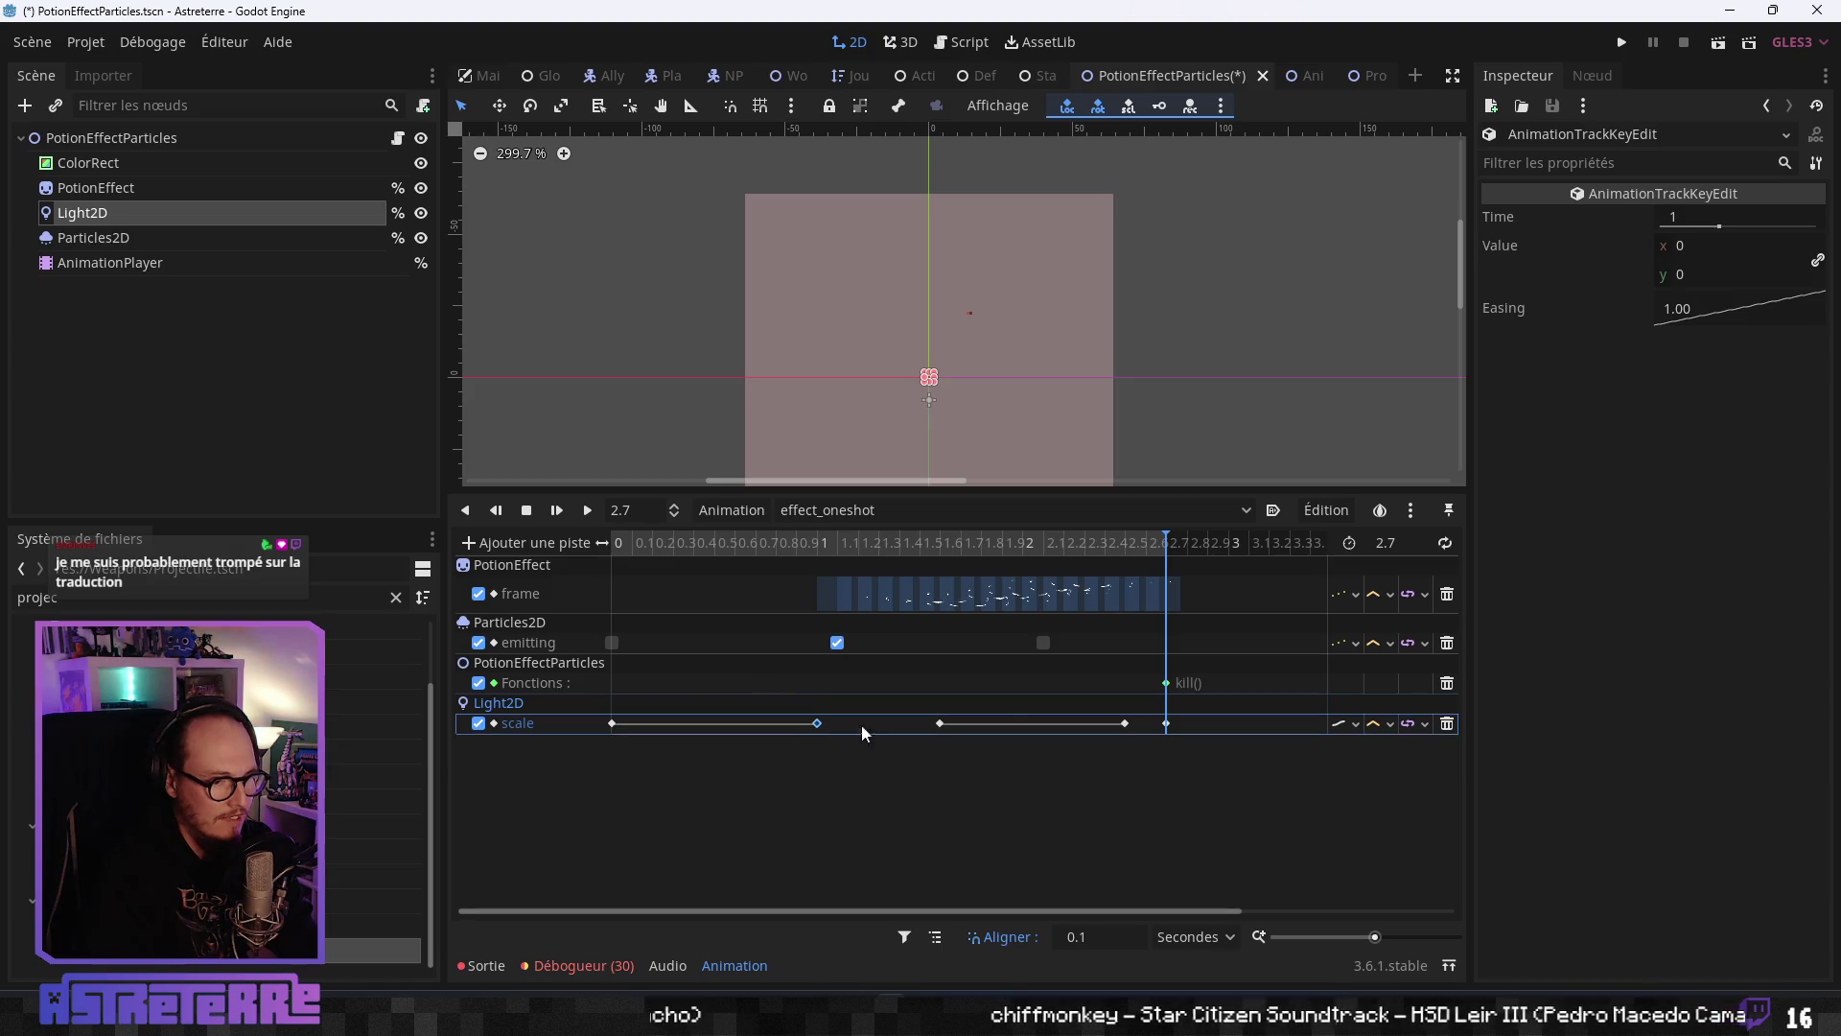
- Set the 1 s scale key's easing to 0.329 and replay the glow
drag(1727, 309, 1689, 276)
click(587, 509)
click(588, 511)
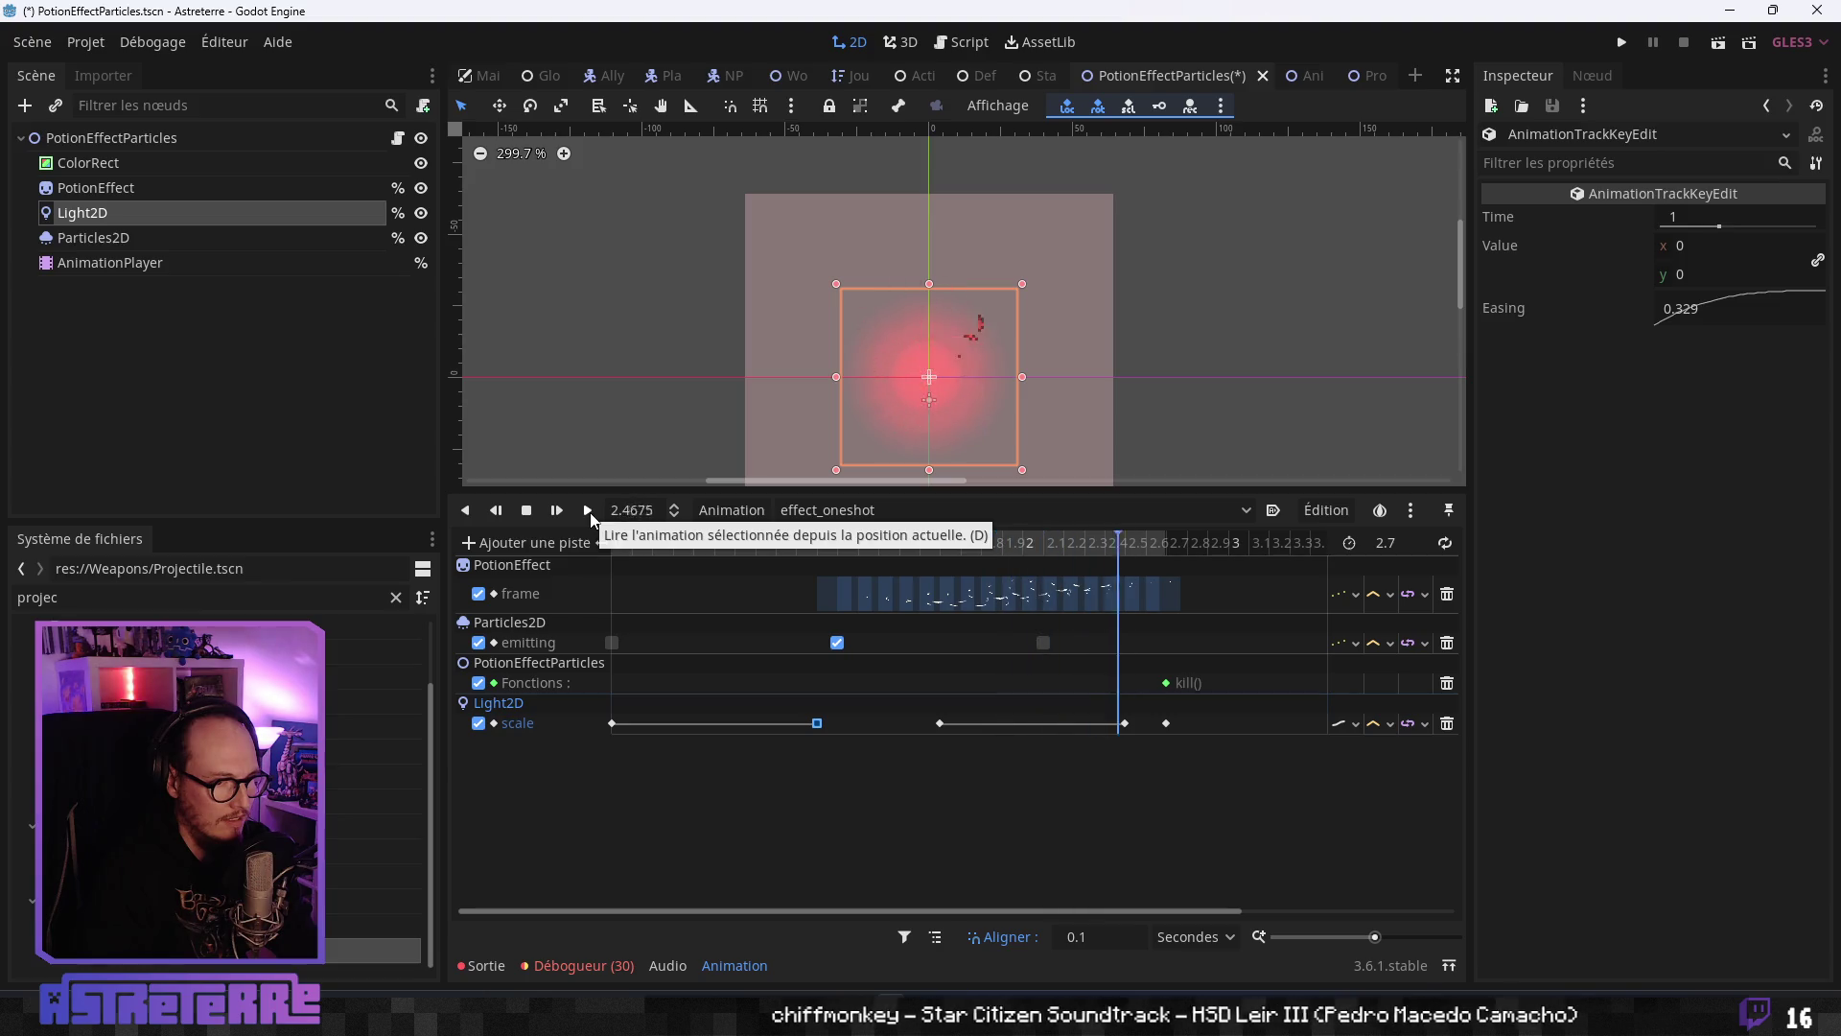
click(625, 544)
click(593, 508)
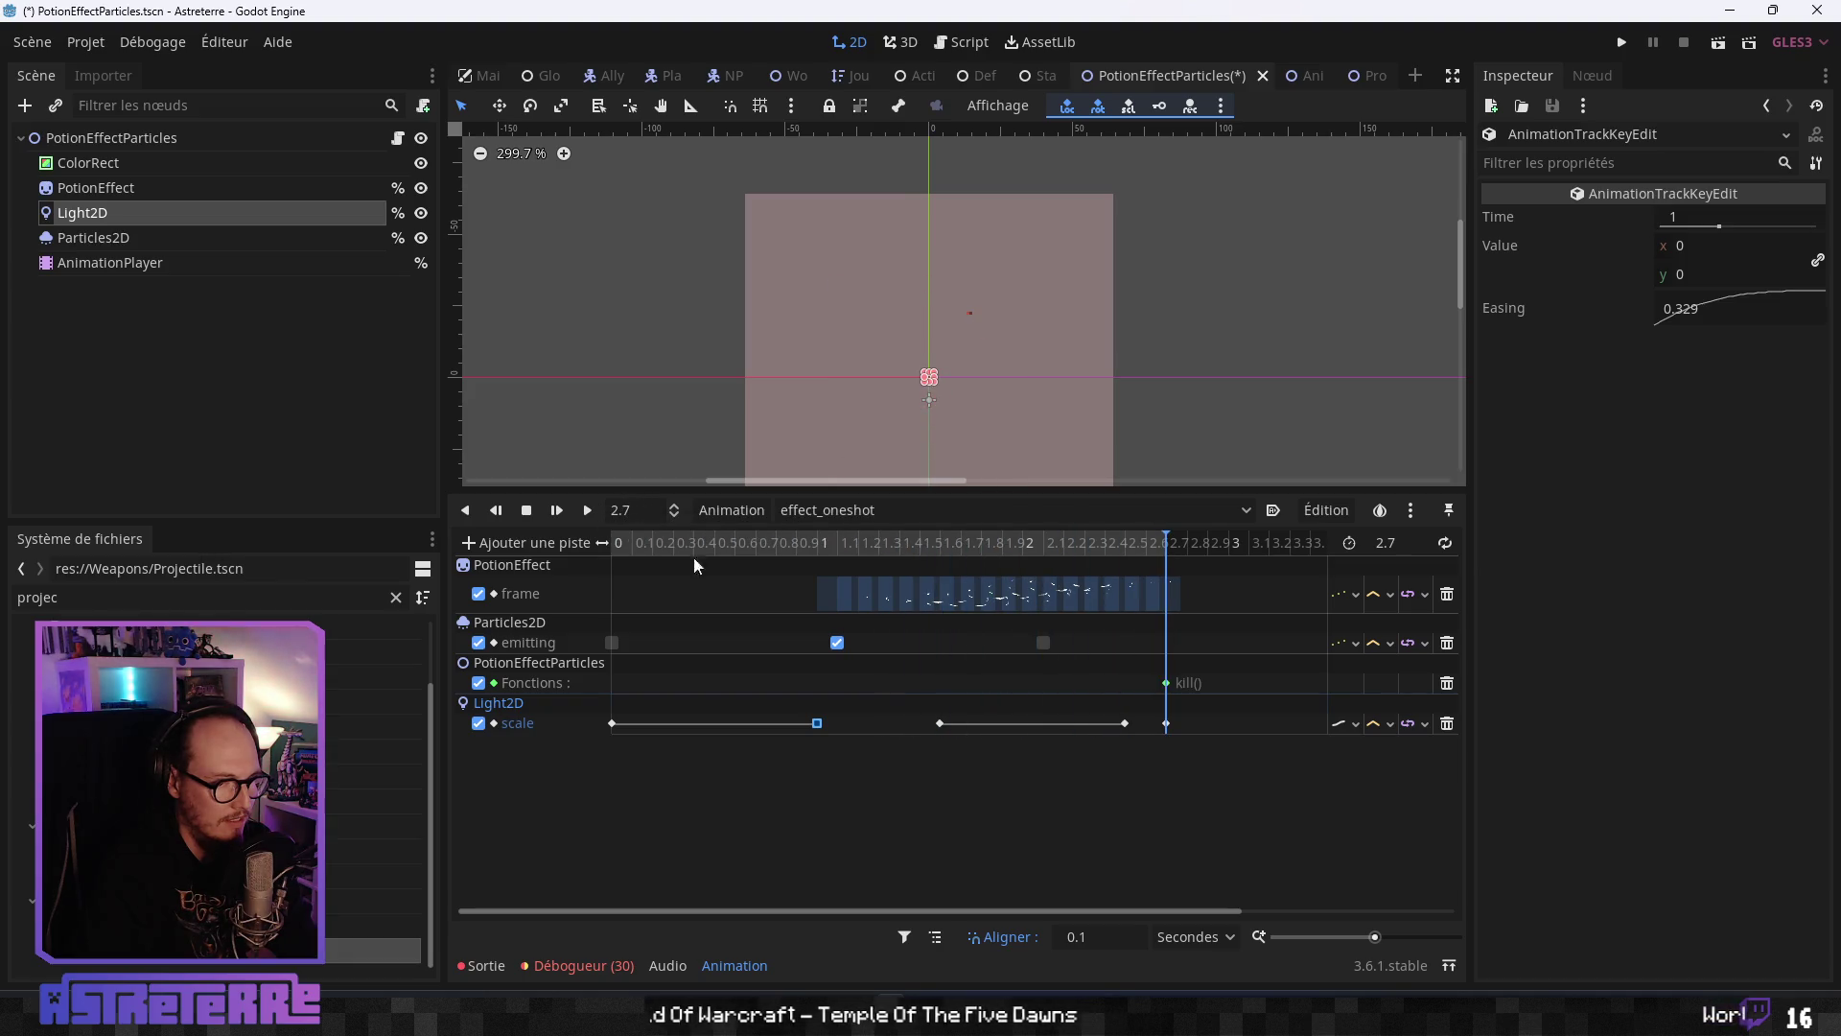
- Ease the 2.5 s scale key to 2.46, hide the ColorRect backdrop, and run the game
click(1125, 724)
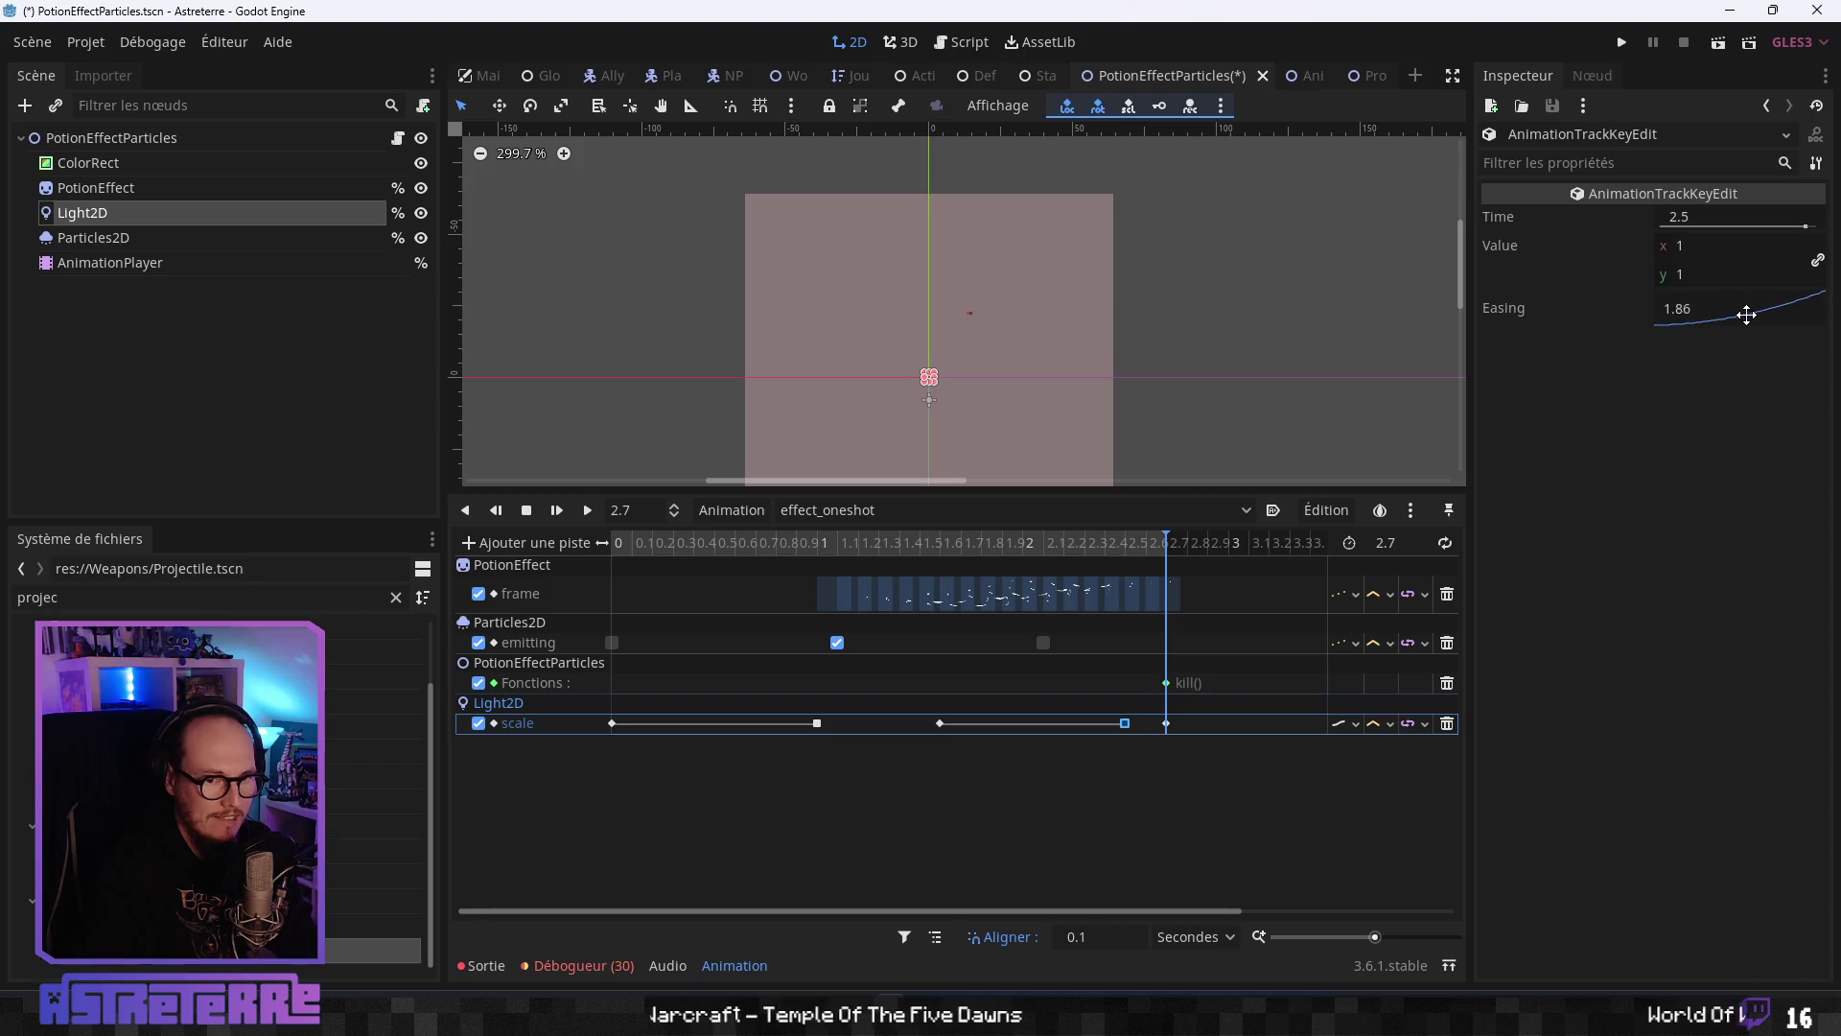
drag(1095, 549, 534, 562)
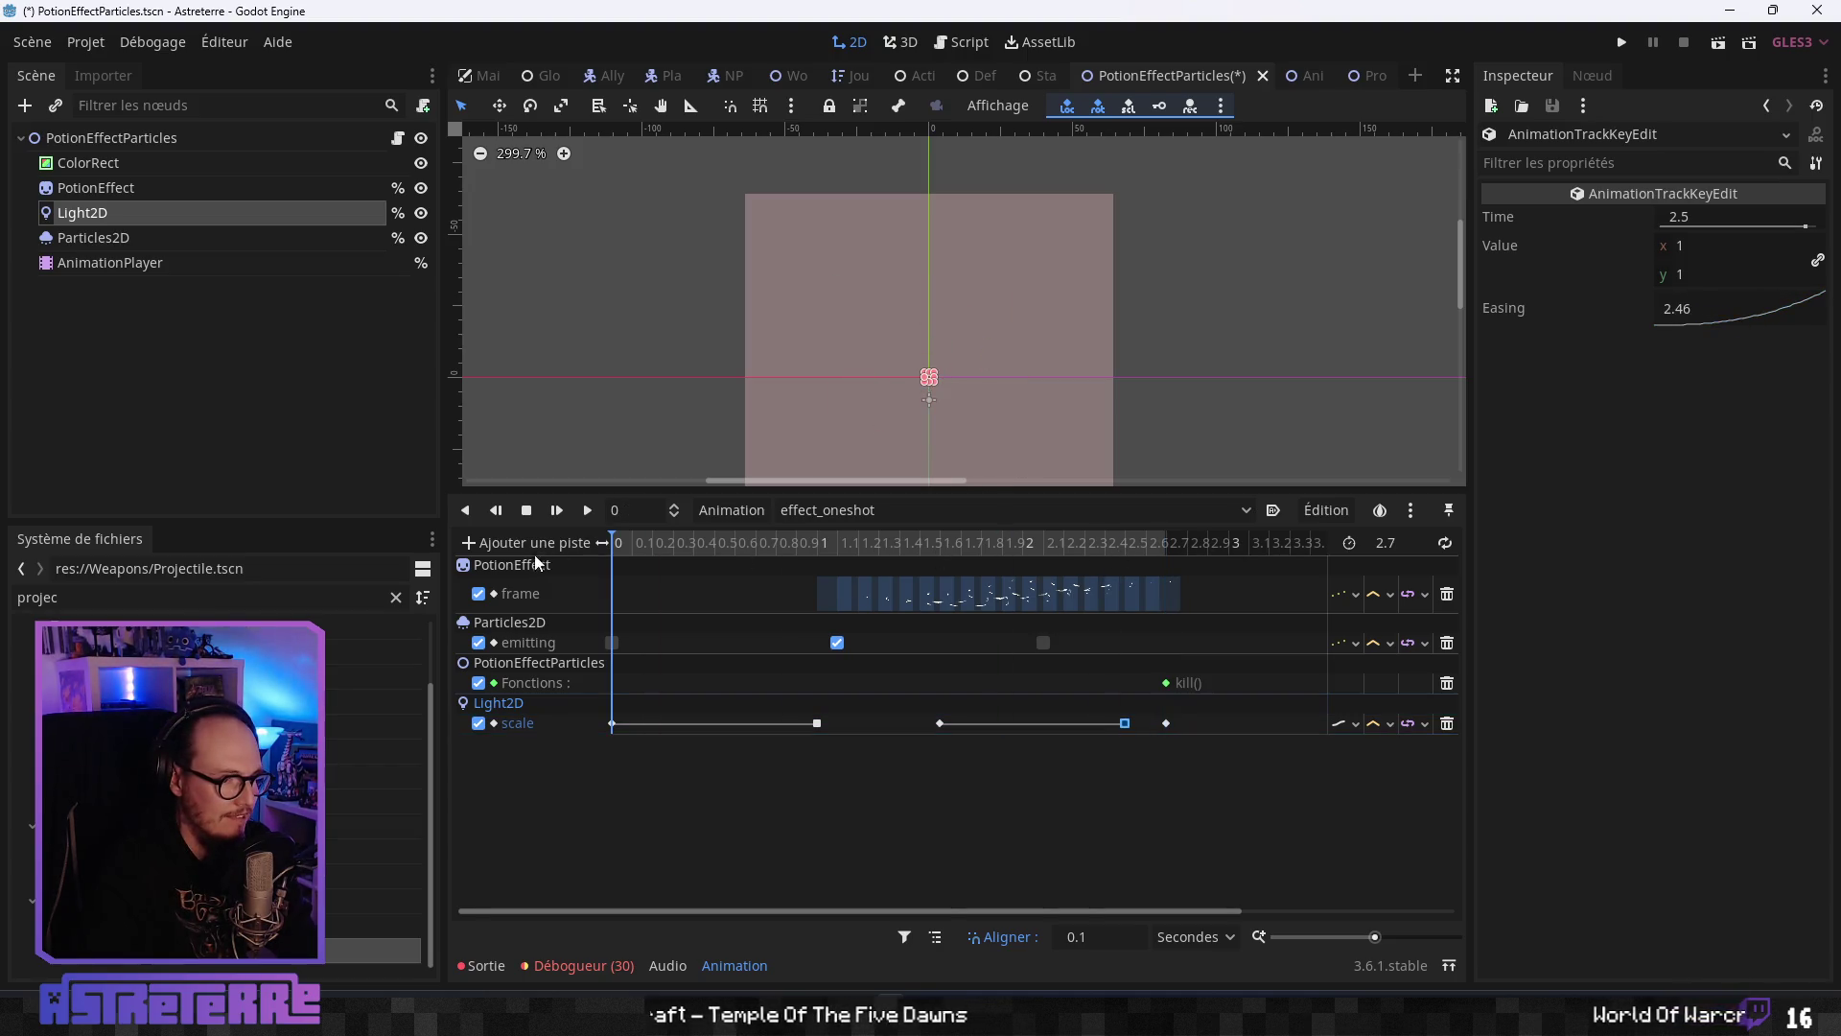
click(587, 510)
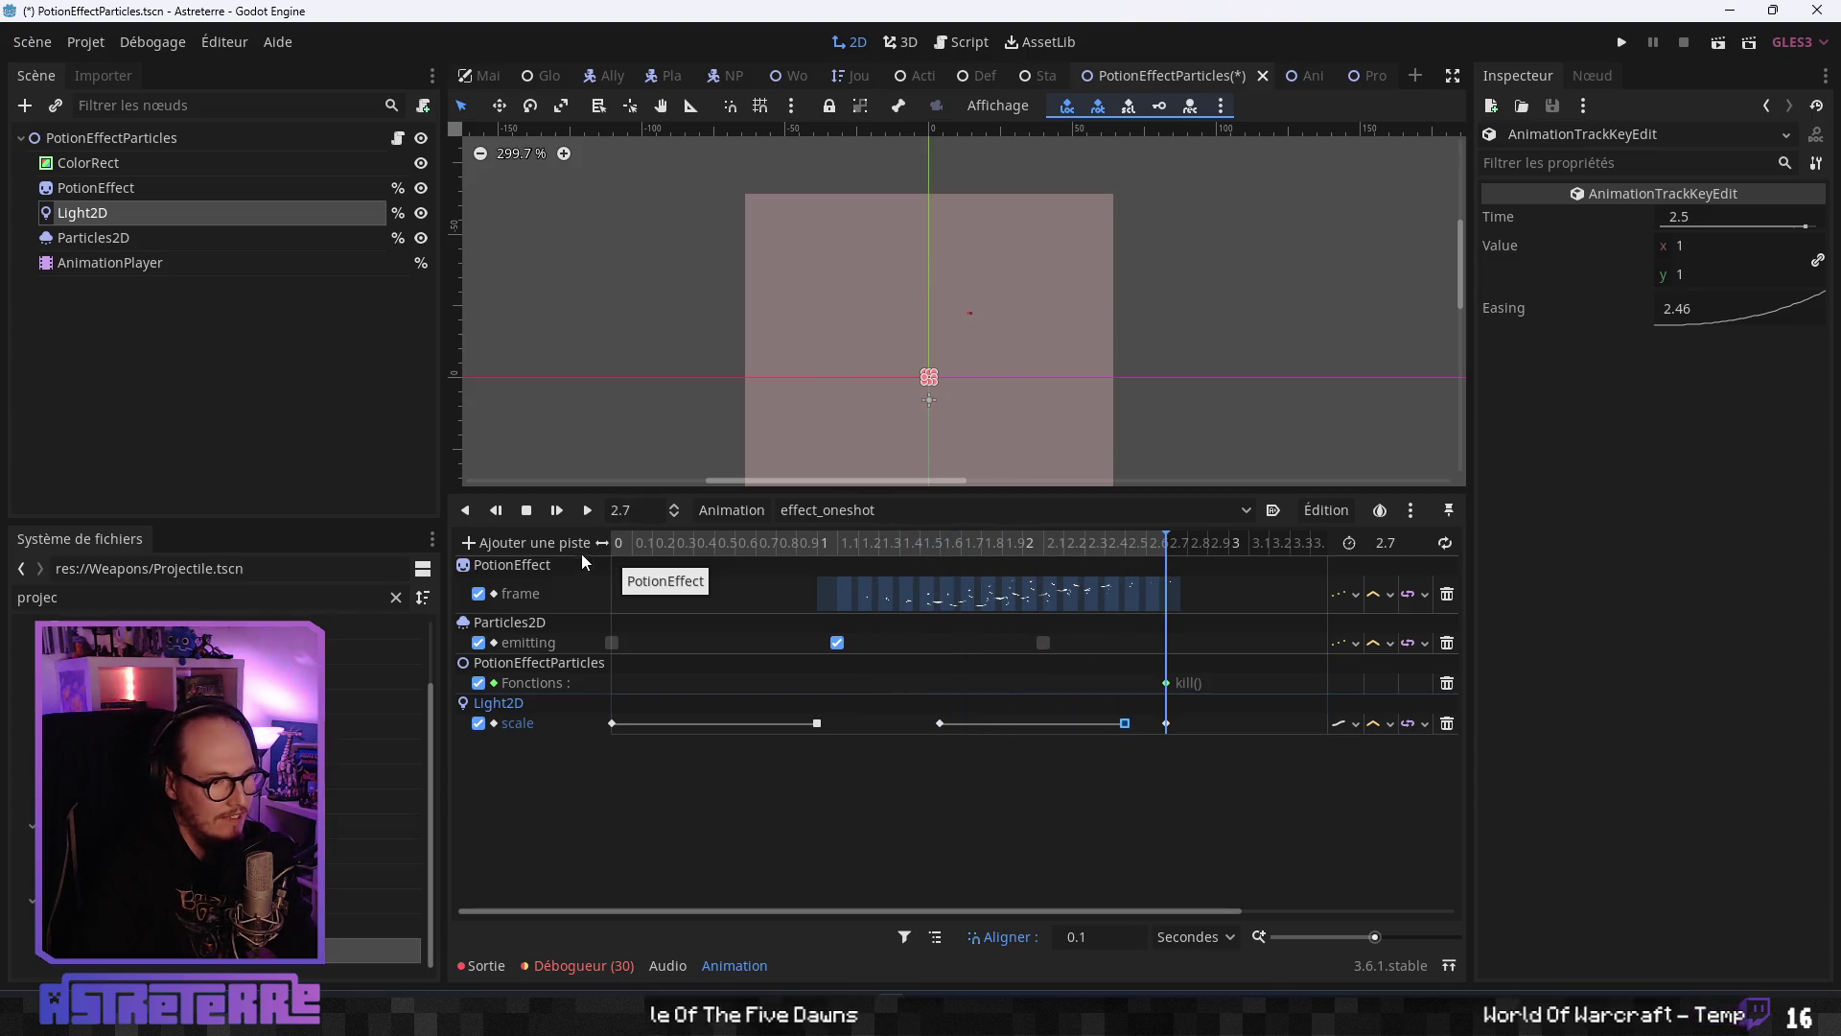
drag(1064, 549, 535, 533)
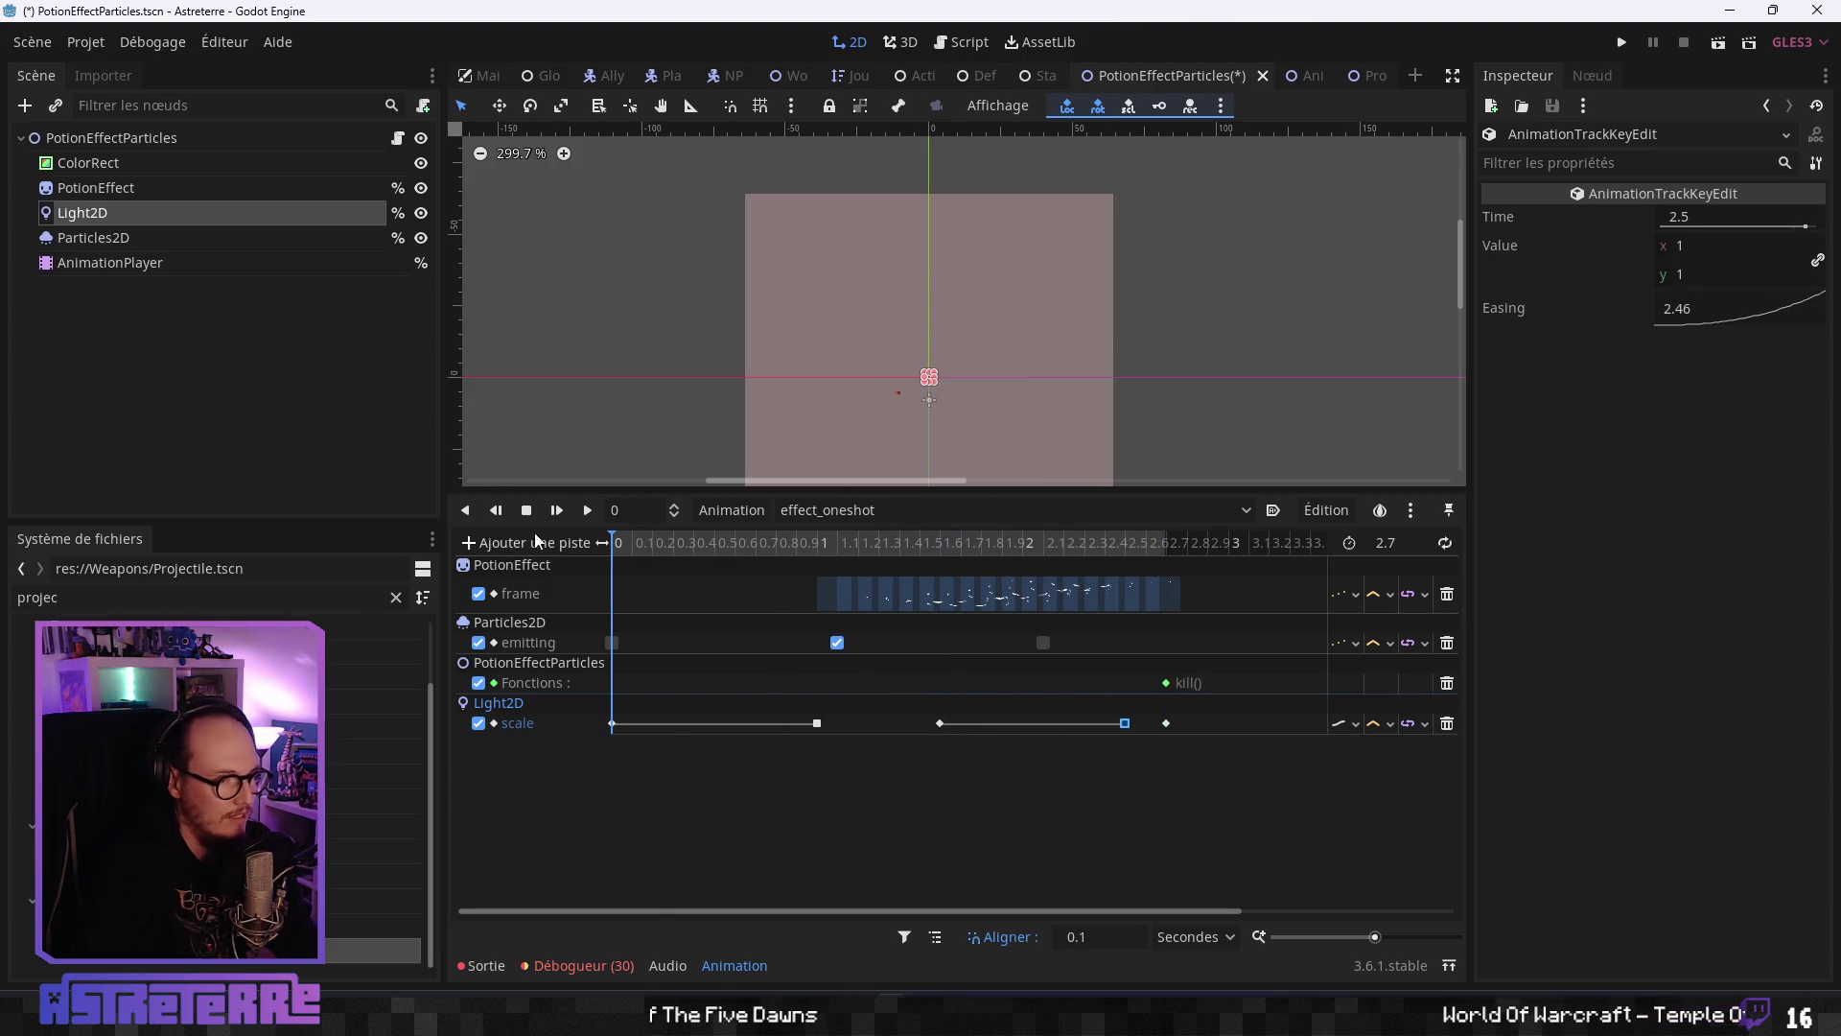
click(421, 164)
click(1622, 40)
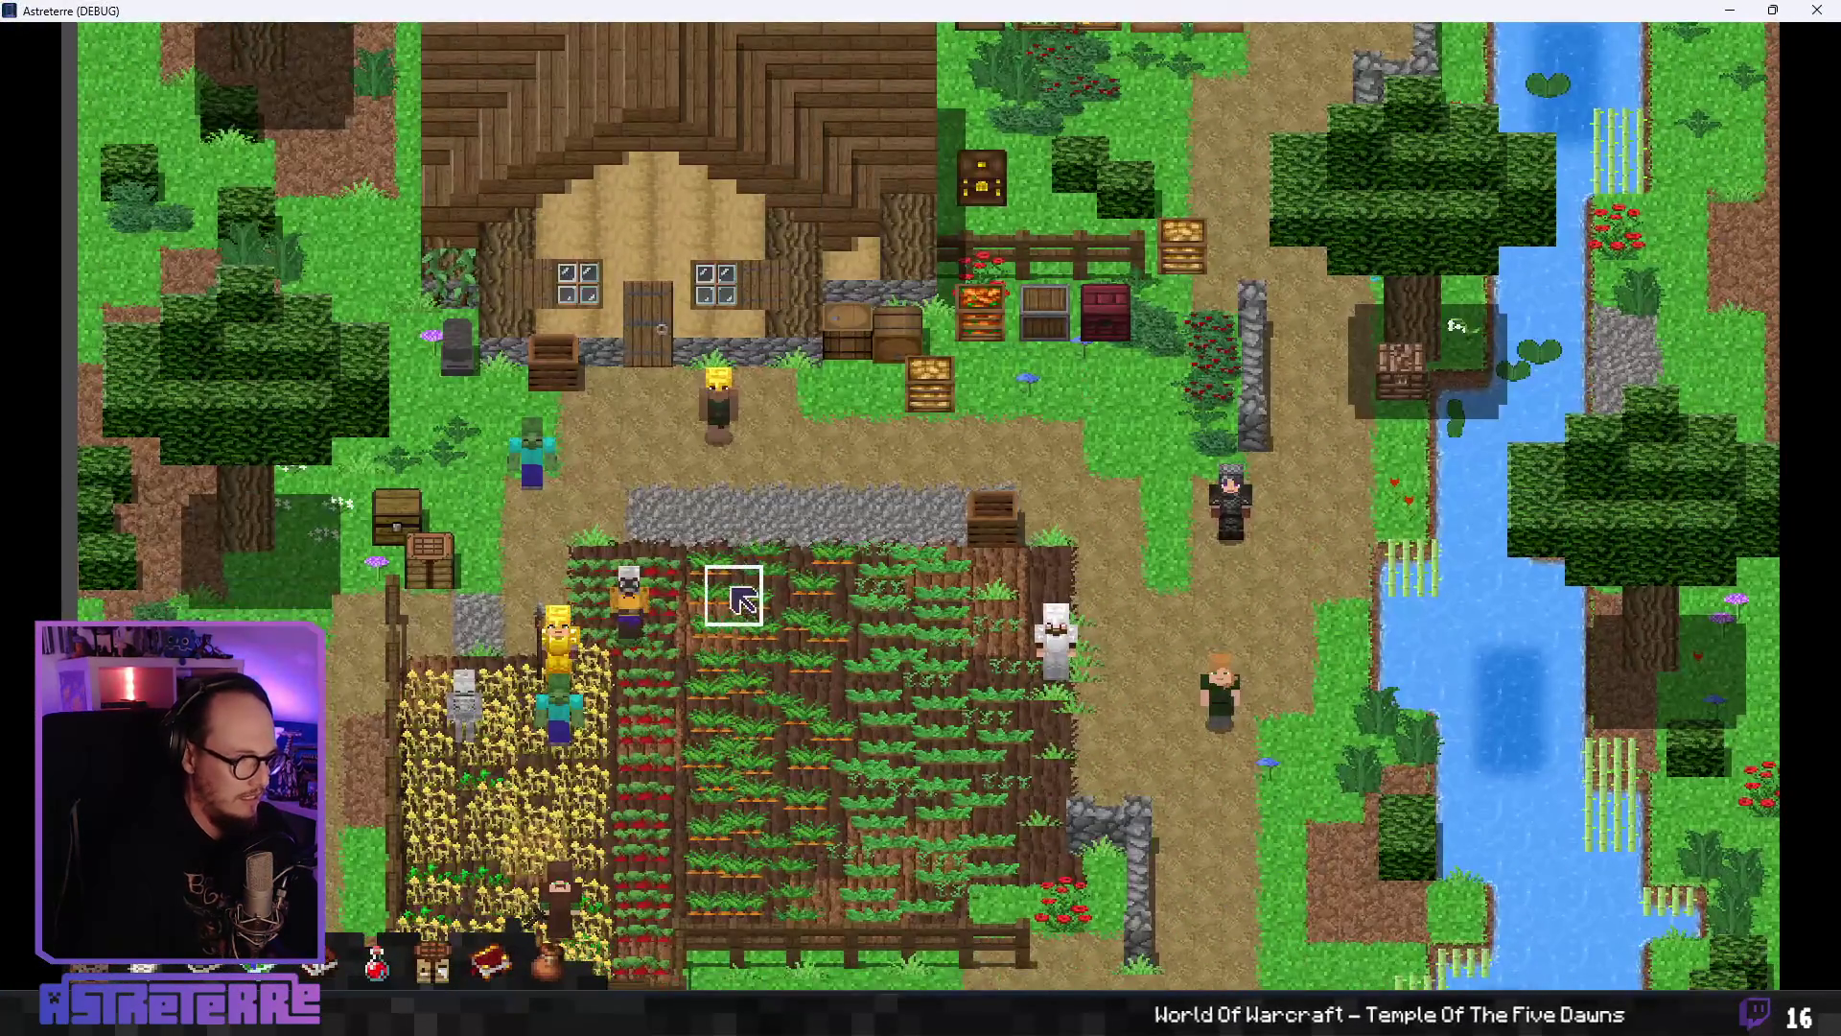
- Unequip the character's gold helmet, chestplate and leggings
key(i)
right_click(523, 791)
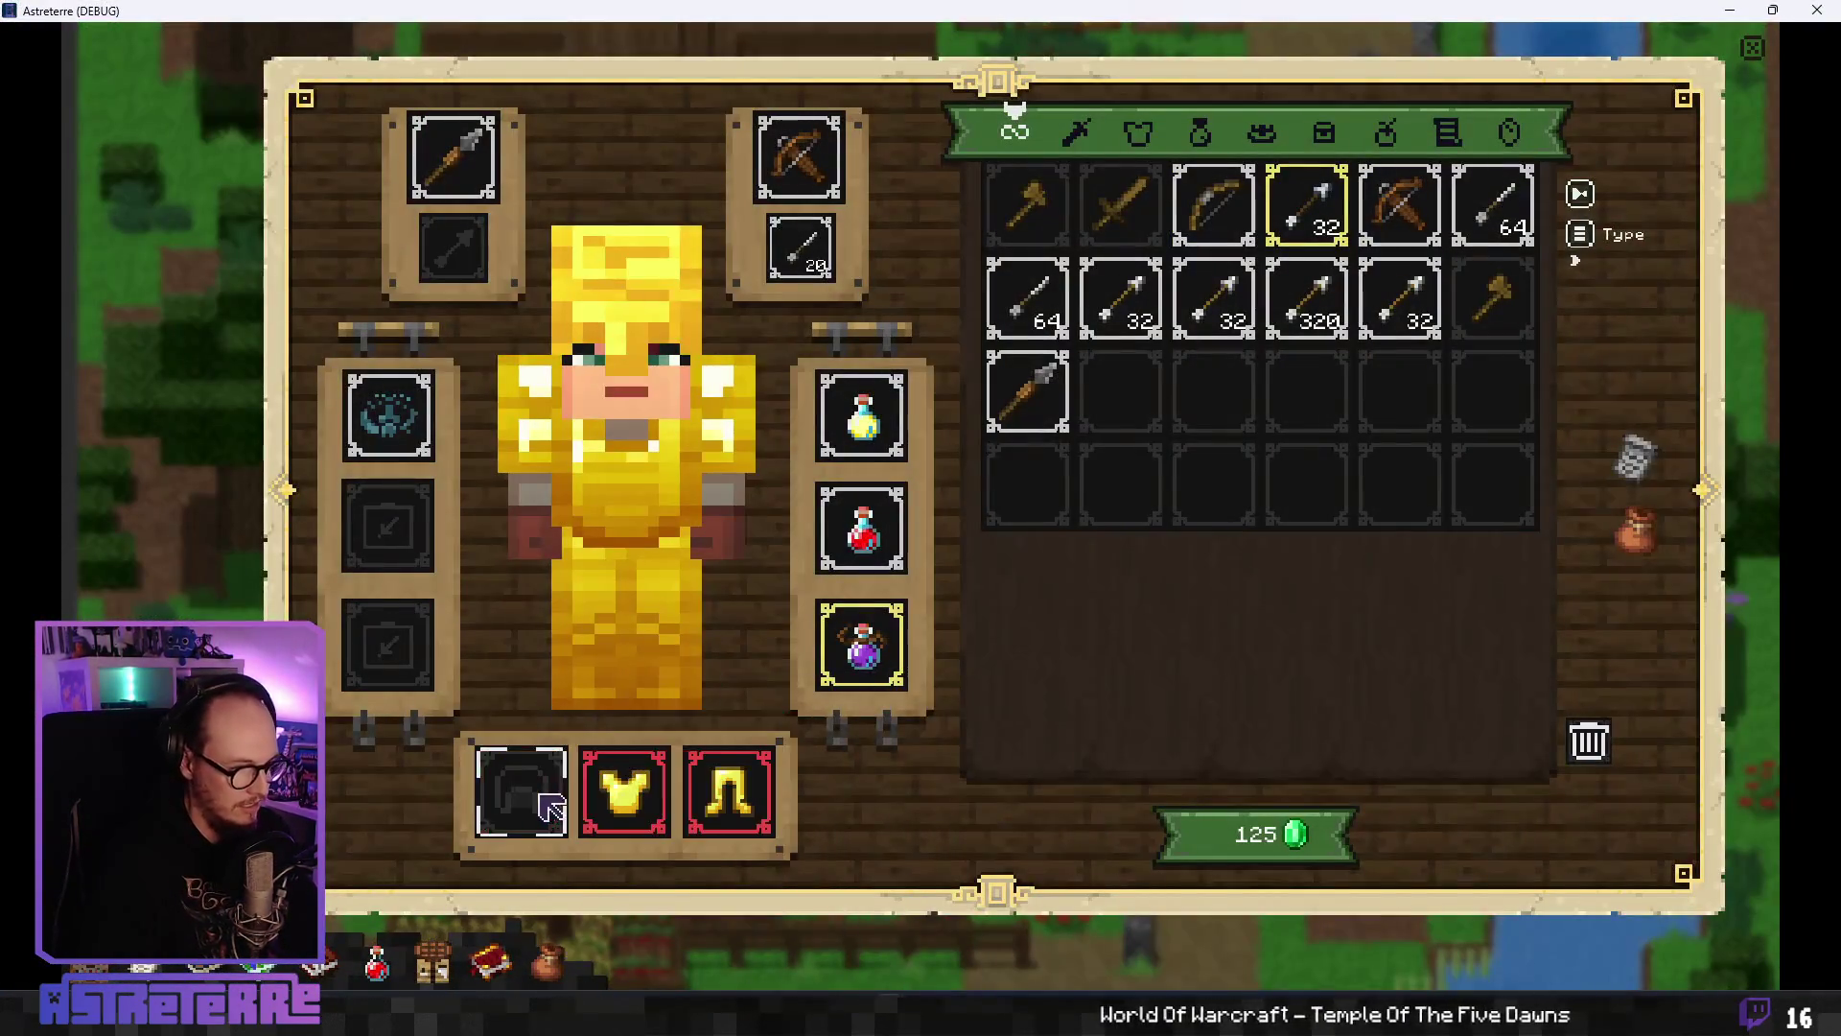
right_click(628, 796)
right_click(724, 796)
key(i)
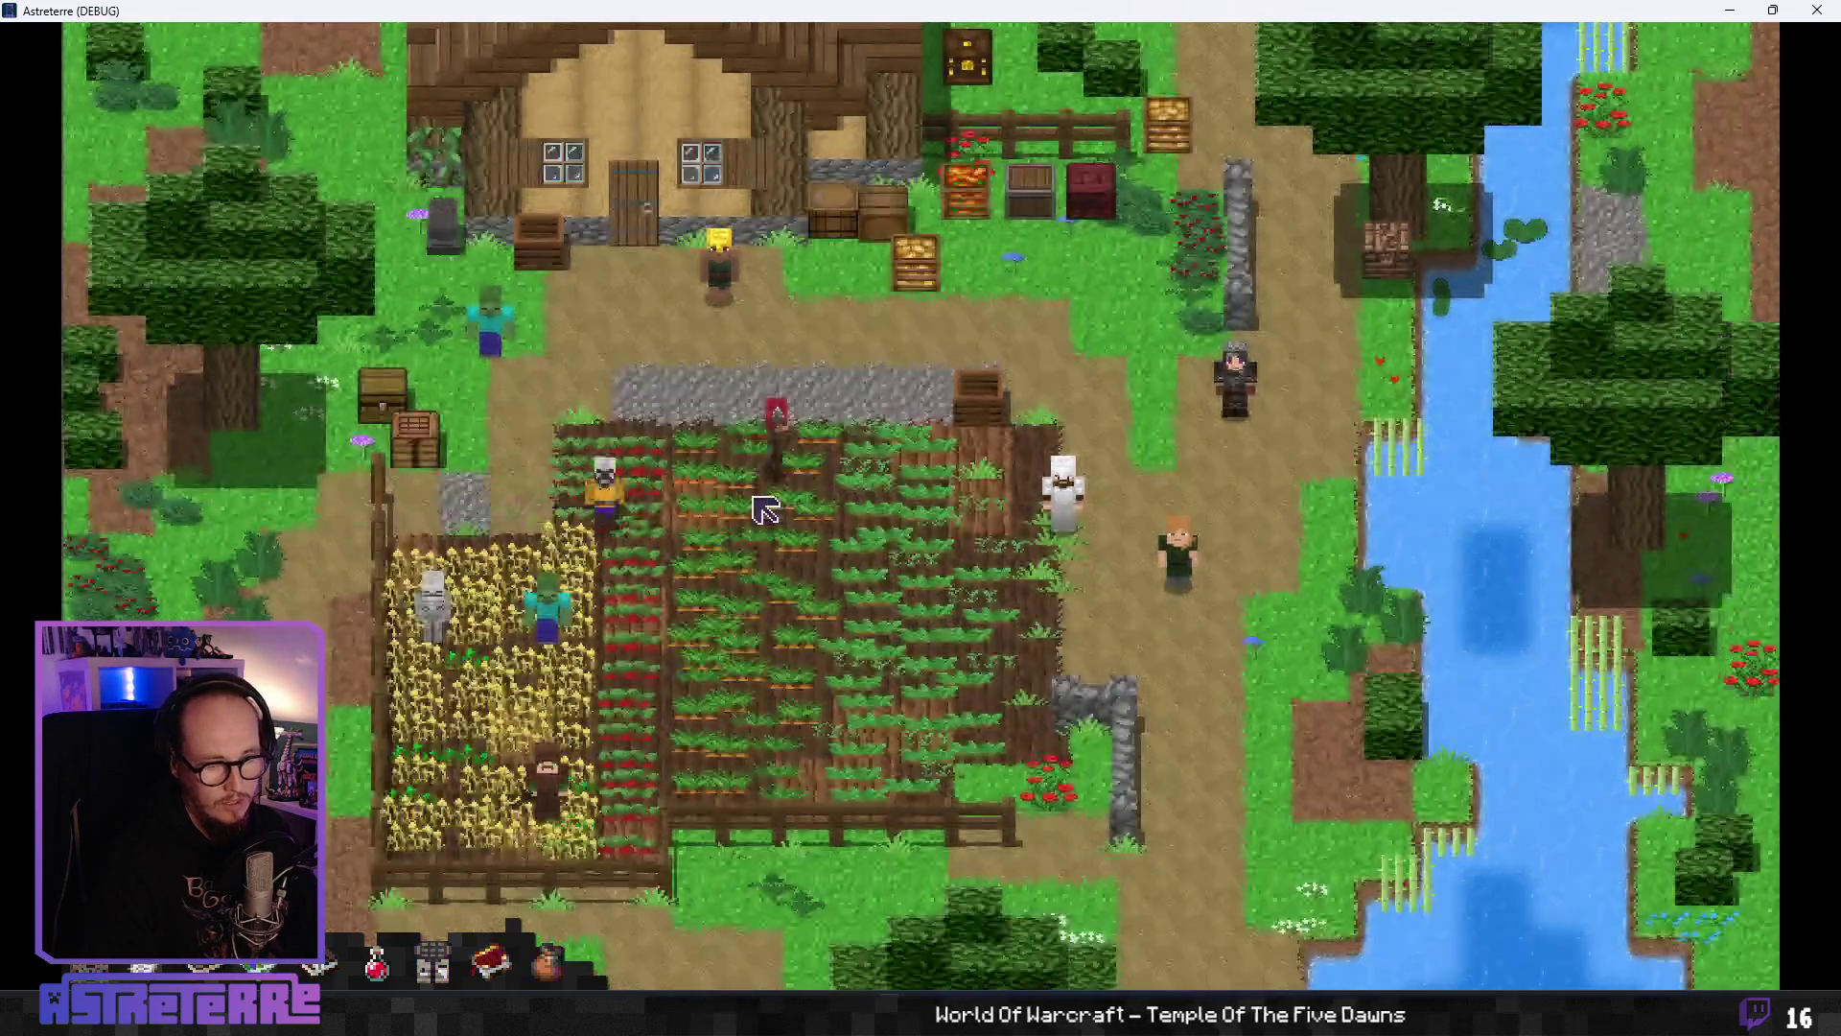
- End the placement phase and use the red potion on the hero
click(1772, 662)
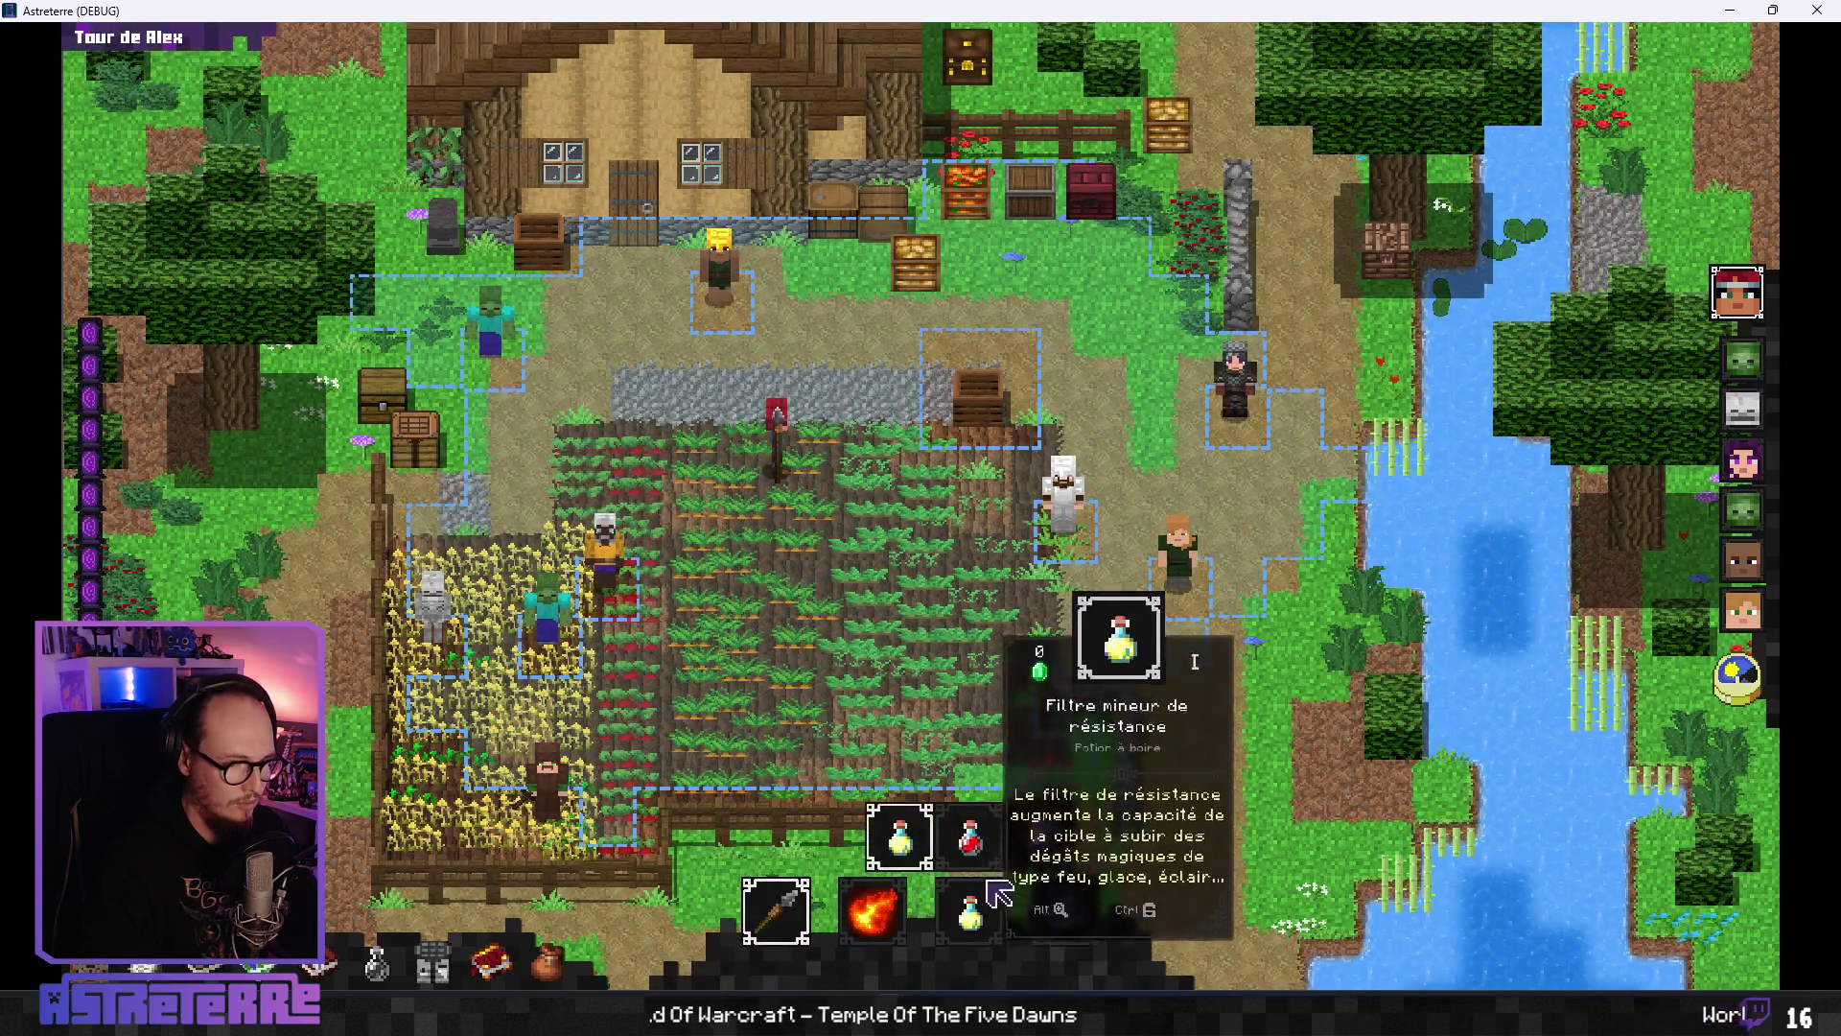
click(969, 911)
click(758, 472)
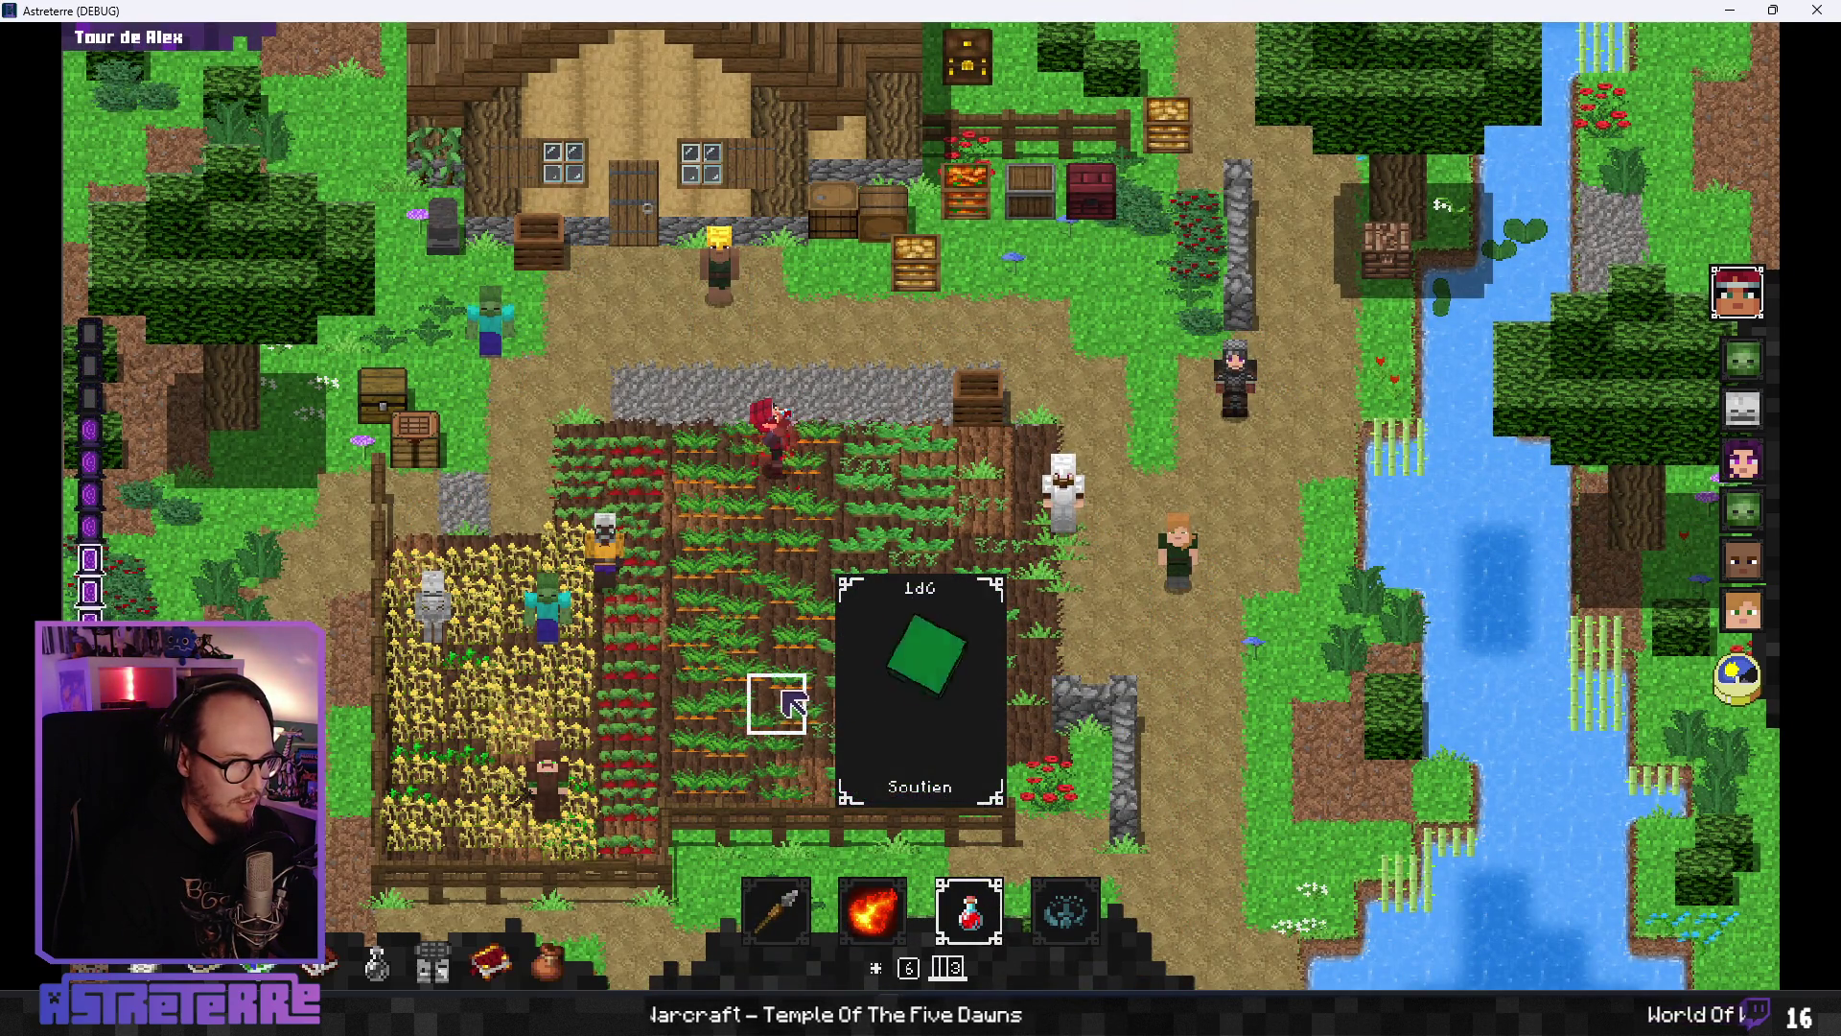
click(781, 483)
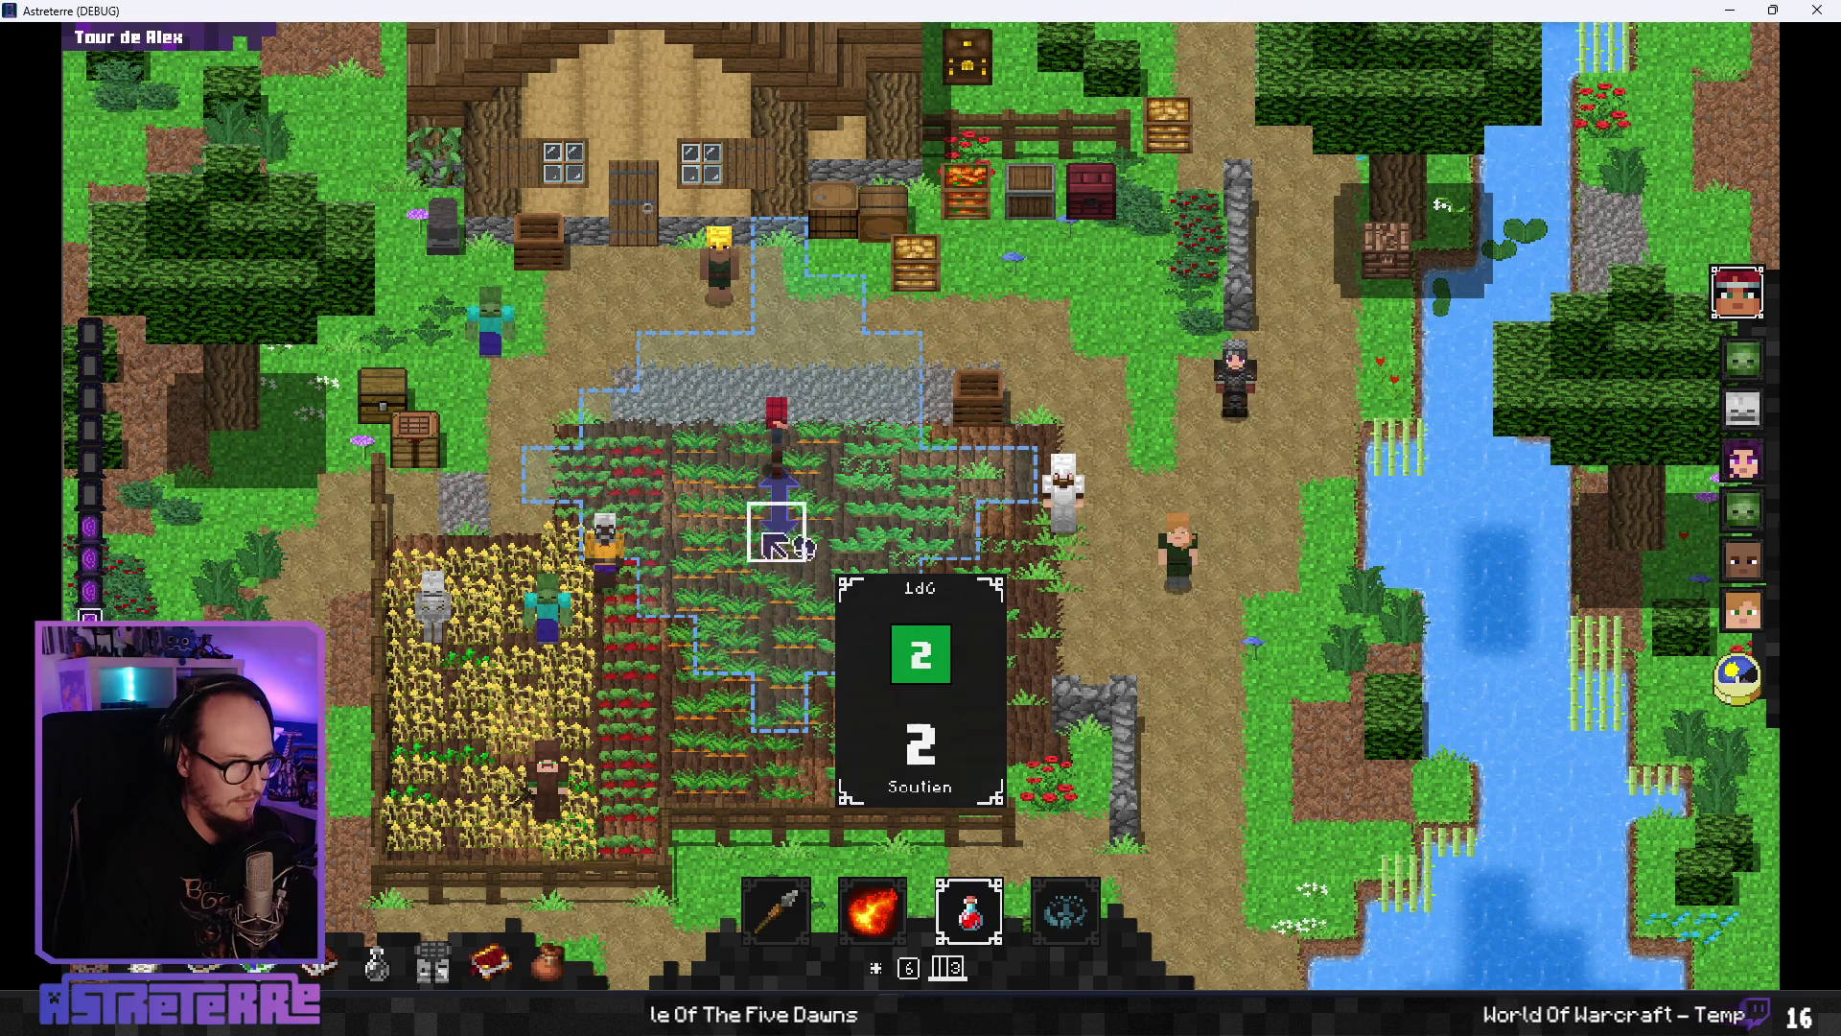
click(775, 470)
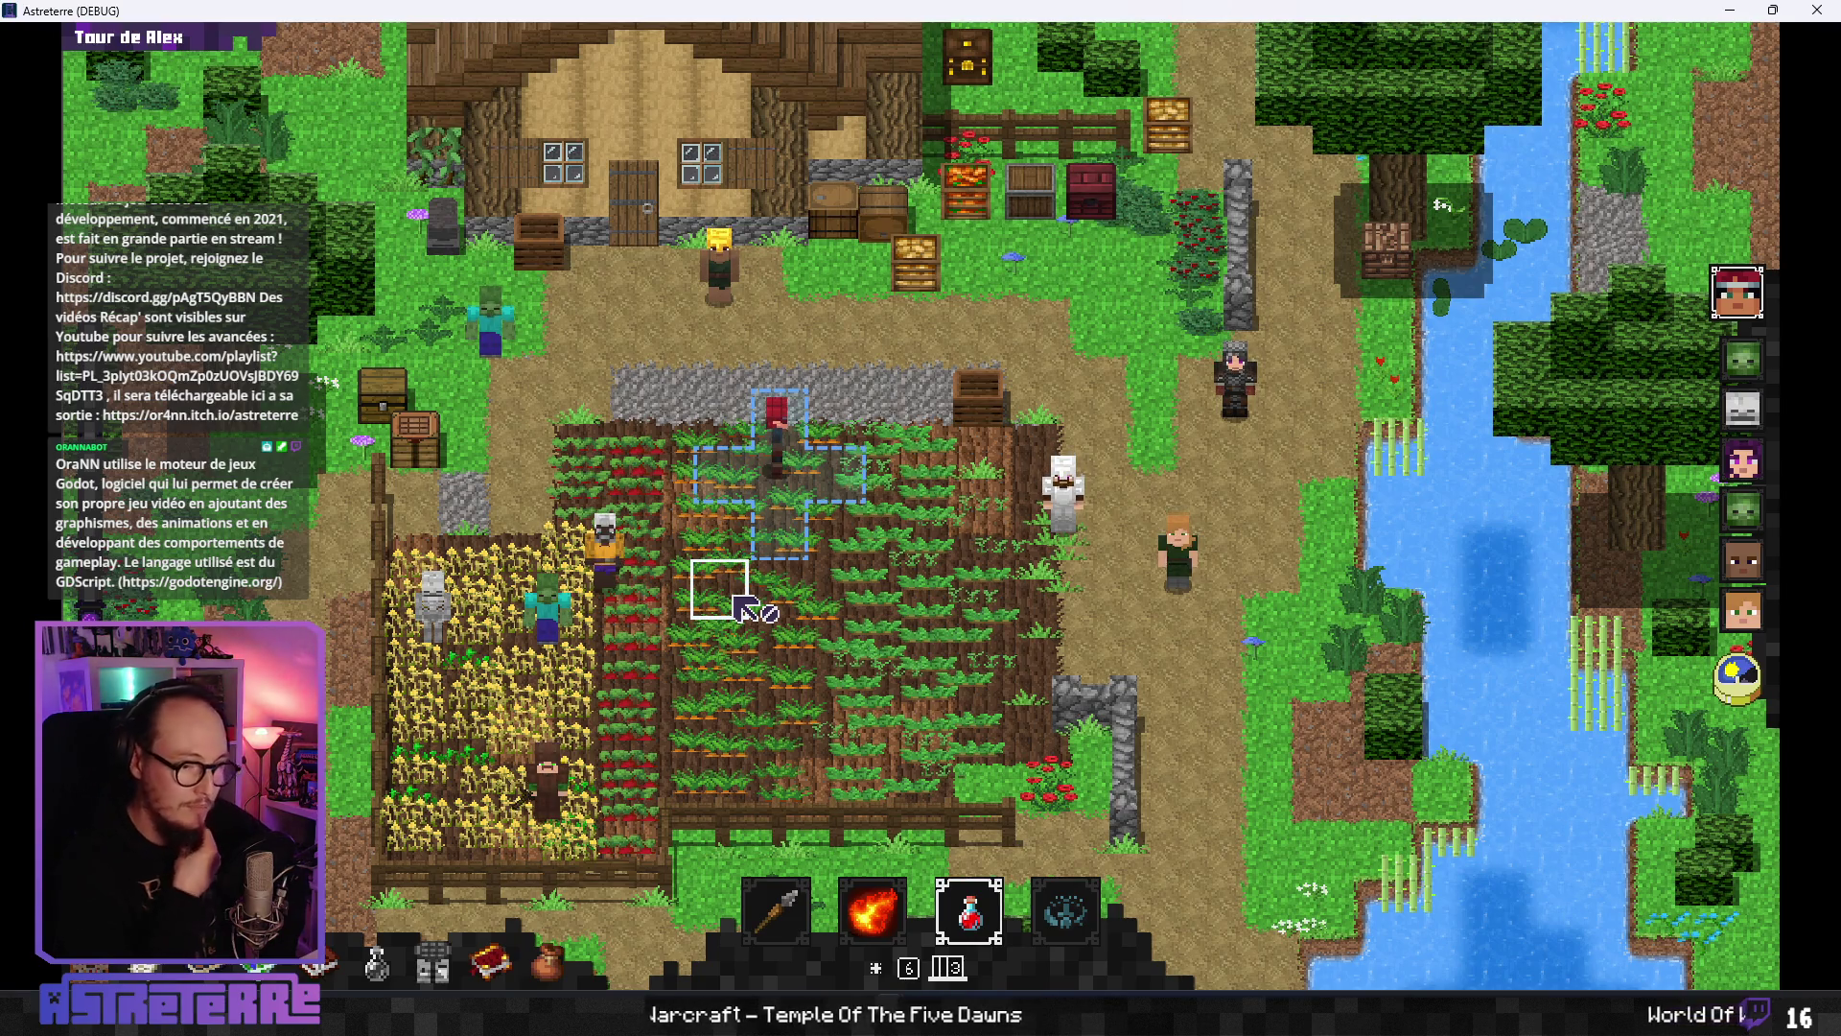
click(798, 470)
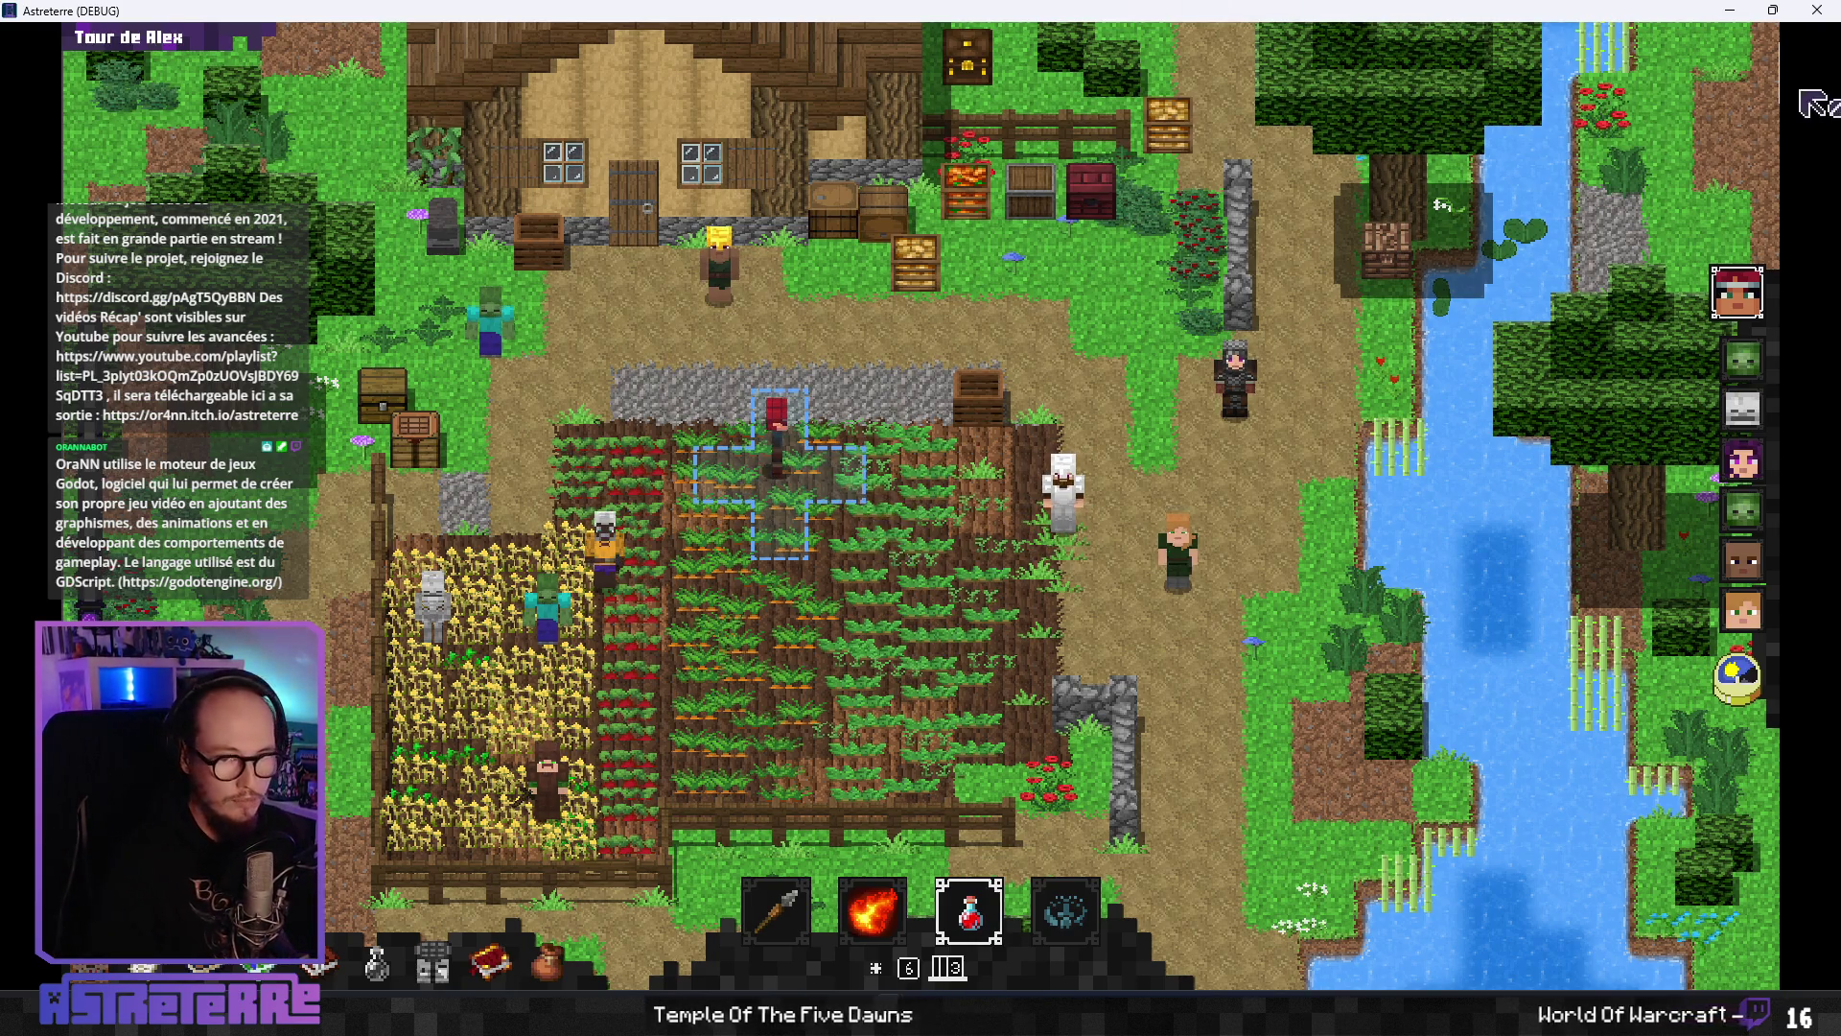
- Close the game, move the Light2D scale keys earlier (eased key to 0.9 s), and relaunch
click(1818, 11)
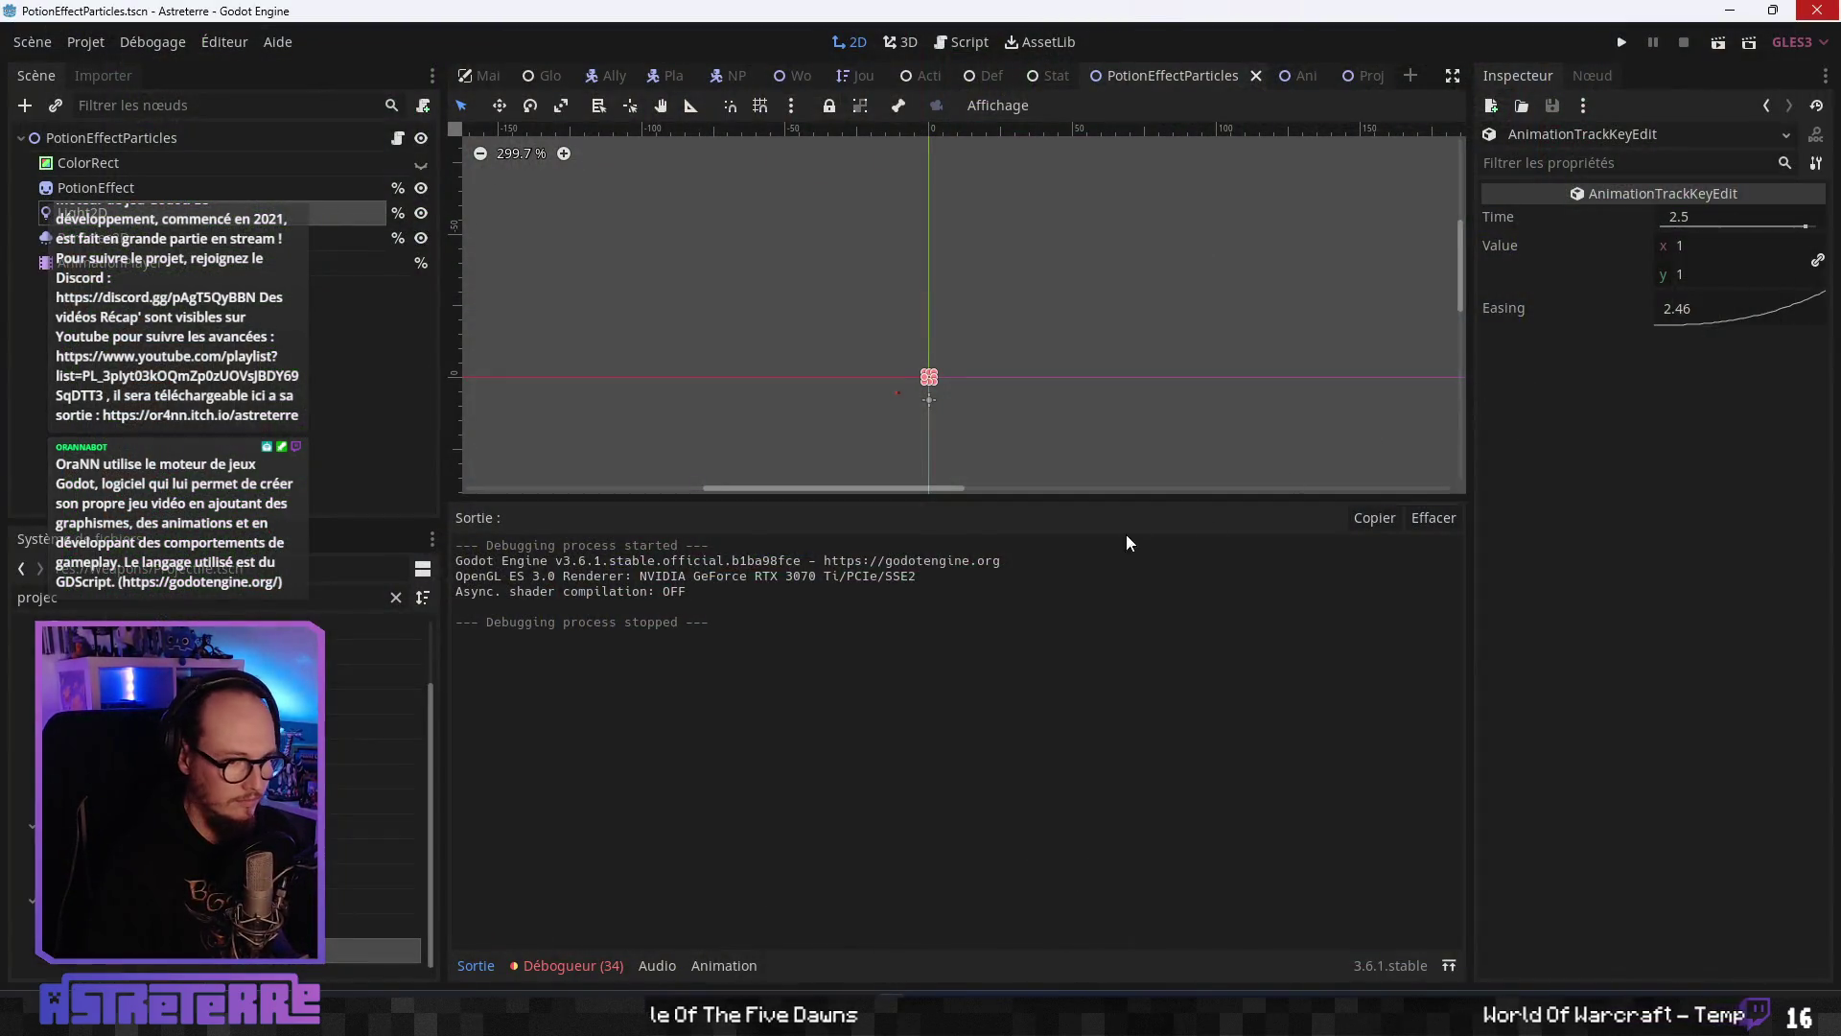
click(202, 264)
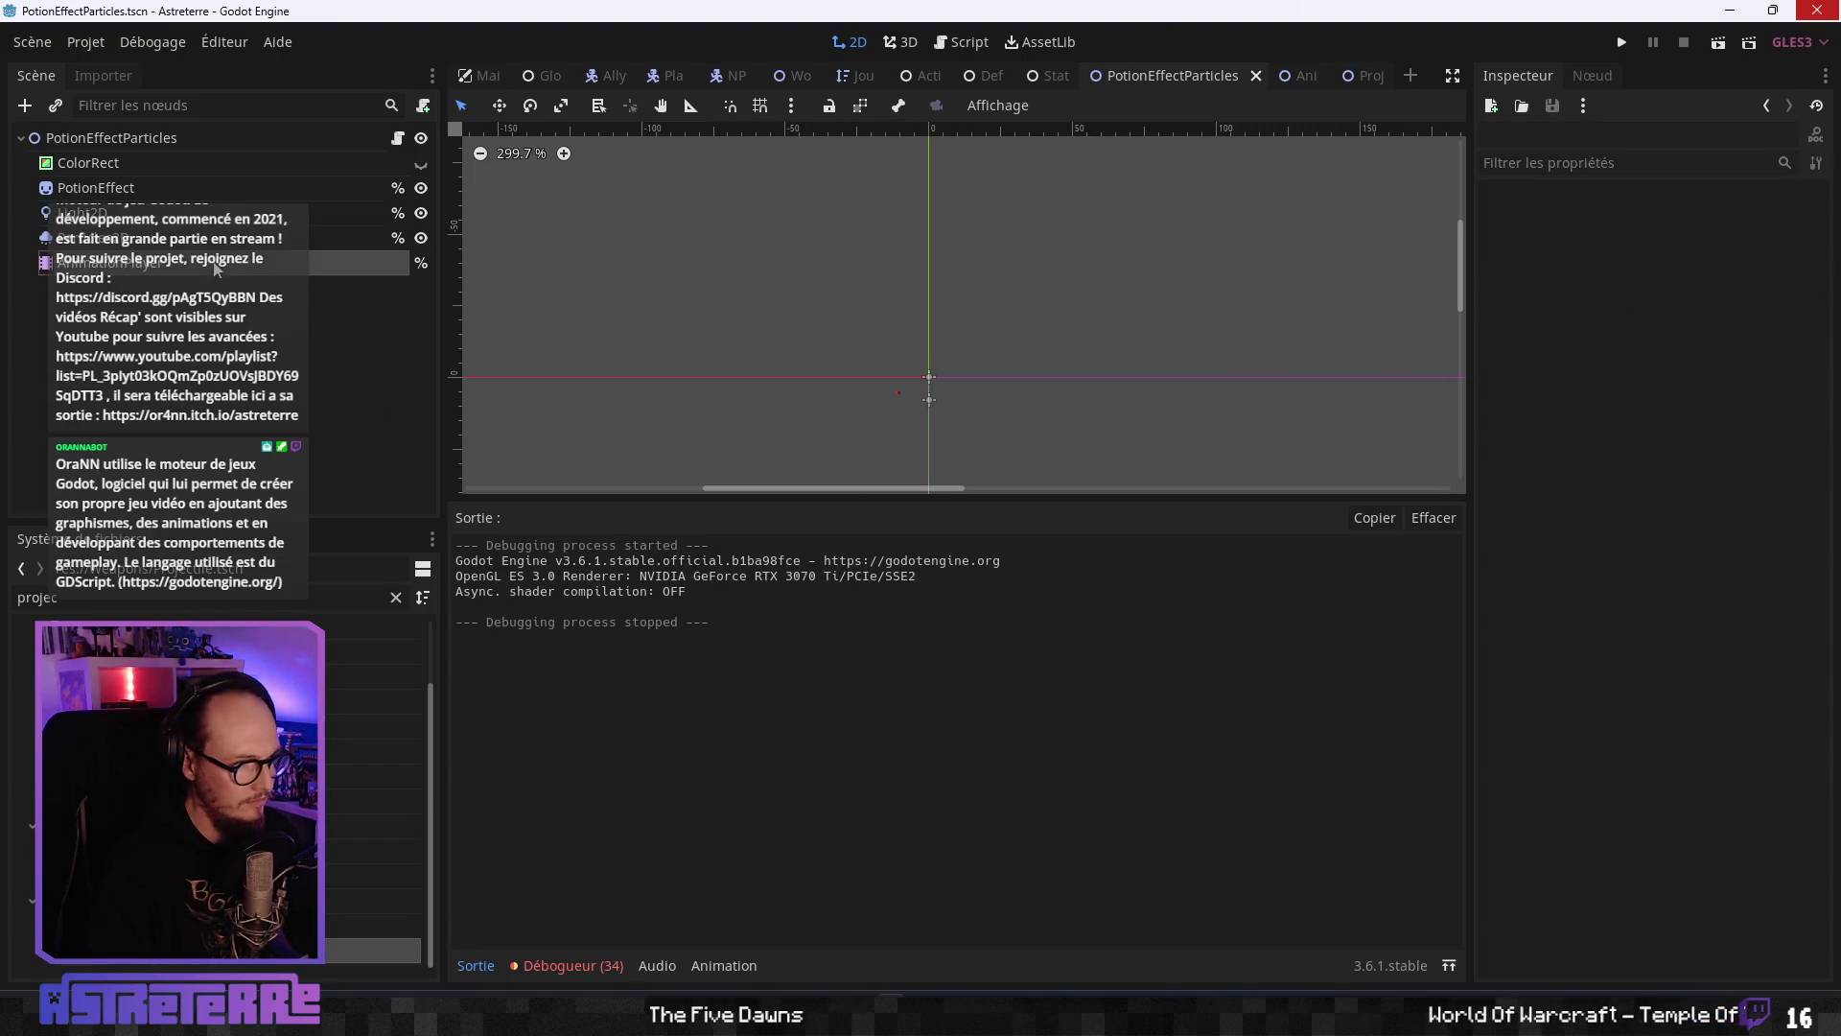
mouse_move(1129, 725)
mouse_down()
mouse_move(1103, 726)
mouse_move(1151, 729)
mouse_move(1128, 729)
mouse_up()
click(936, 660)
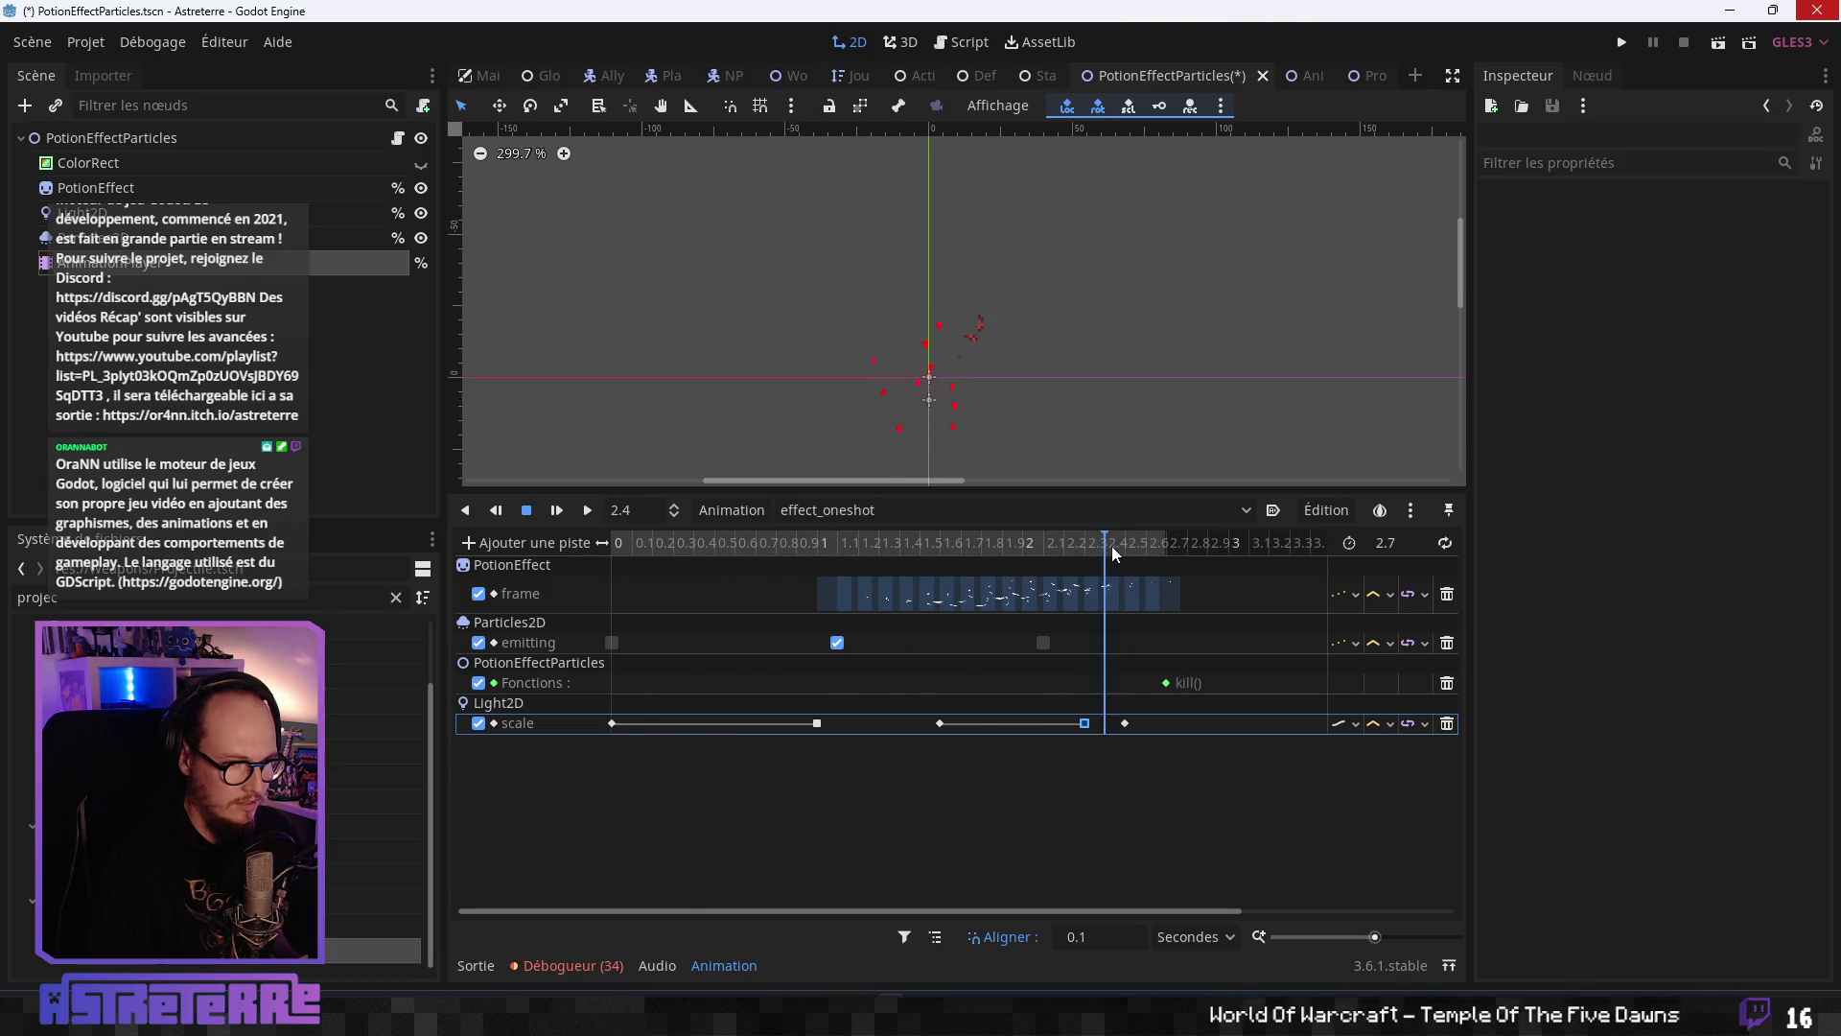
drag(939, 724, 903, 726)
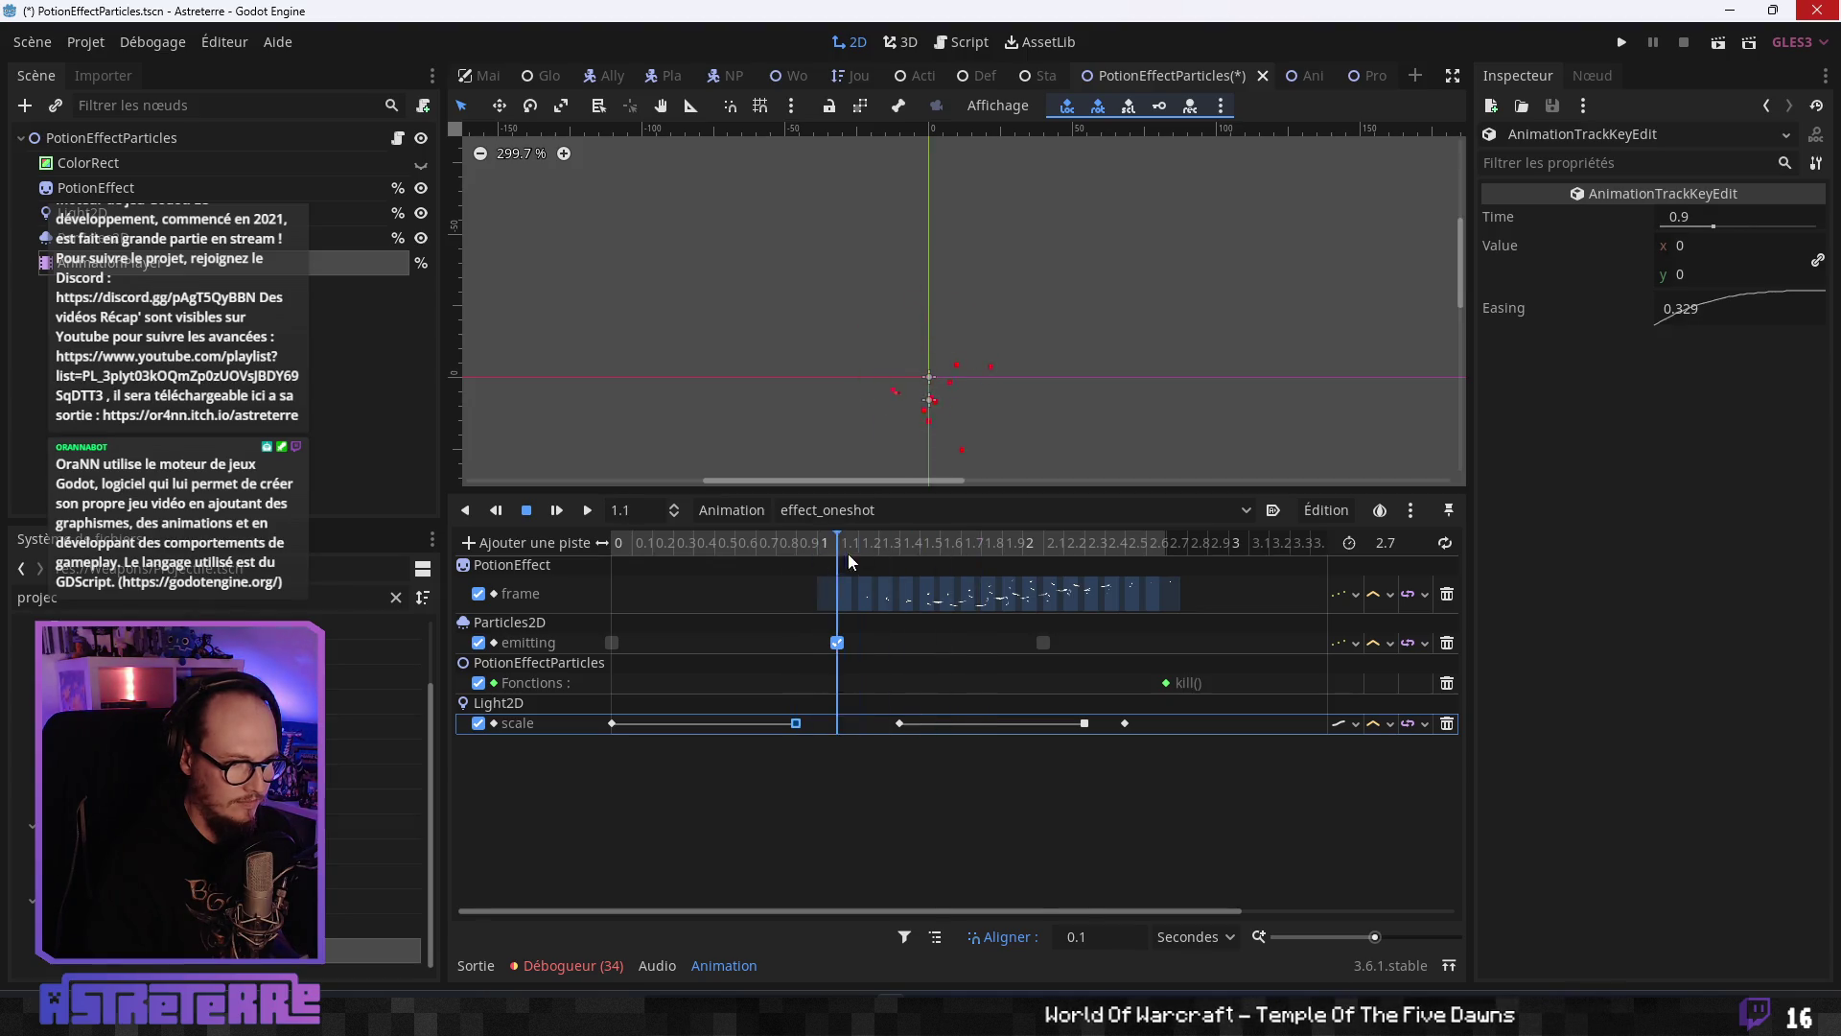
click(1622, 42)
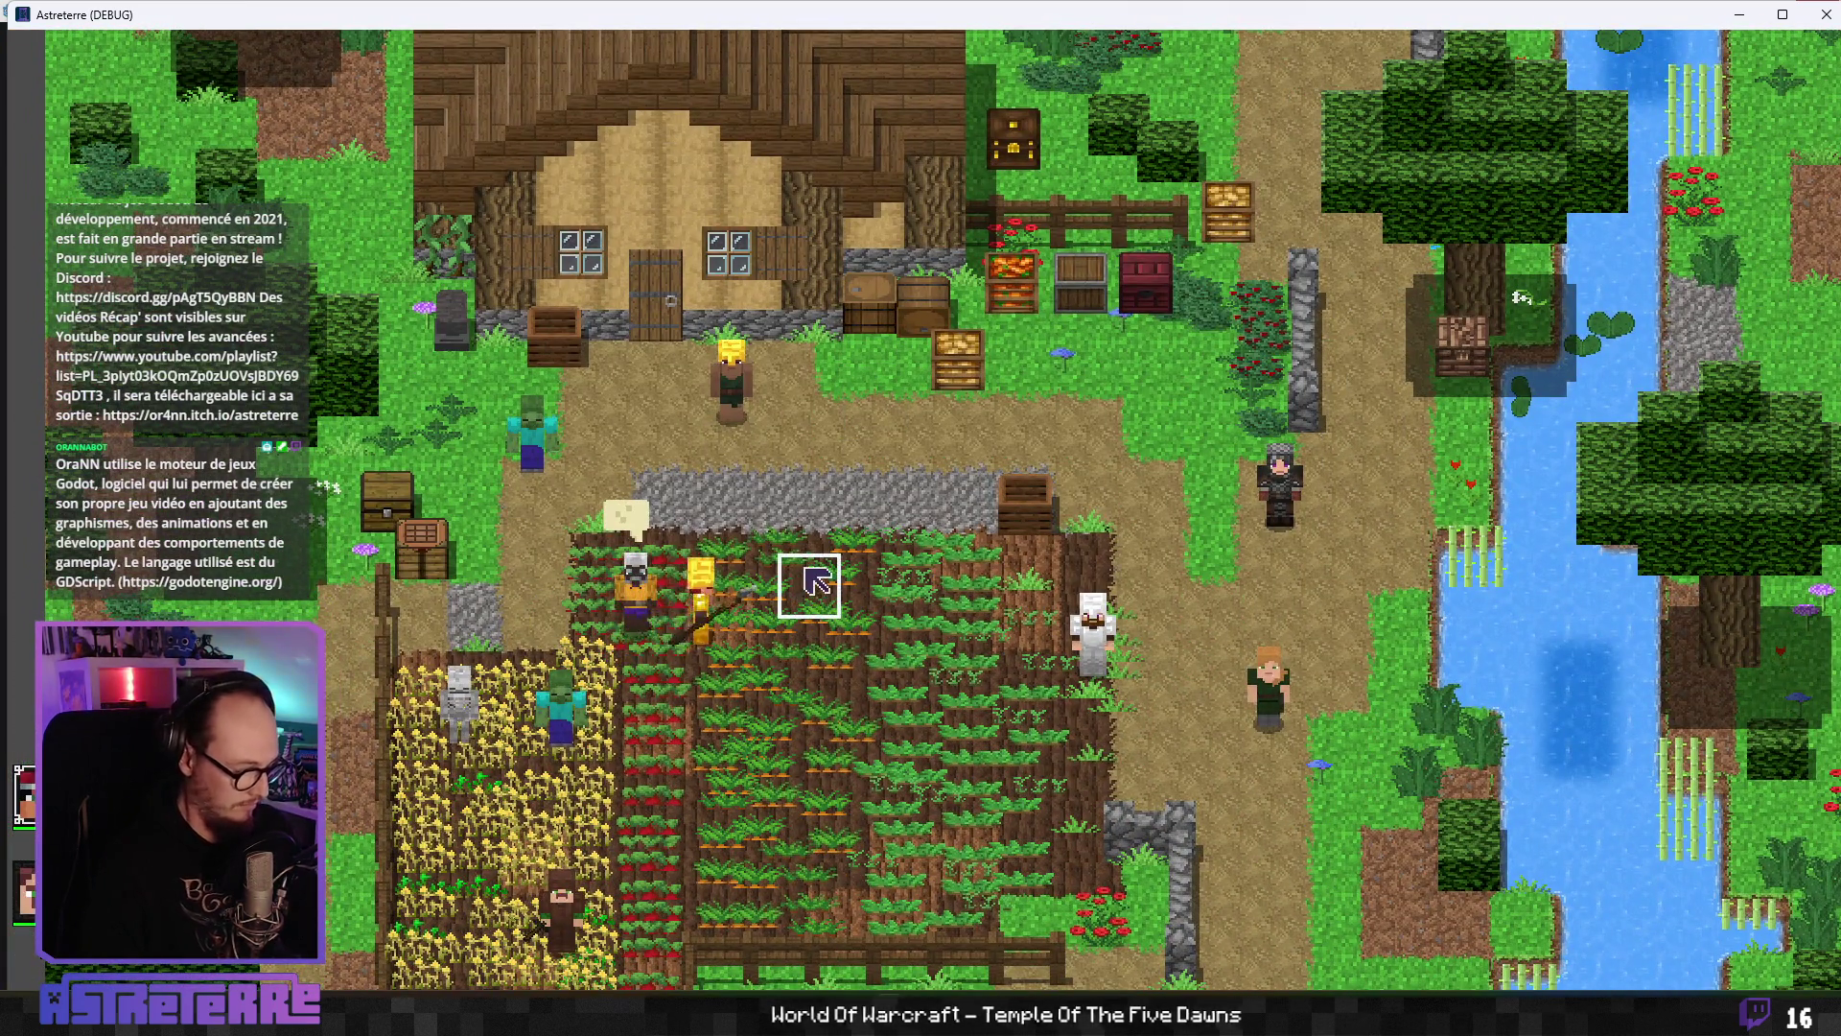
- Remove the hero's gold helmet, chestplate and leggings, then end placement
key(e)
click(501, 853)
click(611, 853)
click(723, 854)
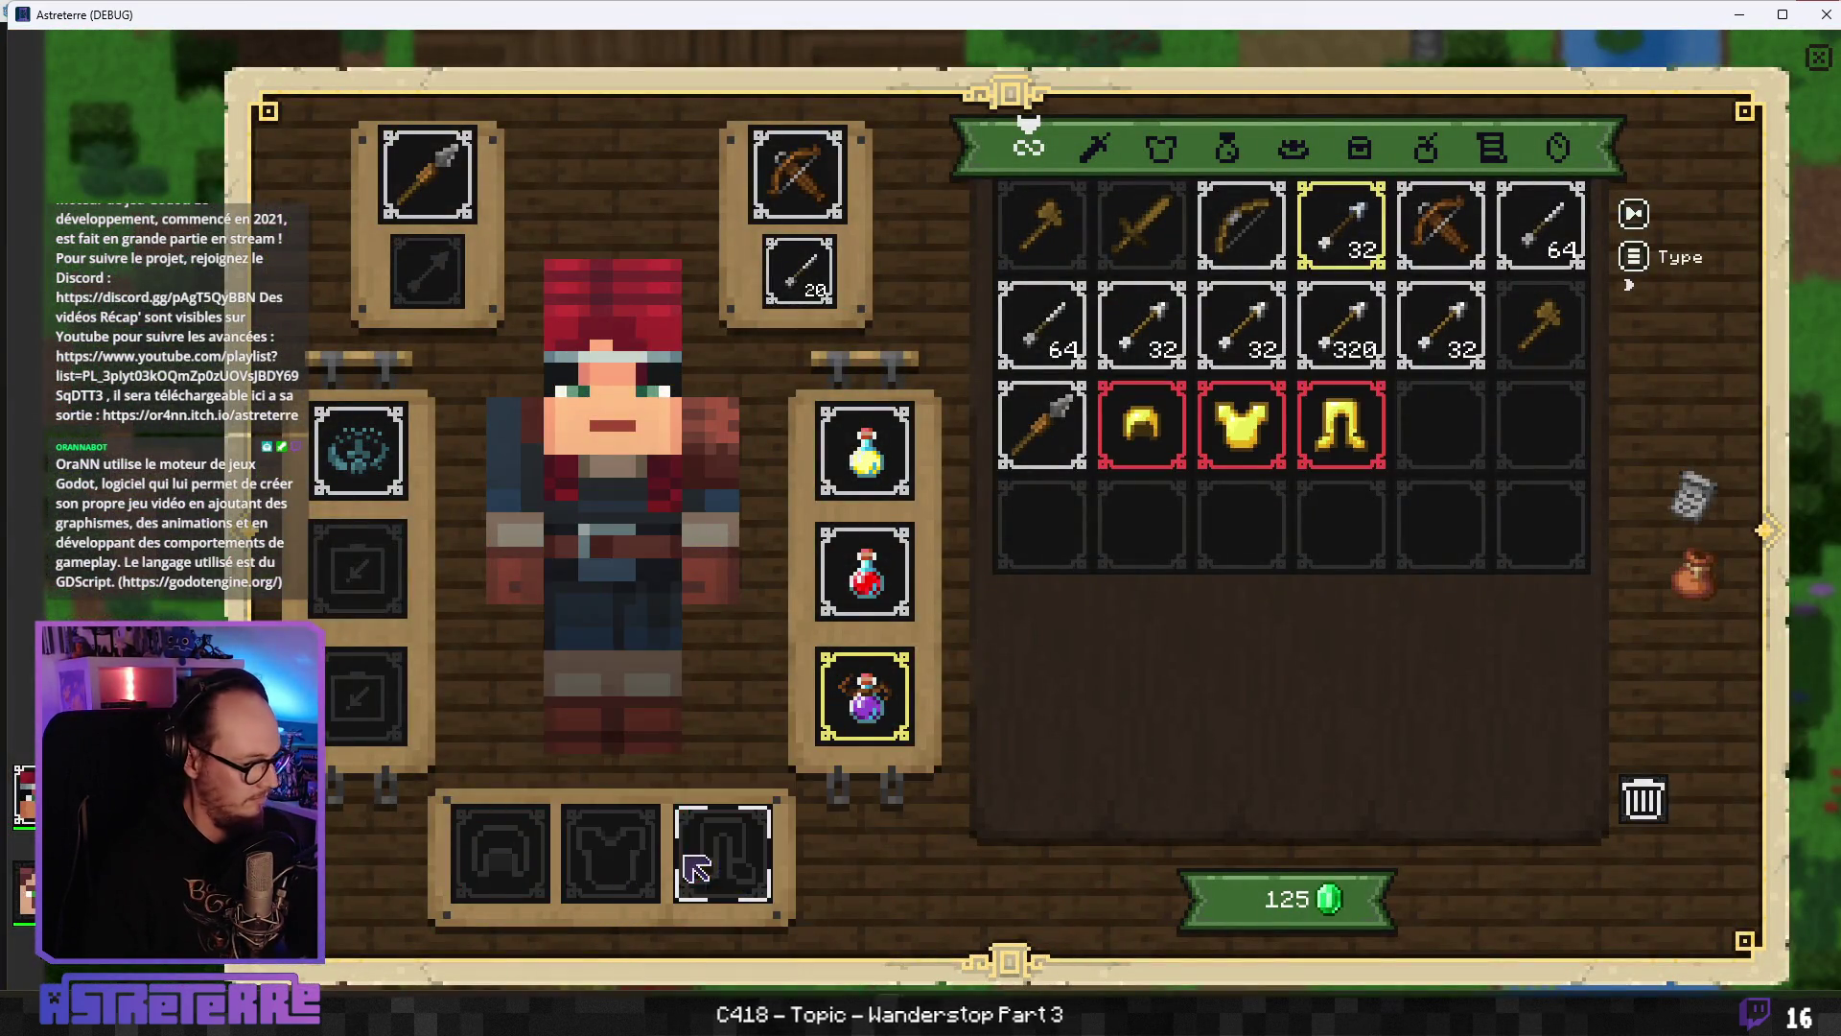
key(e)
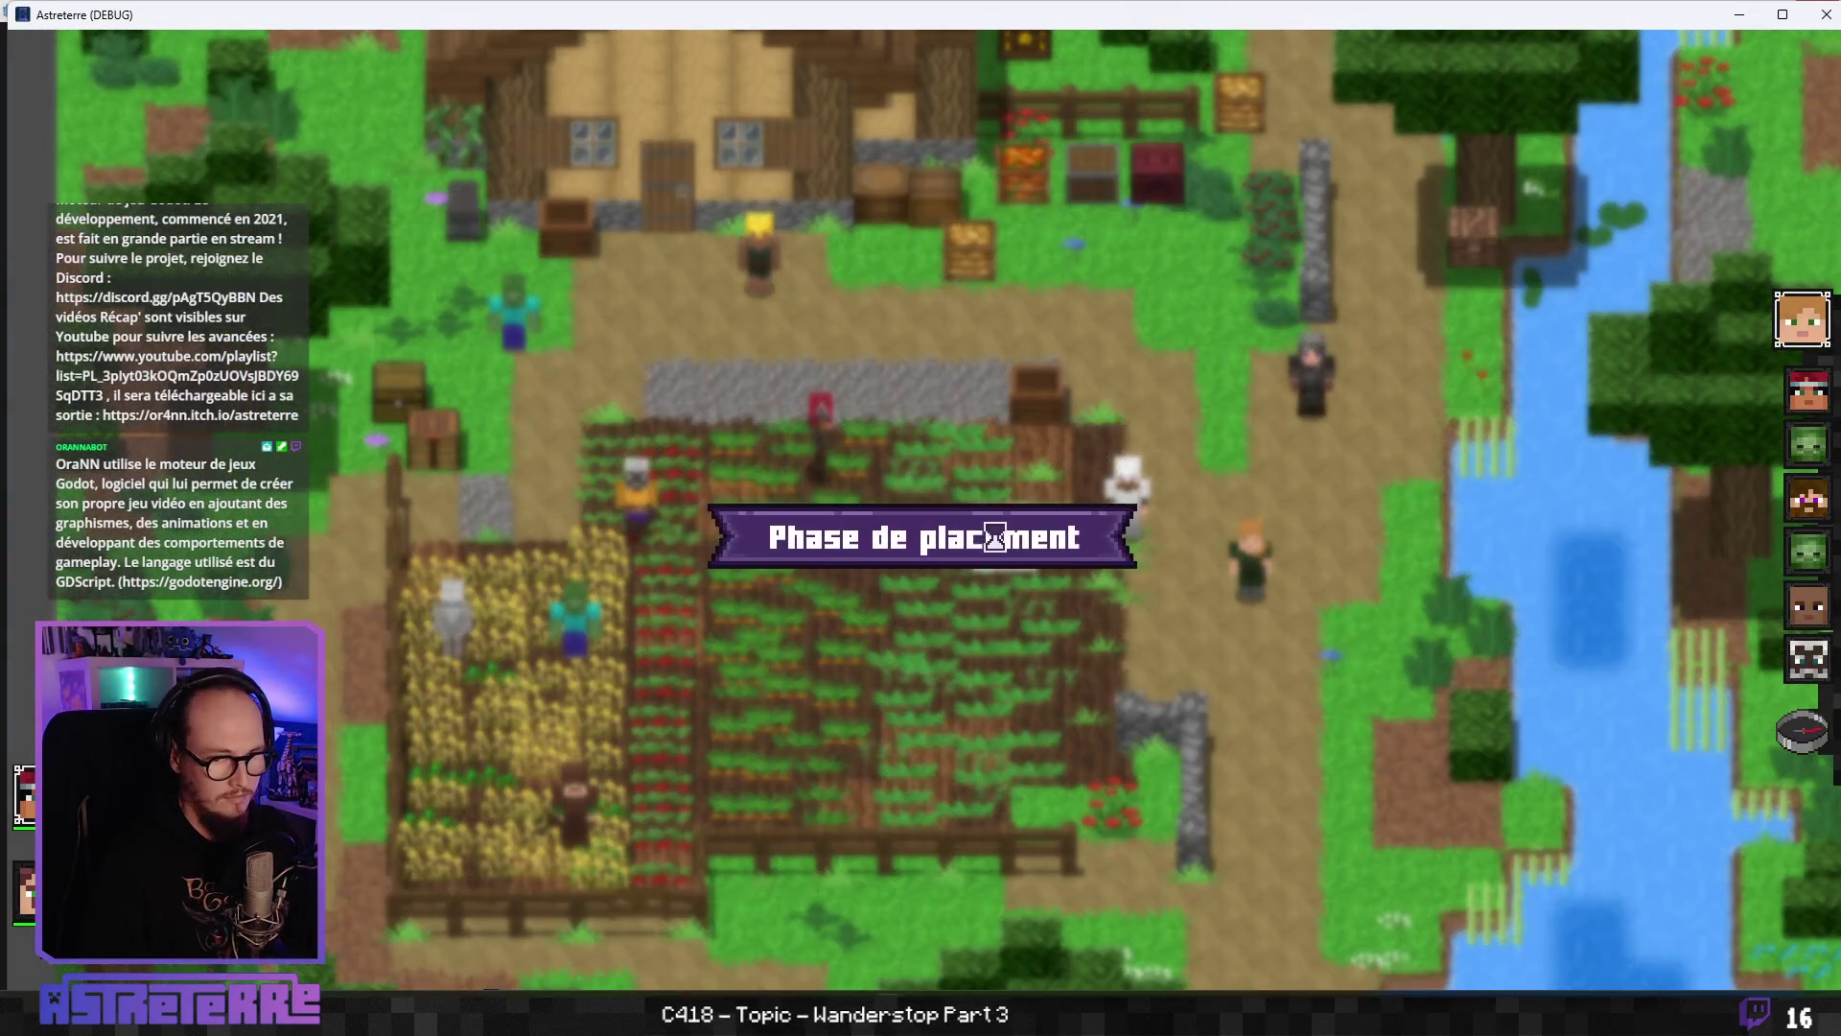
click(1794, 739)
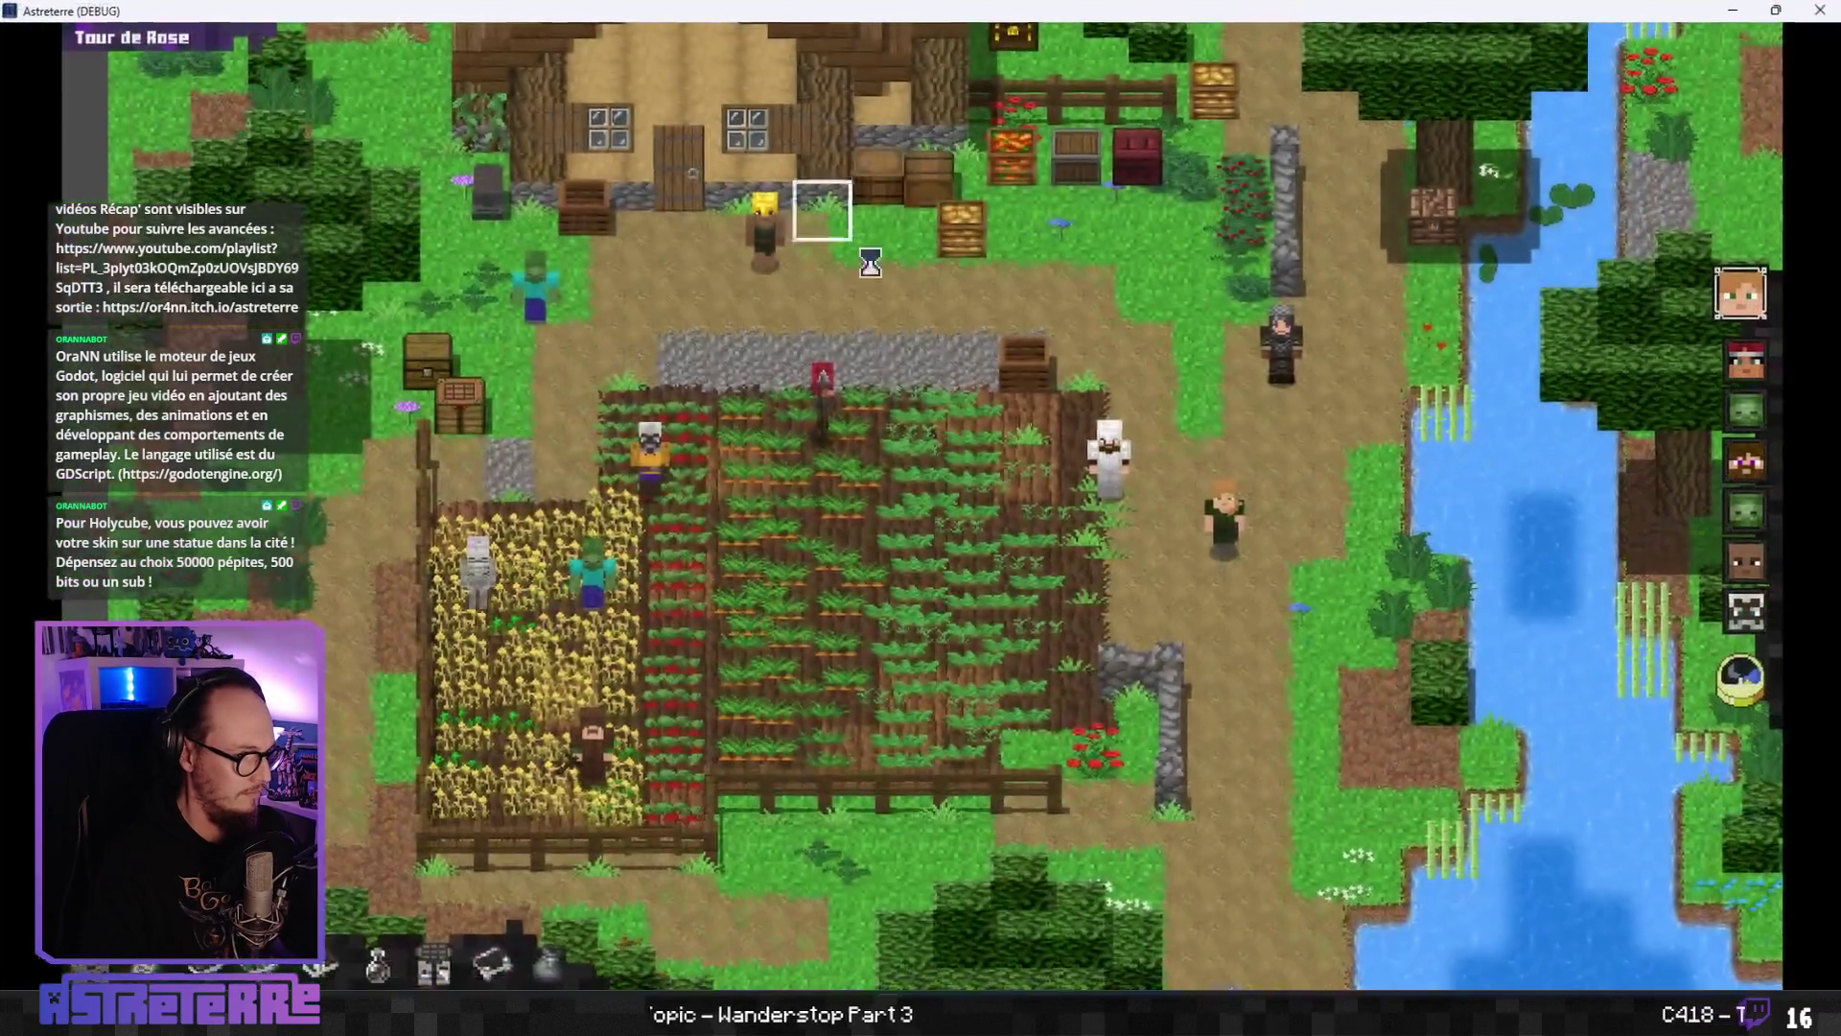
- Move the hero, use the red potion, and equip the purple swiftness potion
click(988, 561)
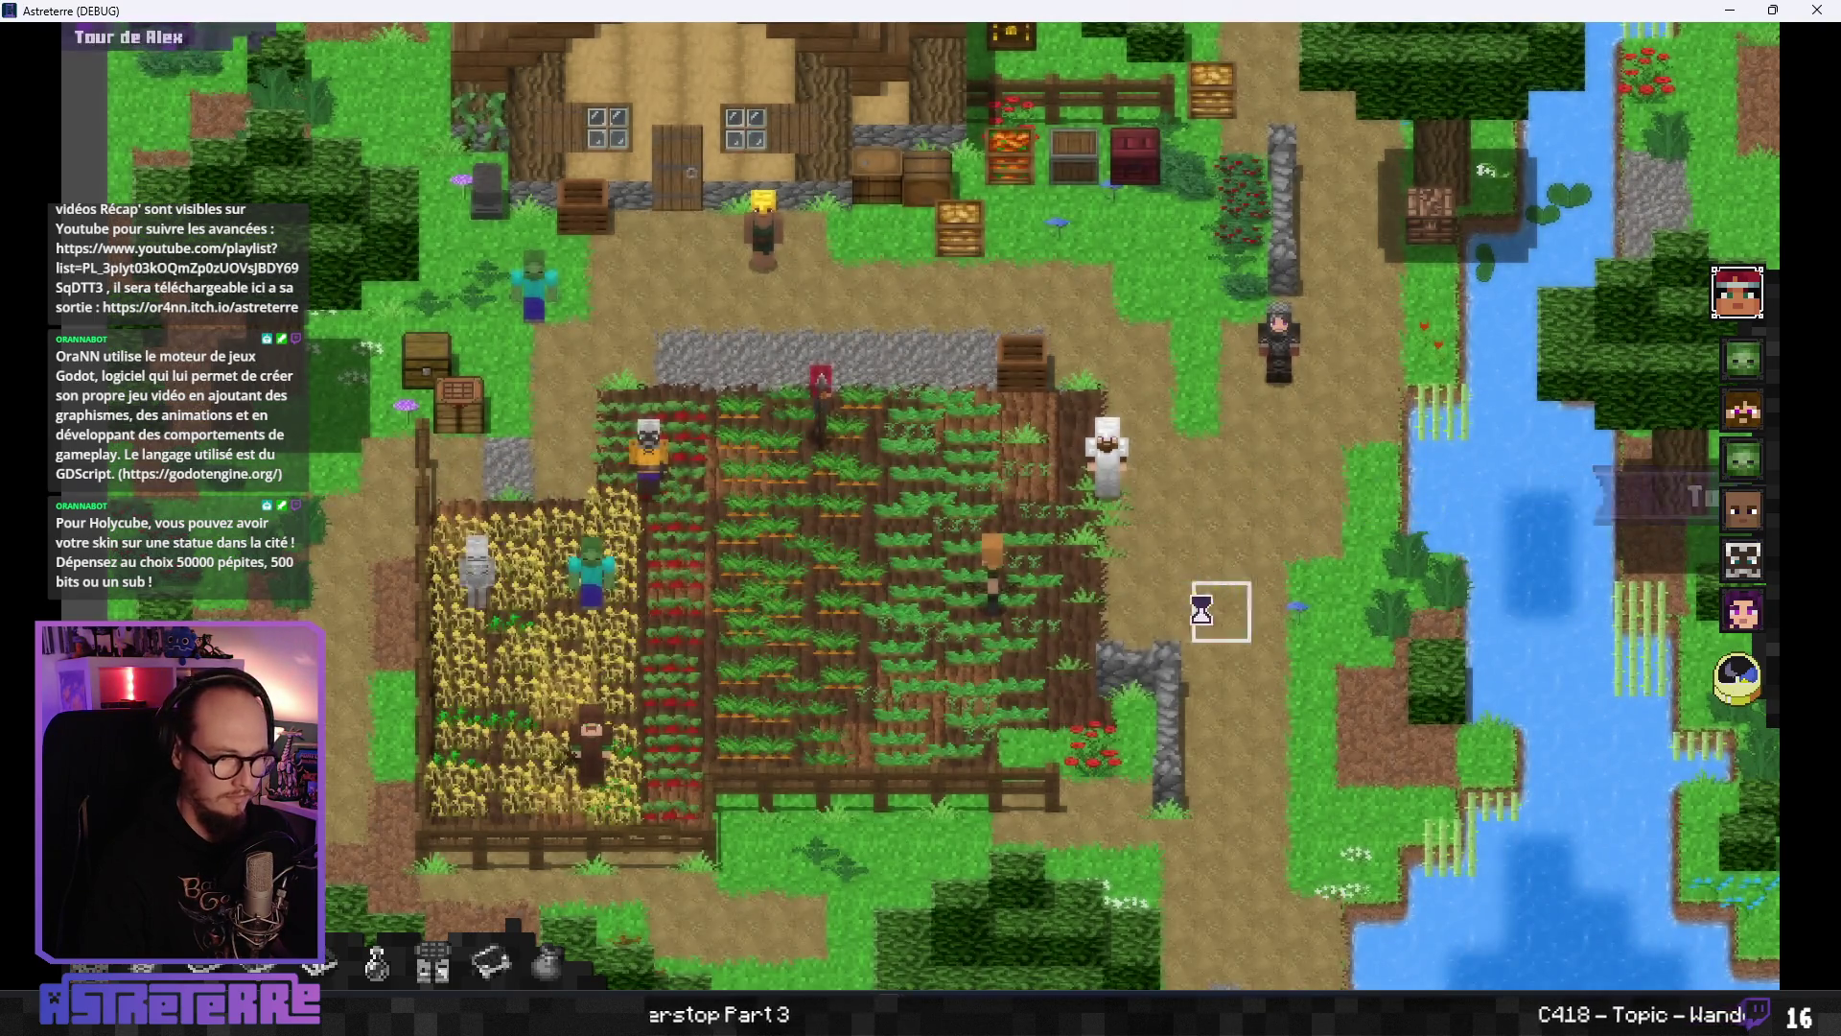
click(843, 485)
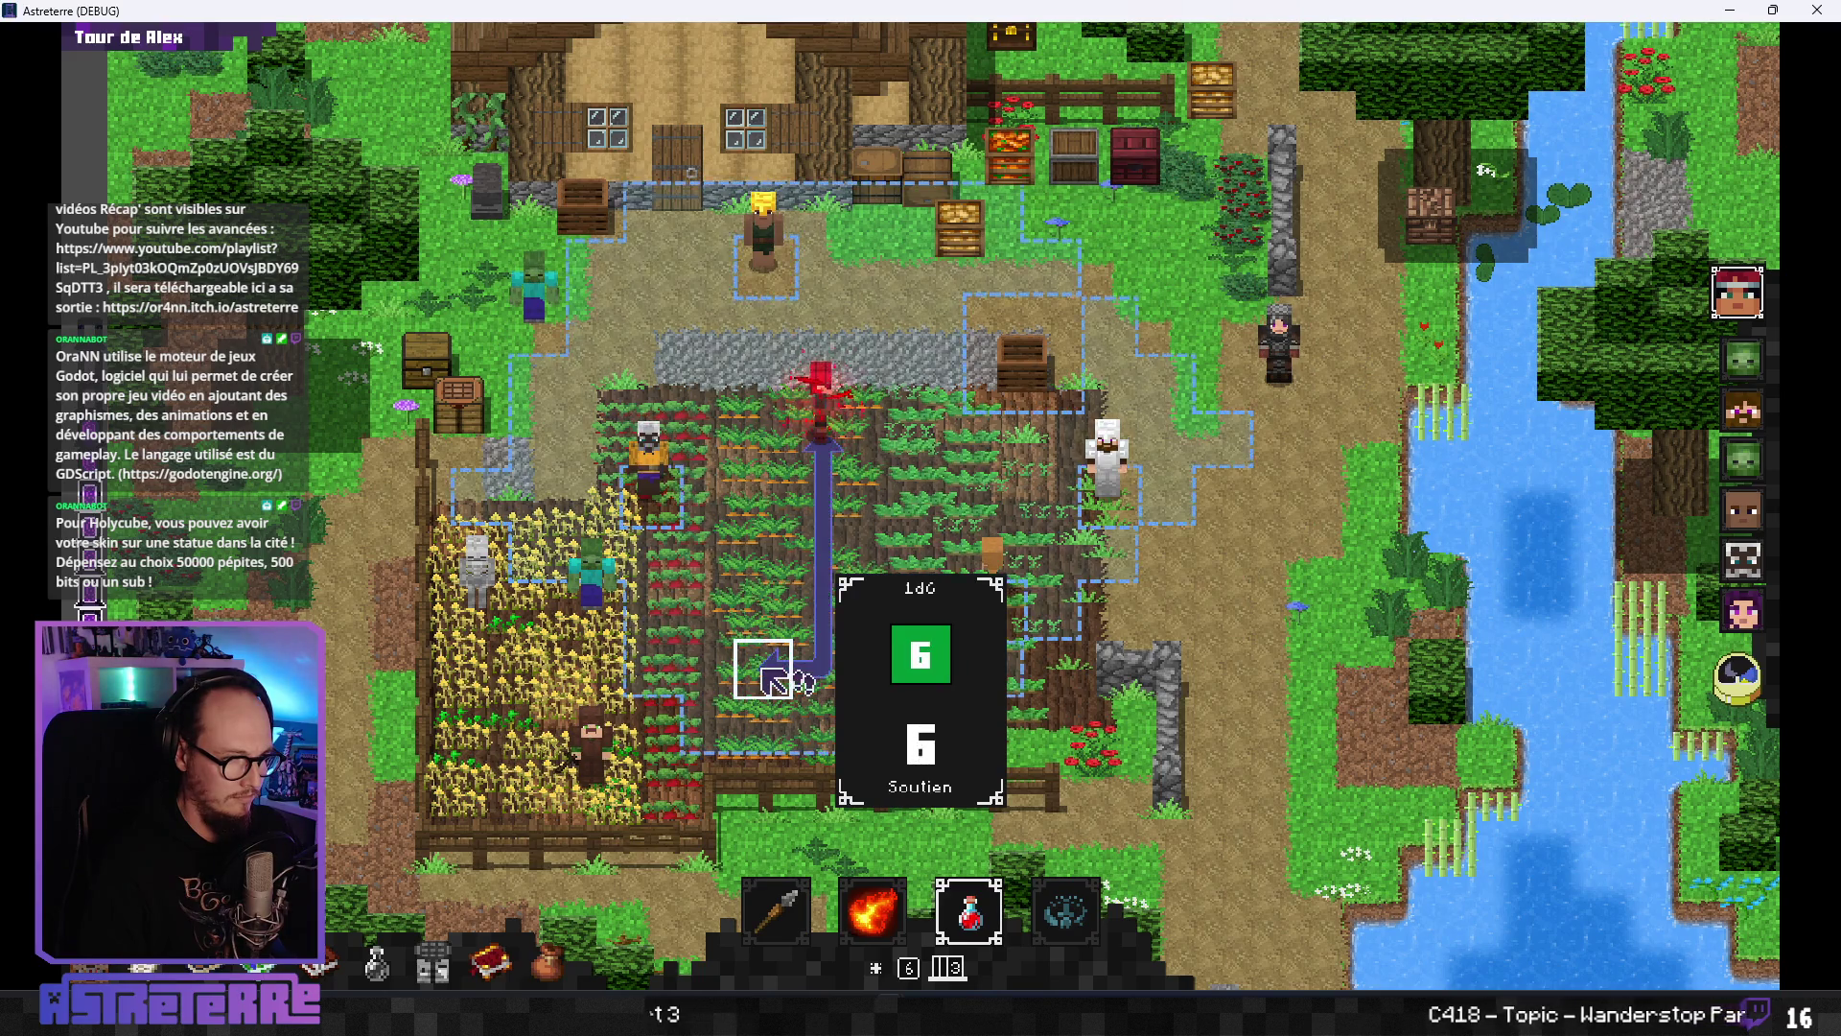
click(822, 440)
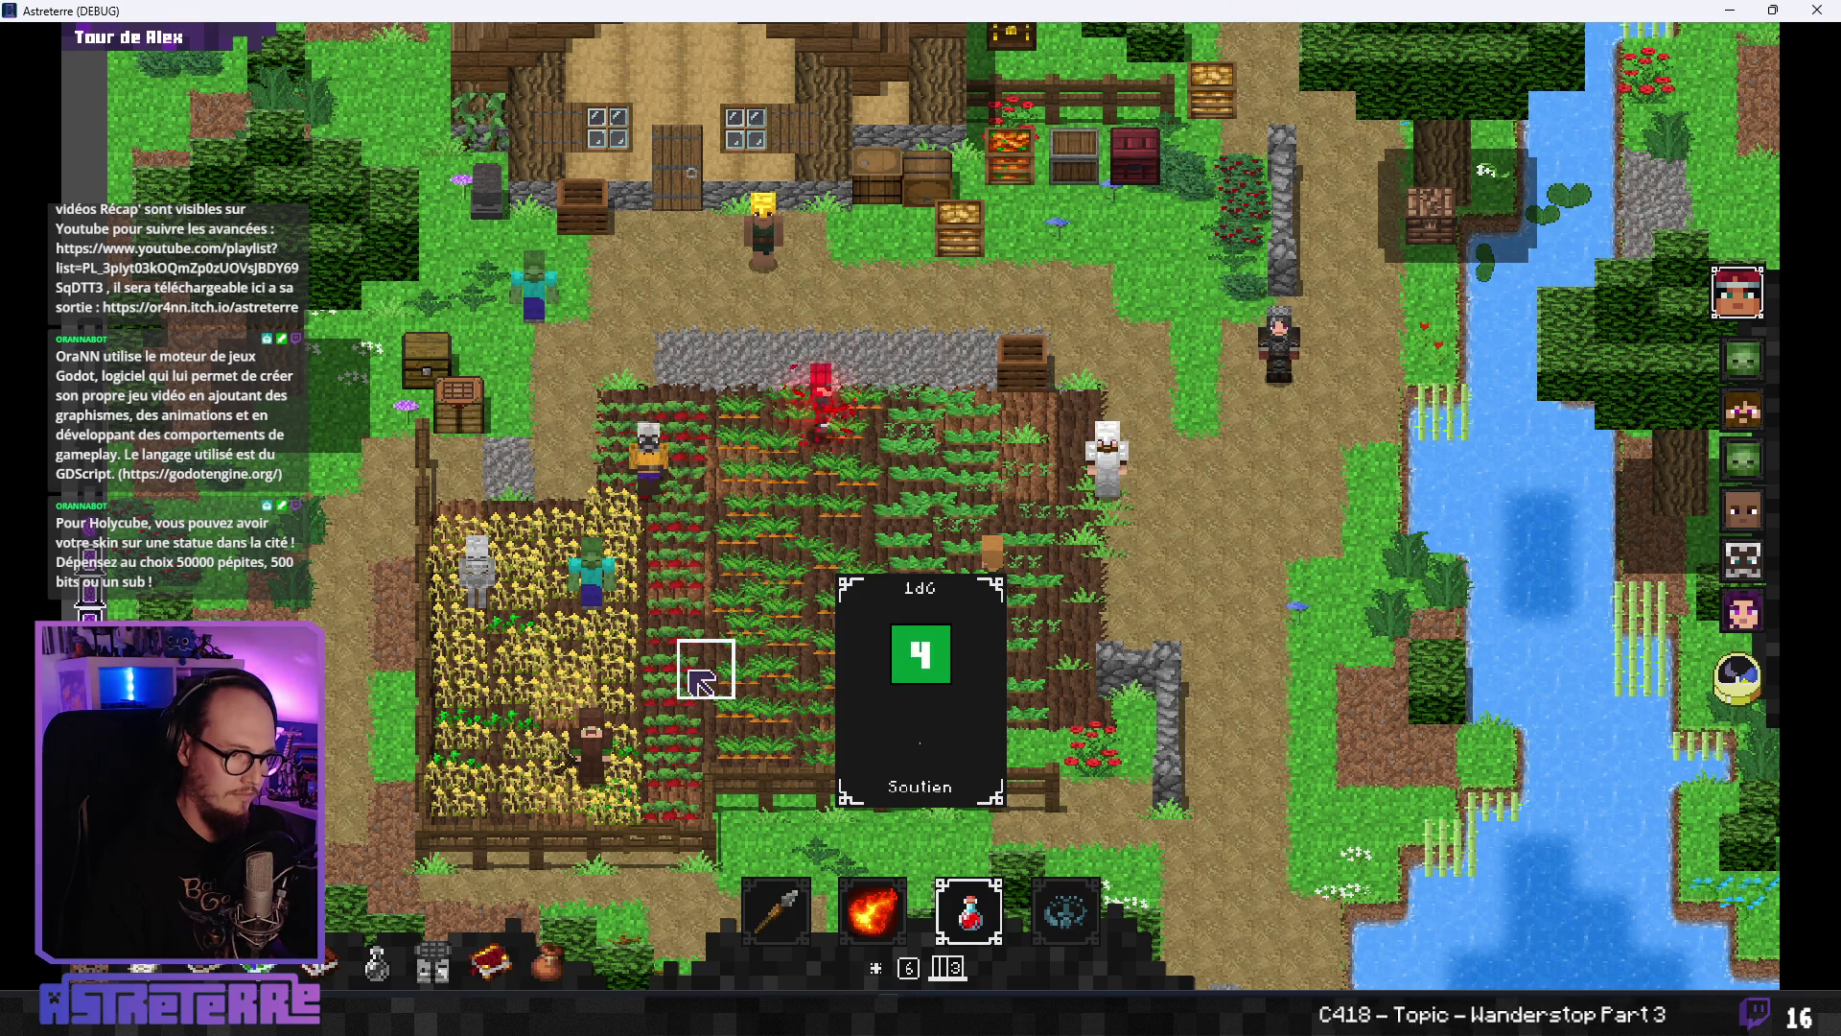
click(821, 489)
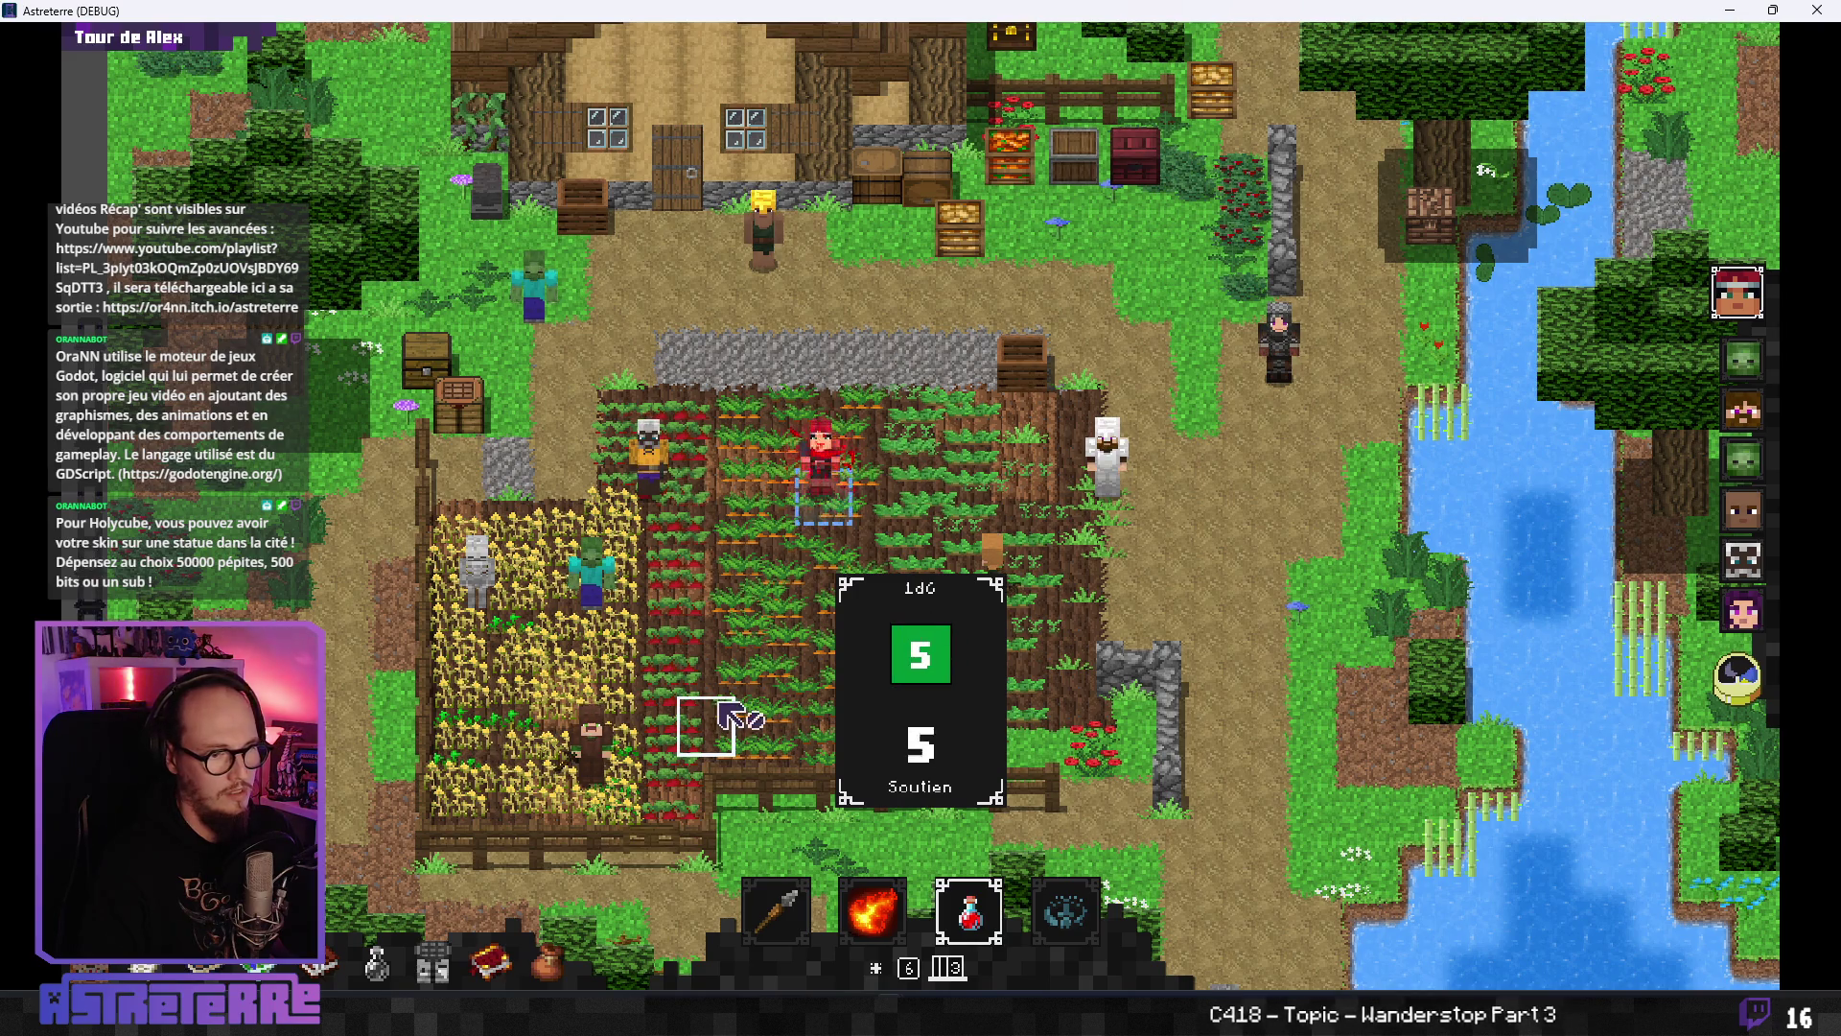
click(822, 491)
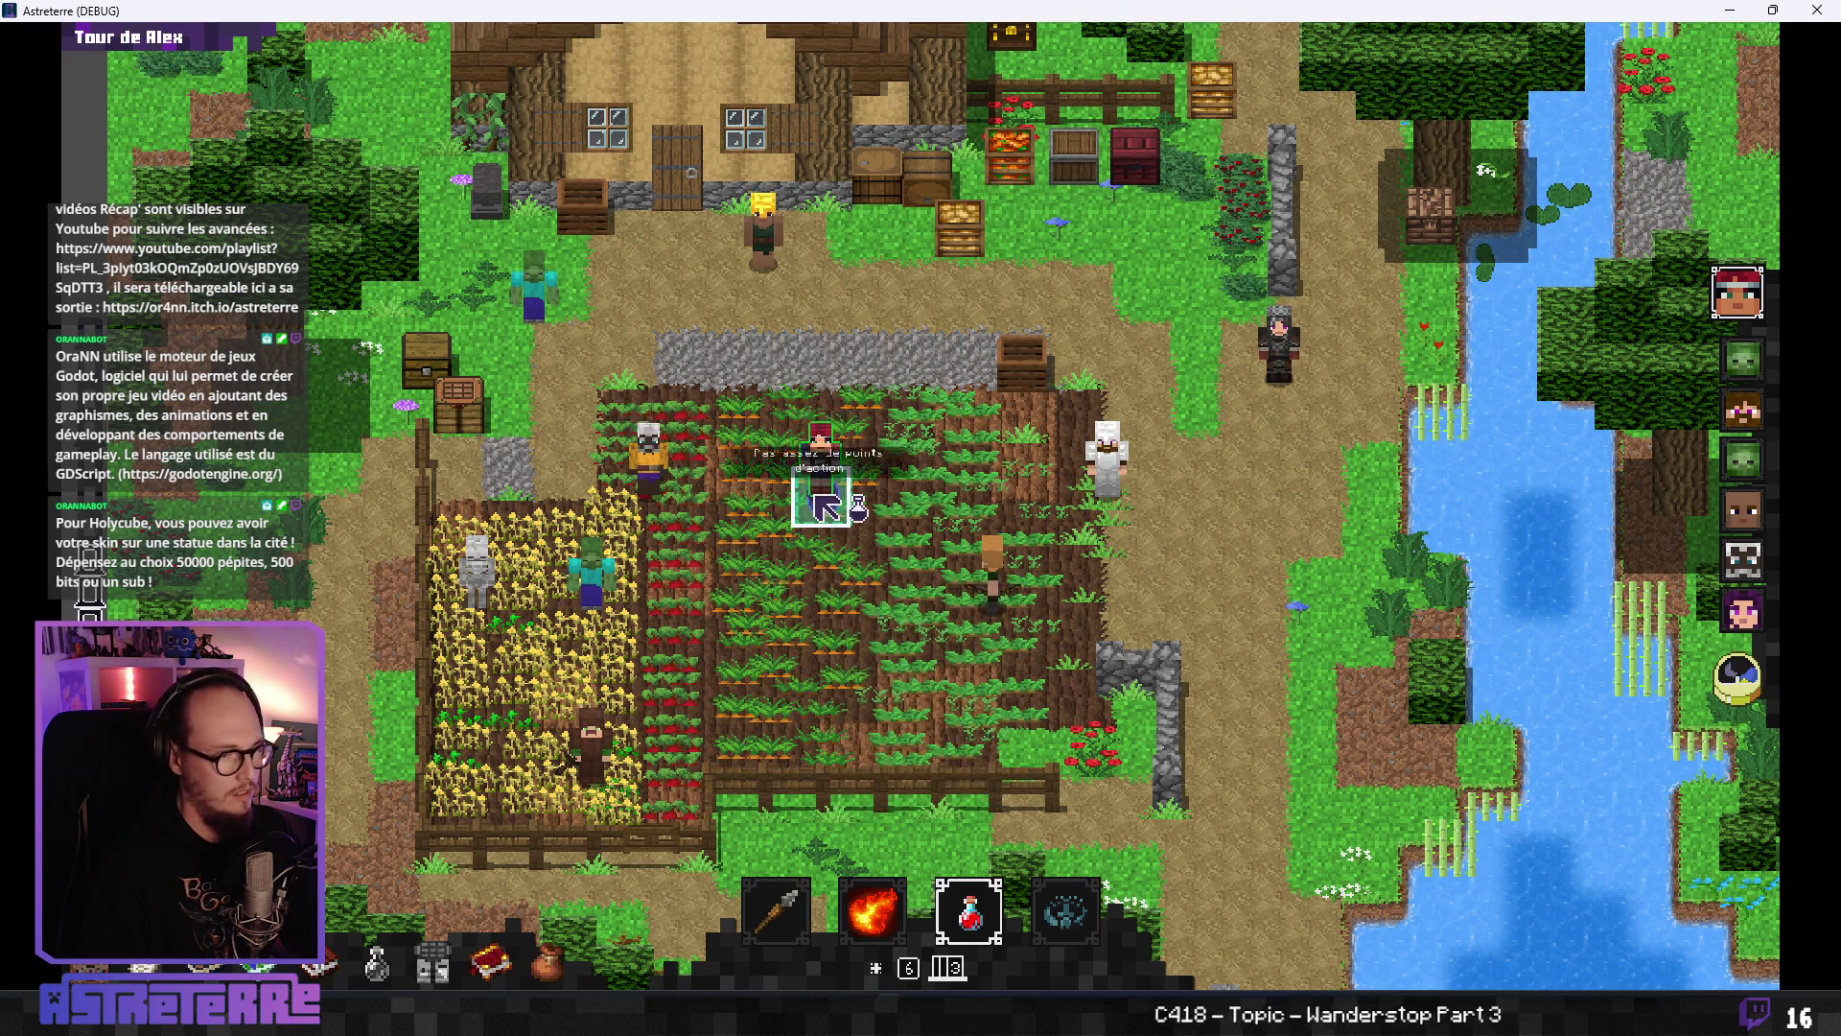
click(969, 911)
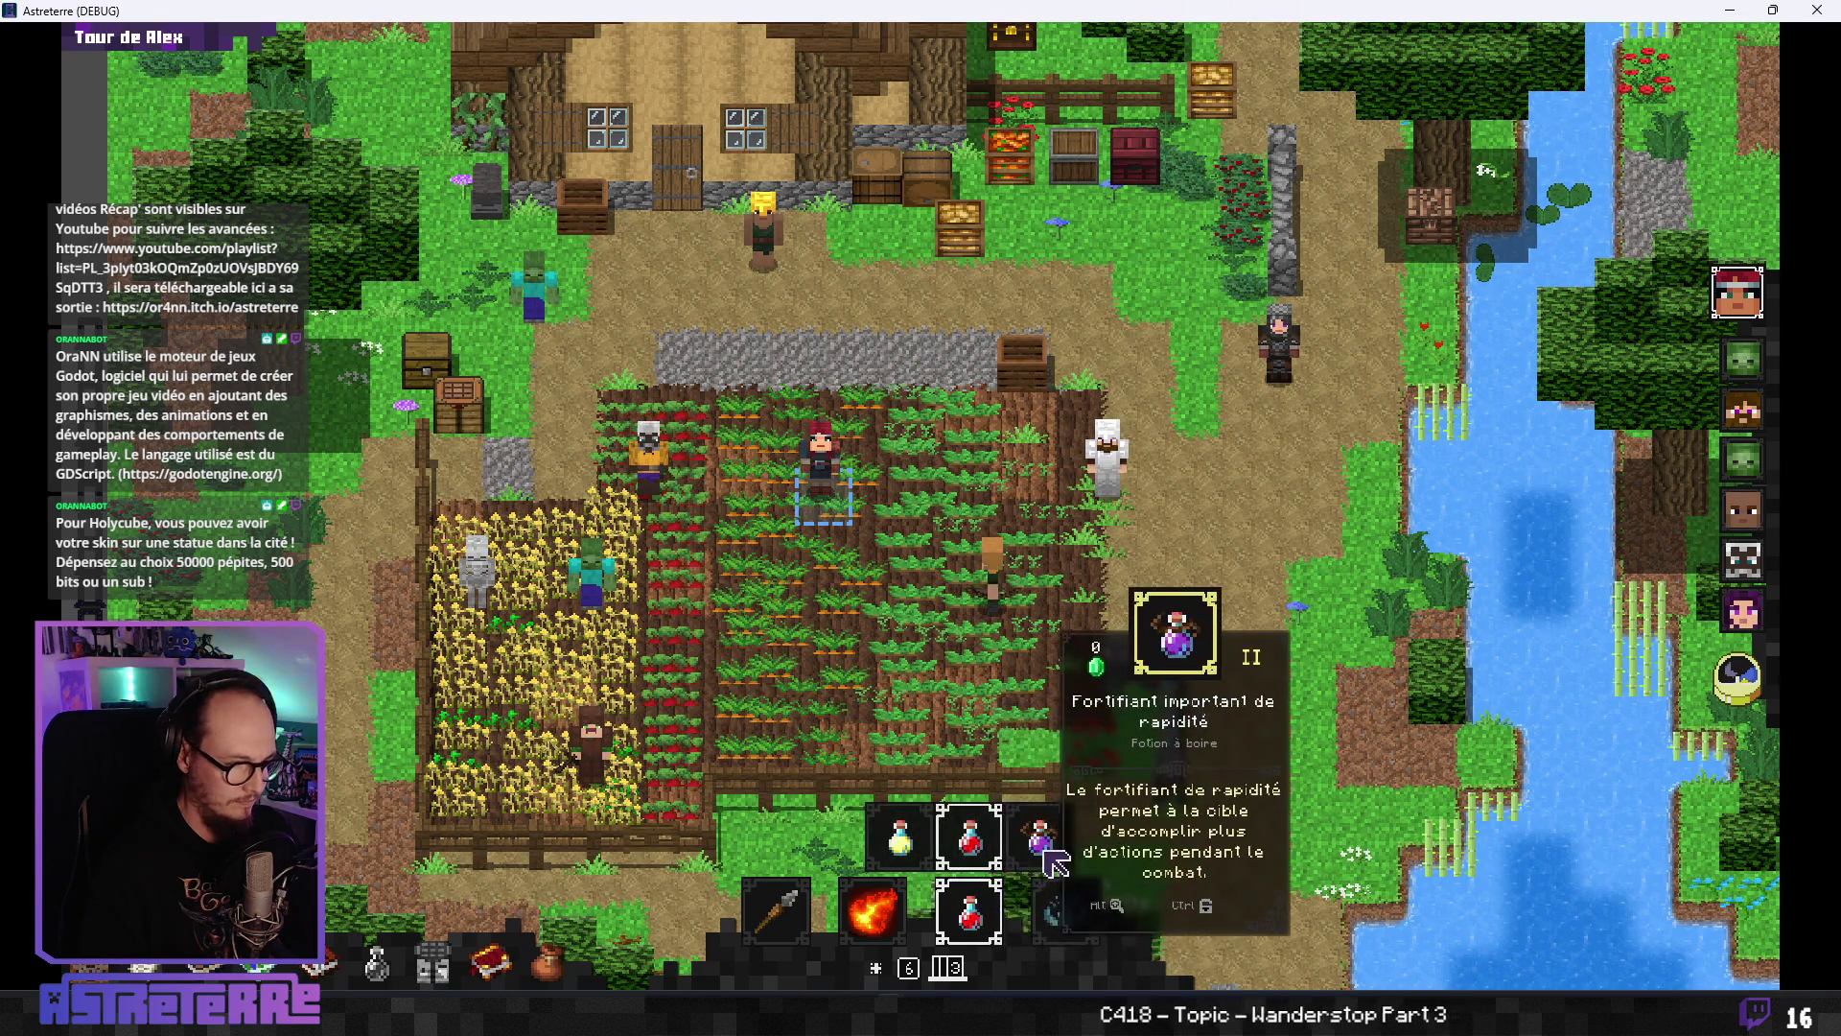
click(1033, 856)
- Add action points via the console, drink the swiftness potion twice, then close the game
mouse_move(1339, 982)
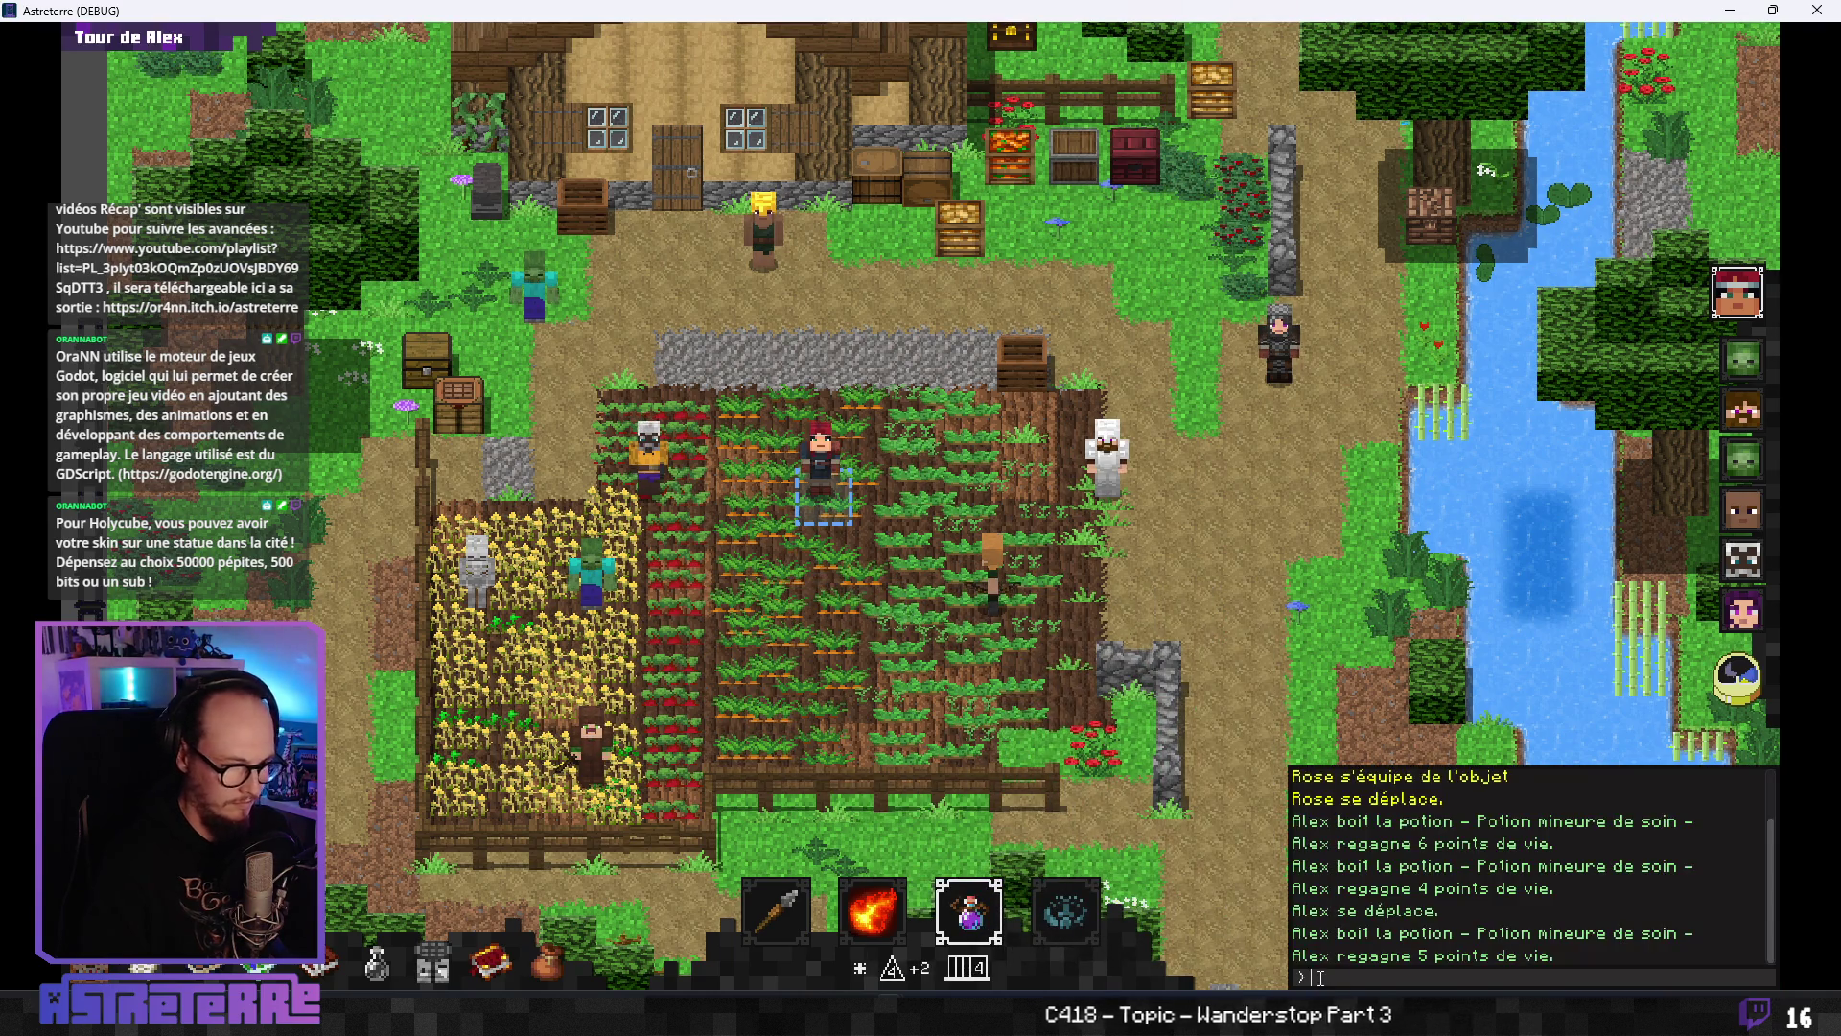
text(add action_poin)
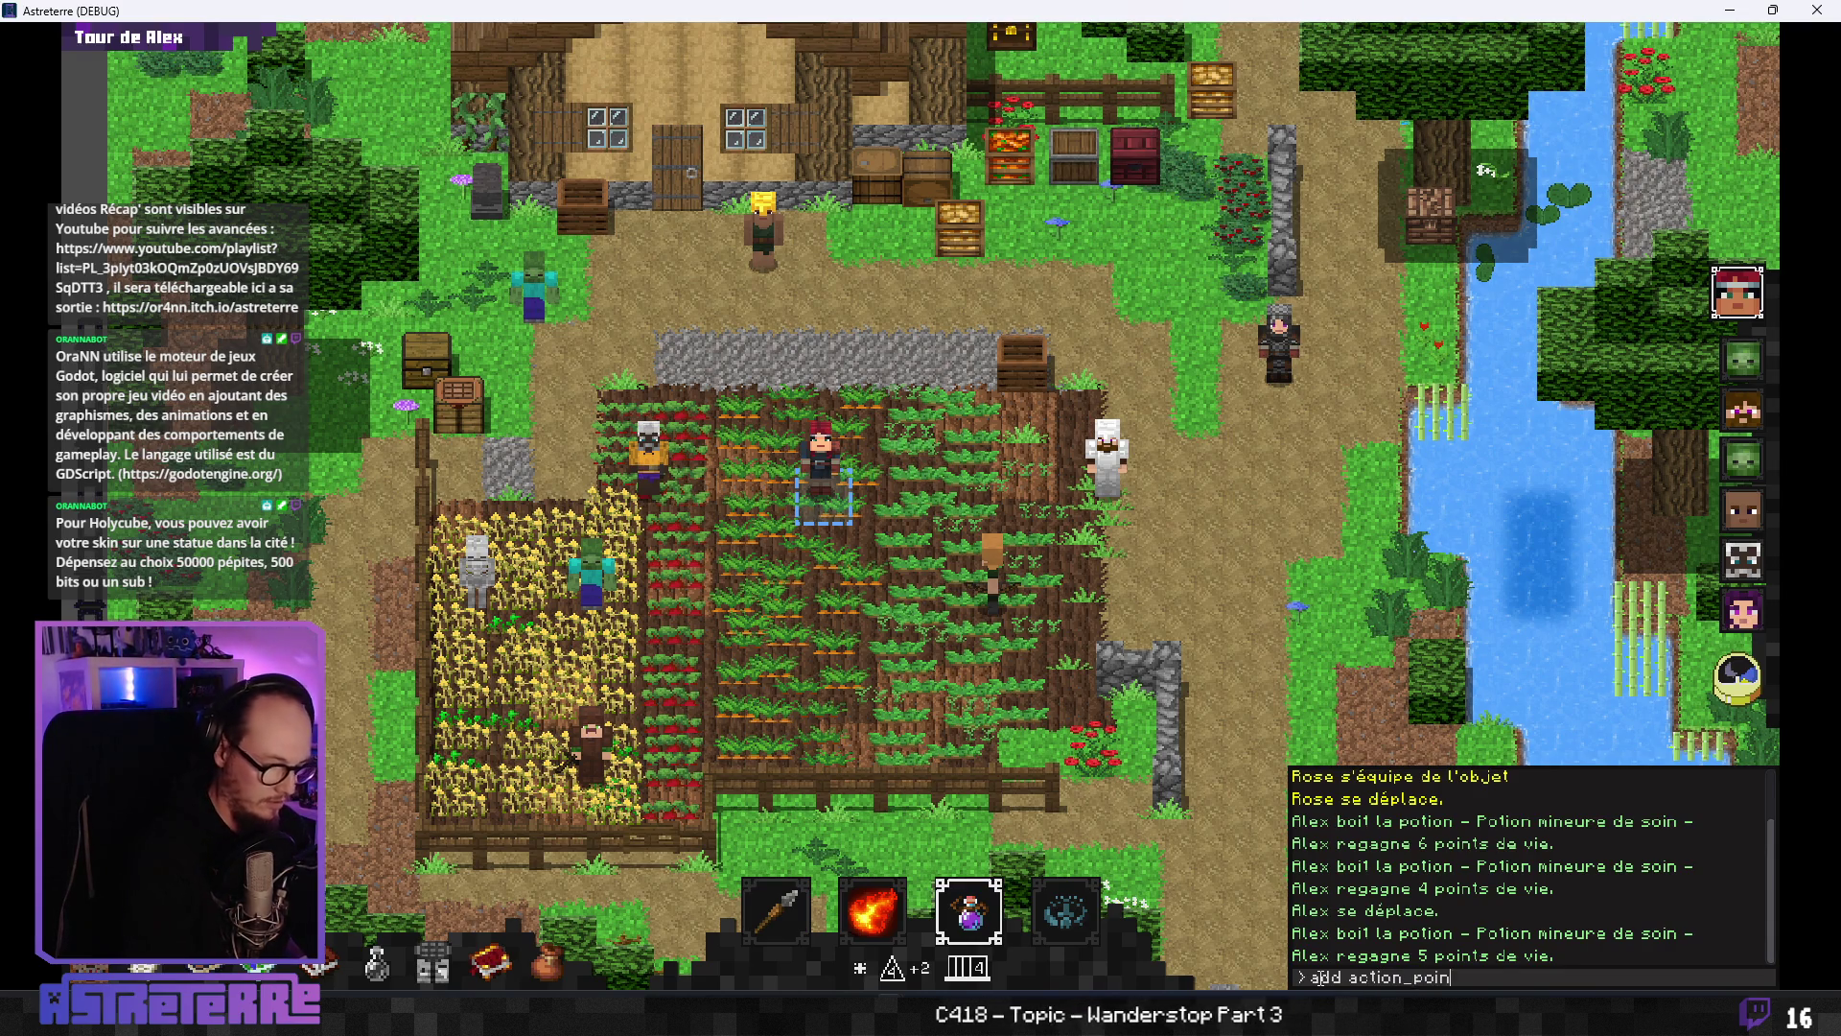
key(Return)
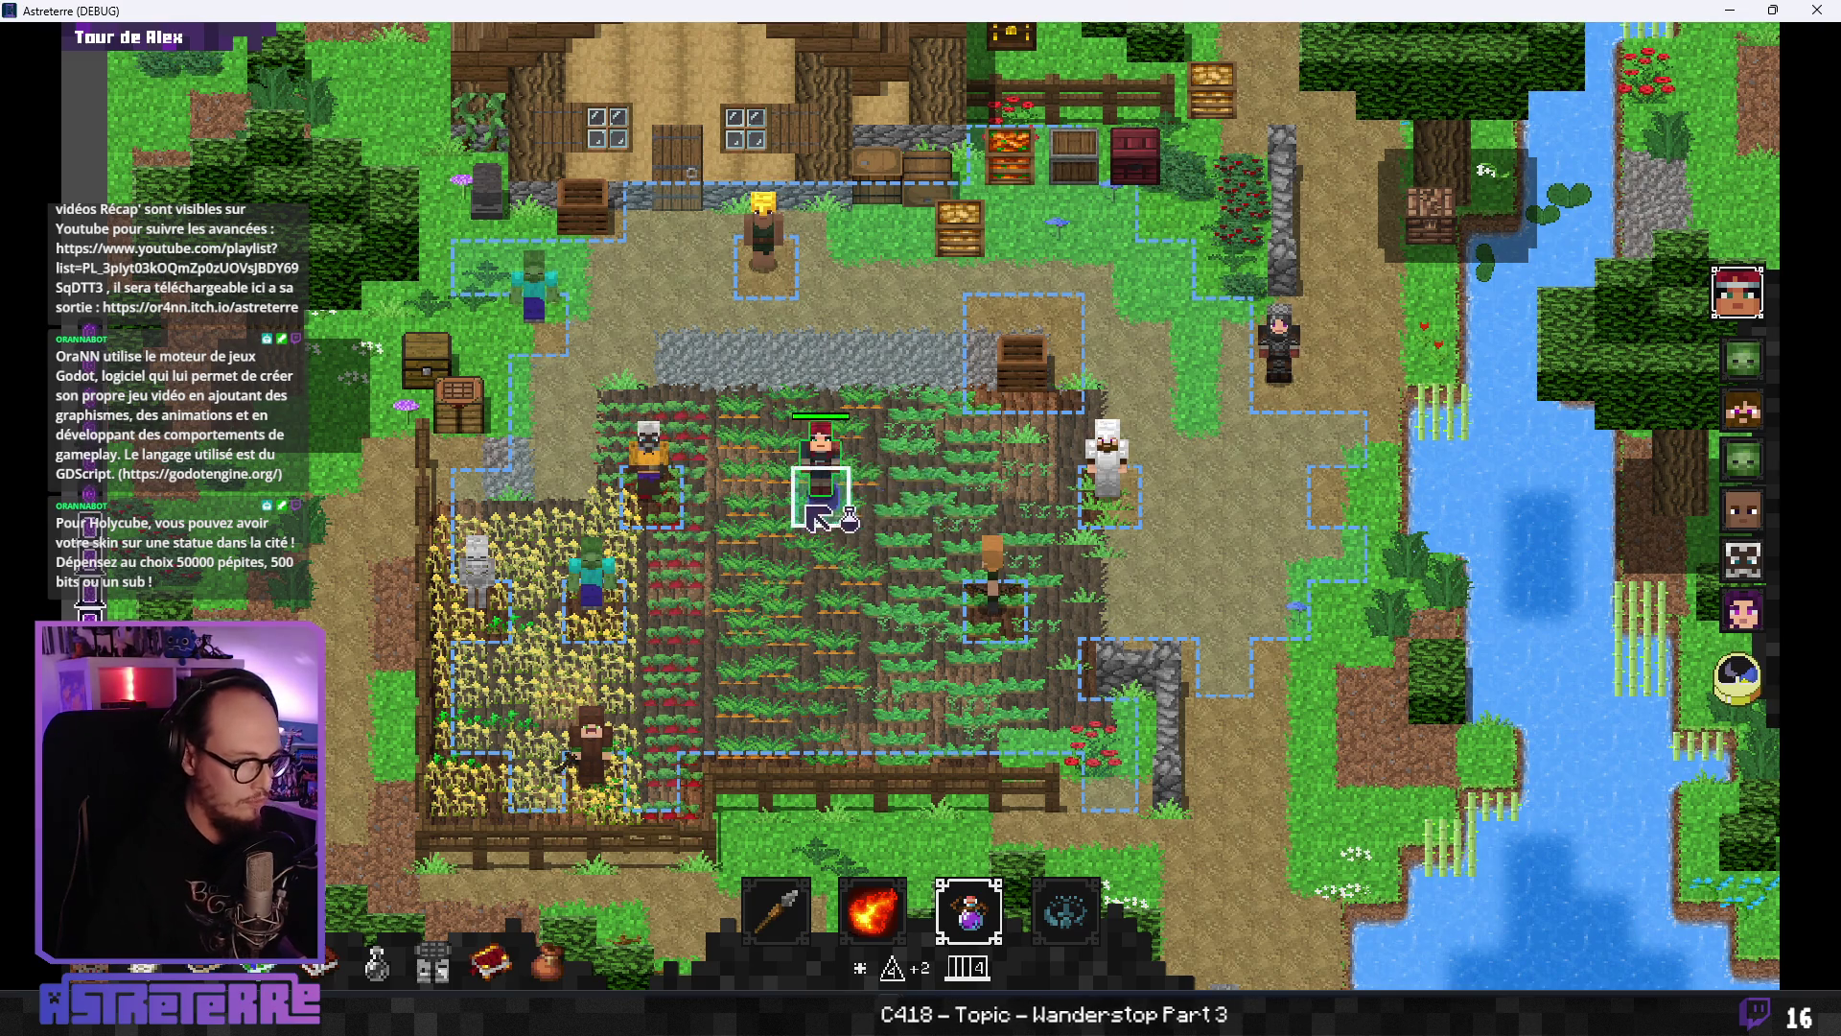
click(823, 503)
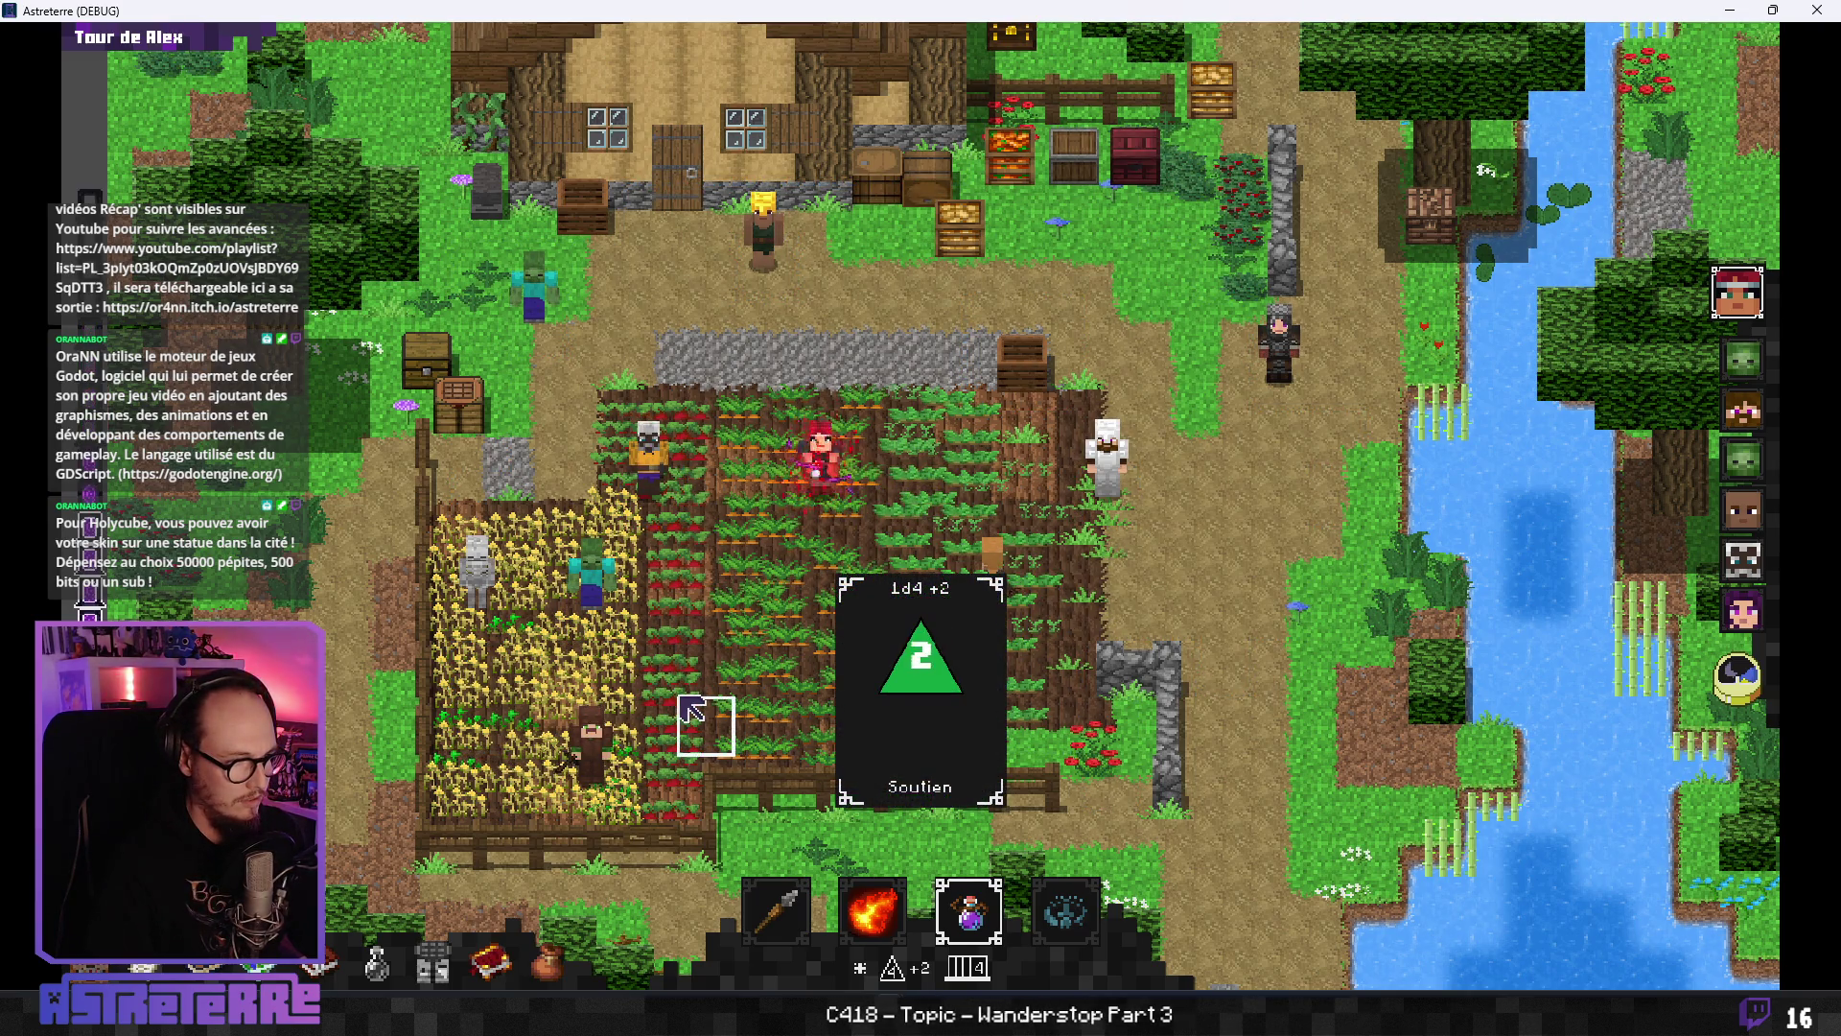
click(825, 499)
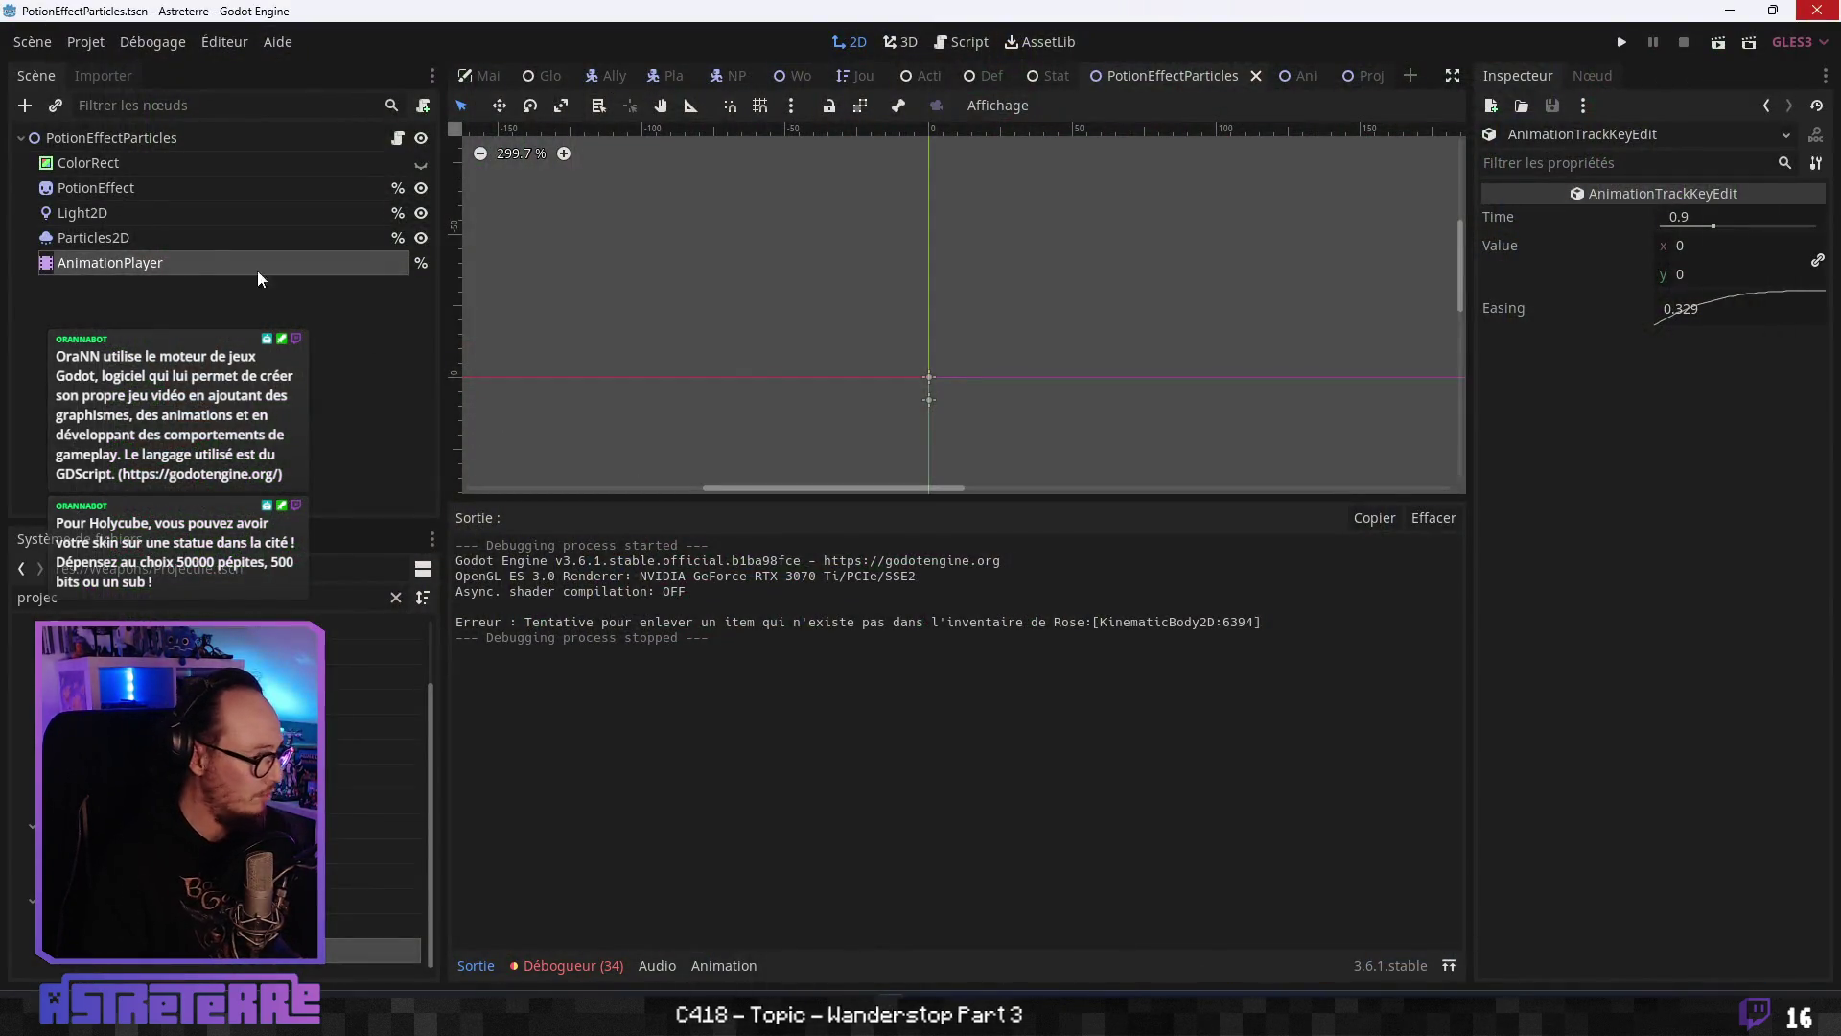
click(147, 211)
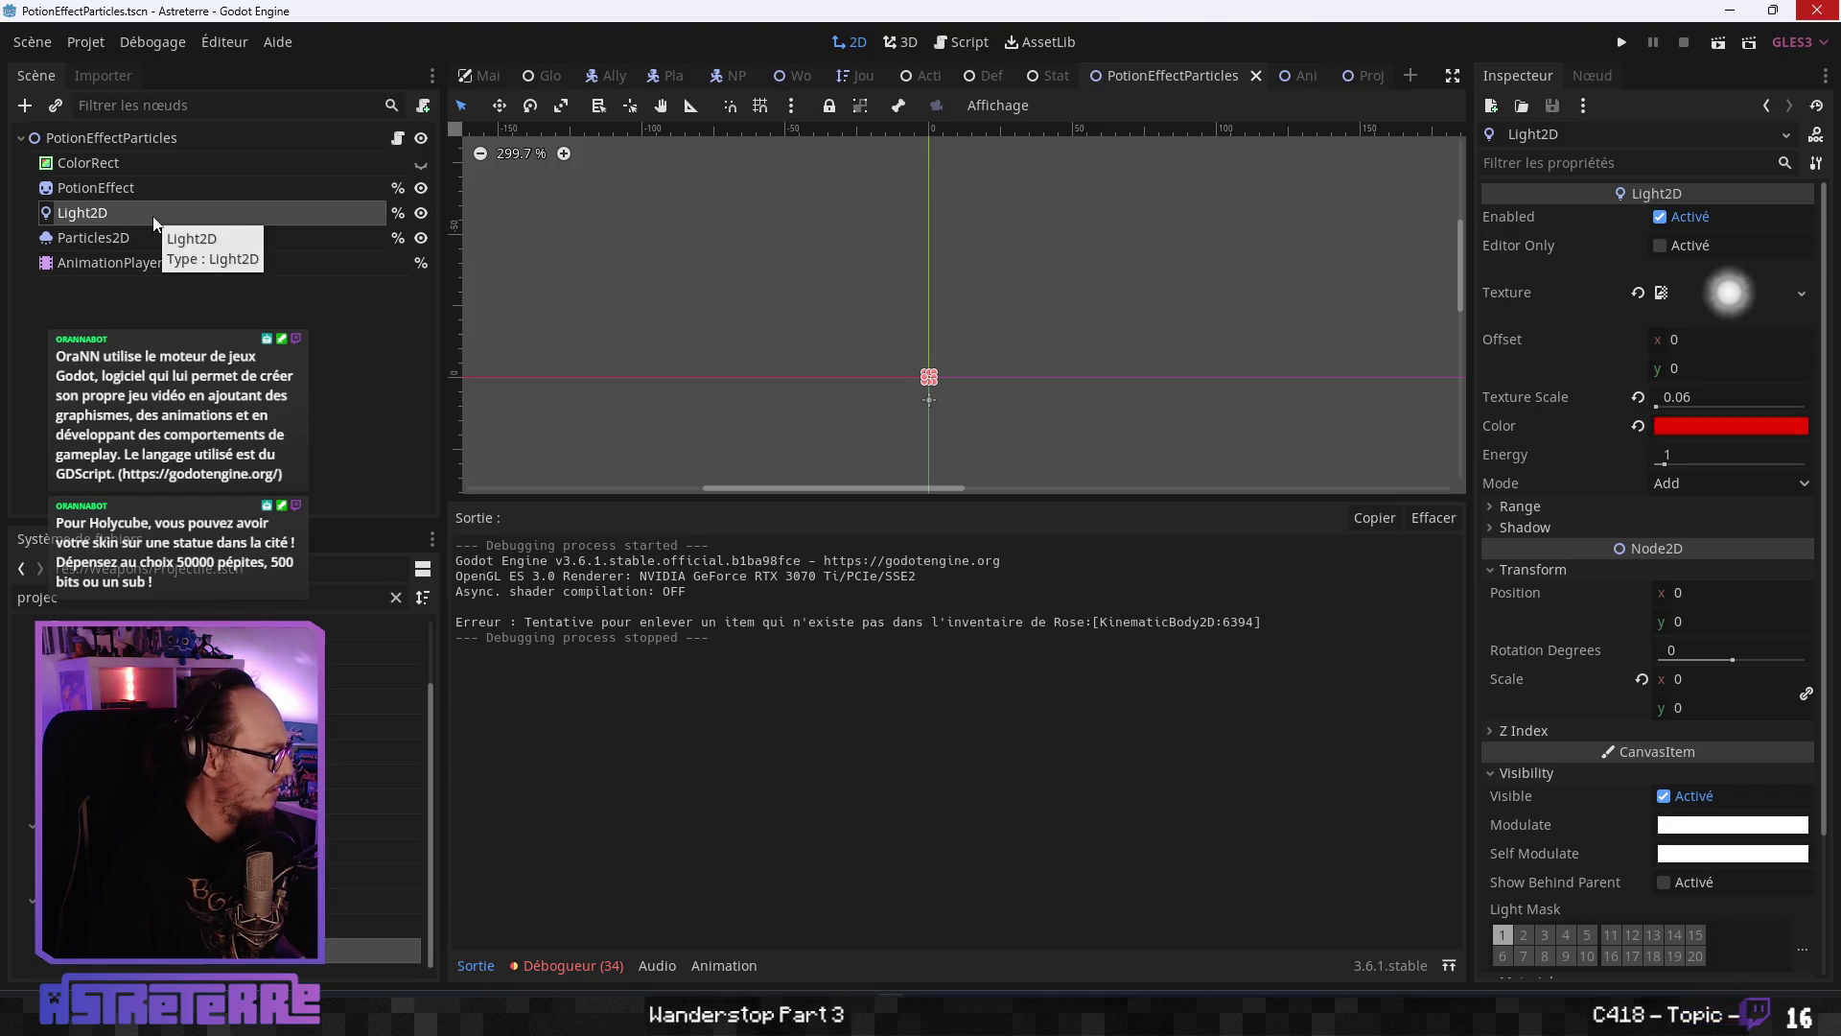
- Open PotionEffectParticles.gd in the Script editor expanded to fill the window
click(983, 42)
click(1007, 377)
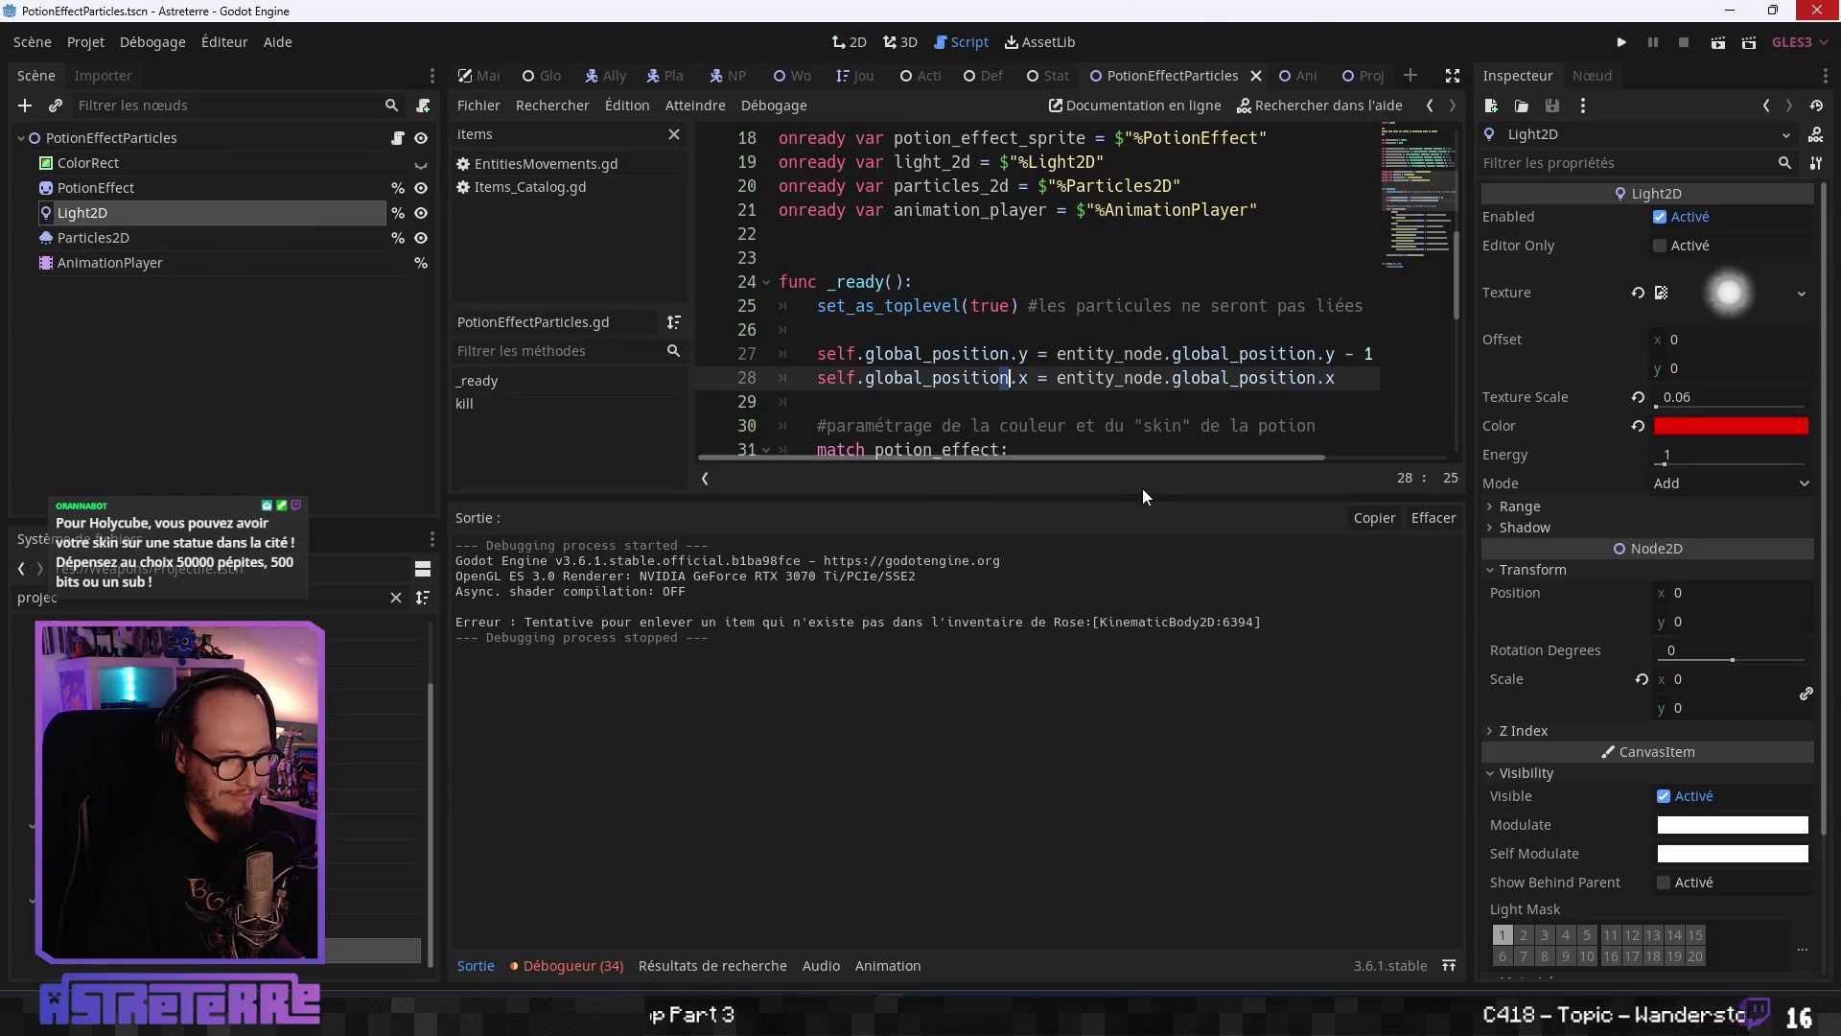
drag(1144, 497, 1186, 873)
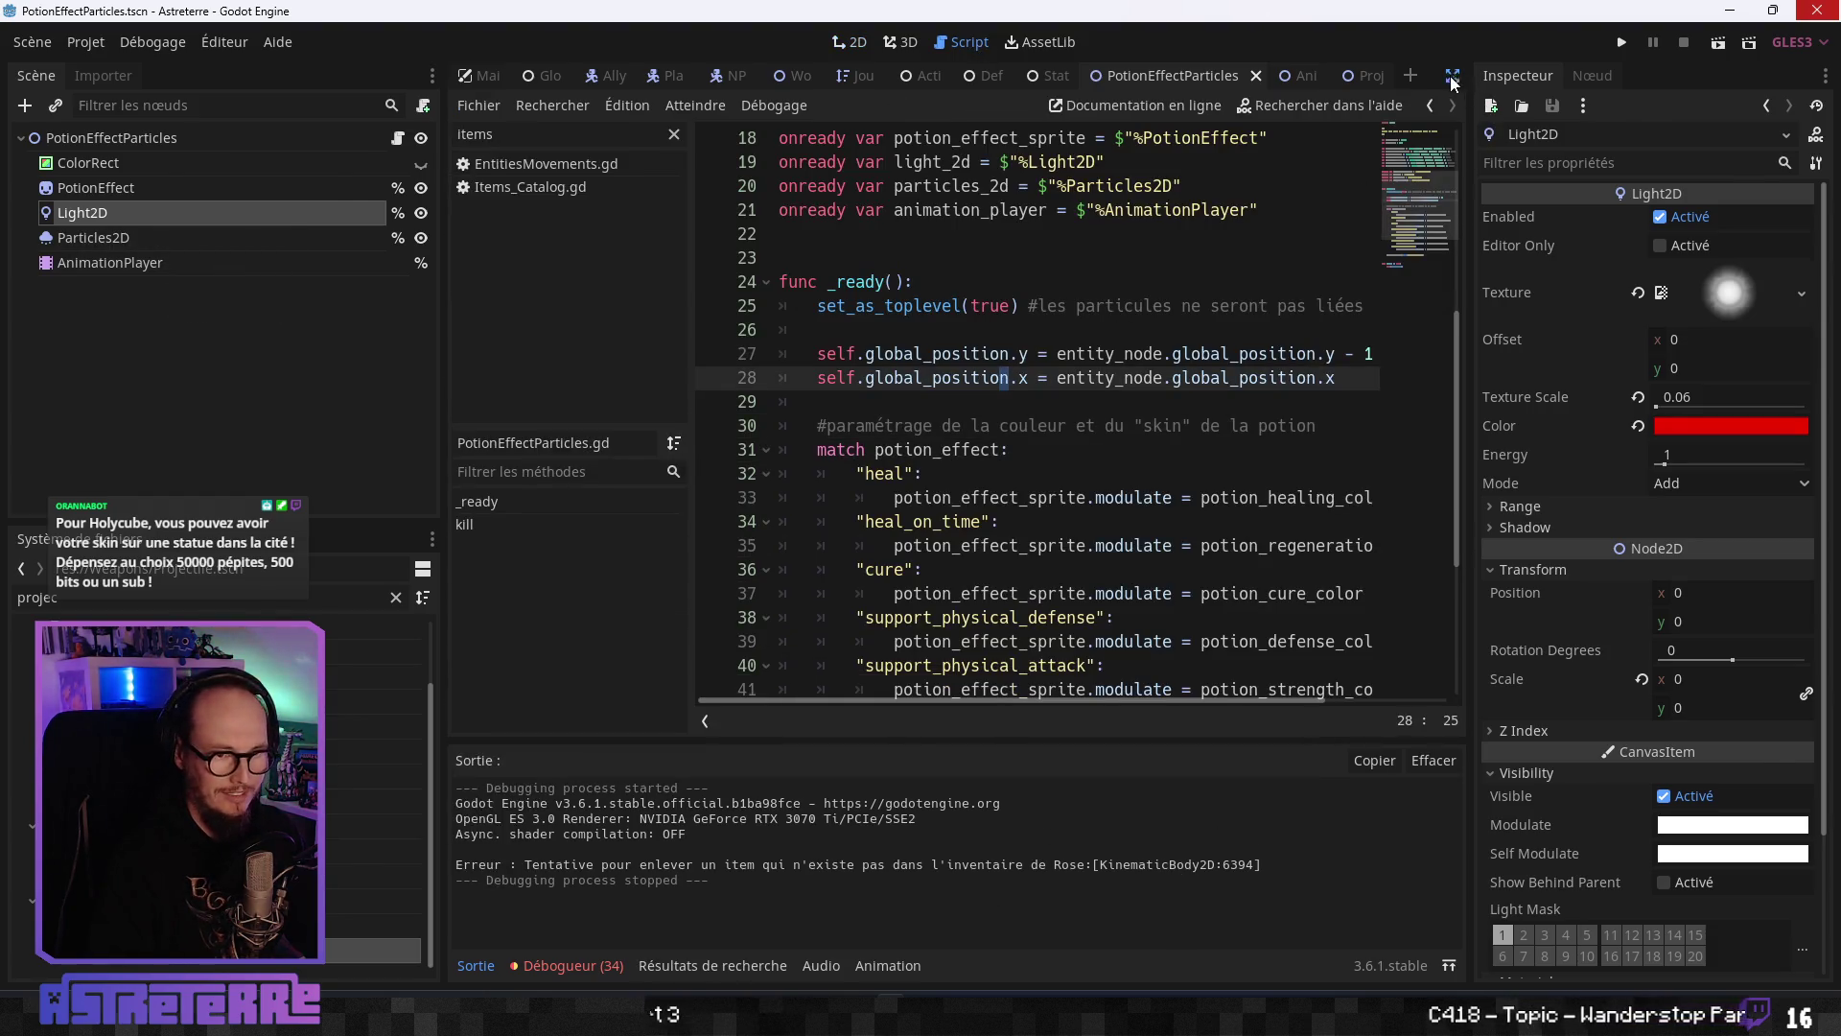
click(1453, 75)
- Add 'light_2d.color = potion_healing_color' below the heal modulate line
click(631, 509)
click(647, 497)
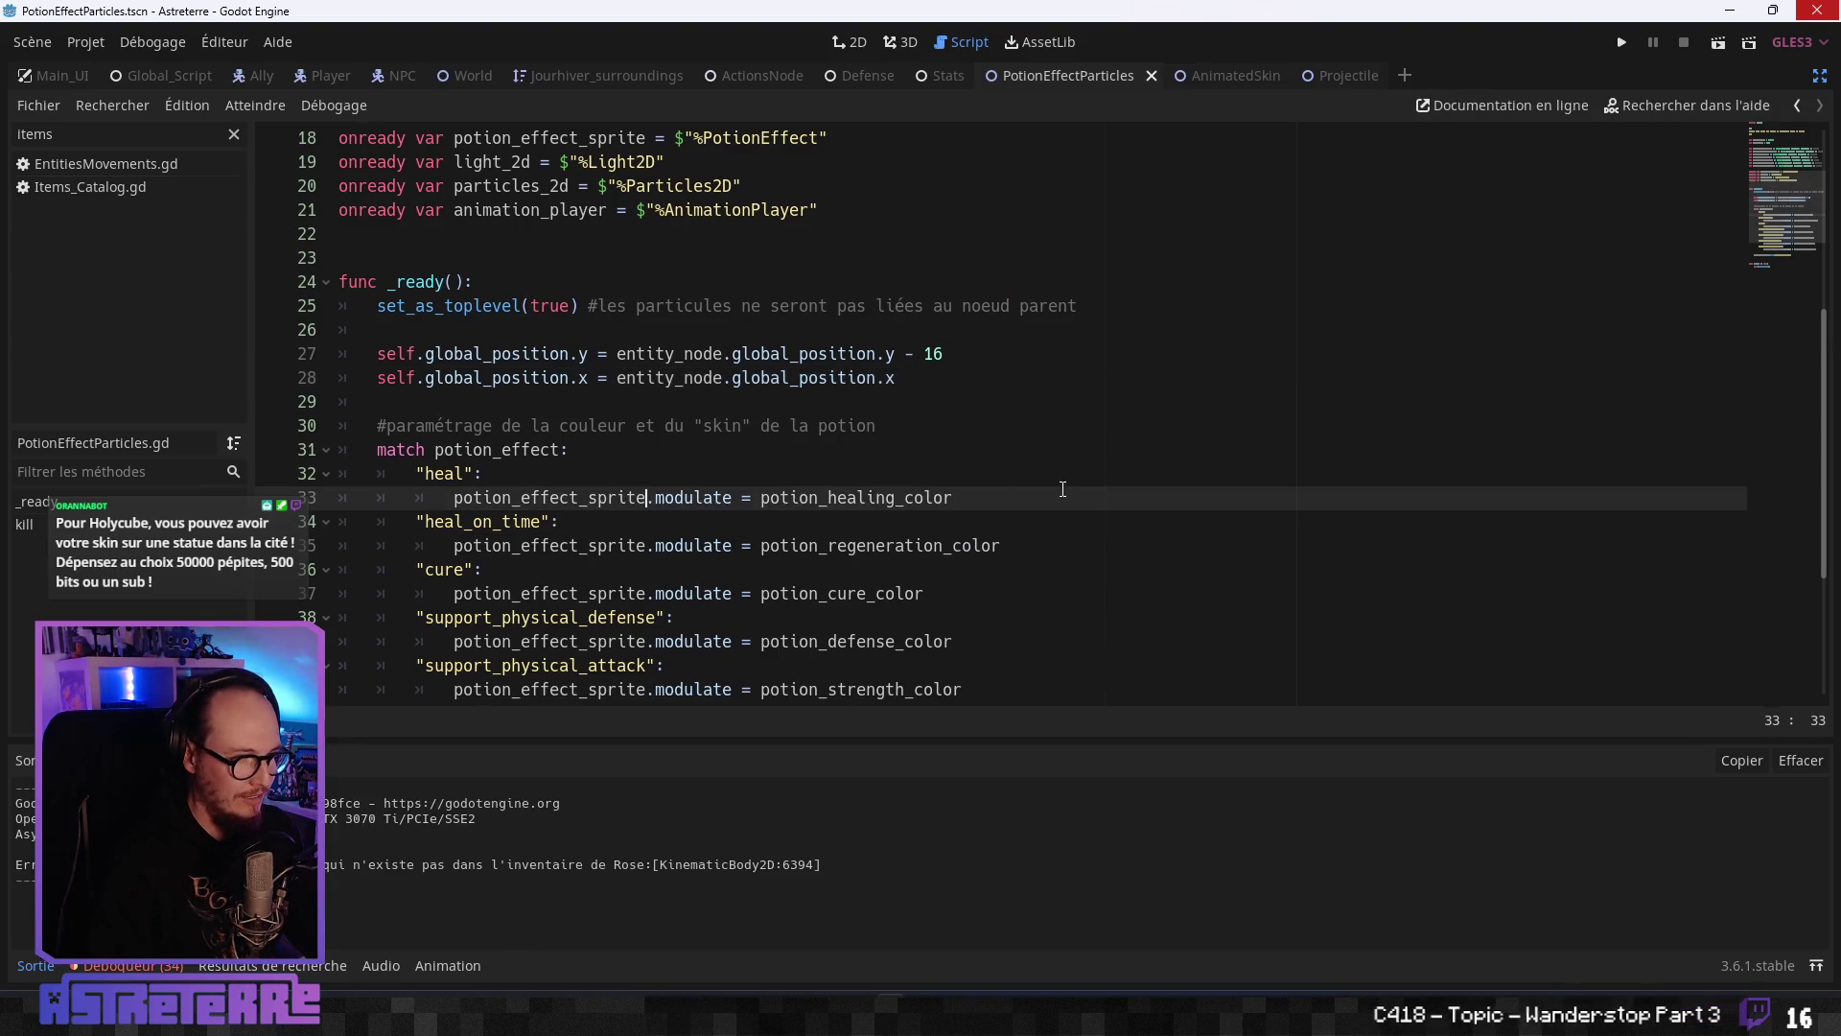
key(Return)
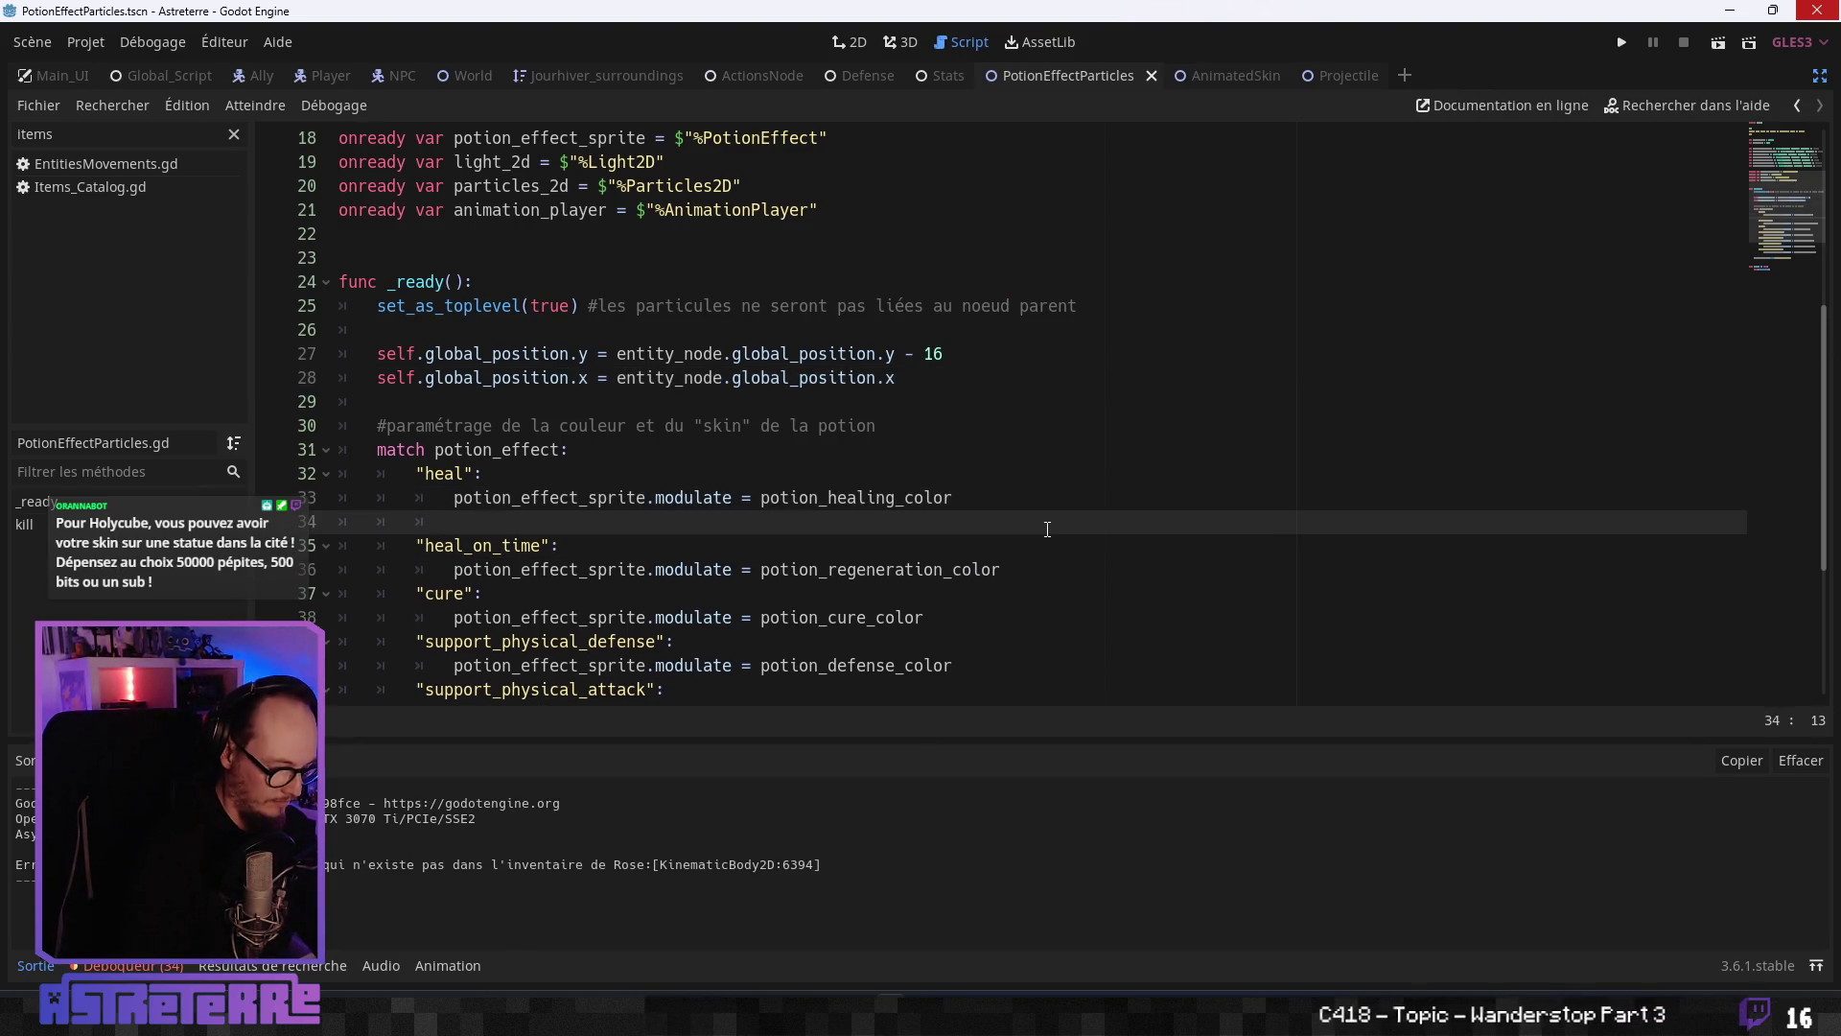
text(li)
key(Return)
key(Return)
drag(980, 502, 762, 499)
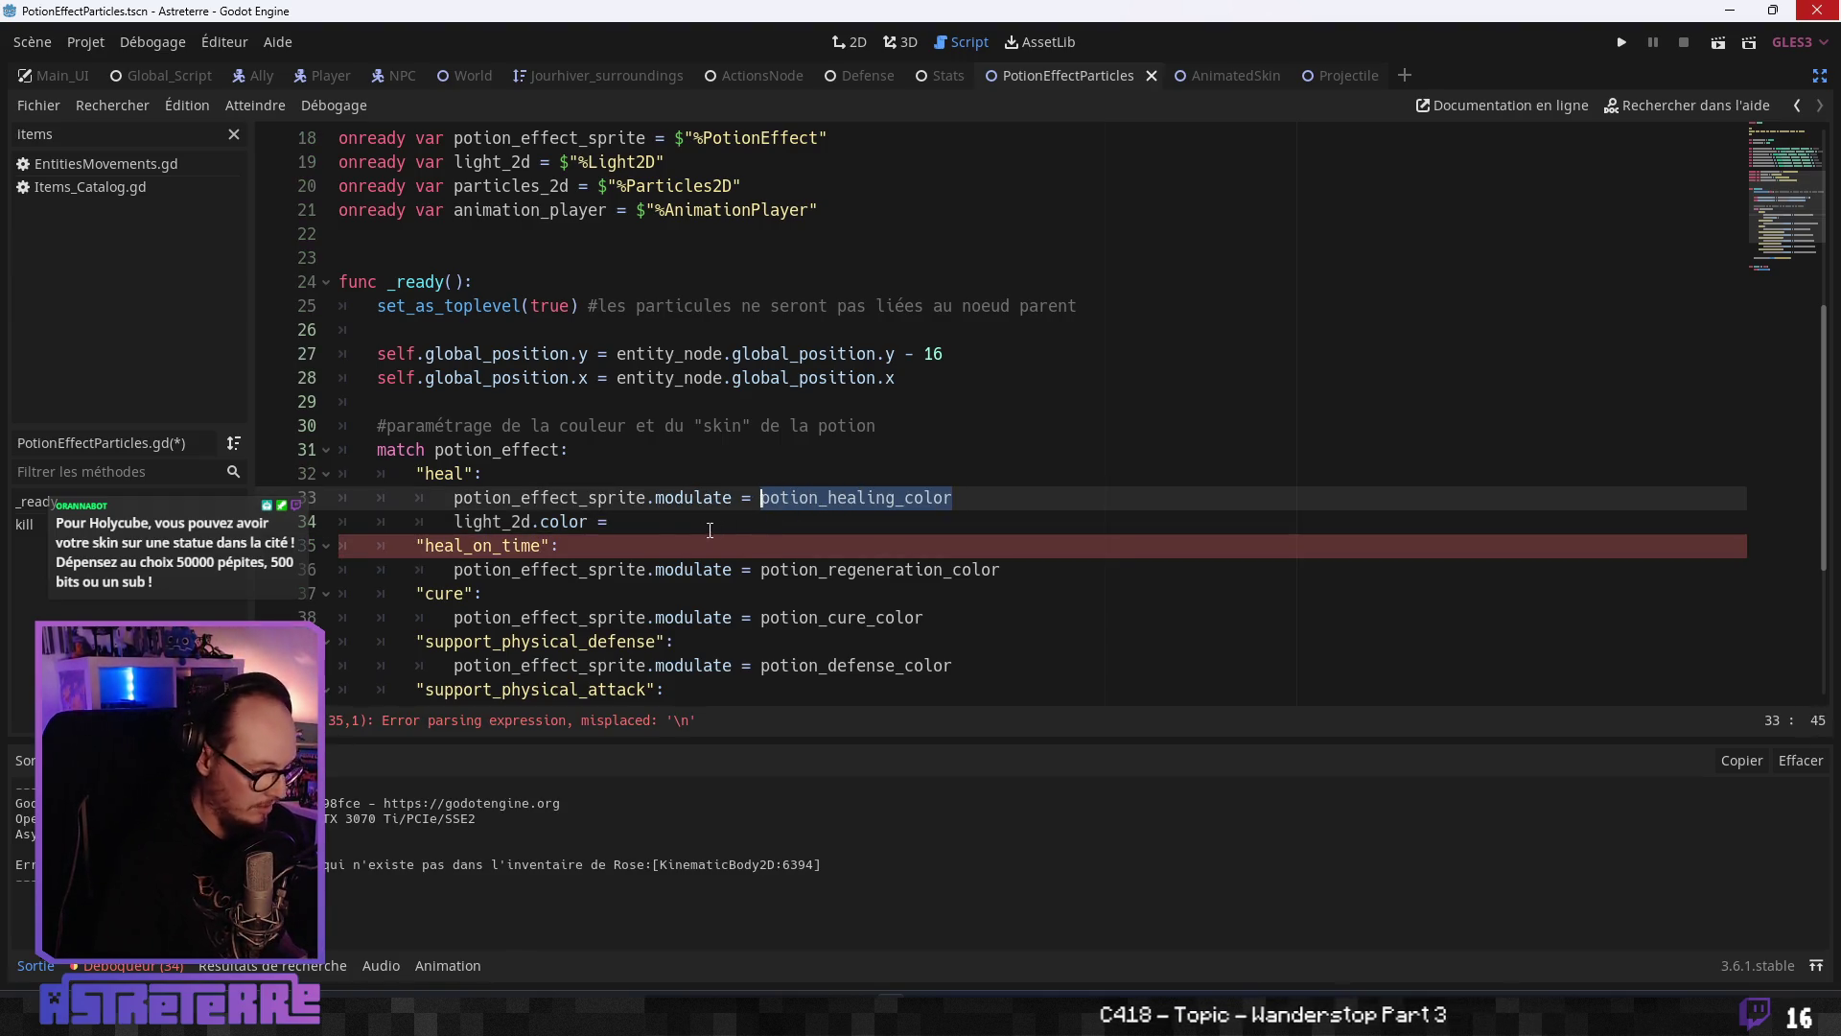
key(ctrl+c)
click(716, 529)
key(ctrl+v)
scroll(825, 383, down, 3)
drag(825, 311, 454, 307)
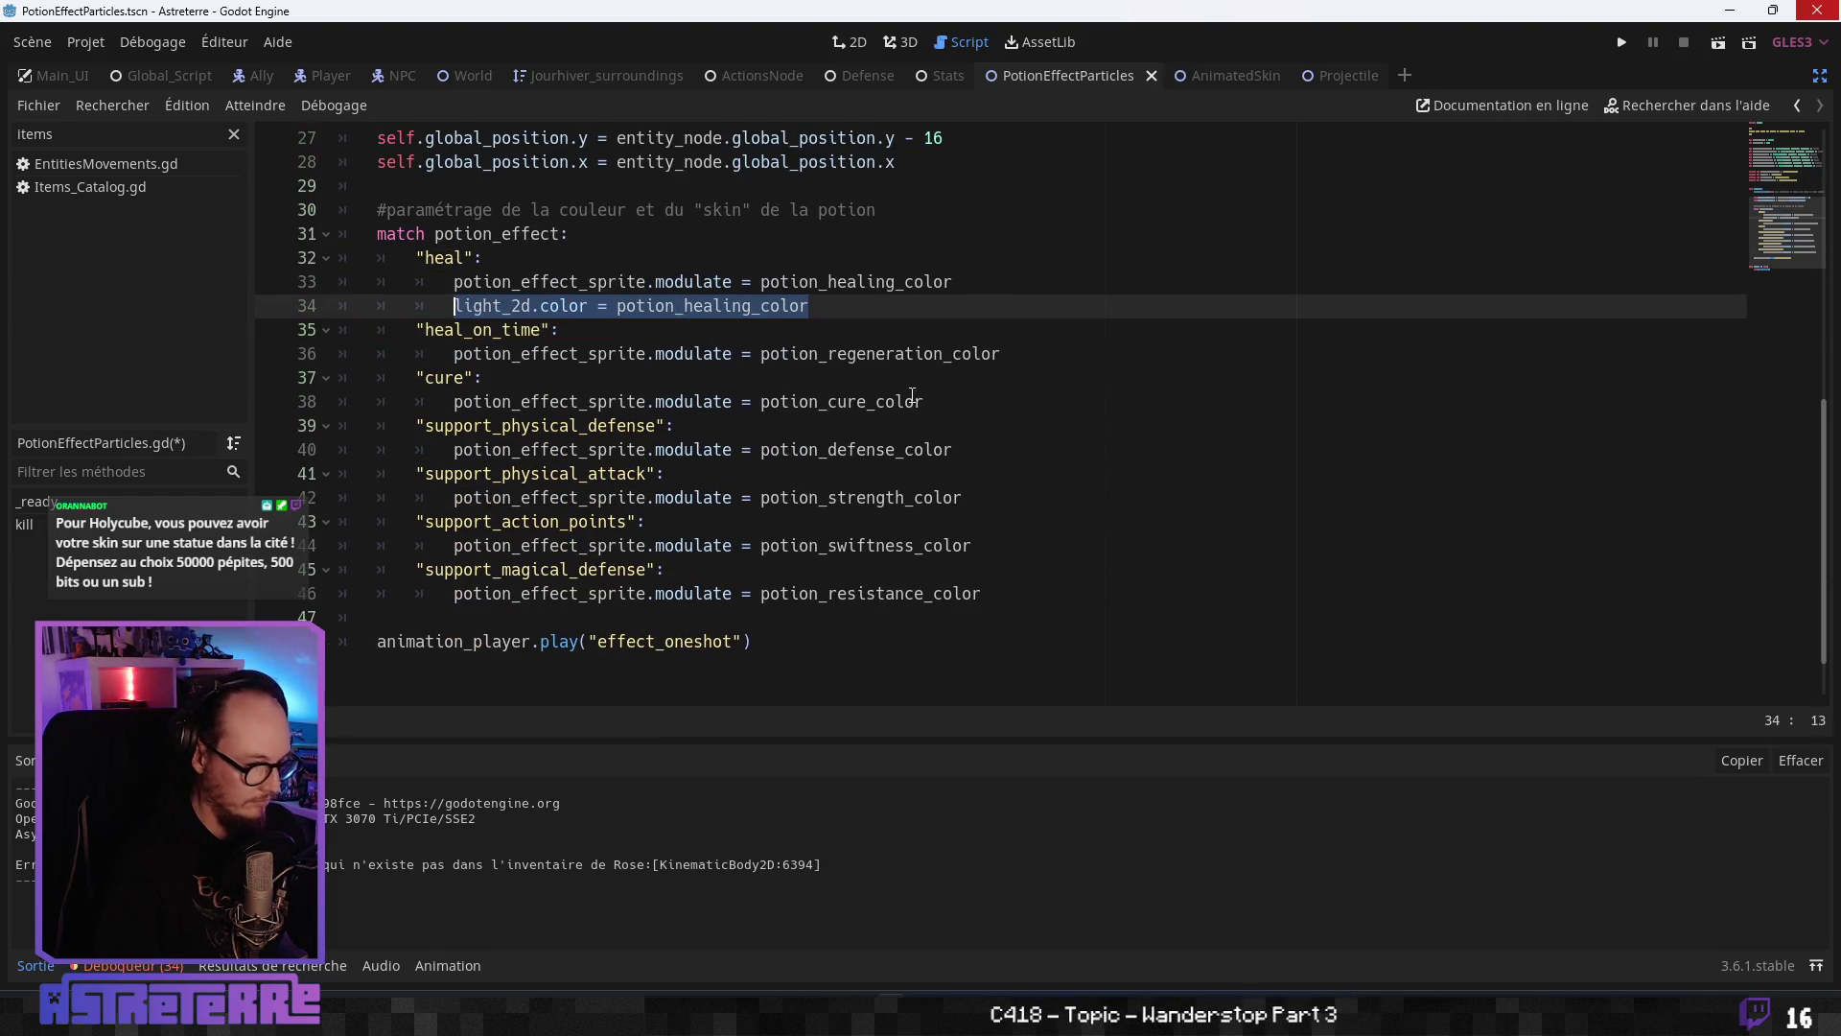
- Paste the light_2d.color line under the regeneration, cure and defense cases
click(1005, 369)
click(1005, 354)
key(Return)
key(ctrl+v)
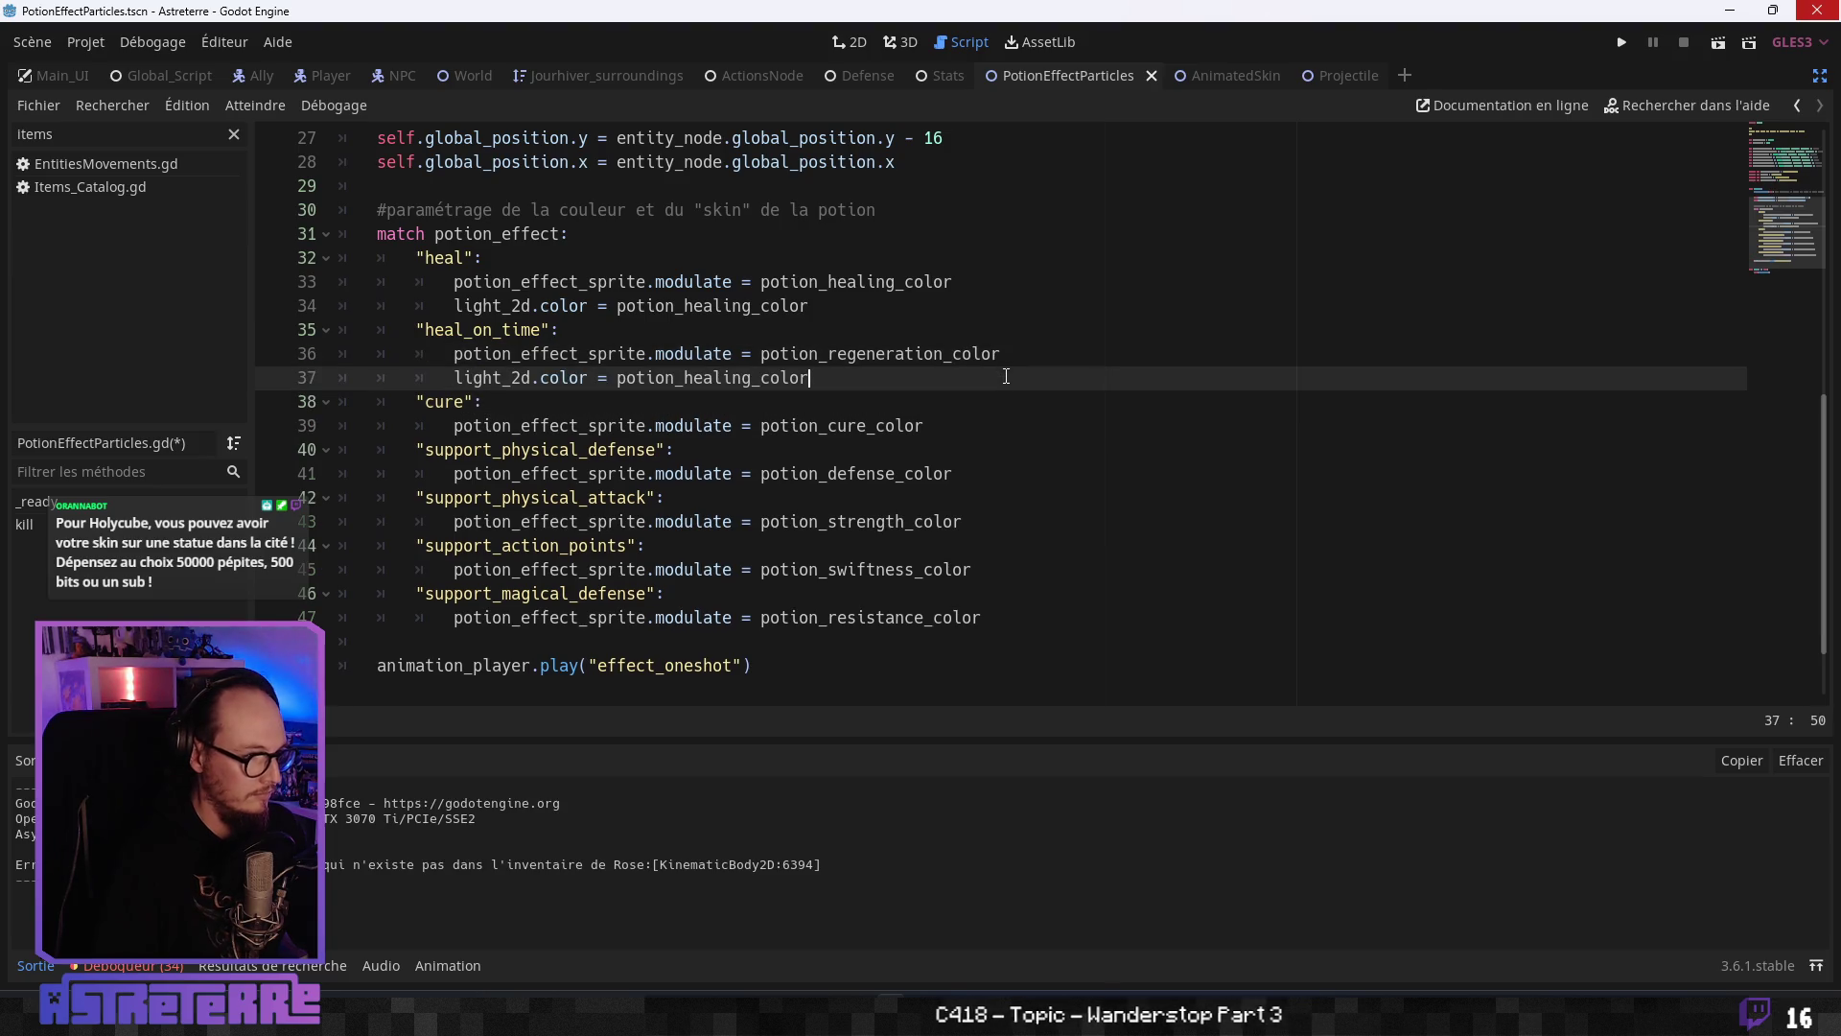
click(943, 423)
key(Return)
key(ctrl+v)
click(955, 496)
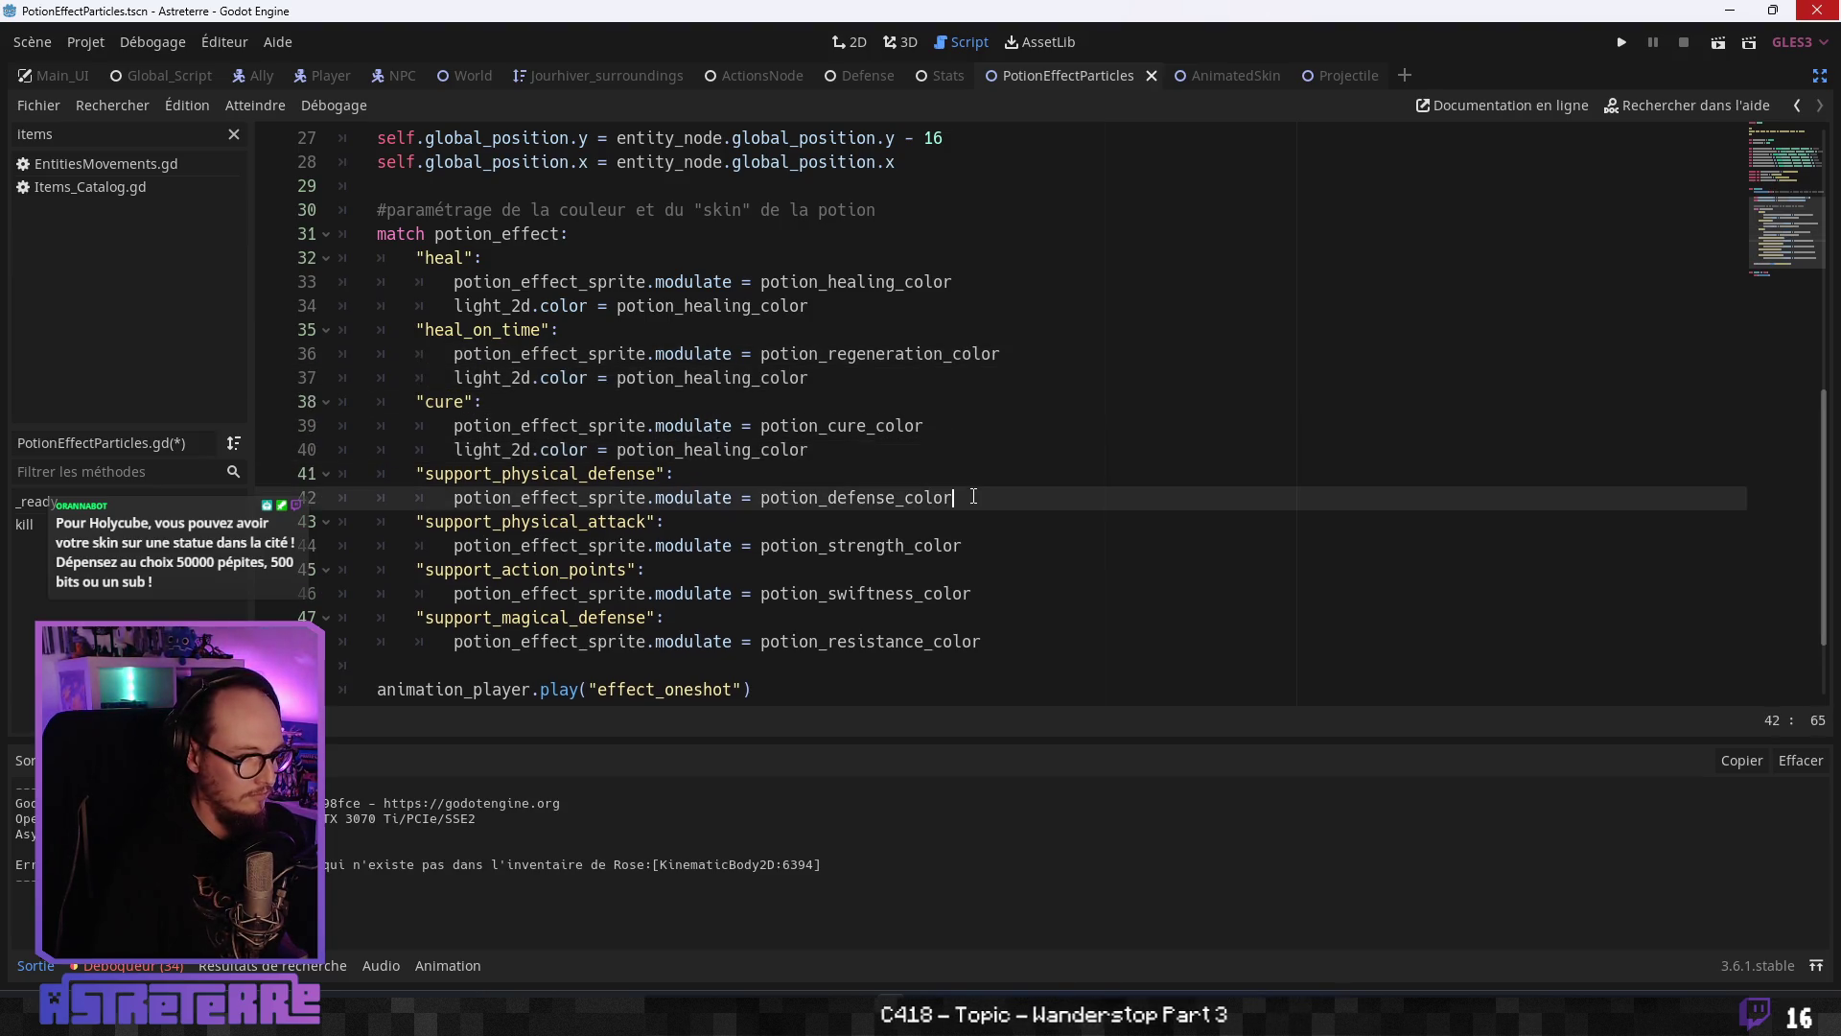
key(Return)
key(ctrl+v)
- Paste the light_2d.color line under the strength, swiftness and resistance cases
click(972, 566)
key(Return)
key(ctrl+v)
scroll(973, 538, down, 2)
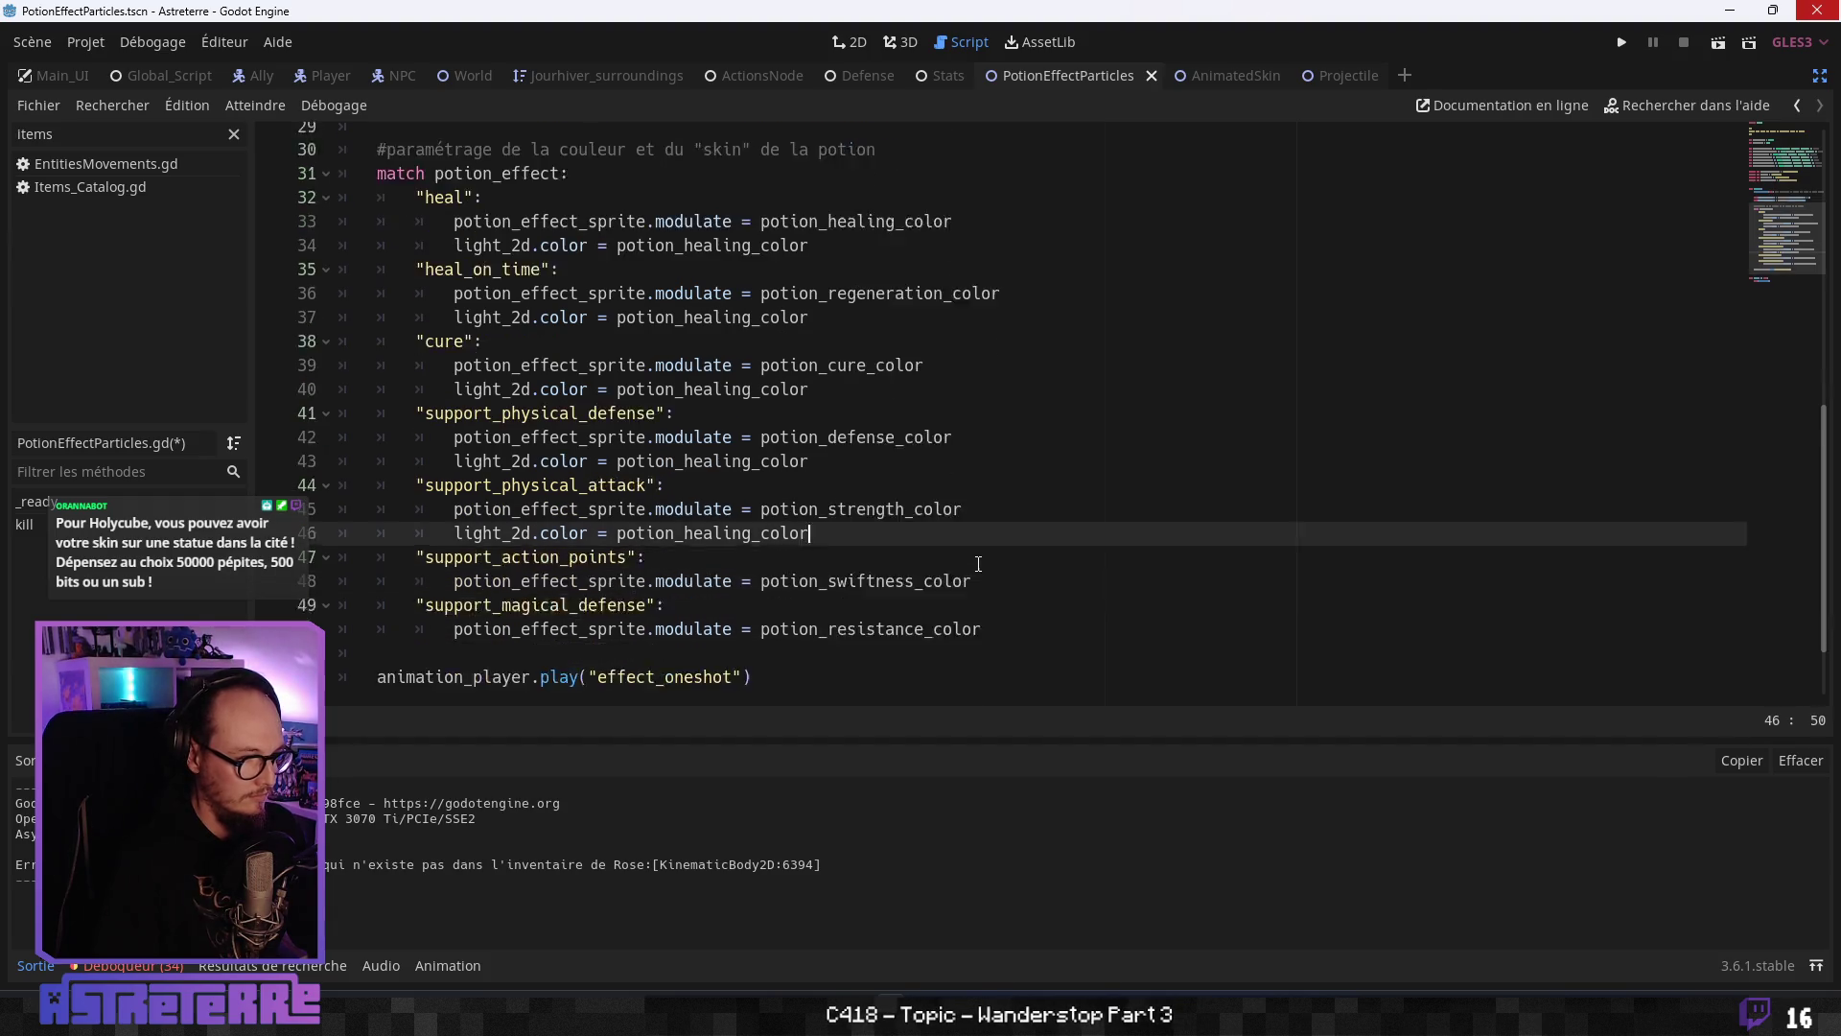
click(979, 497)
key(Return)
key(ctrl+v)
click(1002, 569)
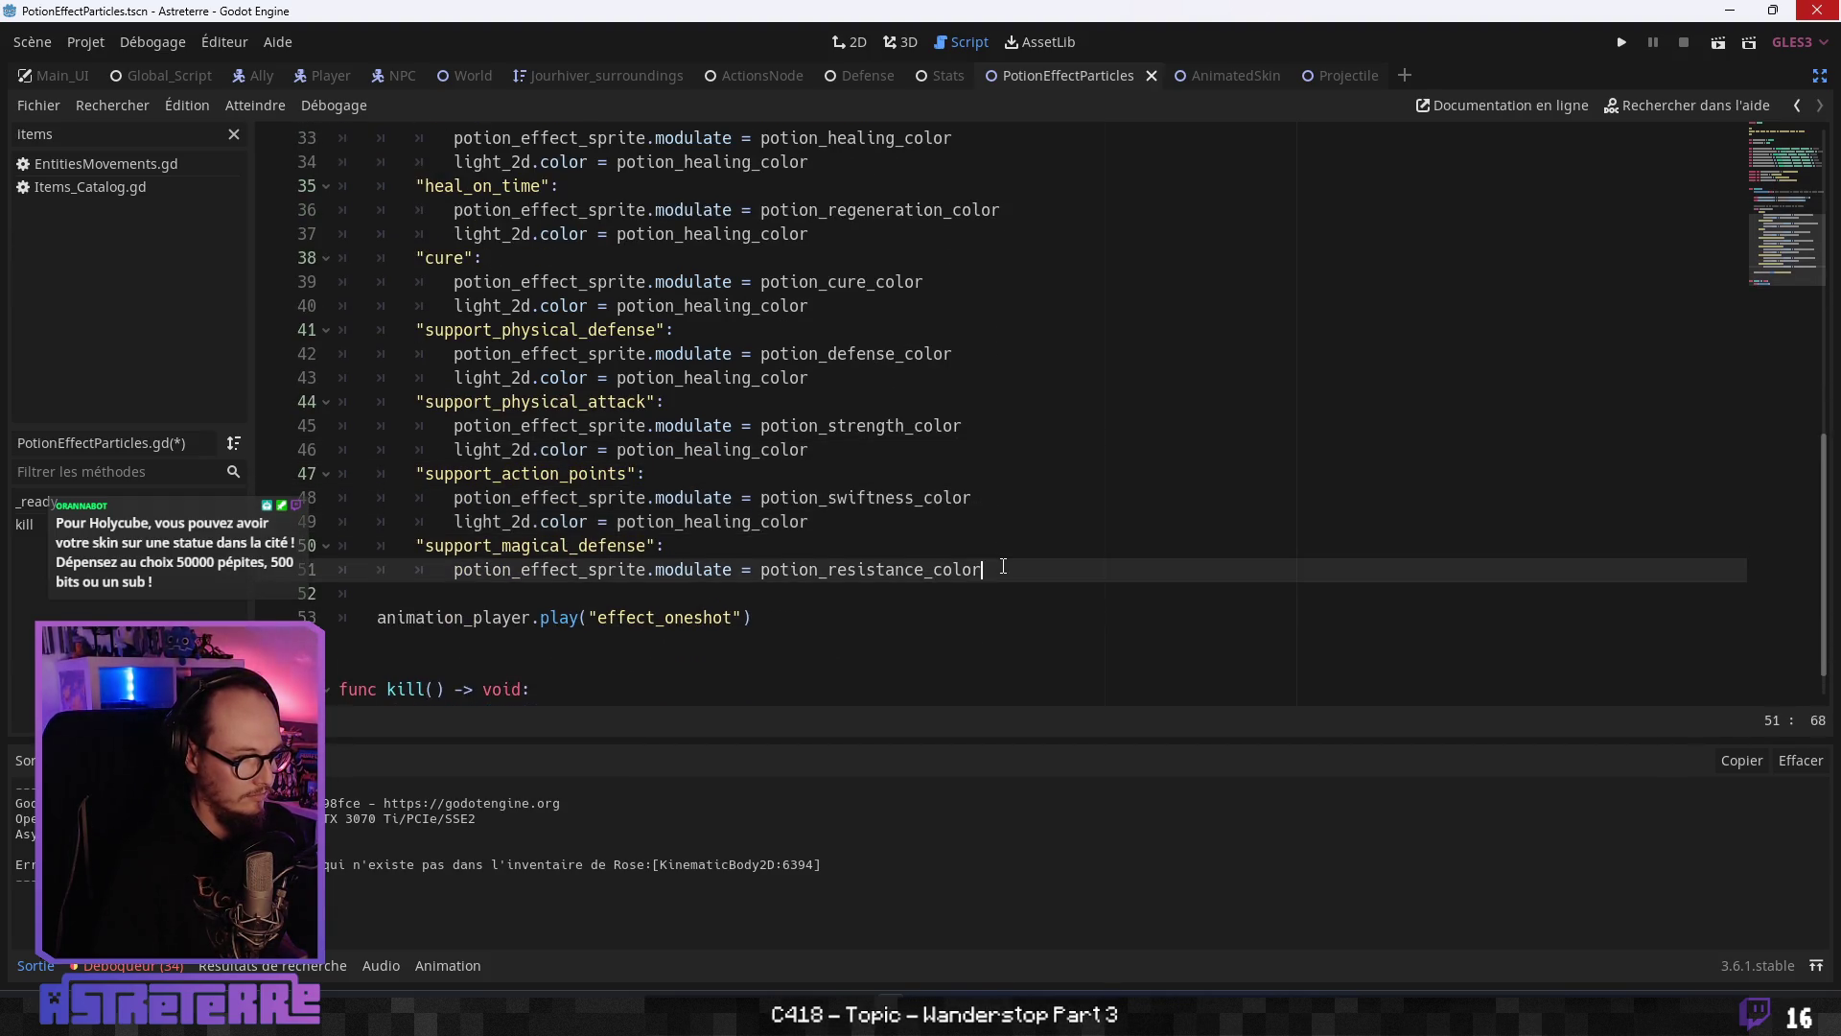
key(Return)
key(ctrl+v)
- Swap the pasted healing colour for potion_regeneration_color, potion_cure_color and potion_defense_color
scroll(916, 348, up, 2)
click(867, 353)
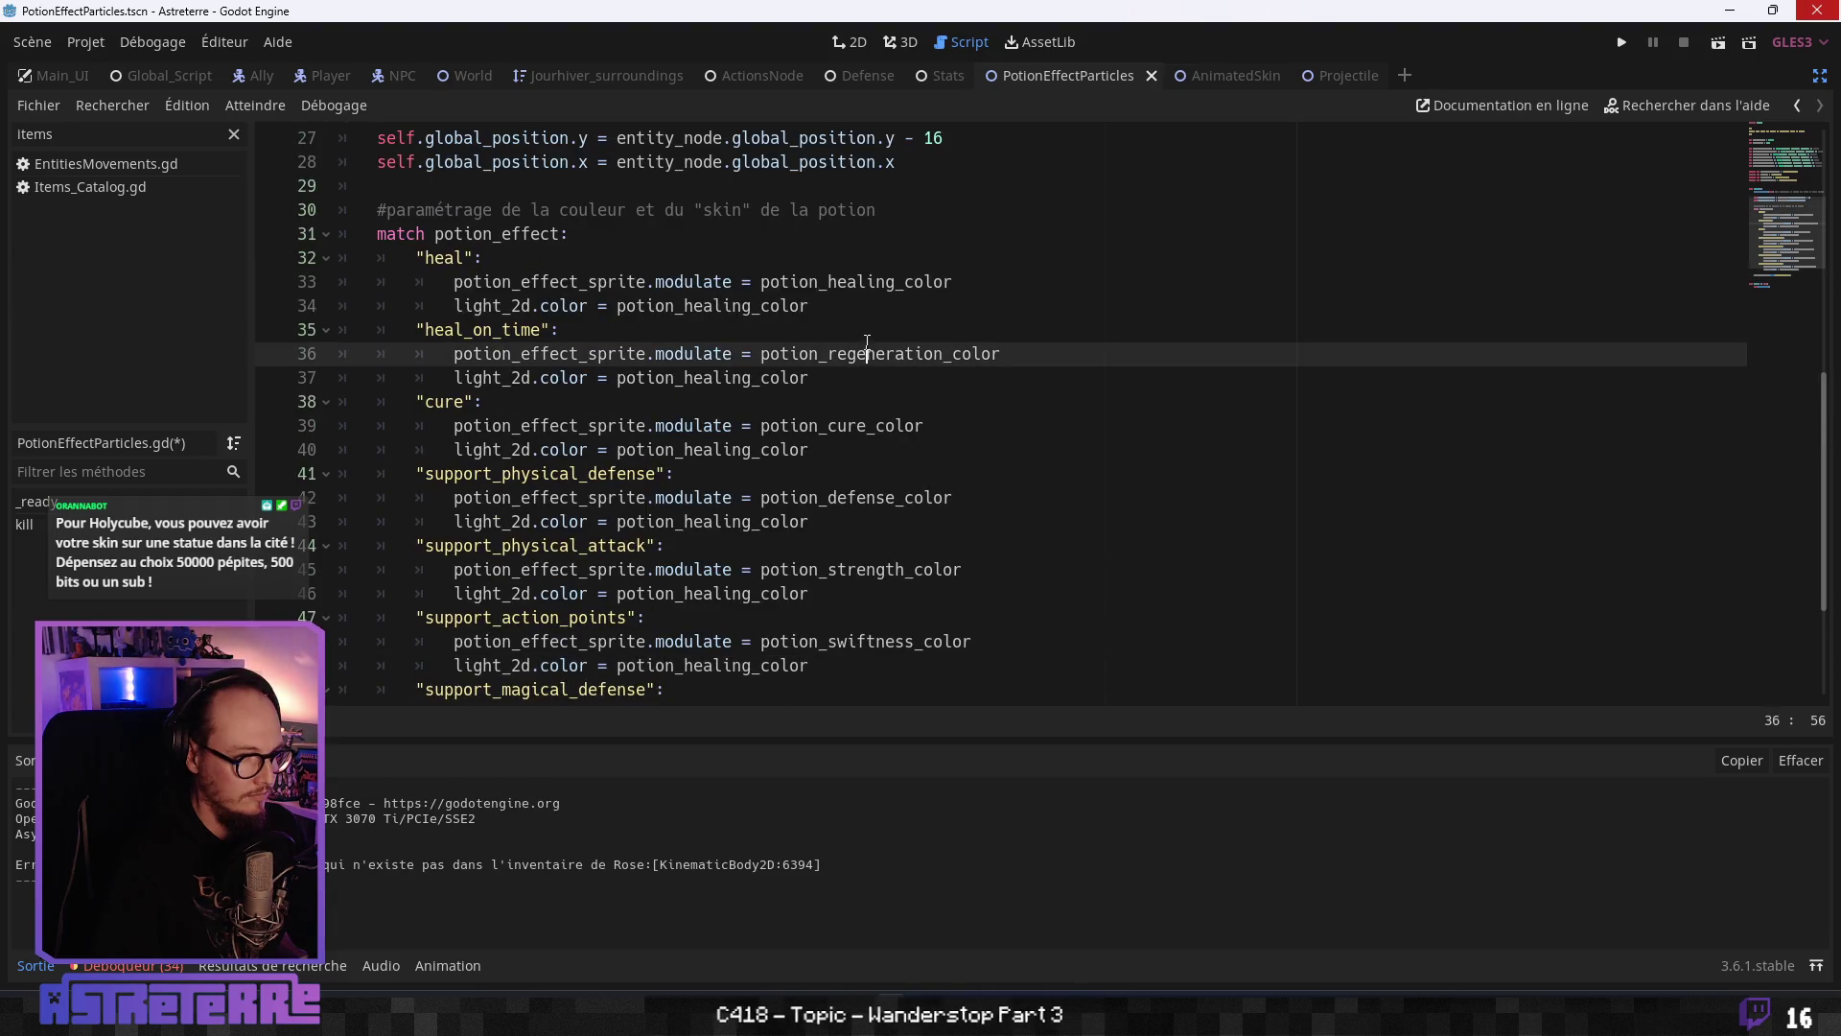
double_click(870, 355)
key(ctrl+c)
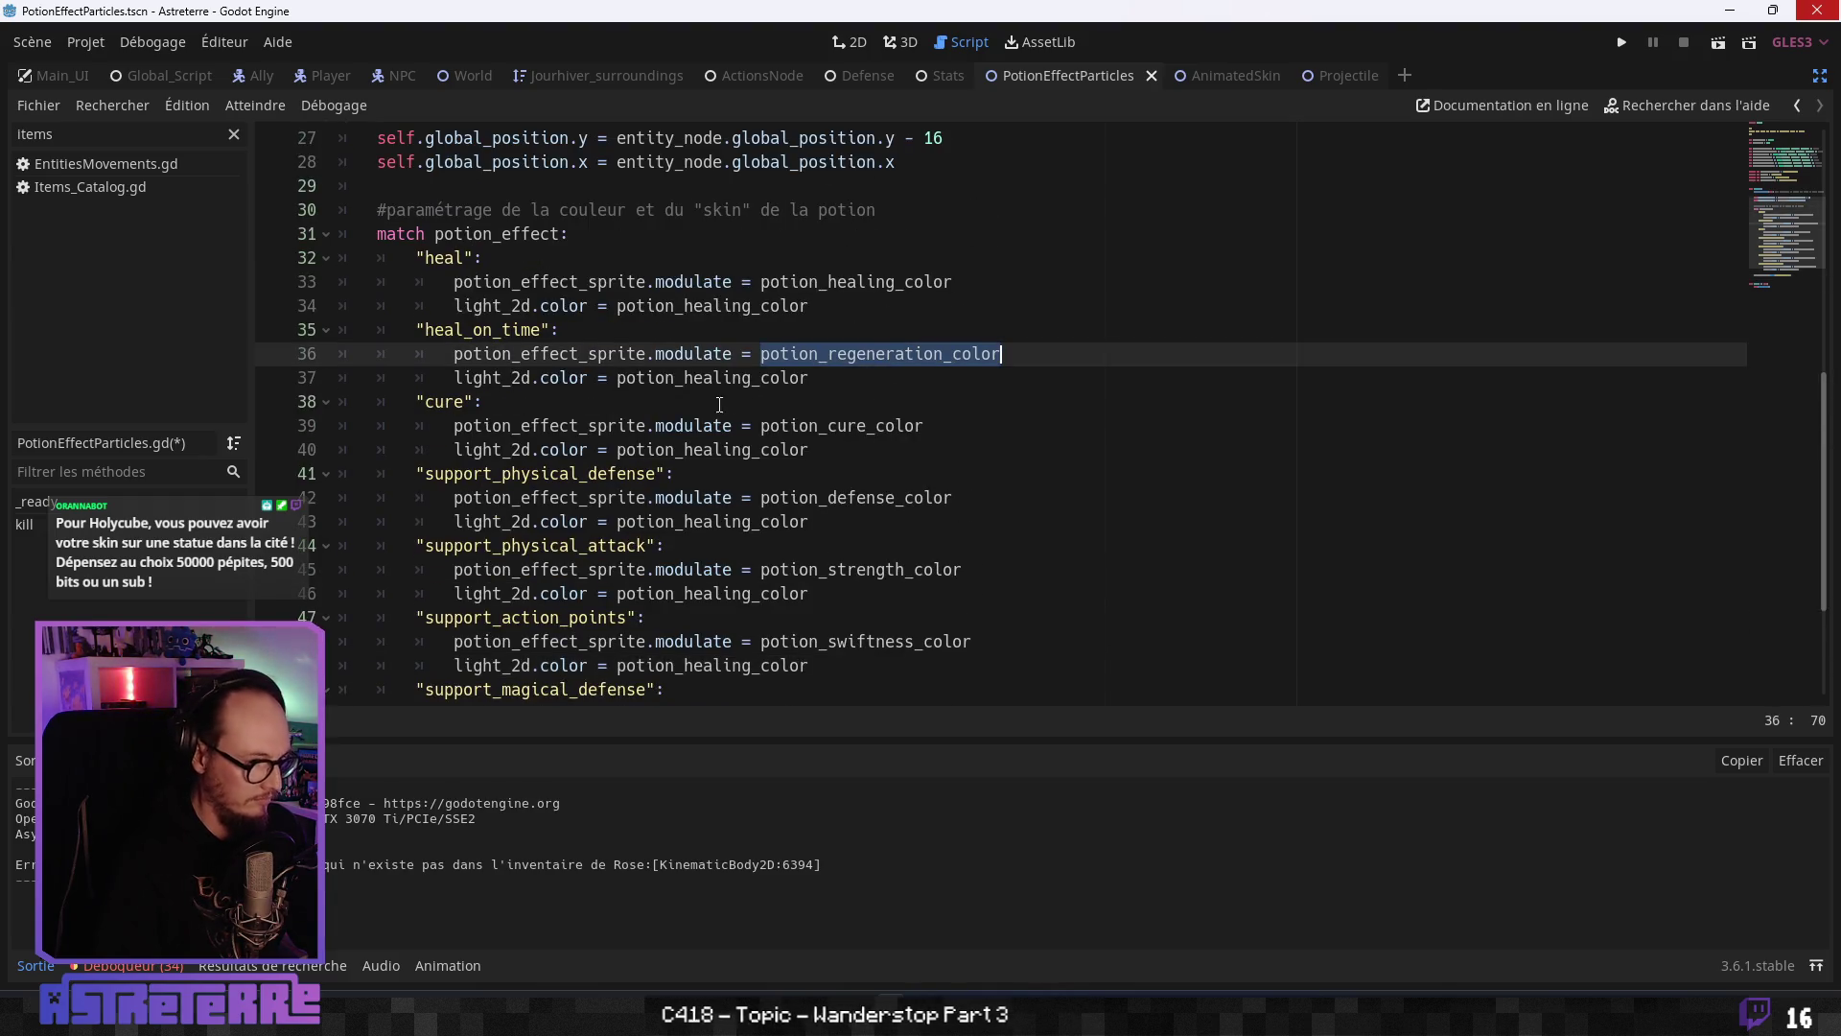
double_click(710, 377)
key(ctrl+v)
double_click(834, 425)
key(ctrl+c)
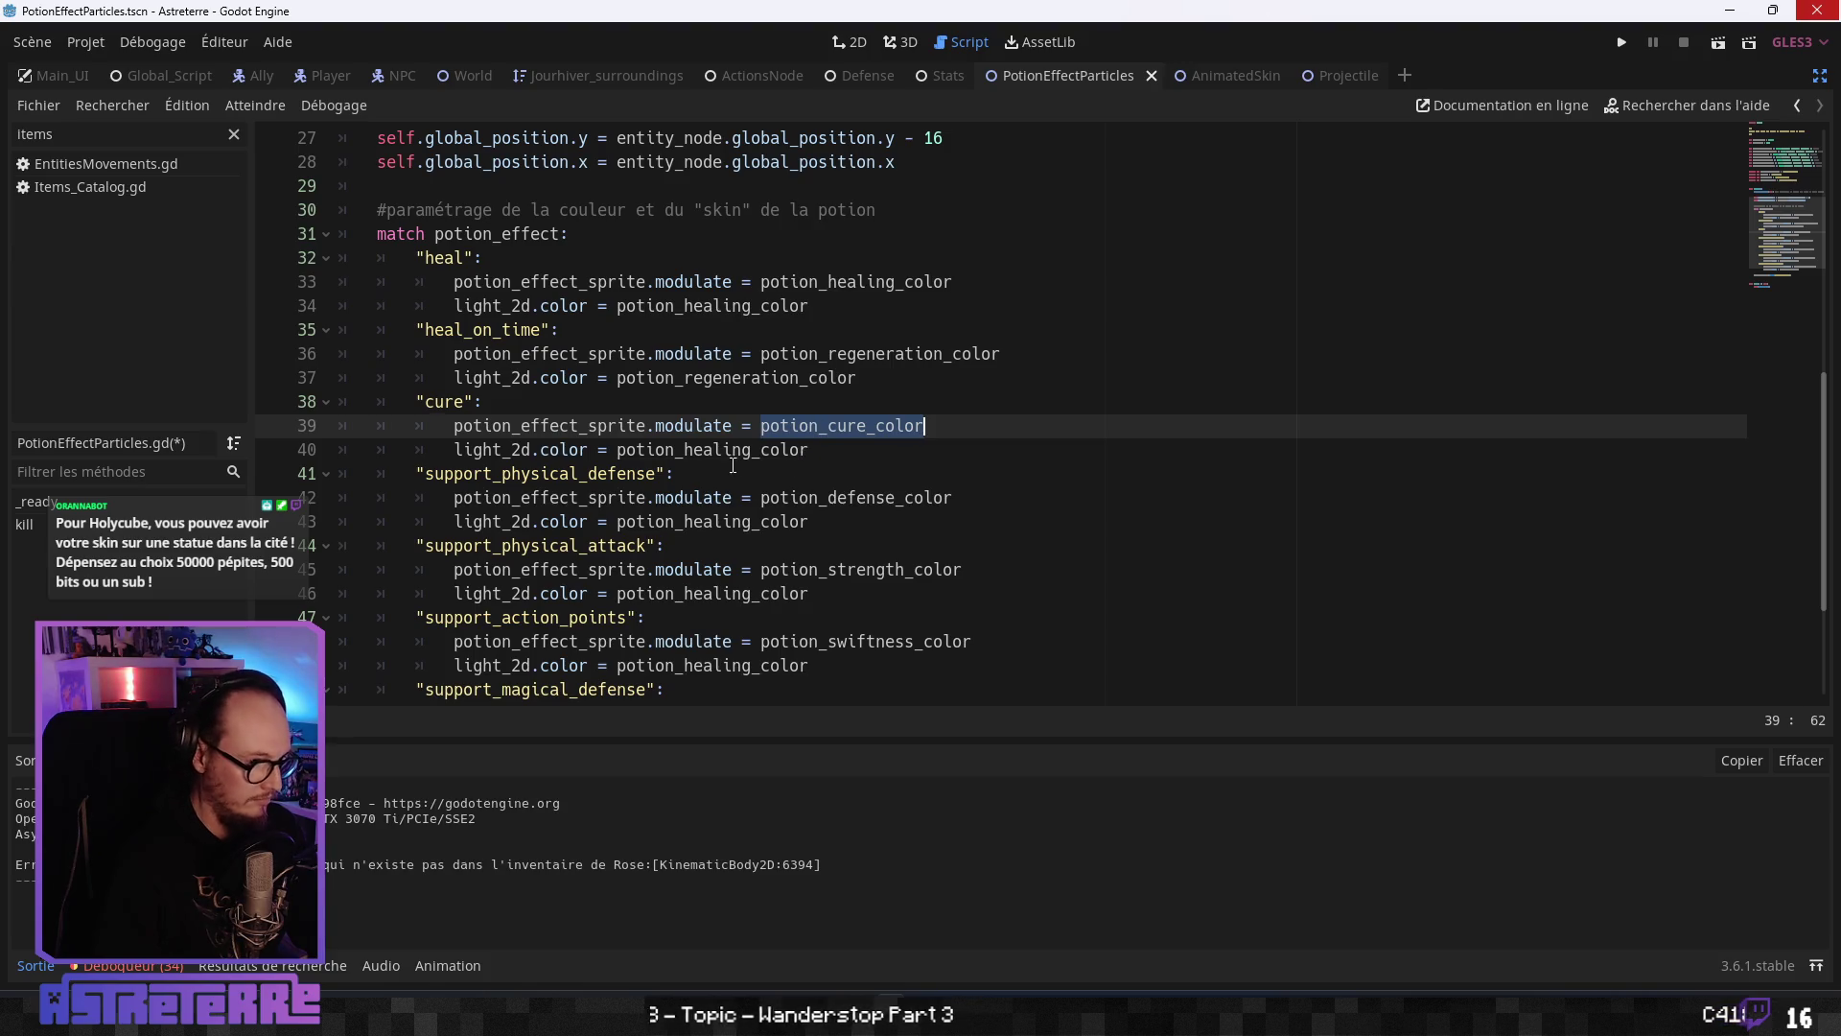
double_click(797, 450)
key(ctrl+v)
double_click(832, 498)
key(ctrl+c)
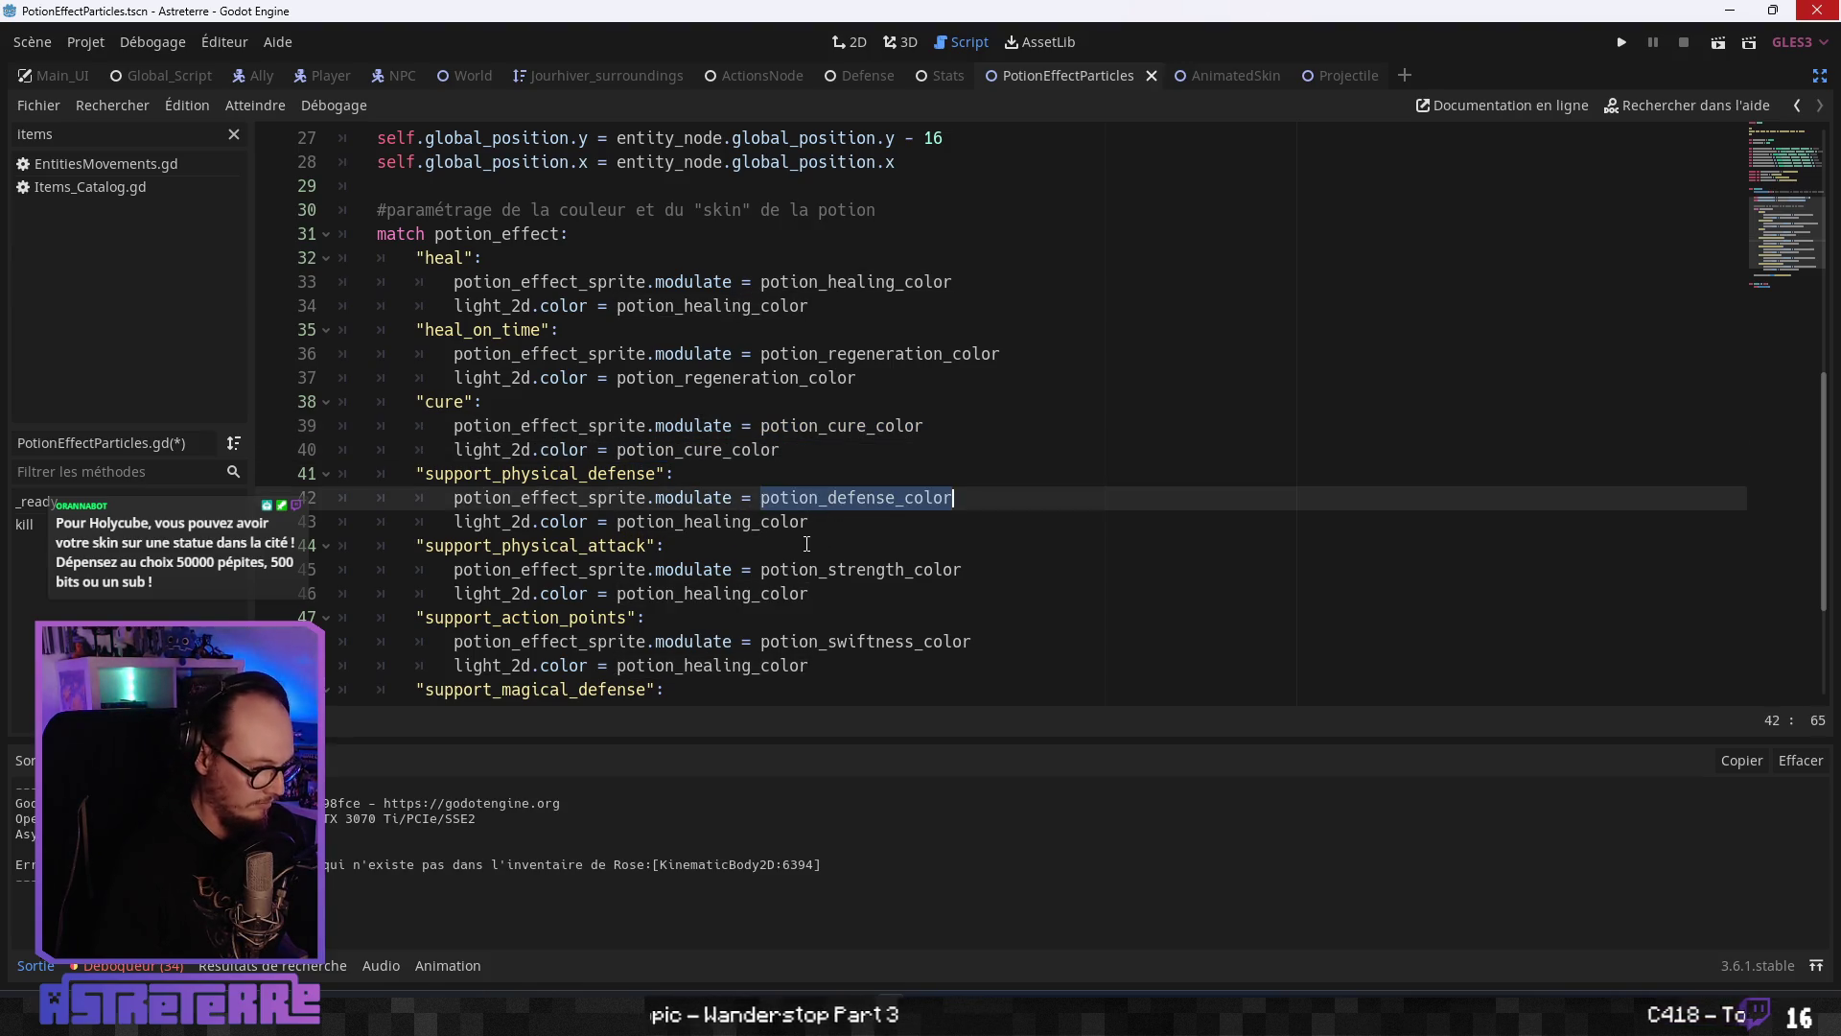
double_click(720, 522)
key(ctrl+v)
- Swap the healing colour for potion_strength_color, potion_swiftness_color and potion_resistance_color
double_click(840, 569)
key(ctrl+c)
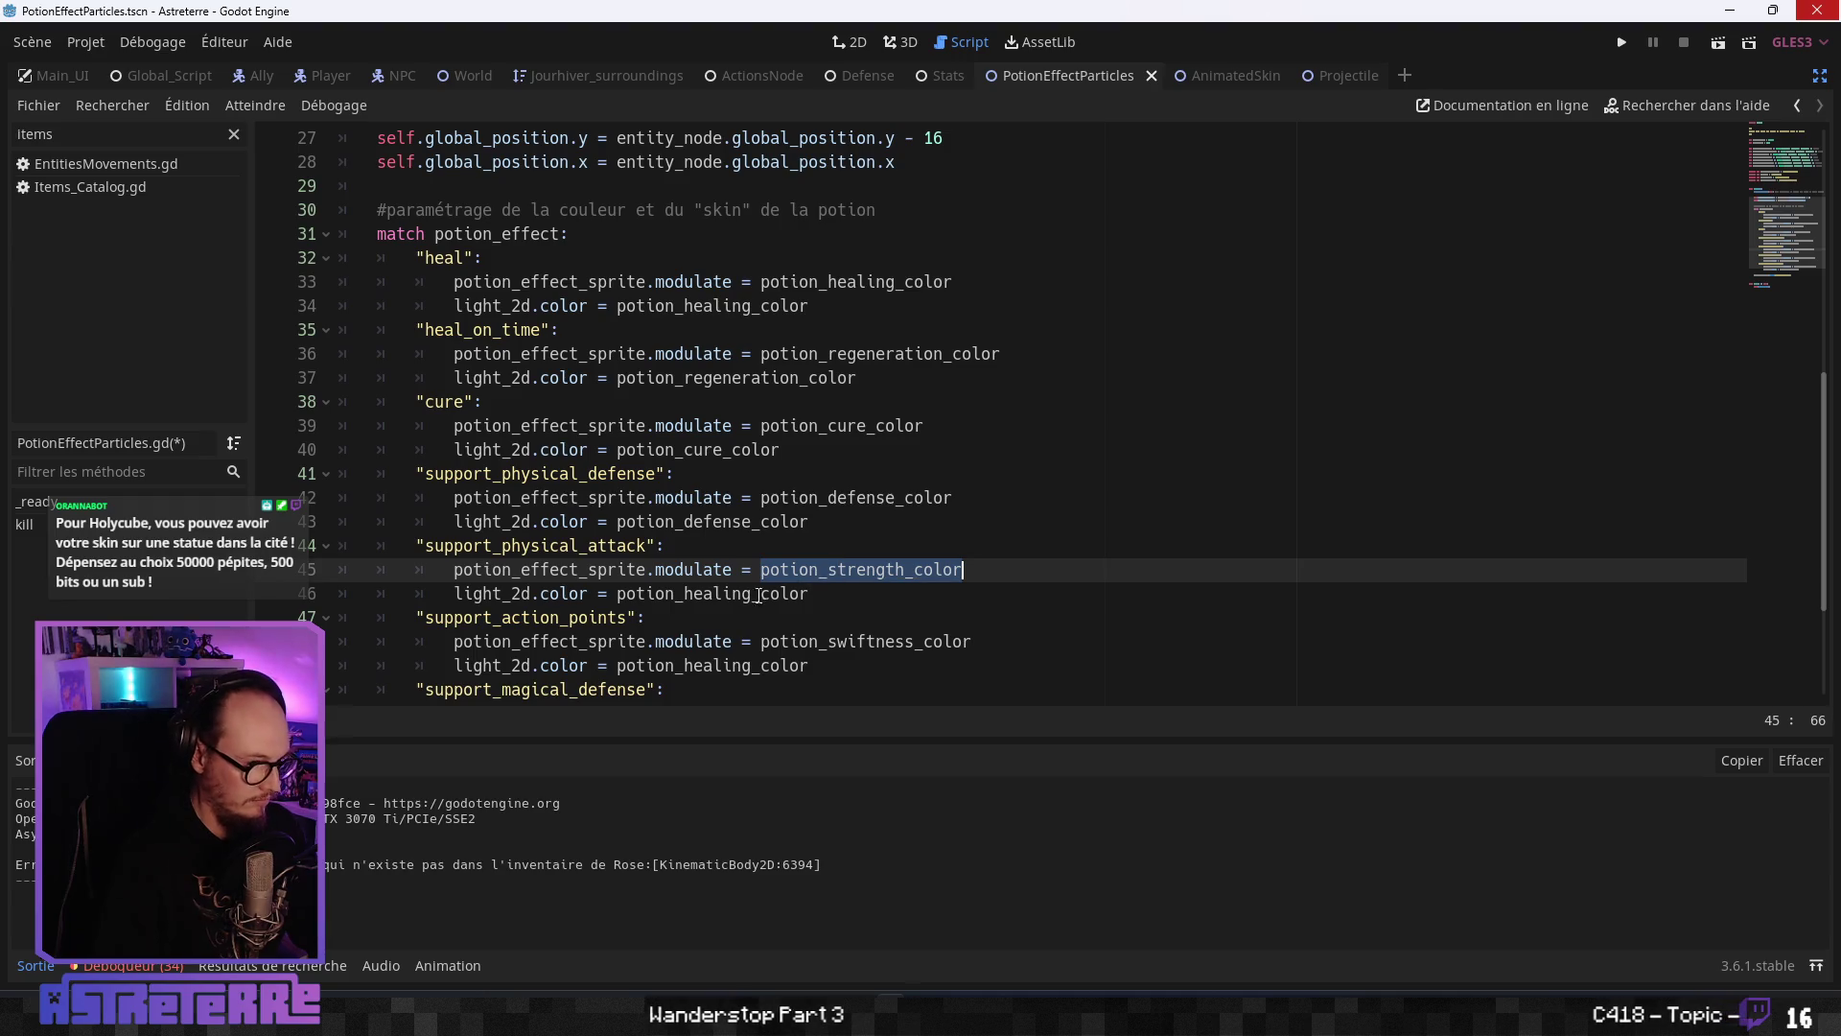
double_click(719, 594)
key(ctrl+v)
double_click(811, 641)
key(ctrl+c)
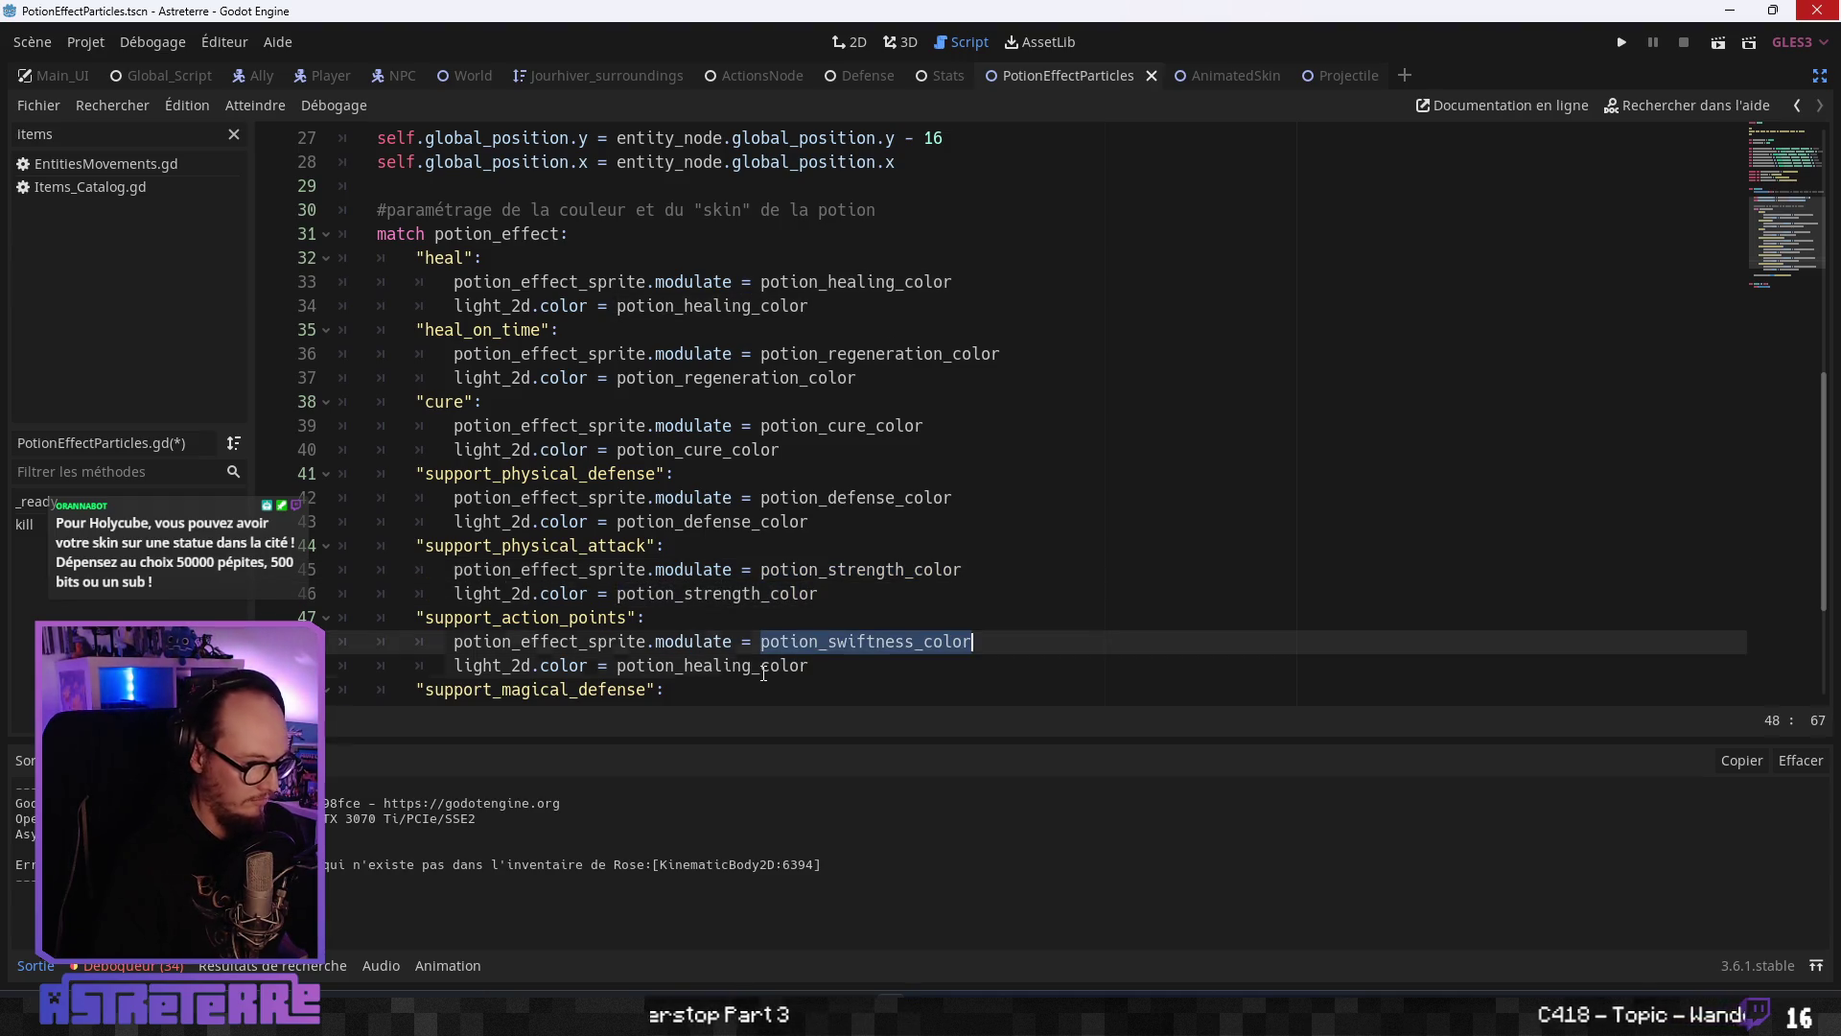
double_click(801, 665)
key(ctrl+v)
click(666, 593)
scroll(729, 537, down, 3)
double_click(816, 498)
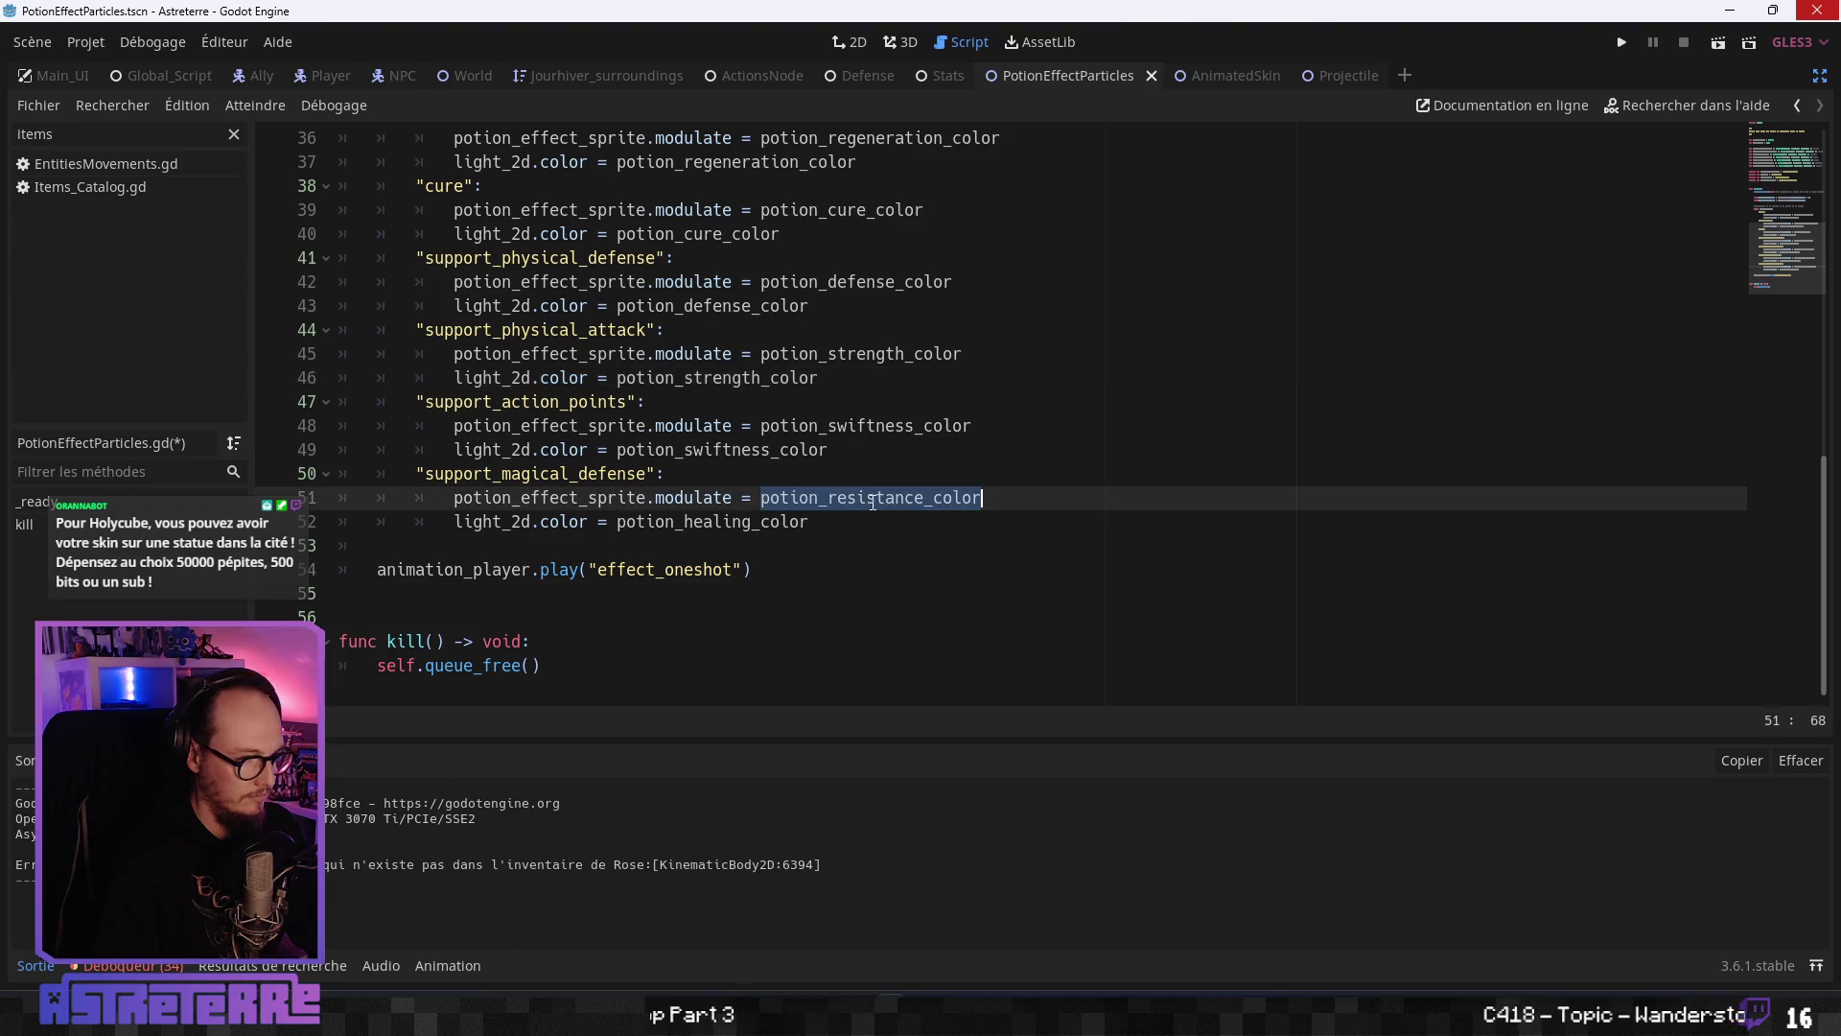
key(ctrl+c)
double_click(717, 522)
key(ctrl+v)
- Save PotionEffectParticles.gd and run the project to test the light colours
click(705, 475)
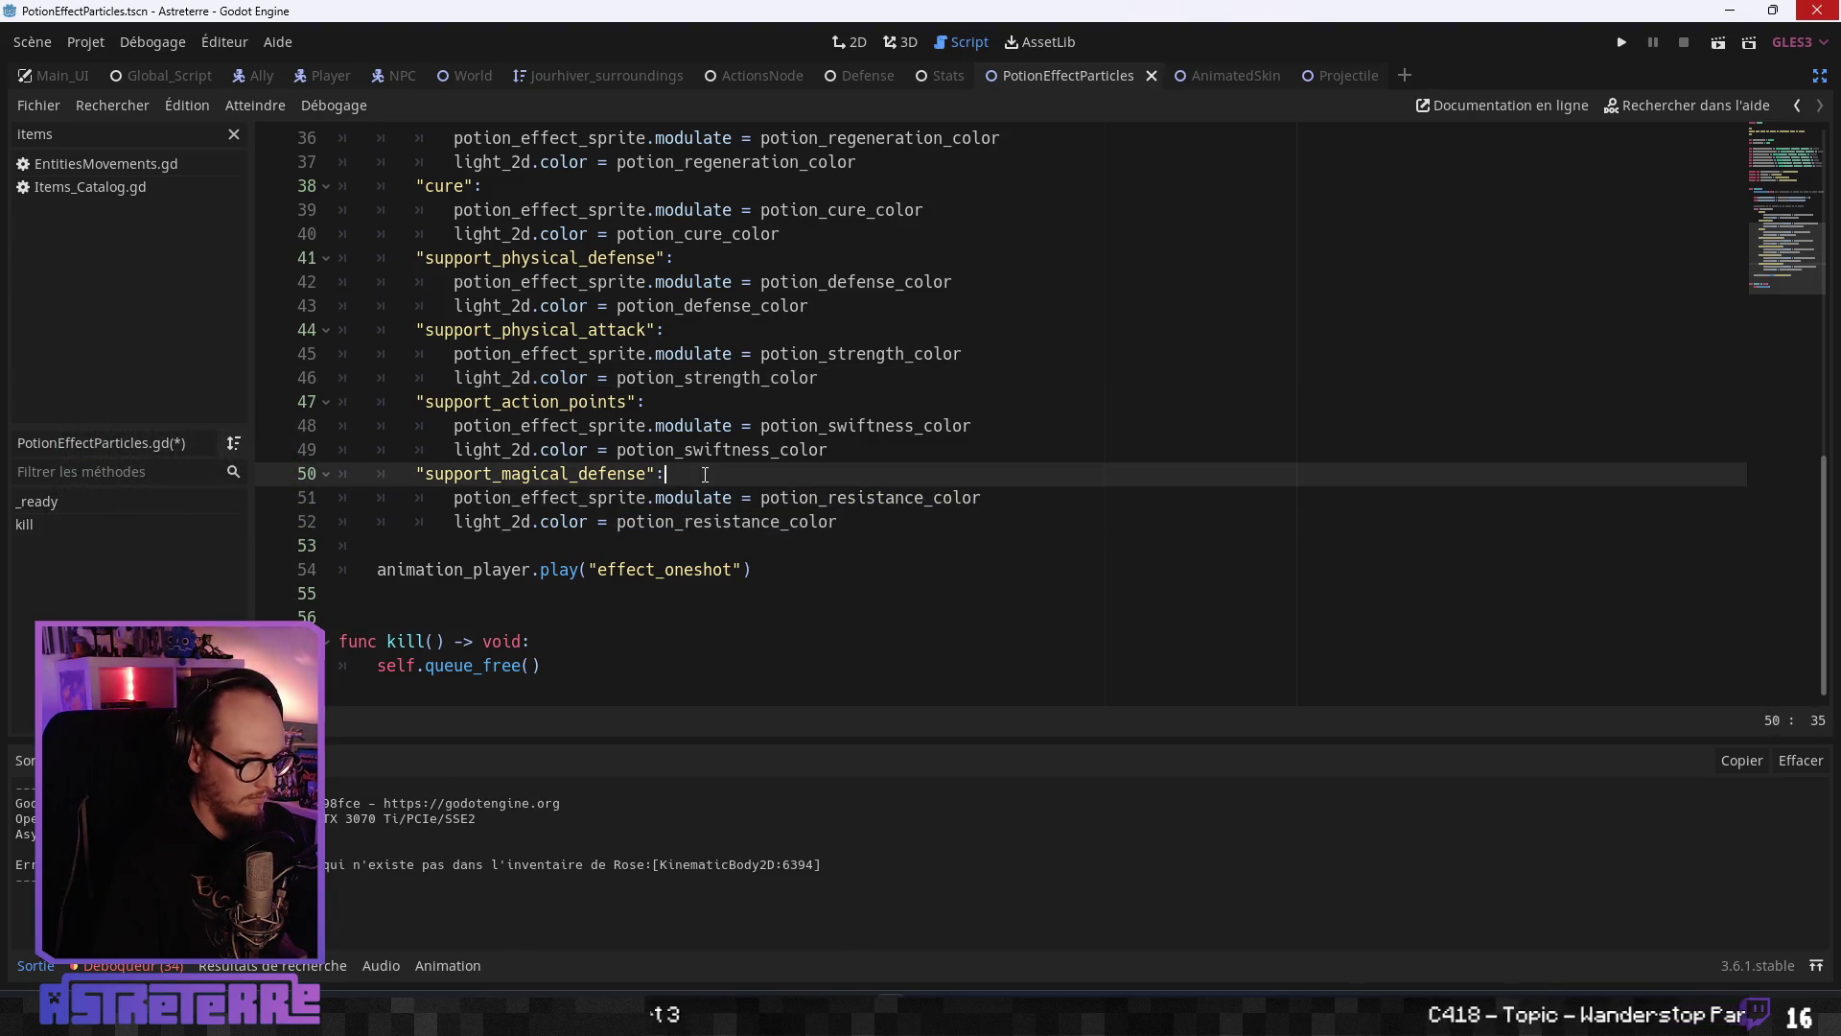
key(ctrl+s)
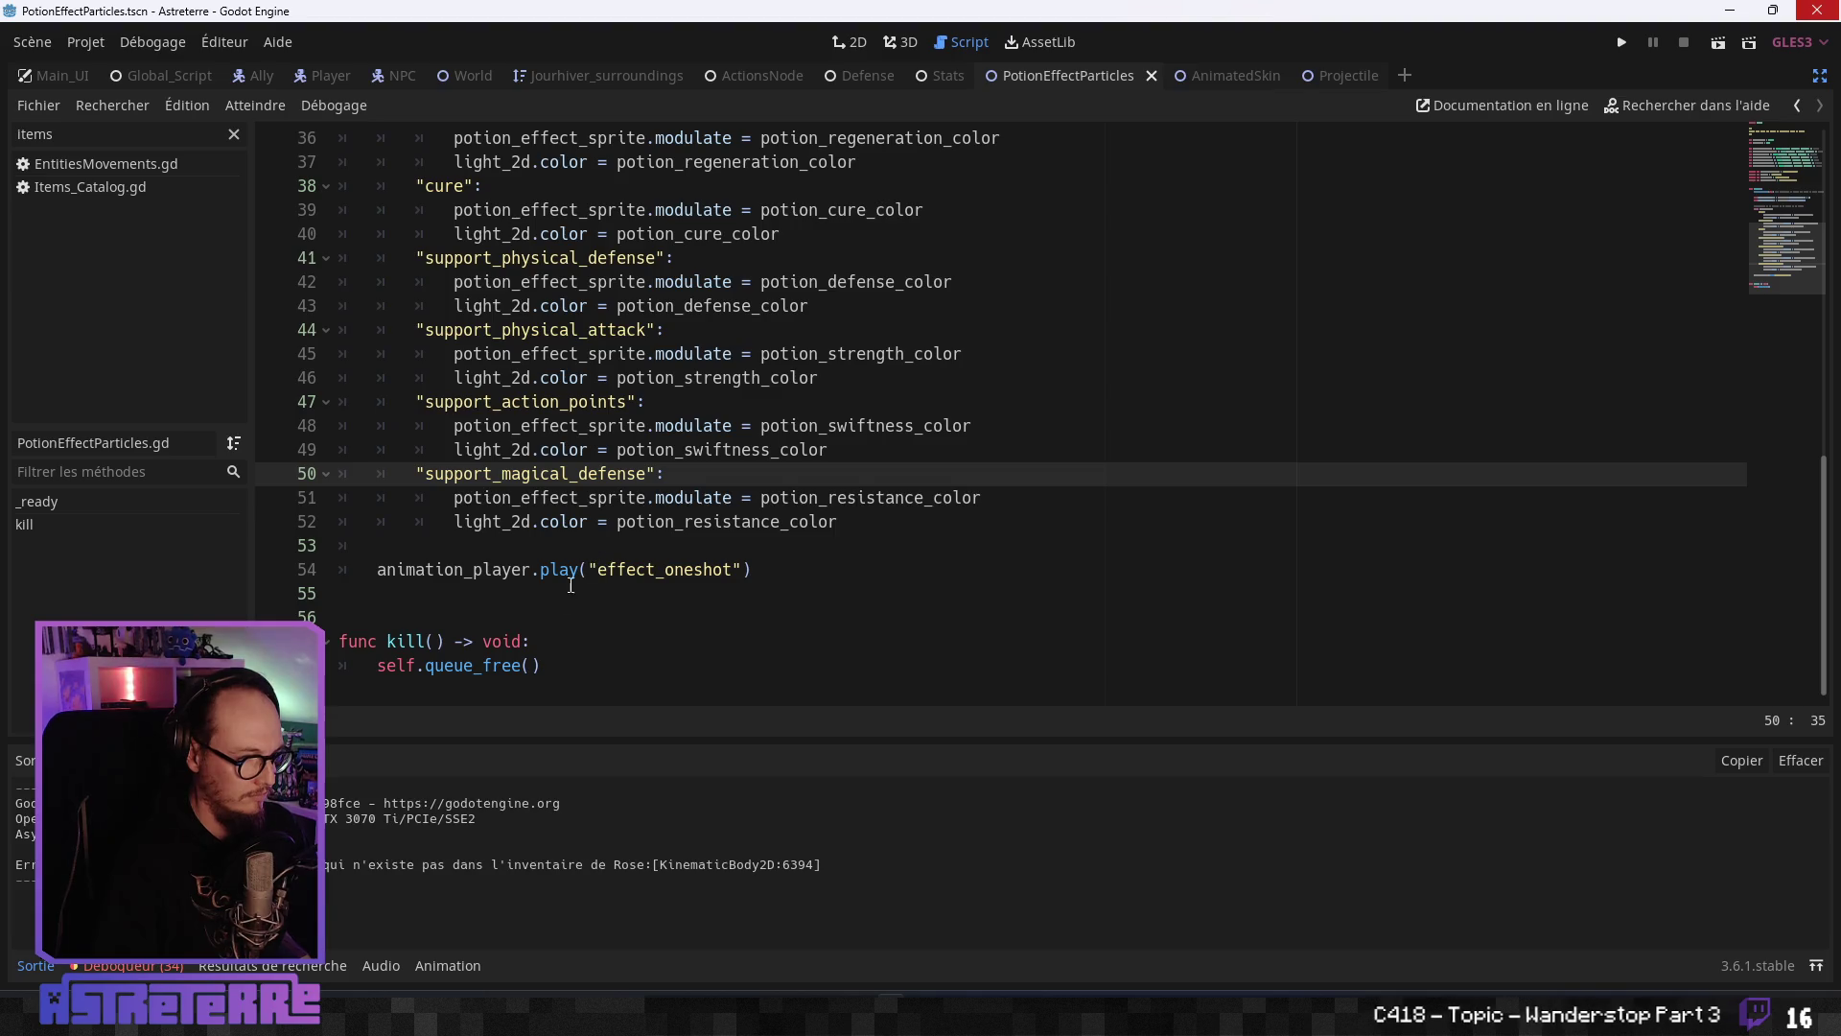
click(575, 593)
scroll(595, 556, up, 5)
click(619, 526)
scroll(619, 534, up, 3)
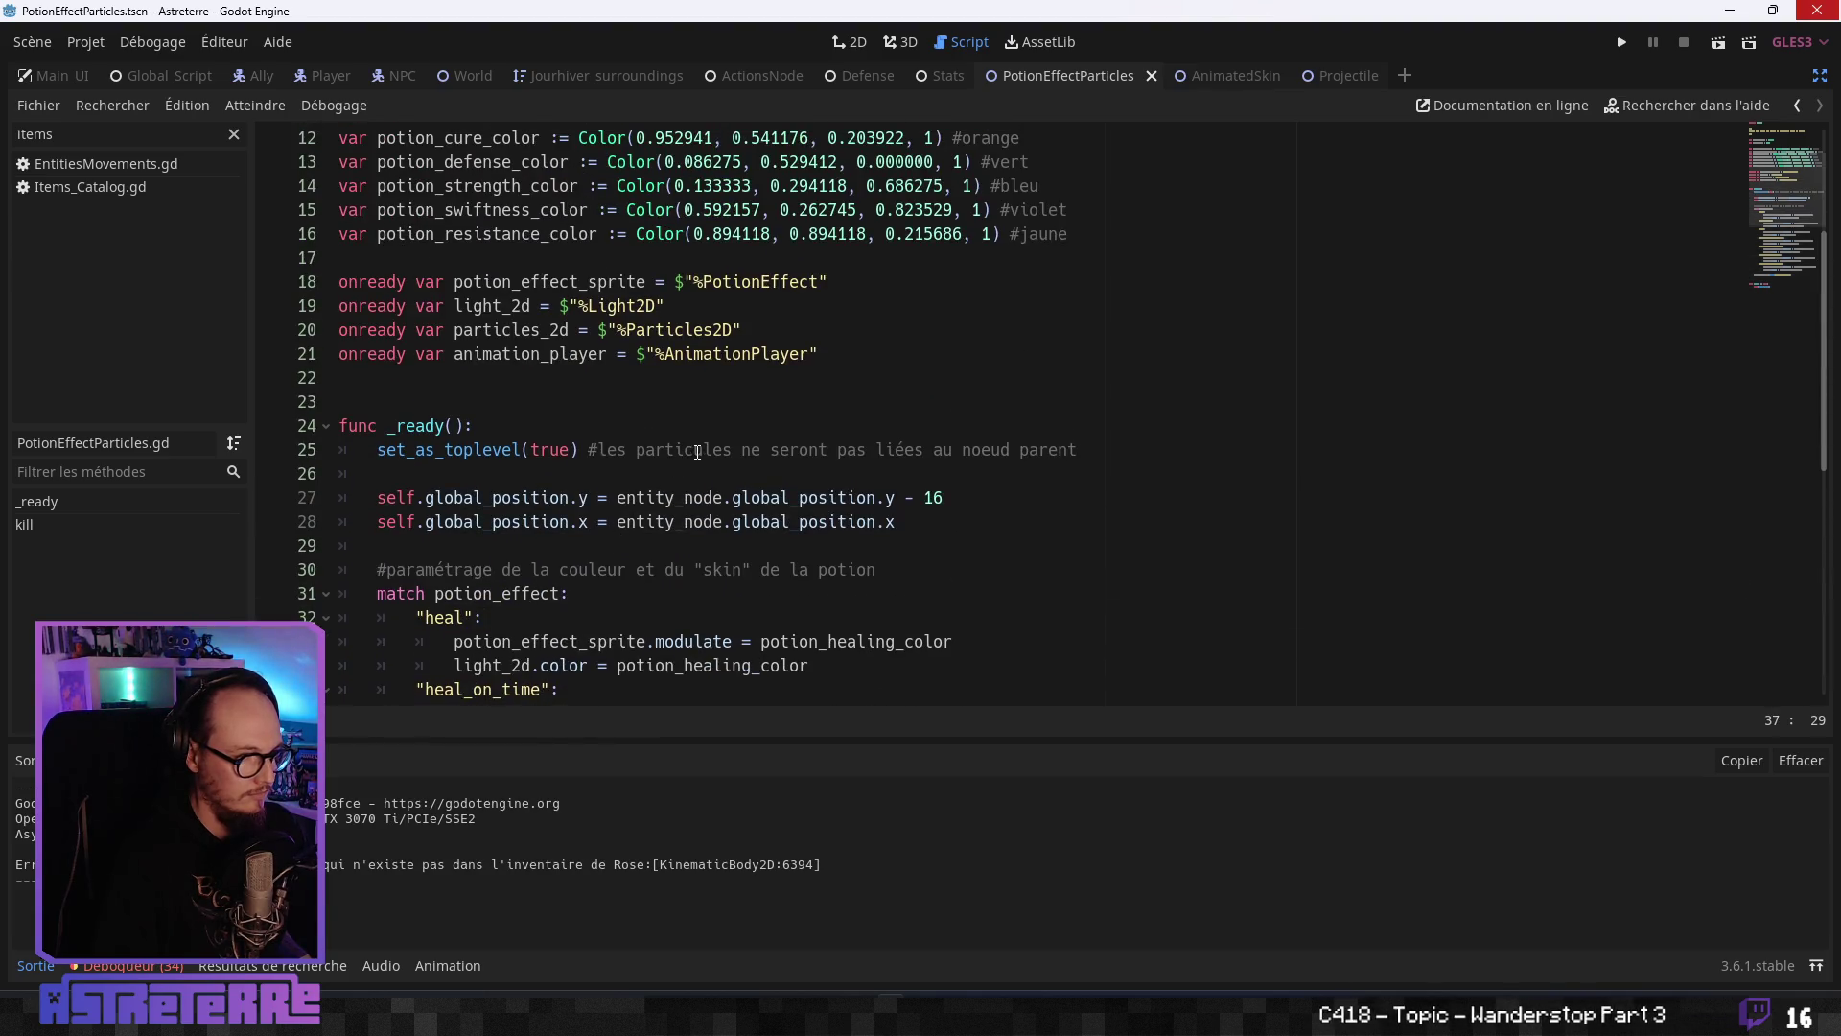
click(695, 450)
click(1620, 43)
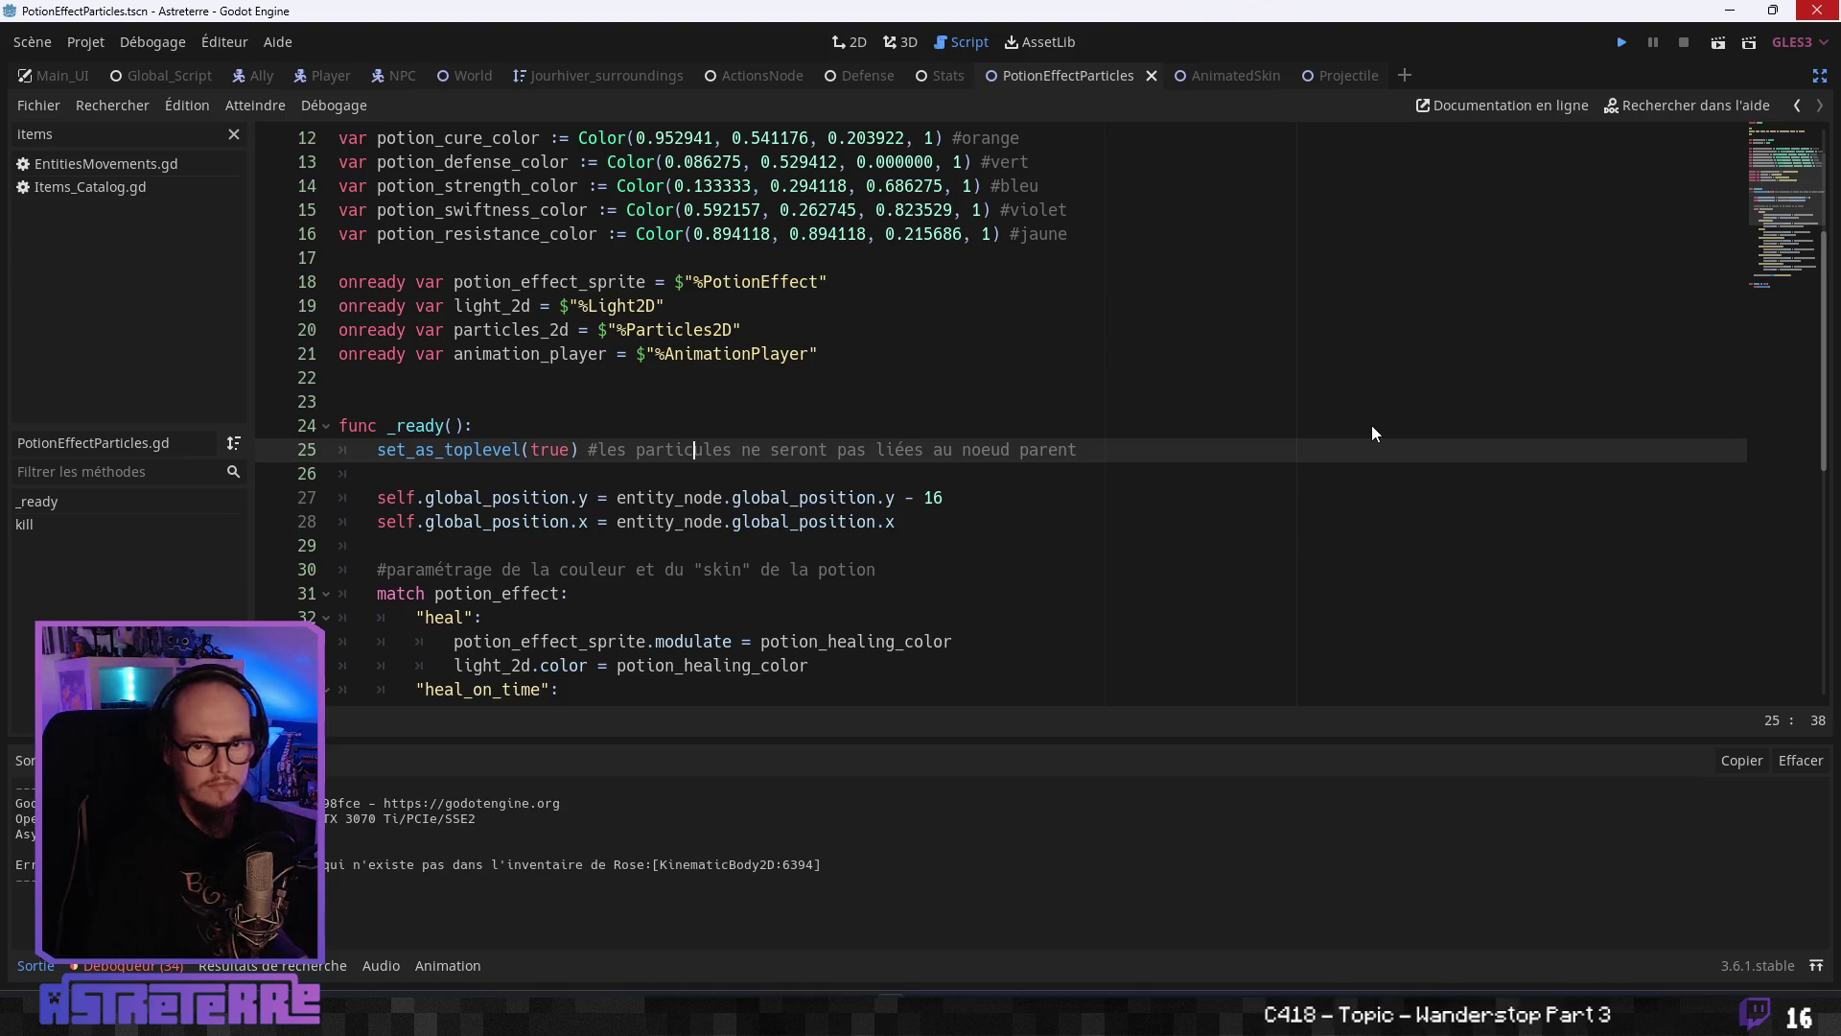